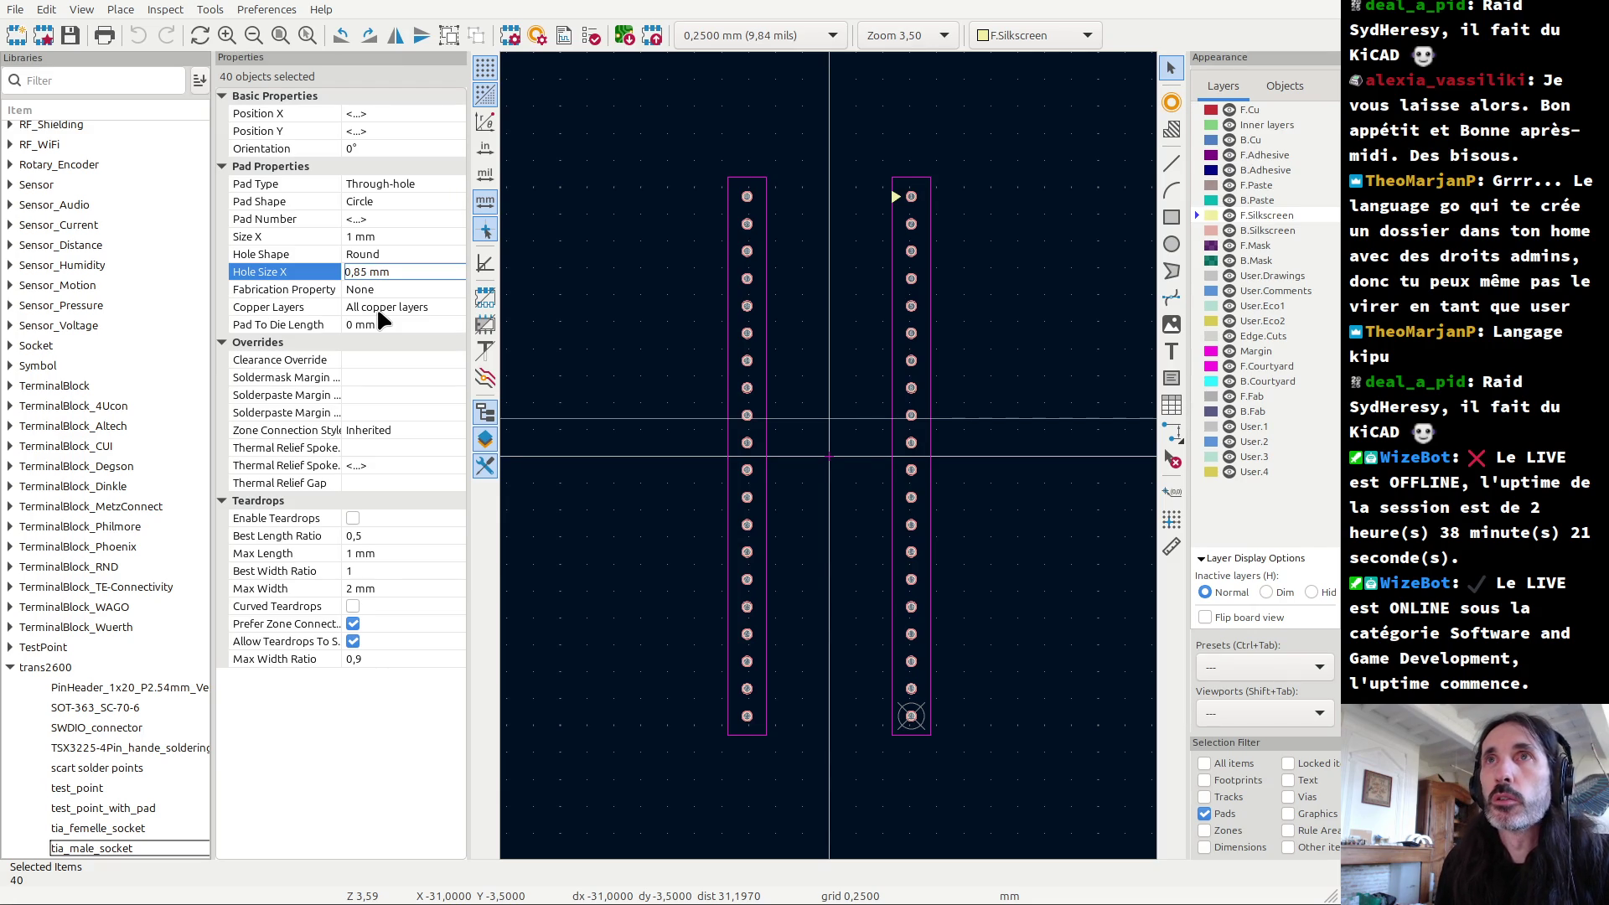
- Set the hole size of all 40 pads to 0,8 mm
{"action": "type", "text": "0,7"}
{"action": "key", "text": "Return"}
{"action": "left_click", "coordinate": [360, 273]}
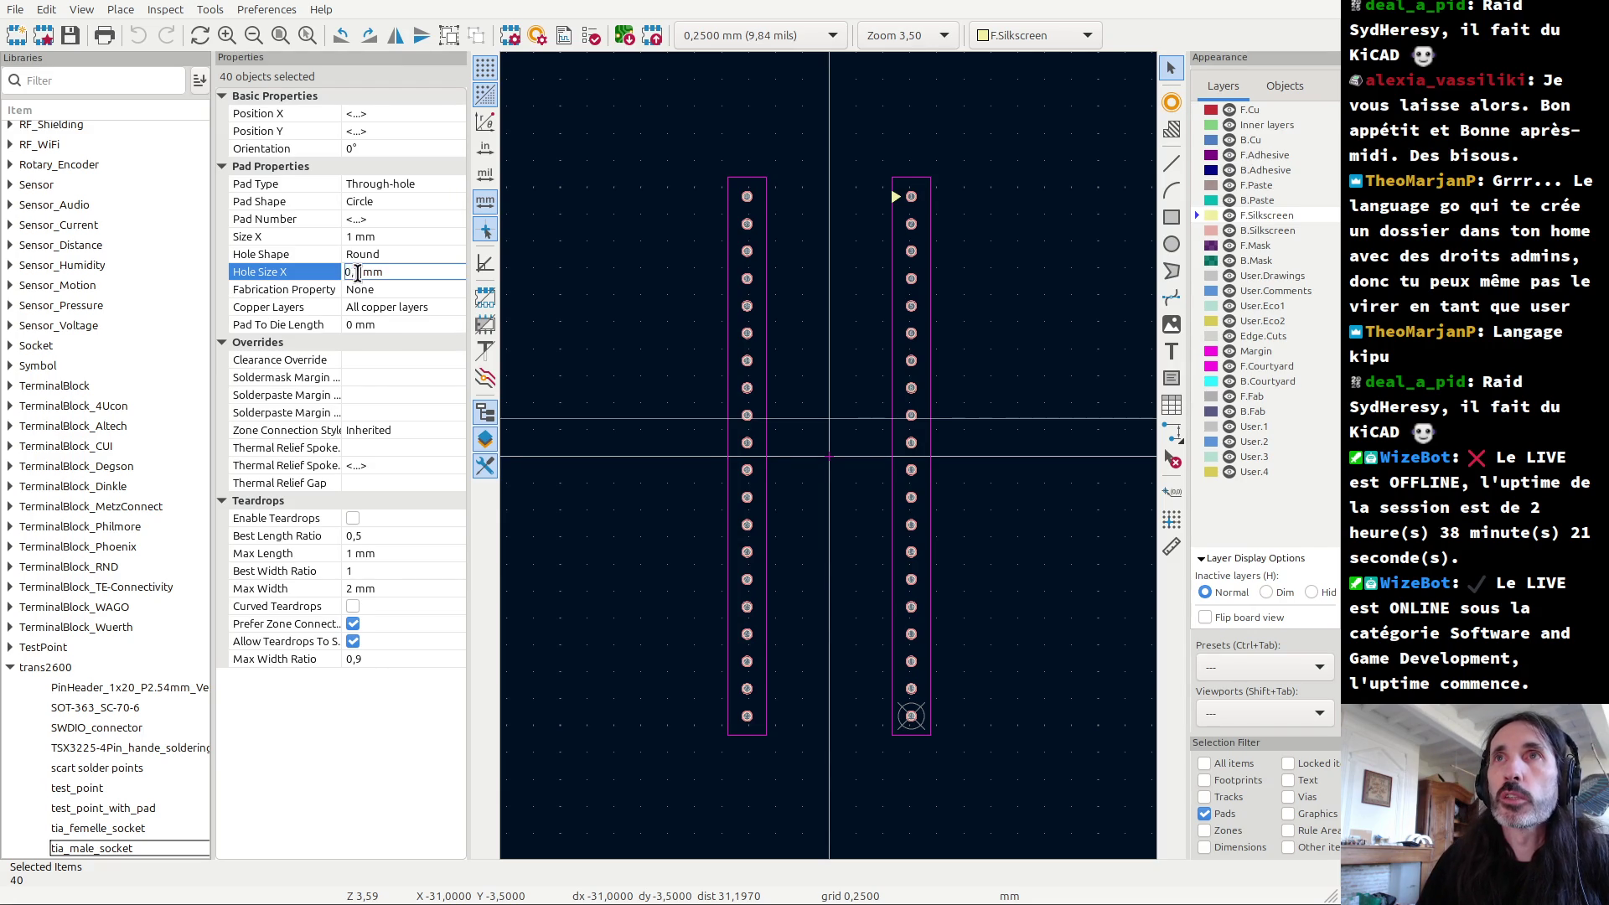
{"action": "key", "text": "BackSpace"}
{"action": "type", "text": "8"}
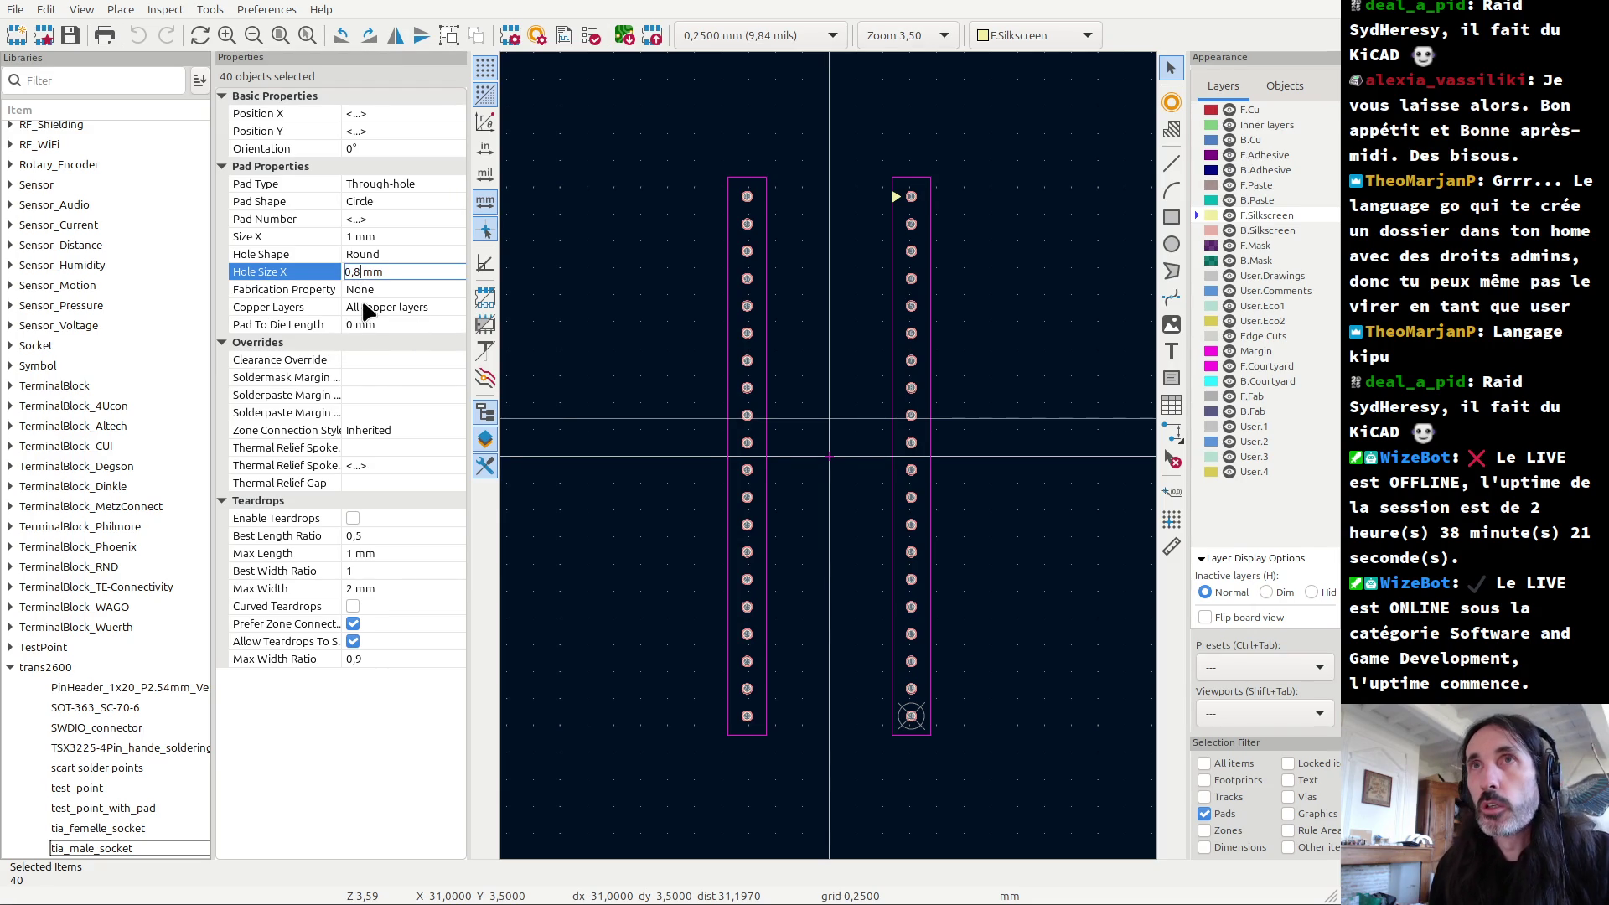
{"action": "key", "text": "Return"}
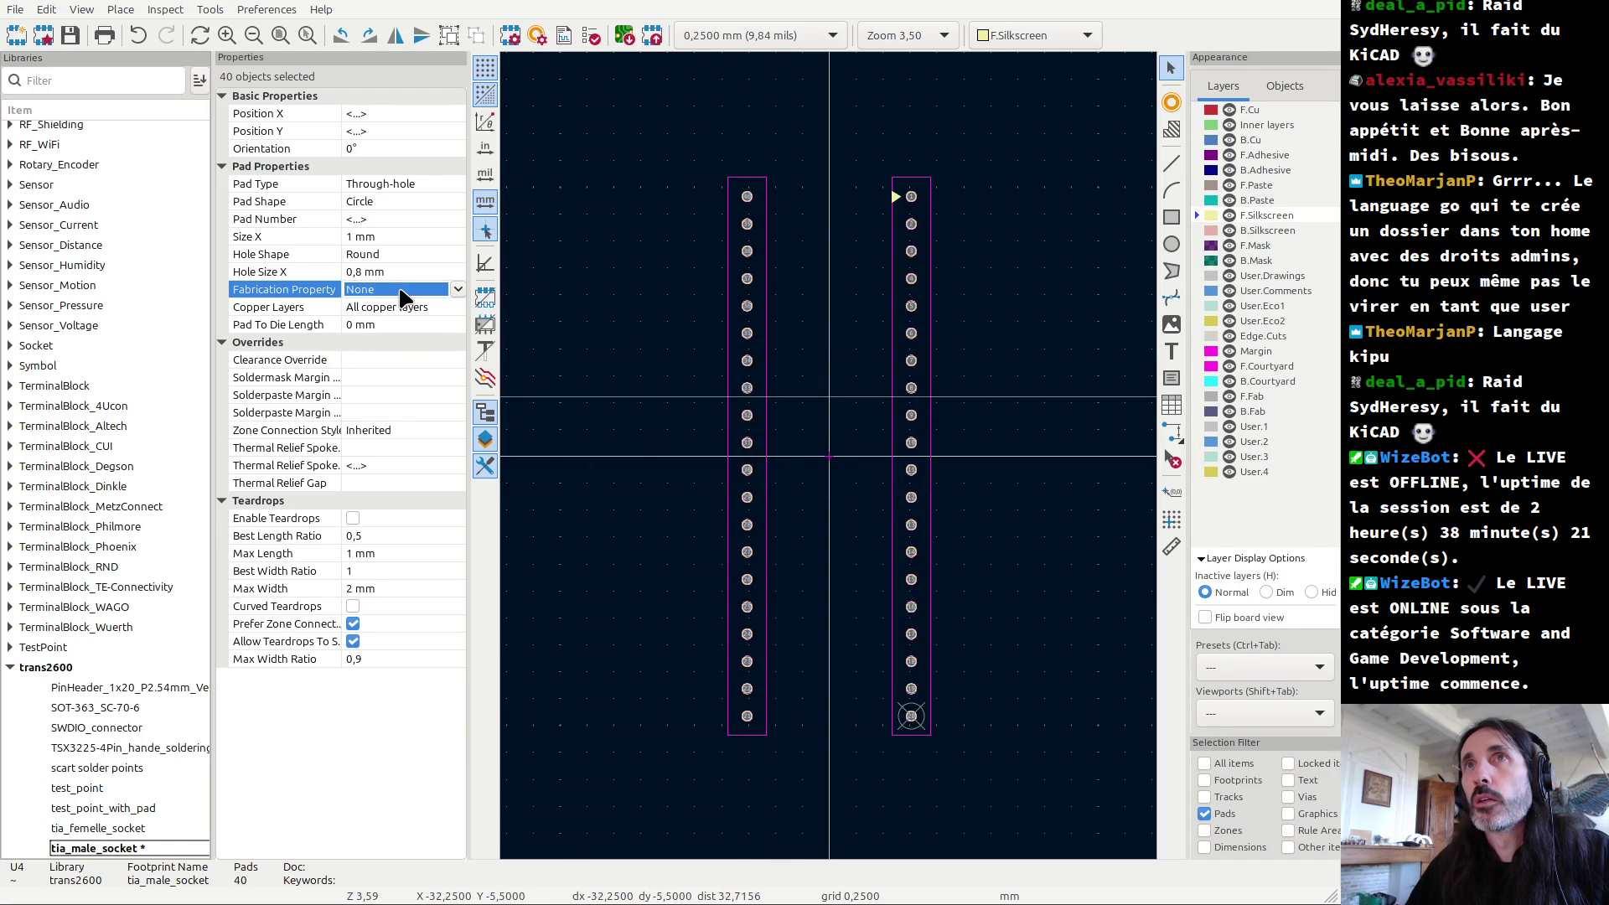
- Re-commit the pad Size X value, then switch to the PCB Editor board layout
{"action": "left_click", "coordinate": [355, 238]}
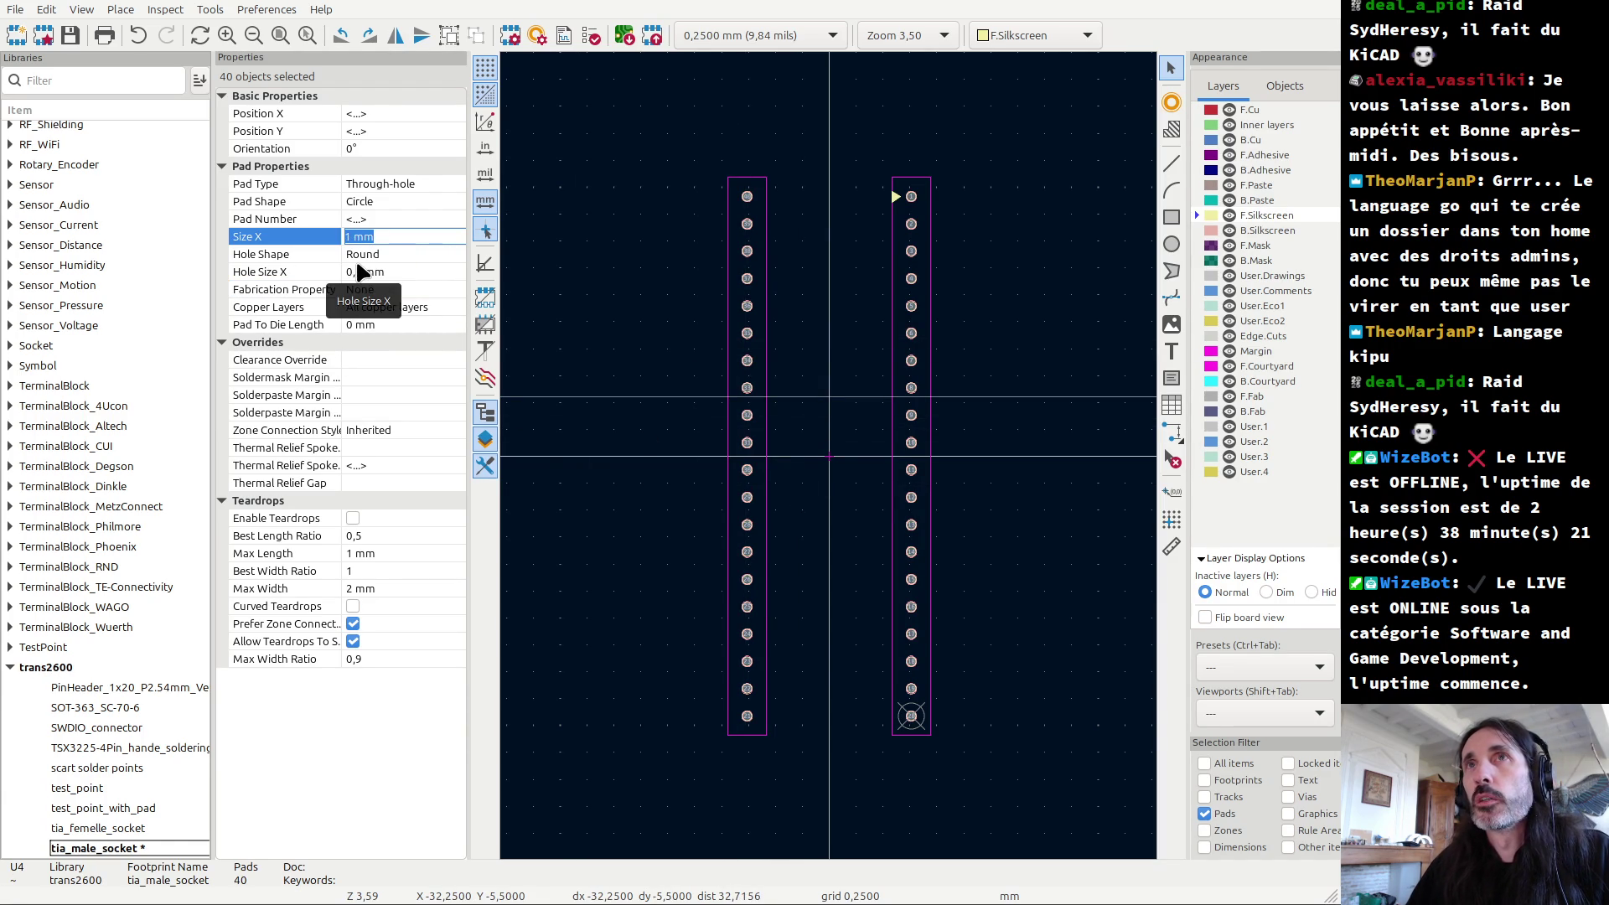
{"action": "key", "text": "End"}
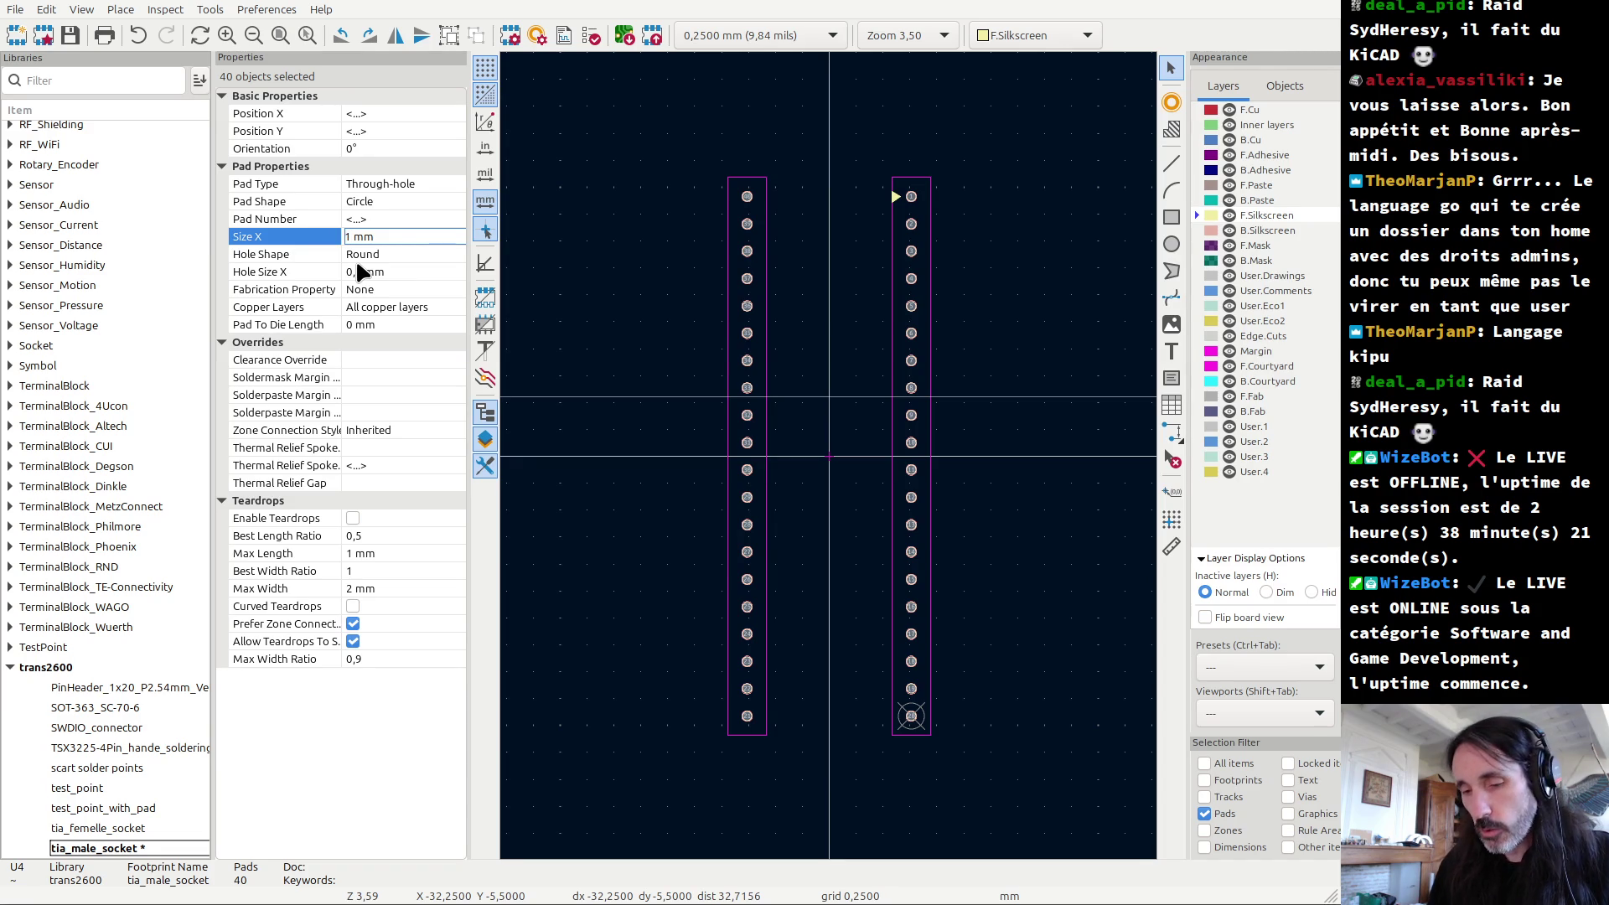
{"action": "key", "text": "Return"}
{"action": "key", "text": "alt+Tab"}
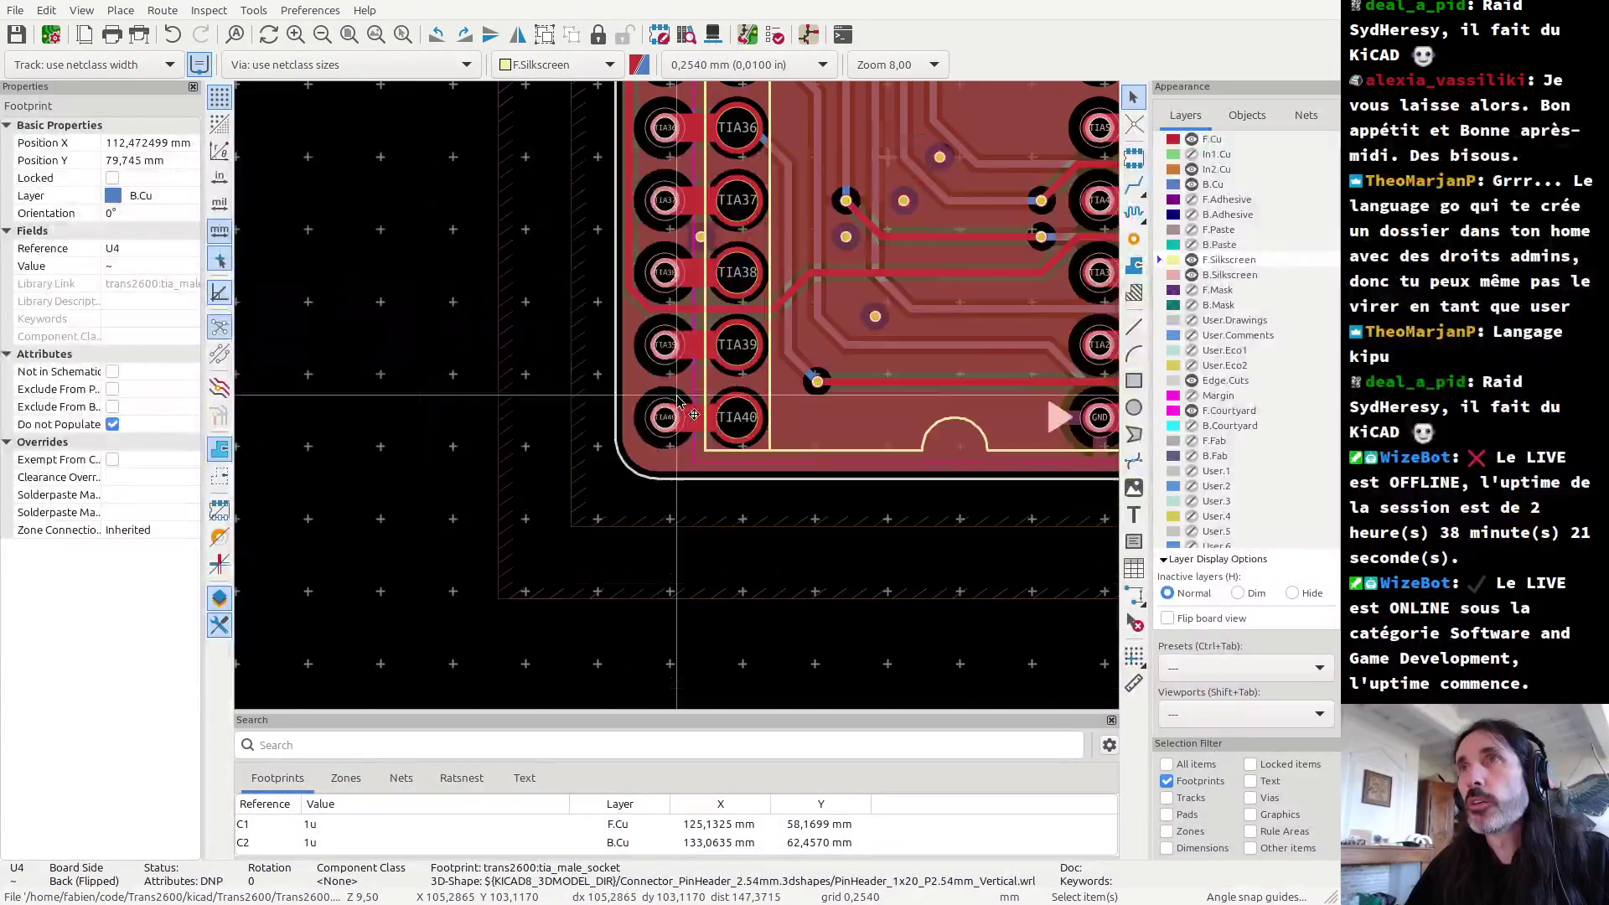
- Zoom in on U4's TIA2 and GND connector pads, then deselect the footprint
{"action": "scroll", "coordinate": [680, 403], "scroll_direction": "up", "scroll_amount": 5}
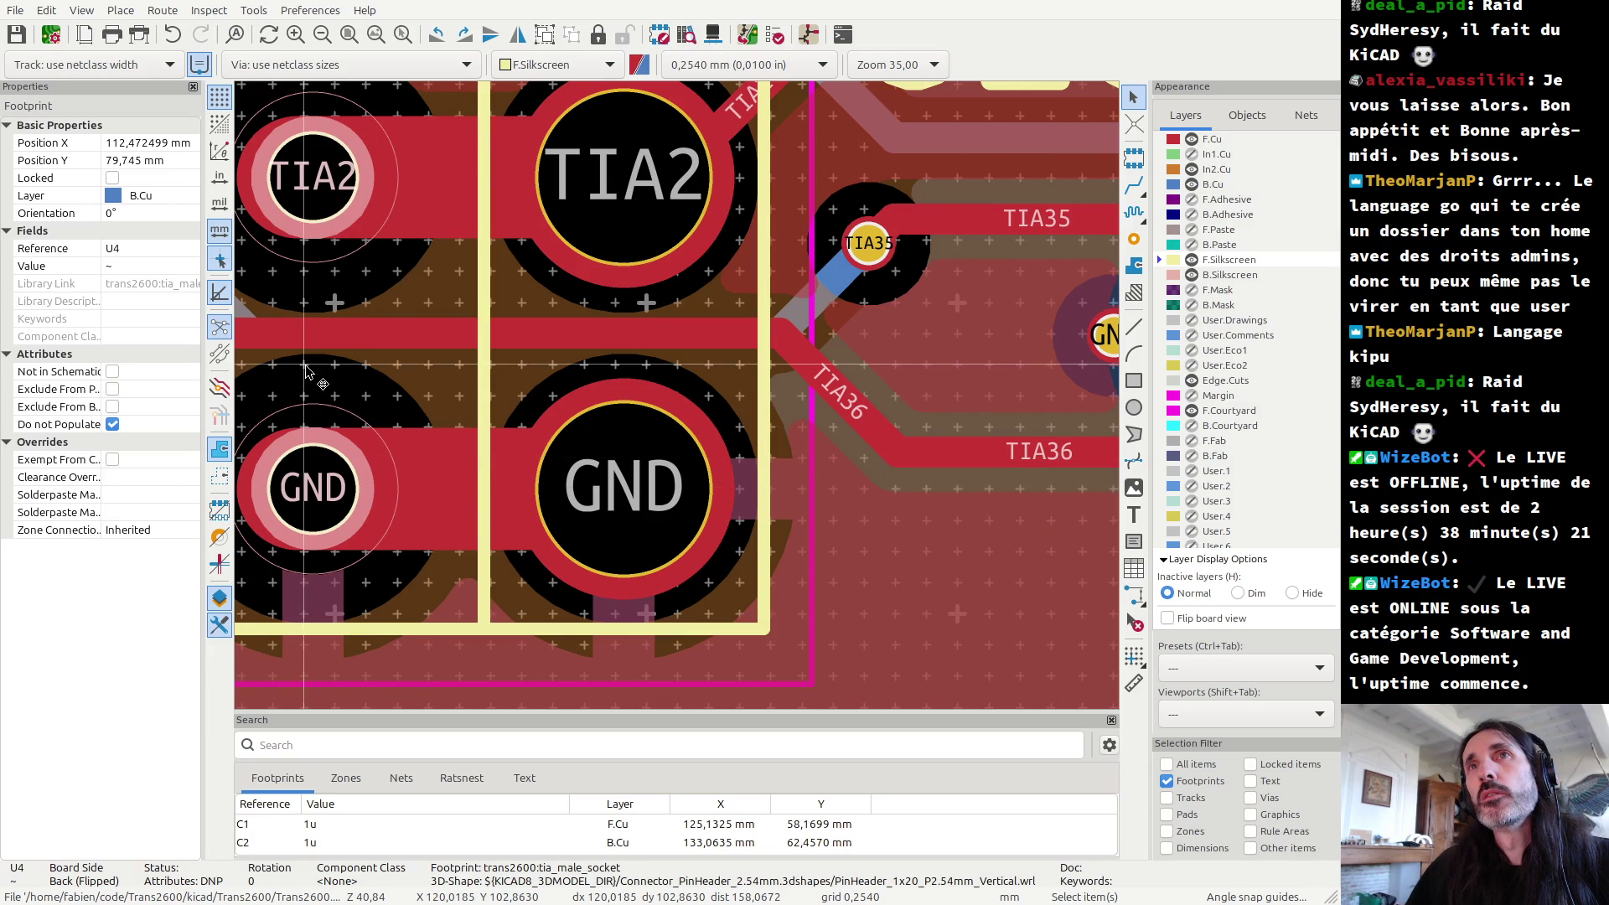
{"action": "scroll", "coordinate": [468, 453], "scroll_direction": "down", "scroll_amount": 2}
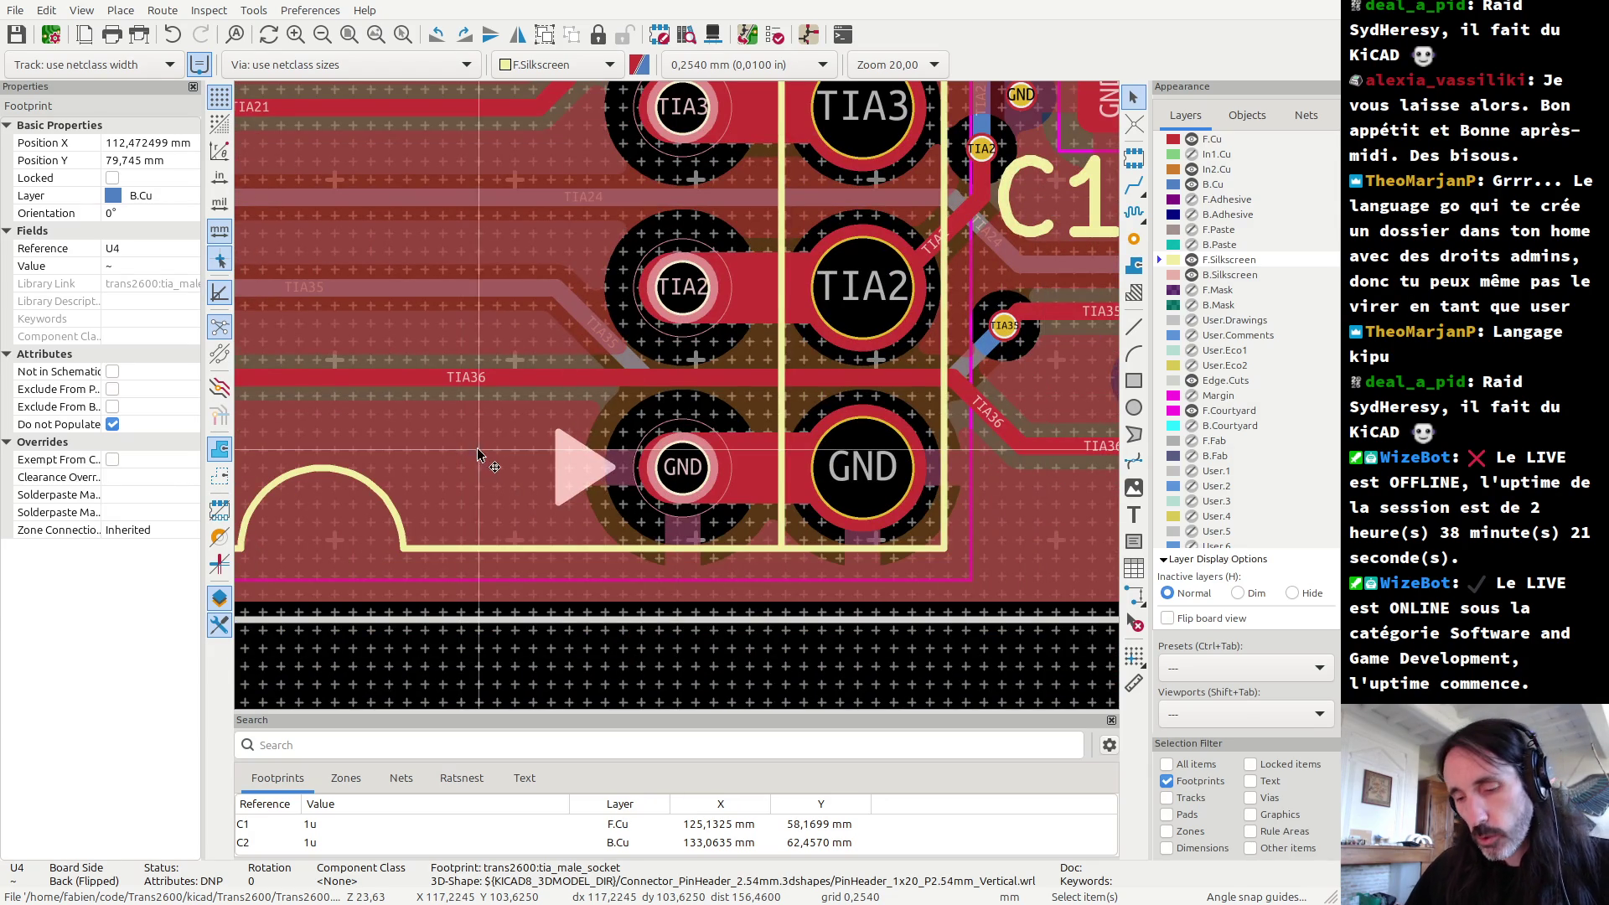
{"action": "left_click", "coordinate": [503, 474]}
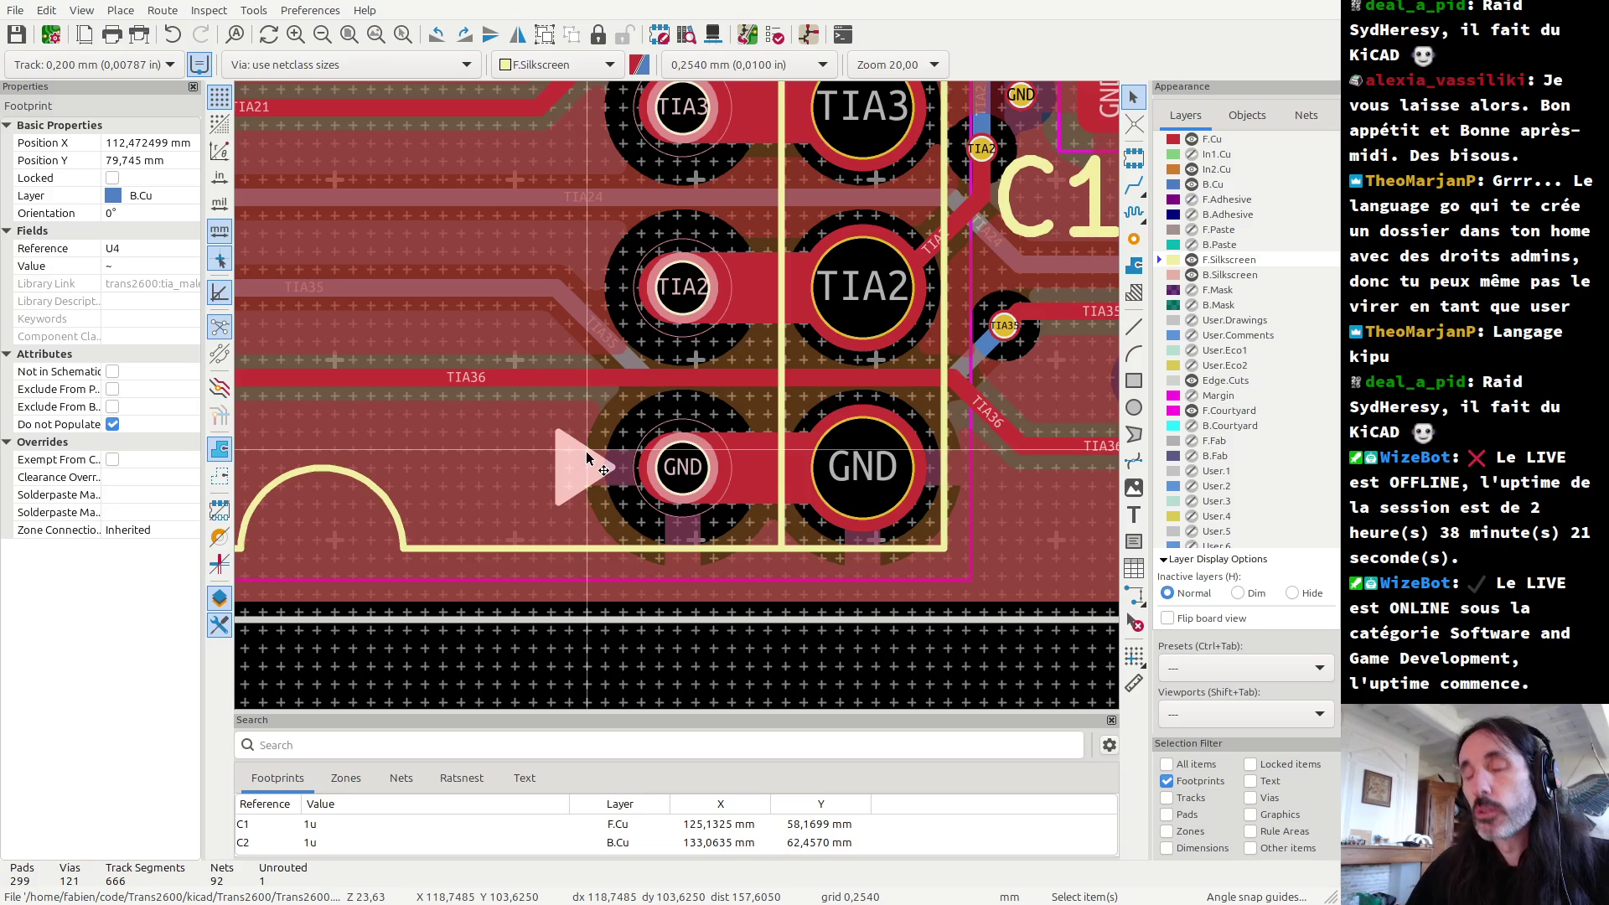
- Start a trial F.Cu track left of the GND pad, then cancel it and leave routing
{"action": "key", "text": "Escape"}
{"action": "key", "text": "x"}
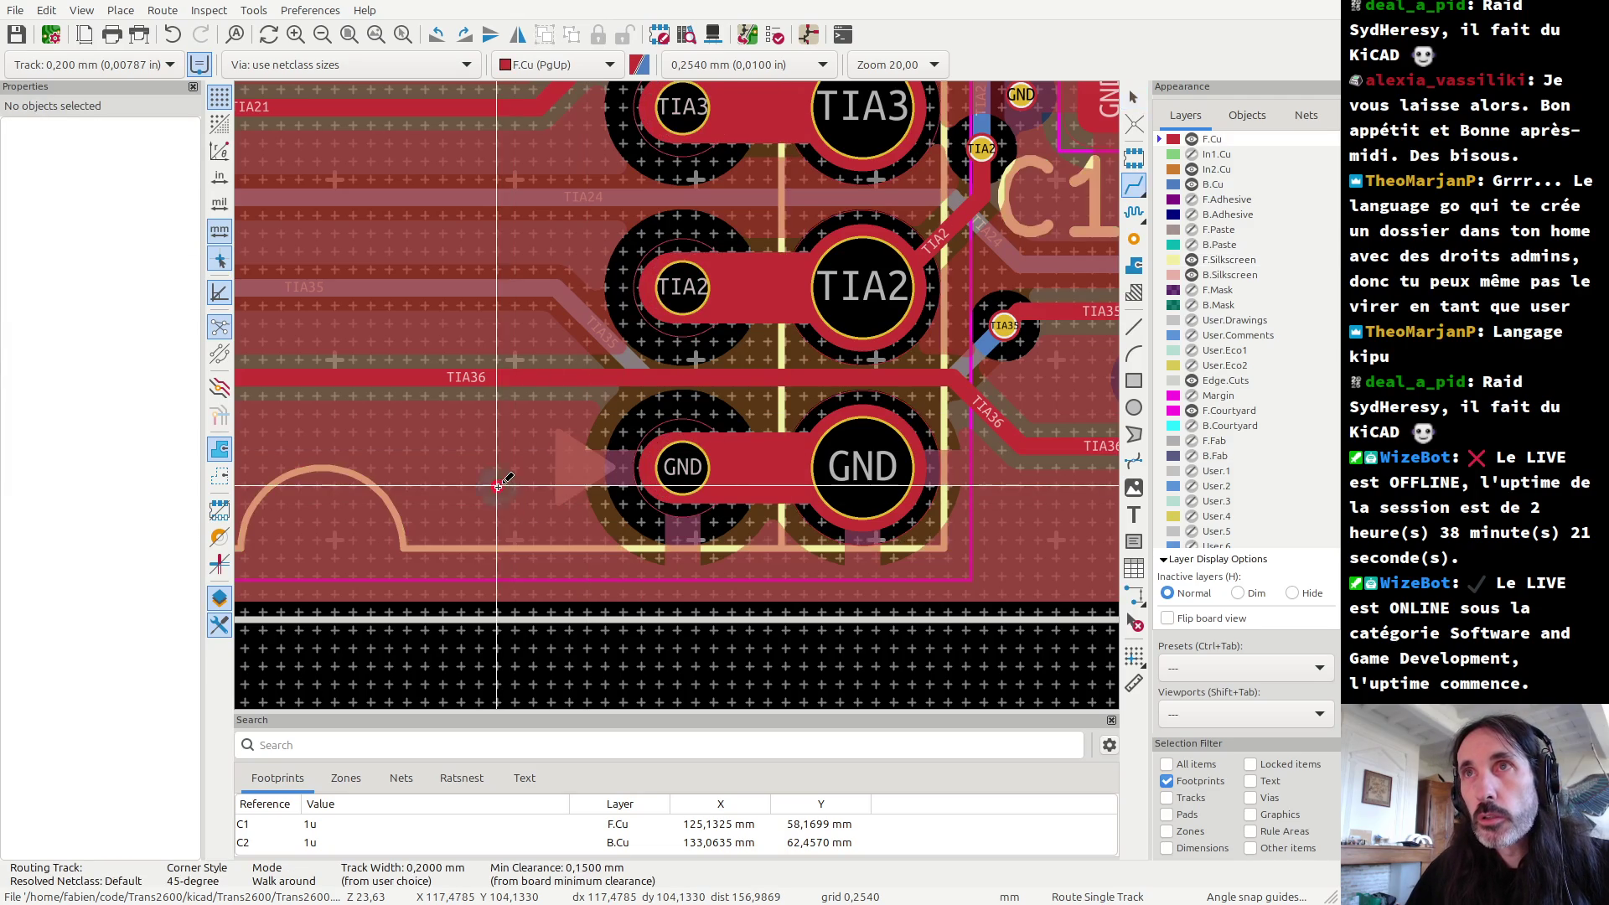
{"action": "left_click", "coordinate": [494, 483]}
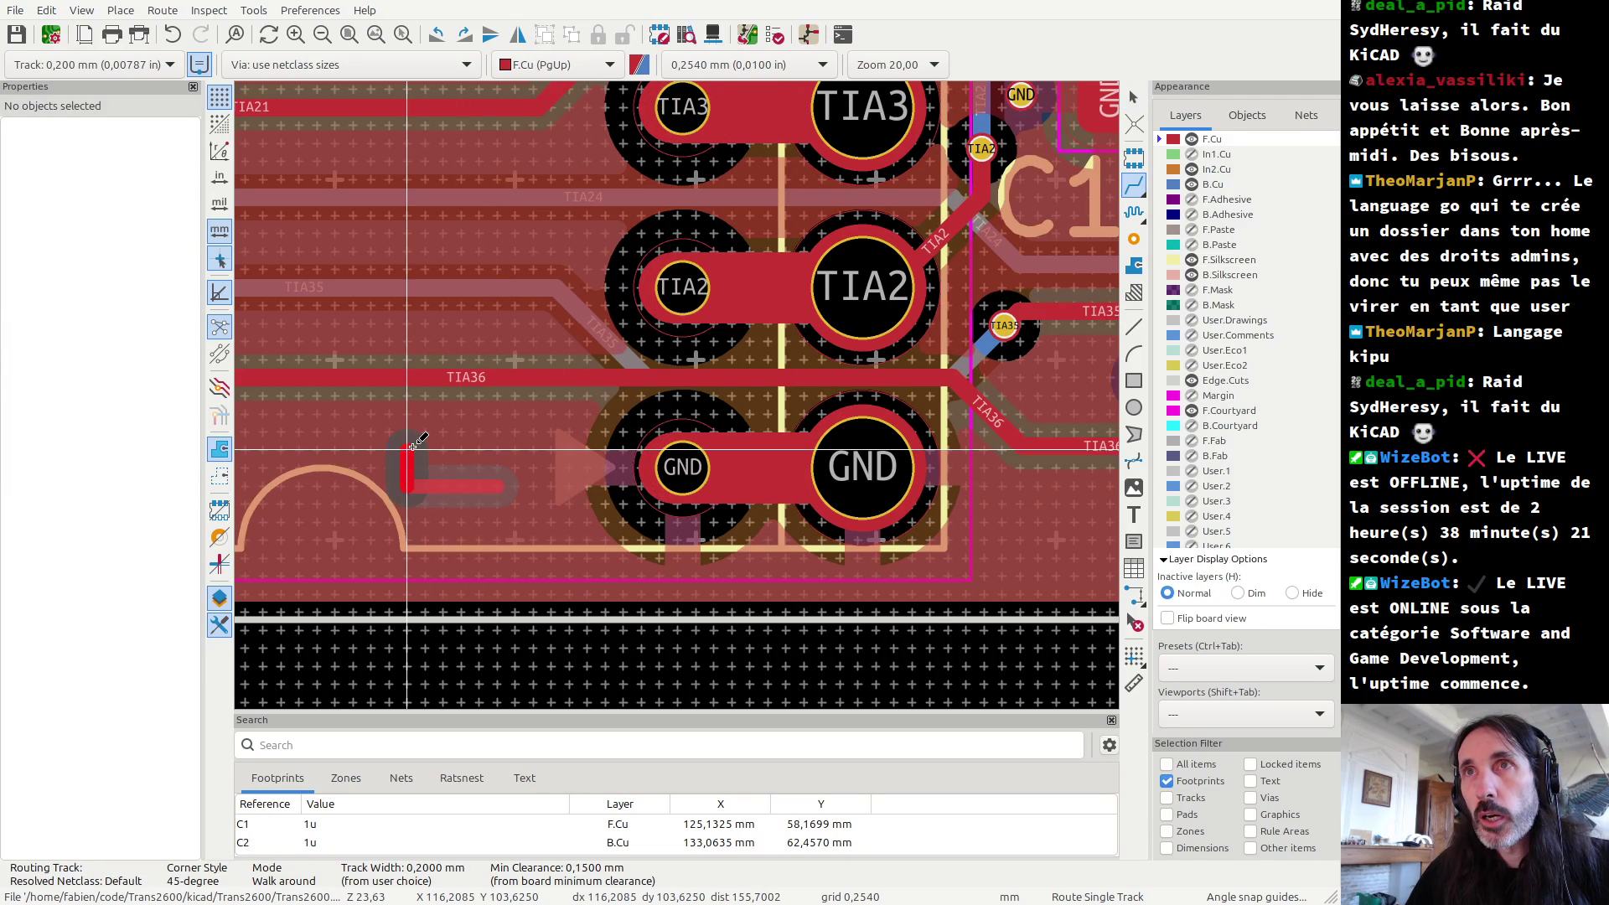
{"action": "key", "text": "Escape"}
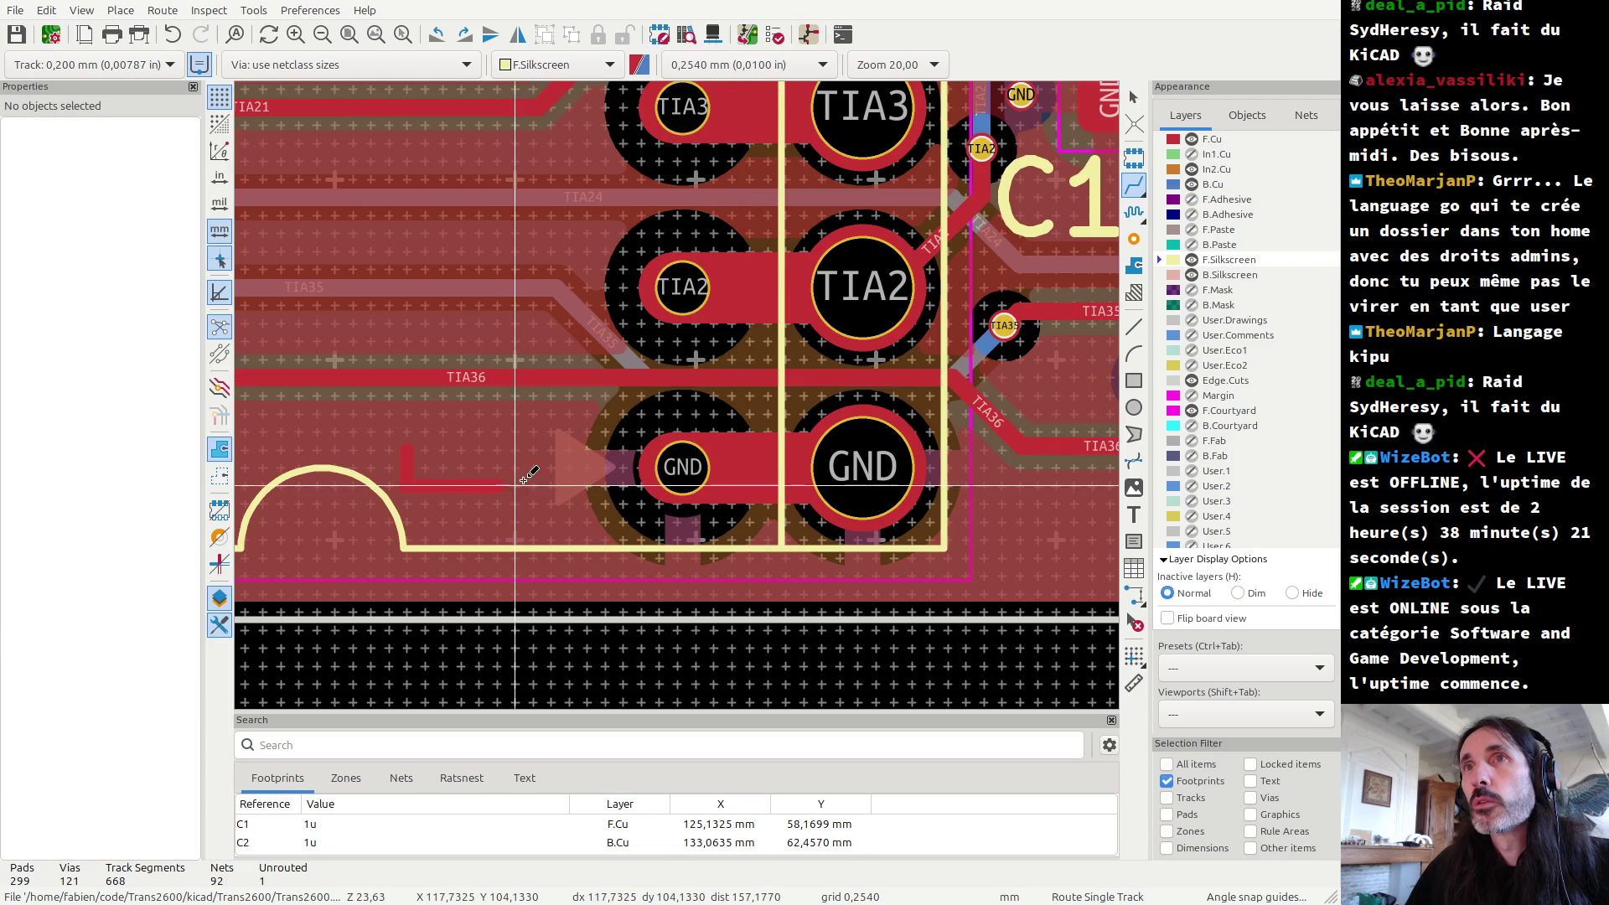
{"action": "key", "text": "Escape"}
- Enable all item types in the Selection Filter and delete the leftover track stub beside GND
{"action": "left_click", "coordinate": [426, 493]}
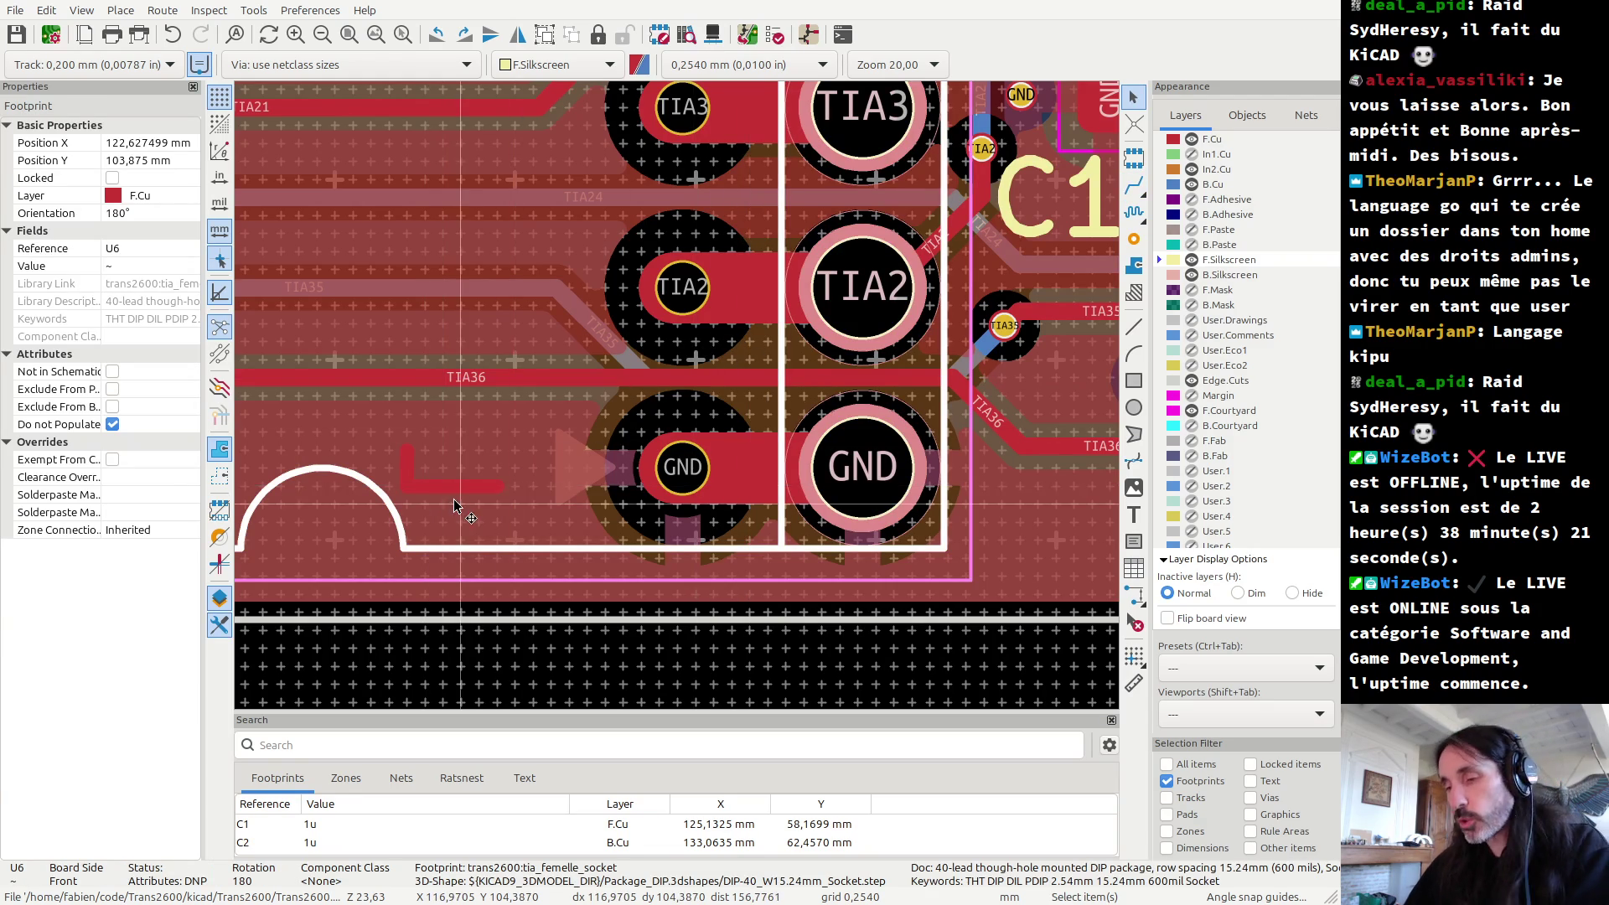
{"action": "key", "text": "Escape"}
{"action": "left_click", "coordinate": [445, 490]}
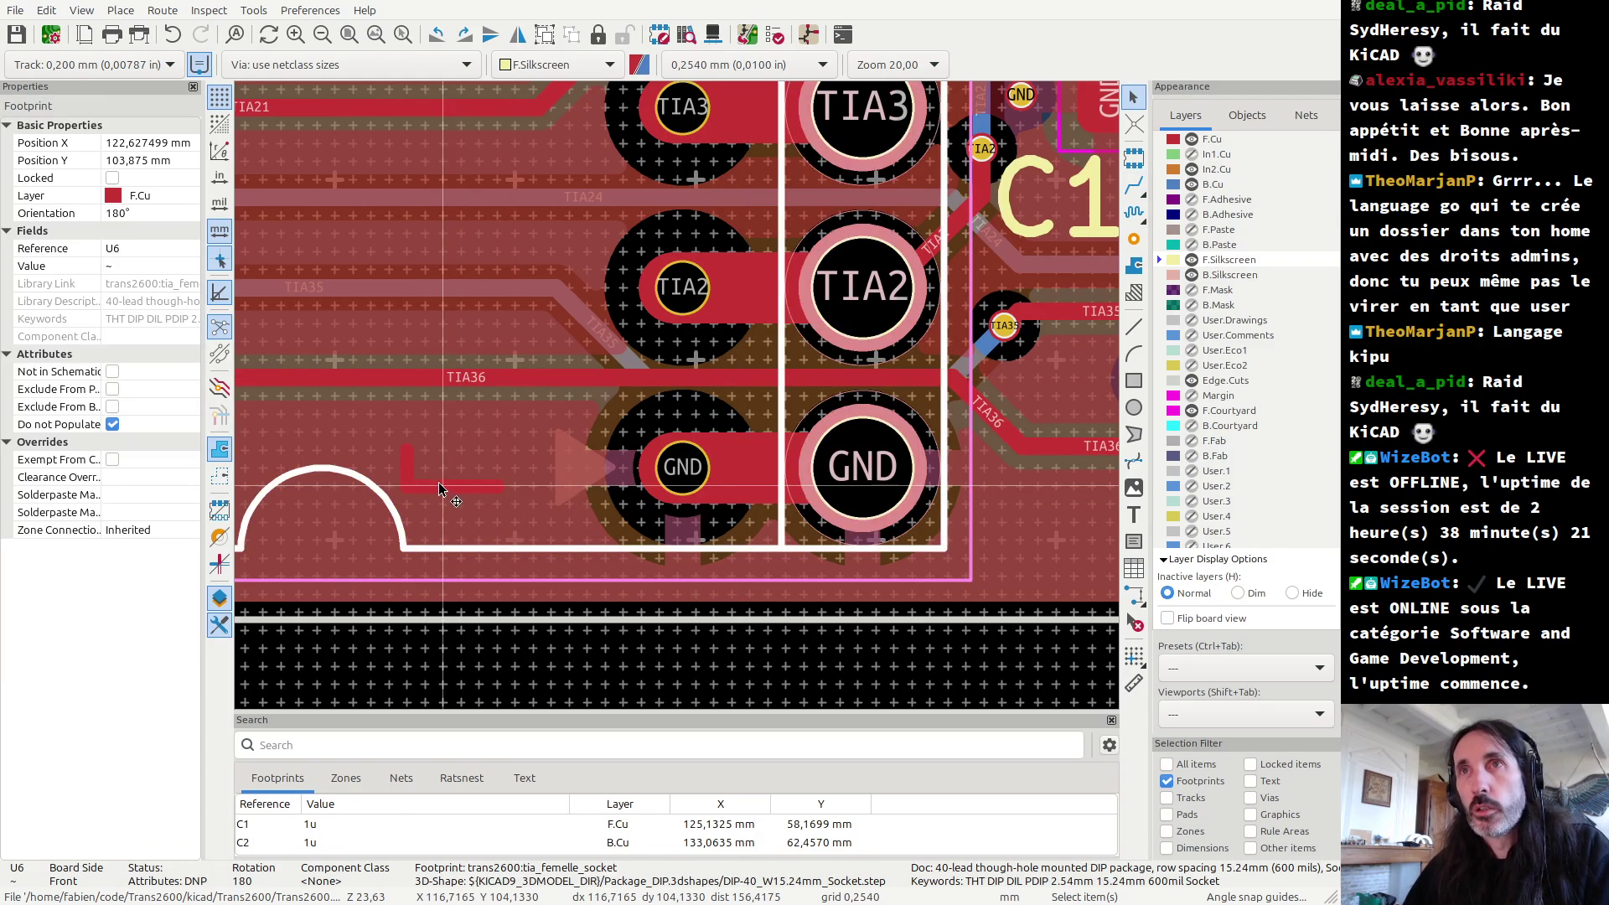
{"action": "key", "text": "Escape"}
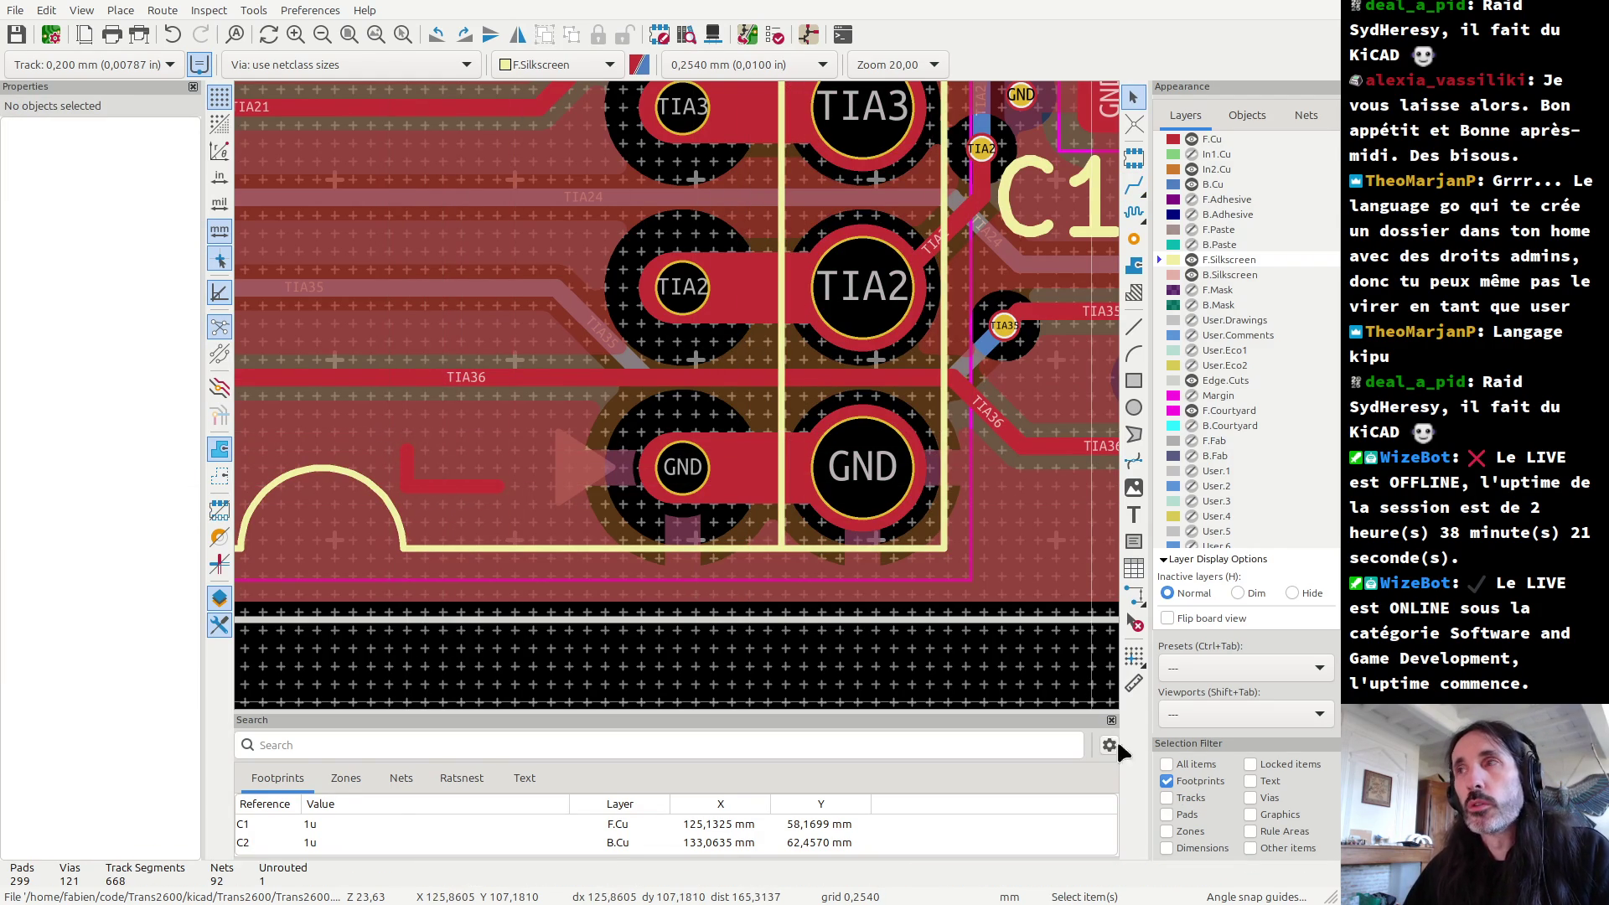
{"action": "left_click", "coordinate": [1166, 765]}
{"action": "left_click", "coordinate": [453, 494]}
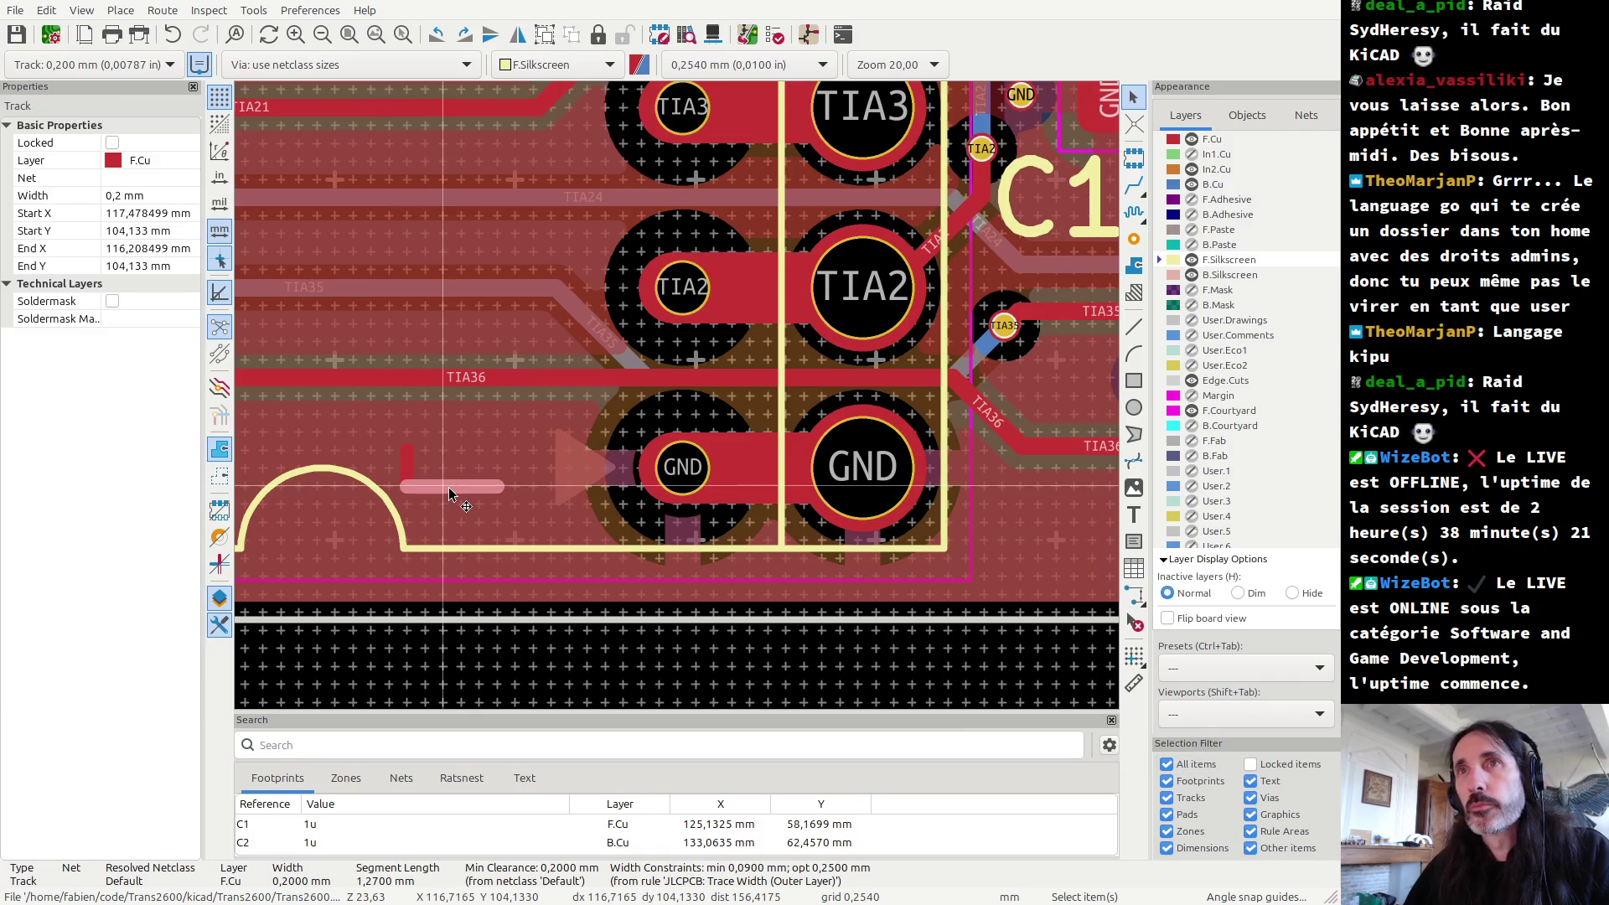
{"action": "key", "text": "Delete"}
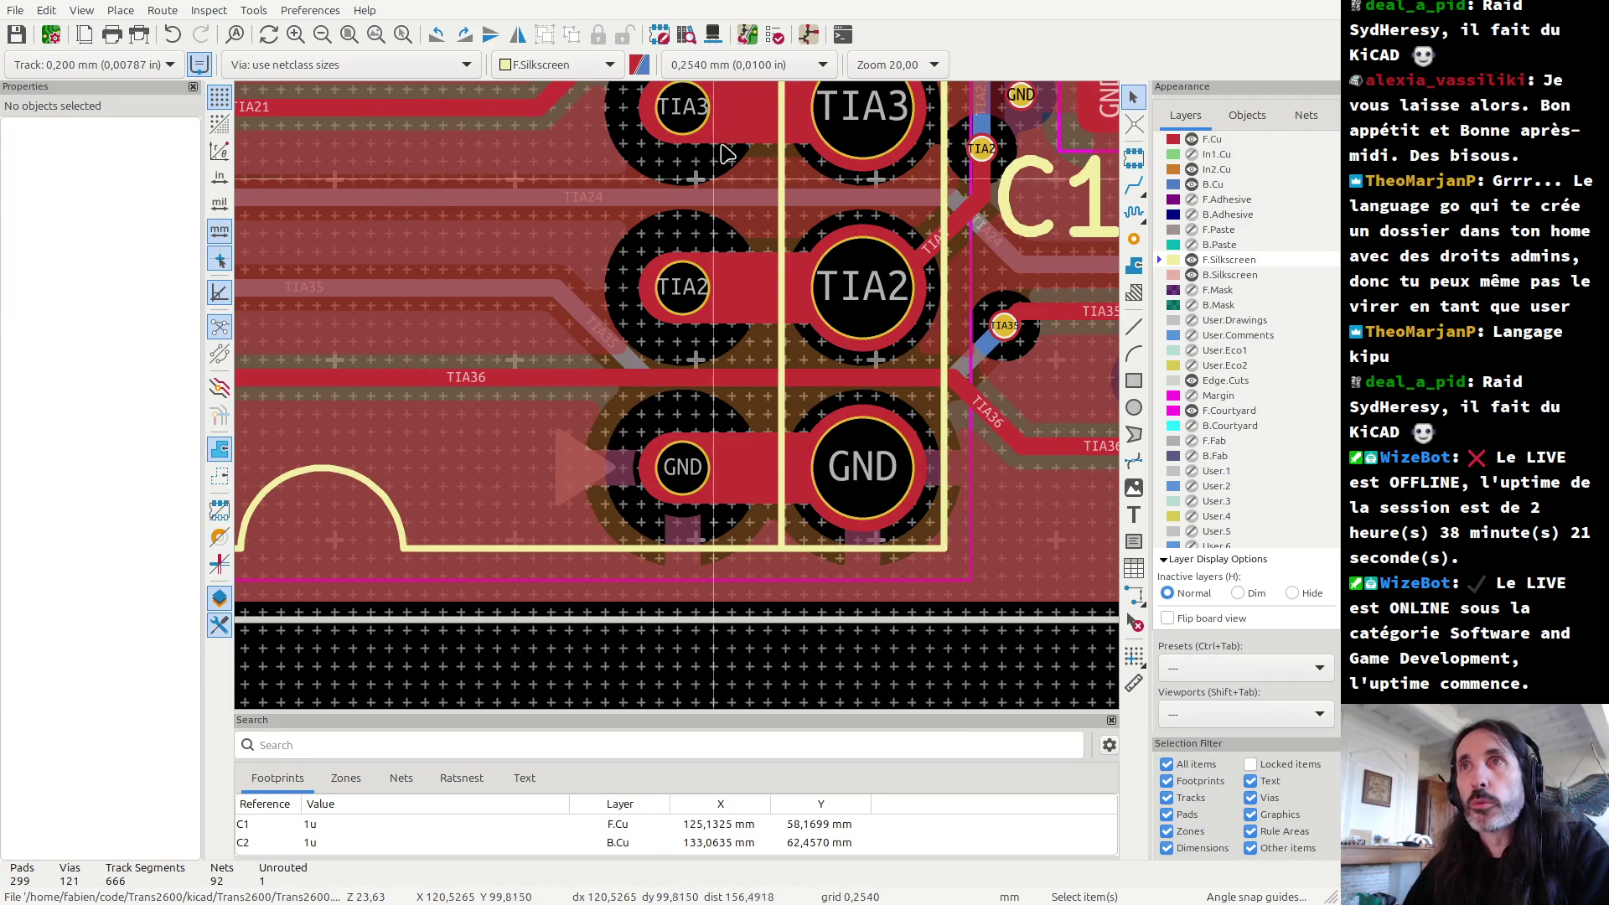
- Cancel and undo a trial track from pad TIA4, then go to the Footprint Editor
{"action": "scroll", "coordinate": [695, 267], "scroll_direction": "down", "scroll_amount": 8}
{"action": "scroll", "coordinate": [696, 266], "scroll_direction": "up", "scroll_amount": 5}
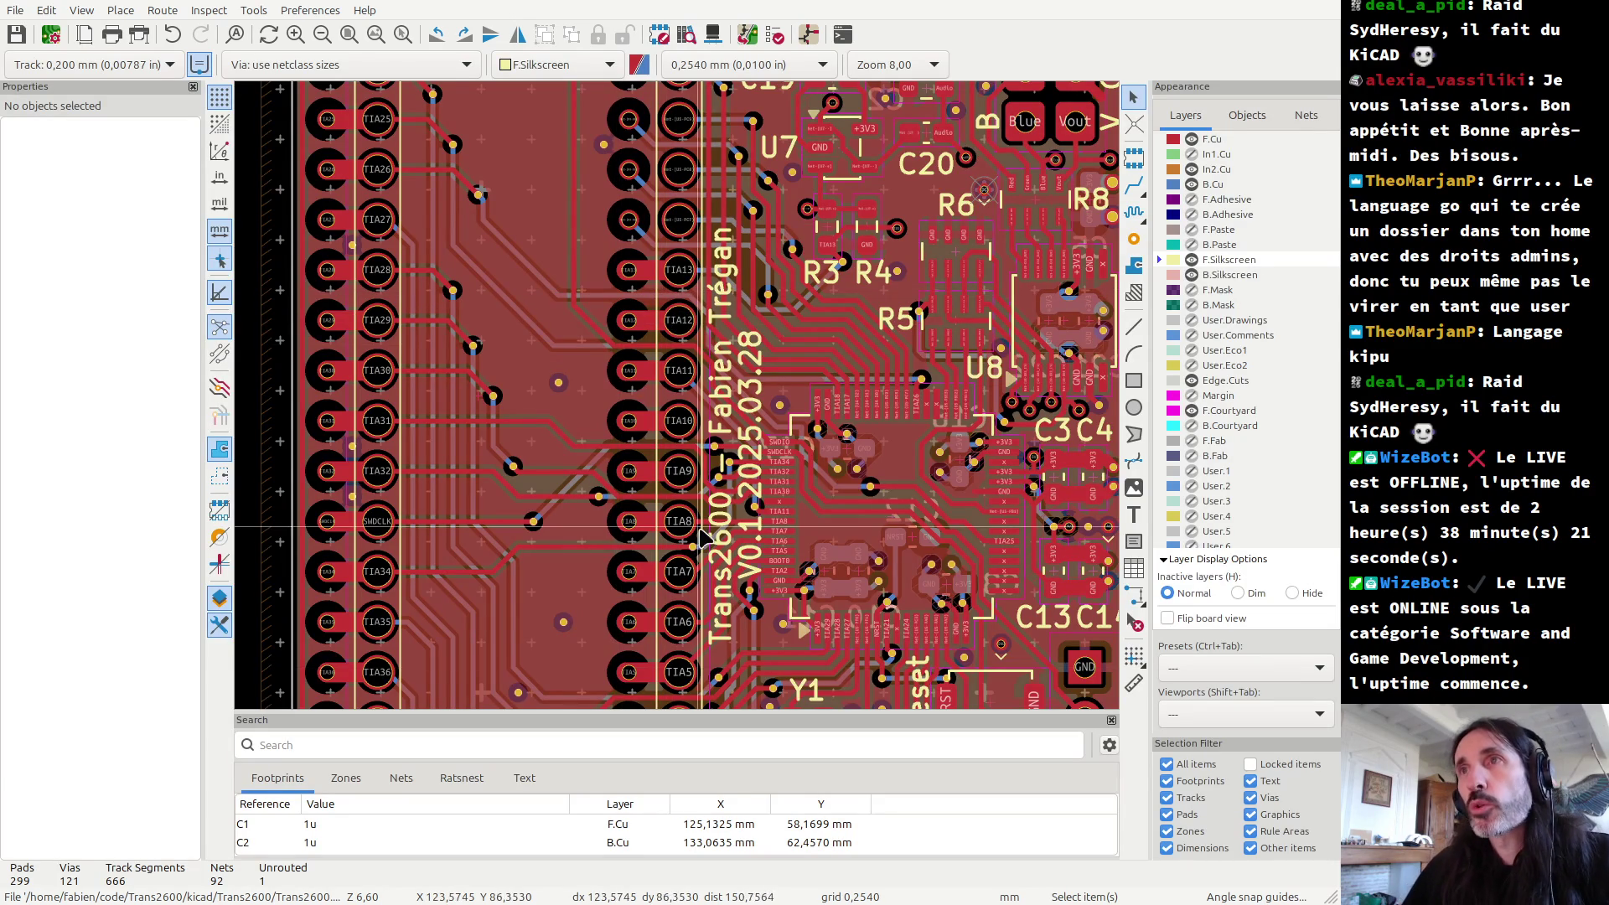
{"action": "scroll", "coordinate": [683, 563], "scroll_direction": "down", "scroll_amount": 3}
{"action": "scroll", "coordinate": [616, 409], "scroll_direction": "up", "scroll_amount": 4}
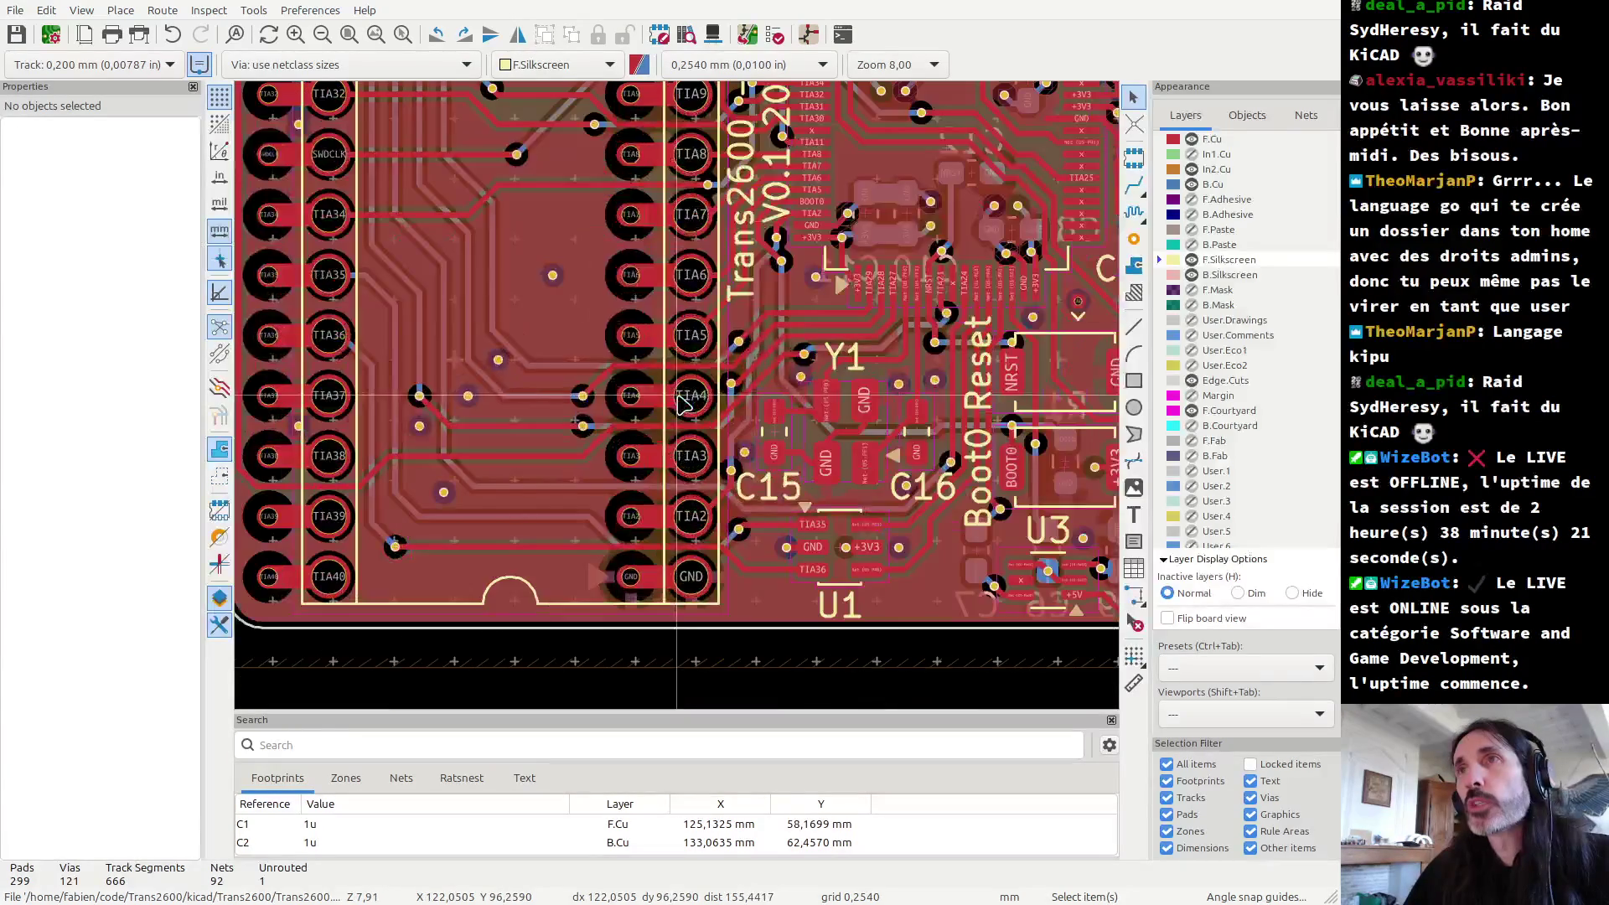
{"action": "key", "text": "x"}
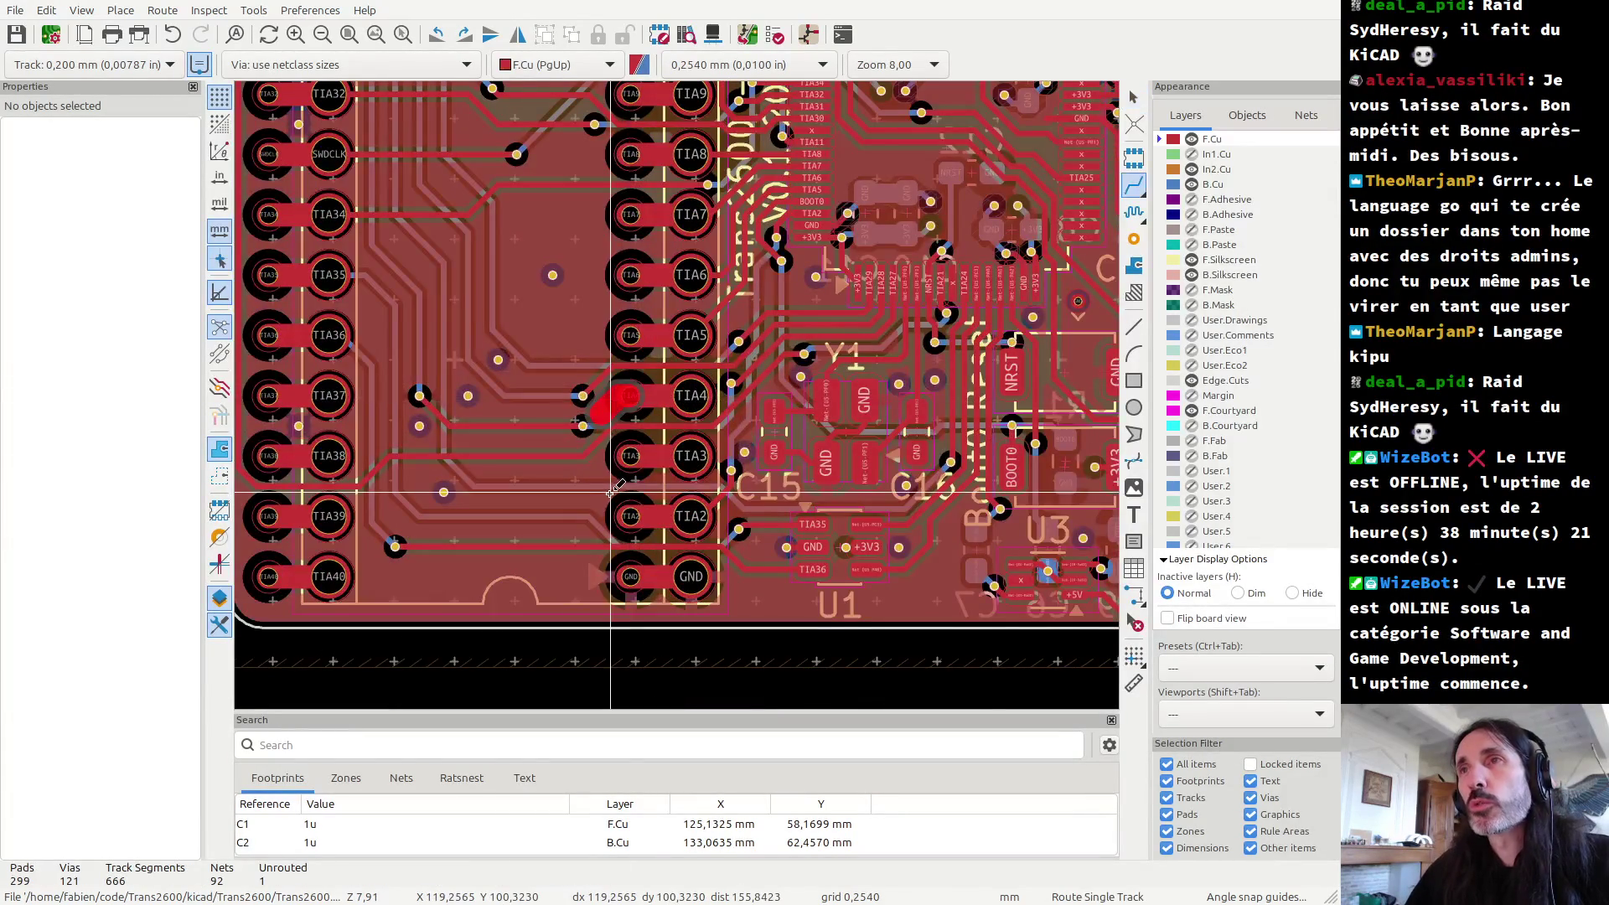
{"action": "key", "text": "Escape"}
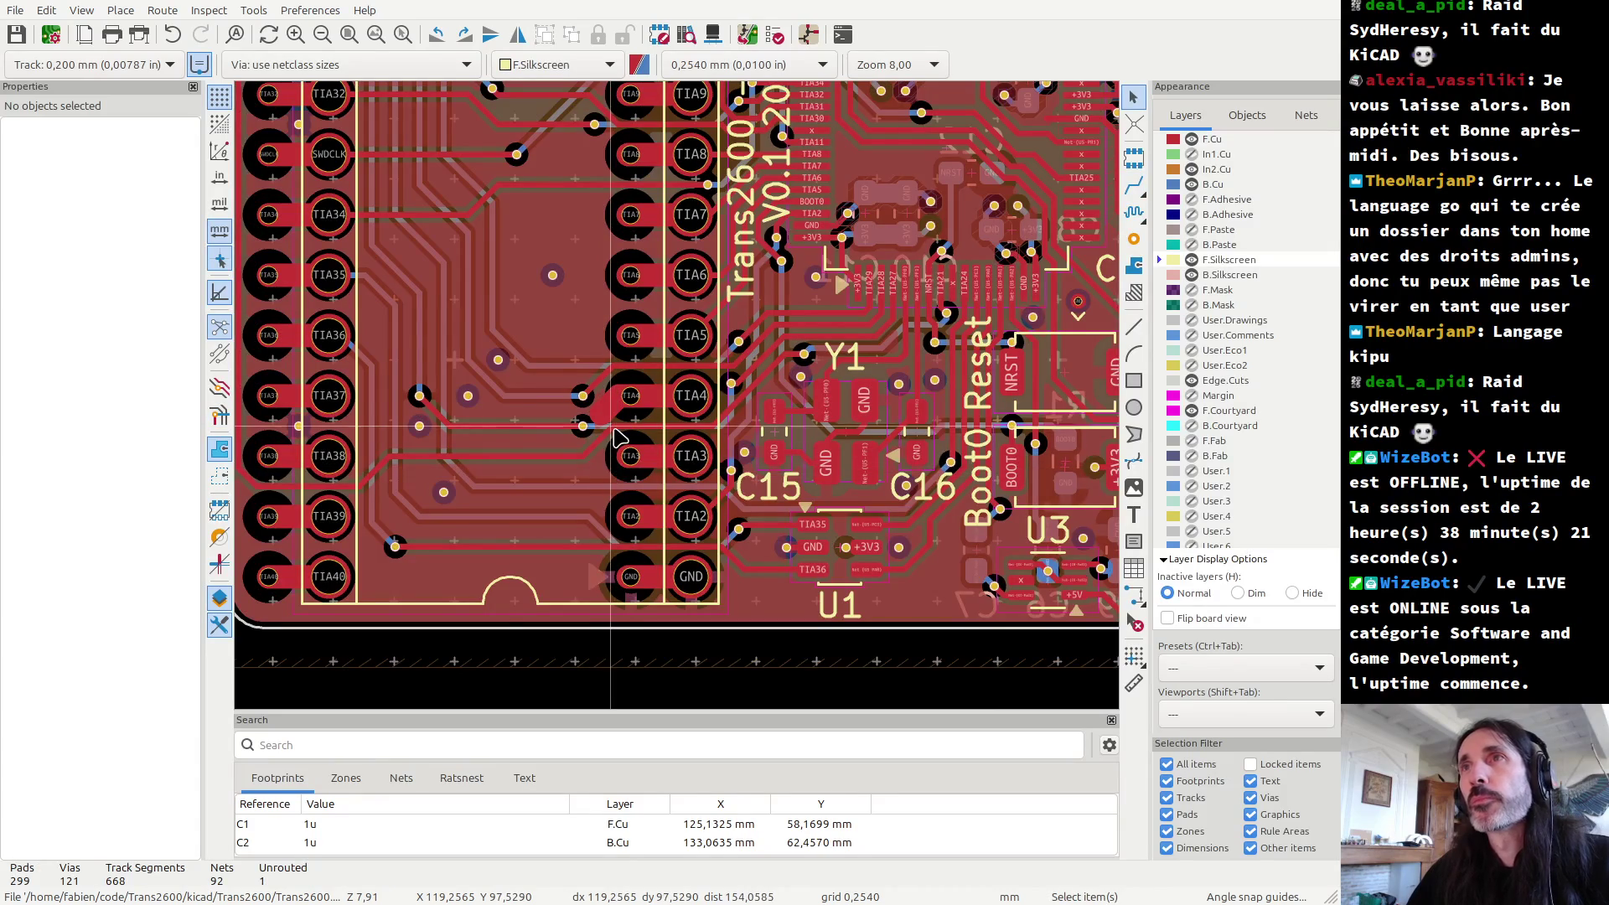
{"action": "key", "text": "ctrl+z"}
{"action": "key", "text": "alt+Tab"}
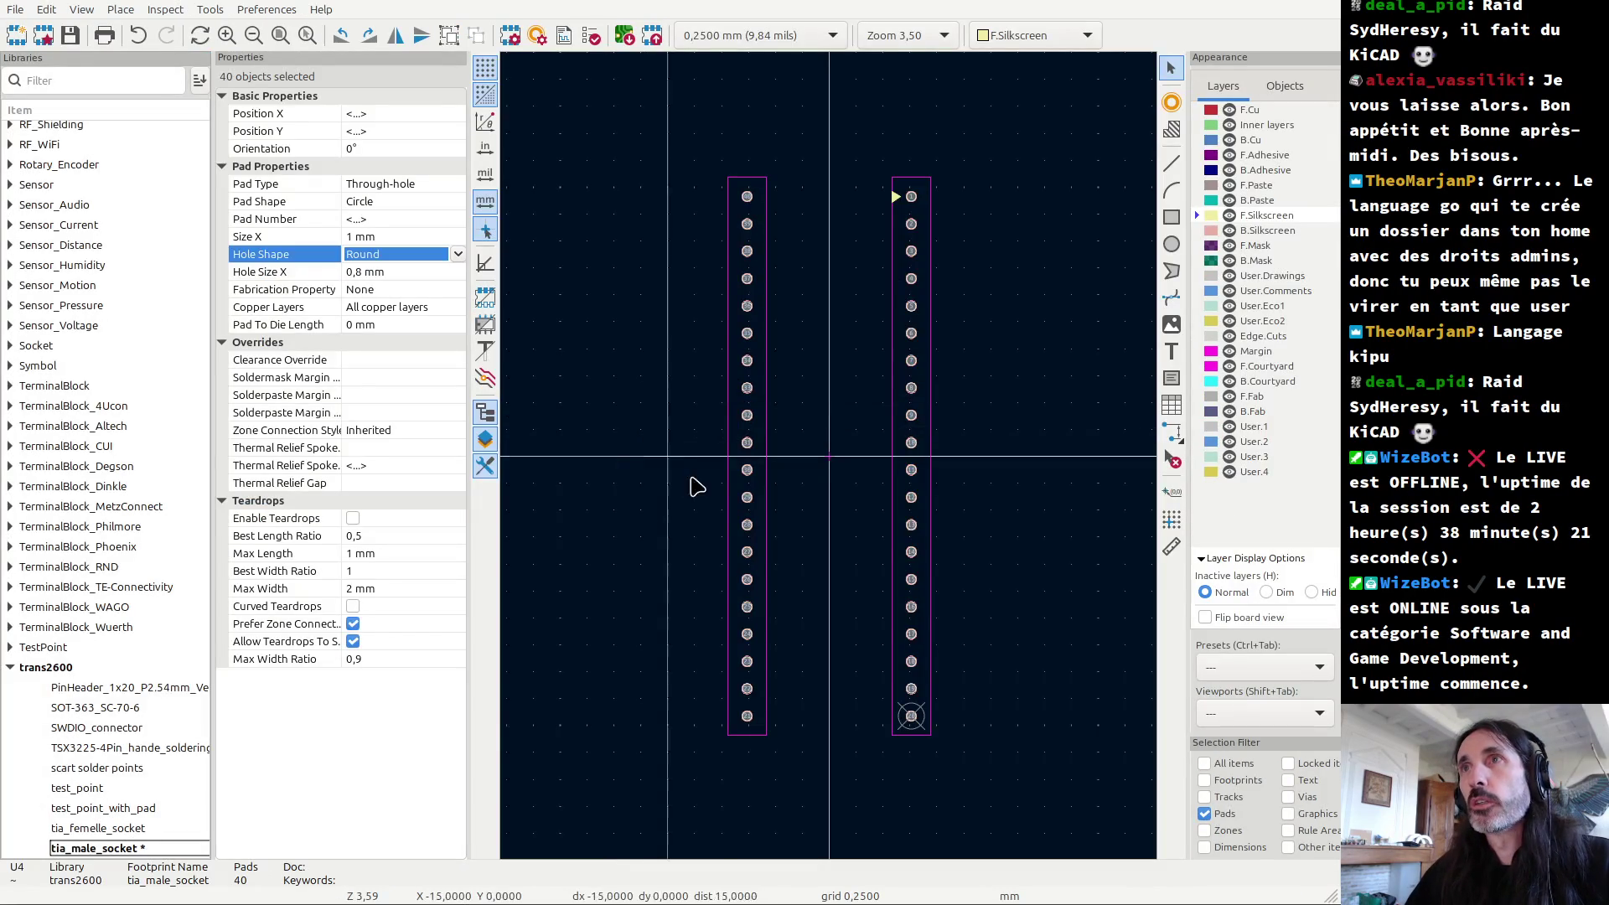
{"action": "key", "text": "alt+Tab"}
{"action": "key", "text": "alt+Tab"}
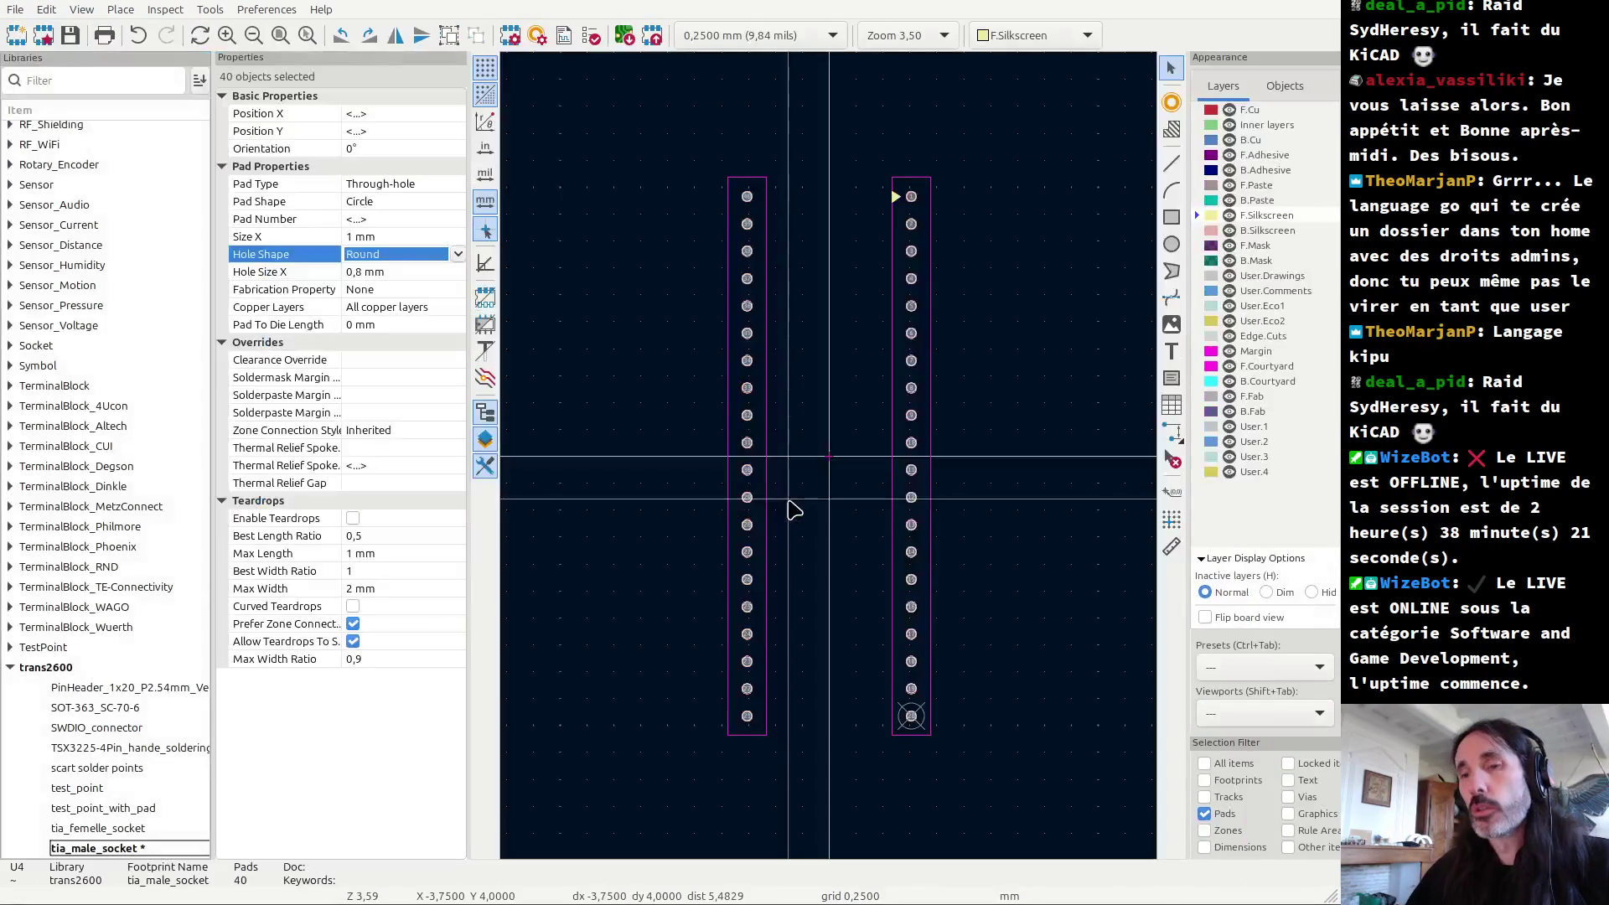
{"action": "key", "text": "ctrl+s"}
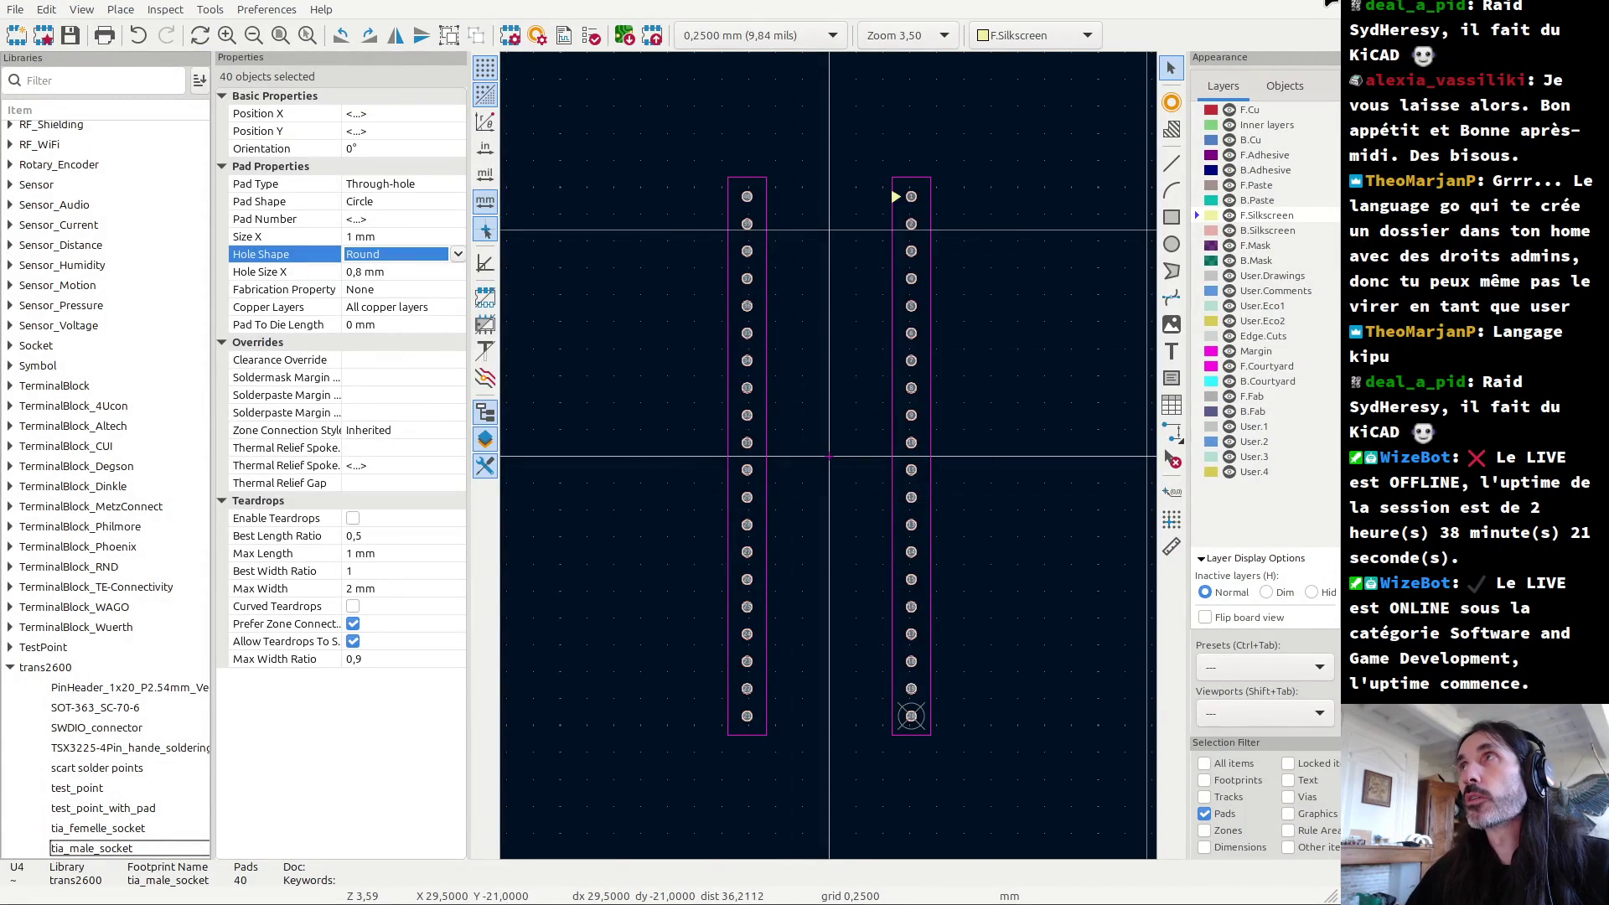
{"action": "key", "text": "alt+Tab"}
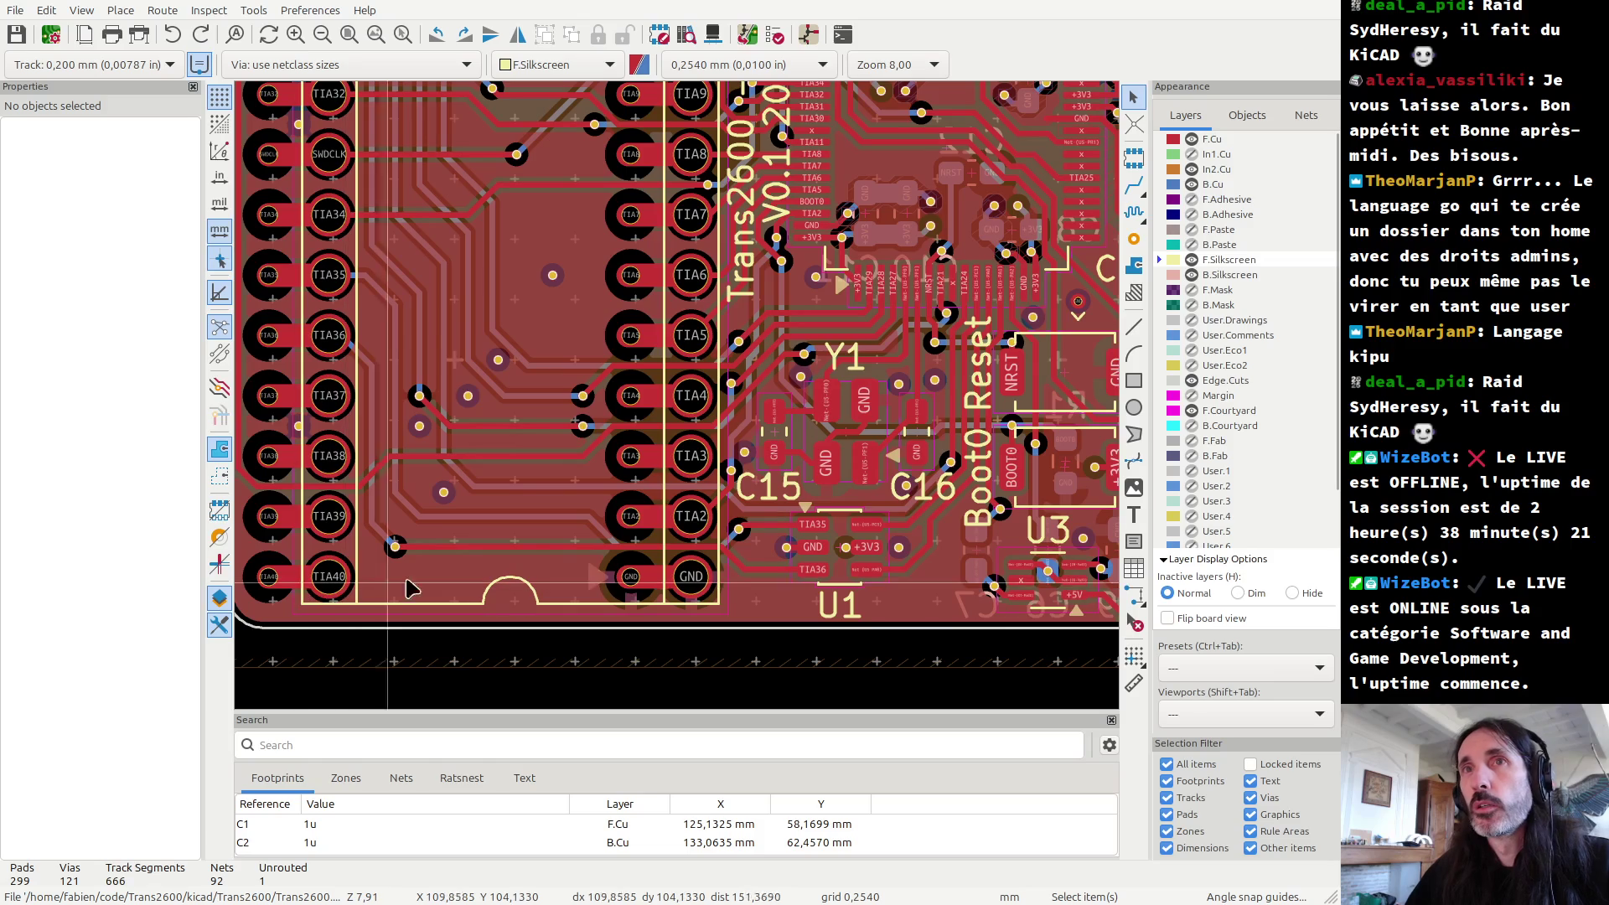
{"action": "left_click", "coordinate": [269, 590]}
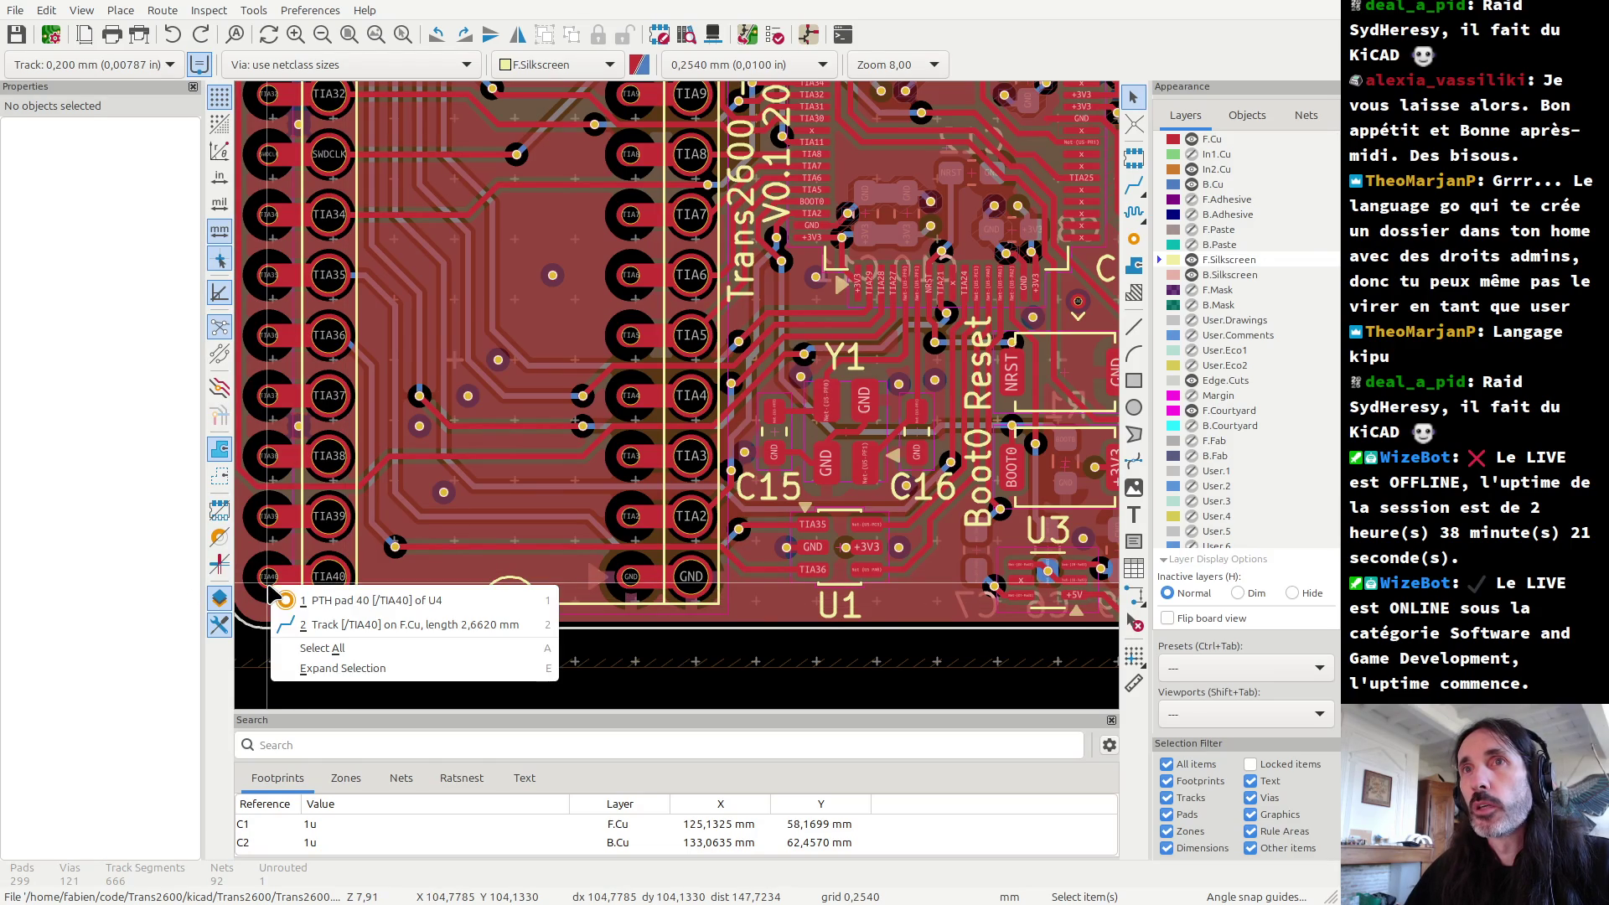
{"action": "key", "text": "Escape"}
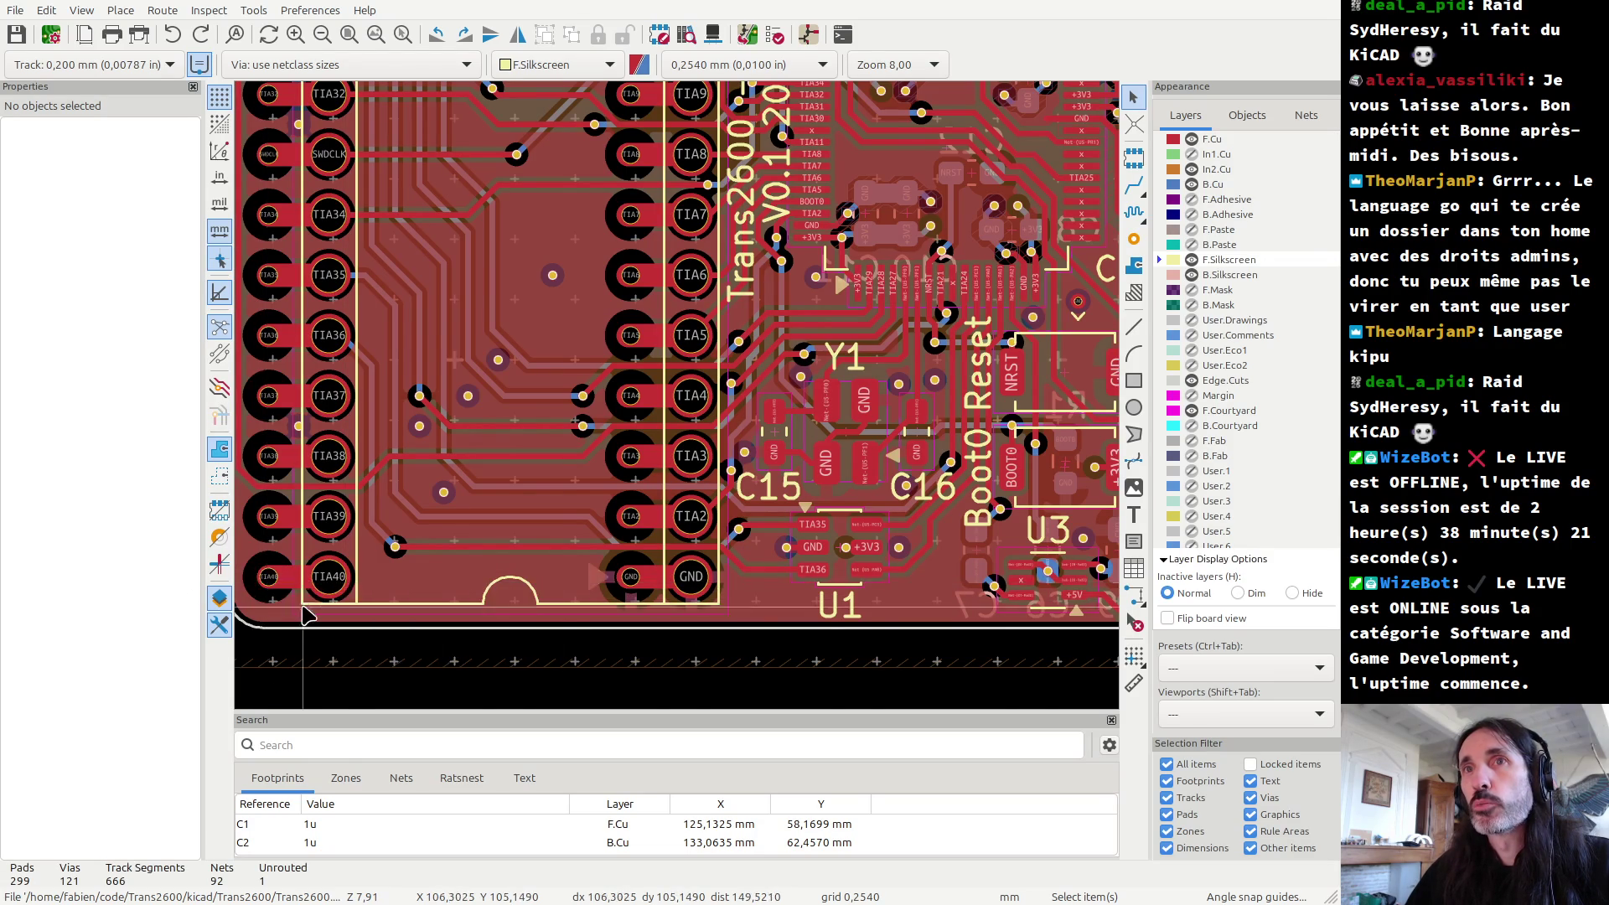
{"action": "scroll", "coordinate": [656, 219], "scroll_direction": "down", "scroll_amount": 3}
{"action": "scroll", "coordinate": [682, 402], "scroll_direction": "down", "scroll_amount": 2}
{"action": "scroll", "coordinate": [662, 428], "scroll_direction": "up", "scroll_amount": 5}
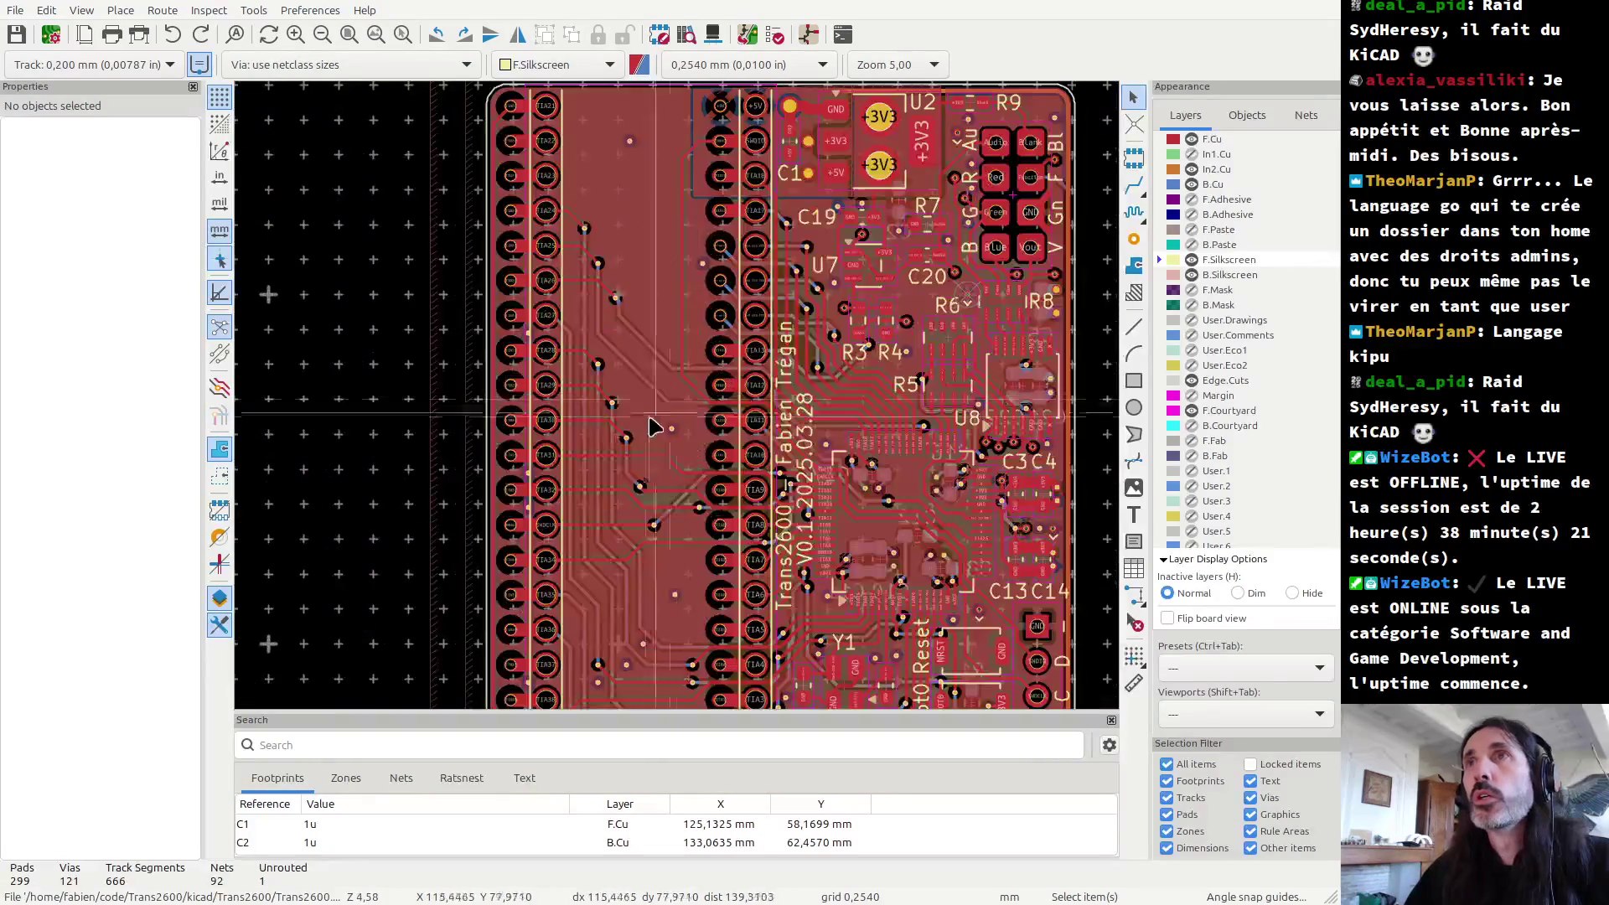
{"action": "scroll", "coordinate": [662, 419], "scroll_direction": "up", "scroll_amount": 2}
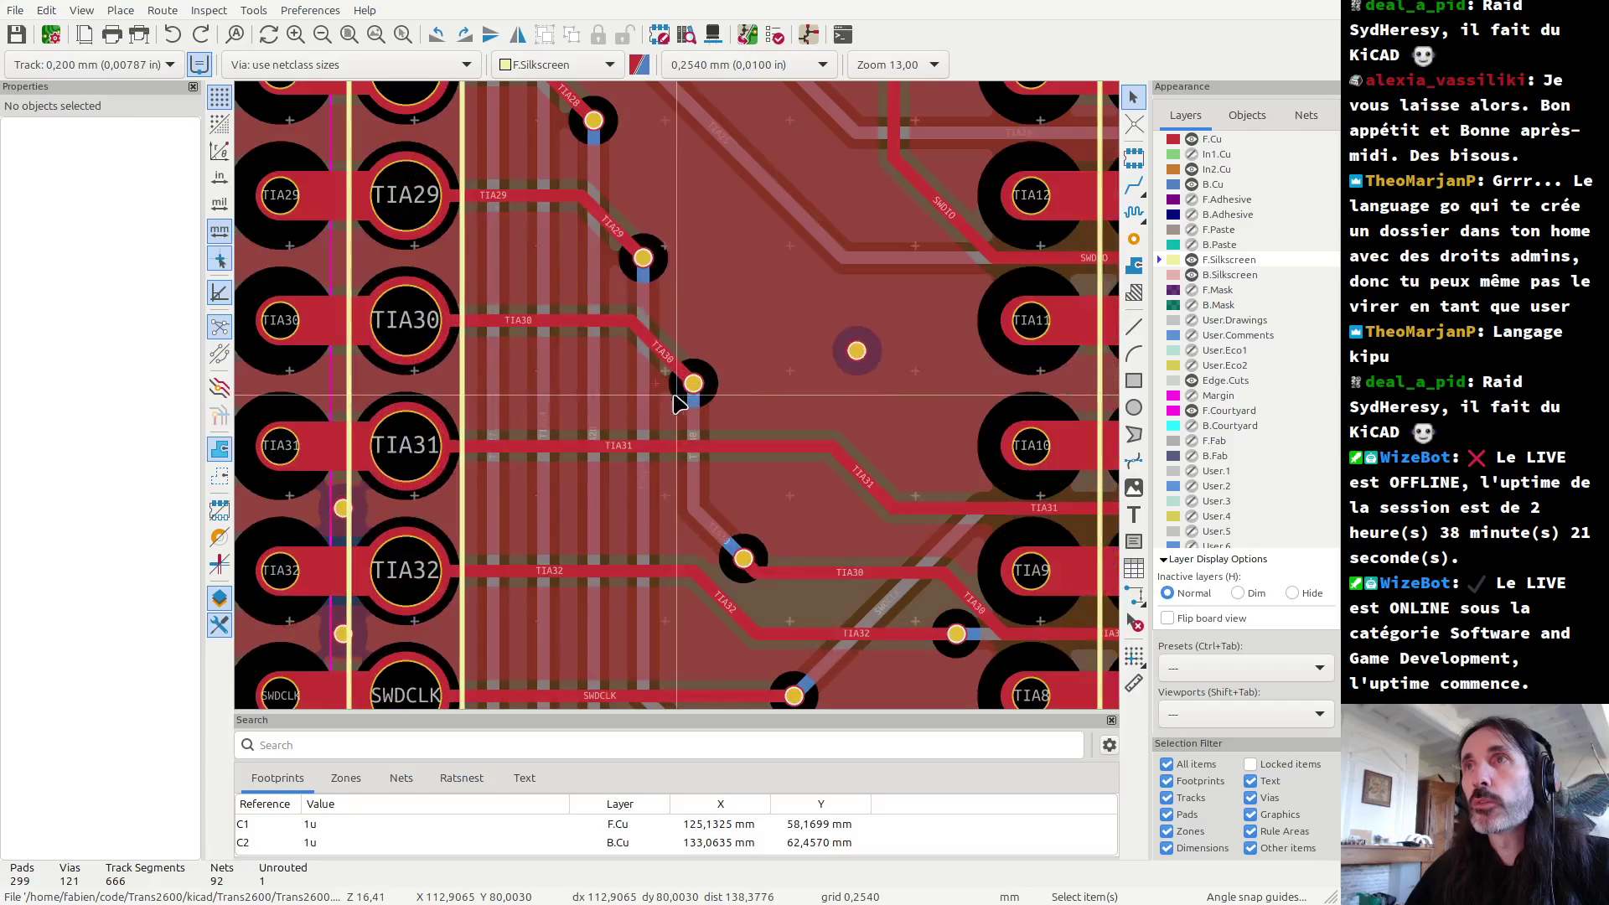
{"action": "left_click", "coordinate": [403, 386]}
{"action": "key", "text": "Escape"}
{"action": "left_click", "coordinate": [1192, 183]}
{"action": "left_click", "coordinate": [1191, 168]}
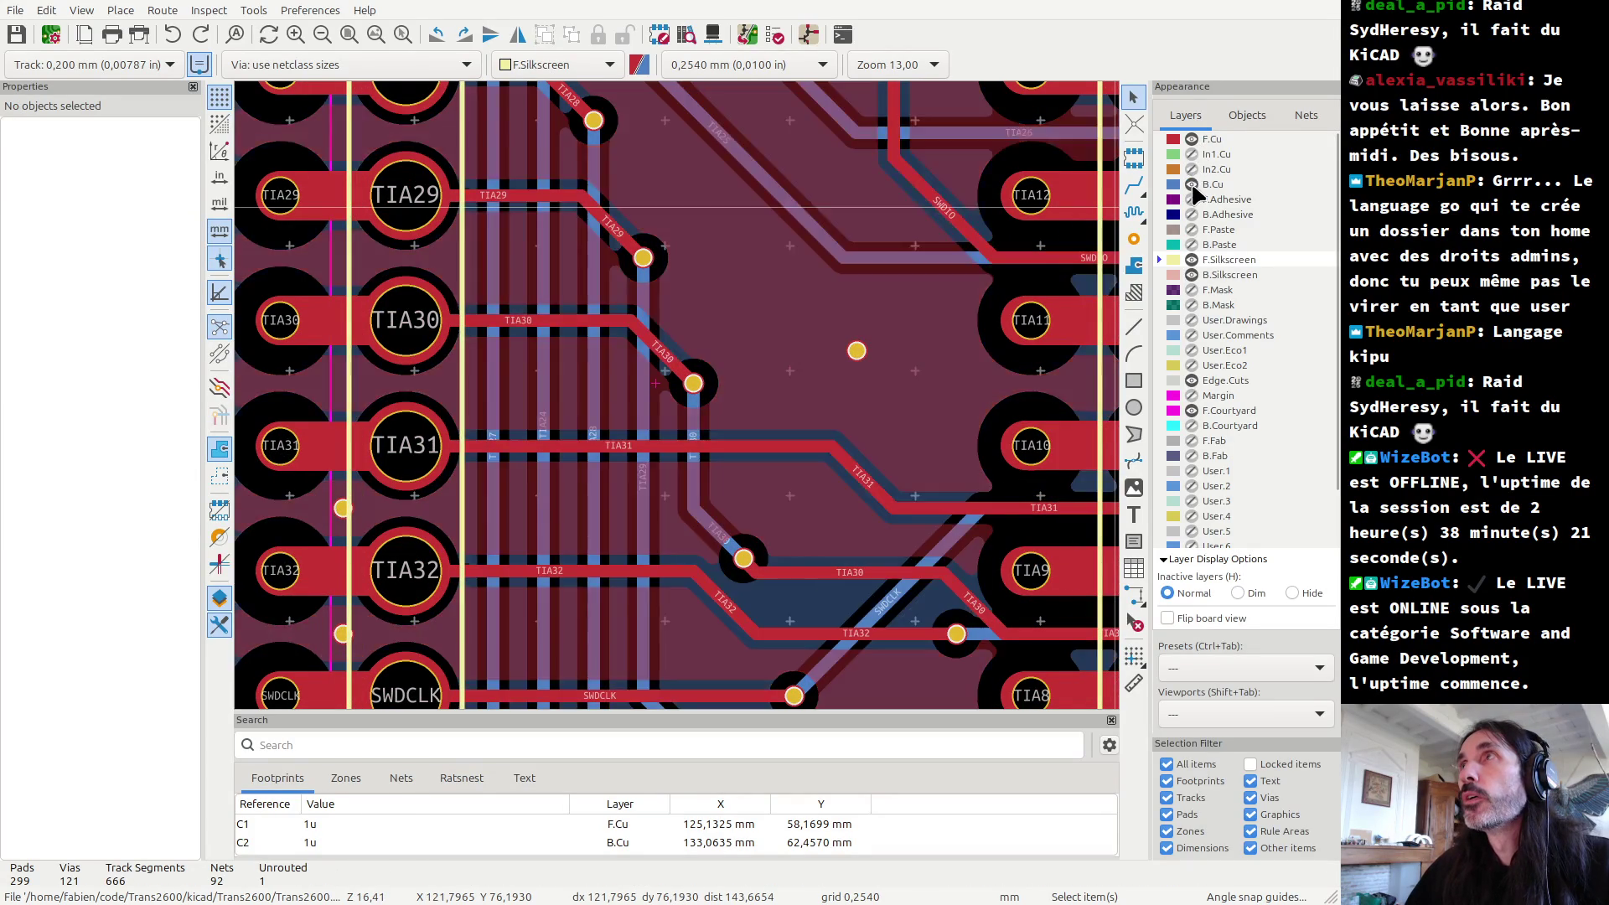
{"action": "left_click", "coordinate": [1192, 154]}
{"action": "left_click", "coordinate": [1213, 136]}
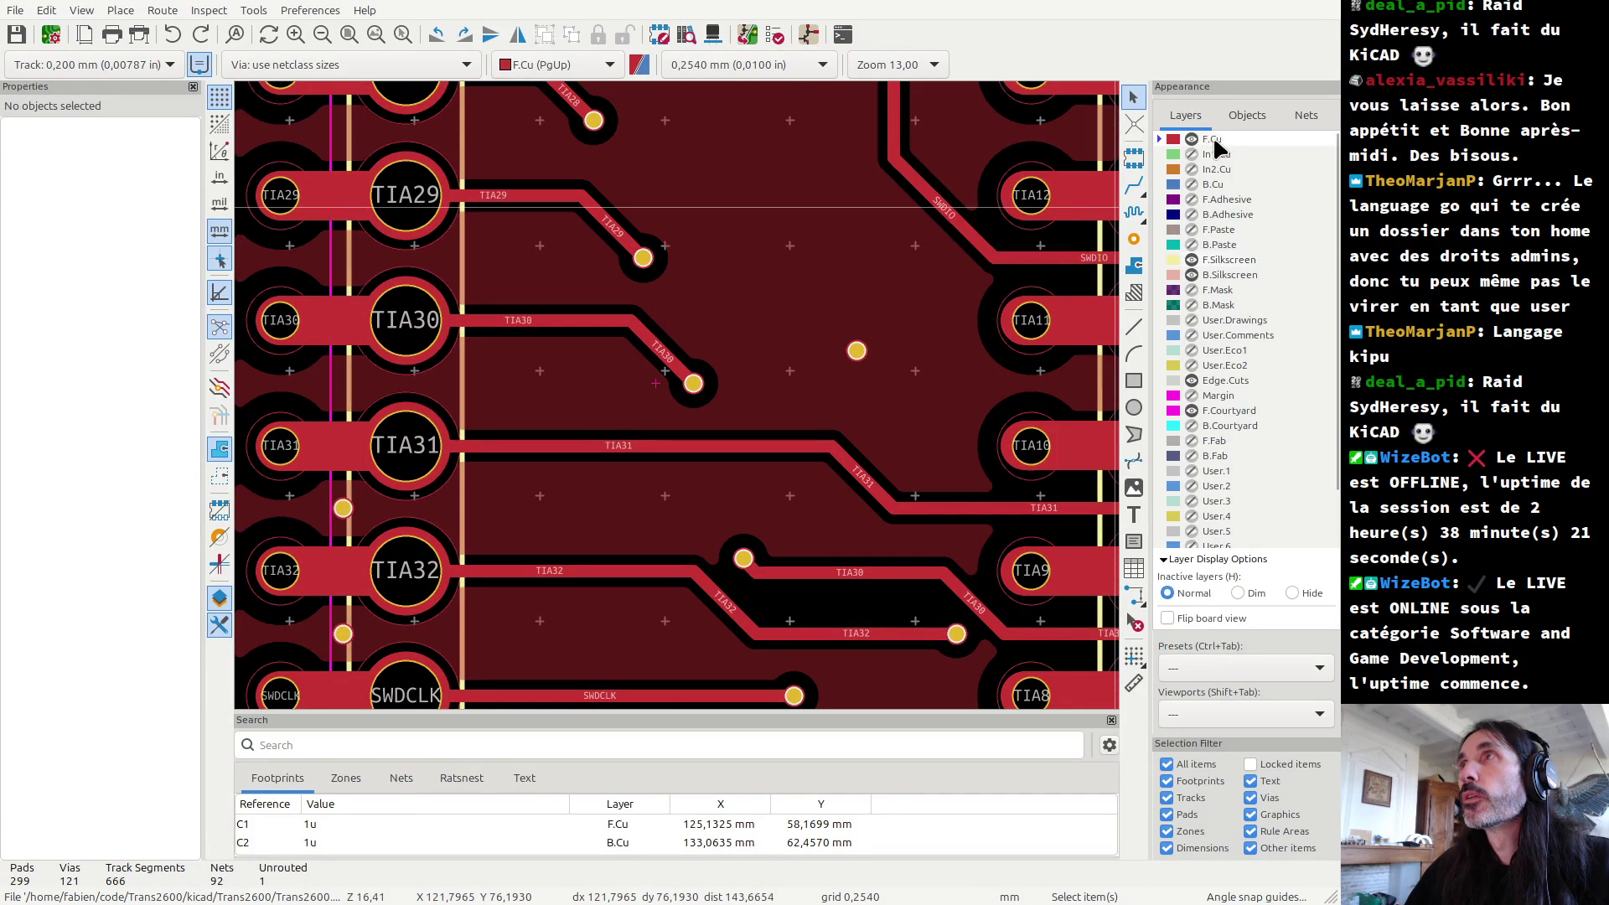
{"action": "scroll", "coordinate": [679, 409], "scroll_direction": "down", "scroll_amount": 2}
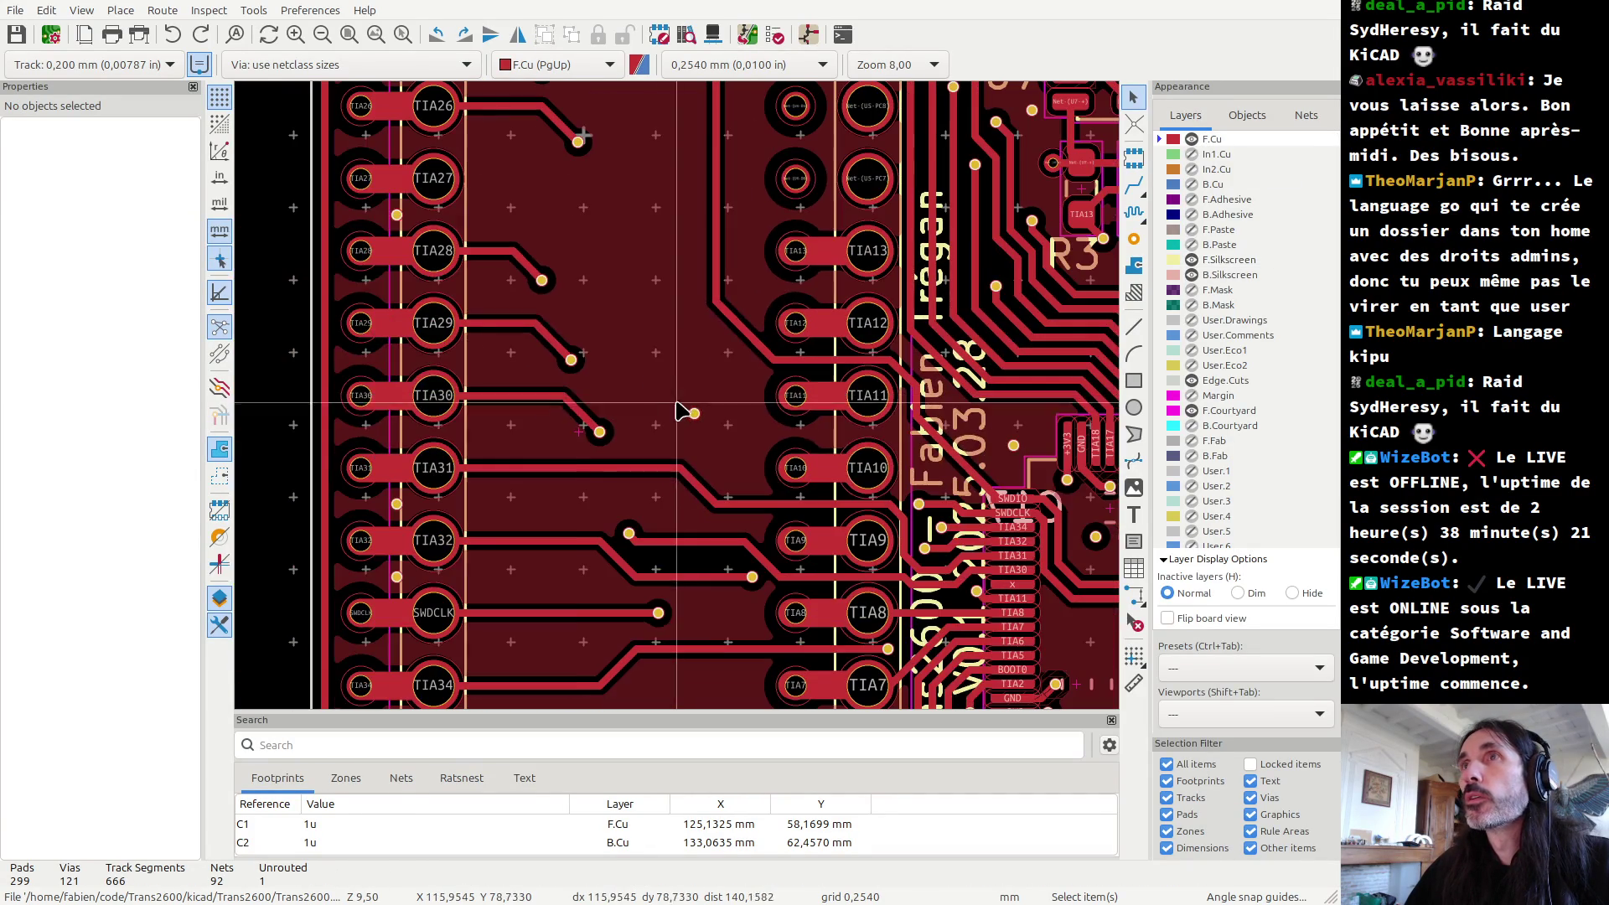
{"action": "left_click", "coordinate": [583, 442]}
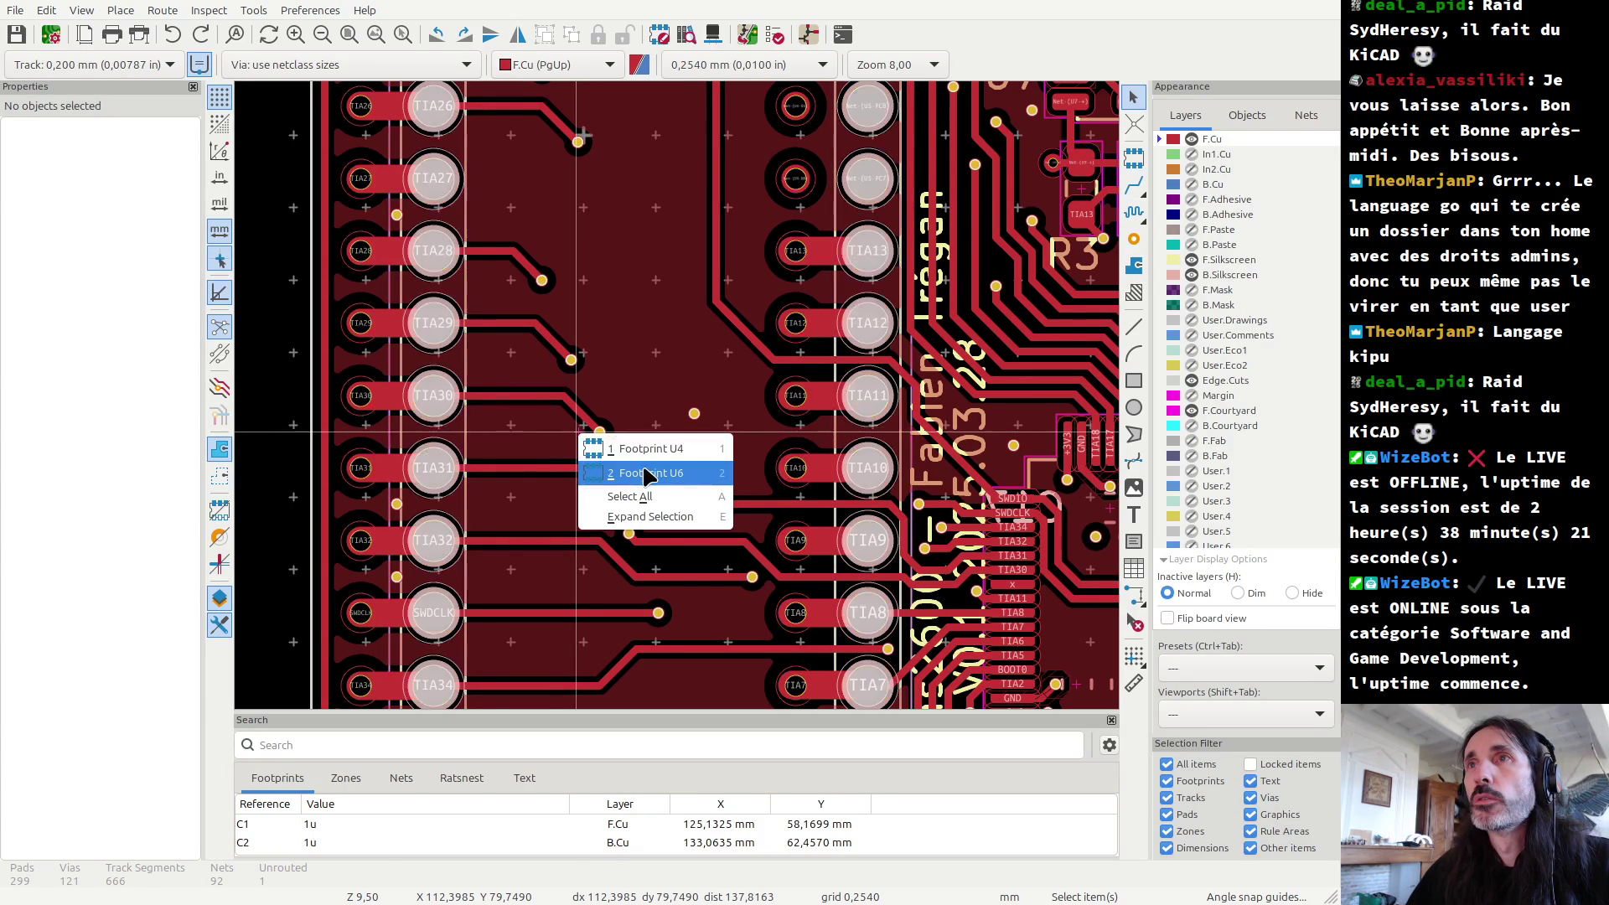
{"action": "left_click", "coordinate": [647, 473]}
{"action": "key", "text": "e"}
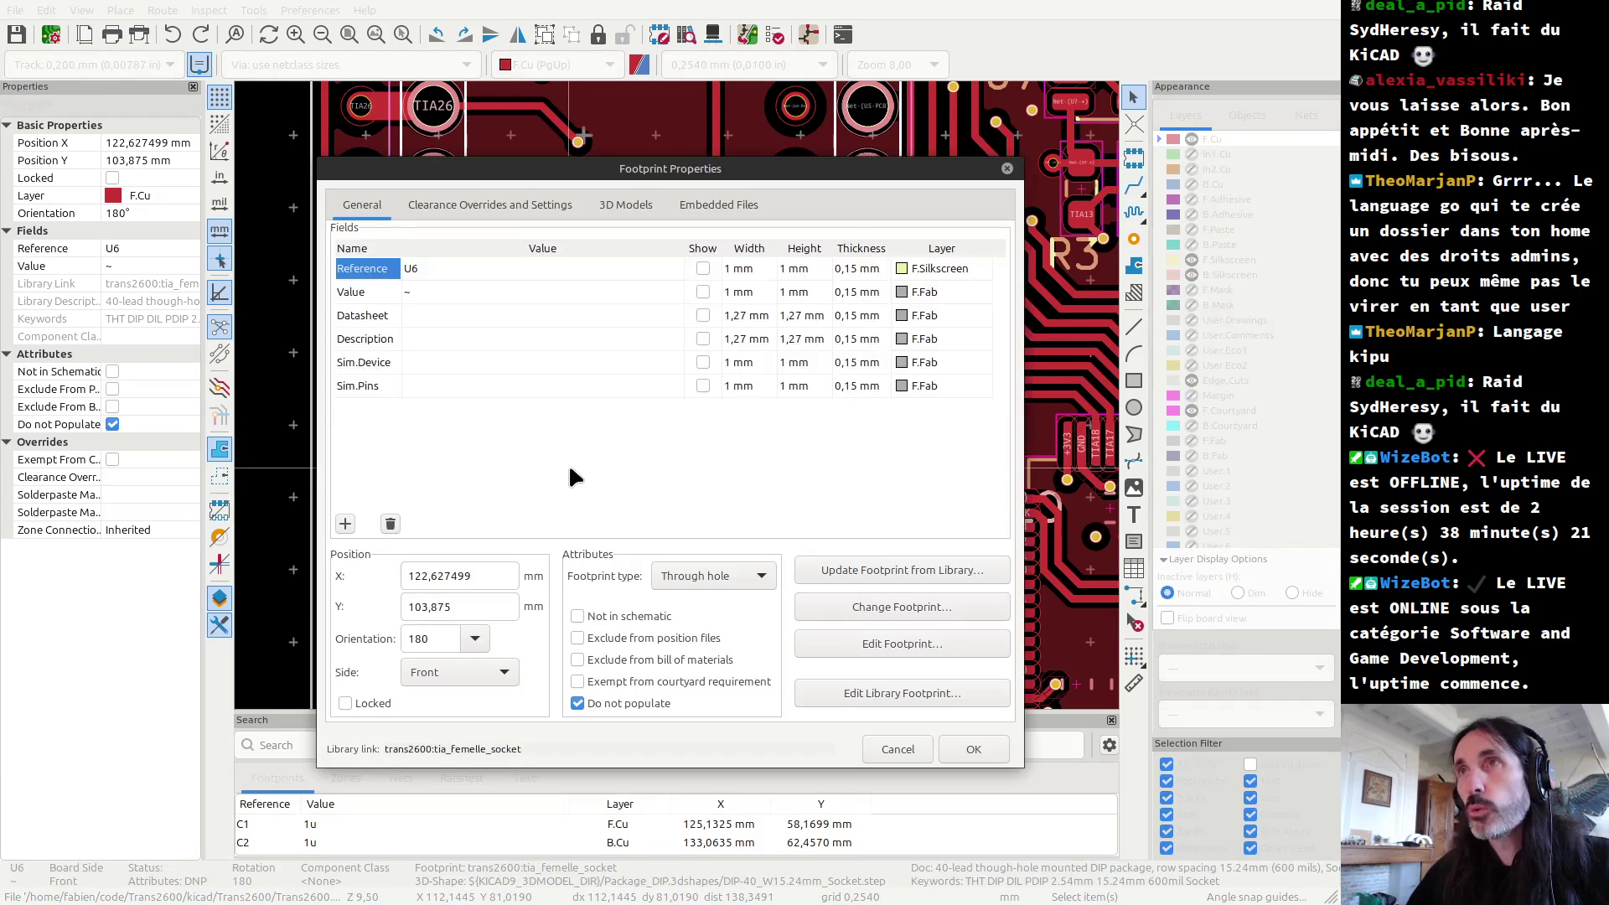
{"action": "left_click", "coordinate": [905, 699]}
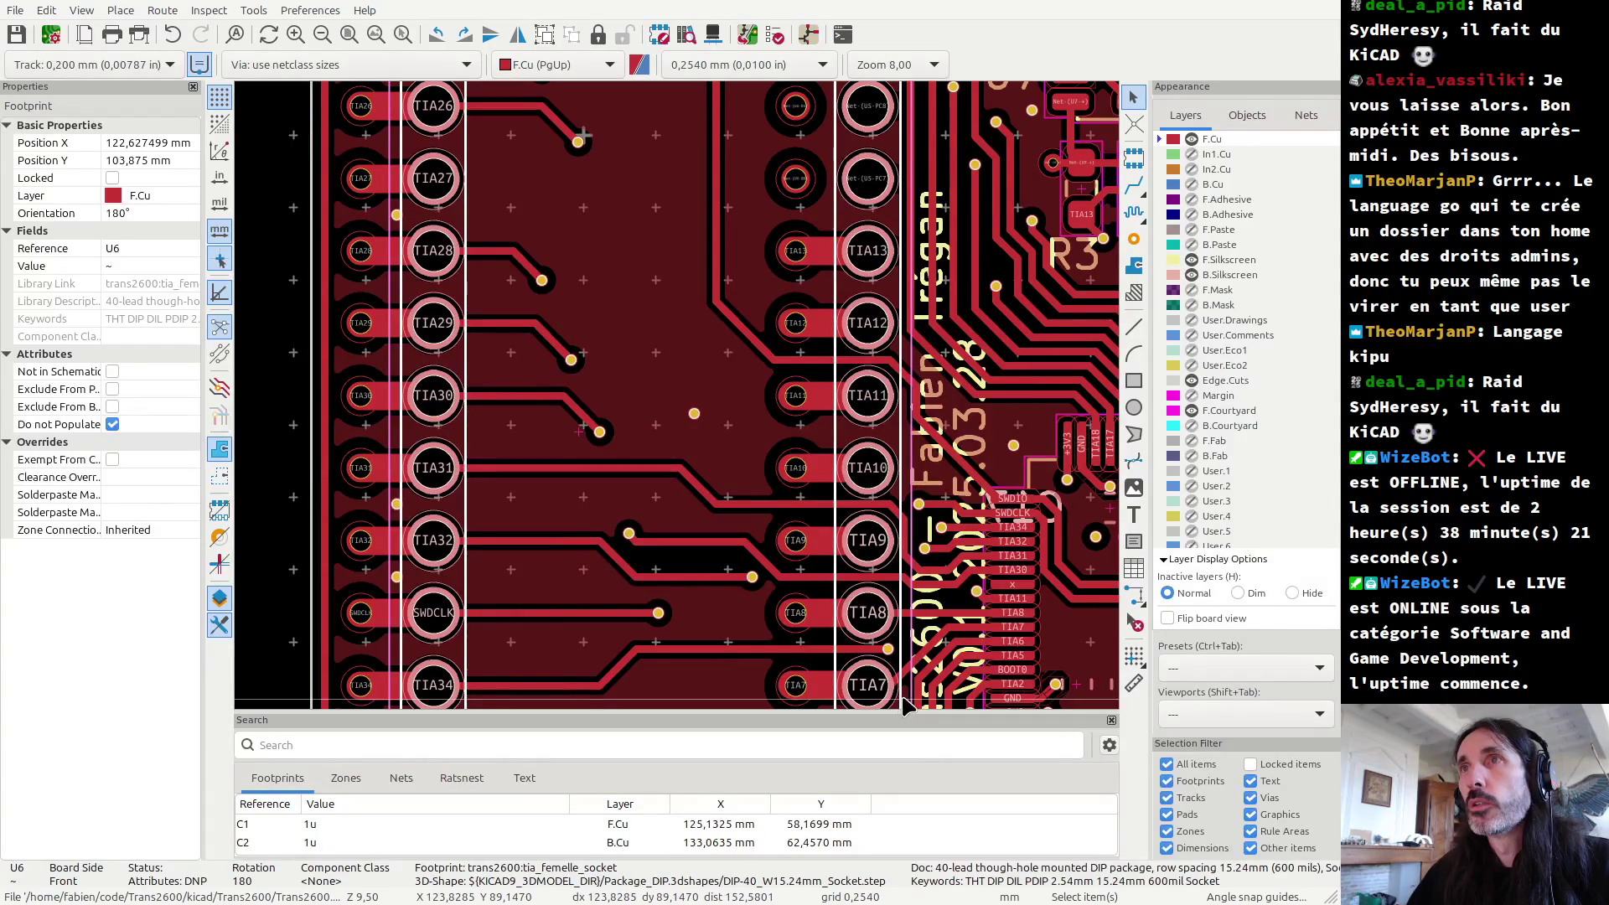
{"action": "scroll", "coordinate": [828, 457], "scroll_direction": "up", "scroll_amount": 5}
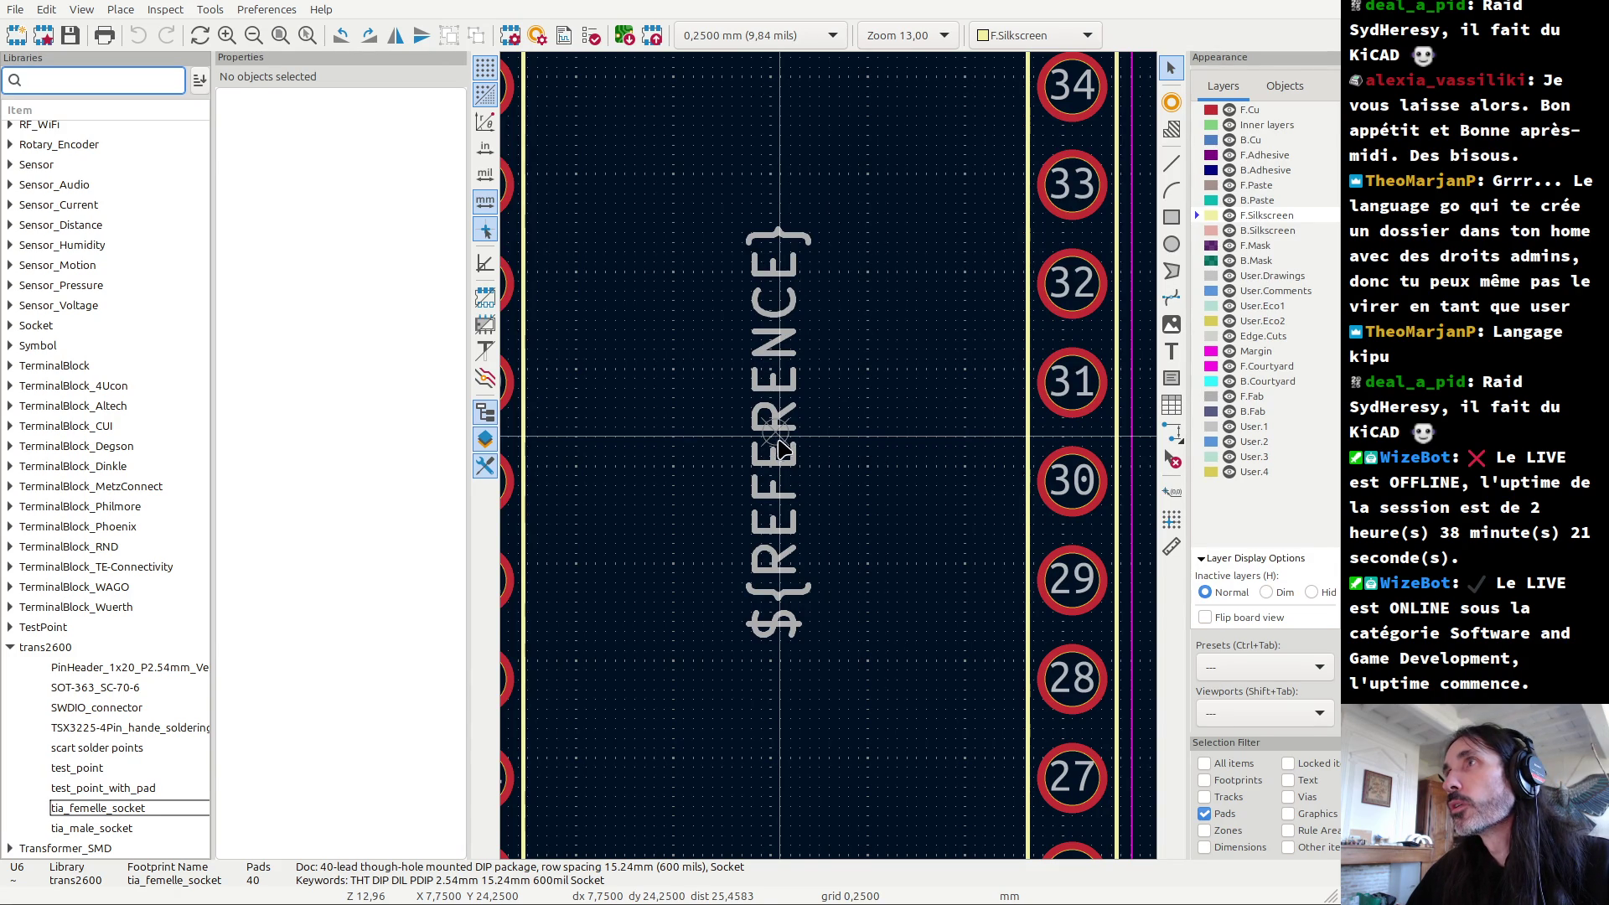
{"action": "scroll", "coordinate": [830, 458], "scroll_direction": "up", "scroll_amount": 2}
{"action": "scroll", "coordinate": [832, 463], "scroll_direction": "down", "scroll_amount": 7}
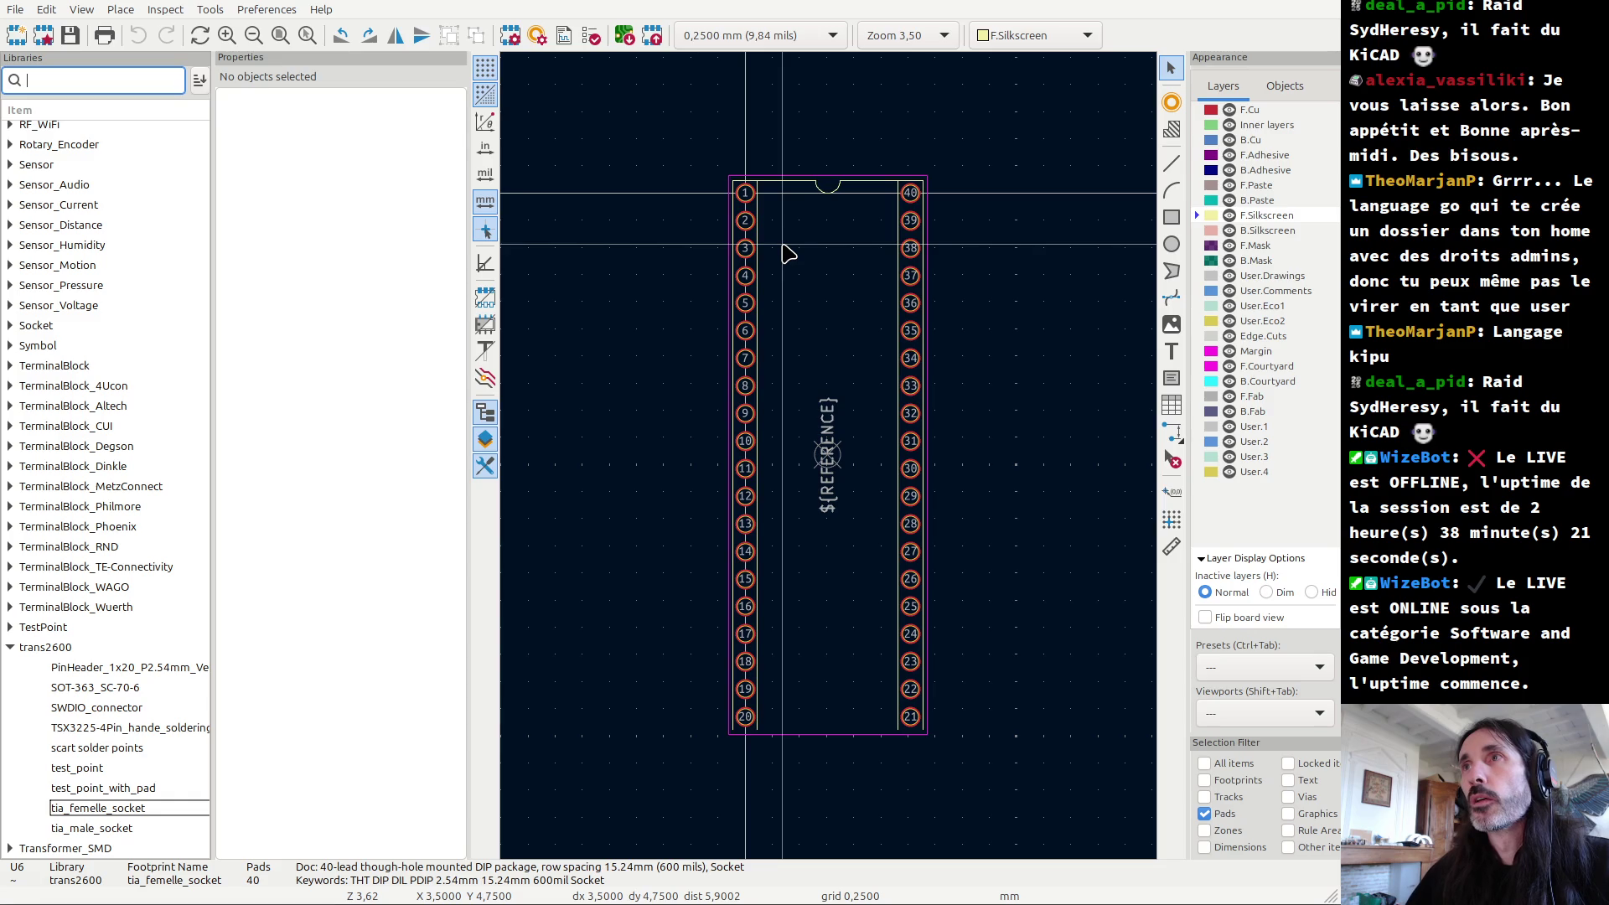
{"action": "key", "text": "alt+Tab"}
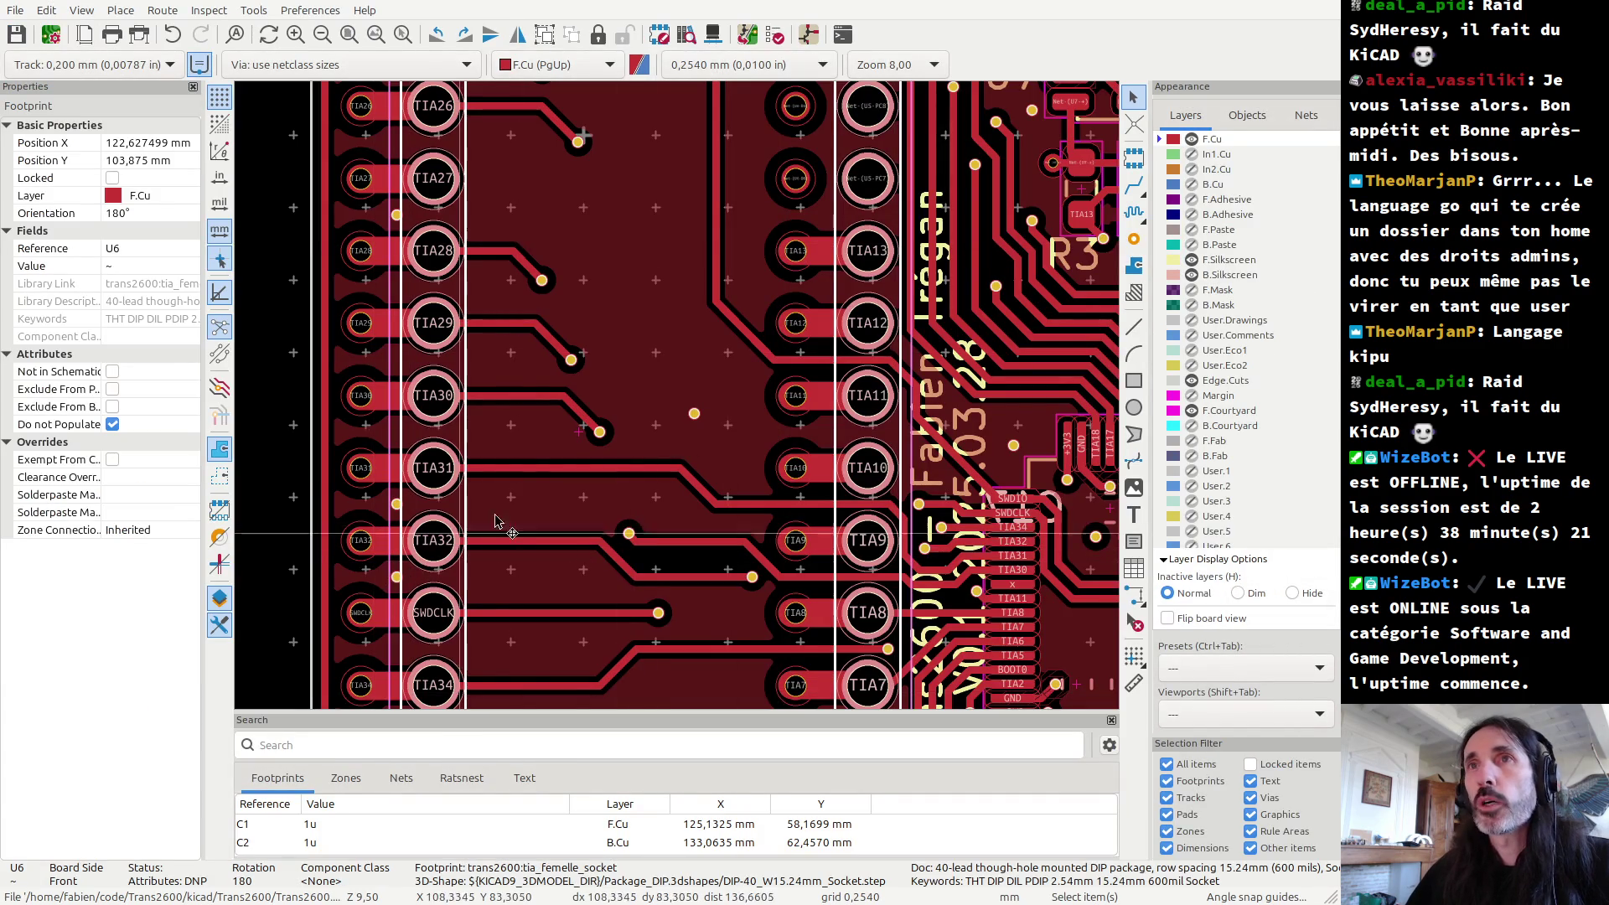
- Update footprint U4 from its tia_male_socket library footprint
{"action": "left_click", "coordinate": [583, 436]}
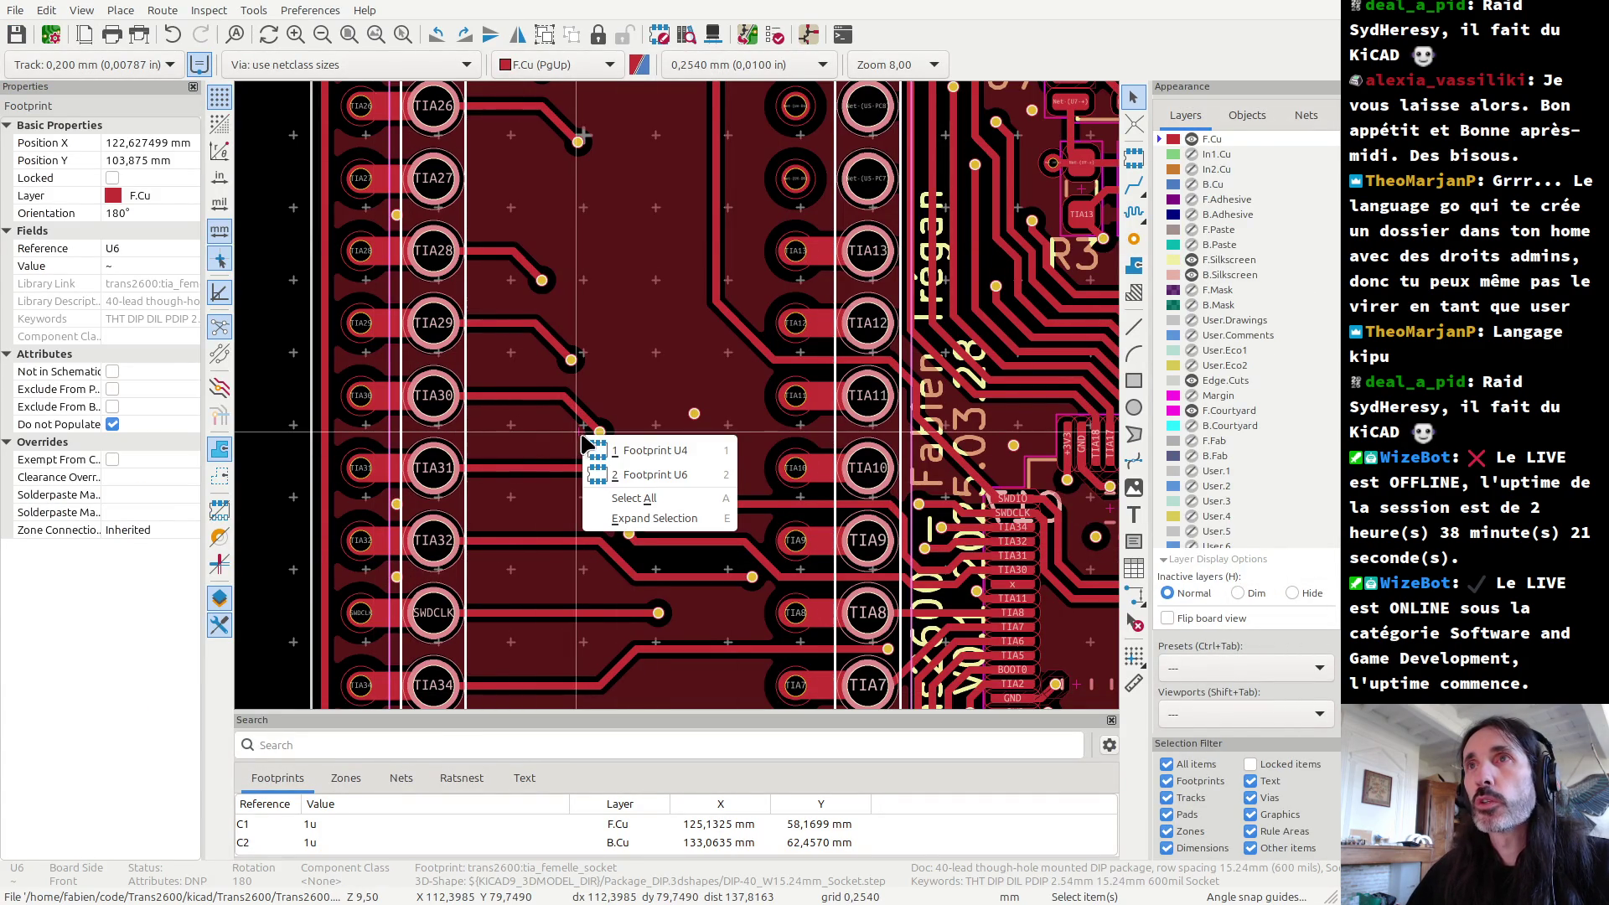
{"action": "left_click", "coordinate": [600, 451]}
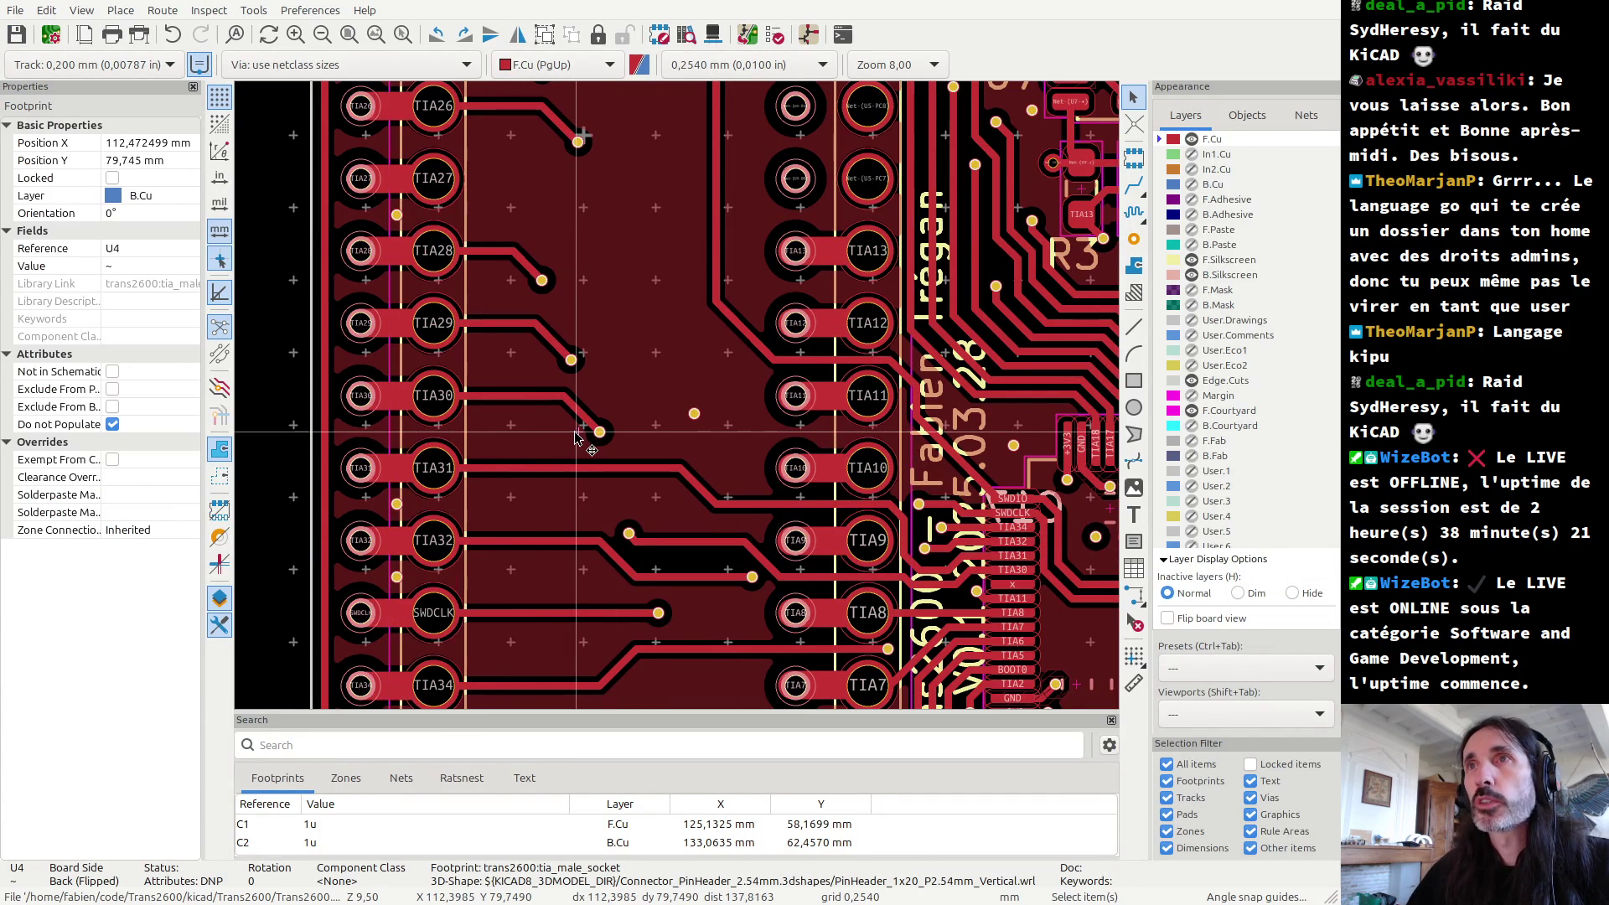
{"action": "double_click", "coordinate": [559, 479]}
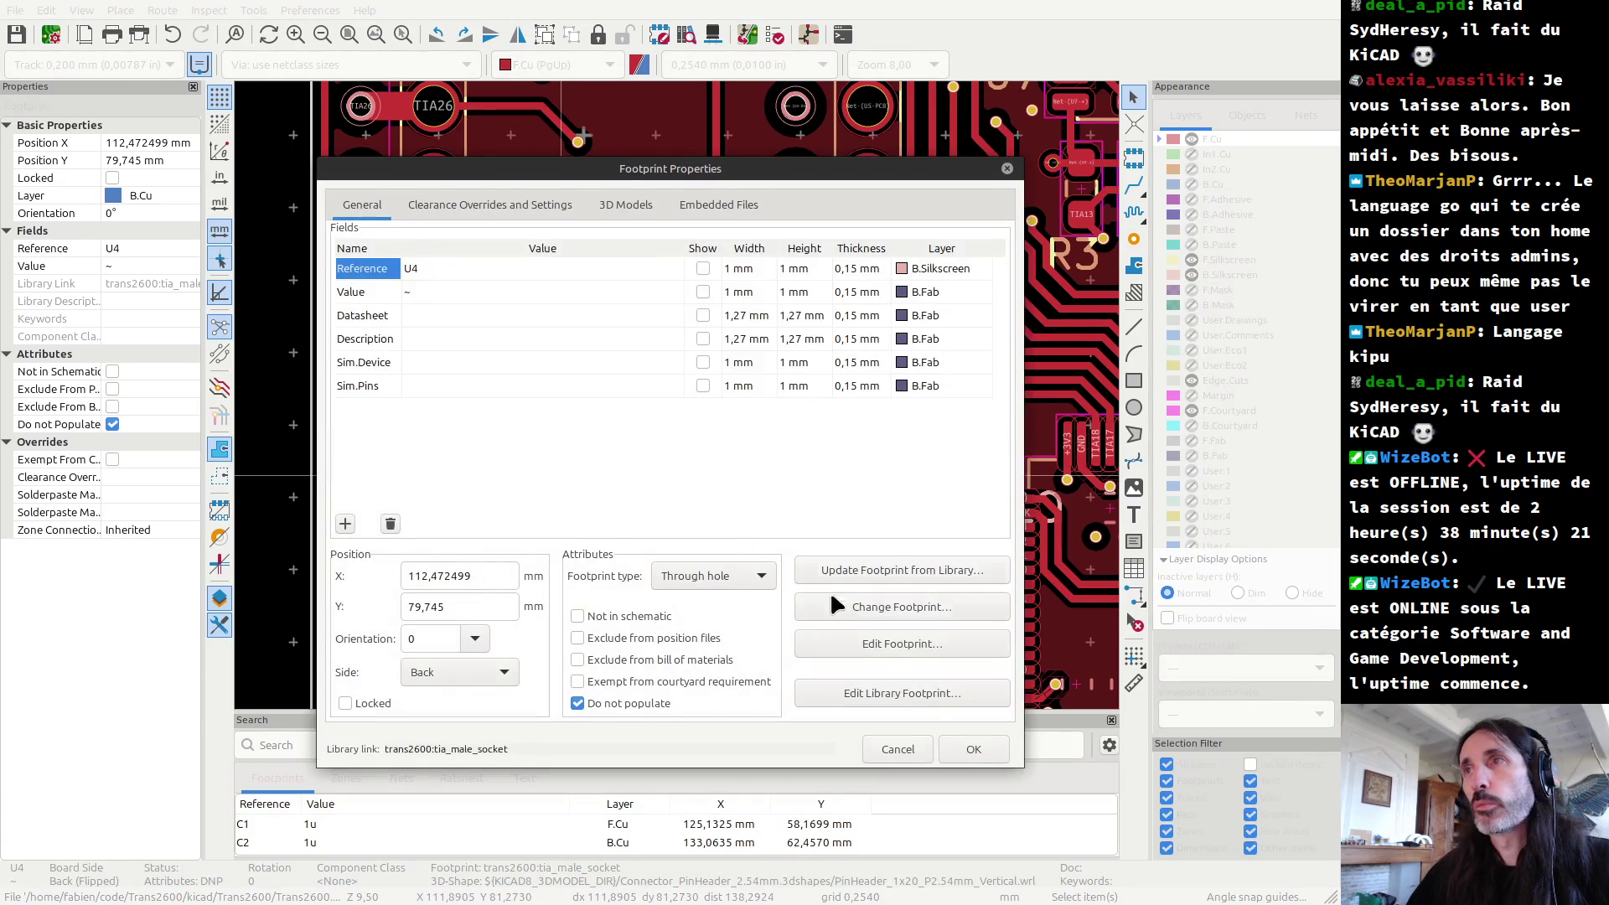
{"action": "left_click", "coordinate": [906, 573]}
{"action": "left_click", "coordinate": [915, 717]}
{"action": "left_click", "coordinate": [851, 714]}
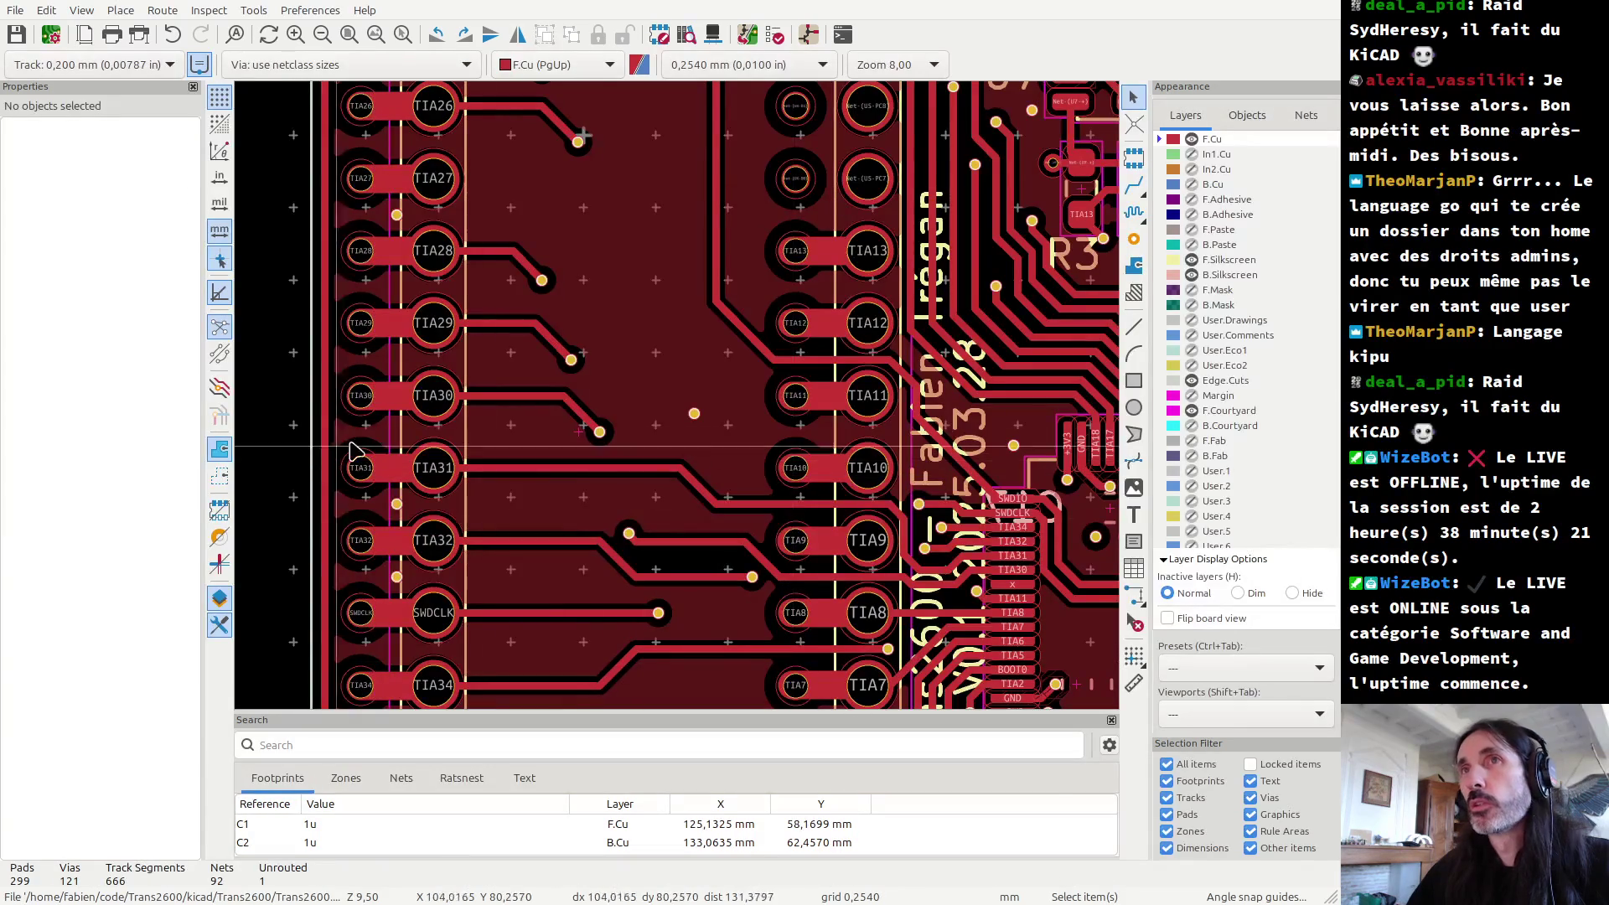
- Open U4's library footprint in the Footprint Editor to inspect it, then return to the board
{"action": "left_click", "coordinate": [578, 437]}
{"action": "left_click", "coordinate": [590, 452]}
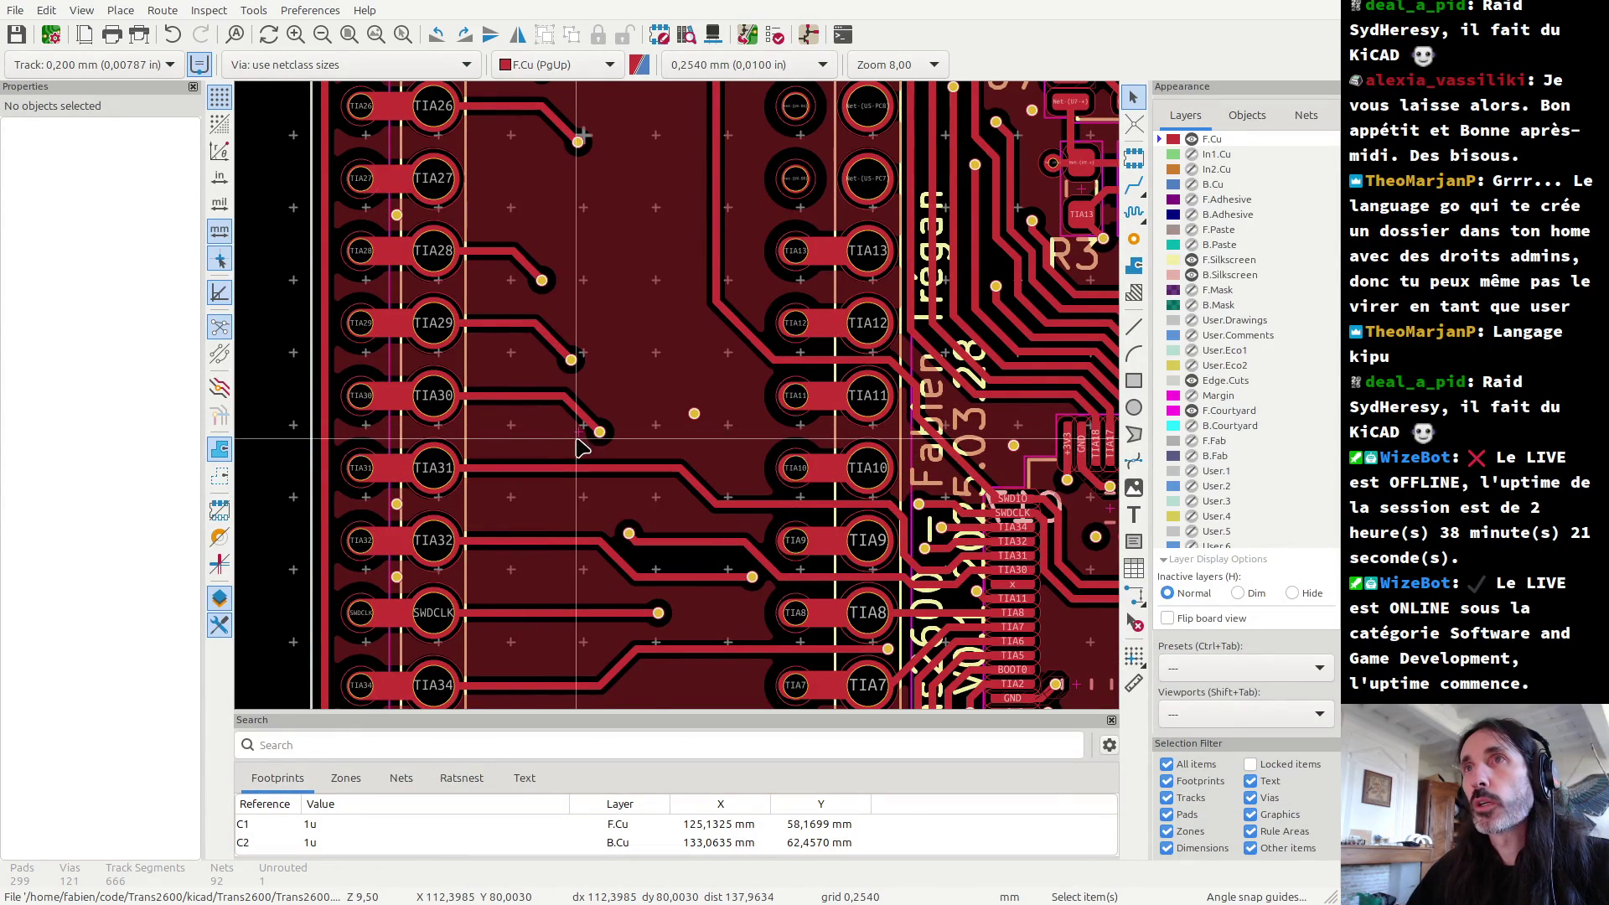
{"action": "key", "text": "e"}
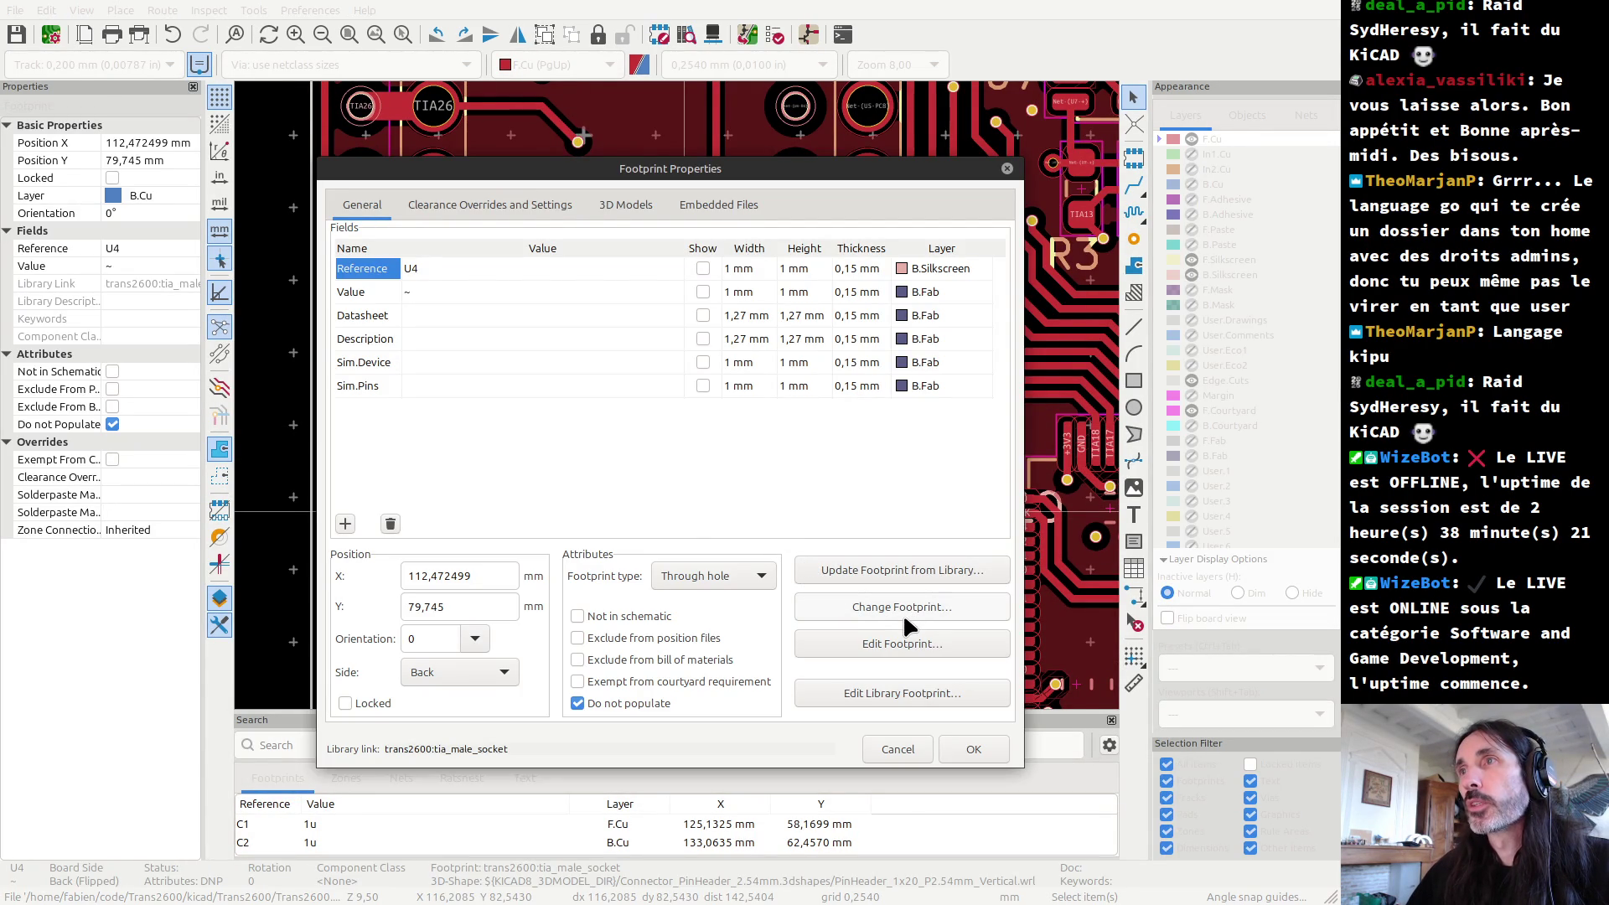
{"action": "left_click", "coordinate": [904, 689]}
{"action": "scroll", "coordinate": [819, 514], "scroll_direction": "up", "scroll_amount": 8}
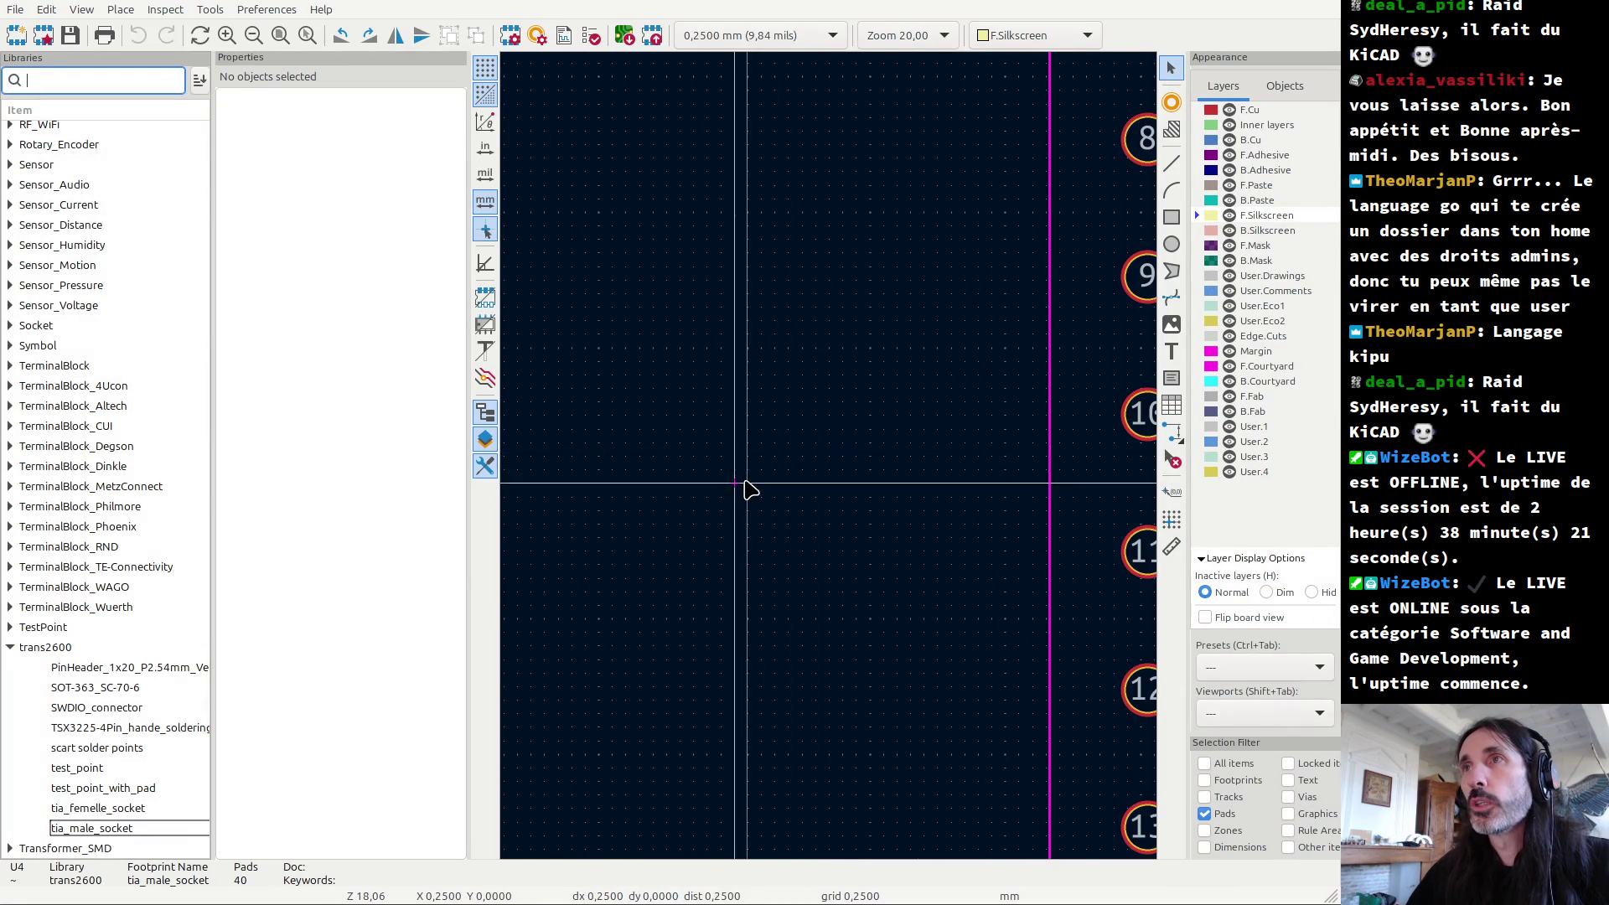
{"action": "scroll", "coordinate": [741, 494], "scroll_direction": "up", "scroll_amount": 6}
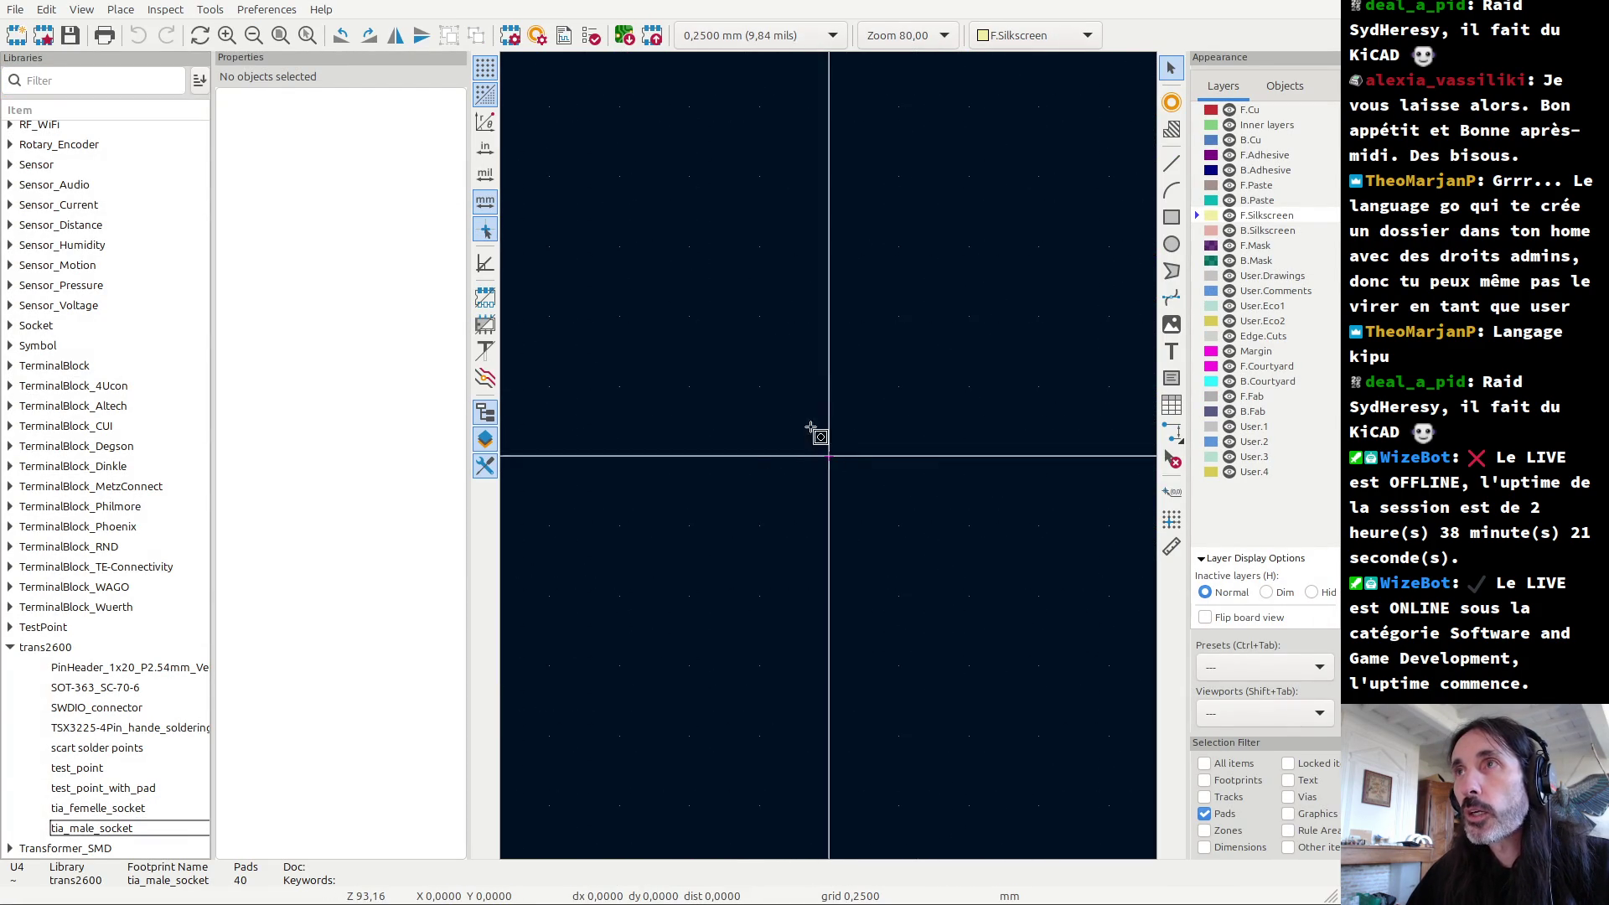
{"action": "right_click", "coordinate": [832, 456]}
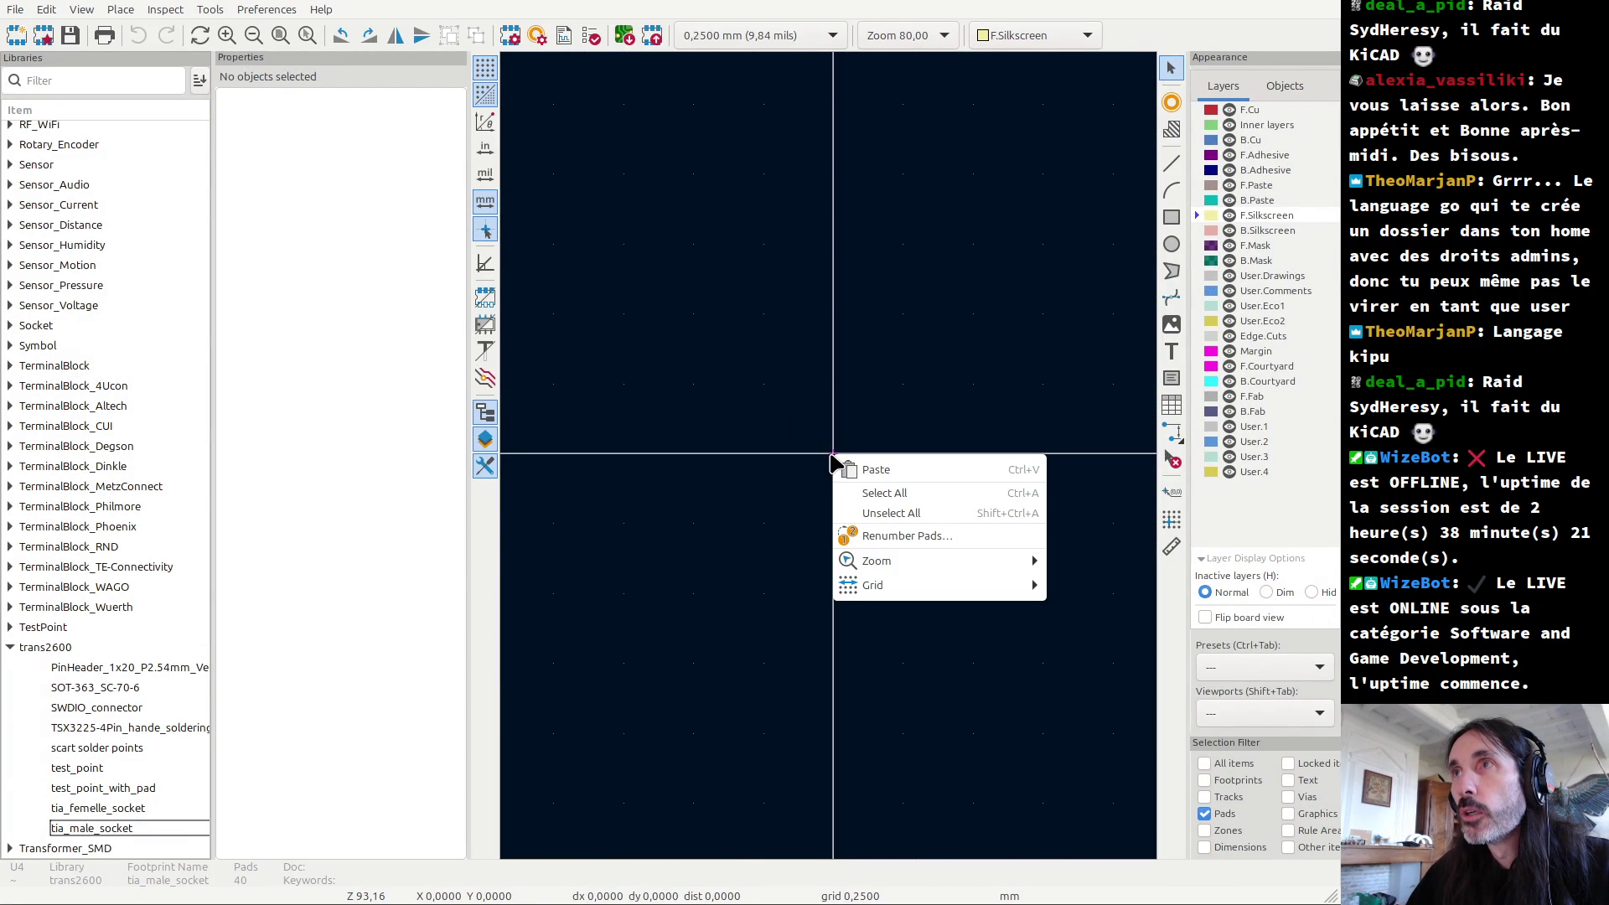
{"action": "left_click", "coordinate": [787, 495]}
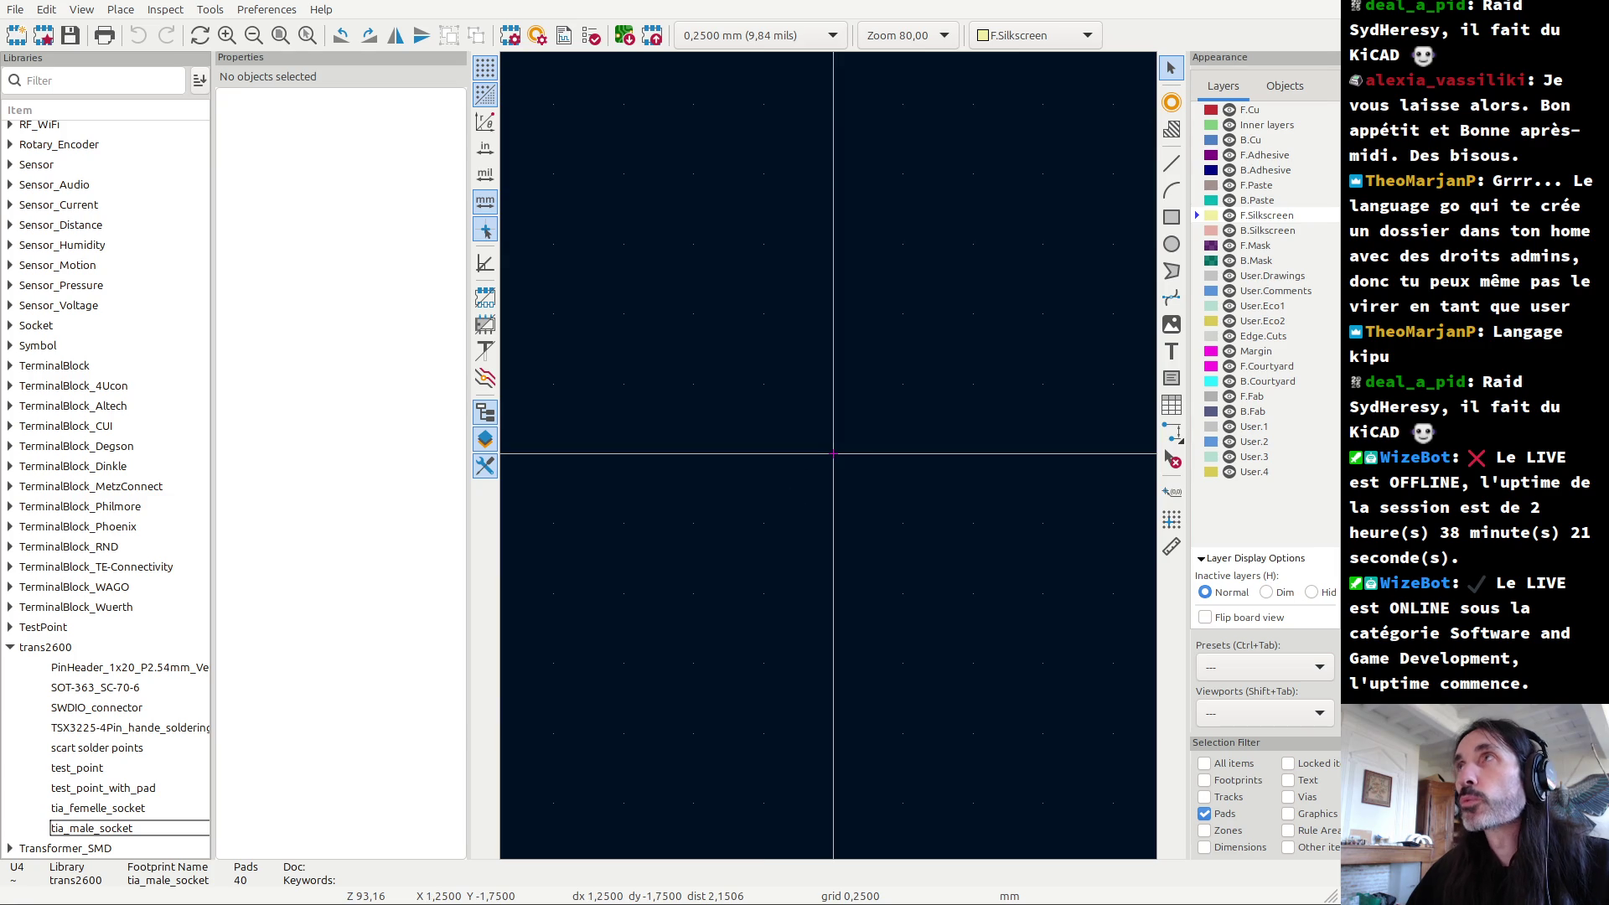
{"action": "key", "text": "alt+Tab"}
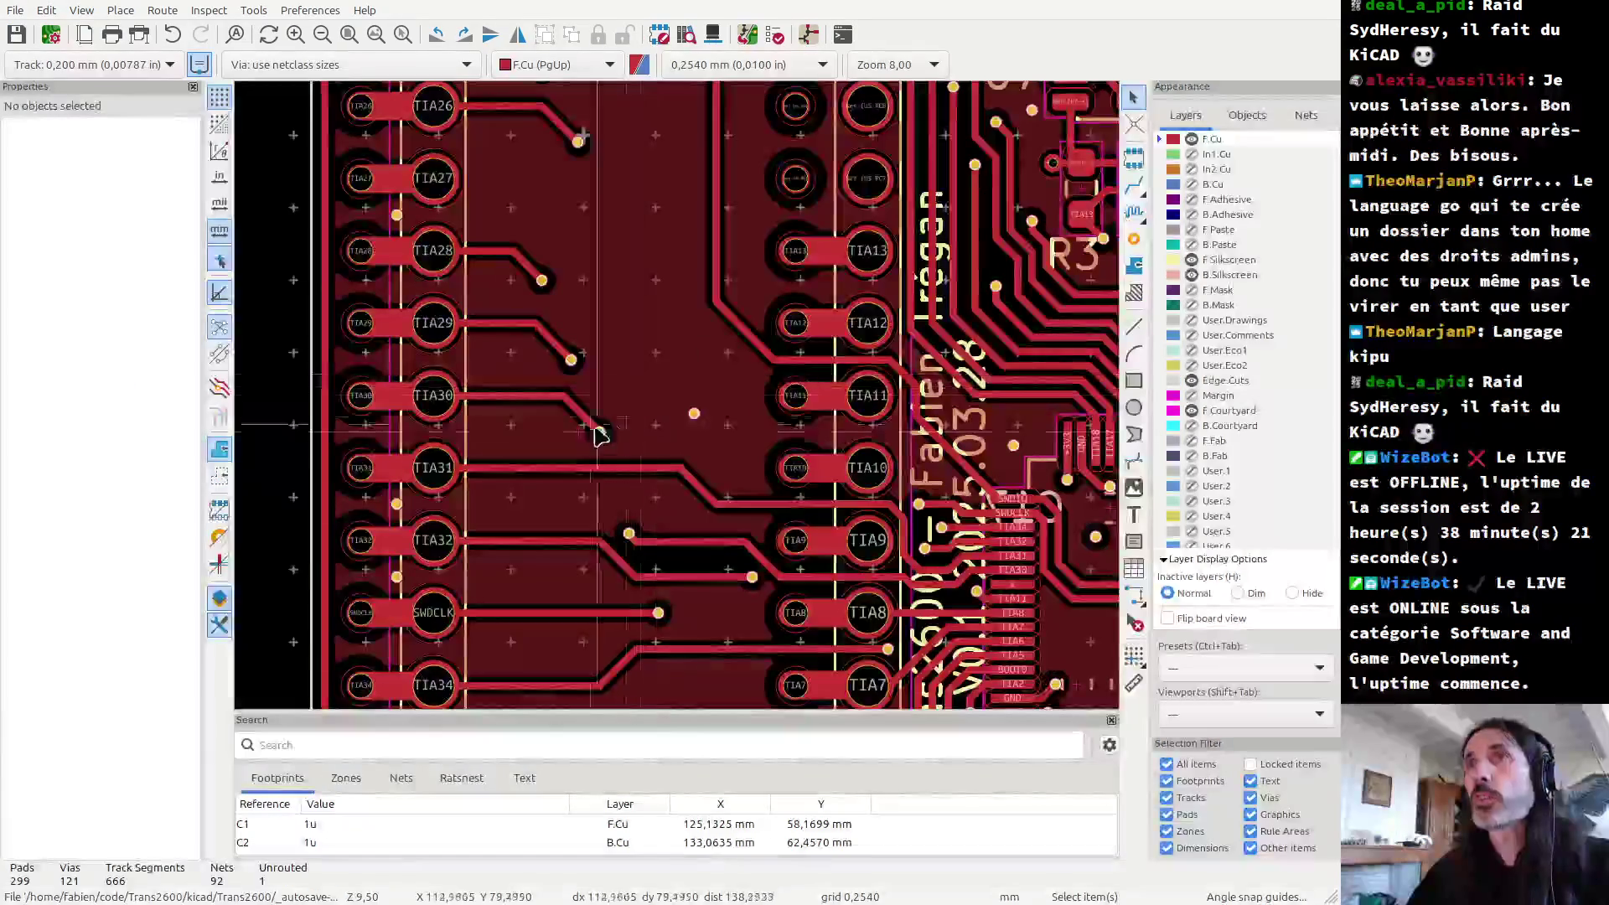
- Open U6's tia_femelle_socket library footprint and box-select all 40 of its pads
{"action": "left_click", "coordinate": [584, 442]}
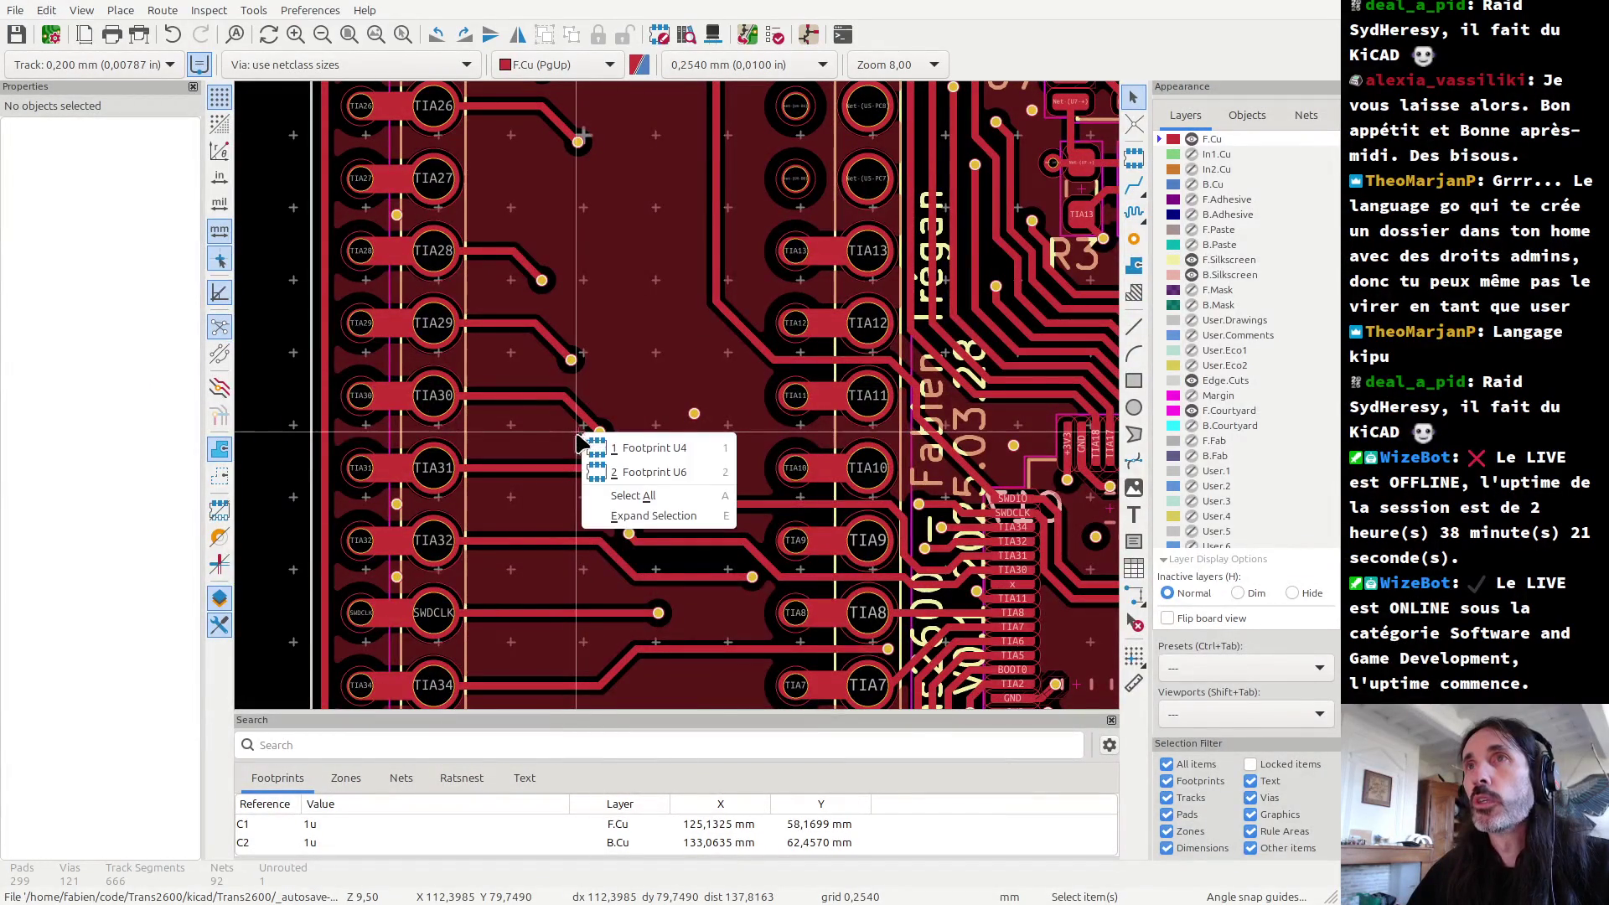
{"action": "left_click", "coordinate": [621, 470]}
{"action": "double_click", "coordinate": [567, 439]}
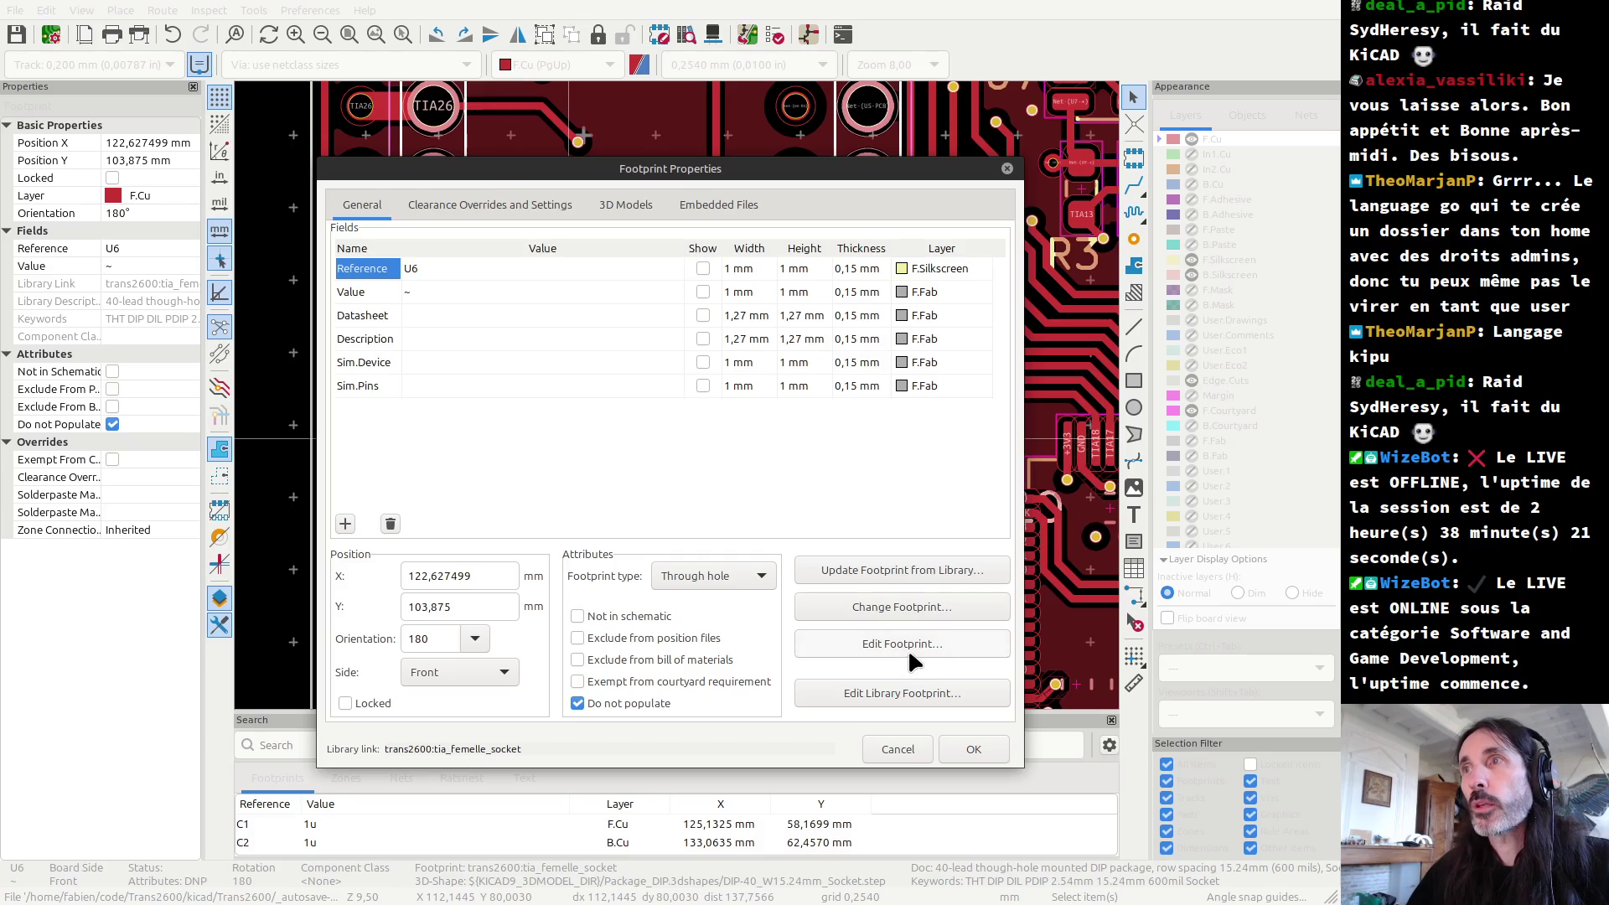
{"action": "left_click", "coordinate": [878, 695]}
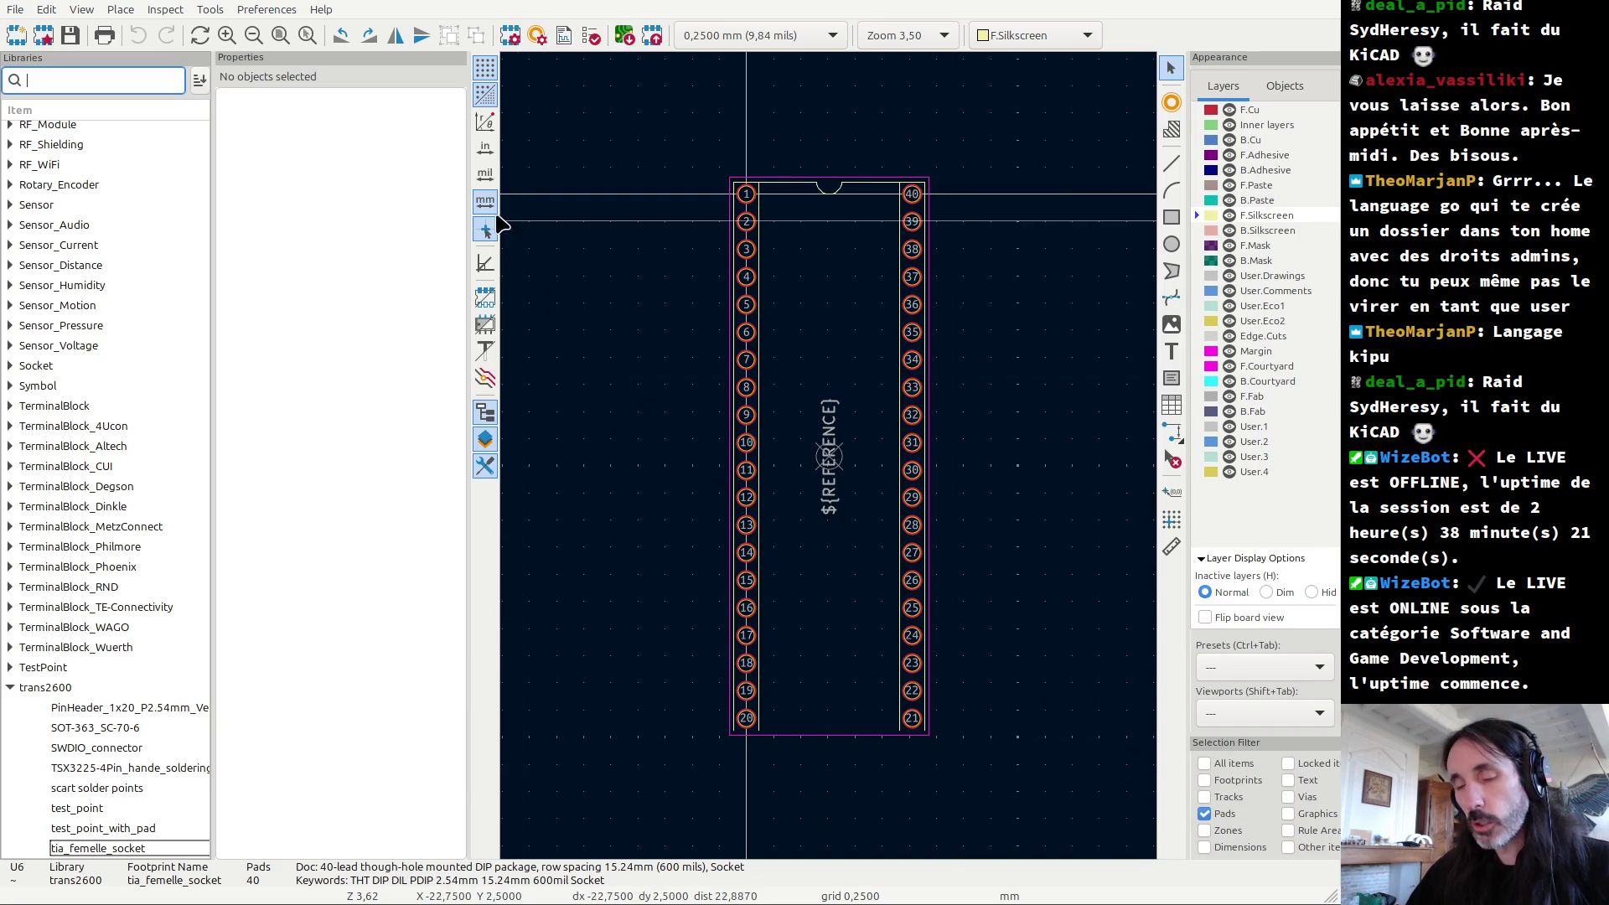
{"action": "left_click_drag", "start_coordinate": [620, 110], "coordinate": [1037, 740]}
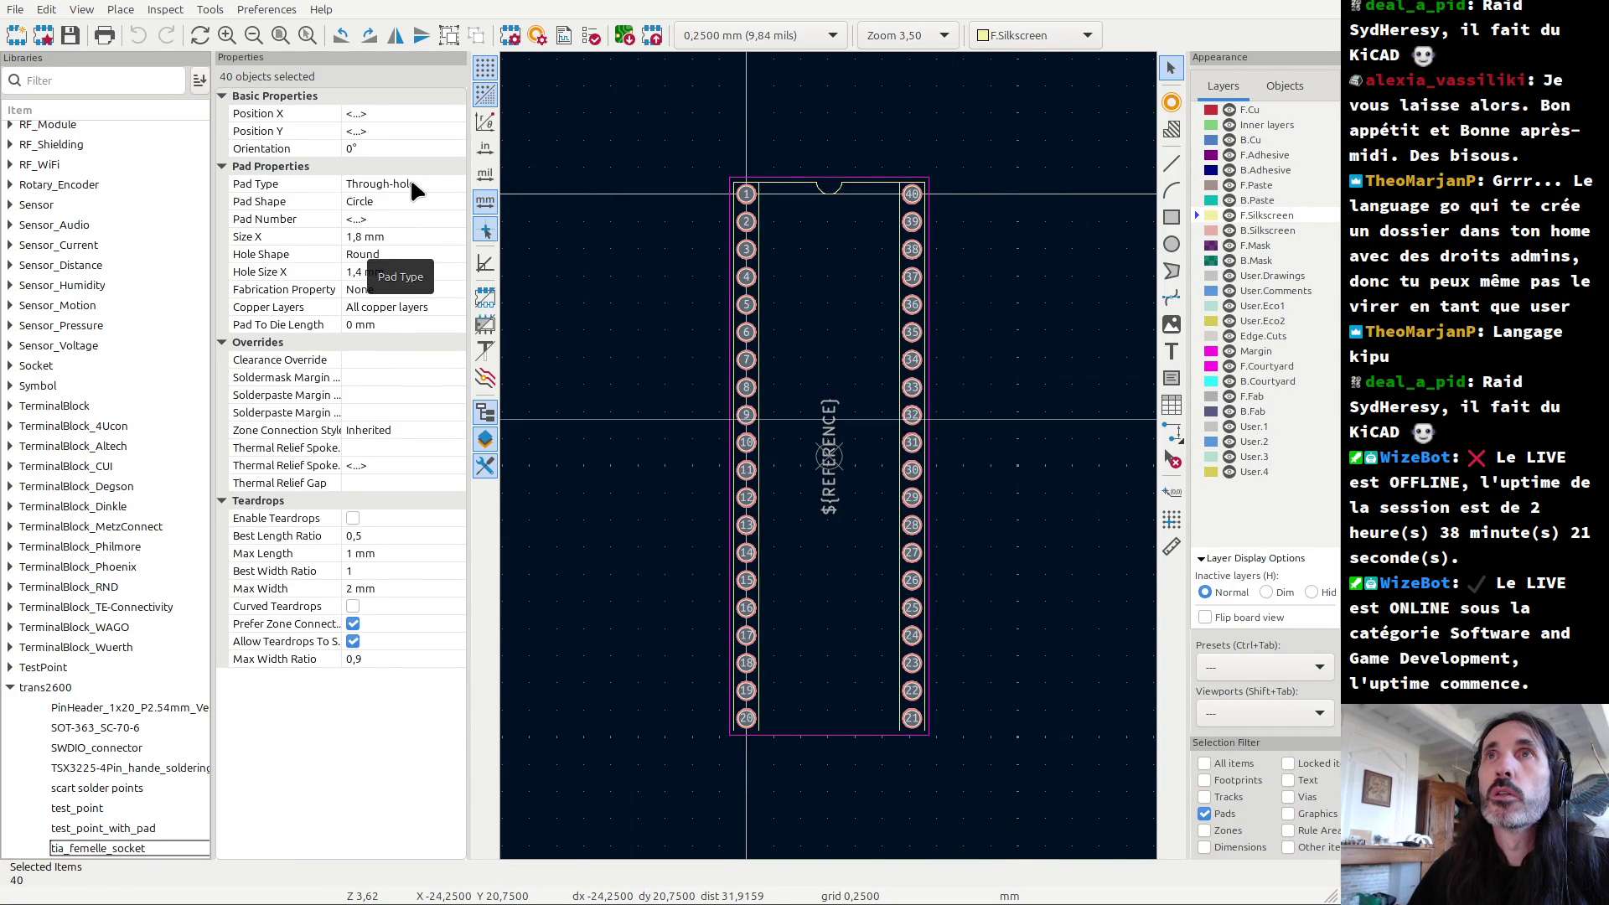
- Give the 40 tia_femelle_socket pads Size X 0,8 mm and Hole Size X 1 mm
{"action": "left_click", "coordinate": [388, 237]}
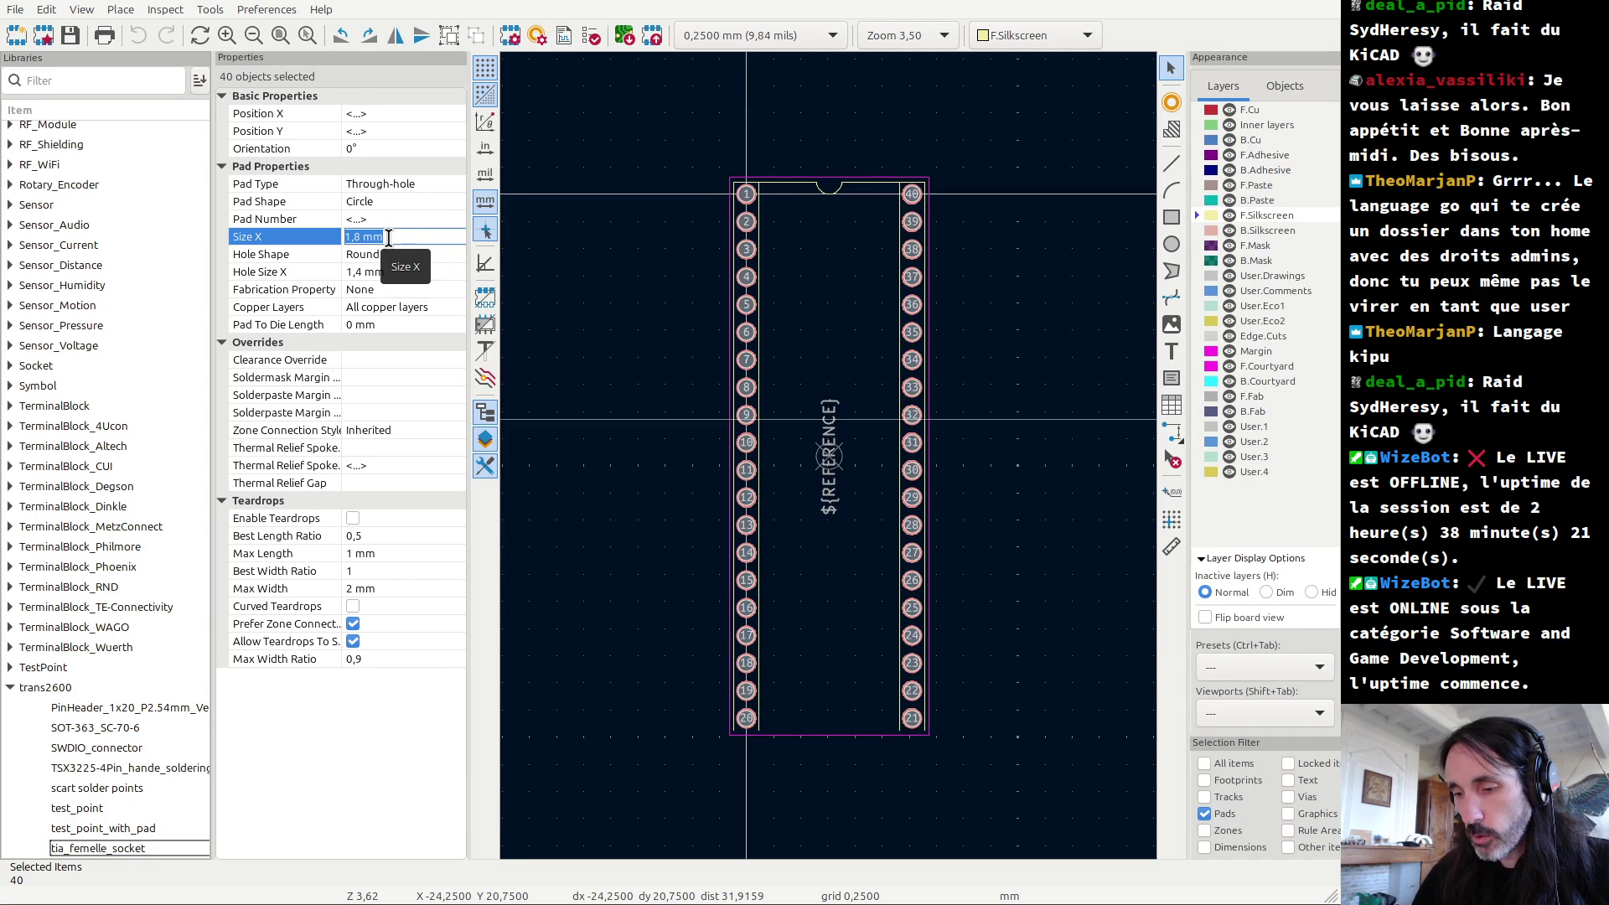
{"action": "type", "text": "0.8"}
{"action": "left_click", "coordinate": [394, 249]}
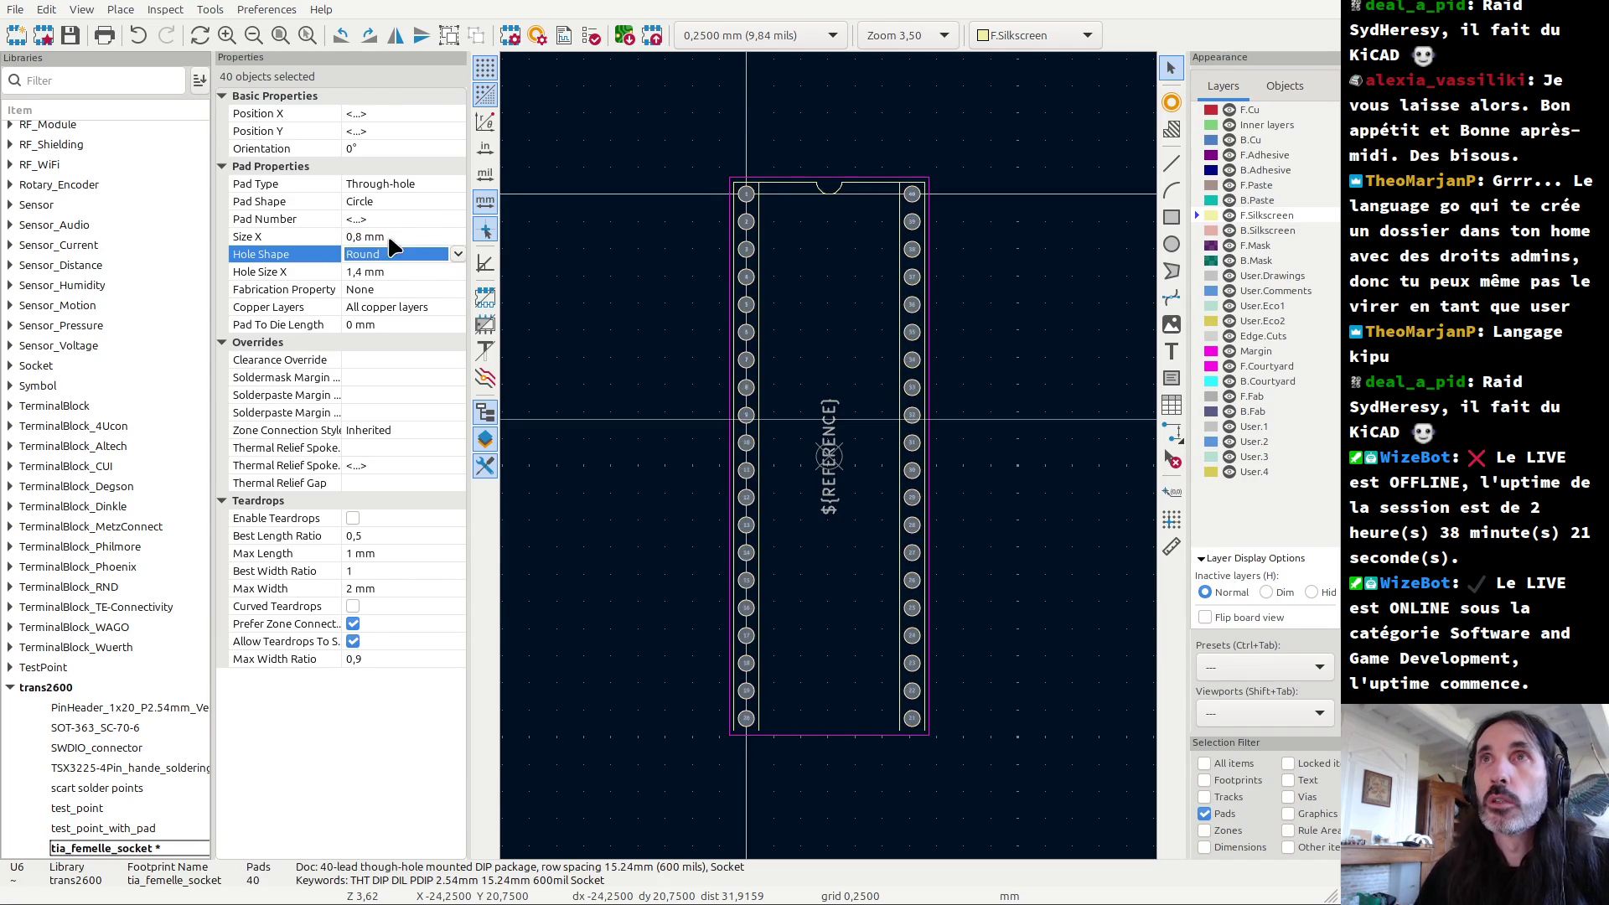
{"action": "left_click", "coordinate": [396, 270]}
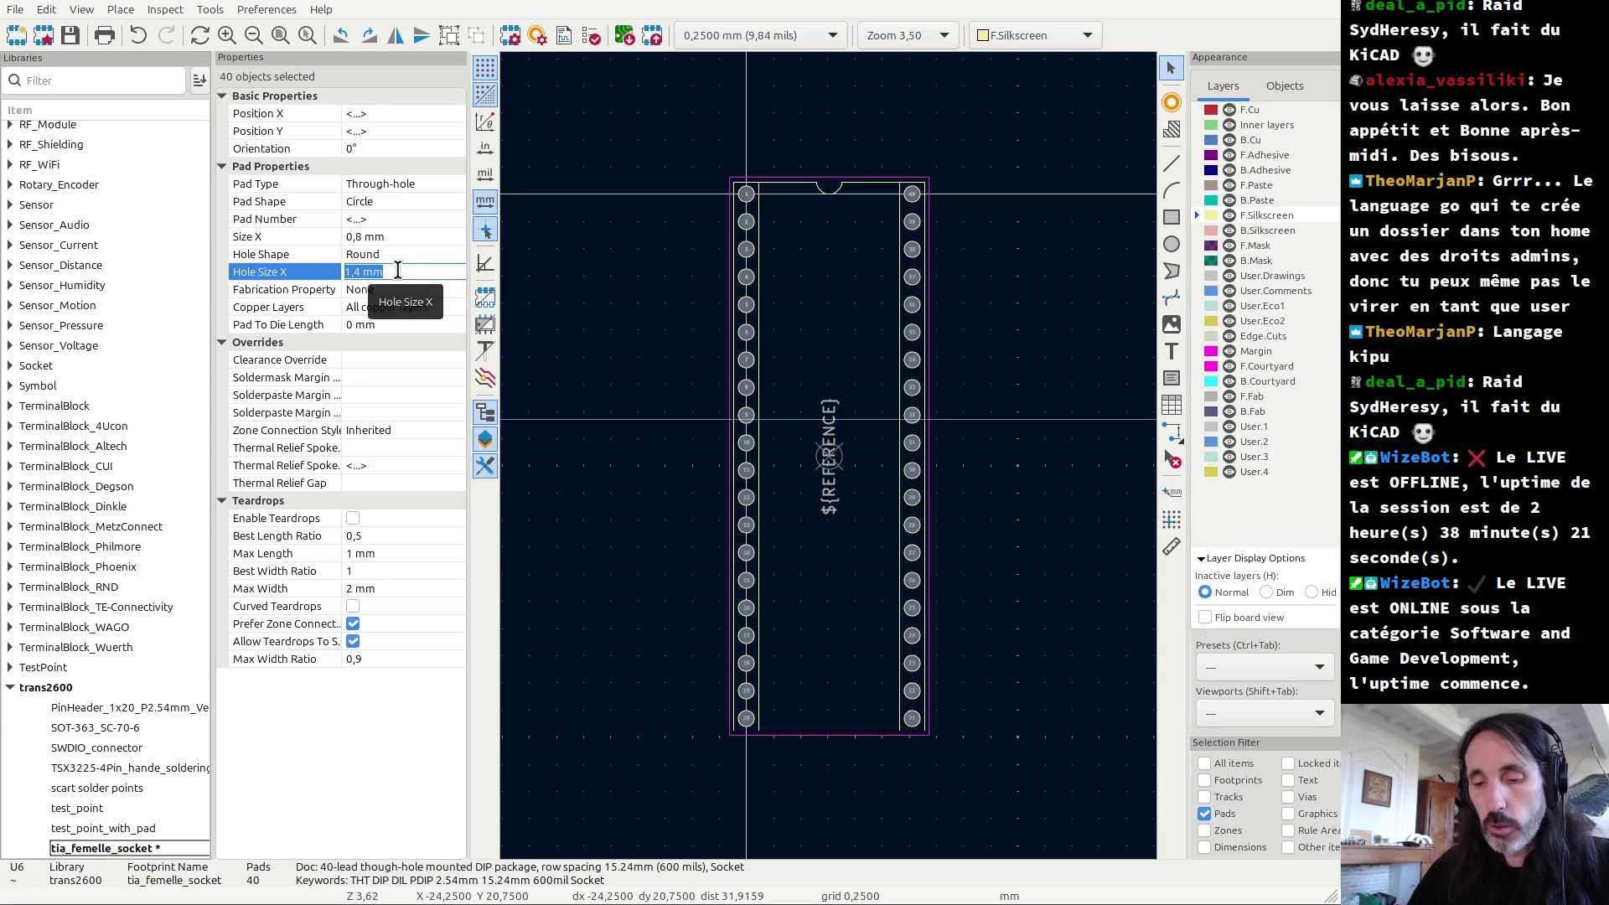
{"action": "type", "text": "1"}
{"action": "key", "text": "Tab"}
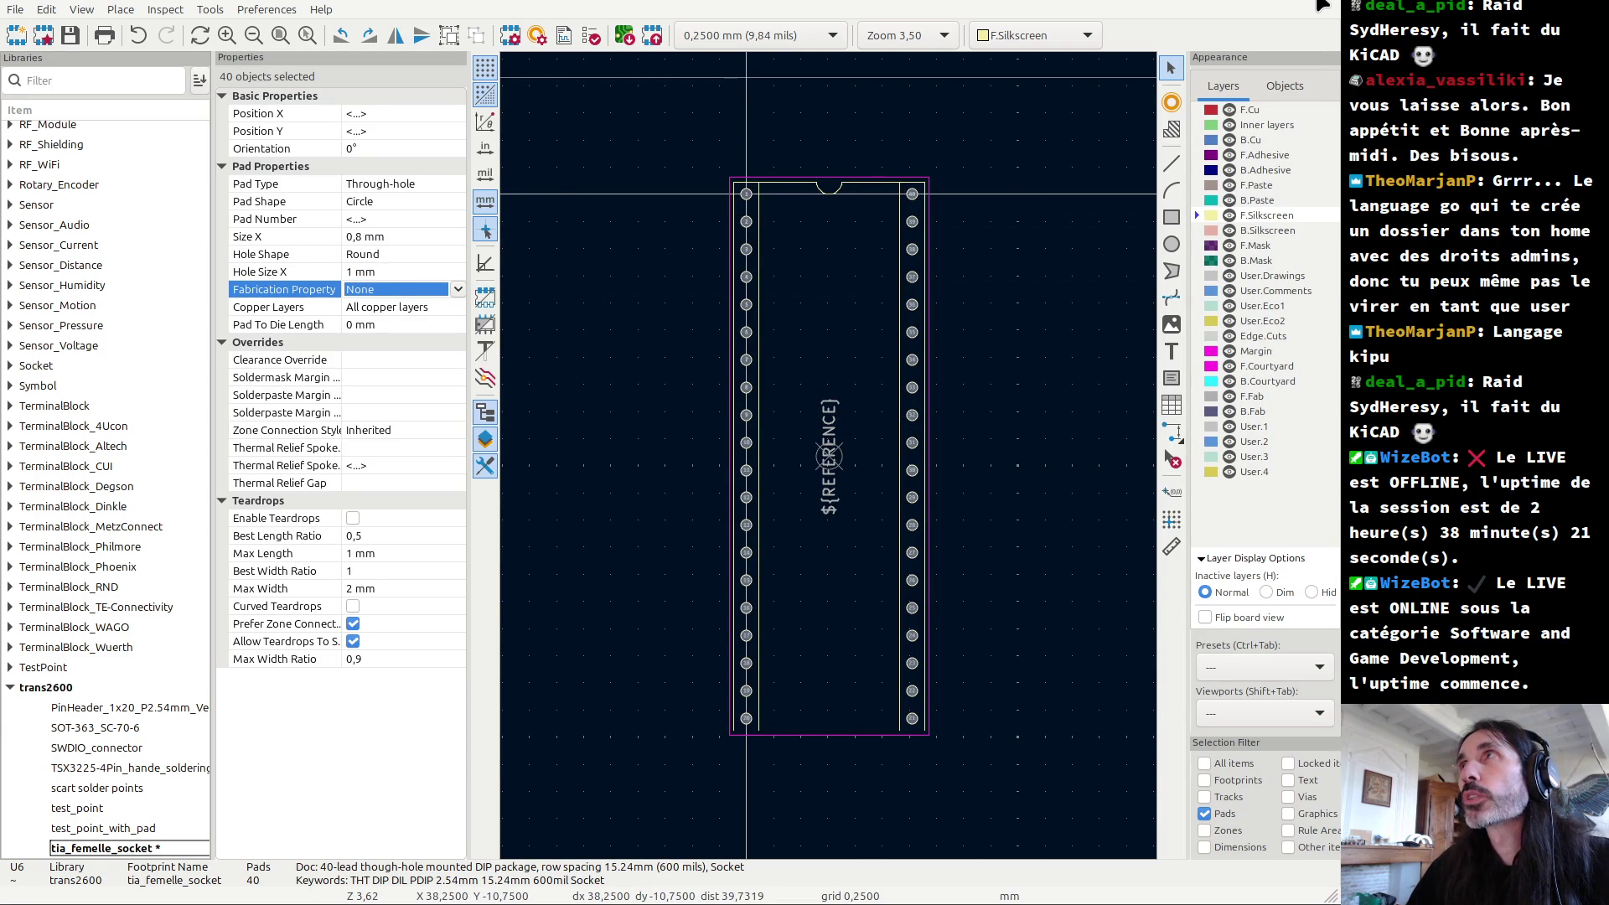
{"action": "scroll", "coordinate": [834, 463], "scroll_direction": "down", "scroll_amount": 6}
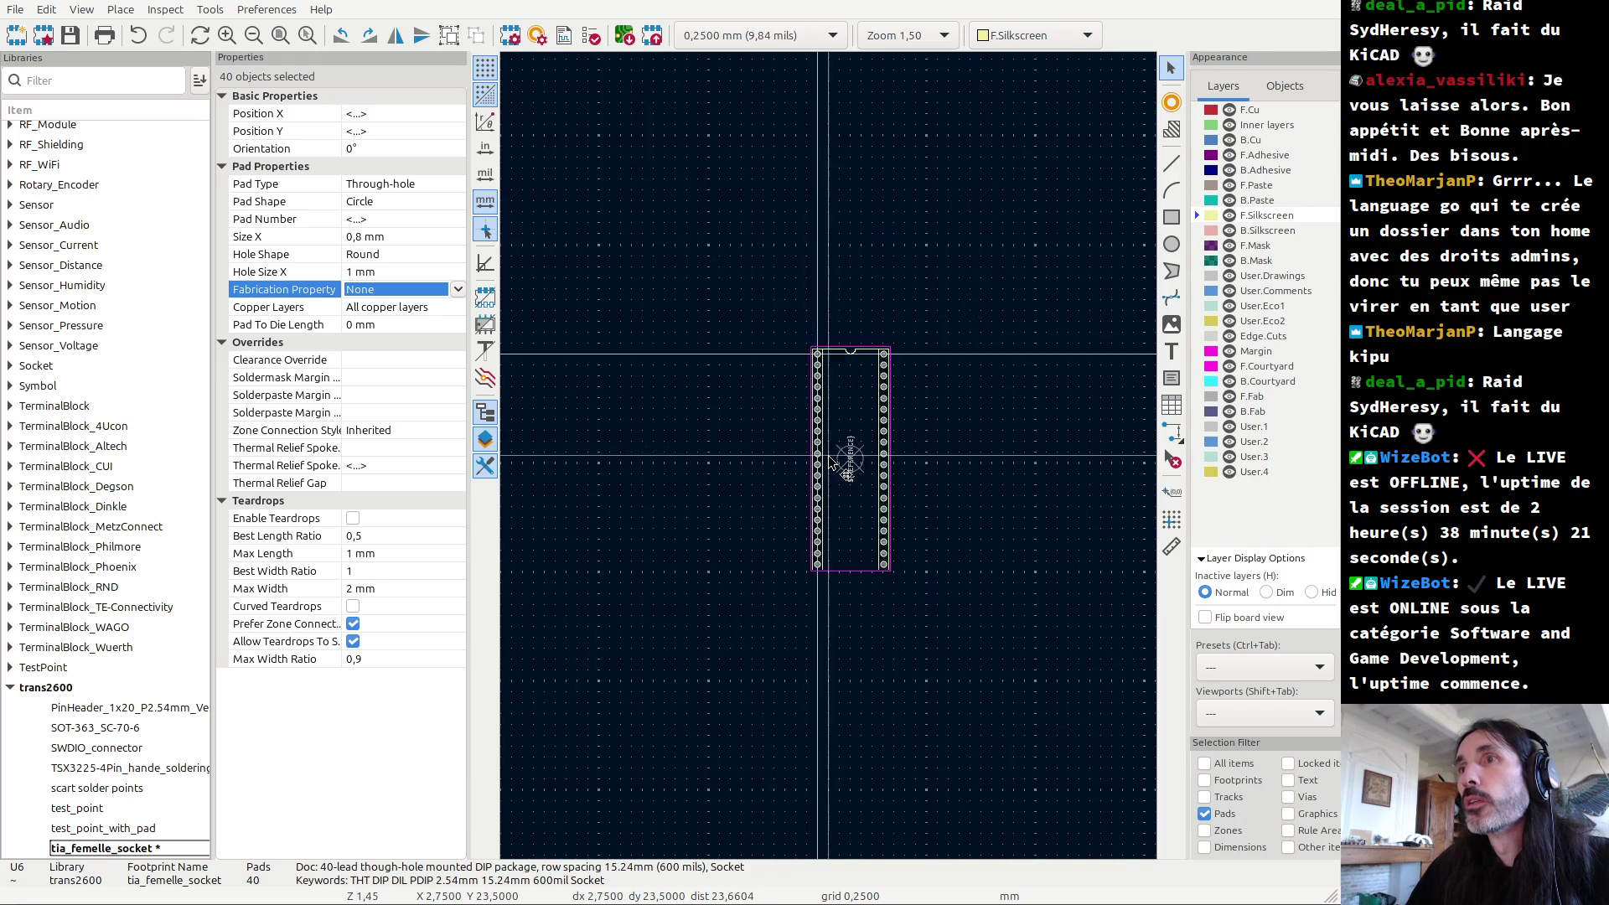
- Select the 40 pads and place the grid origin on the footprint, then reposition it
{"action": "scroll", "coordinate": [835, 463], "scroll_direction": "up", "scroll_amount": 6}
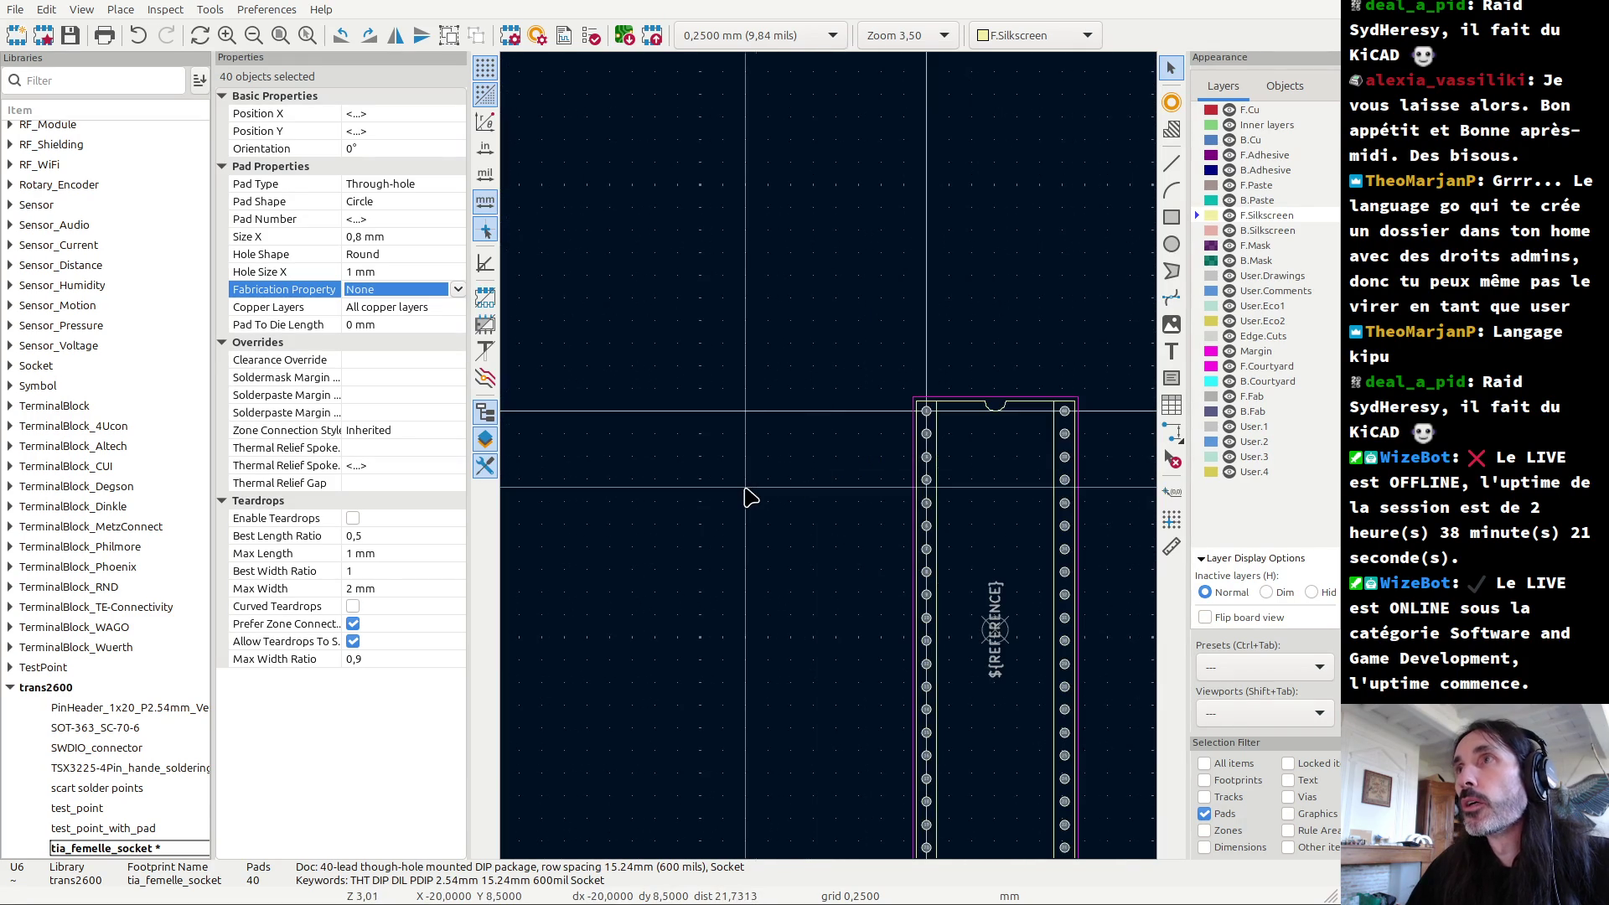
{"action": "scroll", "coordinate": [848, 452], "scroll_direction": "down", "scroll_amount": 2}
{"action": "mouse_move", "coordinate": [872, 345]}
{"action": "left_mouse_down"}
{"action": "mouse_move", "coordinate": [1042, 707]}
{"action": "mouse_move", "coordinate": [1093, 738]}
{"action": "left_mouse_up"}
{"action": "scroll", "coordinate": [1006, 564], "scroll_direction": "up", "scroll_amount": 6}
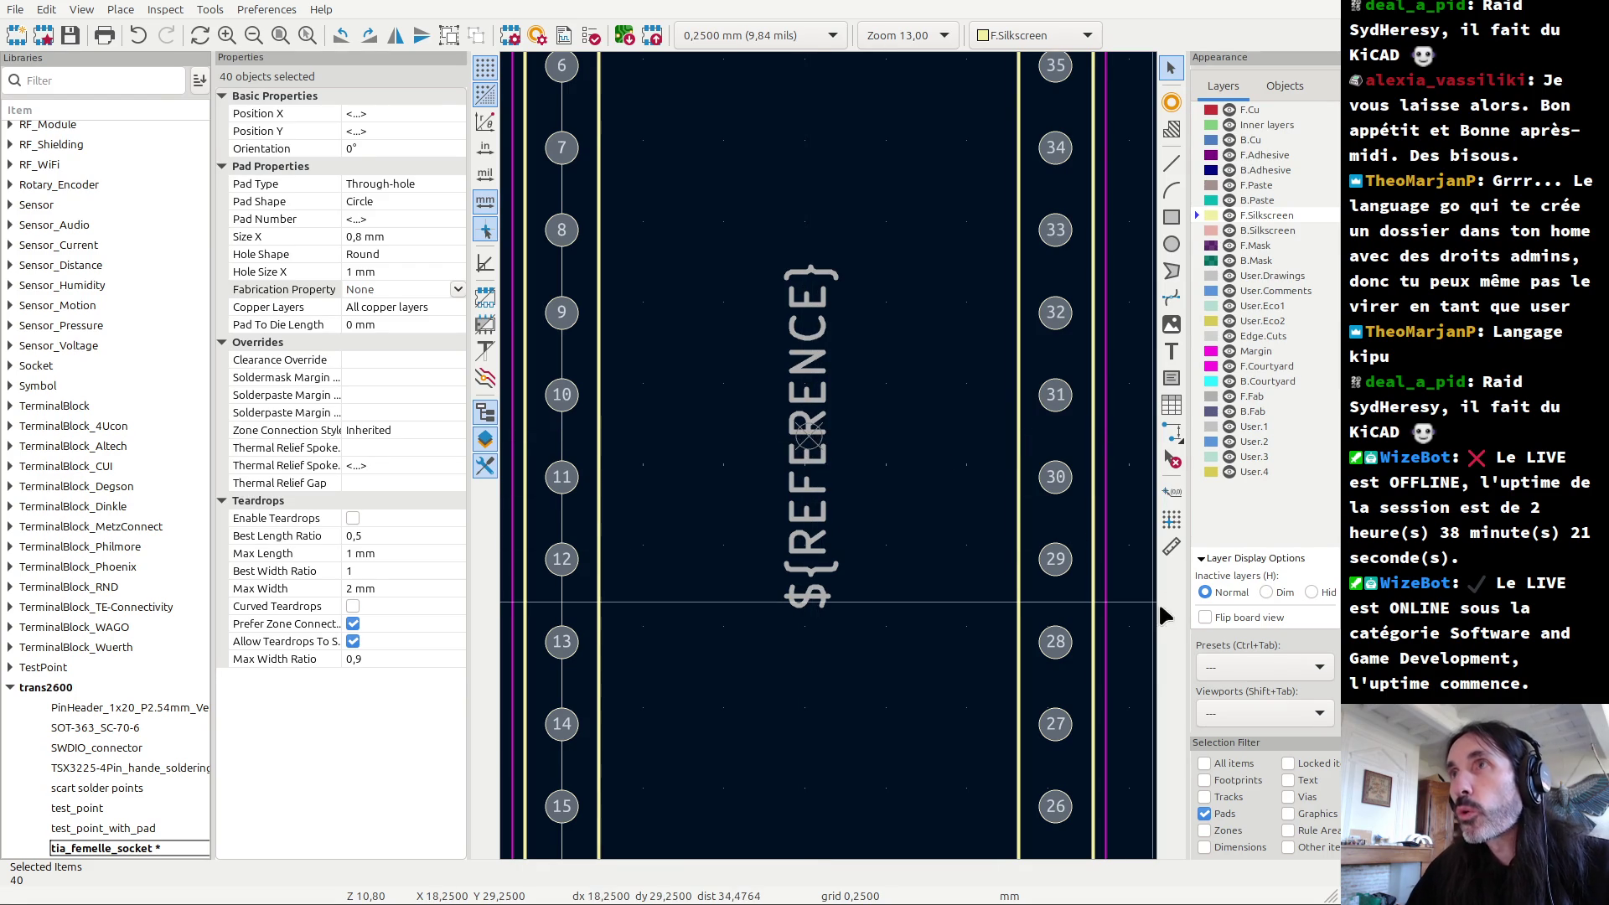
{"action": "left_click", "coordinate": [1171, 521]}
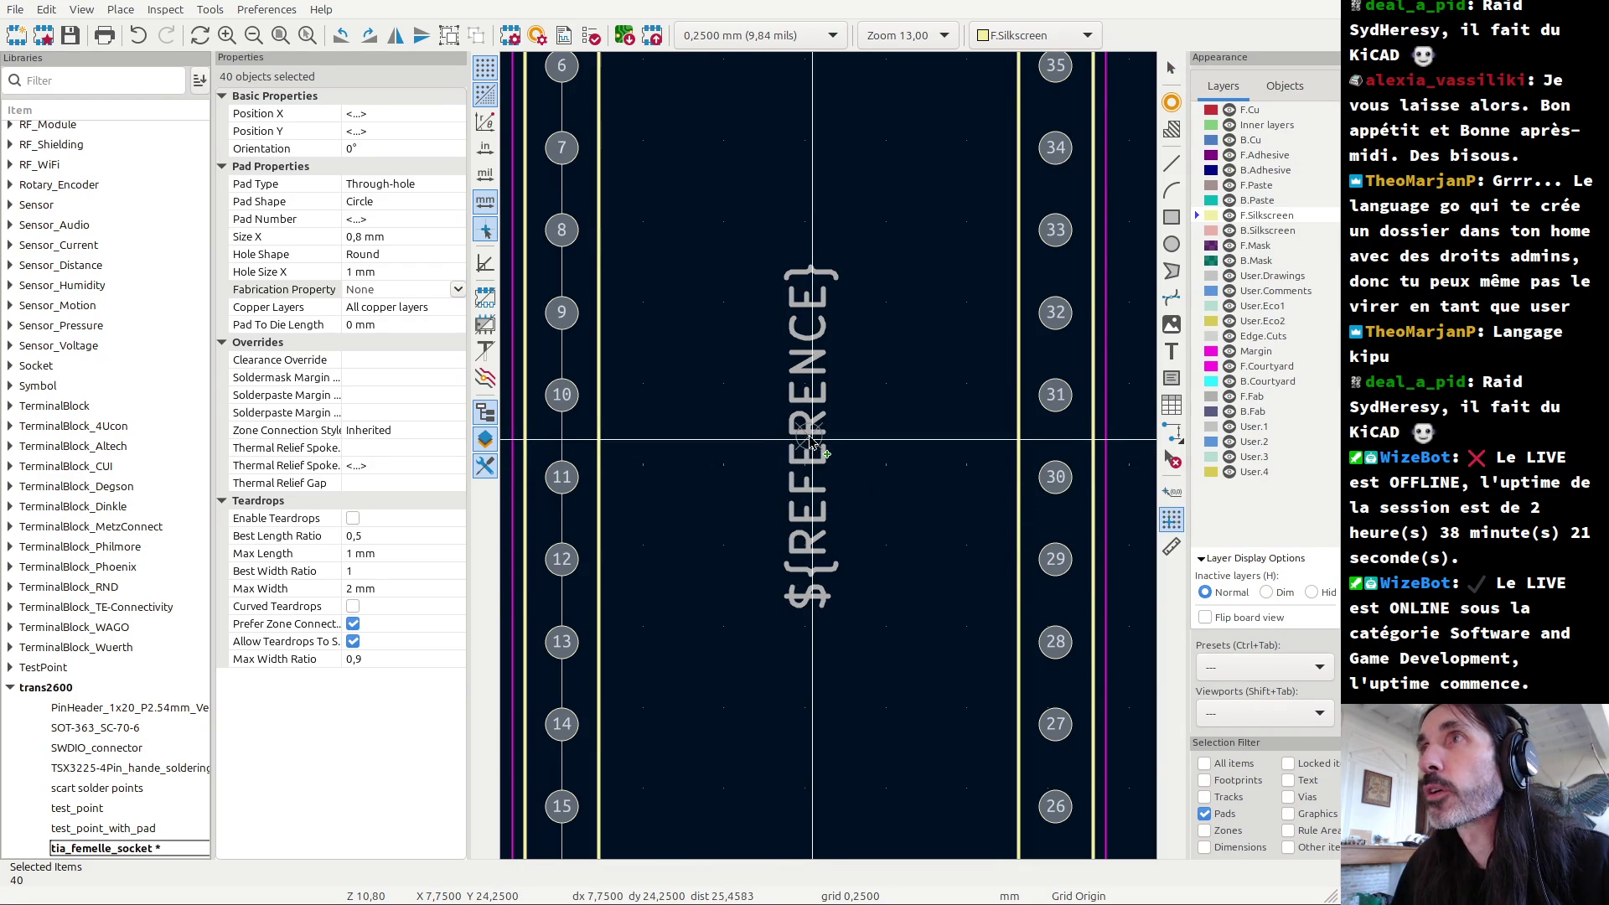
{"action": "left_click", "coordinate": [911, 516]}
{"action": "left_click", "coordinate": [1173, 523]}
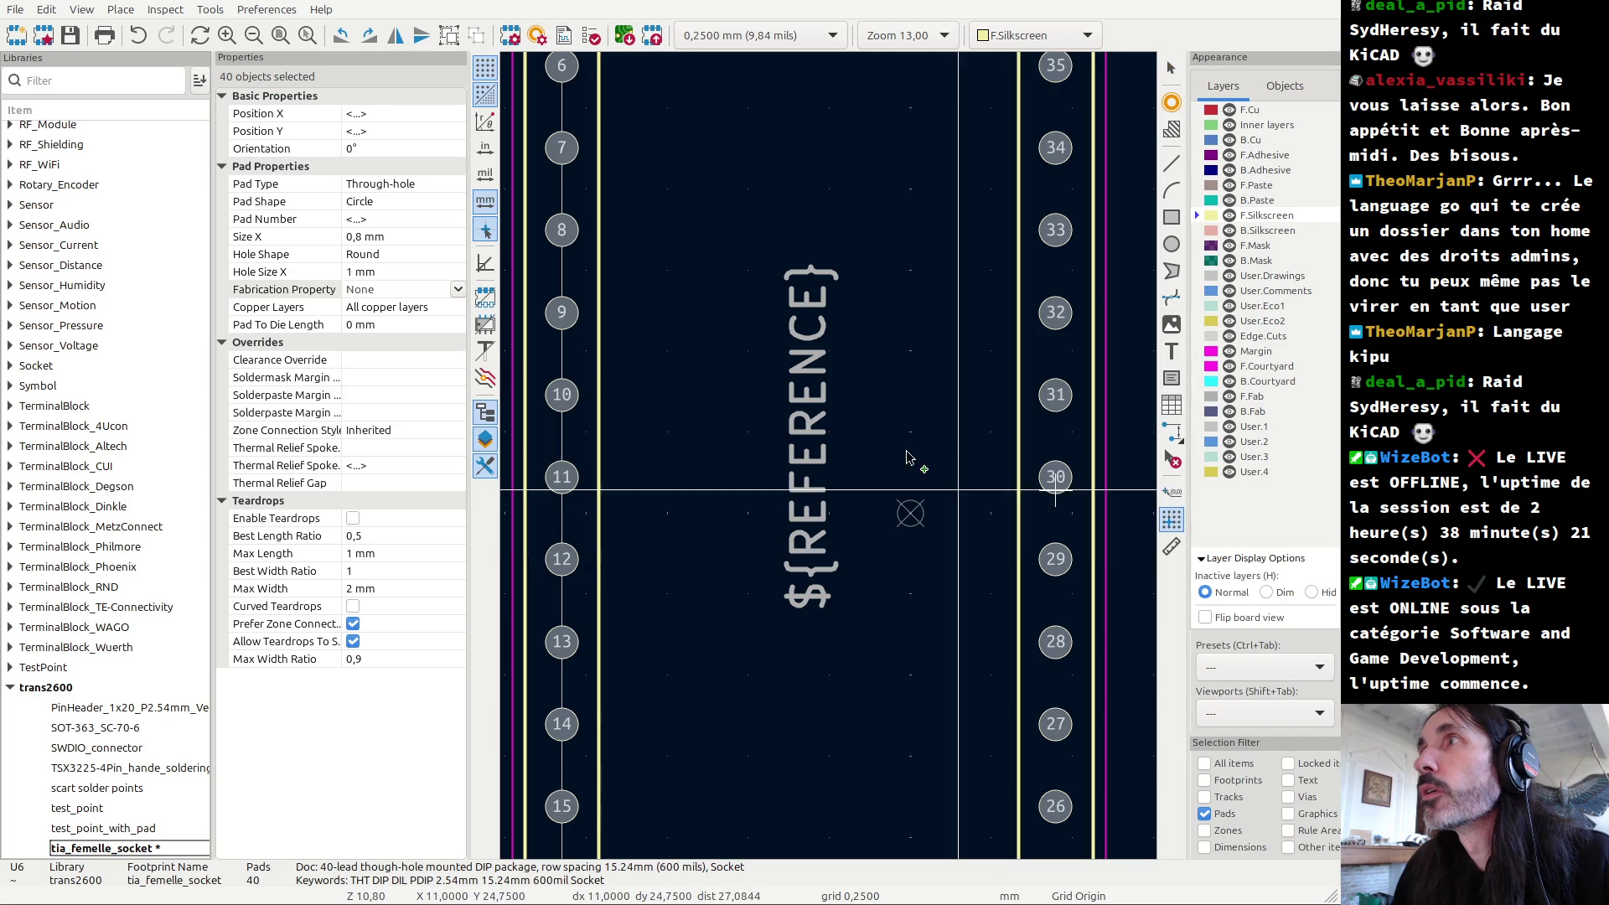
{"action": "left_click", "coordinate": [808, 435]}
- Make every object type selectable and box-select all items of the footprint
{"action": "scroll", "coordinate": [834, 465], "scroll_direction": "down", "scroll_amount": 4}
{"action": "scroll", "coordinate": [833, 465], "scroll_direction": "down", "scroll_amount": 2}
{"action": "left_click", "coordinate": [1204, 762]}
{"action": "left_click_drag", "start_coordinate": [693, 234], "coordinate": [1096, 771]}
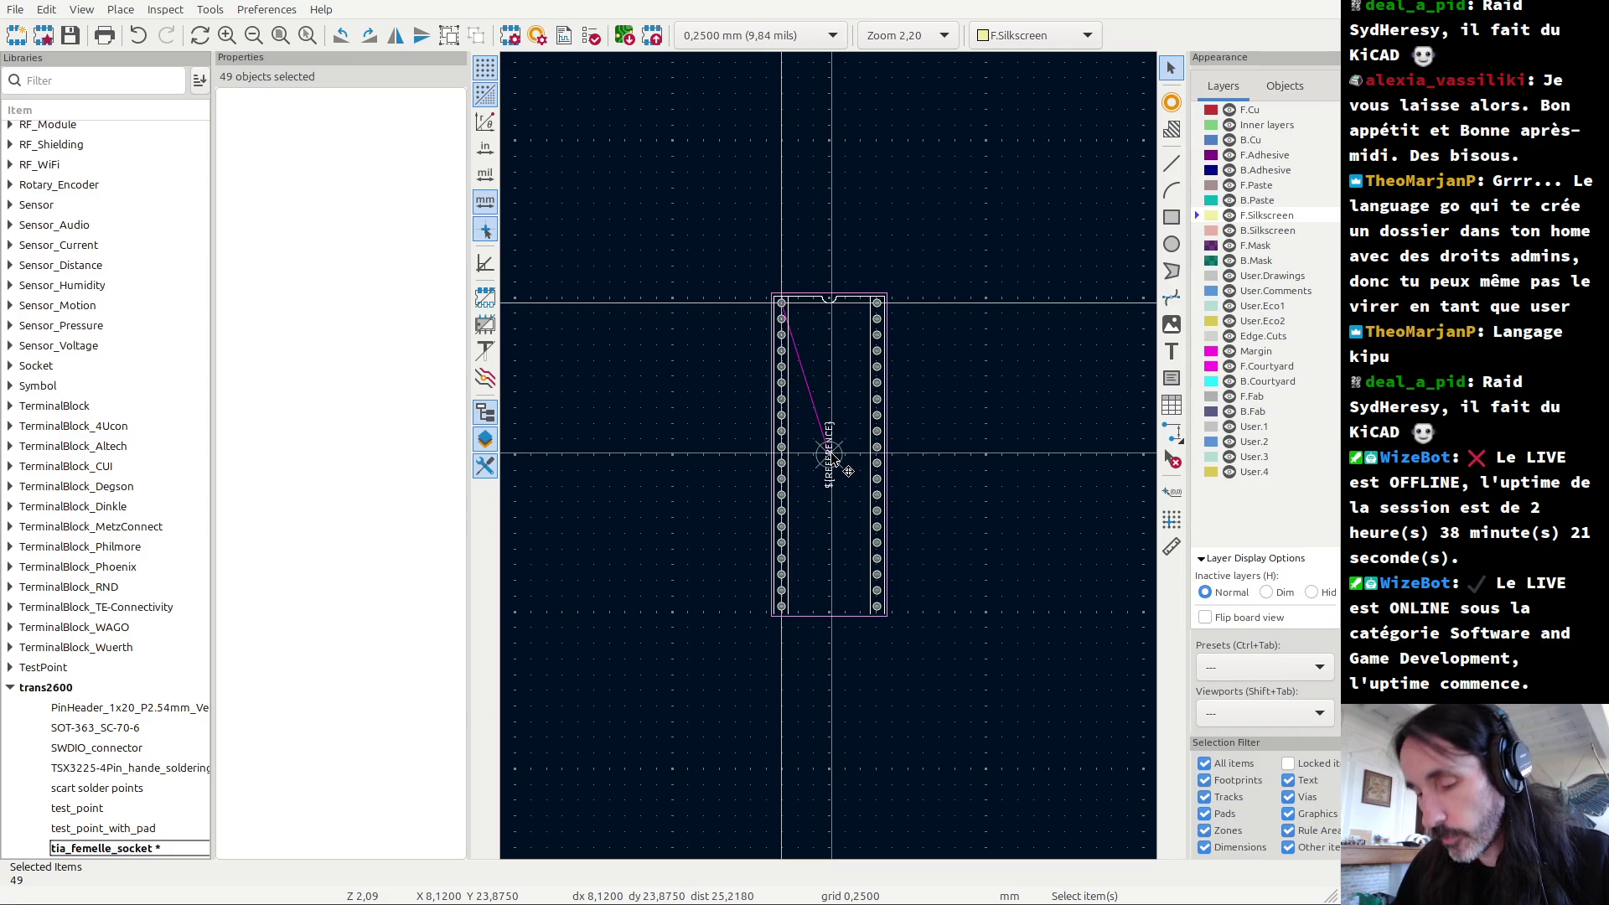
{"action": "scroll", "coordinate": [834, 461], "scroll_direction": "up", "scroll_amount": 4}
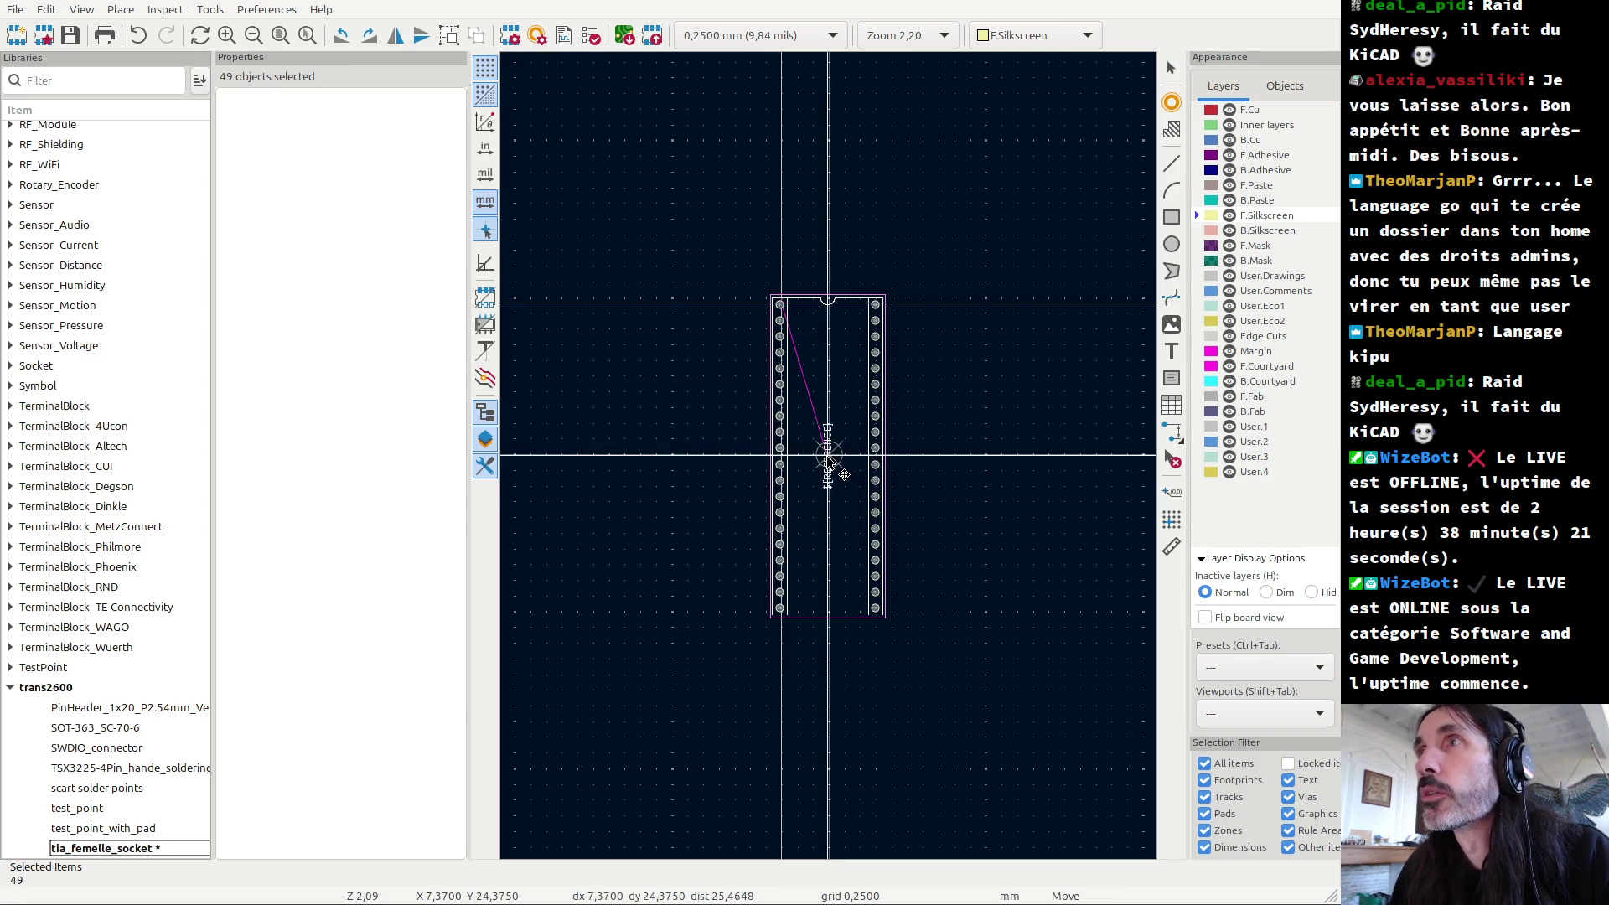
{"action": "scroll", "coordinate": [829, 460], "scroll_direction": "up", "scroll_amount": 4}
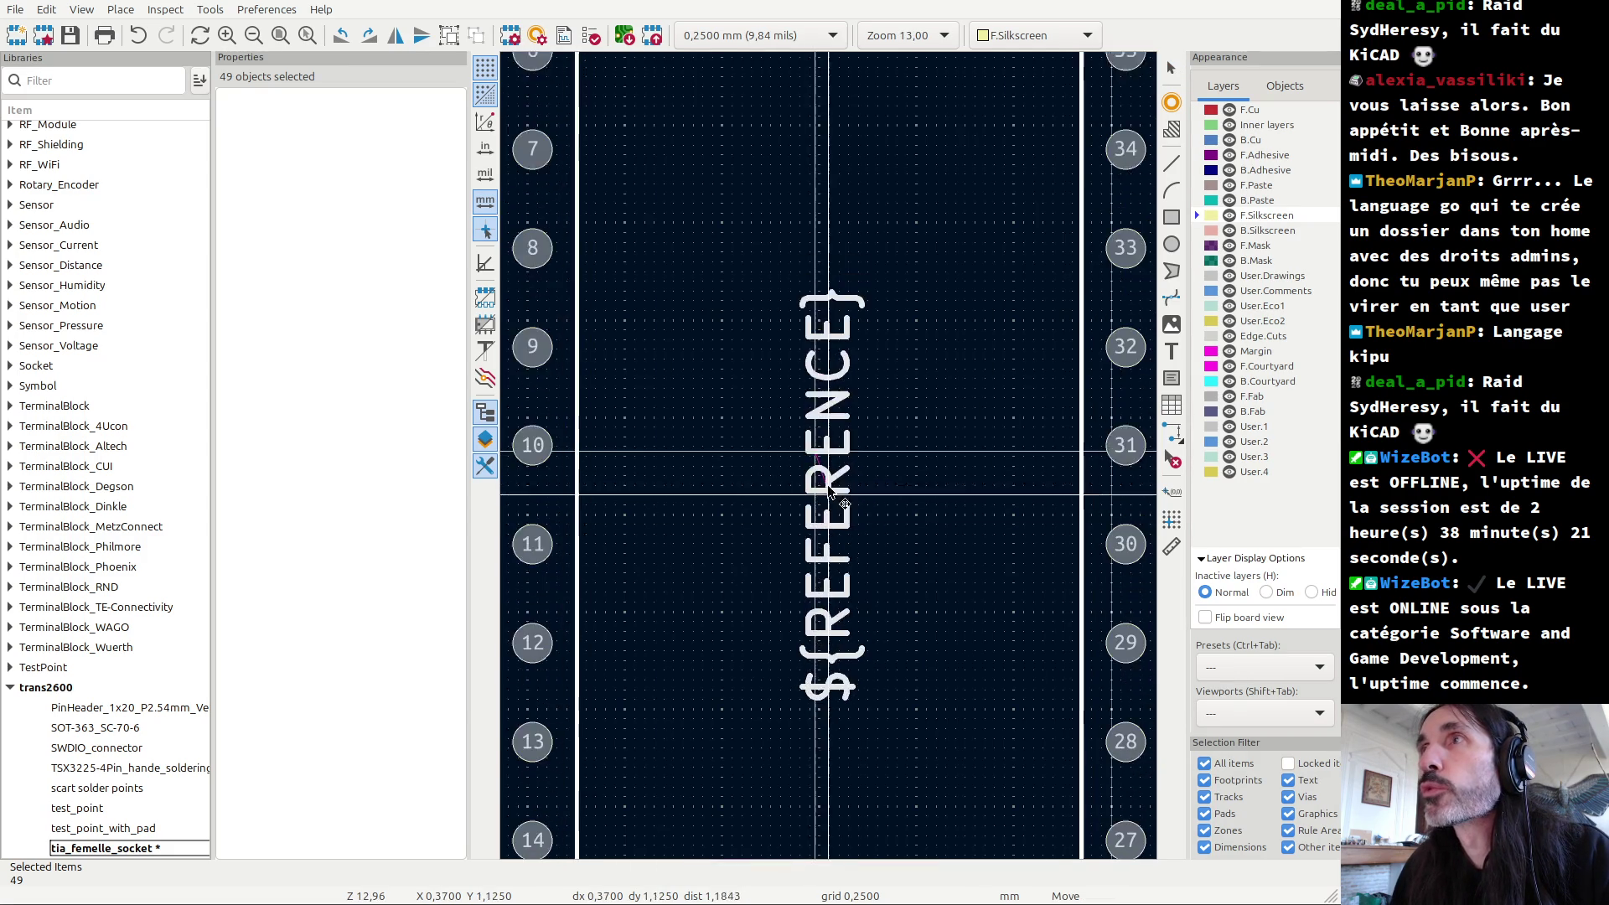
{"action": "scroll", "coordinate": [818, 454], "scroll_direction": "up", "scroll_amount": 2}
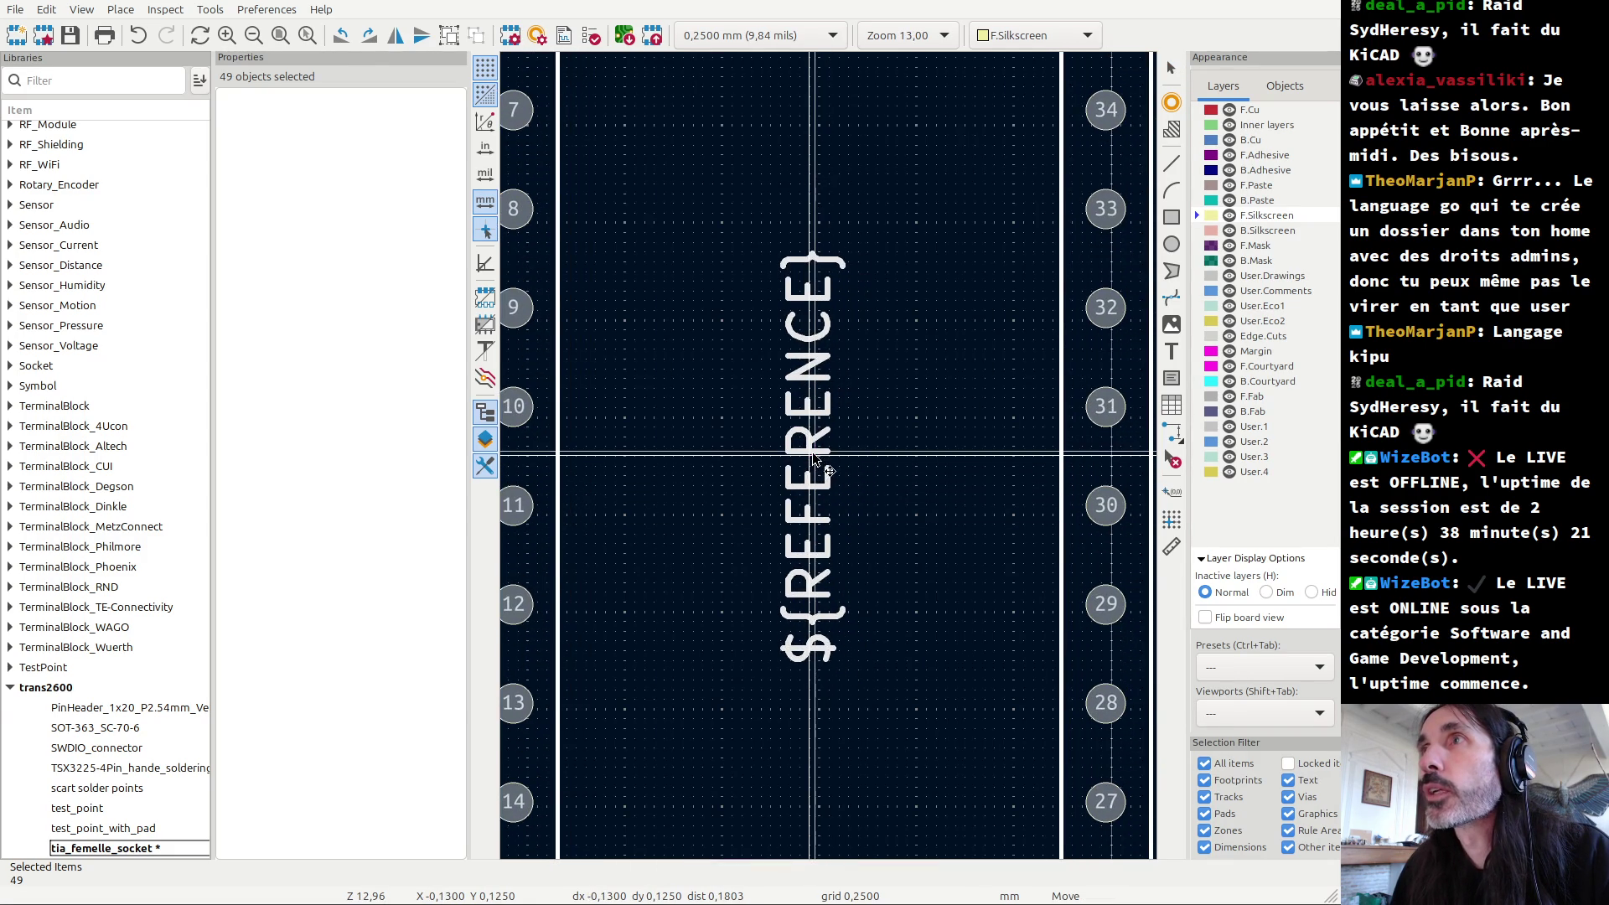
{"action": "scroll", "coordinate": [826, 465], "scroll_direction": "up", "scroll_amount": 3}
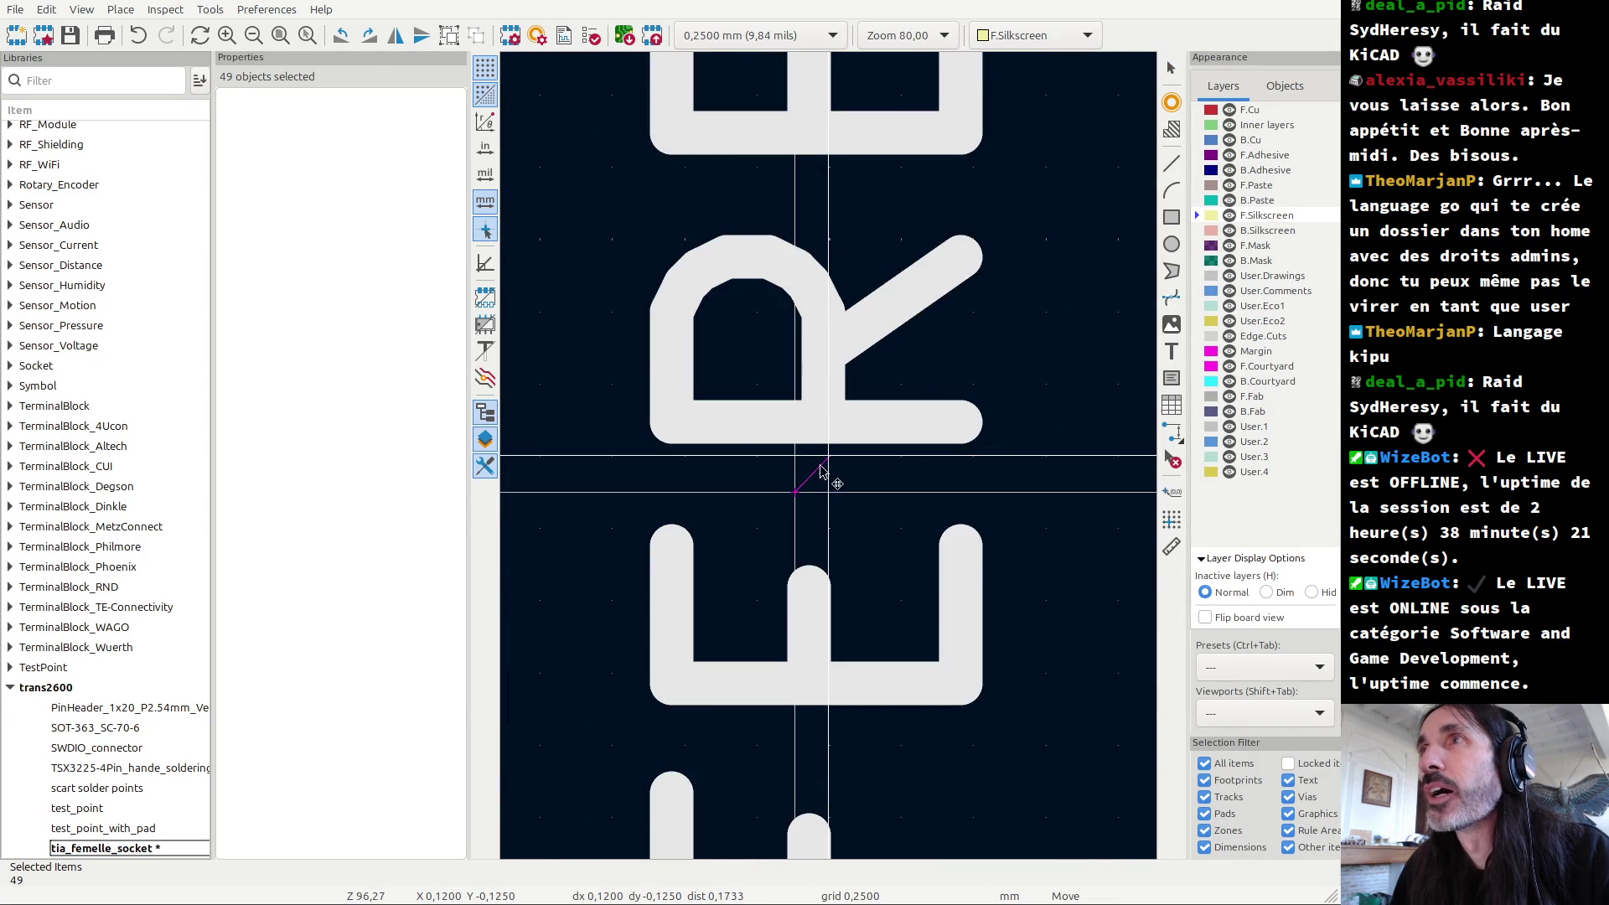
- Move the 49 selected items together and place the footprint at its new position
{"action": "left_click", "coordinate": [1050, 405]}
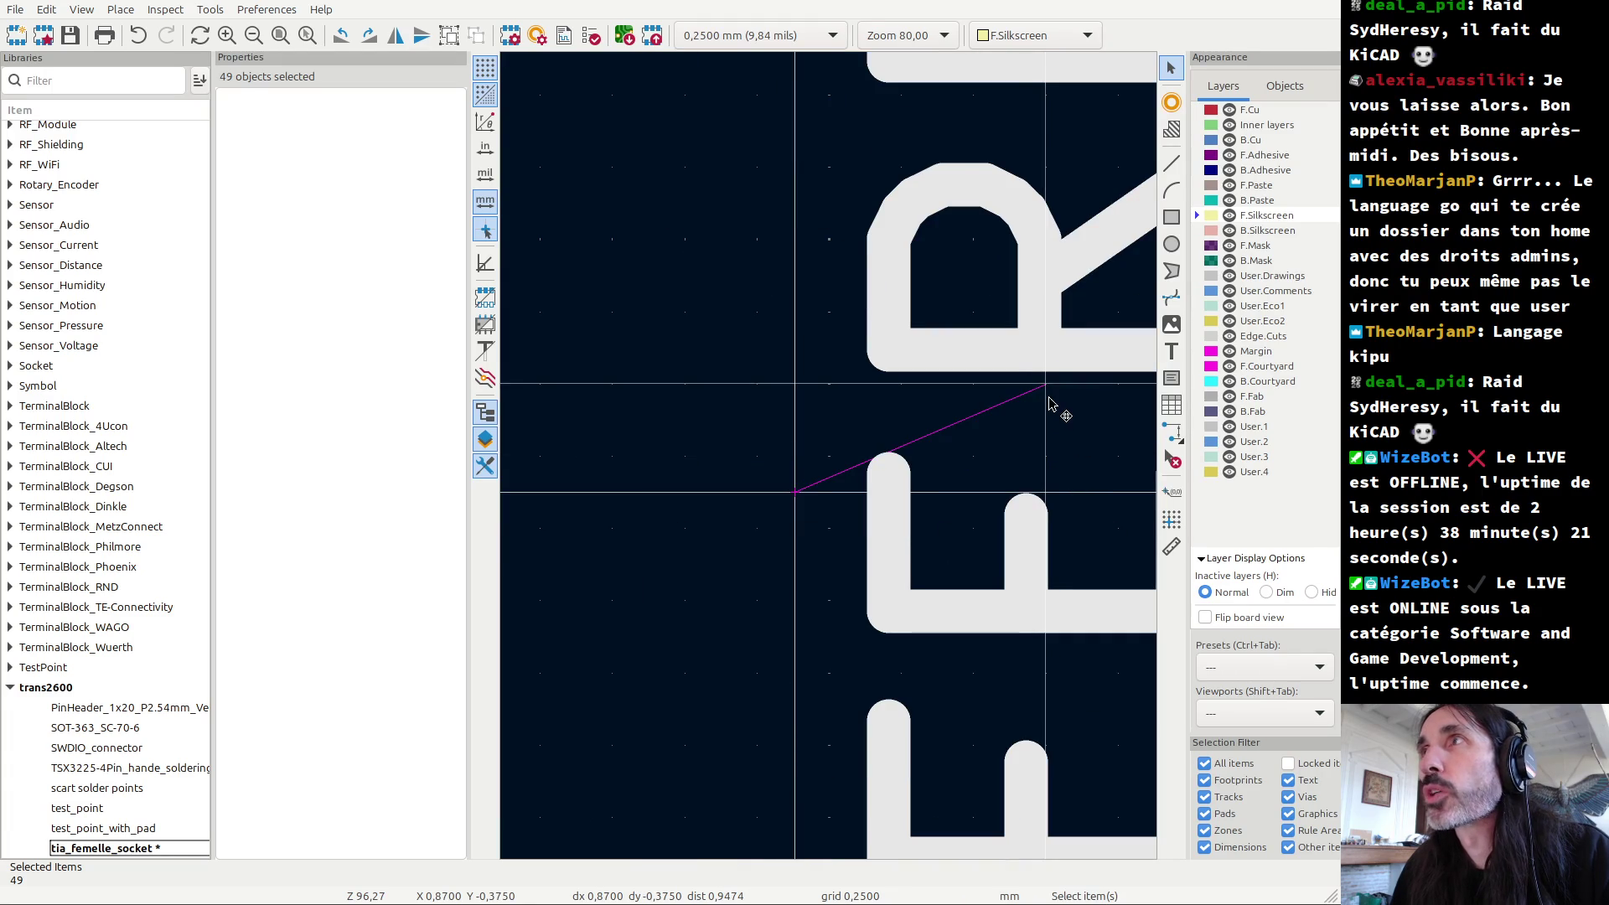
{"action": "key", "text": "m"}
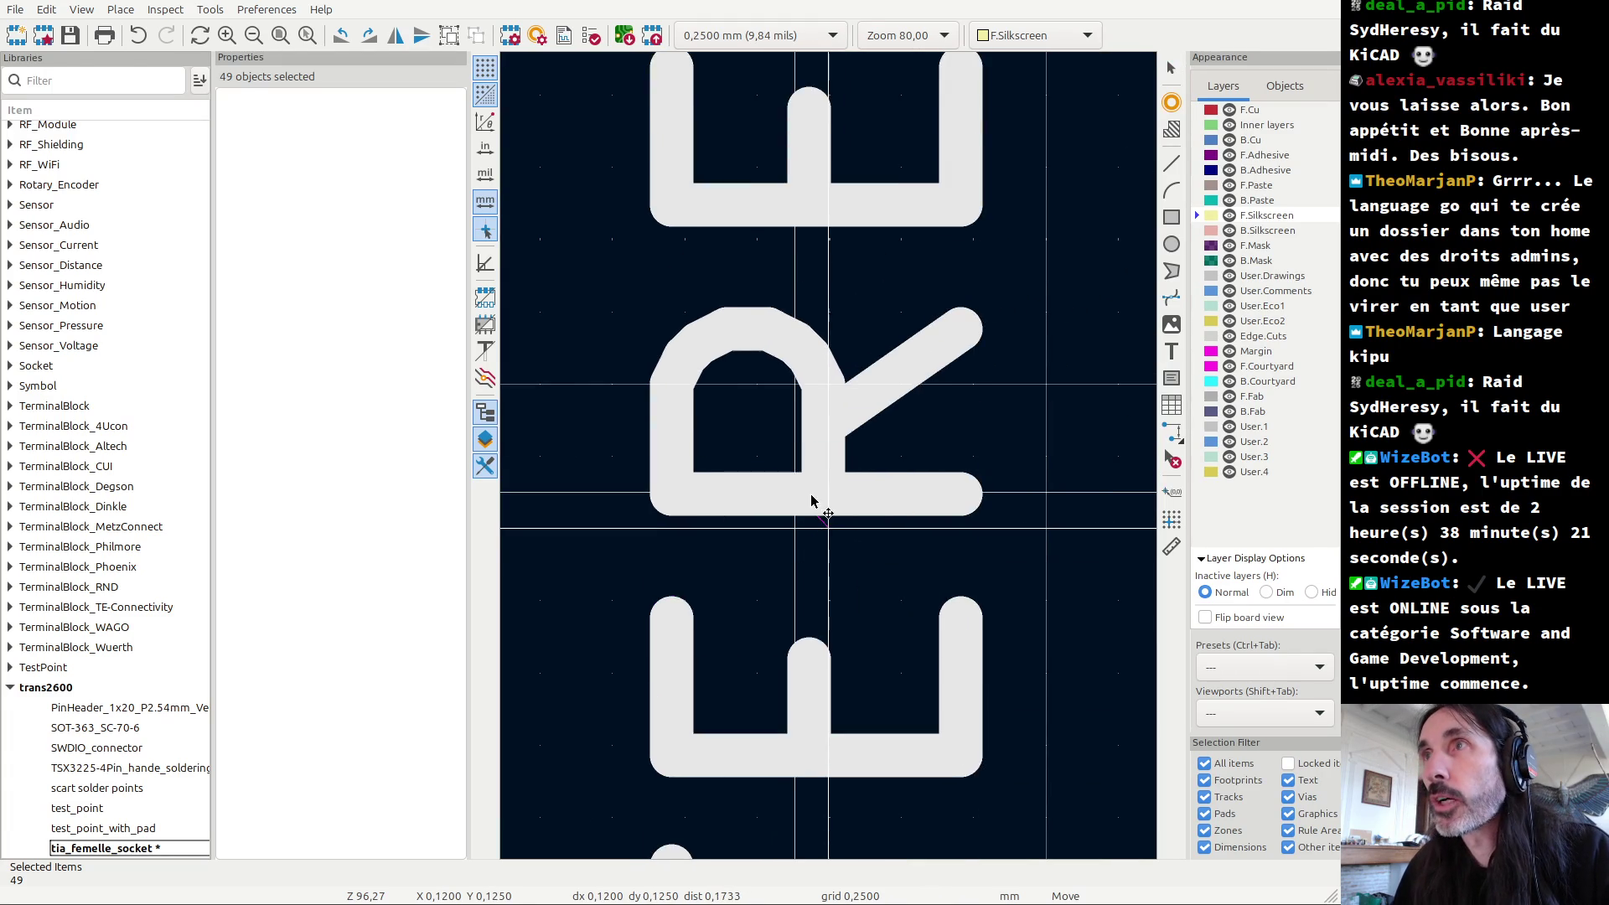
{"action": "scroll", "coordinate": [828, 456], "scroll_direction": "down", "scroll_amount": 10}
{"action": "left_click", "coordinate": [715, 459]}
{"action": "left_click", "coordinate": [1171, 163]}
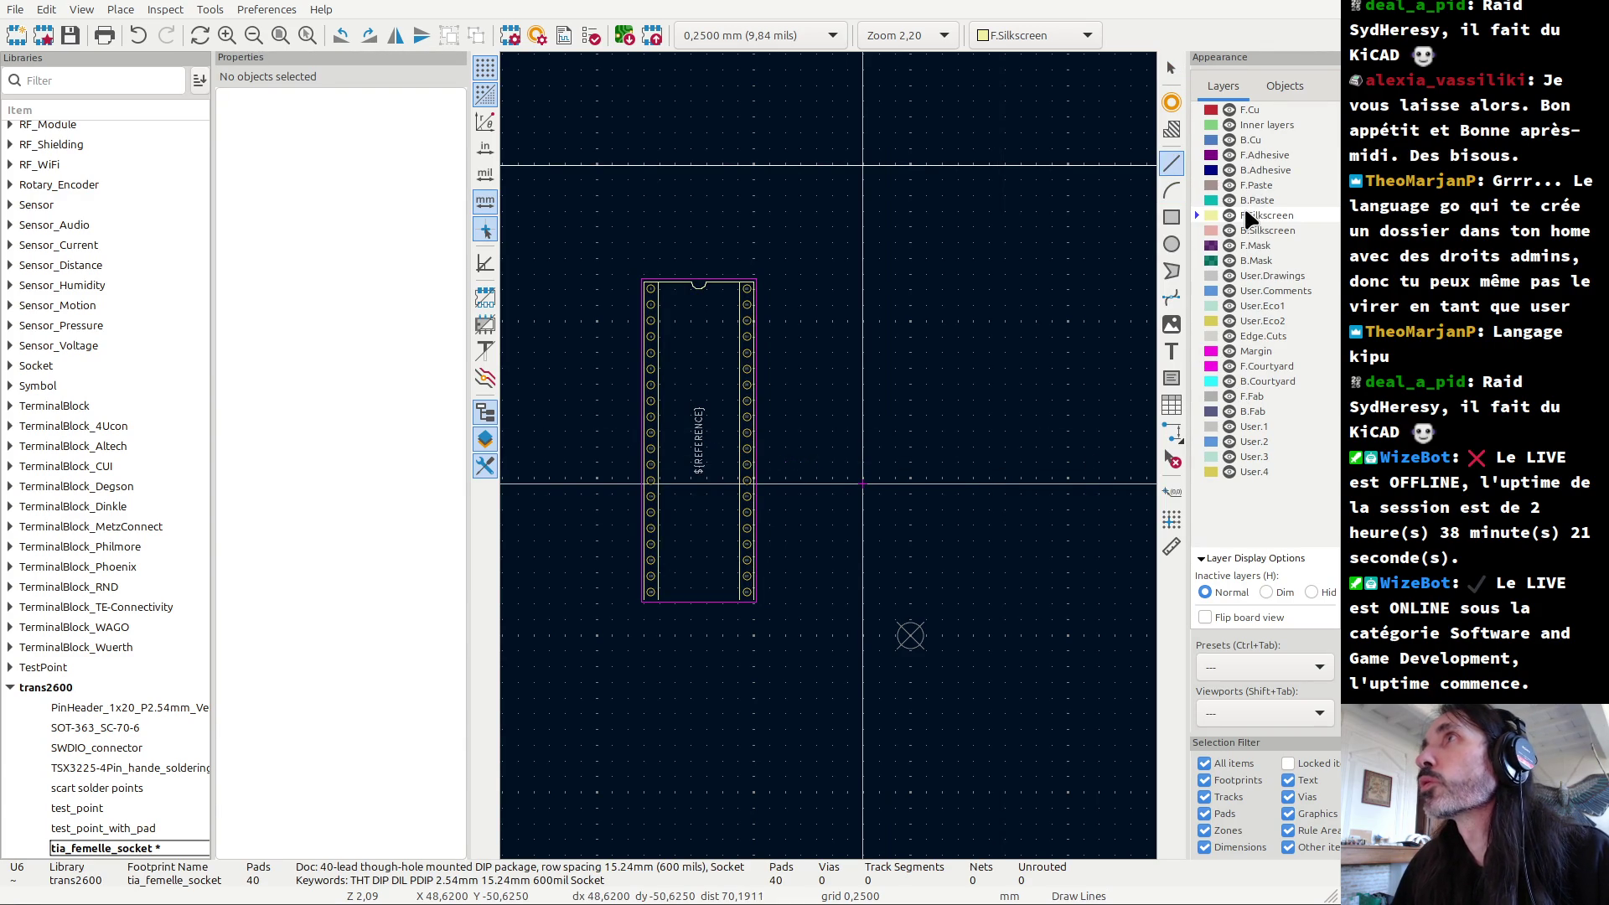
- Set the grid origin at pad 40's centre, grid to 0.5 mm, and open the 3D preview
{"action": "scroll", "coordinate": [754, 283], "scroll_direction": "up", "scroll_amount": 5}
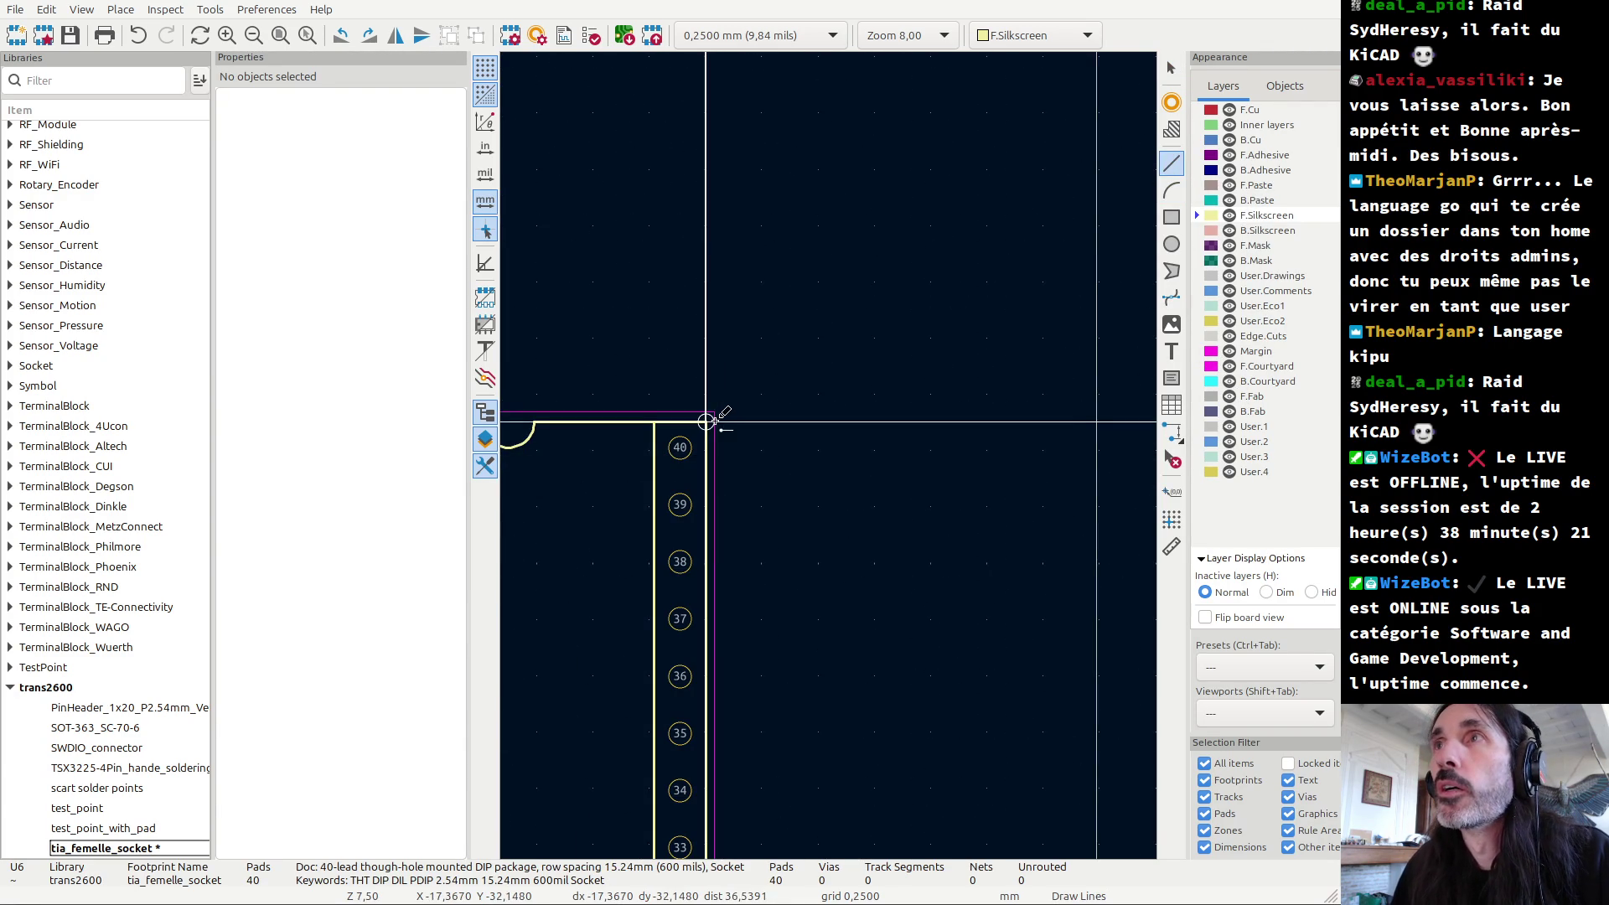
{"action": "scroll", "coordinate": [706, 422], "scroll_direction": "up", "scroll_amount": 2}
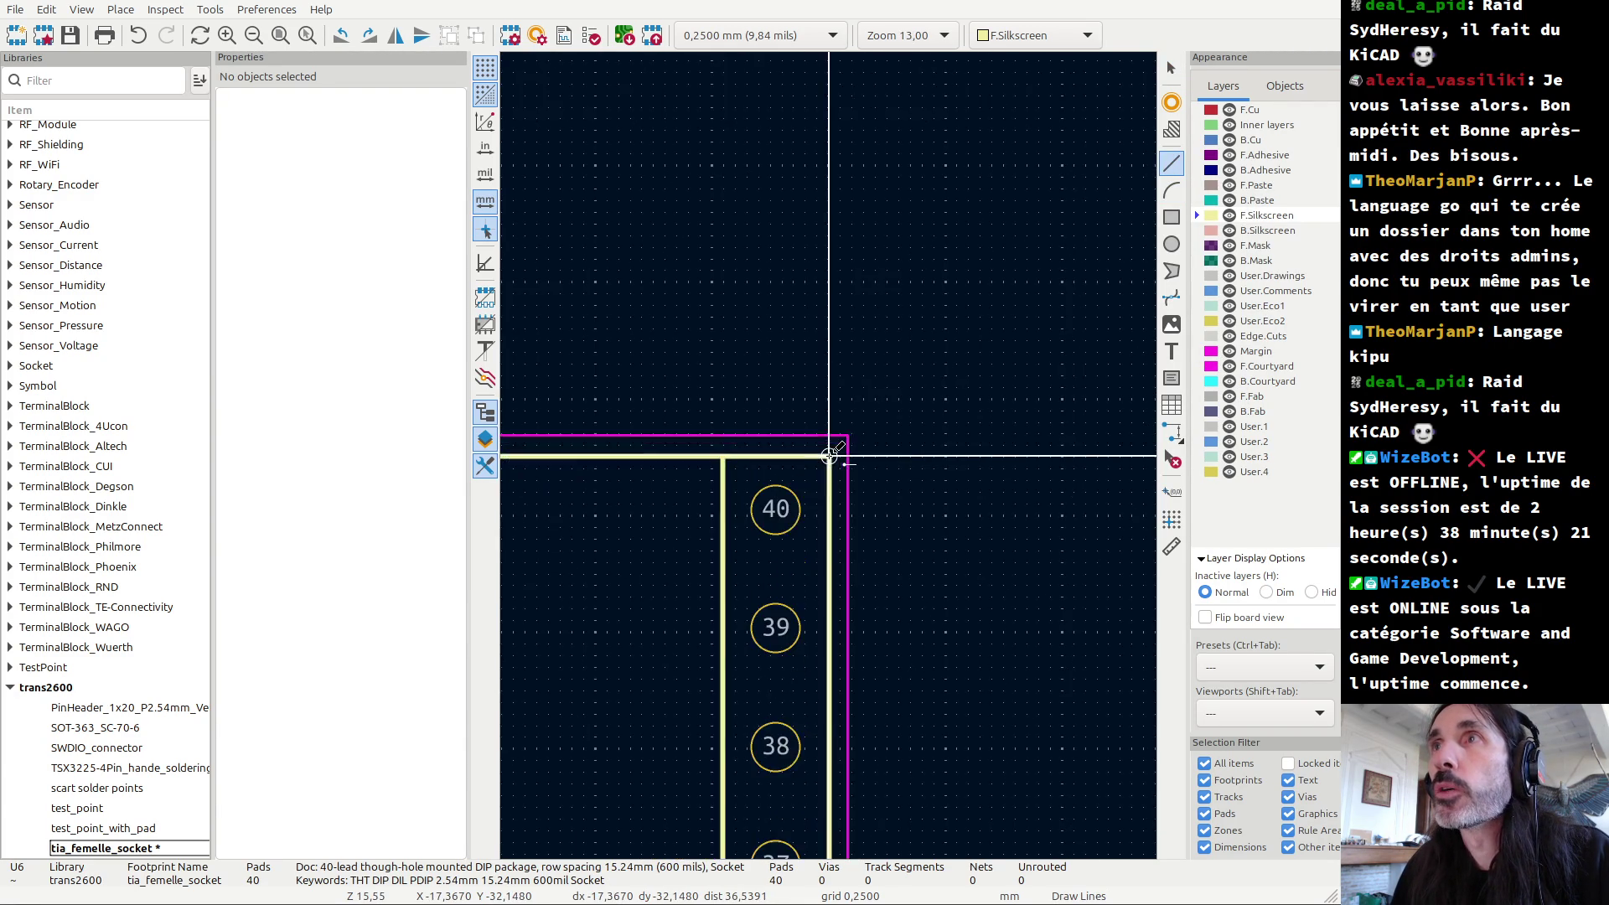
{"action": "scroll", "coordinate": [830, 457], "scroll_direction": "up", "scroll_amount": 2}
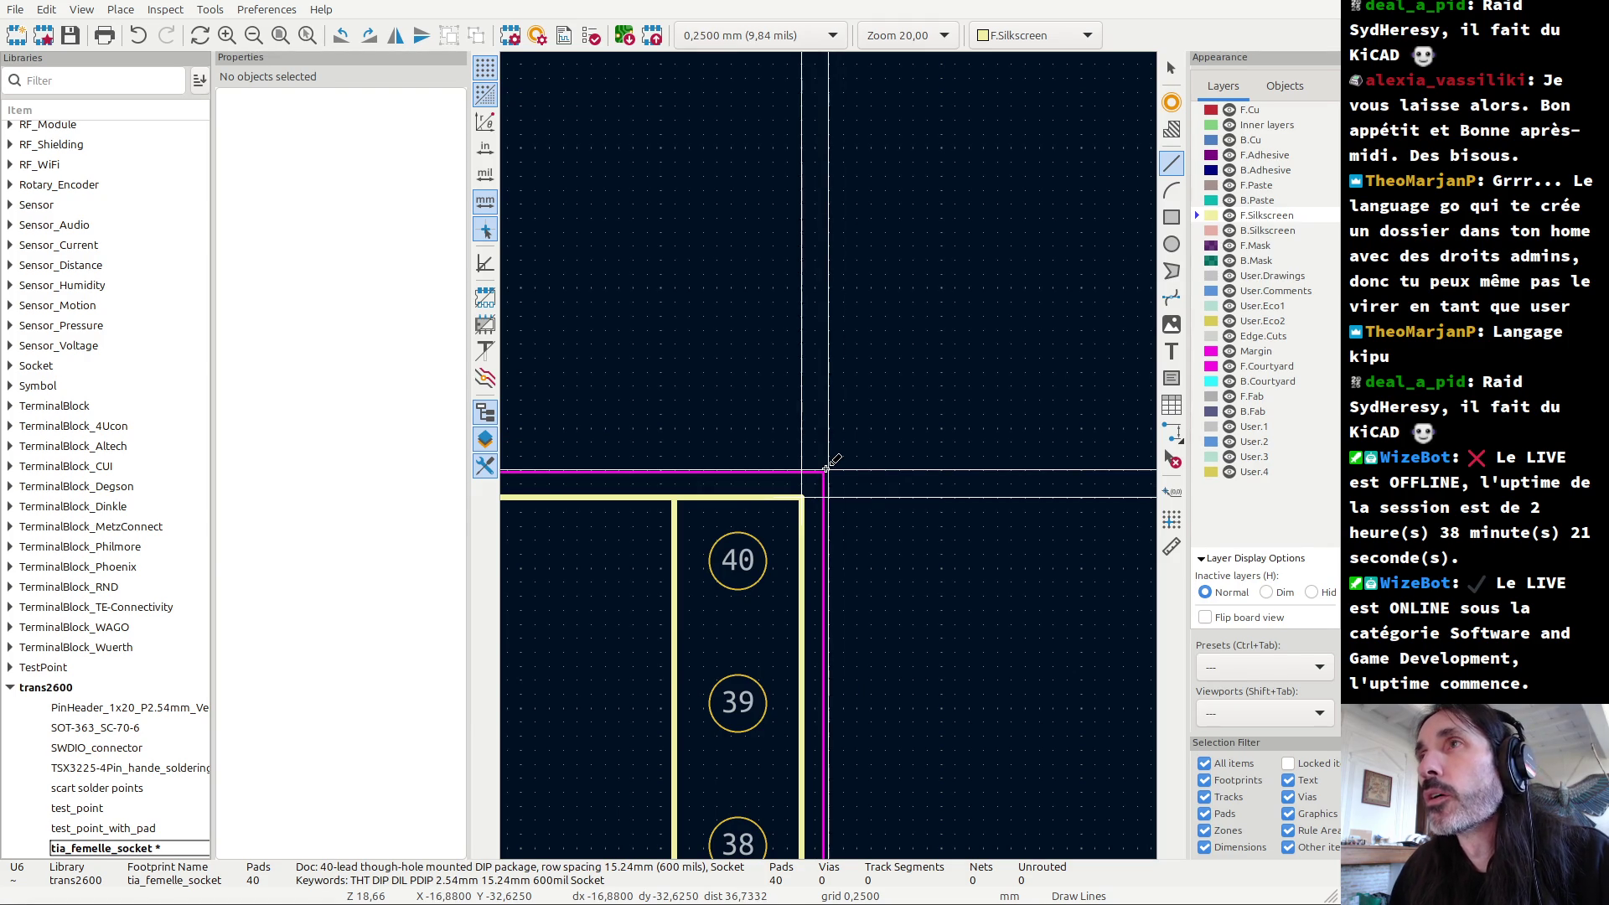
{"action": "key", "text": "Escape"}
{"action": "left_click", "coordinate": [1171, 520]}
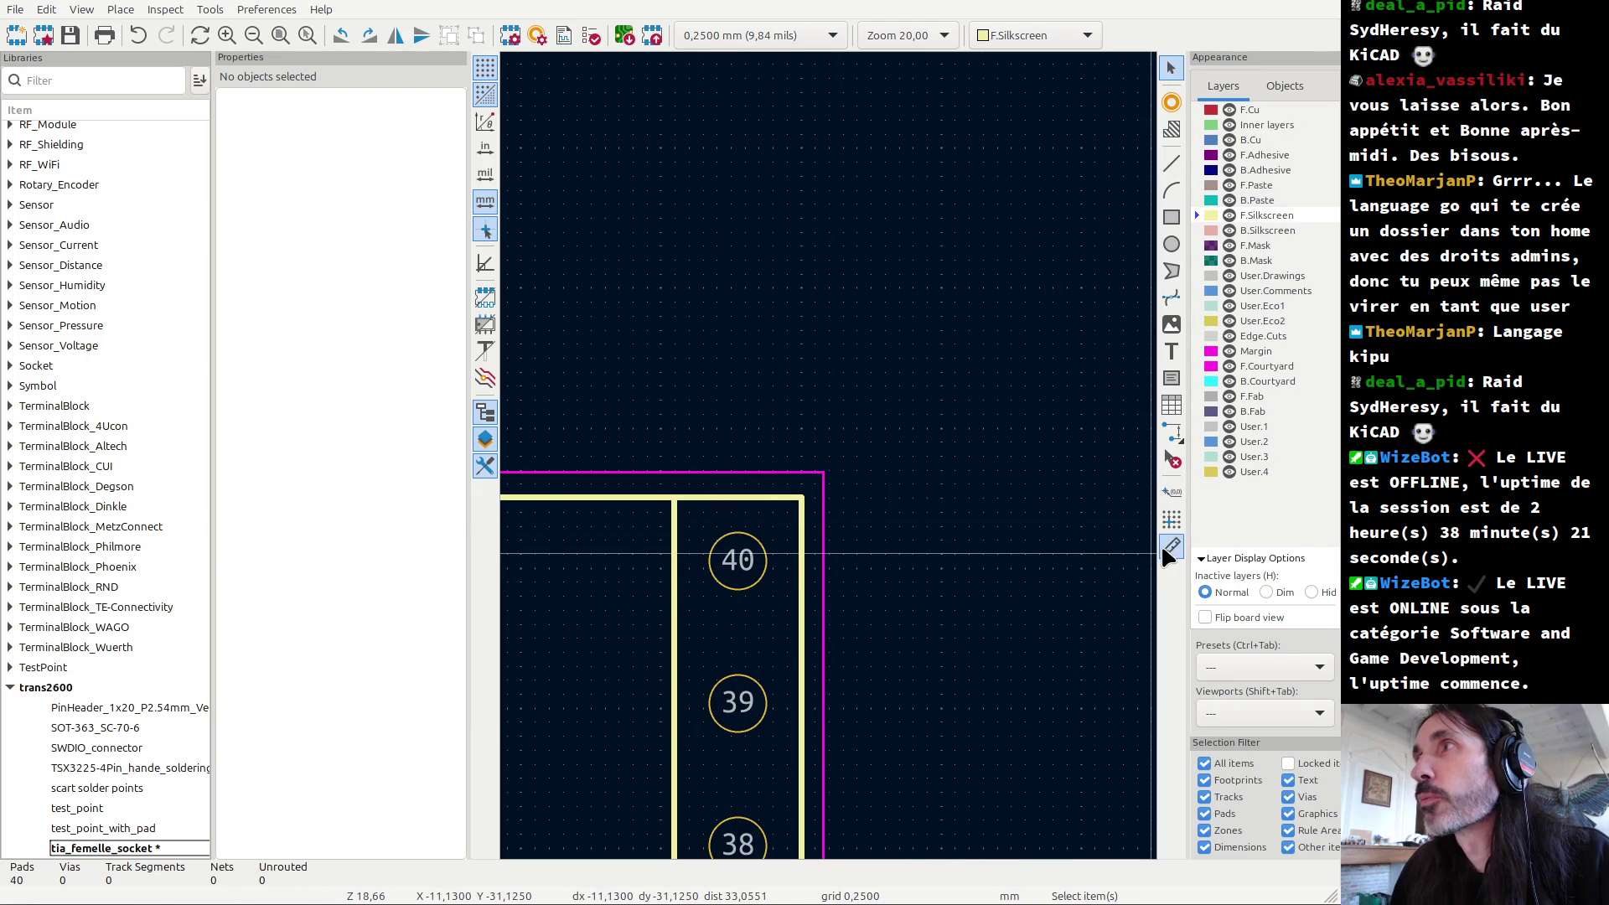
{"action": "left_click", "coordinate": [737, 561]}
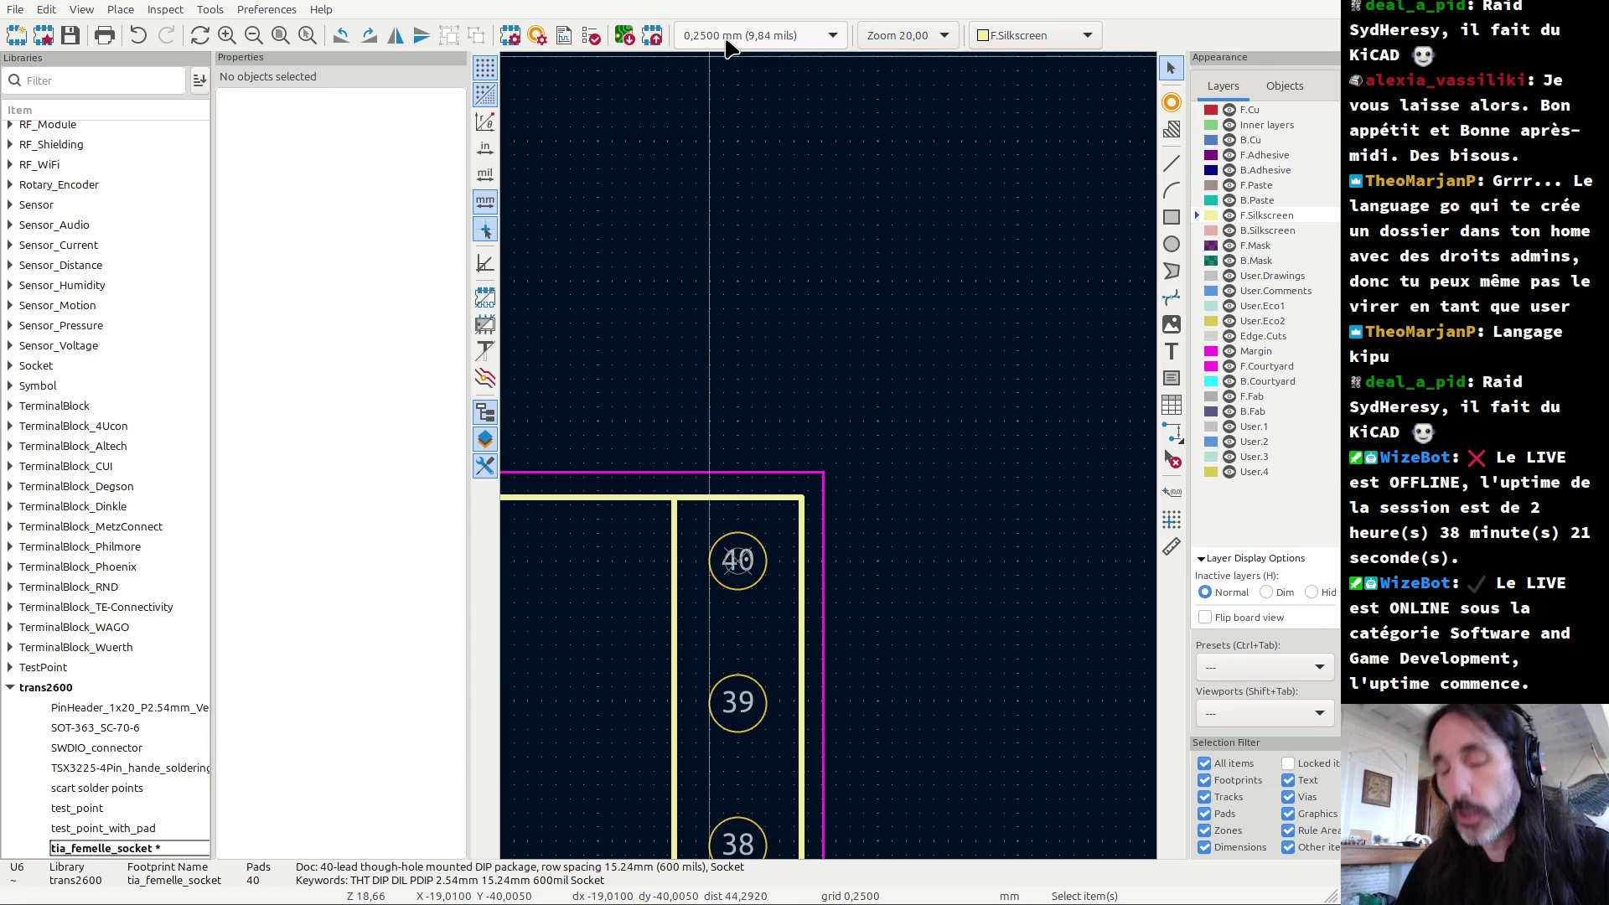
{"action": "key", "text": "shift+n"}
{"action": "key", "text": "alt+3"}
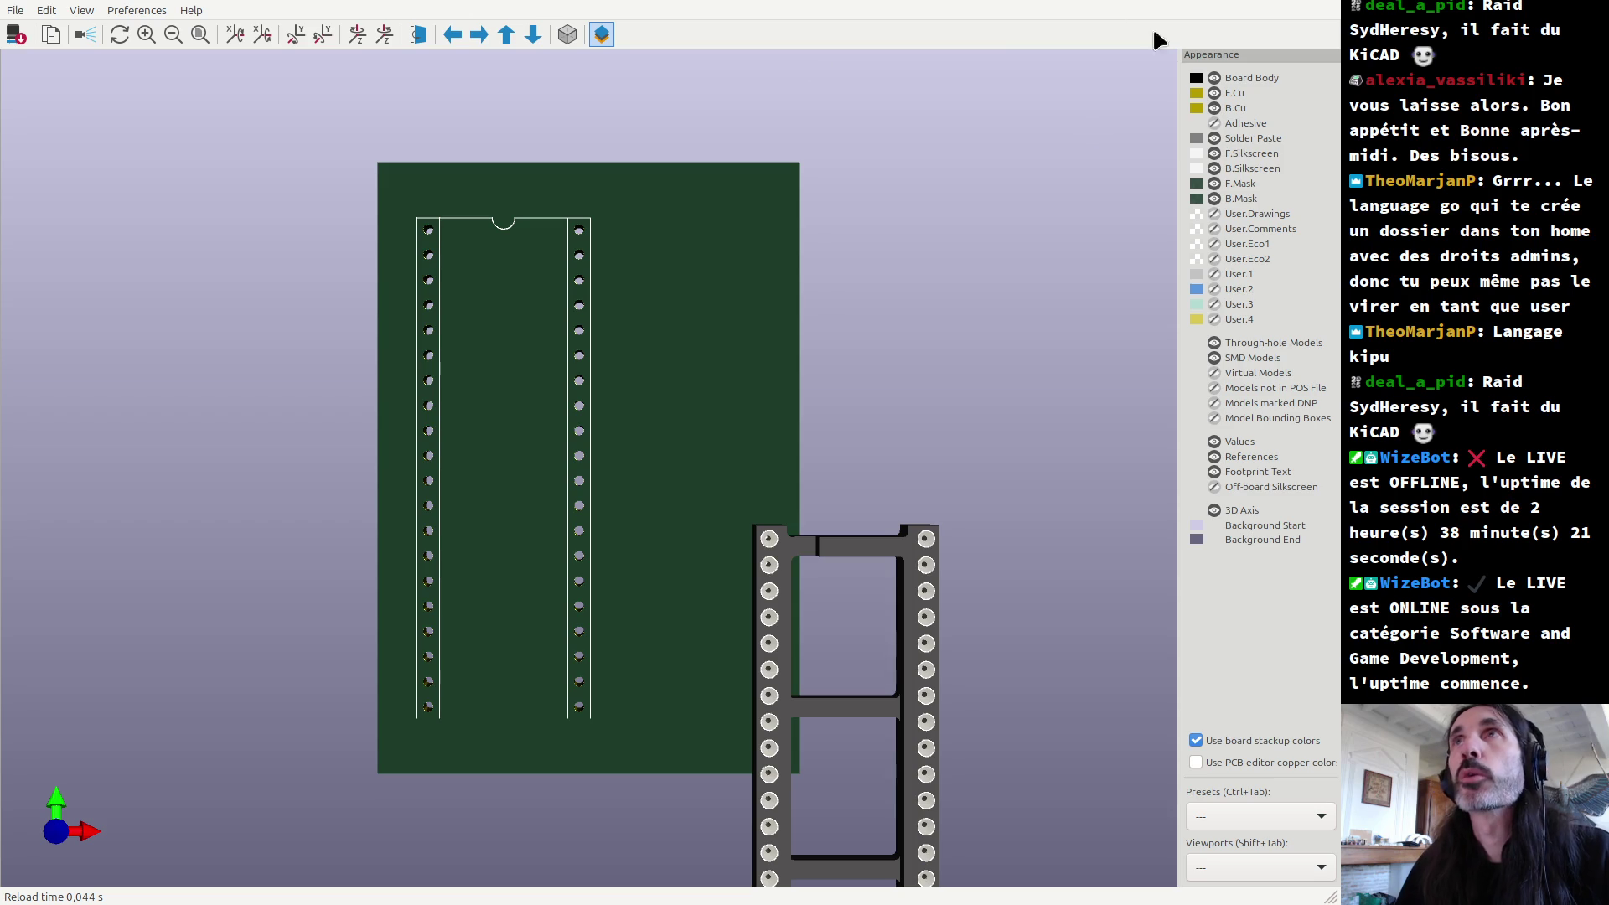
- Orbit the board-and-socket 3D model to inspect it, then close the 3D Viewer
{"action": "mouse_move", "coordinate": [595, 415]}
{"action": "left_mouse_down"}
{"action": "mouse_move", "coordinate": [593, 449]}
{"action": "mouse_move", "coordinate": [614, 309]}
{"action": "mouse_move", "coordinate": [949, 570]}
{"action": "left_mouse_up"}
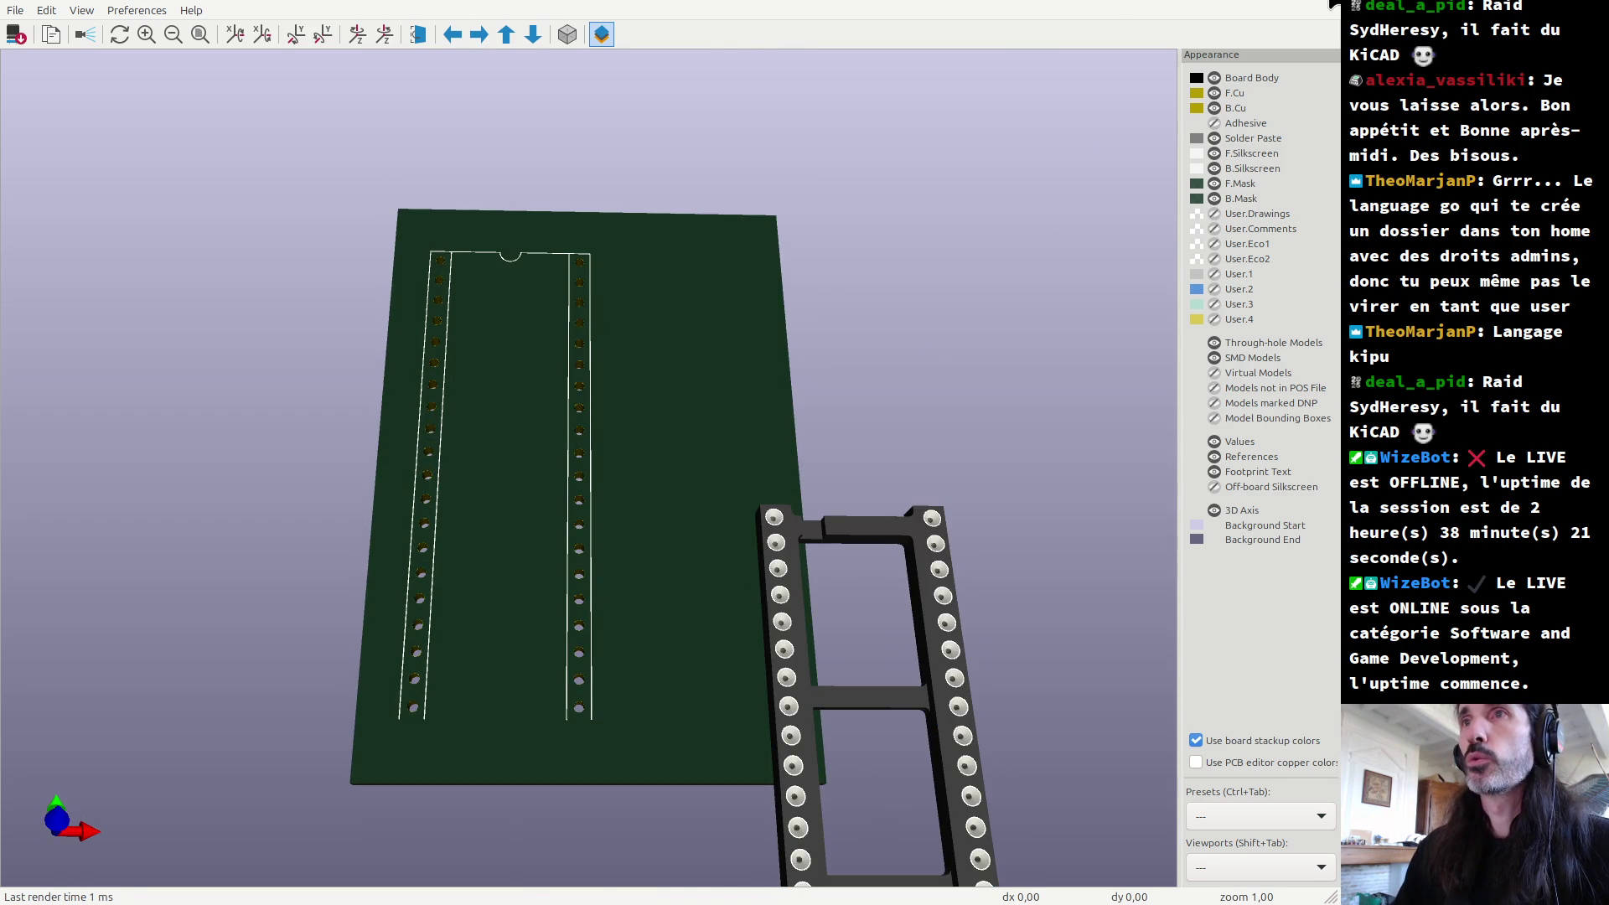
{"action": "left_click", "coordinate": [1332, 5]}
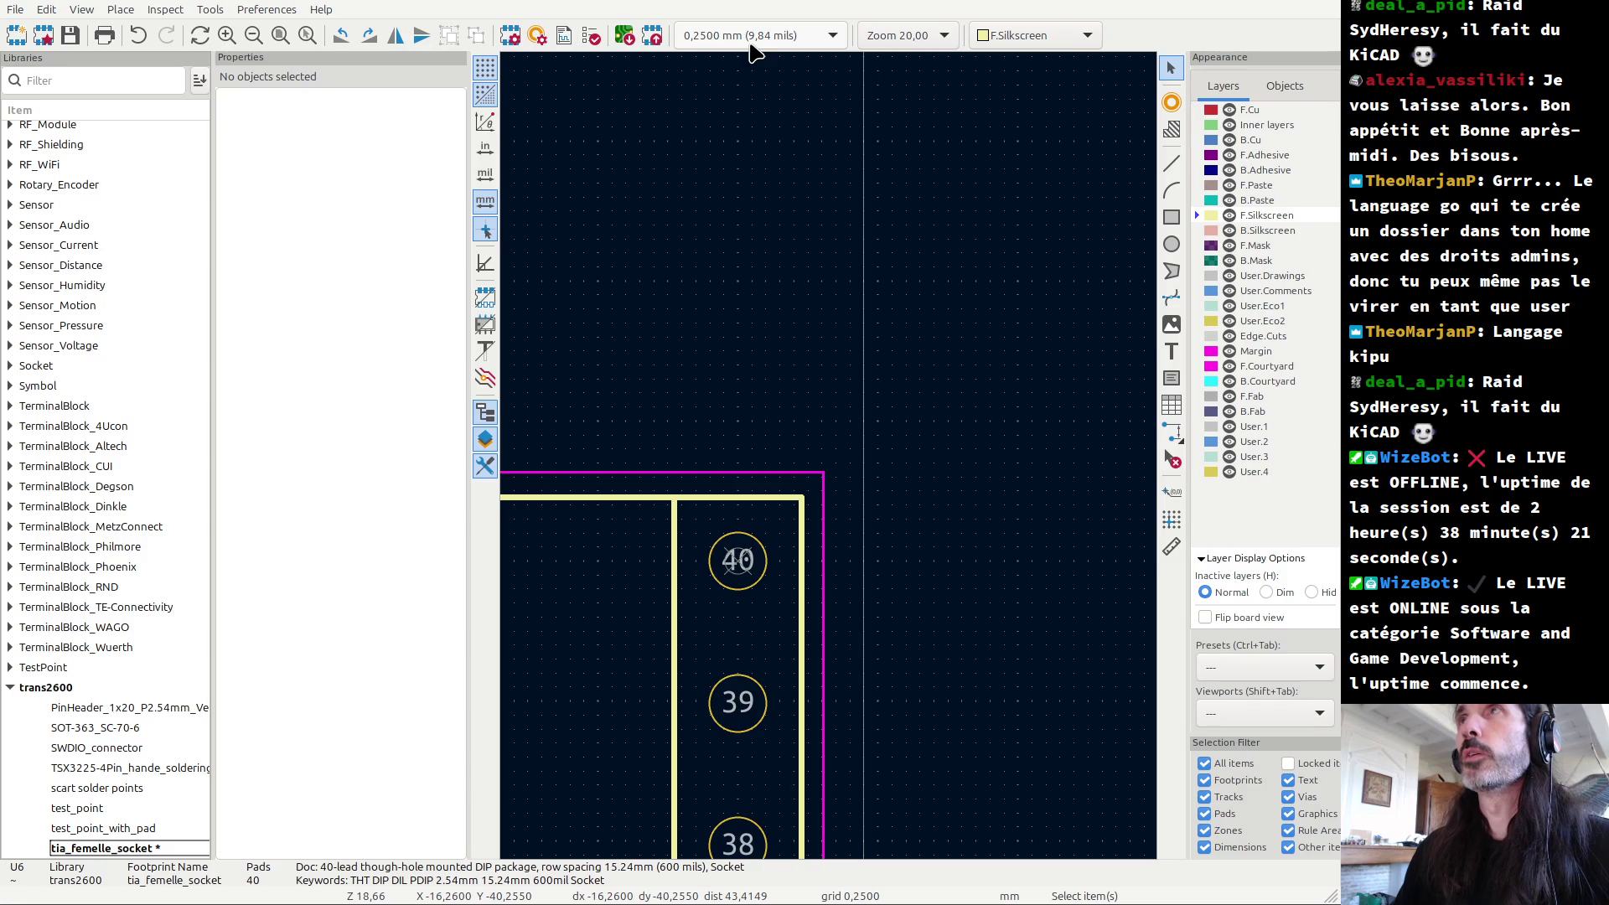
- Switch to the 0,2540 mm grid and draw silkscreen lines from pad 40 to 20 to 21
{"action": "left_click", "coordinate": [811, 42]}
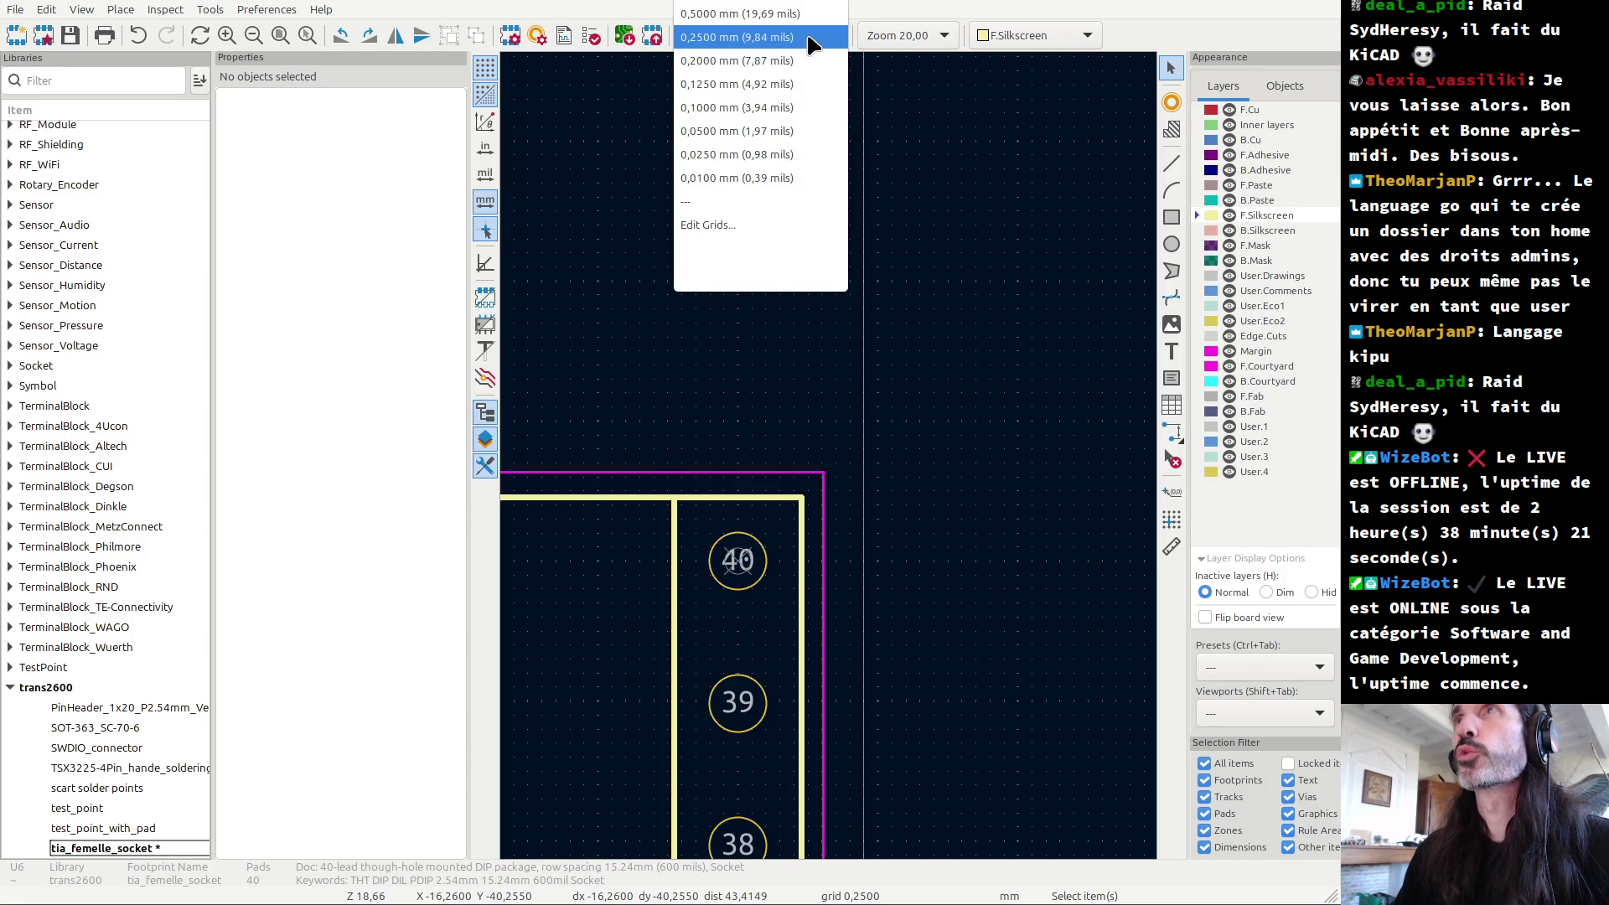
{"action": "left_click", "coordinate": [737, 17]}
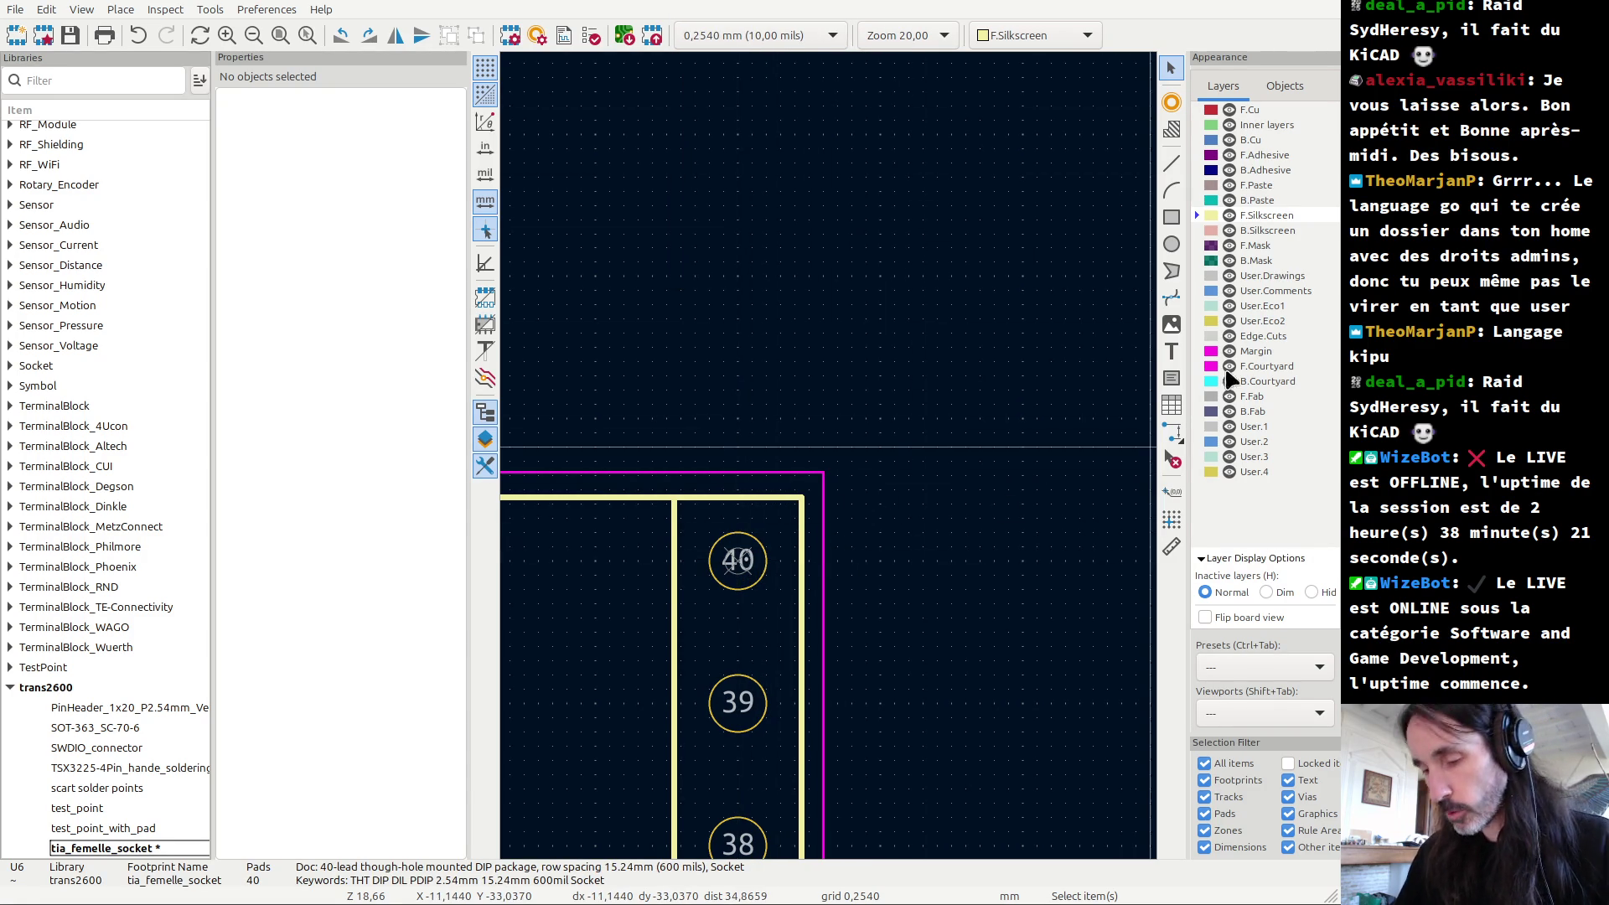
{"action": "left_click", "coordinate": [1172, 163]}
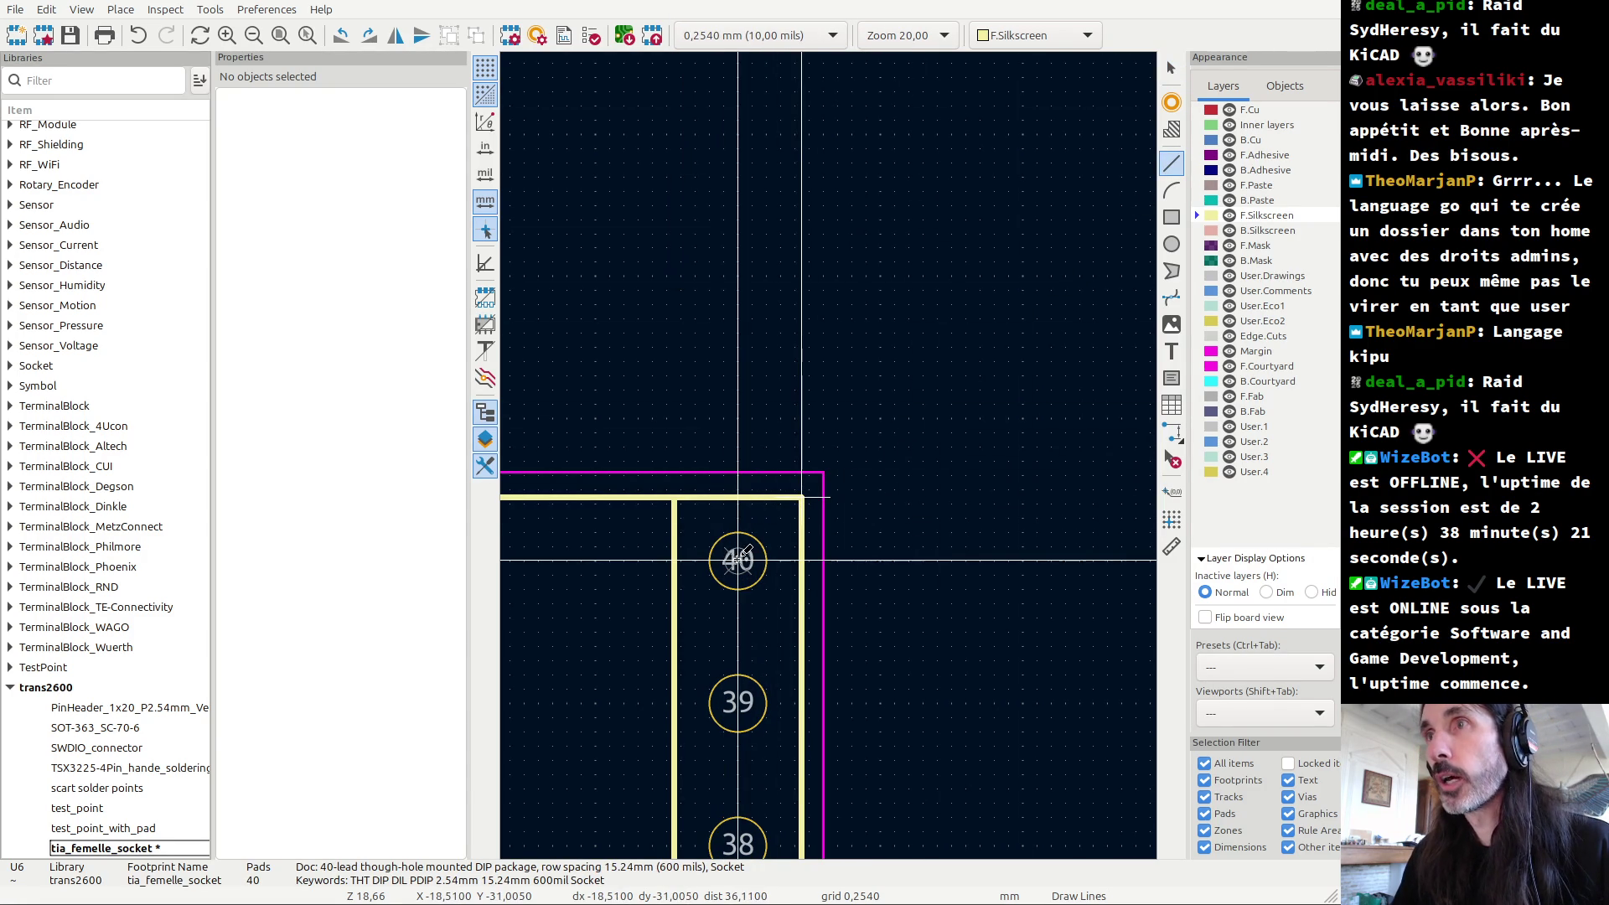
{"action": "left_click", "coordinate": [738, 559]}
{"action": "scroll", "coordinate": [737, 560], "scroll_direction": "down", "scroll_amount": 5}
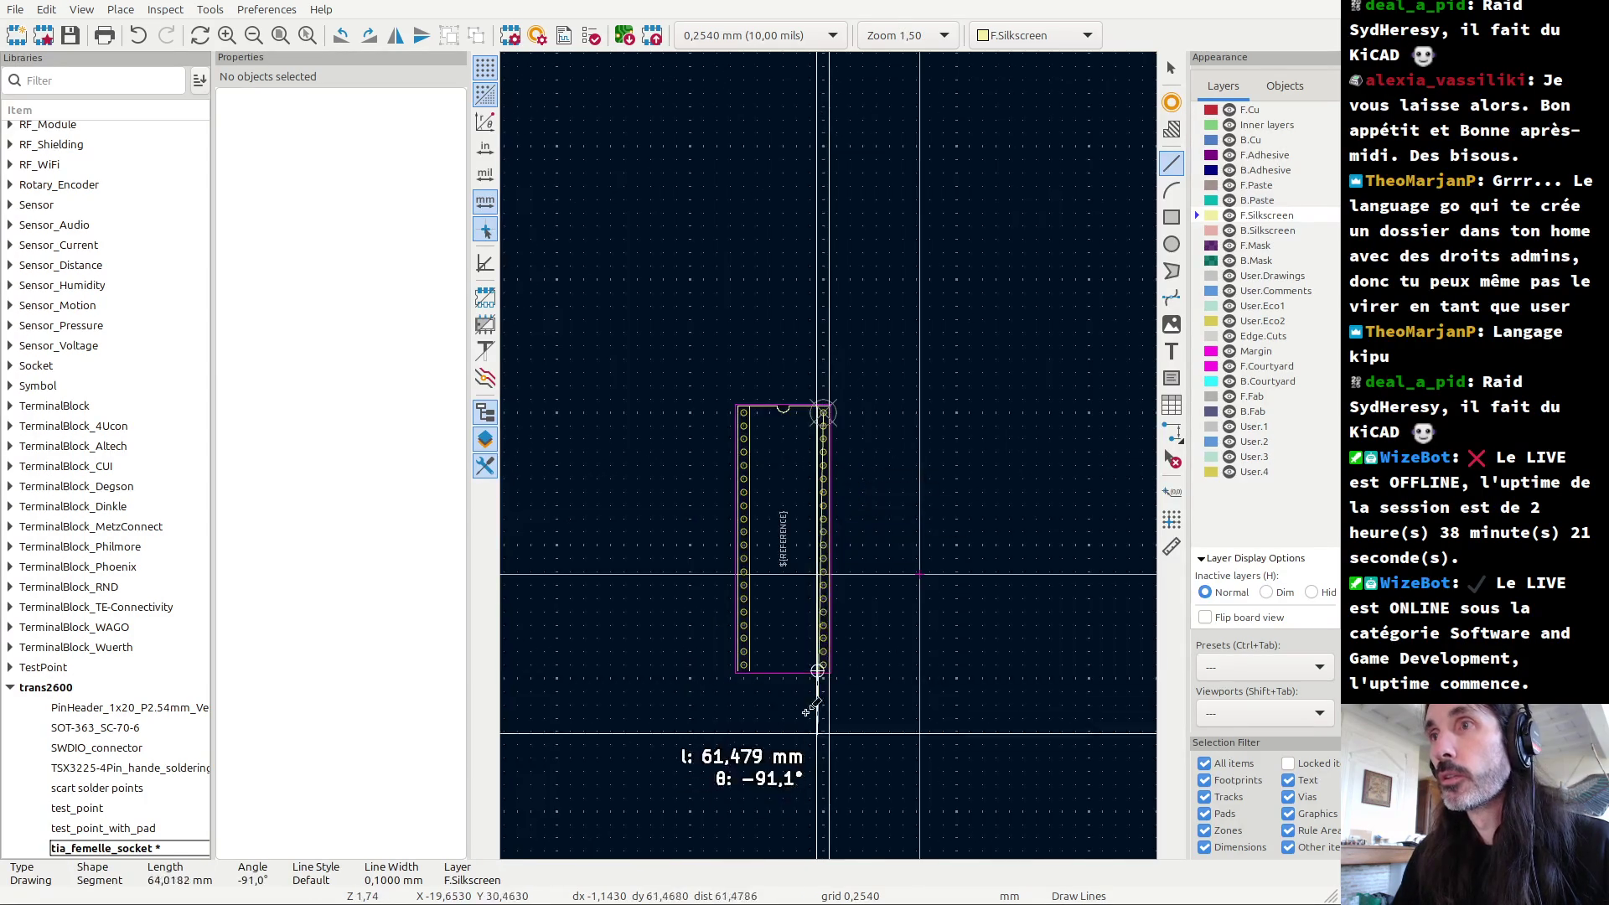
{"action": "scroll", "coordinate": [795, 403], "scroll_direction": "up", "scroll_amount": 4}
{"action": "left_click", "coordinate": [623, 415]}
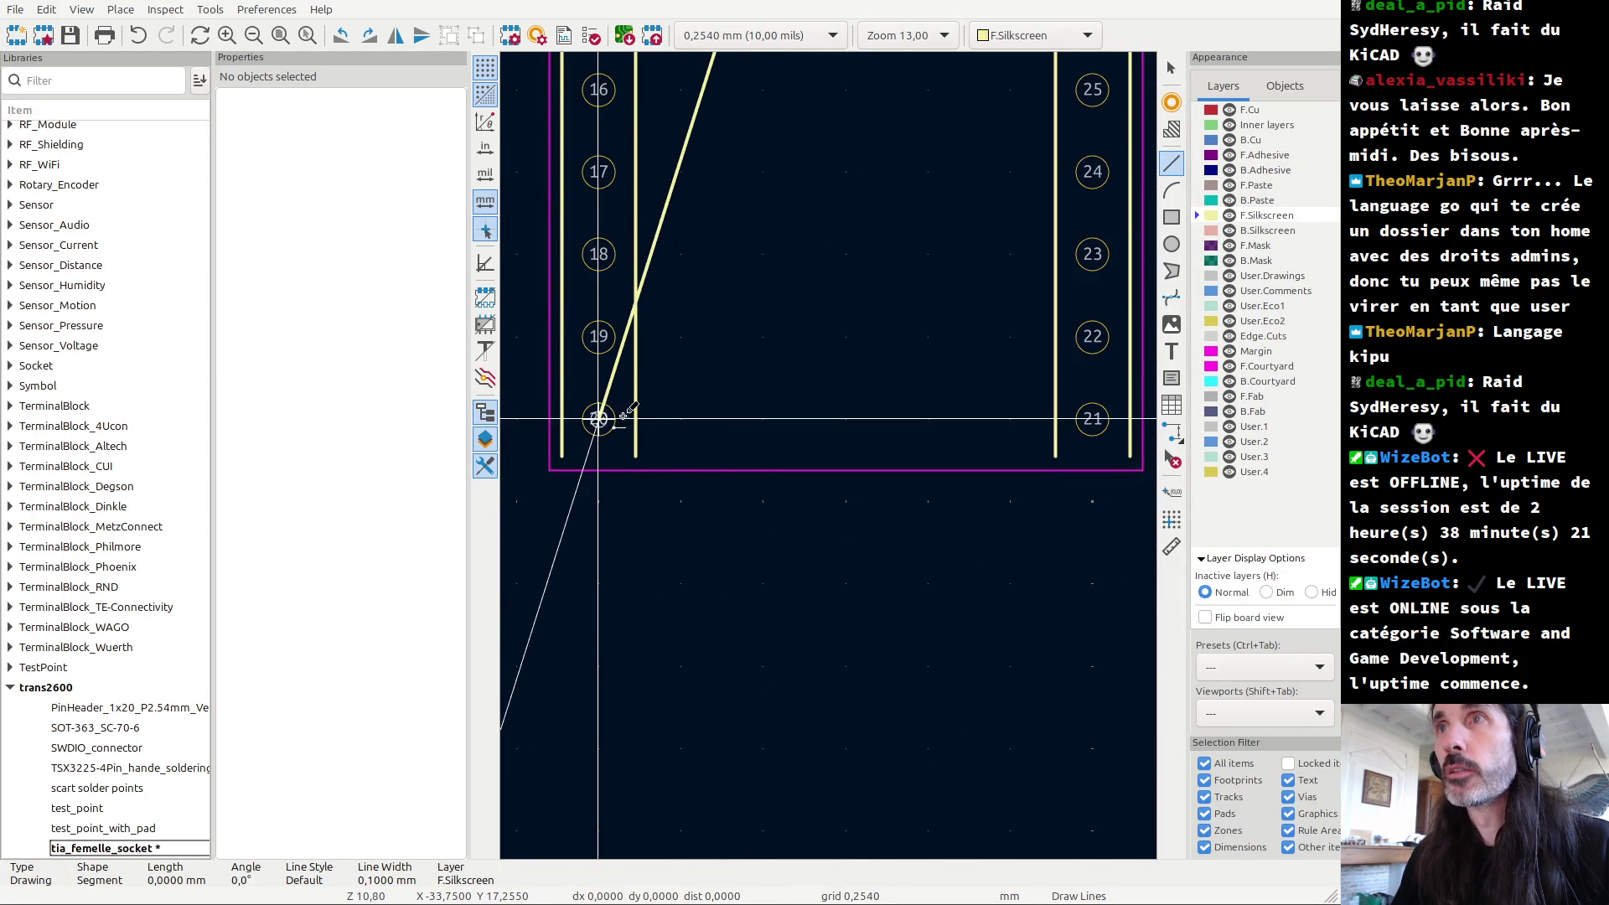
{"action": "left_click", "coordinate": [1094, 416]}
- Finish the second diagonal at pad 1 and box-select all 52 footprint items
{"action": "scroll", "coordinate": [830, 460], "scroll_direction": "down", "scroll_amount": 4}
{"action": "scroll", "coordinate": [830, 459], "scroll_direction": "up", "scroll_amount": 3}
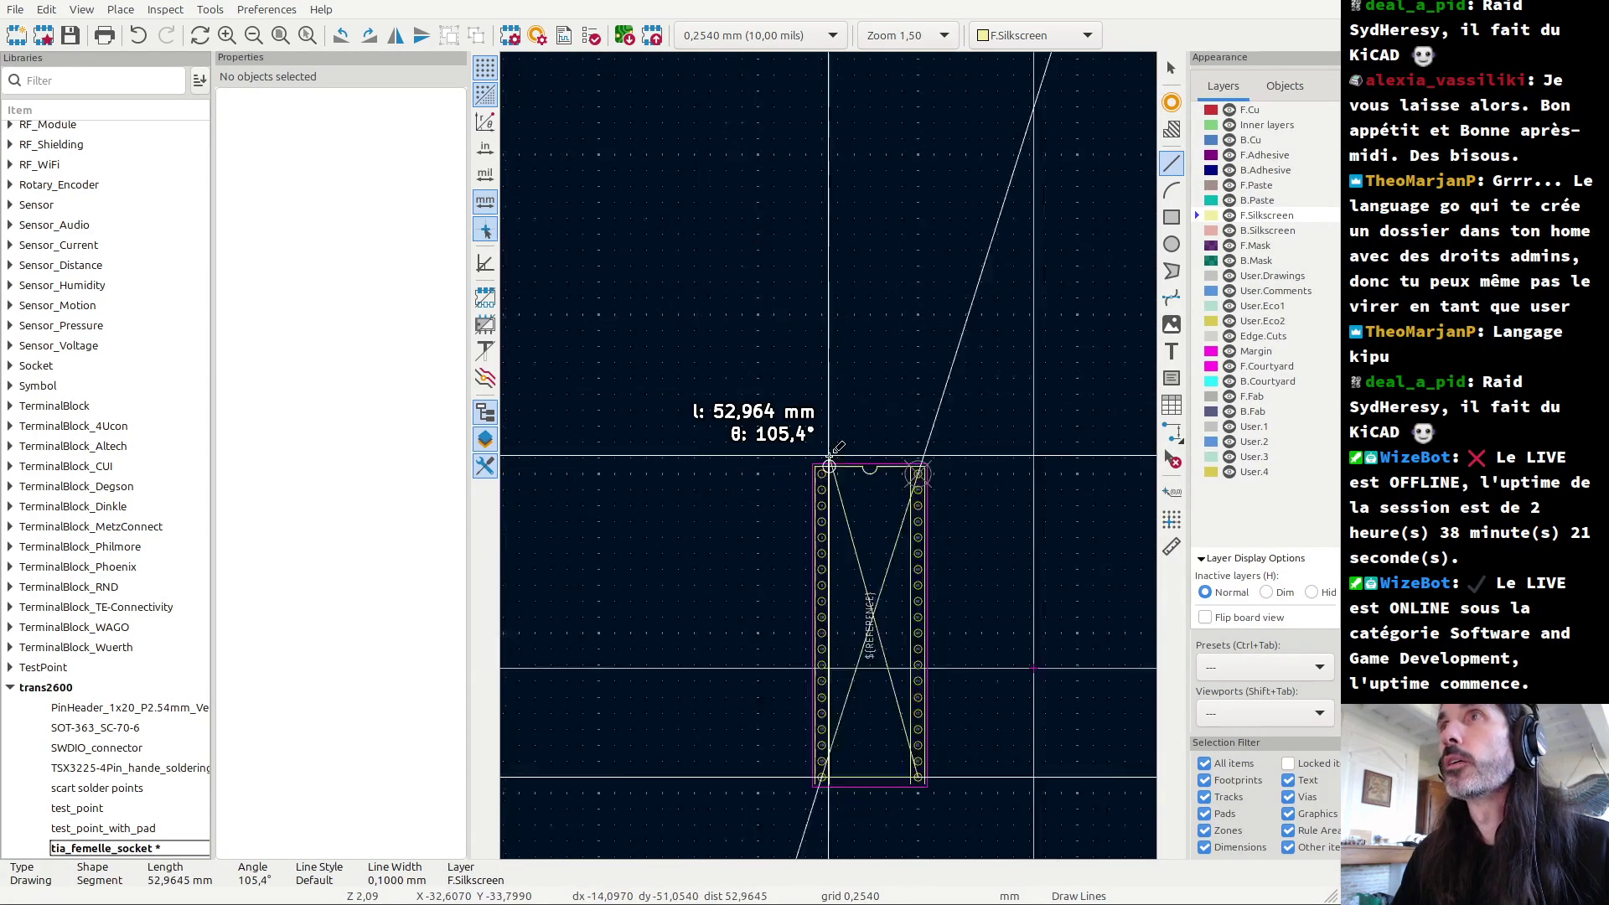
{"action": "scroll", "coordinate": [828, 459], "scroll_direction": "up", "scroll_amount": 7}
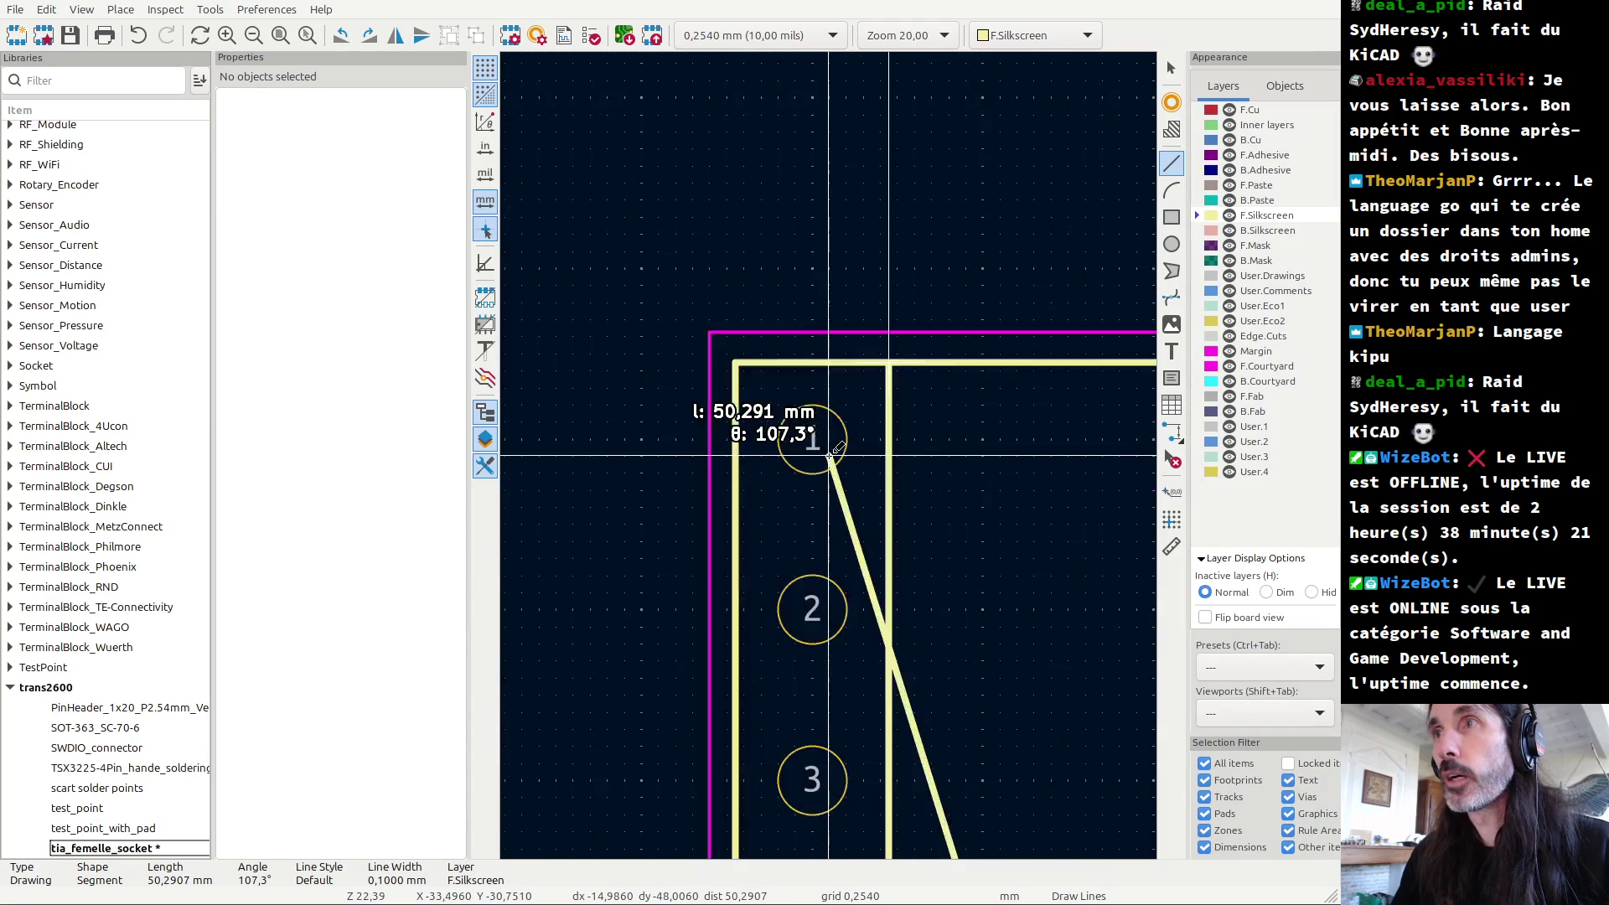
{"action": "left_click", "coordinate": [795, 420]}
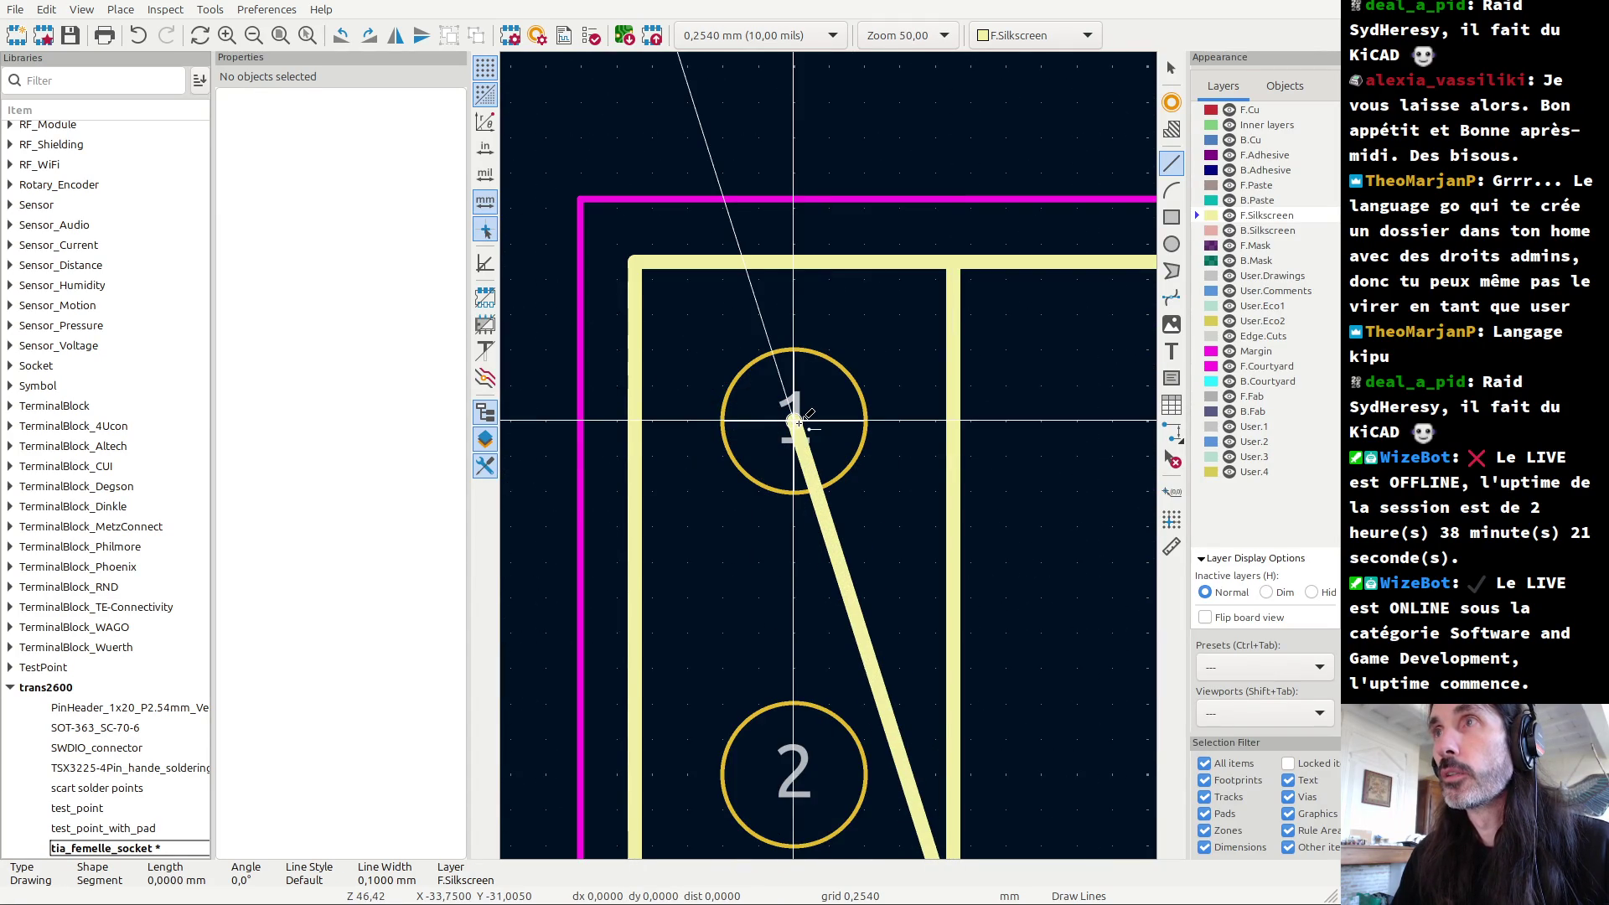
{"action": "scroll", "coordinate": [795, 420], "scroll_direction": "down", "scroll_amount": 10}
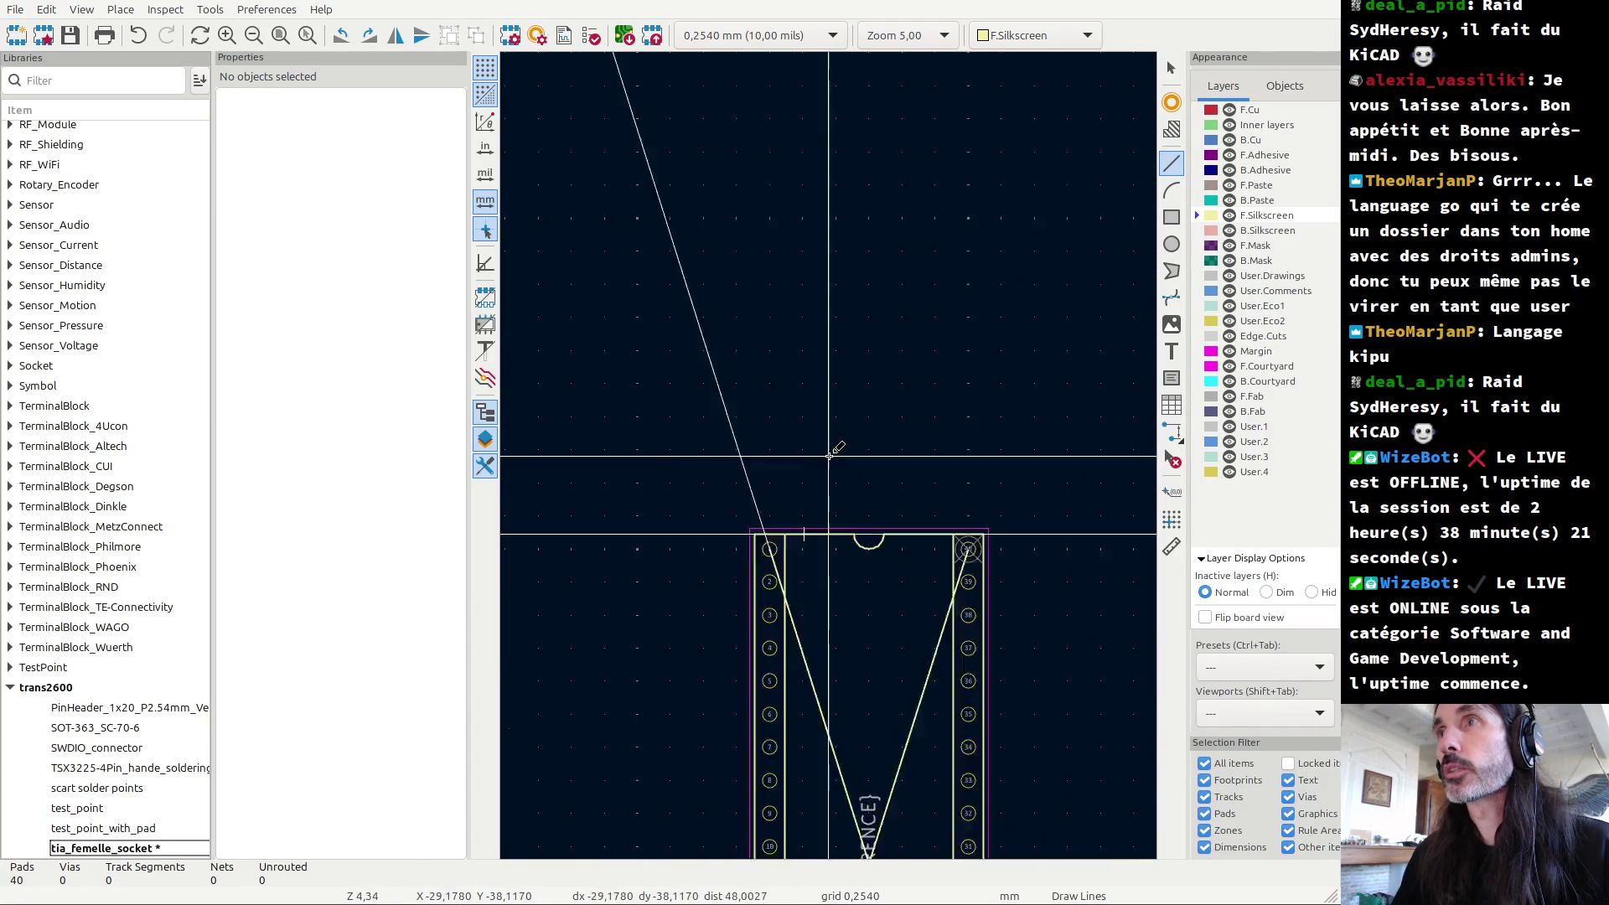
{"action": "scroll", "coordinate": [830, 455], "scroll_direction": "down", "scroll_amount": 3}
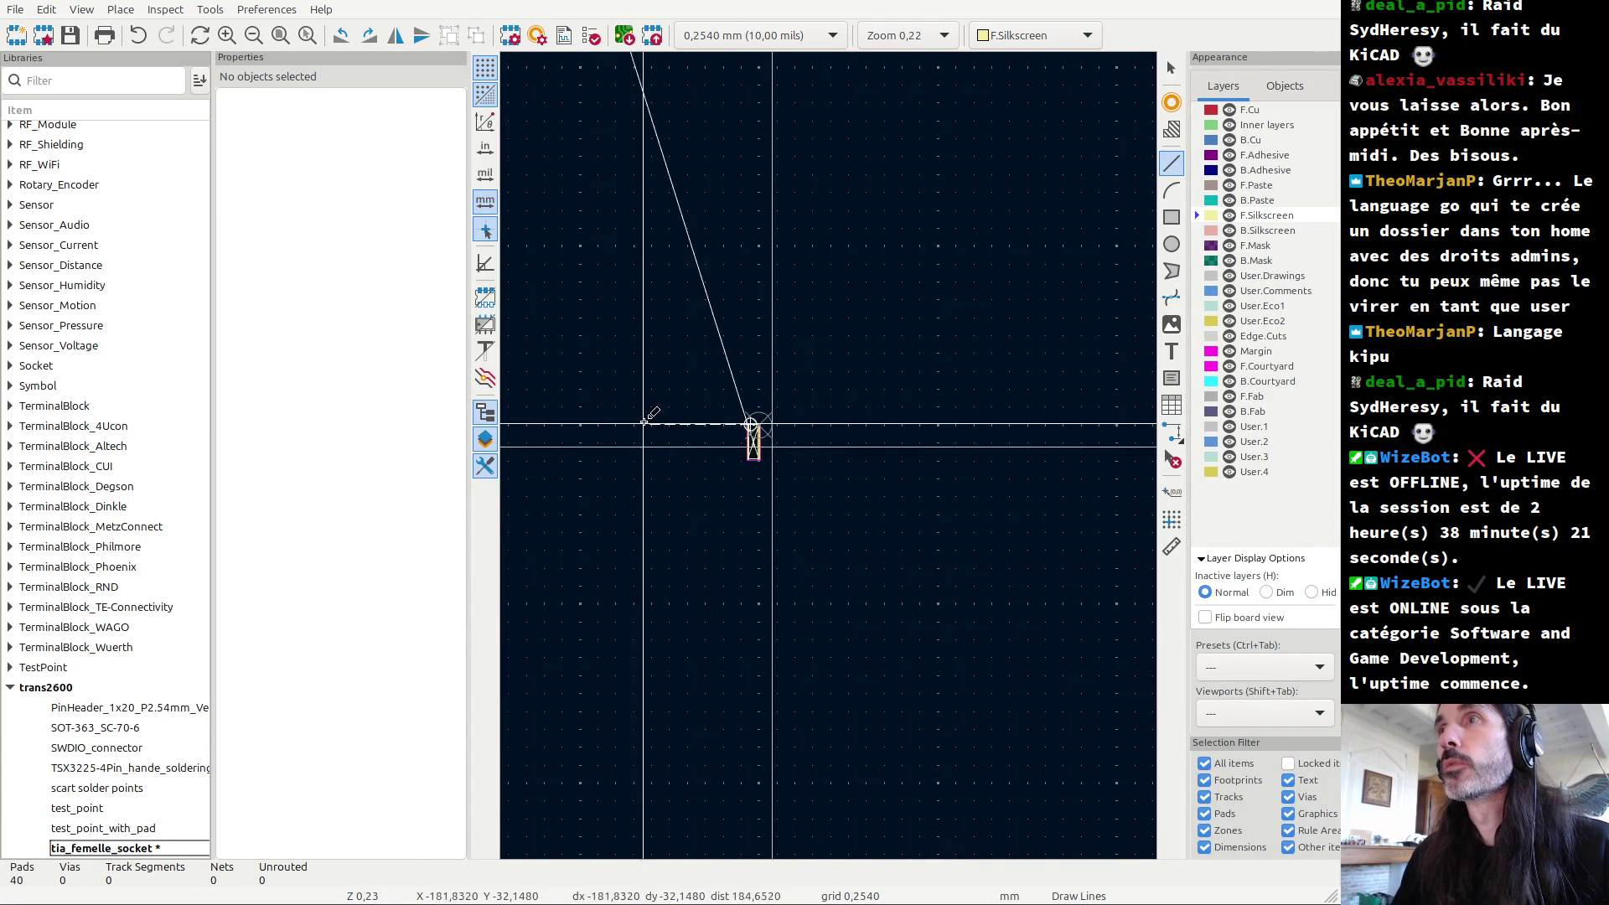
{"action": "scroll", "coordinate": [826, 453], "scroll_direction": "up", "scroll_amount": 5}
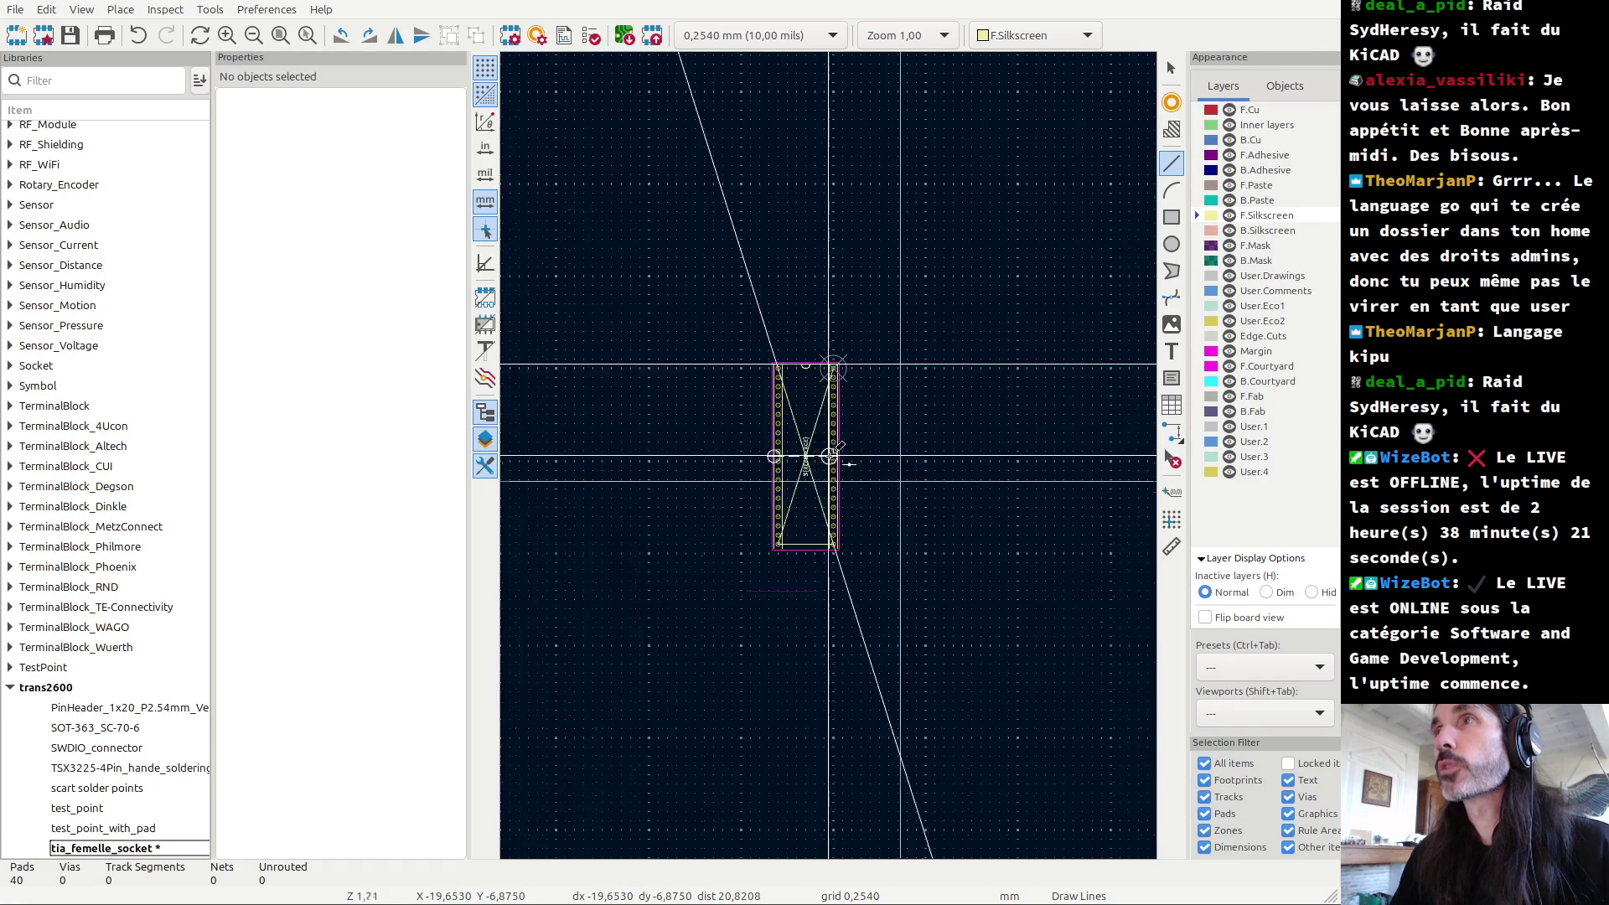
{"action": "key", "text": "Escape"}
{"action": "left_click_drag", "start_coordinate": [658, 243], "coordinate": [944, 701]}
{"action": "scroll", "coordinate": [825, 453], "scroll_direction": "up", "scroll_amount": 5}
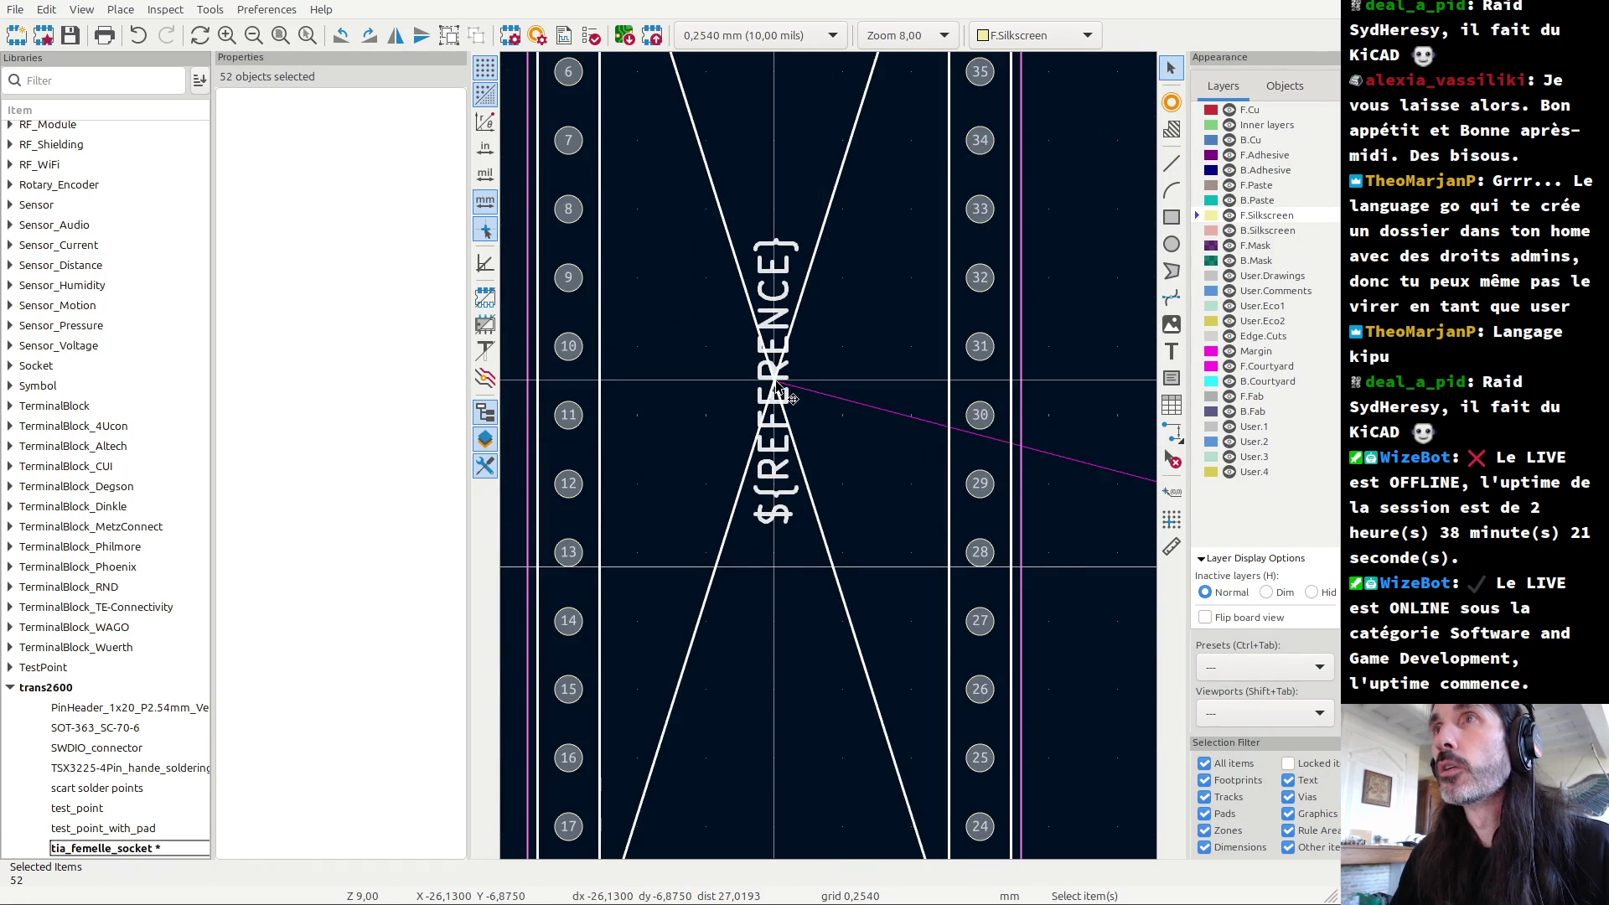
- Place the grid origin at the footprint centre and make a first move of the 52 selected items
{"action": "left_click", "coordinate": [1172, 520]}
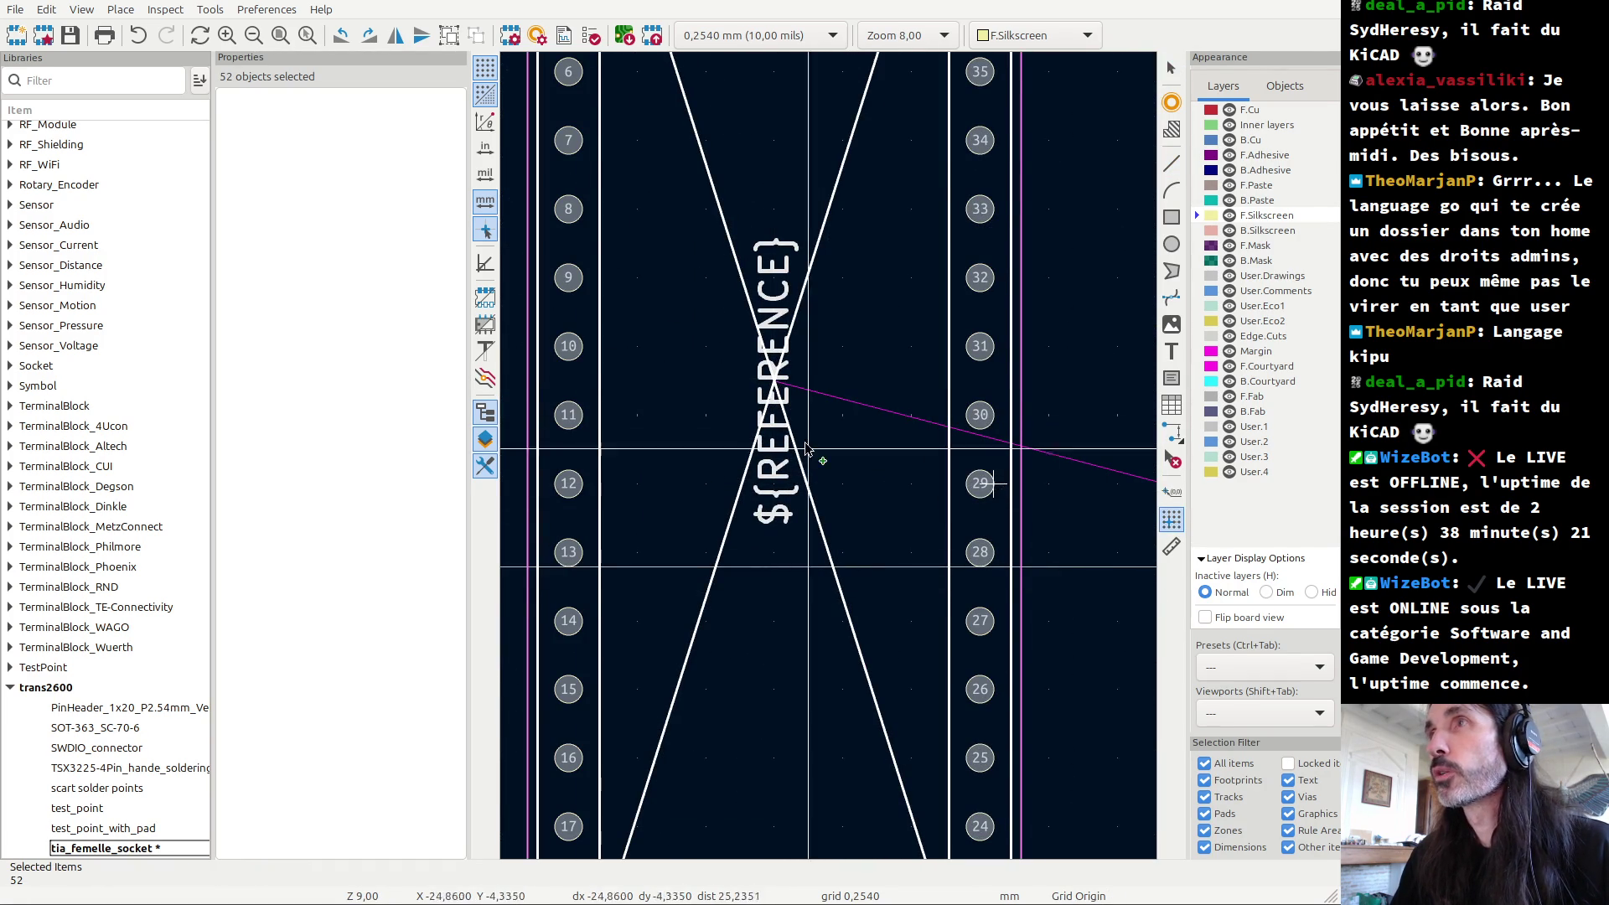
{"action": "left_click", "coordinate": [774, 382]}
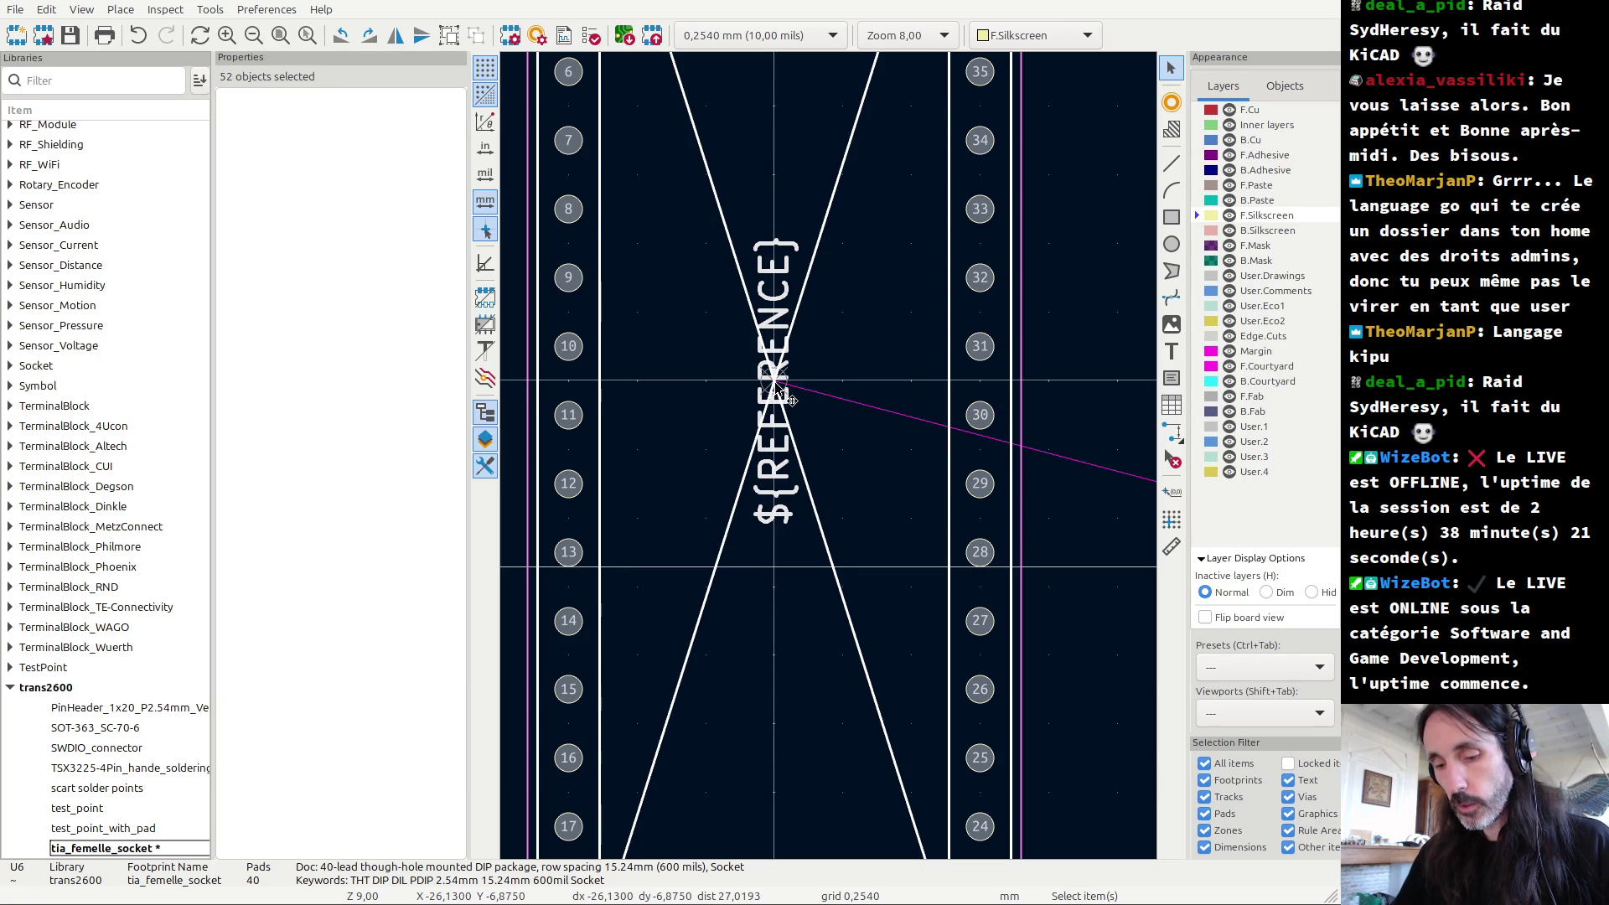
{"action": "key", "text": "m"}
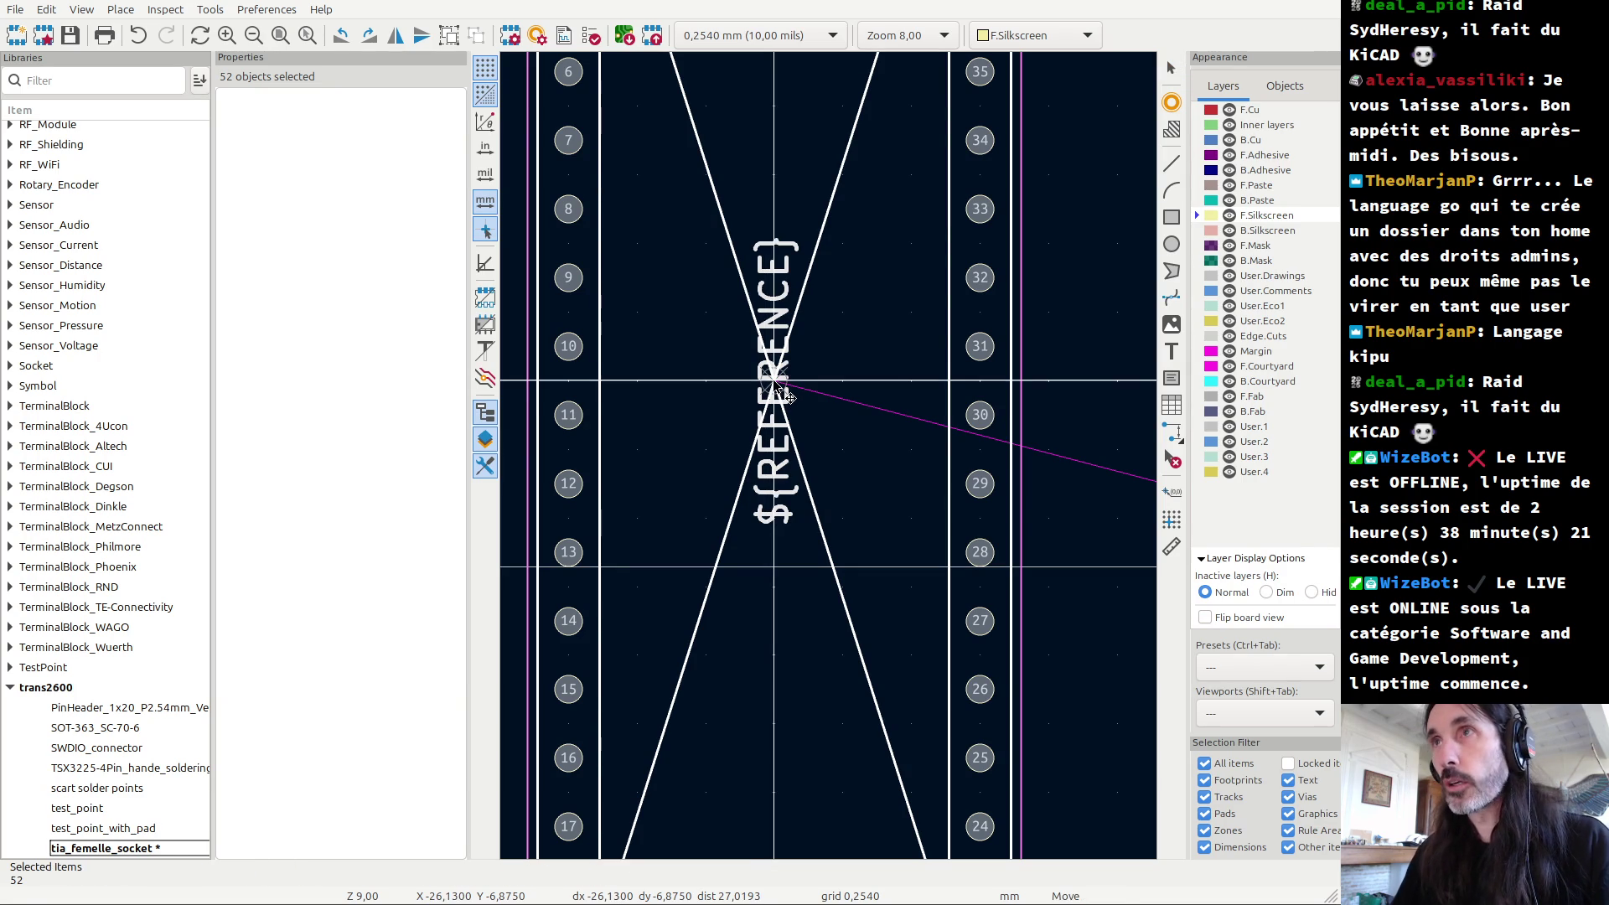
{"action": "scroll", "coordinate": [779, 390], "scroll_direction": "down", "scroll_amount": 6}
{"action": "scroll", "coordinate": [867, 484], "scroll_direction": "up", "scroll_amount": 6}
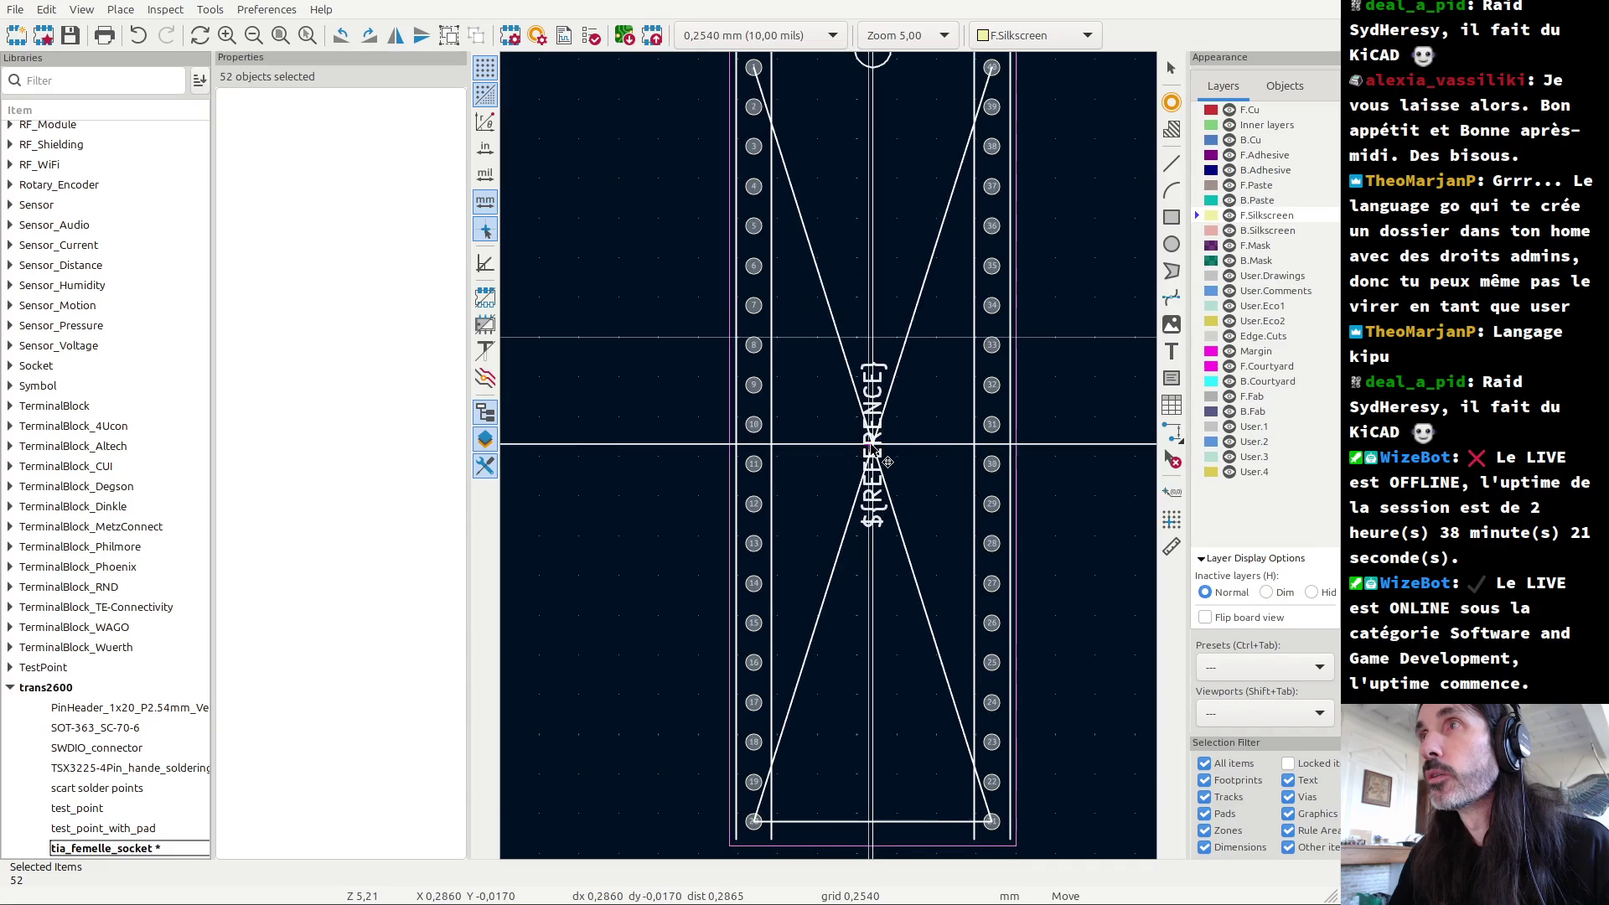
{"action": "scroll", "coordinate": [855, 459], "scroll_direction": "up", "scroll_amount": 8}
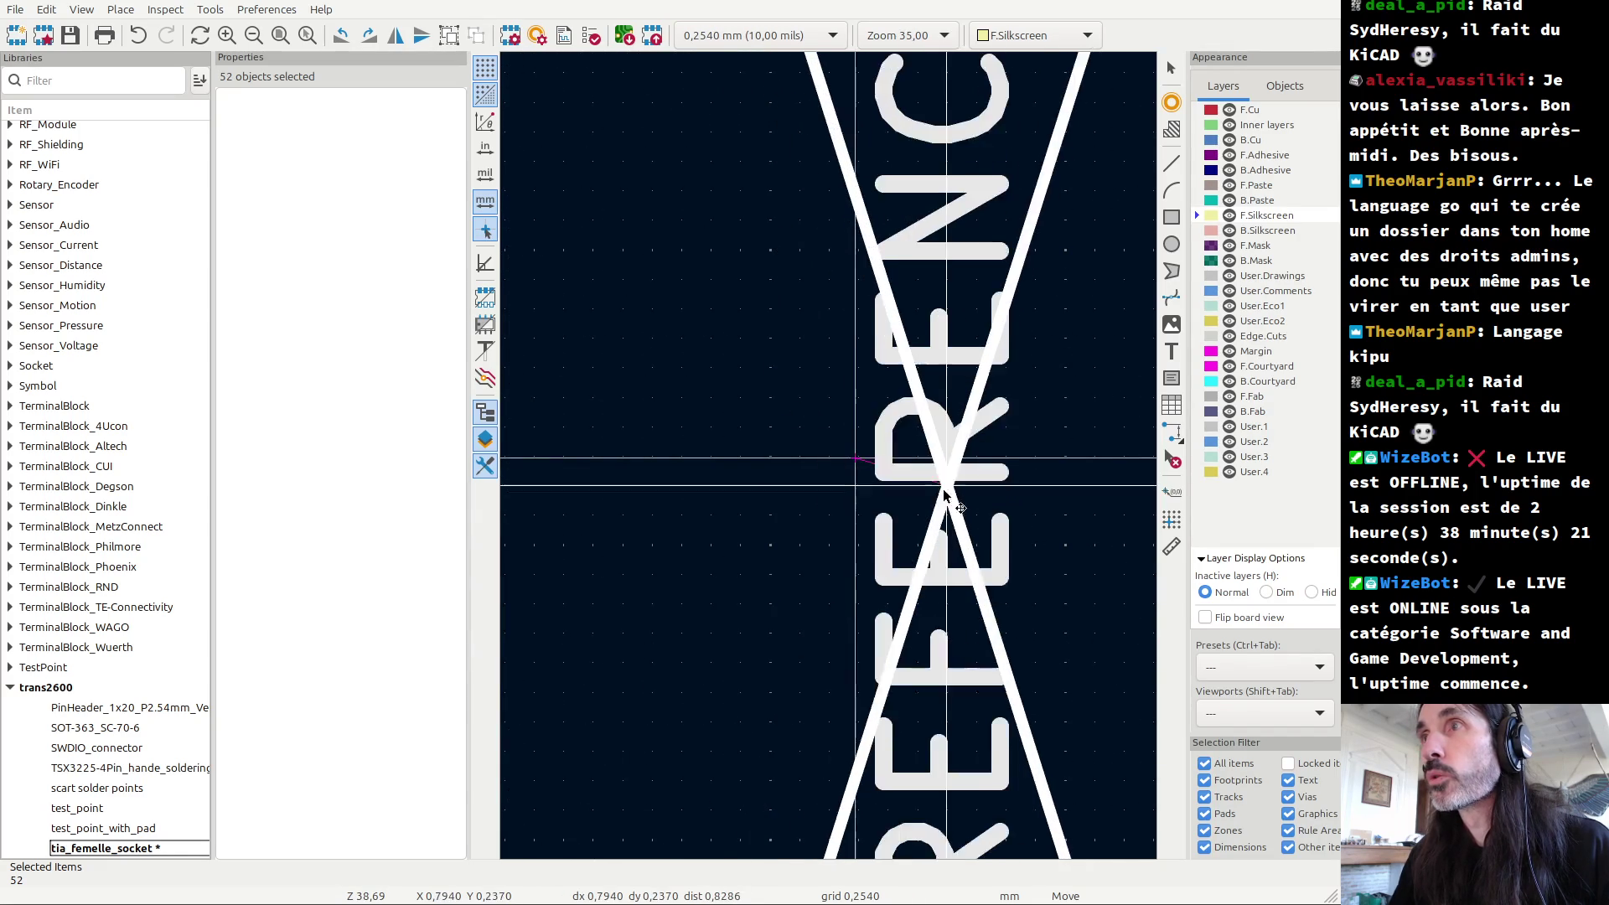
{"action": "scroll", "coordinate": [697, 439], "scroll_direction": "down", "scroll_amount": 8}
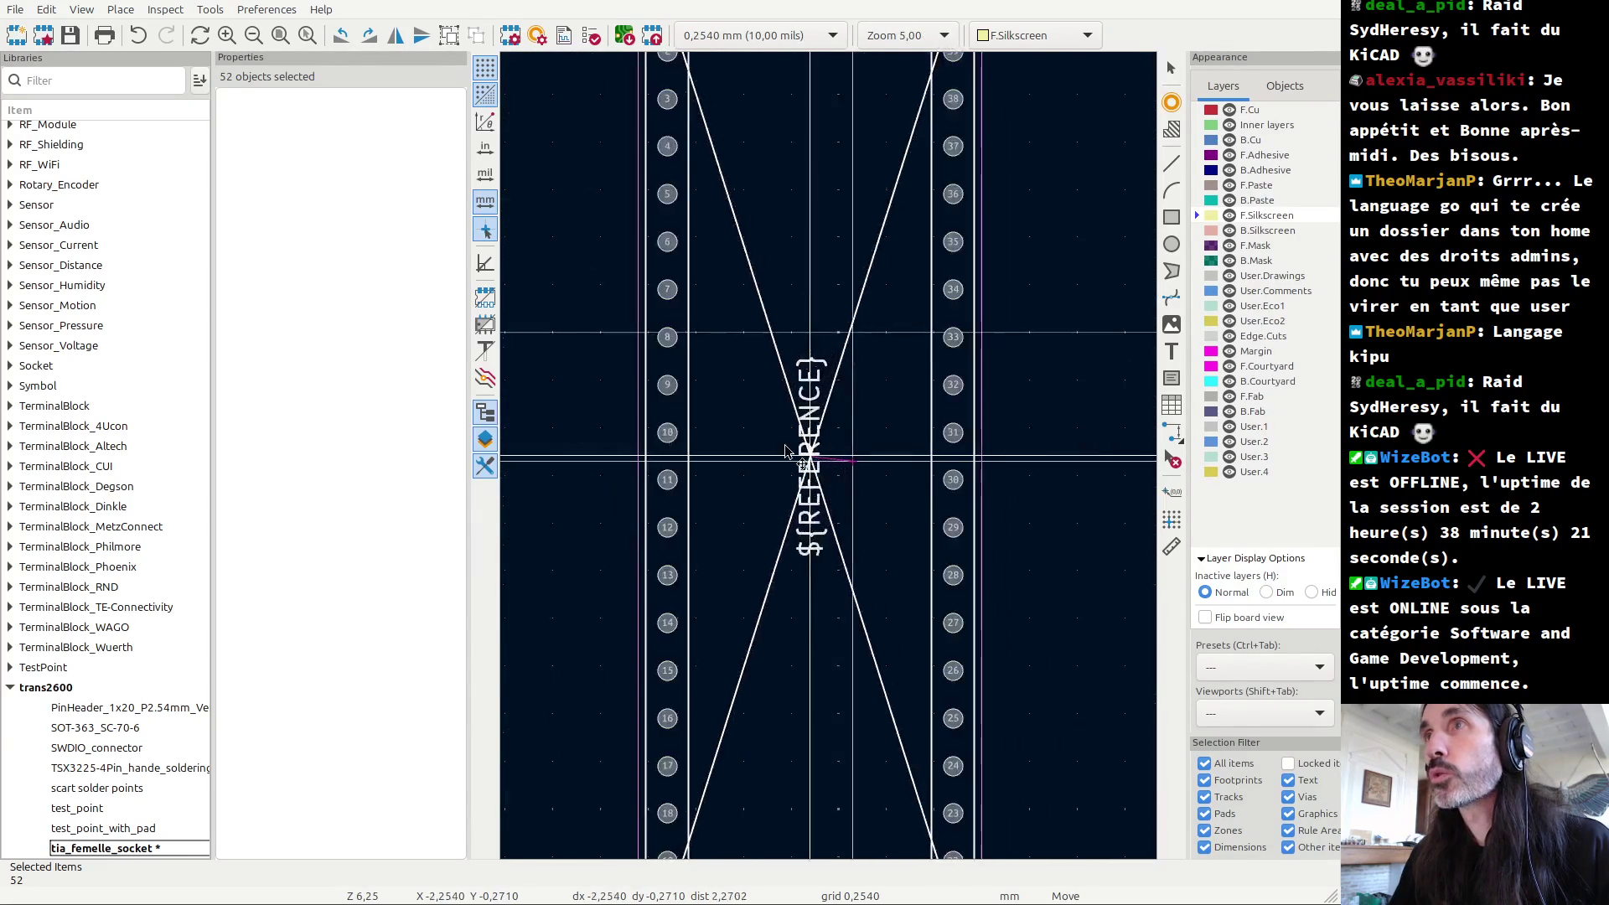
{"action": "left_click", "coordinate": [597, 352]}
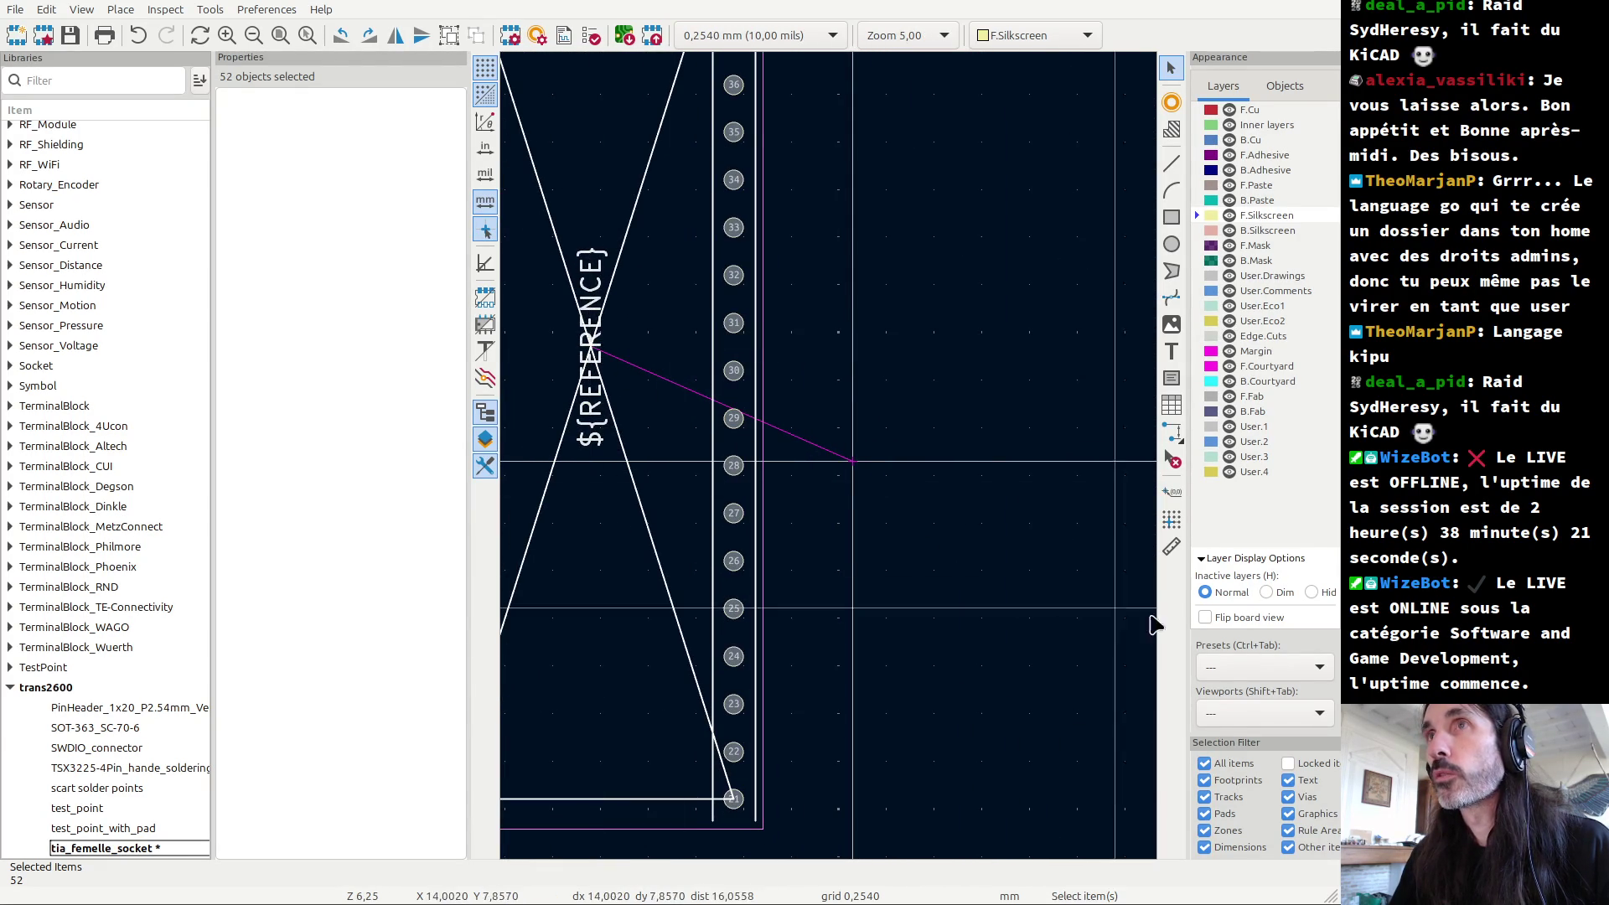
- Reset the grid origin, re-centre the 52 items on it, and delete one diagonal silkscreen line
{"action": "left_click", "coordinate": [1172, 520]}
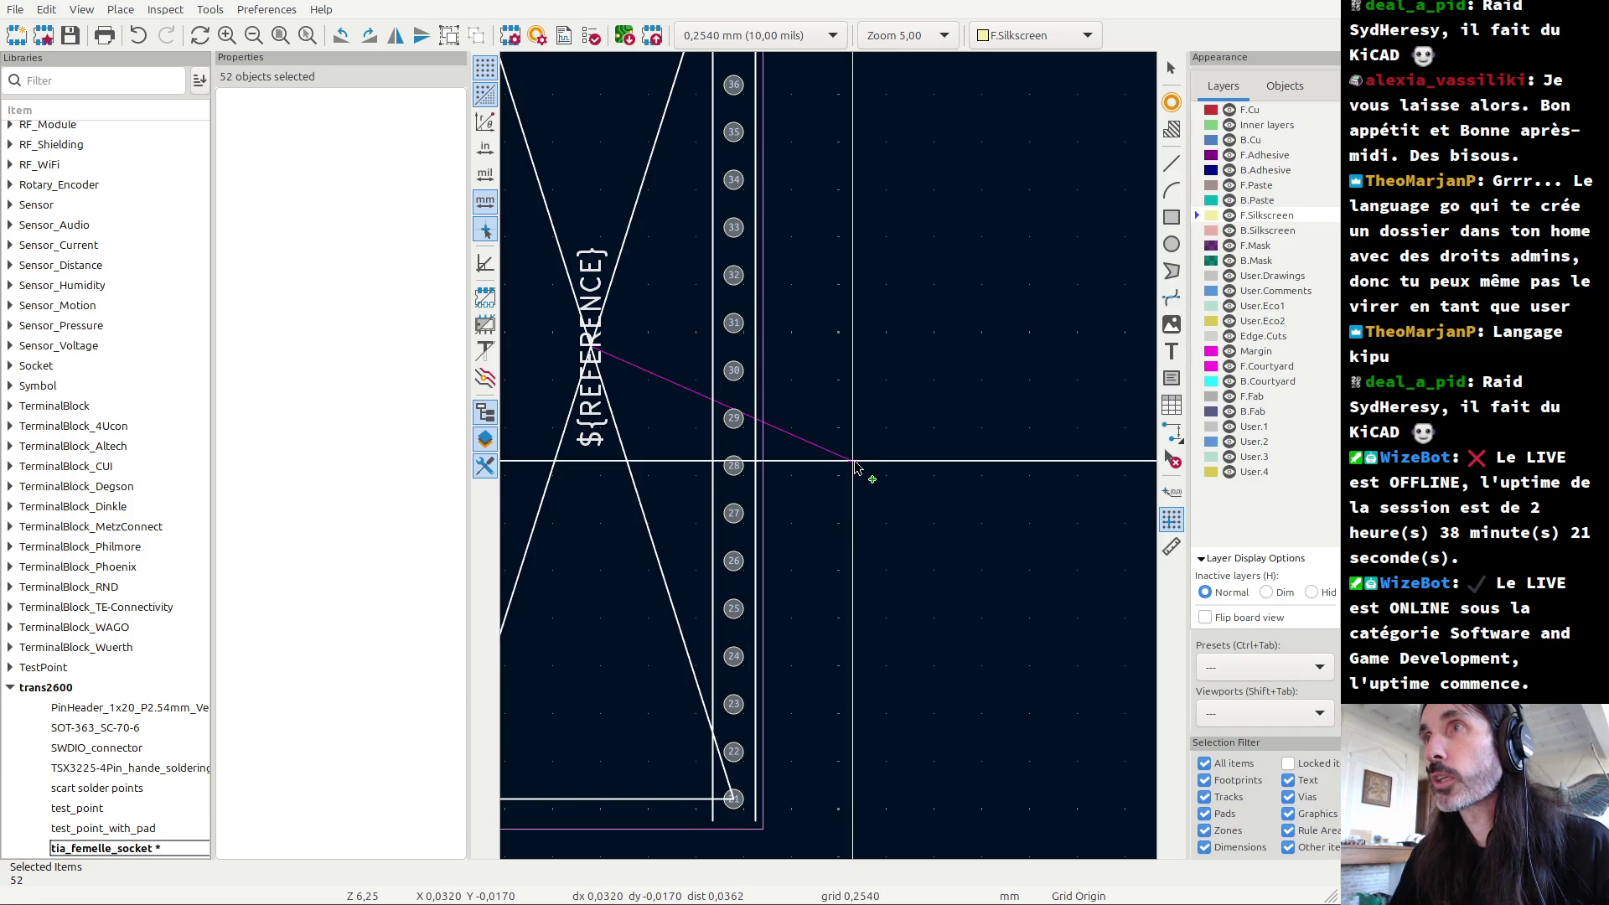
{"action": "left_click", "coordinate": [853, 462]}
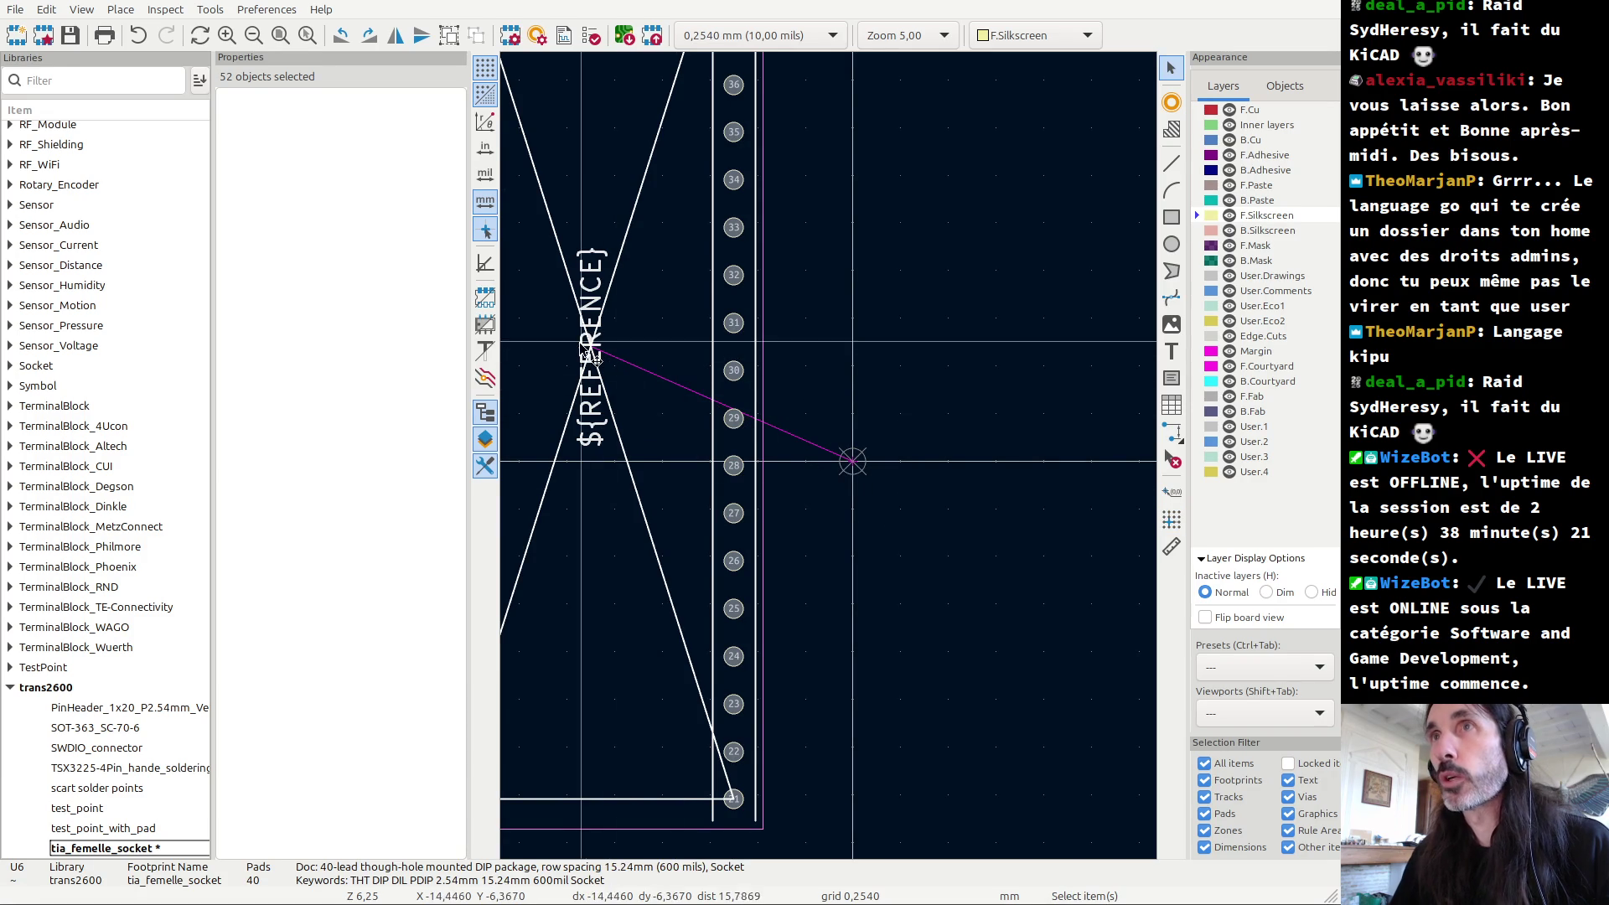
{"action": "key", "text": "m"}
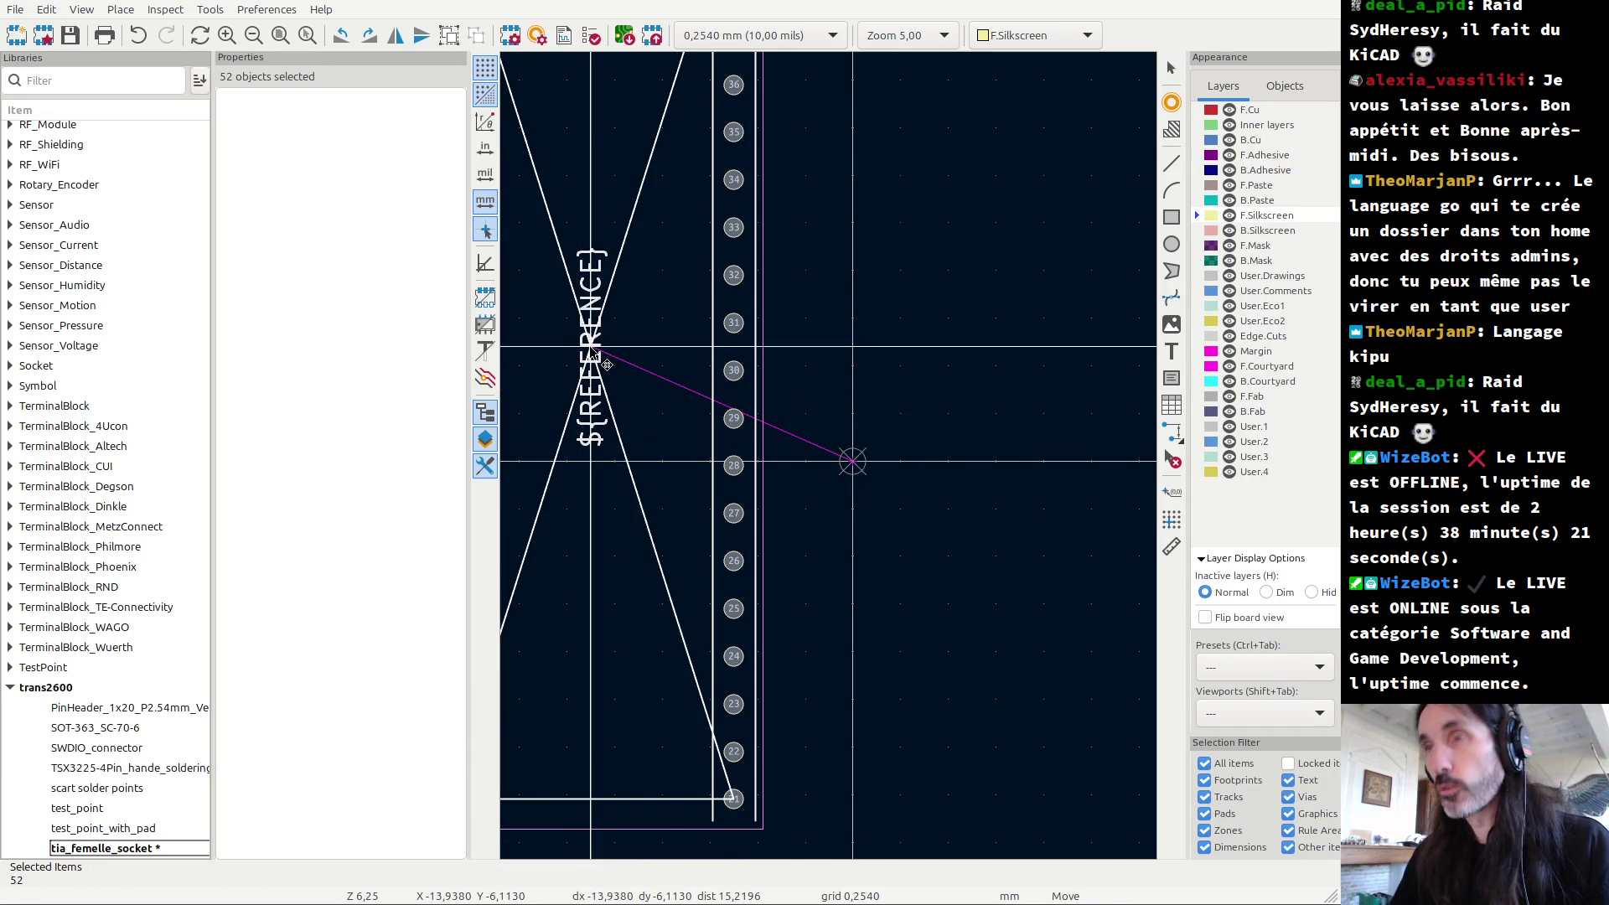
{"action": "left_click", "coordinate": [870, 480]}
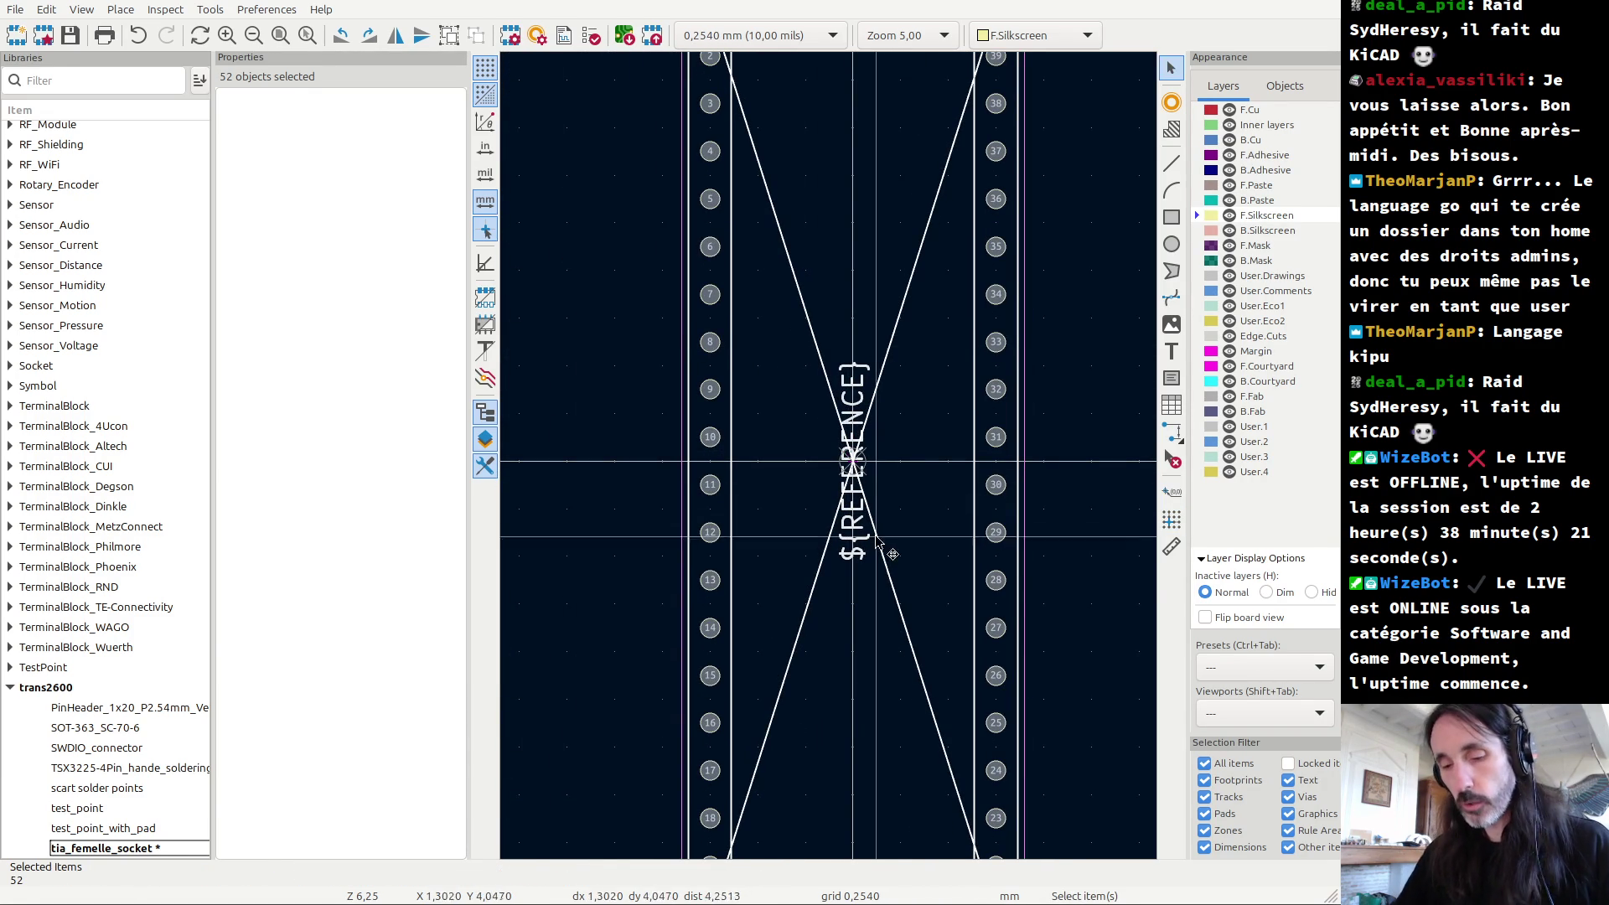
{"action": "left_click", "coordinate": [900, 612]}
{"action": "key", "text": "Delete"}
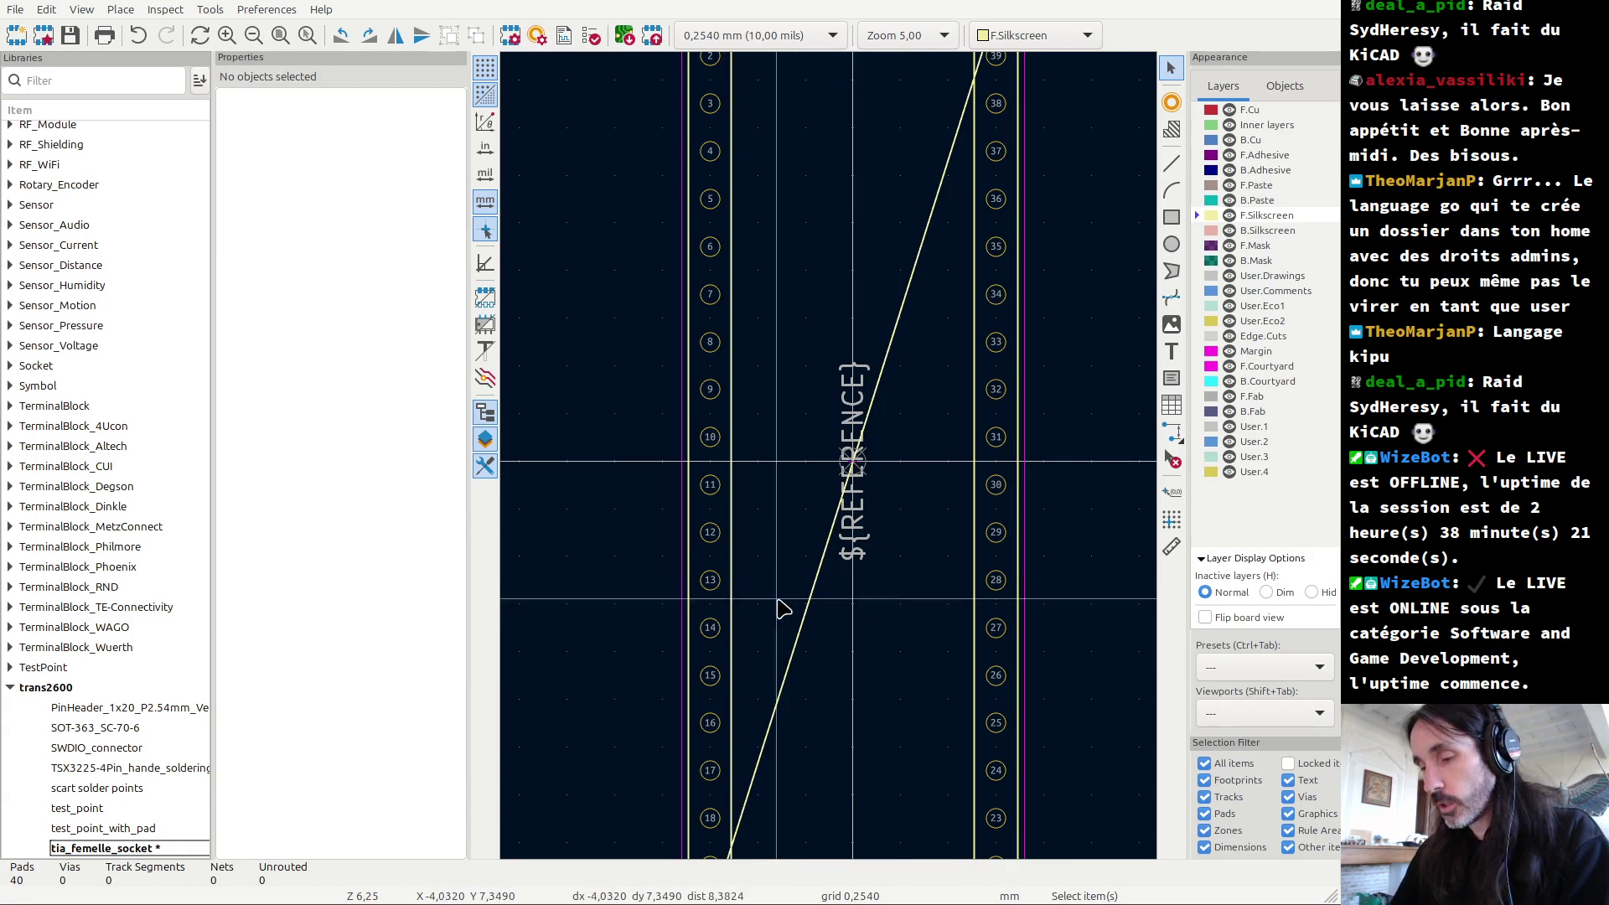
- Delete the remaining diagonal and bottom silkscreen lines, save the footprint, and view it in 3D
{"action": "left_click", "coordinate": [802, 622]}
{"action": "key", "text": "Delete"}
{"action": "scroll", "coordinate": [872, 536], "scroll_direction": "down", "scroll_amount": 3}
{"action": "scroll", "coordinate": [875, 537], "scroll_direction": "up", "scroll_amount": 2}
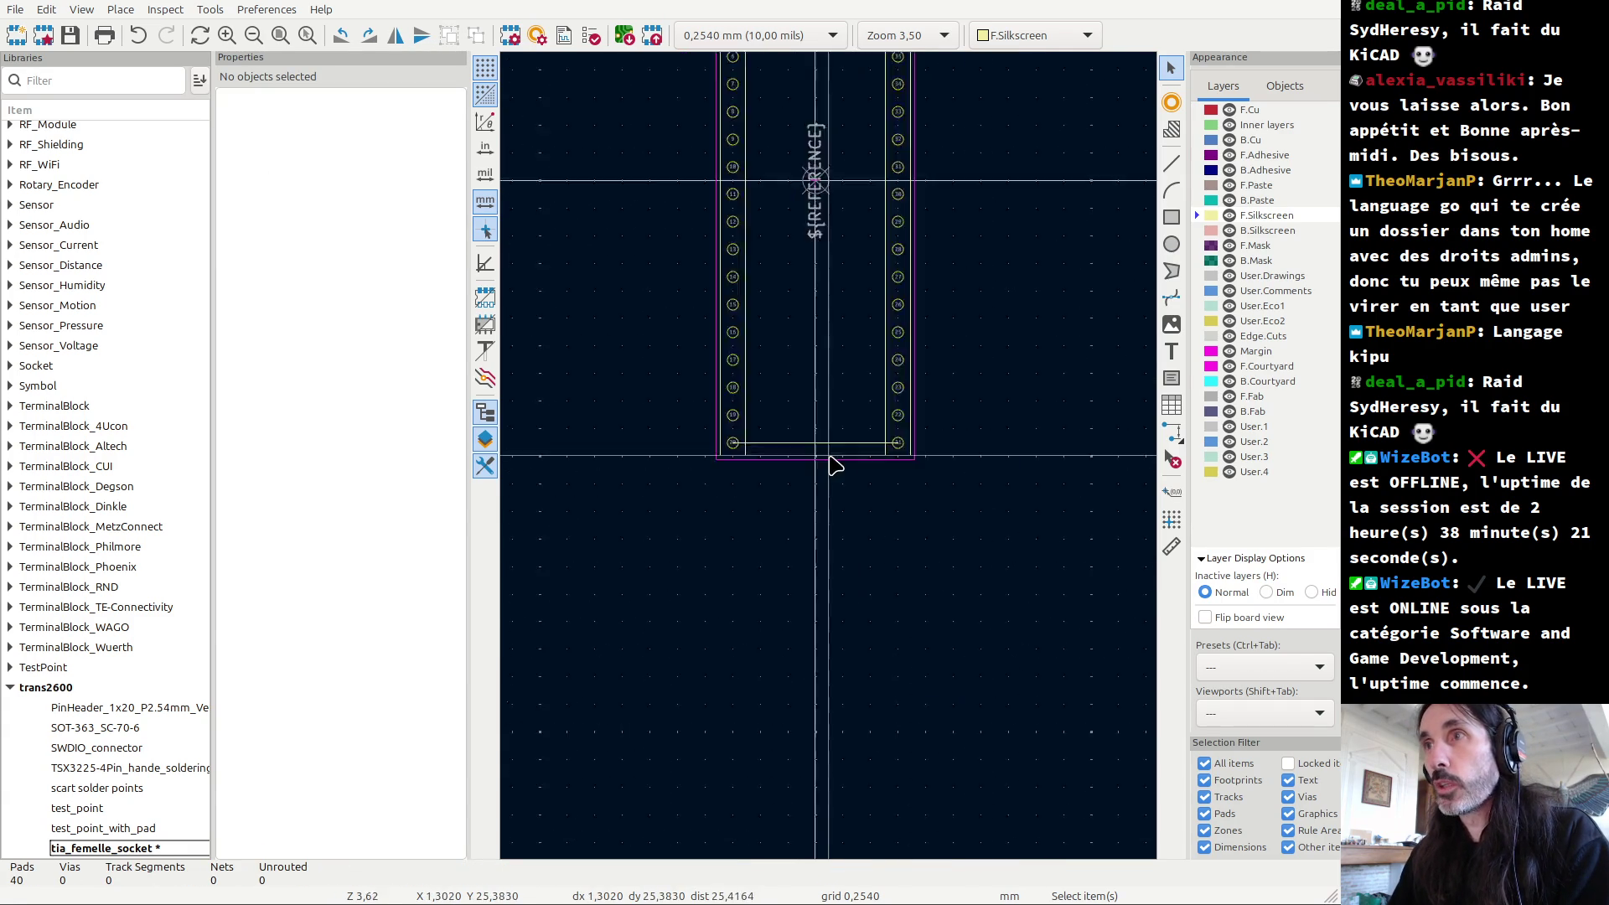
{"action": "left_click", "coordinate": [823, 434]}
{"action": "key", "text": "Delete"}
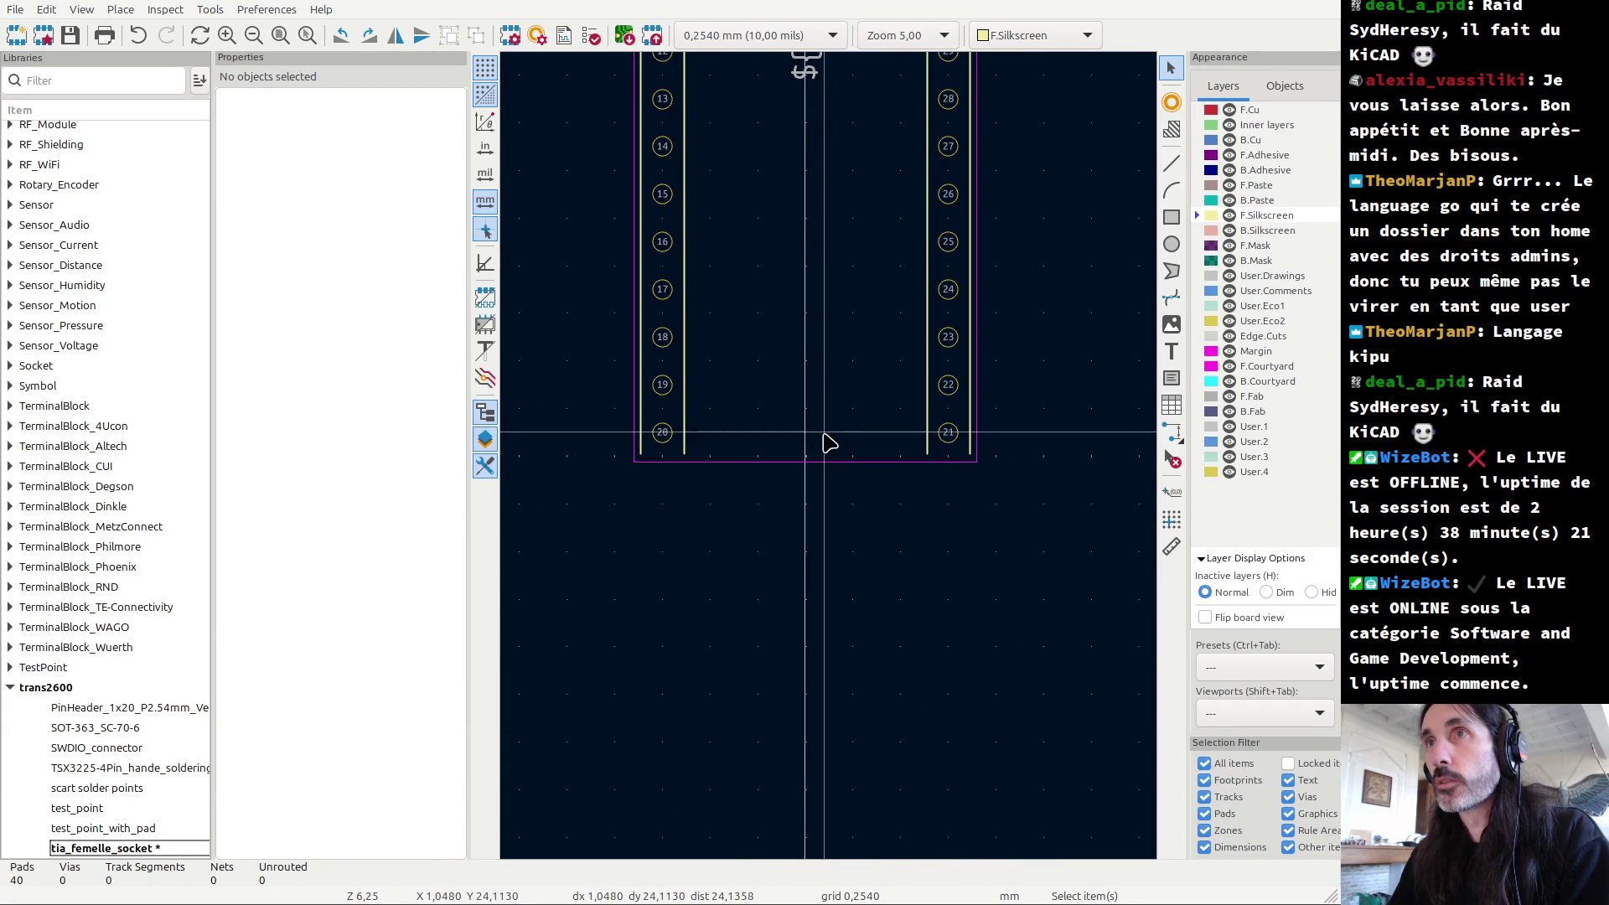
{"action": "scroll", "coordinate": [821, 457], "scroll_direction": "down", "scroll_amount": 4}
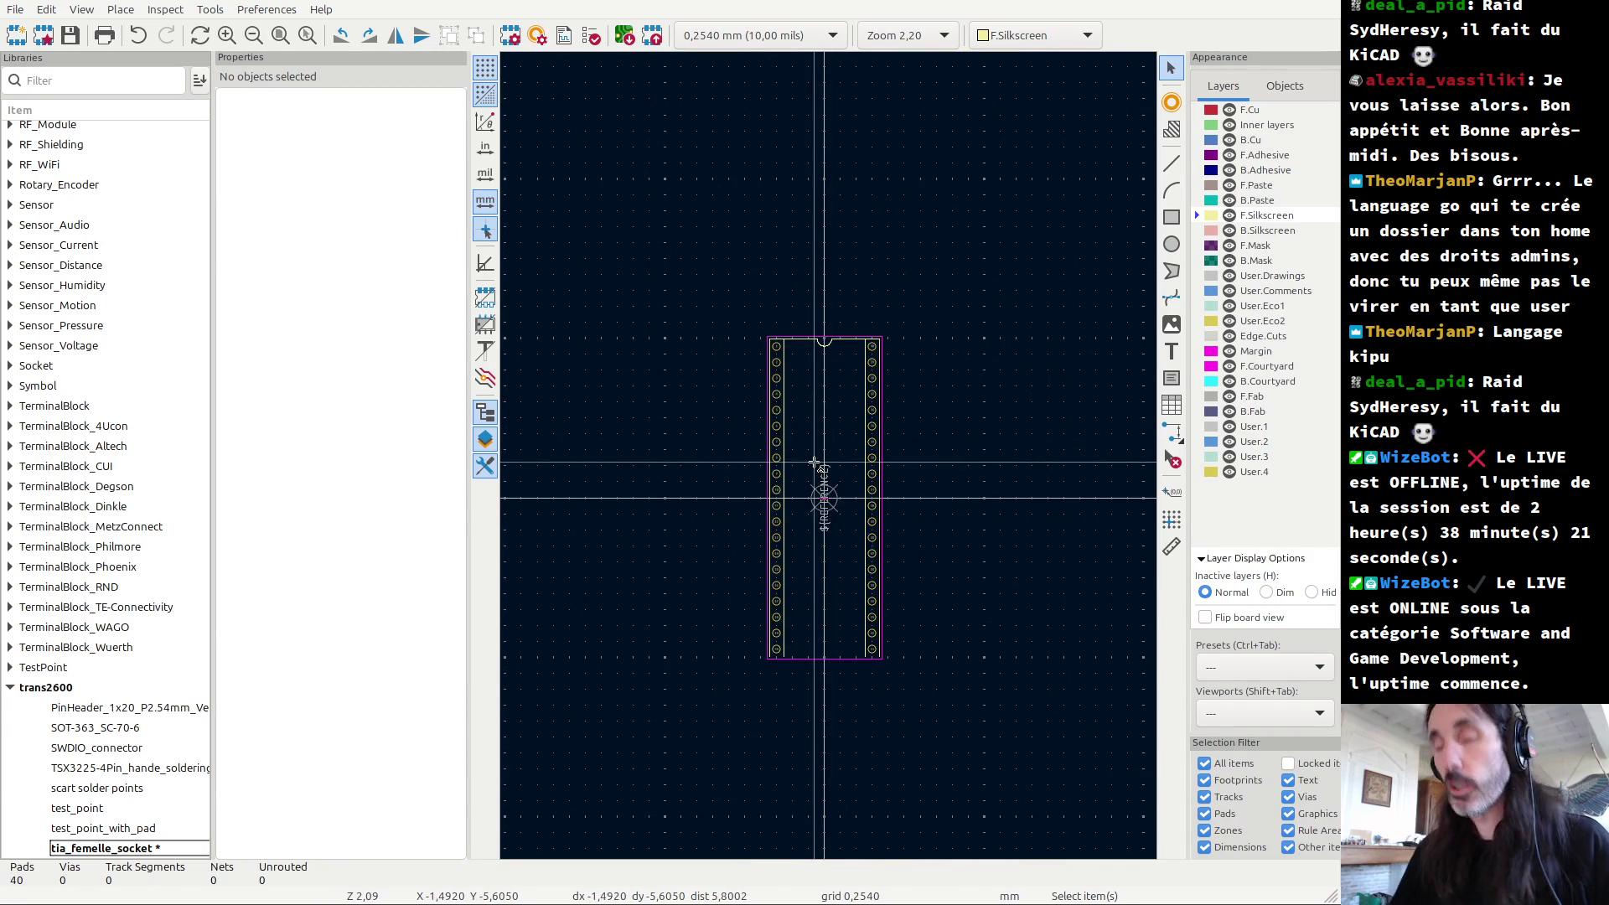
{"action": "key", "text": "ctrl+s"}
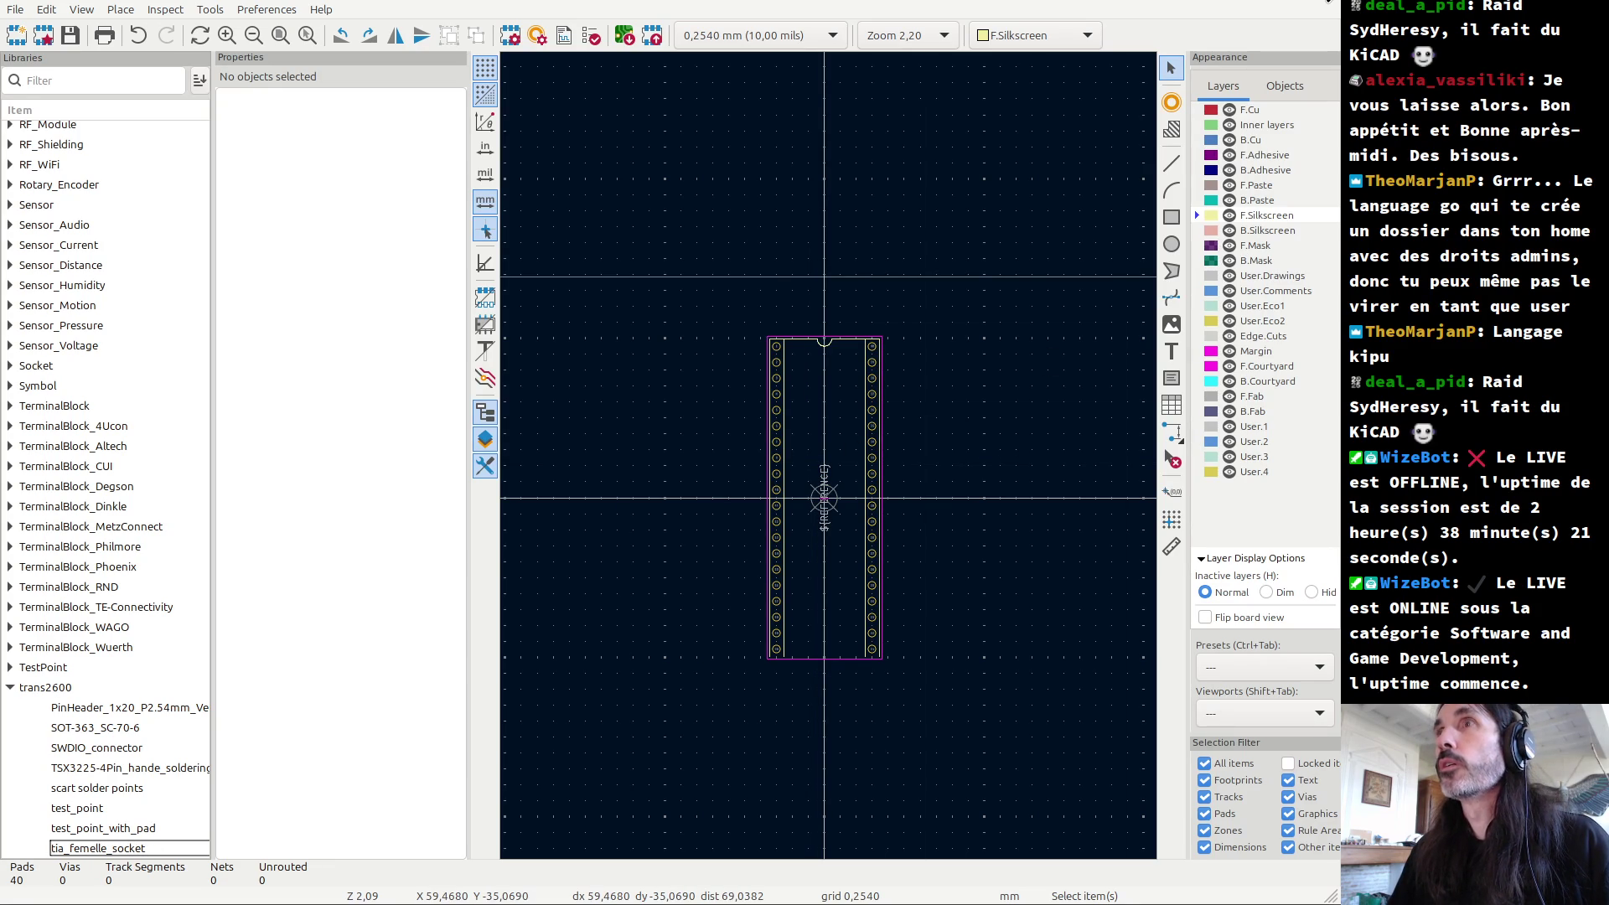
{"action": "key", "text": "alt+3"}
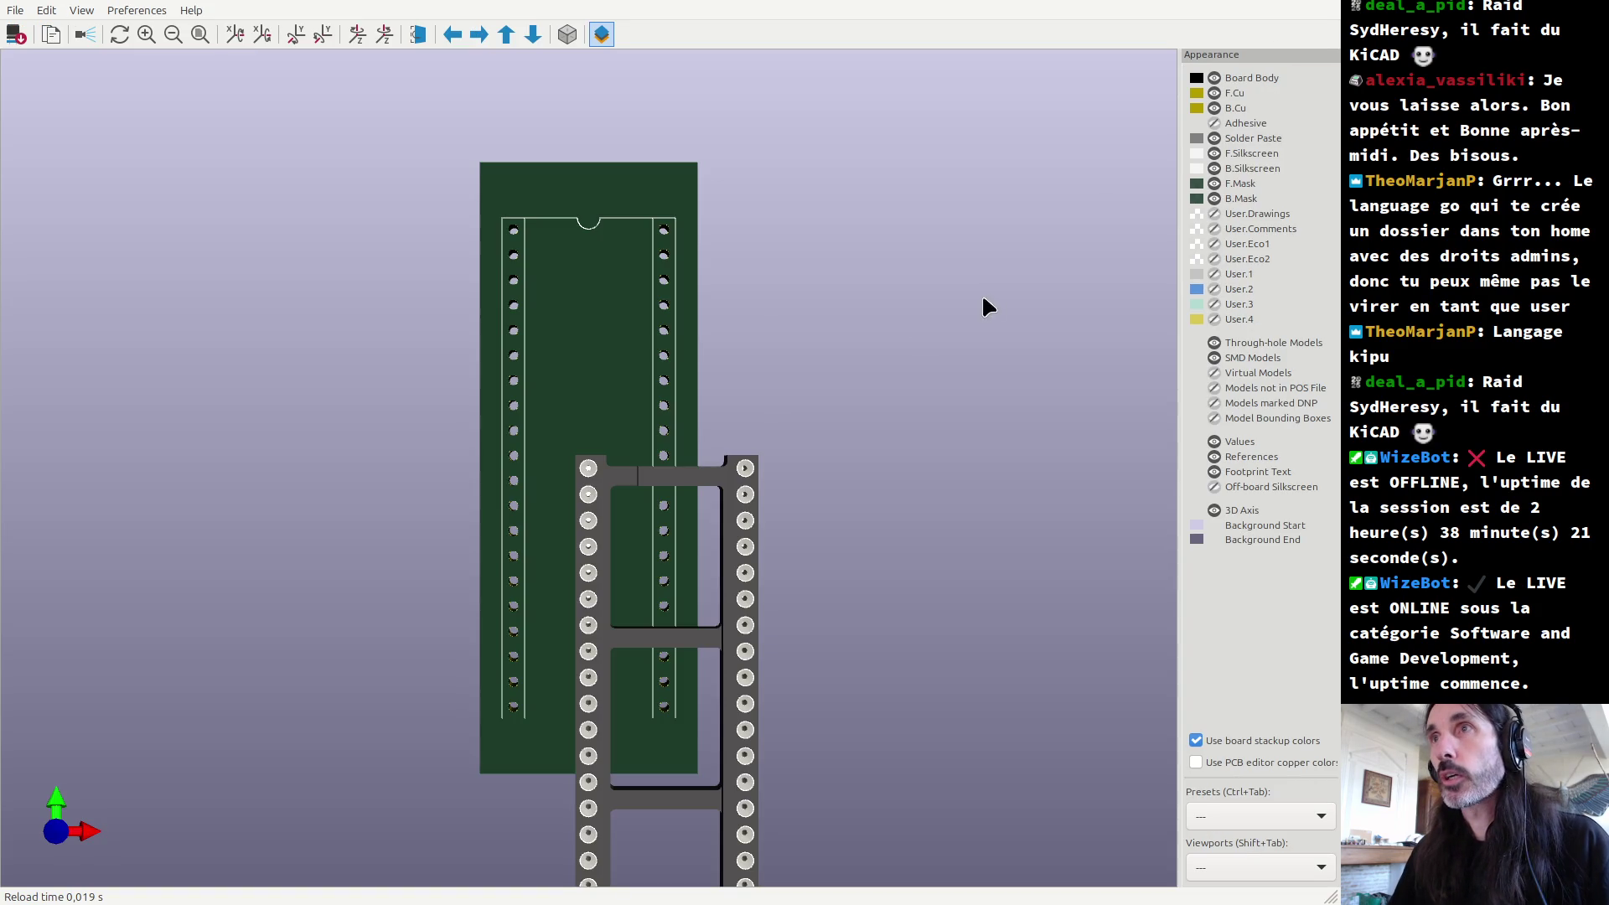
- Orbit the socket model in 3D, then return through the Footprint Editor to the Trans2600 board
{"action": "mouse_move", "coordinate": [652, 760]}
{"action": "left_mouse_down"}
{"action": "mouse_move", "coordinate": [712, 503]}
{"action": "mouse_move", "coordinate": [737, 269]}
{"action": "mouse_move", "coordinate": [647, 675]}
{"action": "left_mouse_up"}
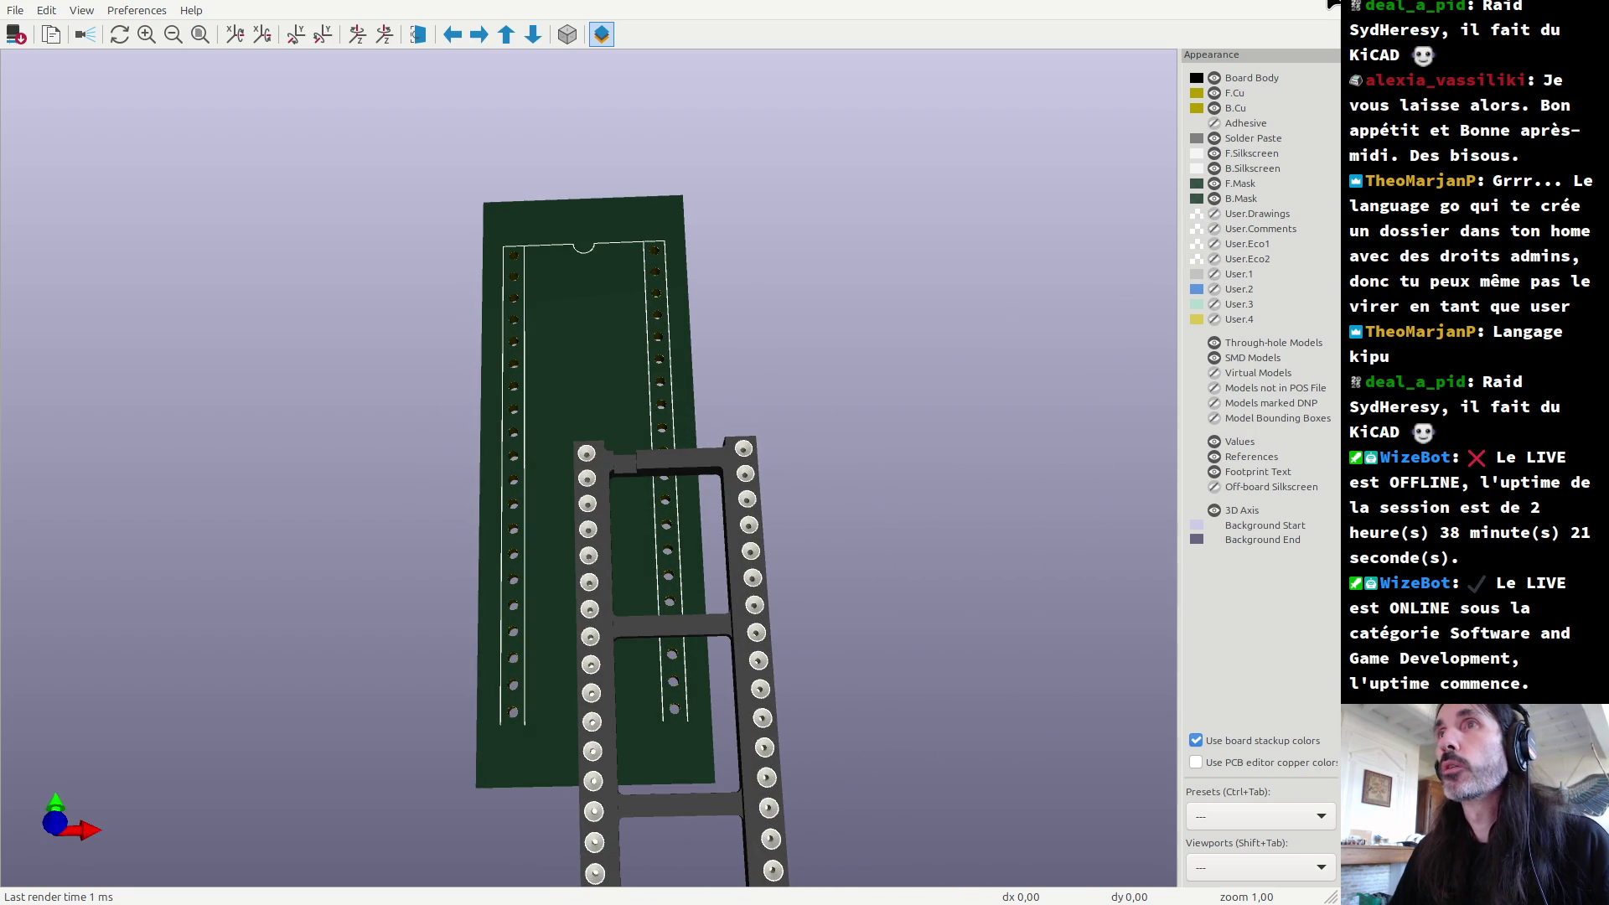
{"action": "key", "text": "alt+Tab"}
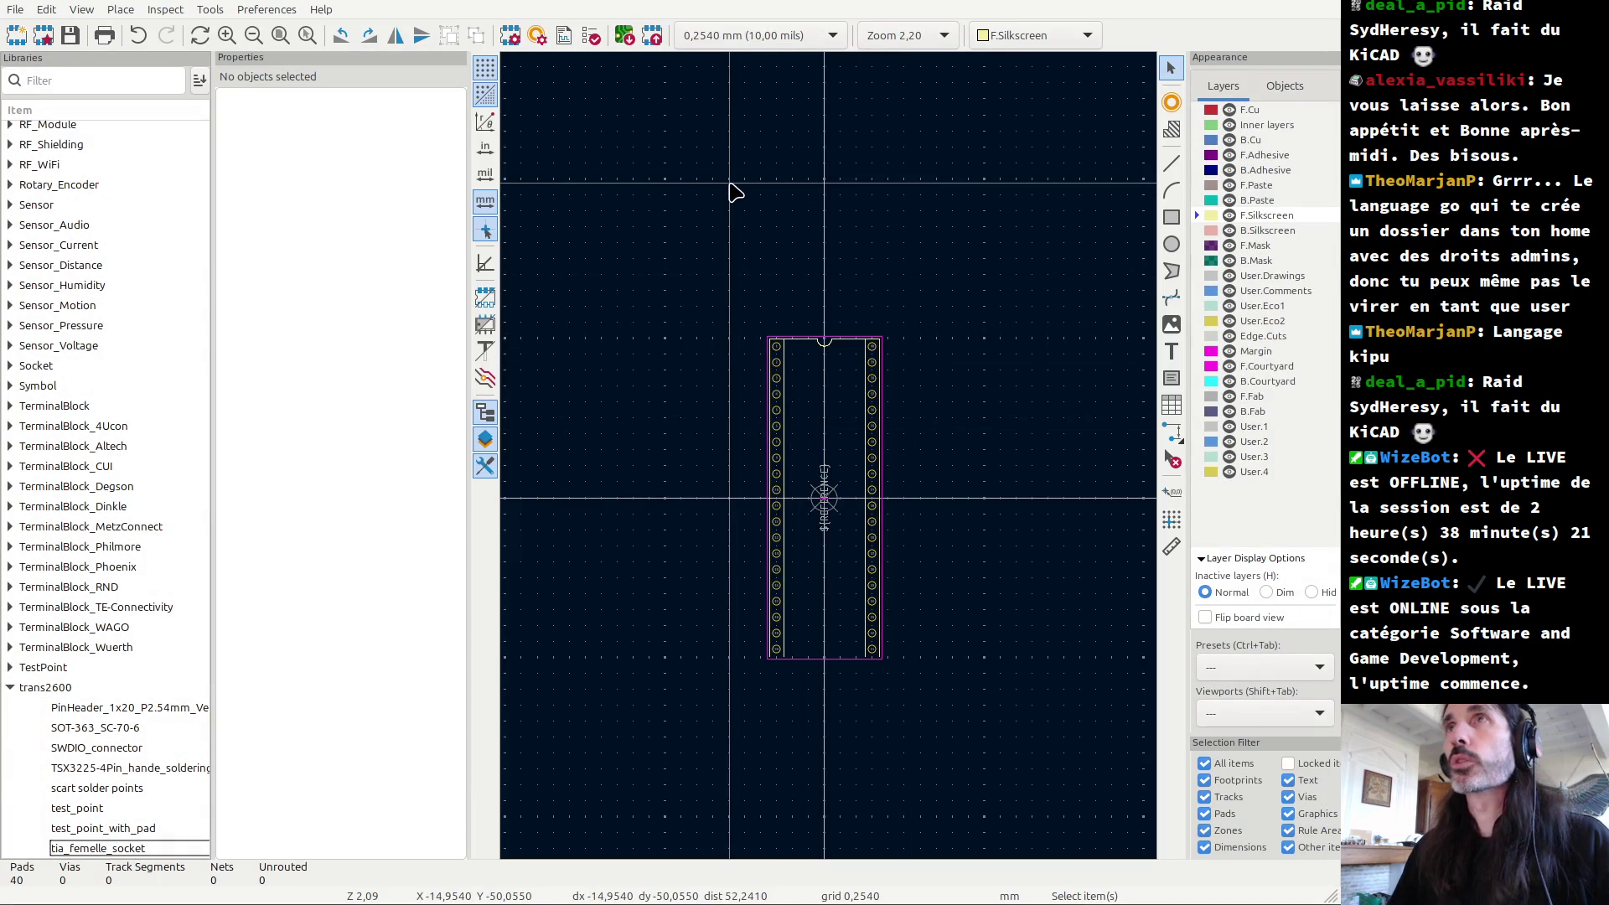
{"action": "key", "text": "alt+Tab"}
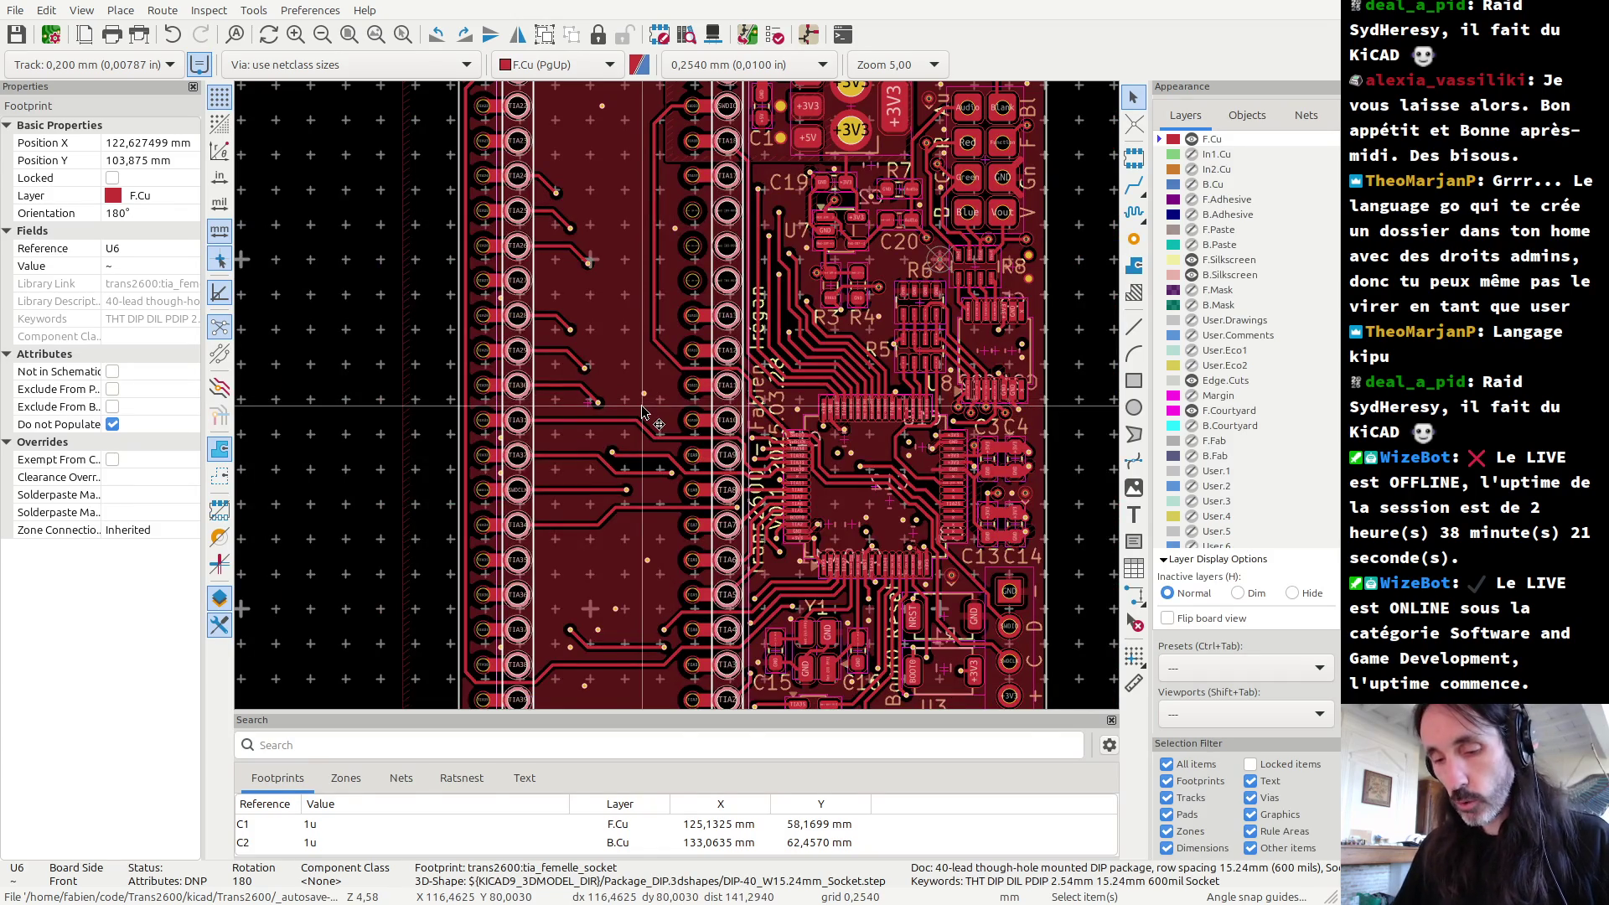
- Update U6 from the revised tia_femelle_socket library footprint so its resized pads appear
{"action": "double_click", "coordinate": [643, 412]}
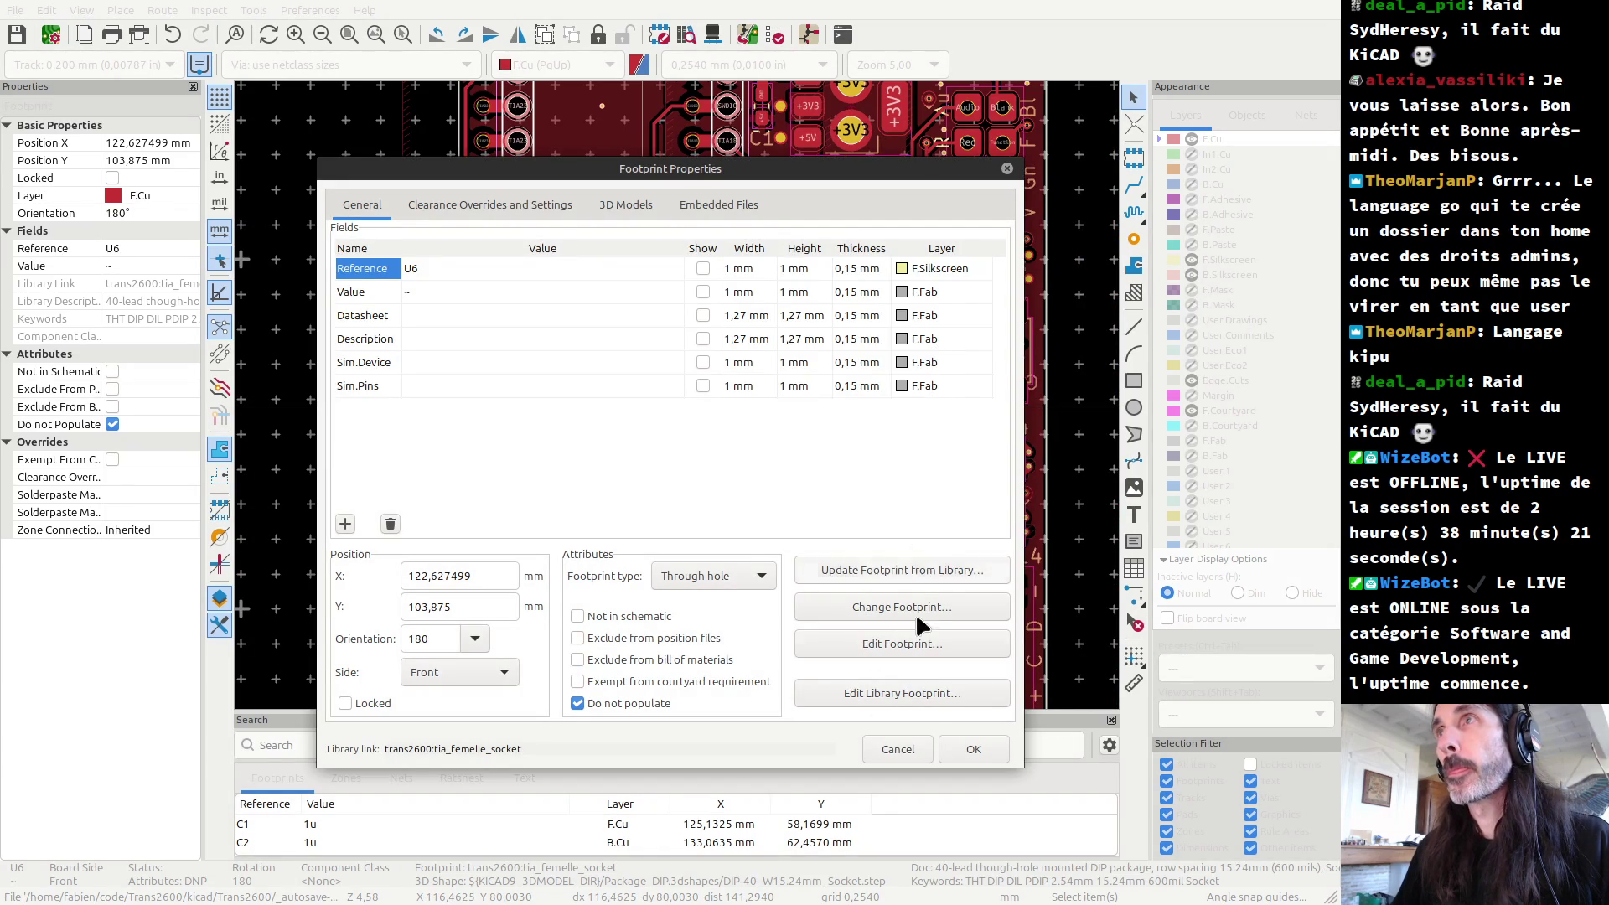
{"action": "left_click", "coordinate": [900, 575]}
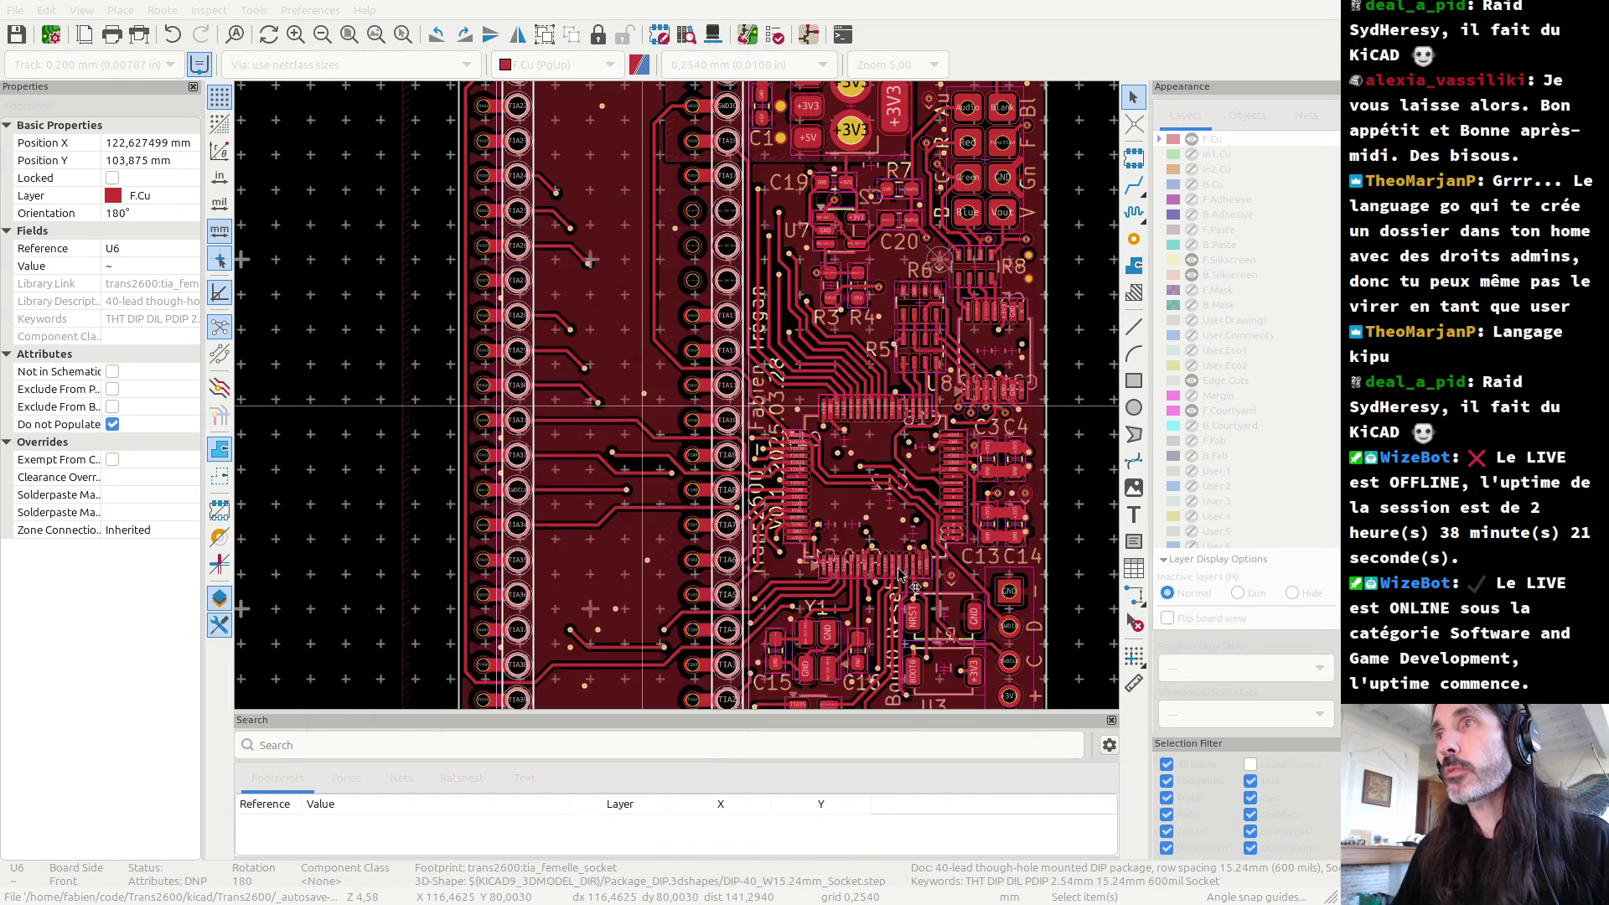
{"action": "left_click", "coordinate": [916, 710]}
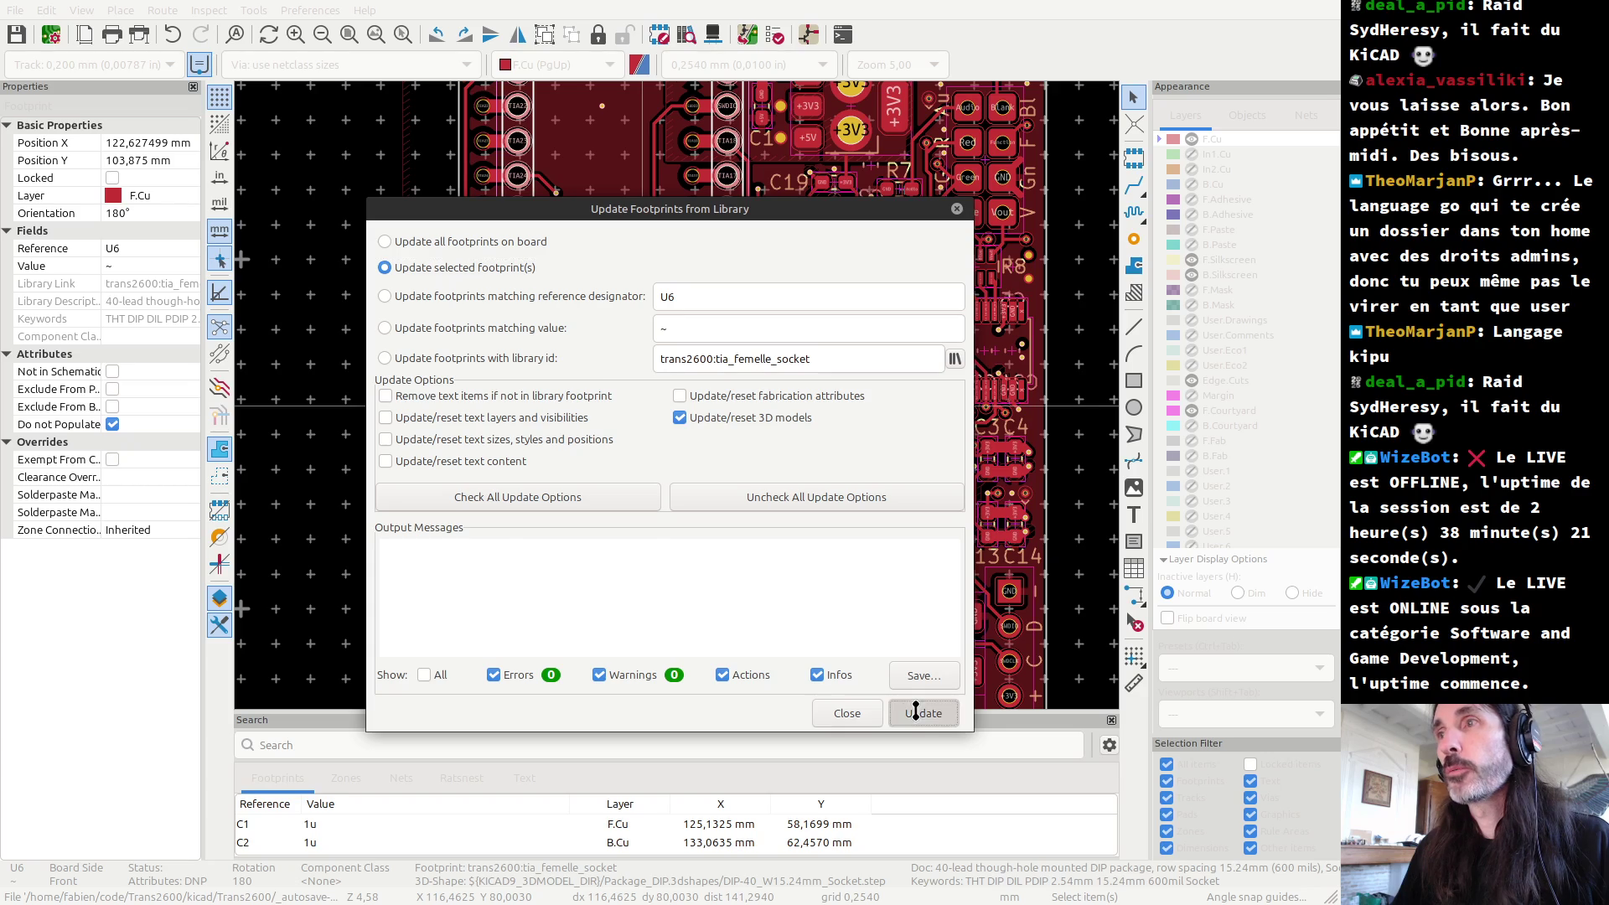
{"action": "left_click", "coordinate": [848, 712]}
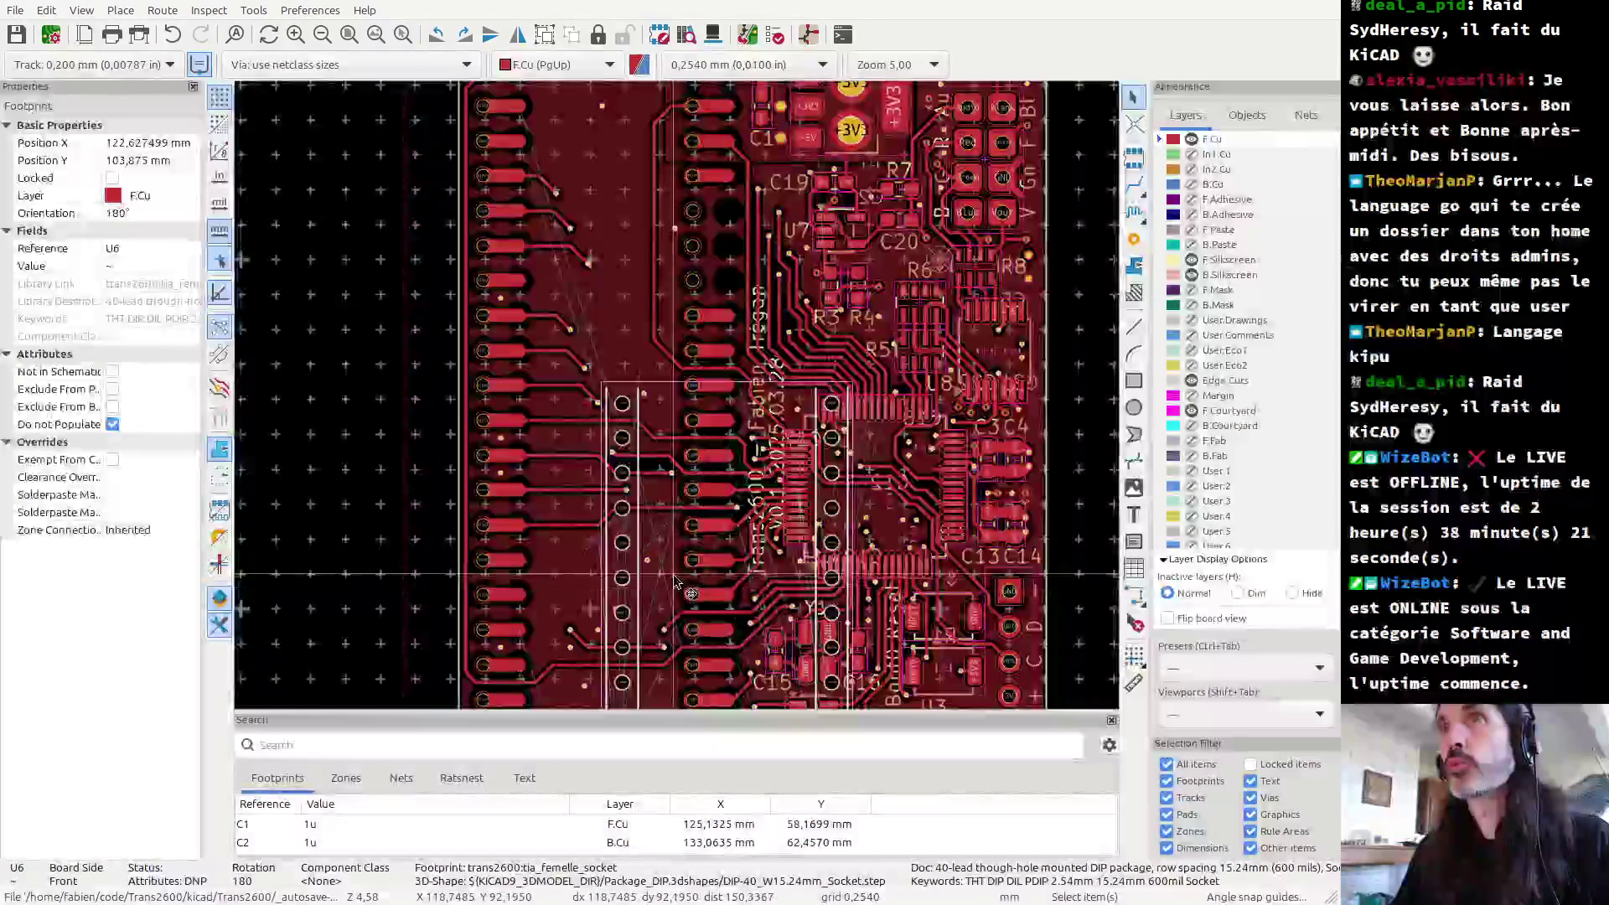
{"action": "scroll", "coordinate": [678, 502], "scroll_direction": "down", "scroll_amount": 4}
{"action": "scroll", "coordinate": [686, 409], "scroll_direction": "up", "scroll_amount": 10}
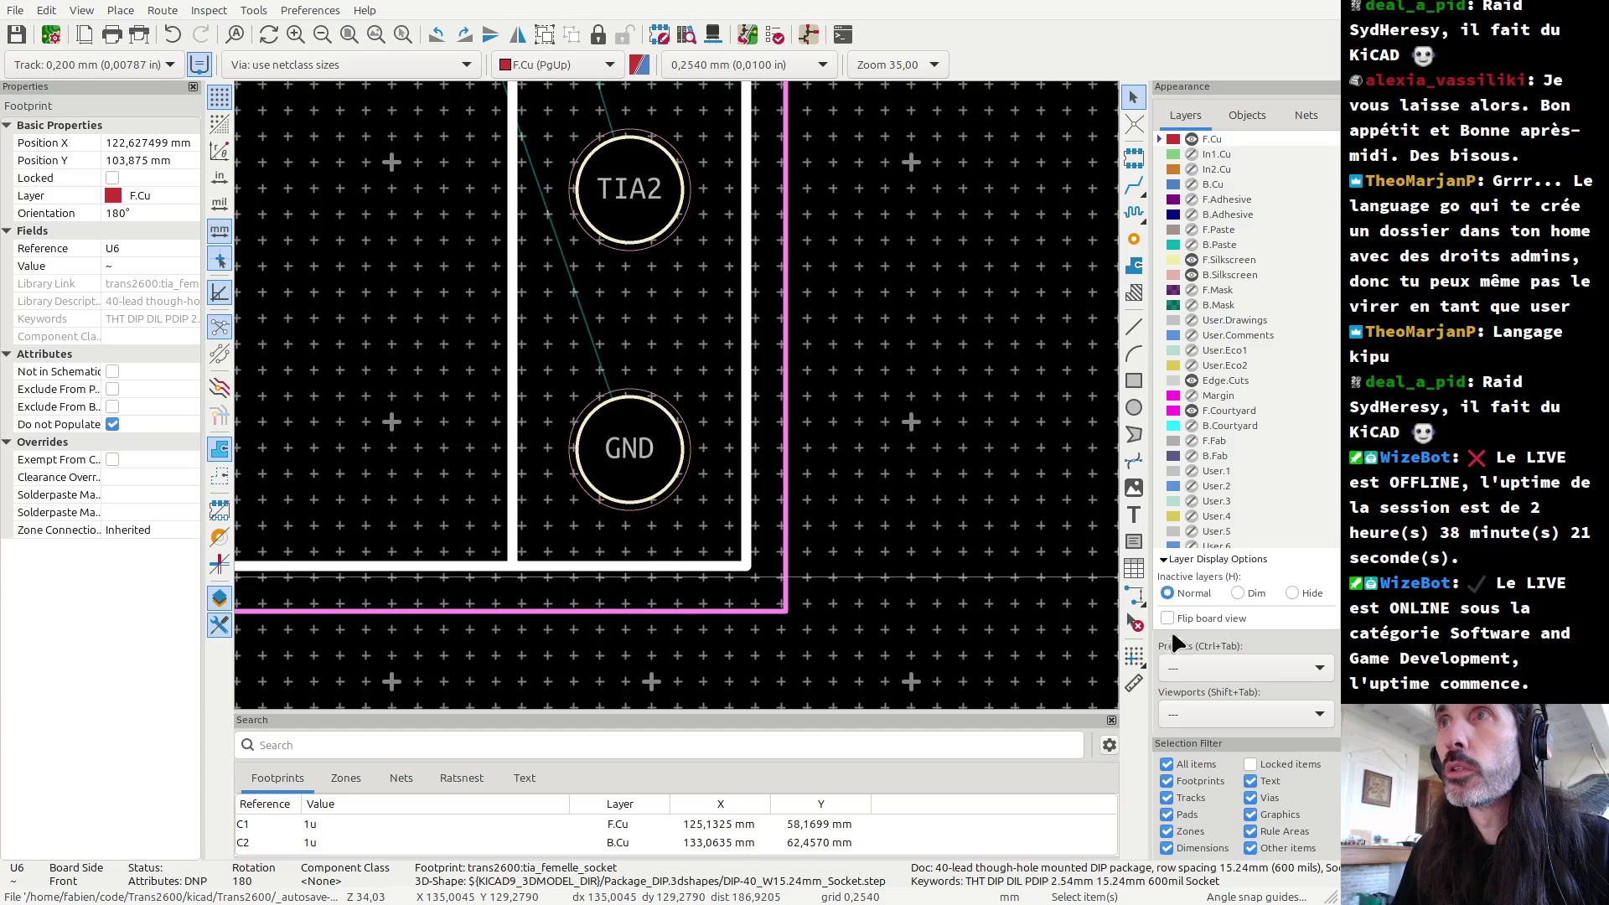
- Set the grid origin on the GND pad and move U6 over it
{"action": "left_click", "coordinate": [1133, 655]}
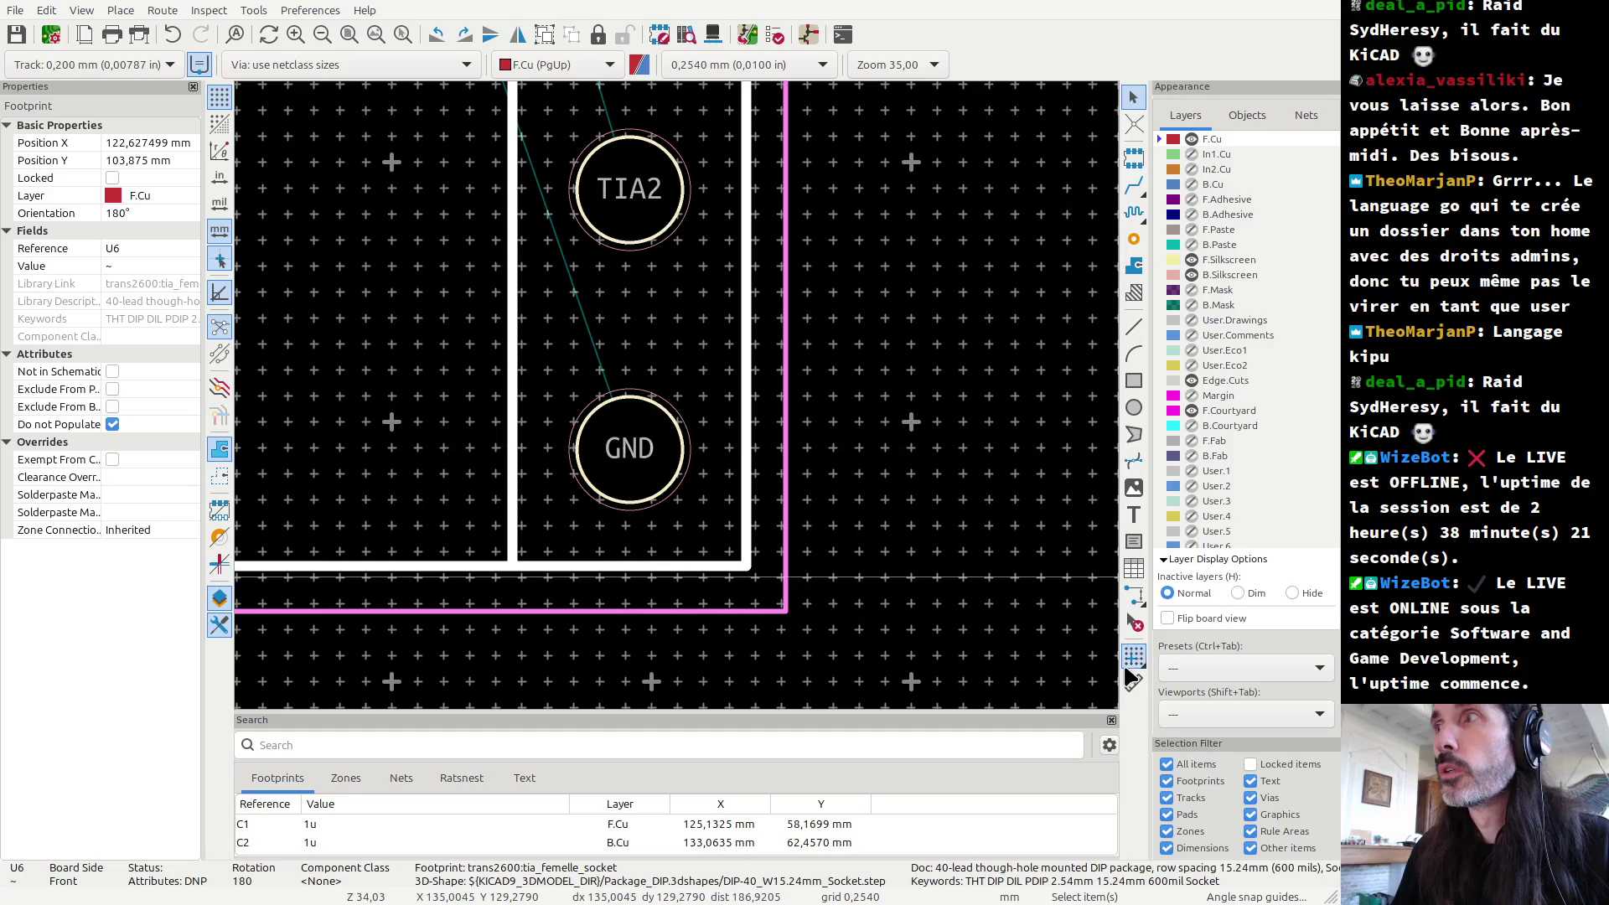
{"action": "left_click", "coordinate": [629, 450]}
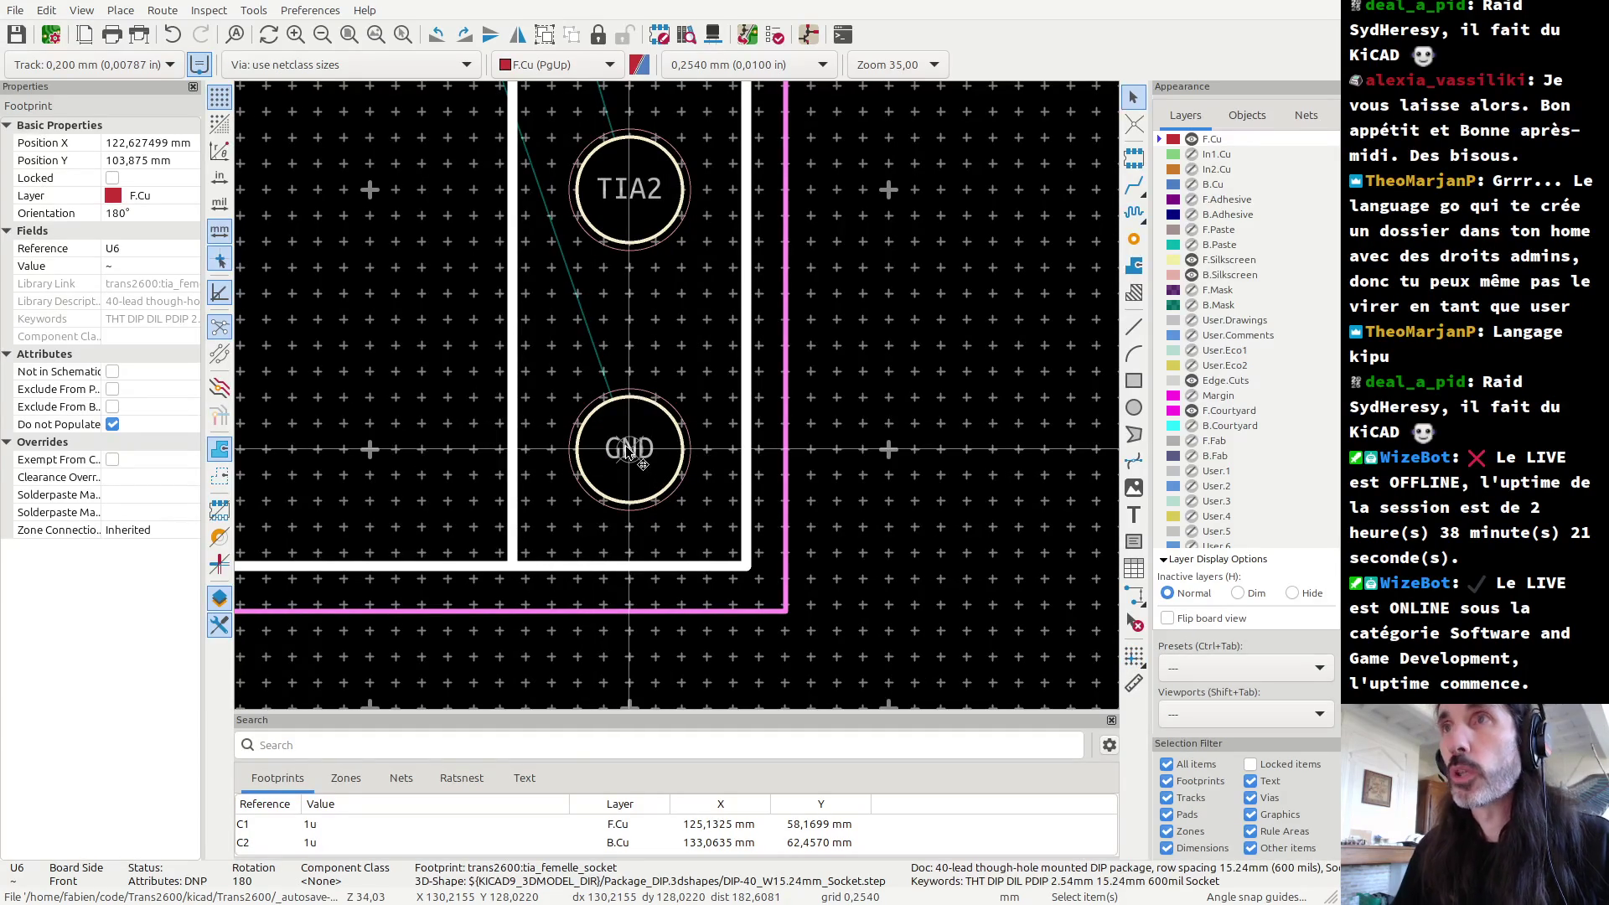
{"action": "key", "text": "m"}
{"action": "scroll", "coordinate": [656, 330], "scroll_direction": "down", "scroll_amount": 10}
{"action": "scroll", "coordinate": [657, 329], "scroll_direction": "up", "scroll_amount": 8}
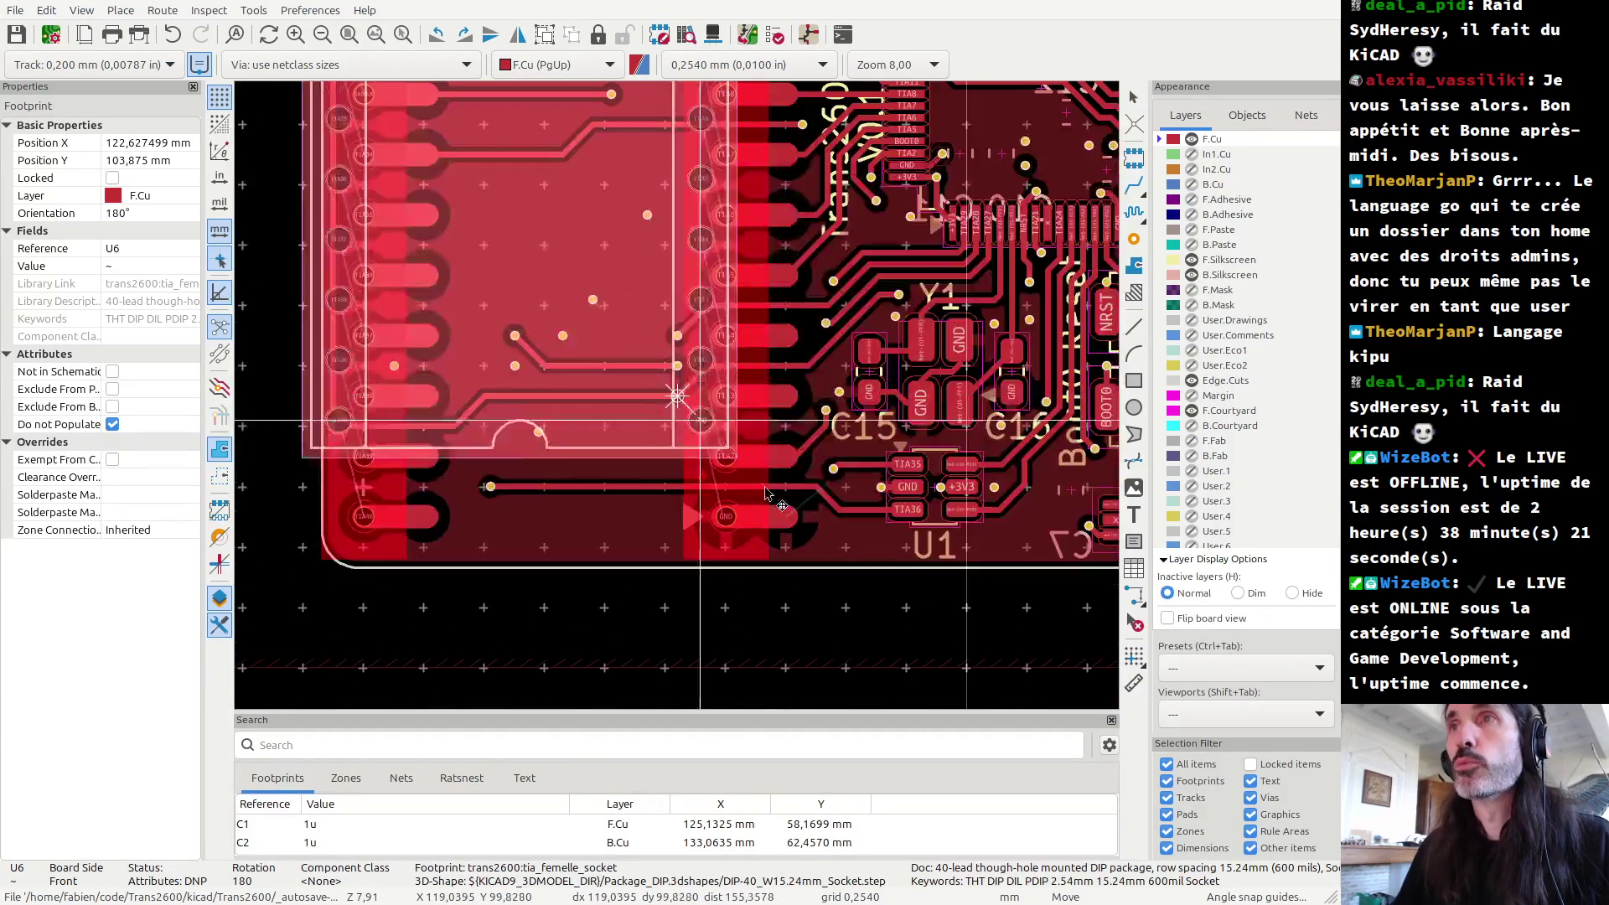
{"action": "scroll", "coordinate": [678, 400], "scroll_direction": "up", "scroll_amount": 4}
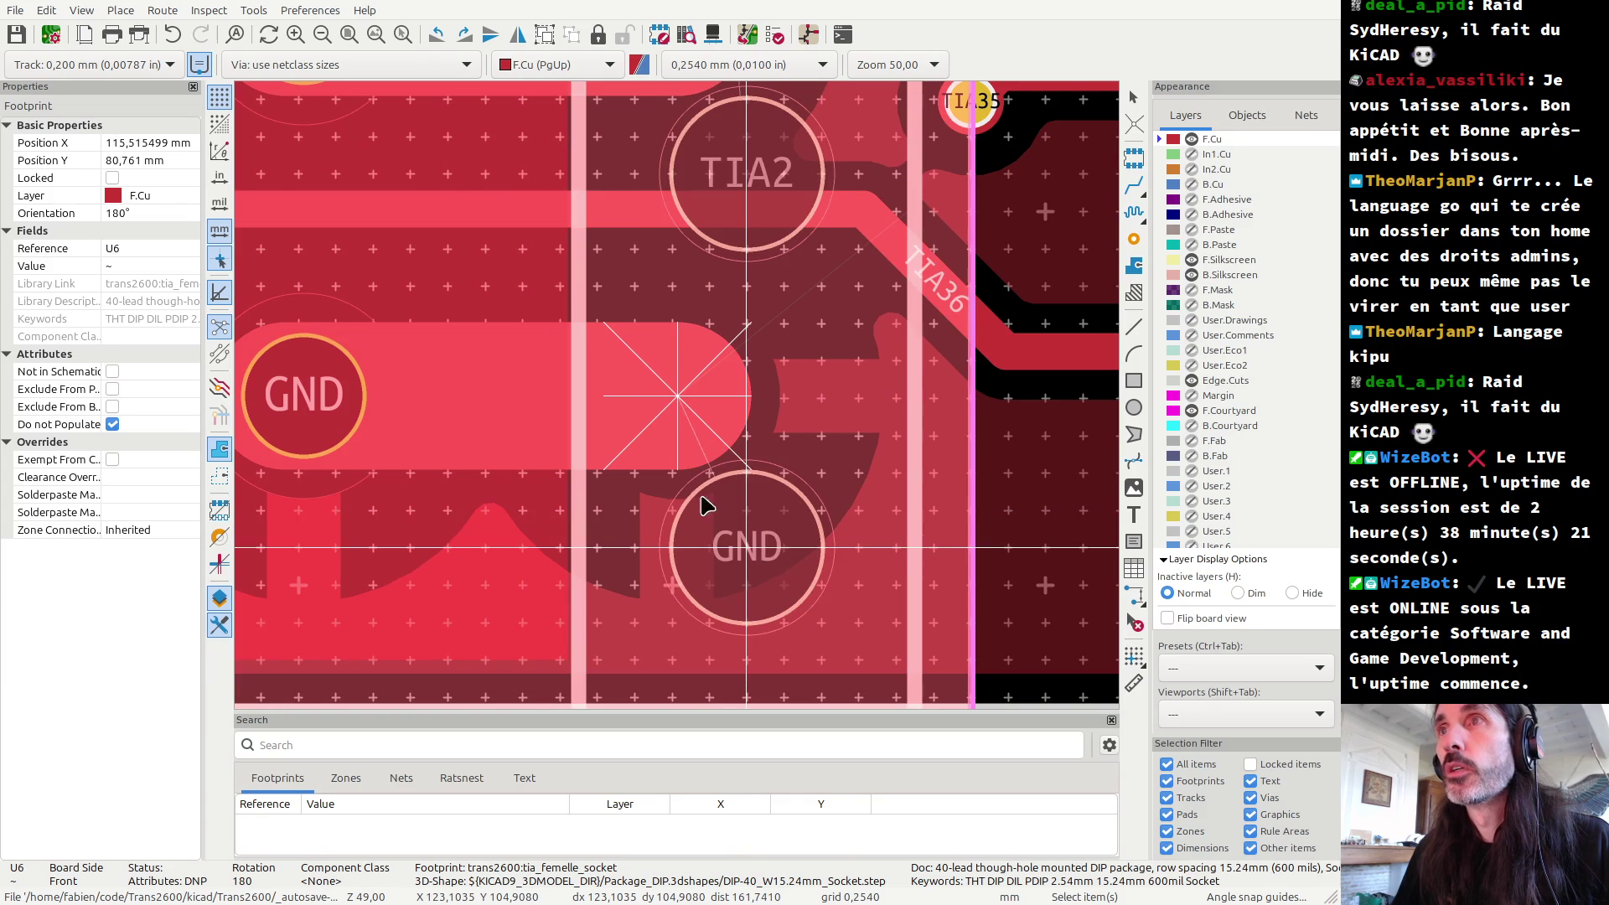
{"action": "left_click", "coordinate": [754, 554]}
- Delete the pad-shaped GND track, try moving U6 again, then undo the placement and deletion
{"action": "left_click", "coordinate": [520, 423]}
{"action": "key", "text": "Delete"}
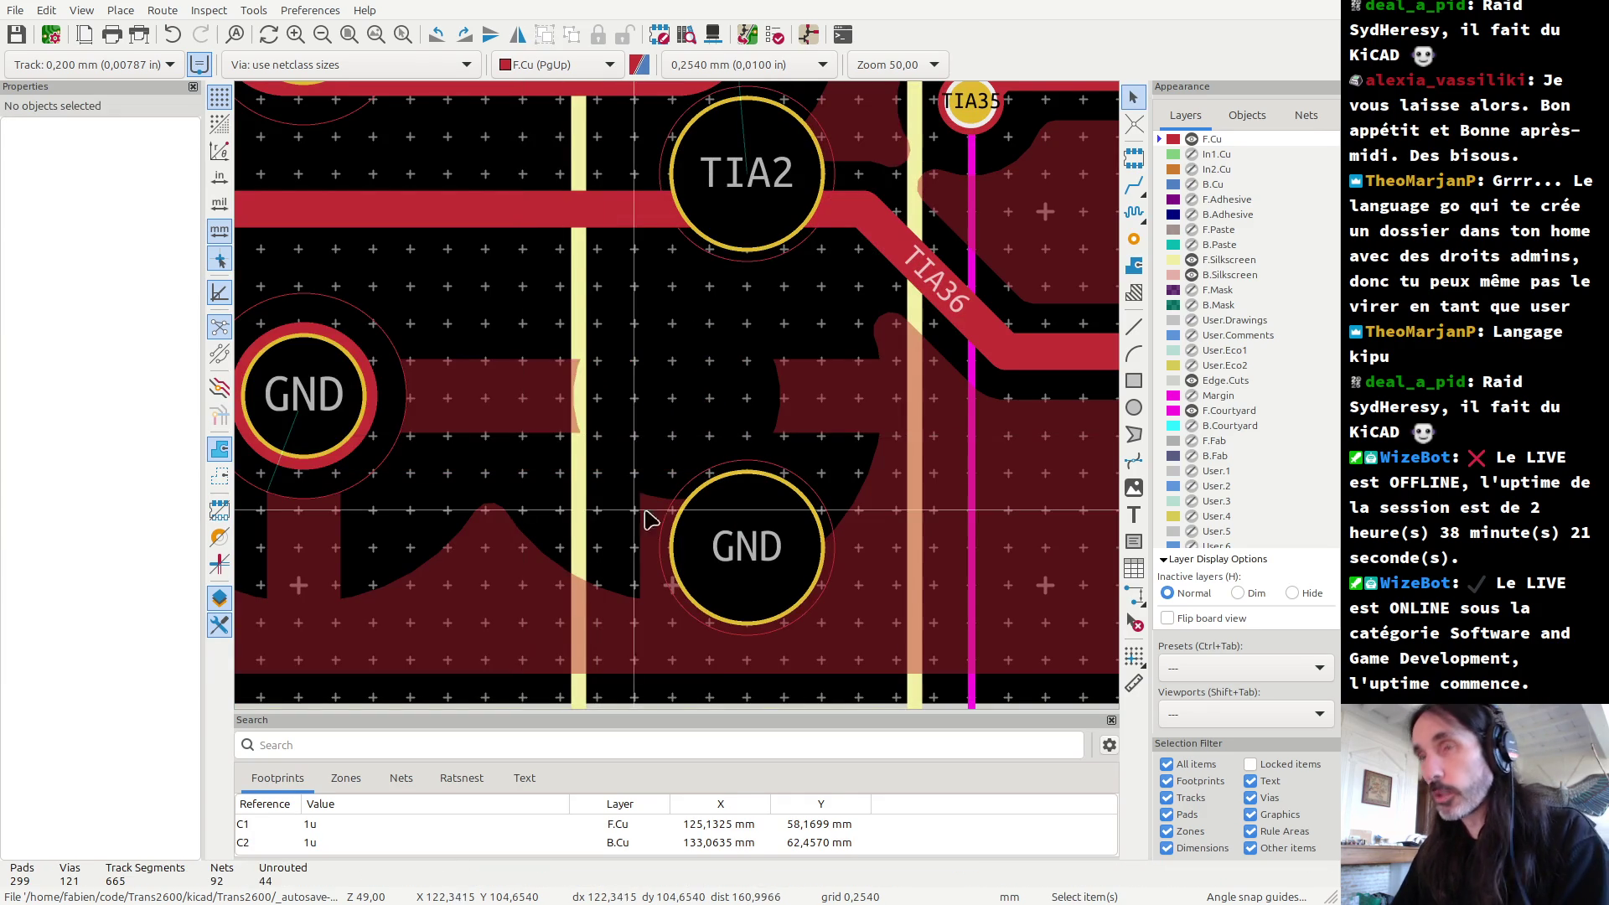
{"action": "left_click", "coordinate": [742, 557]}
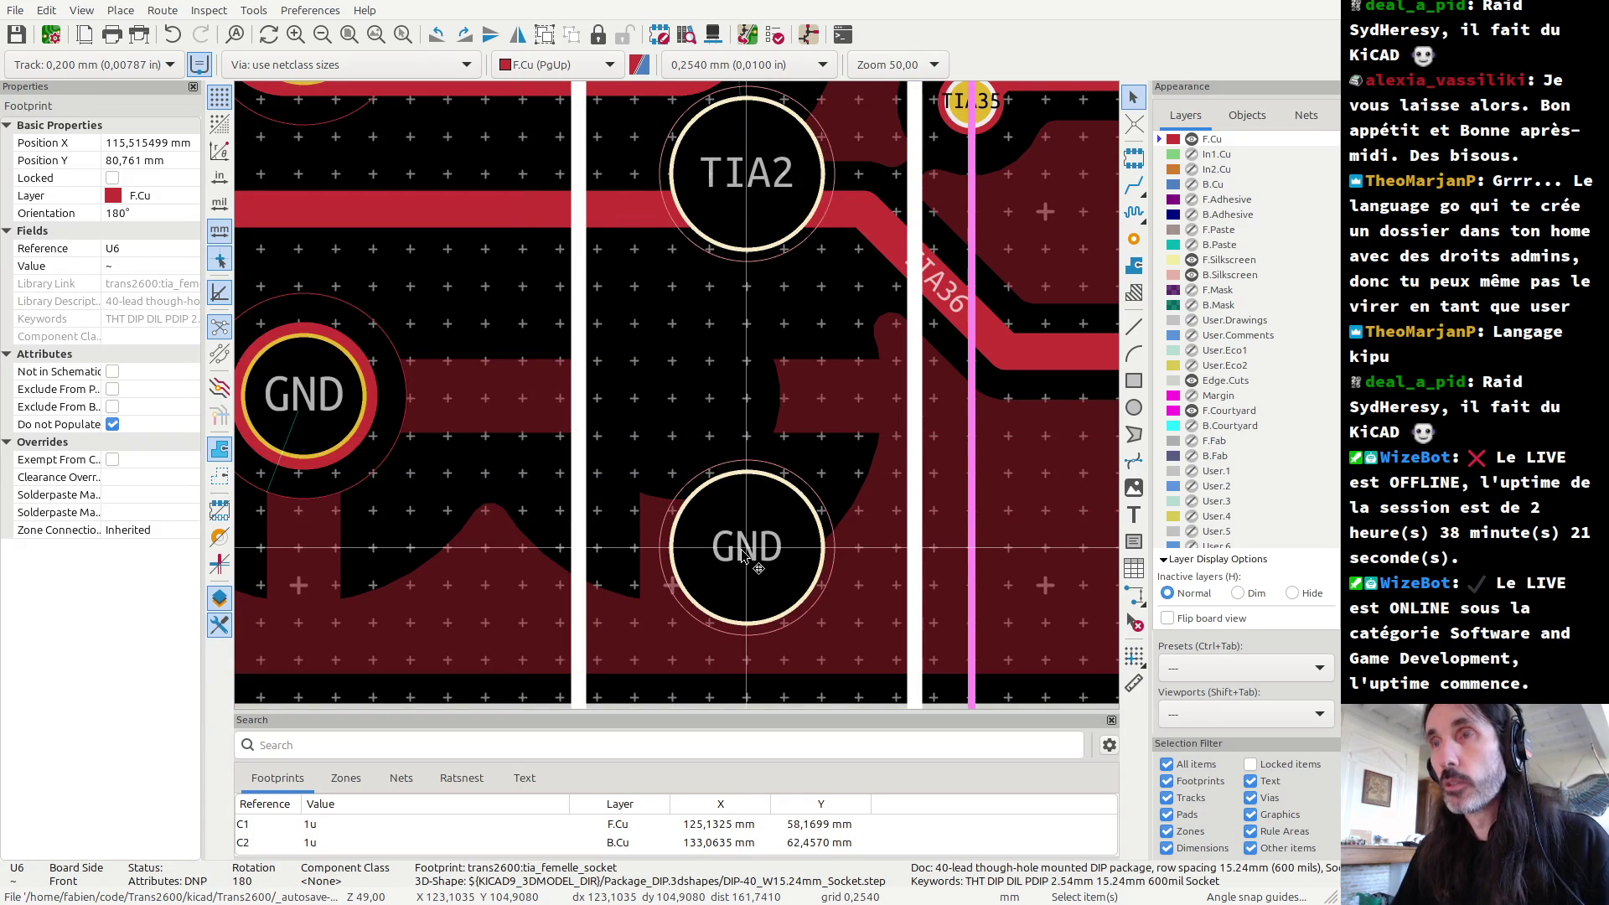
{"action": "key", "text": "m"}
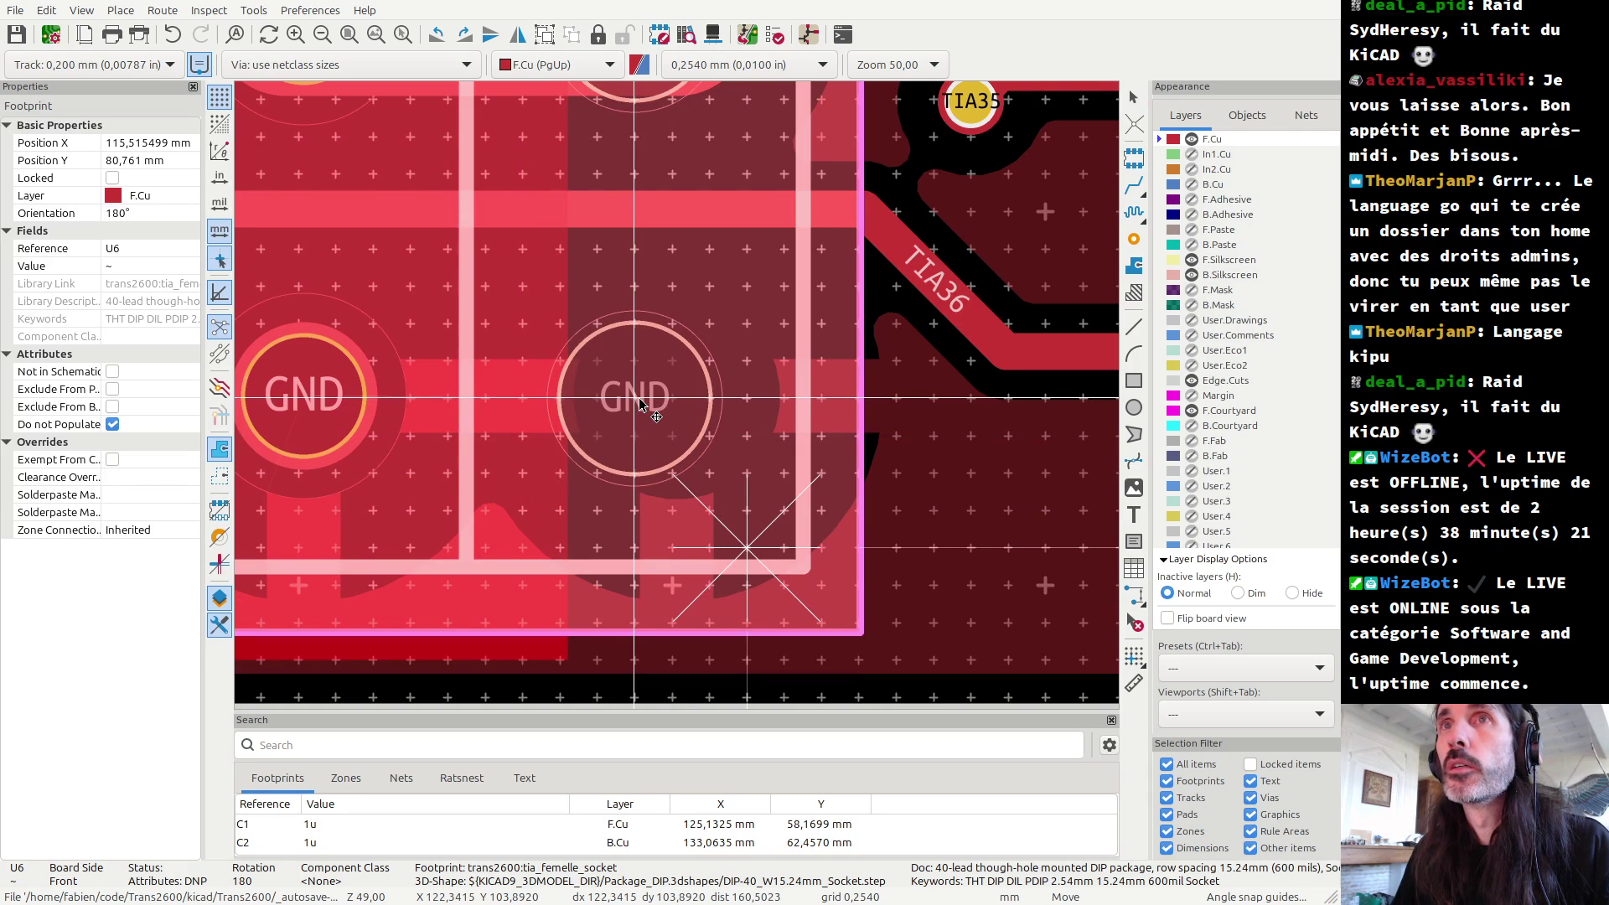
{"action": "key", "text": "Escape"}
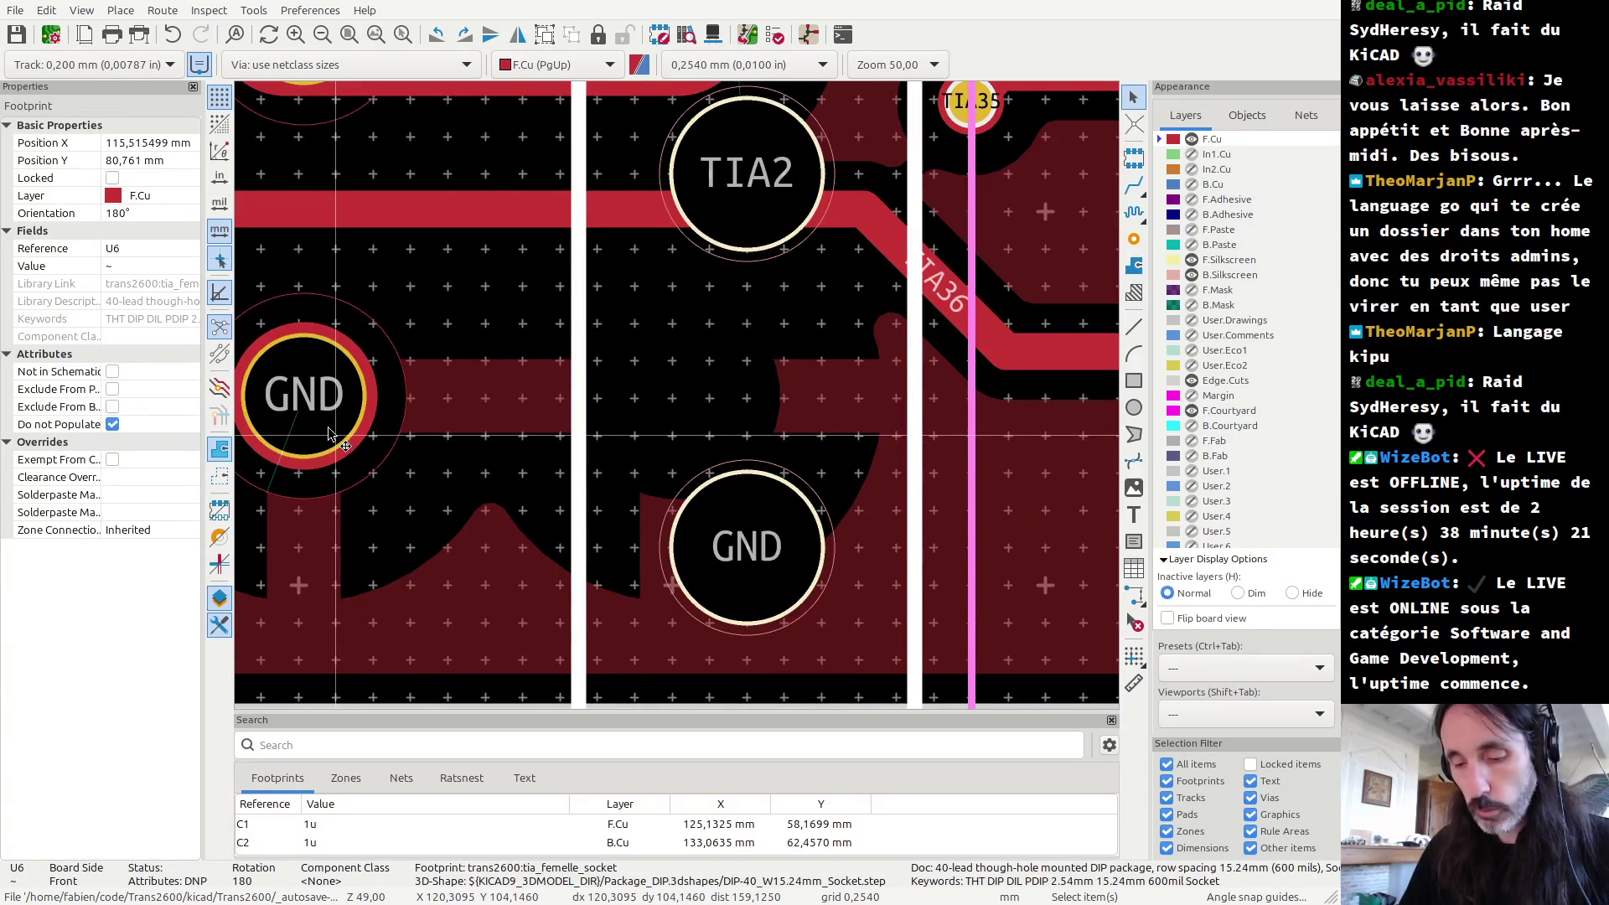
{"action": "key", "text": "ctrl+z"}
{"action": "key", "text": "ctrl+z"}
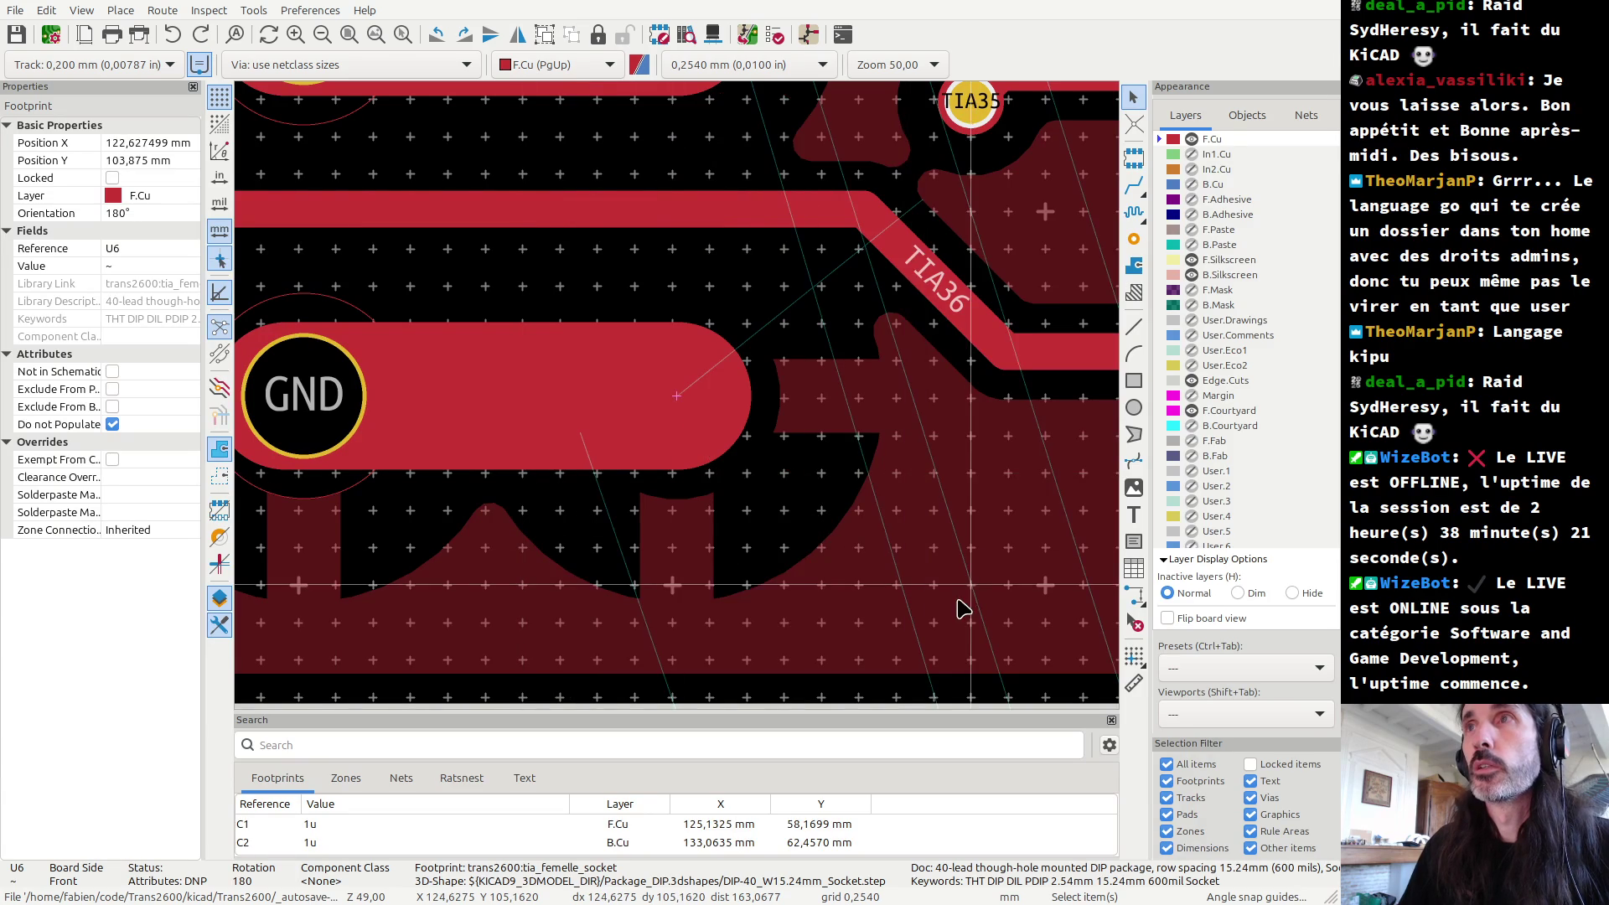
- Set the grid origin on the GND pad again
{"action": "left_click", "coordinate": [1134, 656]}
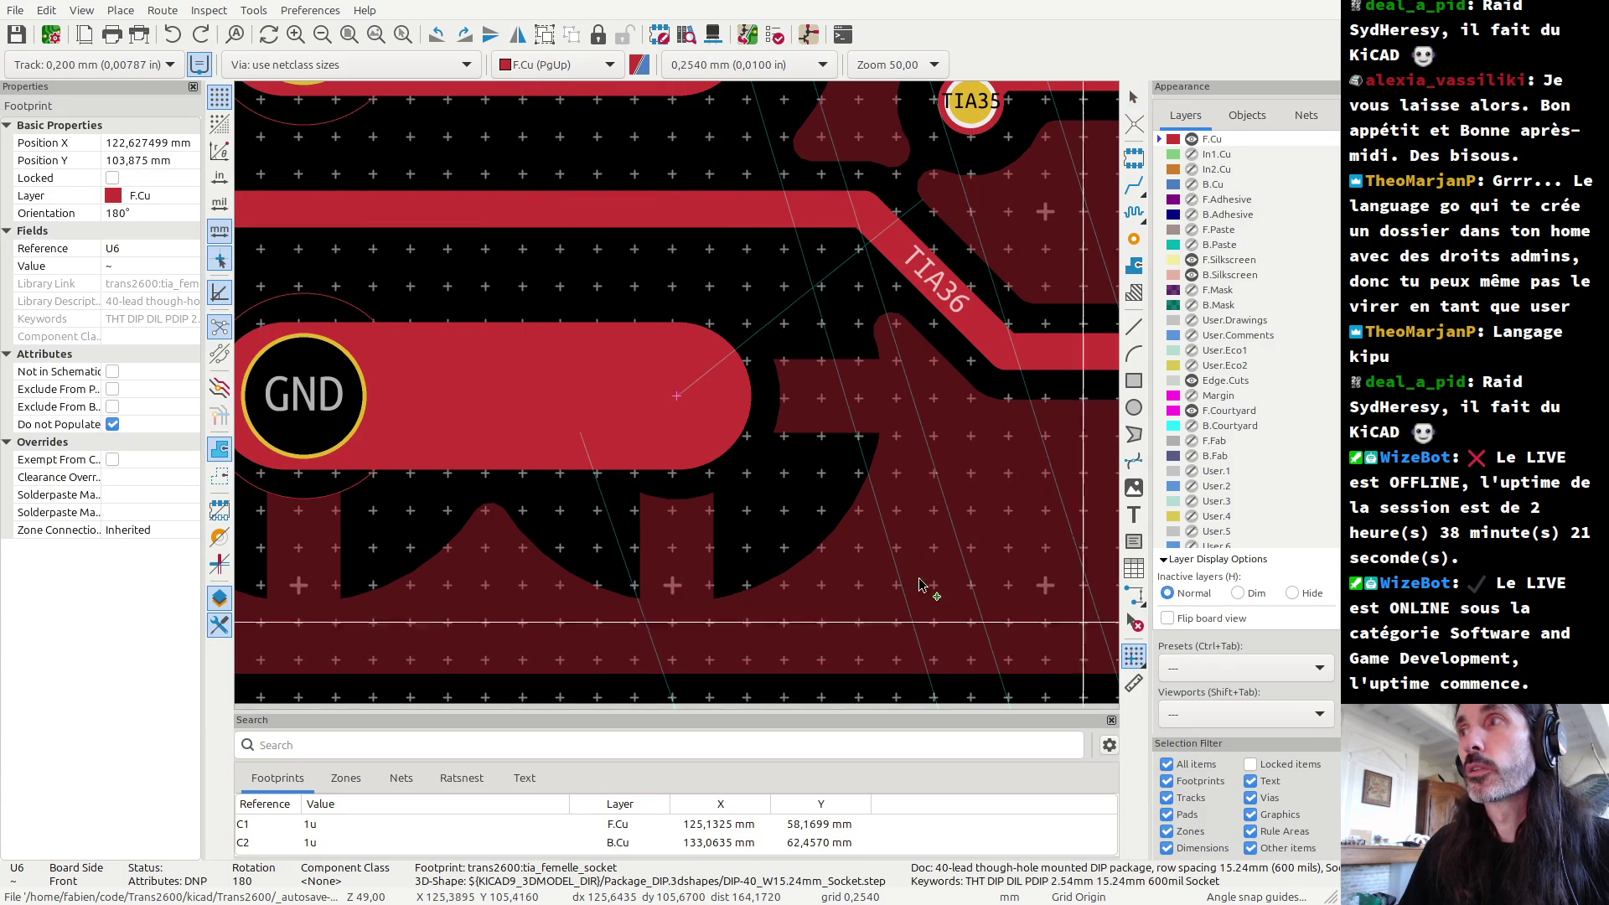
{"action": "left_click", "coordinate": [304, 394]}
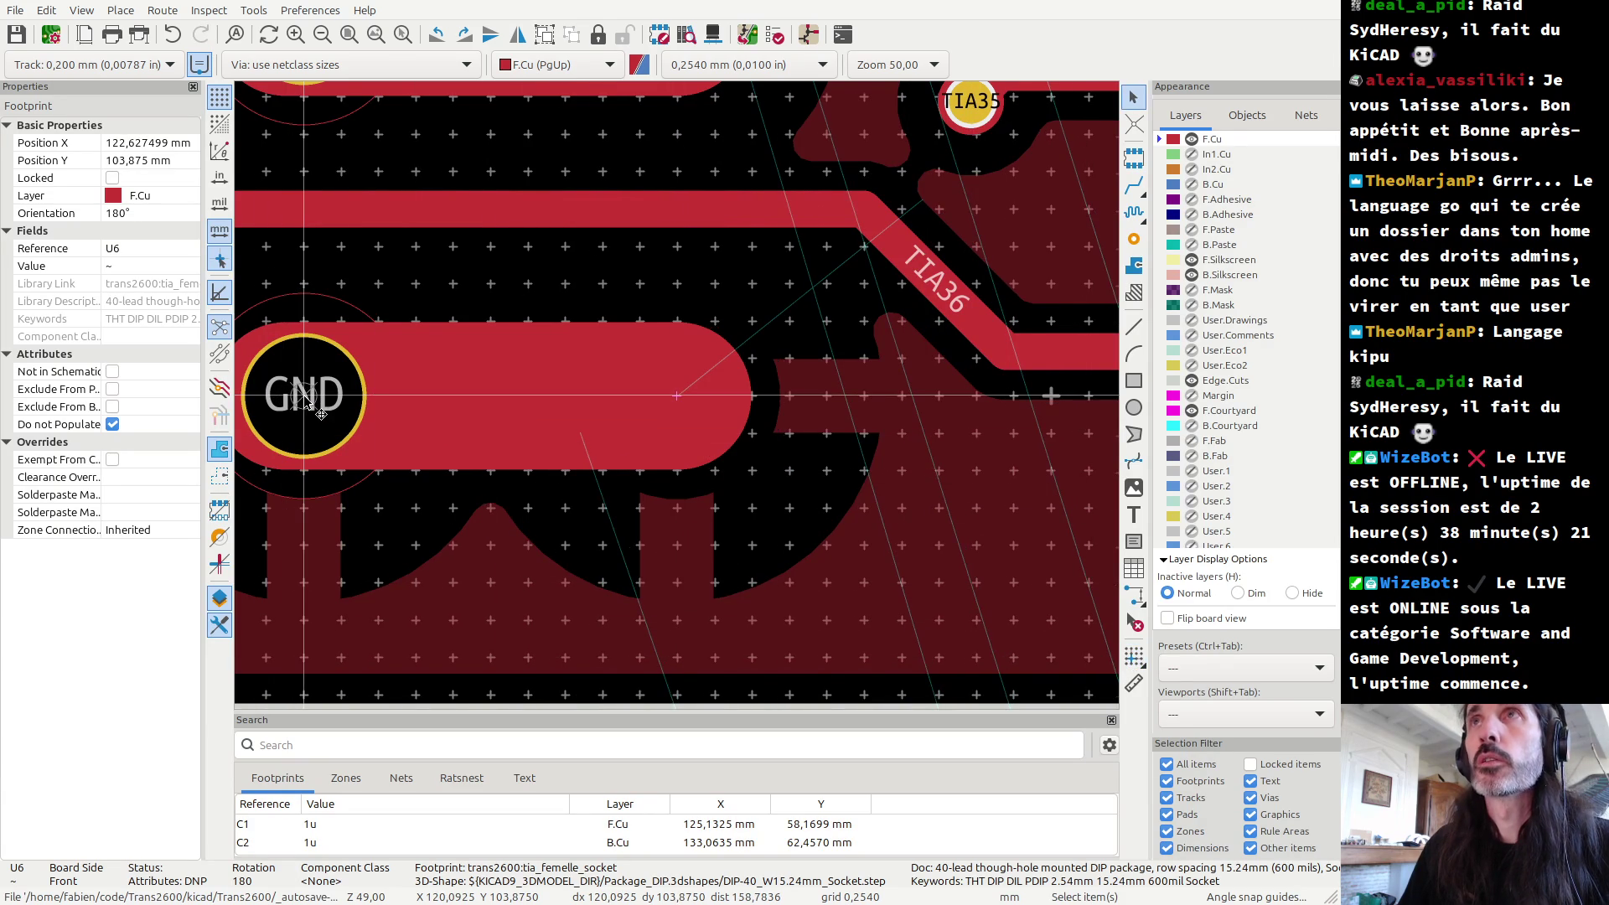
{"action": "scroll", "coordinate": [679, 402], "scroll_direction": "down", "scroll_amount": 5}
{"action": "scroll", "coordinate": [679, 402], "scroll_direction": "down", "scroll_amount": 3}
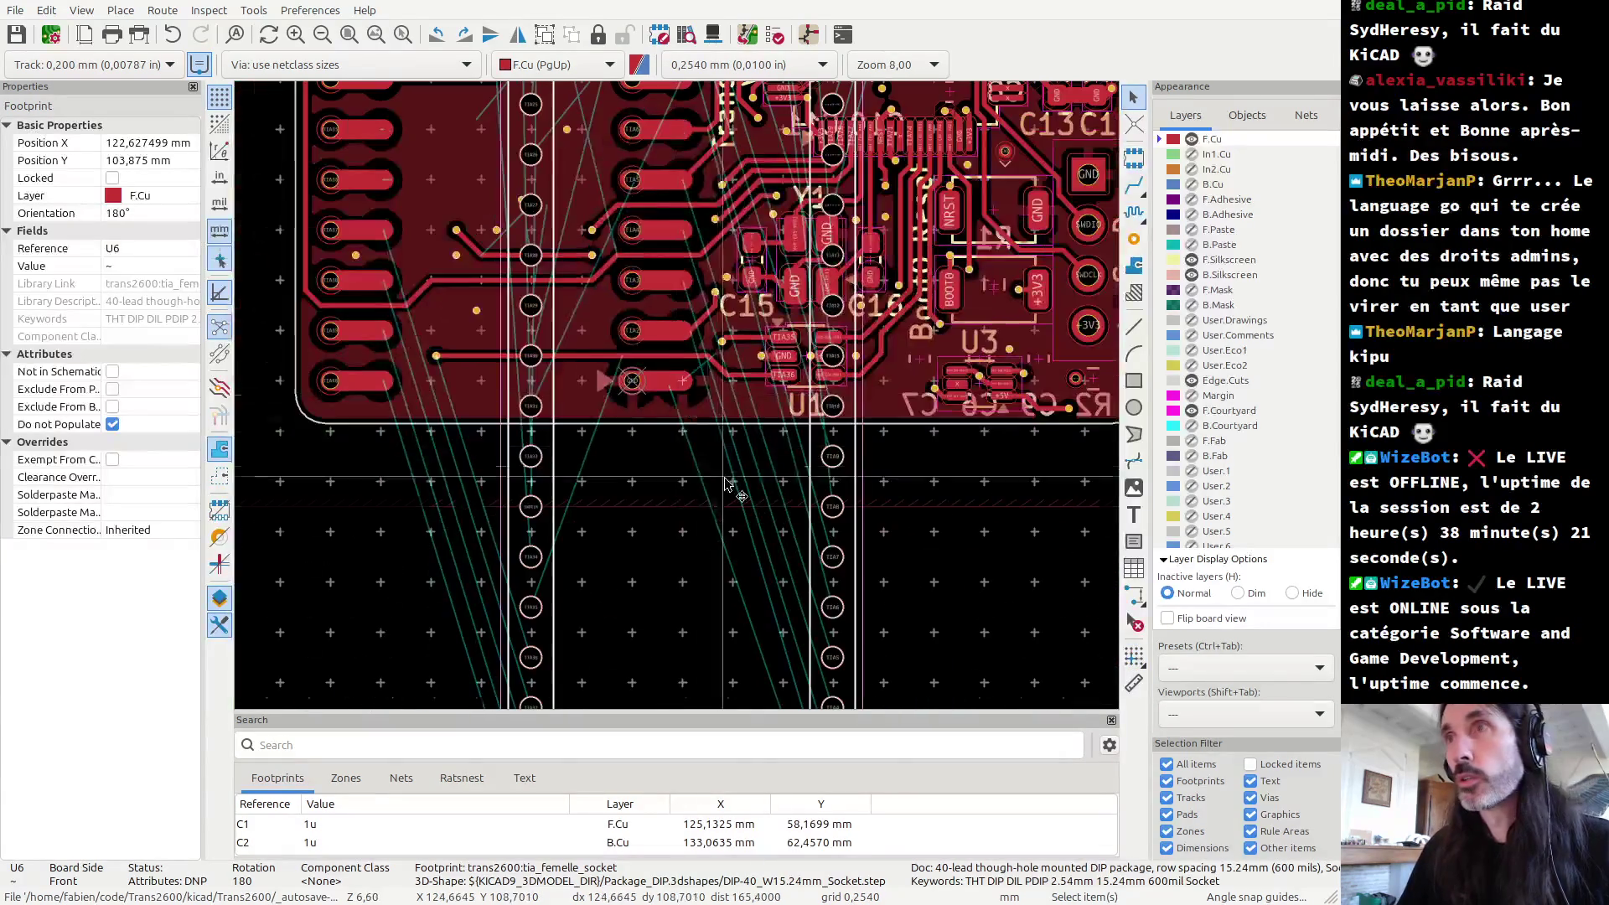
- Select U6 and shift it back to its original position at X 115,044 mm, Y 79,728 mm
{"action": "scroll", "coordinate": [605, 433], "scroll_direction": "up", "scroll_amount": 3}
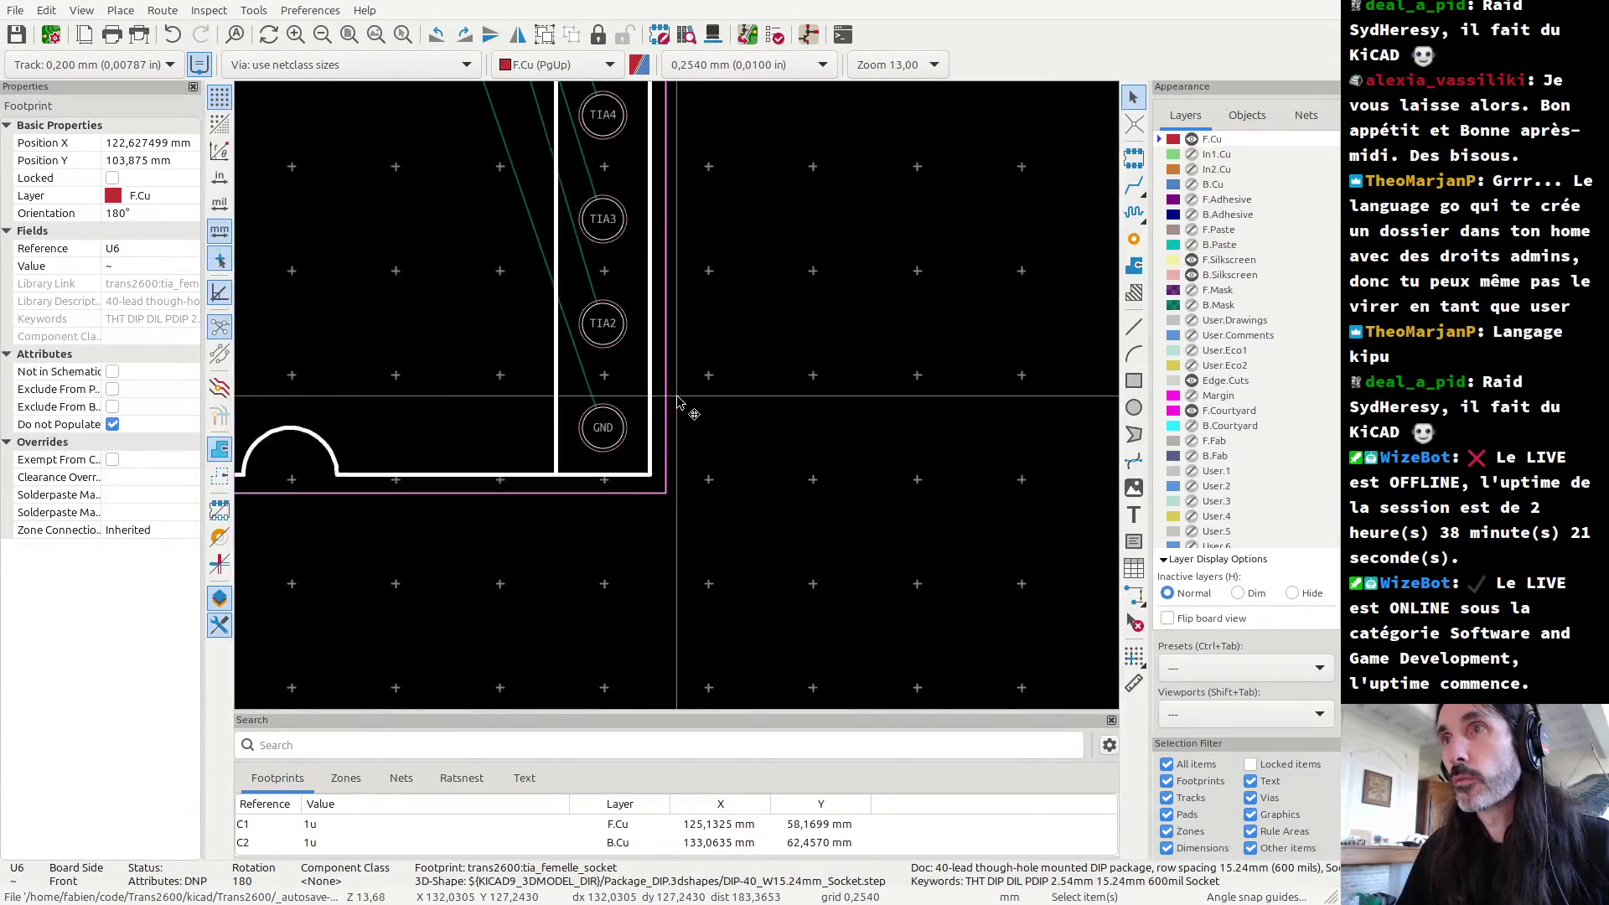
{"action": "left_click", "coordinate": [605, 441]}
{"action": "scroll", "coordinate": [605, 441], "scroll_direction": "up", "scroll_amount": 5}
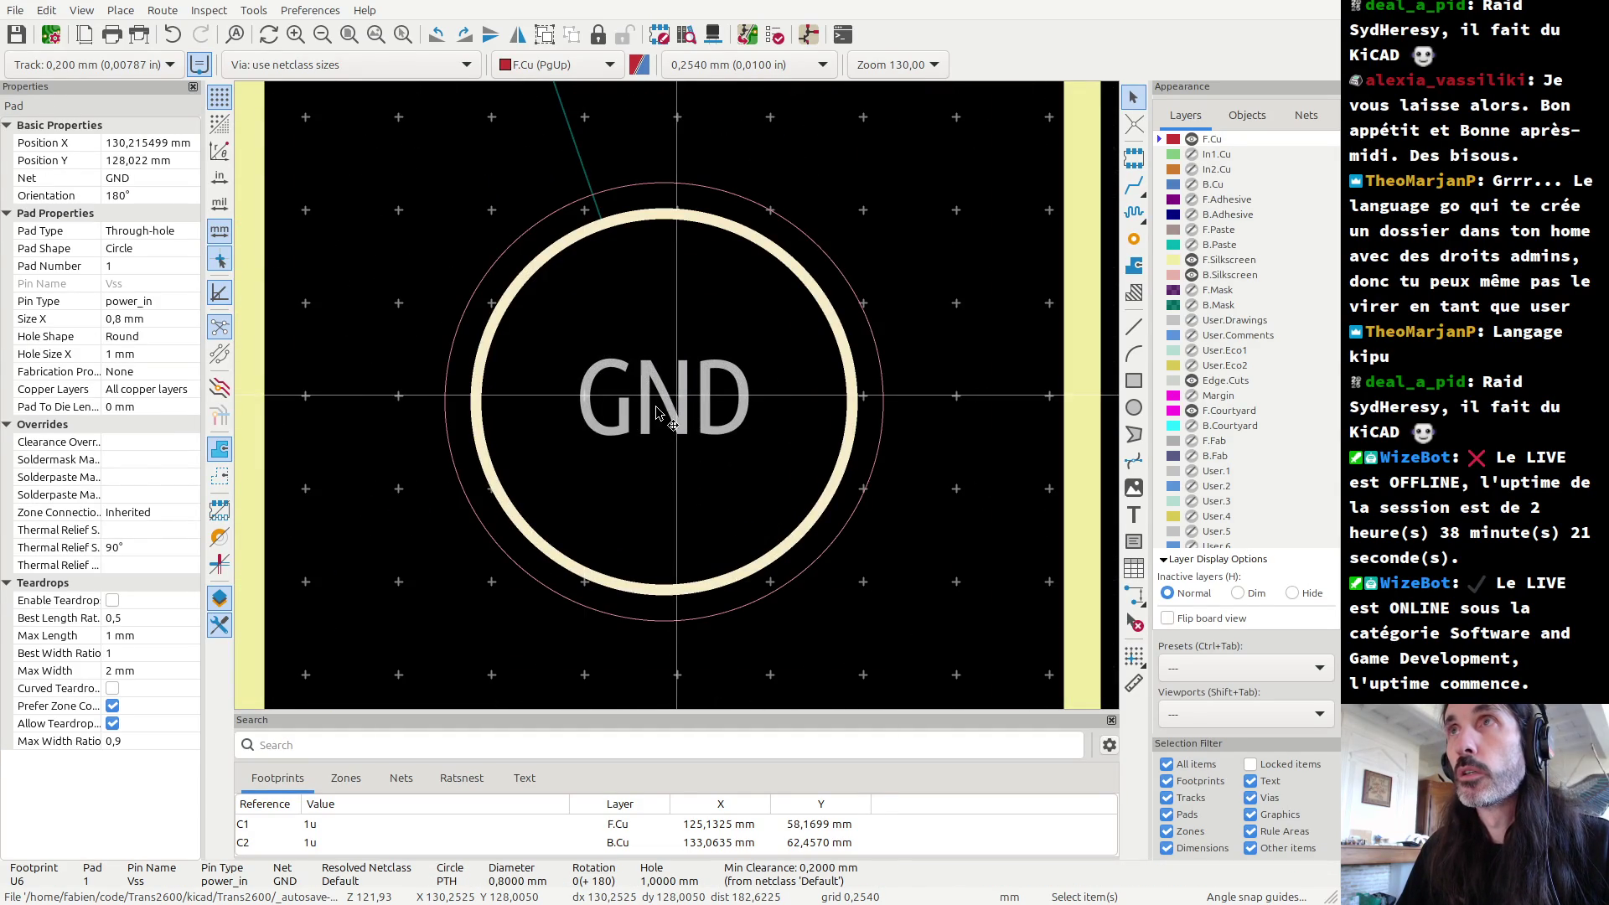
{"action": "scroll", "coordinate": [635, 410], "scroll_direction": "down", "scroll_amount": 5}
{"action": "left_click", "coordinate": [677, 402]}
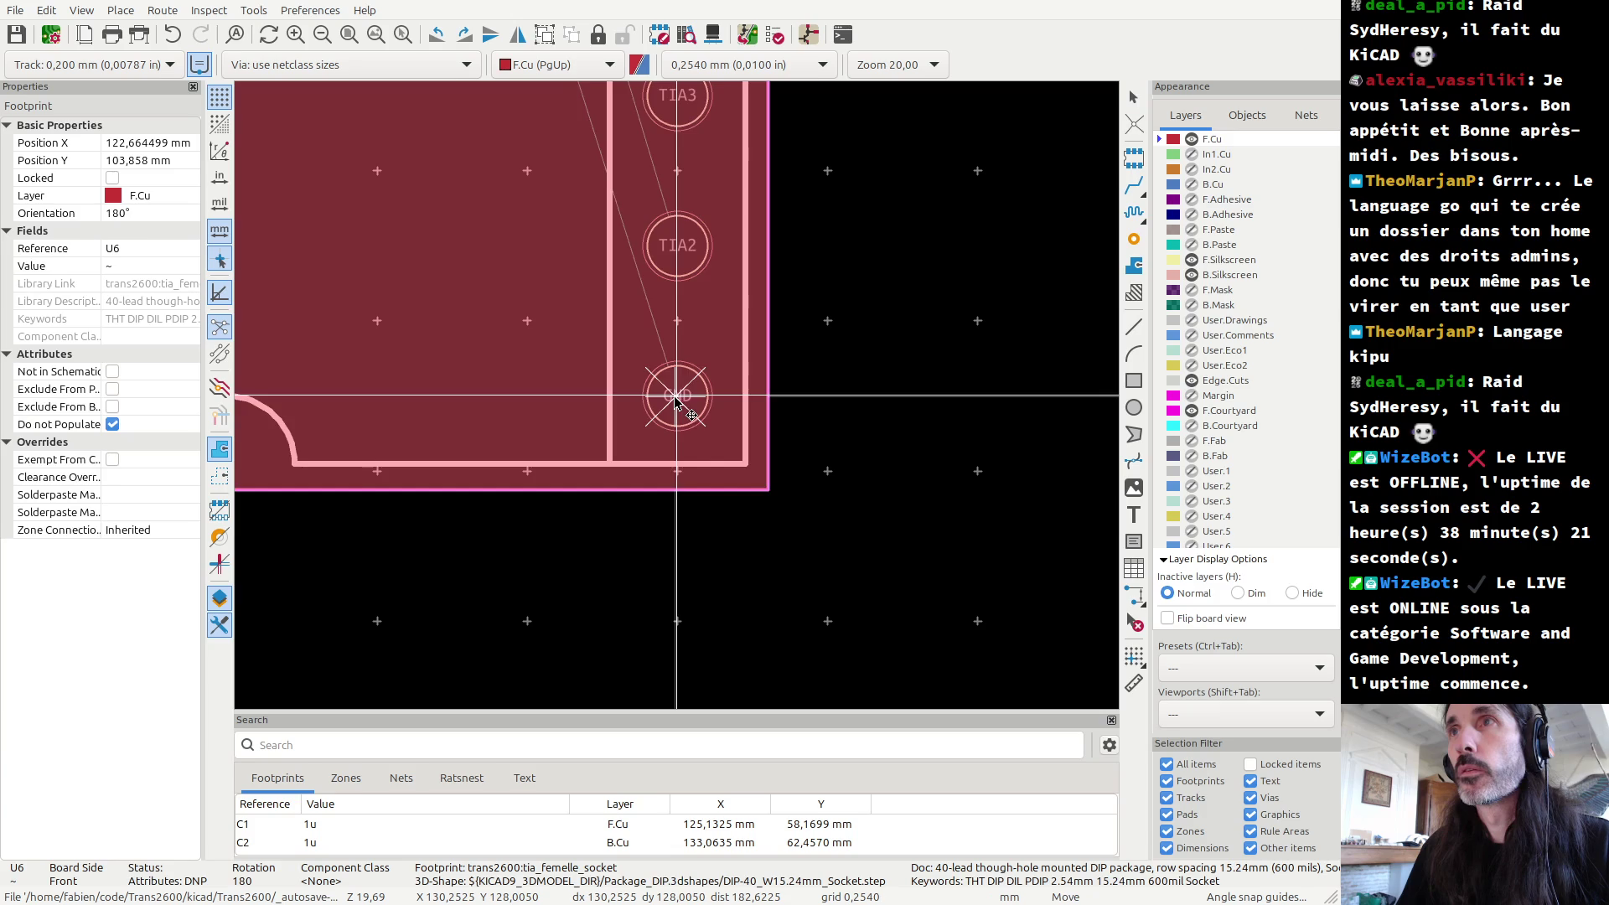
{"action": "scroll", "coordinate": [677, 401], "scroll_direction": "down", "scroll_amount": 5}
{"action": "scroll", "coordinate": [678, 399], "scroll_direction": "up", "scroll_amount": 6}
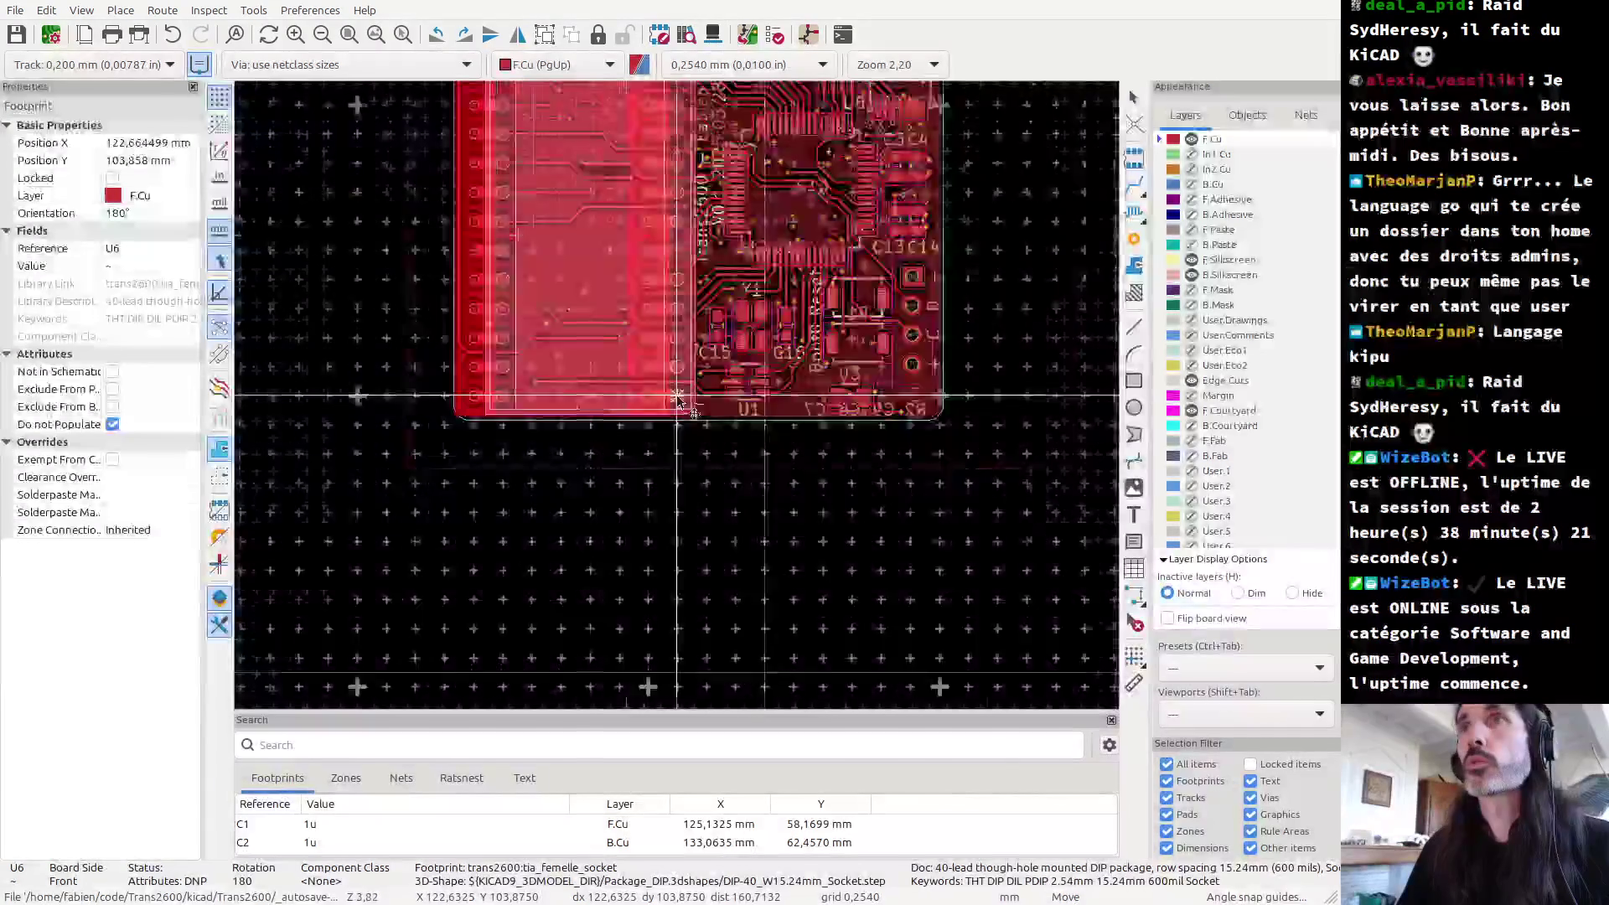
{"action": "left_click_drag", "start_coordinate": [632, 407], "coordinate": [687, 395]}
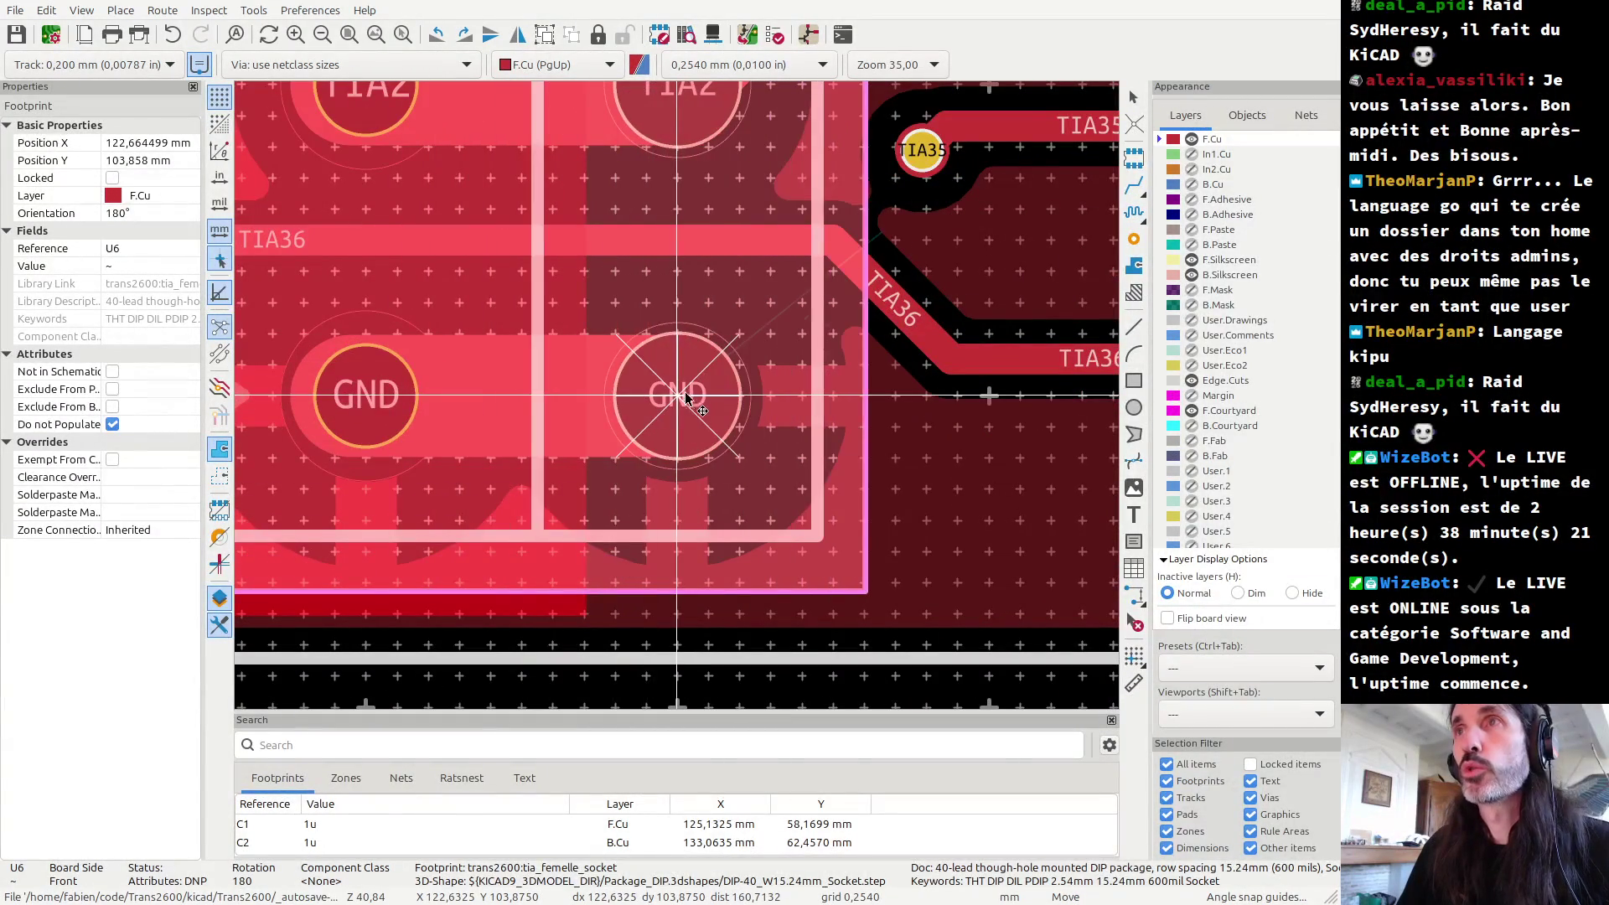
{"action": "left_click", "coordinate": [683, 403]}
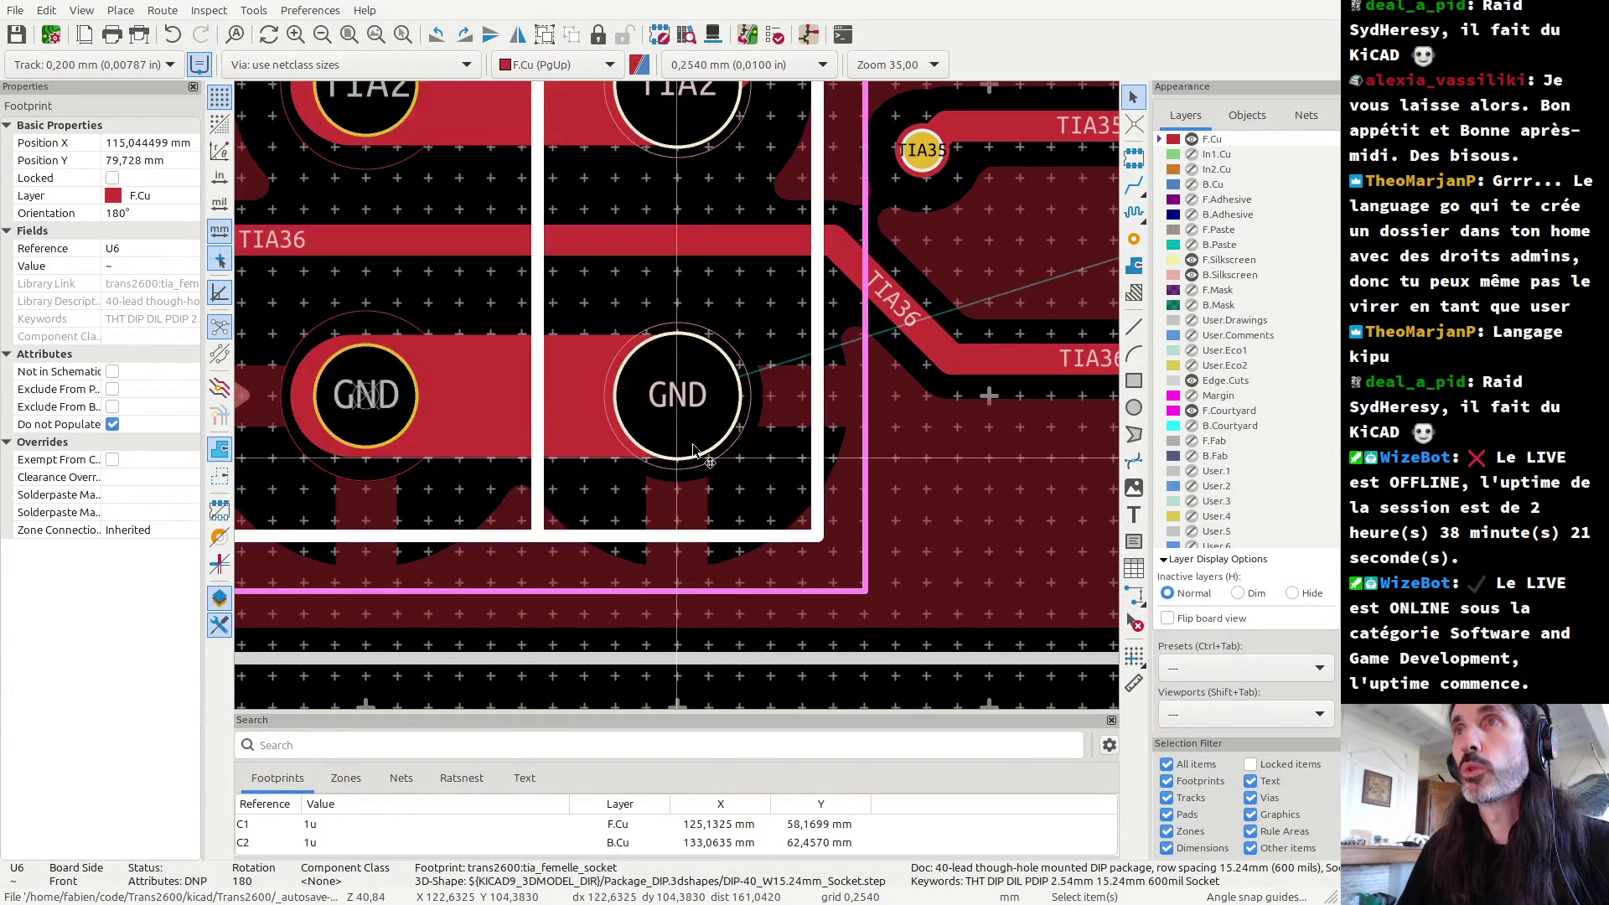
- Refill all copper zones on the board and select the left GND pad
{"action": "scroll", "coordinate": [707, 437], "scroll_direction": "down", "scroll_amount": 2}
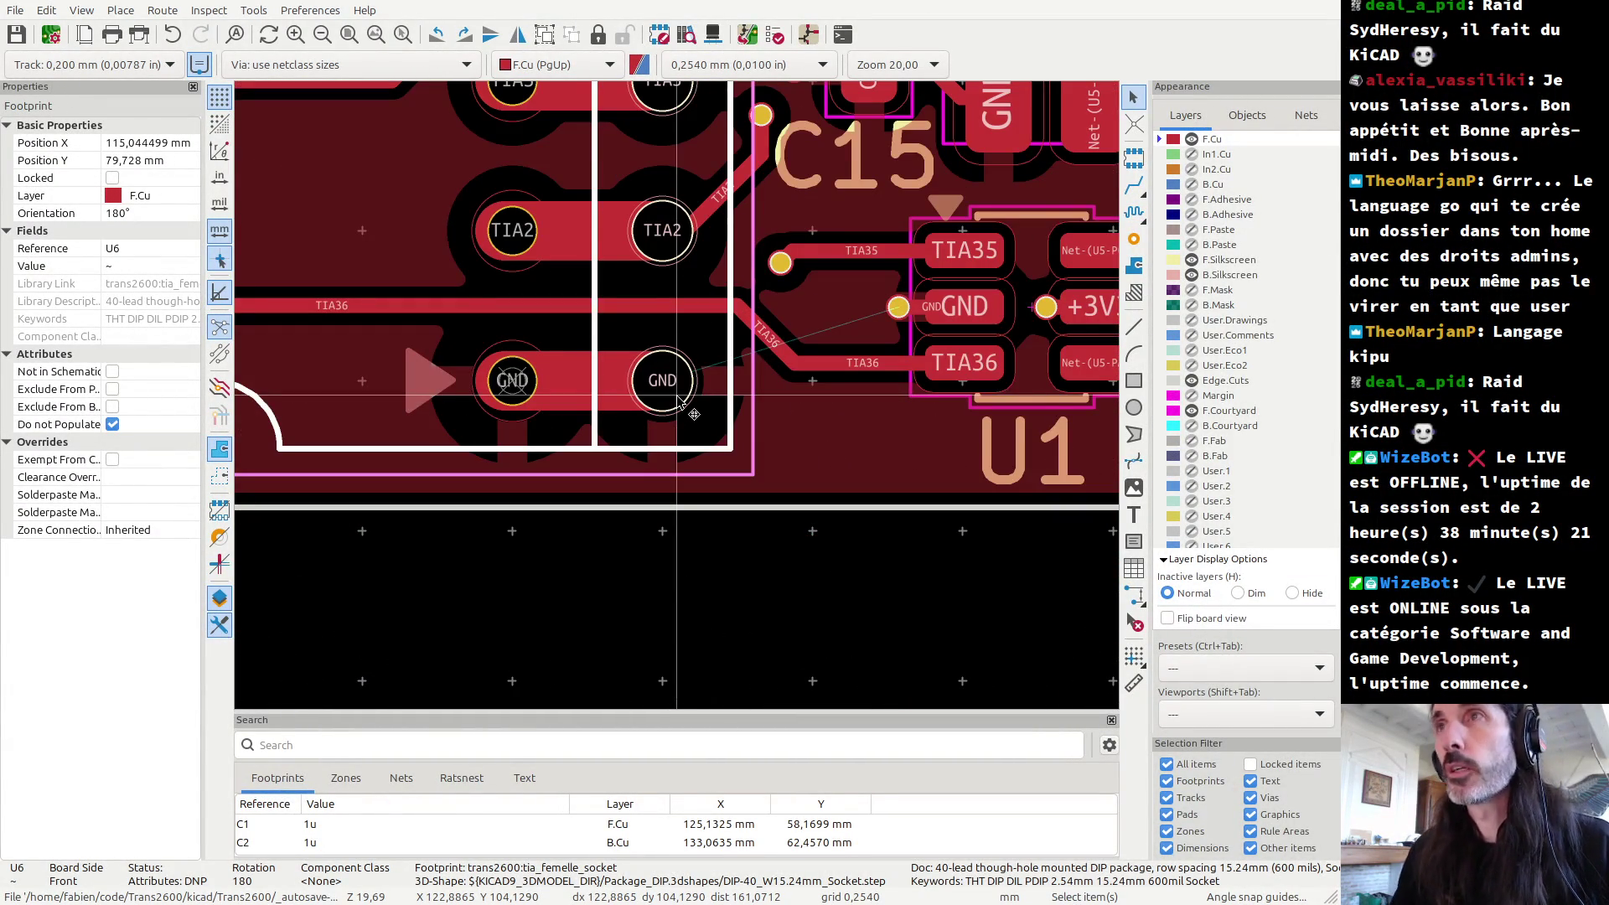
{"action": "key", "text": "b"}
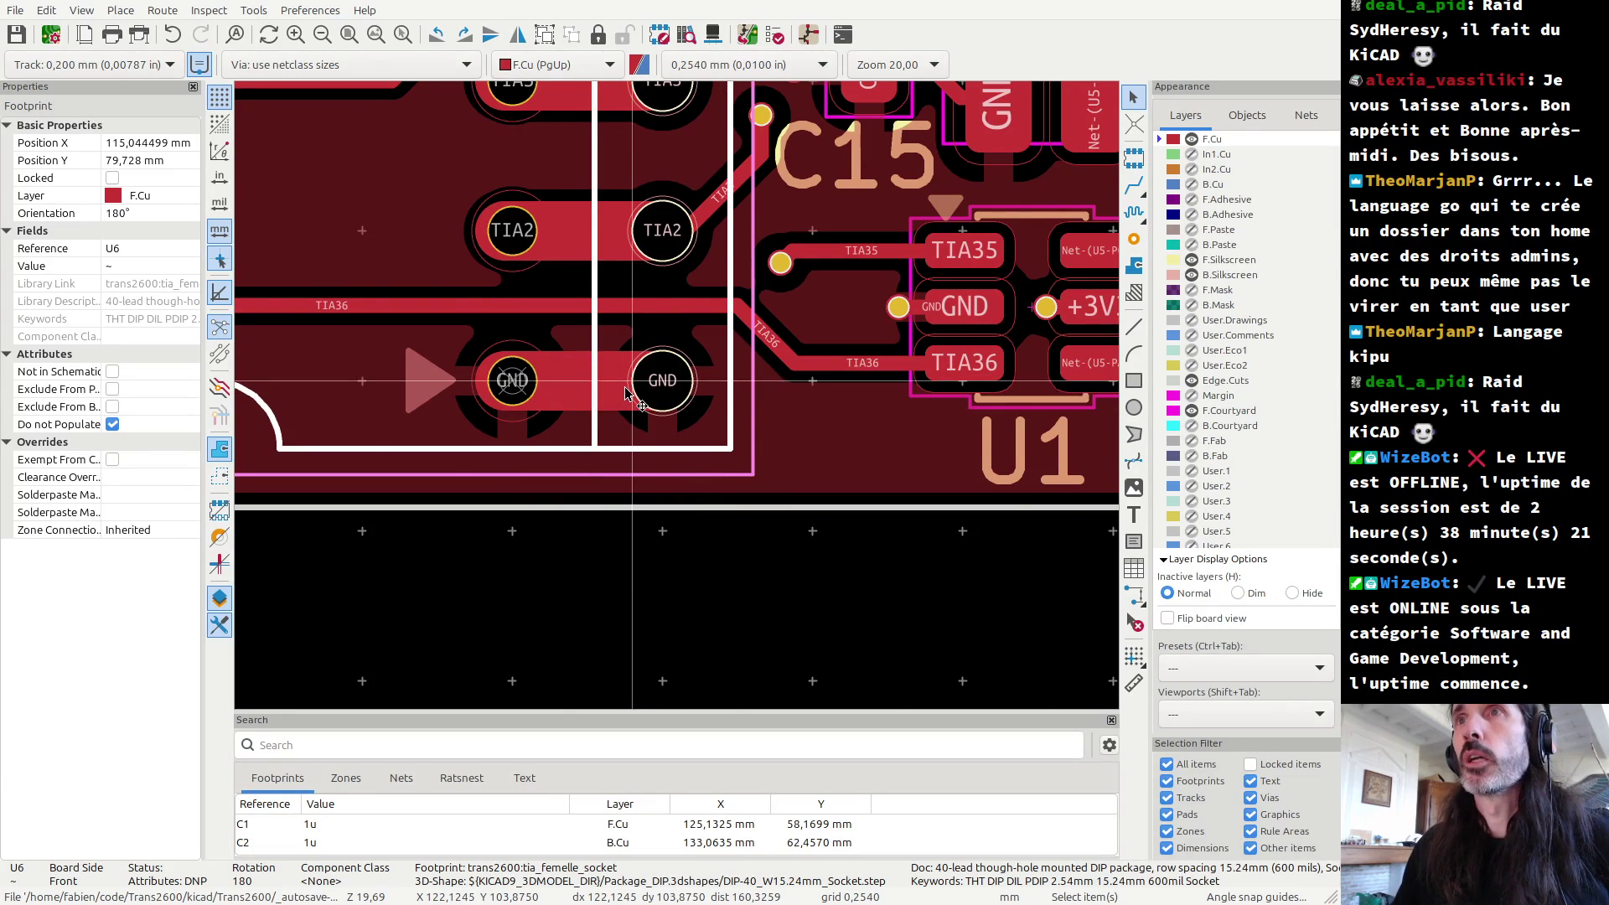
{"action": "scroll", "coordinate": [654, 390], "scroll_direction": "up", "scroll_amount": 2}
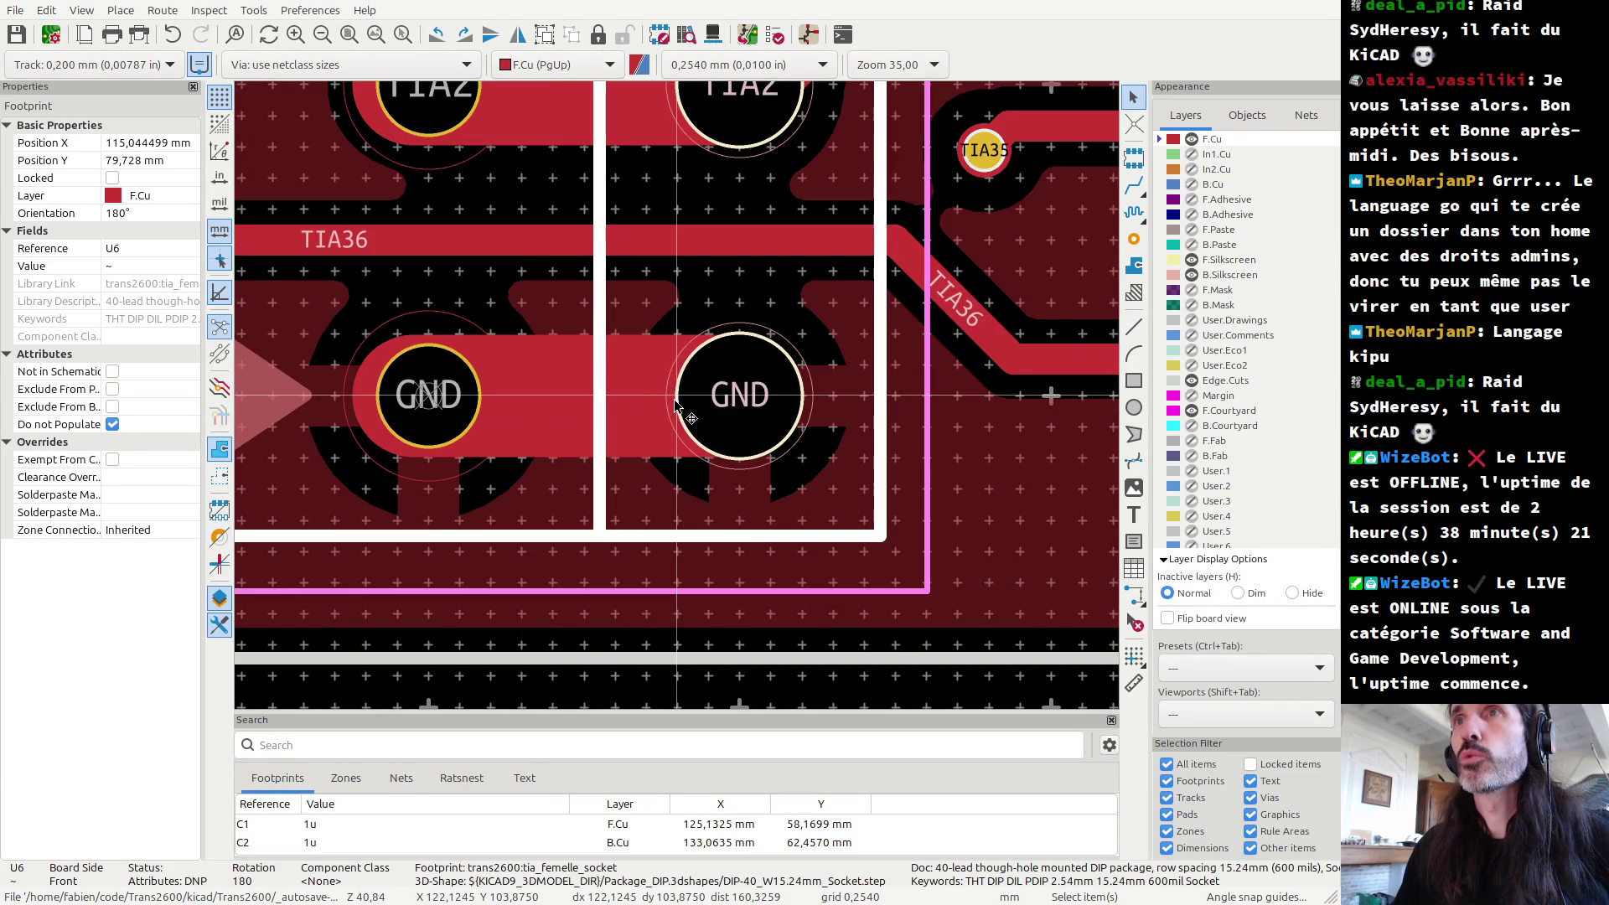
{"action": "left_click", "coordinate": [465, 429]}
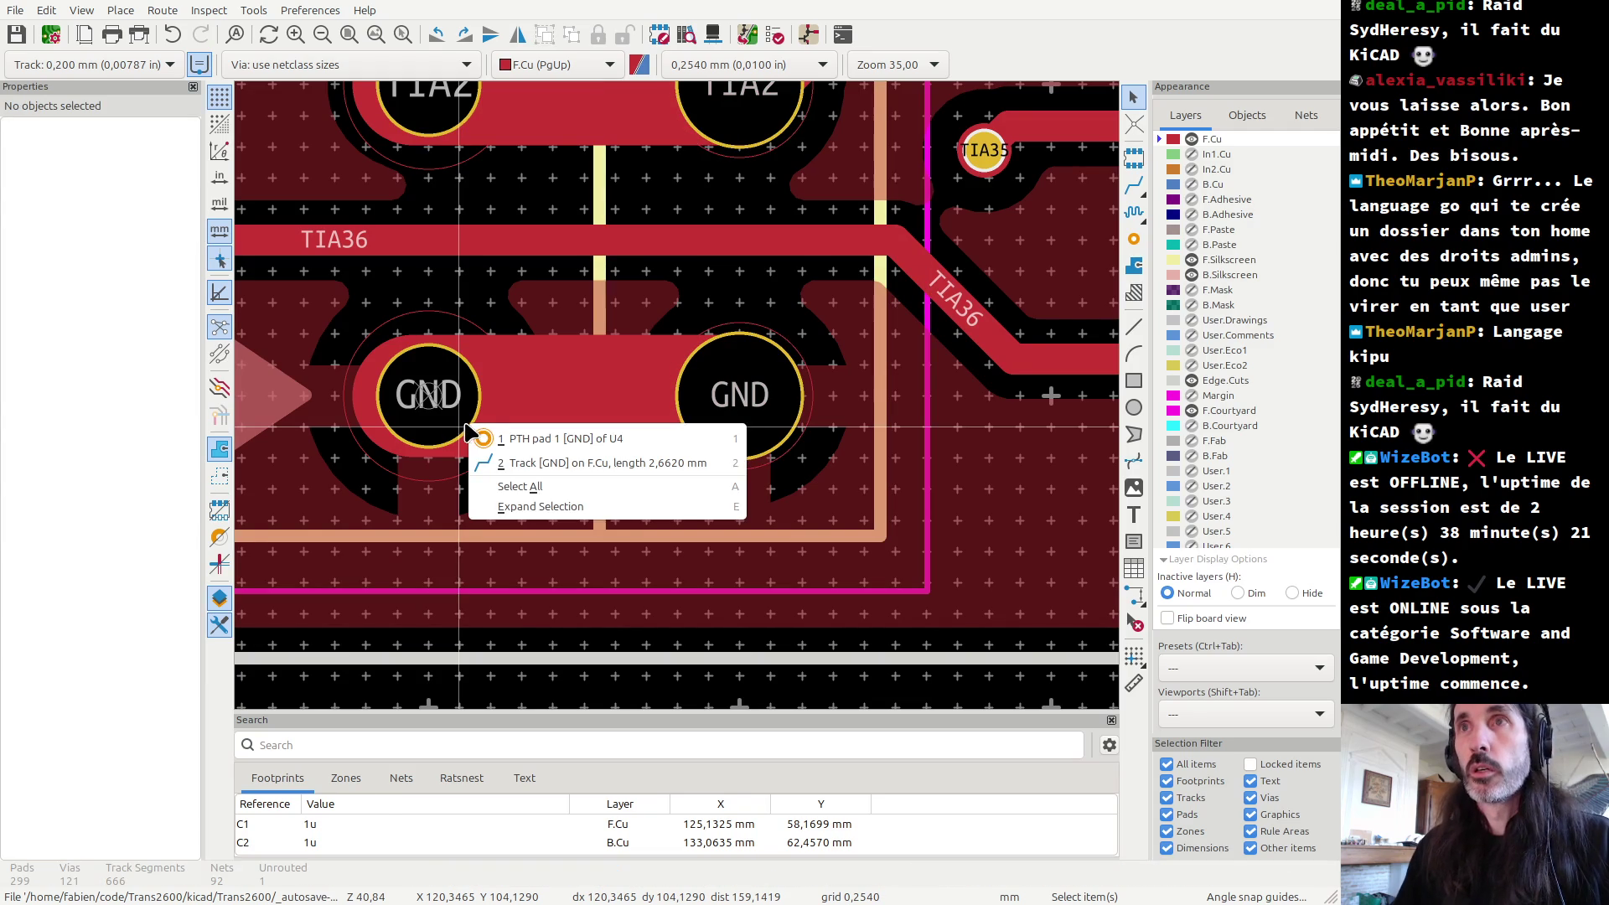
- Review the GND pad's properties for its 1 mm diameter and inspect the TIA40 bridge track
{"action": "left_click", "coordinate": [469, 436]}
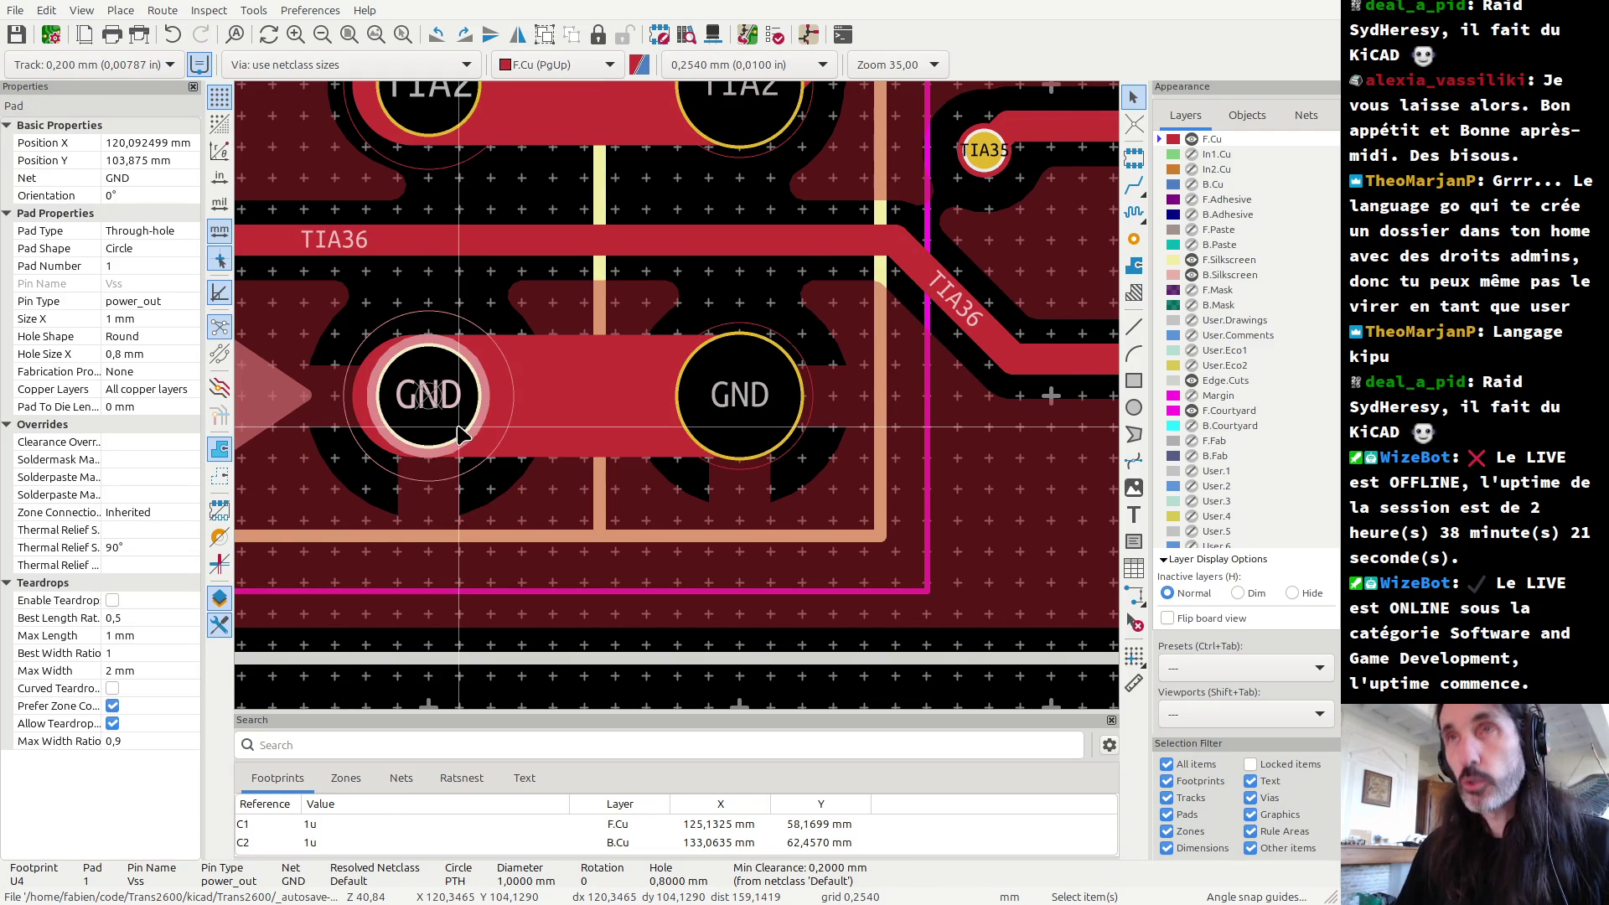
{"action": "key", "text": "e"}
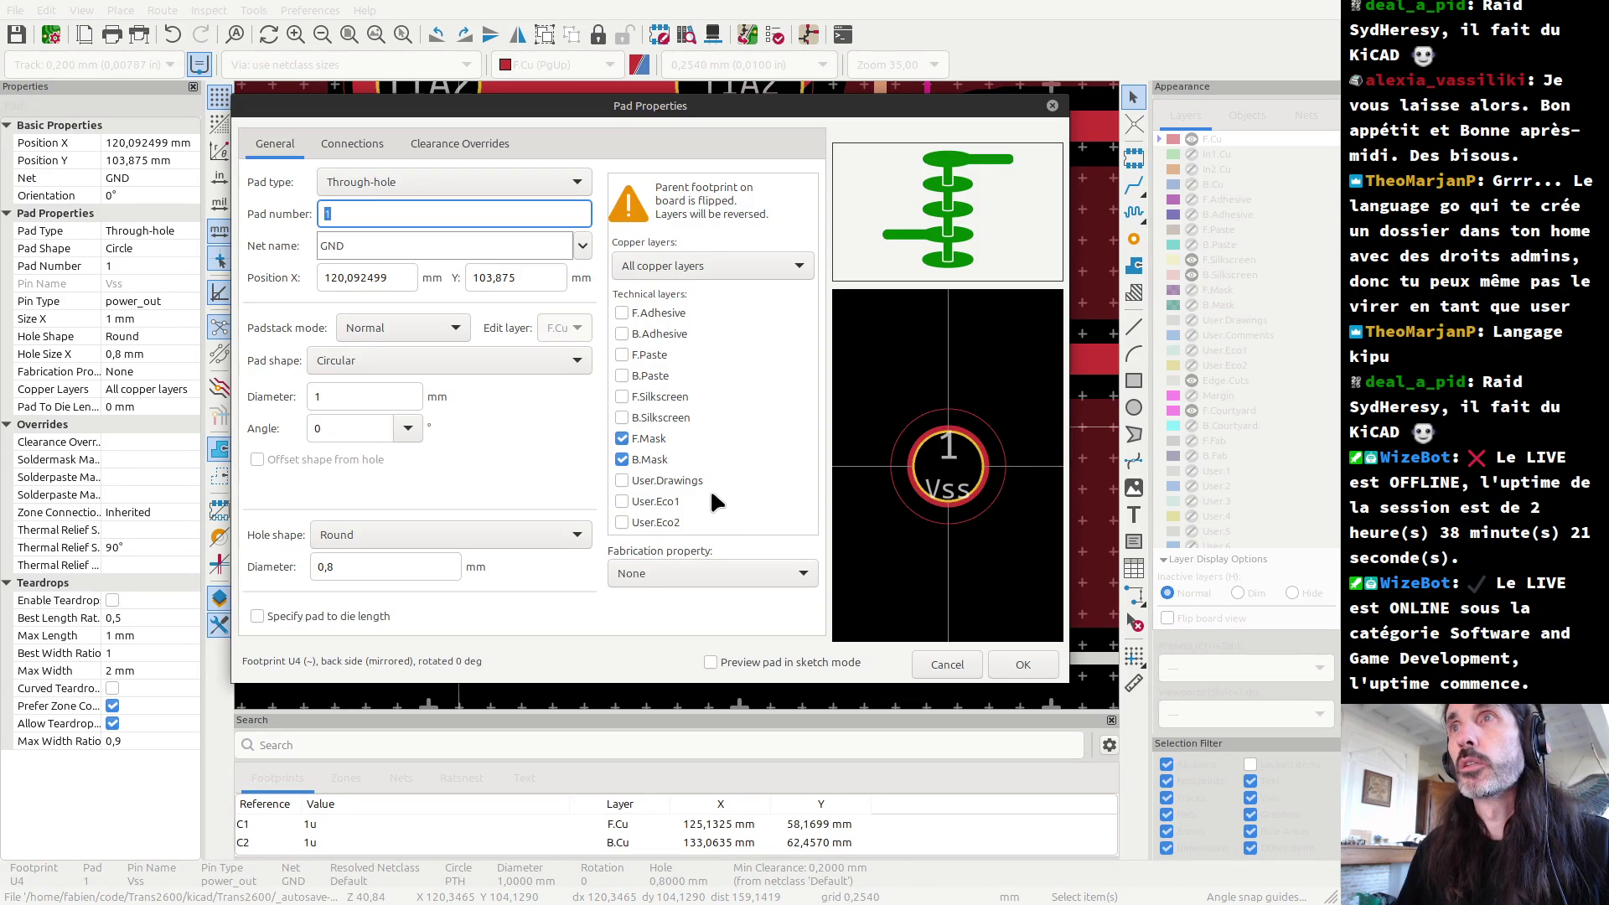
{"action": "key", "text": "Escape"}
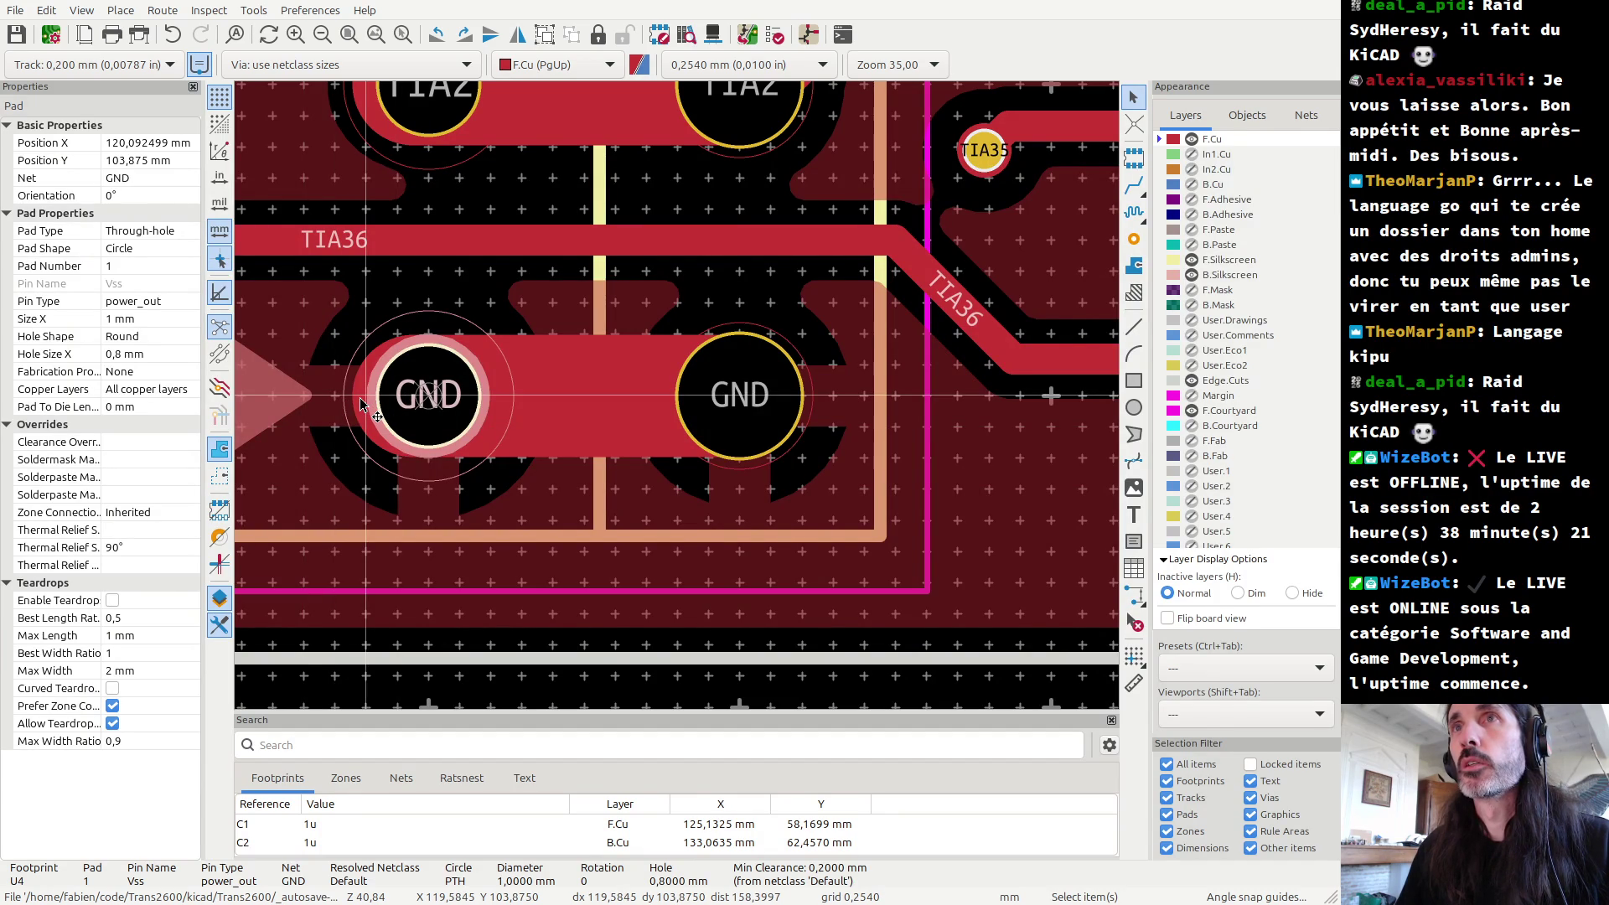
{"action": "scroll", "coordinate": [362, 405], "scroll_direction": "down", "scroll_amount": 5}
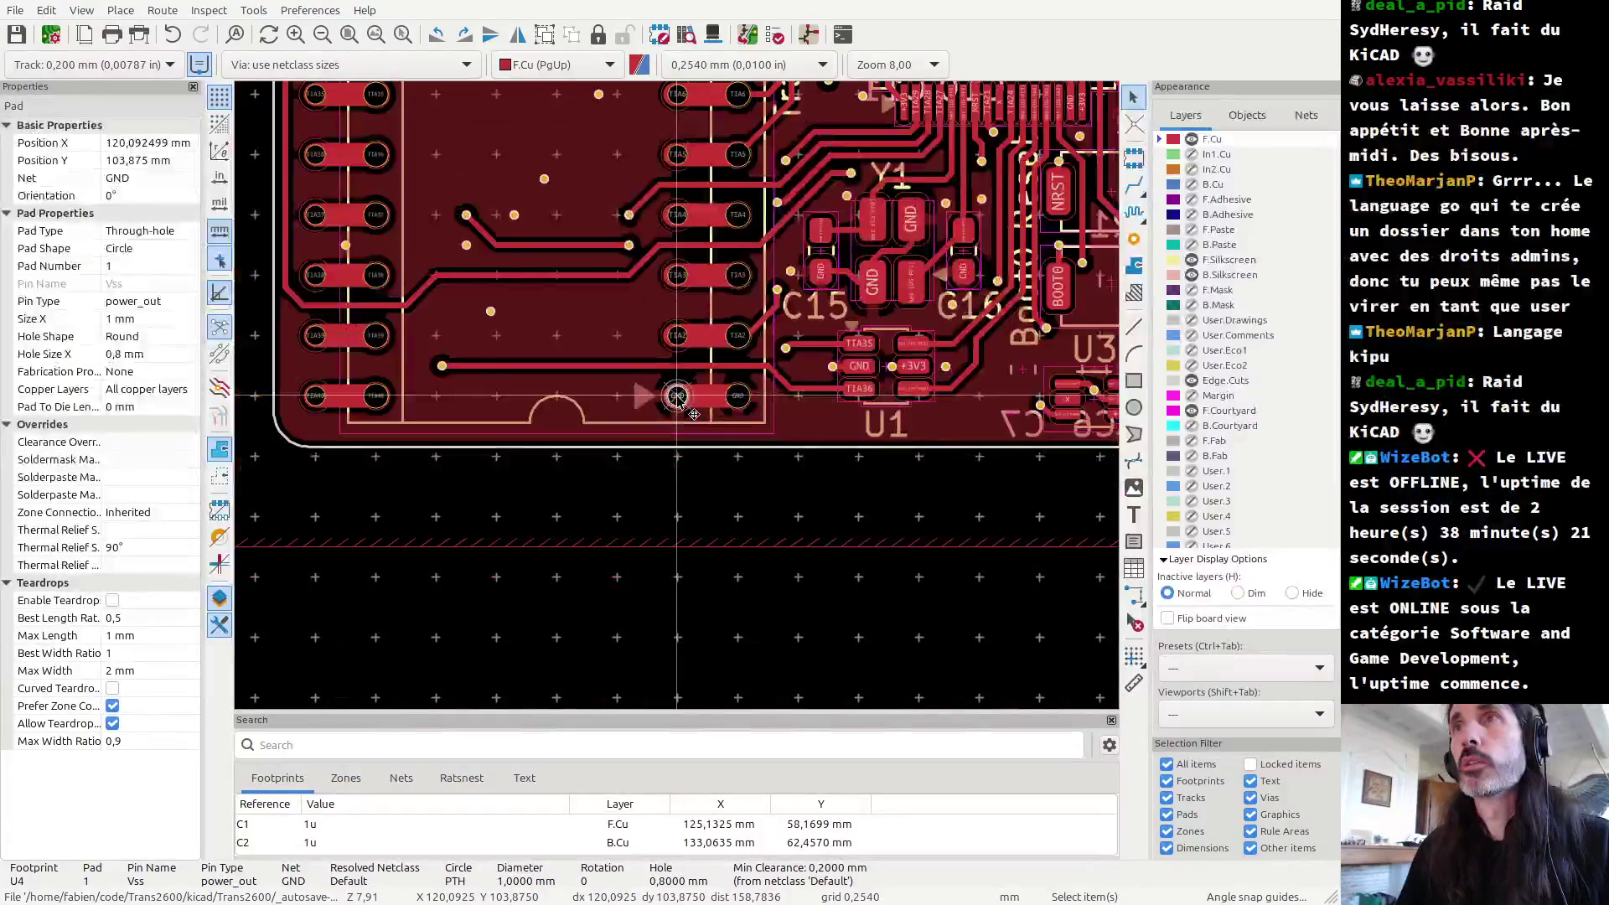
{"action": "scroll", "coordinate": [679, 400], "scroll_direction": "down", "scroll_amount": 2}
{"action": "scroll", "coordinate": [678, 401], "scroll_direction": "up", "scroll_amount": 8}
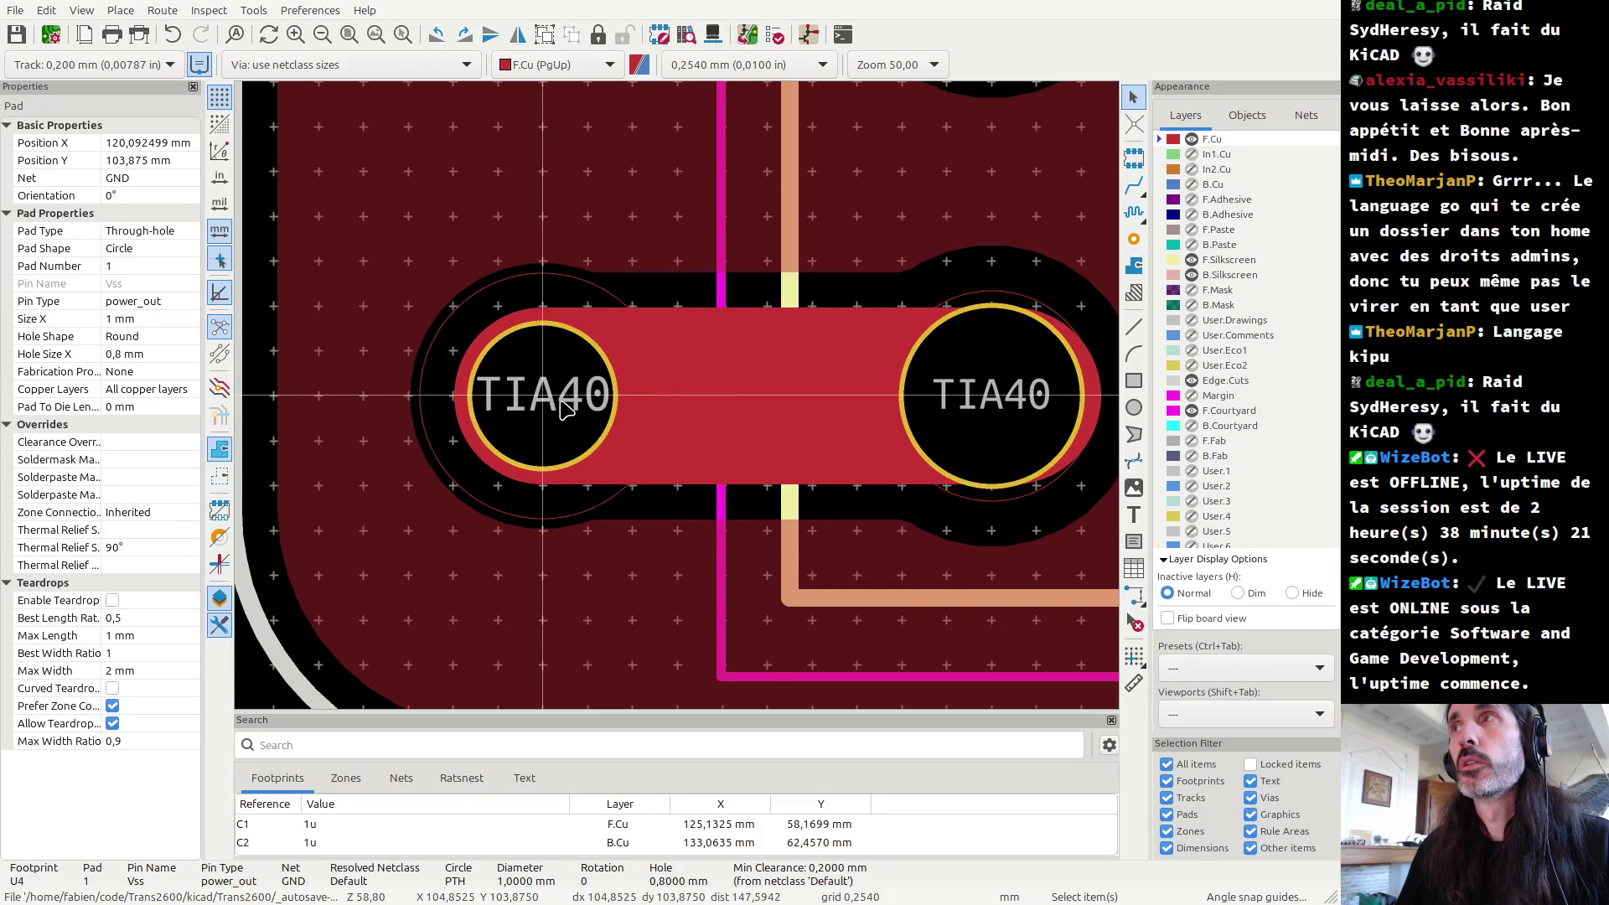
{"action": "scroll", "coordinate": [563, 408], "scroll_direction": "down", "scroll_amount": 3}
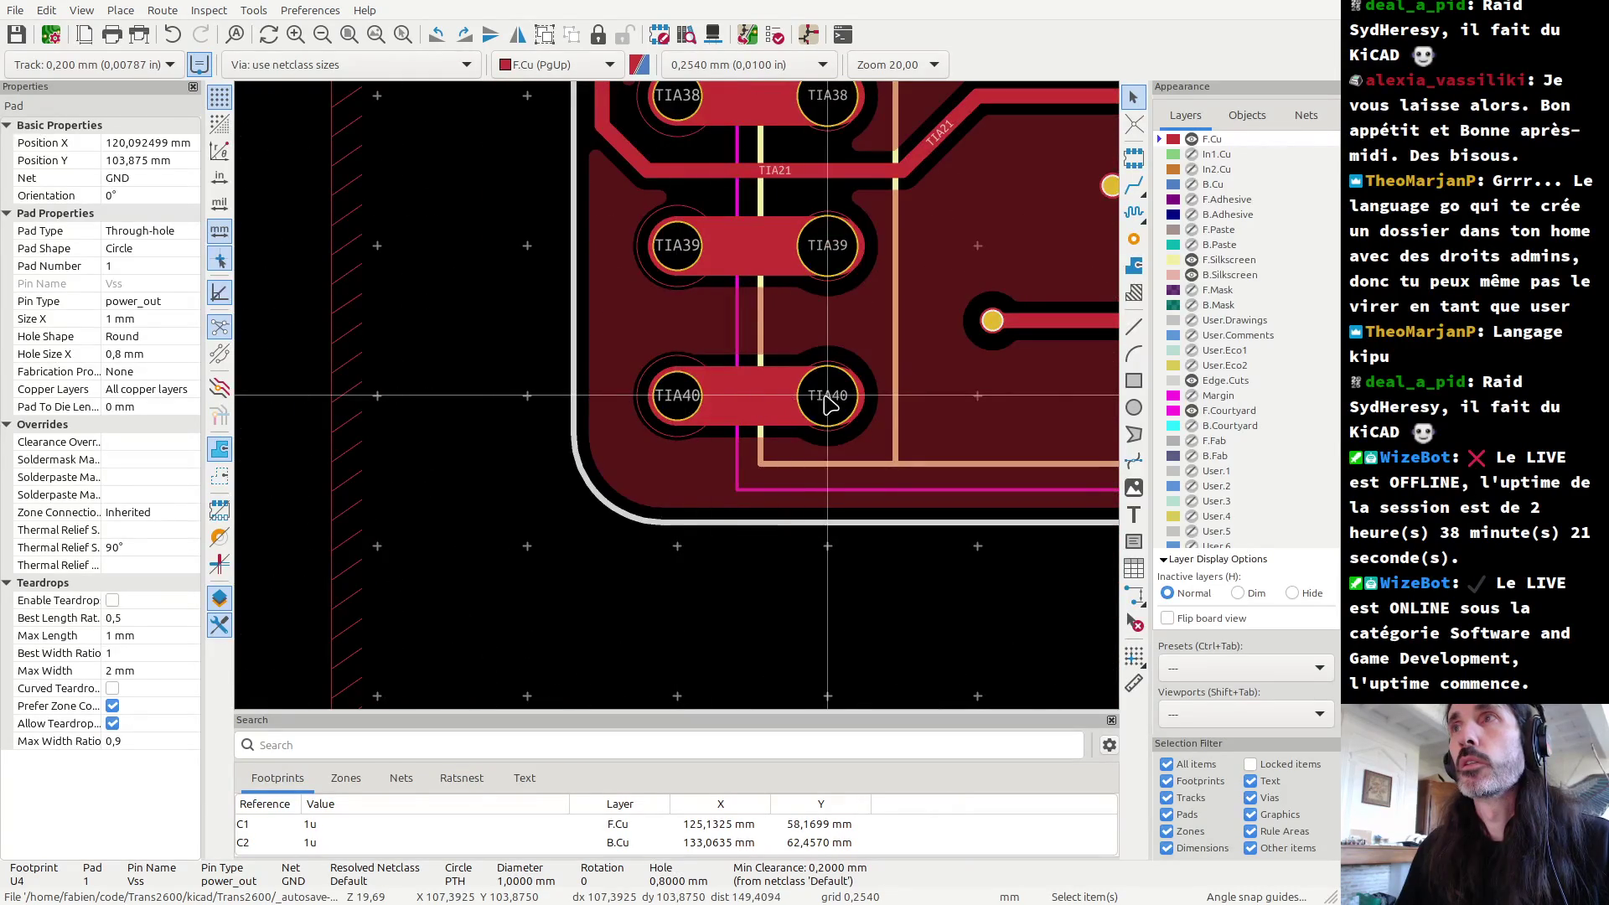
{"action": "scroll", "coordinate": [683, 404], "scroll_direction": "up", "scroll_amount": 2}
{"action": "left_click", "coordinate": [544, 400]}
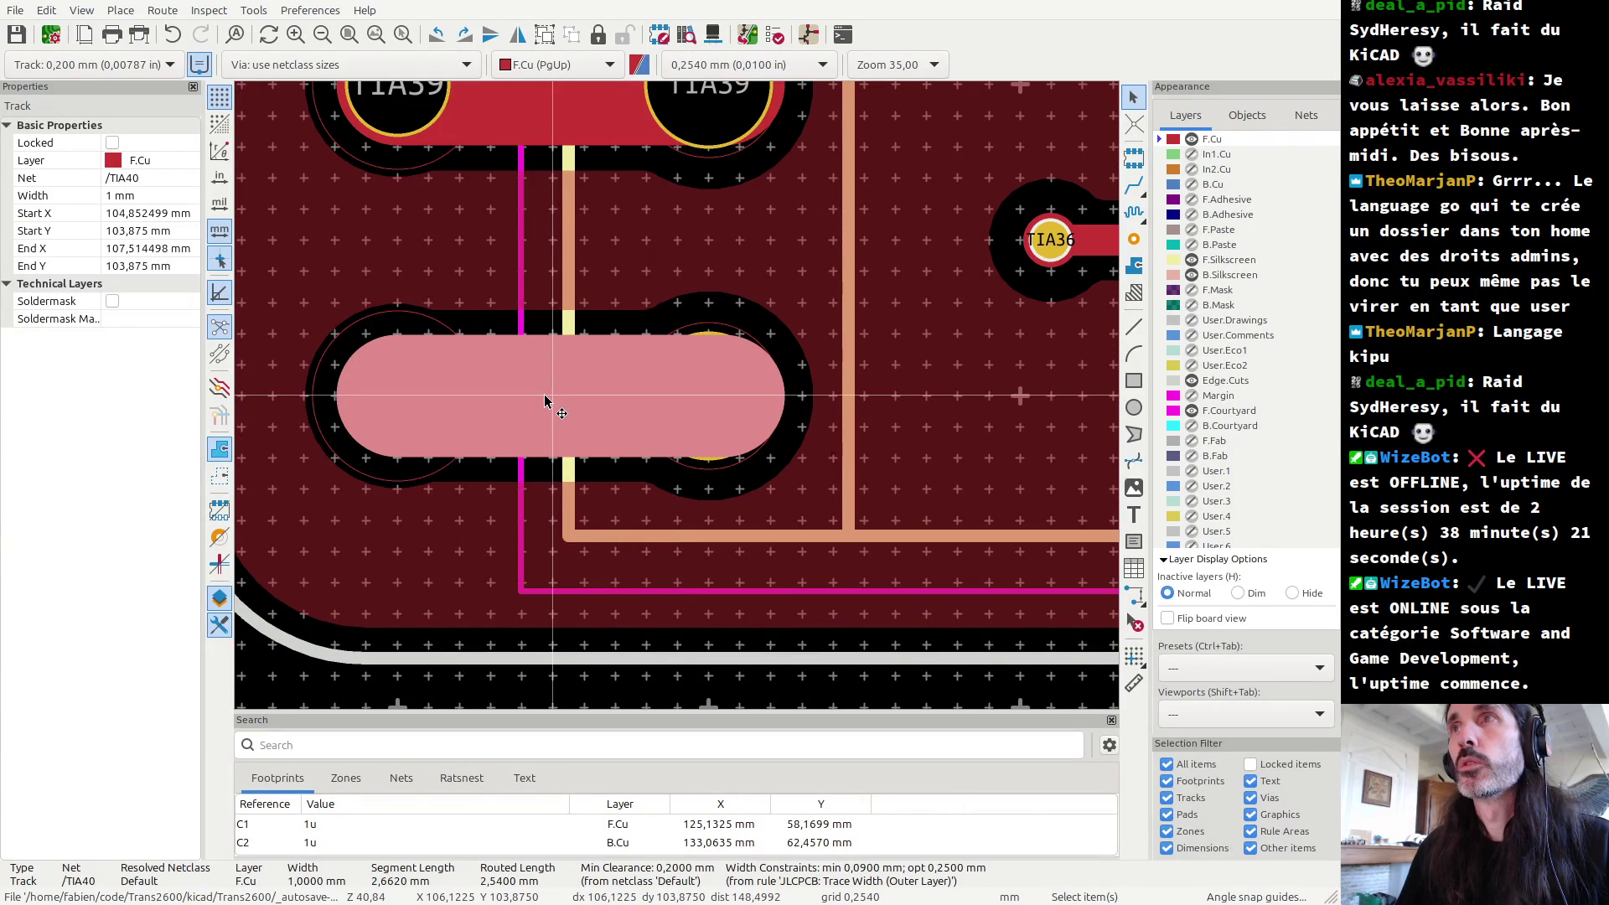
{"action": "key", "text": "Escape"}
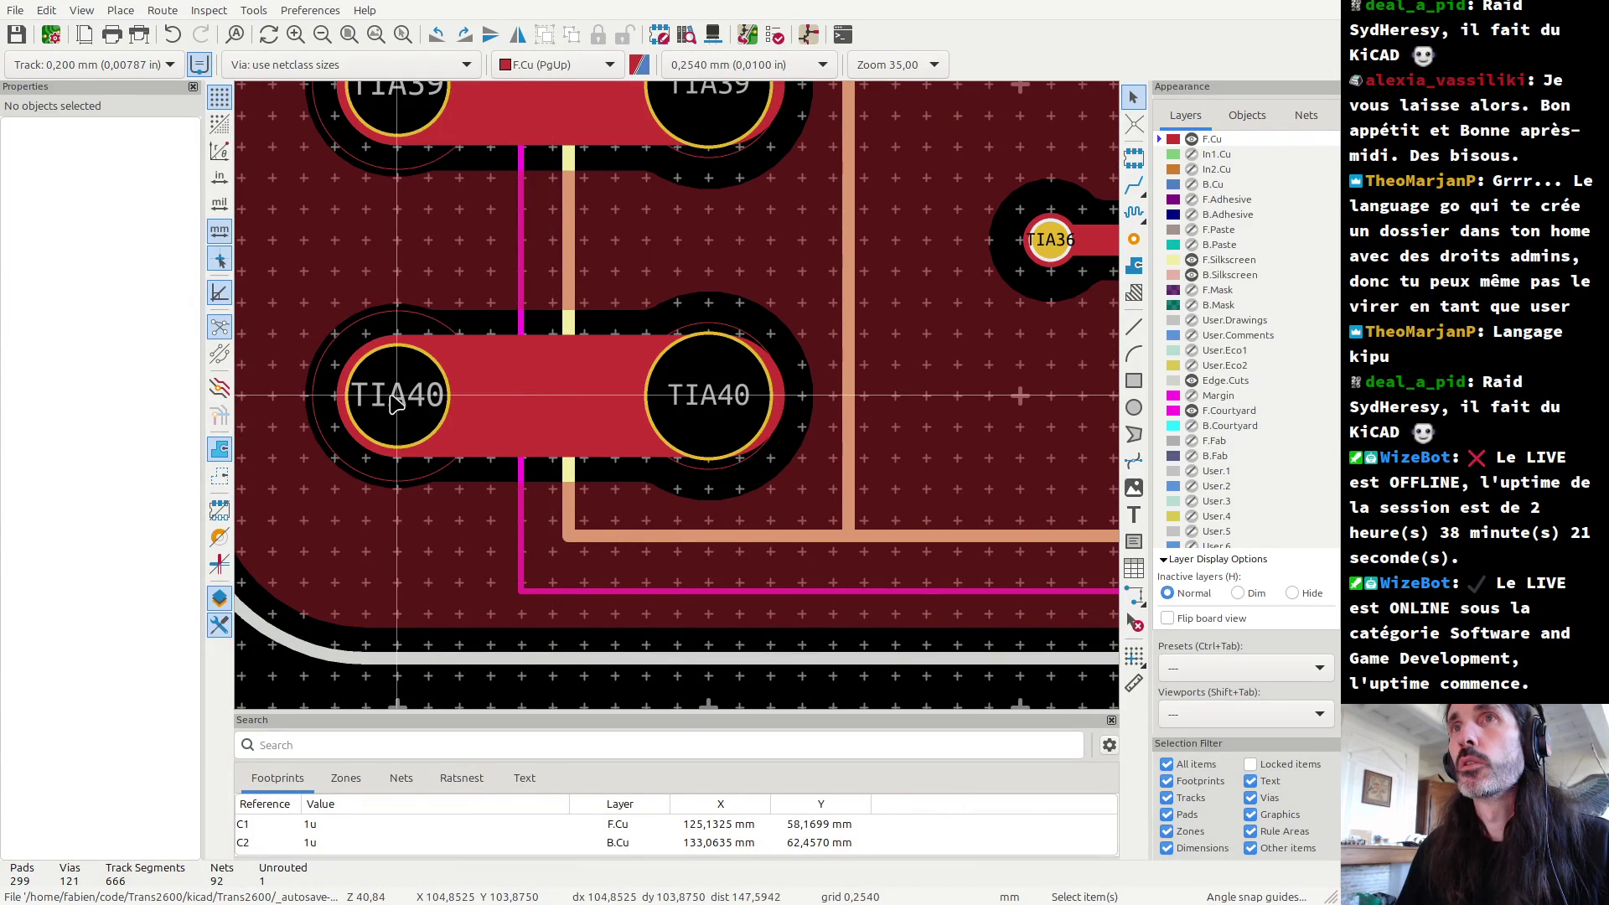
- Recheck the left GND pad's properties, then open Footprint Properties for U6
{"action": "scroll", "coordinate": [546, 400], "scroll_direction": "down", "scroll_amount": 4}
{"action": "scroll", "coordinate": [683, 404], "scroll_direction": "up", "scroll_amount": 4}
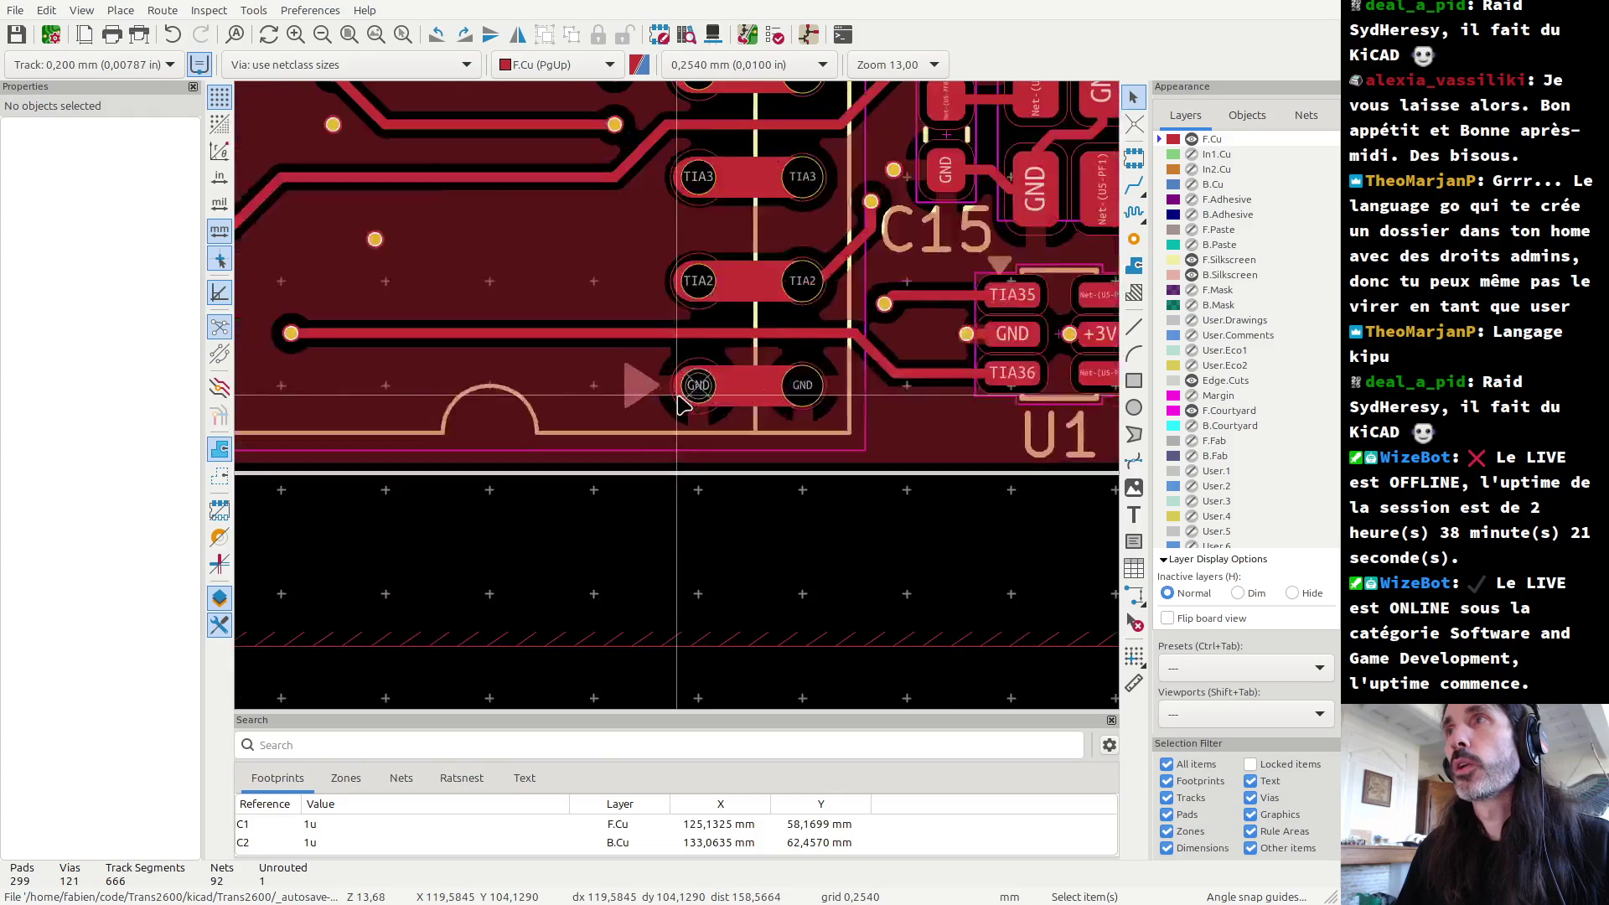
{"action": "scroll", "coordinate": [680, 400], "scroll_direction": "down", "scroll_amount": 4}
{"action": "scroll", "coordinate": [683, 401], "scroll_direction": "up", "scroll_amount": 5}
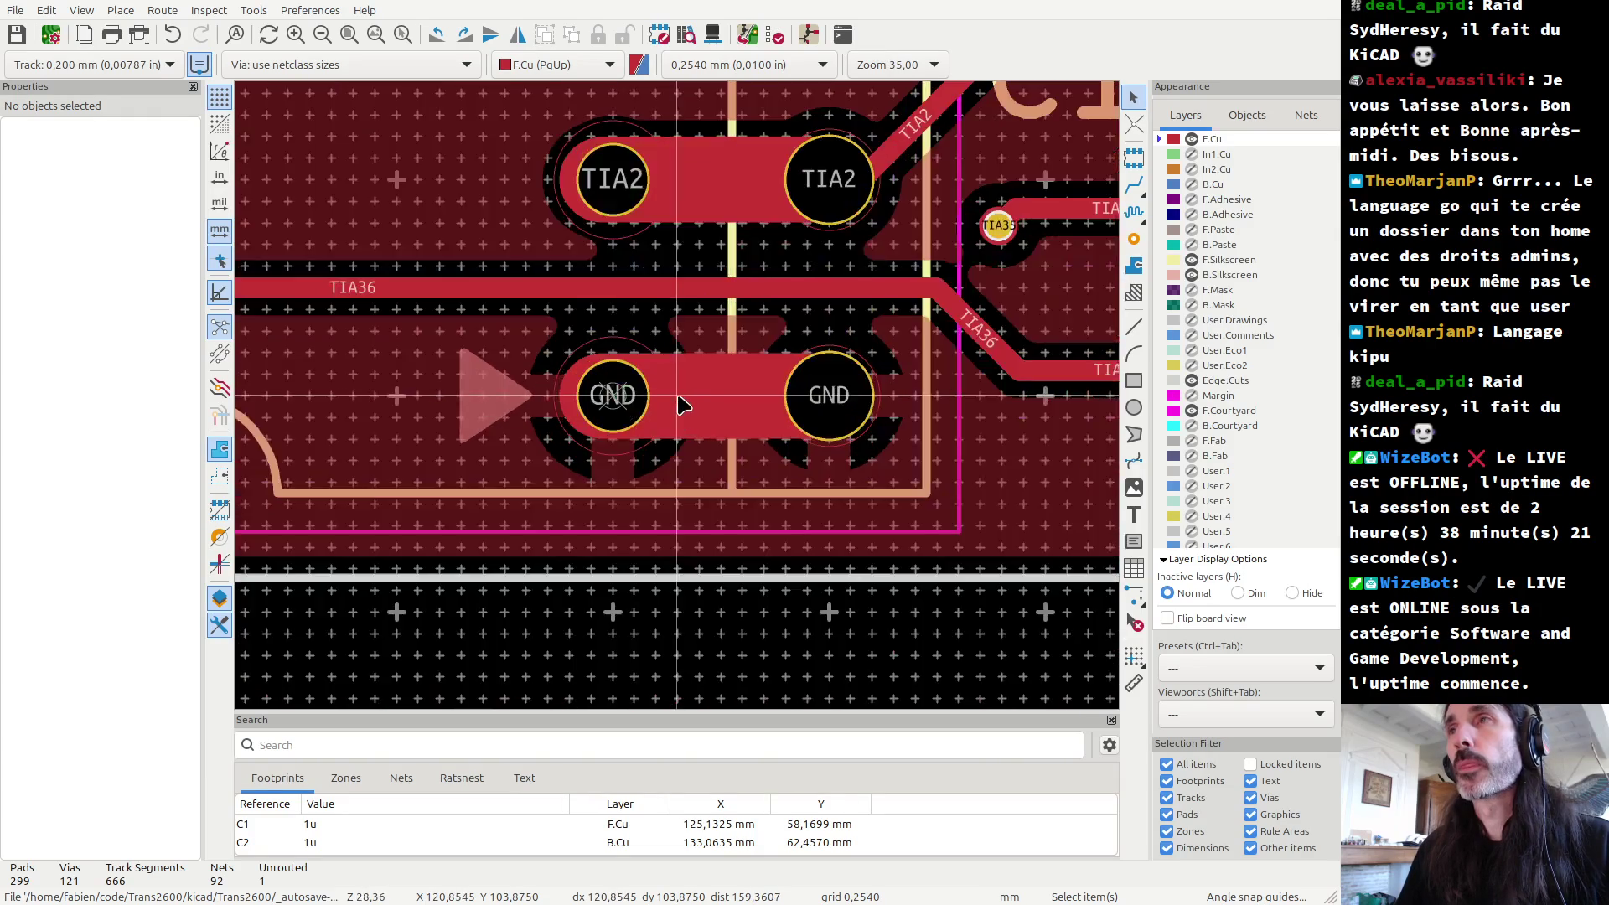
{"action": "left_click", "coordinate": [623, 424]}
{"action": "left_click", "coordinate": [637, 424]}
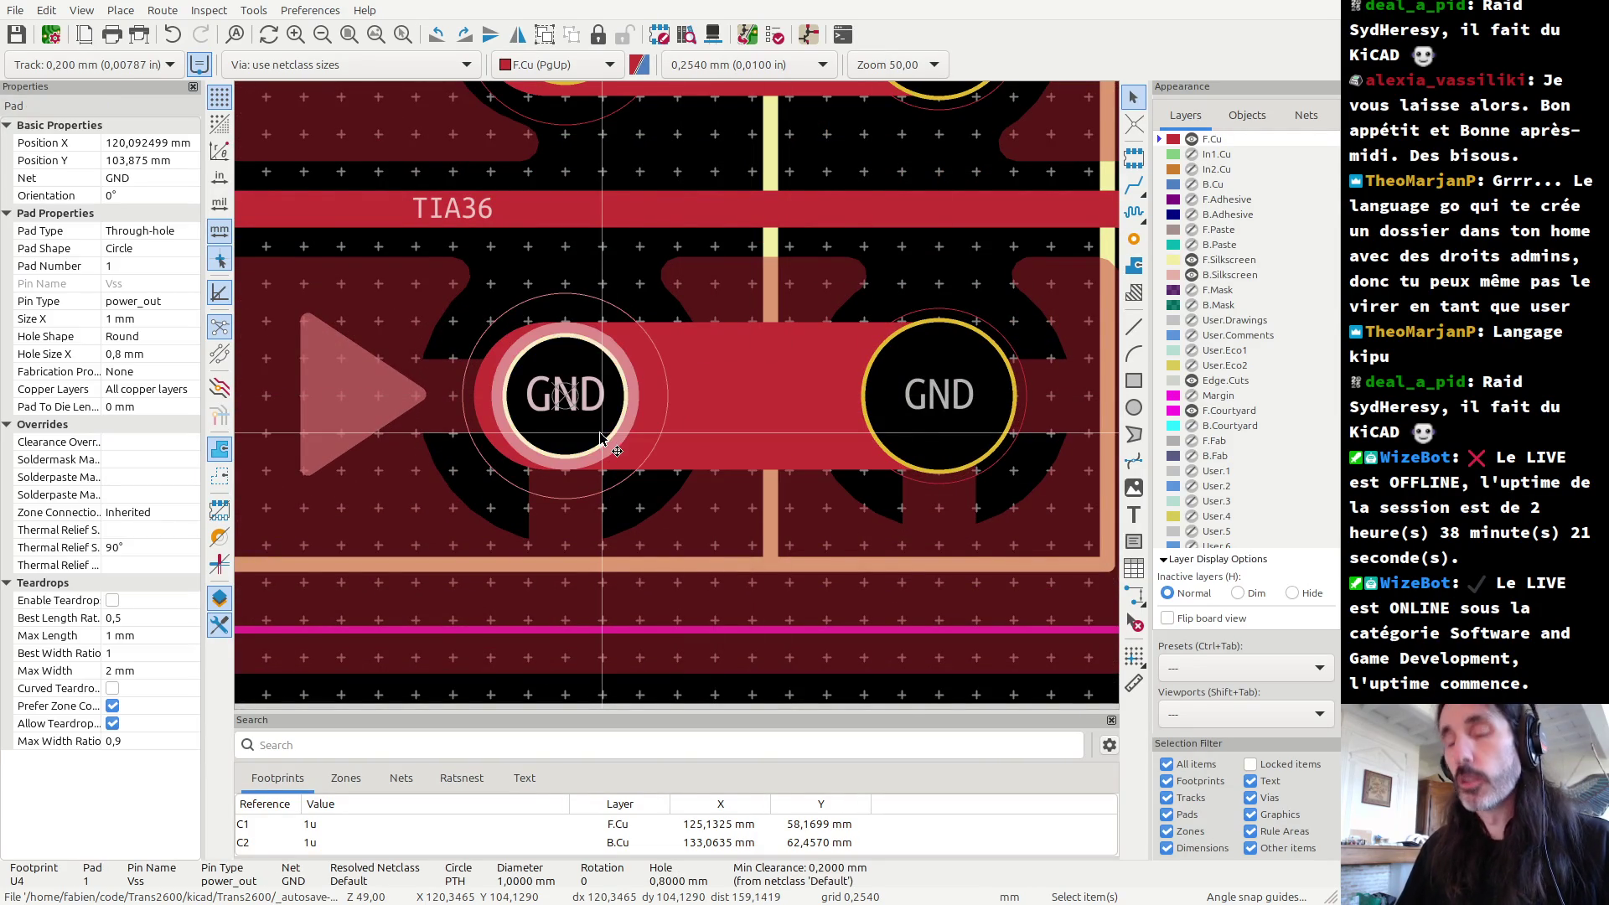
{"action": "double_click", "coordinate": [596, 436]}
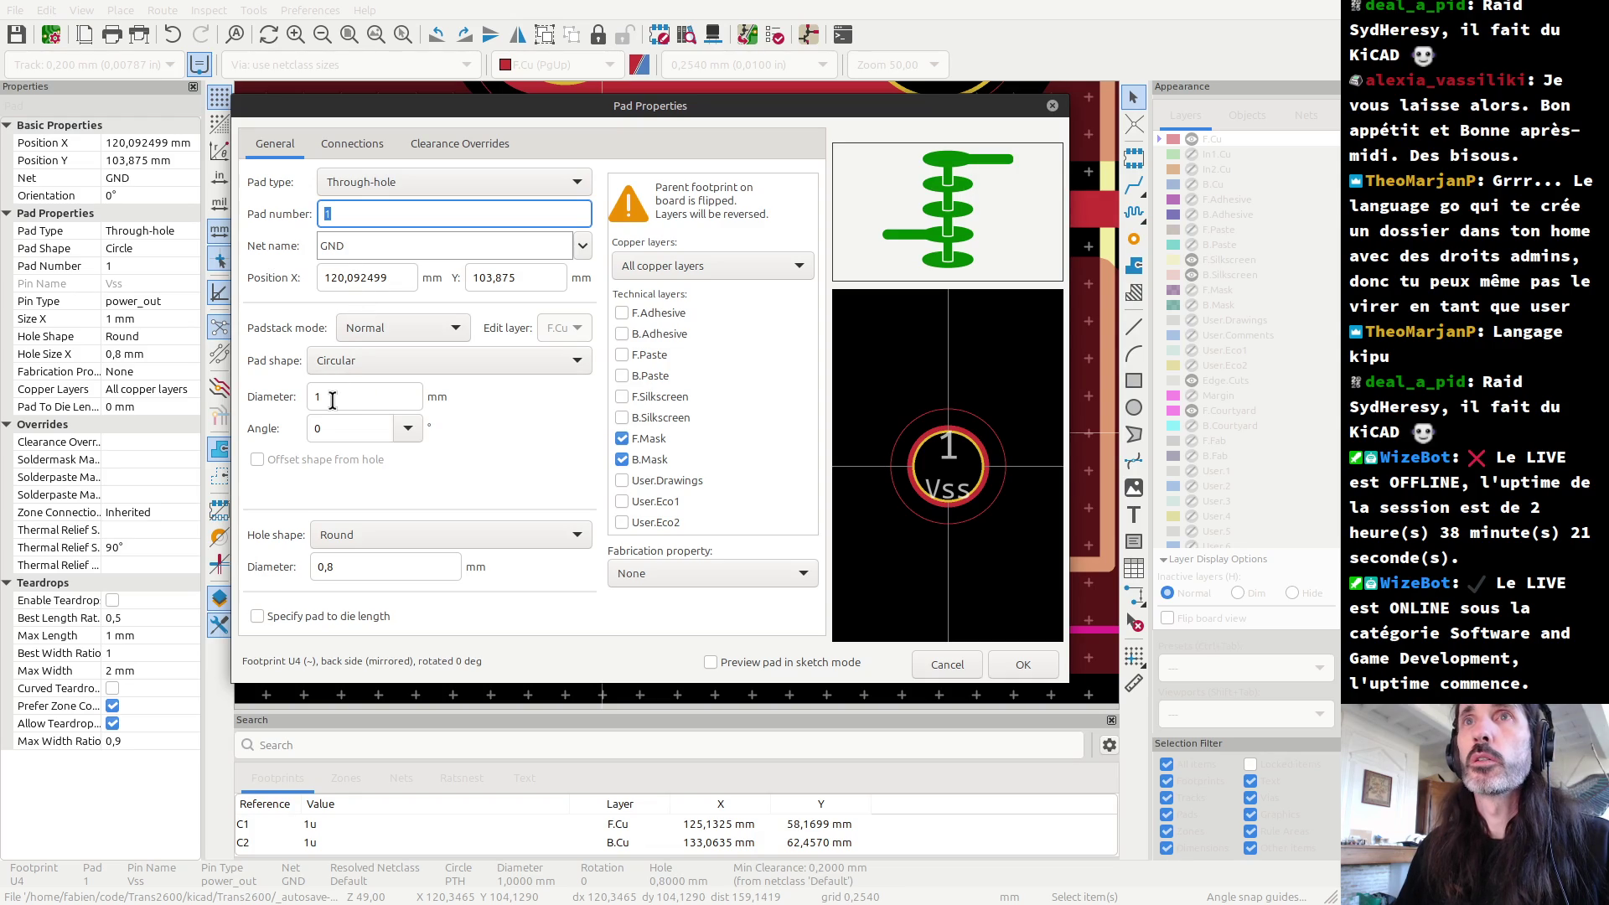
{"action": "key", "text": "Escape"}
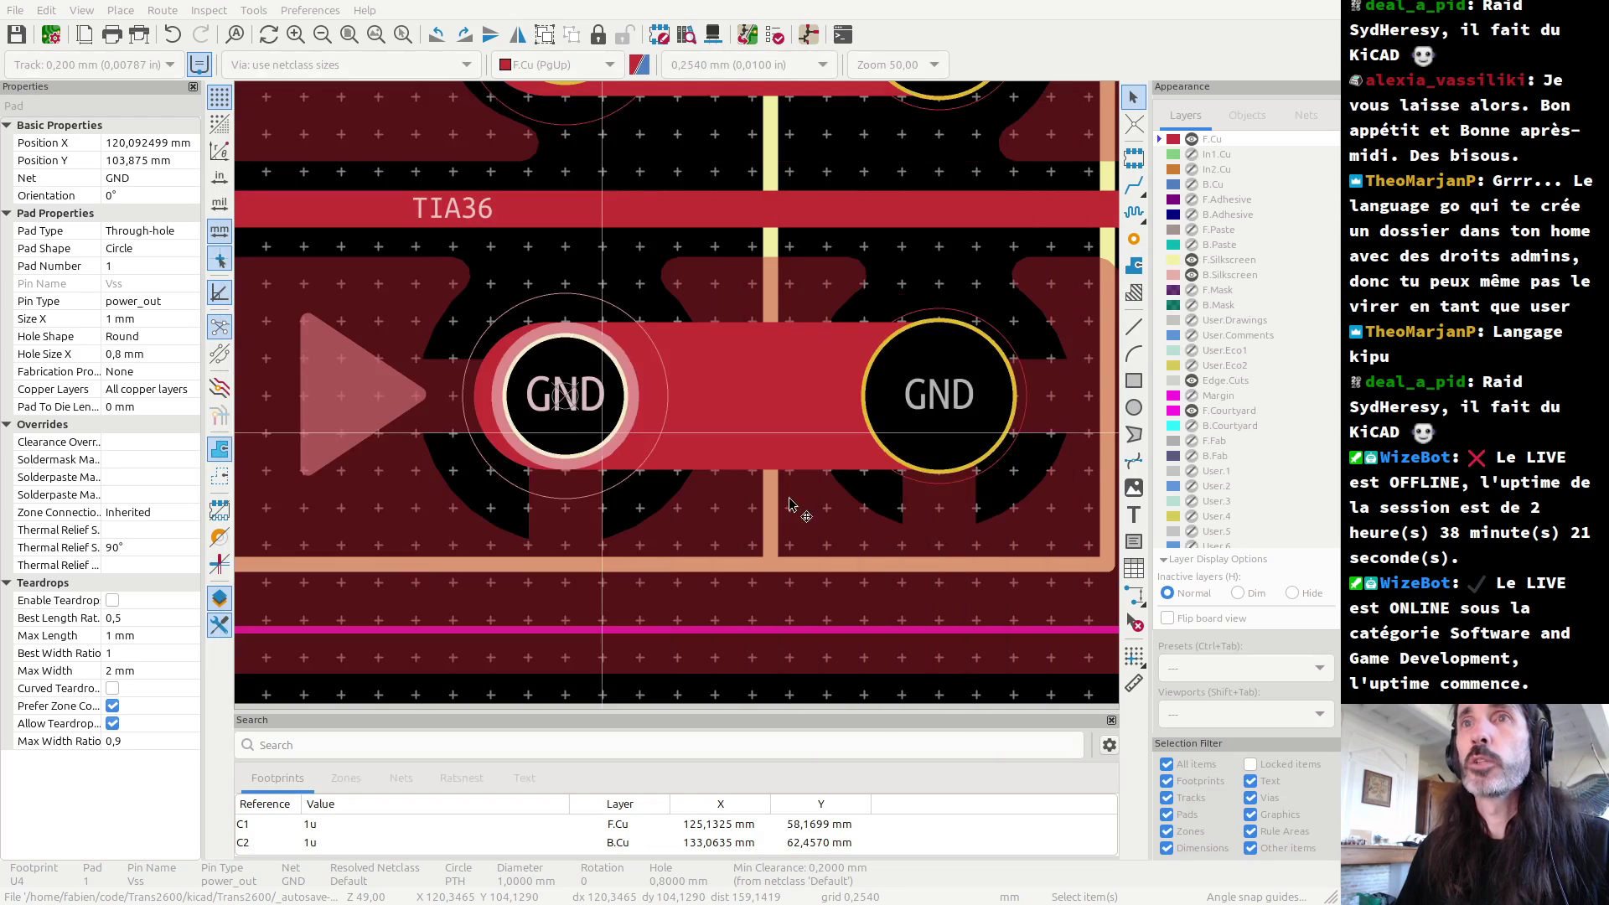
{"action": "left_click", "coordinate": [945, 571]}
{"action": "double_click", "coordinate": [944, 570]}
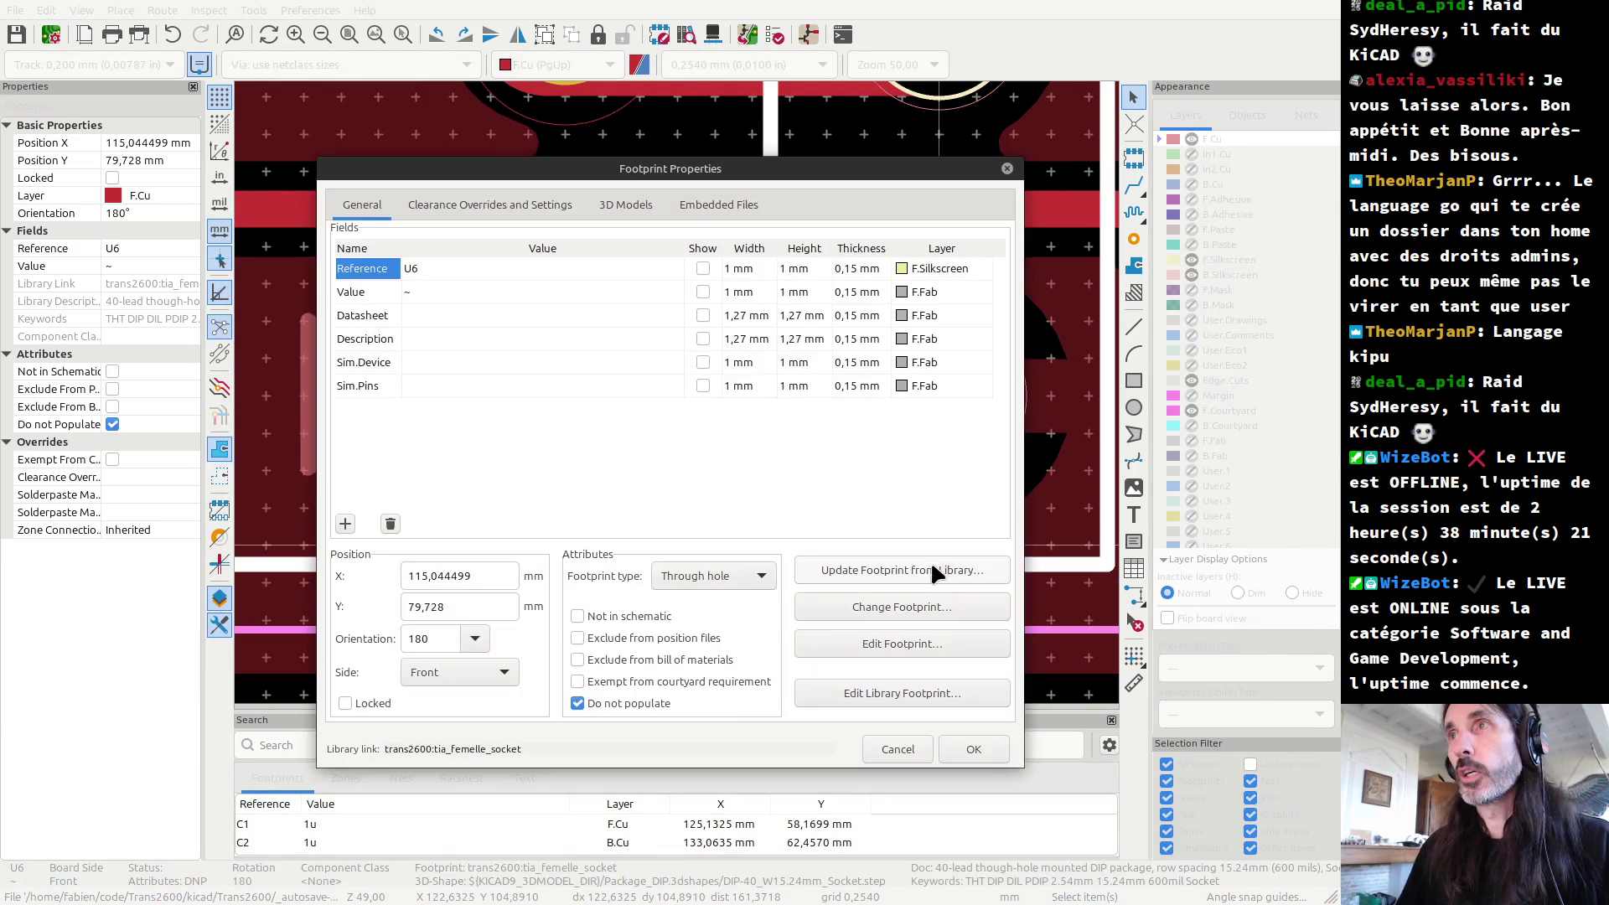
- Edit the library footprint and select all 40 socket pads using a Pads-only selection filter
{"action": "left_click", "coordinate": [917, 697]}
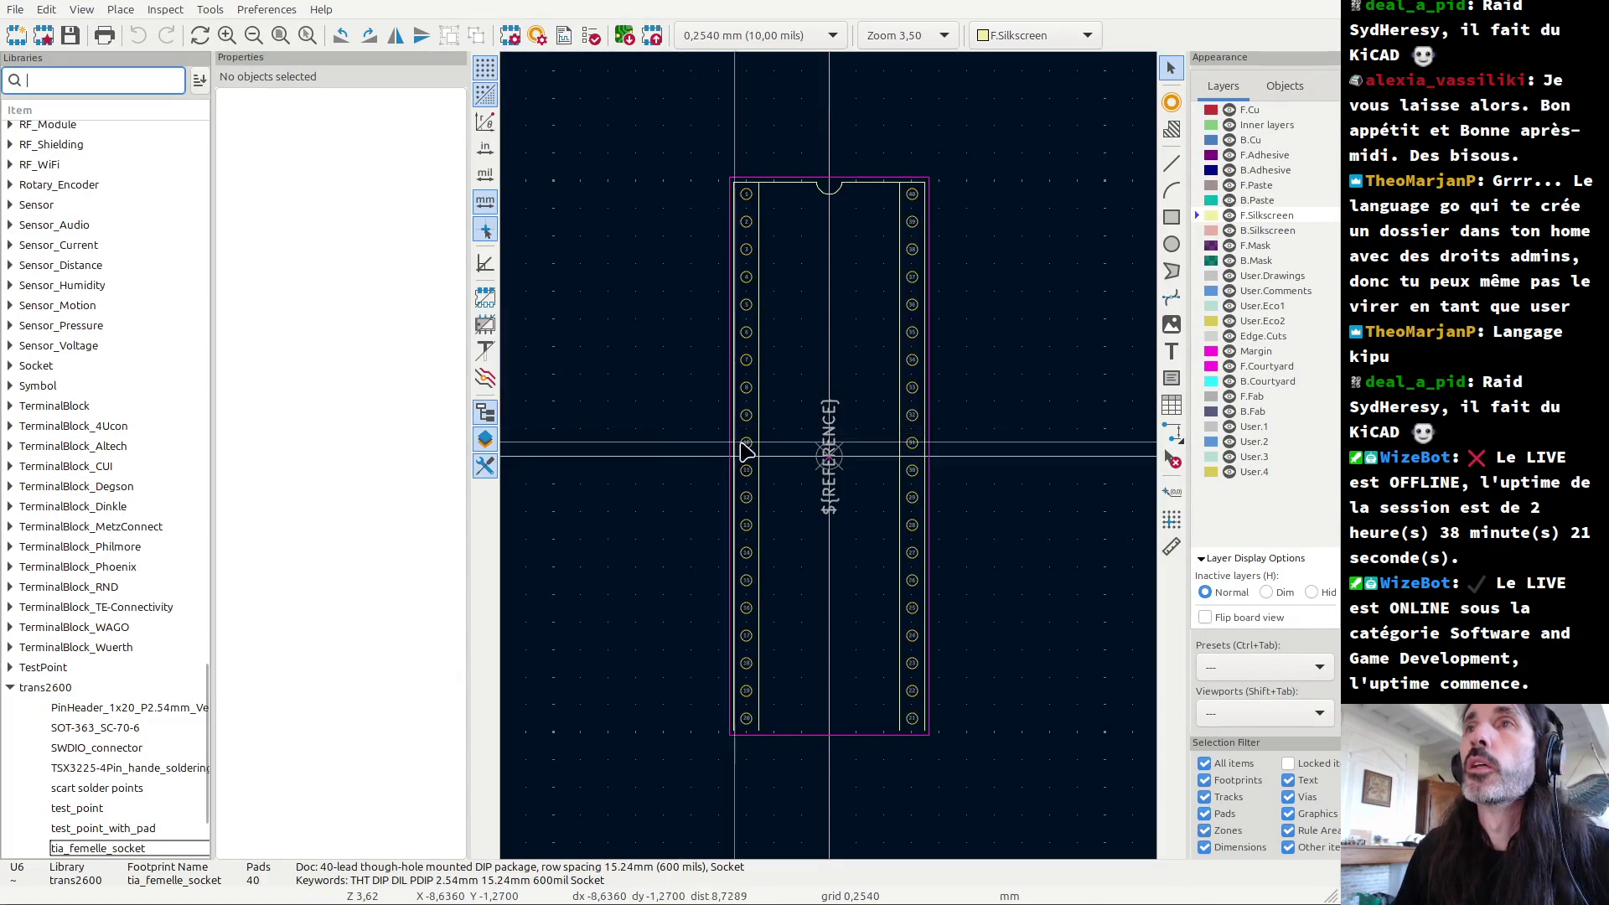
{"action": "left_click", "coordinate": [1204, 763]}
{"action": "left_click", "coordinate": [1204, 813]}
{"action": "left_click_drag", "start_coordinate": [650, 134], "coordinate": [1024, 791]}
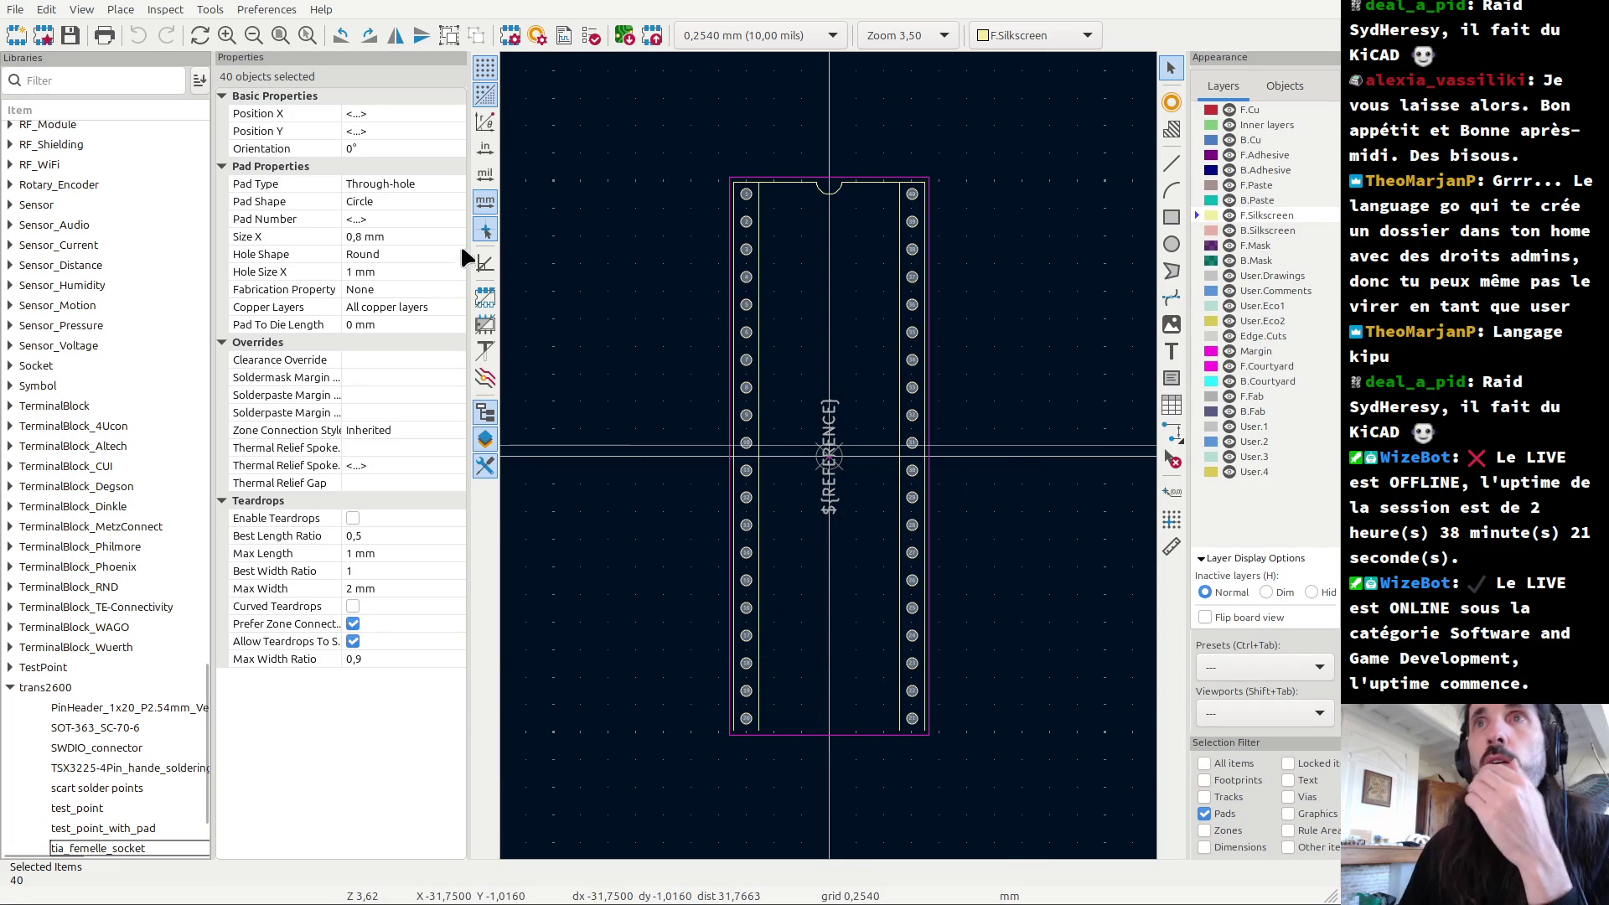
- Set the pads to 1 mm size with 0,8 mm holes, then return to the board
{"action": "left_click", "coordinate": [378, 240]}
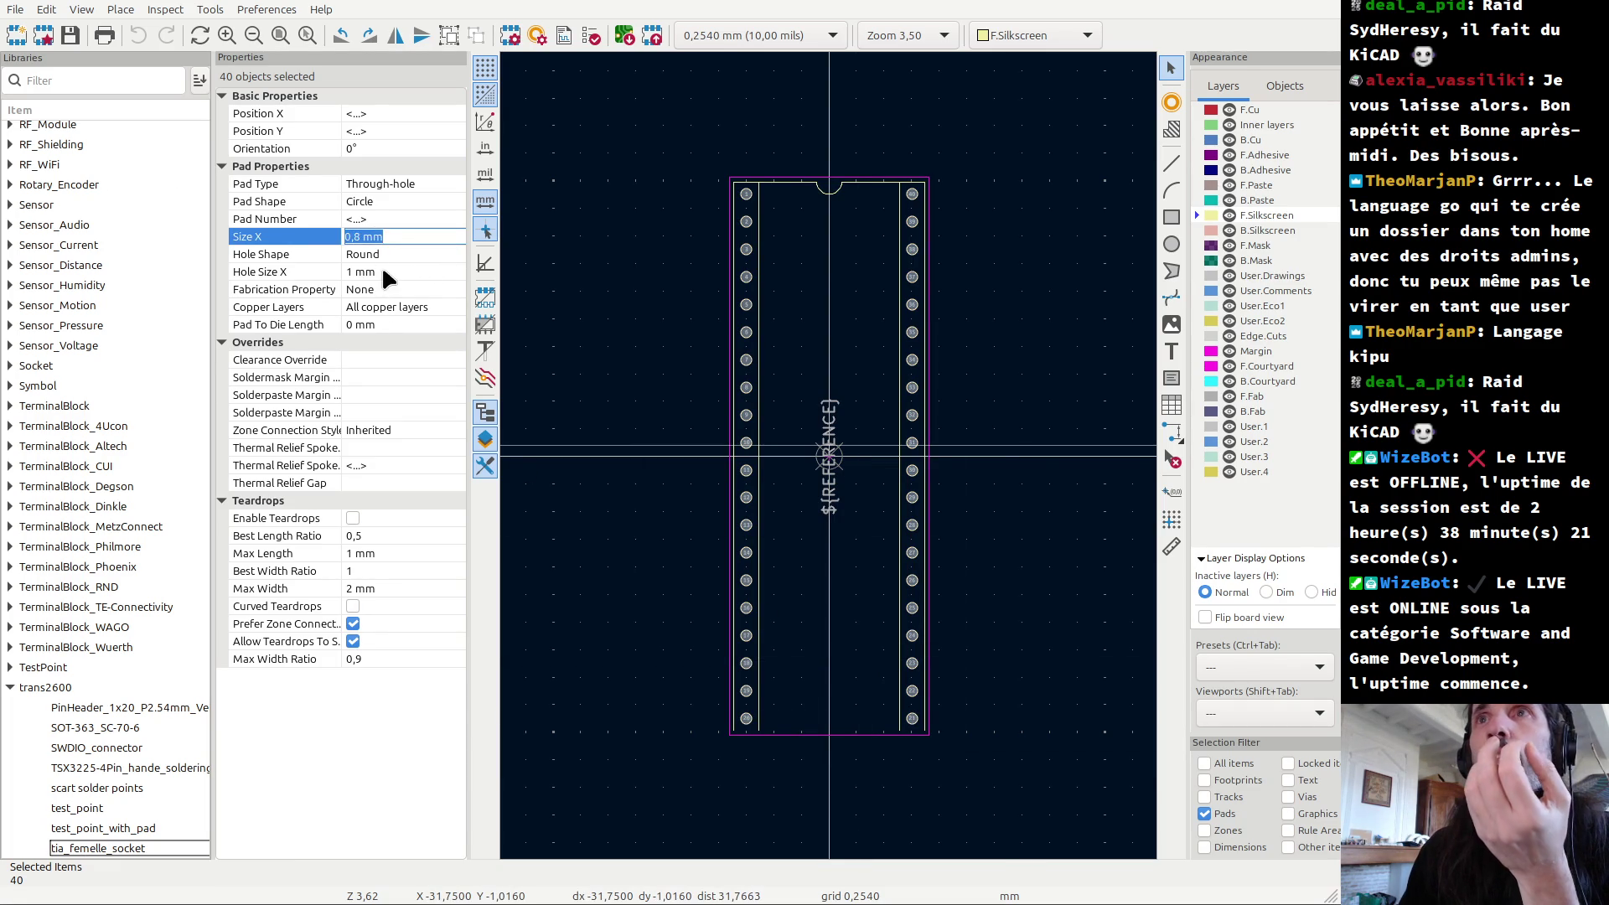
{"action": "left_click", "coordinate": [382, 272]}
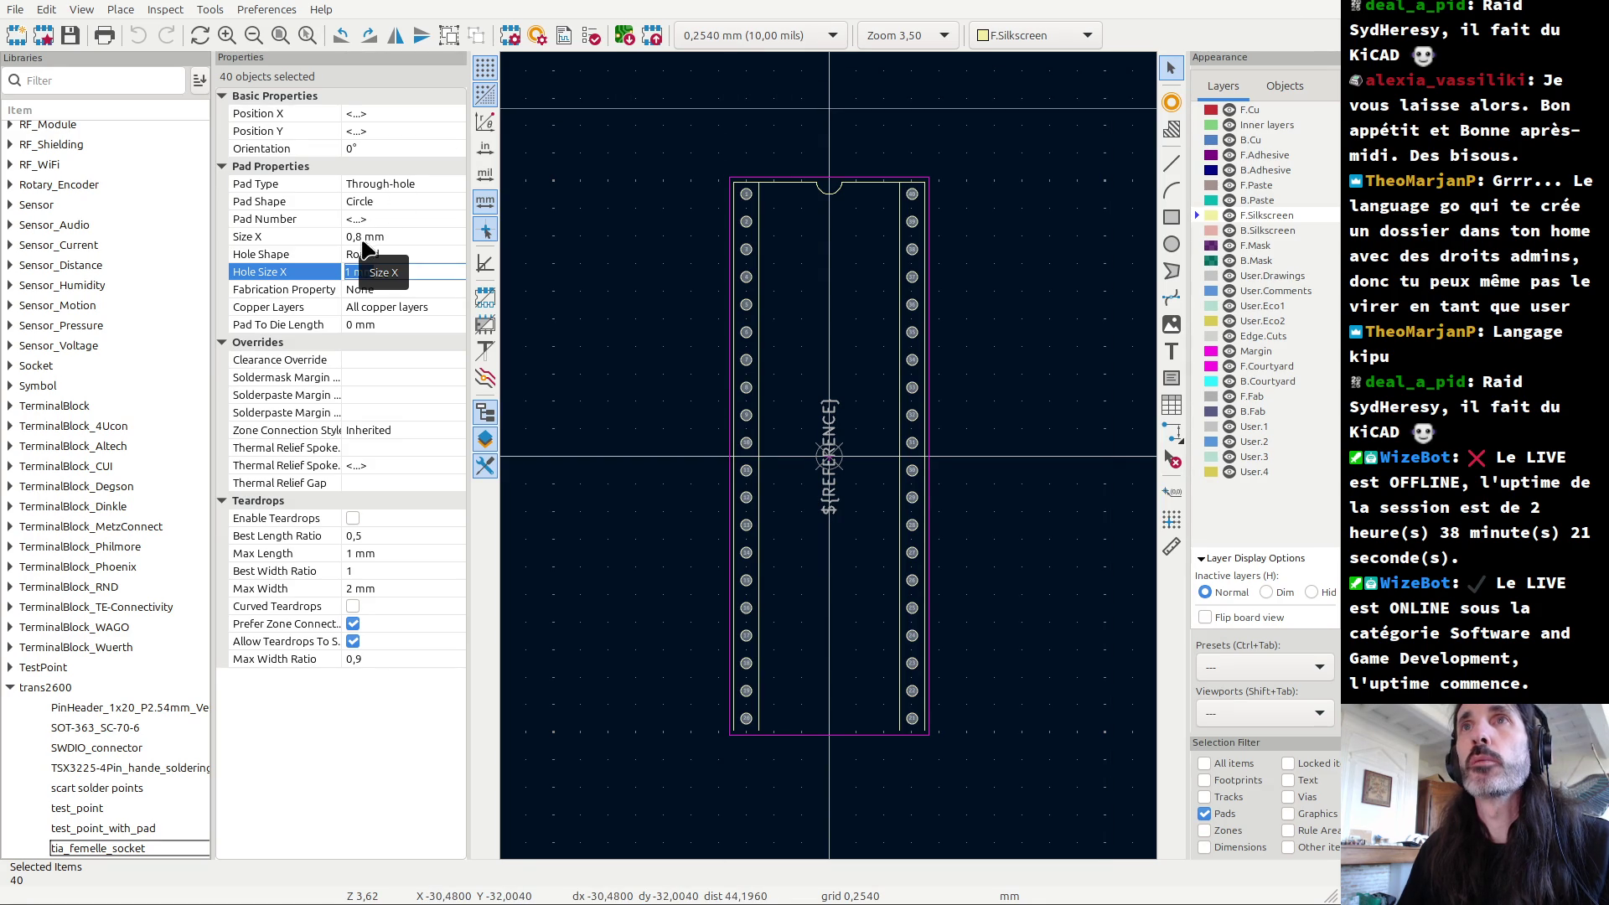
{"action": "left_click", "coordinate": [363, 237]}
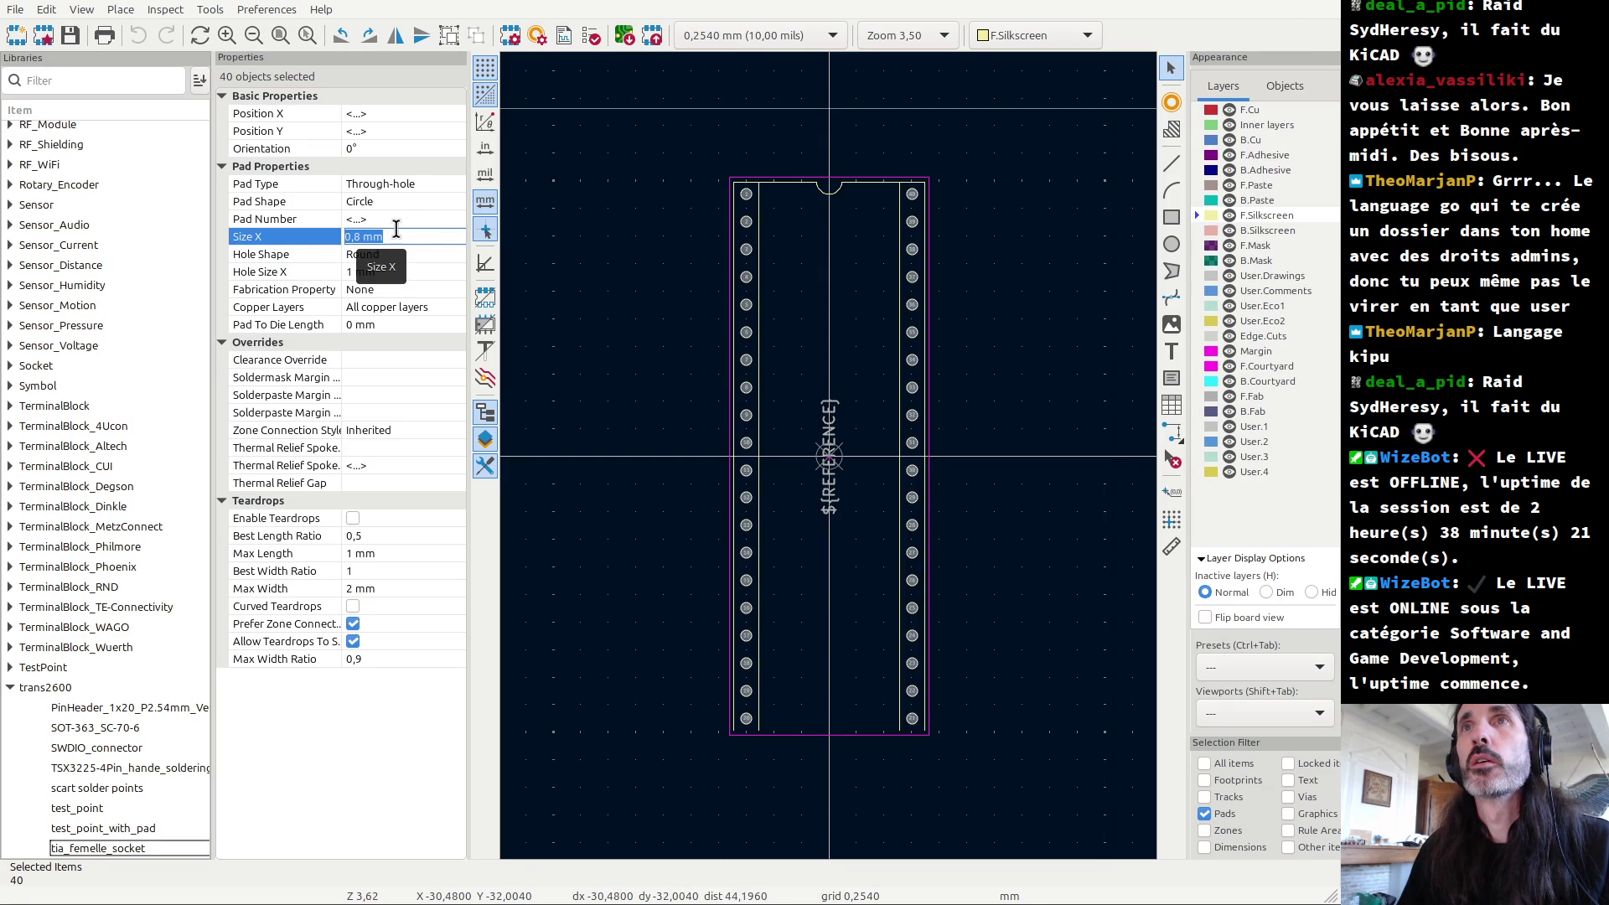
{"action": "left_click", "coordinate": [398, 231]}
{"action": "type", "text": "1"}
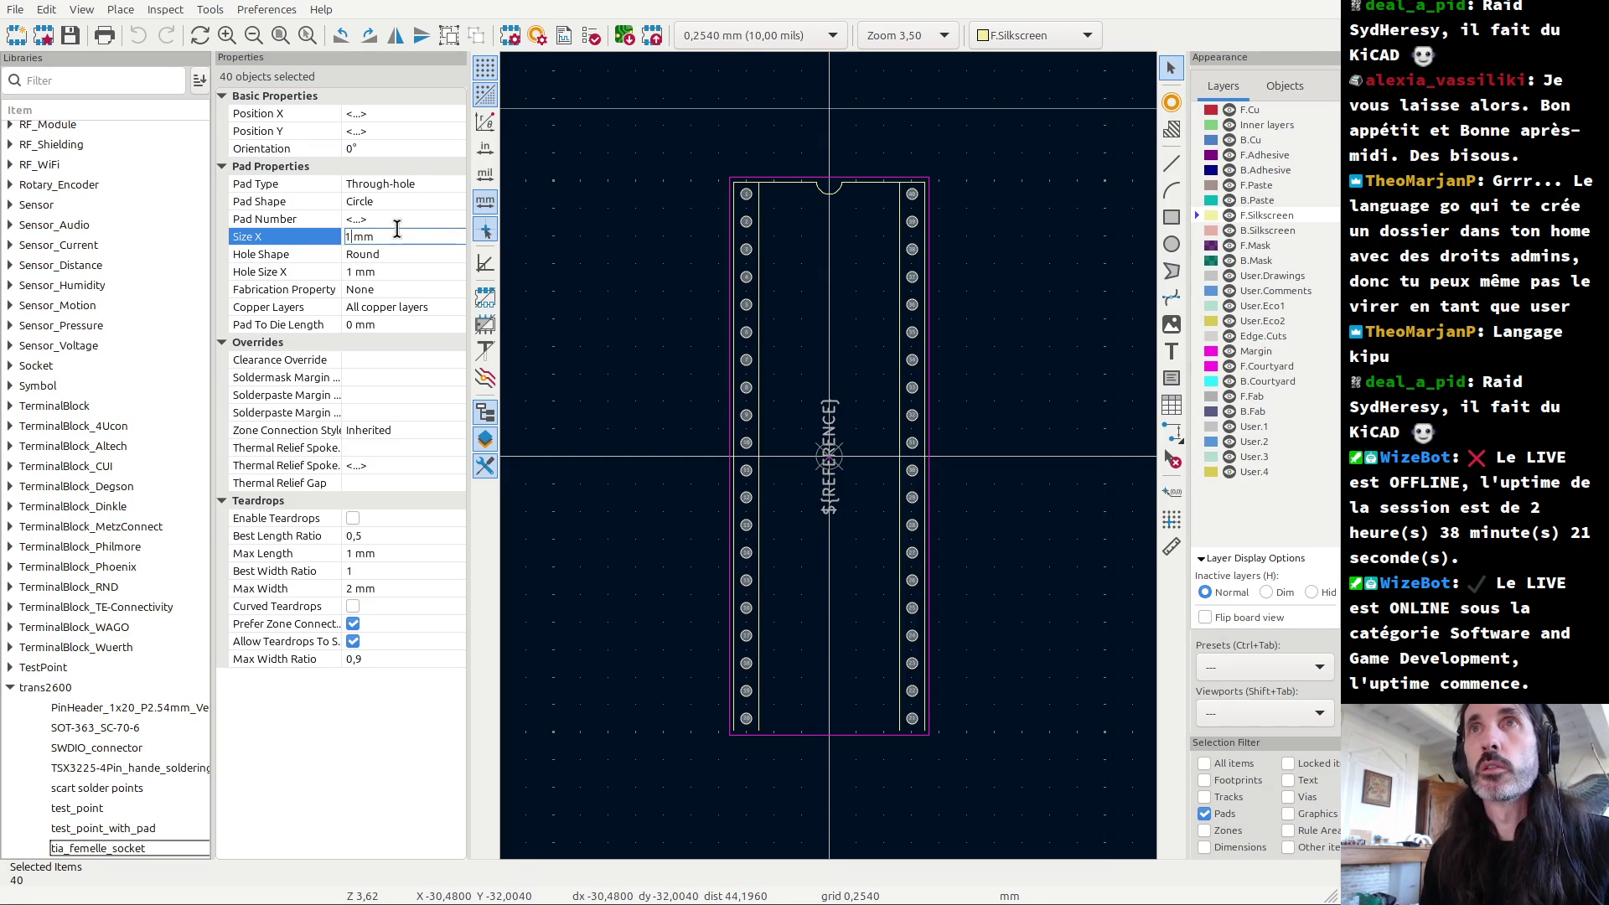
{"action": "left_click", "coordinate": [352, 272]}
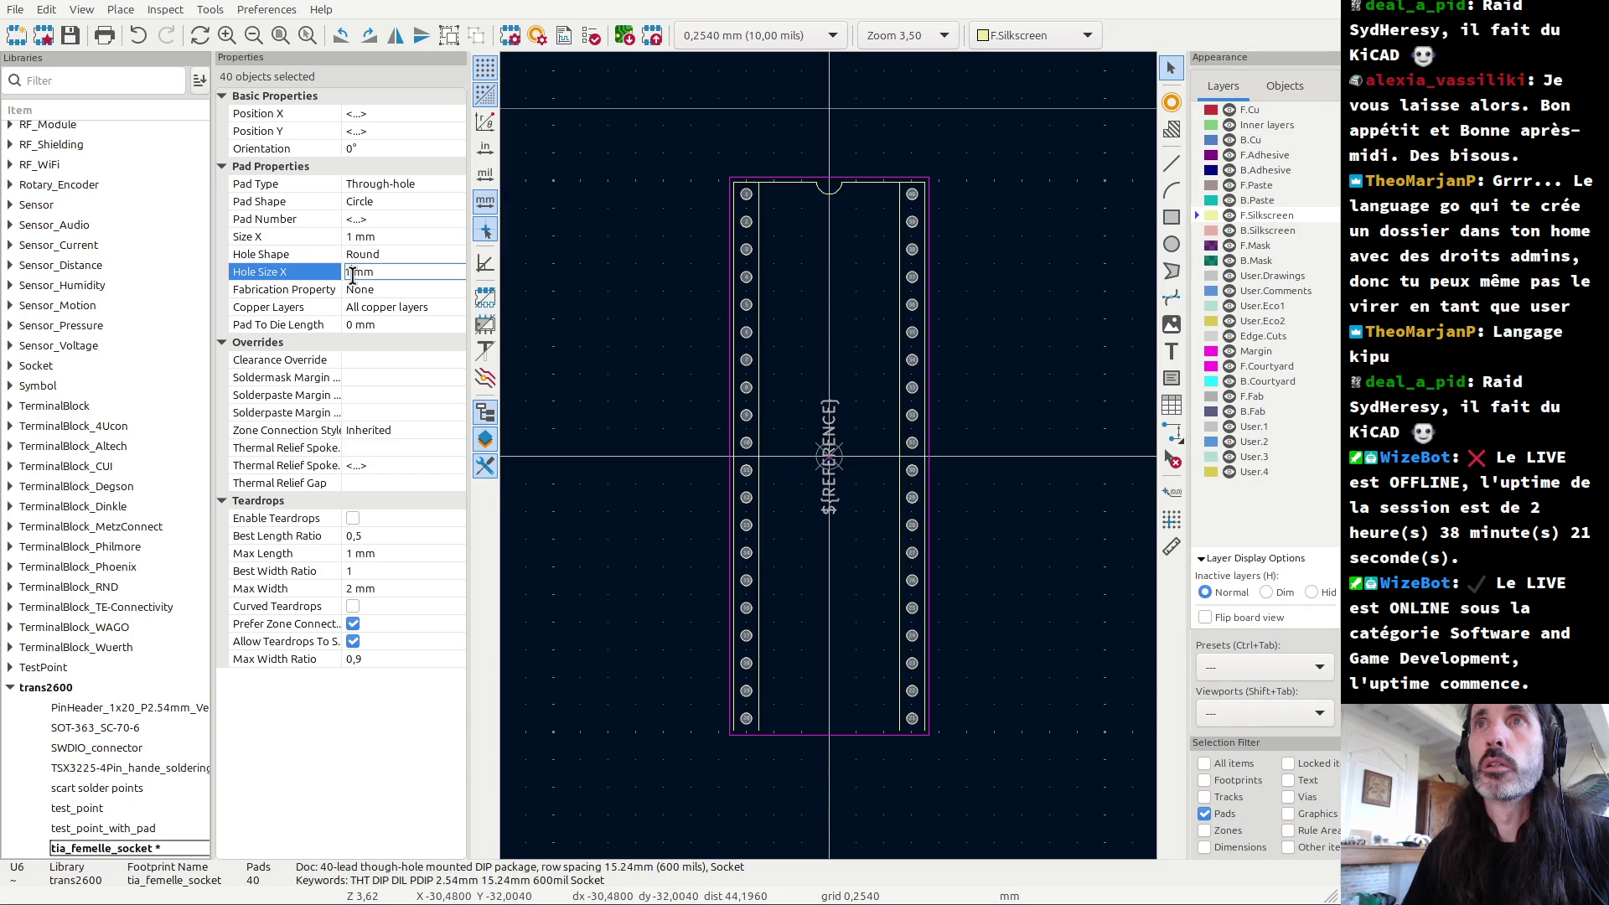
{"action": "type", "text": "0,8"}
{"action": "key", "text": "Return"}
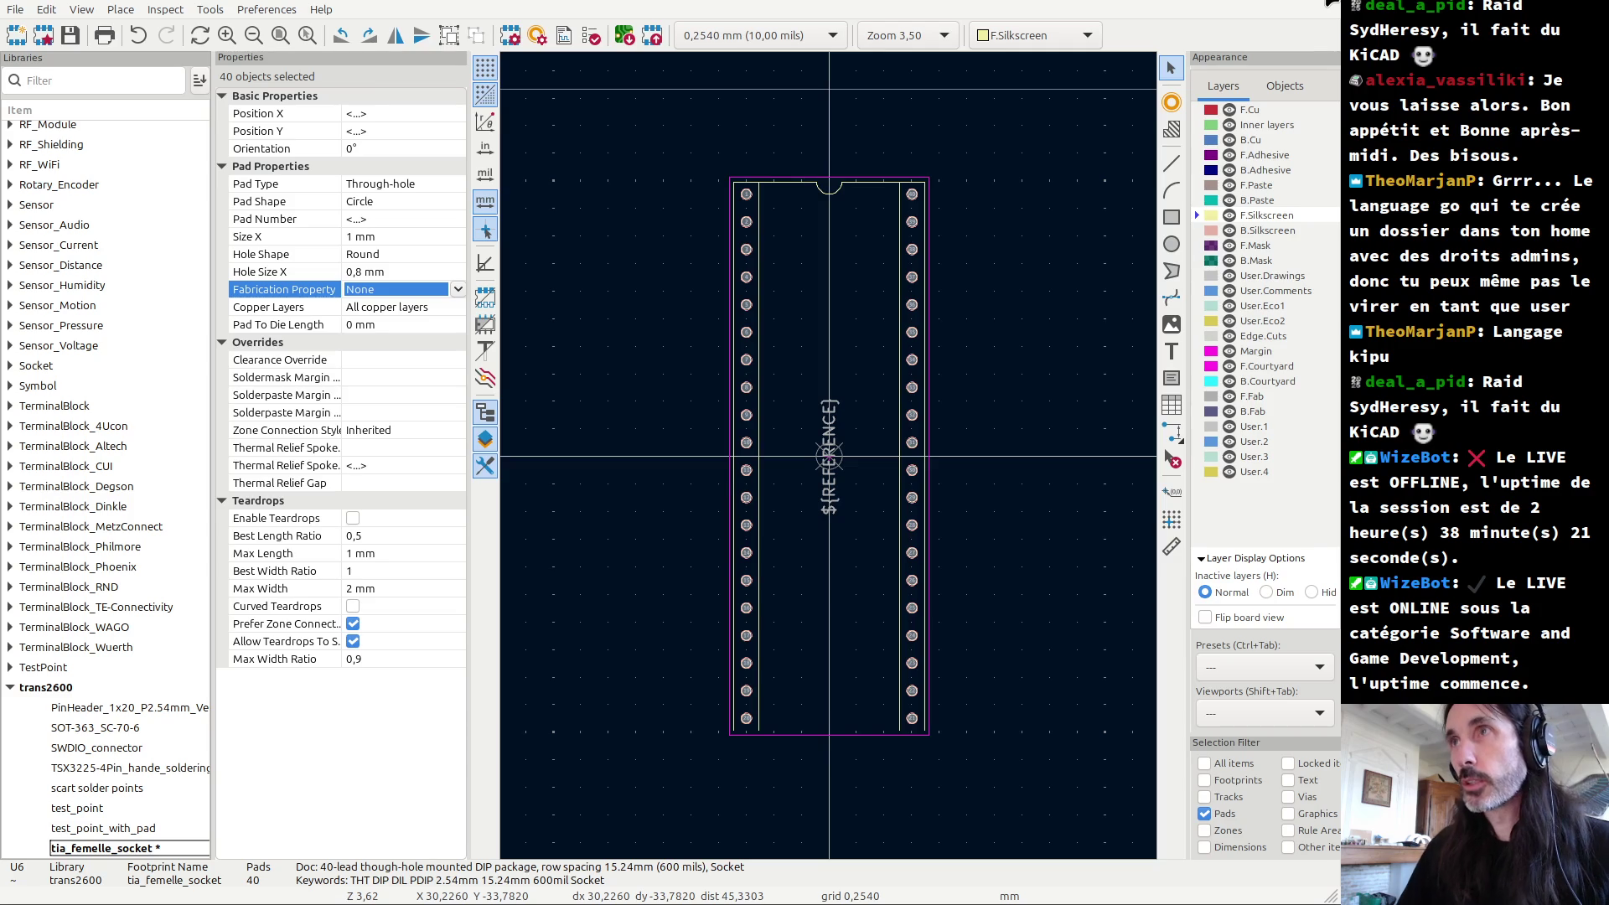
{"action": "key", "text": "alt+Tab"}
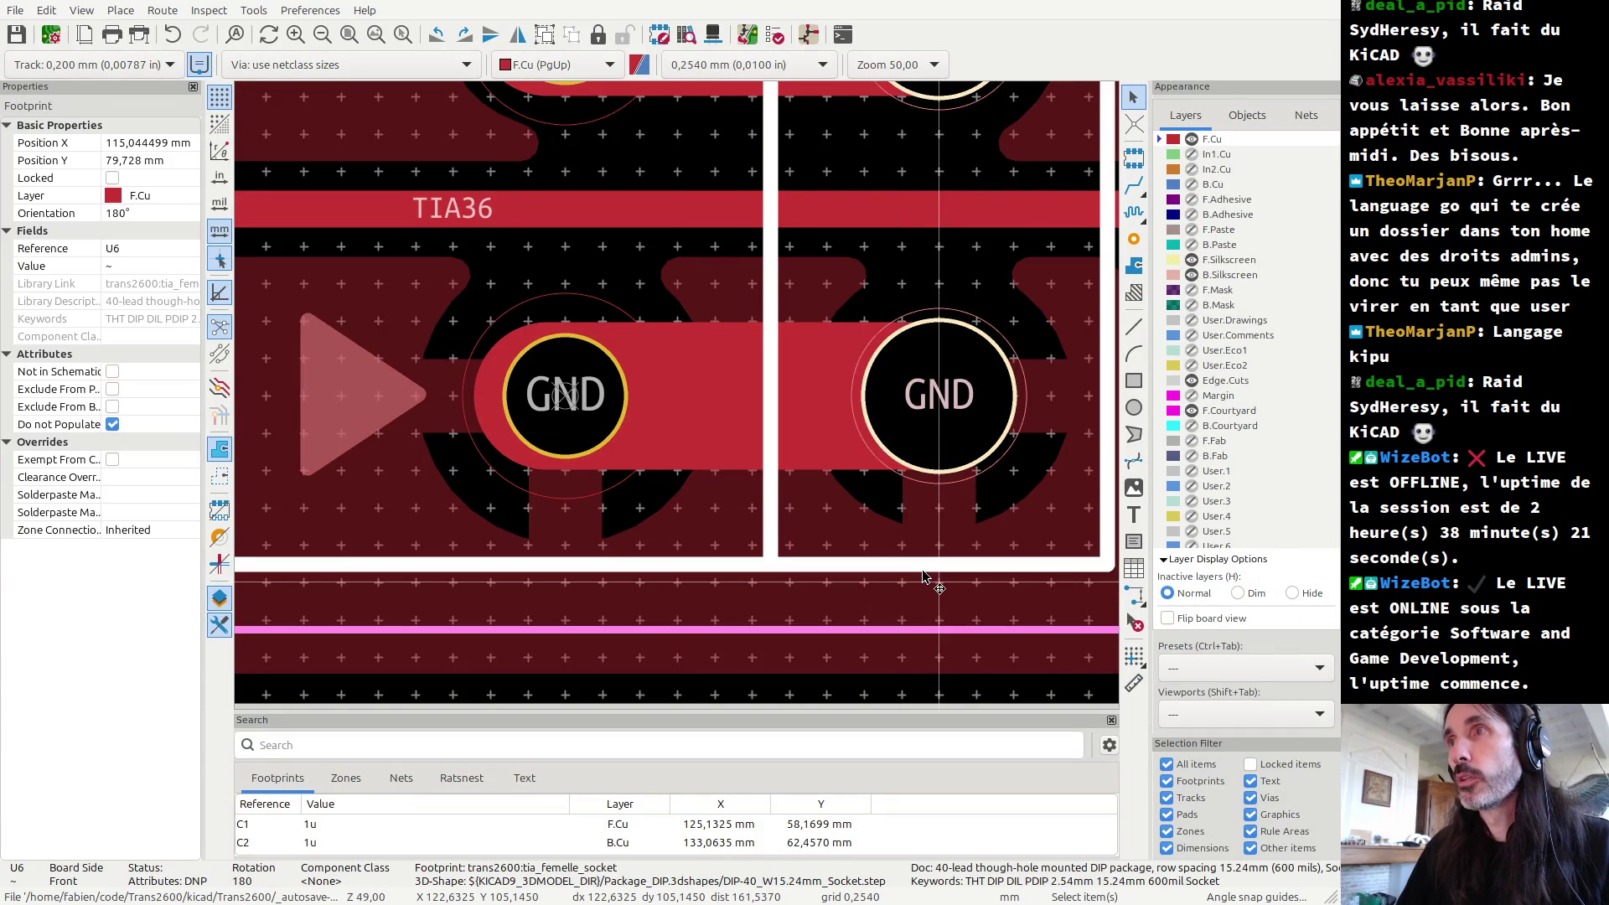
- Update U6 from its library footprint via Footprint Properties
{"action": "key", "text": "e"}
{"action": "left_click", "coordinate": [895, 566]}
{"action": "left_click", "coordinate": [929, 714]}
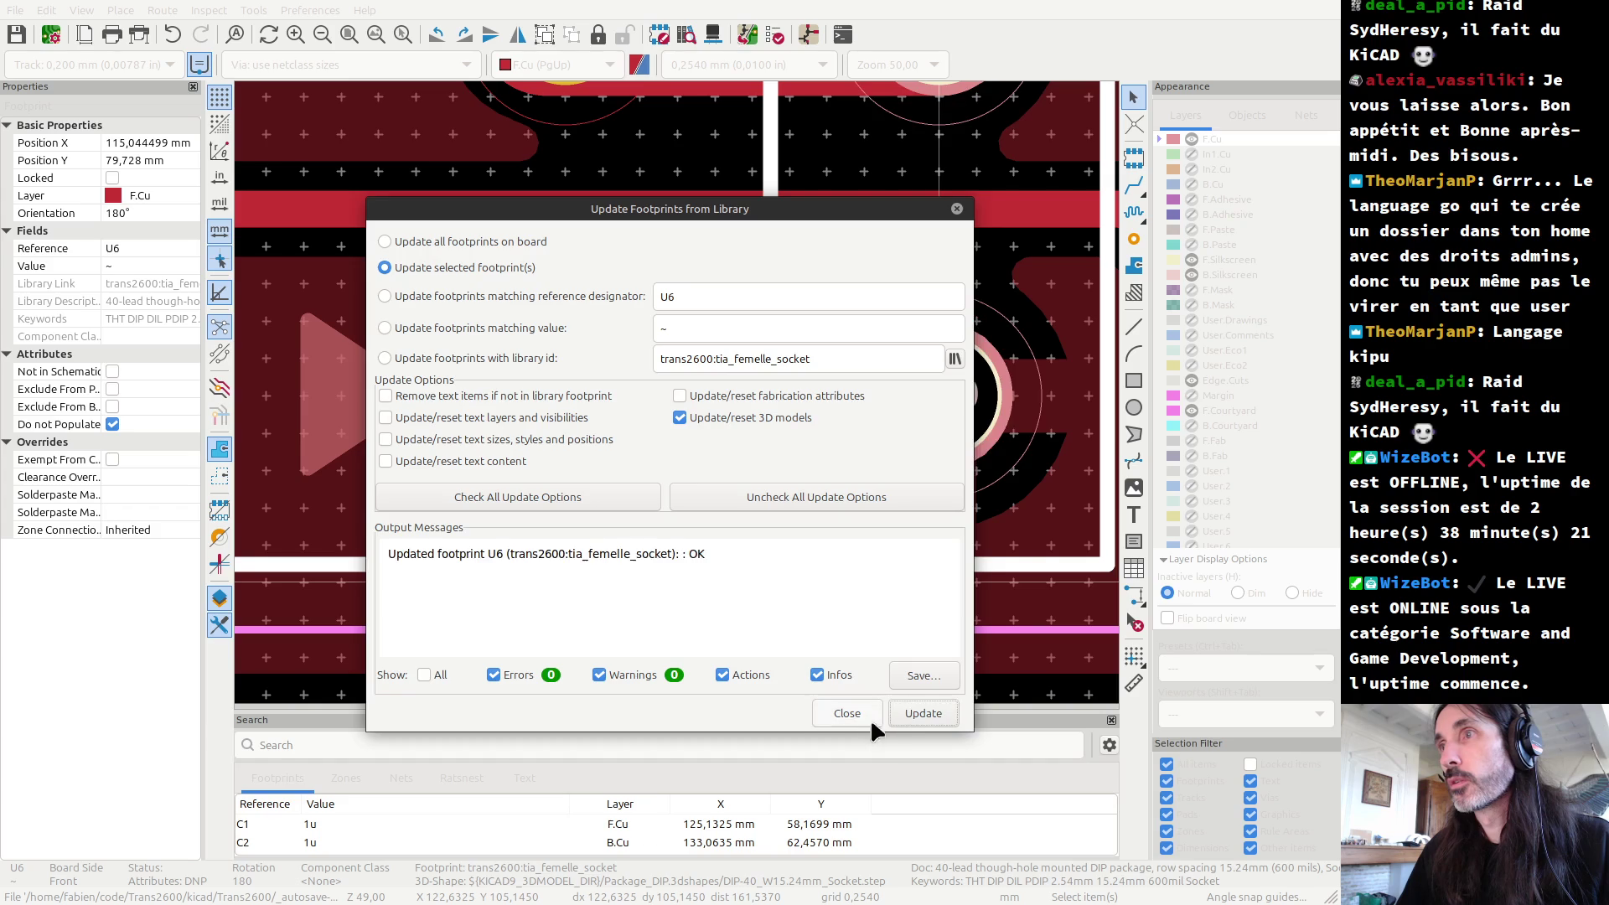
{"action": "left_click", "coordinate": [867, 716]}
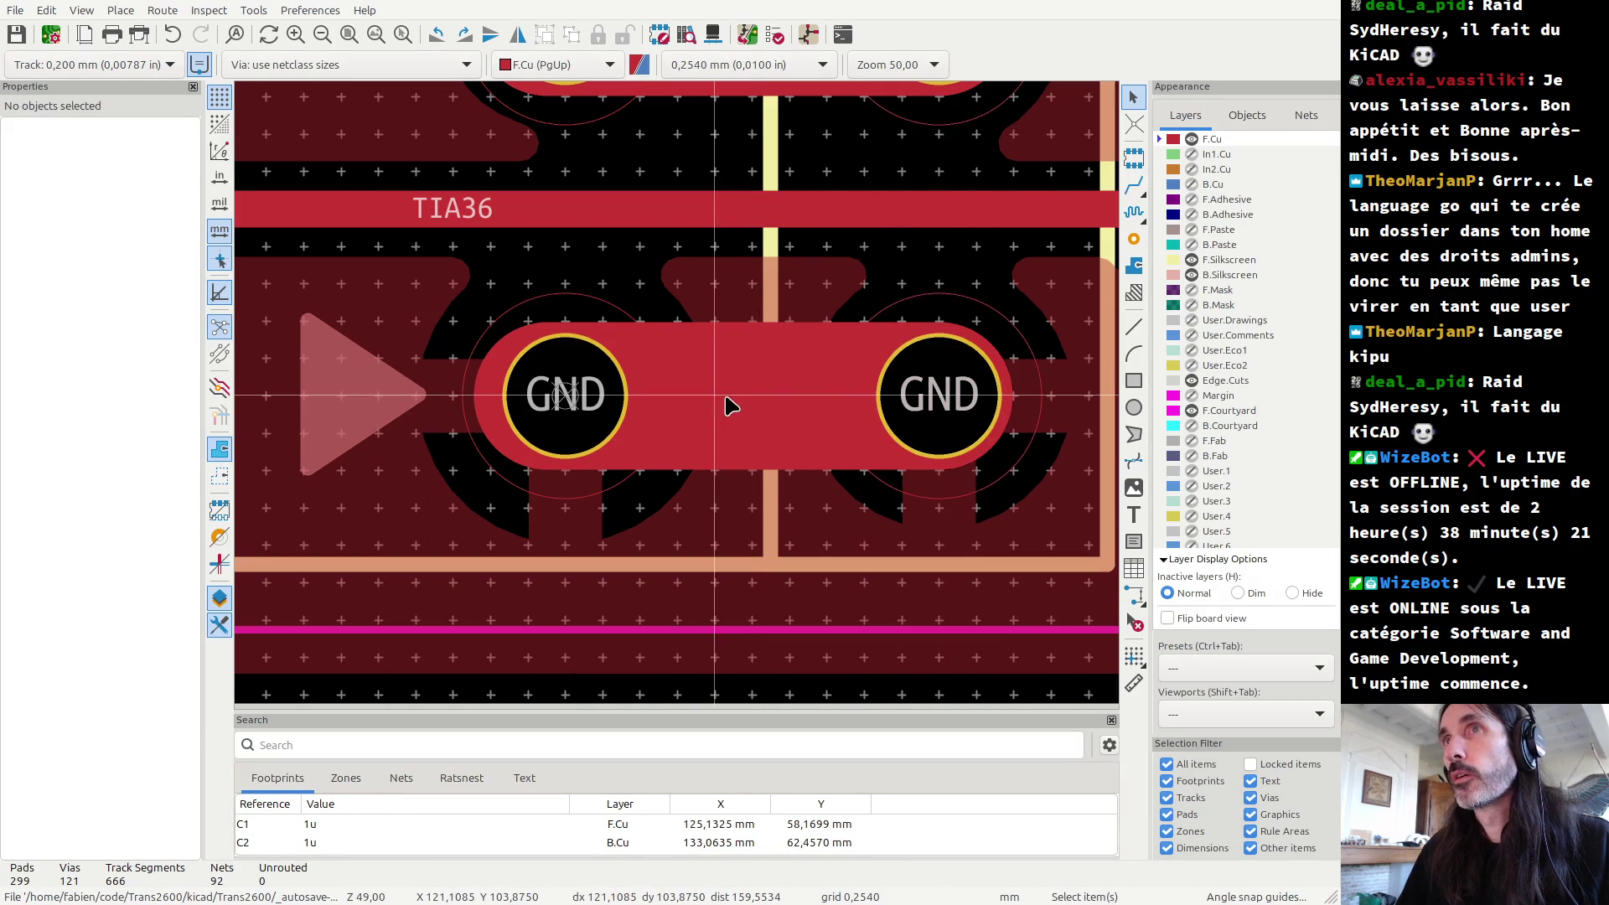
- Delete the GND and TIA2 pad-to-pad bridge tracks, showing the back copper layer
{"action": "left_click", "coordinate": [689, 412]}
{"action": "key", "text": "Delete"}
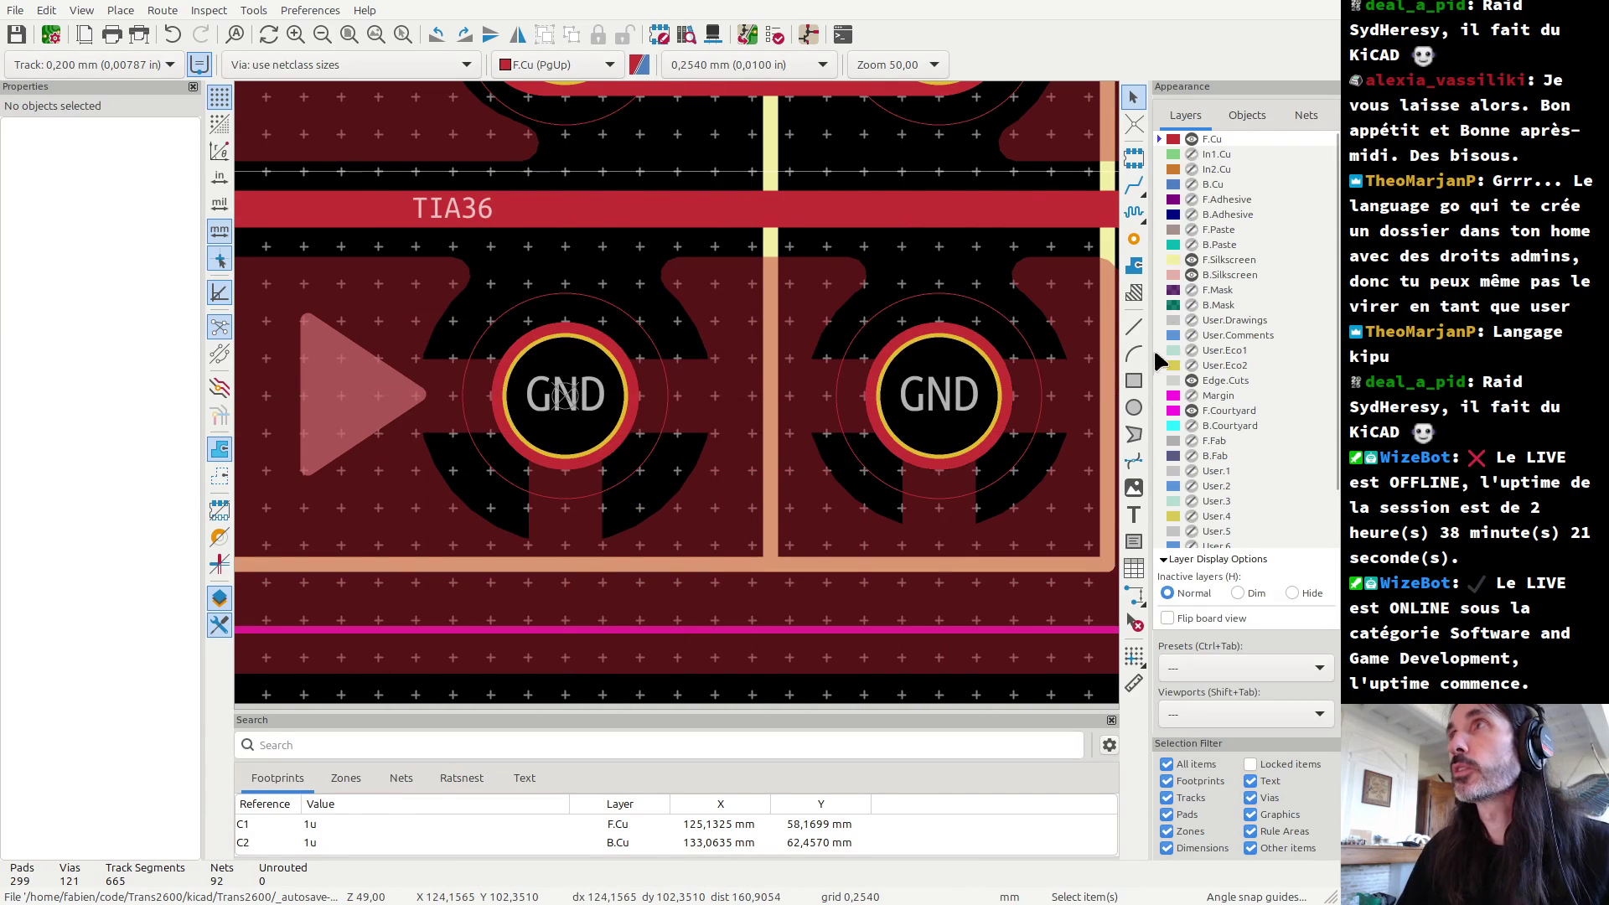
{"action": "left_click", "coordinate": [1134, 326]}
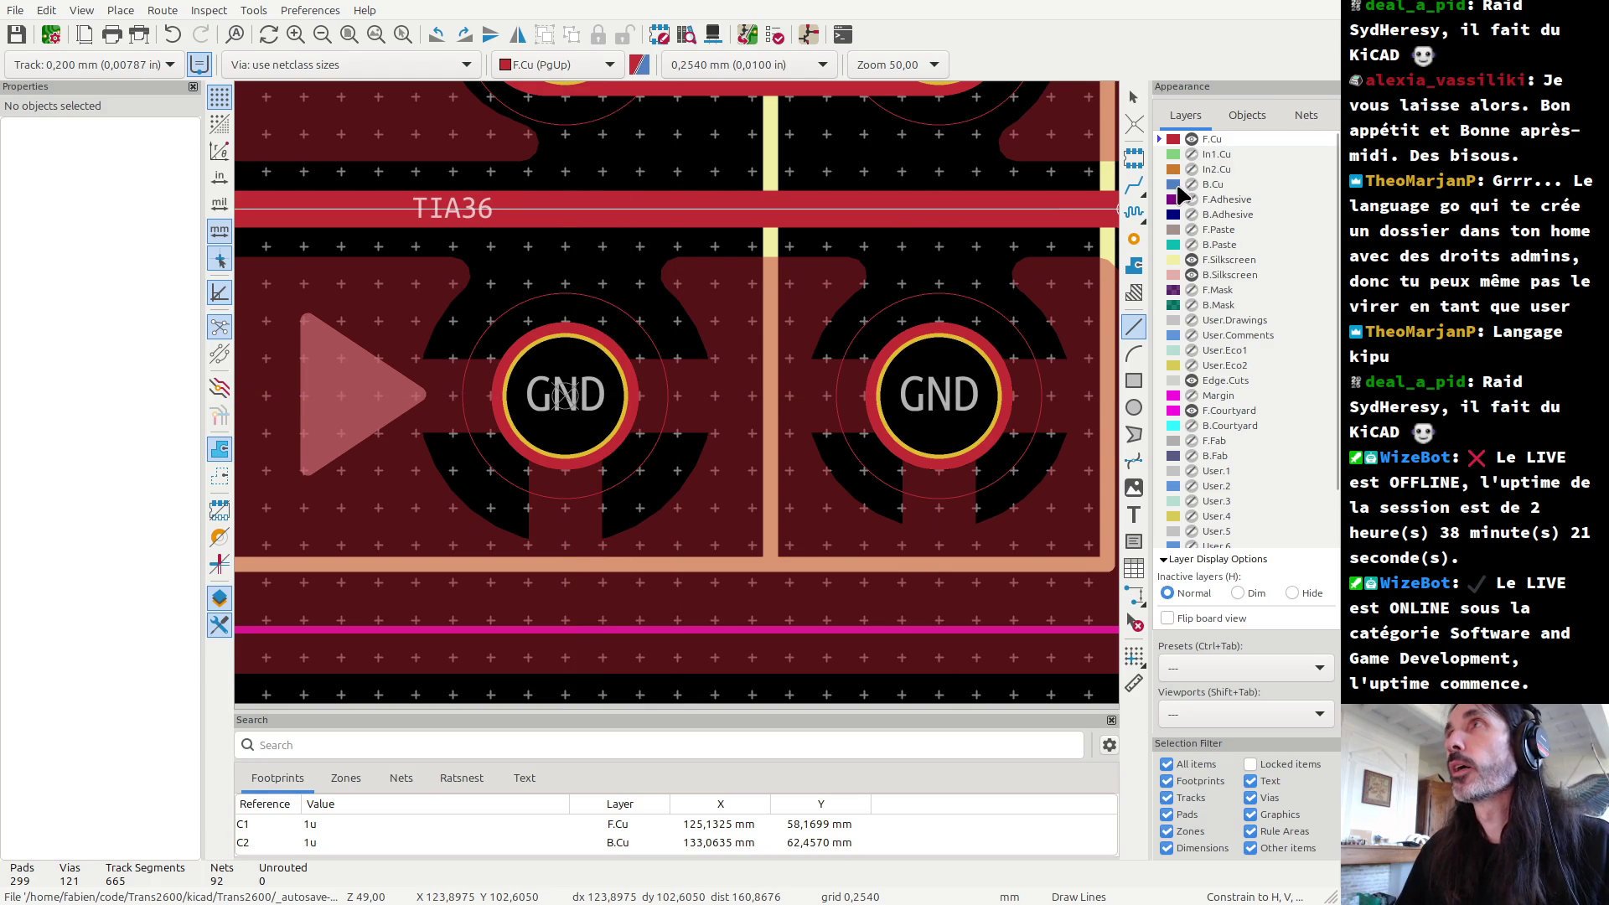
{"action": "left_click", "coordinate": [1191, 184]}
{"action": "scroll", "coordinate": [677, 394], "scroll_direction": "down", "scroll_amount": 2}
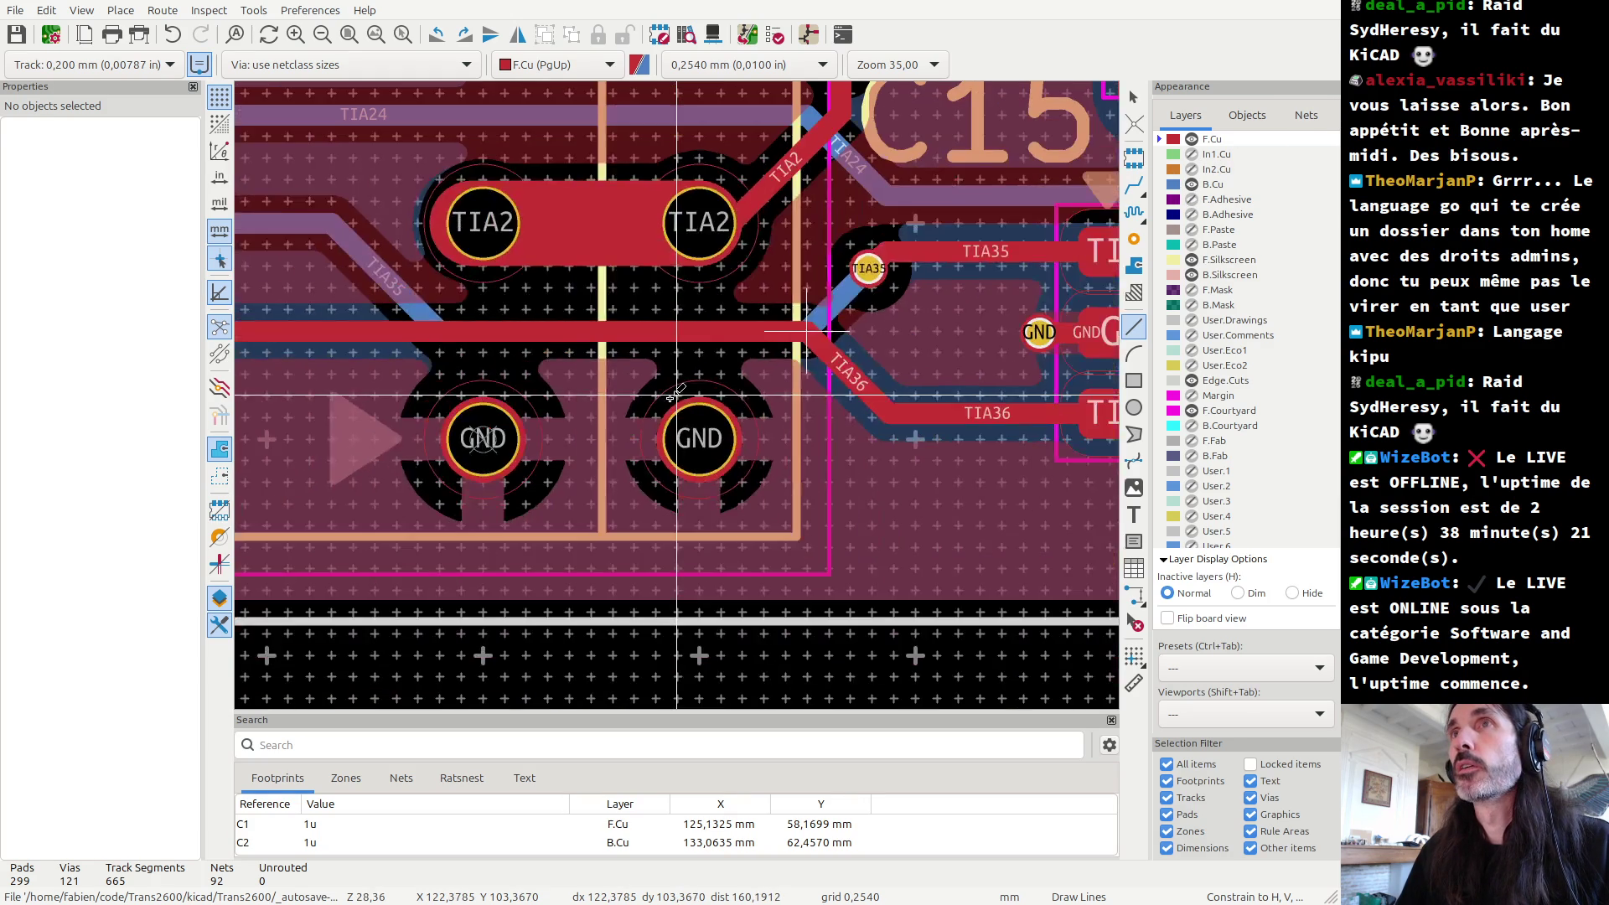
{"action": "key", "text": "Escape"}
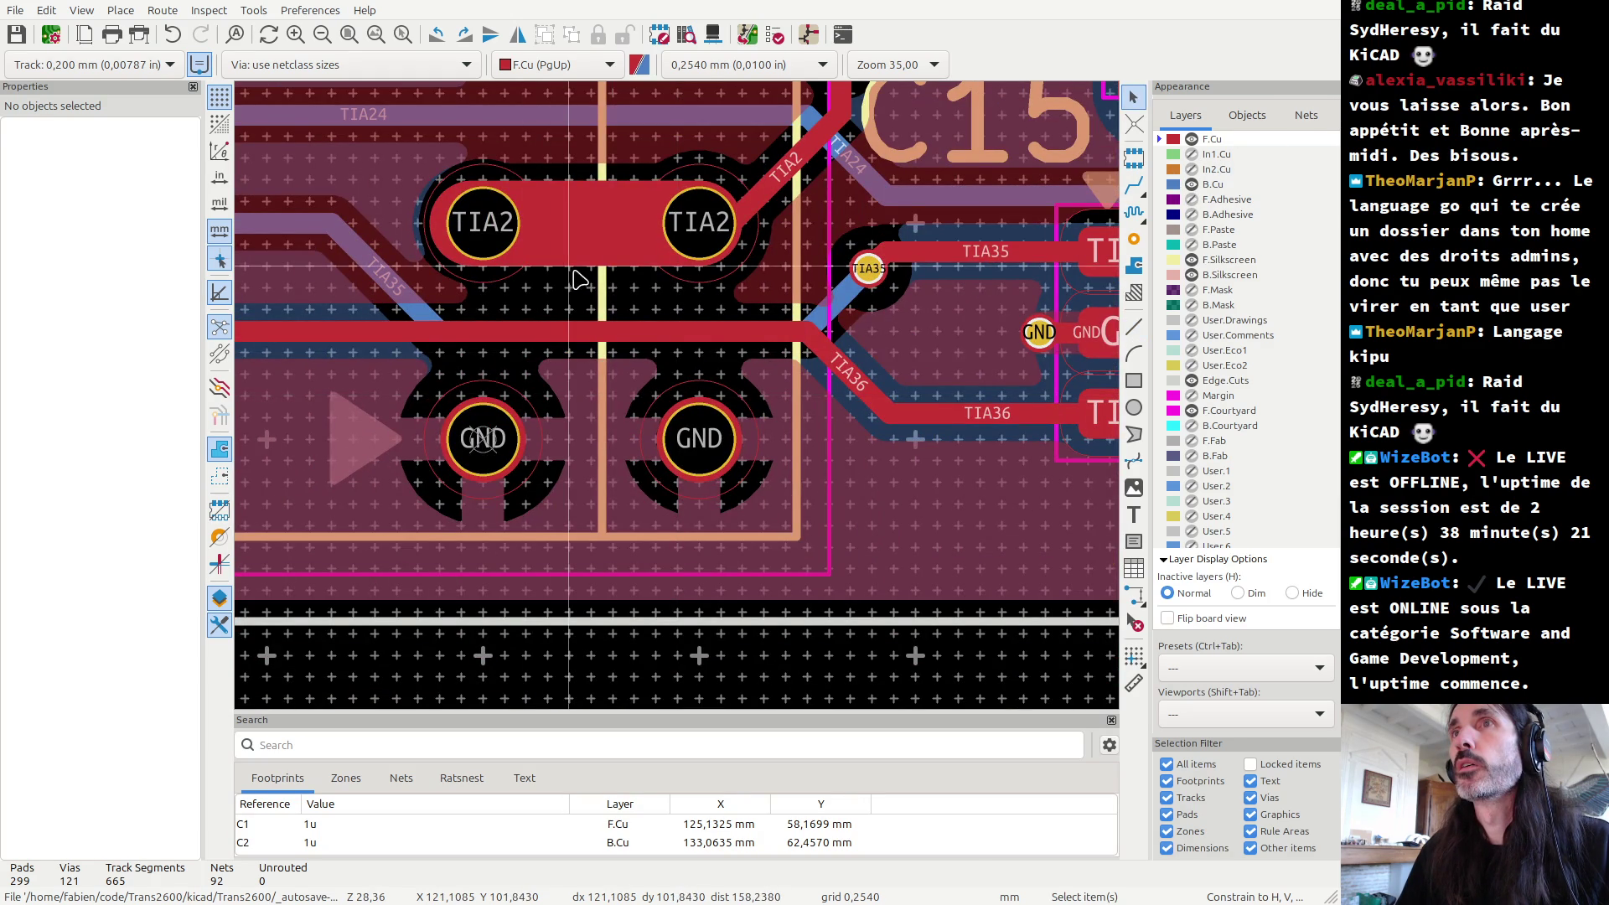
{"action": "left_click", "coordinate": [575, 245]}
{"action": "key", "text": "Delete"}
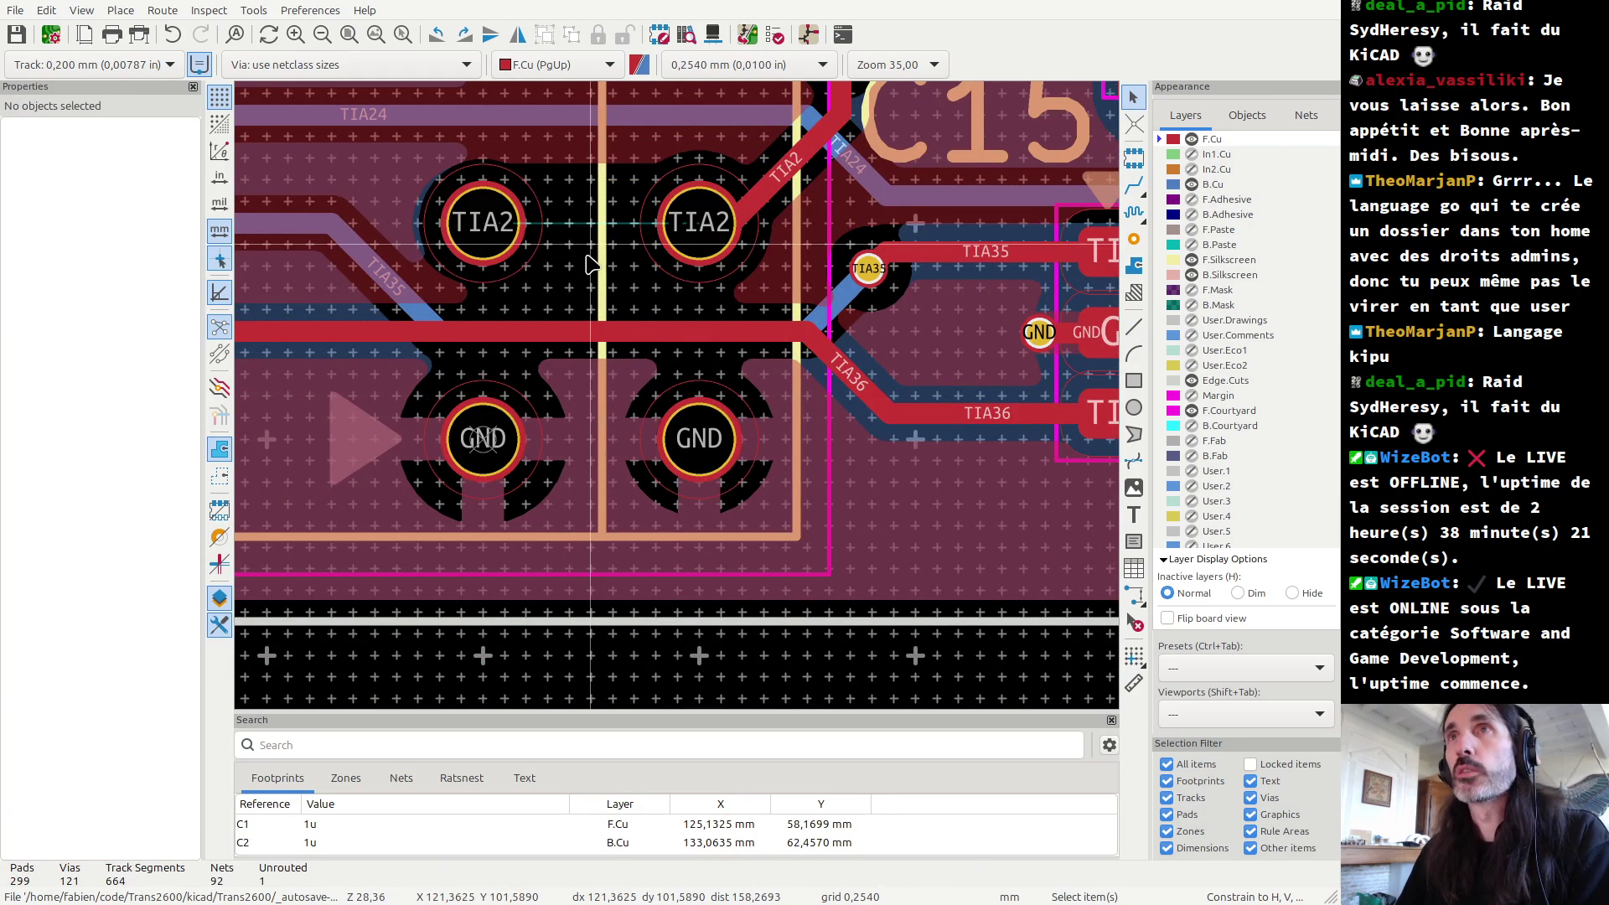
- Delete the TIA3, TIA4, TIA5 and TIA6 pad-to-pad bridge tracks
{"action": "scroll", "coordinate": [590, 263], "scroll_direction": "down", "scroll_amount": 5}
{"action": "left_click", "coordinate": [678, 329]}
{"action": "left_click", "coordinate": [678, 269], "text": "shift"}
{"action": "key", "text": "Delete"}
{"action": "left_click", "coordinate": [680, 209]}
{"action": "key", "text": "Delete"}
{"action": "left_click", "coordinate": [680, 149]}
{"action": "key", "text": "Delete"}
{"action": "scroll", "coordinate": [696, 167], "scroll_direction": "down", "scroll_amount": 2}
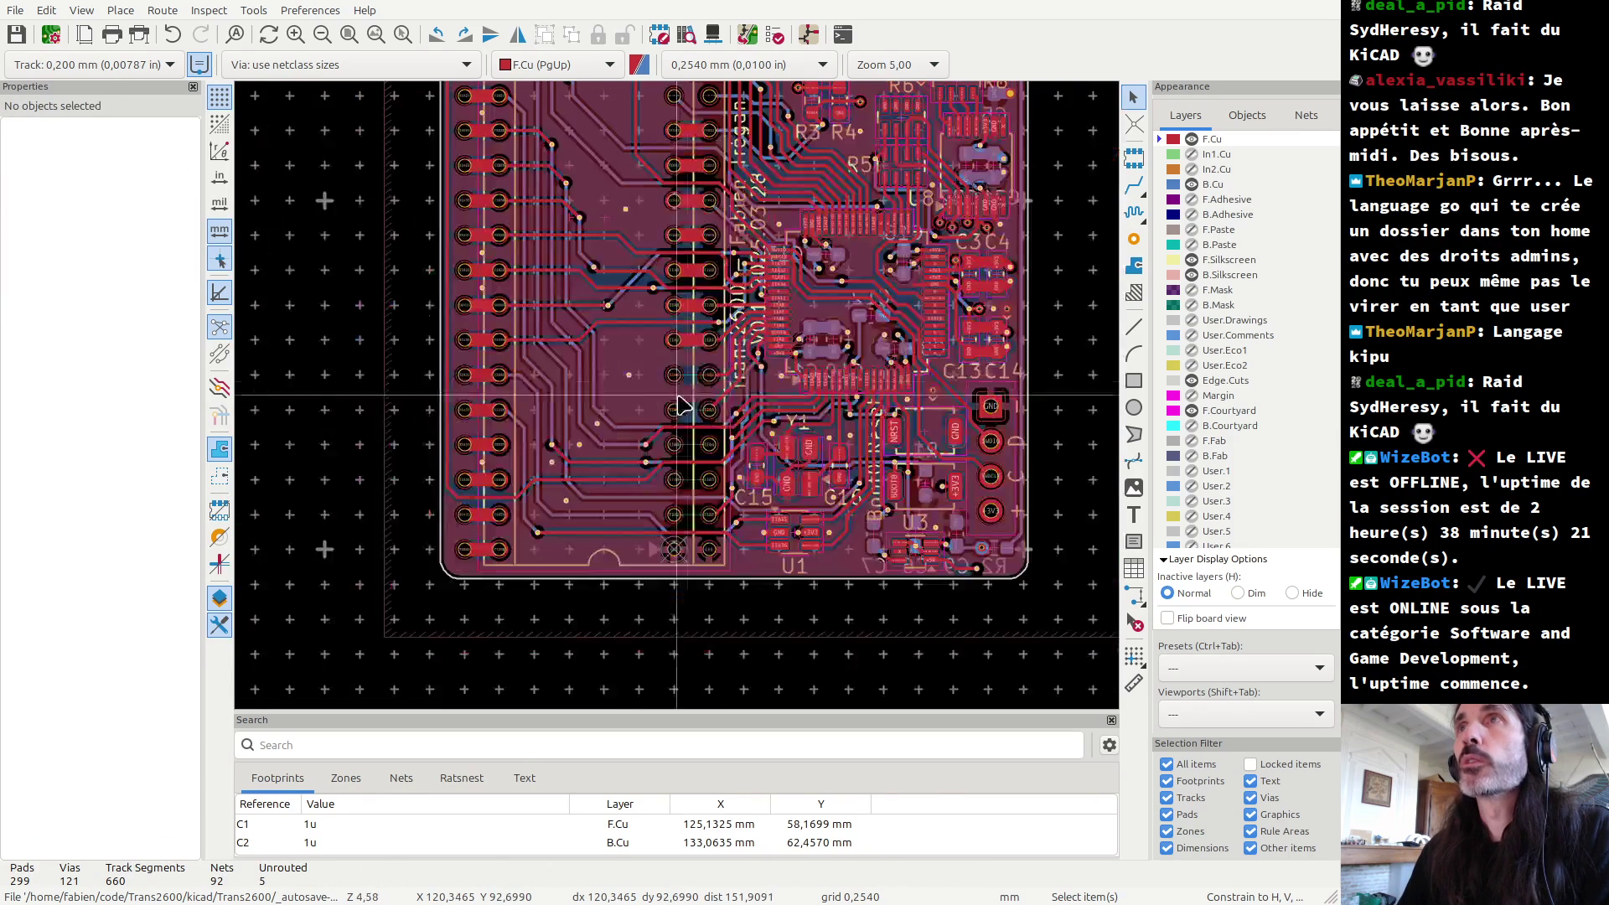
- Delete five pad-to-pad tracks up the right connector pad column
{"action": "left_click", "coordinate": [696, 339]}
{"action": "key", "text": "Delete"}
{"action": "key", "text": "Delete"}
{"action": "left_click", "coordinate": [695, 235]}
{"action": "key", "text": "Delete"}
{"action": "left_click", "coordinate": [692, 200]}
{"action": "key", "text": "Delete"}
{"action": "left_click", "coordinate": [689, 165]}
{"action": "key", "text": "Delete"}
{"action": "left_click", "coordinate": [686, 133]}
{"action": "key", "text": "Delete"}
{"action": "scroll", "coordinate": [682, 402], "scroll_direction": "down", "scroll_amount": 3}
{"action": "scroll", "coordinate": [668, 313], "scroll_direction": "up", "scroll_amount": 5}
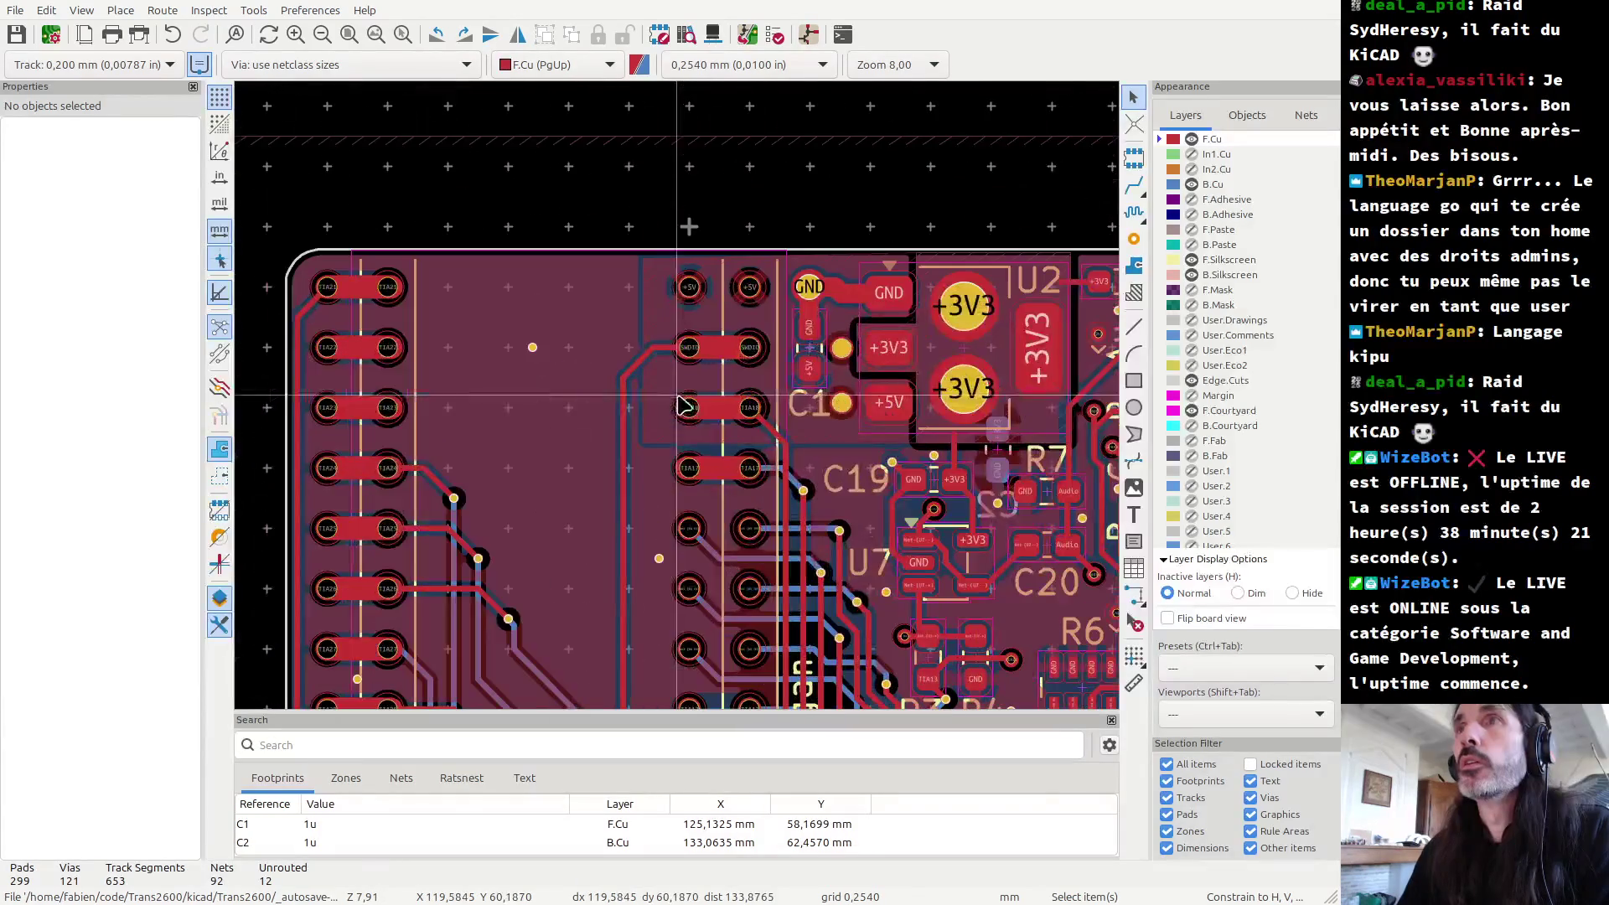
- Delete three more pad-to-pad tracks lower in the right column
{"action": "left_click", "coordinate": [719, 468]}
{"action": "key", "text": "Delete"}
{"action": "left_click", "coordinate": [719, 408]}
{"action": "key", "text": "Delete"}
{"action": "left_click", "coordinate": [719, 347]}
- Delete the left-column pad-to-pad tracks down to the lowest pad pair
{"action": "key", "text": "Delete"}
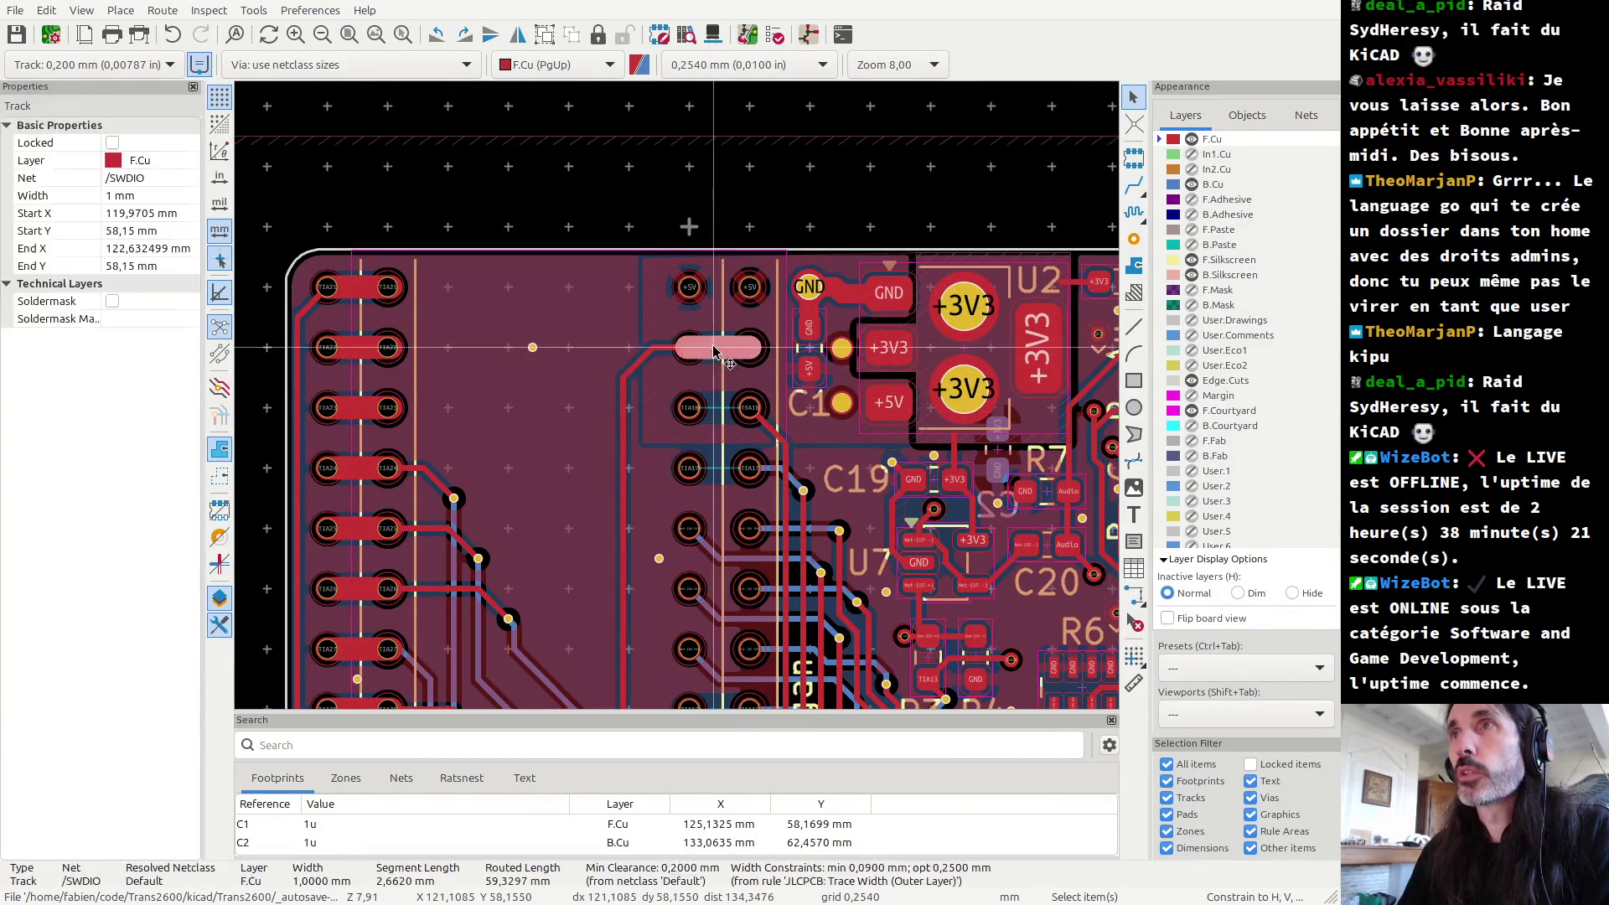
{"action": "left_click", "coordinate": [360, 286]}
{"action": "key", "text": "Delete"}
{"action": "left_click", "coordinate": [360, 347]}
{"action": "key", "text": "Delete"}
{"action": "left_click", "coordinate": [360, 408]}
{"action": "key", "text": "Delete"}
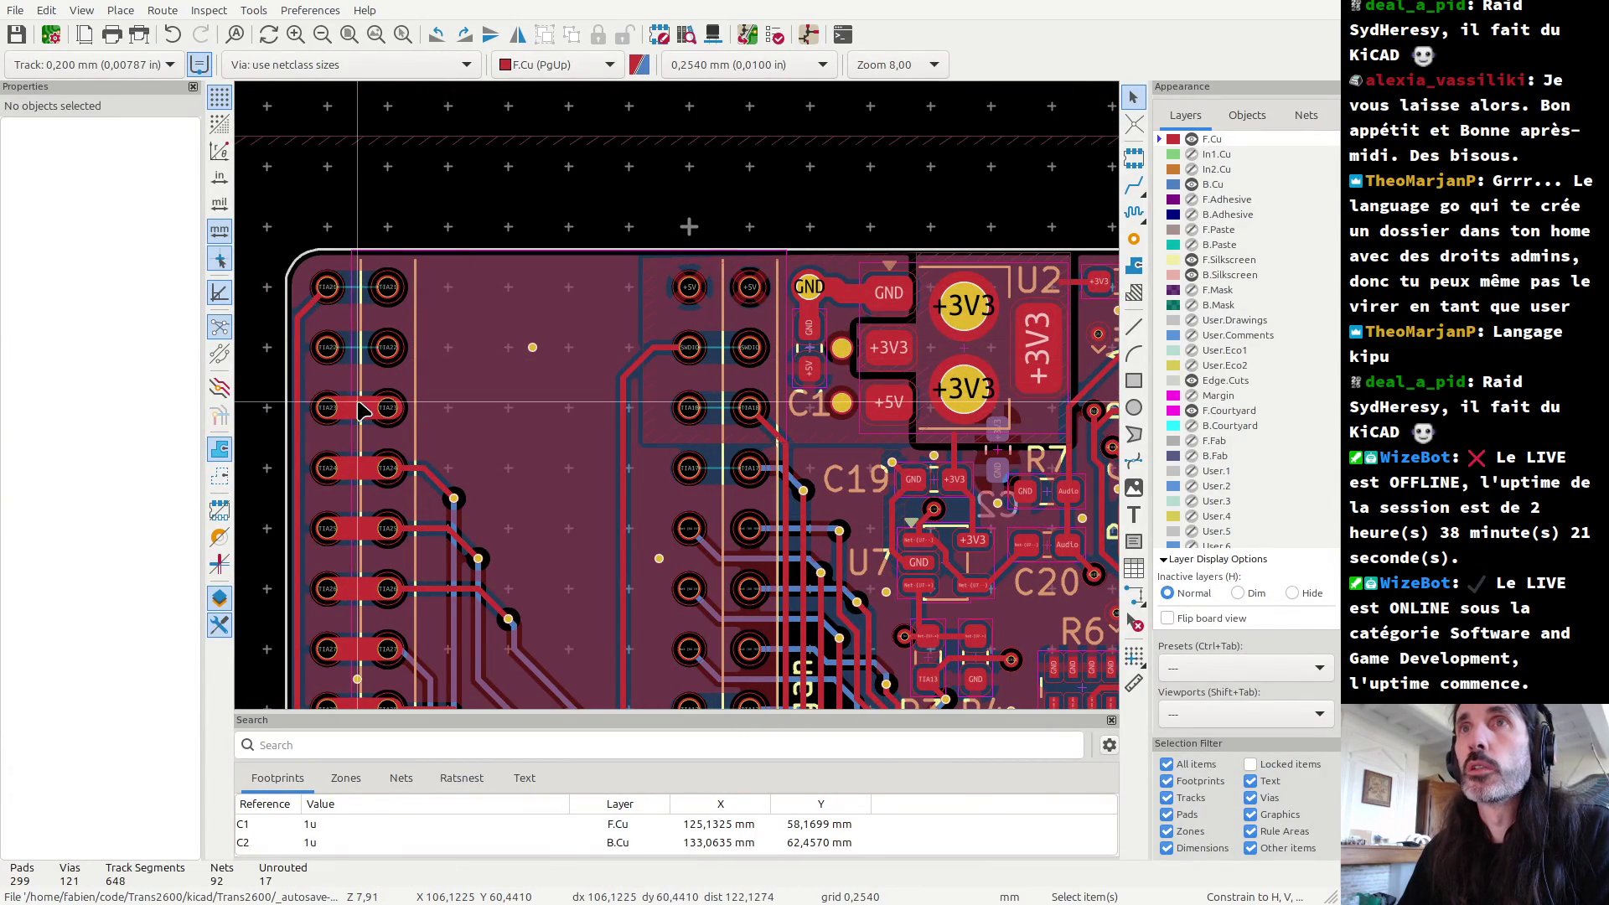
{"action": "left_click", "coordinate": [354, 469]}
{"action": "key", "text": "Delete"}
{"action": "left_click", "coordinate": [360, 528]}
{"action": "key", "text": "Delete"}
{"action": "left_click", "coordinate": [361, 588]}
{"action": "key", "text": "Delete"}
{"action": "left_click", "coordinate": [361, 615]}
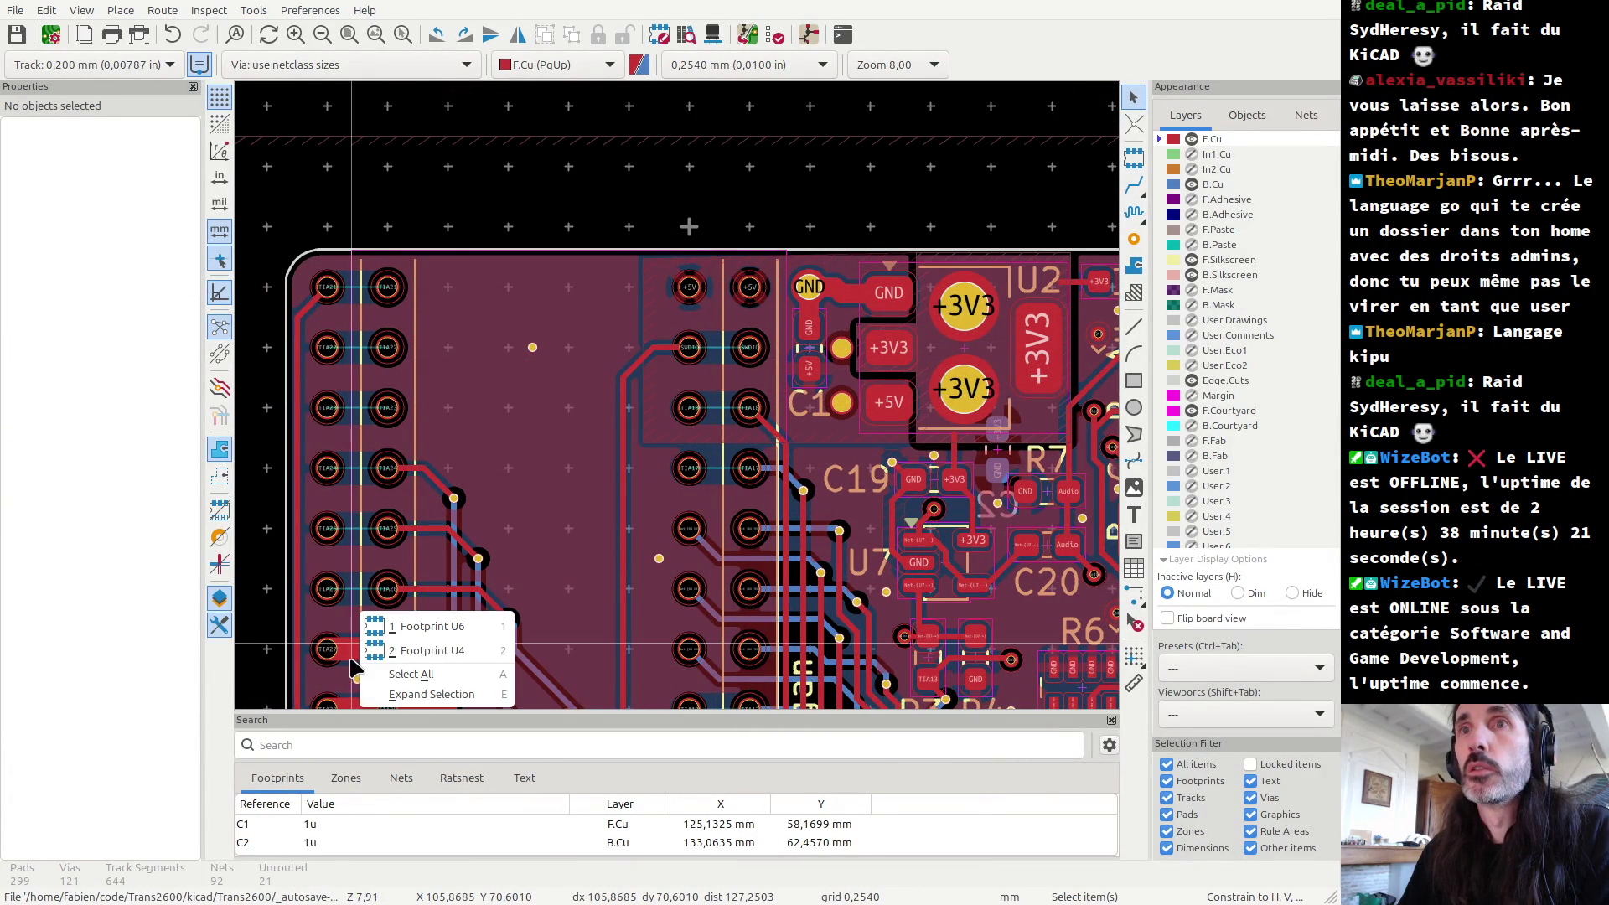
{"action": "scroll", "coordinate": [547, 460], "scroll_direction": "down", "scroll_amount": 3}
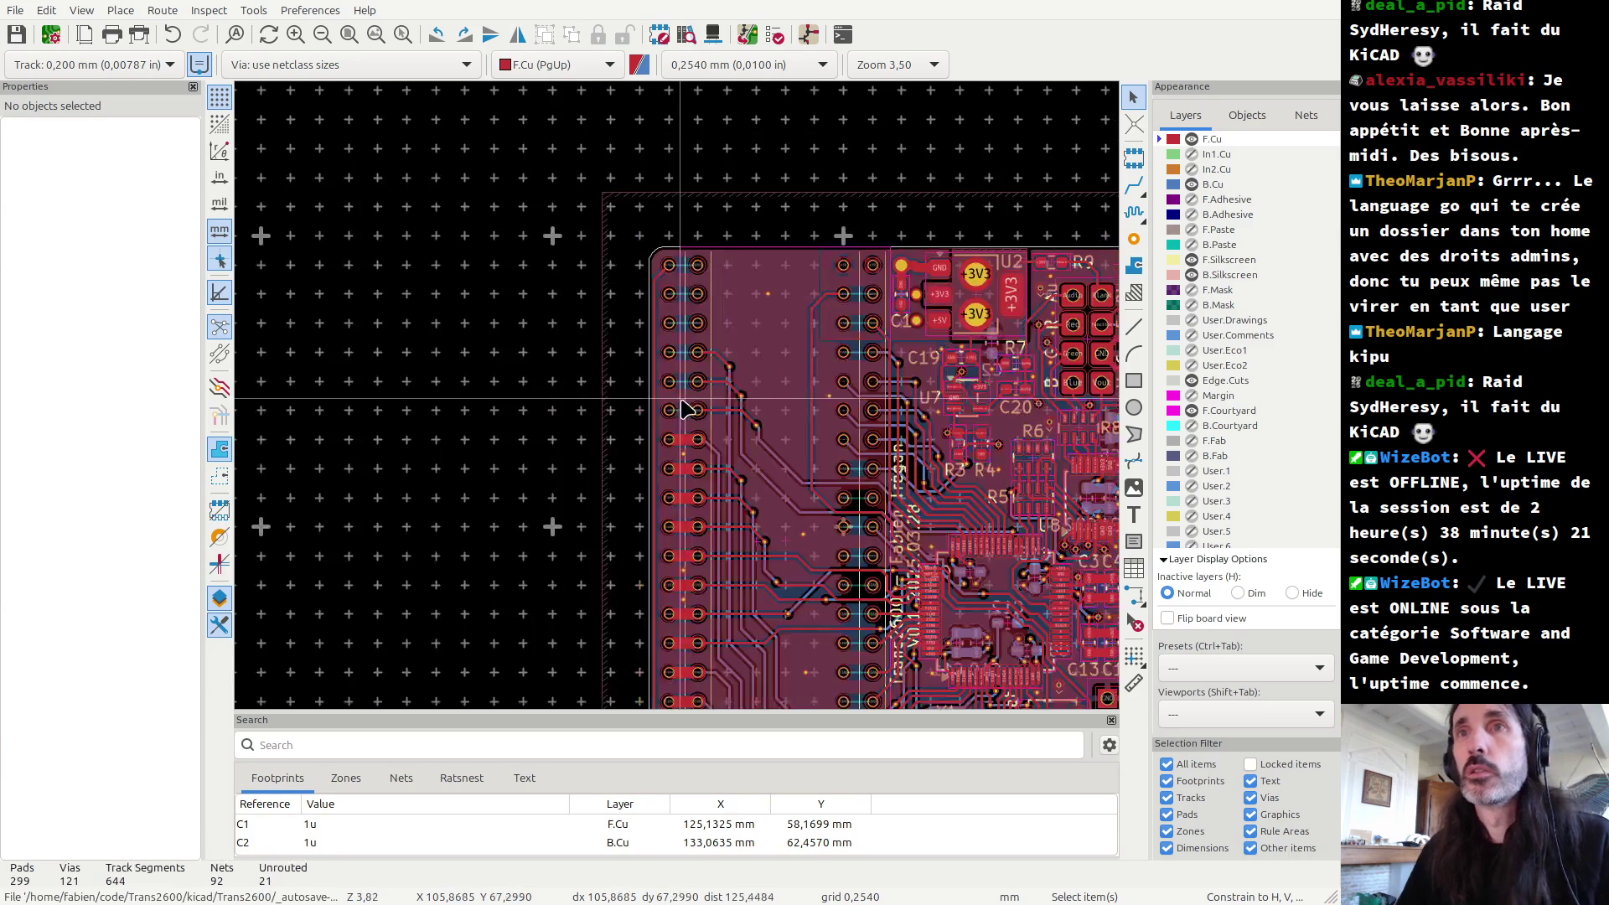
{"action": "scroll", "coordinate": [714, 507], "scroll_direction": "up", "scroll_amount": 3}
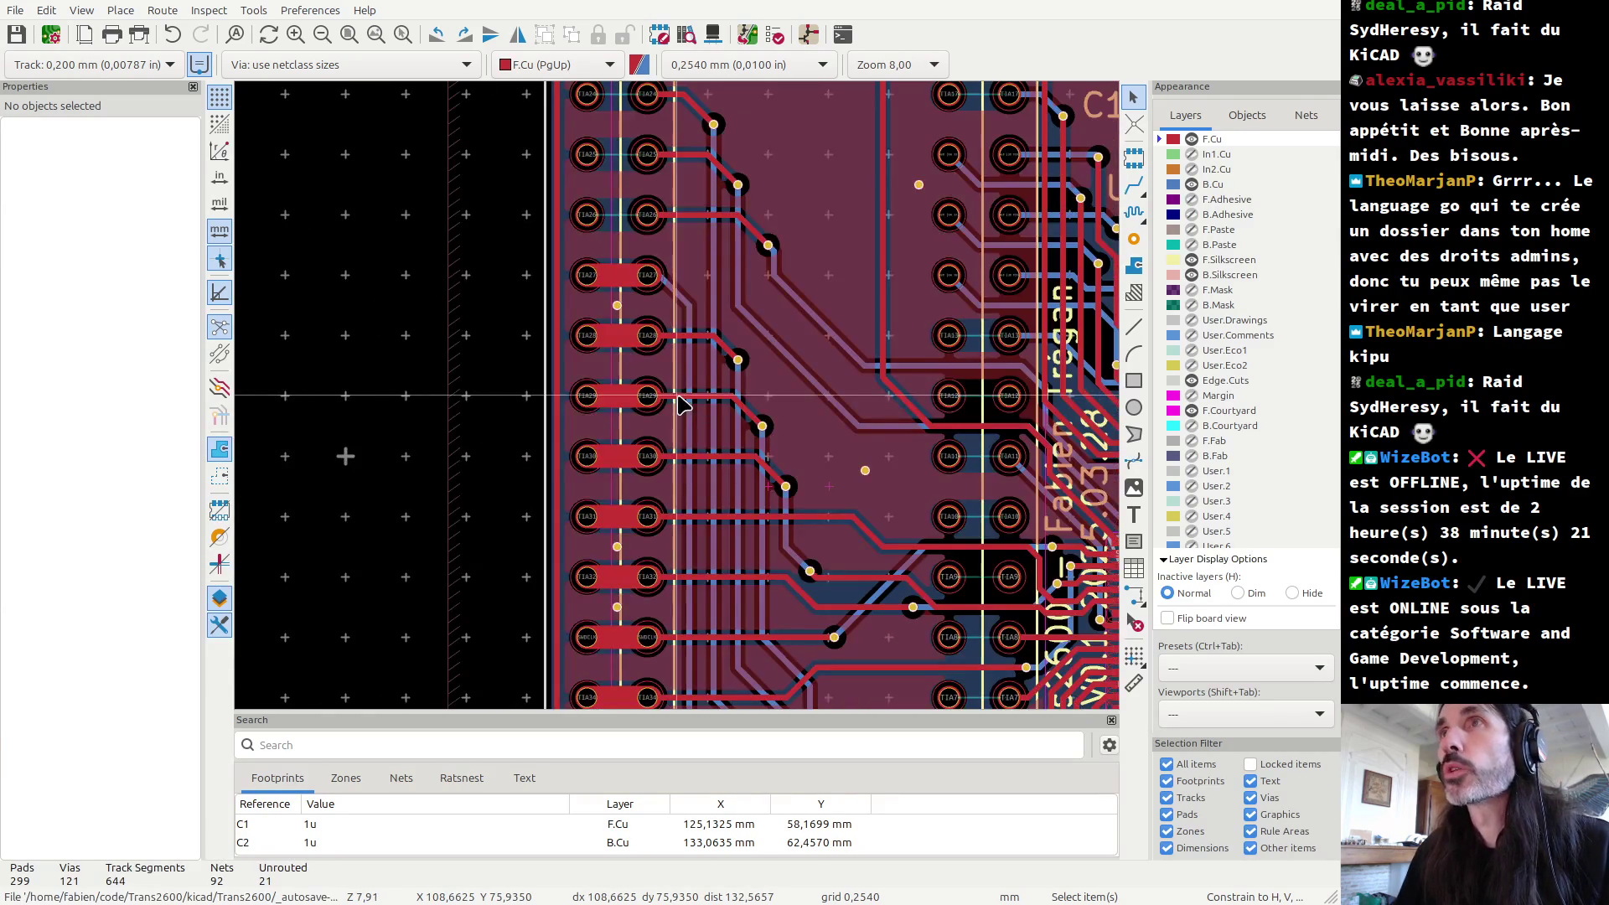
- Delete the TIA27 through TIA31 bridge tracks
{"action": "left_click", "coordinate": [620, 396]}
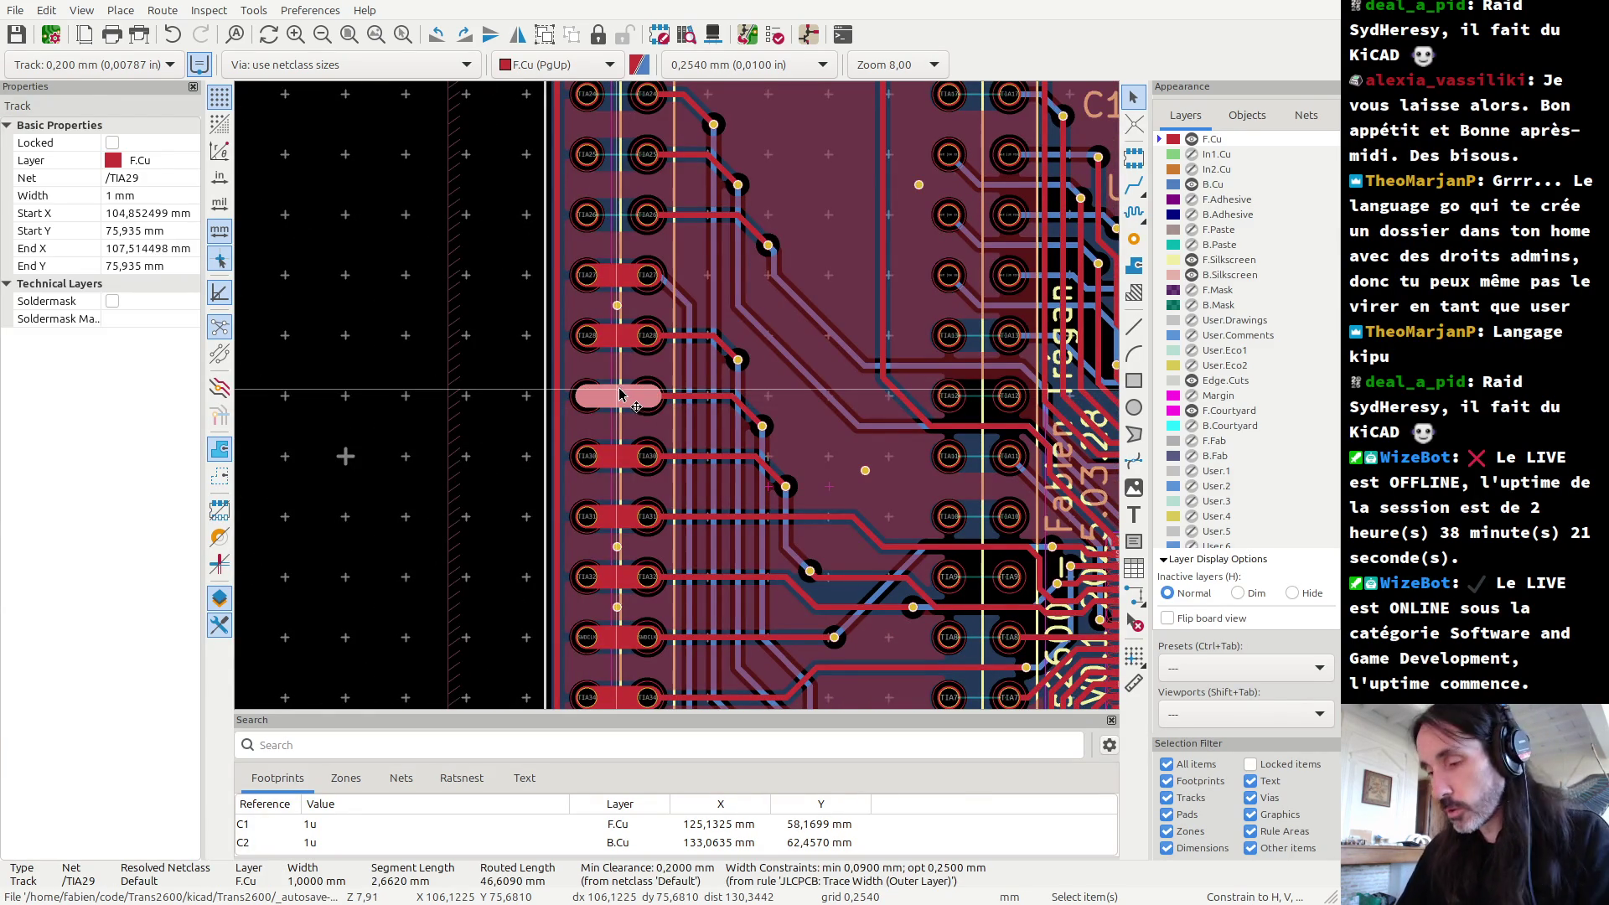
{"action": "key", "text": "Delete"}
{"action": "left_click", "coordinate": [621, 339]}
{"action": "key", "text": "Delete"}
{"action": "left_click", "coordinate": [621, 276]}
{"action": "key", "text": "Delete"}
{"action": "left_click", "coordinate": [616, 466]}
{"action": "key", "text": "Delete"}
{"action": "left_click", "coordinate": [621, 510]}
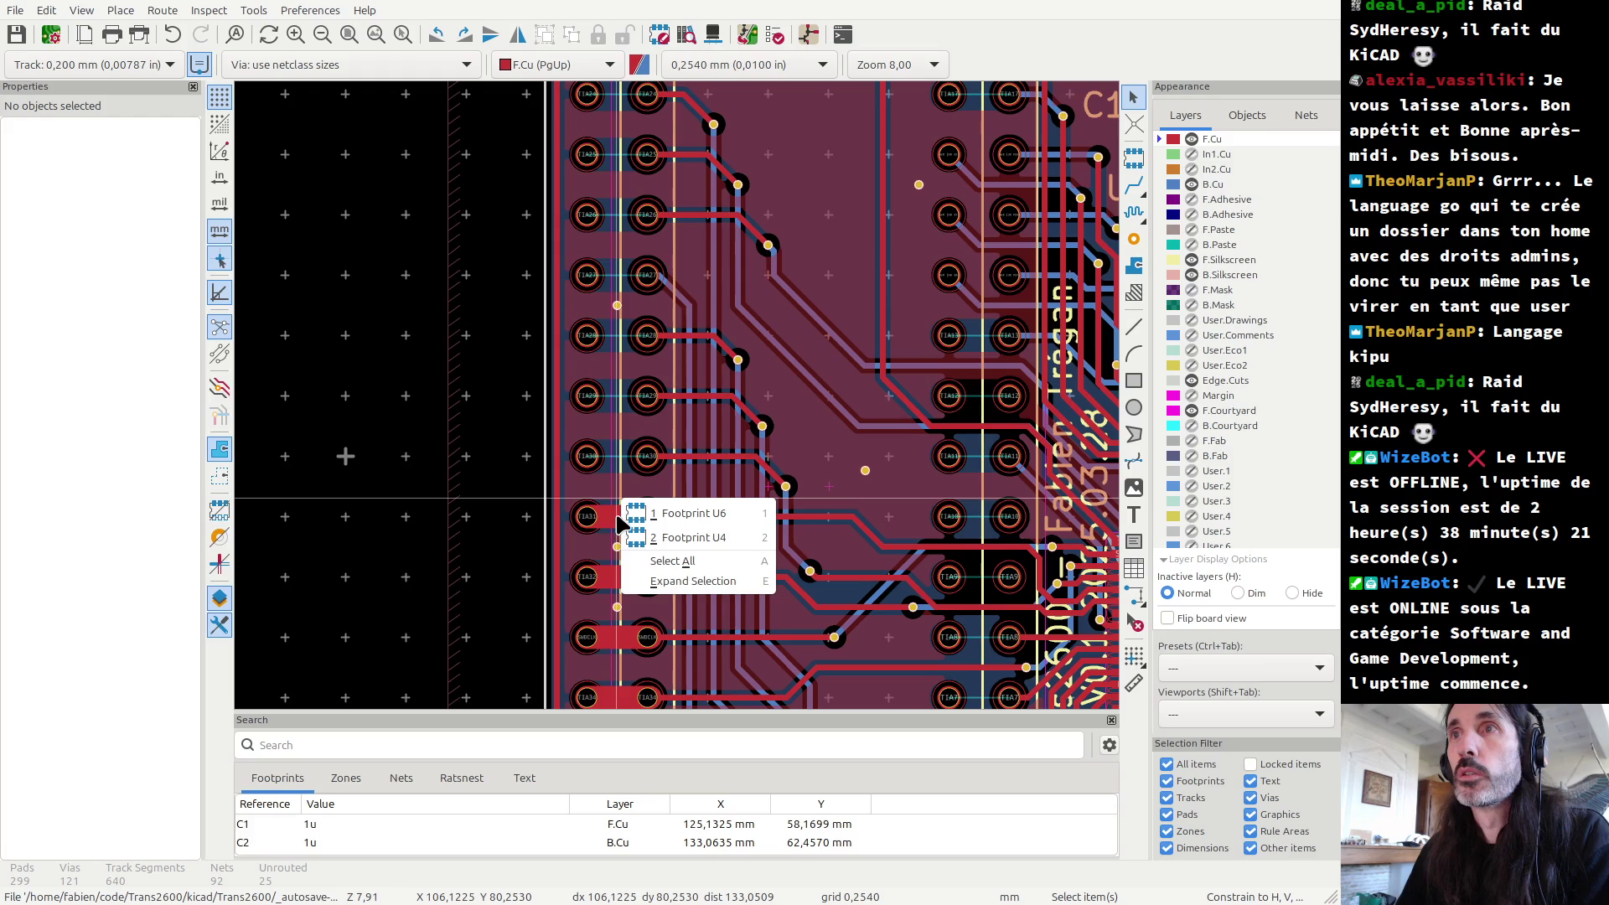
{"action": "key", "text": "Escape"}
{"action": "left_click", "coordinate": [614, 520]}
{"action": "key", "text": "Escape"}
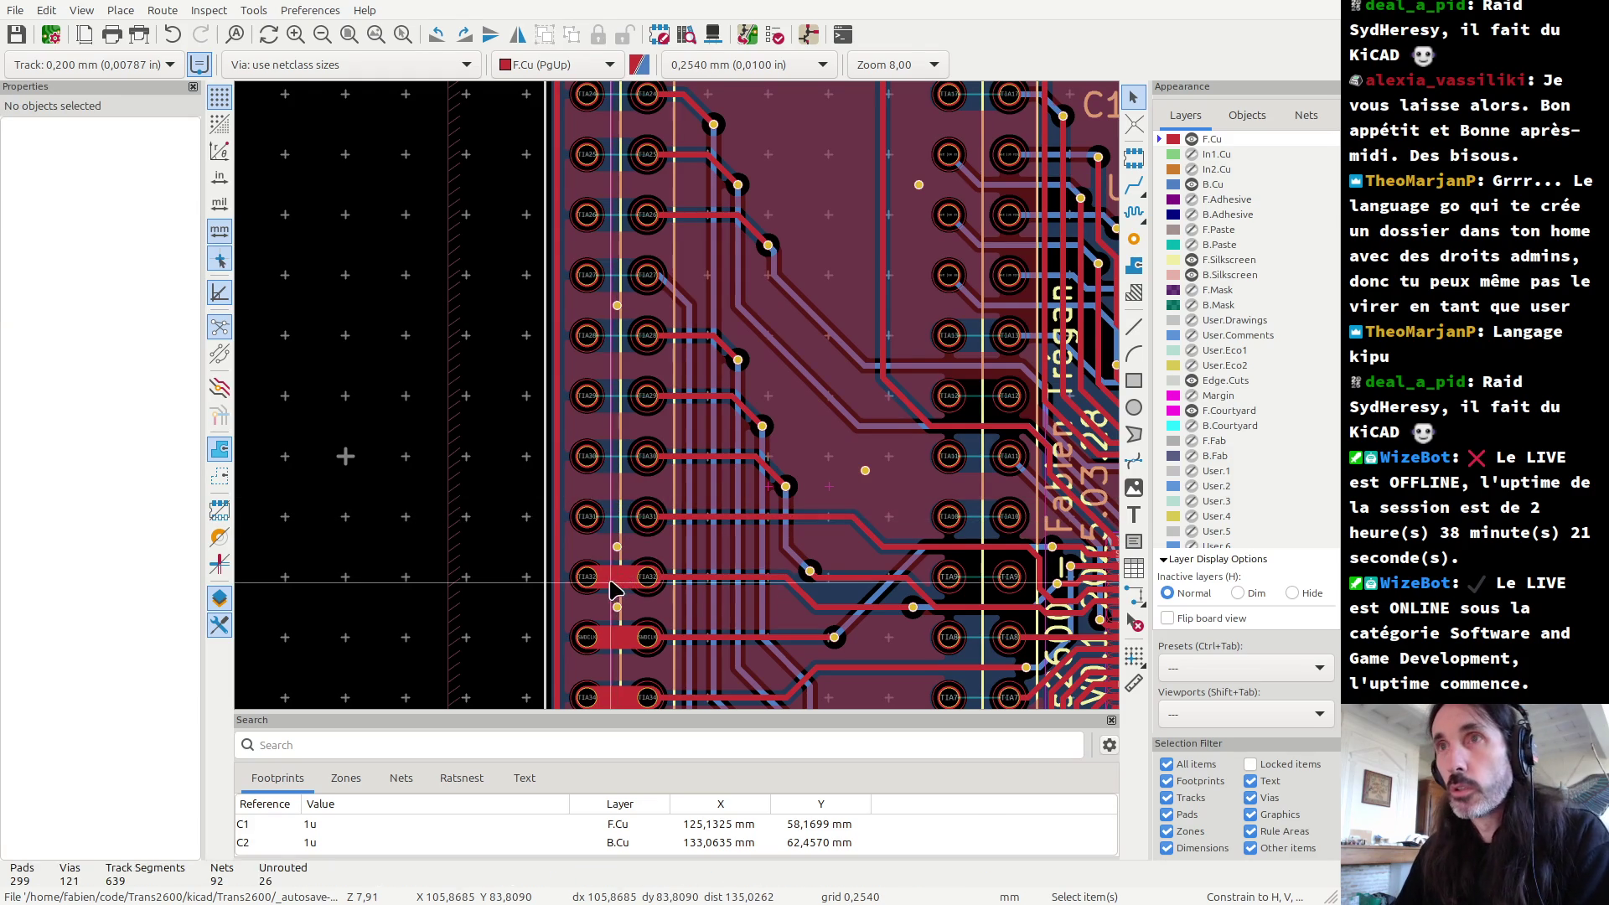
{"action": "scroll", "coordinate": [624, 656], "scroll_direction": "down", "scroll_amount": 3}
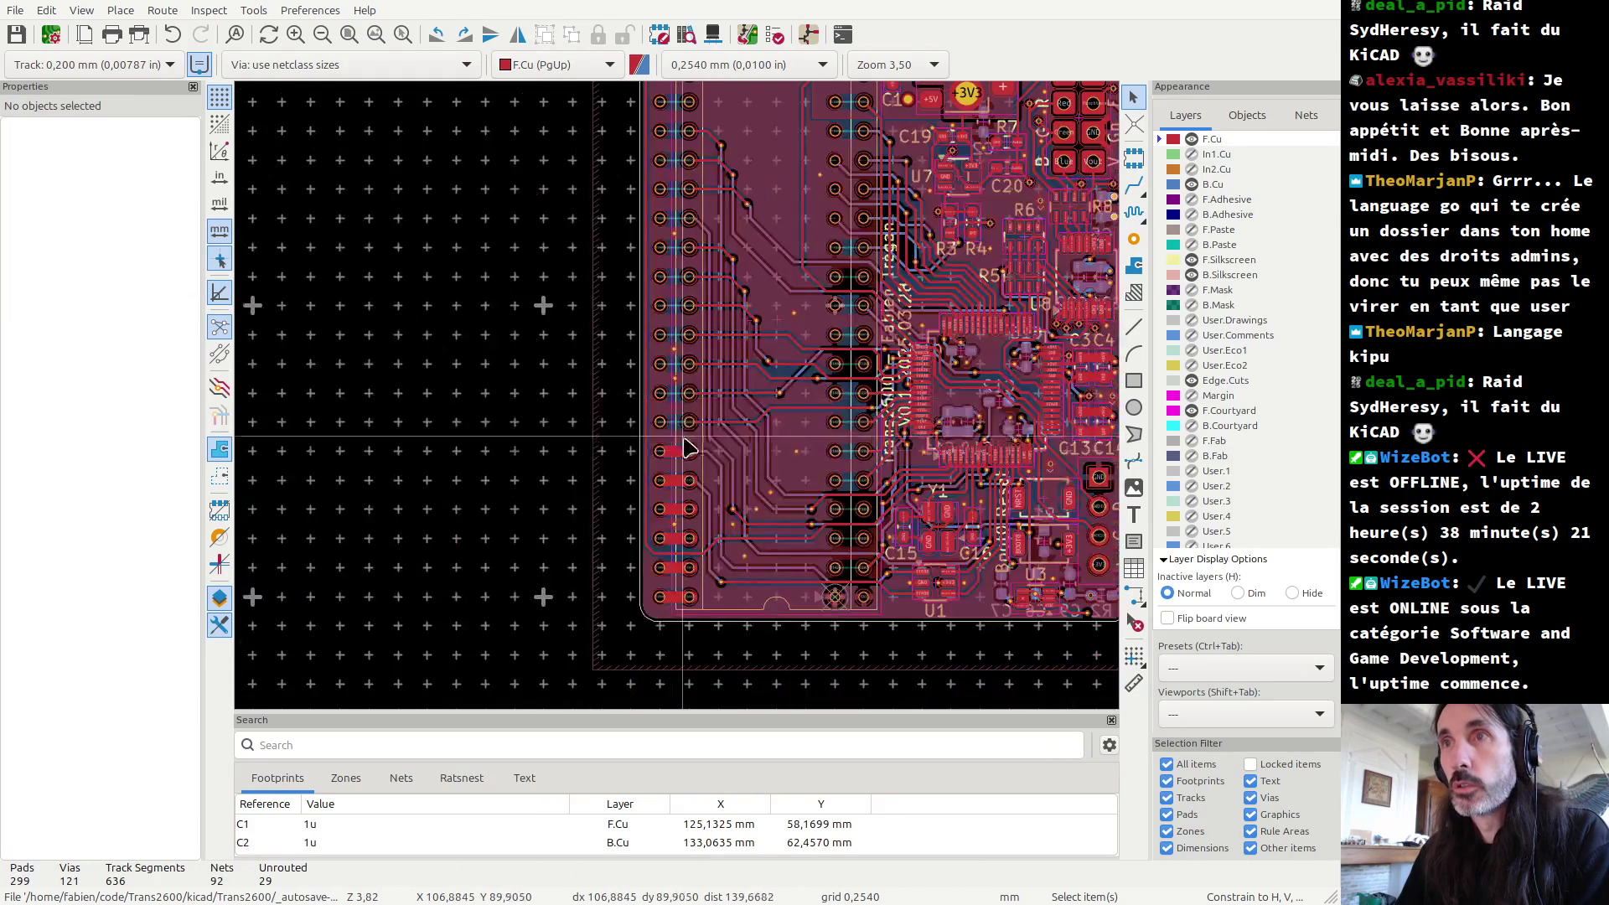
{"action": "scroll", "coordinate": [694, 212], "scroll_direction": "up", "scroll_amount": 3}
- Delete the last six pad-to-pad tracks, leaving 35 connections unrouted
{"action": "left_click", "coordinate": [694, 206]}
{"action": "key", "text": "Delete"}
{"action": "left_click", "coordinate": [695, 255]}
{"action": "key", "text": "Delete"}
{"action": "left_click", "coordinate": [695, 307]}
{"action": "key", "text": "Delete"}
{"action": "left_click", "coordinate": [696, 357]}
{"action": "key", "text": "Delete"}
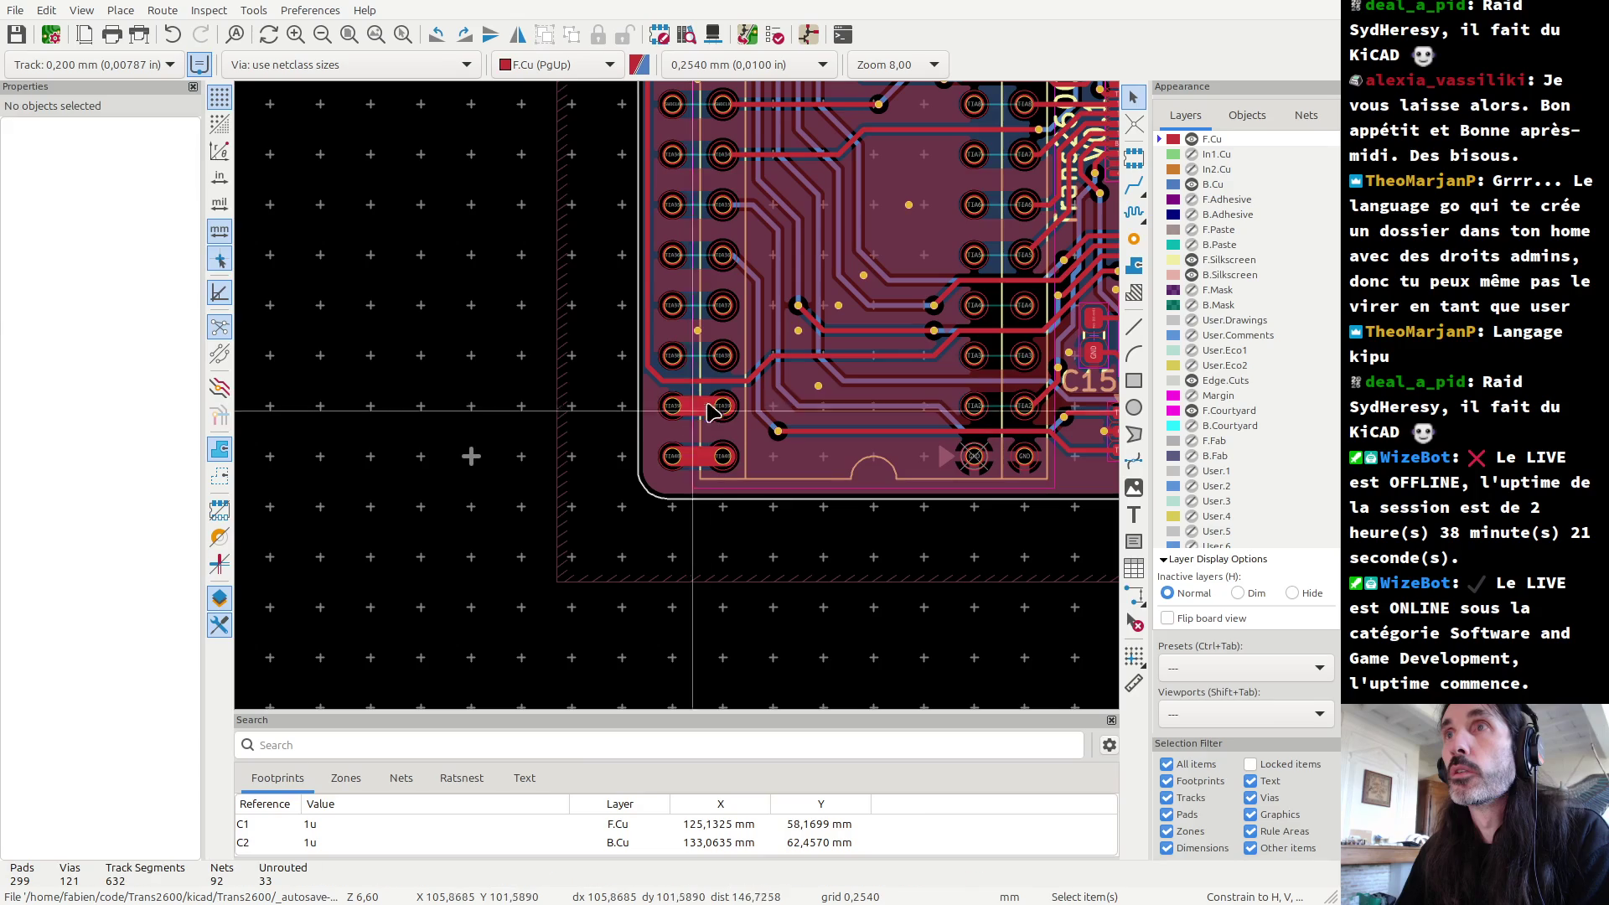
{"action": "left_click", "coordinate": [696, 407]}
{"action": "key", "text": "Delete"}
{"action": "left_click", "coordinate": [697, 457]}
{"action": "key", "text": "Delete"}
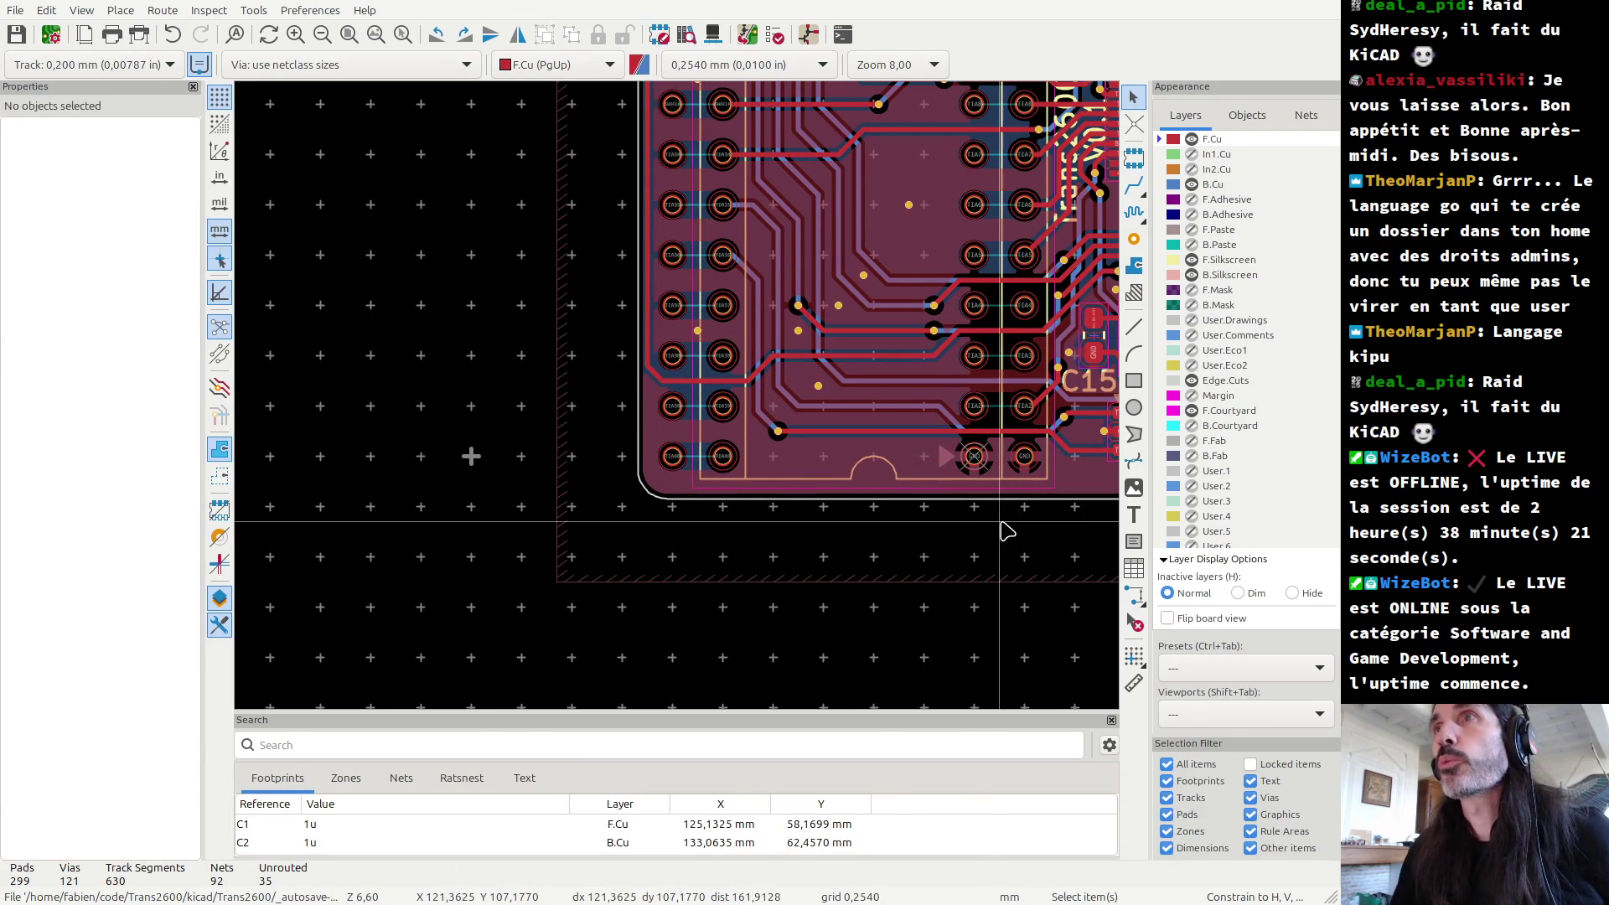
{"action": "scroll", "coordinate": [1009, 469], "scroll_direction": "up", "scroll_amount": 5}
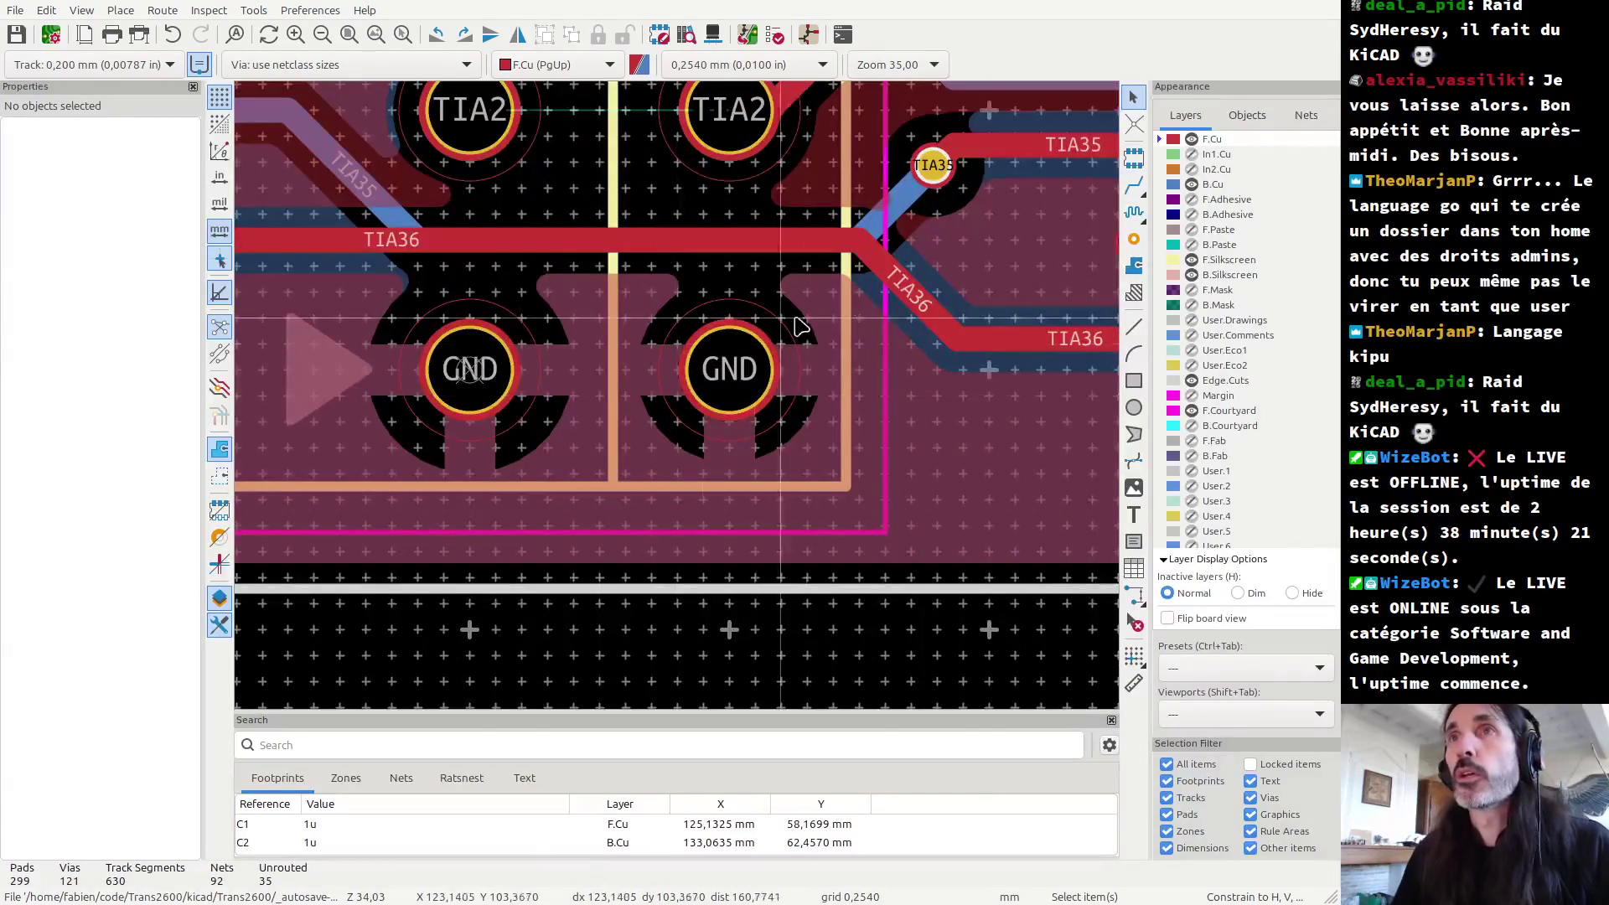
- Draw a graphic line bridging the two GND pads and set its width to 1 mm
{"action": "left_click", "coordinate": [1135, 327]}
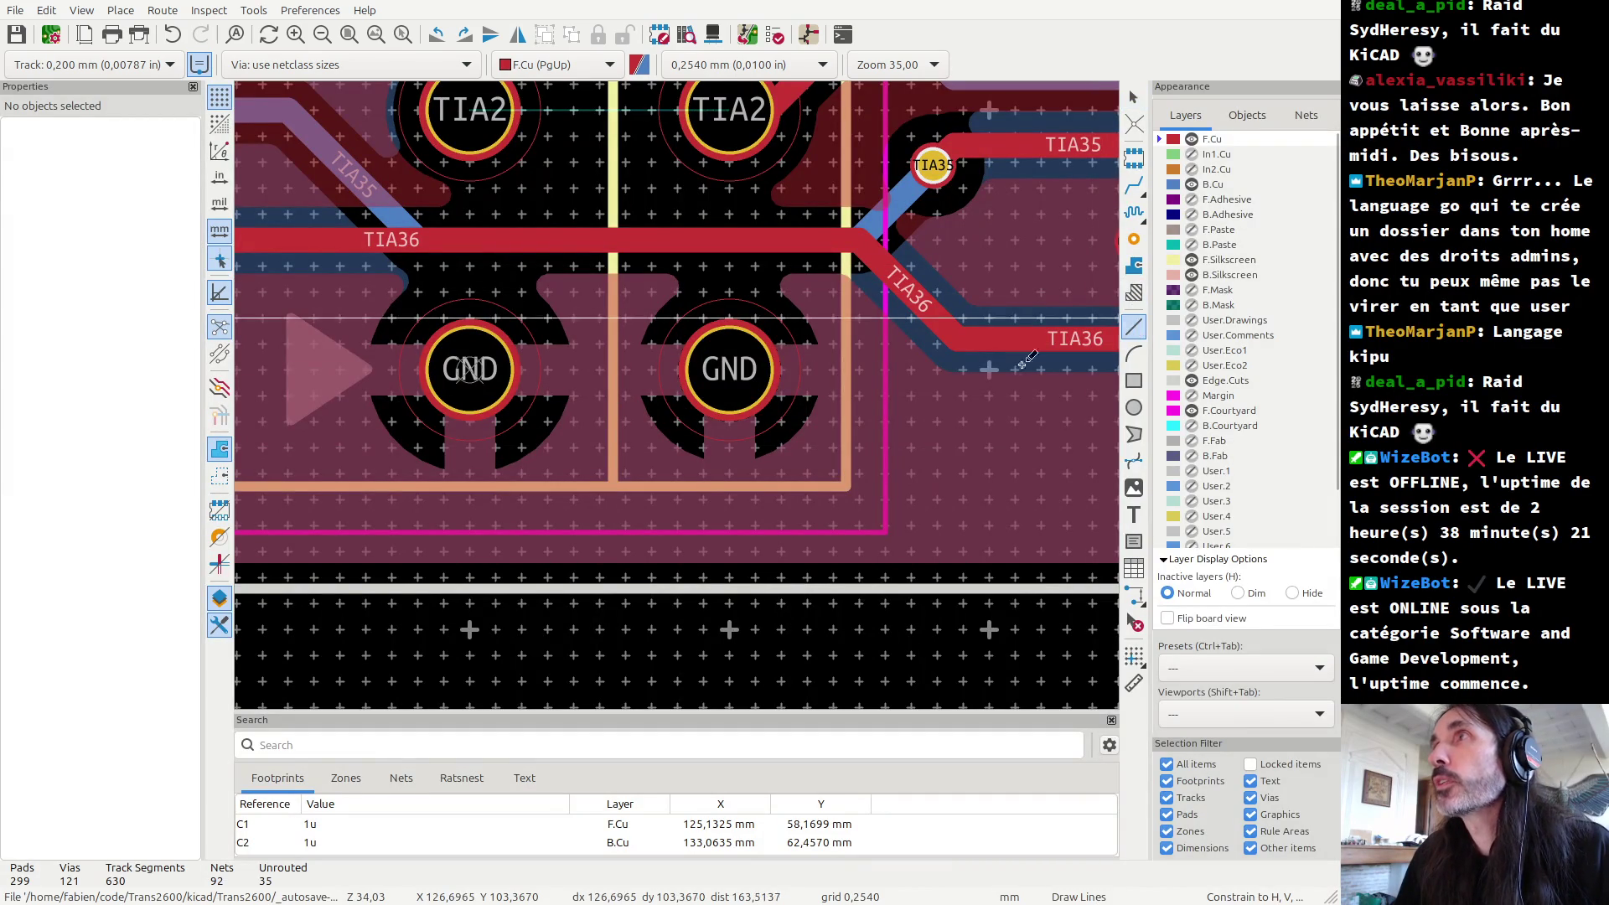
{"action": "left_click", "coordinate": [470, 369]}
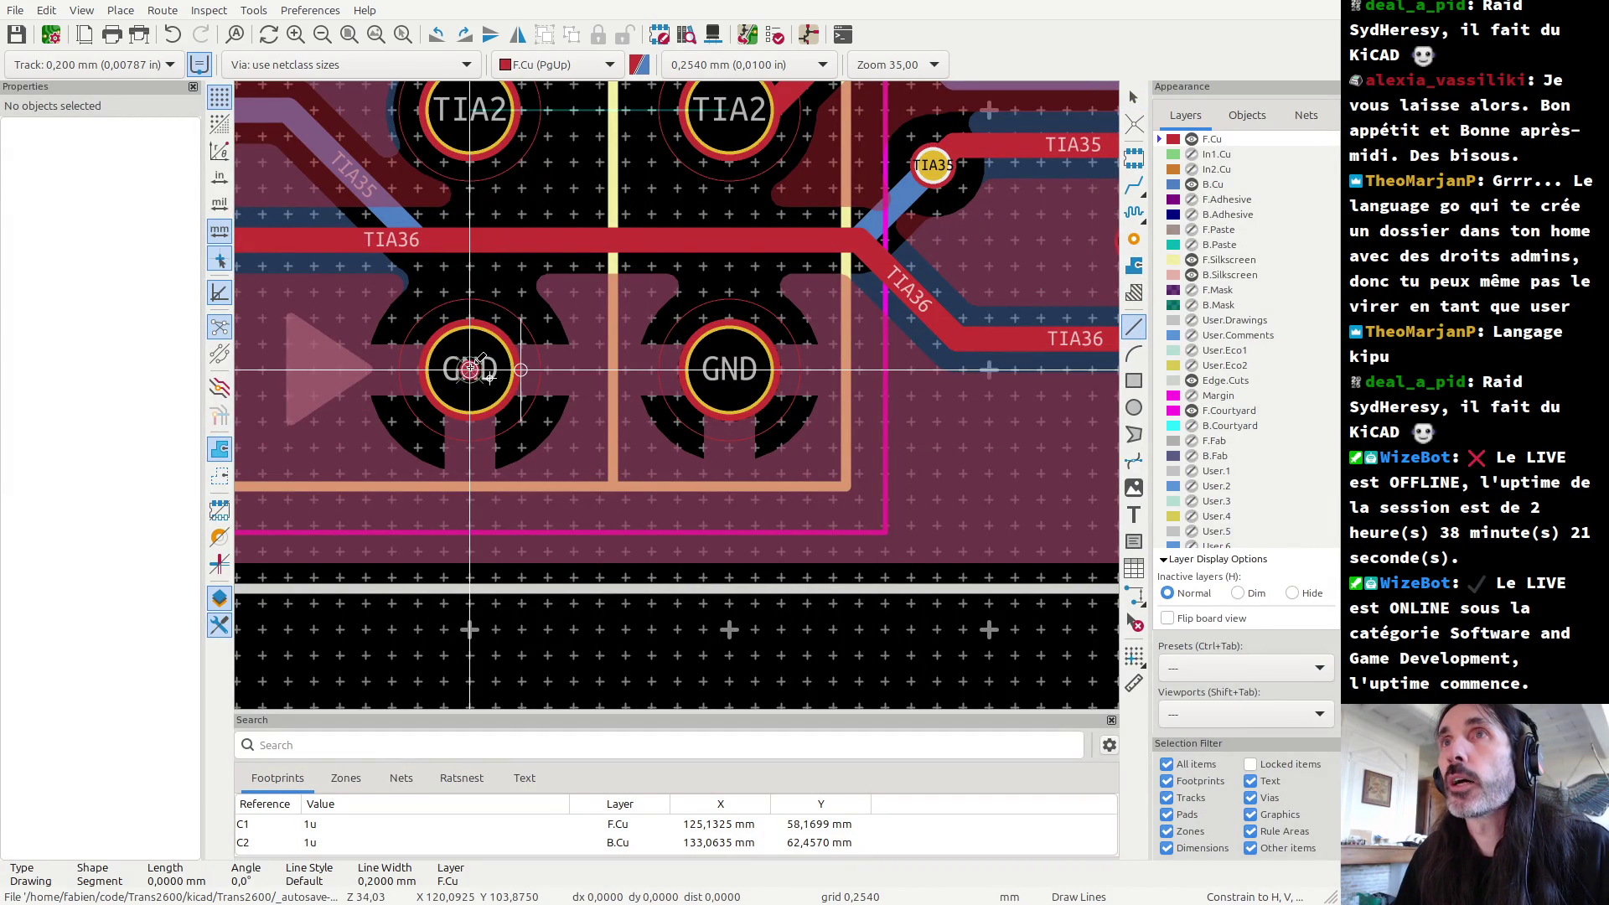
{"action": "left_click", "coordinate": [729, 370]}
{"action": "key", "text": "Escape"}
{"action": "key", "text": "Escape"}
{"action": "left_click", "coordinate": [635, 380]}
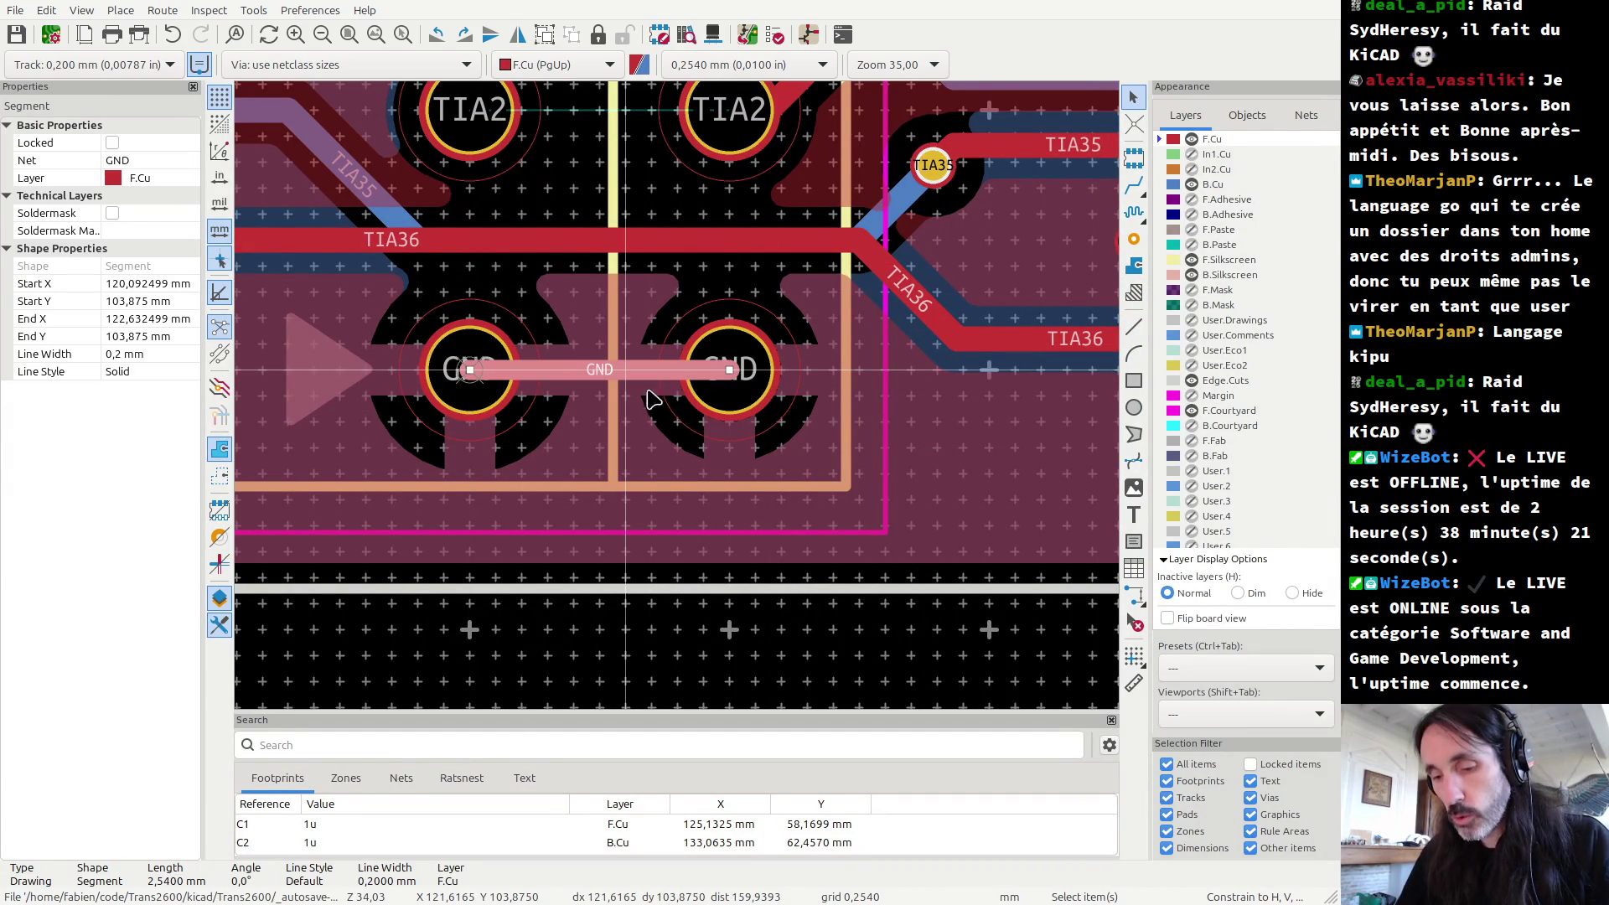
{"action": "double_click", "coordinate": [635, 380]}
{"action": "key", "text": "Escape"}
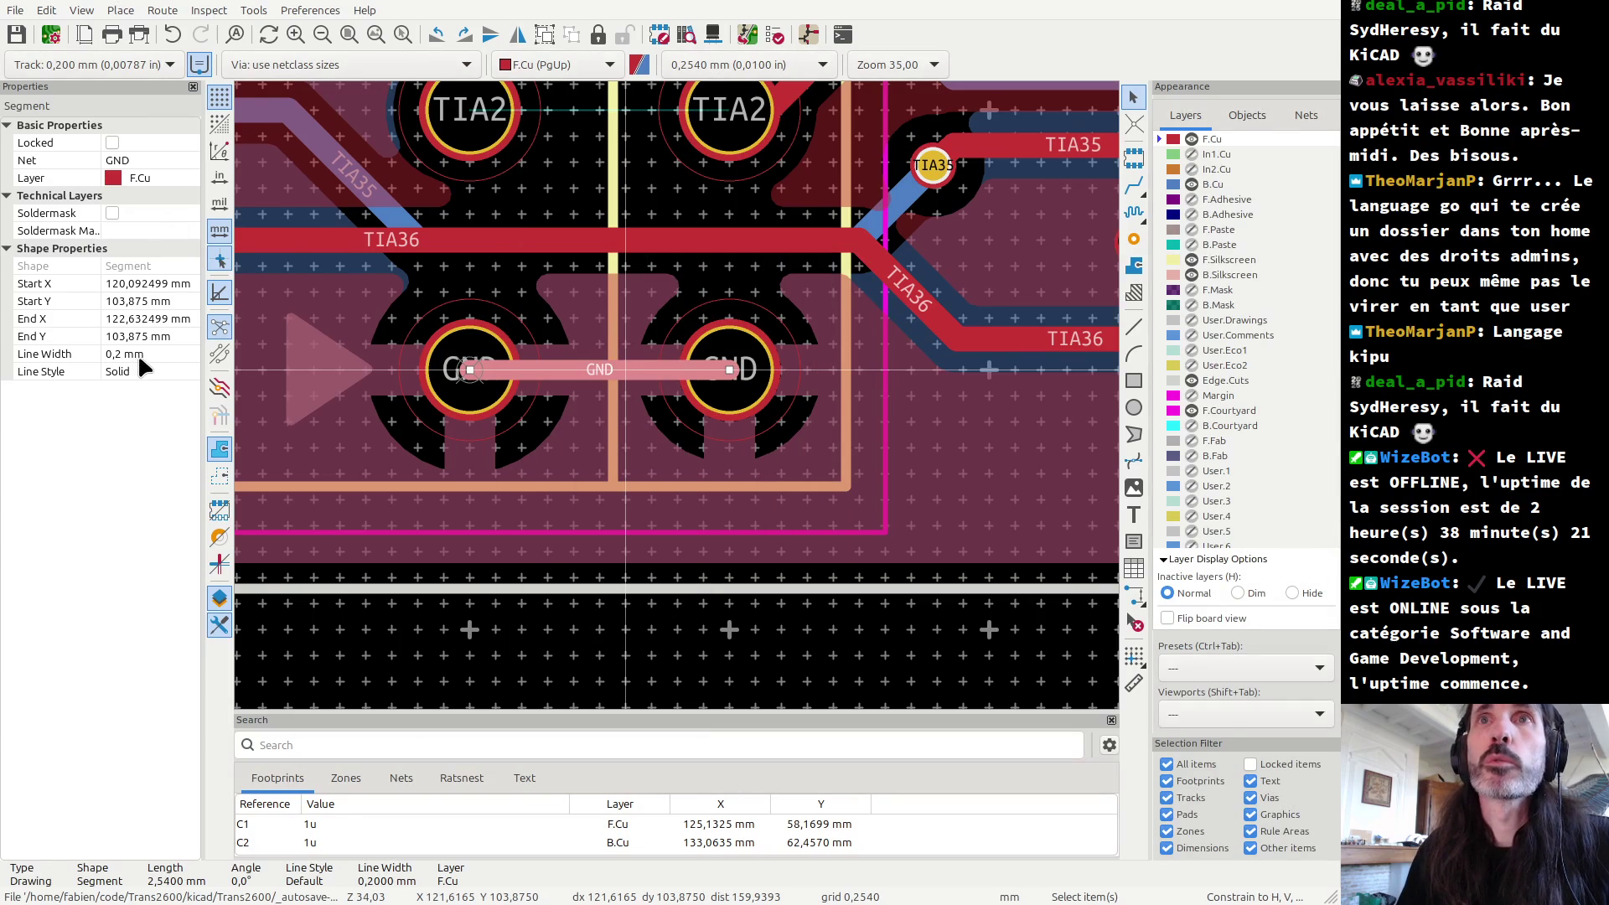
{"action": "left_click", "coordinate": [138, 352]}
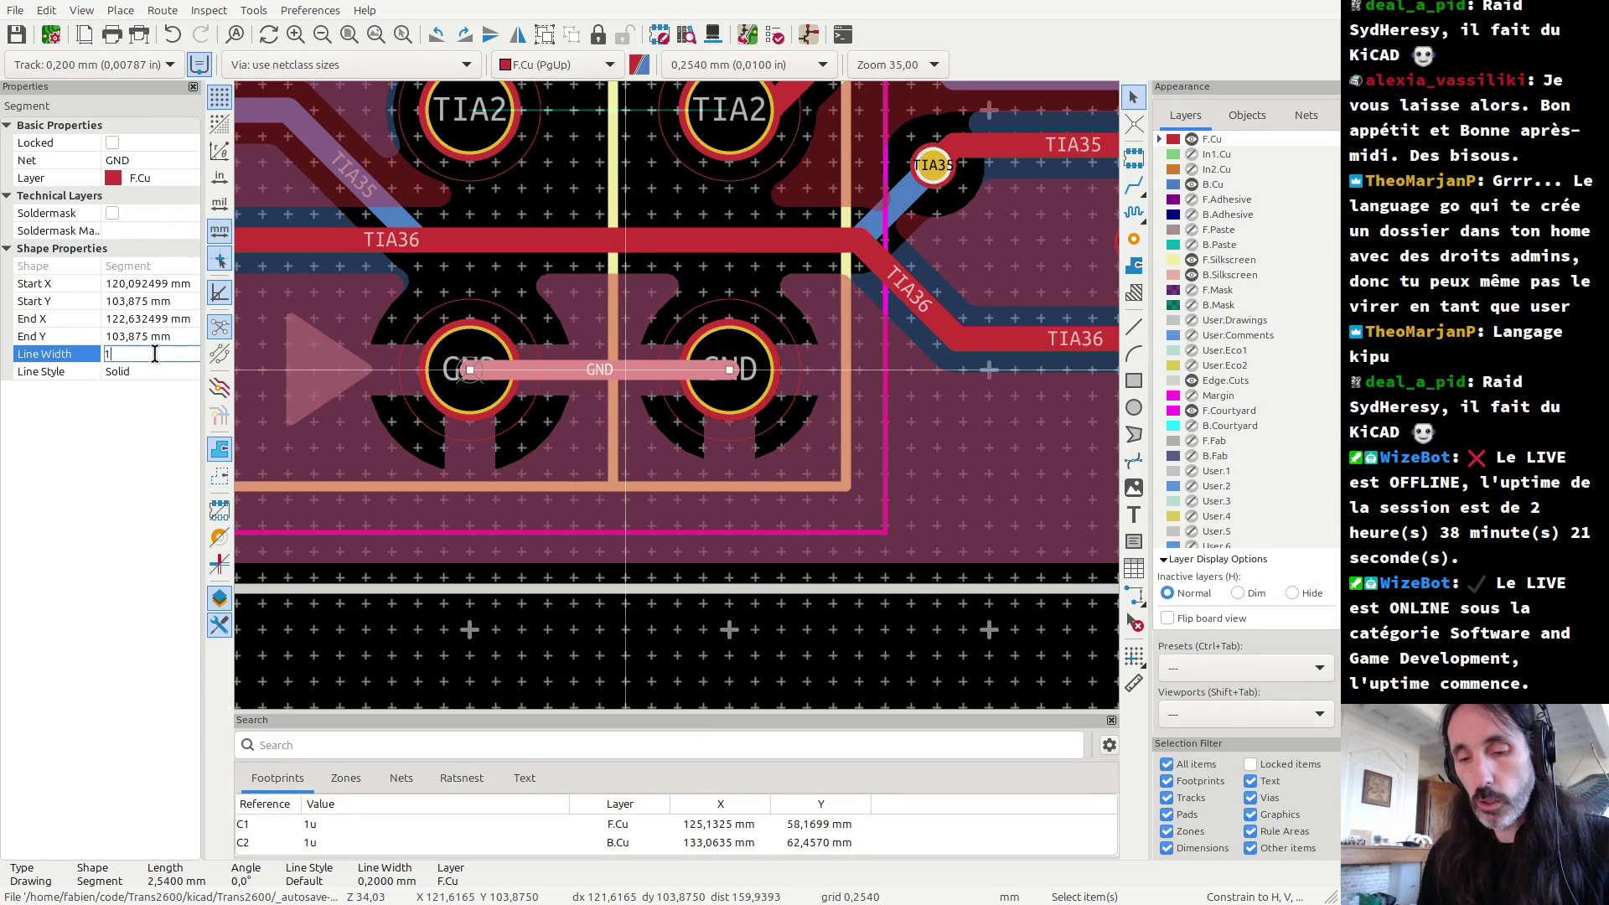
{"action": "key", "text": "Return"}
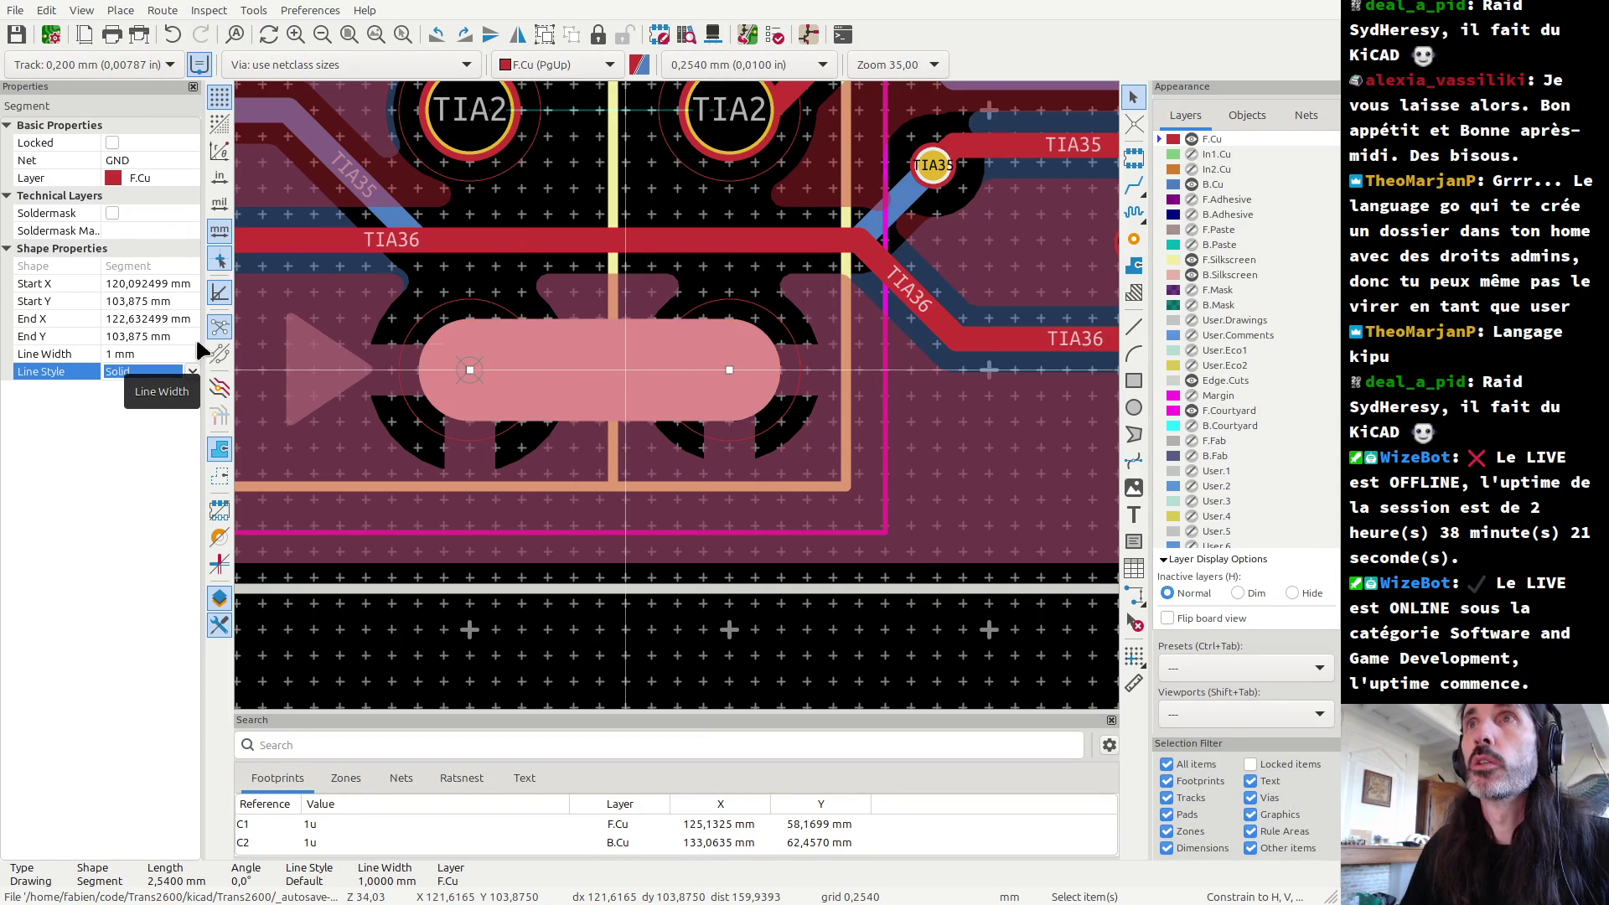
- Draw short line segments above the TIA36 track and delete the stray one above the GND bridge
{"action": "left_click", "coordinate": [1134, 326]}
{"action": "left_click", "coordinate": [681, 265]}
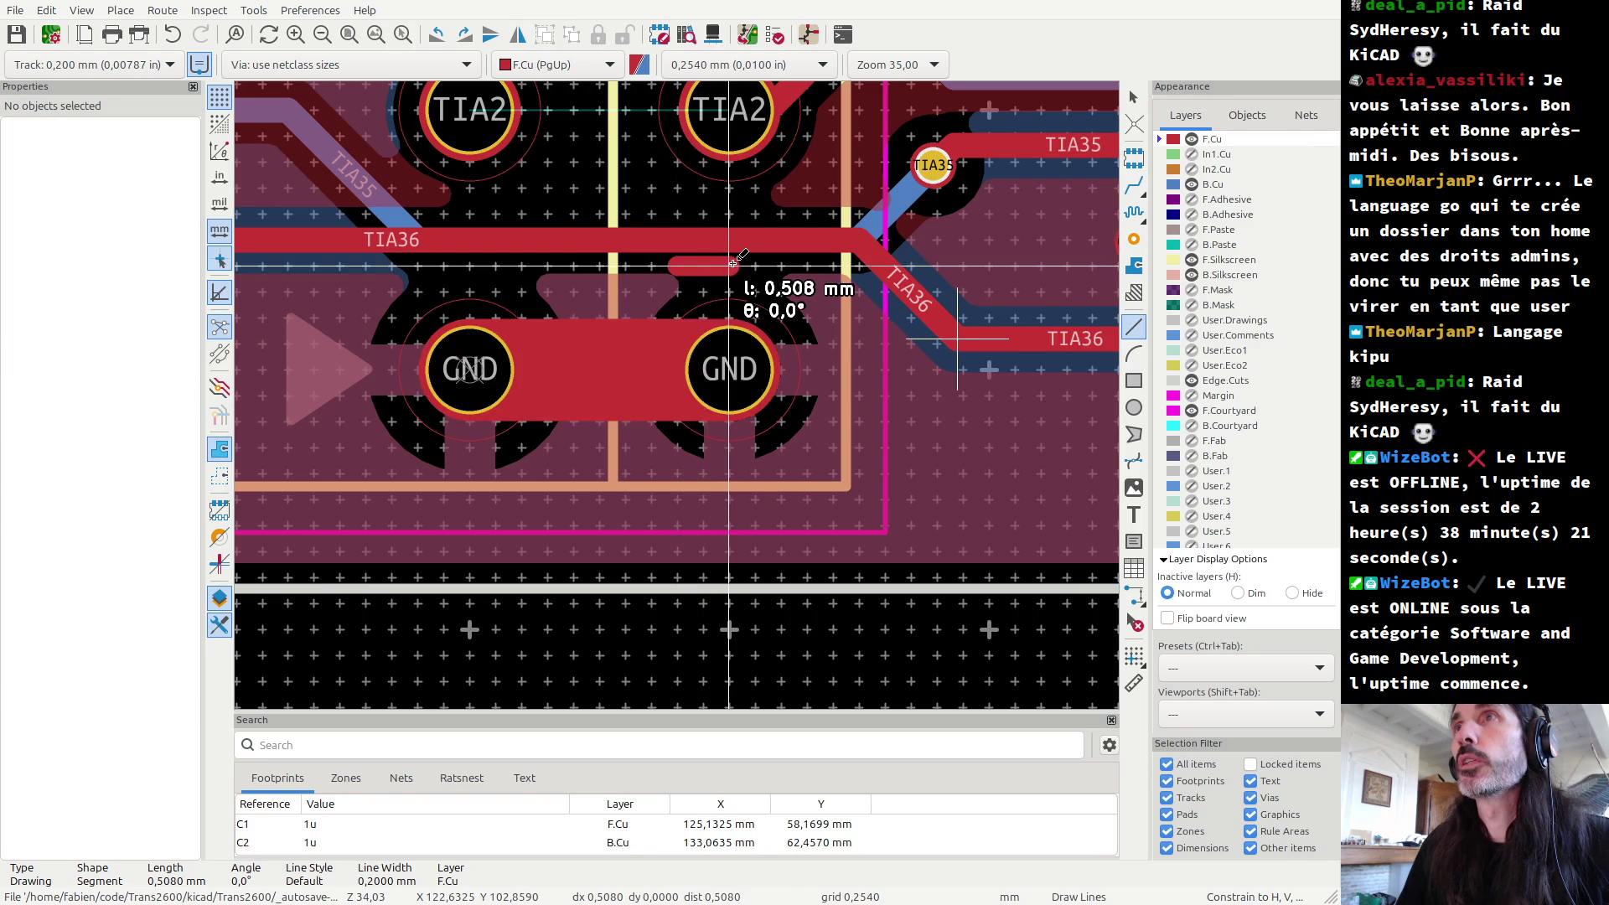
{"action": "key", "text": "Escape"}
{"action": "left_click", "coordinate": [729, 187]}
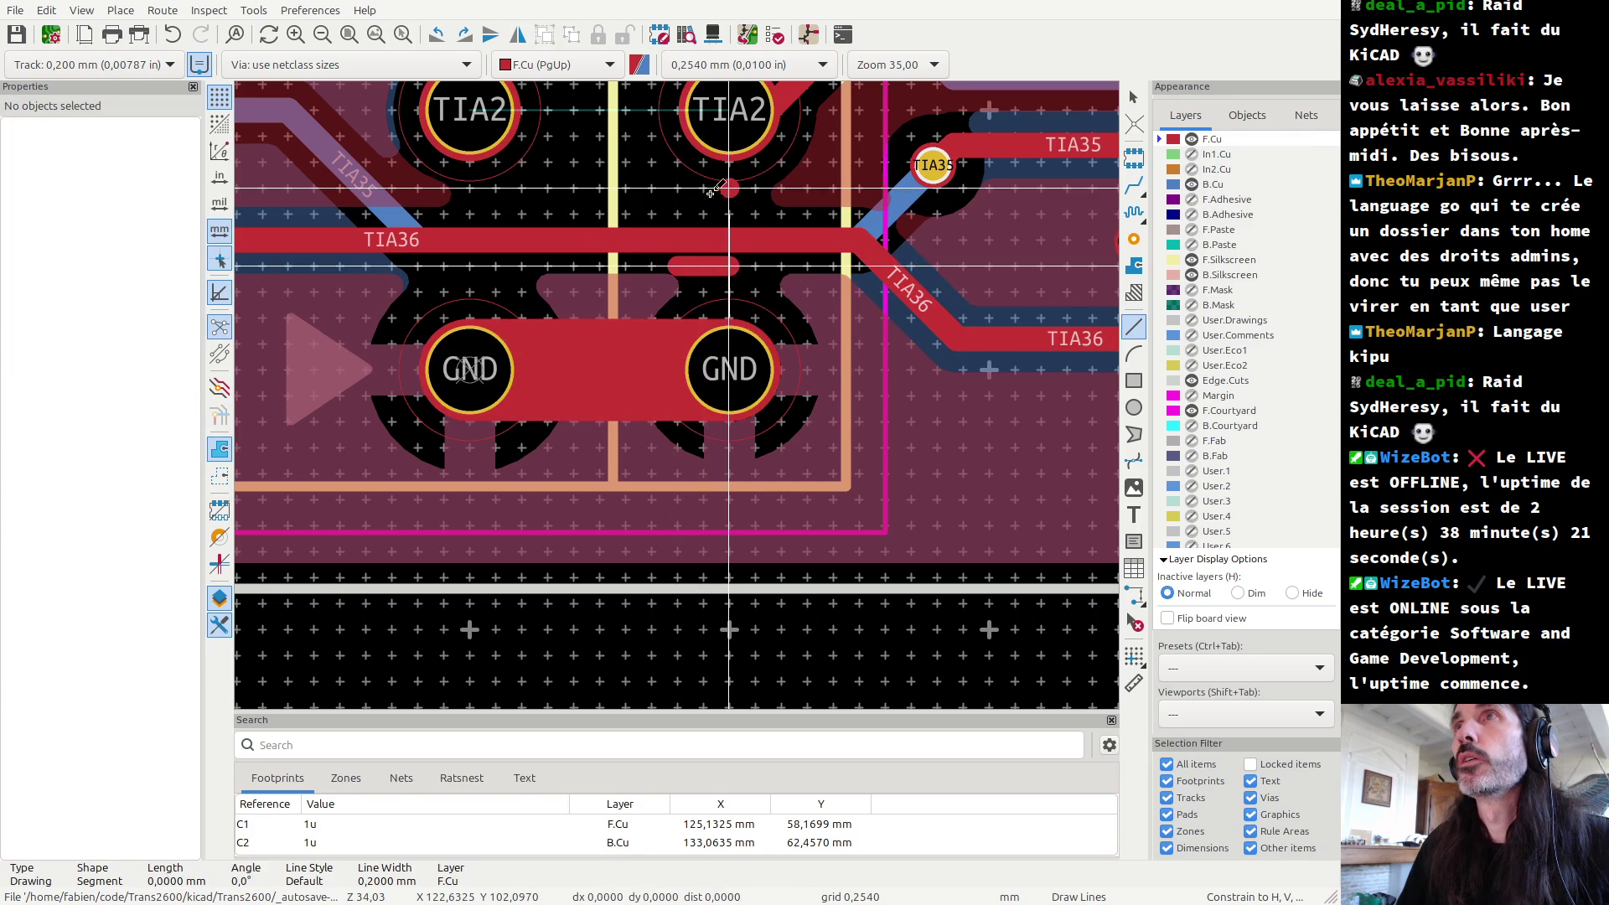
{"action": "key", "text": "Escape"}
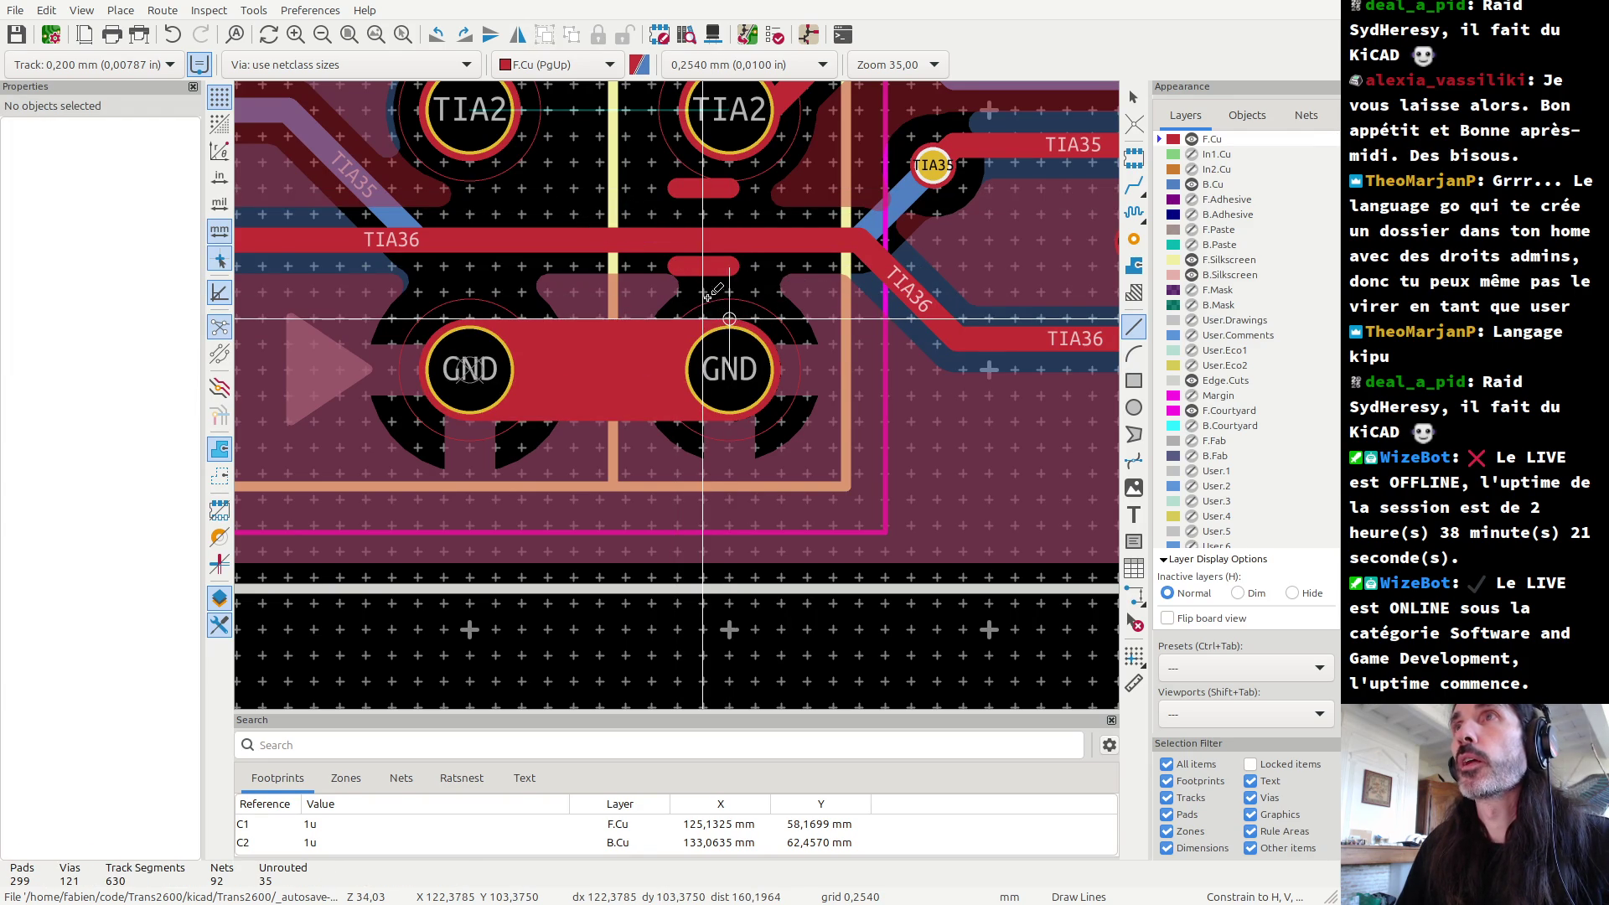
{"action": "left_click", "coordinate": [704, 213]}
{"action": "left_click", "coordinate": [755, 214]}
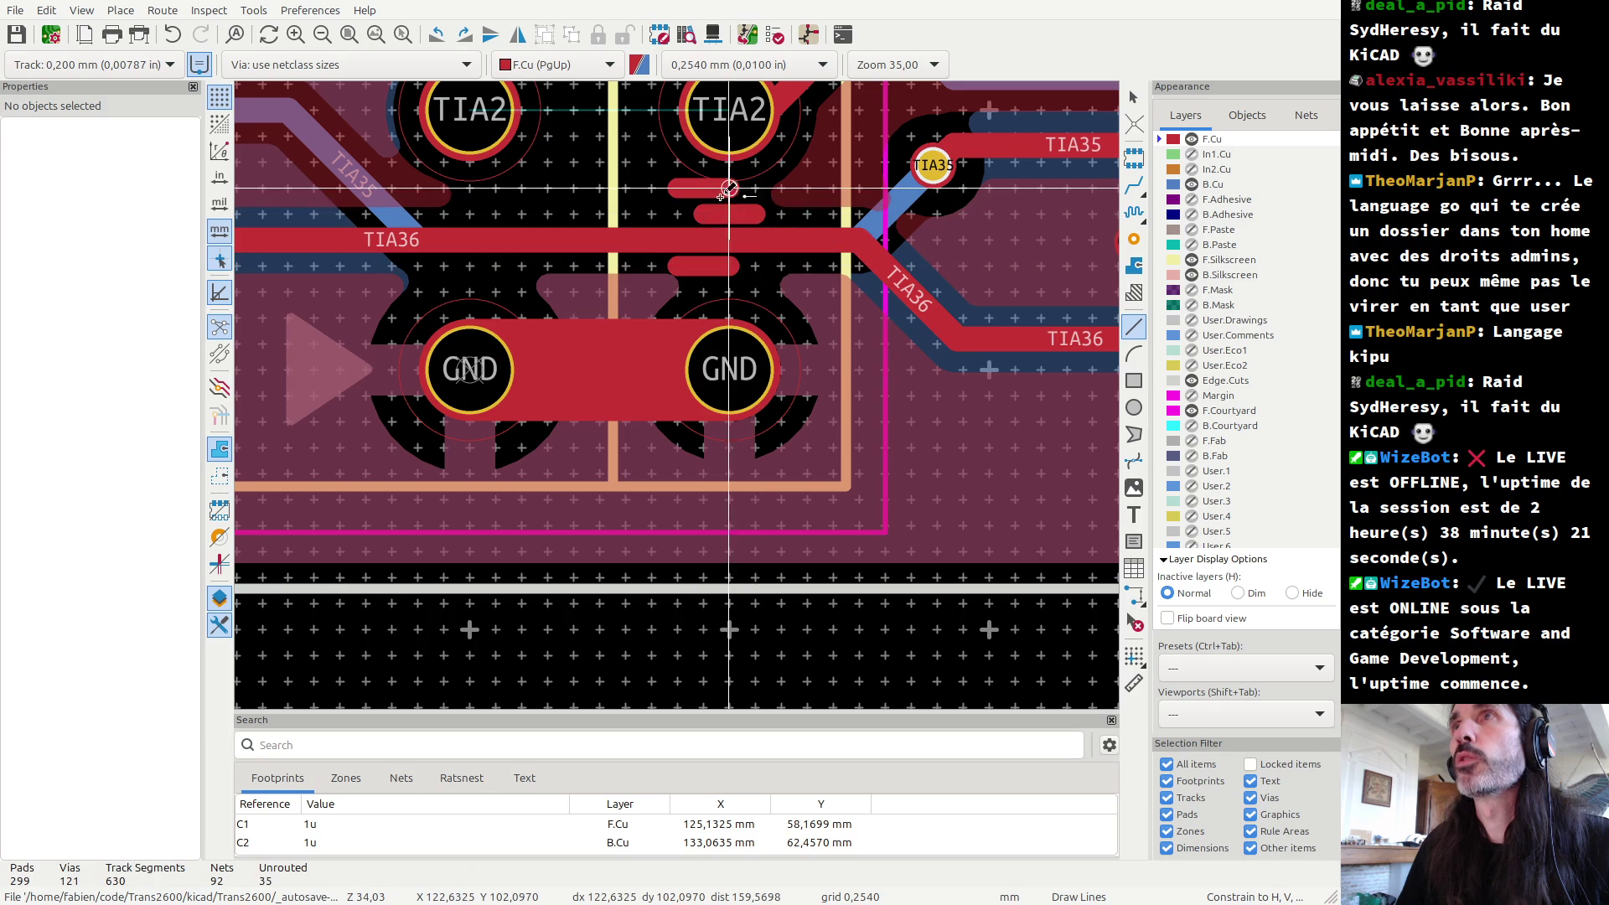
{"action": "key", "text": "Escape"}
{"action": "left_click", "coordinate": [704, 191]}
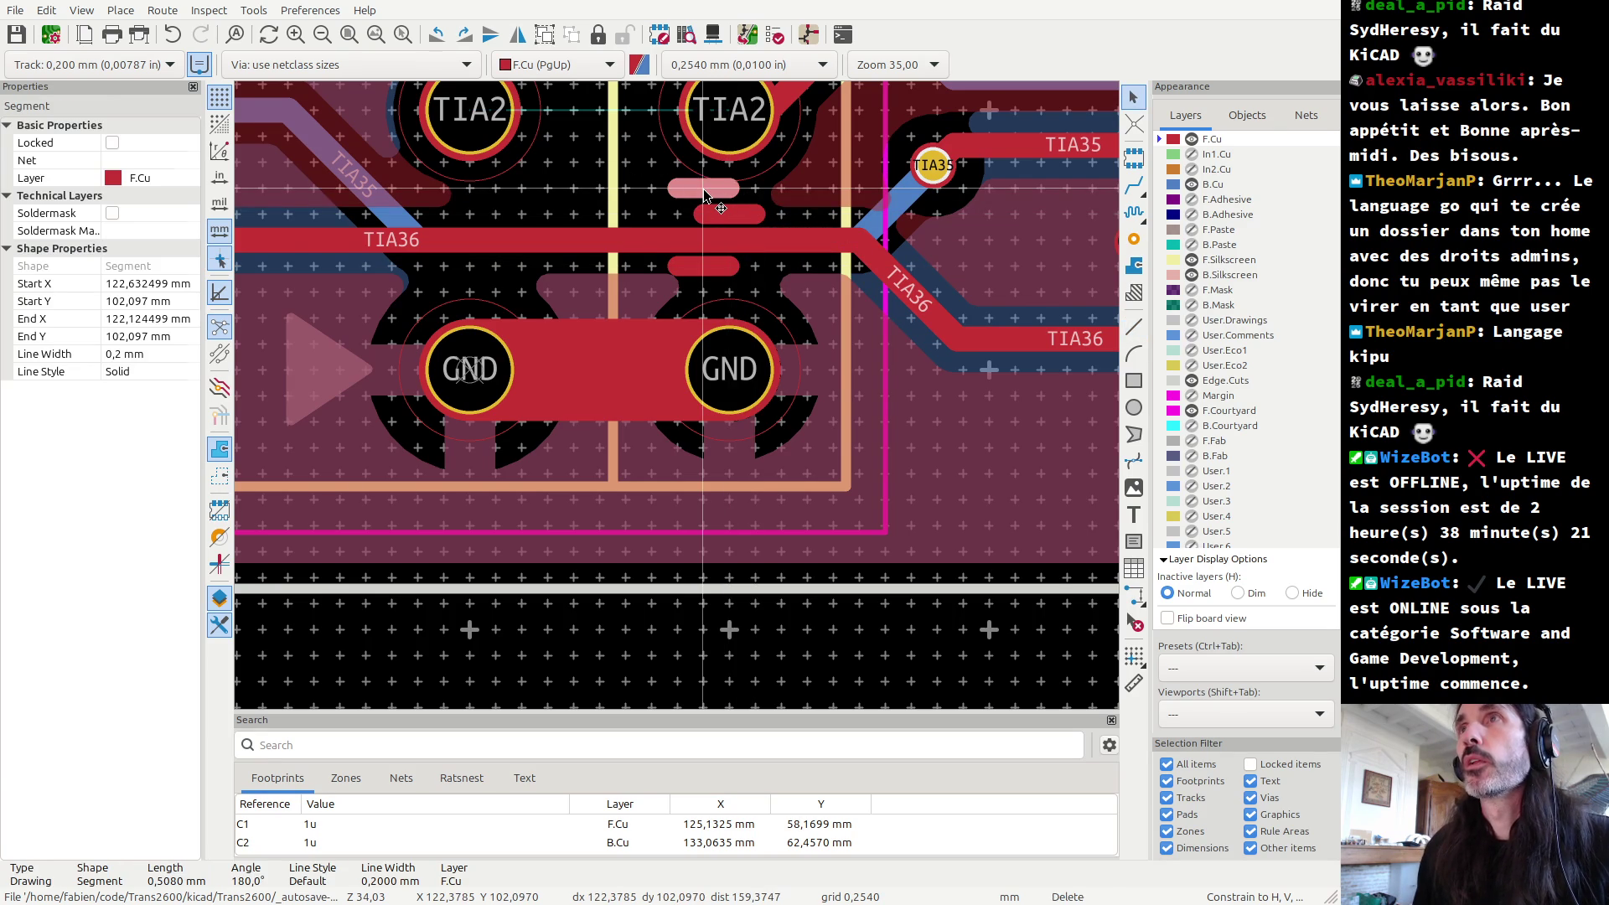
{"action": "key", "text": "Delete"}
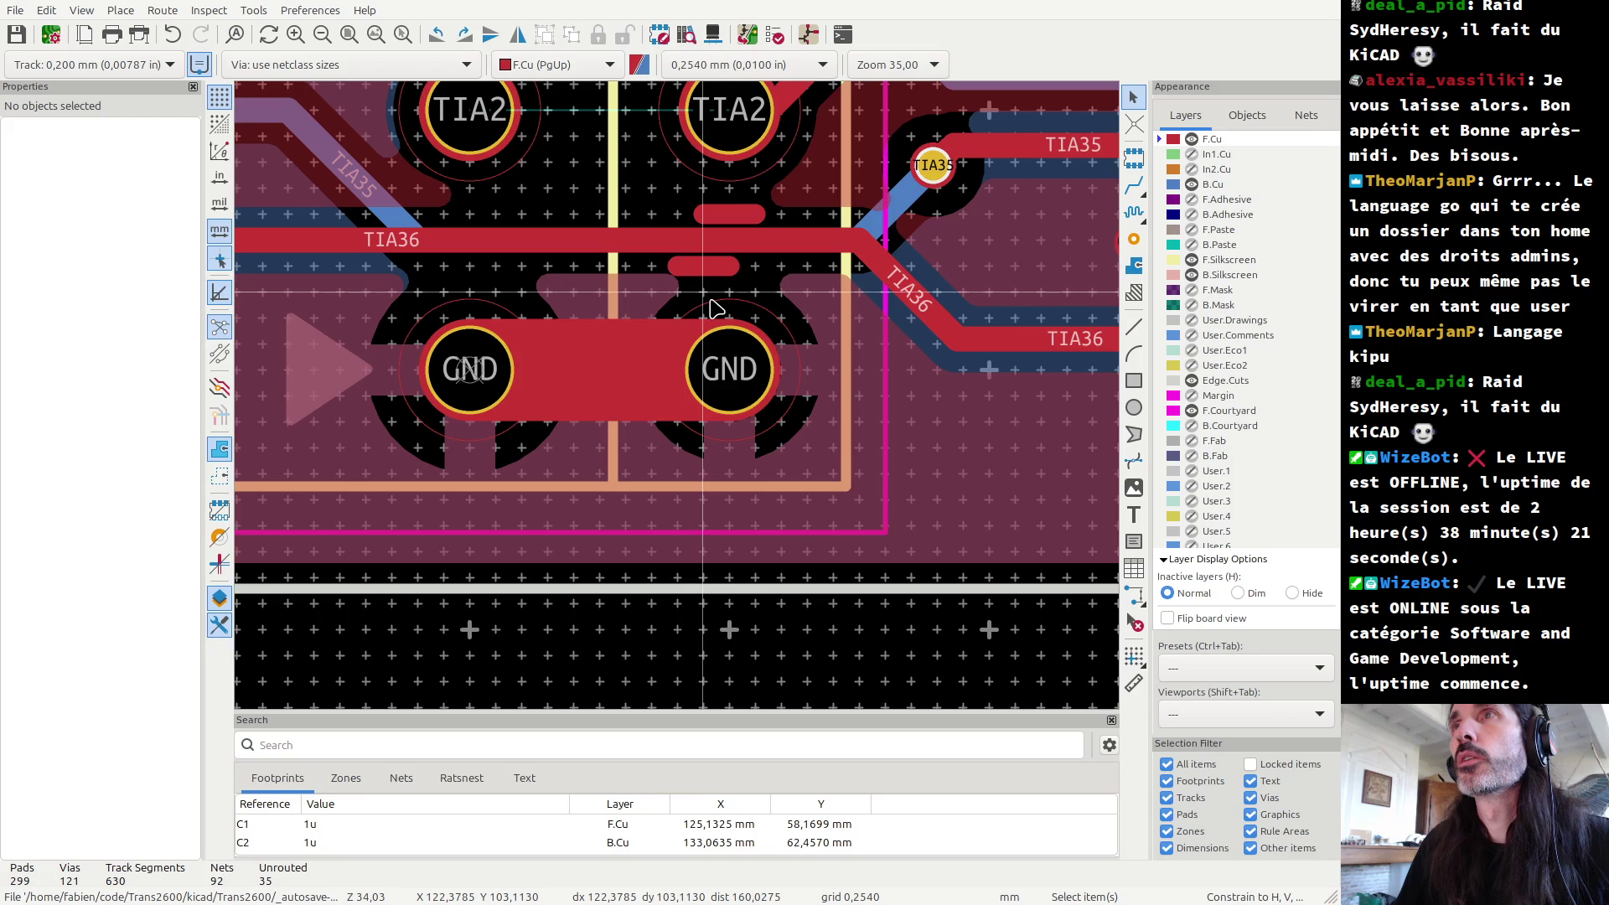
- Set the GND bridge line width to 1.127 mm
{"action": "left_click", "coordinate": [609, 379]}
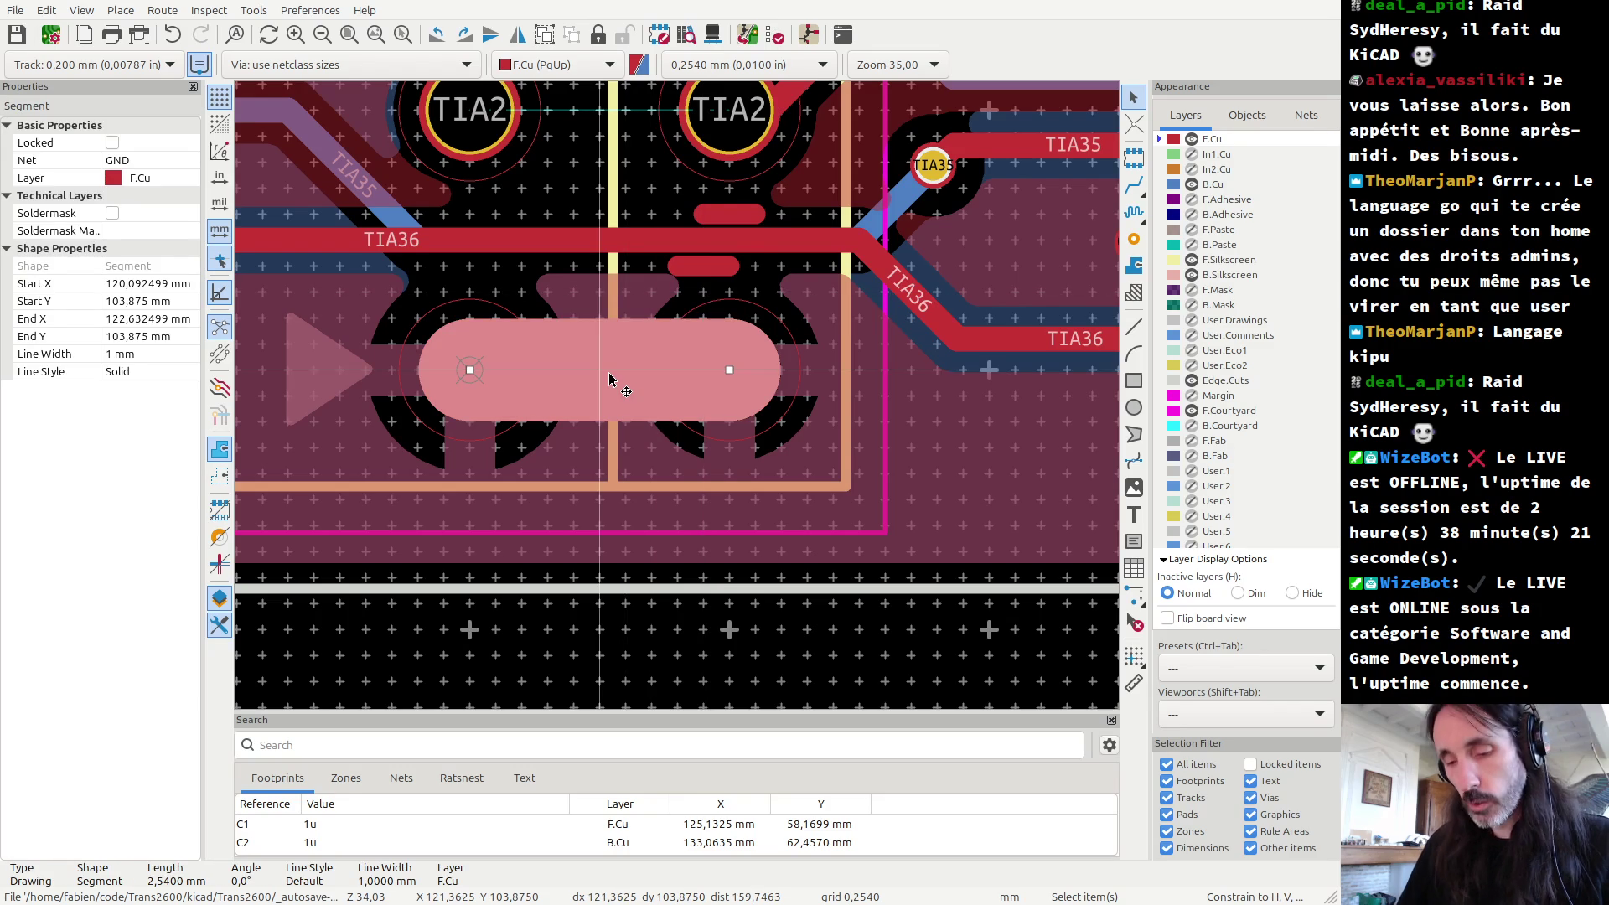
{"action": "double_click", "coordinate": [605, 381]}
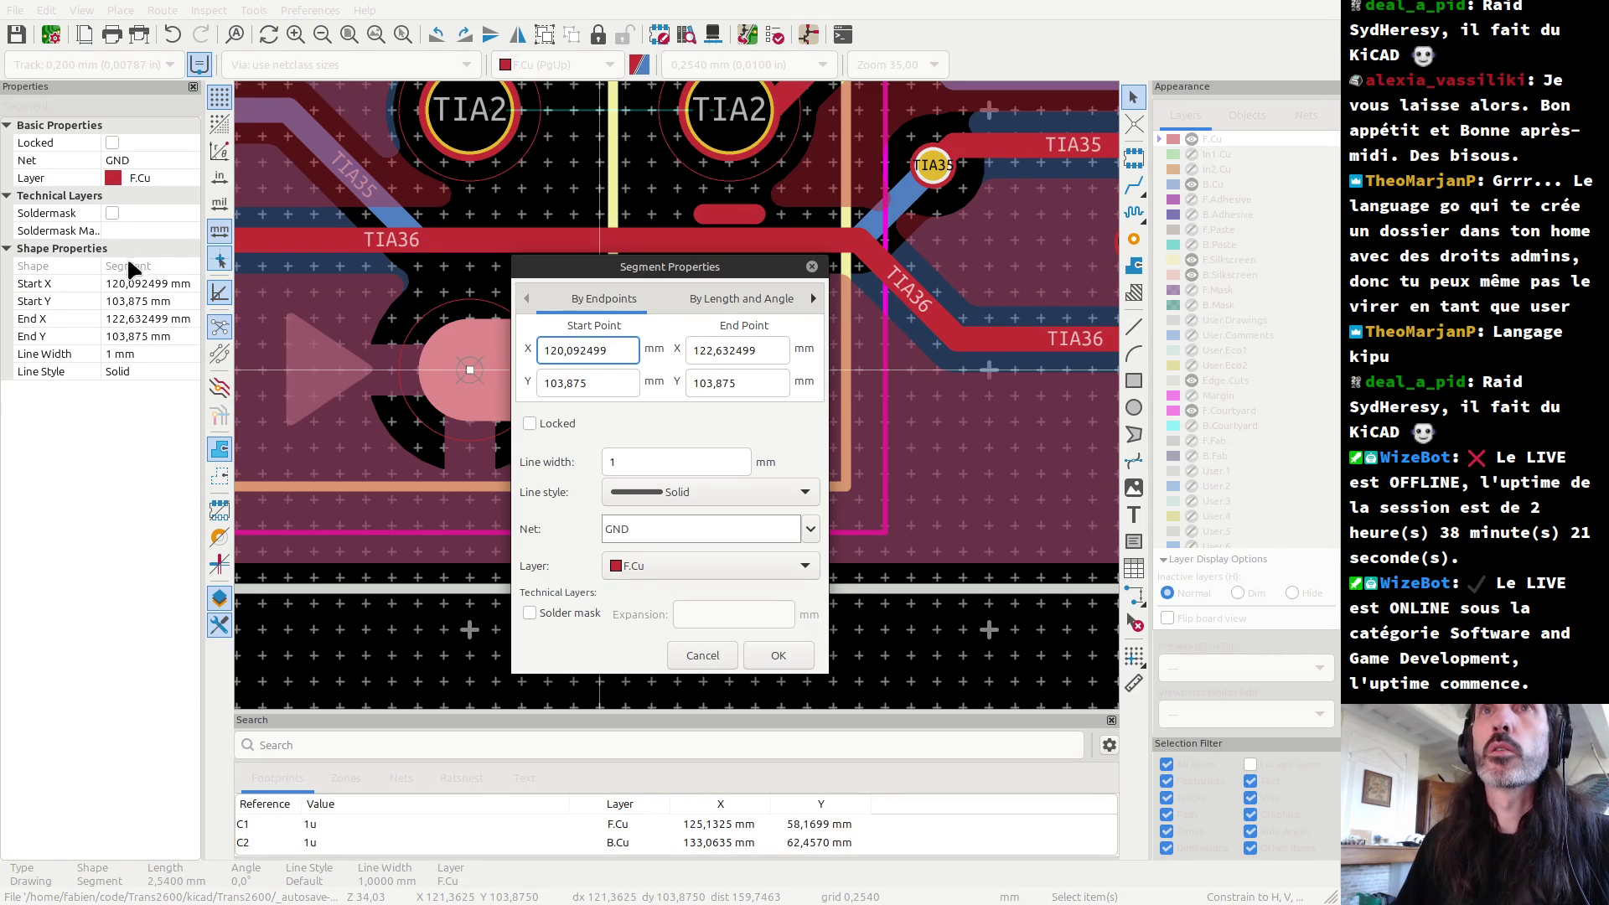
{"action": "key", "text": "Escape"}
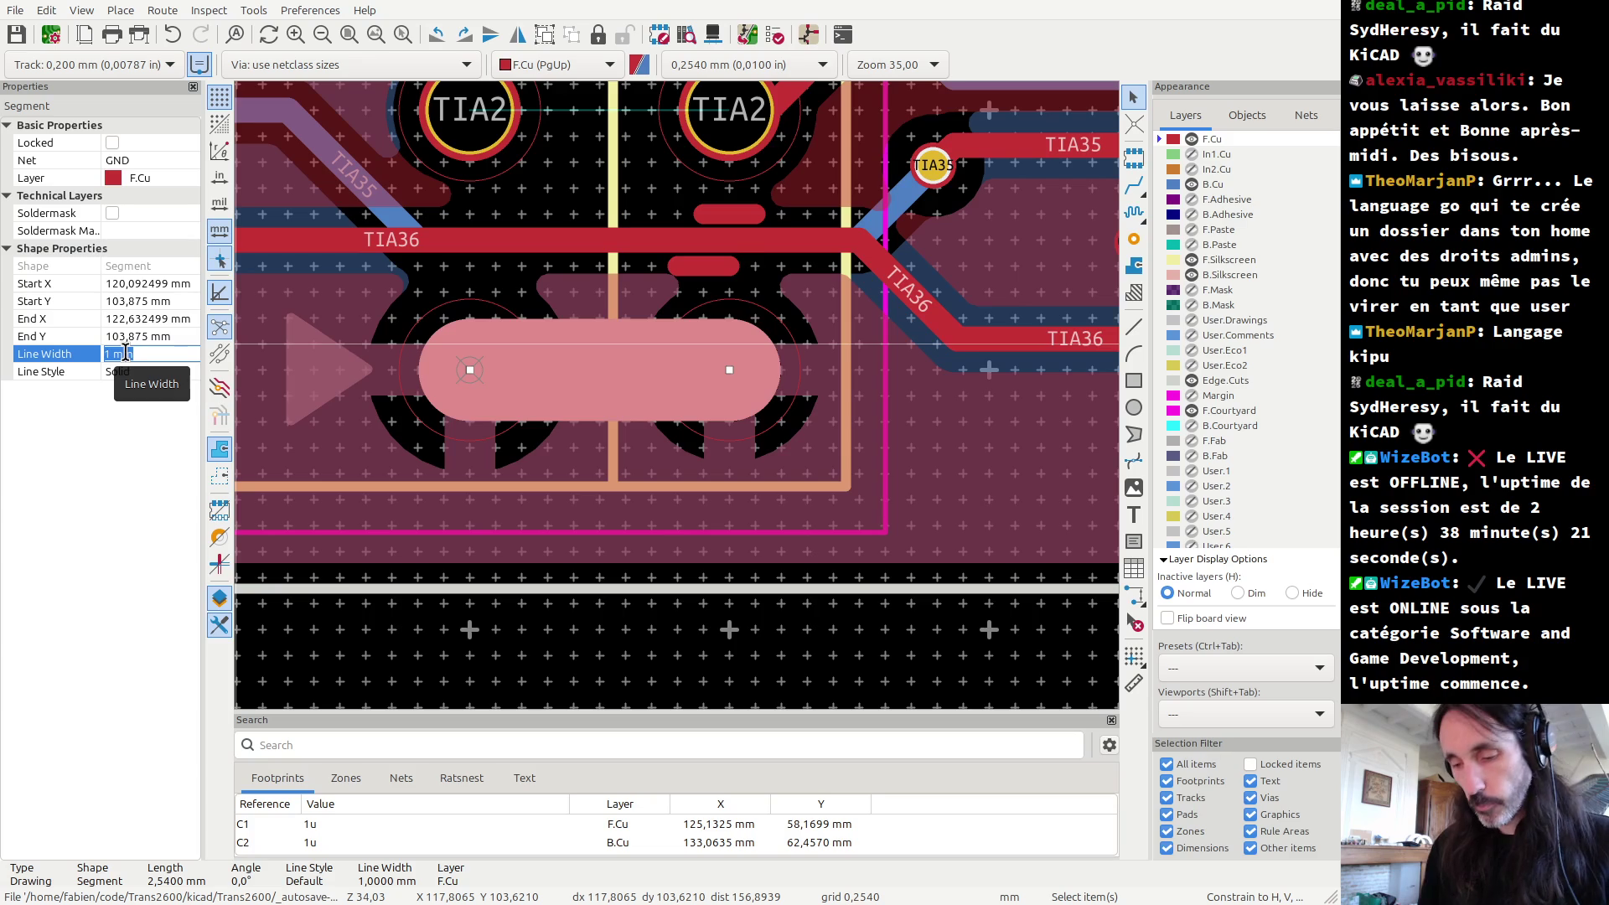
{"action": "key", "text": "Tab"}
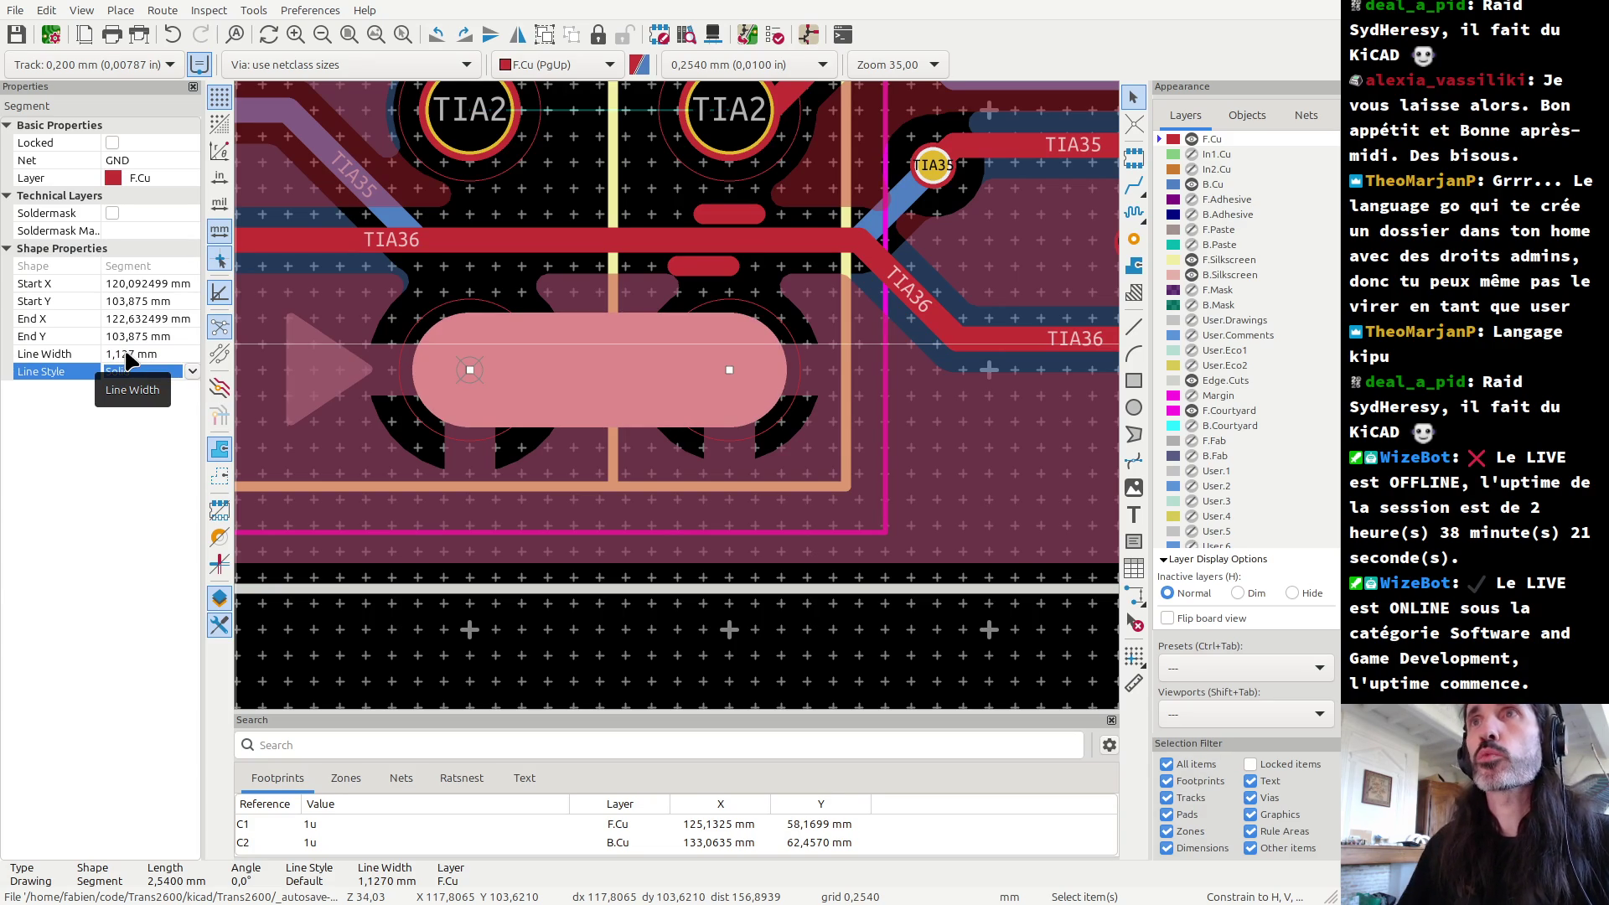
{"action": "key", "text": "Escape"}
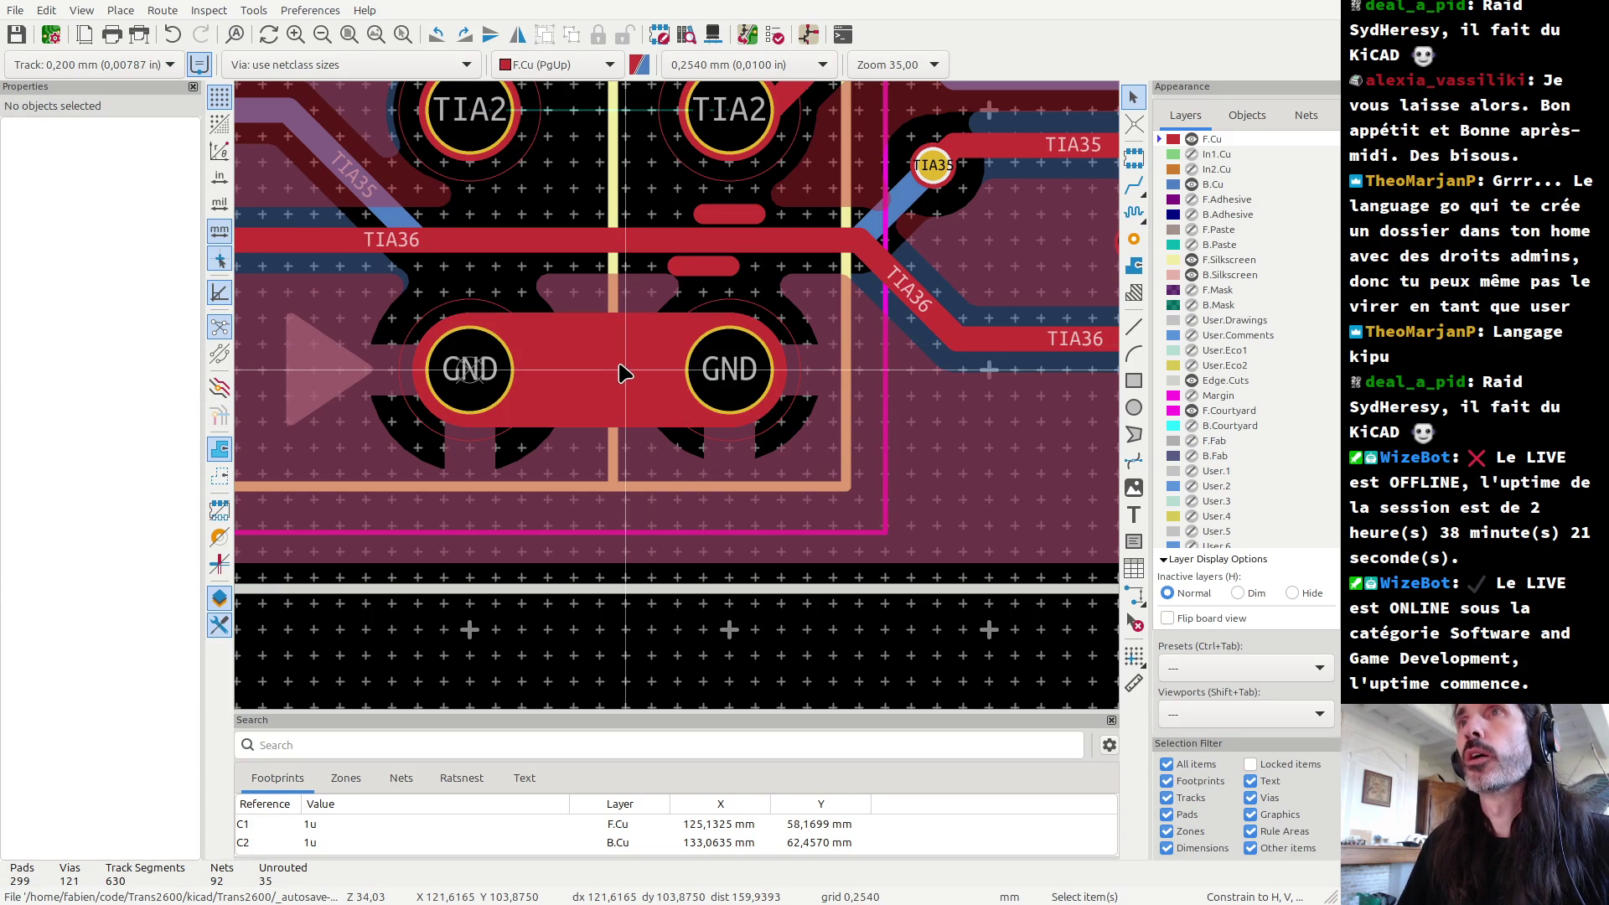
- Delete the leftover short segment above the GND bridge
{"action": "left_click", "coordinate": [701, 283]}
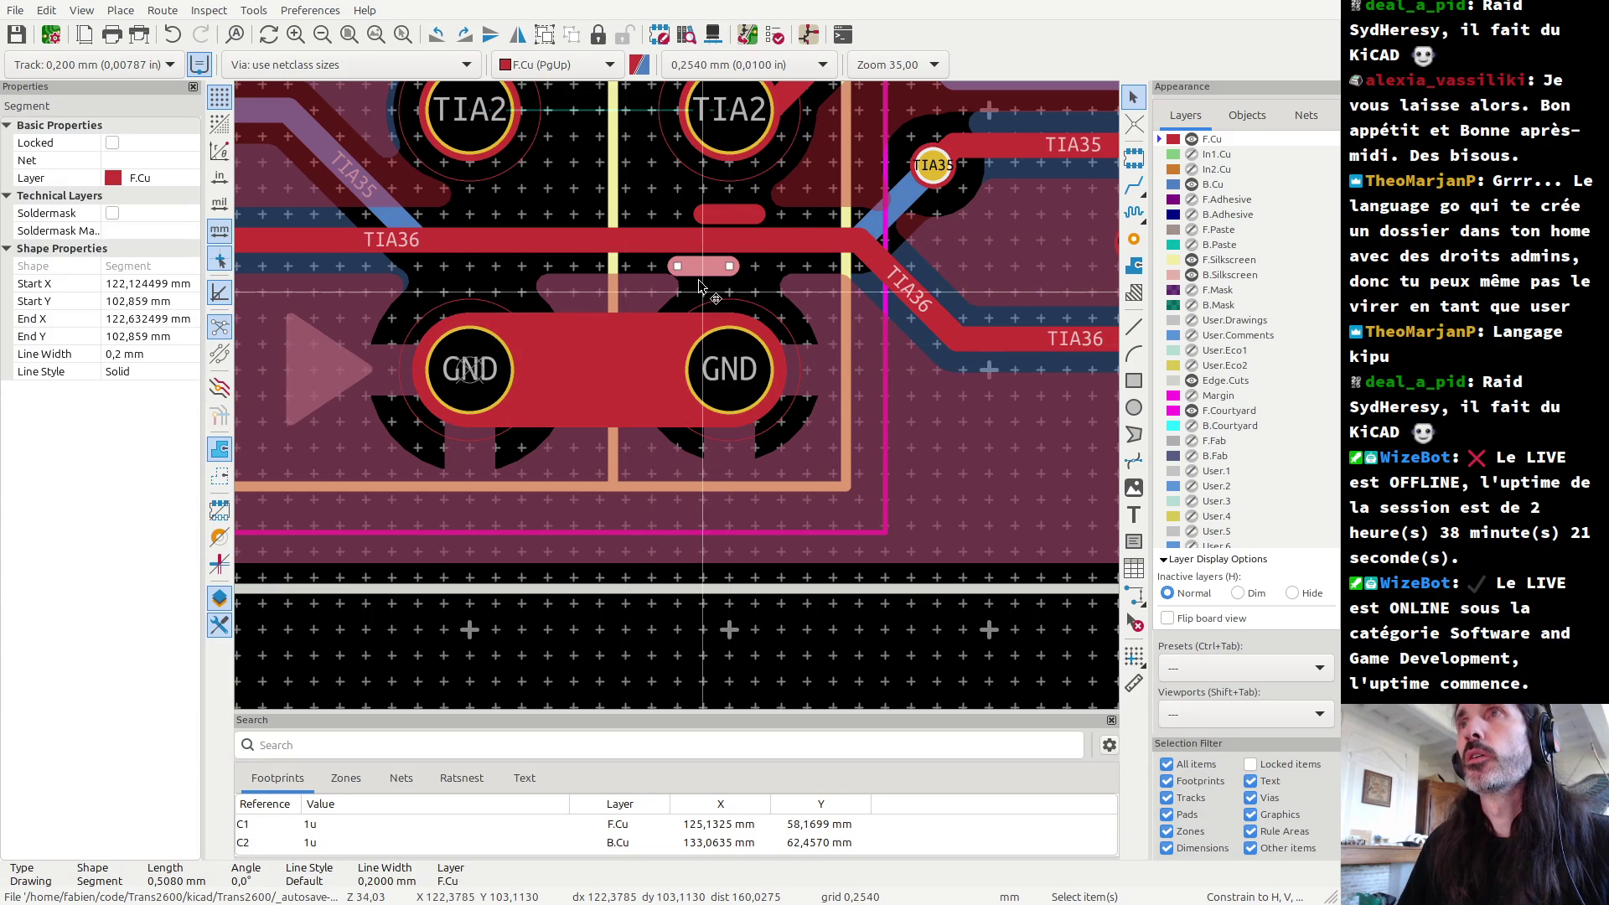
{"action": "key", "text": "Delete"}
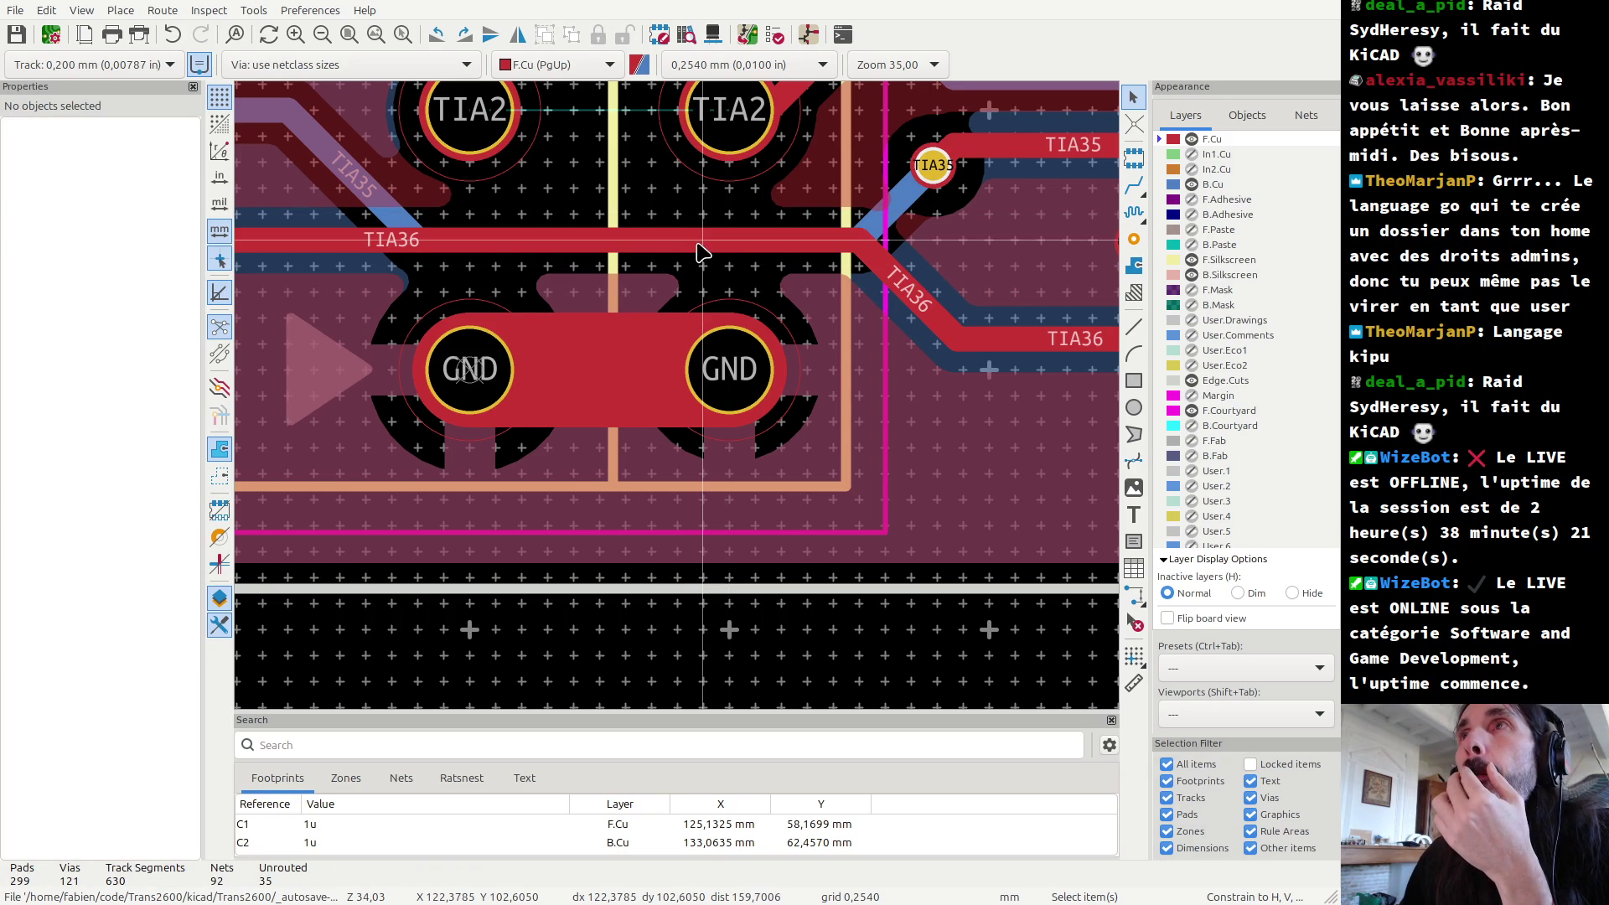
{"action": "left_click", "coordinate": [610, 386]}
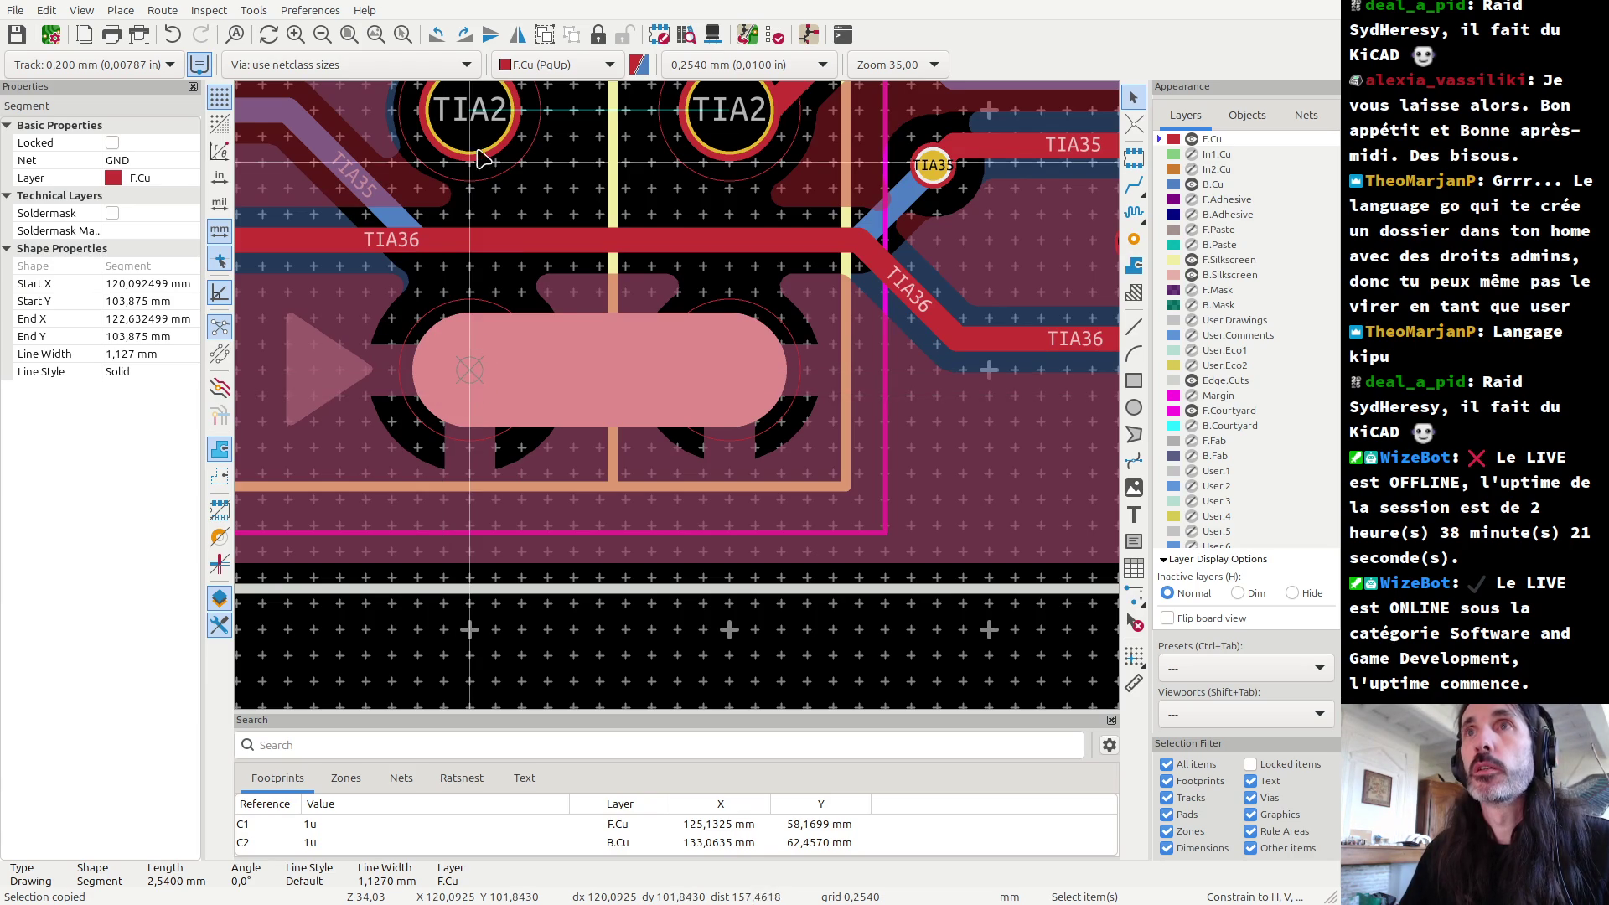
- Paste a copy of the wide GND bridge across the TIA2 pads and remove the old TIA36 track
{"action": "key", "text": "ctrl+v"}
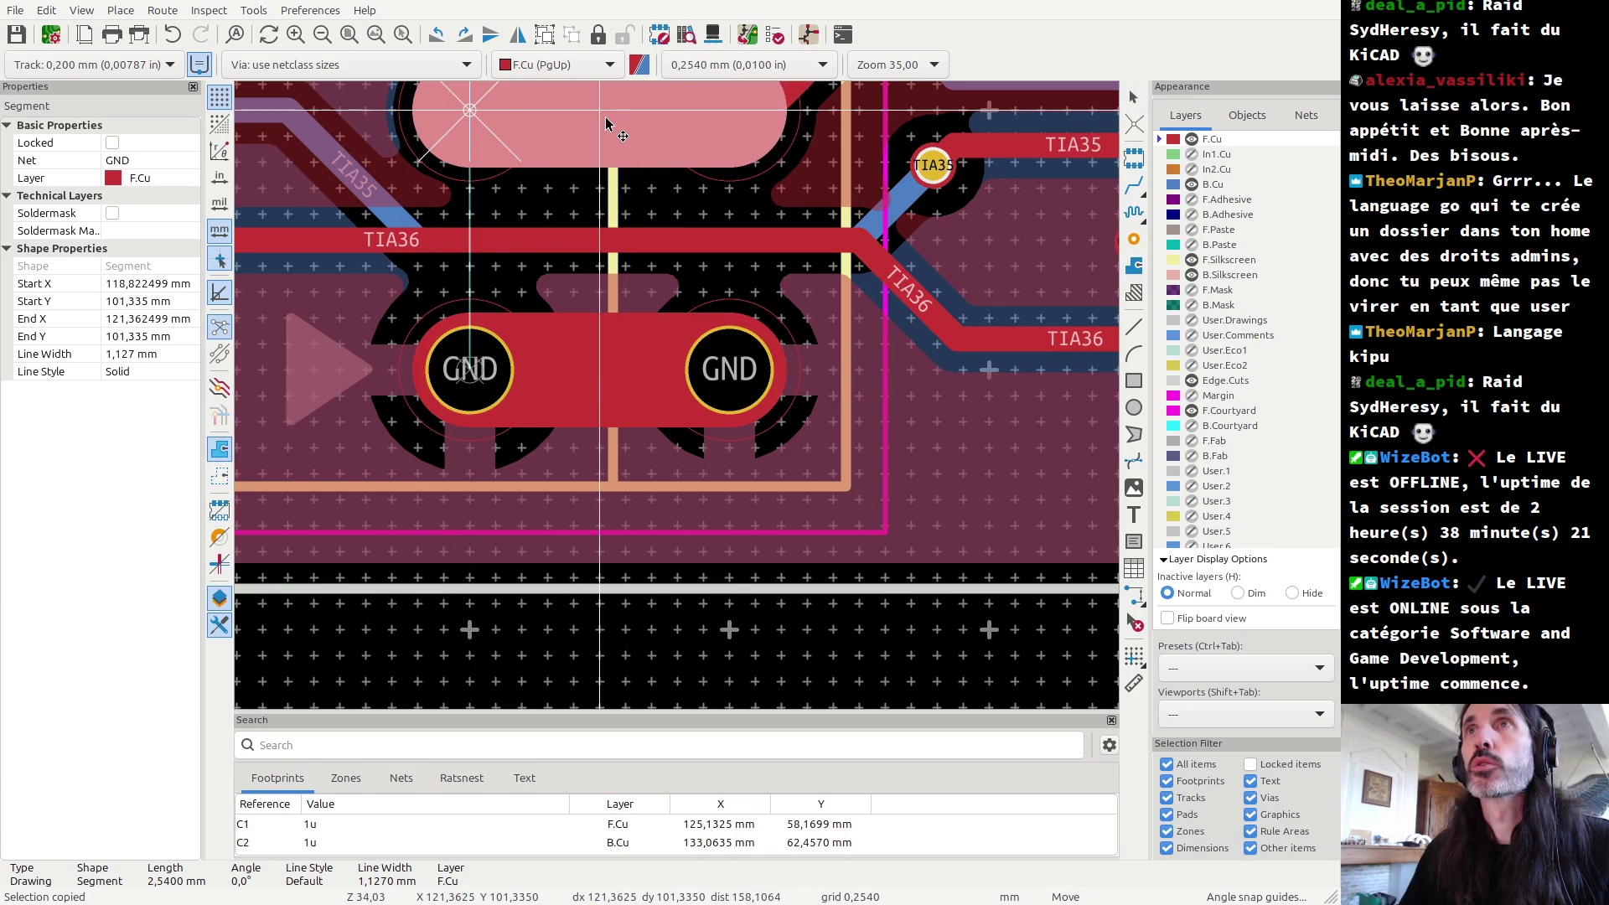
{"action": "key", "text": "Escape"}
{"action": "left_click", "coordinate": [577, 251]}
{"action": "key", "text": "Escape"}
{"action": "left_click", "coordinate": [577, 251]}
{"action": "key", "text": "Delete"}
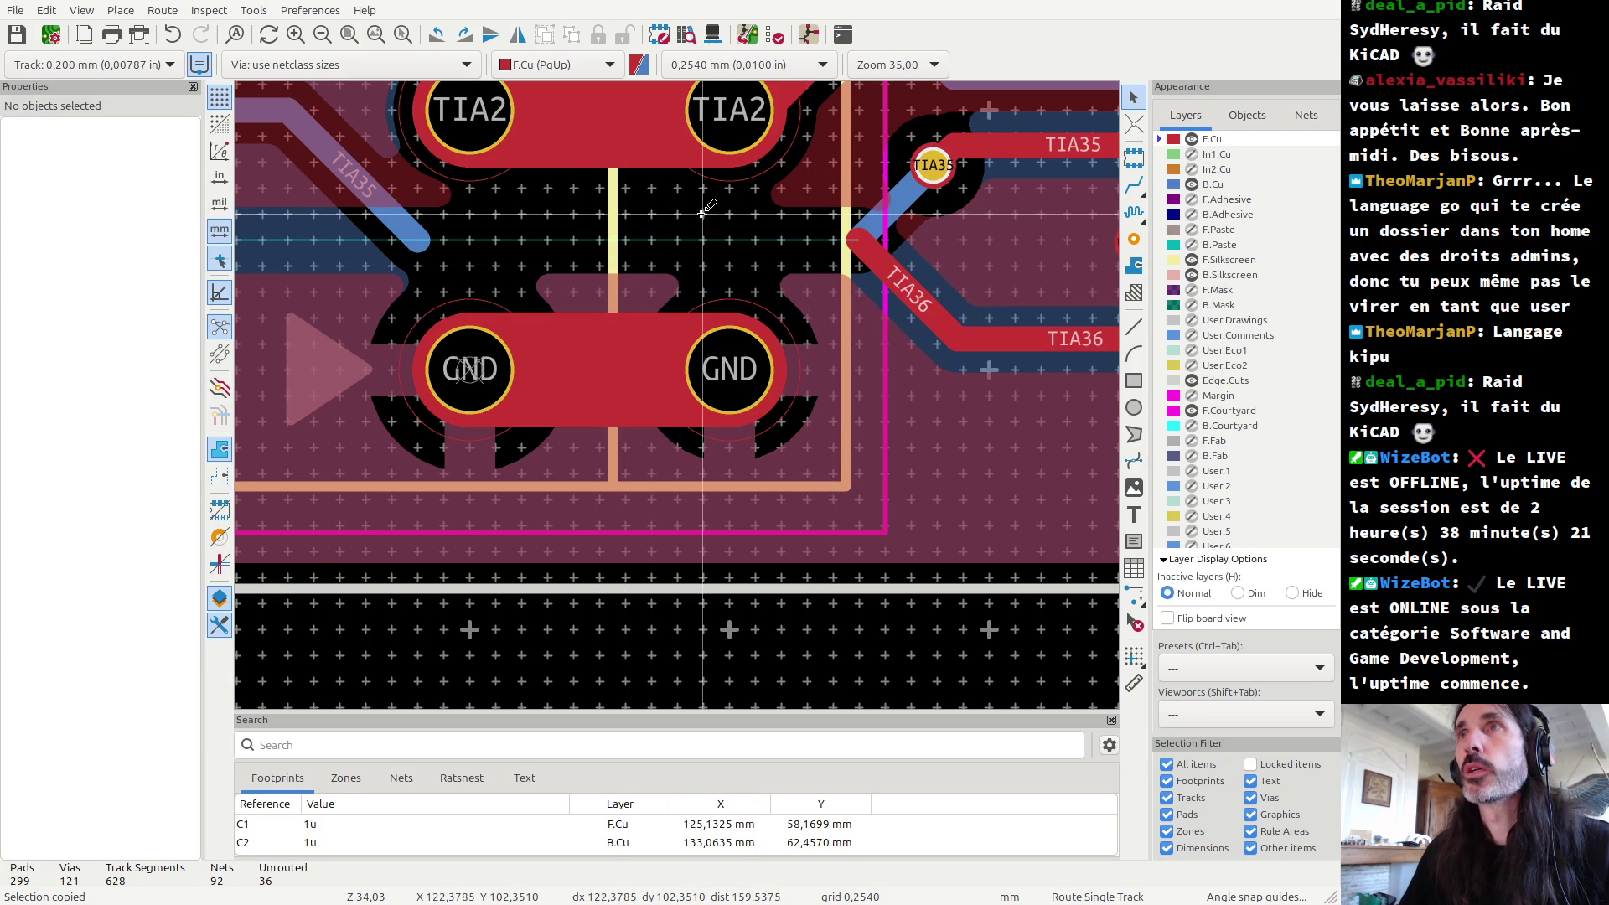
- Reroute the TIA36 track straight between the TIA2 and GND pad rows, leaving 34 unrouted
{"action": "key", "text": "x"}
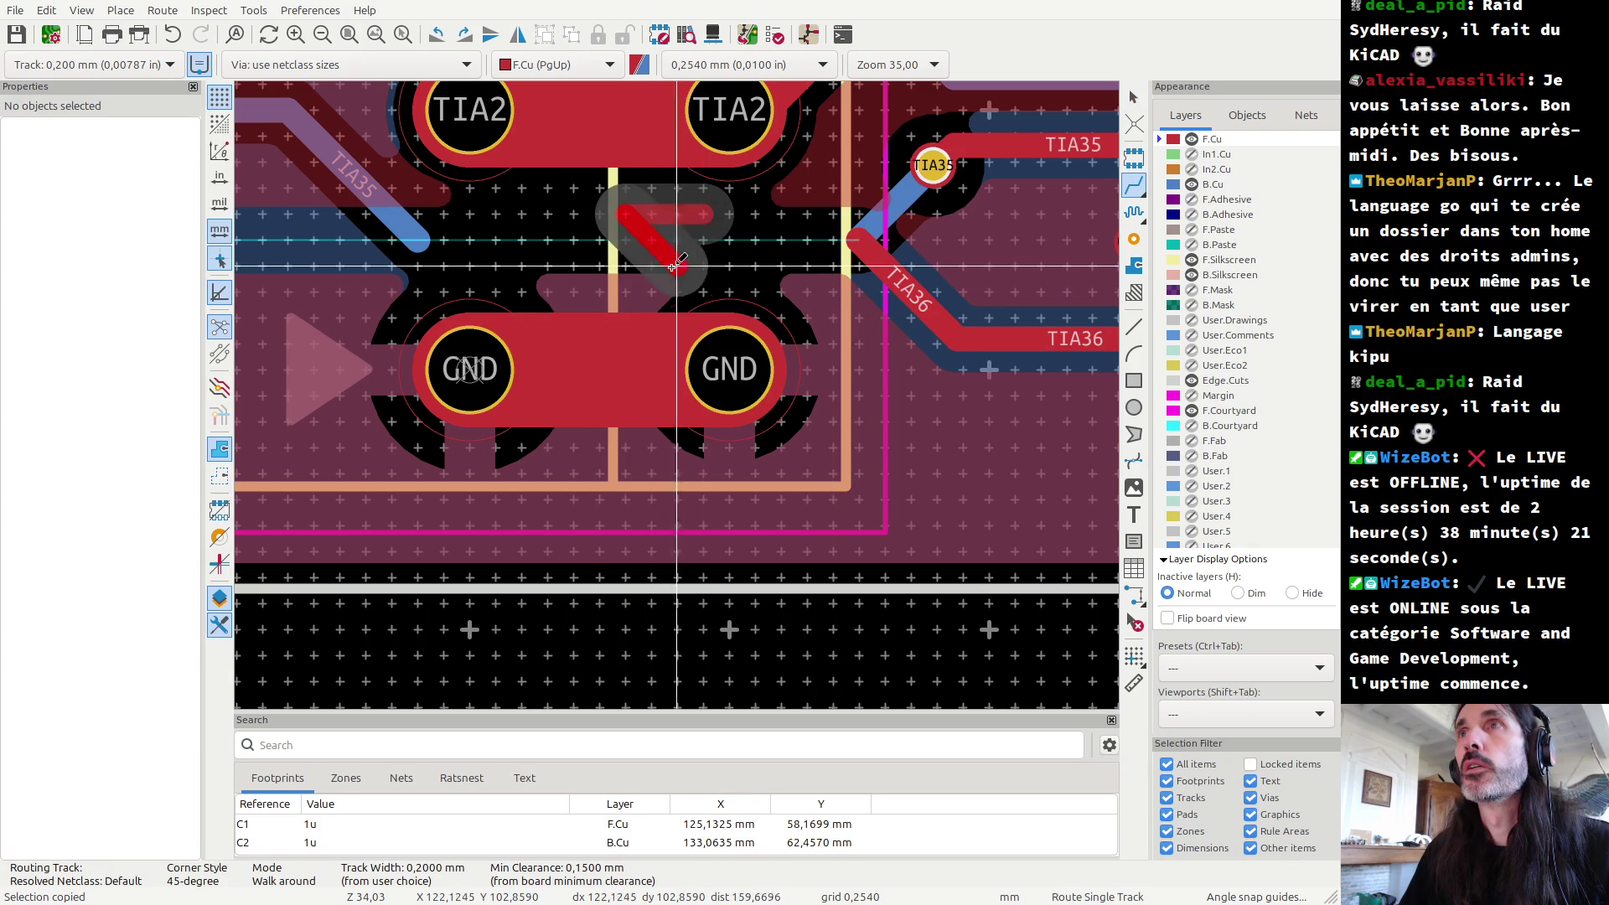
{"action": "key", "text": "Escape"}
{"action": "key", "text": "ctrl+v"}
{"action": "left_click", "coordinate": [702, 267]}
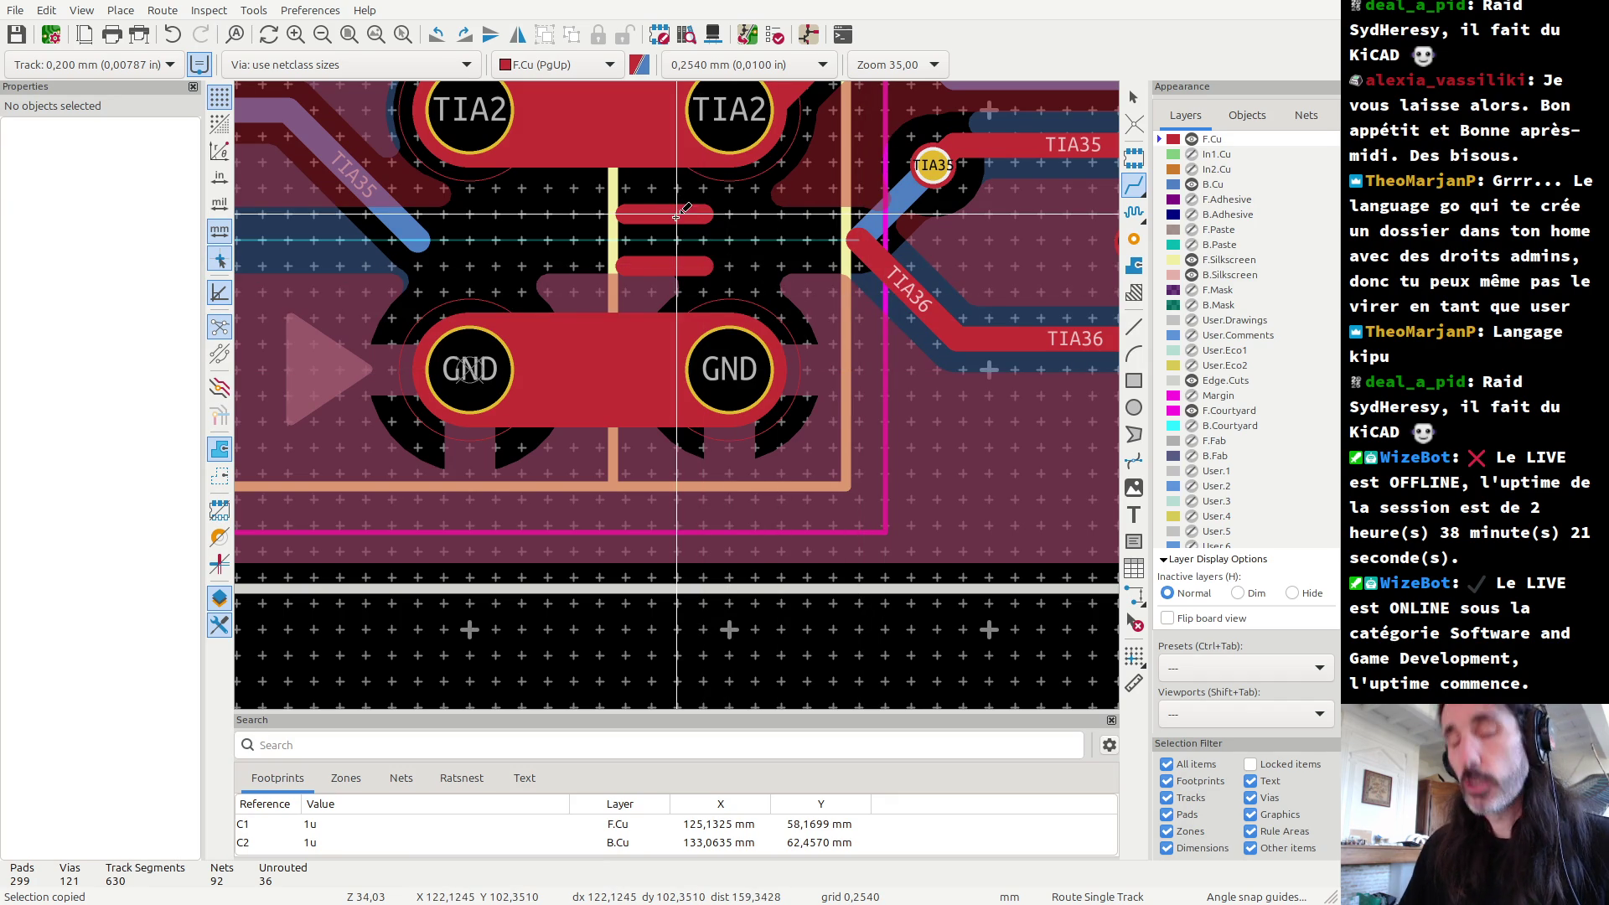
{"action": "key", "text": "ctrl+z"}
{"action": "key", "text": "ctrl+z"}
{"action": "key", "text": "ctrl+y"}
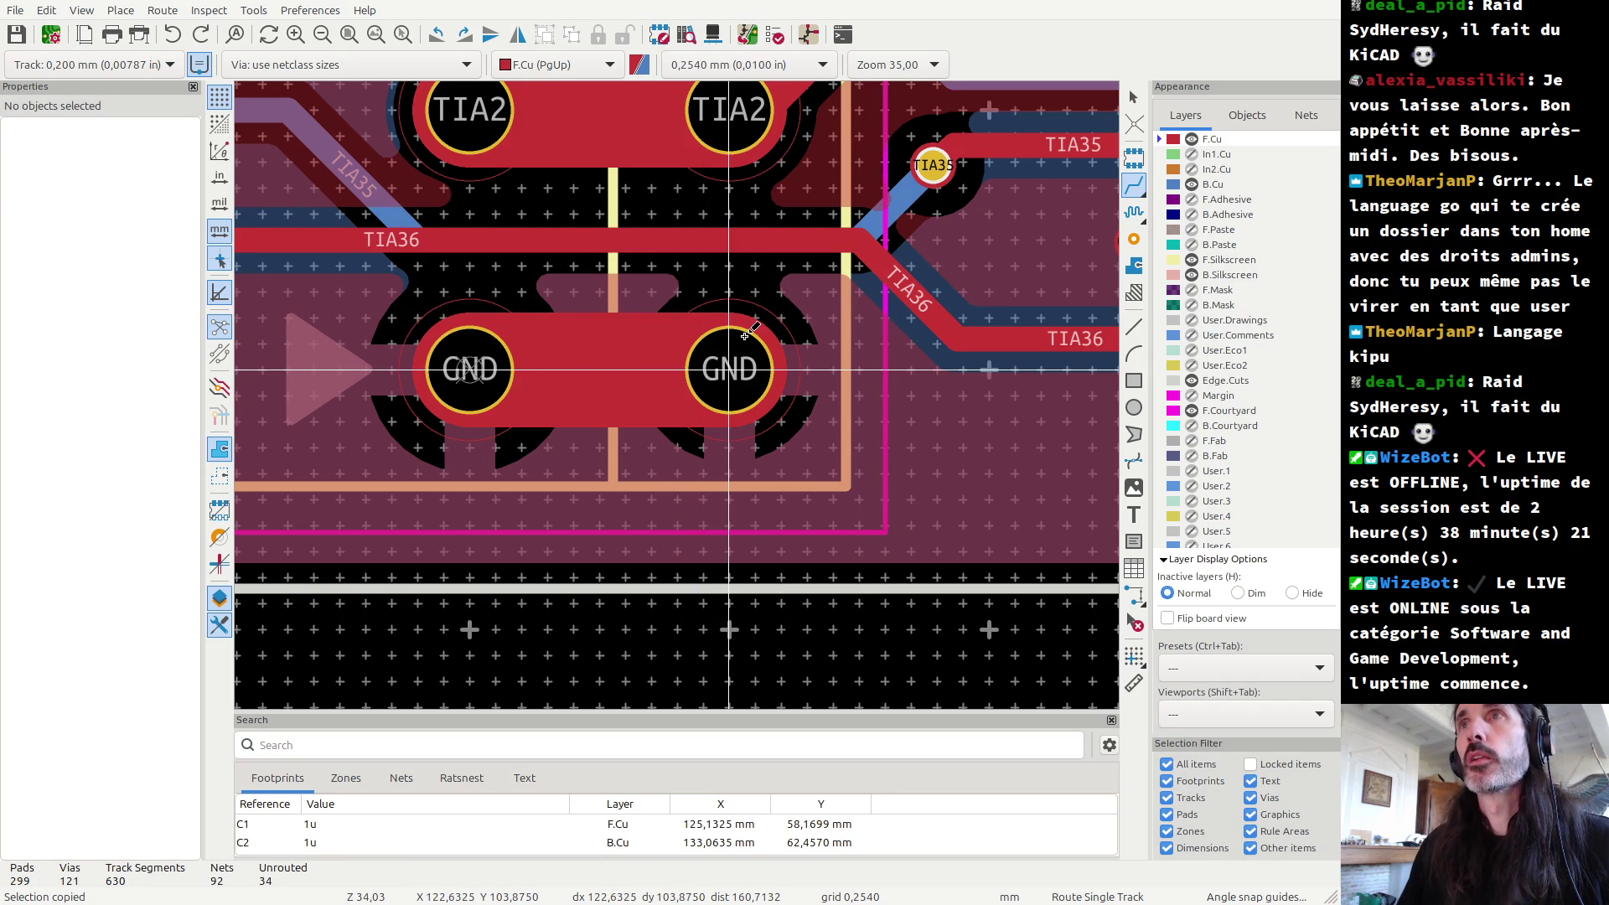
{"action": "key", "text": "Escape"}
{"action": "scroll", "coordinate": [623, 369], "scroll_direction": "down", "scroll_amount": 3}
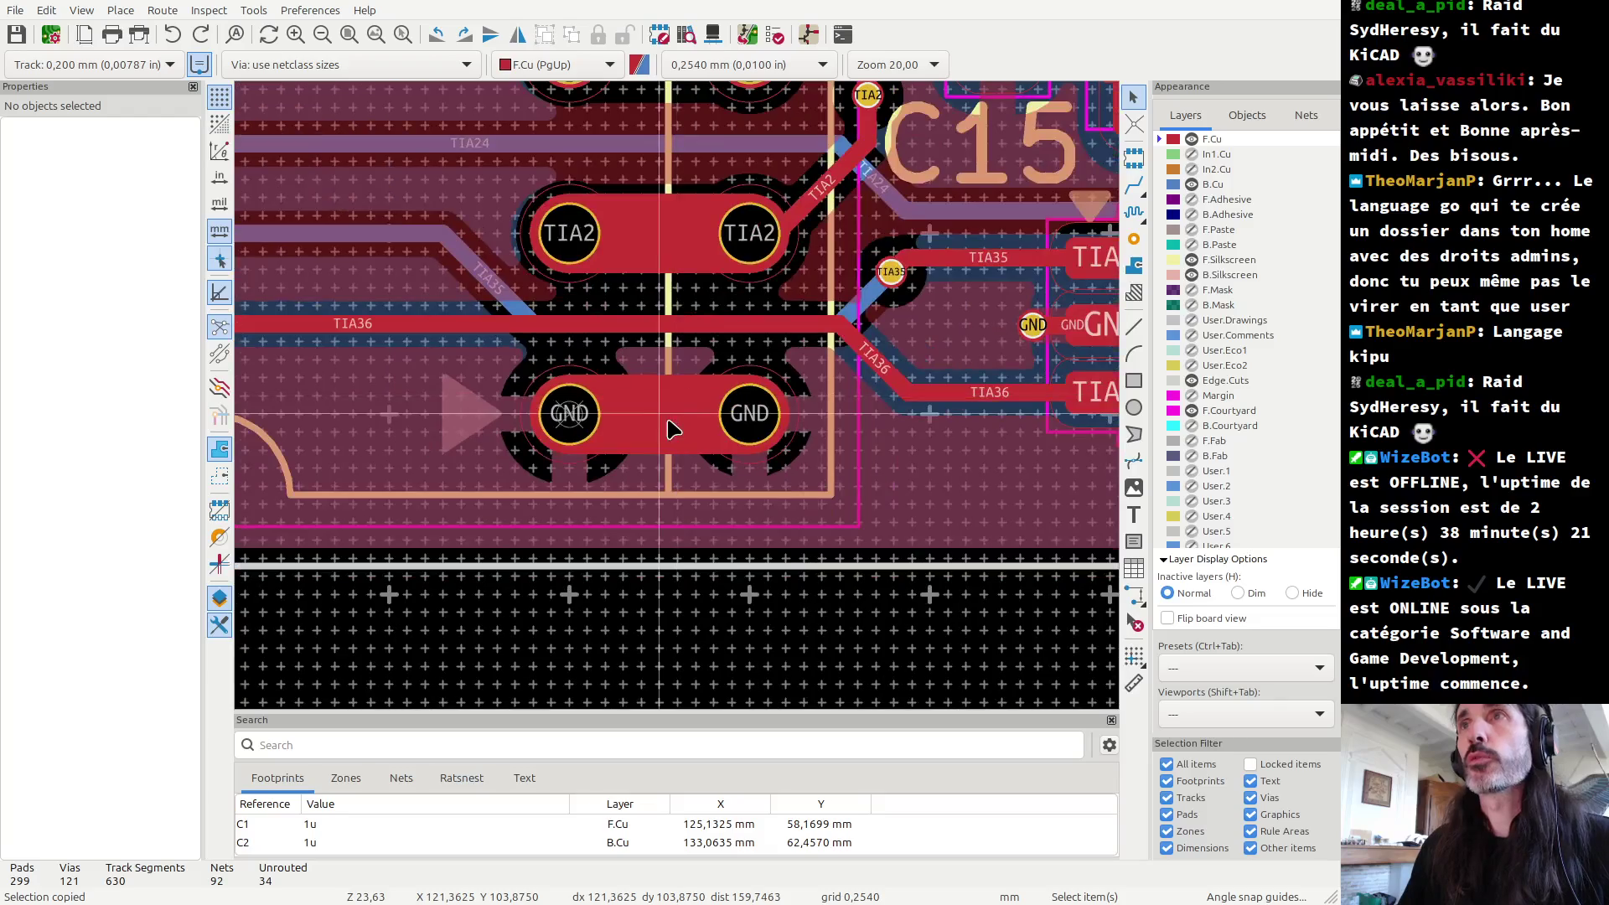
- Inspect the GND and TIA2 bridges by selecting them, then clear the selection
{"action": "left_click", "coordinate": [646, 419]}
{"action": "left_click", "coordinate": [637, 253], "text": "shift"}
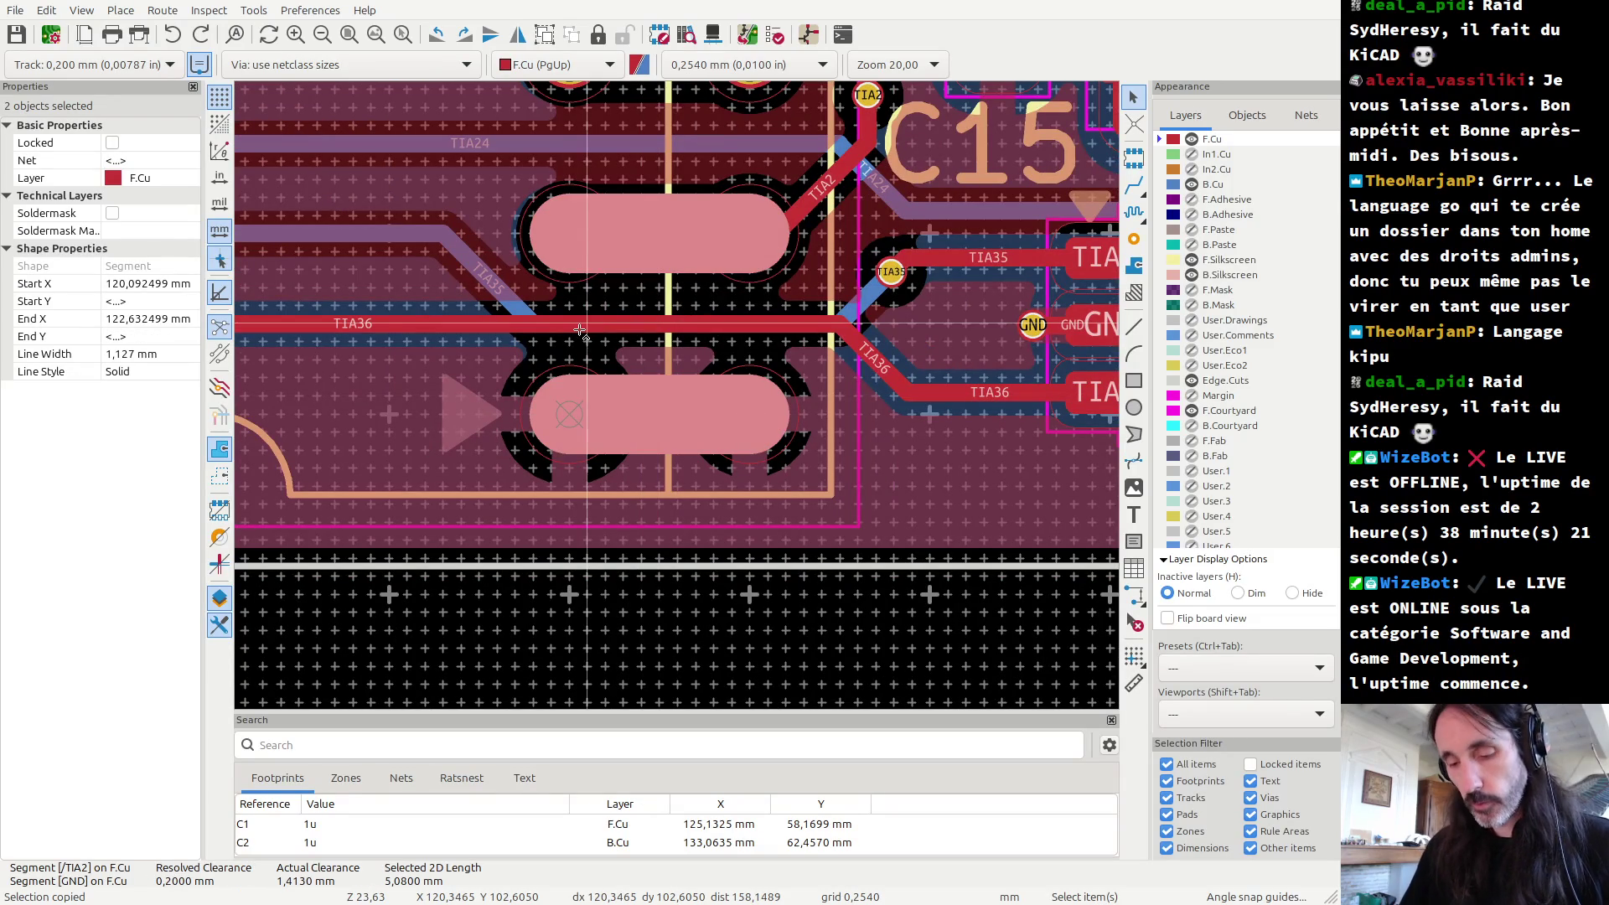
{"action": "key", "text": "Escape"}
{"action": "left_click", "coordinate": [640, 420]}
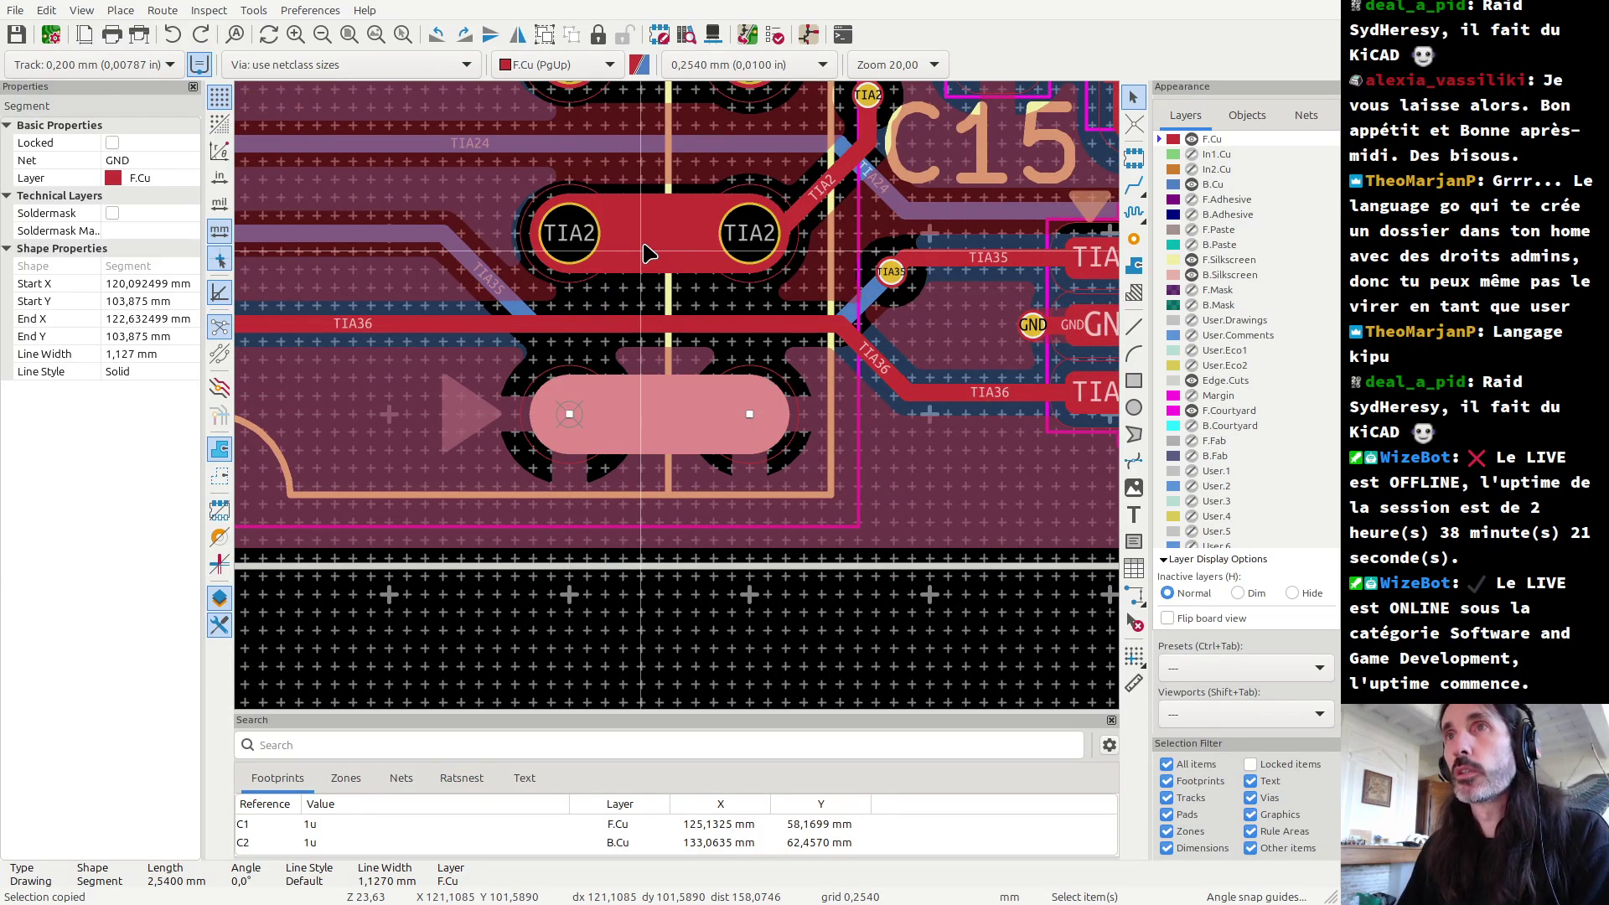
{"action": "key", "text": "Escape"}
{"action": "scroll", "coordinate": [681, 430], "scroll_direction": "down", "scroll_amount": 3}
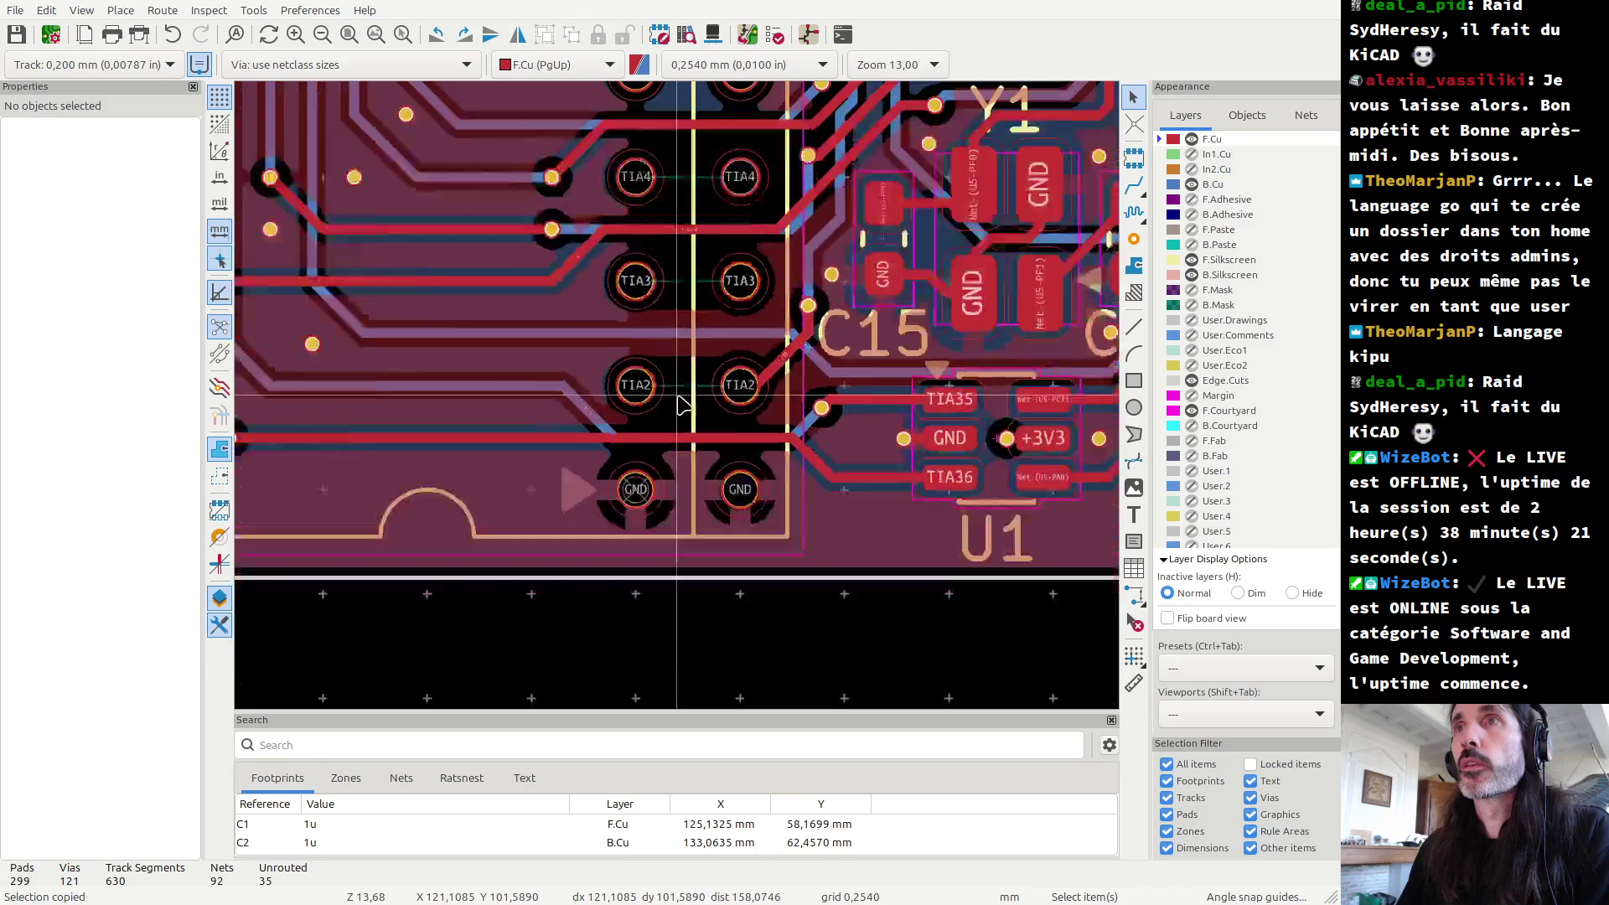
{"action": "scroll", "coordinate": [670, 536], "scroll_direction": "up", "scroll_amount": 3}
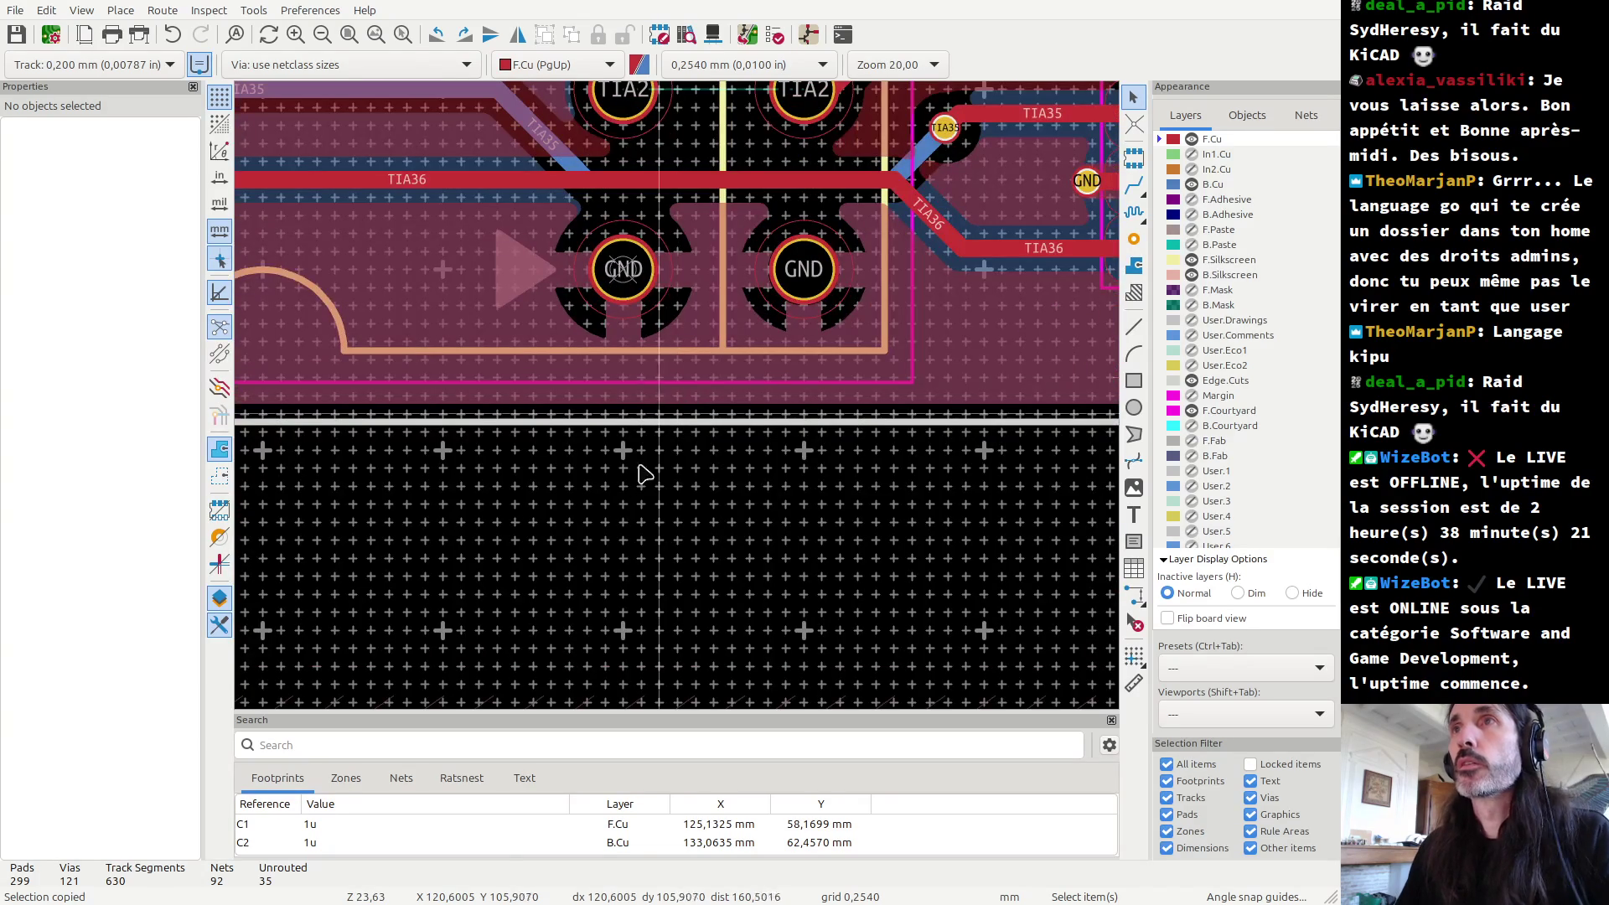
- Draw a 2.54 mm F.Cu line below the board and widen it to 1.17 mm
{"action": "left_click", "coordinate": [1133, 332]}
{"action": "left_click", "coordinate": [623, 504]}
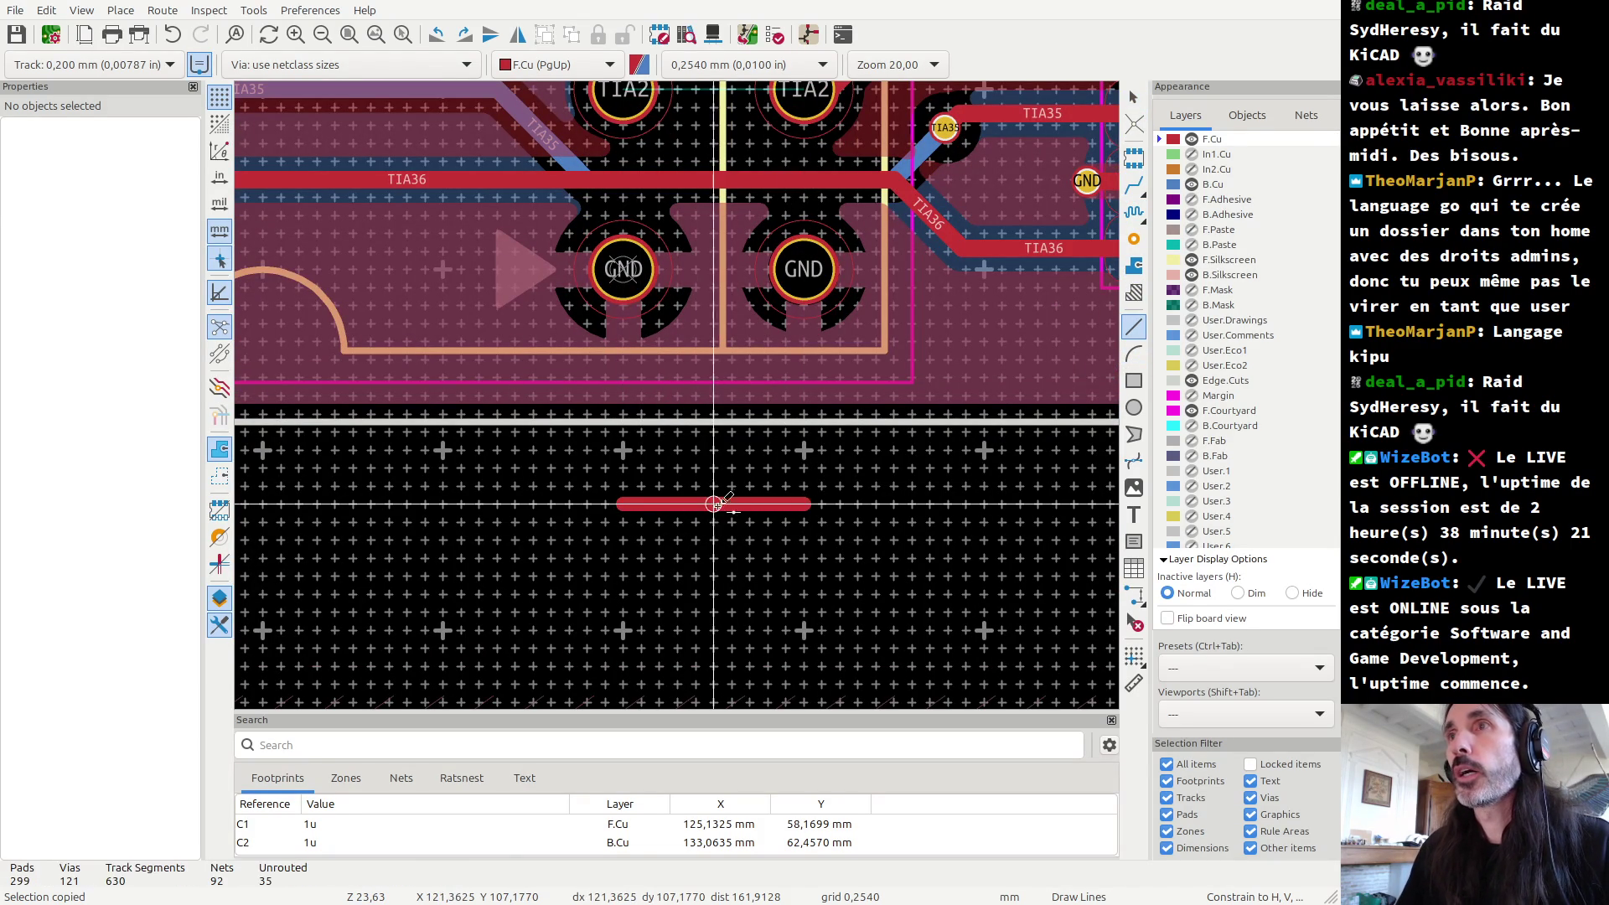
{"action": "double_click", "coordinate": [804, 503]}
{"action": "key", "text": "Escape"}
{"action": "type", "text": "1.17"}
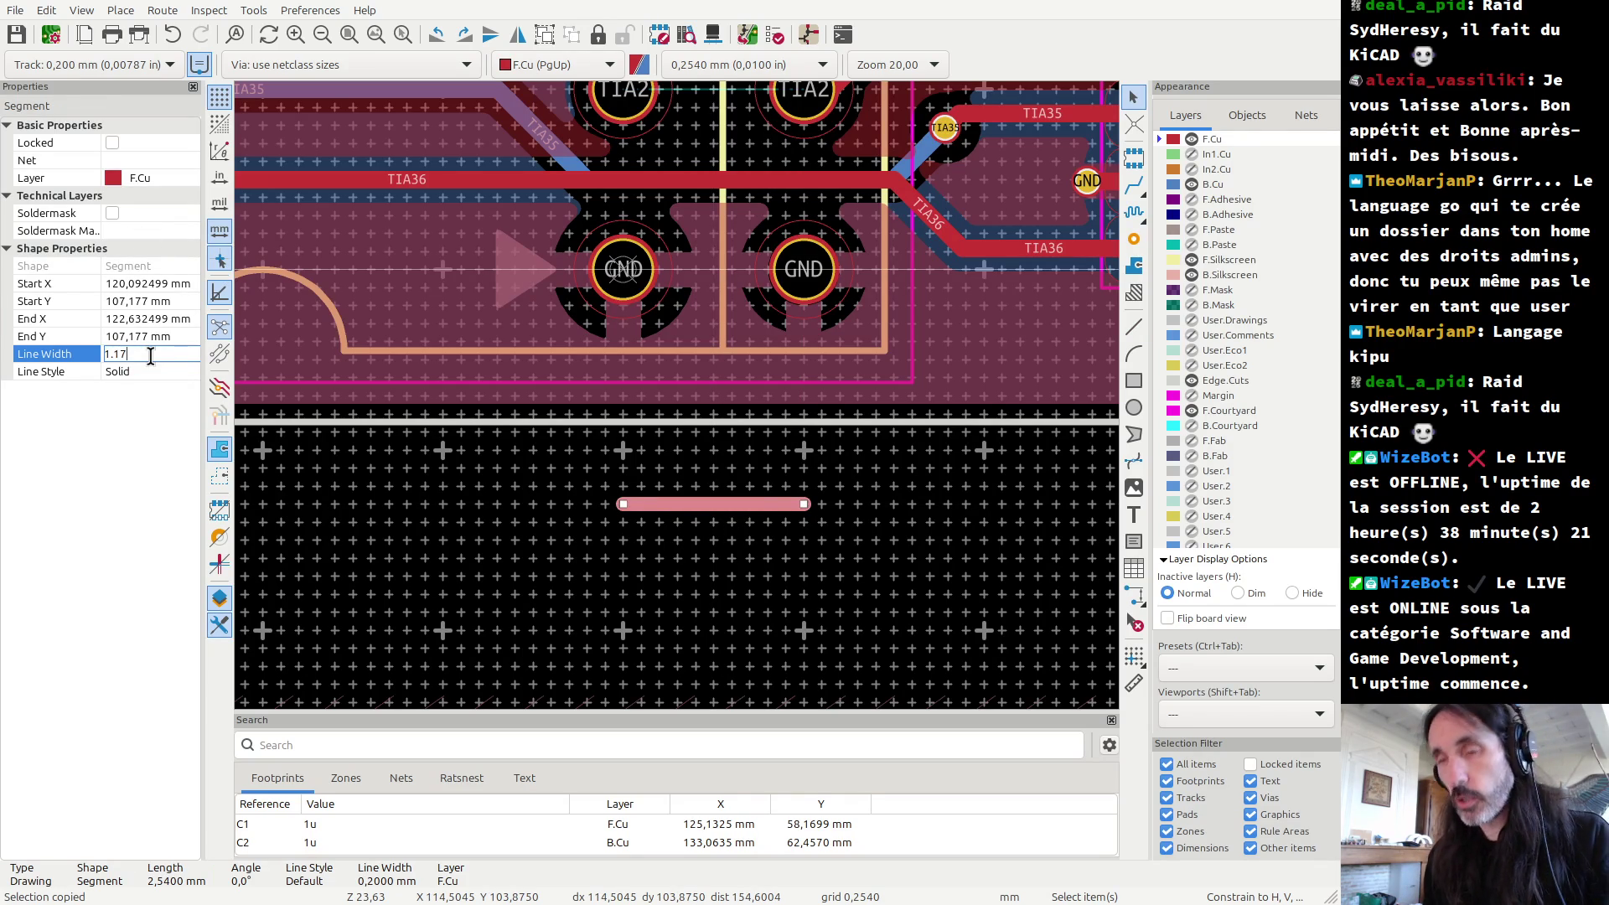
{"action": "left_click", "coordinate": [155, 366]}
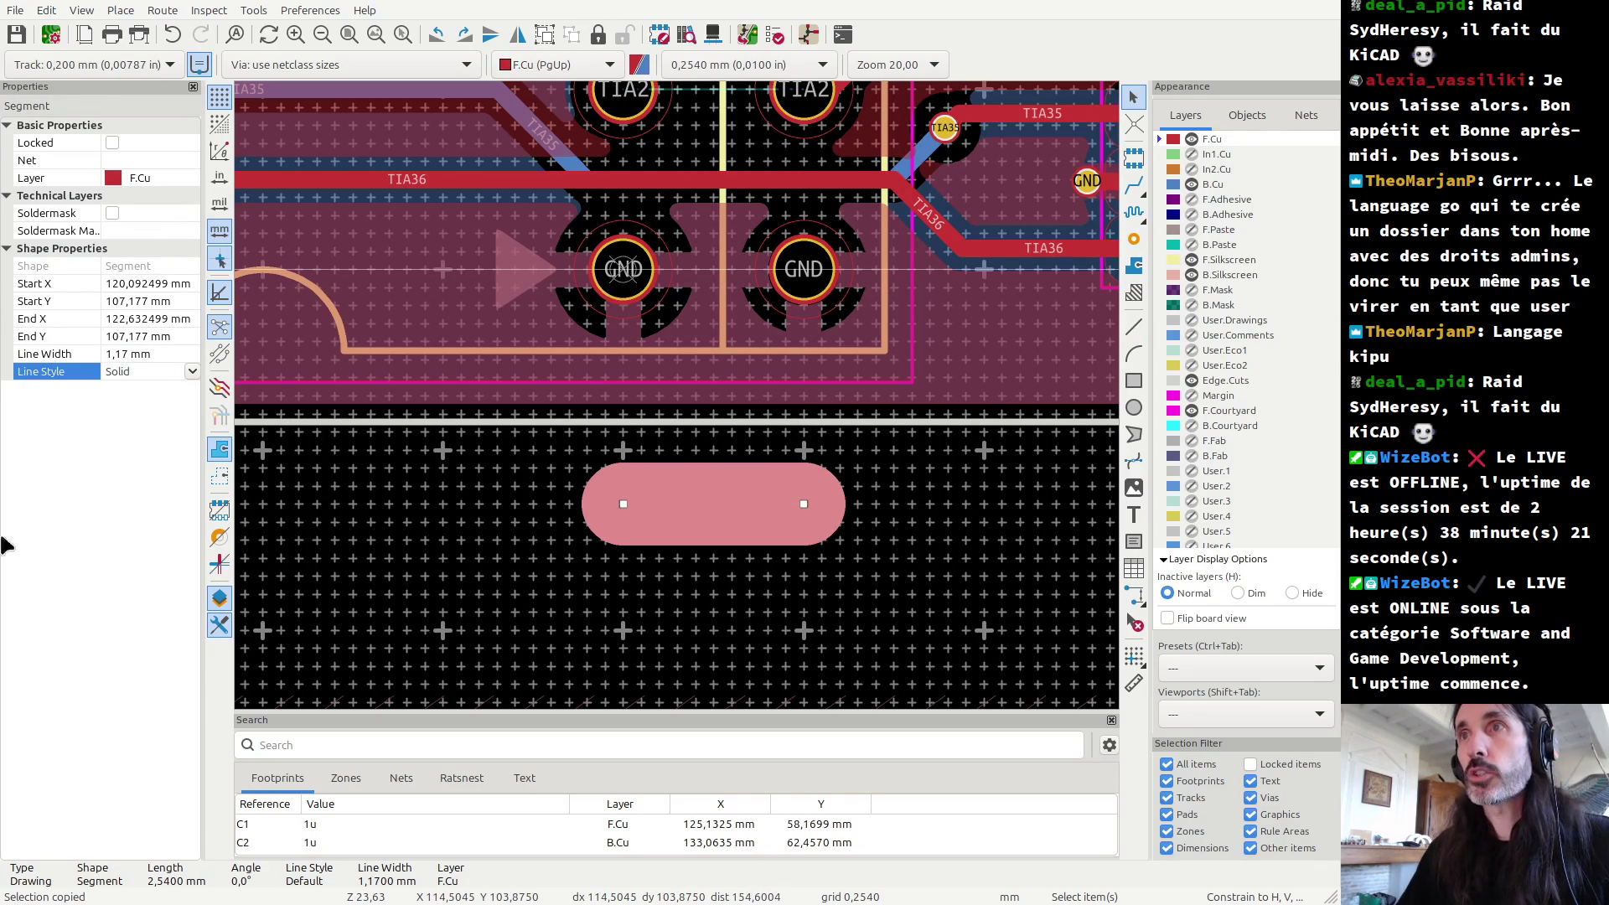
{"action": "key", "text": "Escape"}
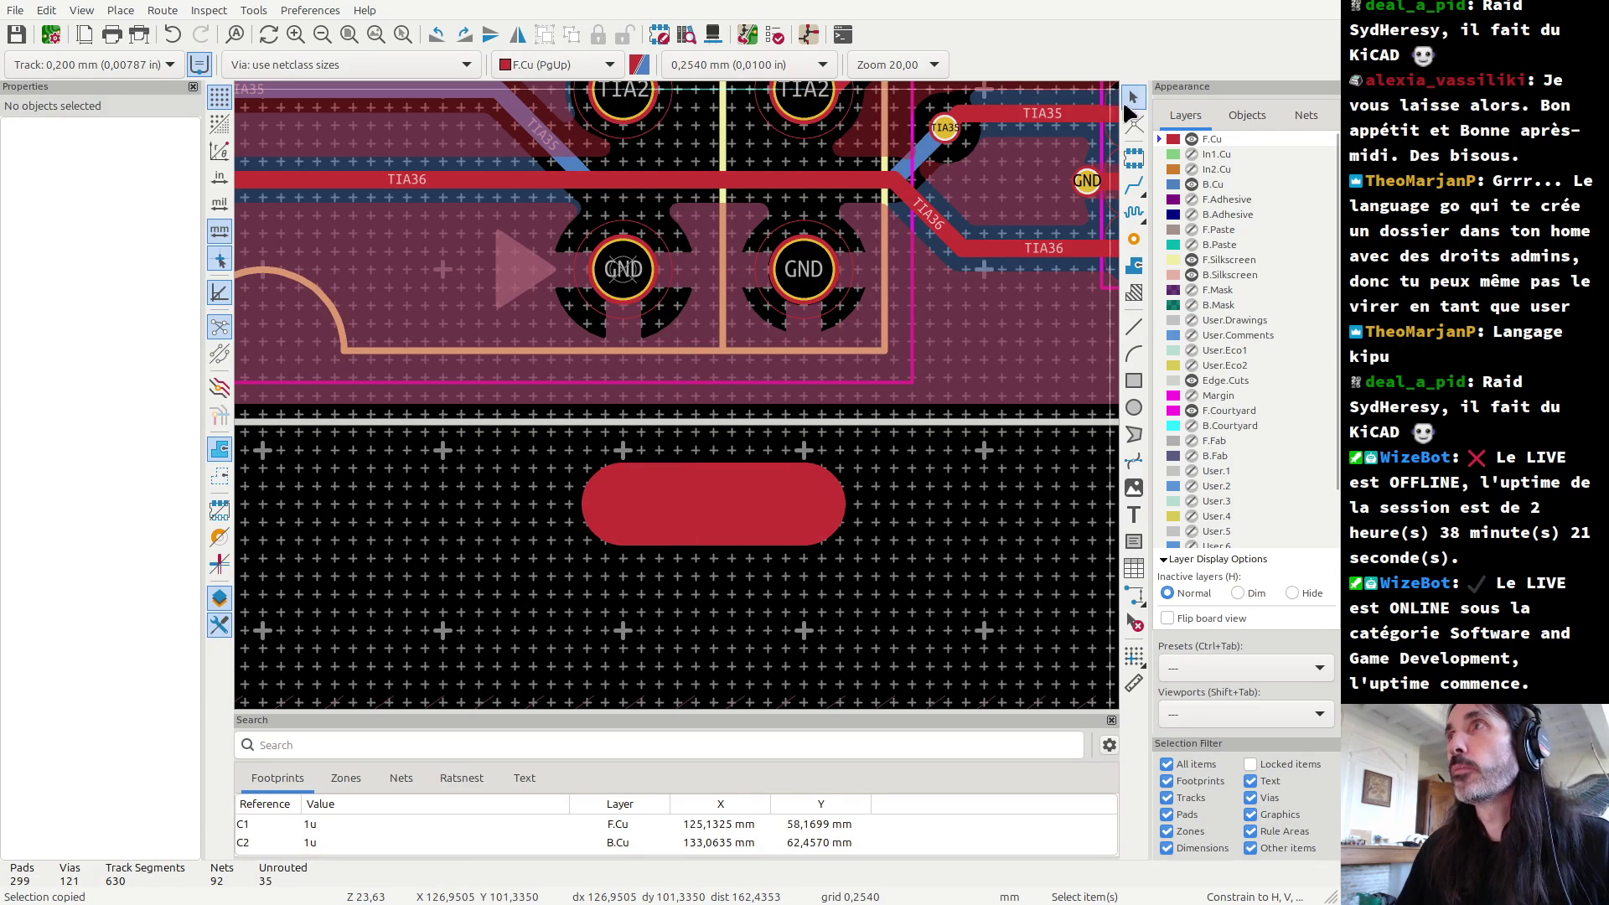
{"action": "left_click", "coordinate": [1217, 184]}
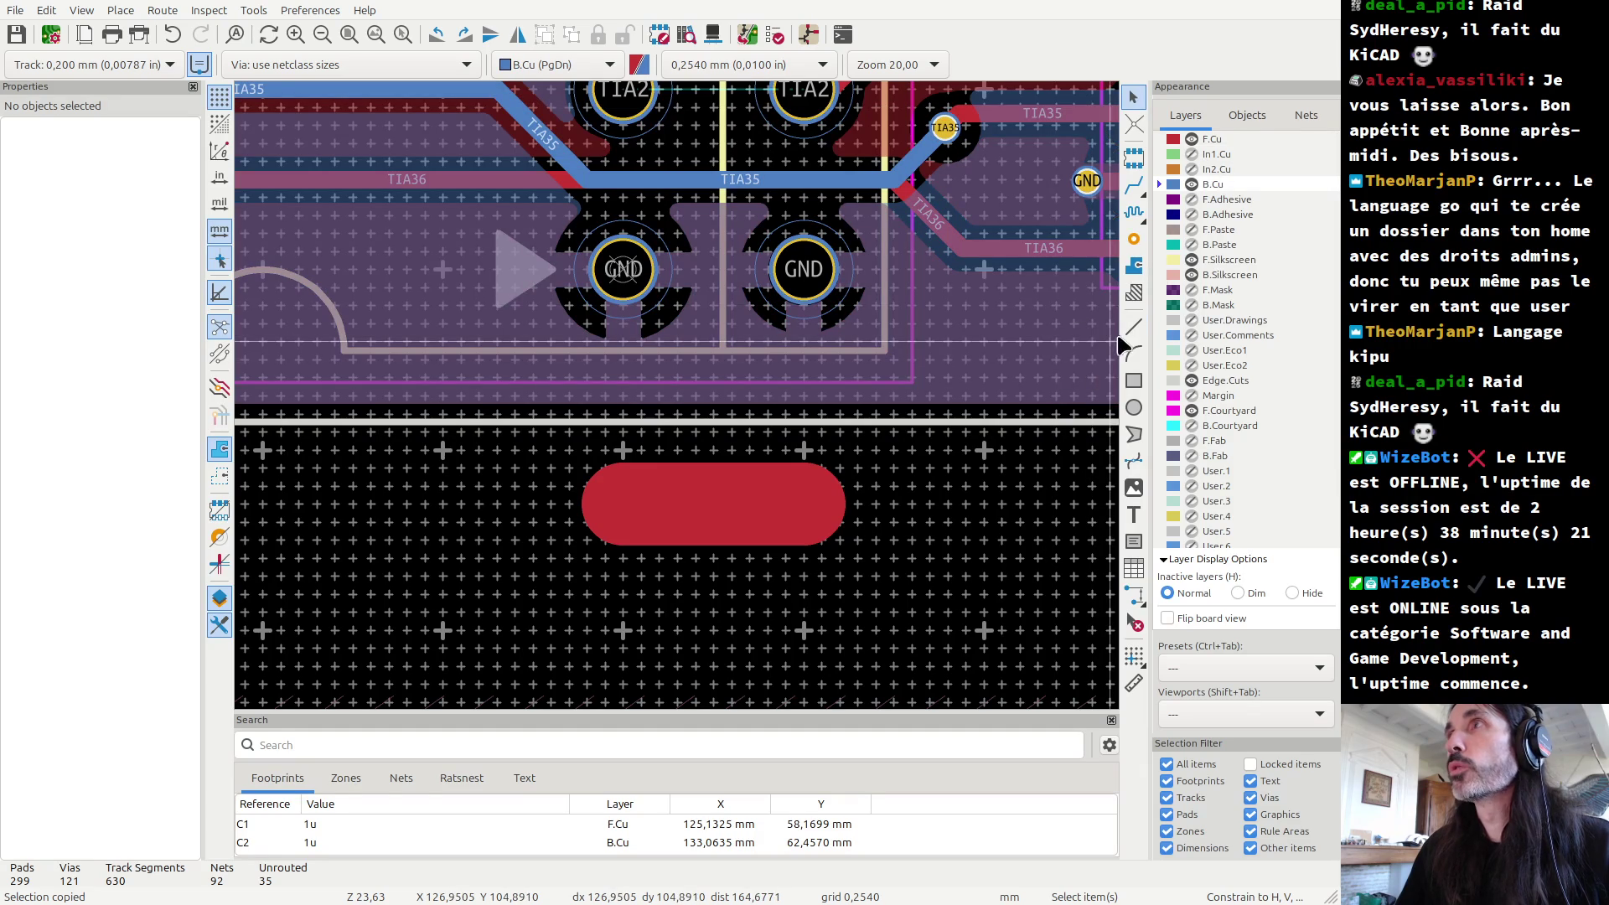
- Select the wide F.Cu bridge segment over the connector pads
{"action": "left_click", "coordinate": [1134, 327]}
{"action": "left_click", "coordinate": [622, 504]}
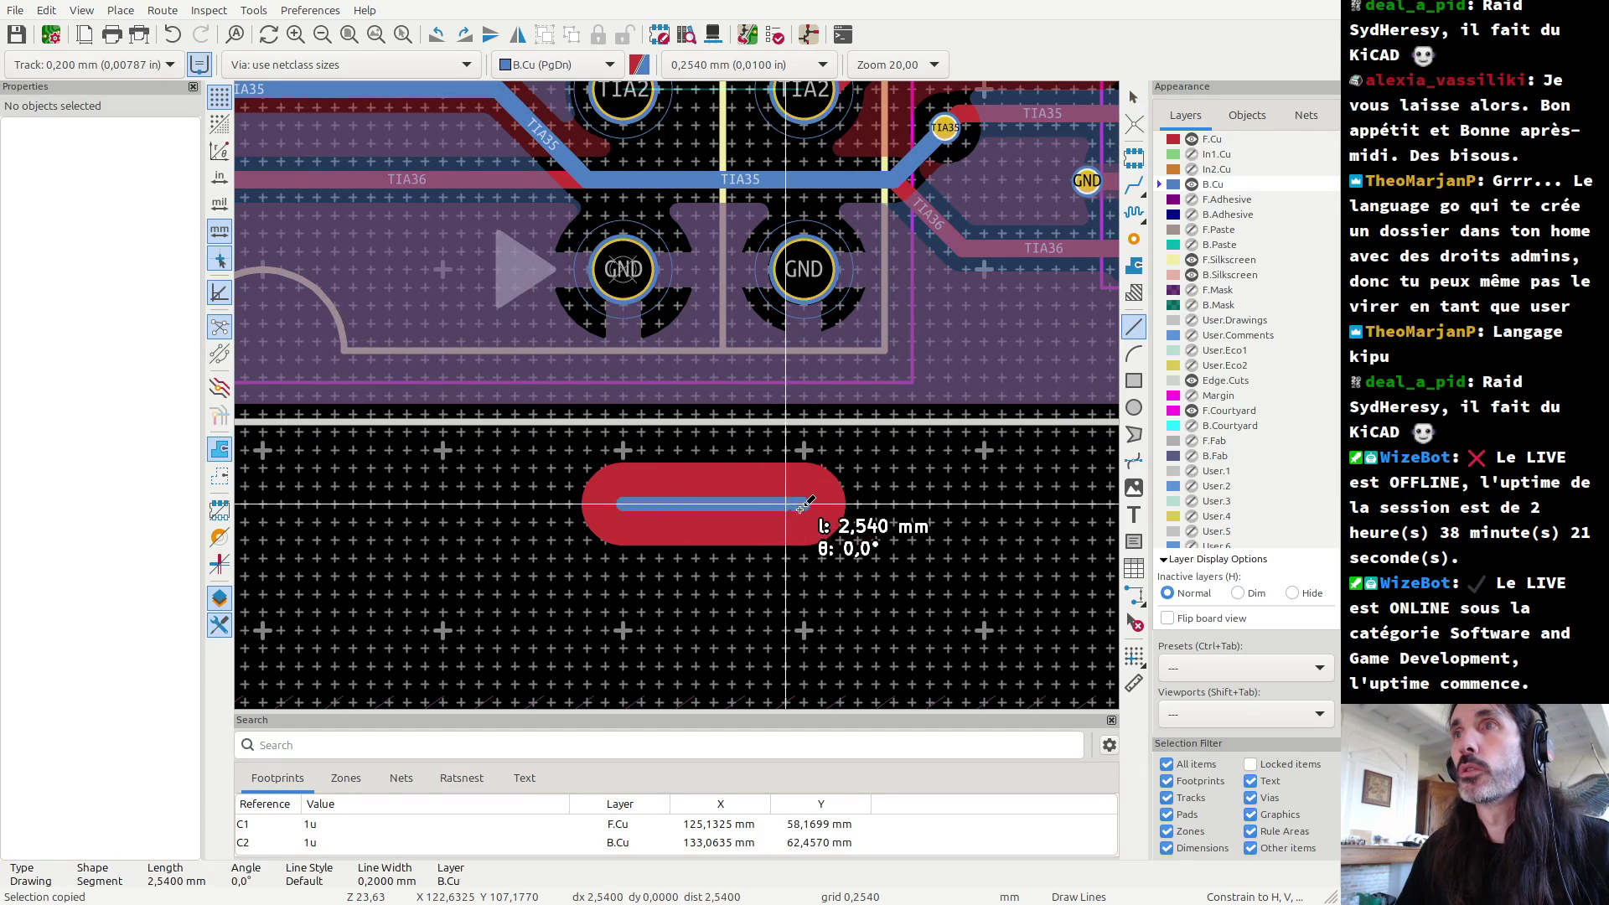
{"action": "key", "text": "Escape"}
{"action": "left_click", "coordinate": [712, 513]}
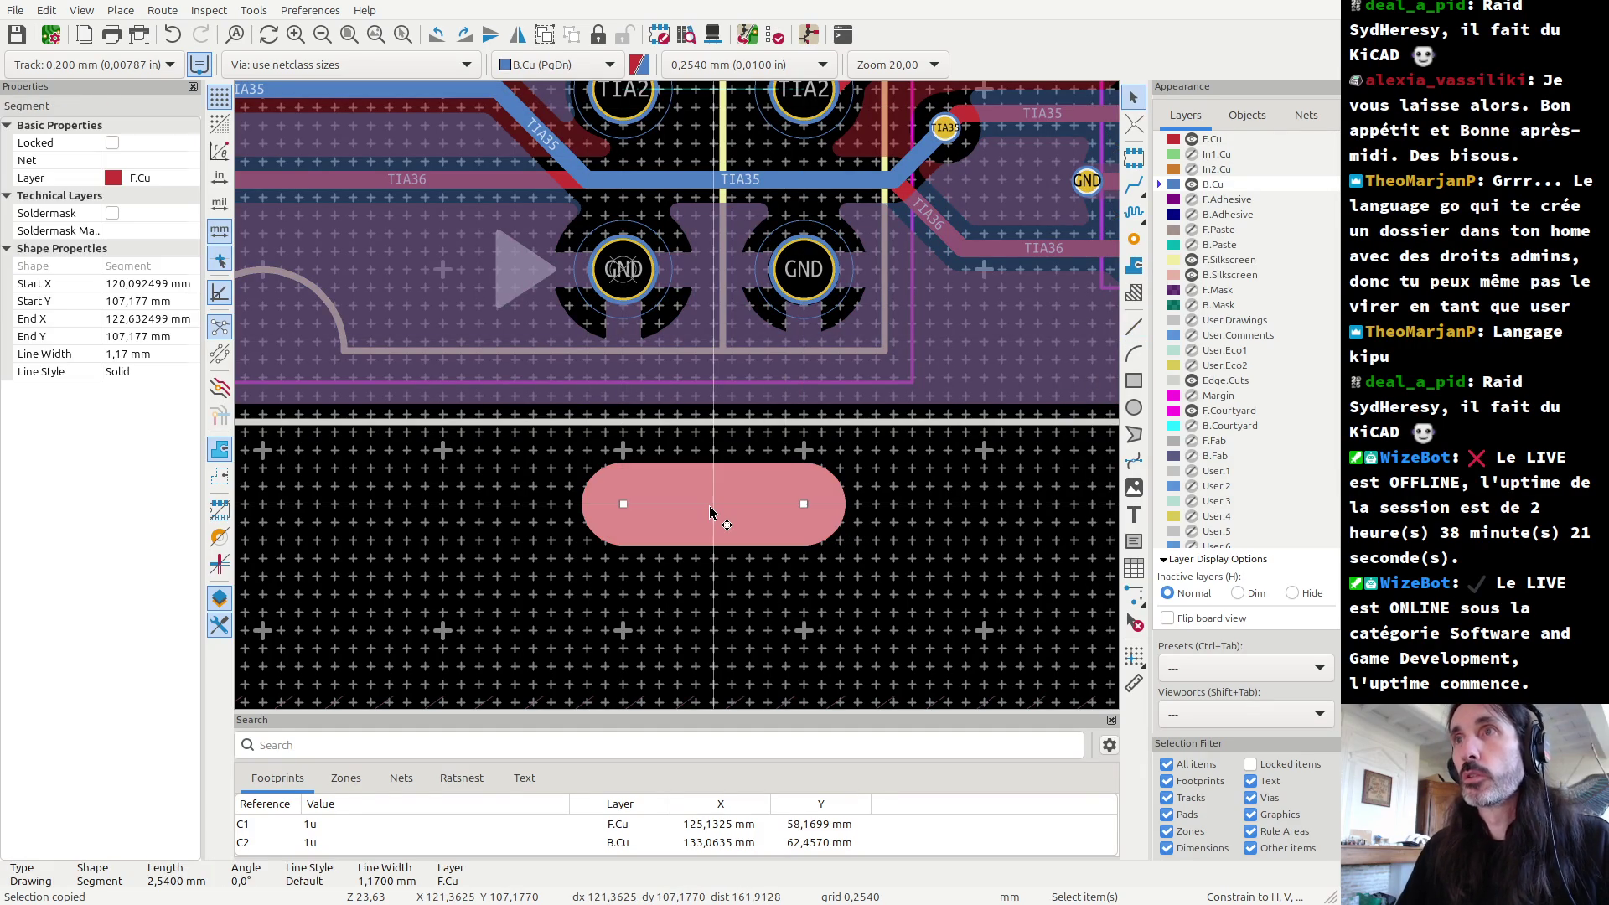
{"action": "key", "text": "Escape"}
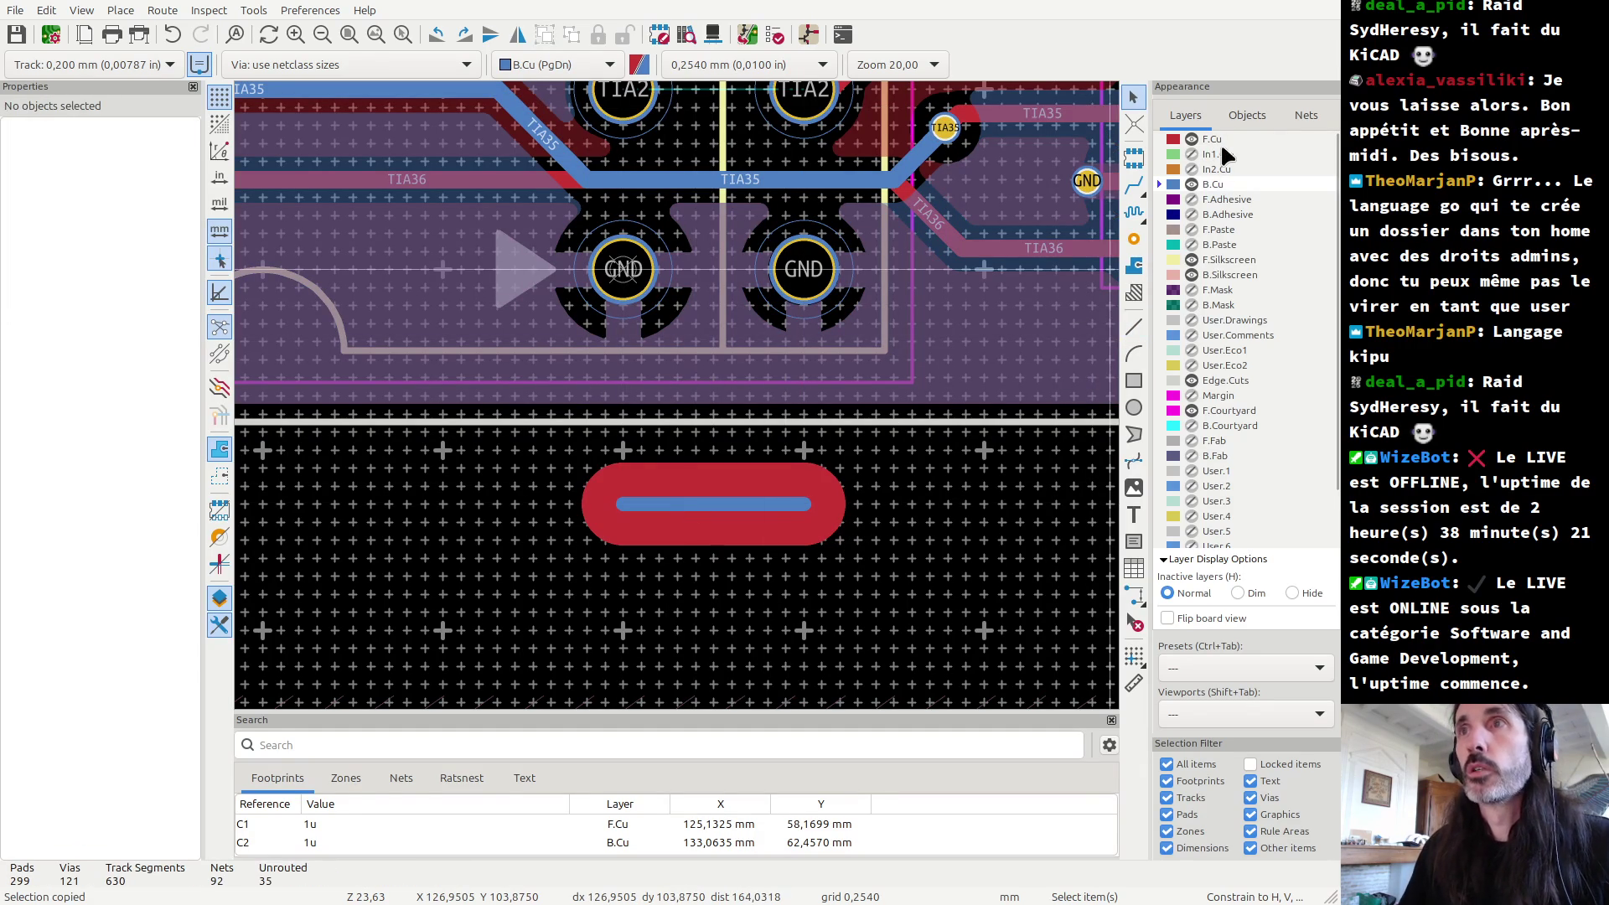
{"action": "left_click", "coordinate": [693, 513]}
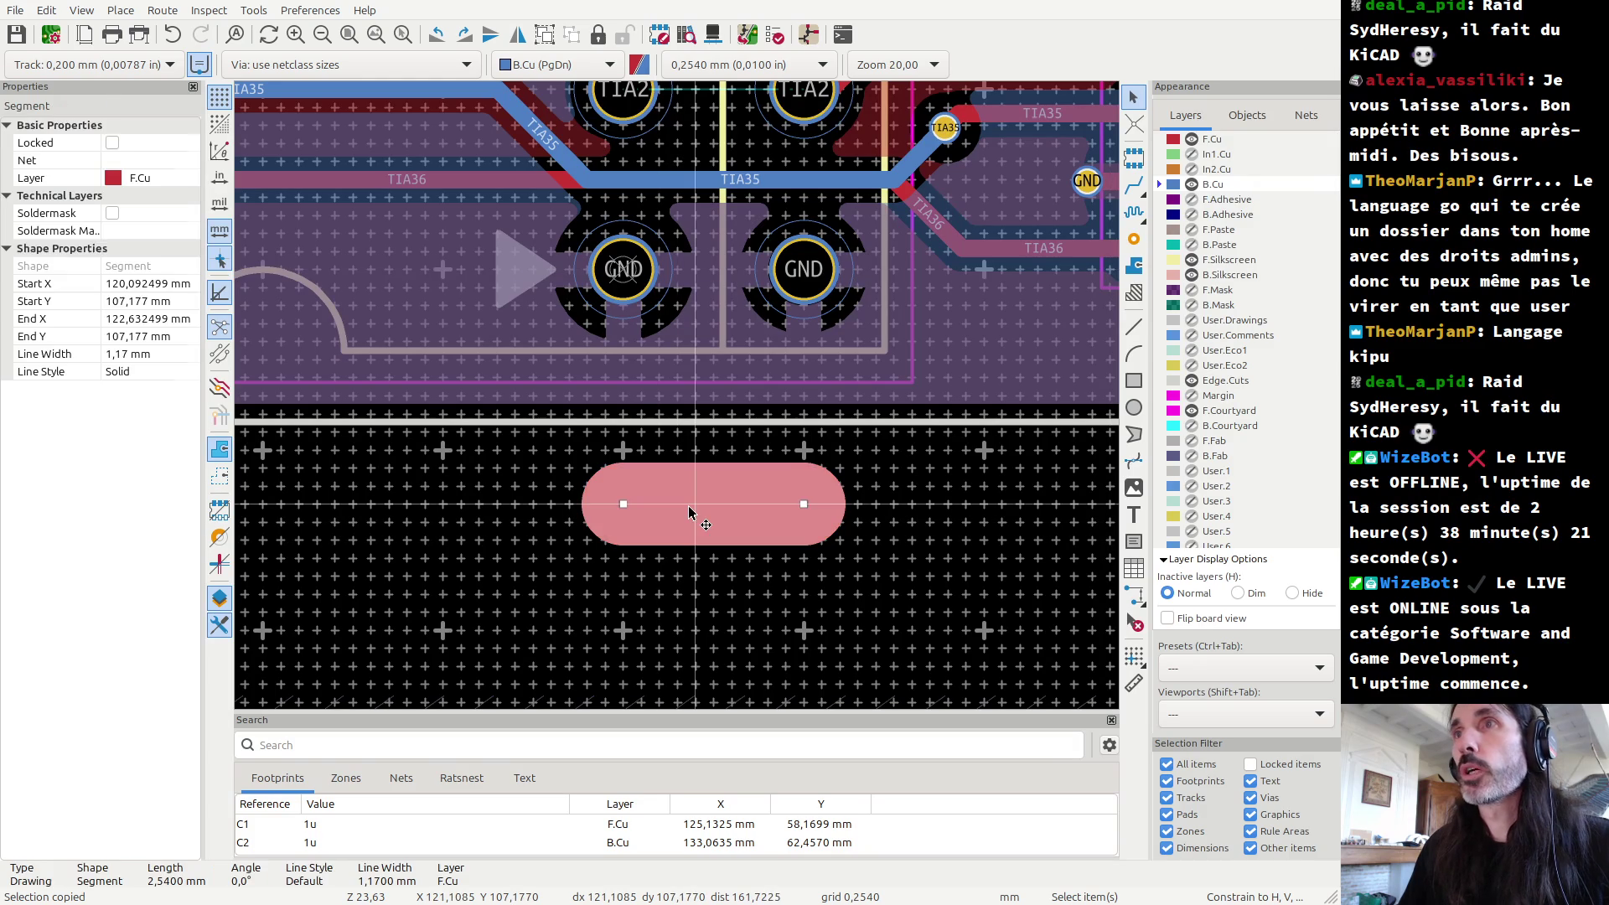
{"action": "key", "text": "Escape"}
{"action": "left_click", "coordinate": [650, 503]}
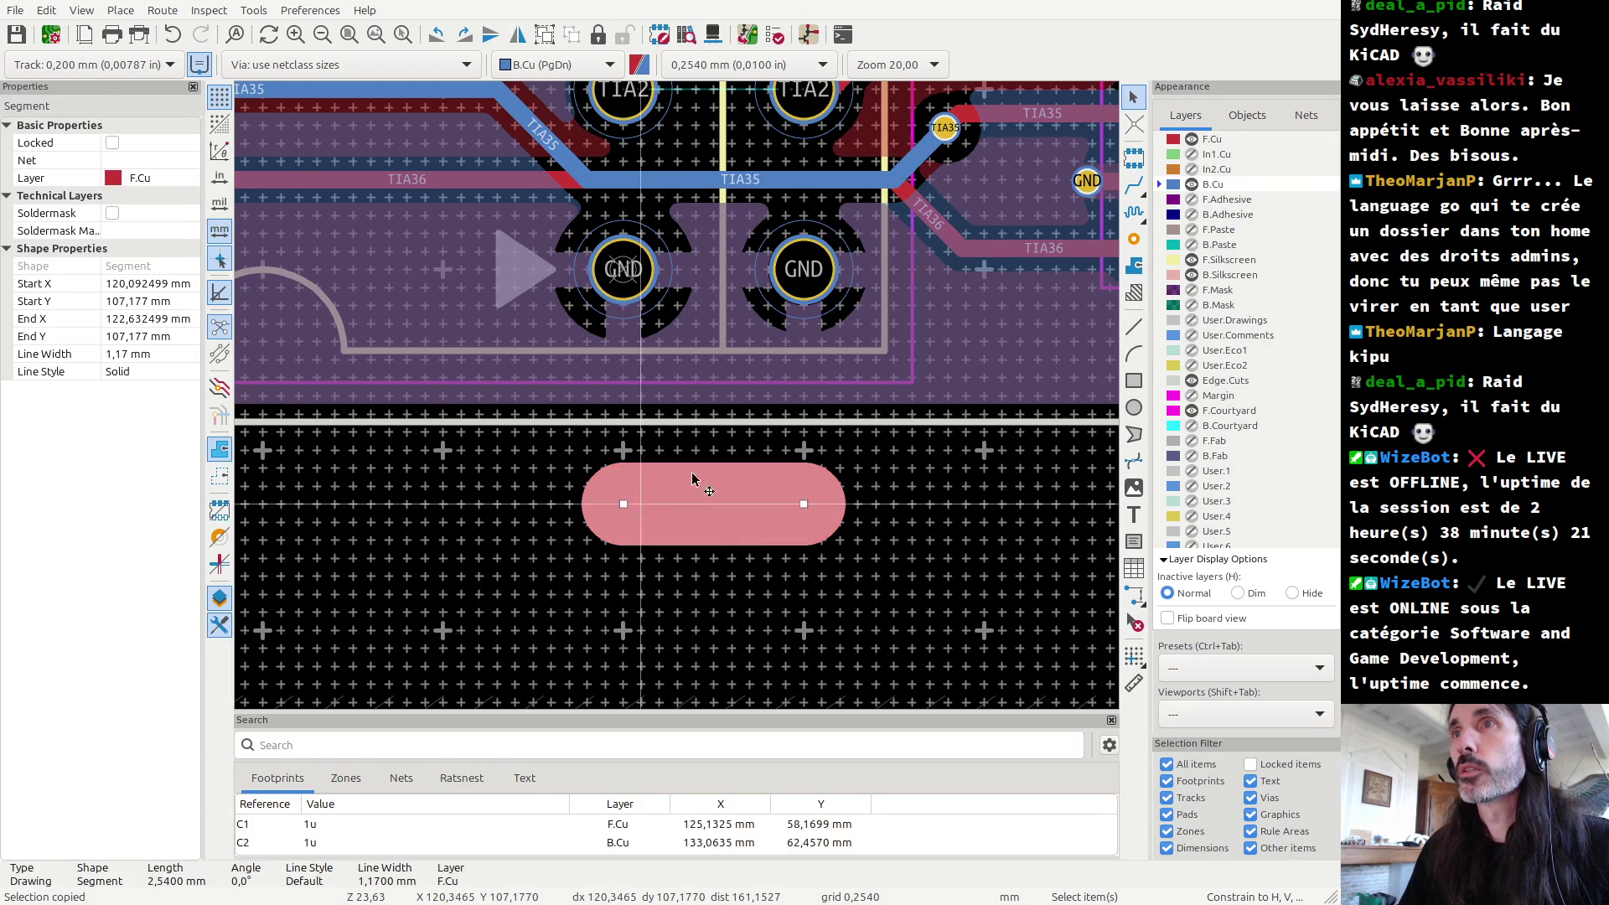
{"action": "key", "text": "Escape"}
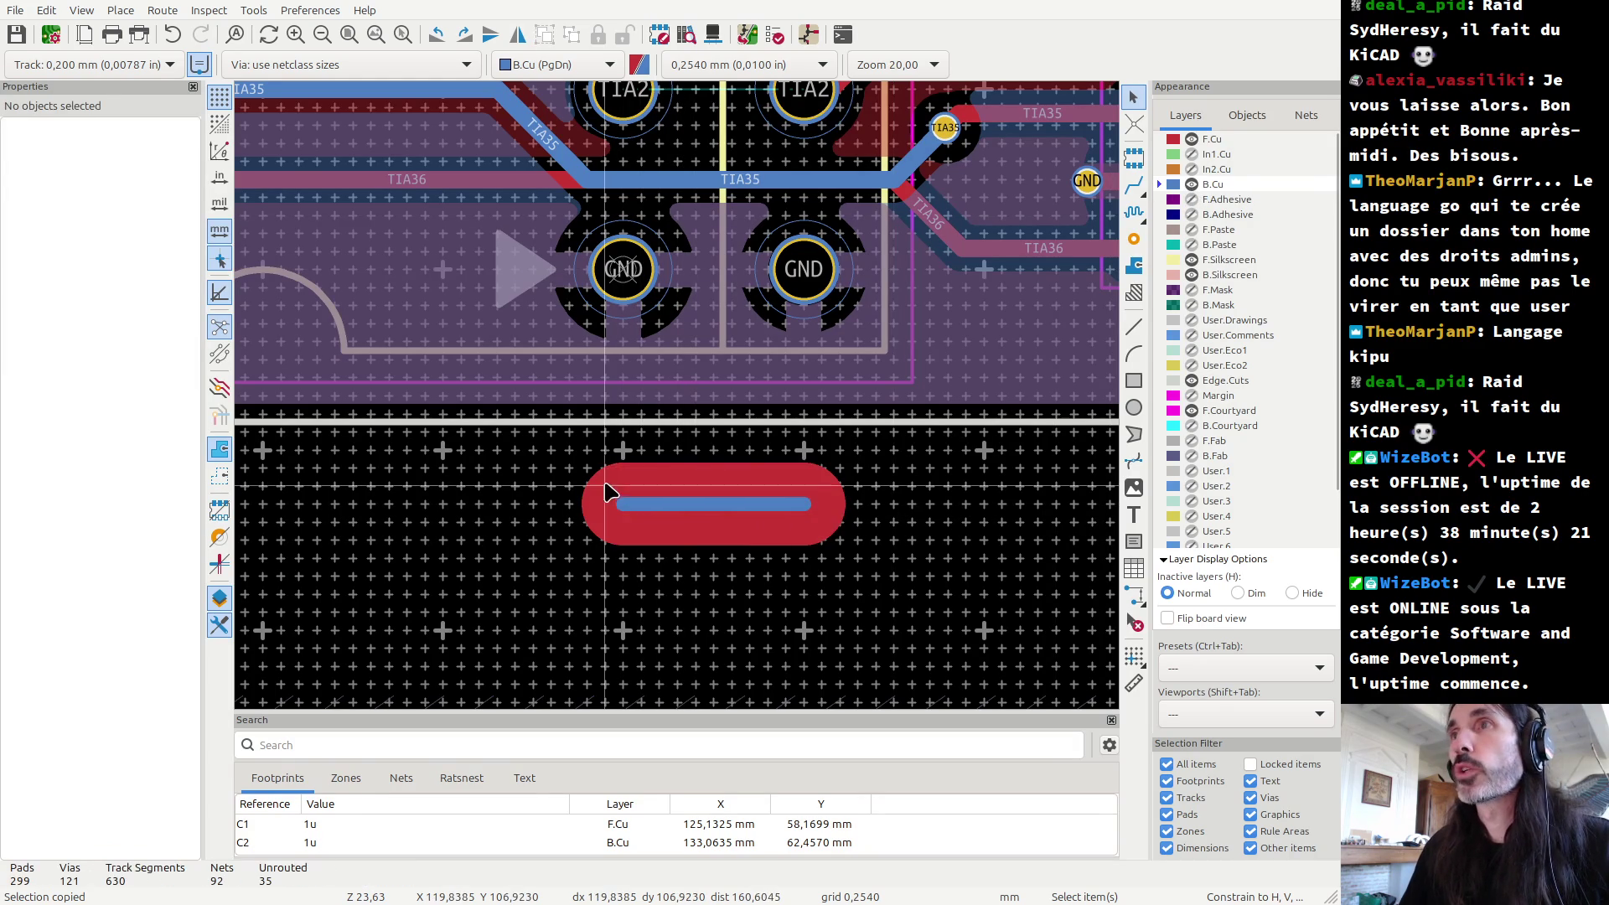
{"action": "mouse_move", "coordinate": [607, 445]}
{"action": "left_mouse_down"}
{"action": "mouse_move", "coordinate": [757, 569]}
{"action": "mouse_move", "coordinate": [779, 545]}
{"action": "left_mouse_up"}
{"action": "left_click", "coordinate": [776, 509]}
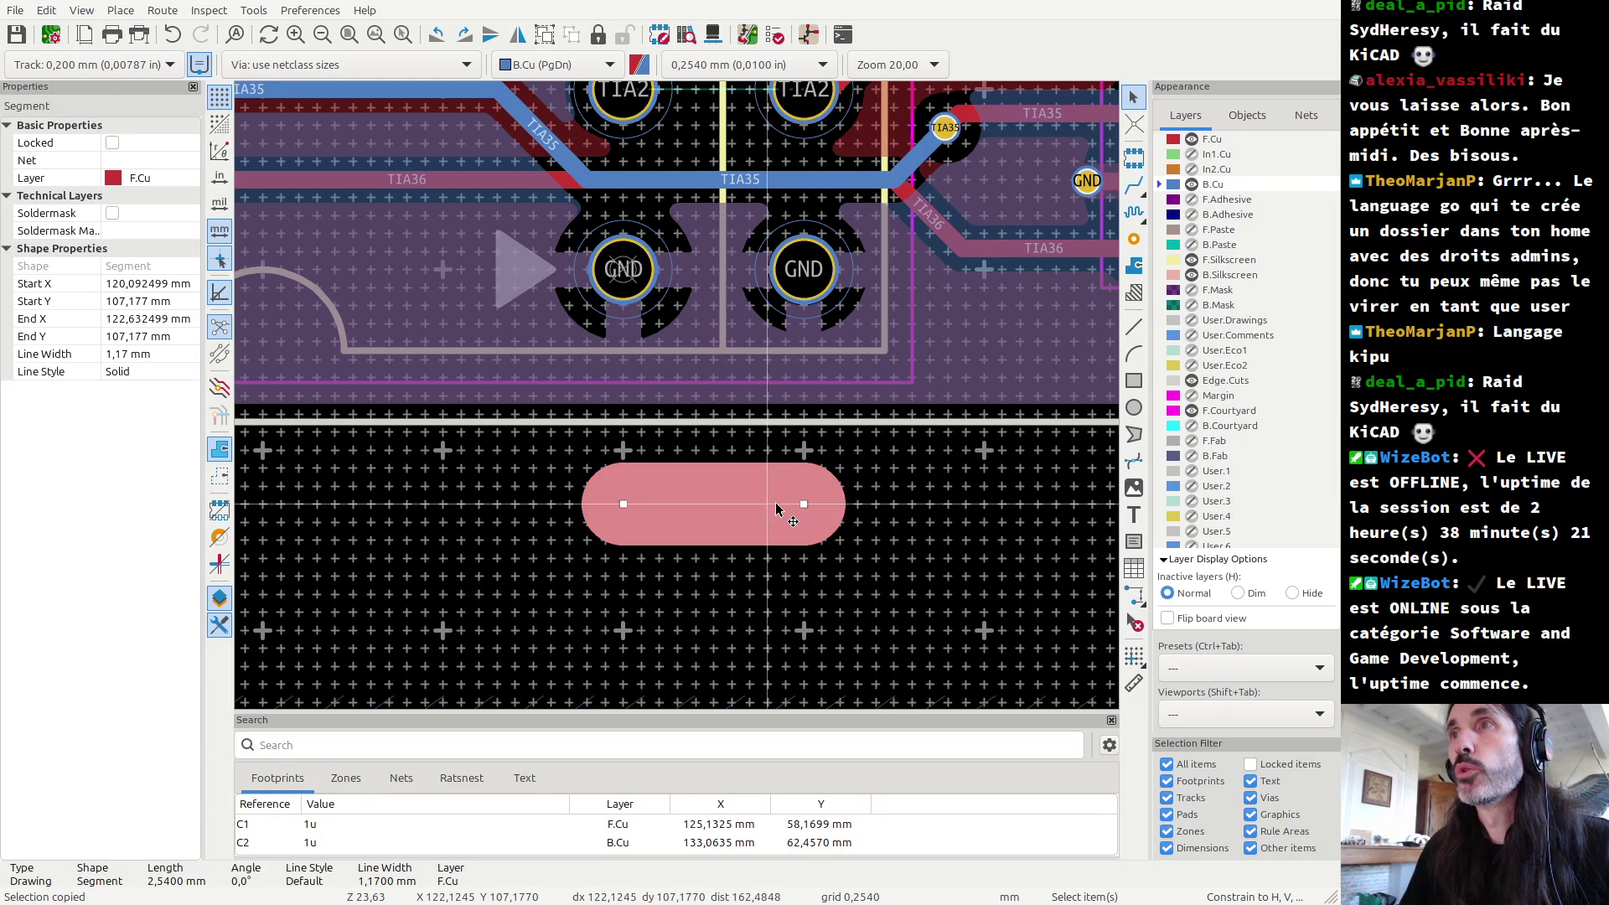
- Paste a copy of the segment and set the B.Cu segment's line width to 1.17 mm
{"action": "key", "text": "ctrl+v"}
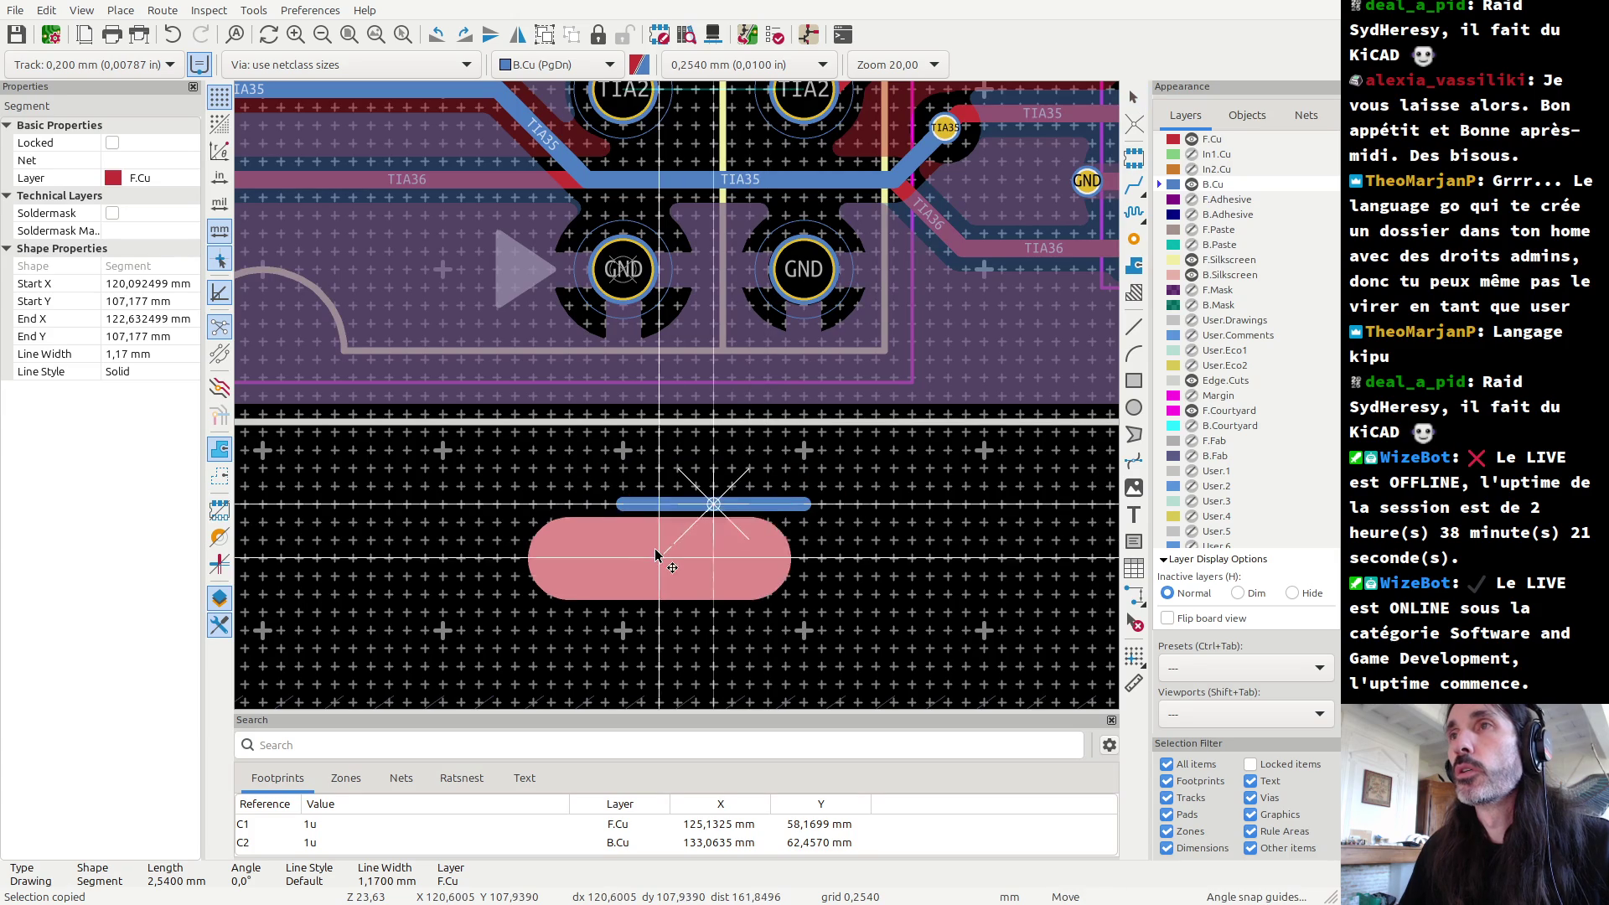
{"action": "left_click", "coordinate": [674, 516]}
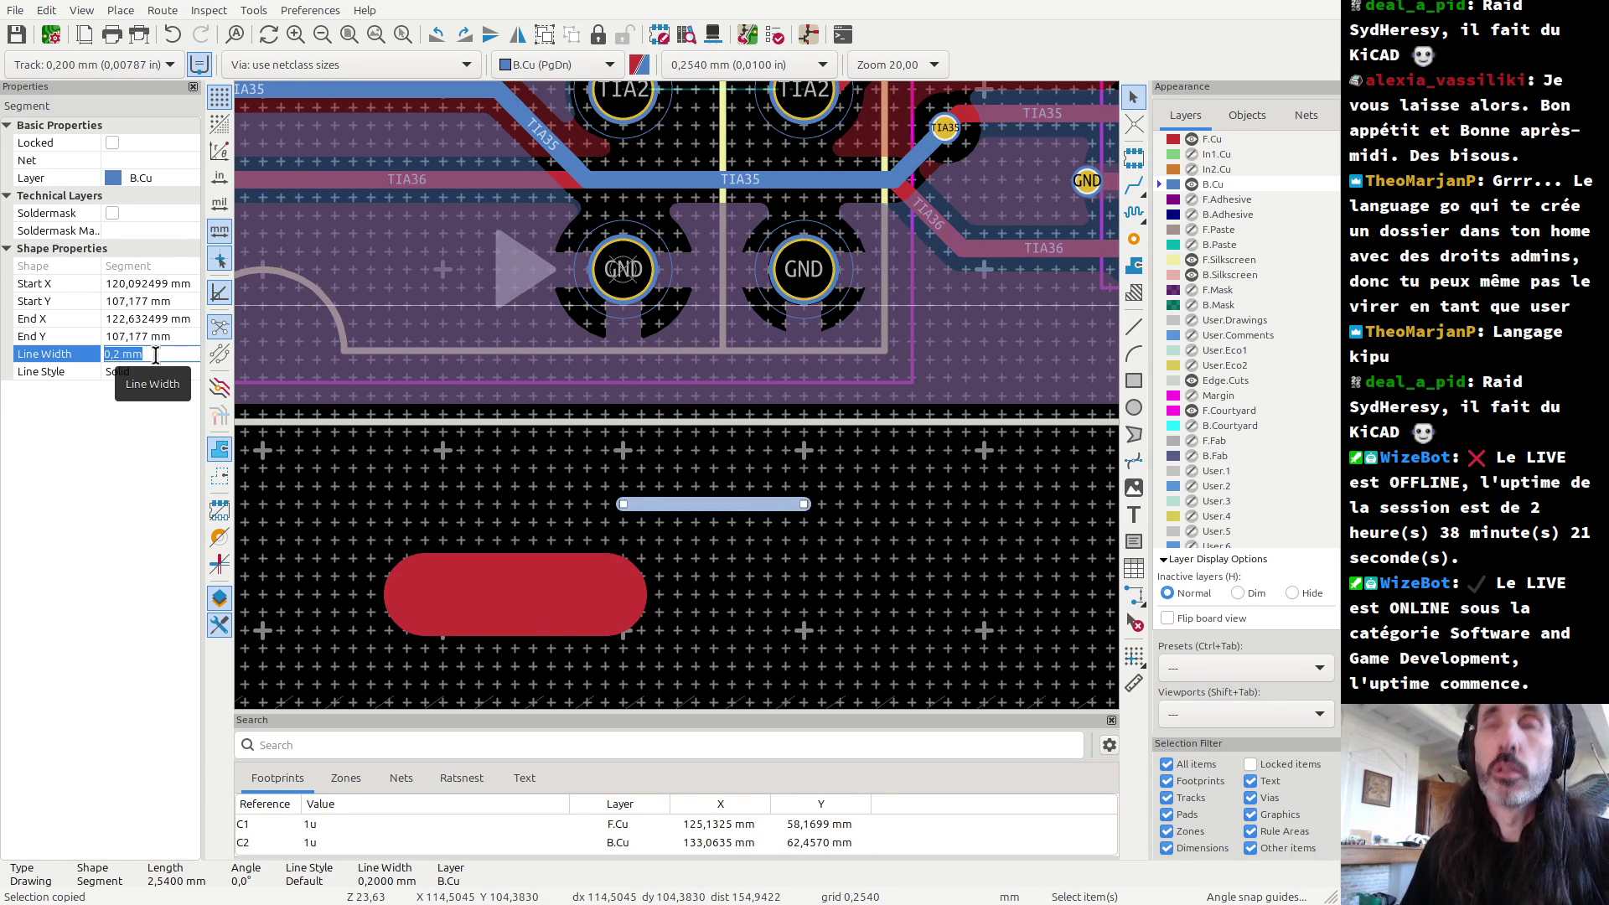
{"action": "type", "text": "7"}
{"action": "key", "text": "Tab"}
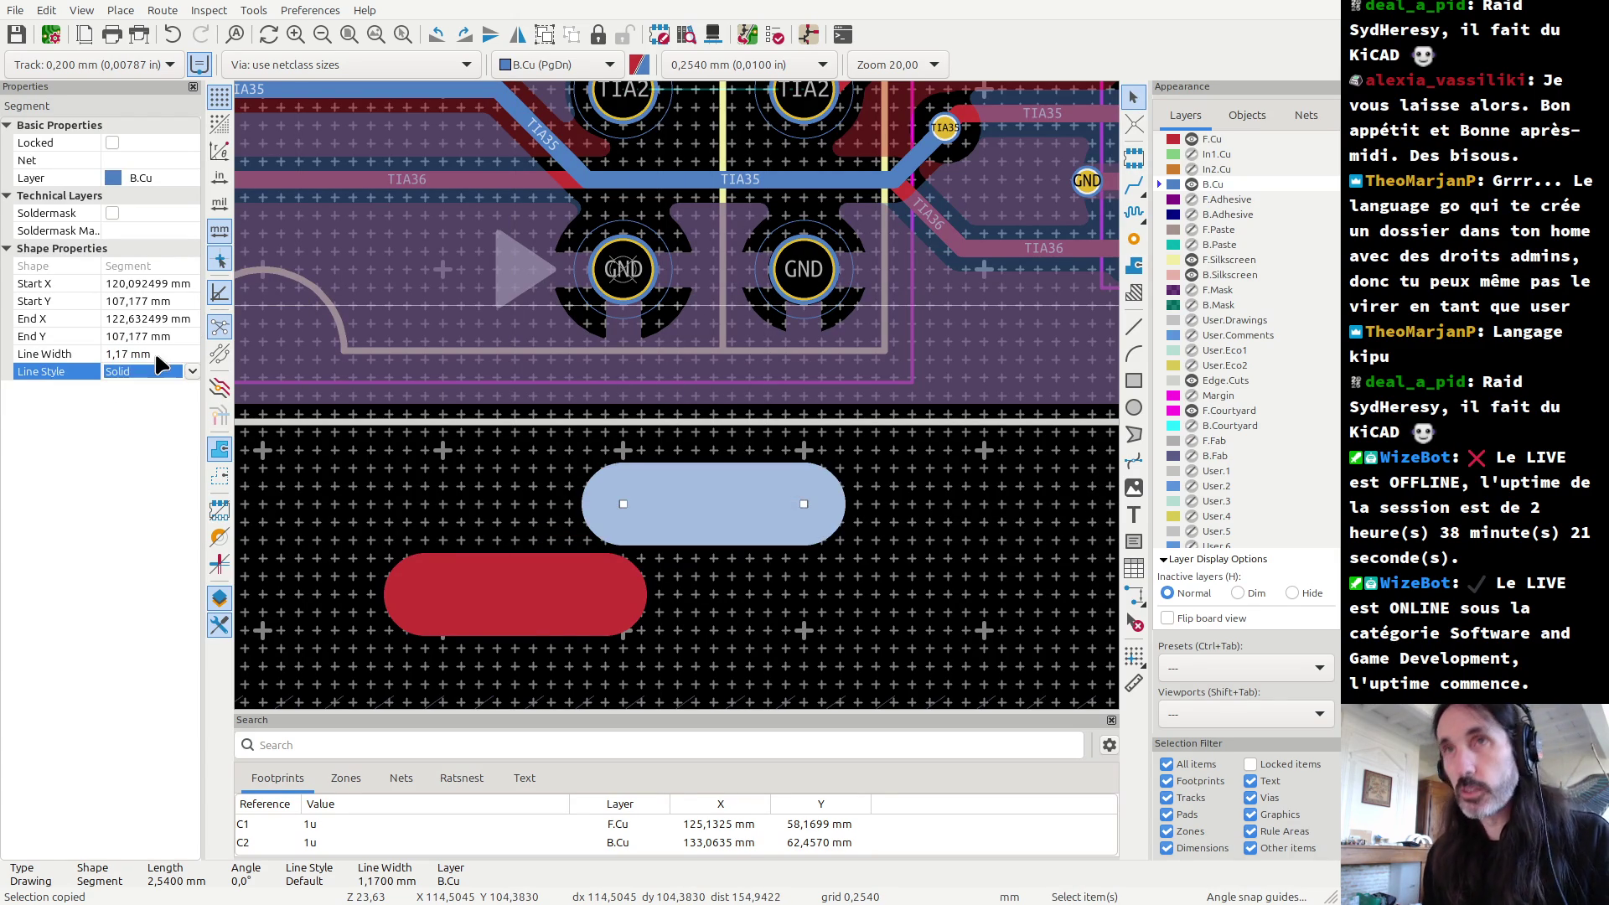
- Stack the F.Cu segment onto the B.Cu one and select the pair, checking front copper
{"action": "left_click", "coordinate": [495, 593]}
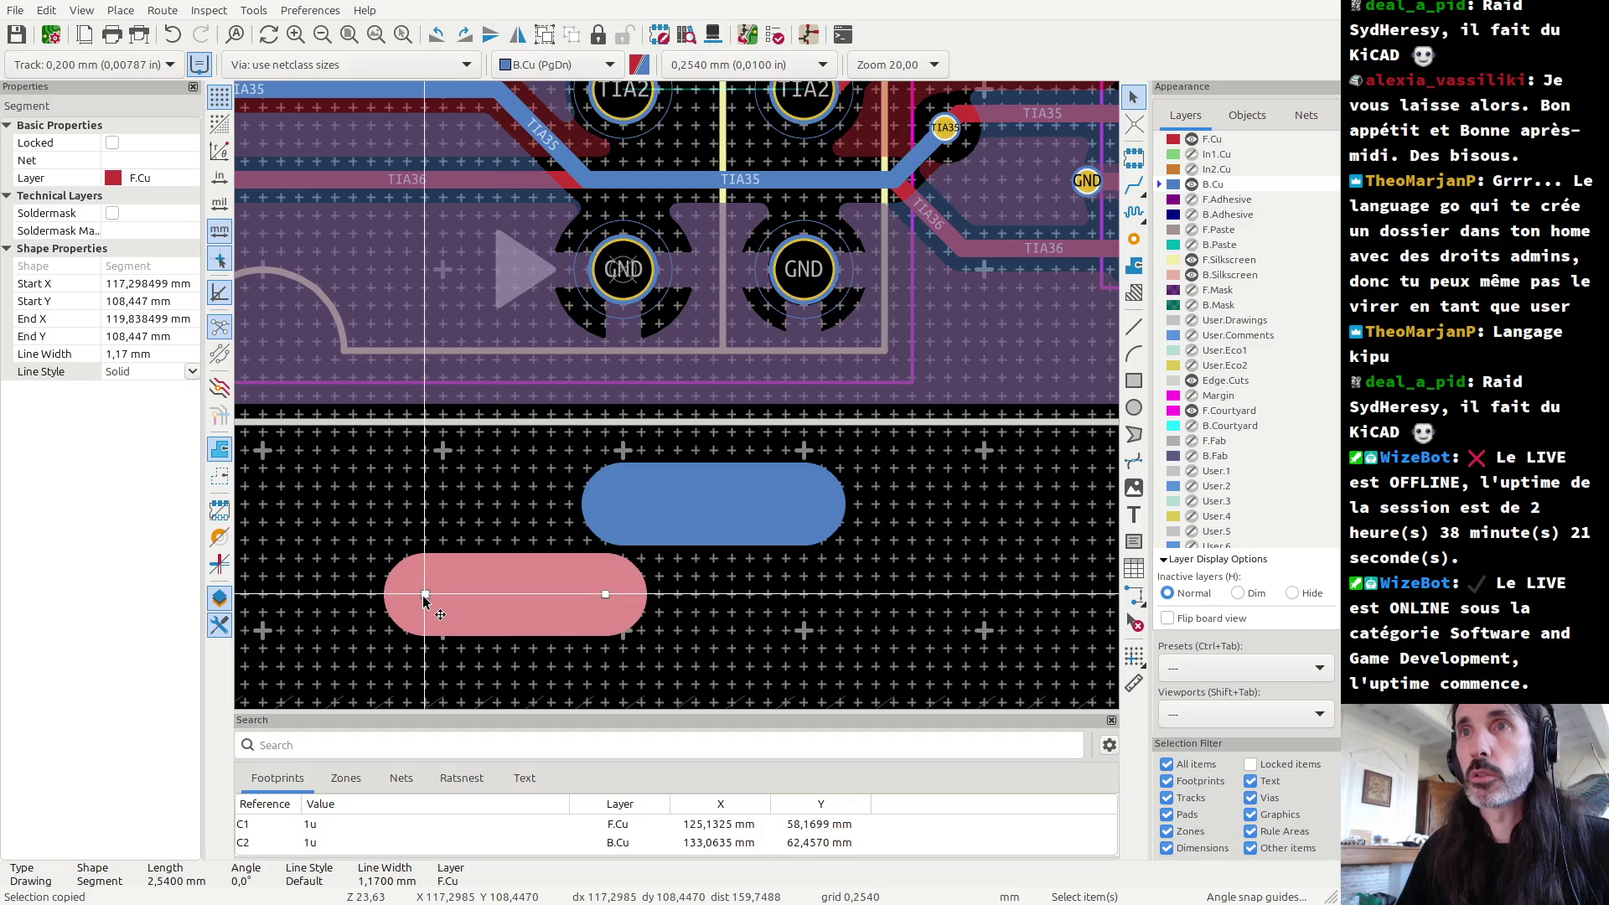
{"action": "left_click_drag", "start_coordinate": [425, 600], "coordinate": [625, 508]}
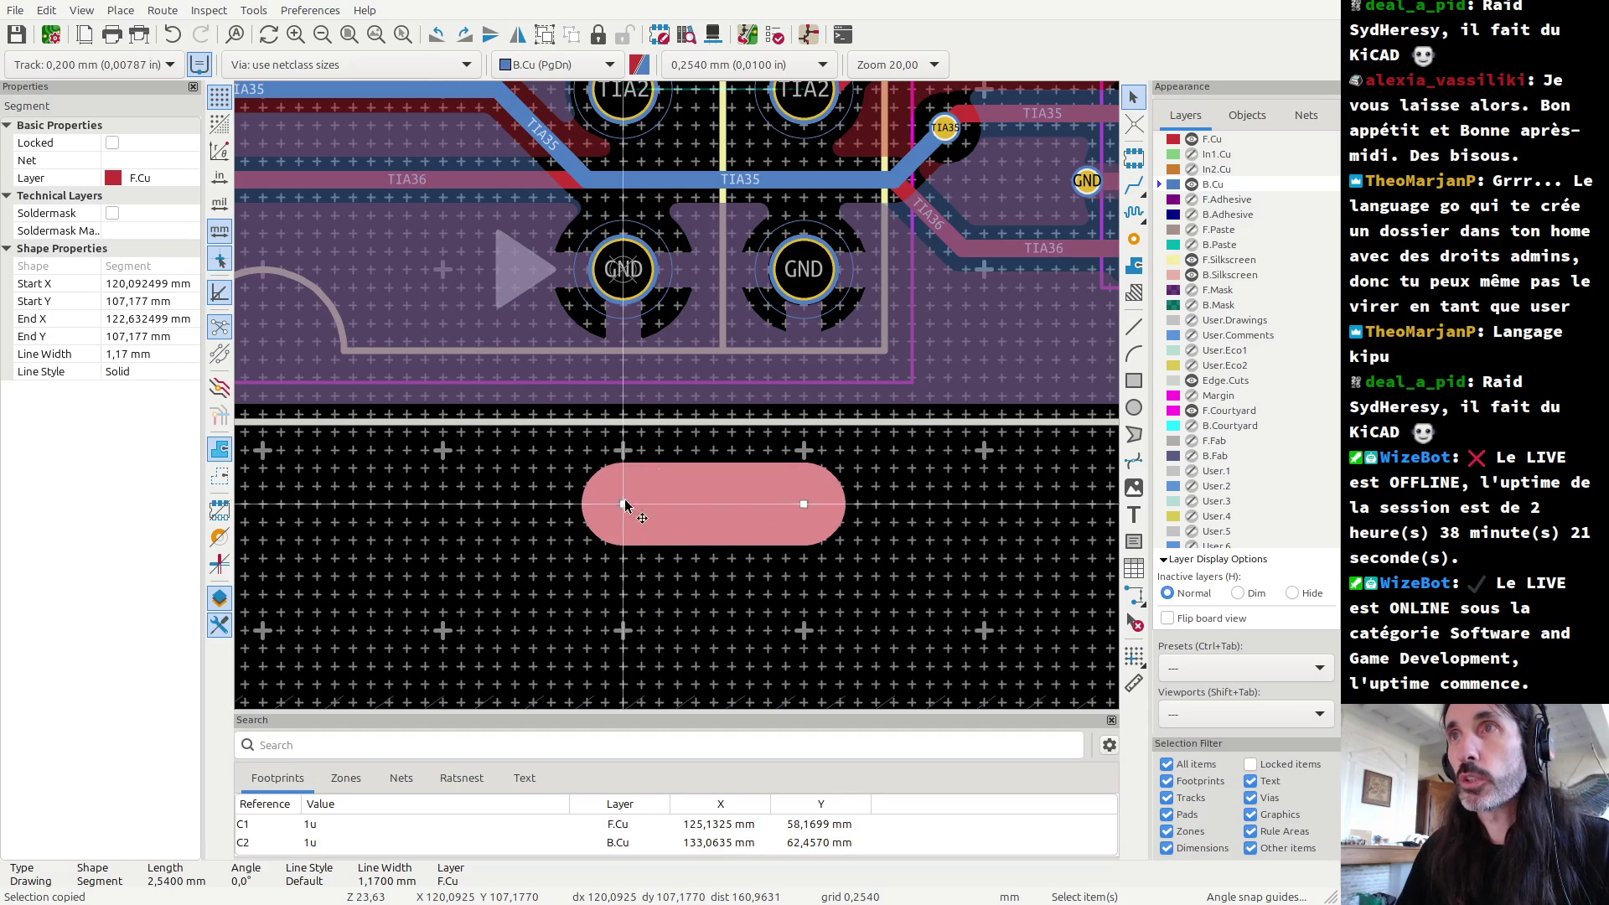
{"action": "left_click", "coordinate": [642, 566]}
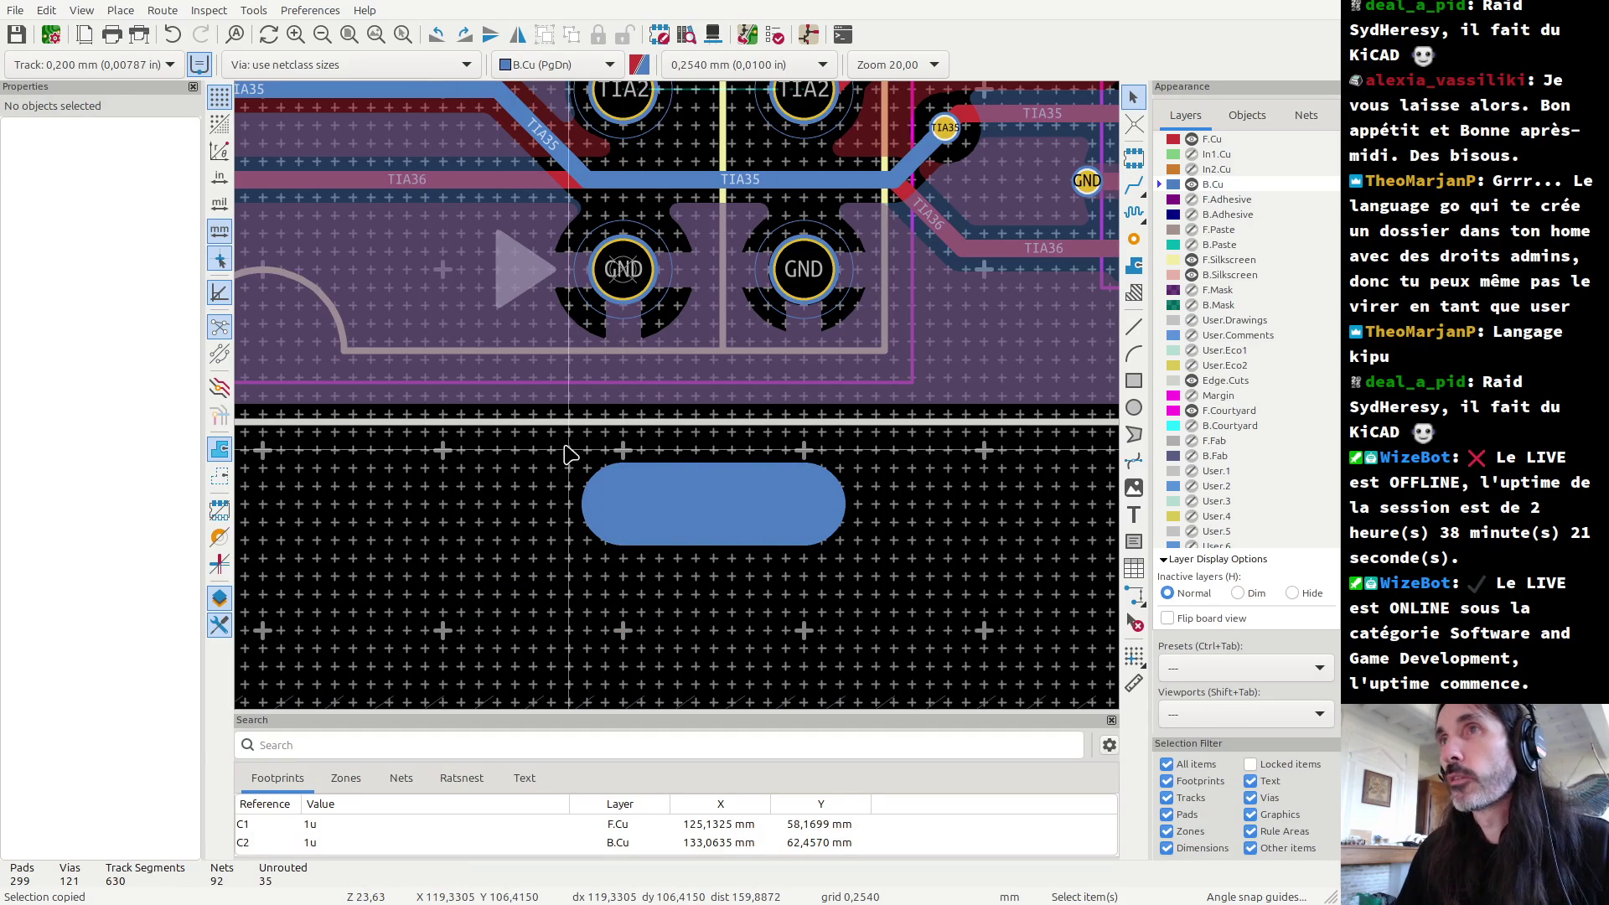
{"action": "mouse_move", "coordinate": [559, 457]}
{"action": "left_mouse_down"}
{"action": "mouse_move", "coordinate": [880, 575]}
{"action": "mouse_move", "coordinate": [873, 592]}
{"action": "left_mouse_up"}
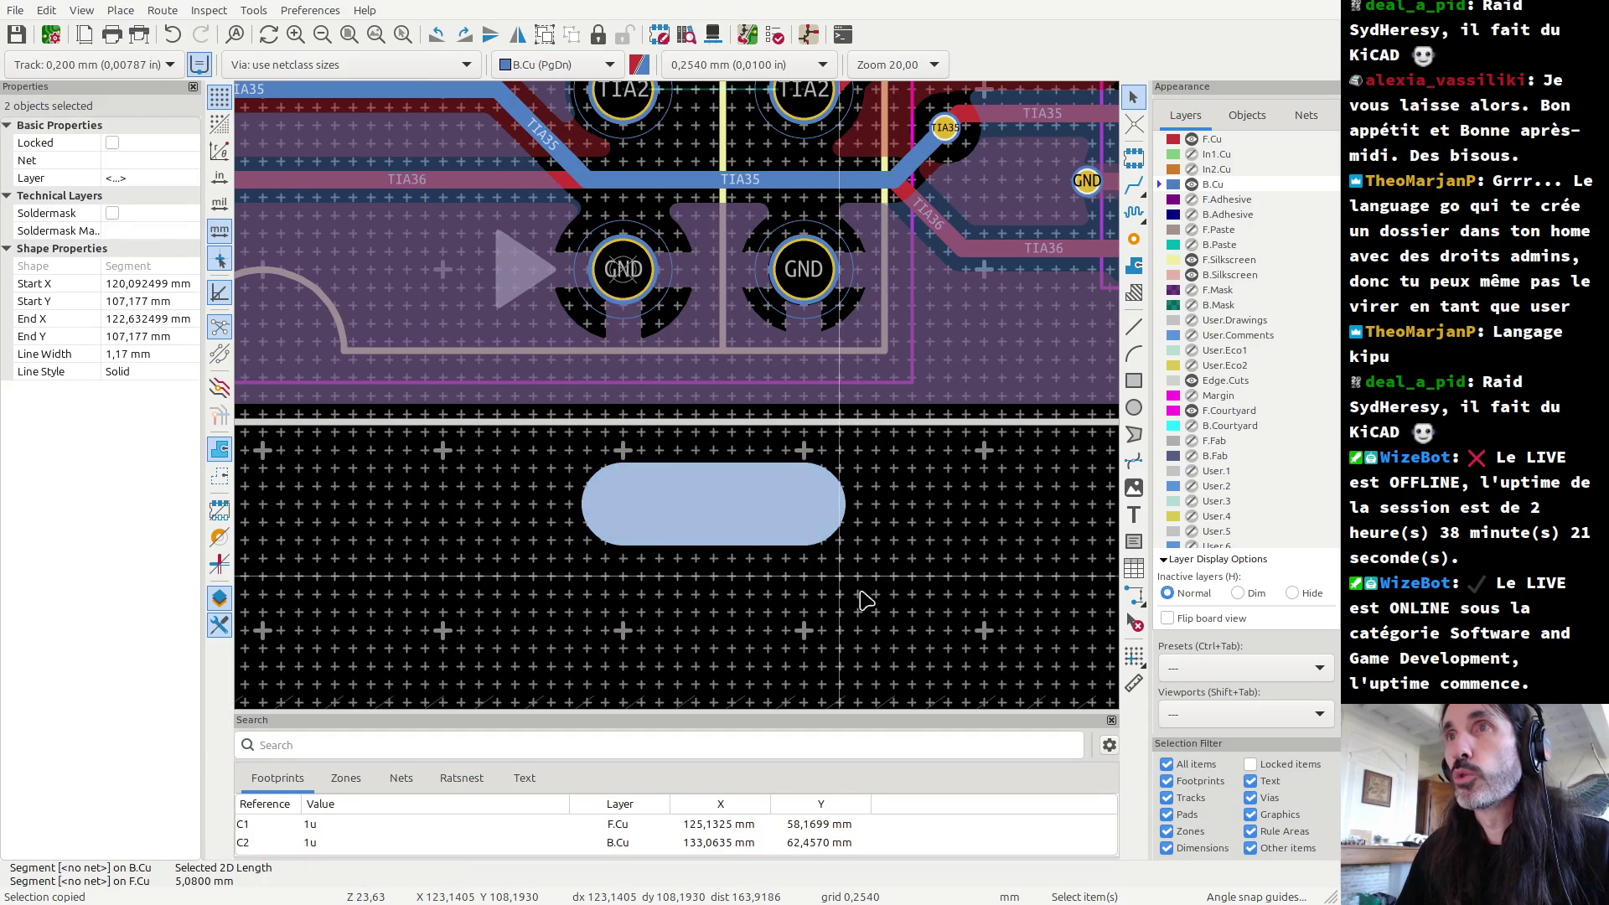
{"action": "left_click", "coordinate": [1216, 141]}
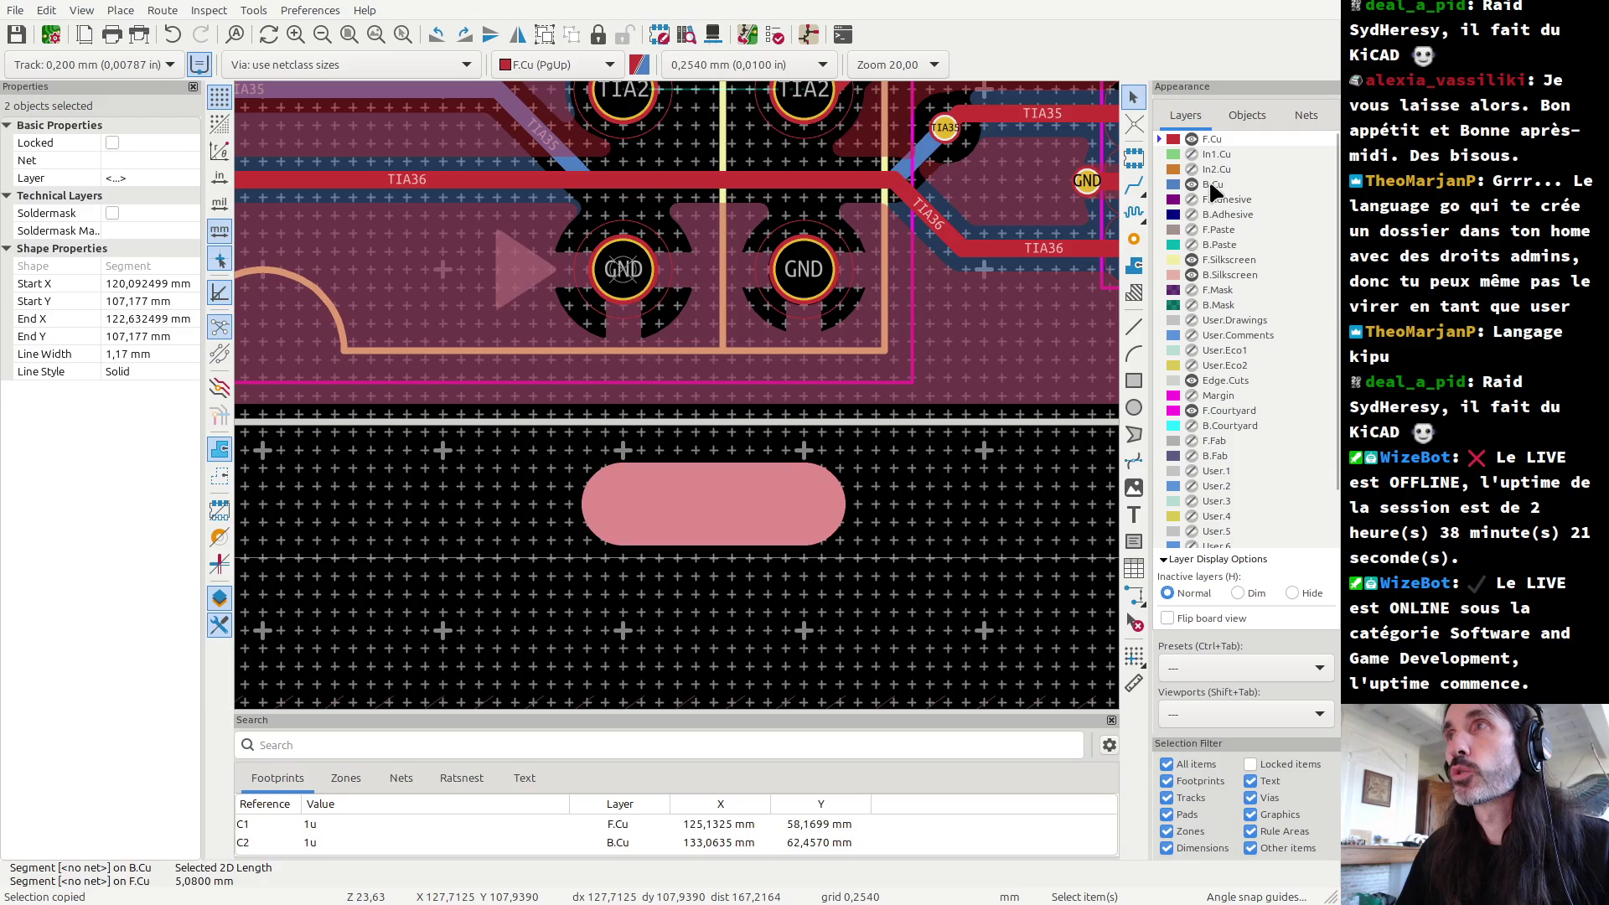
{"action": "left_click", "coordinate": [1214, 185]}
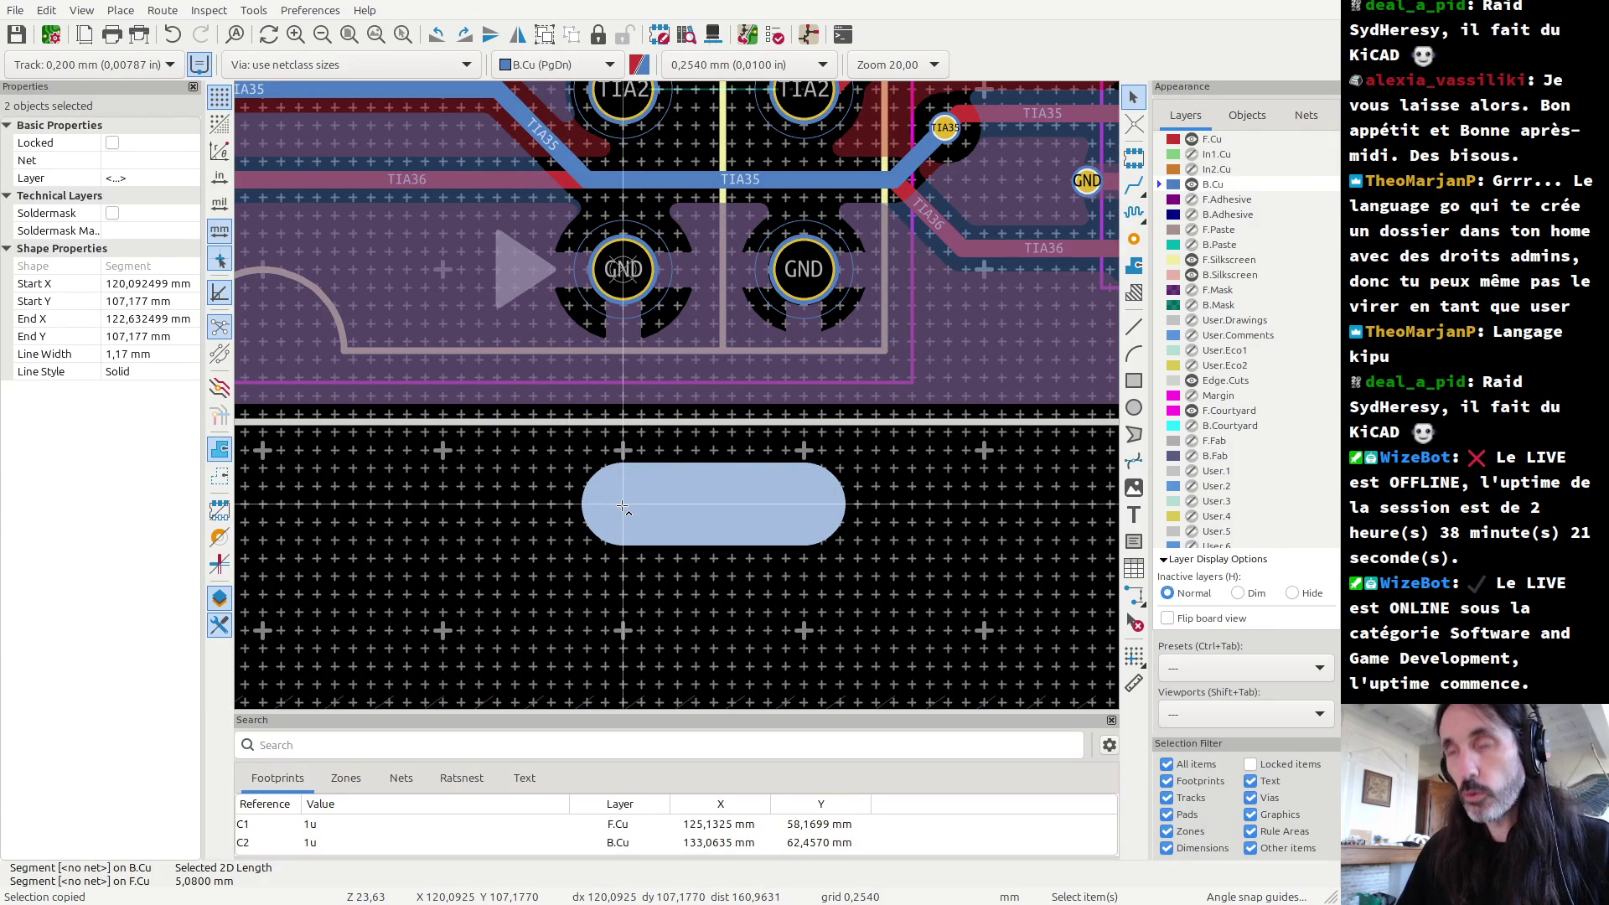
- Paste copies of the stacked bridge across the GND and TIA2 pad pairs
{"action": "key", "text": "ctrl+v"}
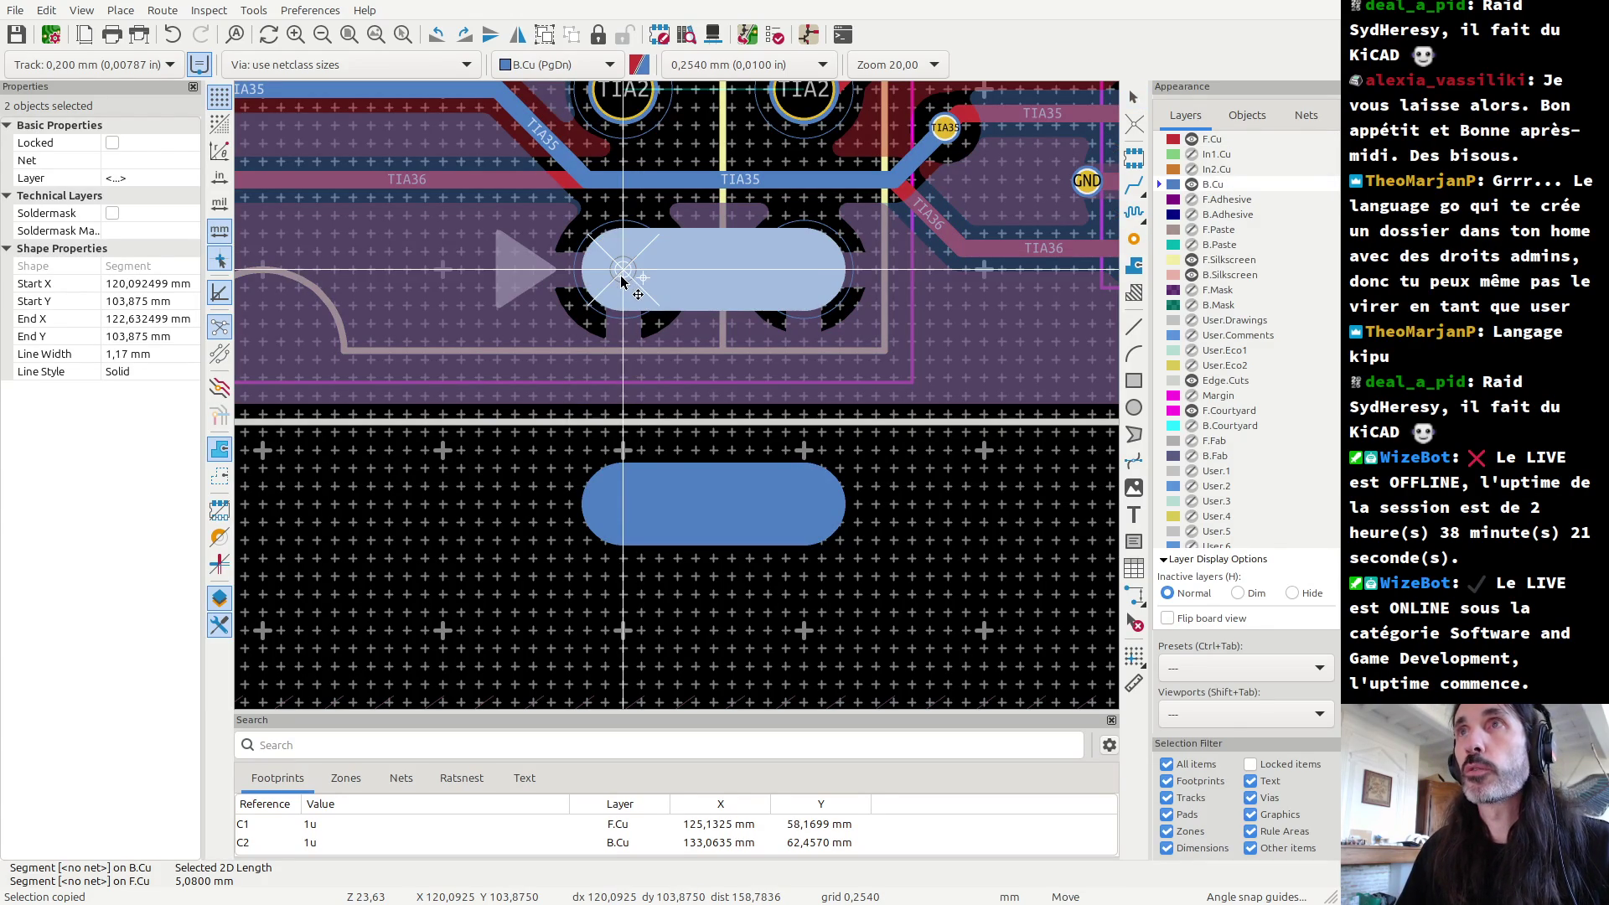
{"action": "left_click", "coordinate": [622, 282]}
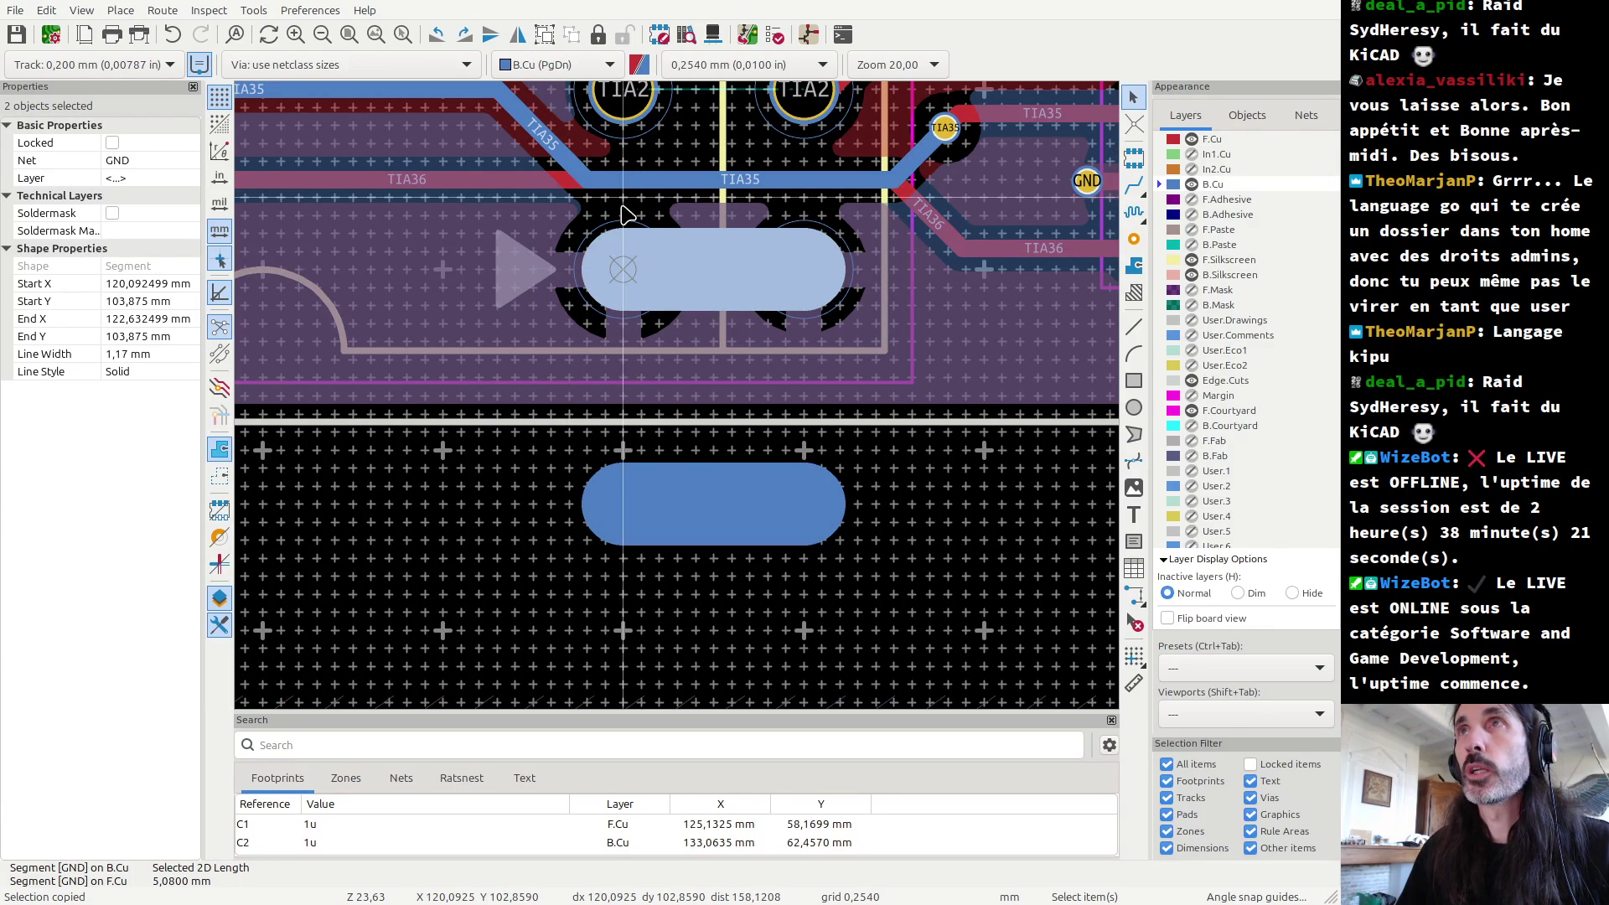
{"action": "left_click", "coordinate": [1212, 140]}
{"action": "scroll", "coordinate": [578, 344], "scroll_direction": "down", "scroll_amount": 2}
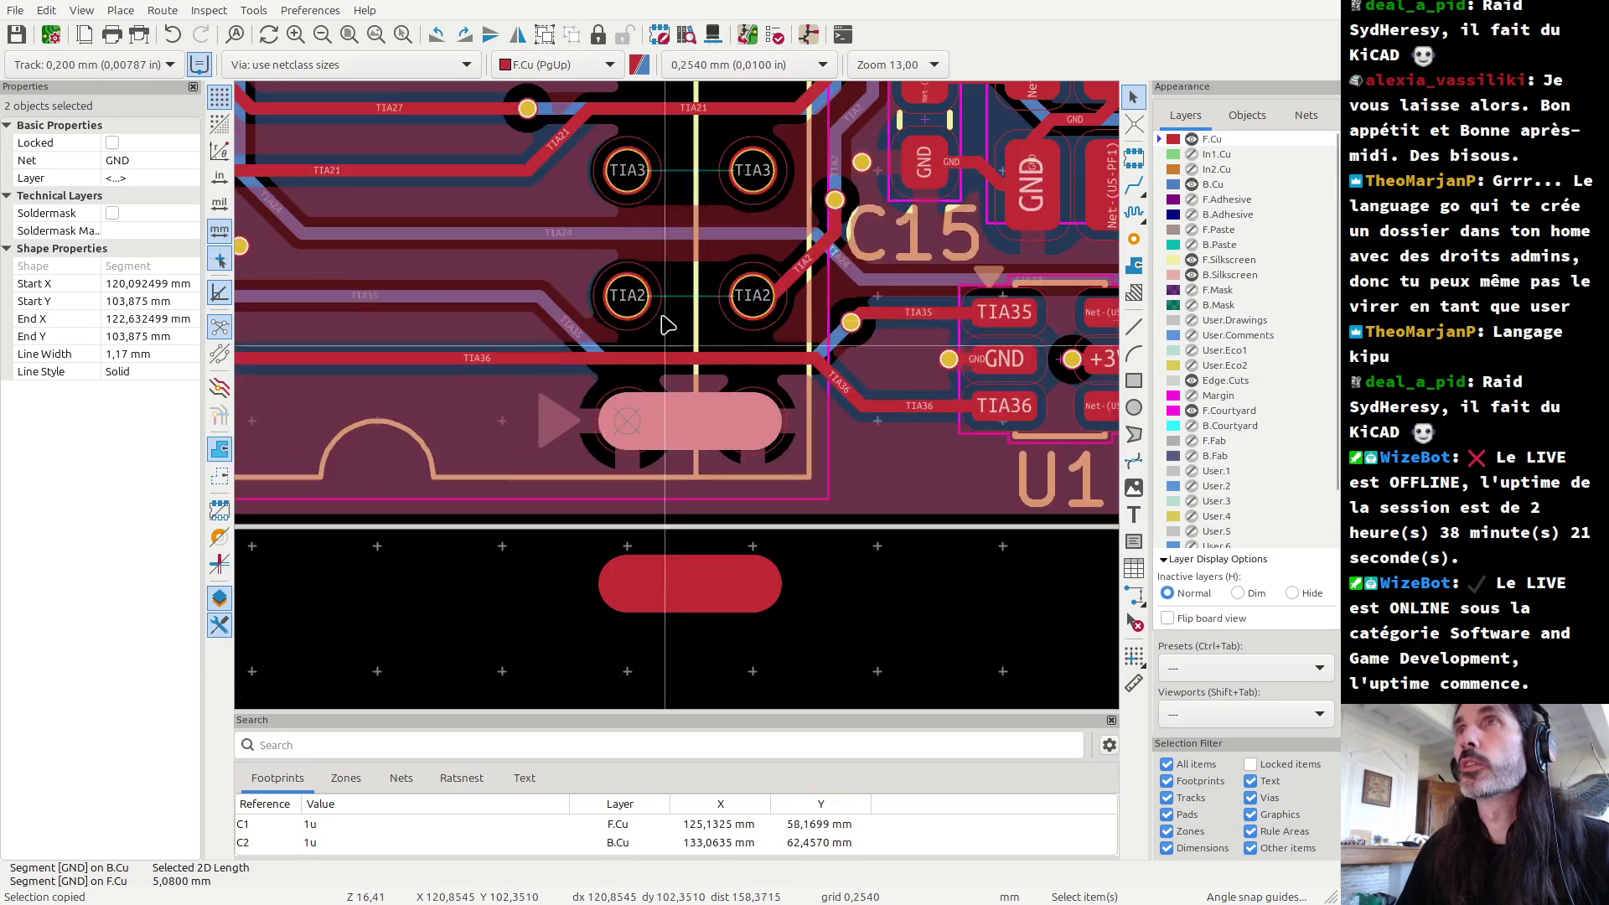
{"action": "key", "text": "ctrl+v"}
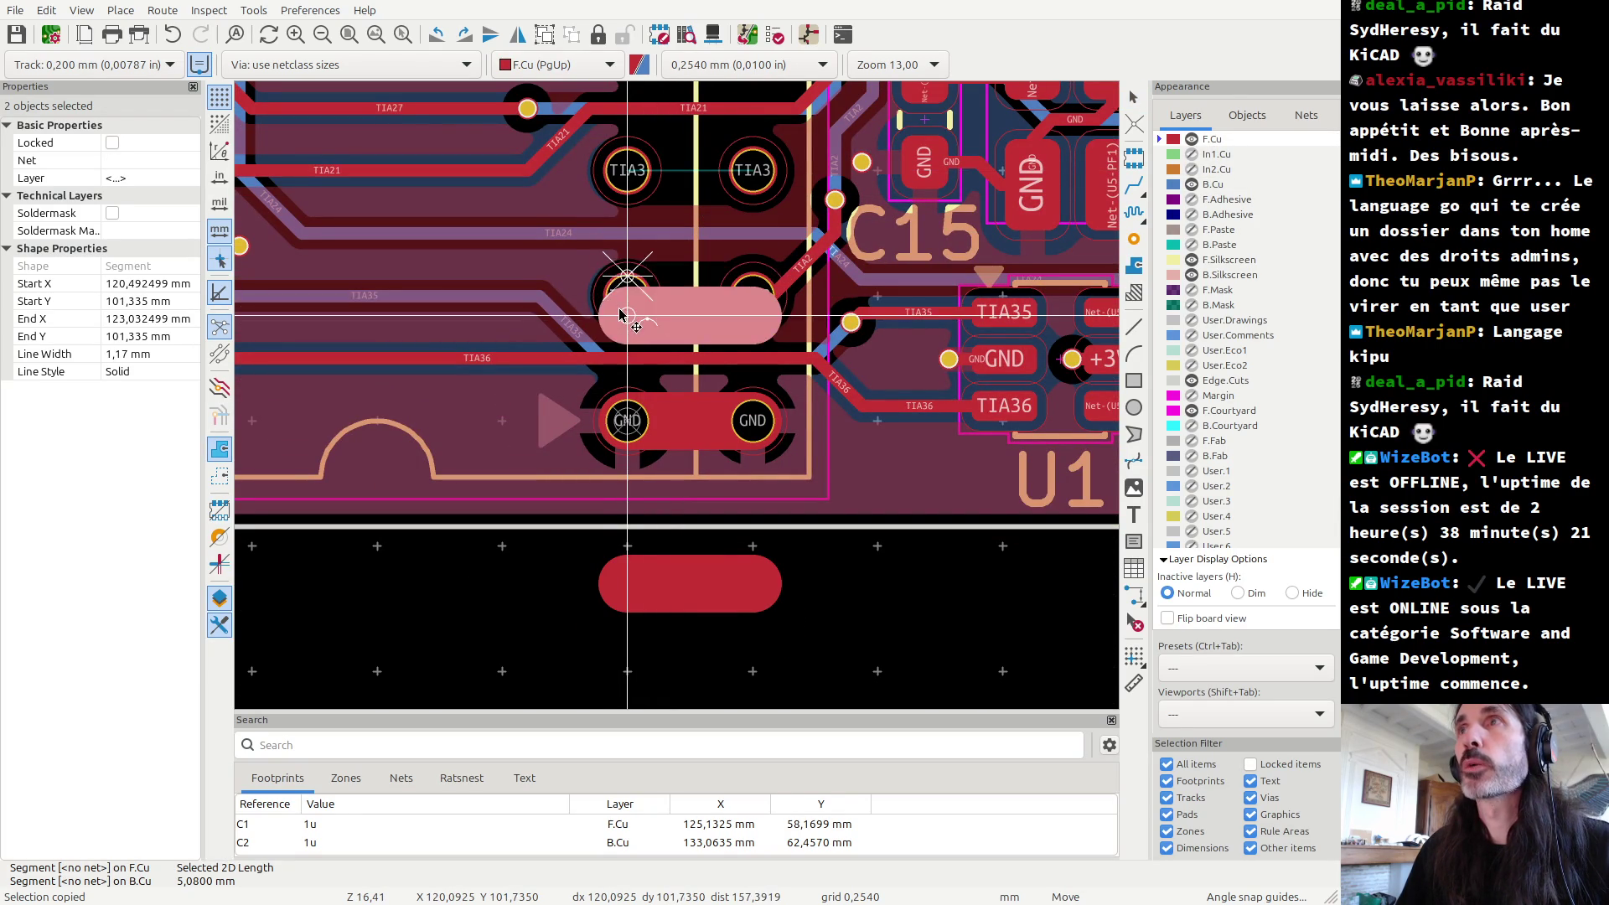
{"action": "left_click", "coordinate": [622, 293]}
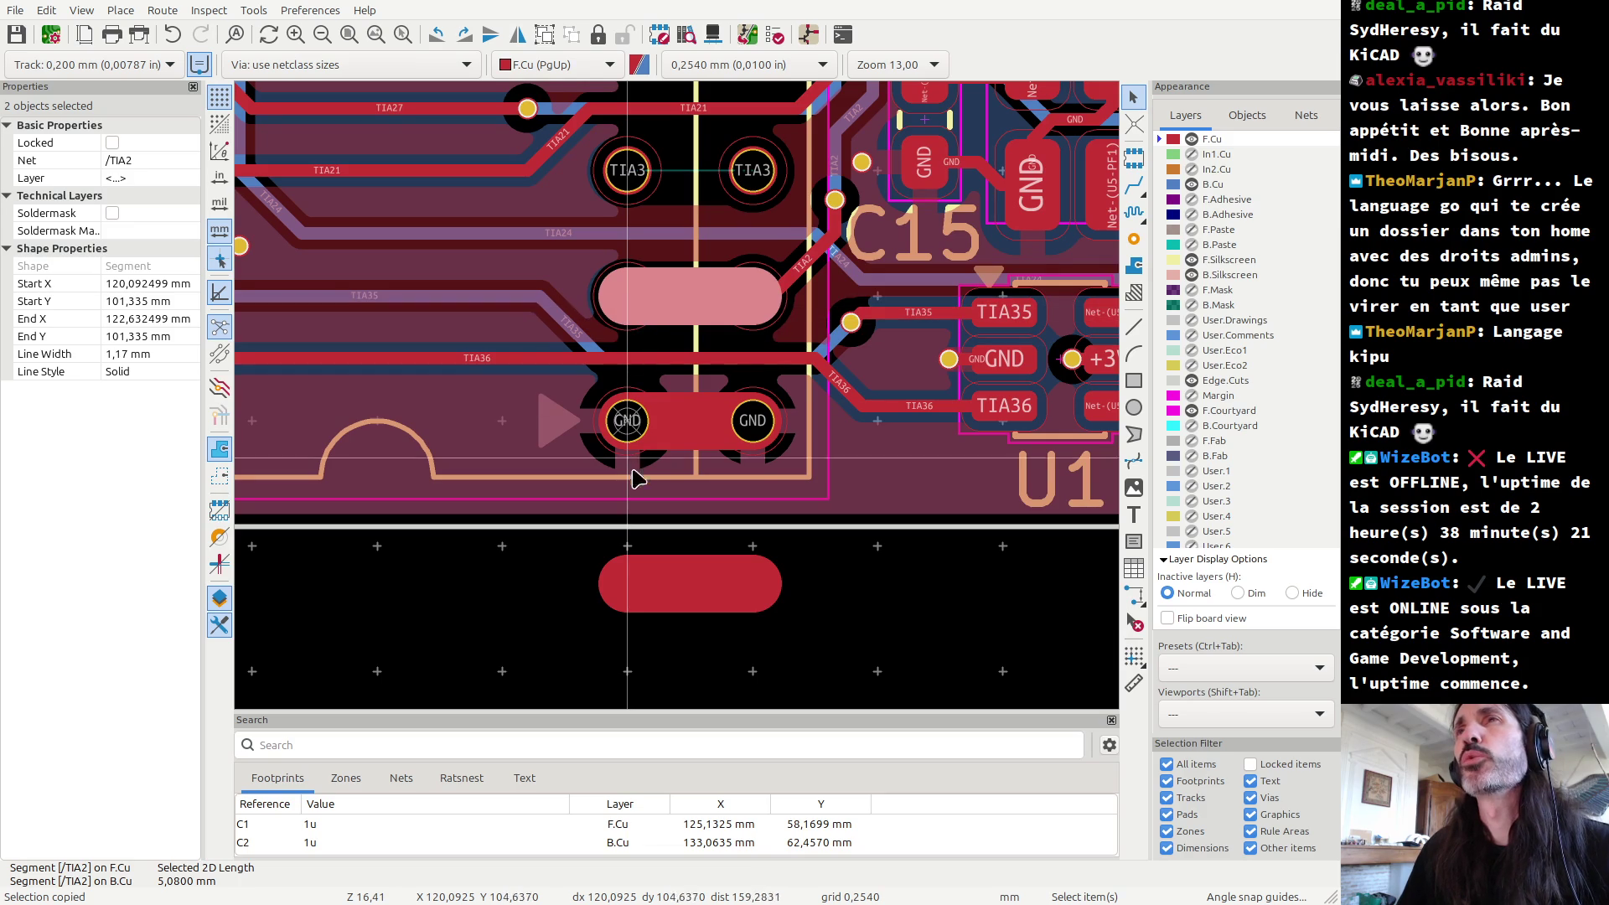
- Paste another bridge onto the TIA6 pad pair and delete the extra segment there
{"action": "key", "text": "ctrl+v"}
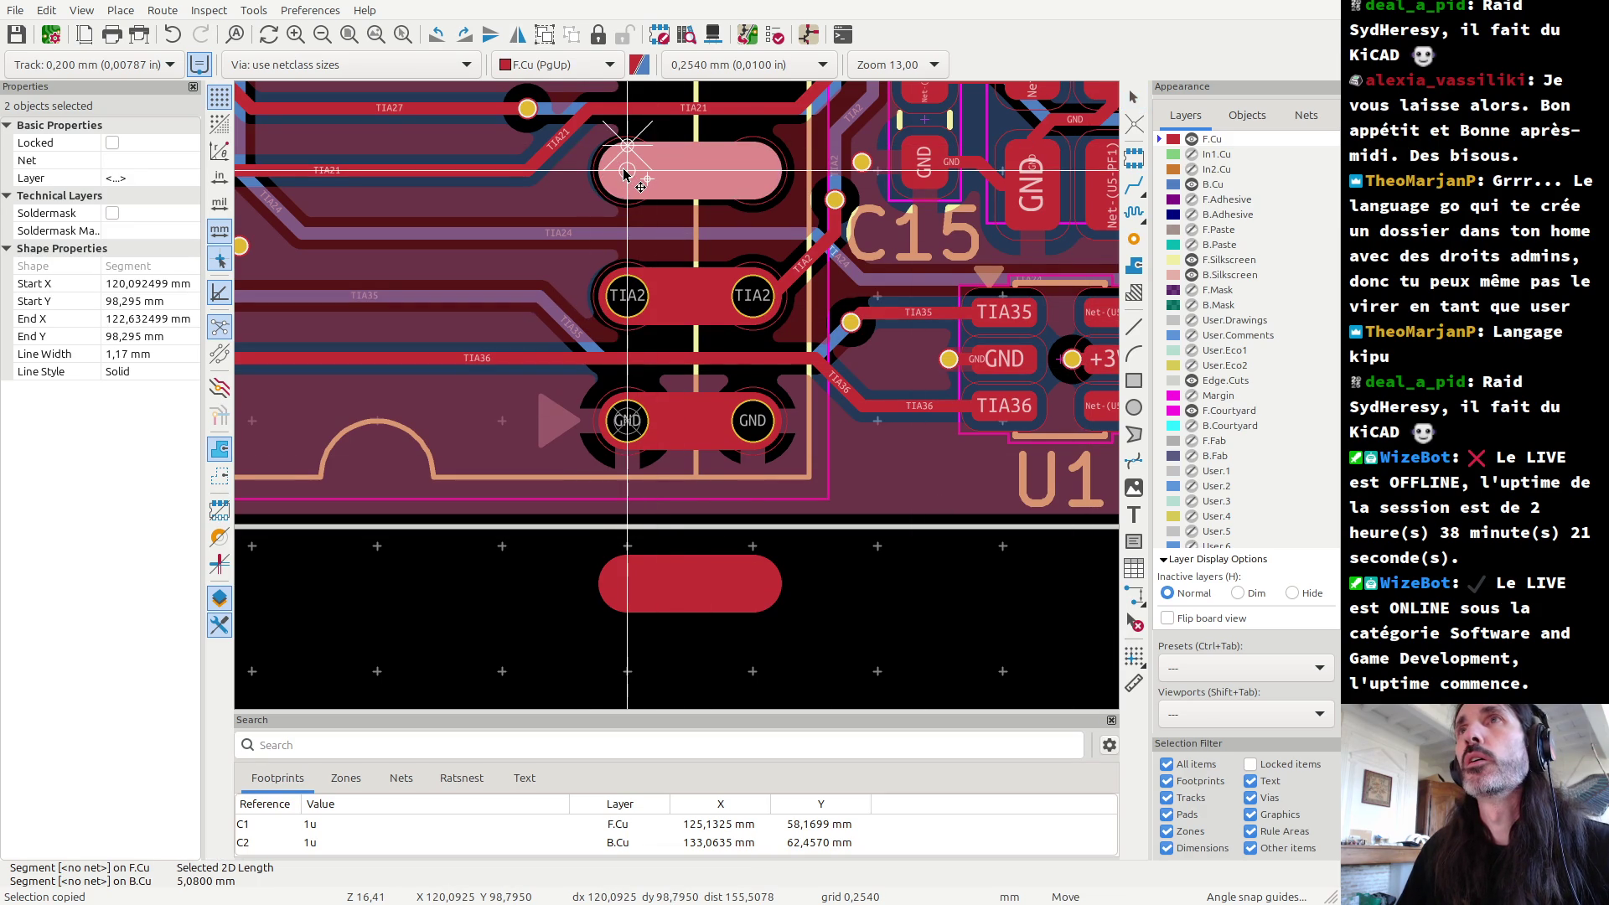
{"action": "scroll", "coordinate": [628, 176], "scroll_direction": "down", "scroll_amount": 2}
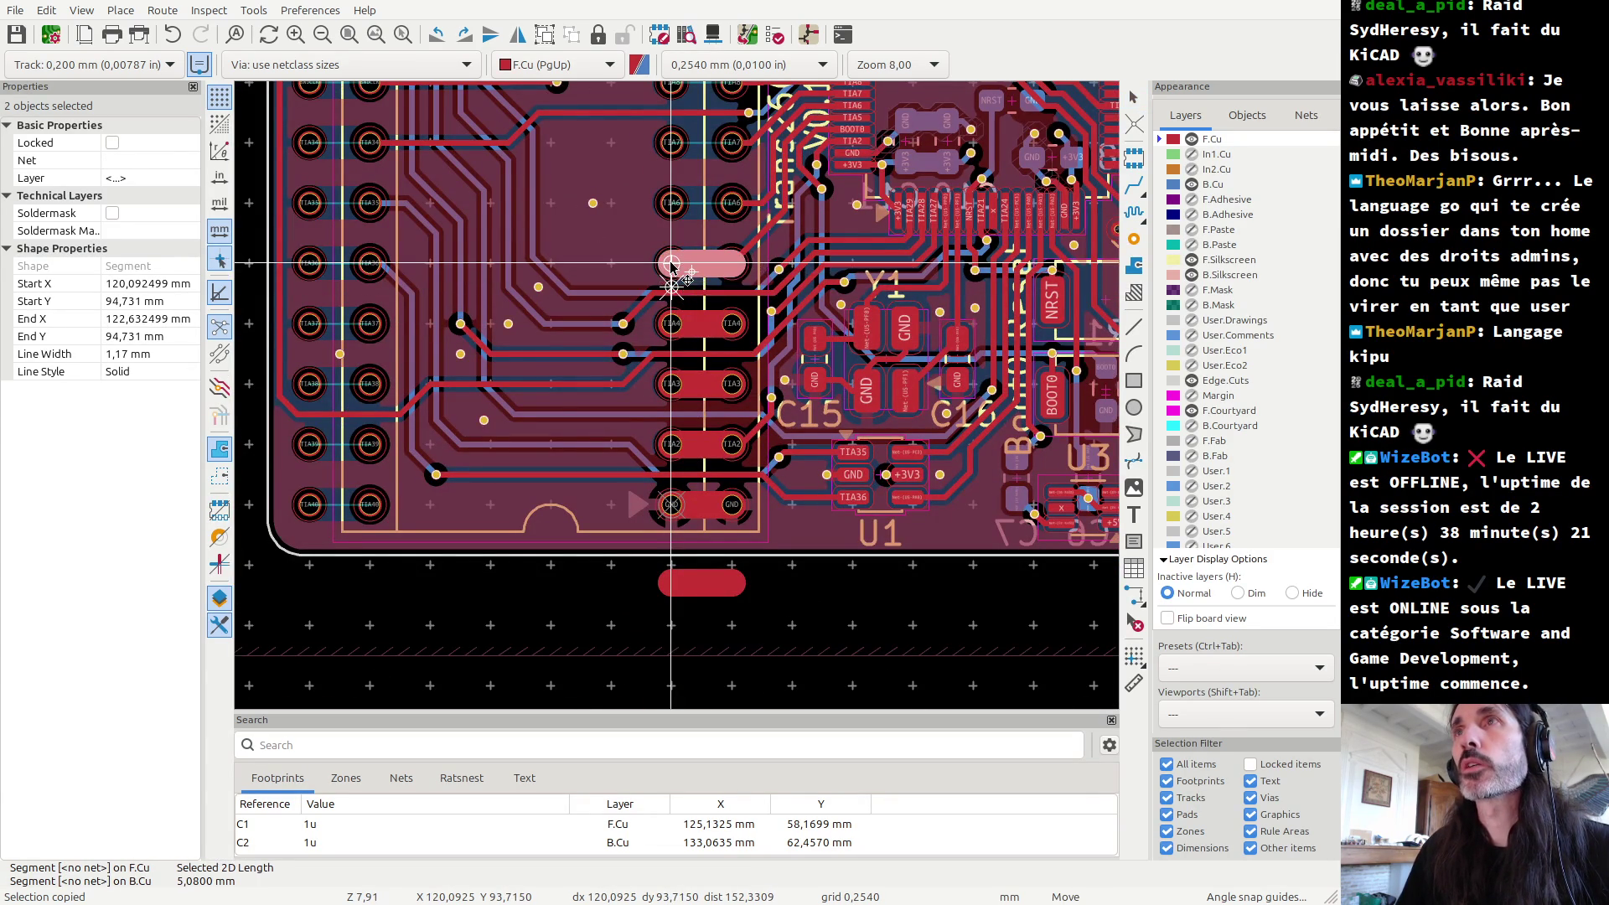
{"action": "left_click_drag", "start_coordinate": [671, 266], "coordinate": [668, 203]}
{"action": "left_click", "coordinate": [668, 203]}
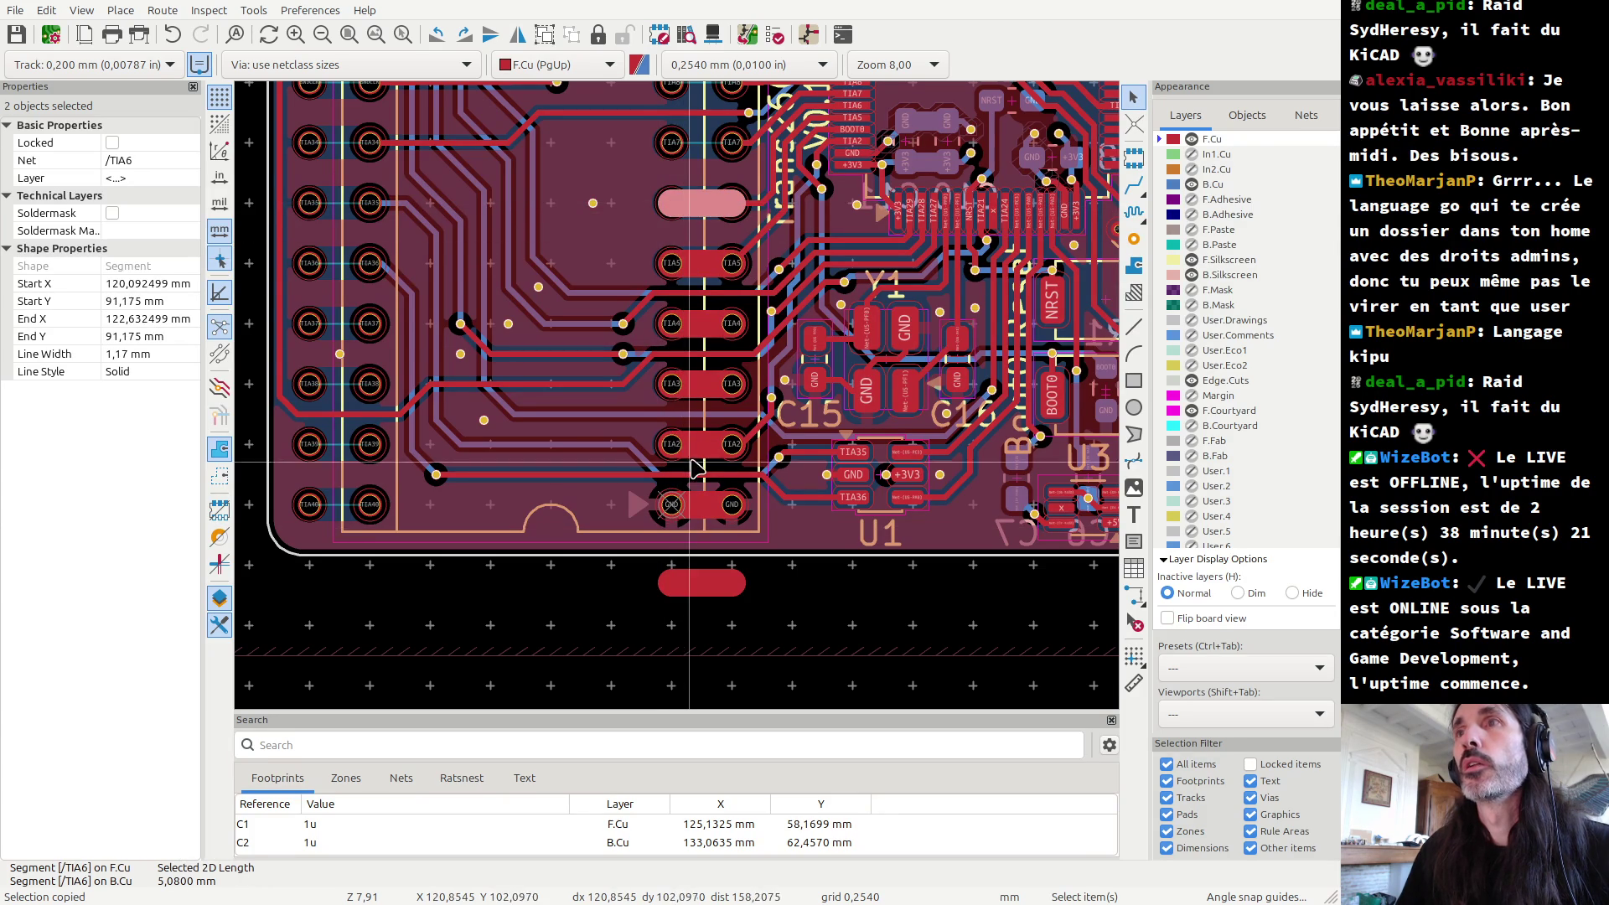
{"action": "key", "text": "Escape"}
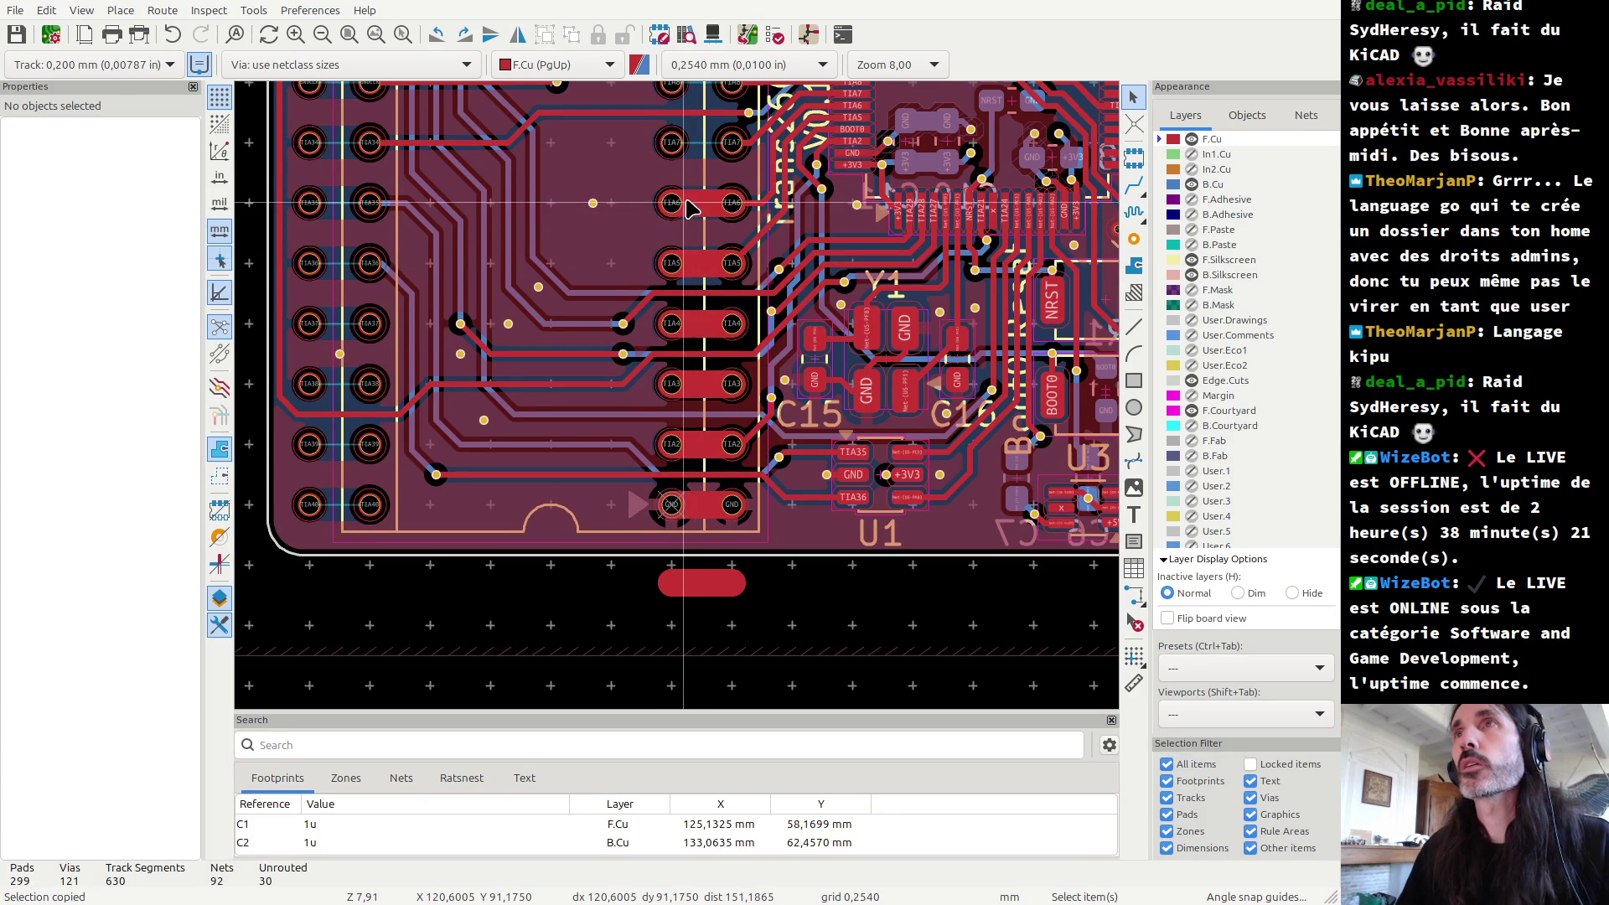
{"action": "left_click", "coordinate": [691, 206]}
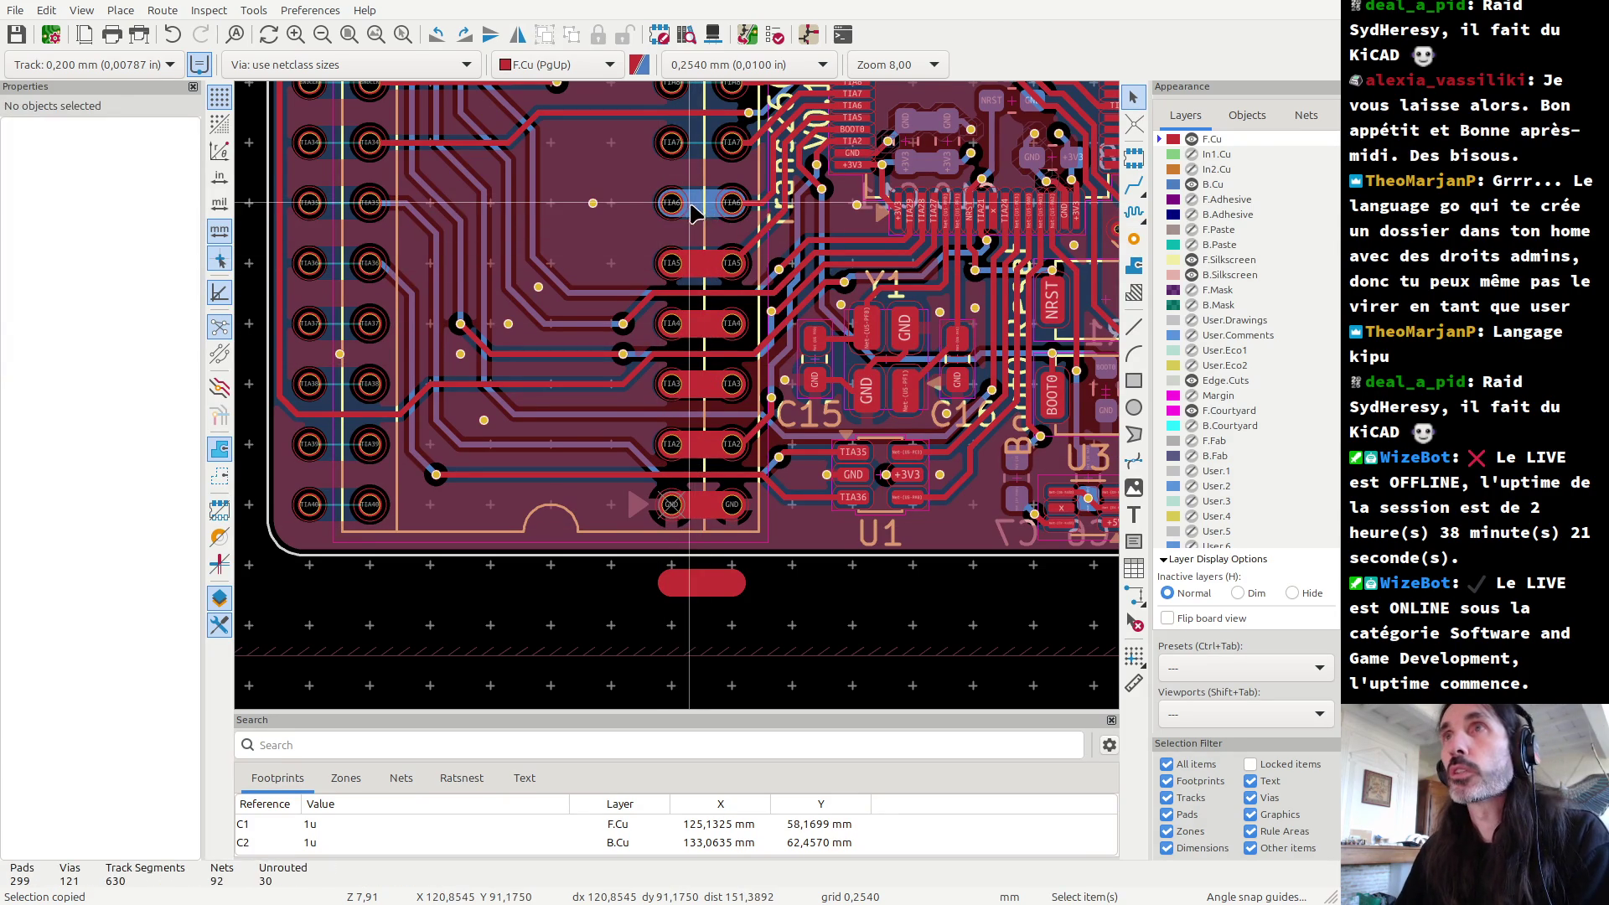
{"action": "key", "text": "Delete"}
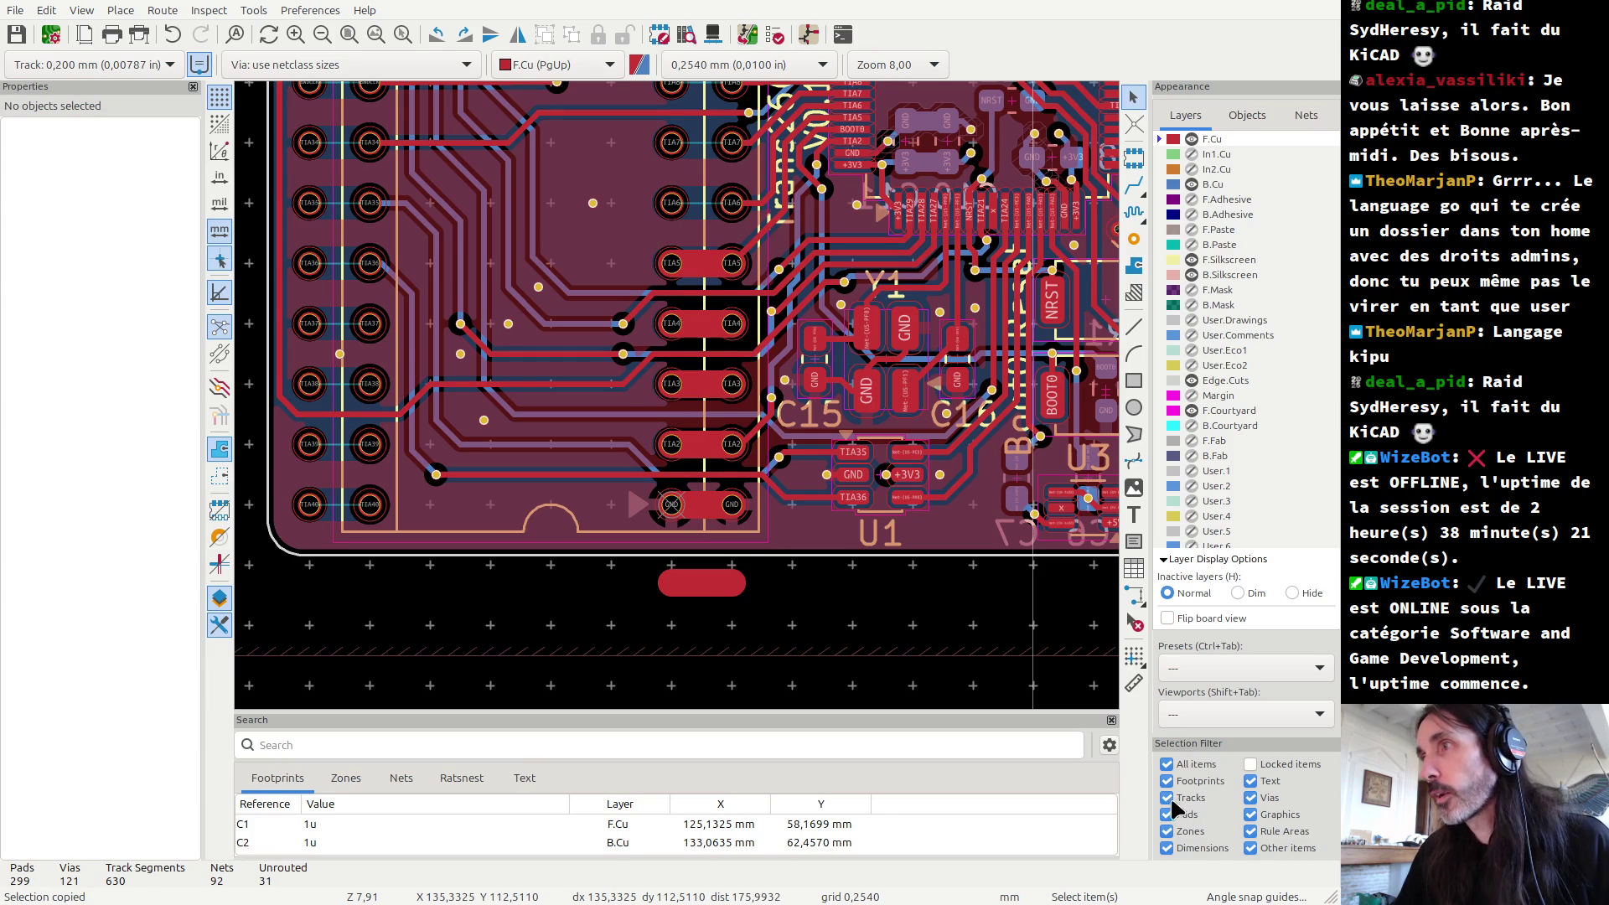
- Turn off Tracks in the Selection Filter and try gathering the bridges, clearing after a footprint prompt
{"action": "left_click", "coordinate": [1168, 799]}
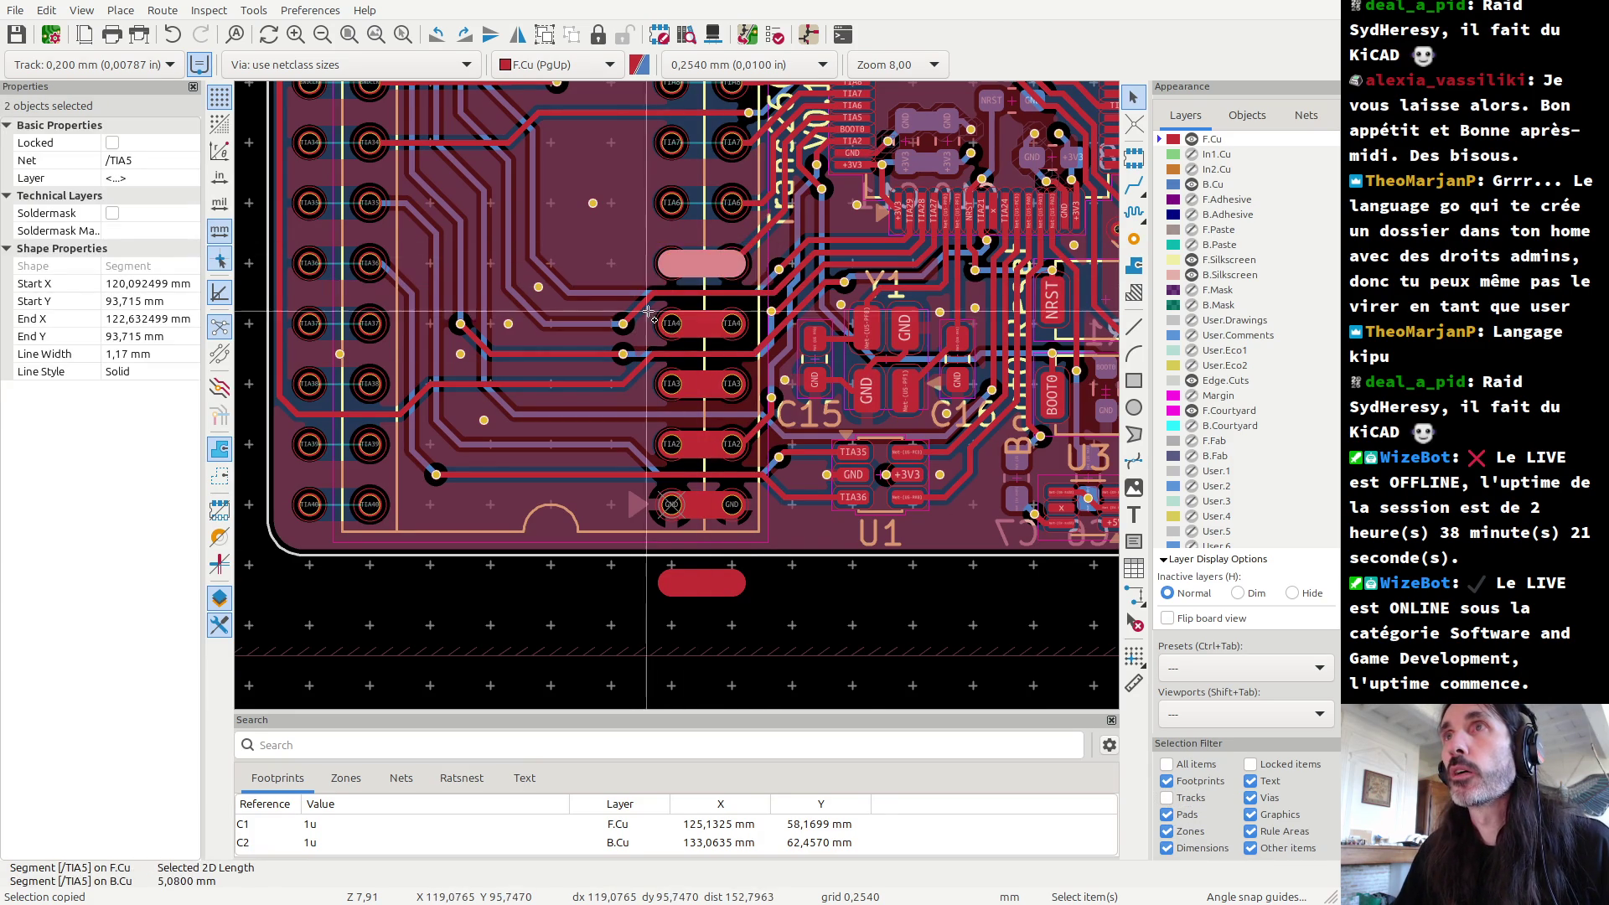
{"action": "left_click", "coordinate": [752, 352]}
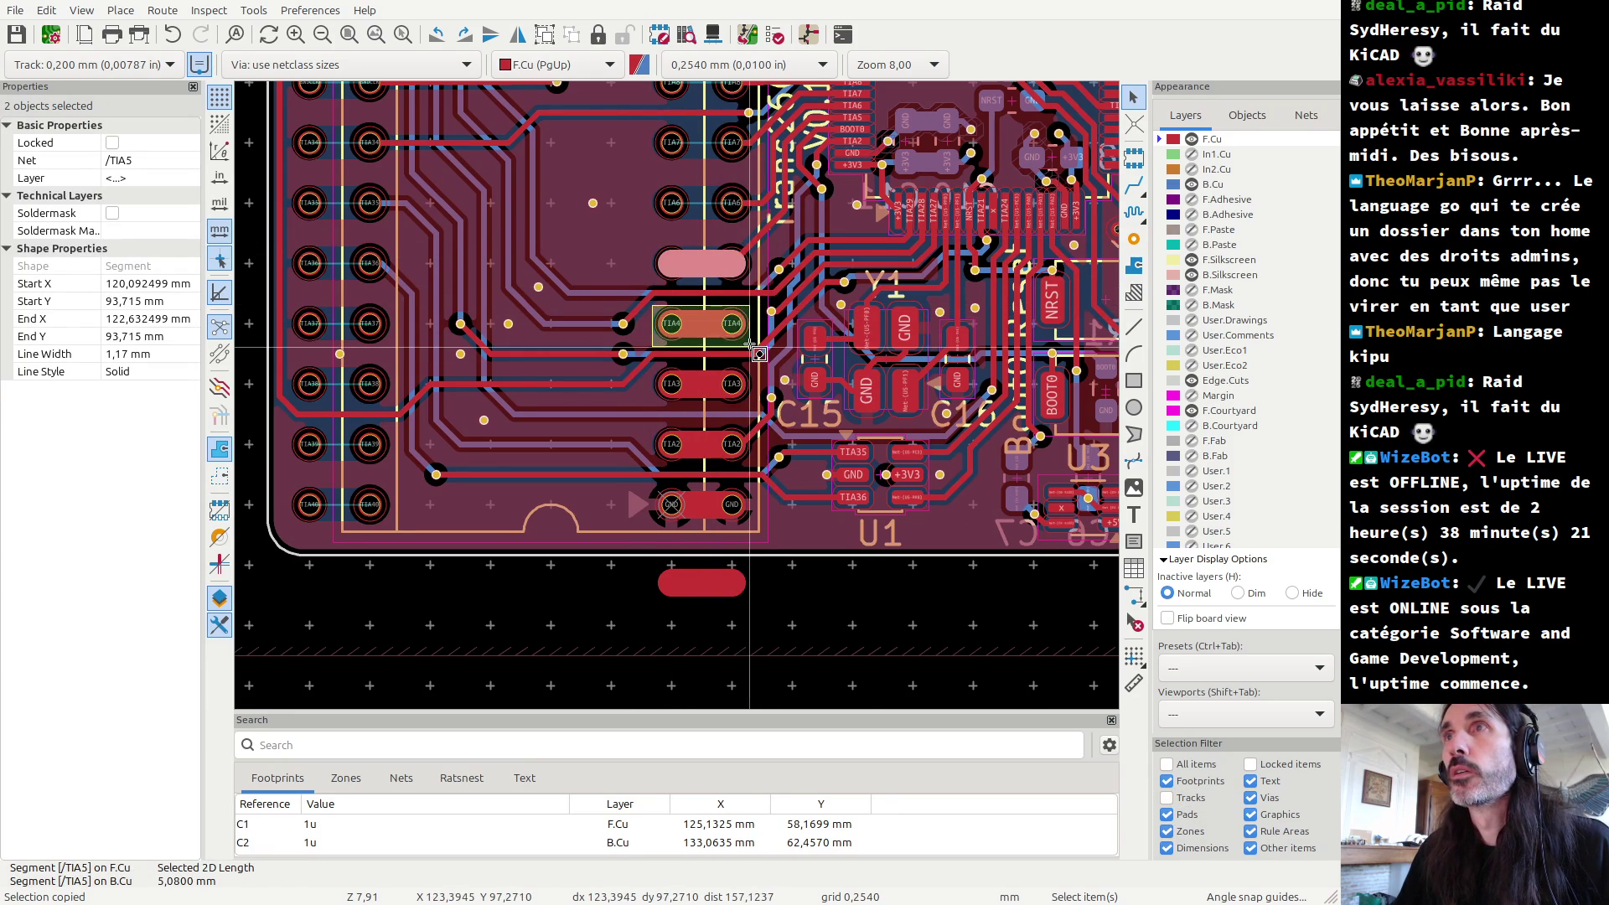
{"action": "left_click", "coordinate": [708, 411]}
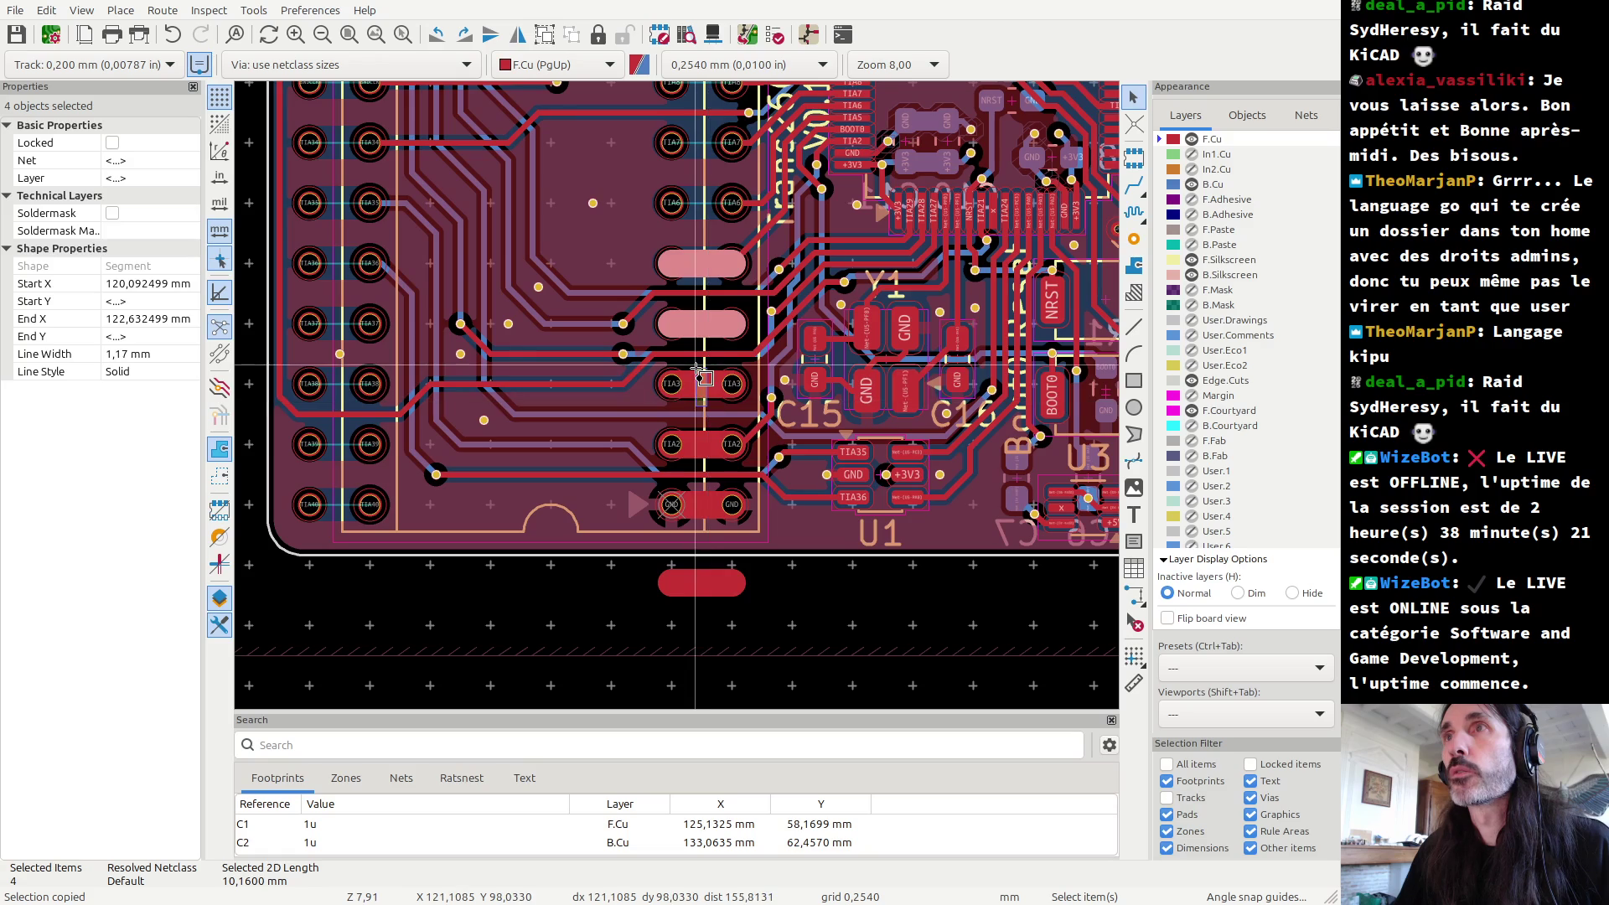
{"action": "key", "text": "ctrl+v"}
{"action": "left_click", "coordinate": [698, 466]}
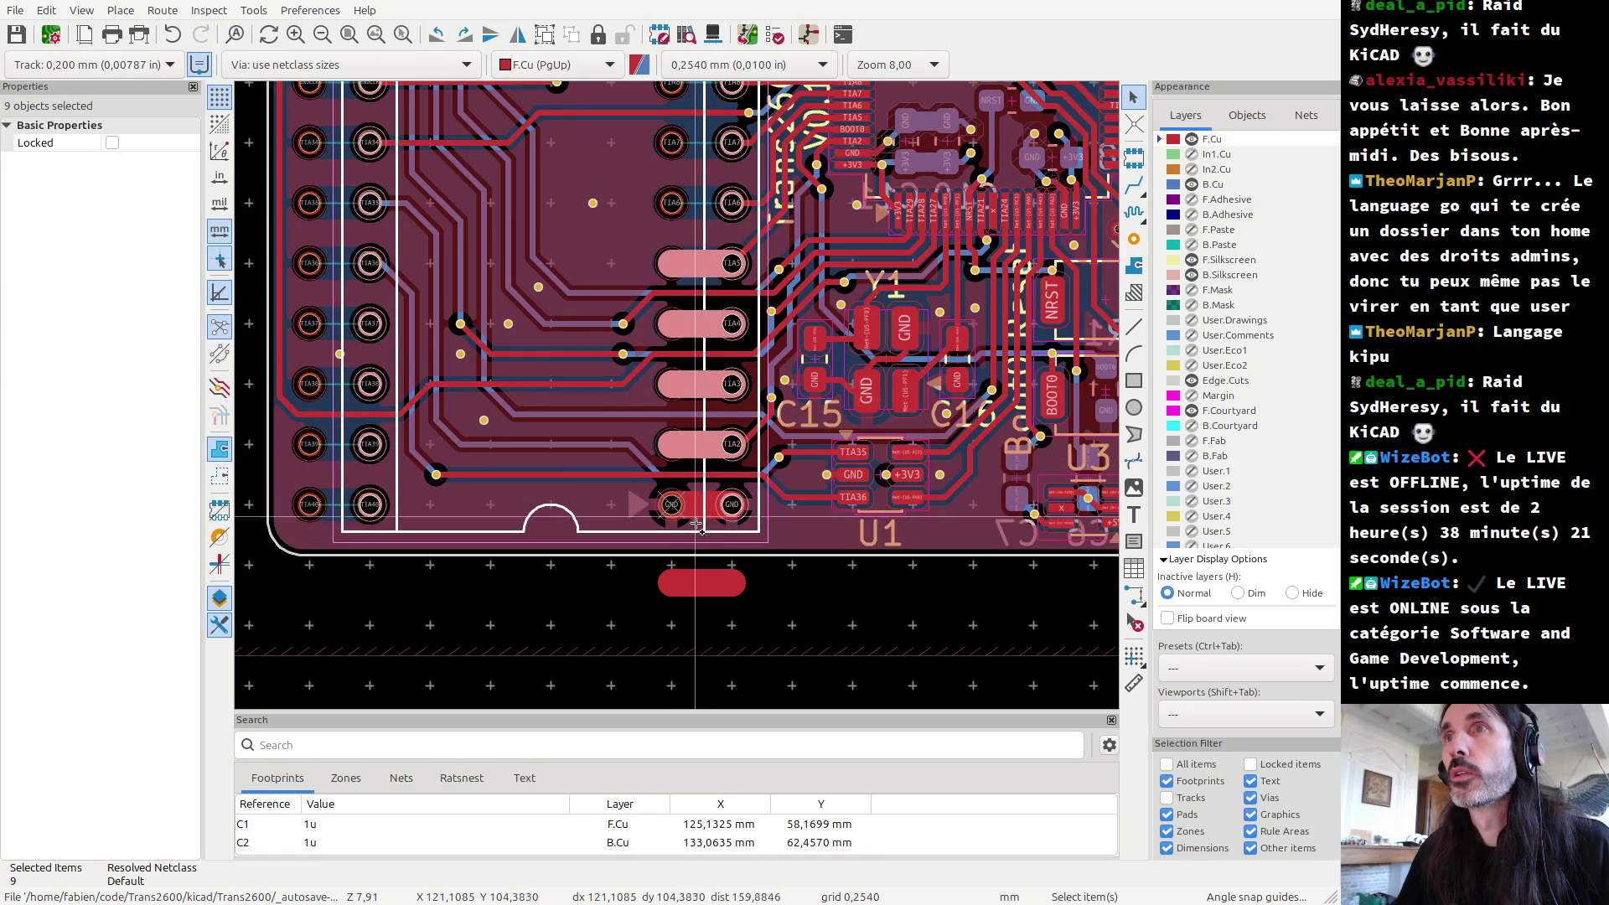
{"action": "left_click", "coordinate": [690, 492], "text": "shift"}
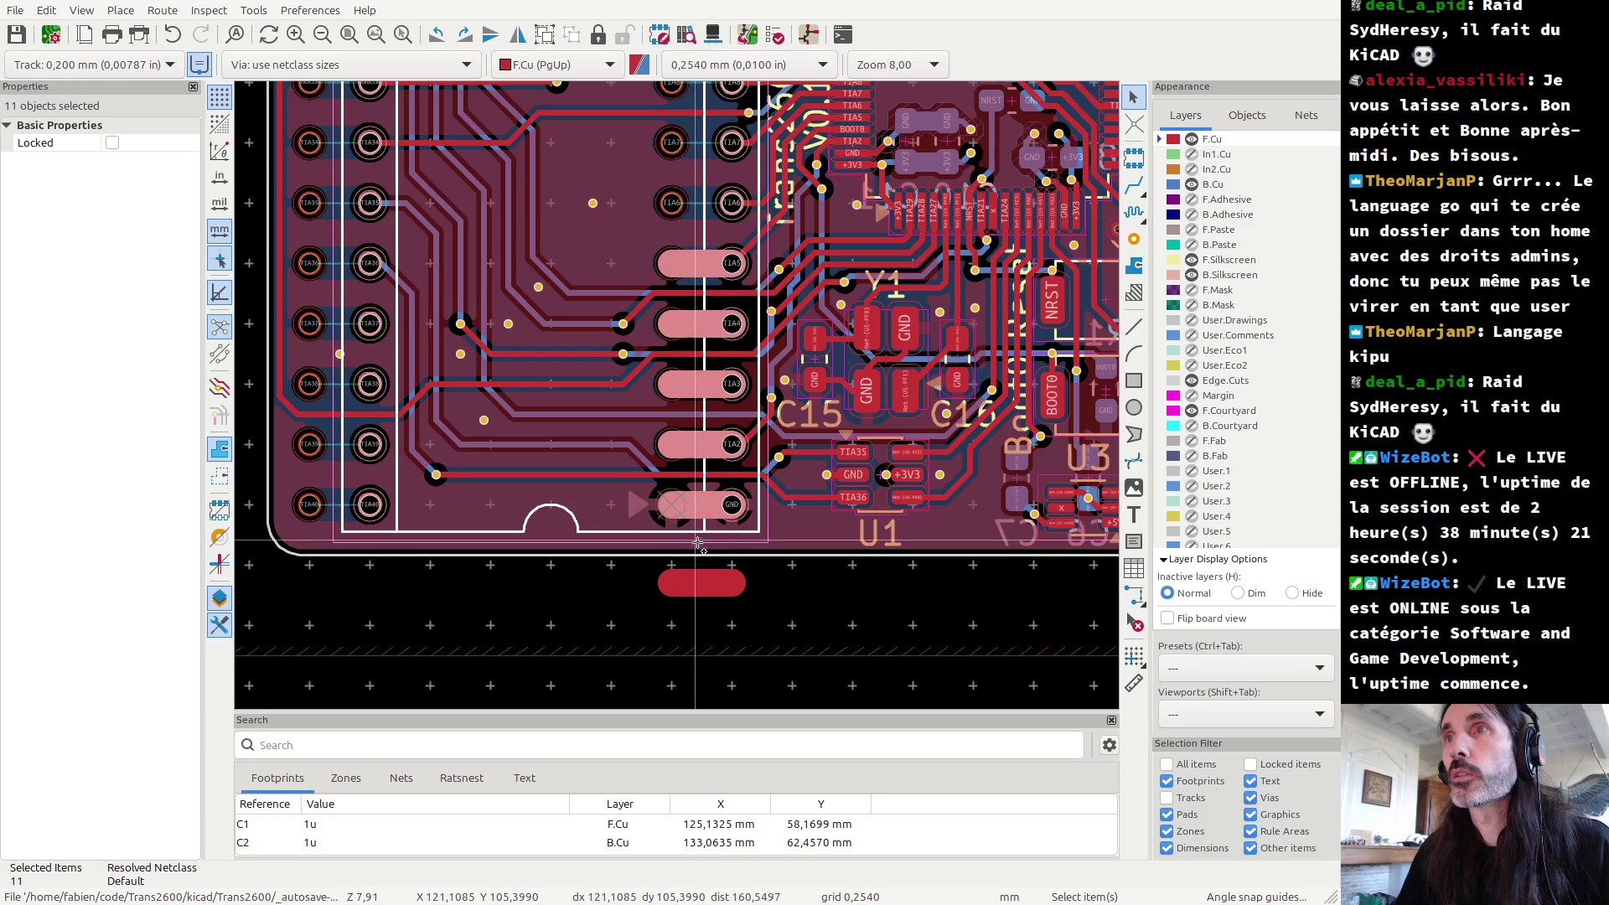
{"action": "left_click", "coordinate": [714, 533]}
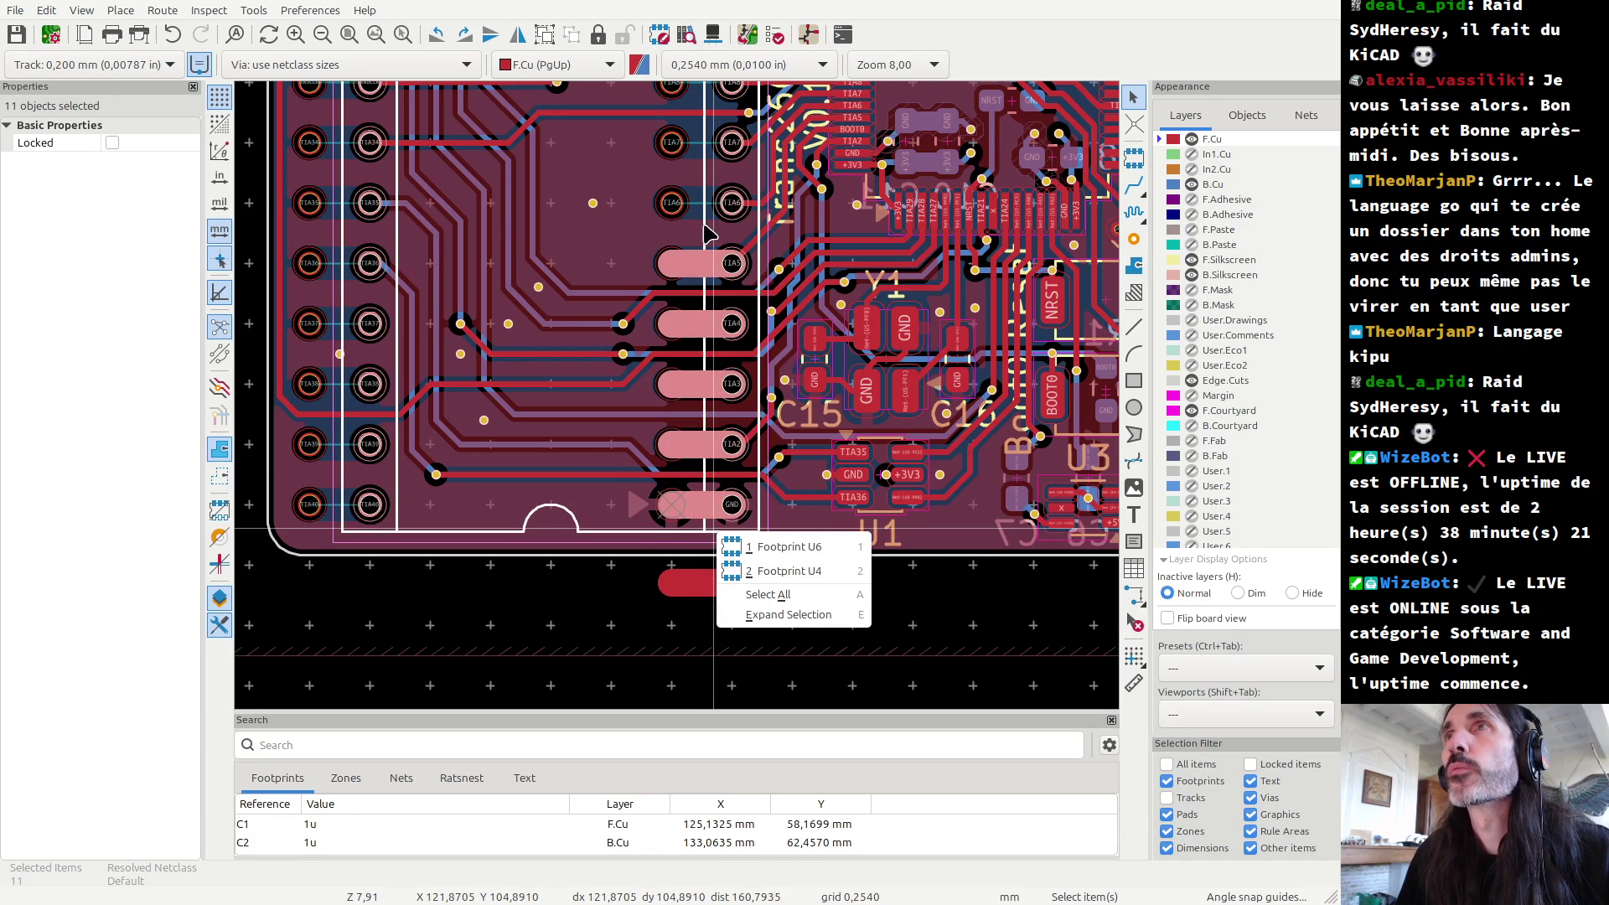
{"action": "key", "text": "Escape"}
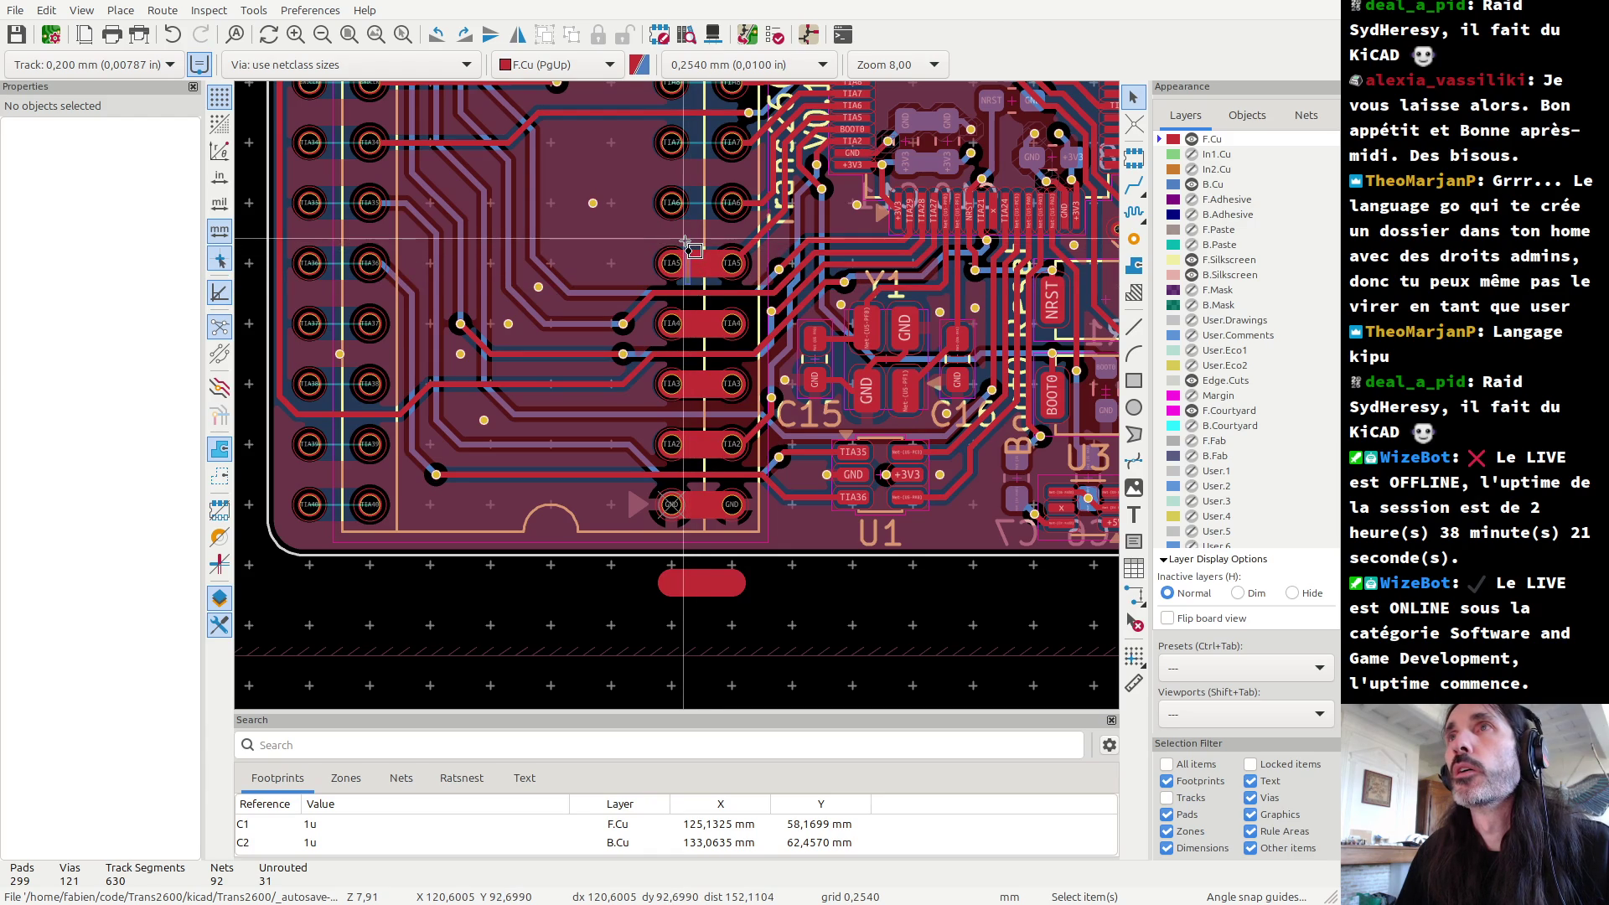
- Shift-select the TIA5, TIA4, TIA3 and TIA2 bridge segment pairs together
{"action": "left_click", "coordinate": [686, 245]}
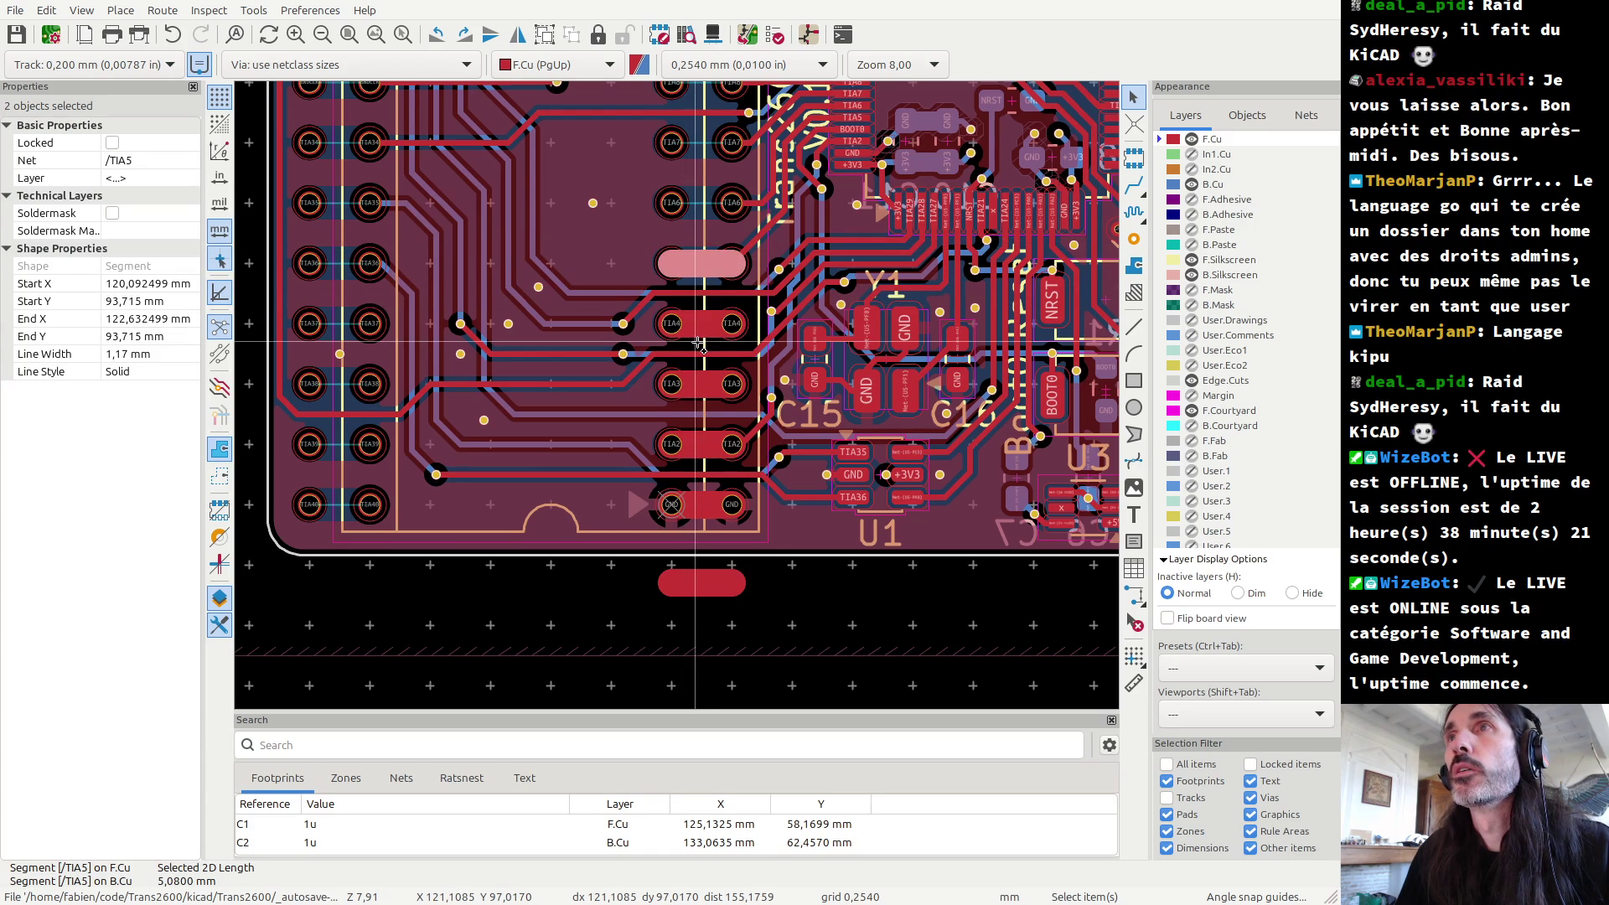
{"action": "left_click", "coordinate": [699, 344], "text": "shift"}
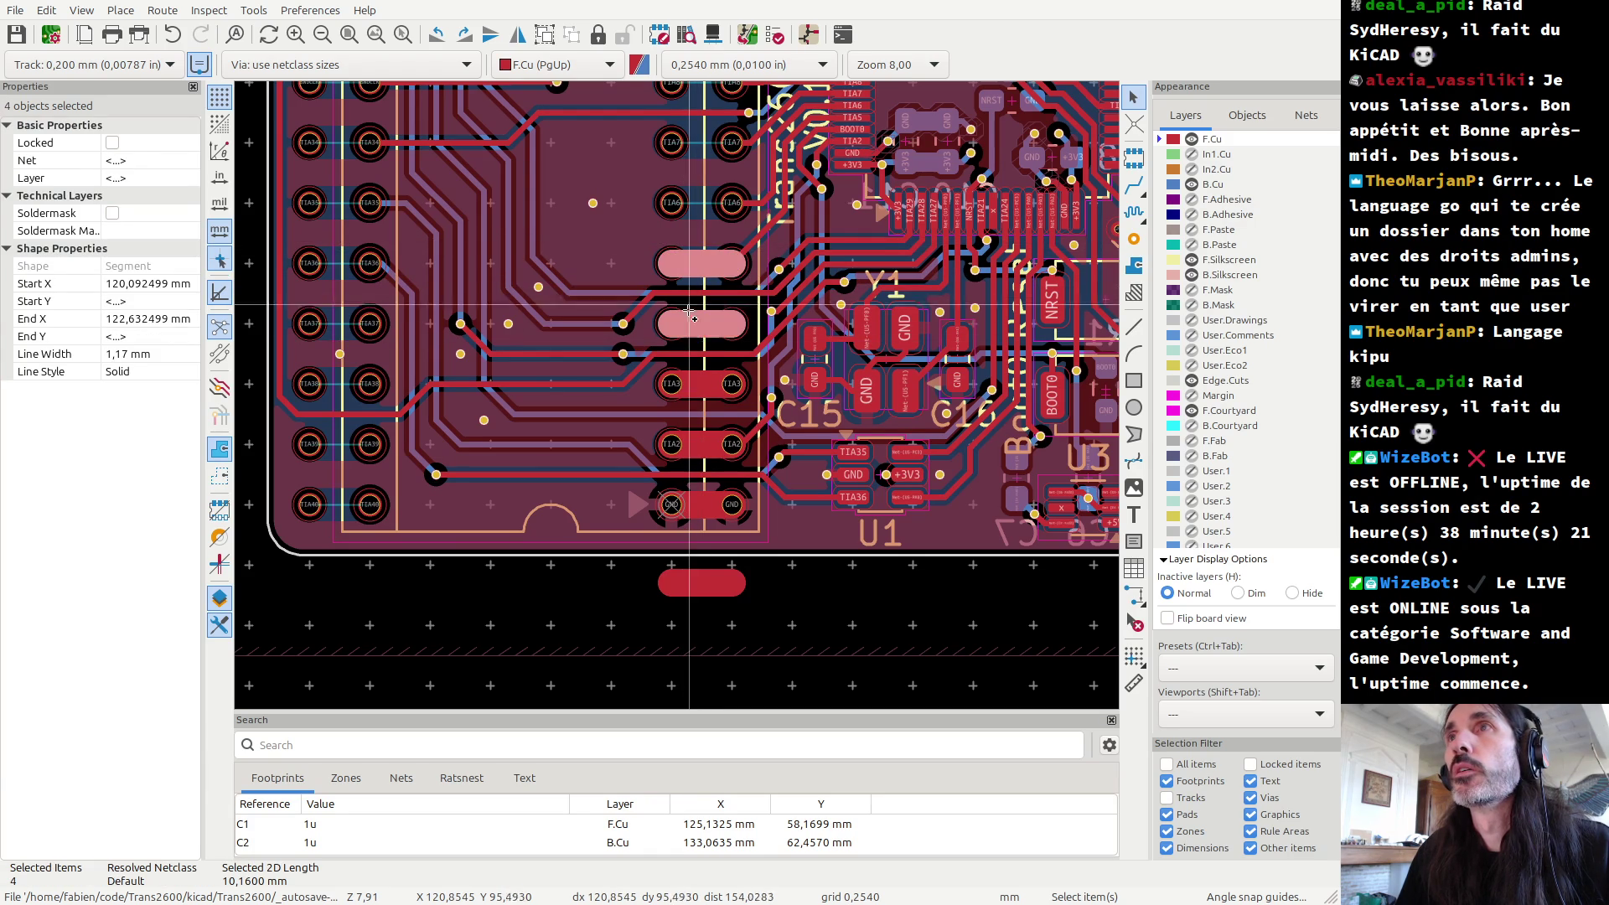
{"action": "left_click", "coordinate": [694, 383], "text": "shift"}
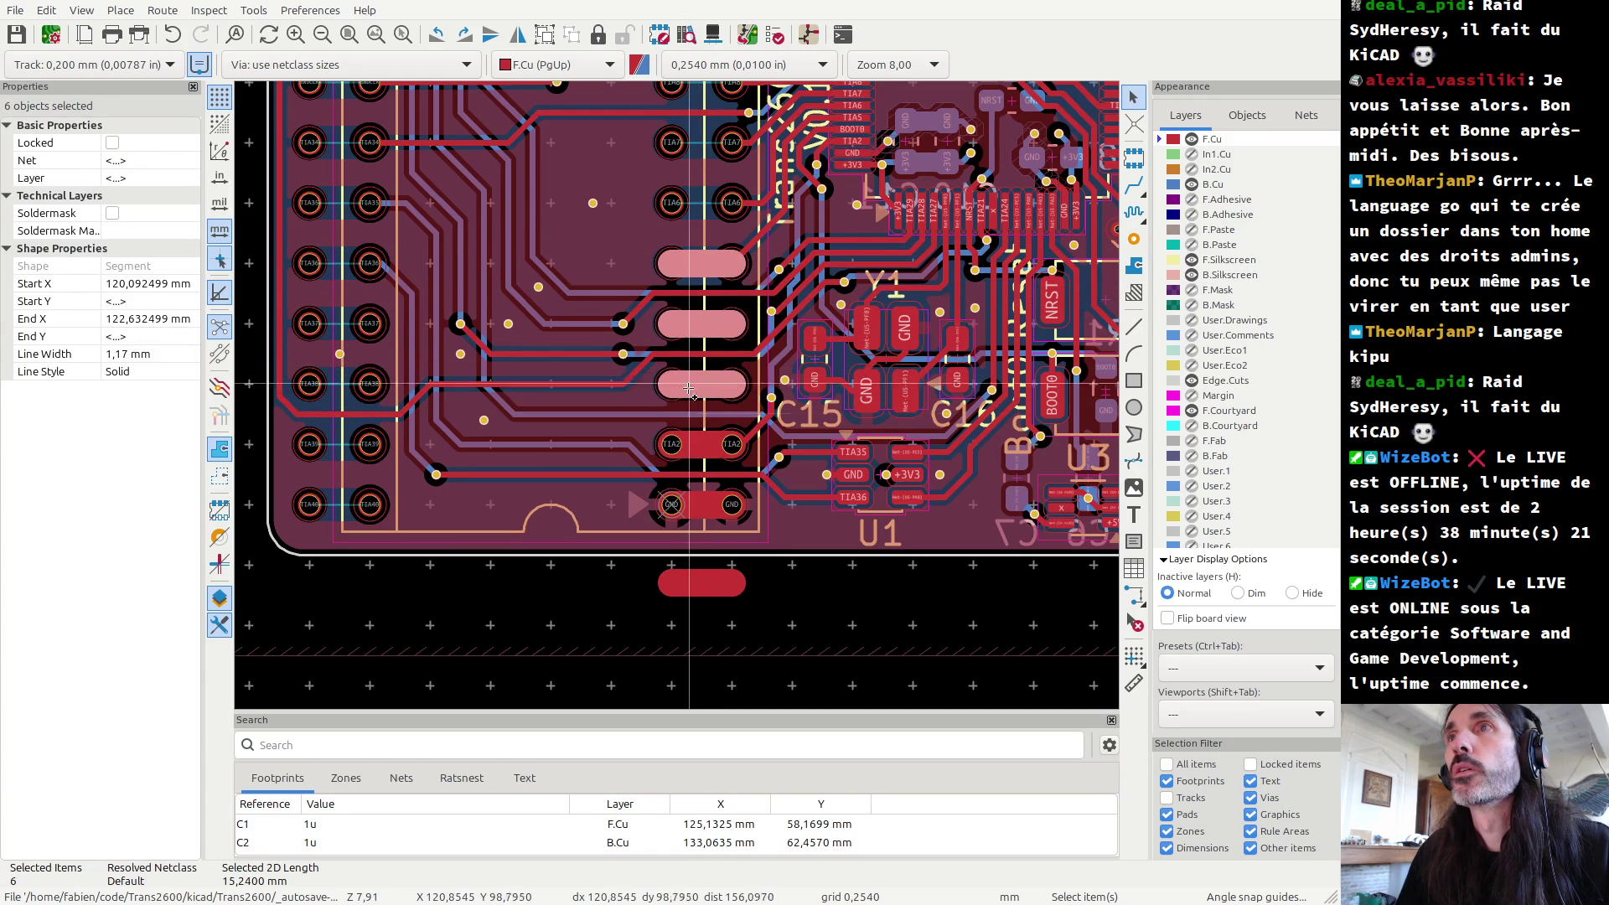
{"action": "left_click", "coordinate": [700, 443], "text": "shift"}
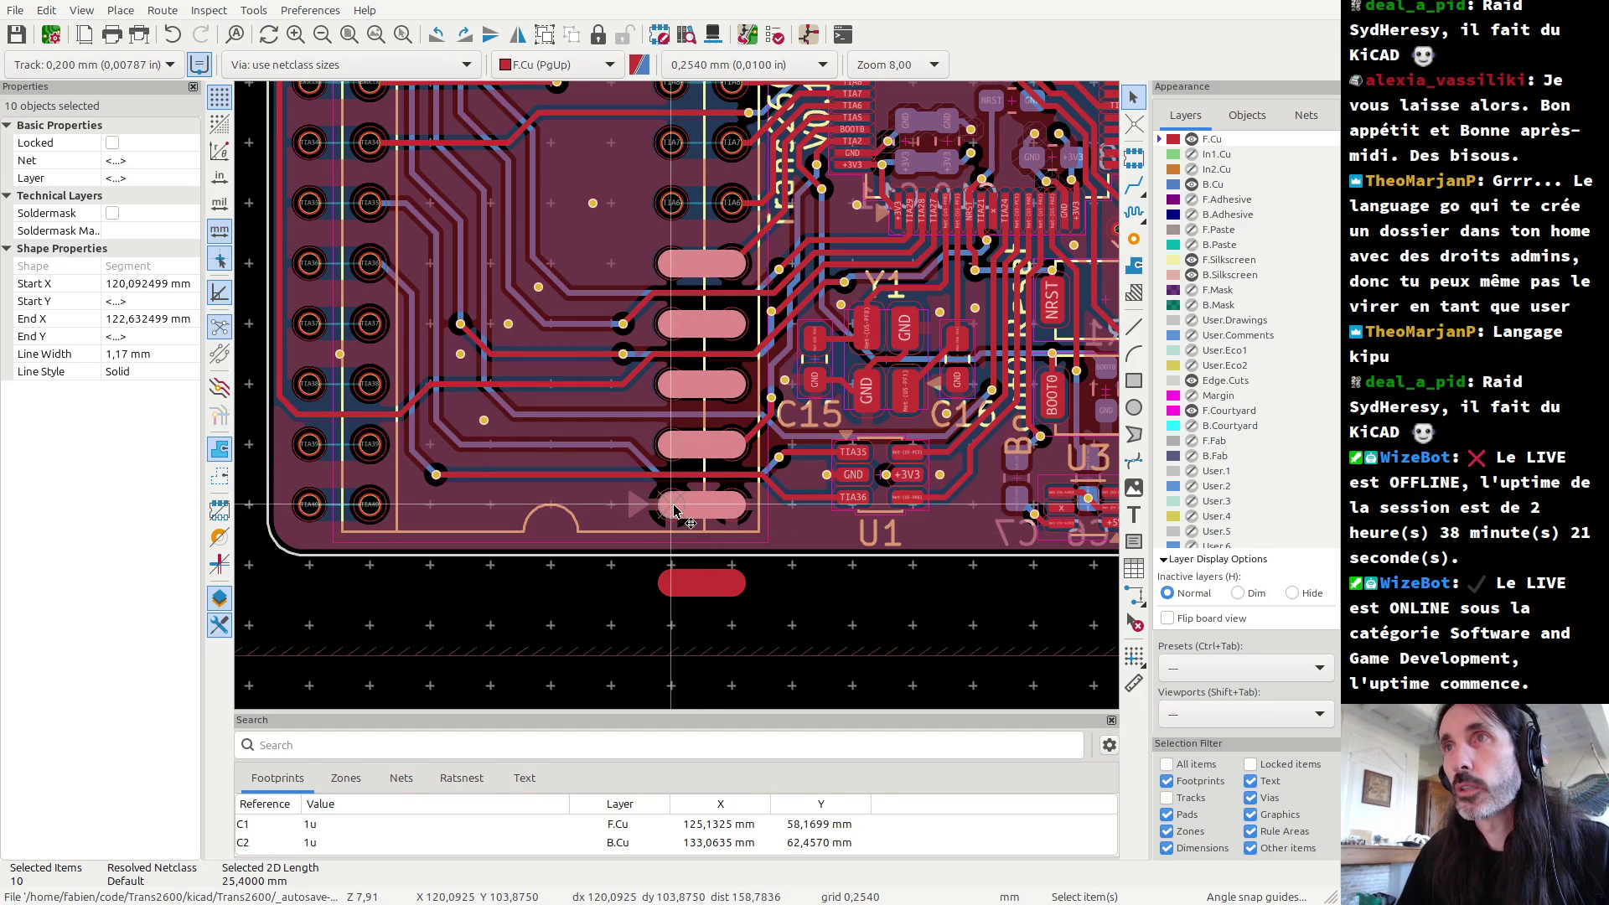
- Copy the selected bridge segments and paste them onto the connector's pad column
{"action": "key", "text": "ctrl+c"}
{"action": "key", "text": "ctrl+v"}
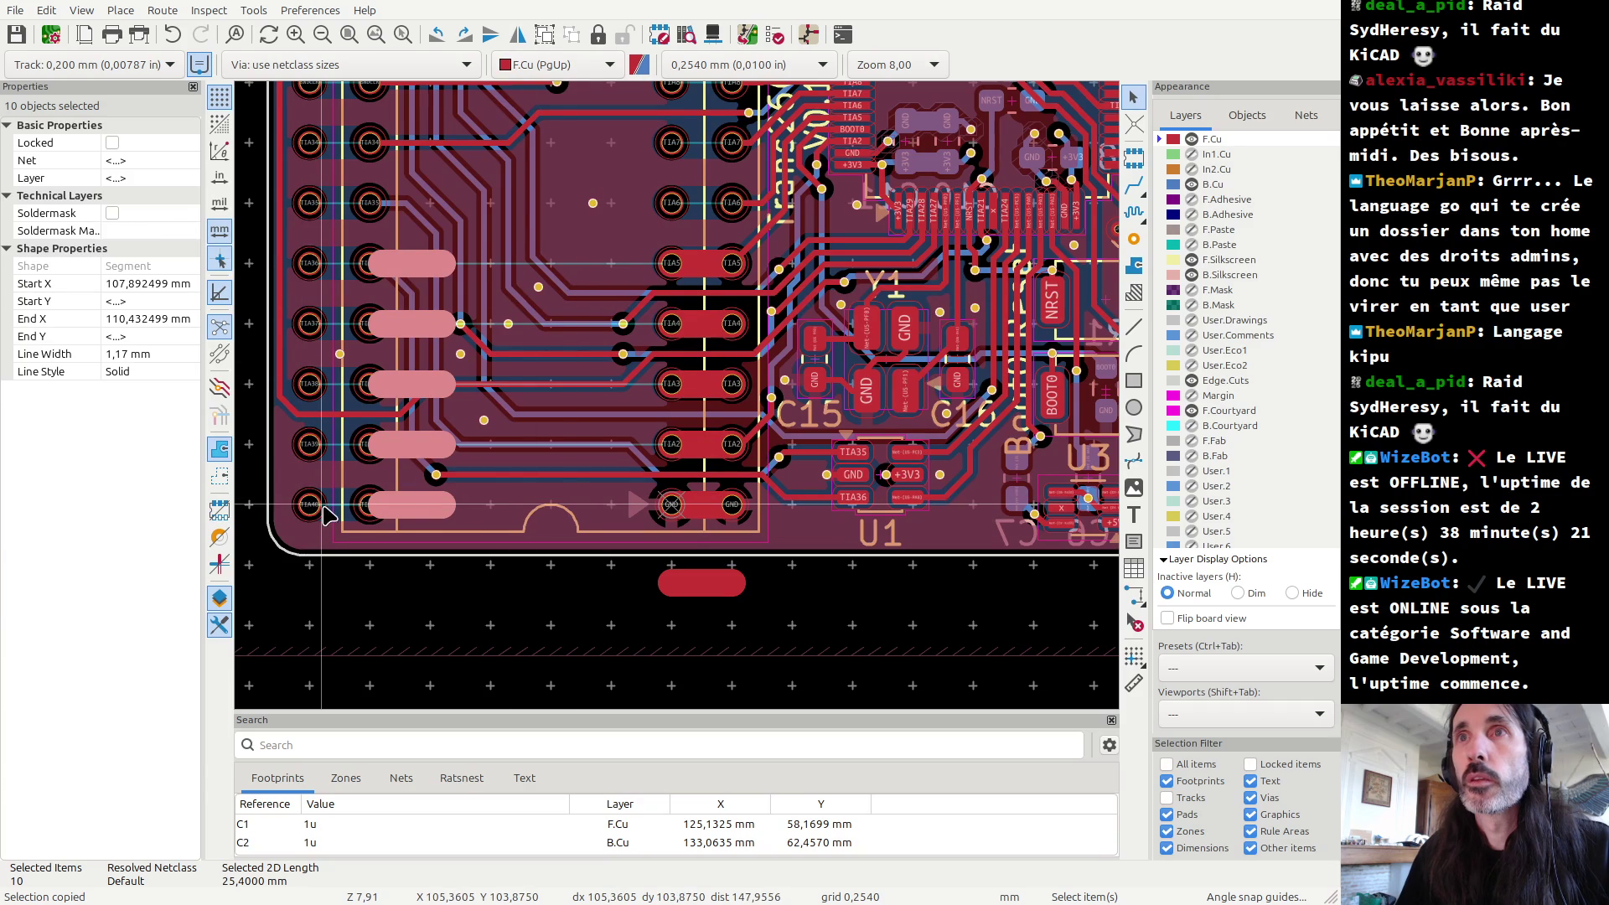
{"action": "key", "text": "ctrl+z"}
{"action": "key", "text": "ctrl+v"}
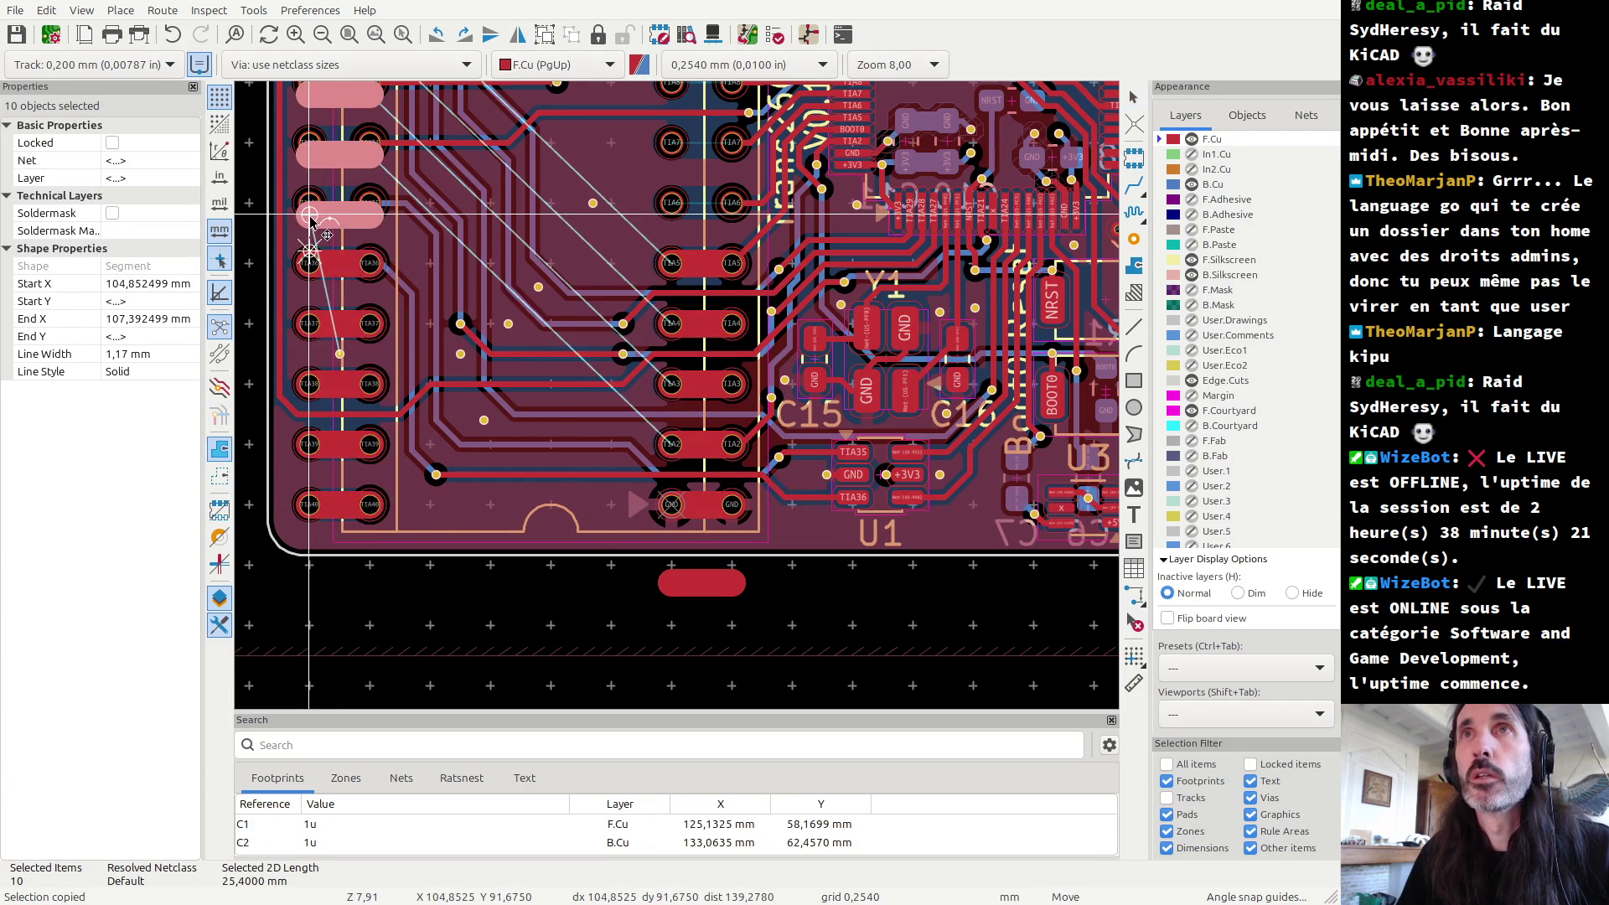
{"action": "left_click", "coordinate": [671, 203]}
{"action": "scroll", "coordinate": [671, 238], "scroll_direction": "down", "scroll_amount": 6}
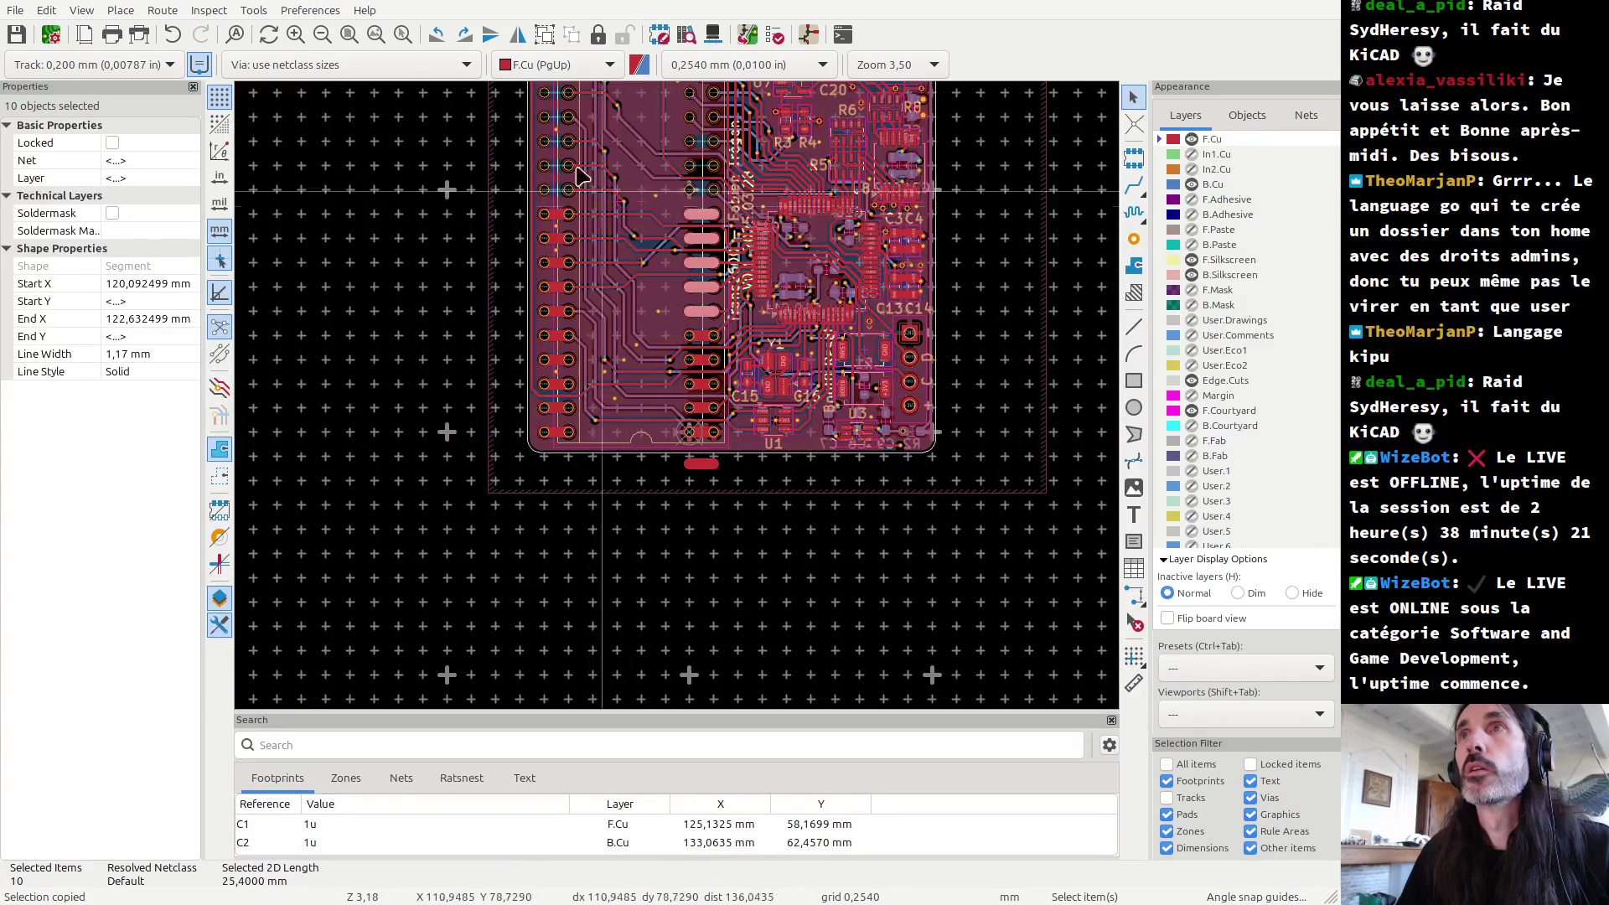
{"action": "scroll", "coordinate": [683, 406], "scroll_direction": "up", "scroll_amount": 6}
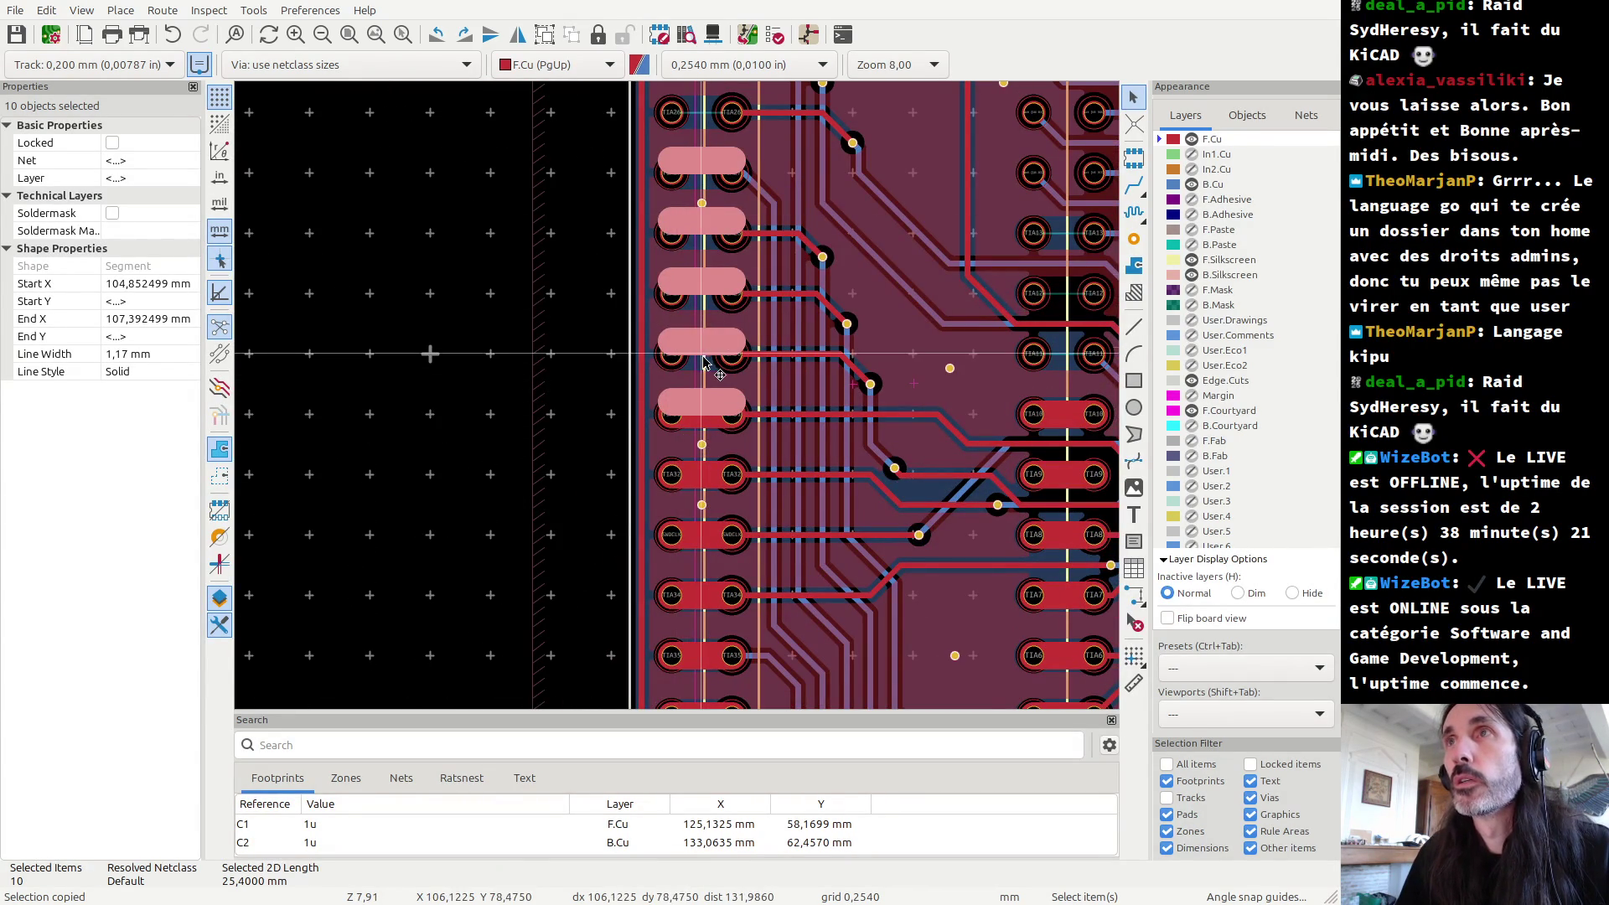
{"action": "key", "text": "ctrl+z"}
{"action": "key", "text": "ctrl+v"}
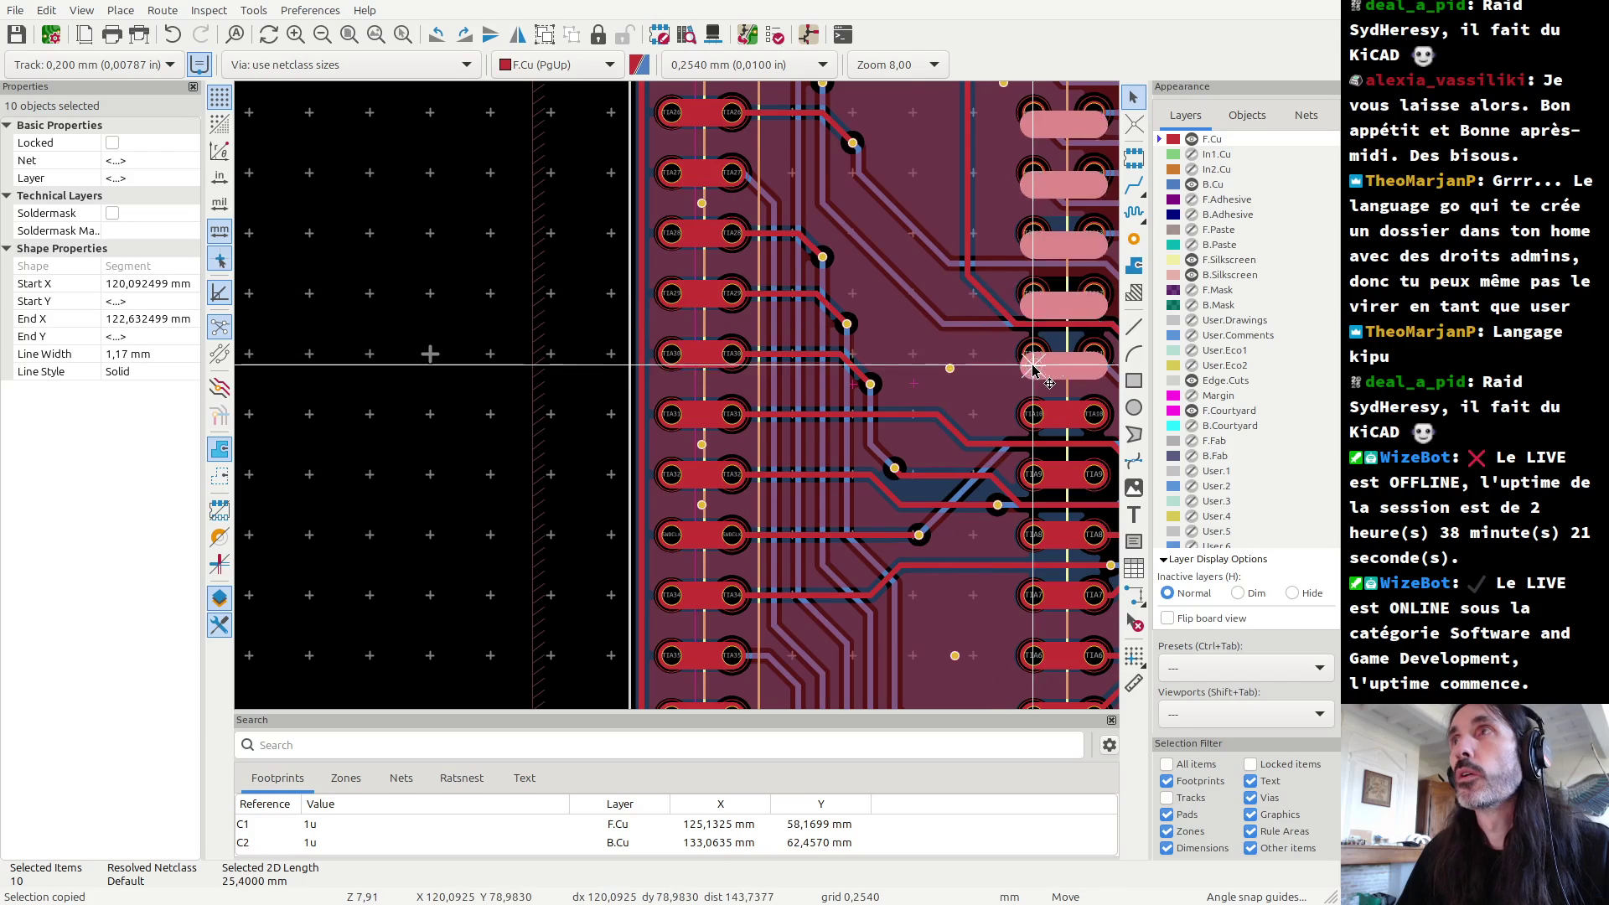
- Place bridge copies onto the left and inner pad columns
{"action": "scroll", "coordinate": [1033, 356], "scroll_direction": "down", "scroll_amount": 4}
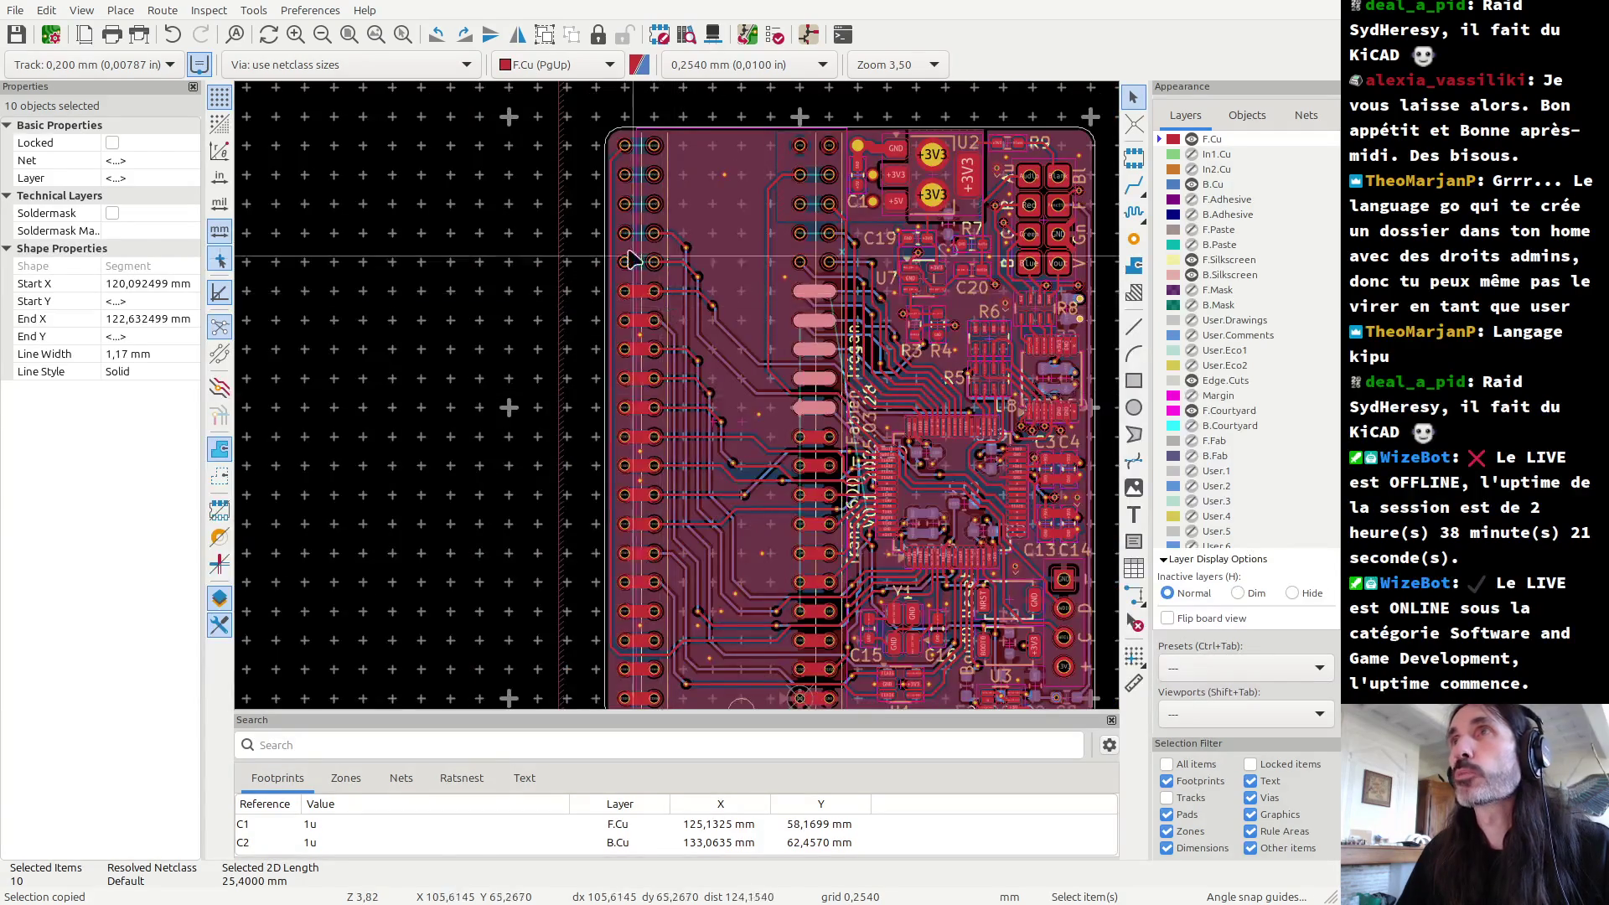
{"action": "scroll", "coordinate": [611, 511], "scroll_direction": "up", "scroll_amount": 3}
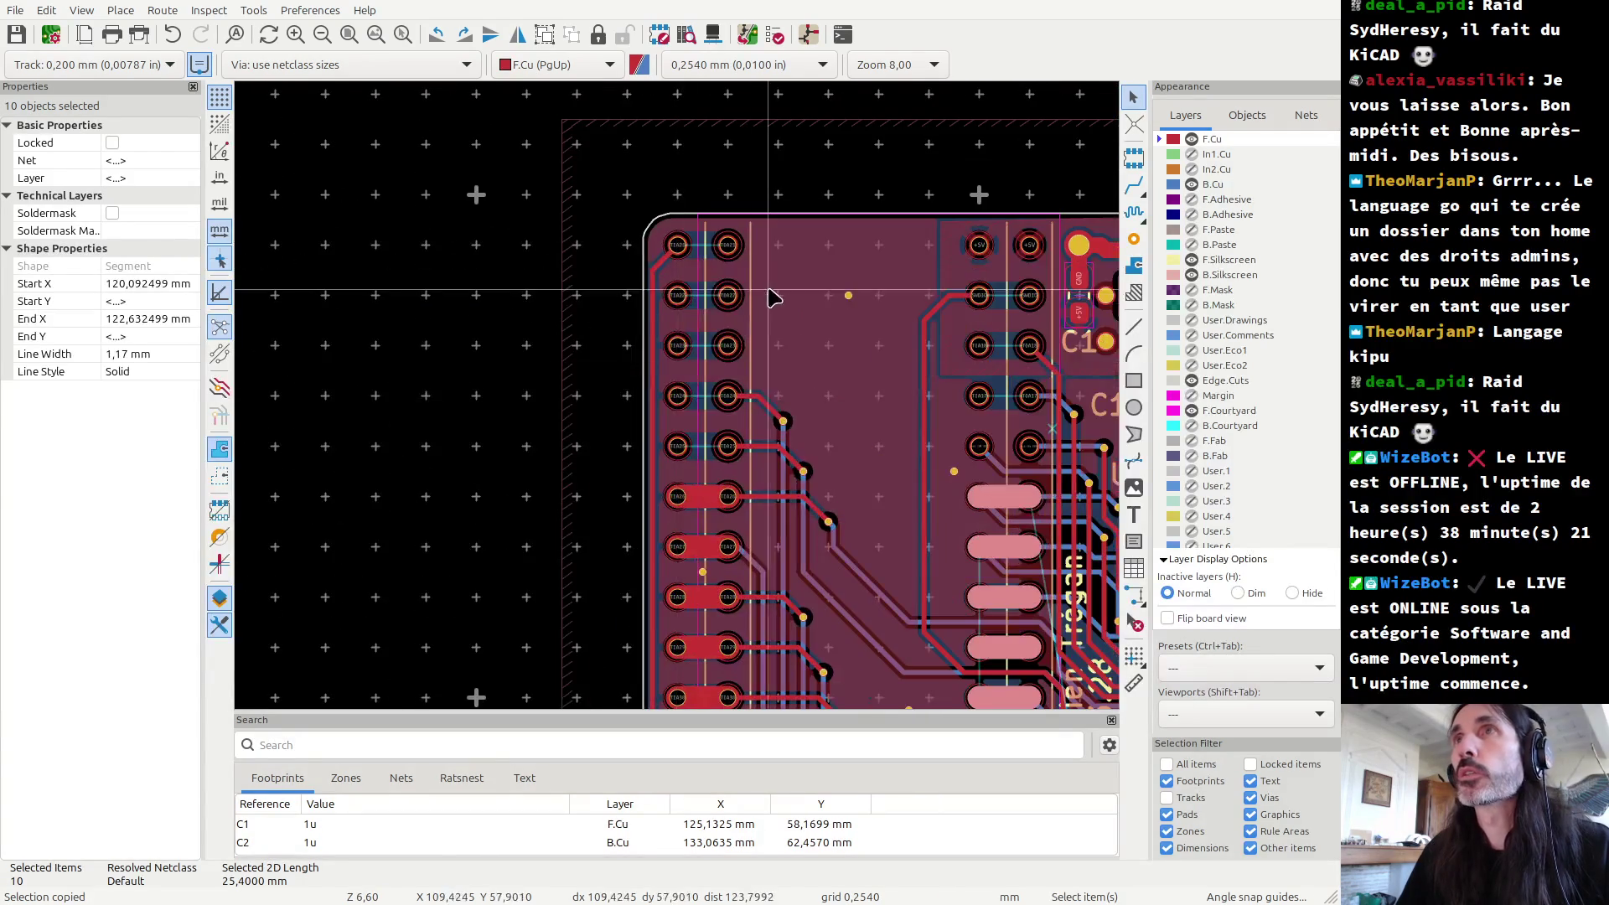
{"action": "left_click", "coordinate": [683, 451]}
{"action": "key", "text": "Escape"}
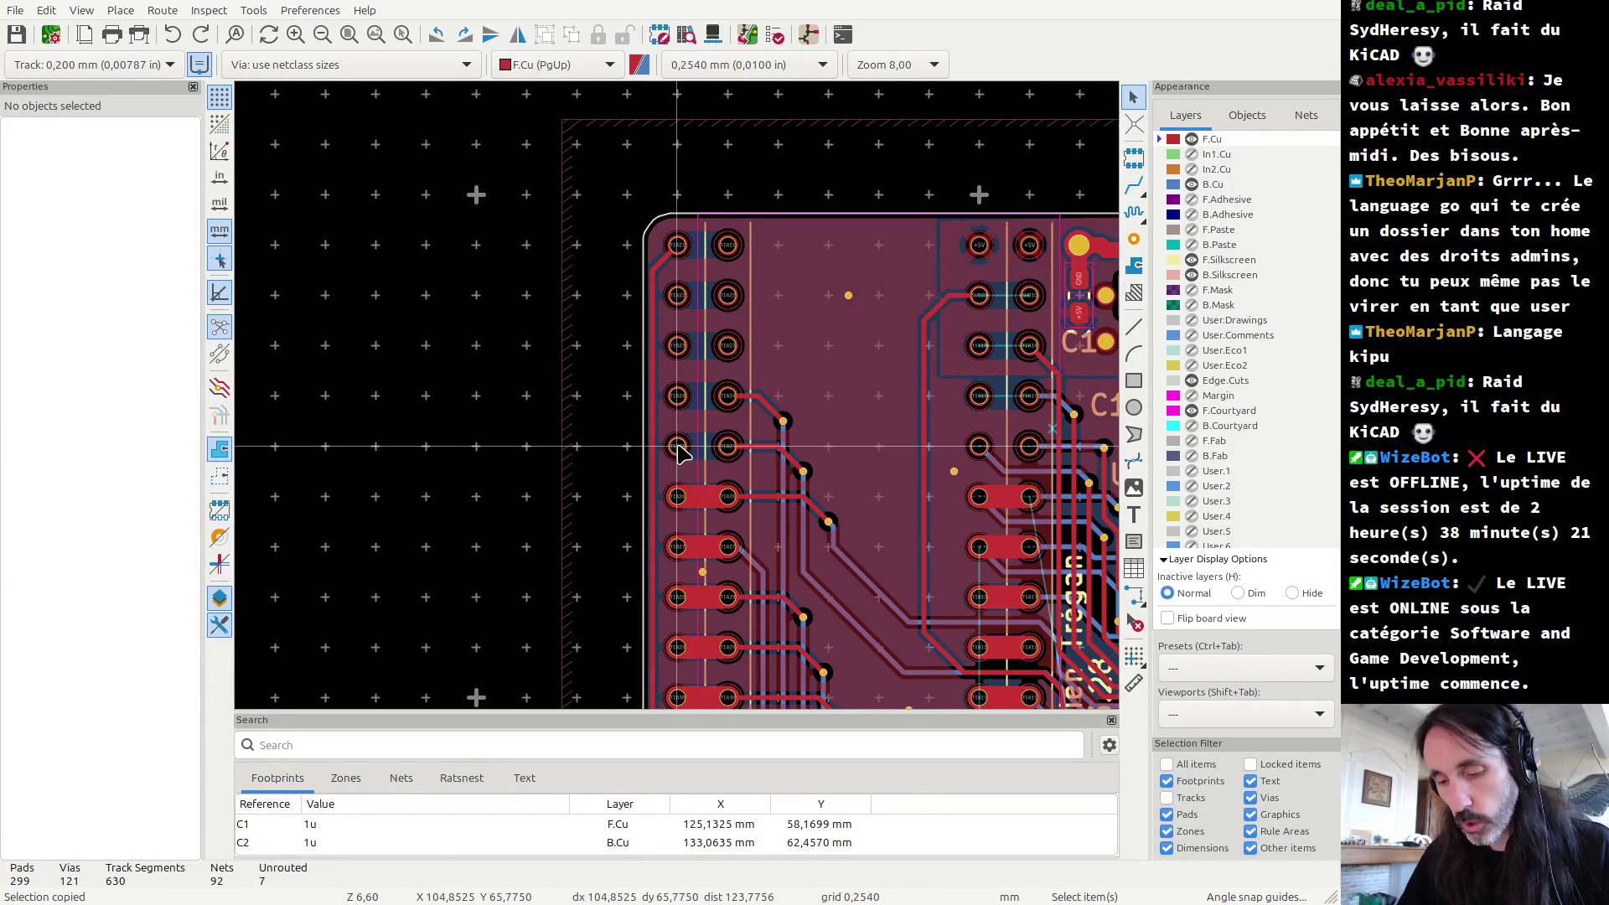
{"action": "key", "text": "ctrl+v"}
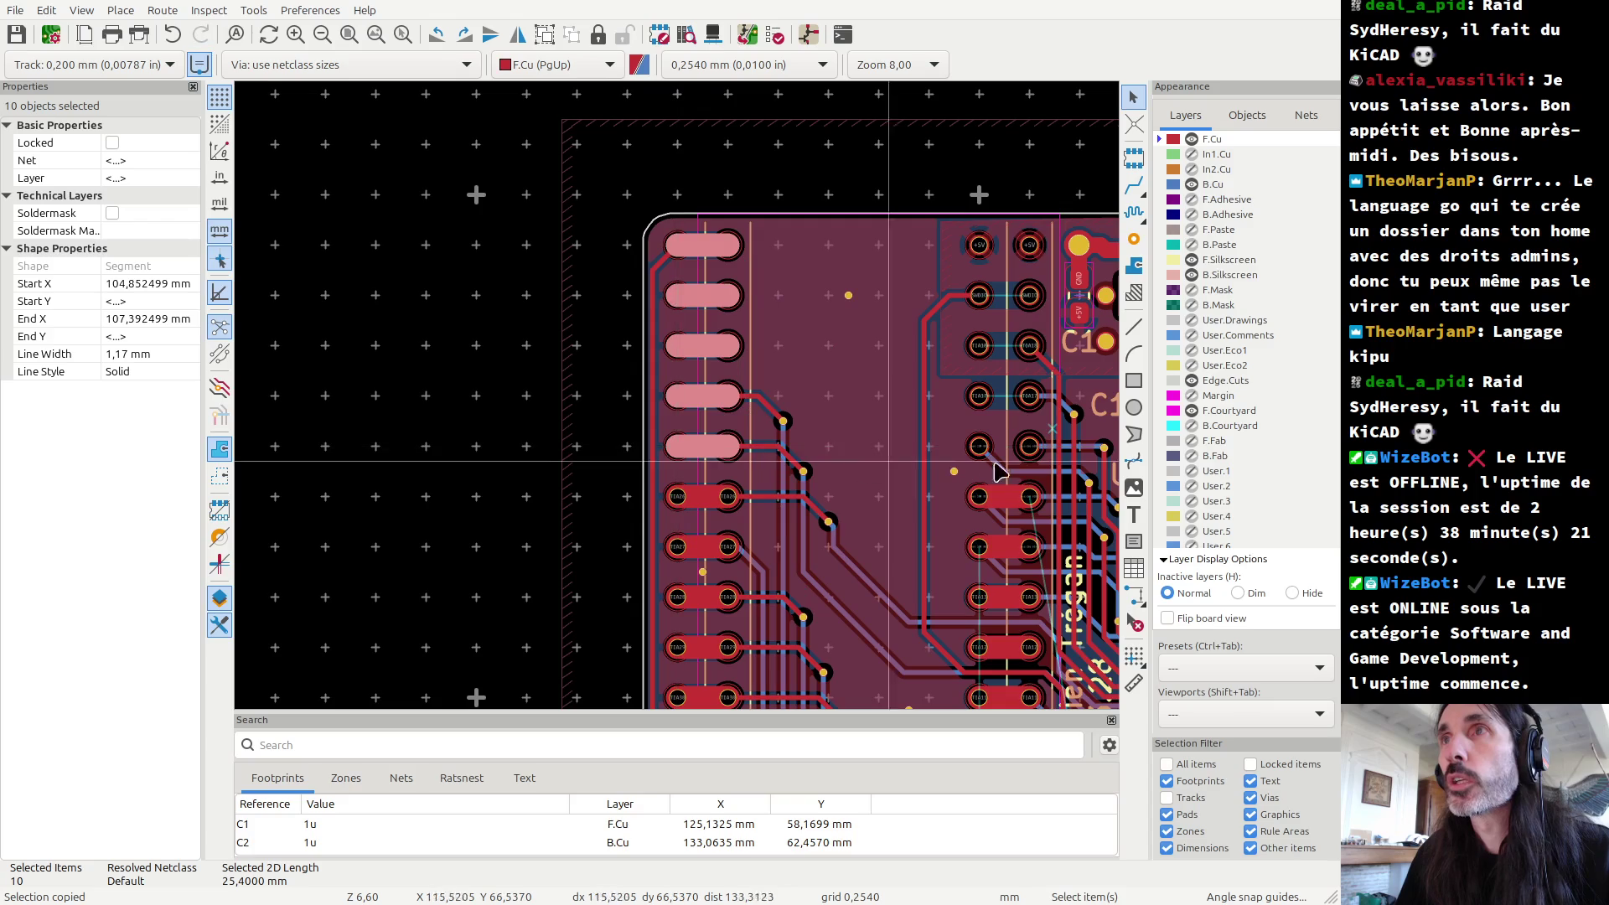
{"action": "left_click", "coordinate": [976, 454]}
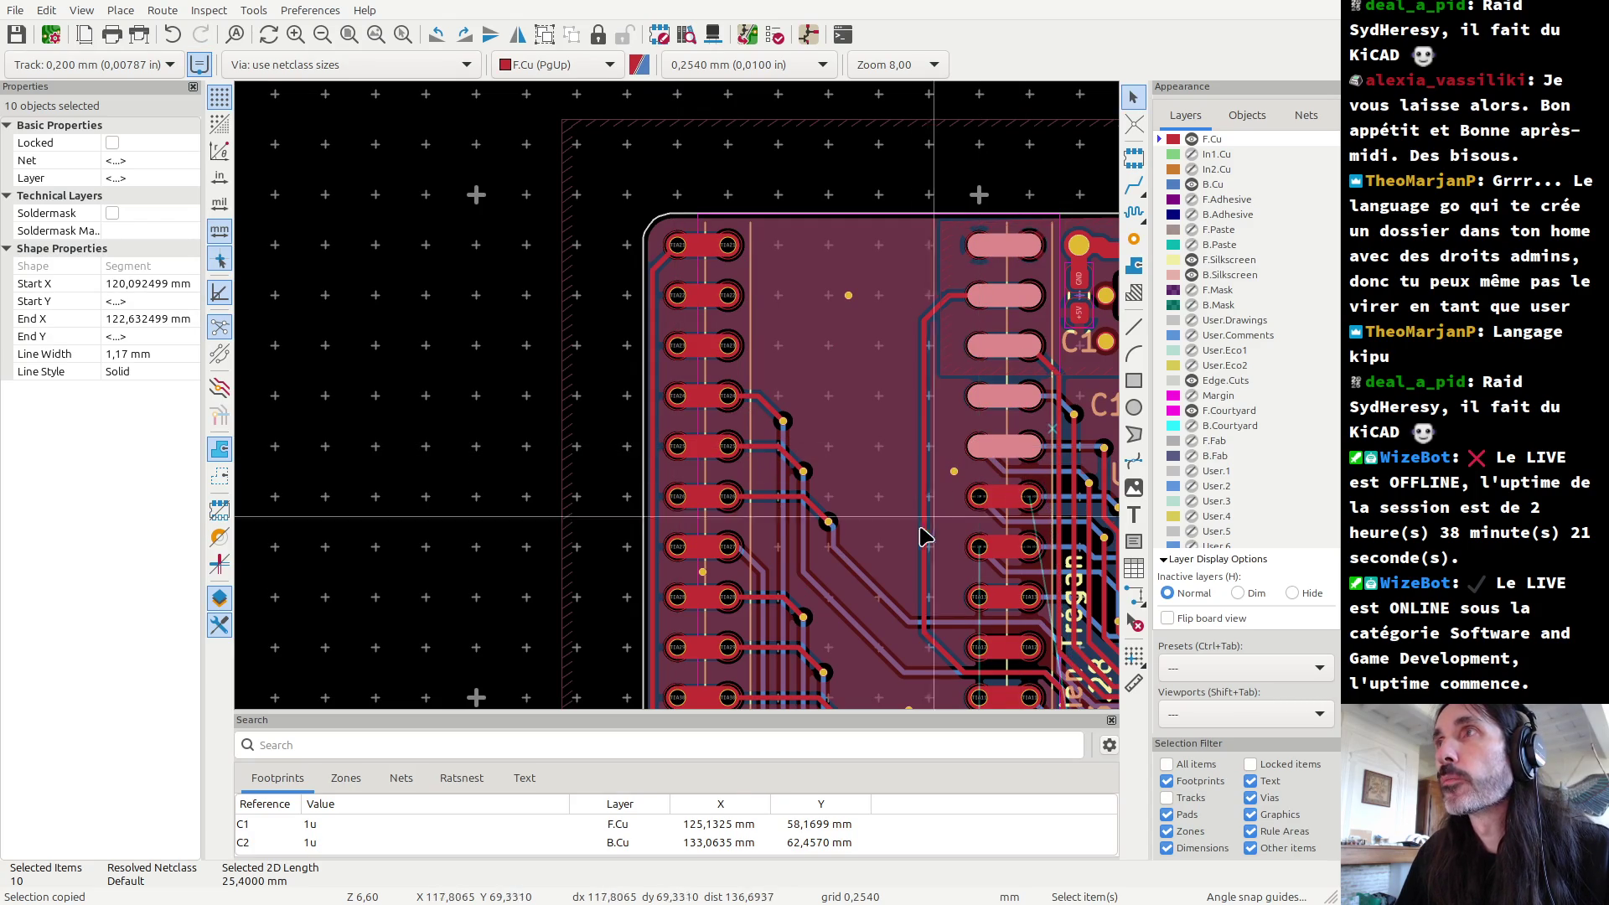
- Refill all copper zones with the B shortcut
{"action": "key", "text": "b"}
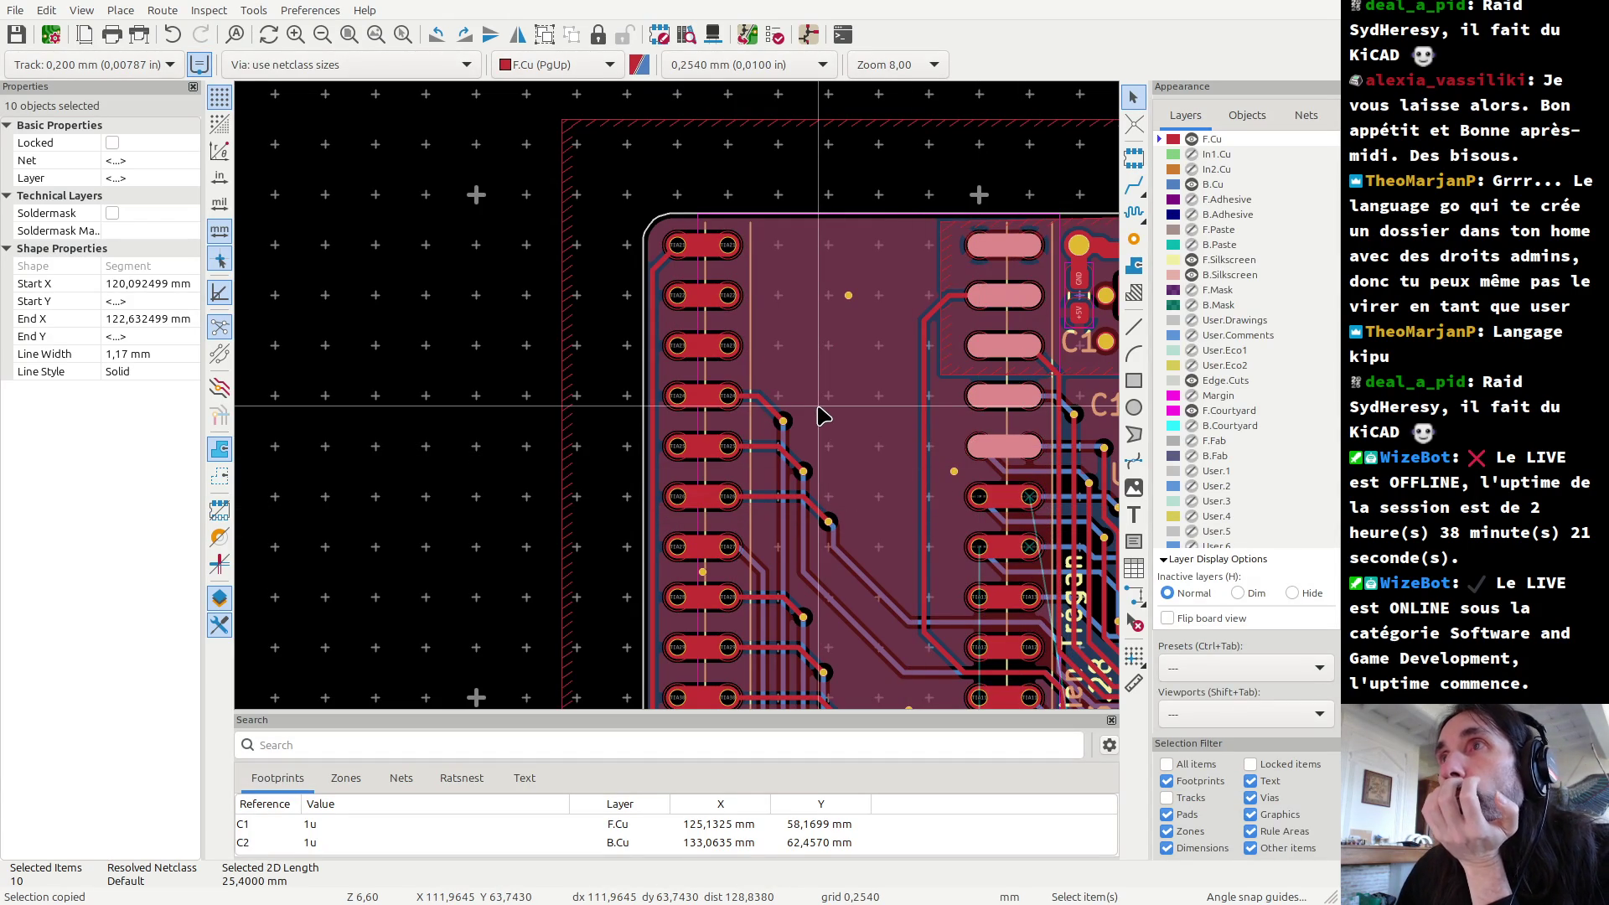
{"action": "scroll", "coordinate": [683, 397], "scroll_direction": "up", "scroll_amount": 5}
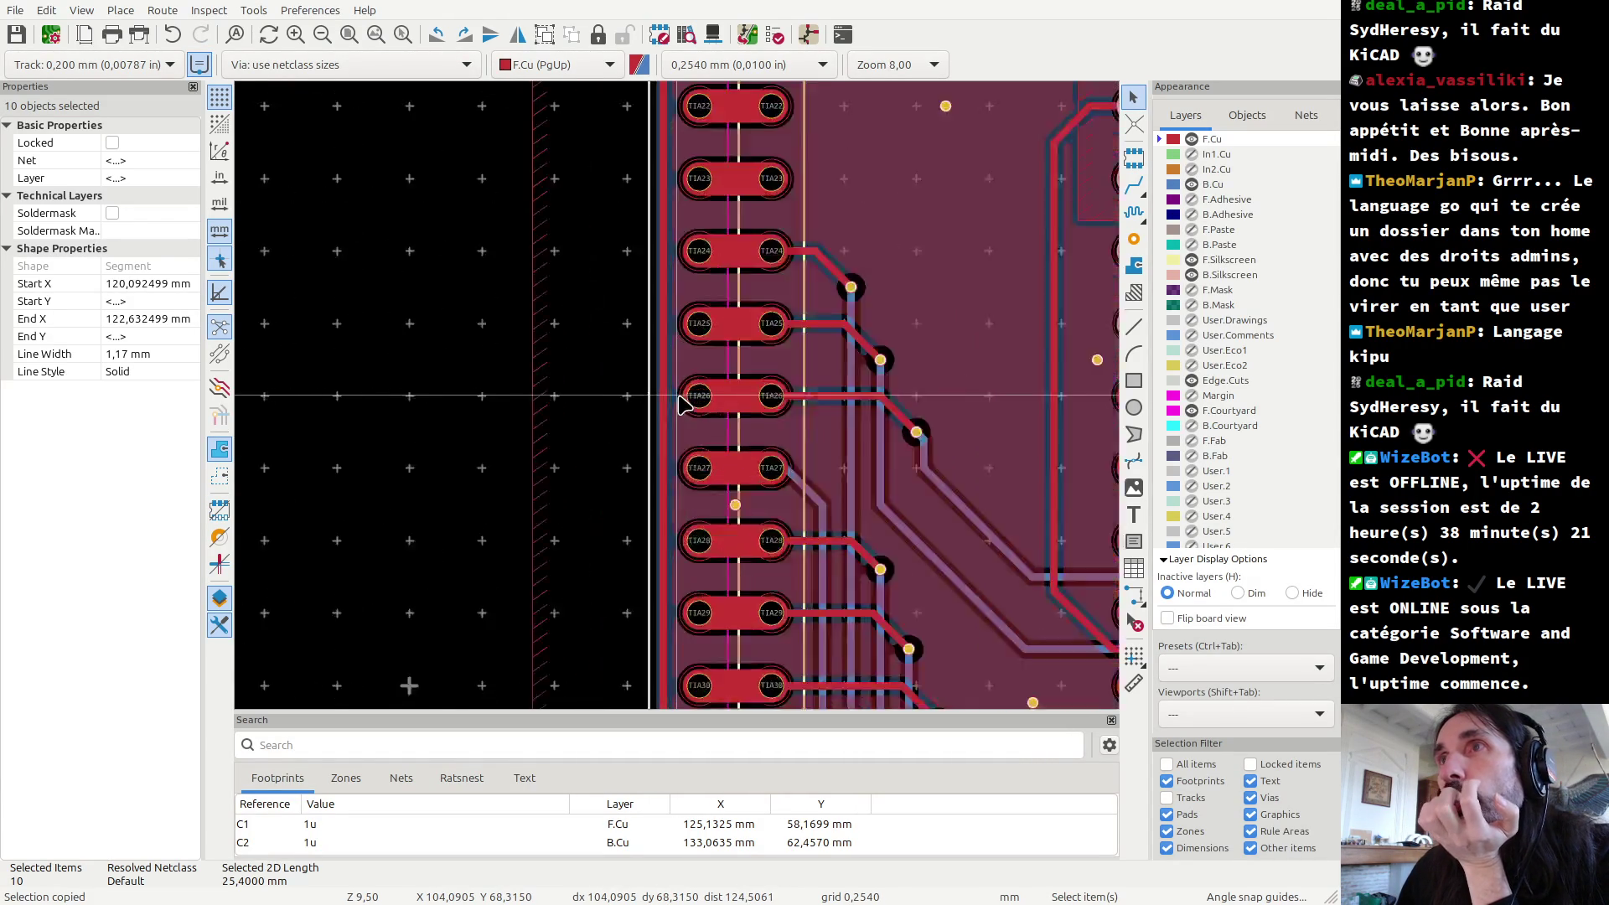
{"action": "scroll", "coordinate": [683, 399], "scroll_direction": "down", "scroll_amount": 5}
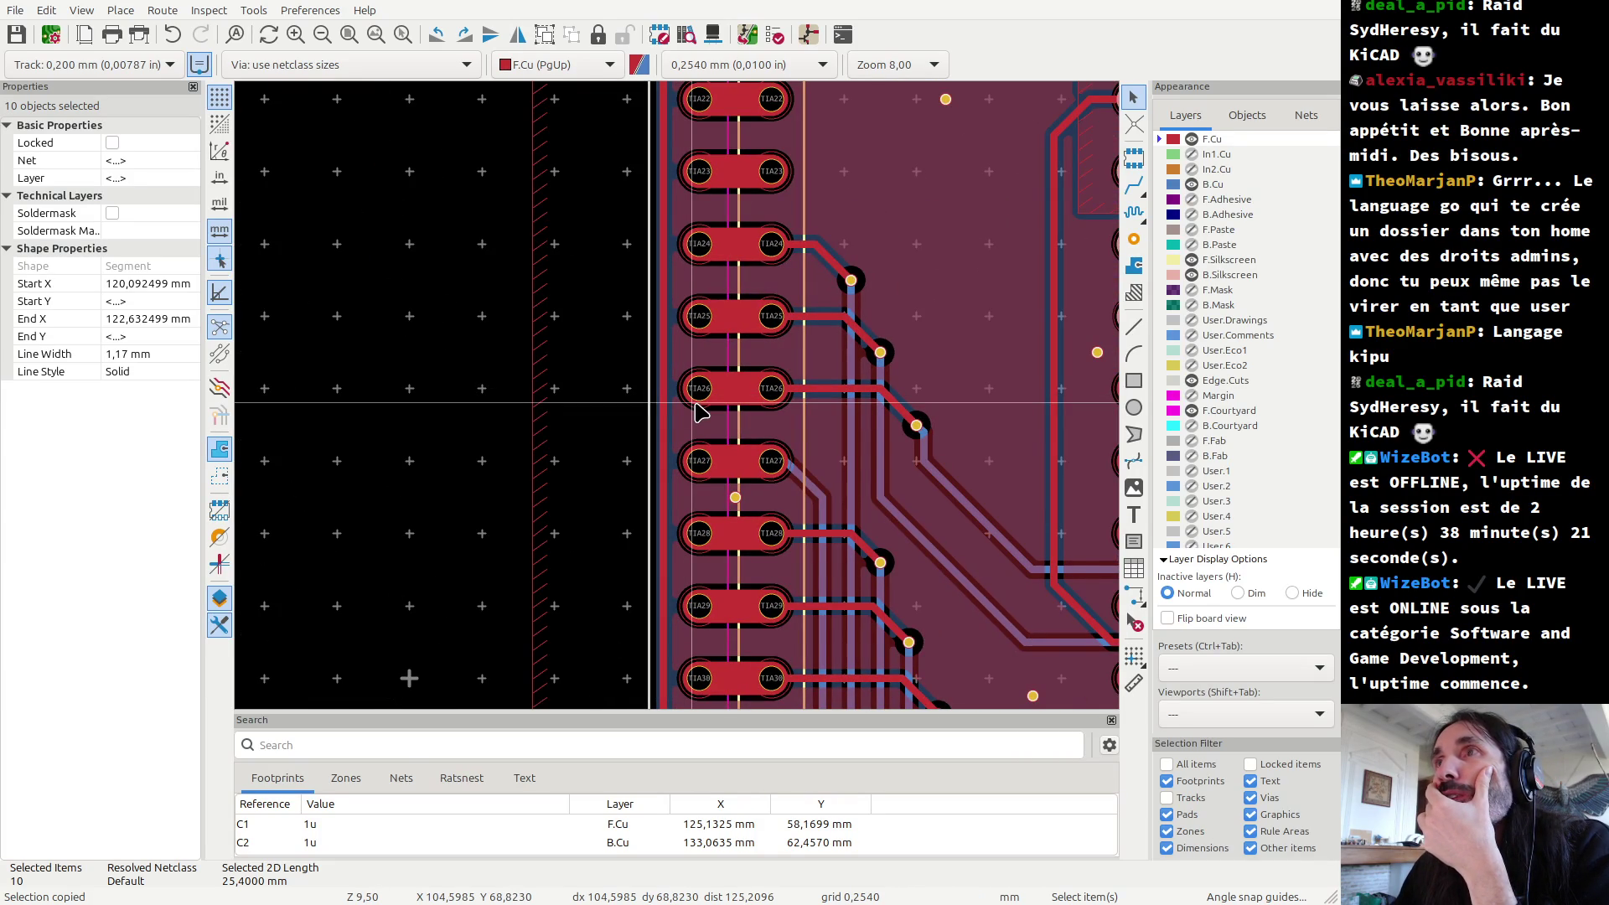
{"action": "scroll", "coordinate": [700, 411], "scroll_direction": "down", "scroll_amount": 4}
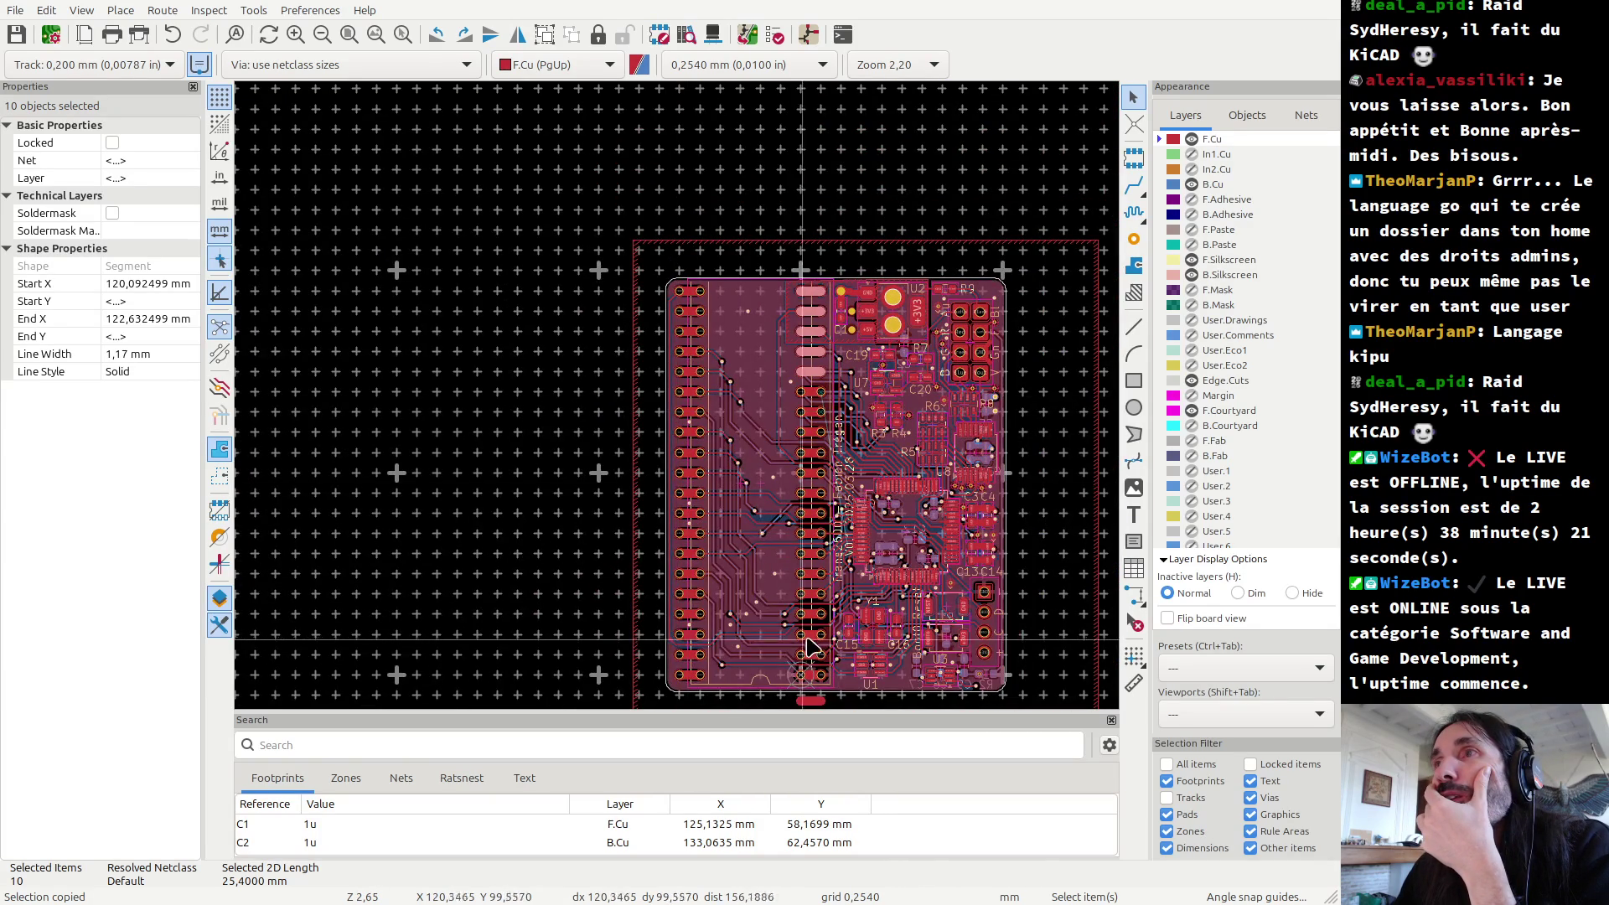
{"action": "scroll", "coordinate": [699, 524], "scroll_direction": "up", "scroll_amount": 3}
- Flip the stray segment below the board edge to B.Cu and open the Design Rules Checker
{"action": "left_click", "coordinate": [683, 530]}
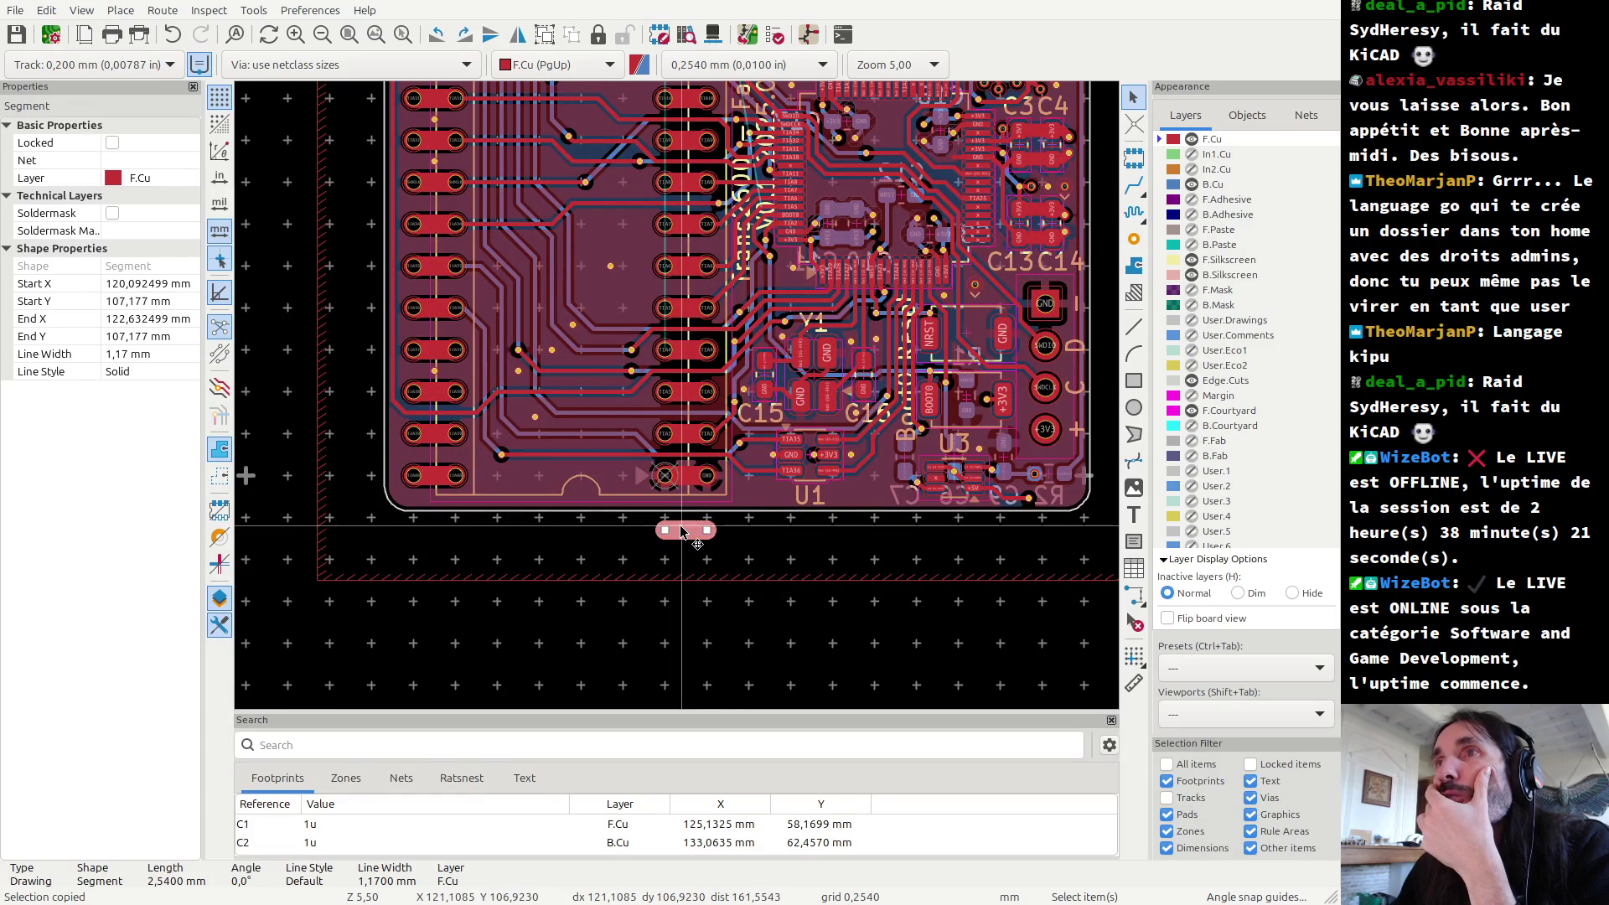
{"action": "key", "text": "f"}
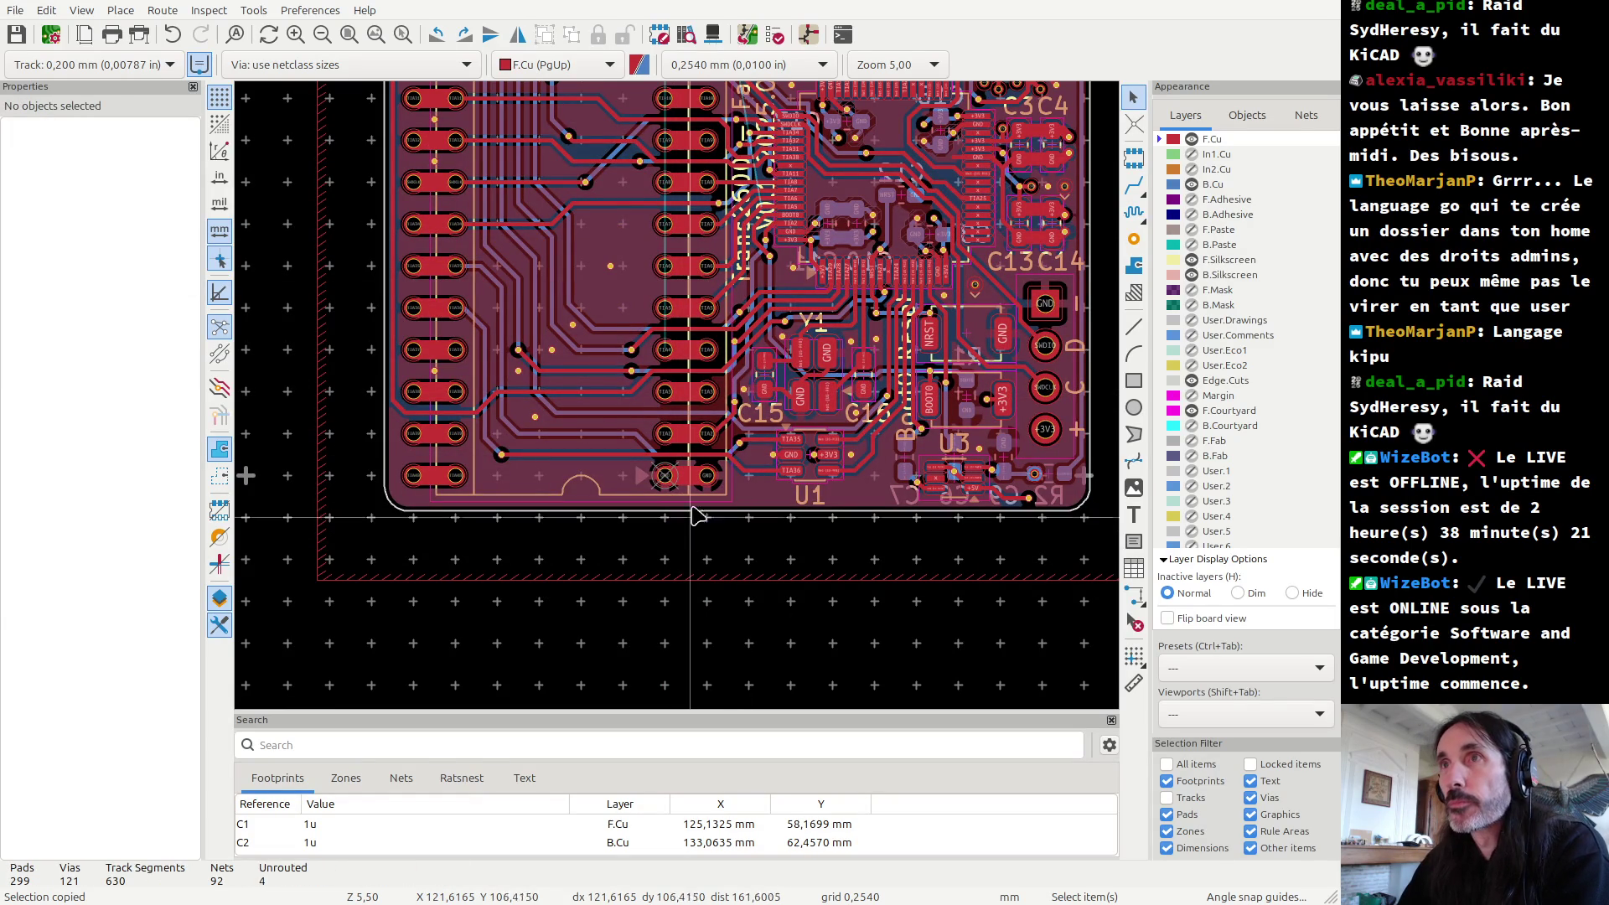
{"action": "left_click", "coordinate": [774, 34]}
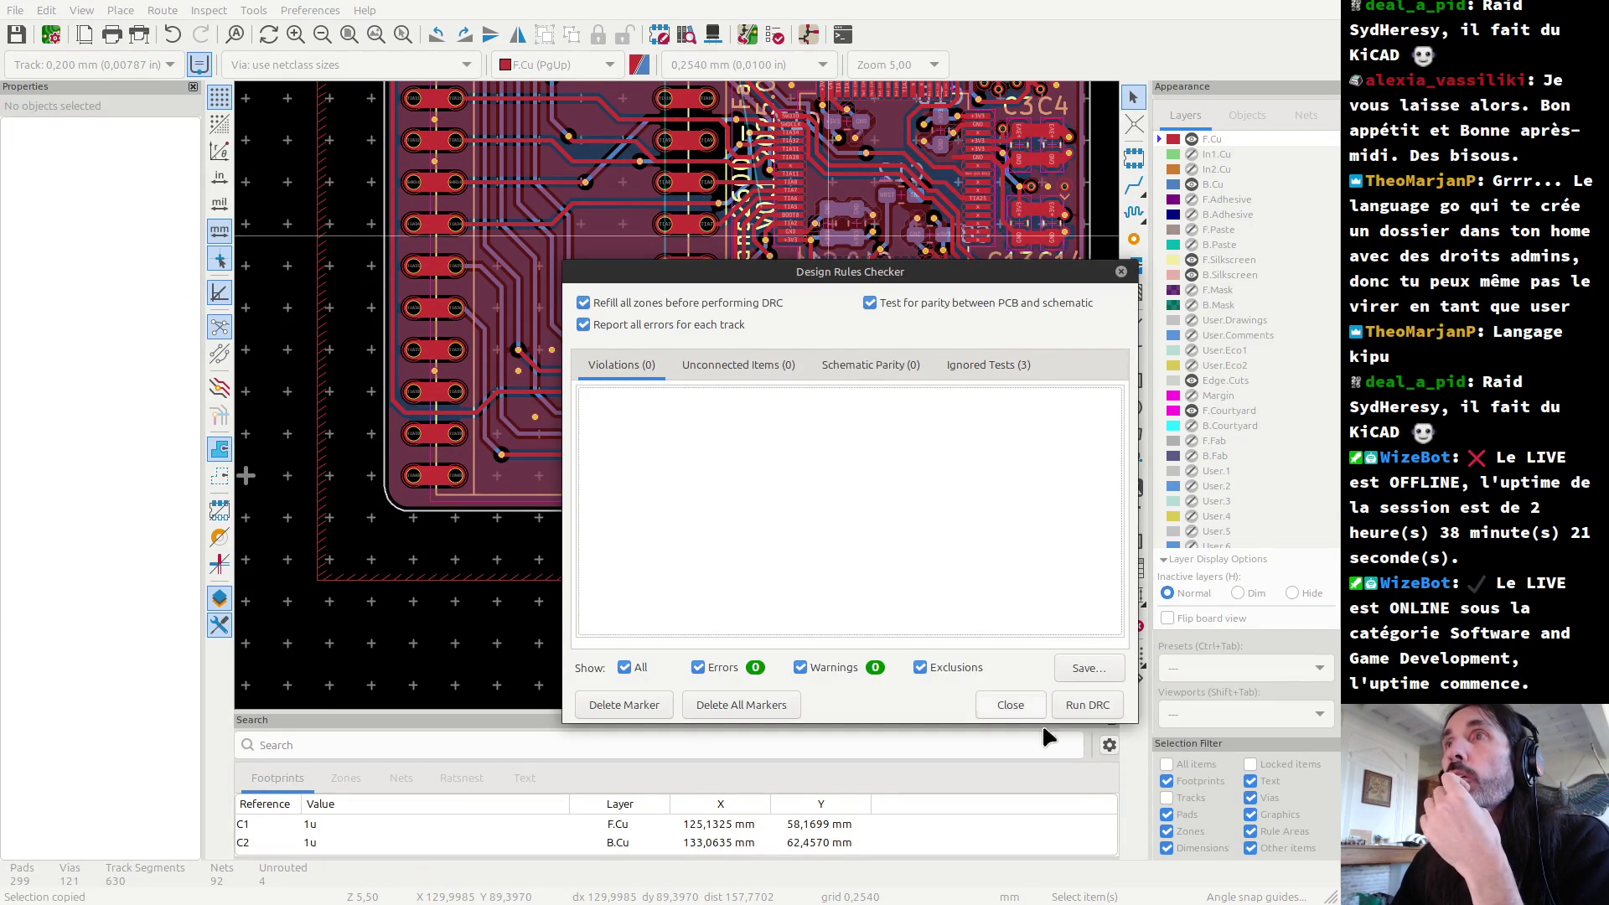
- Run DRC and zoom to the first violation's shorting TIA4 segment
{"action": "left_click", "coordinate": [1089, 706]}
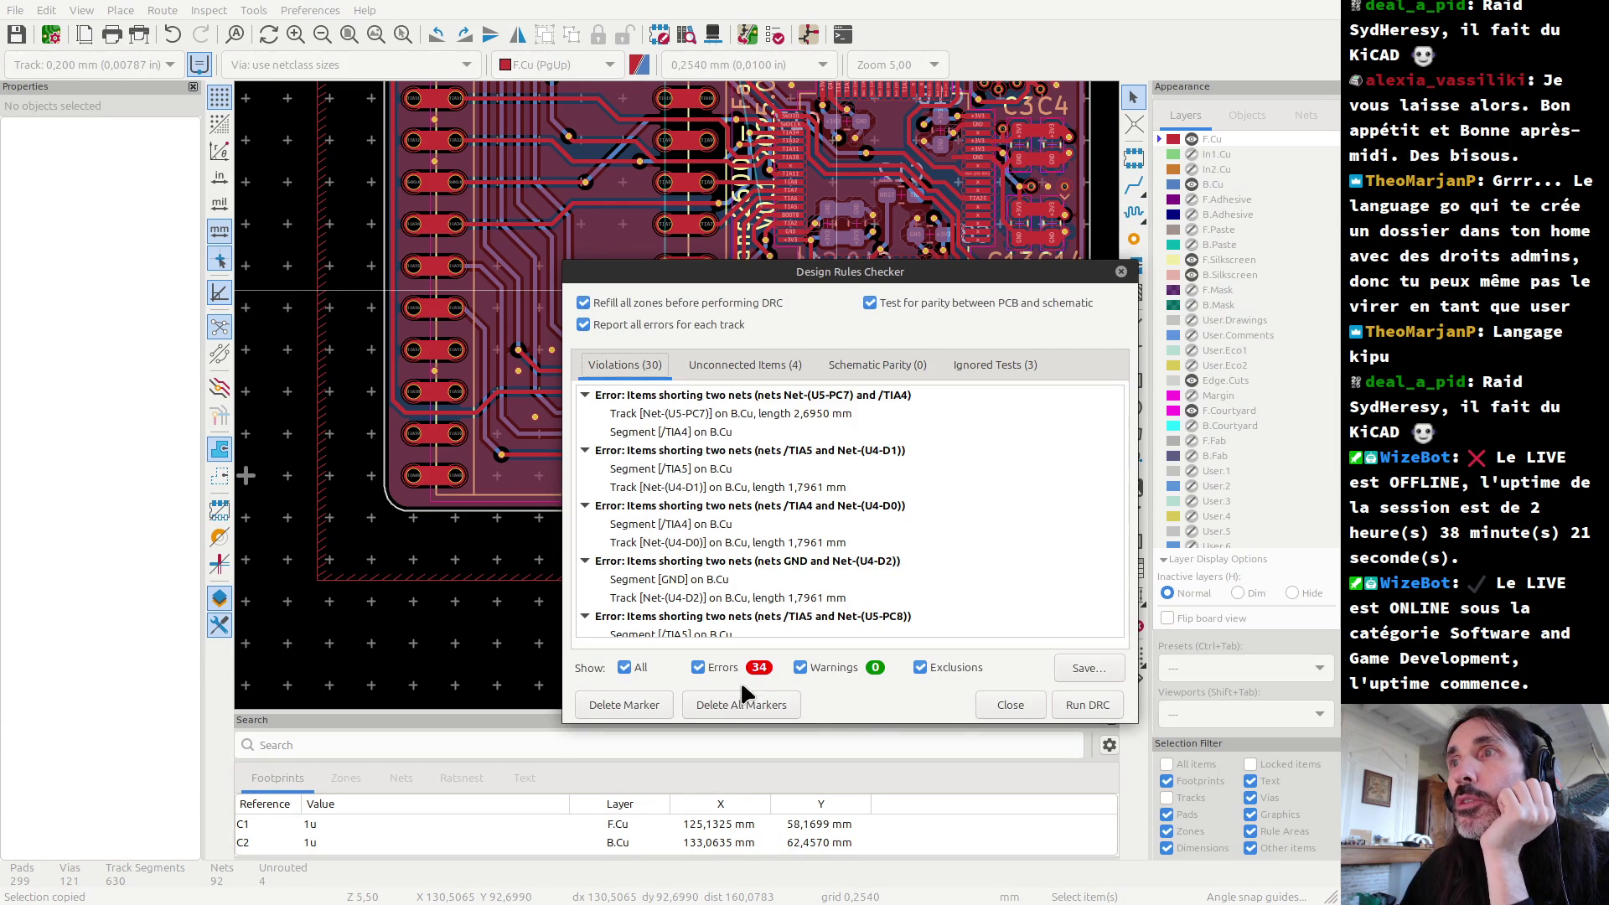
{"action": "left_click", "coordinate": [688, 413]}
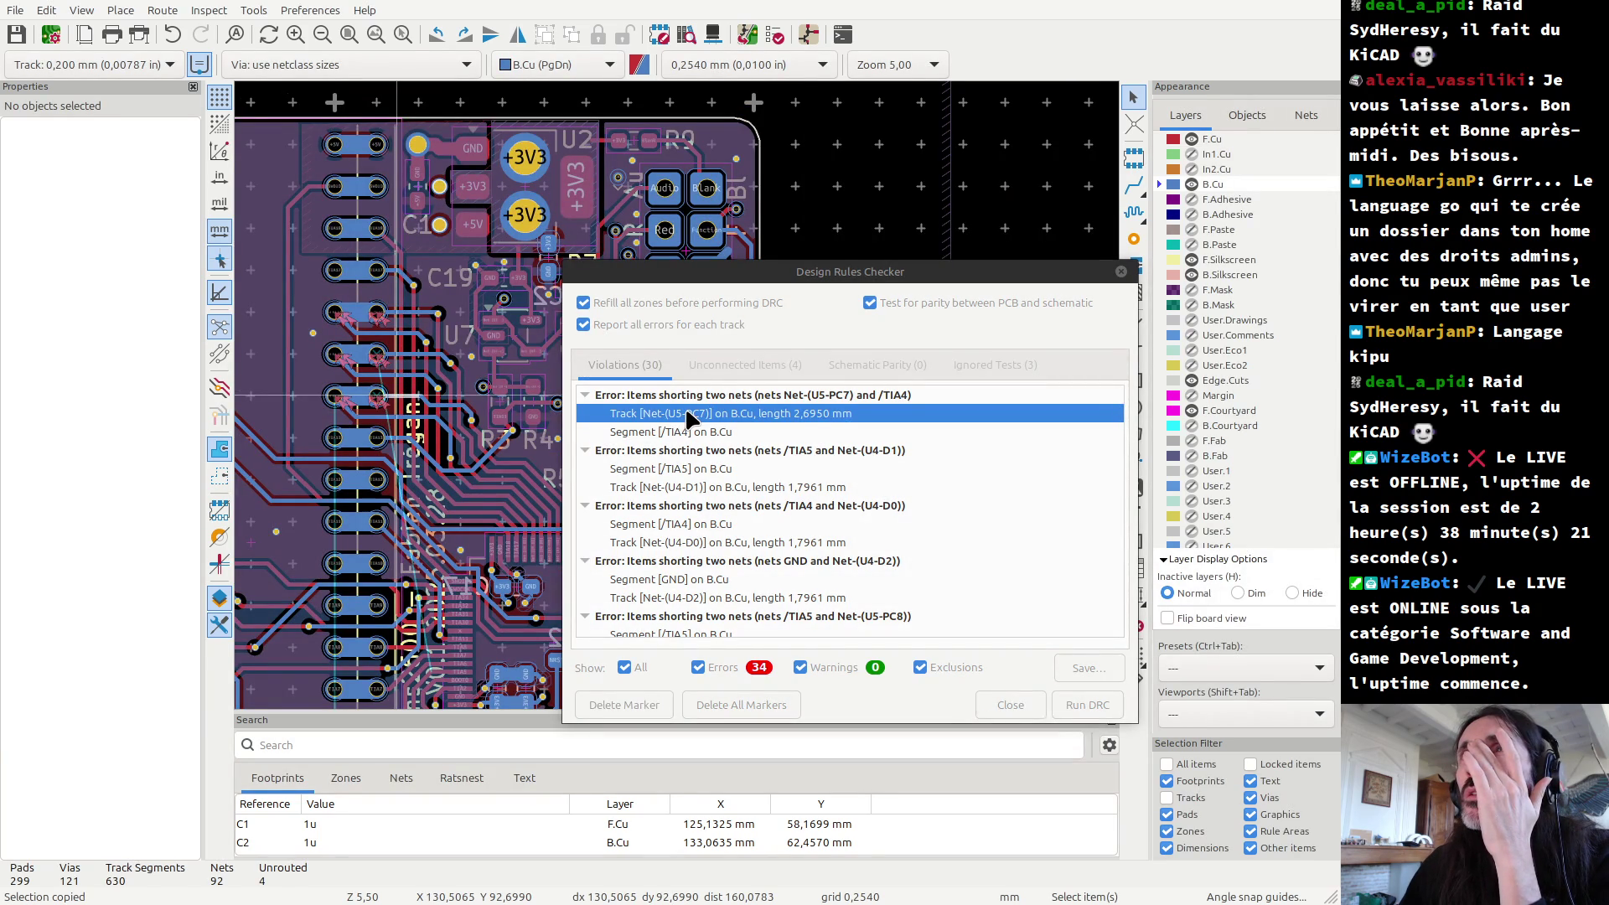
{"action": "left_click", "coordinate": [683, 433]}
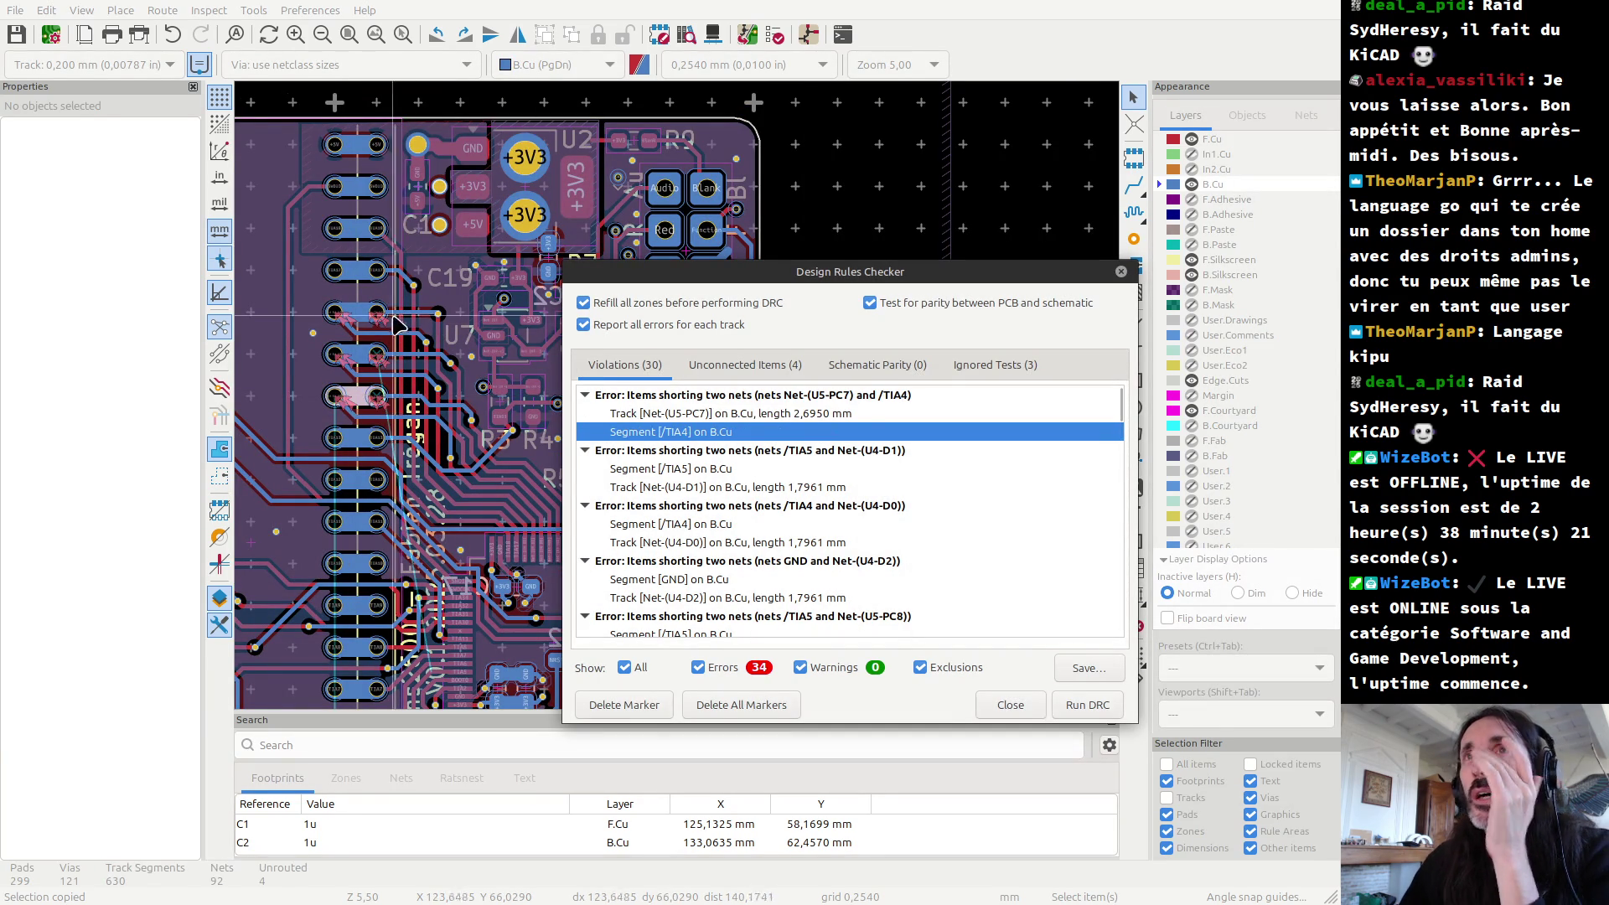
{"action": "double_click", "coordinate": [670, 432]}
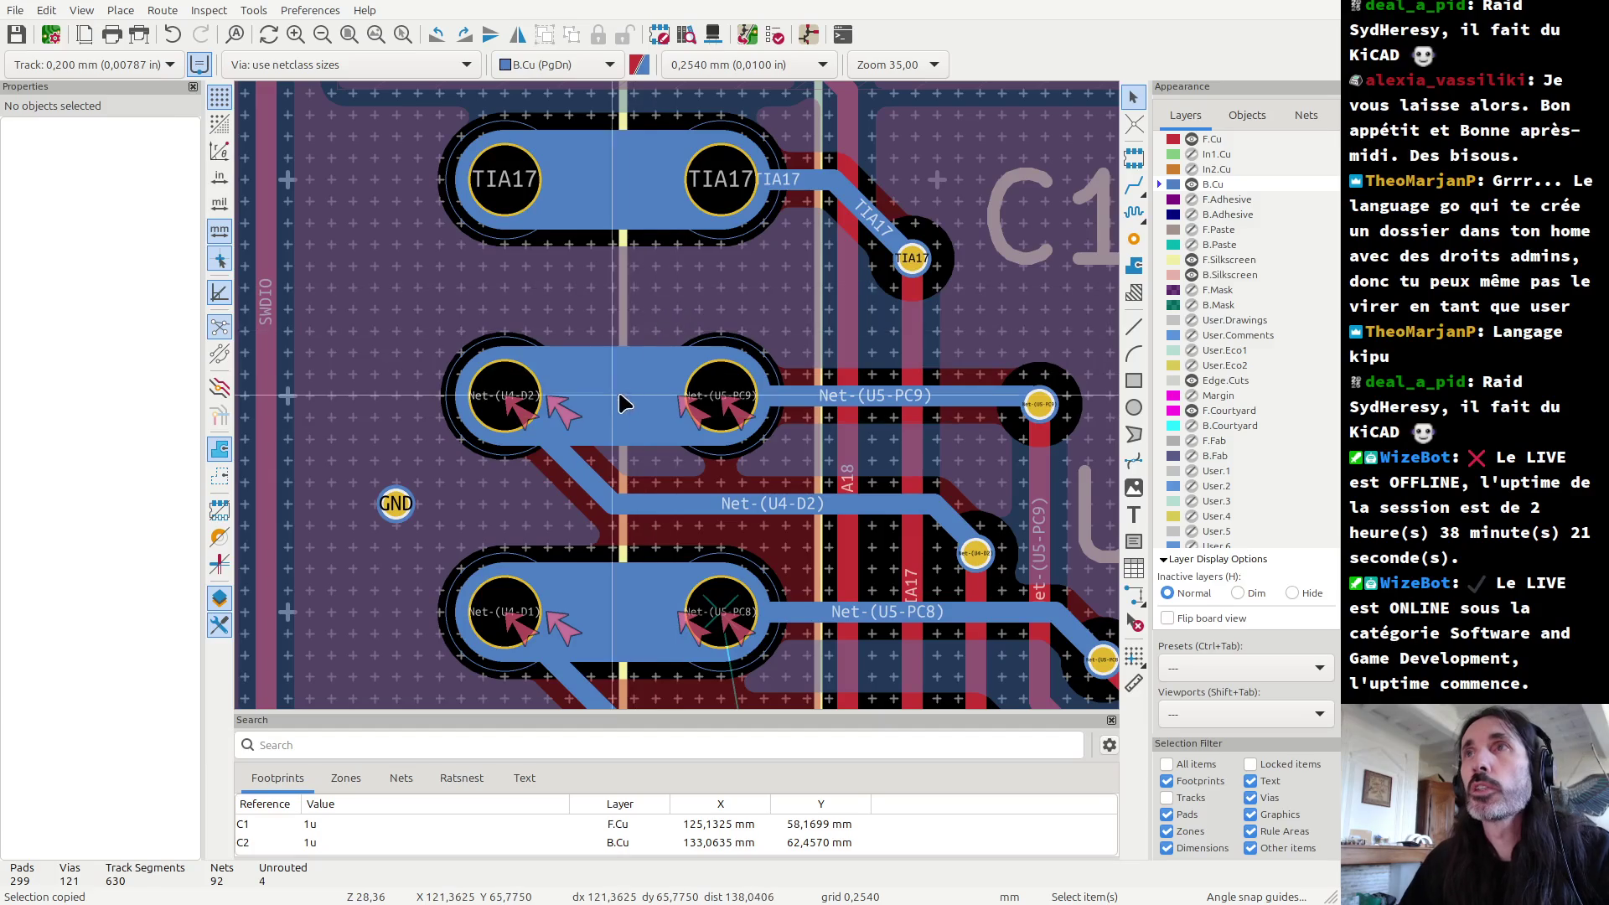
- Drag the misplaced GND bridge segment down onto the lower pad pair and place the remaining bridge
{"action": "left_click", "coordinate": [628, 394]}
{"action": "left_click_drag", "start_coordinate": [629, 394], "coordinate": [621, 609]}
{"action": "scroll", "coordinate": [621, 609], "scroll_direction": "down", "scroll_amount": 5}
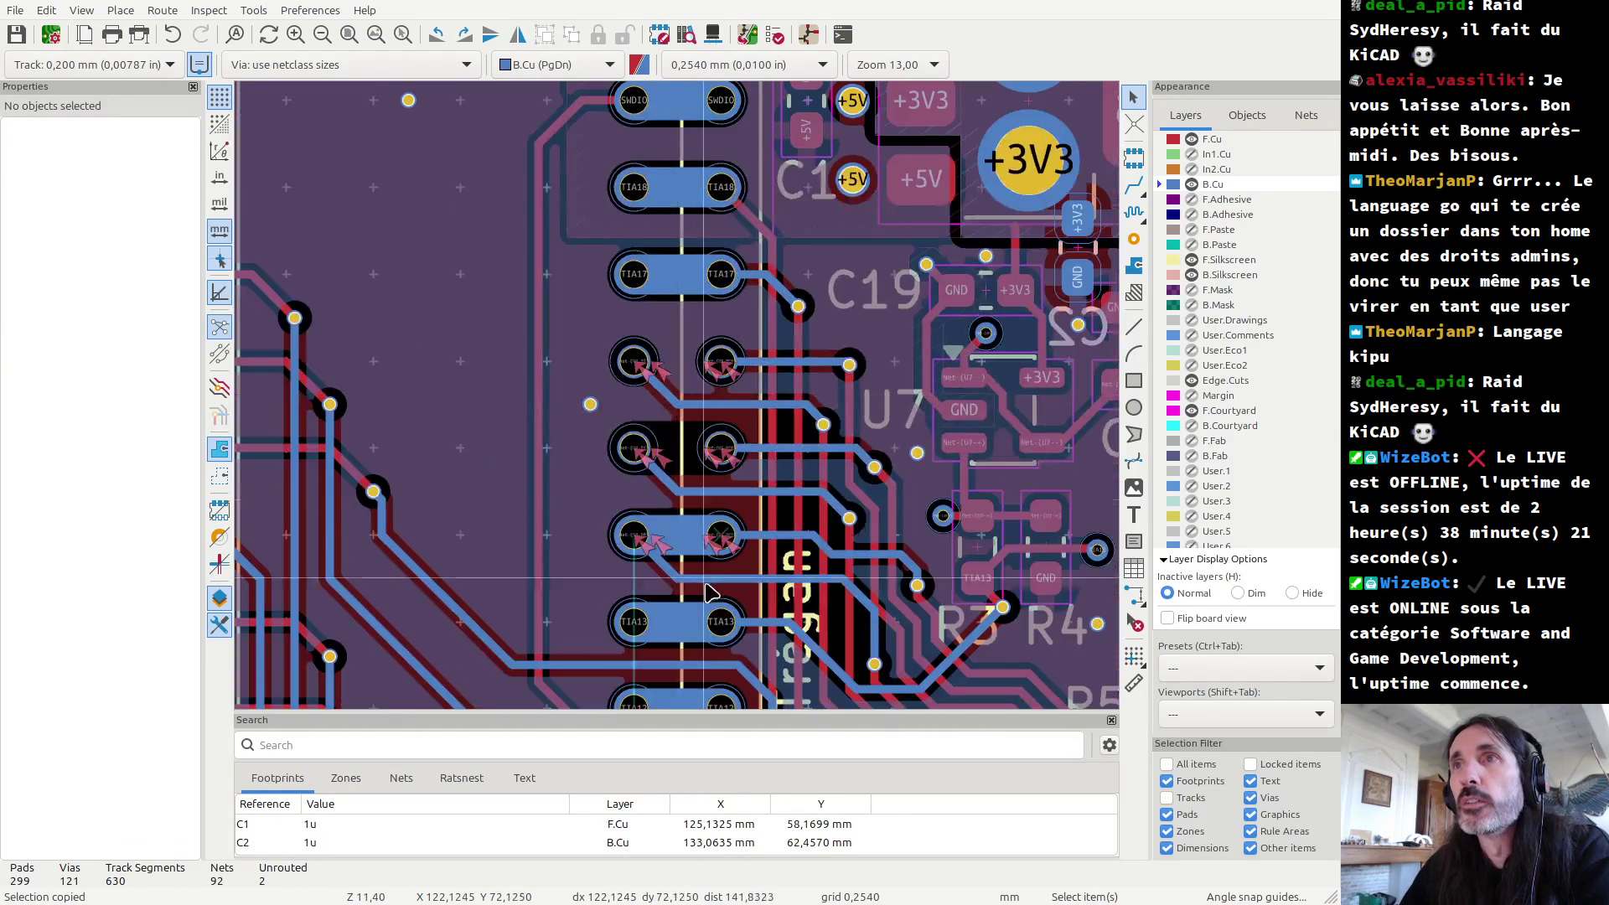
{"action": "left_click", "coordinate": [683, 543]}
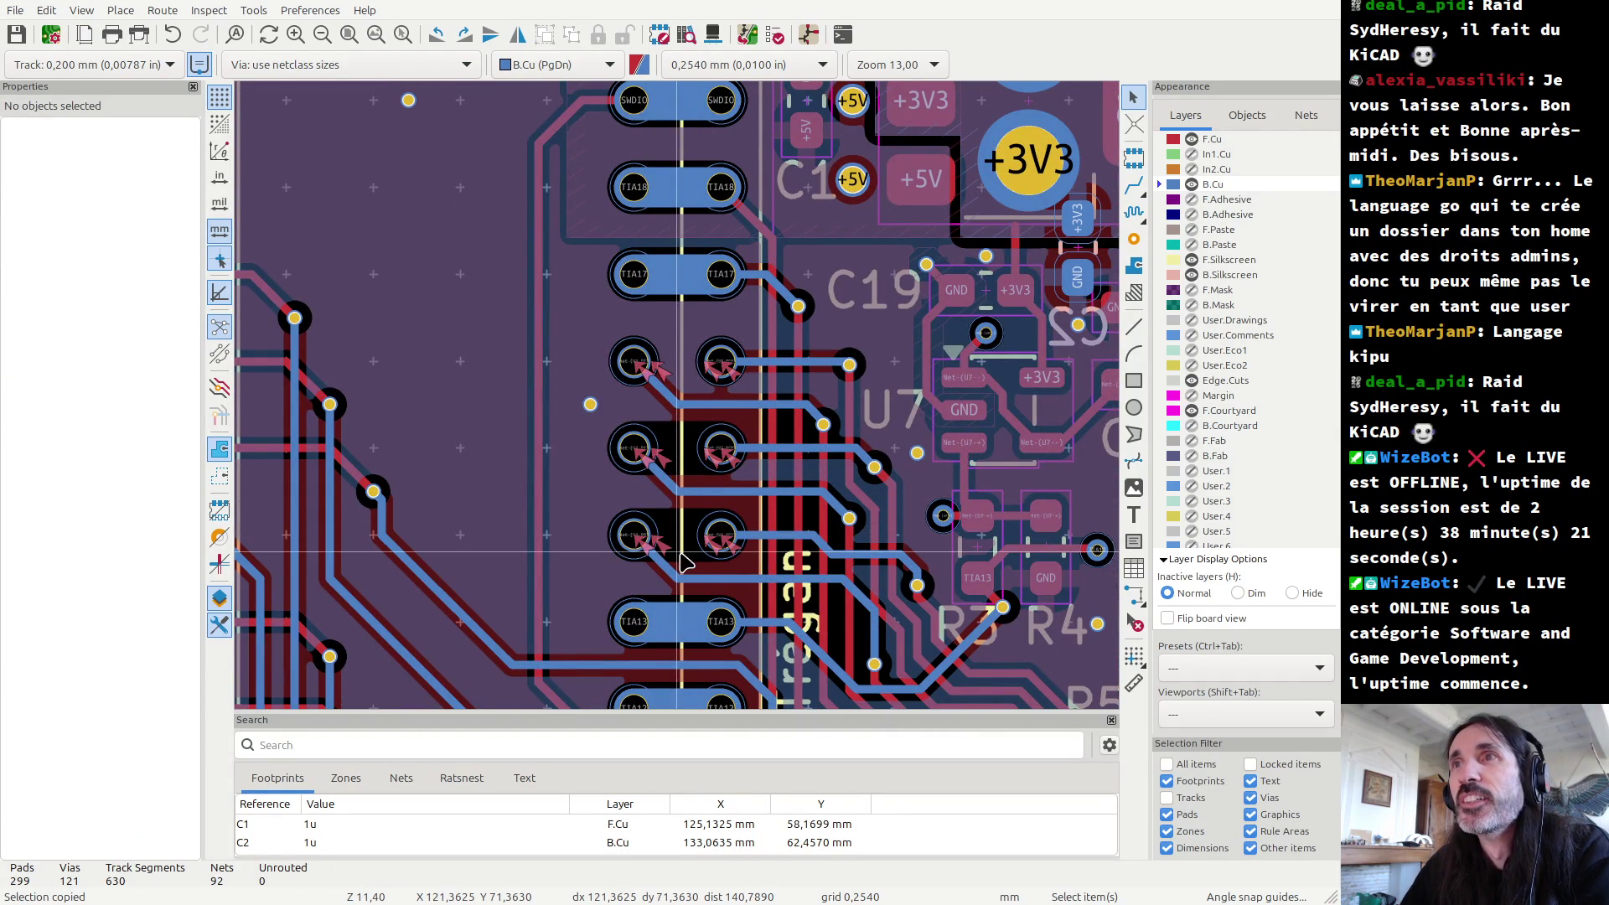
{"action": "scroll", "coordinate": [662, 469], "scroll_direction": "down", "scroll_amount": 8}
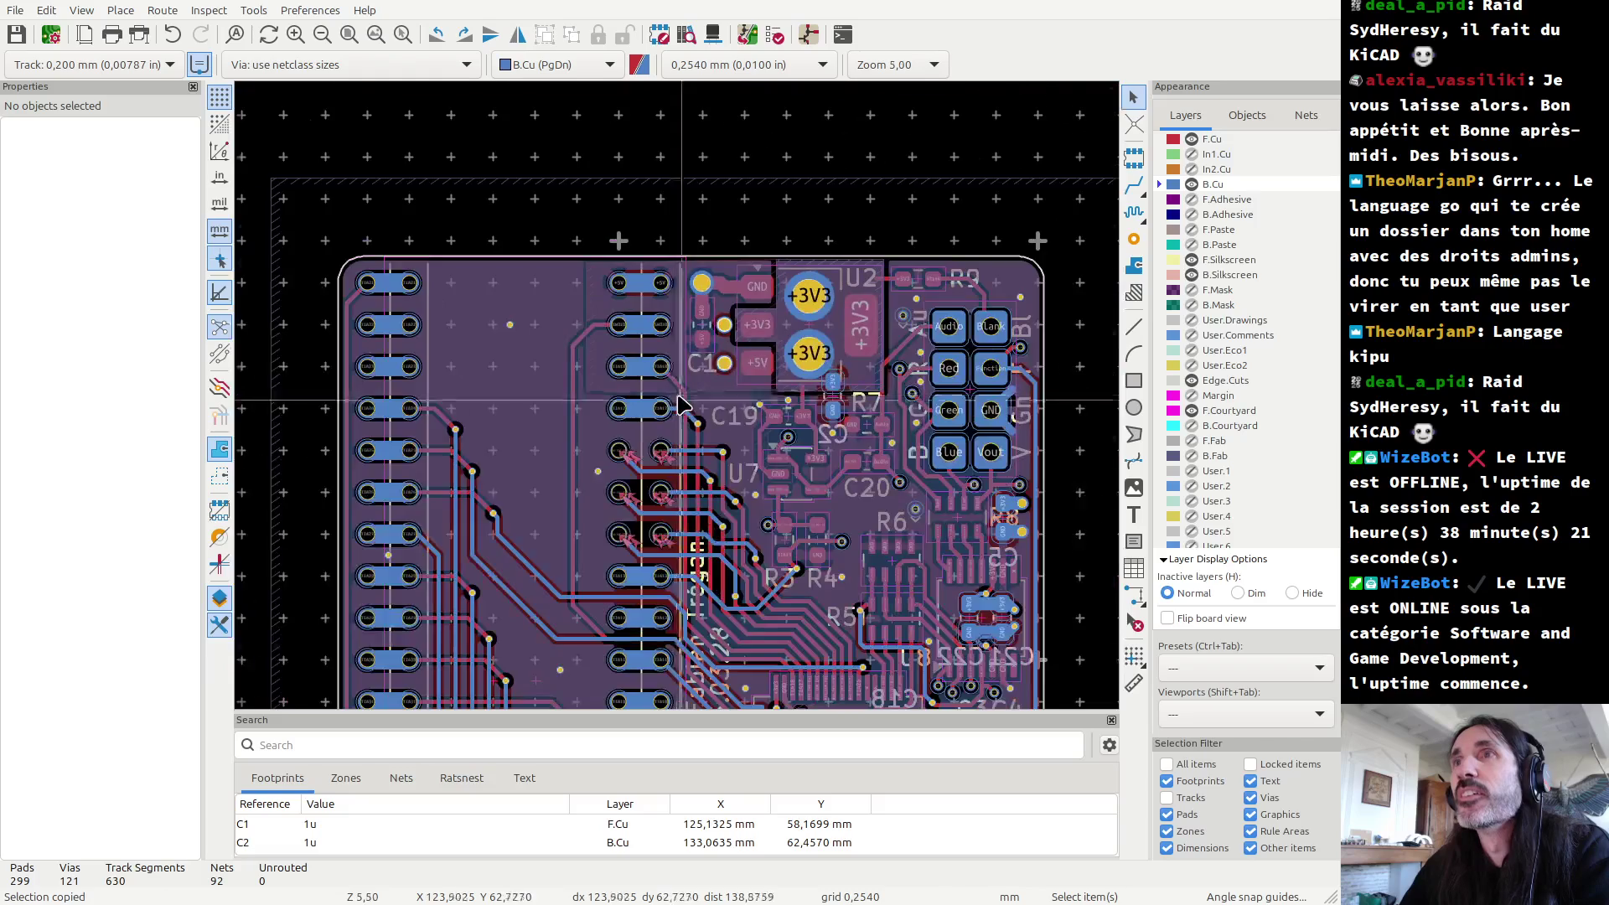
{"action": "scroll", "coordinate": [662, 469], "scroll_direction": "up", "scroll_amount": 6}
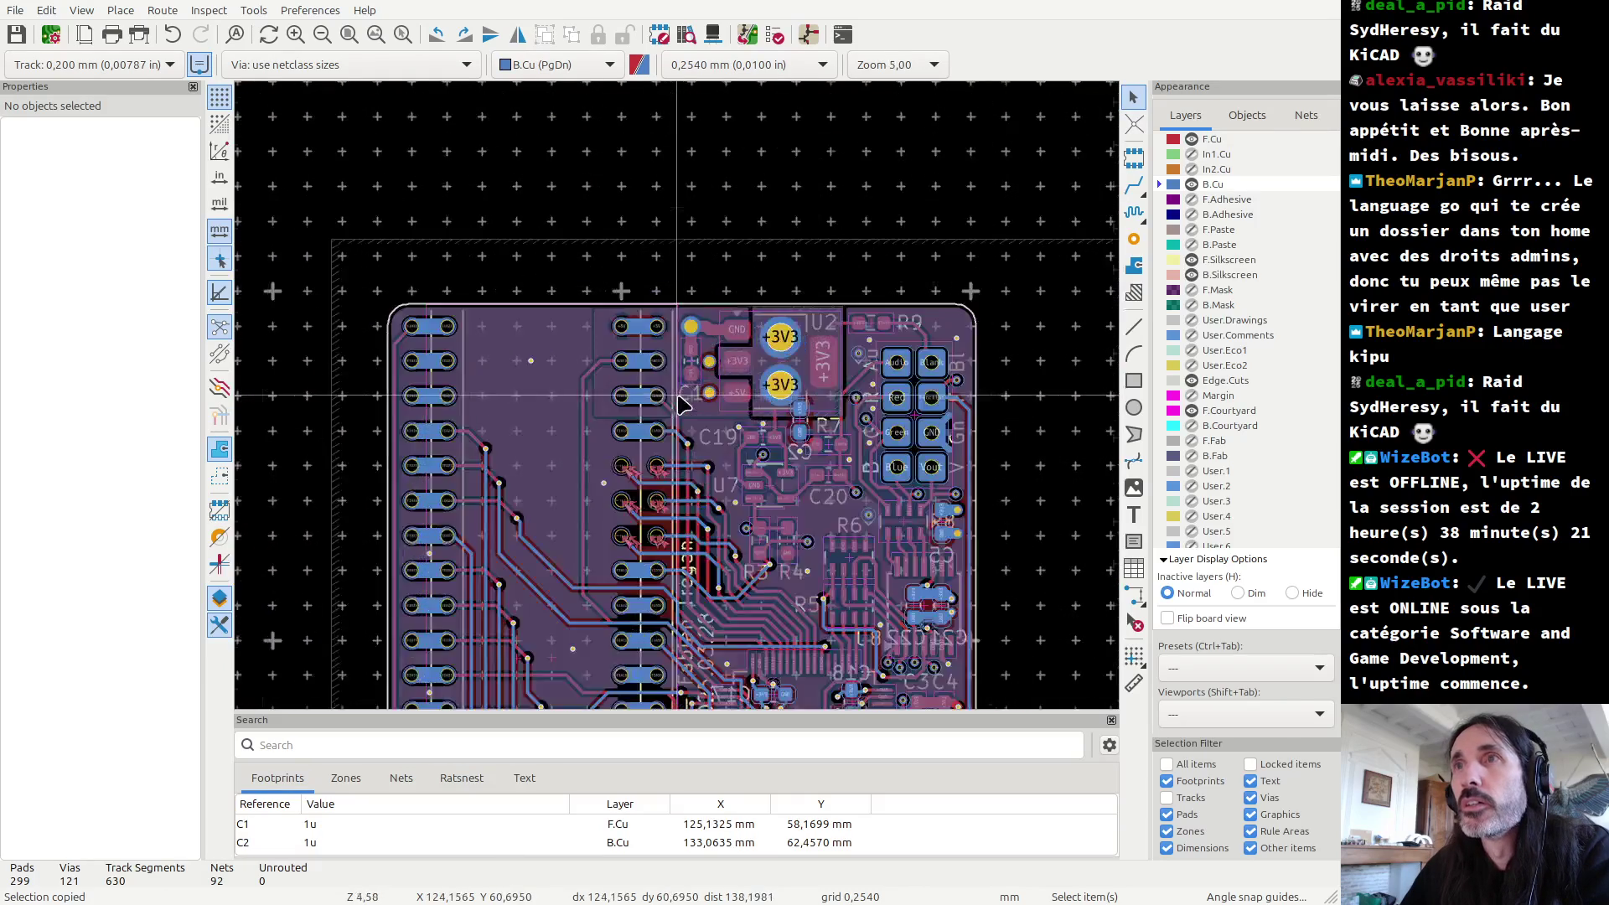
- Reopen the Design Rules Checker and run the check again
{"action": "left_click", "coordinate": [768, 40]}
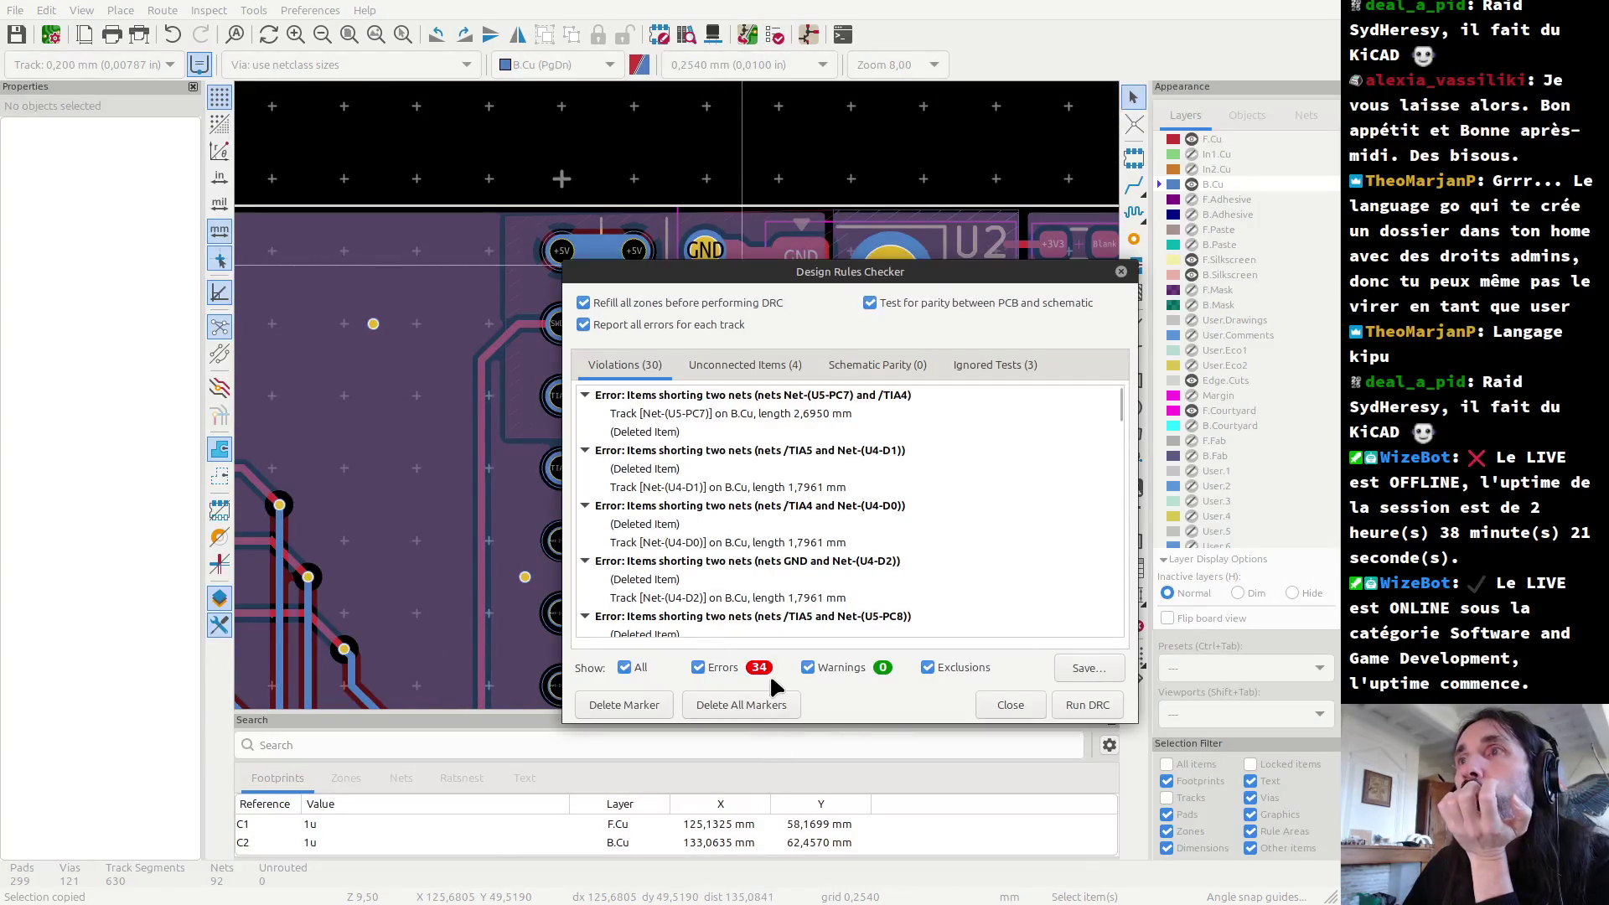
{"action": "left_click", "coordinate": [1093, 702]}
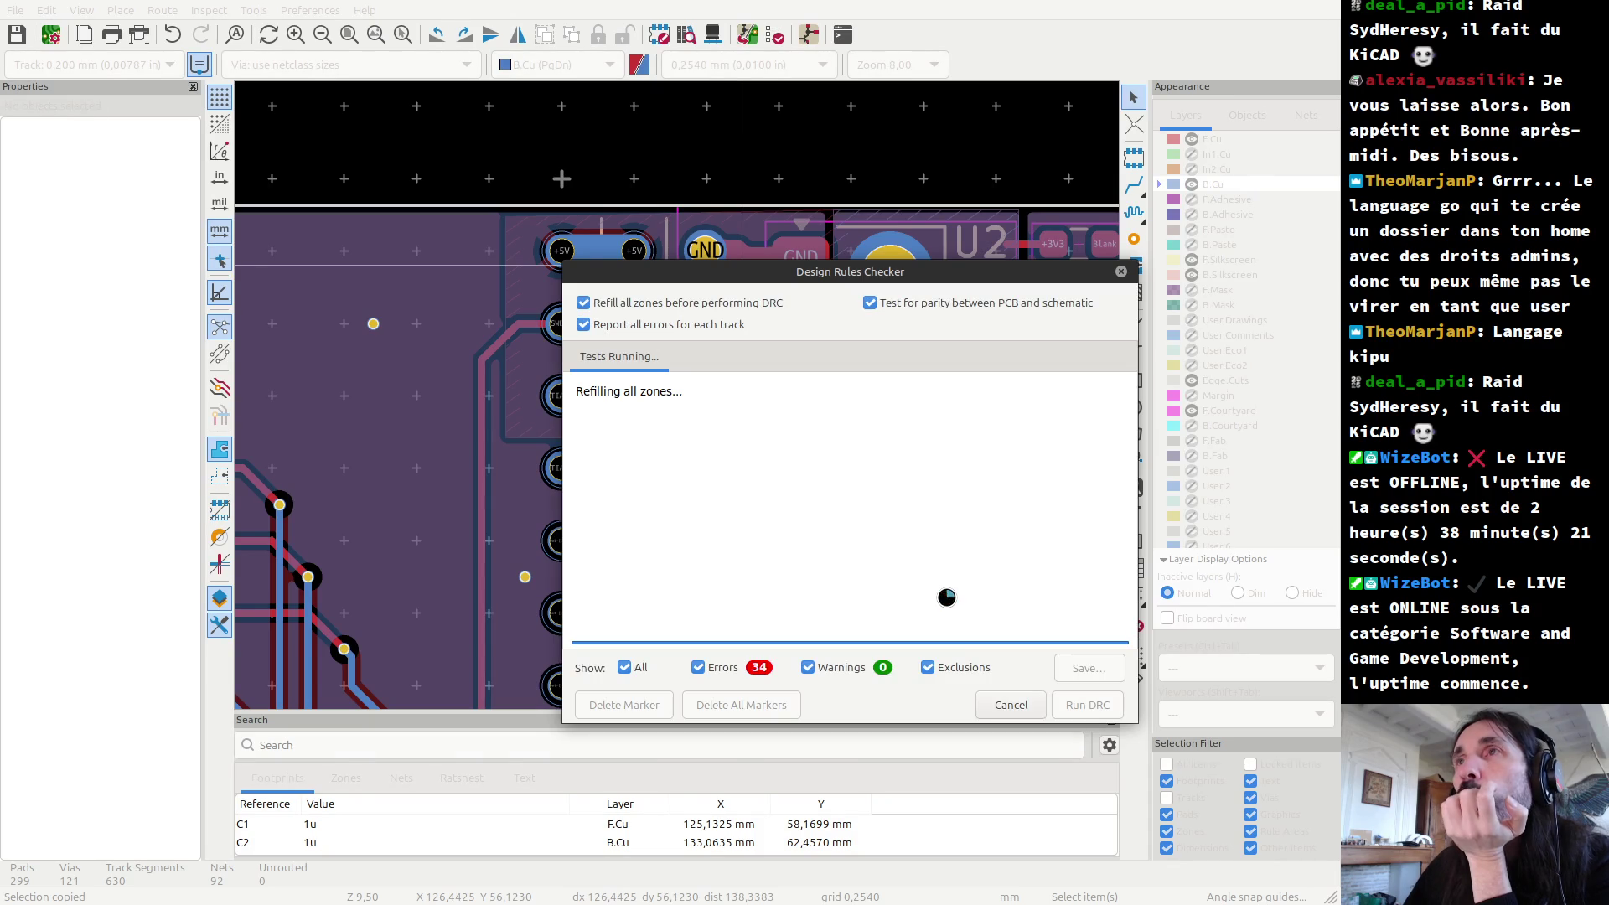
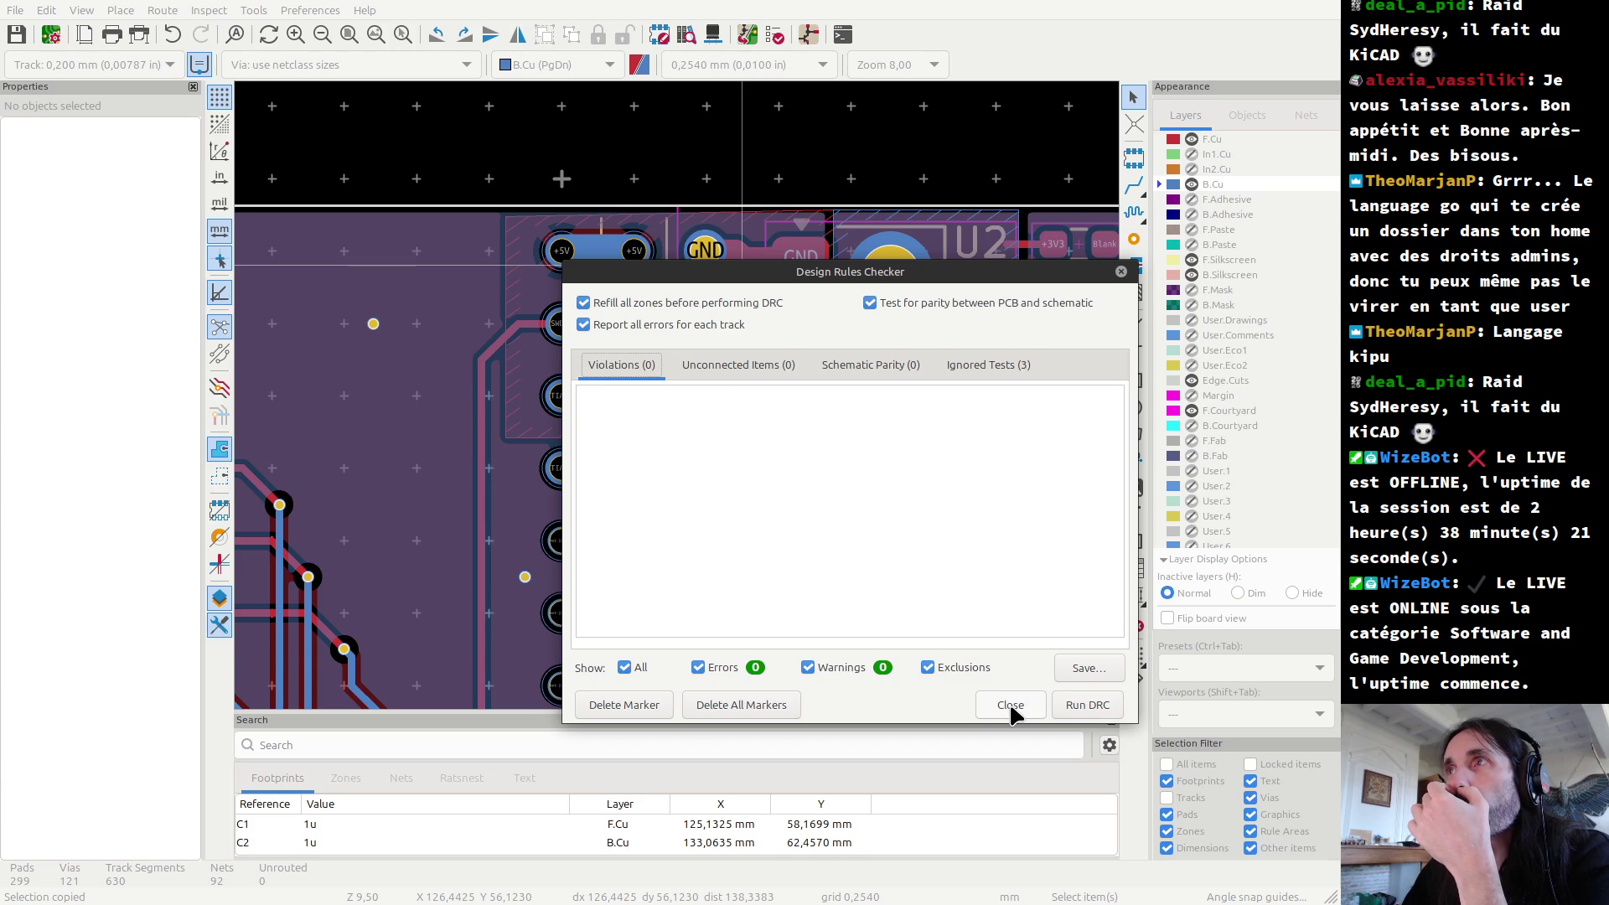
- Dismiss the zero-violation DRC results and zoom back out over the whole board
{"action": "left_click", "coordinate": [1010, 705]}
{"action": "scroll", "coordinate": [671, 448], "scroll_direction": "down", "scroll_amount": 3}
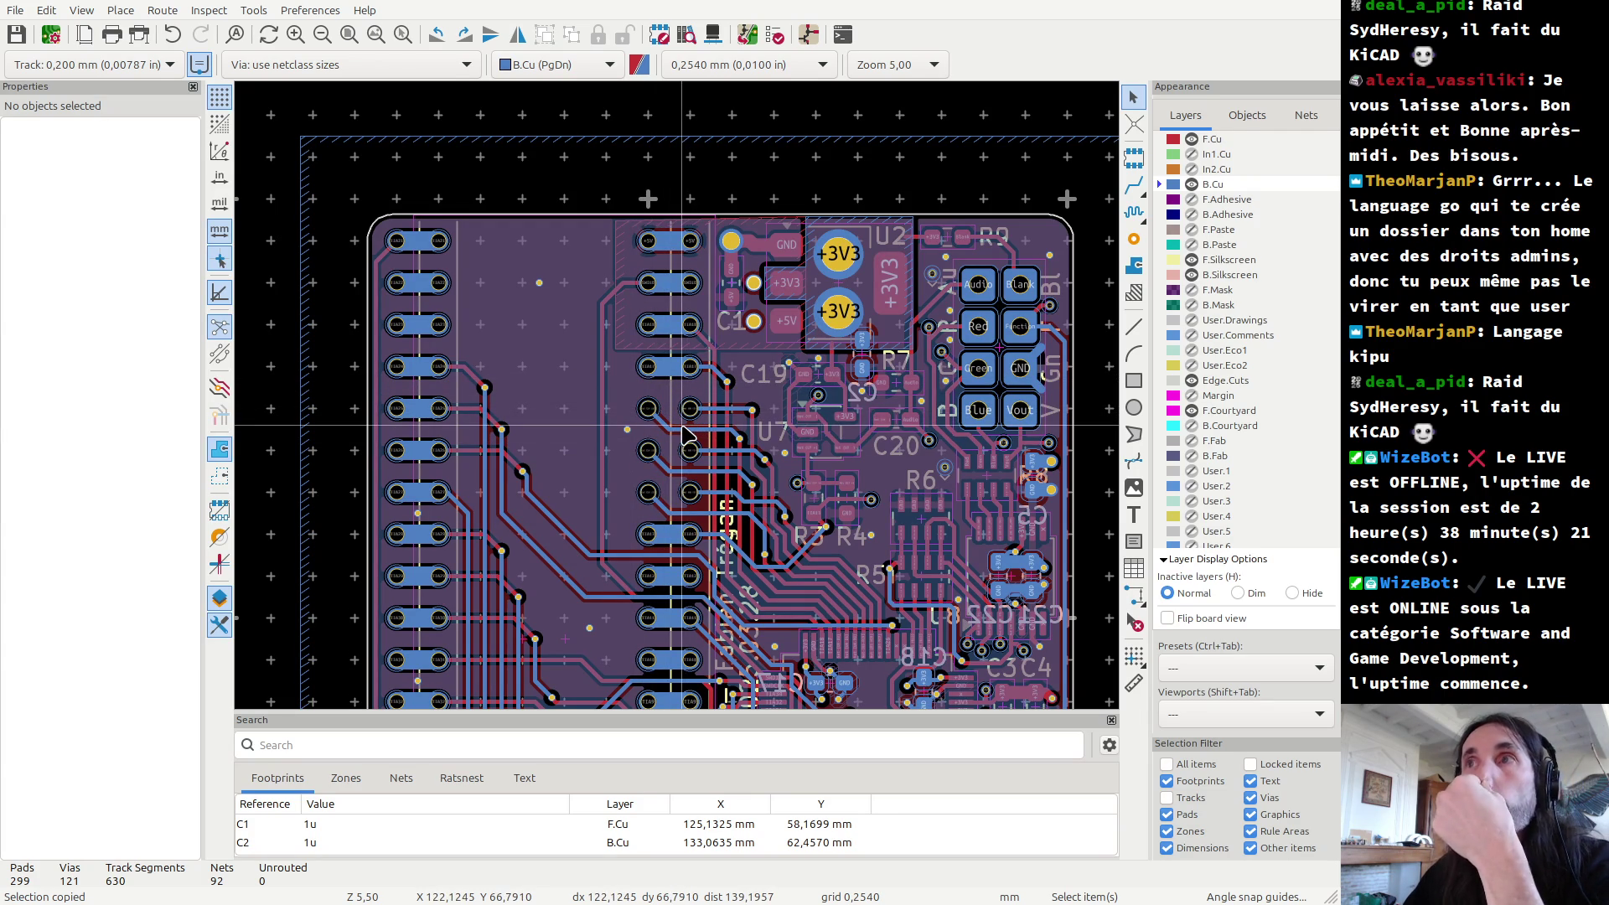
{"action": "scroll", "coordinate": [683, 433], "scroll_direction": "down", "scroll_amount": 3}
{"action": "scroll", "coordinate": [683, 410], "scroll_direction": "up", "scroll_amount": 5}
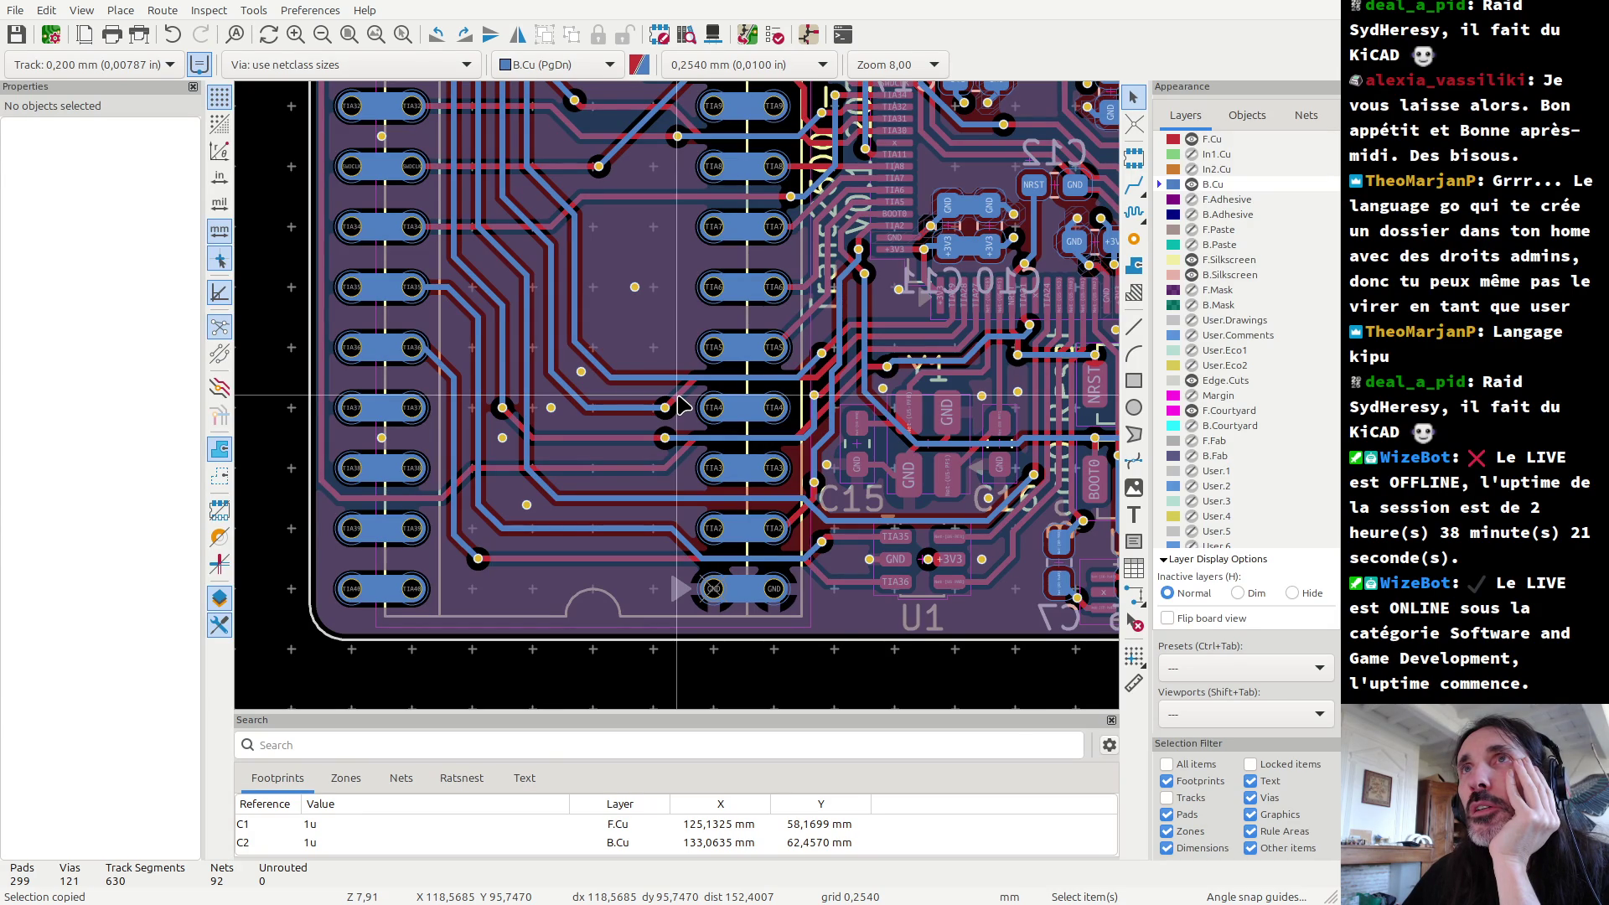
- Zoom in on the TIA3 and TIA4 pads, cancelling the item-choice menu
{"action": "left_click", "coordinate": [679, 397]}
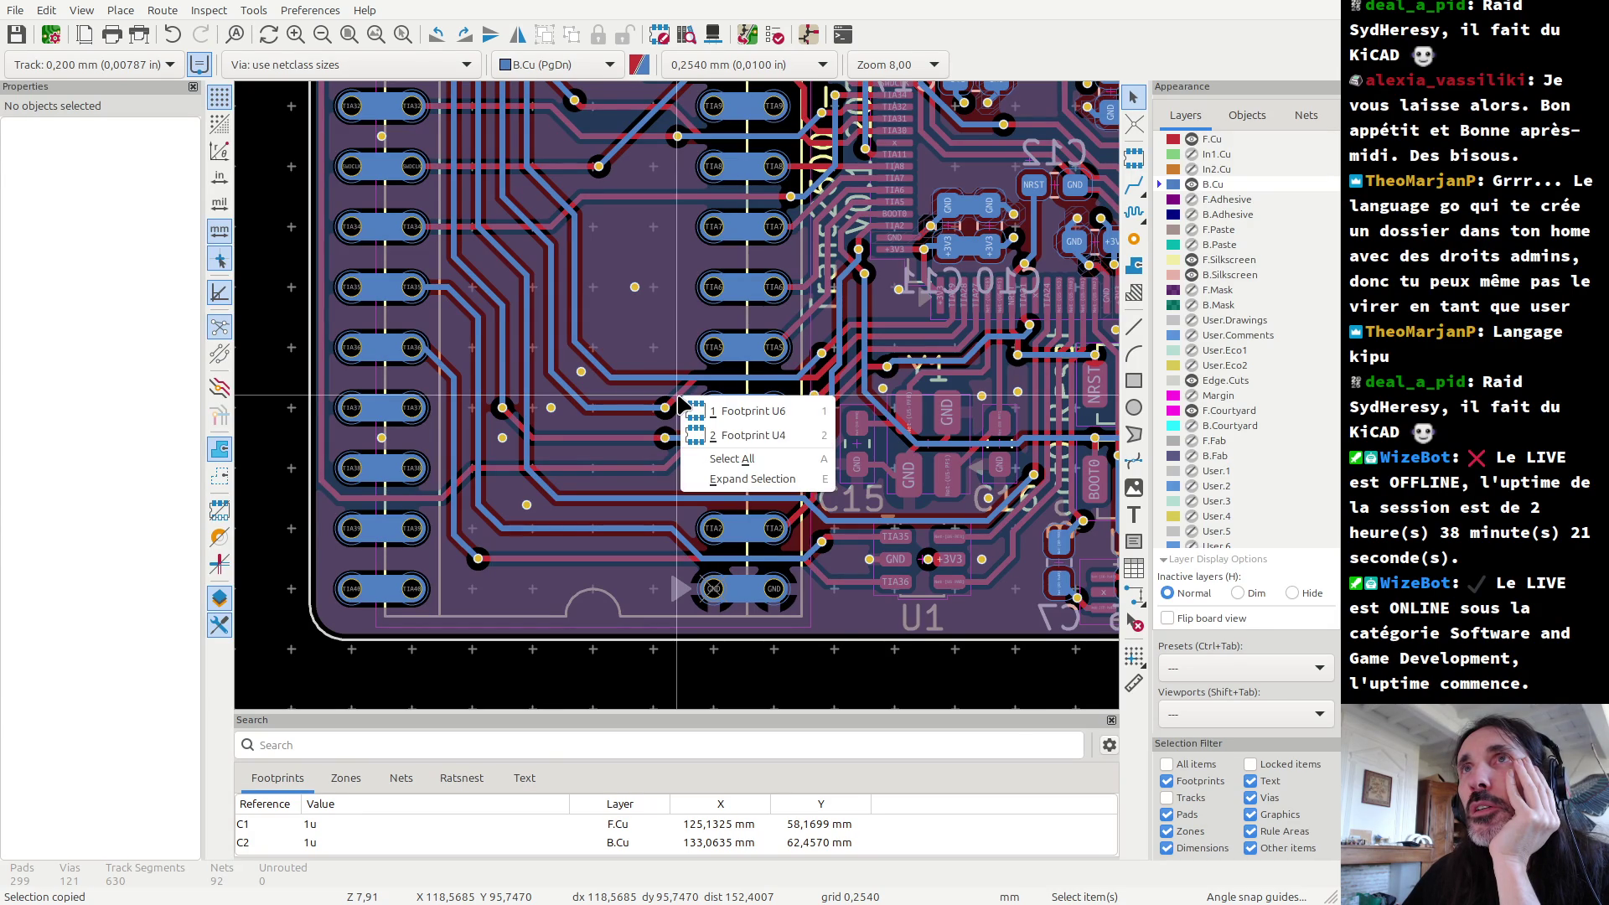
{"action": "left_click", "coordinate": [647, 671]}
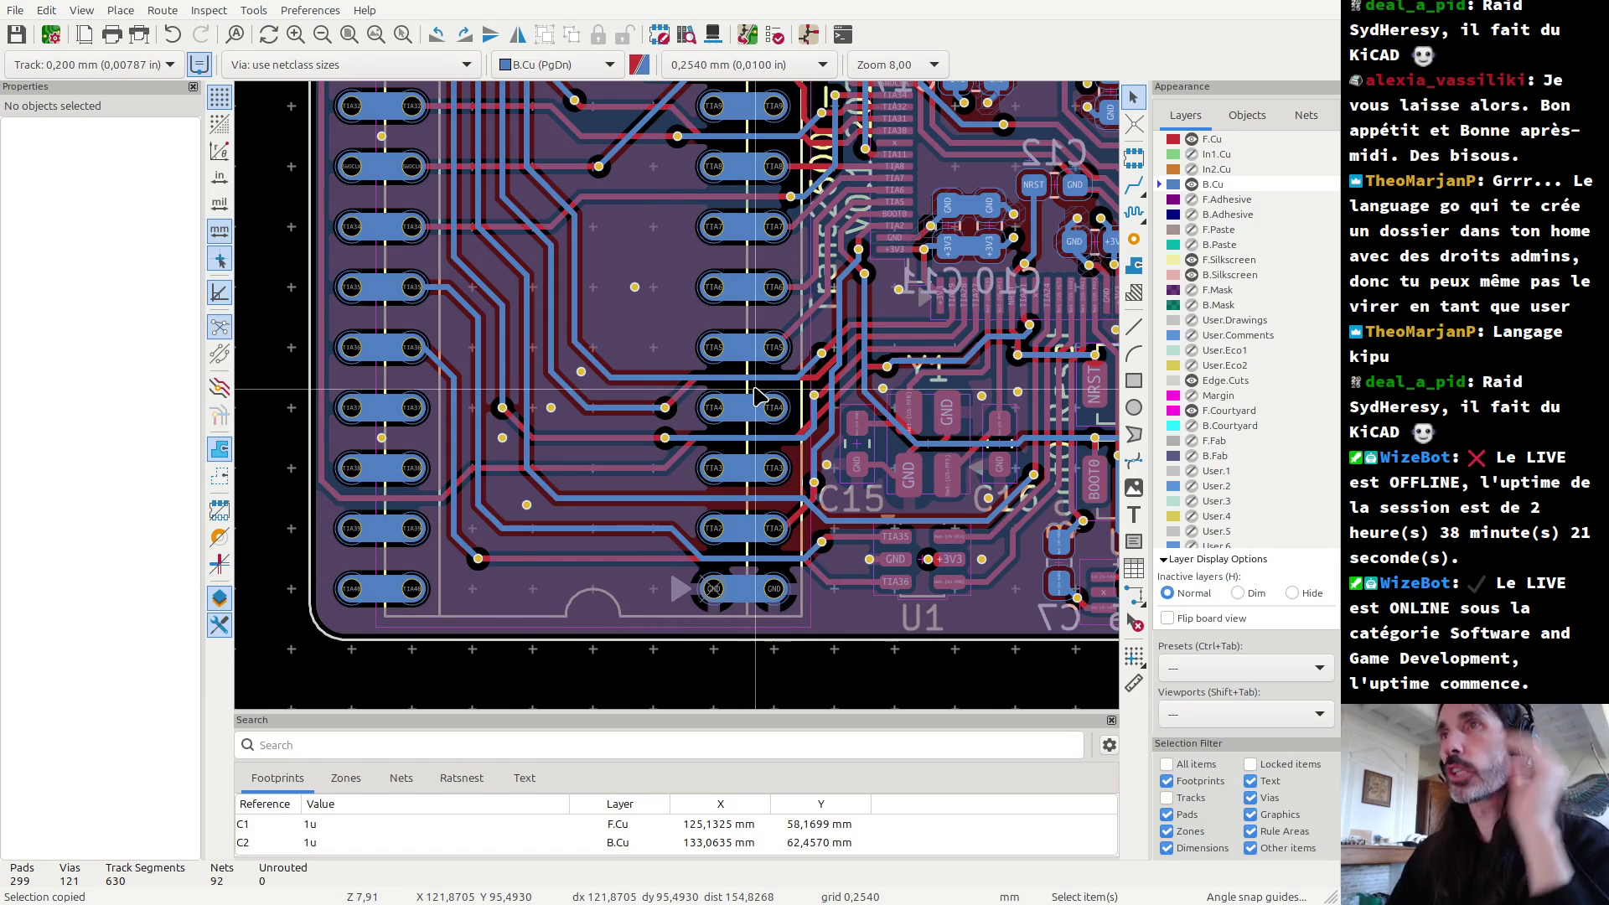
{"action": "scroll", "coordinate": [683, 406], "scroll_direction": "up", "scroll_amount": 5}
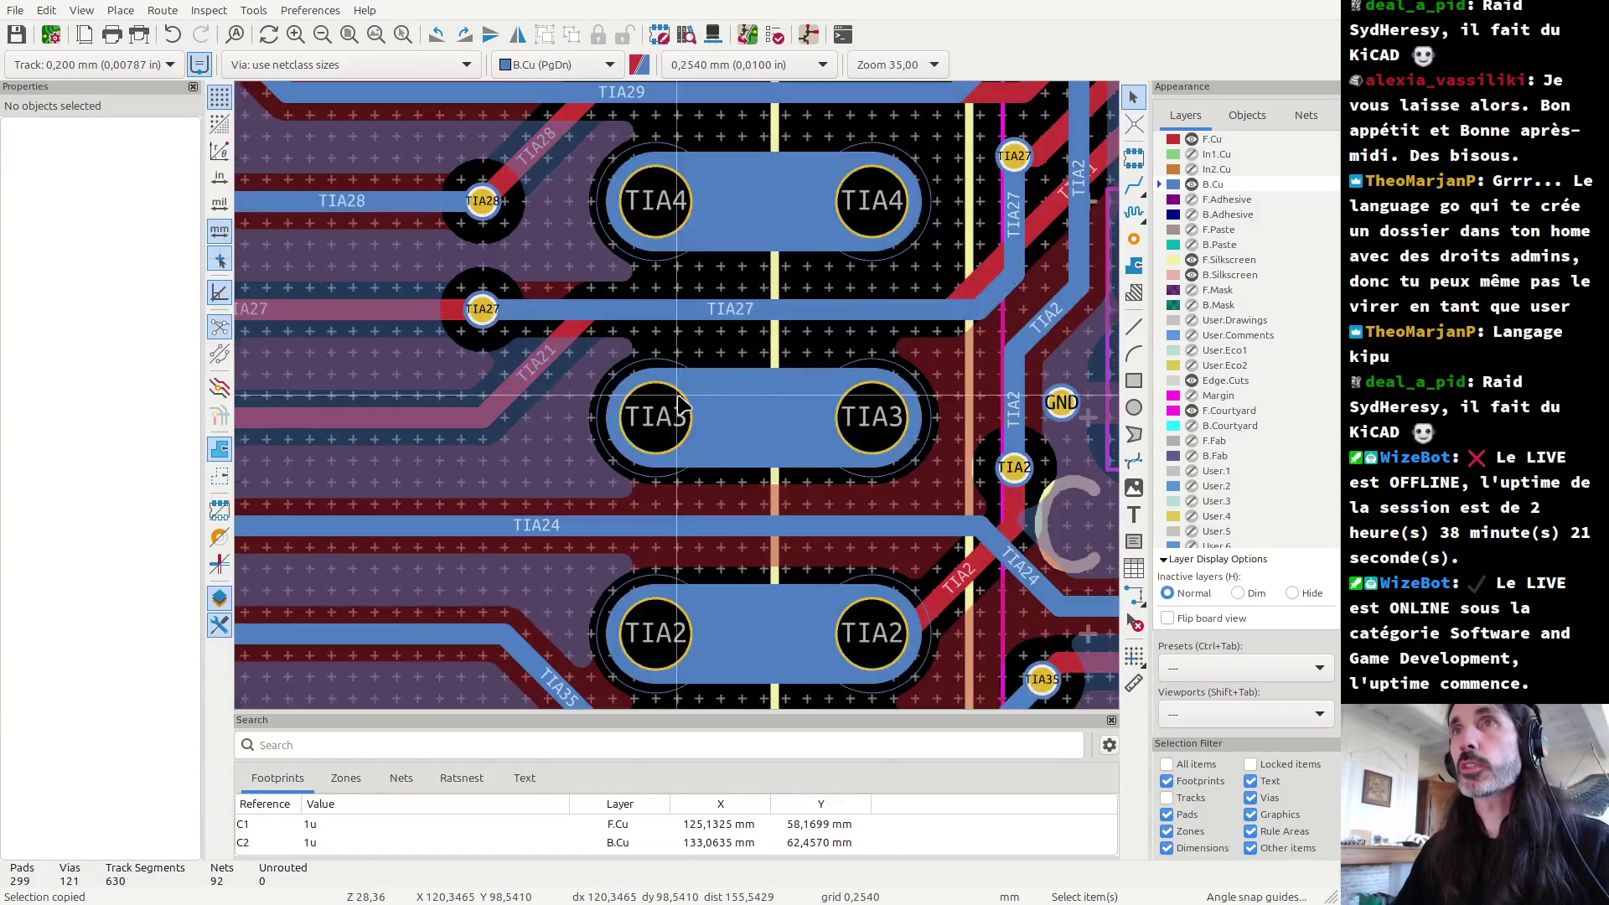
{"action": "scroll", "coordinate": [683, 406], "scroll_direction": "down", "scroll_amount": 6}
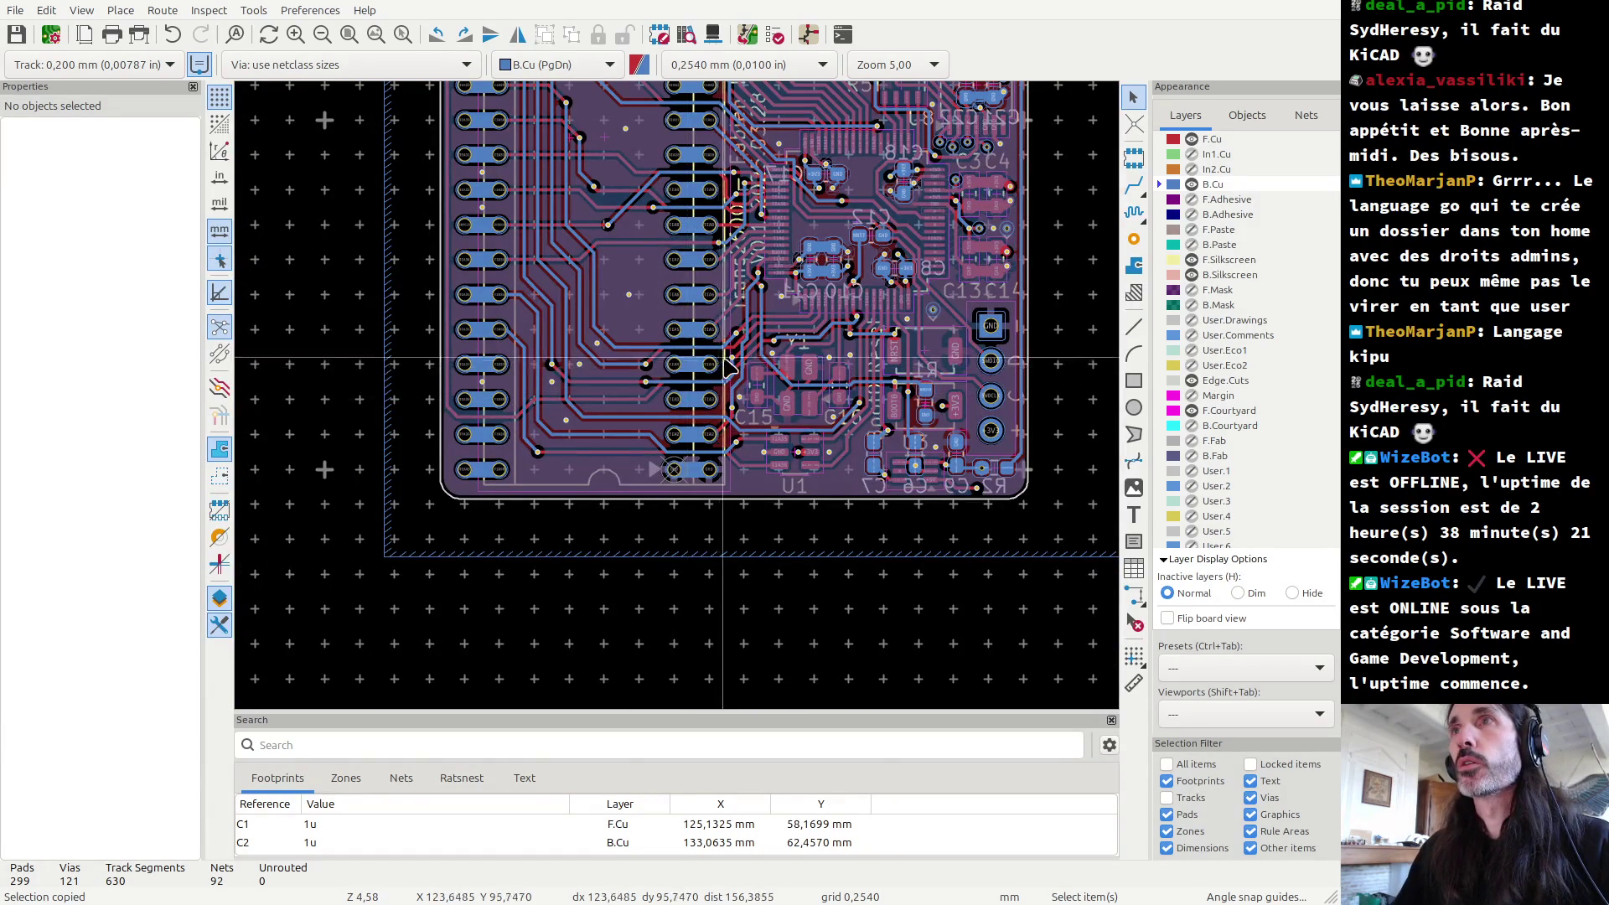
{"action": "scroll", "coordinate": [683, 404], "scroll_direction": "up", "scroll_amount": 6}
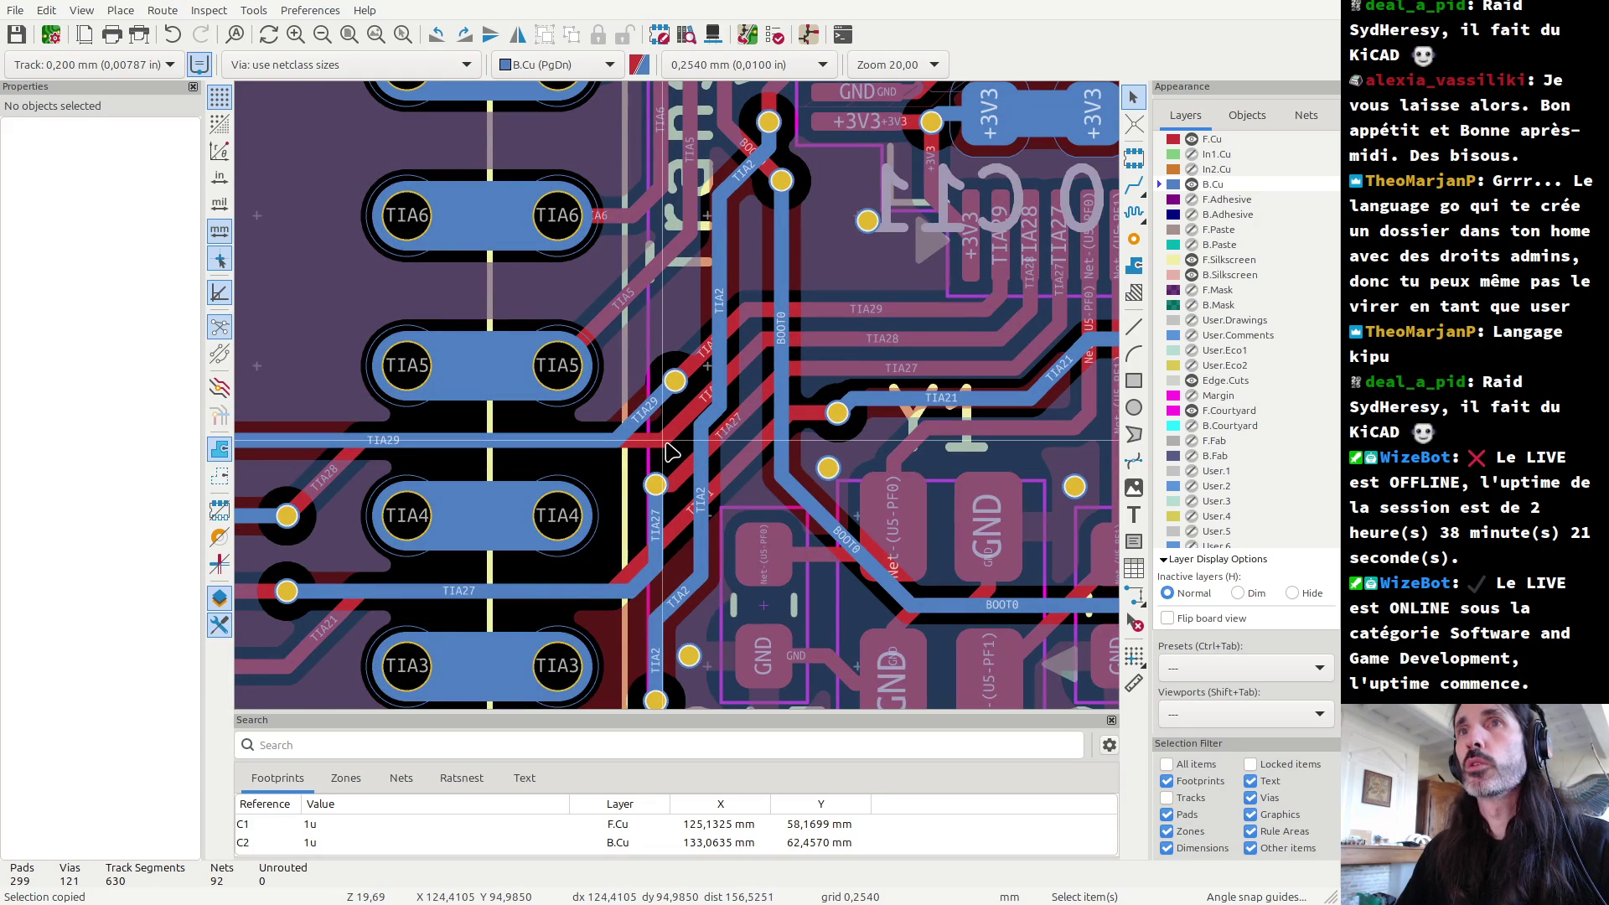
{"action": "scroll", "coordinate": [673, 452], "scroll_direction": "up", "scroll_amount": 2}
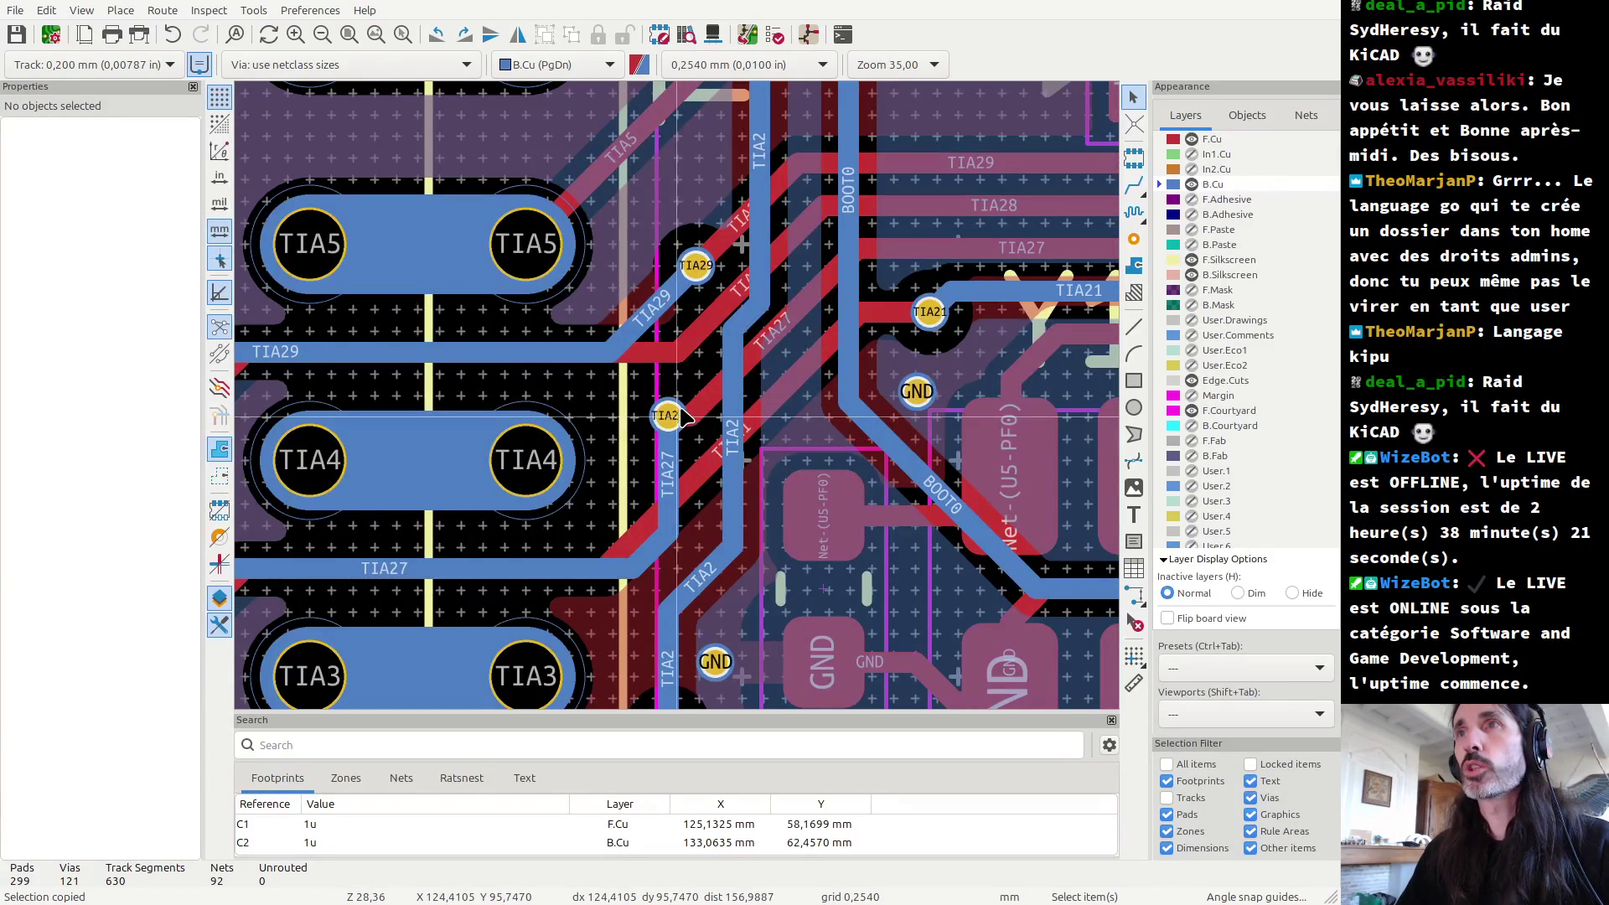
{"action": "scroll", "coordinate": [500, 433], "scroll_direction": "down", "scroll_amount": 2}
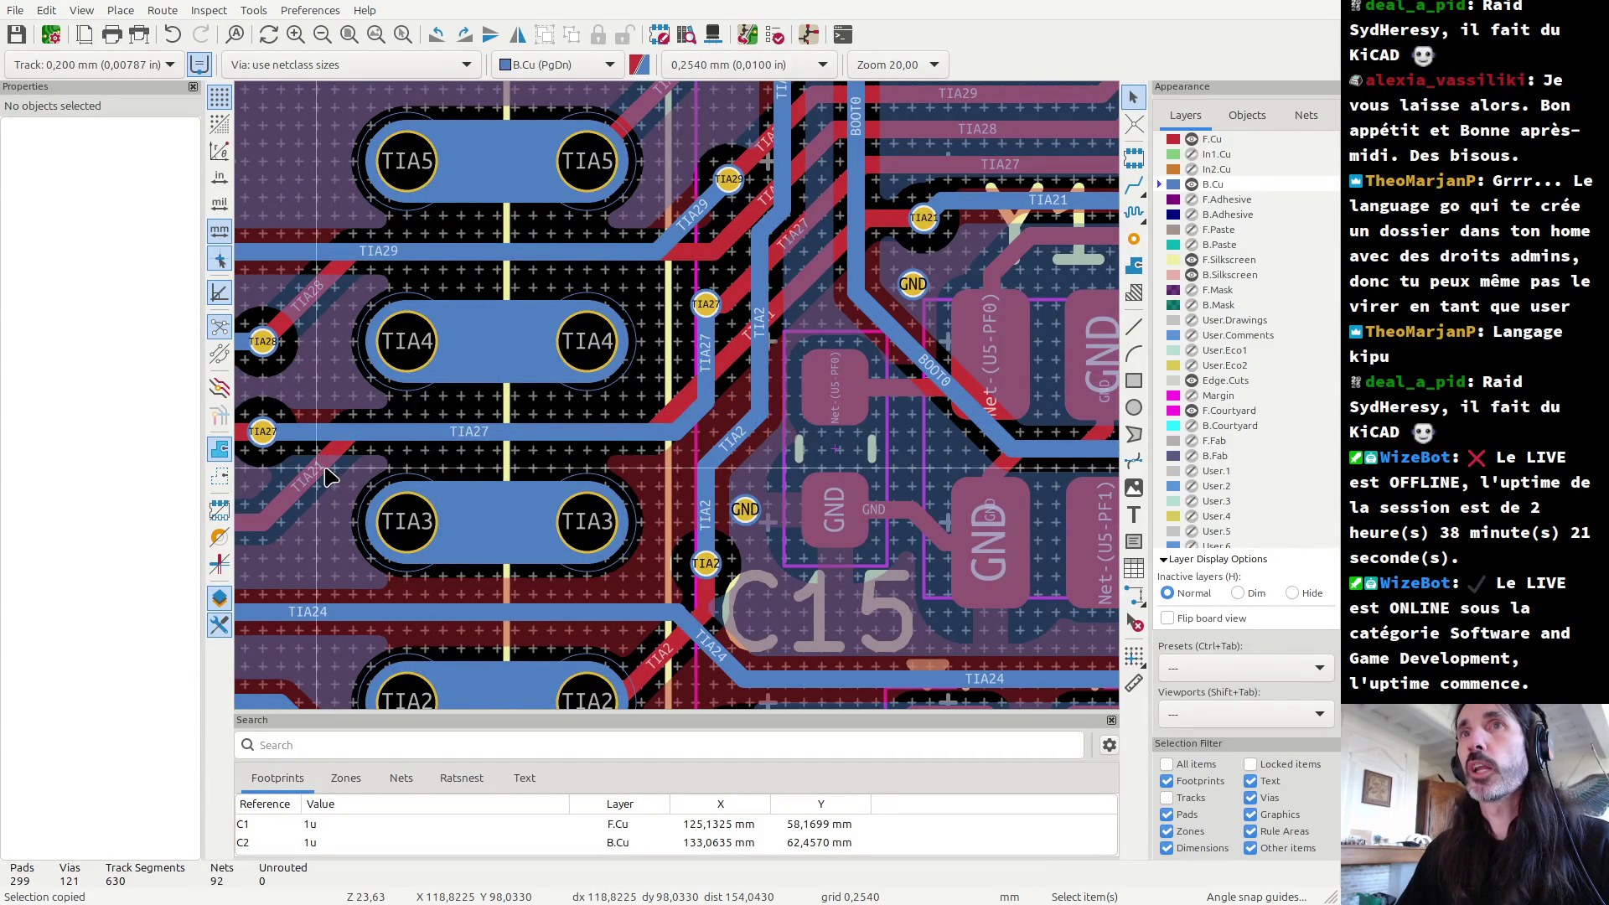
{"action": "scroll", "coordinate": [679, 405], "scroll_direction": "down", "scroll_amount": 2}
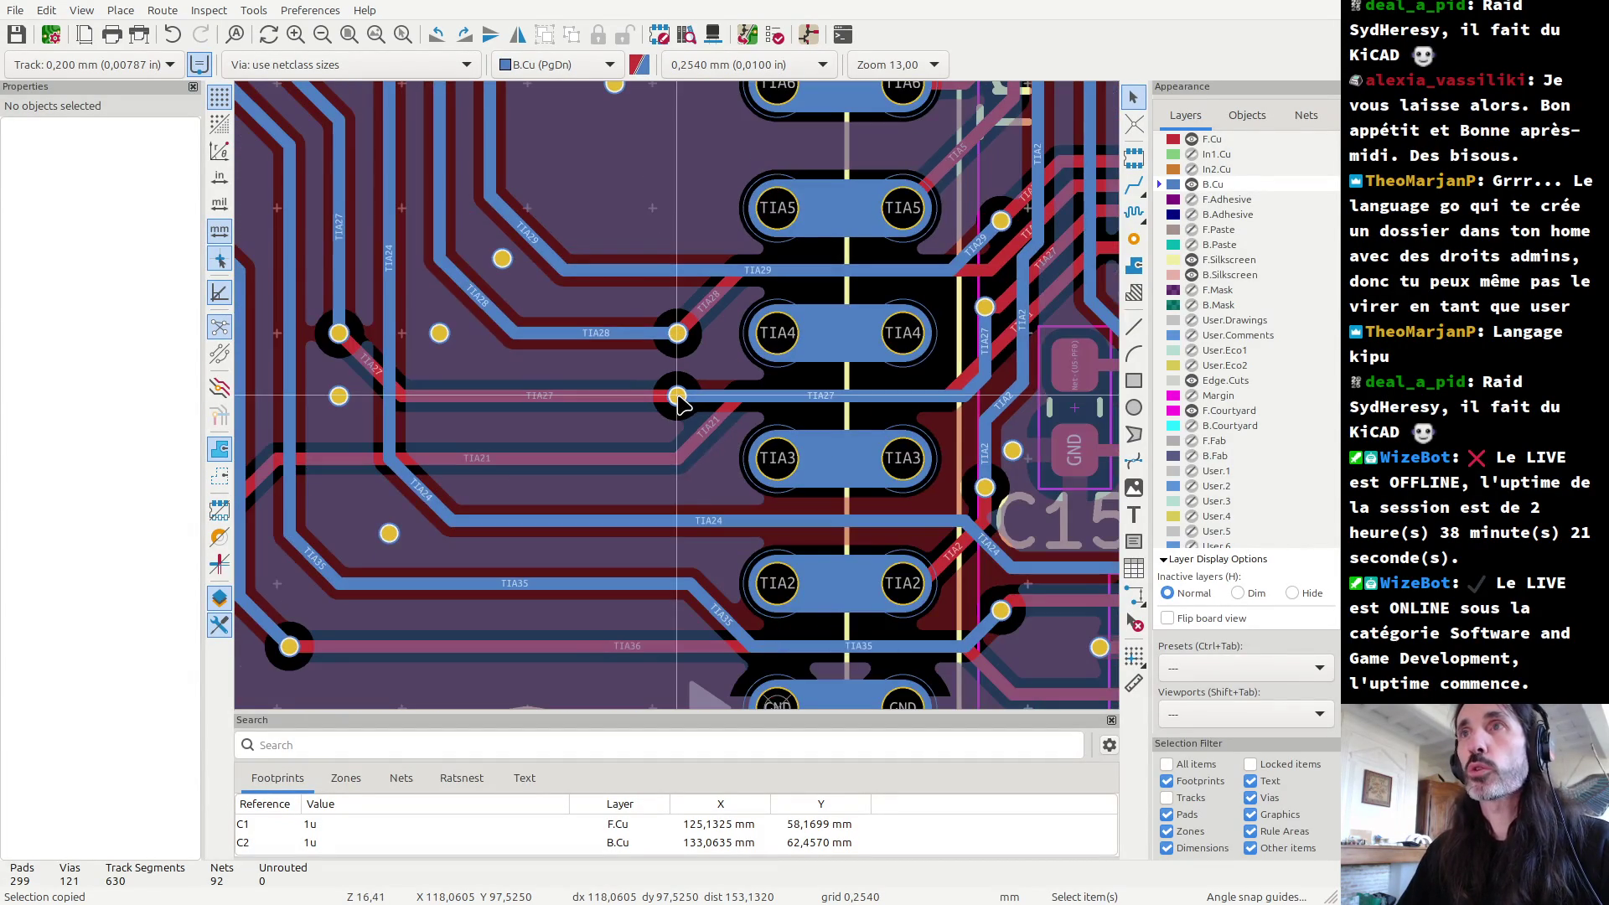
{"action": "scroll", "coordinate": [679, 405], "scroll_direction": "up", "scroll_amount": 2}
{"action": "scroll", "coordinate": [680, 405], "scroll_direction": "down", "scroll_amount": 2}
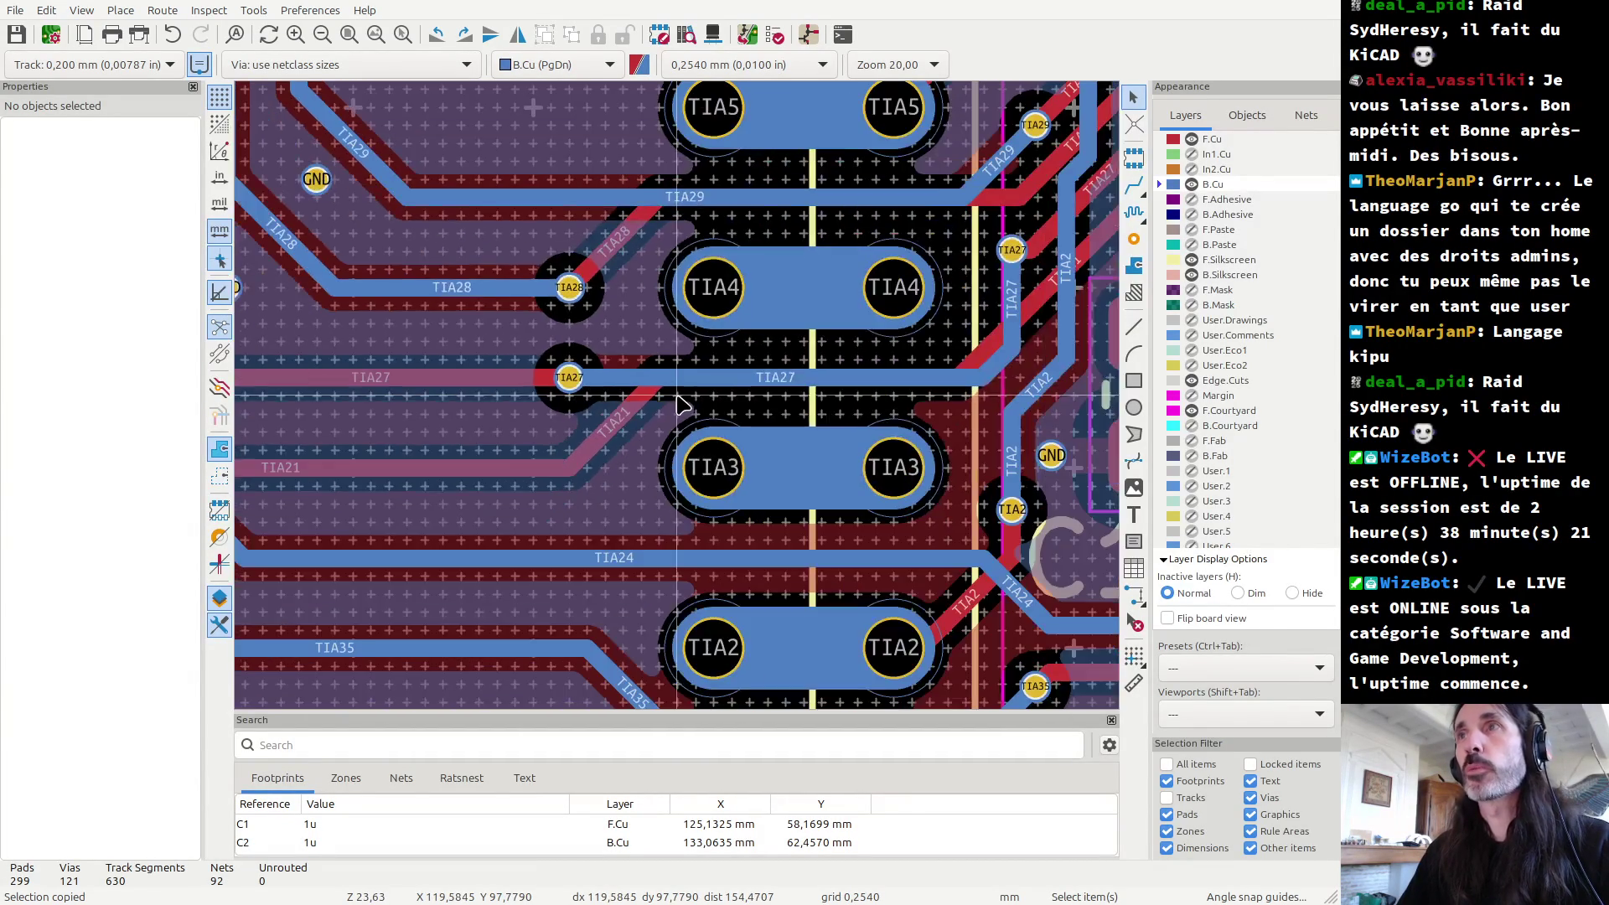
{"action": "scroll", "coordinate": [680, 405], "scroll_direction": "up", "scroll_amount": 5}
- Select the 0.25 mm B.Cu TIA27 track between the TIA3 and TIA4 pads
{"action": "left_click", "coordinate": [765, 434]}
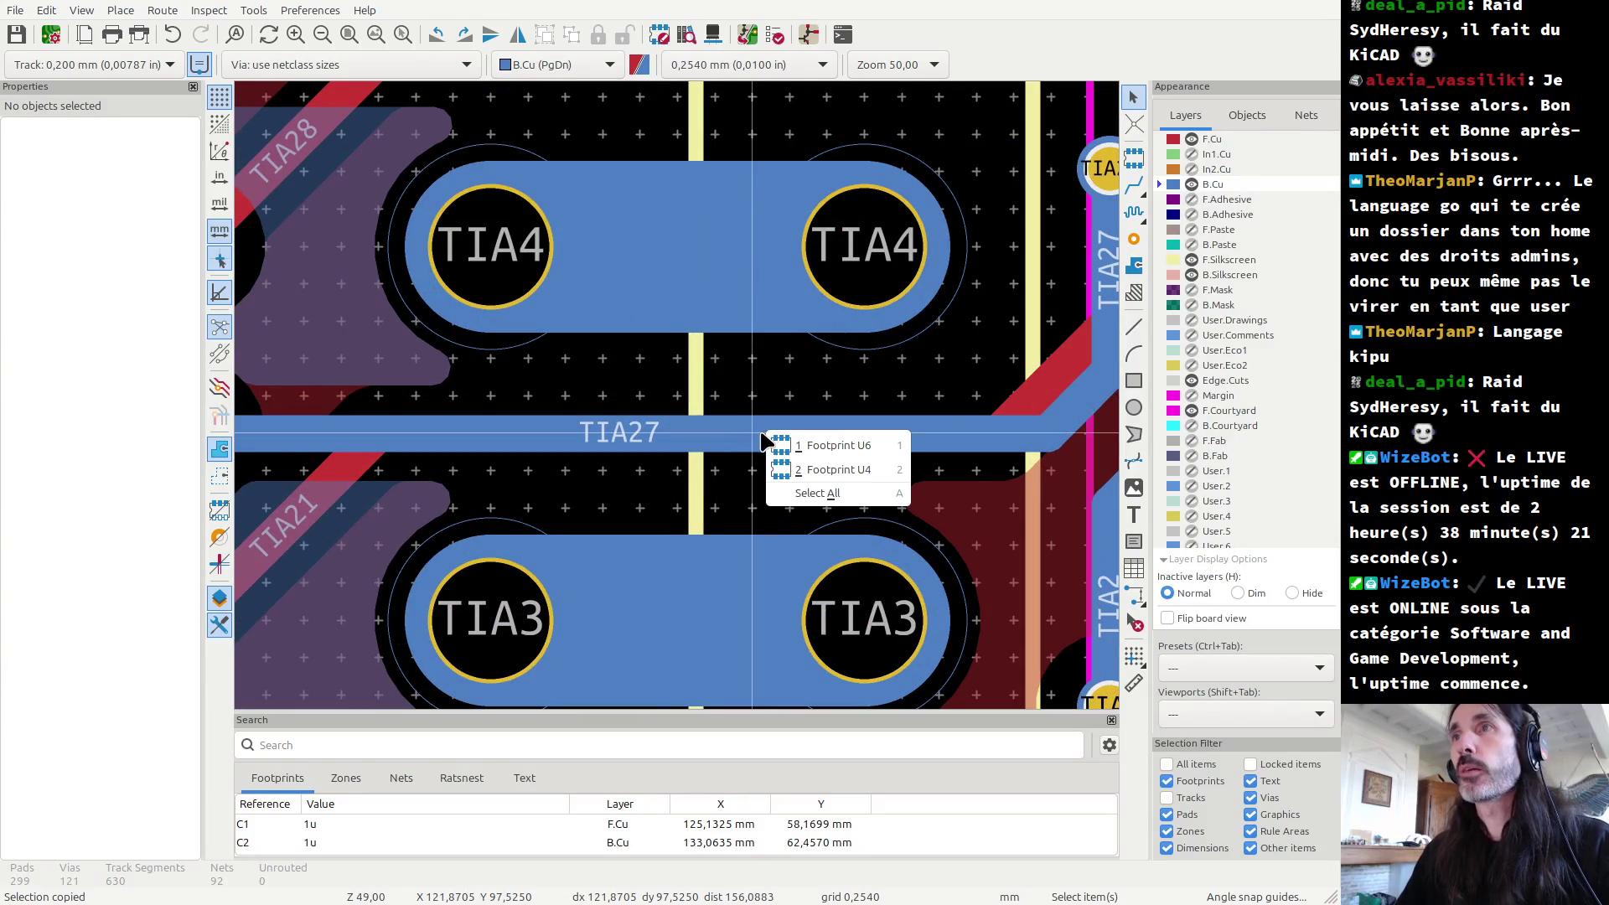
{"action": "key", "text": "ctrl+c"}
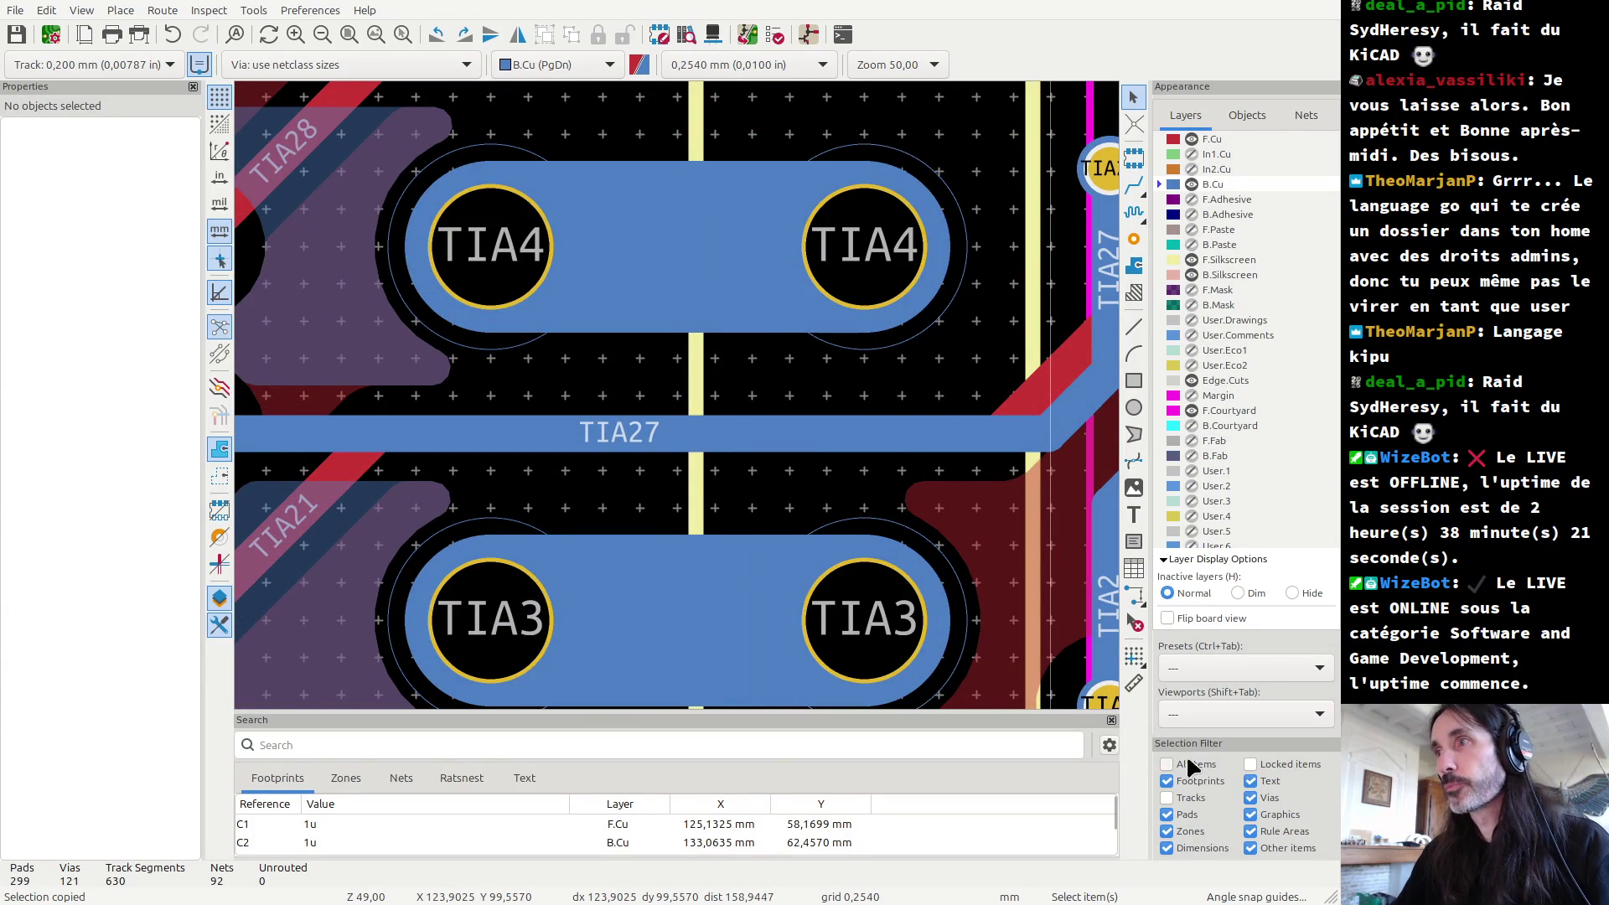
{"action": "left_click", "coordinate": [697, 451]}
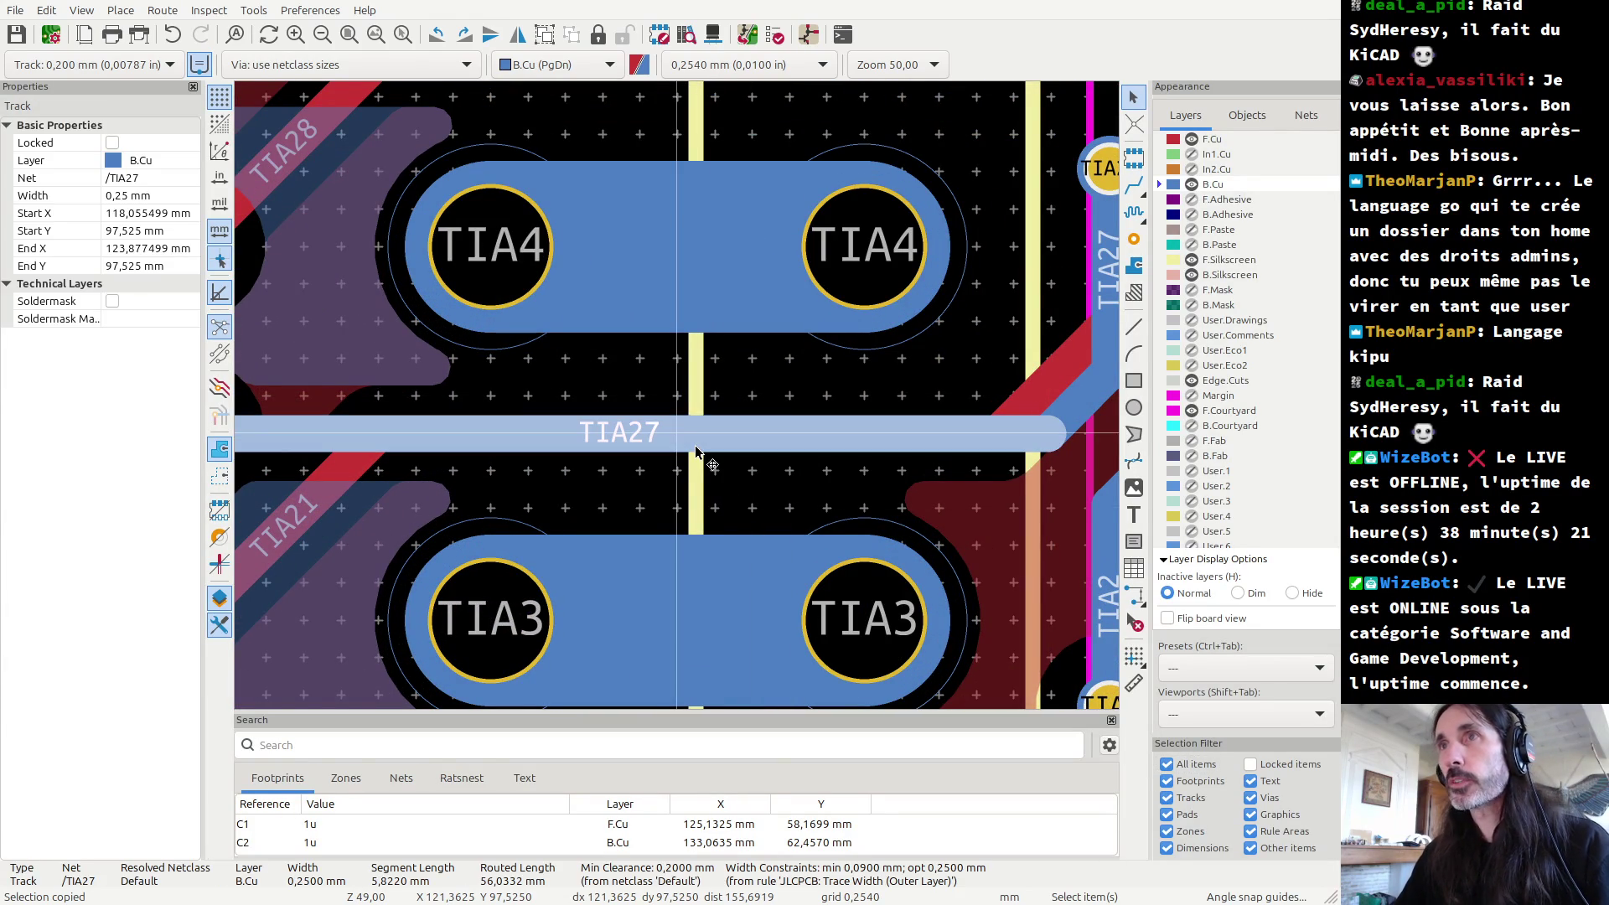
- Delete the back-layer TIA27 track segments and their via
{"action": "key", "text": "Delete"}
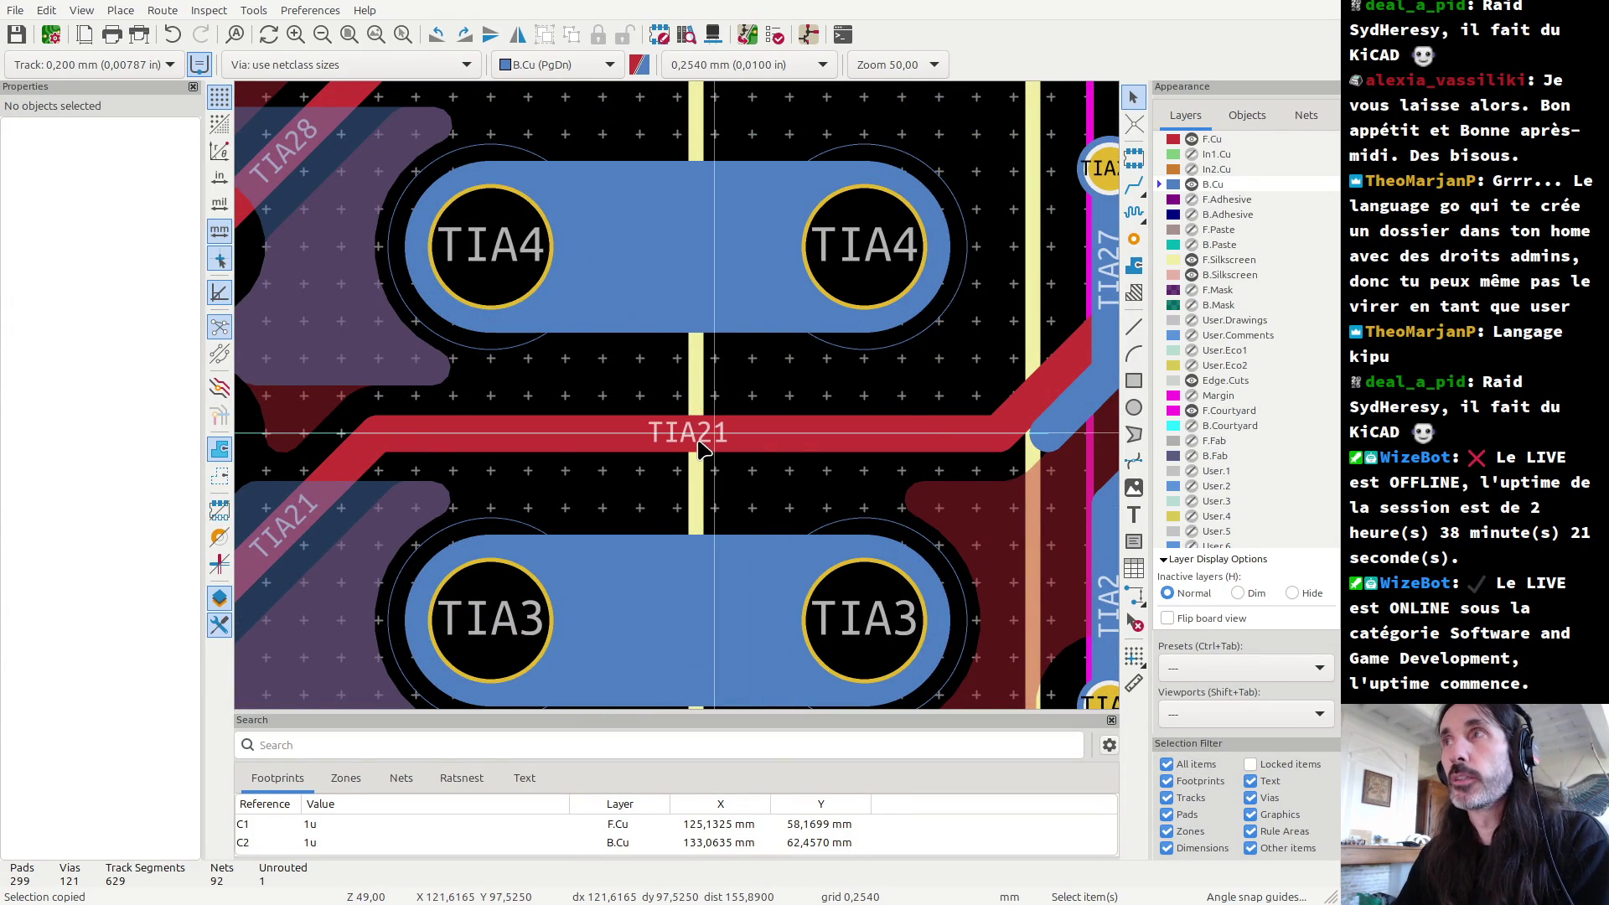
{"action": "scroll", "coordinate": [702, 451], "scroll_direction": "down", "scroll_amount": 2}
{"action": "left_click", "coordinate": [957, 331]}
{"action": "key", "text": "Delete"}
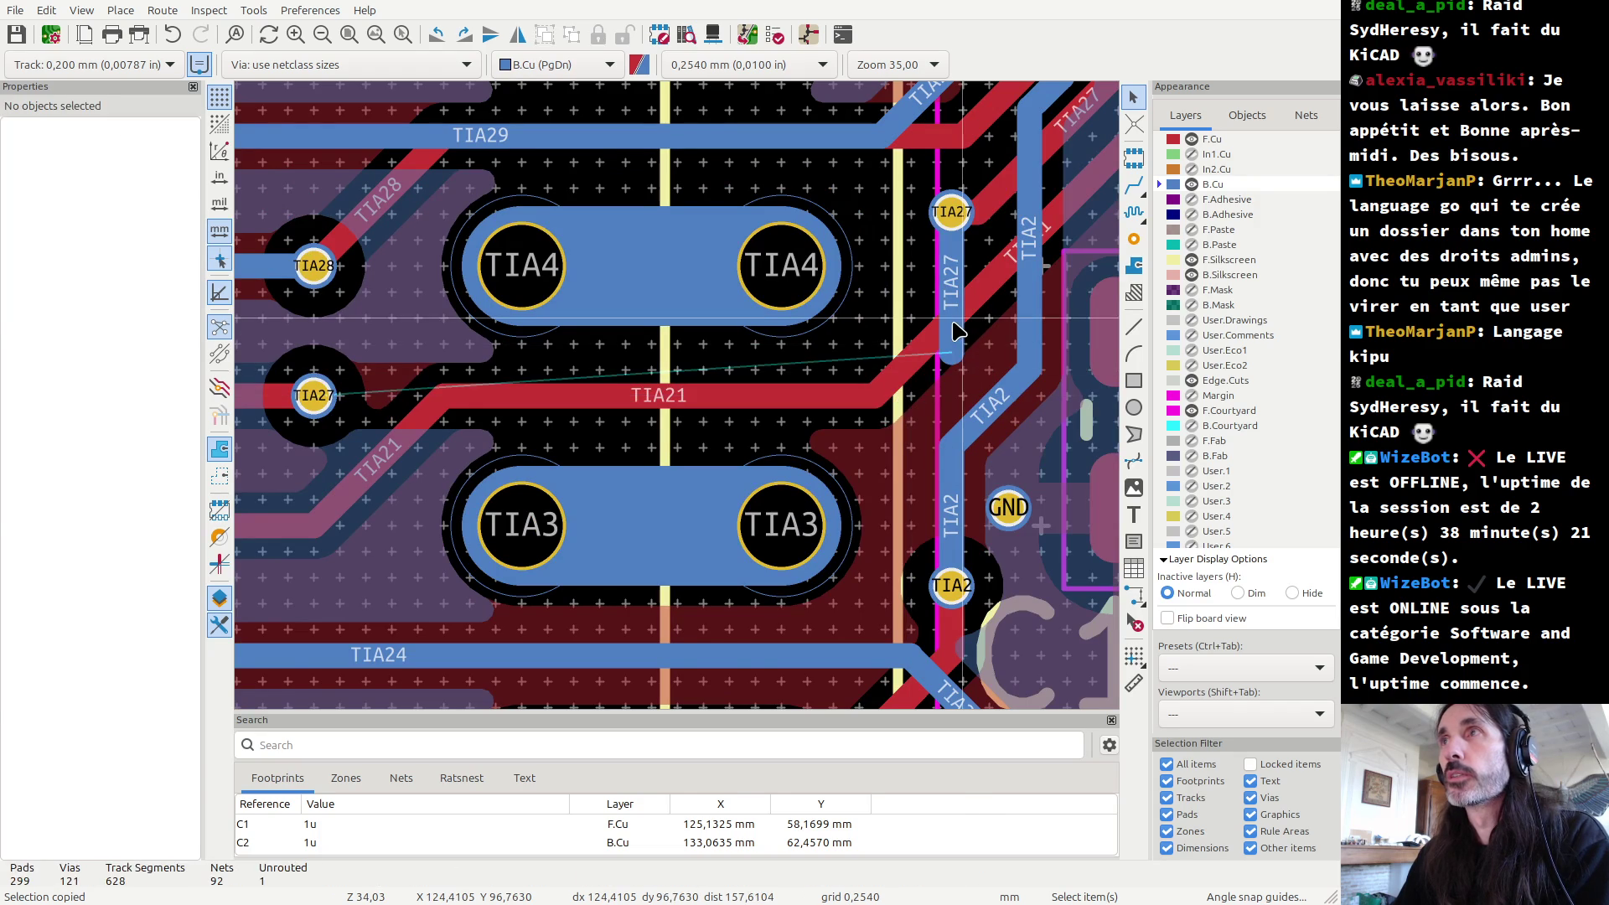
{"action": "left_click", "coordinate": [958, 331]}
{"action": "key", "text": "Delete"}
{"action": "left_click", "coordinate": [951, 212]}
{"action": "key", "text": "Delete"}
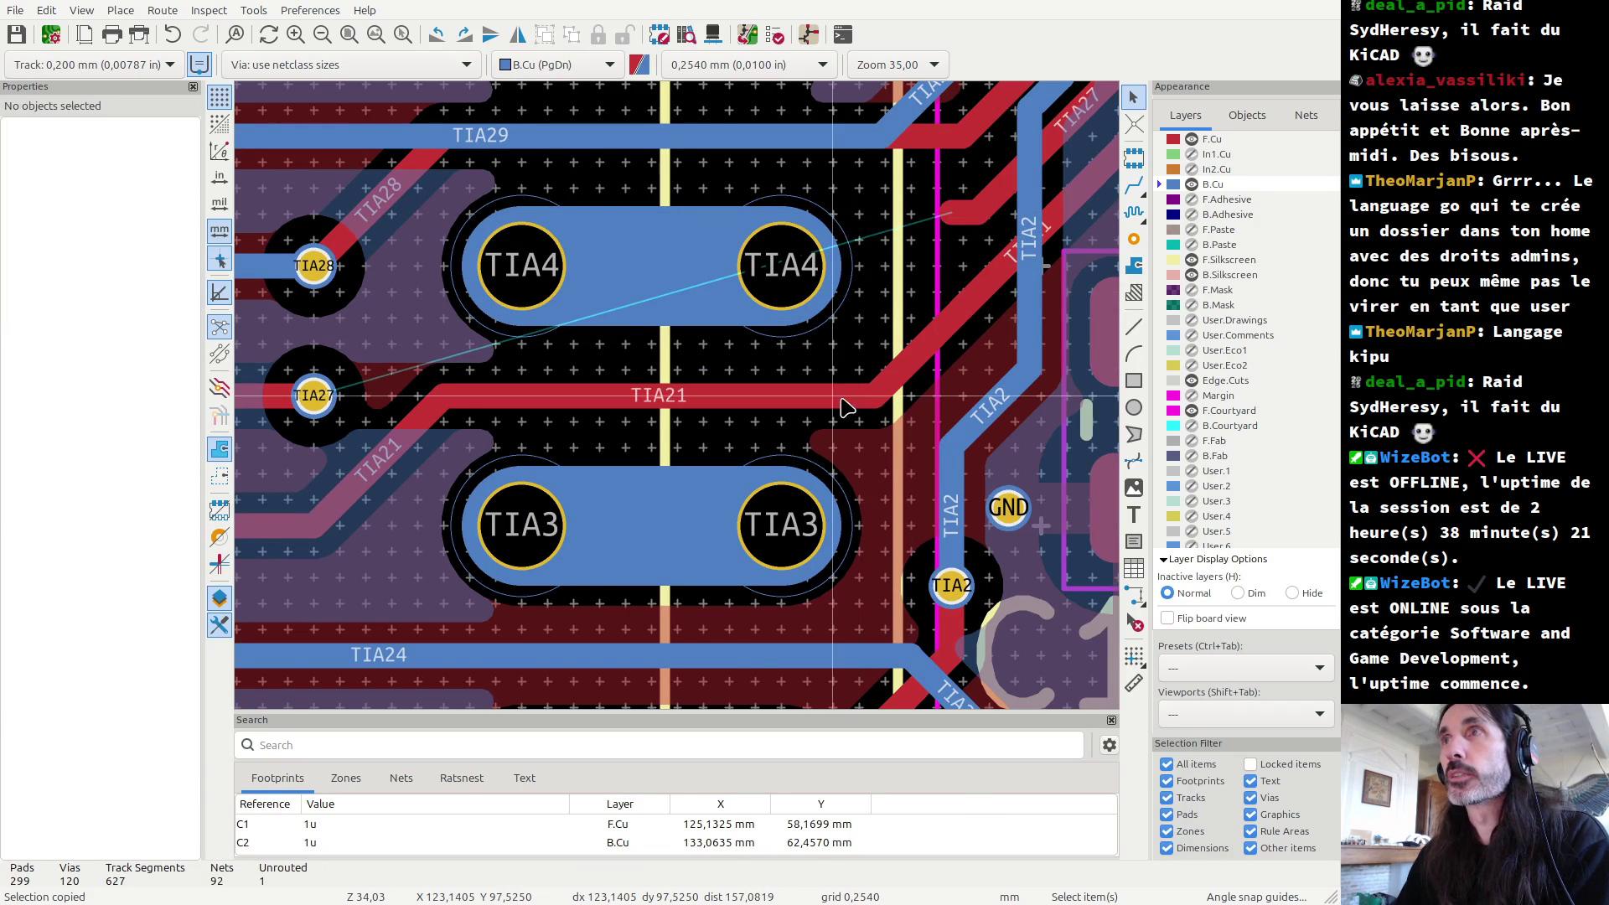
- Replace the two old TIA21 segments with a new F.Cu route between the TIA3 and TIA4 pads
{"action": "left_click", "coordinate": [842, 400]}
{"action": "key", "text": "Delete"}
{"action": "left_click", "coordinate": [421, 430]}
{"action": "key", "text": "Delete"}
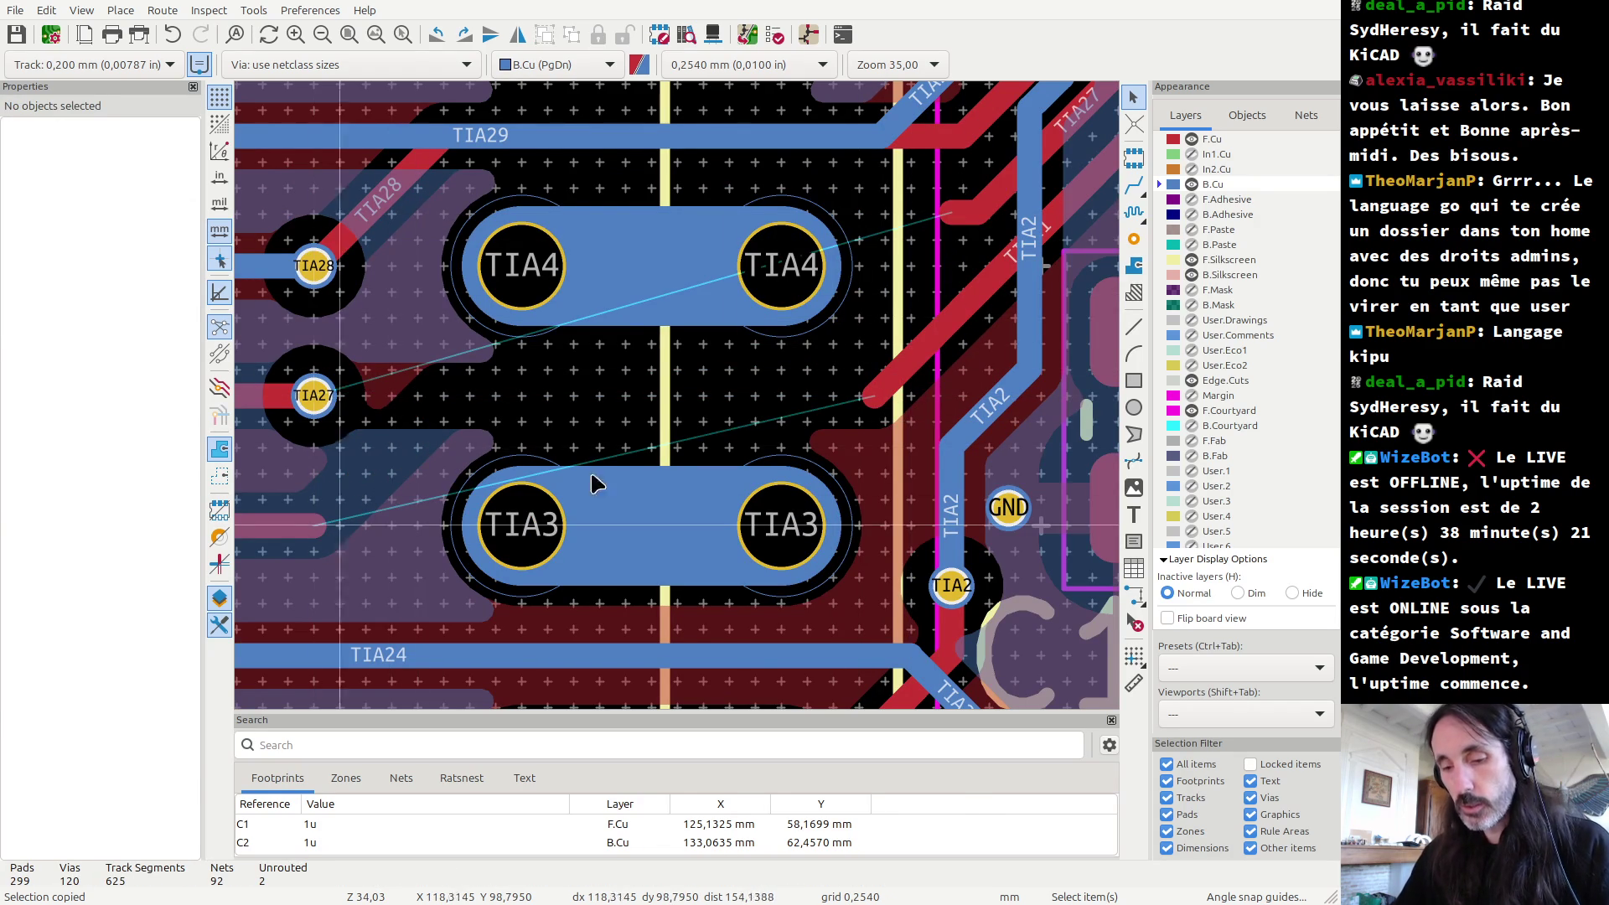
{"action": "key", "text": "Page_Up"}
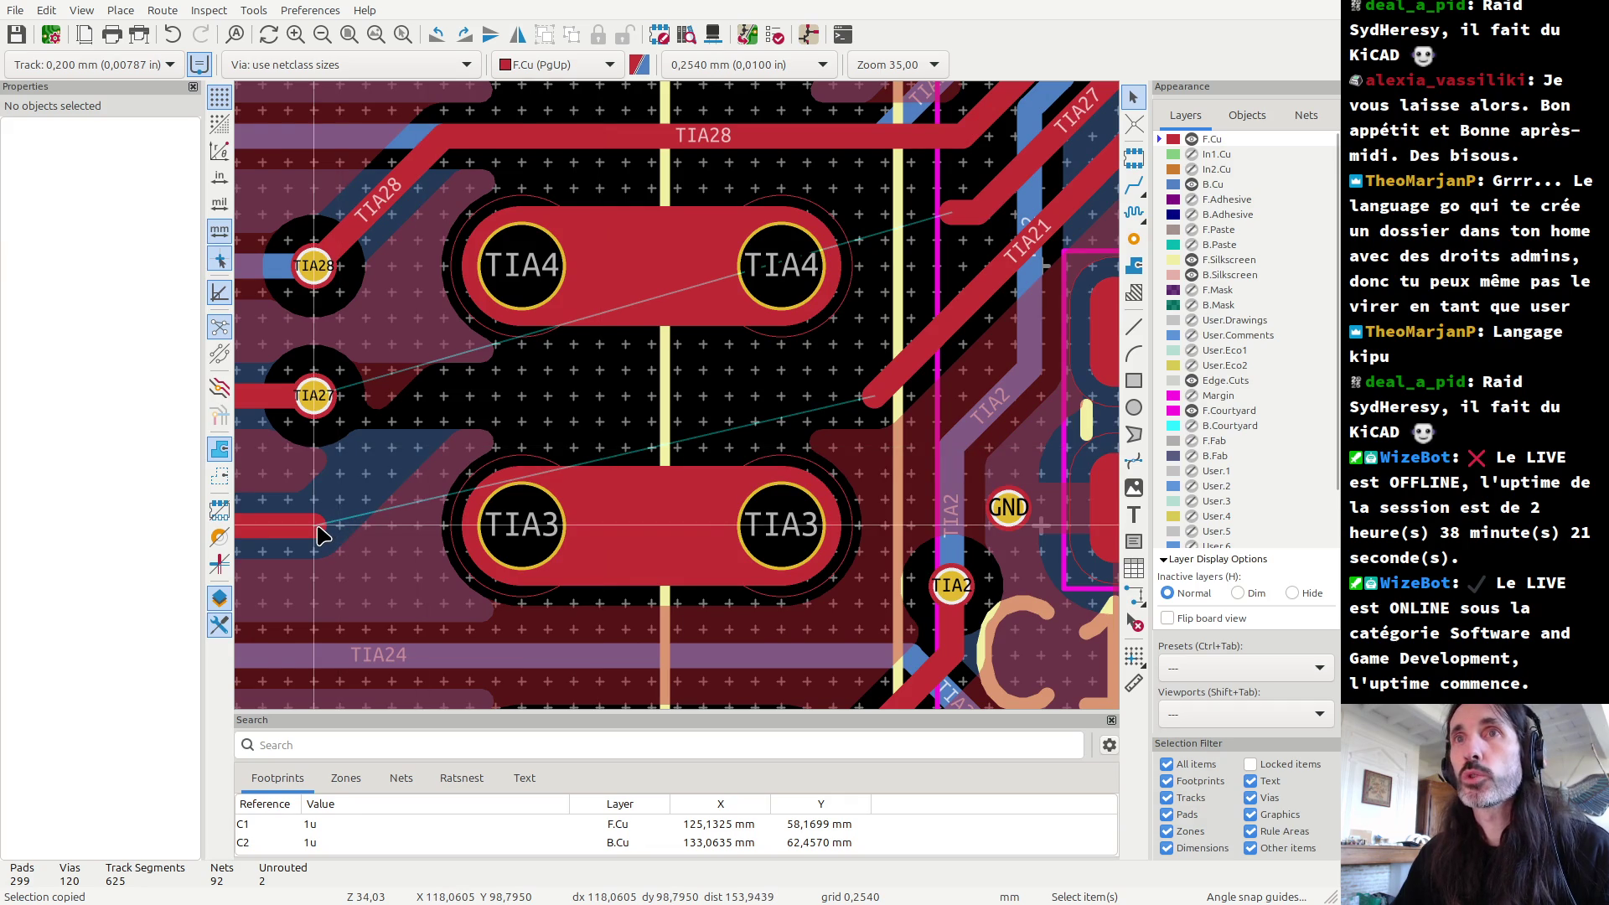
{"action": "key", "text": "x"}
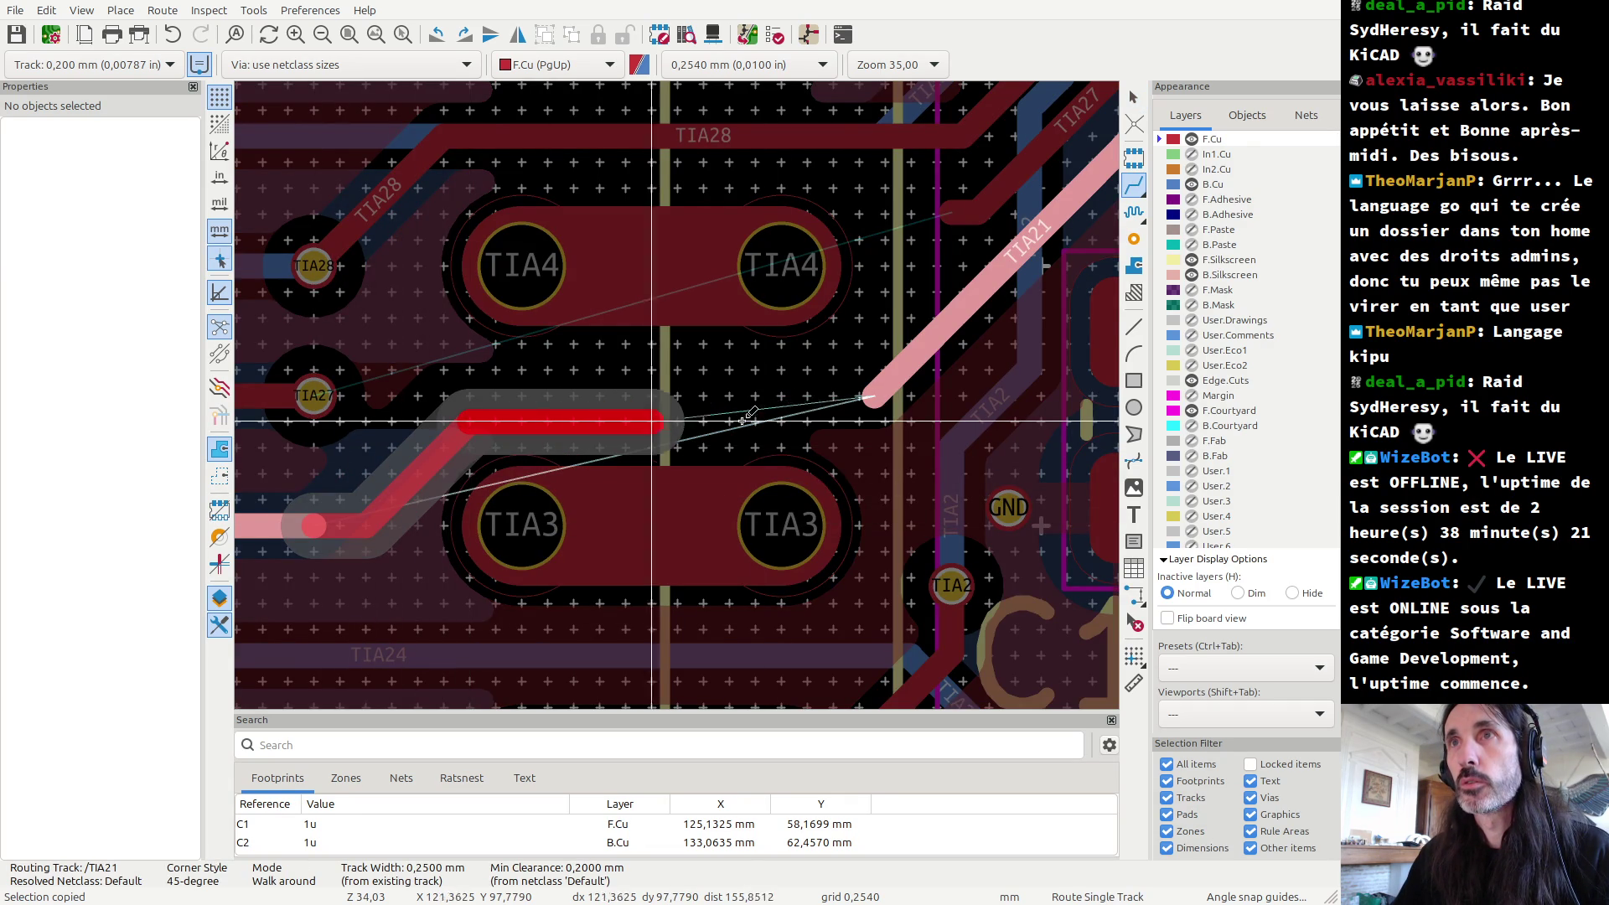
{"action": "left_click", "coordinate": [895, 400]}
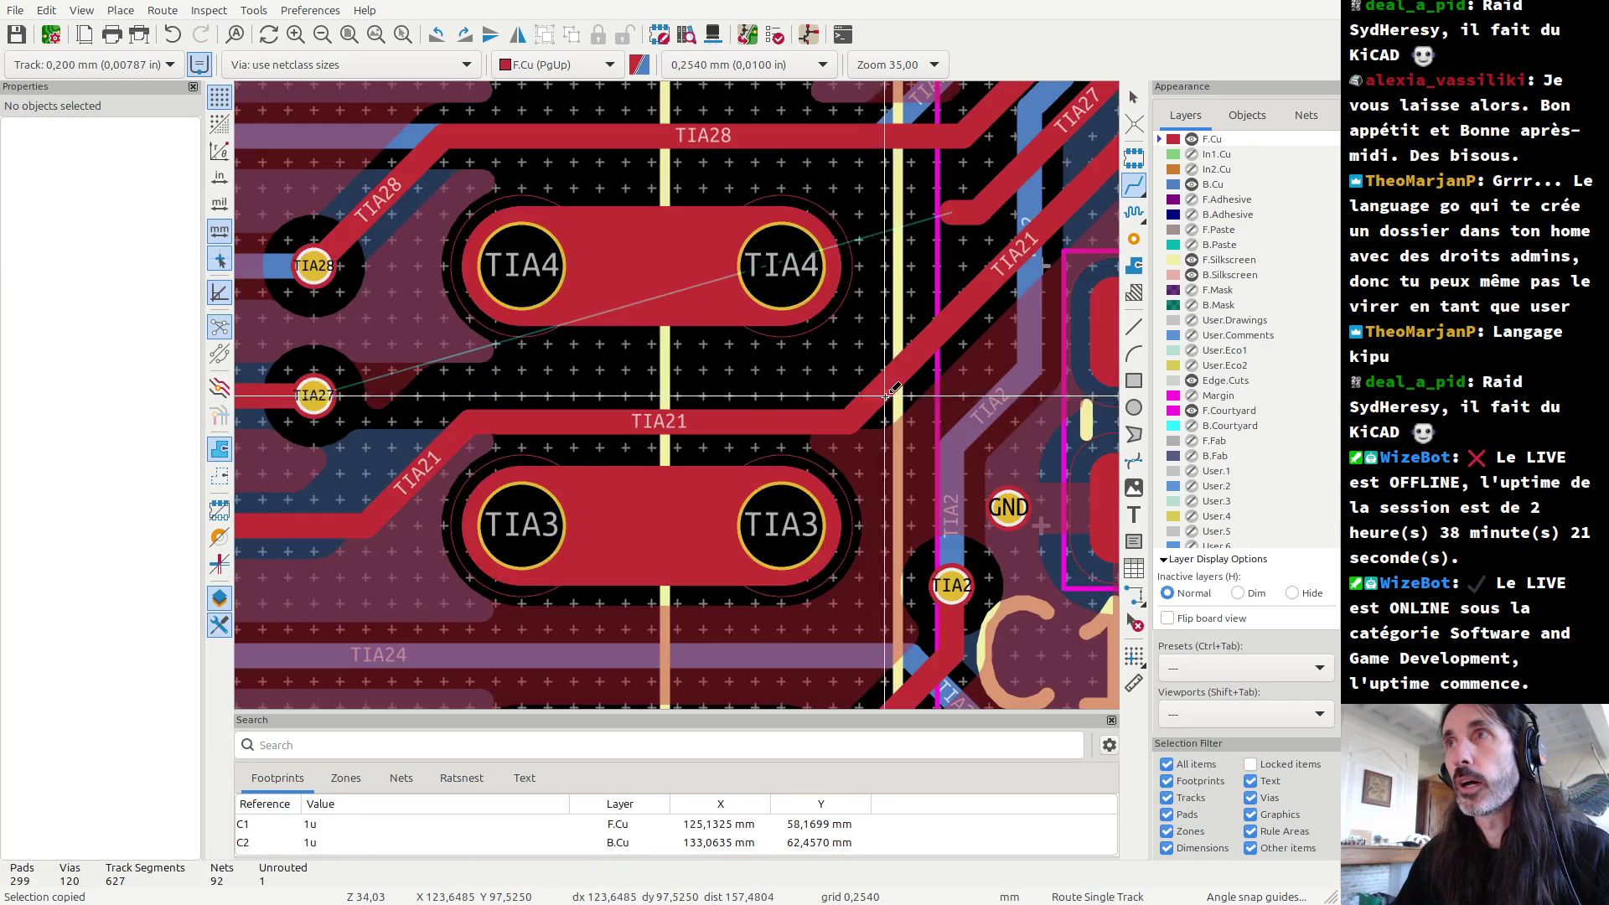
- Remove the leftover TIA27 via
{"action": "left_click", "coordinate": [316, 394]}
{"action": "key", "text": "Delete"}
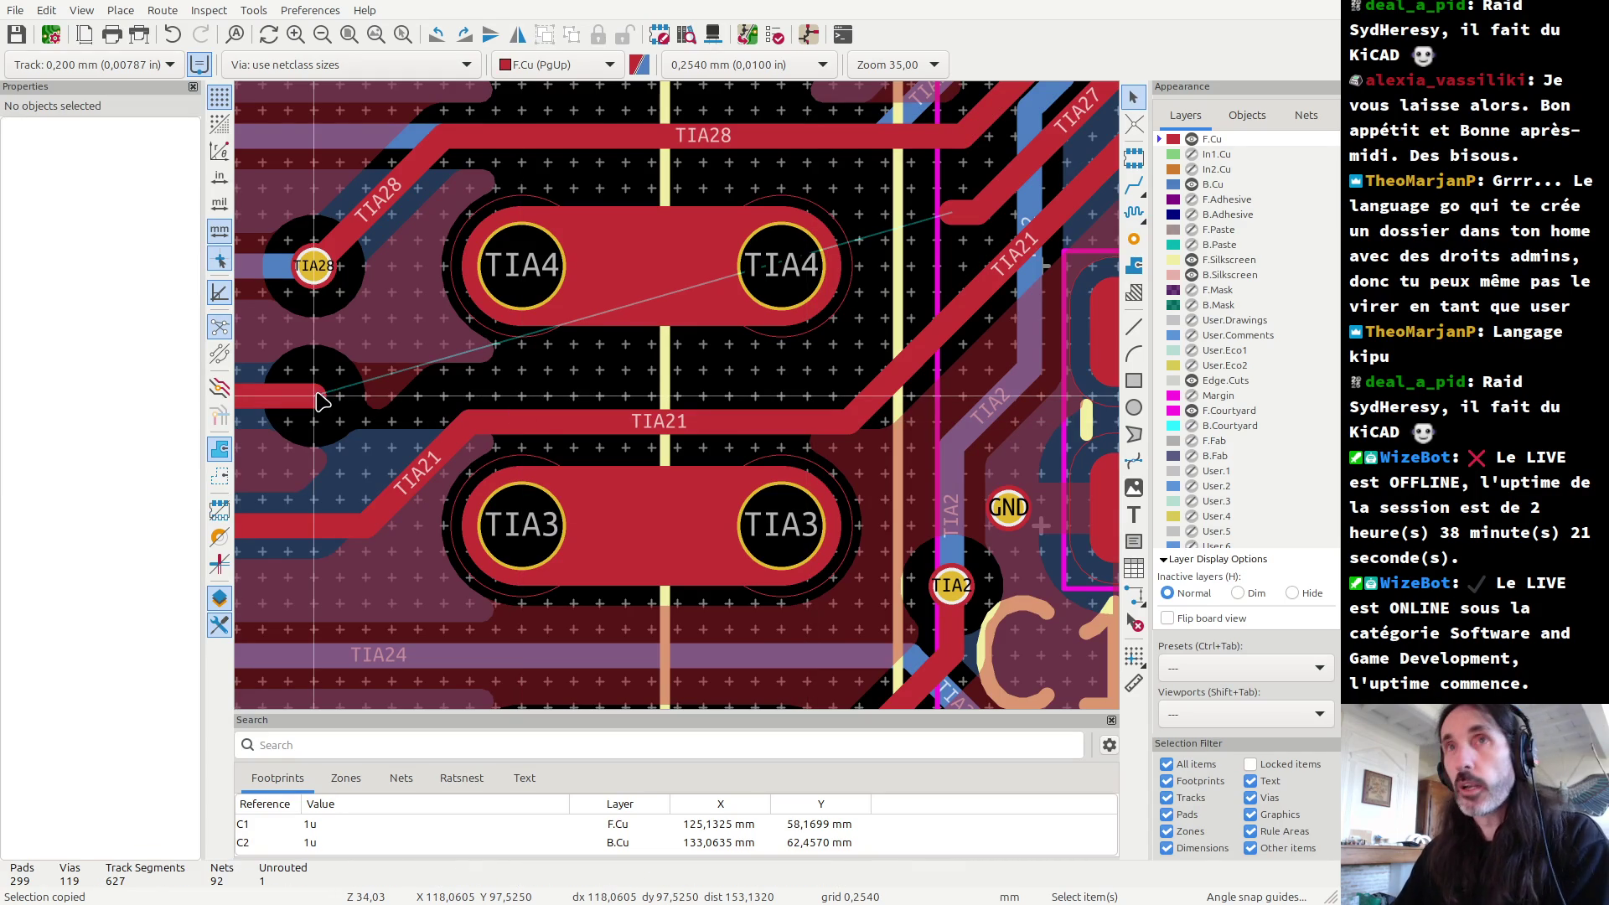
{"action": "scroll", "coordinate": [679, 400], "scroll_direction": "down", "scroll_amount": 2}
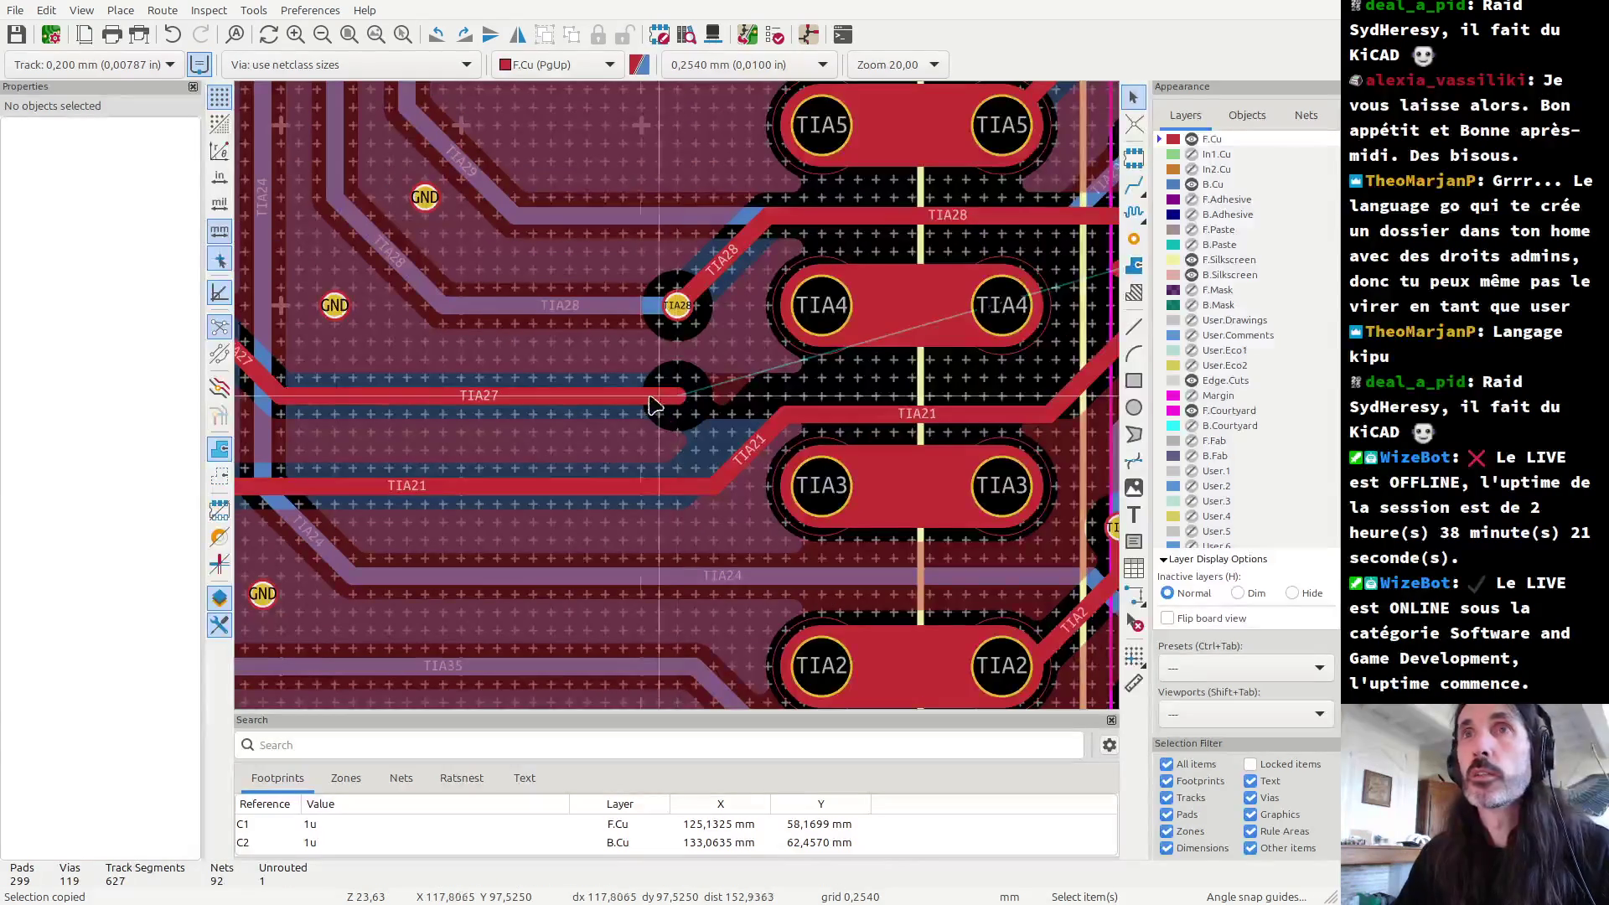
- Delete the TIA27 track left of the pads and its short stub
{"action": "left_click", "coordinate": [637, 400]}
{"action": "key", "text": "Delete"}
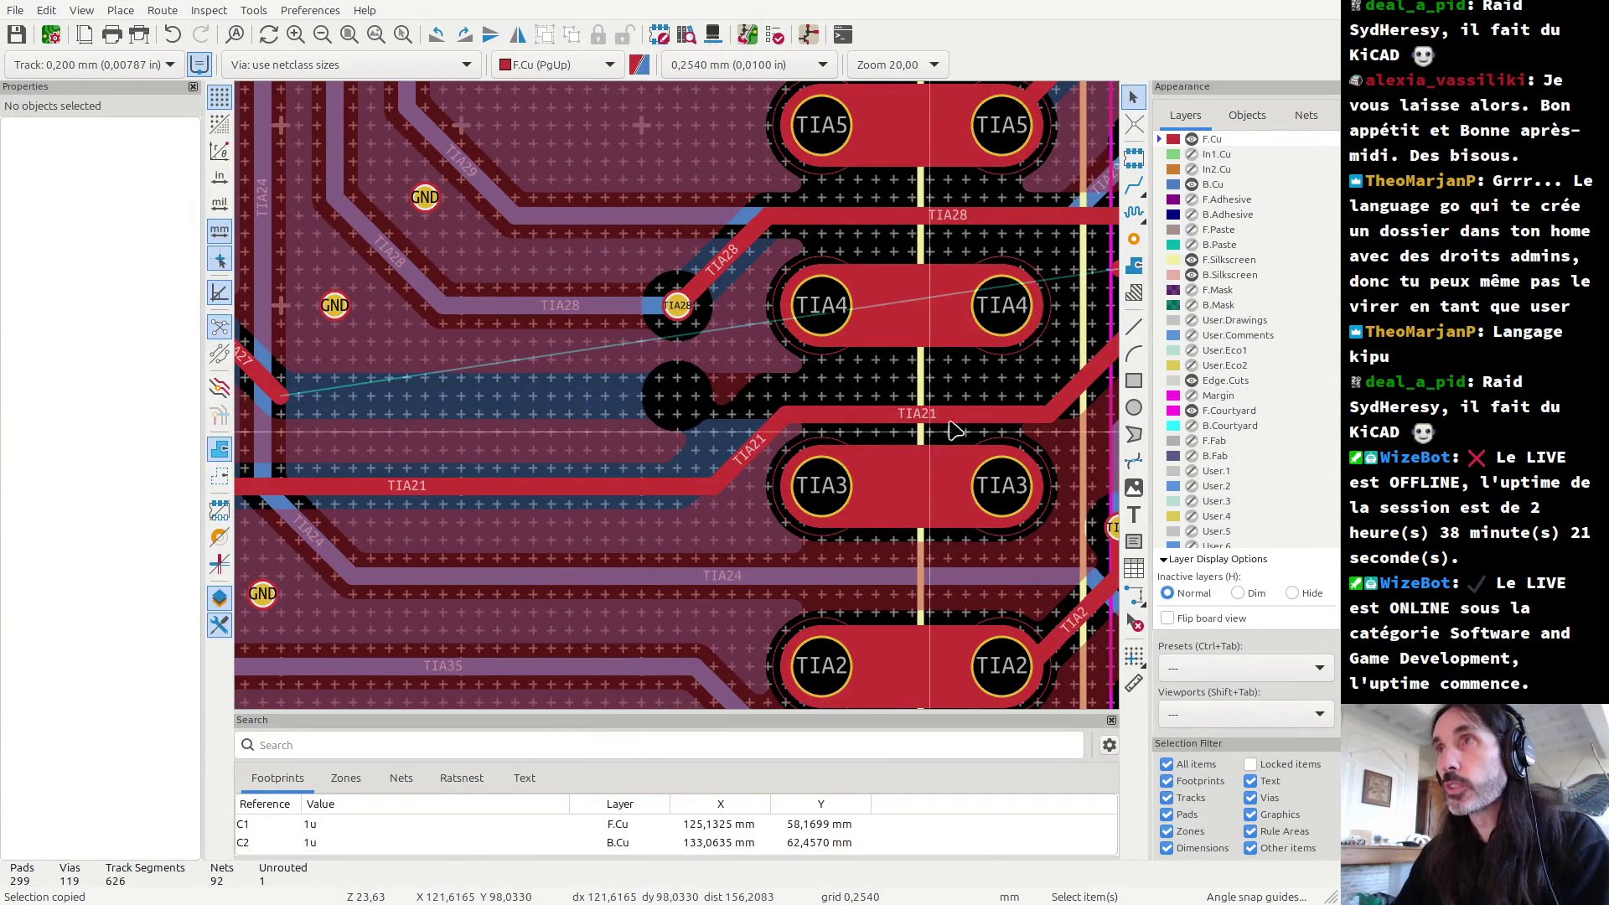
{"action": "scroll", "coordinate": [681, 405], "scroll_direction": "up", "scroll_amount": 2}
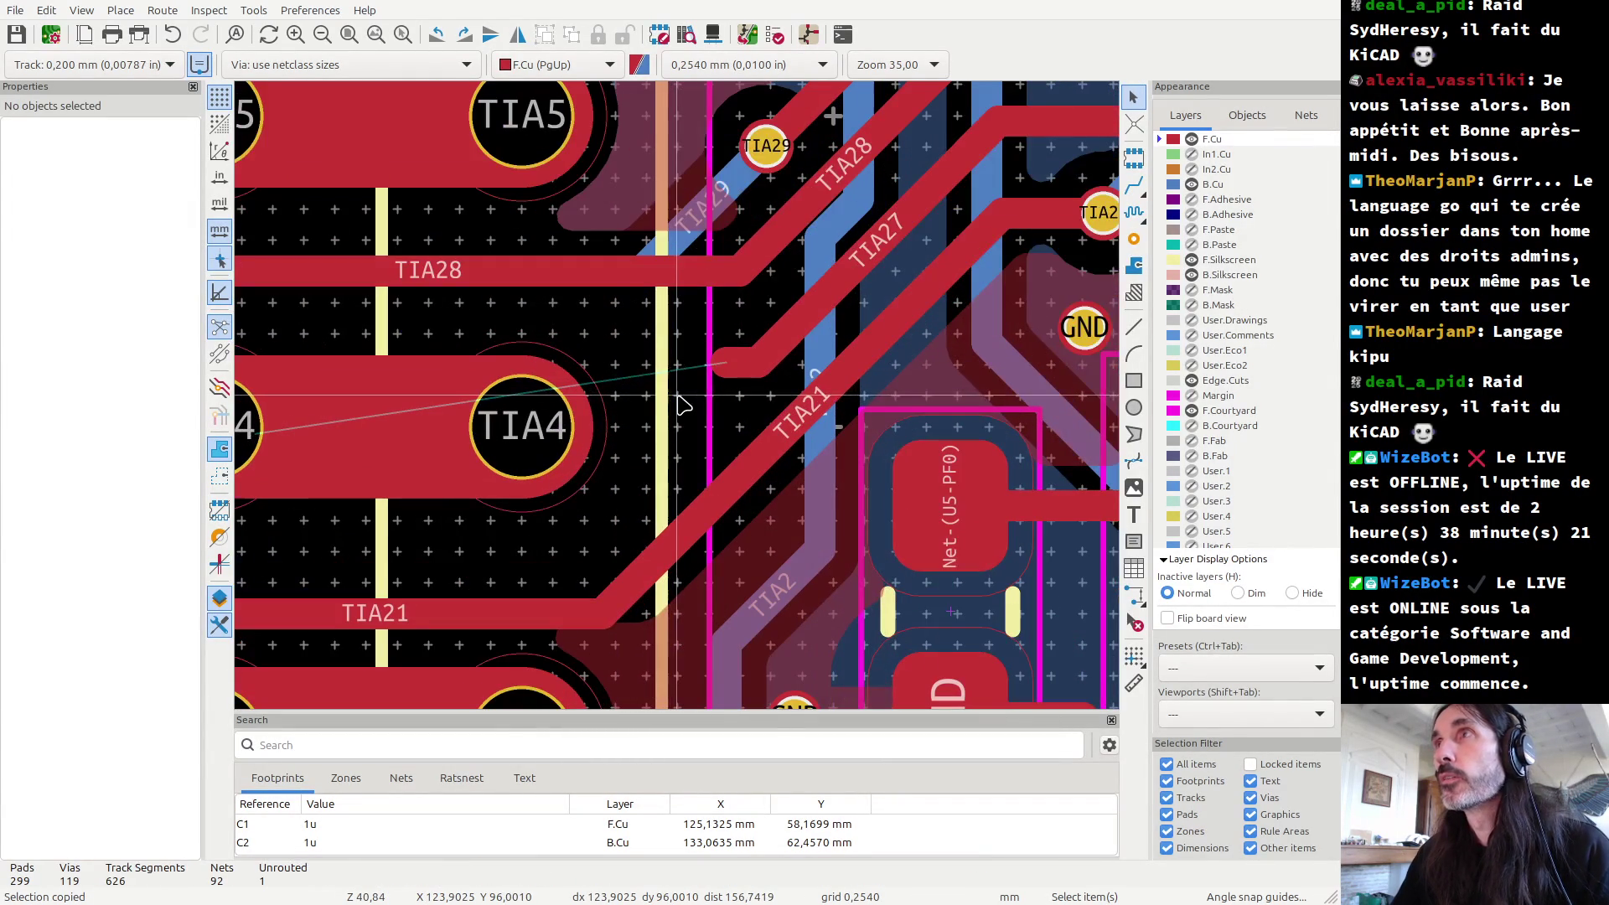
{"action": "left_click", "coordinate": [728, 370]}
{"action": "key", "text": "Delete"}
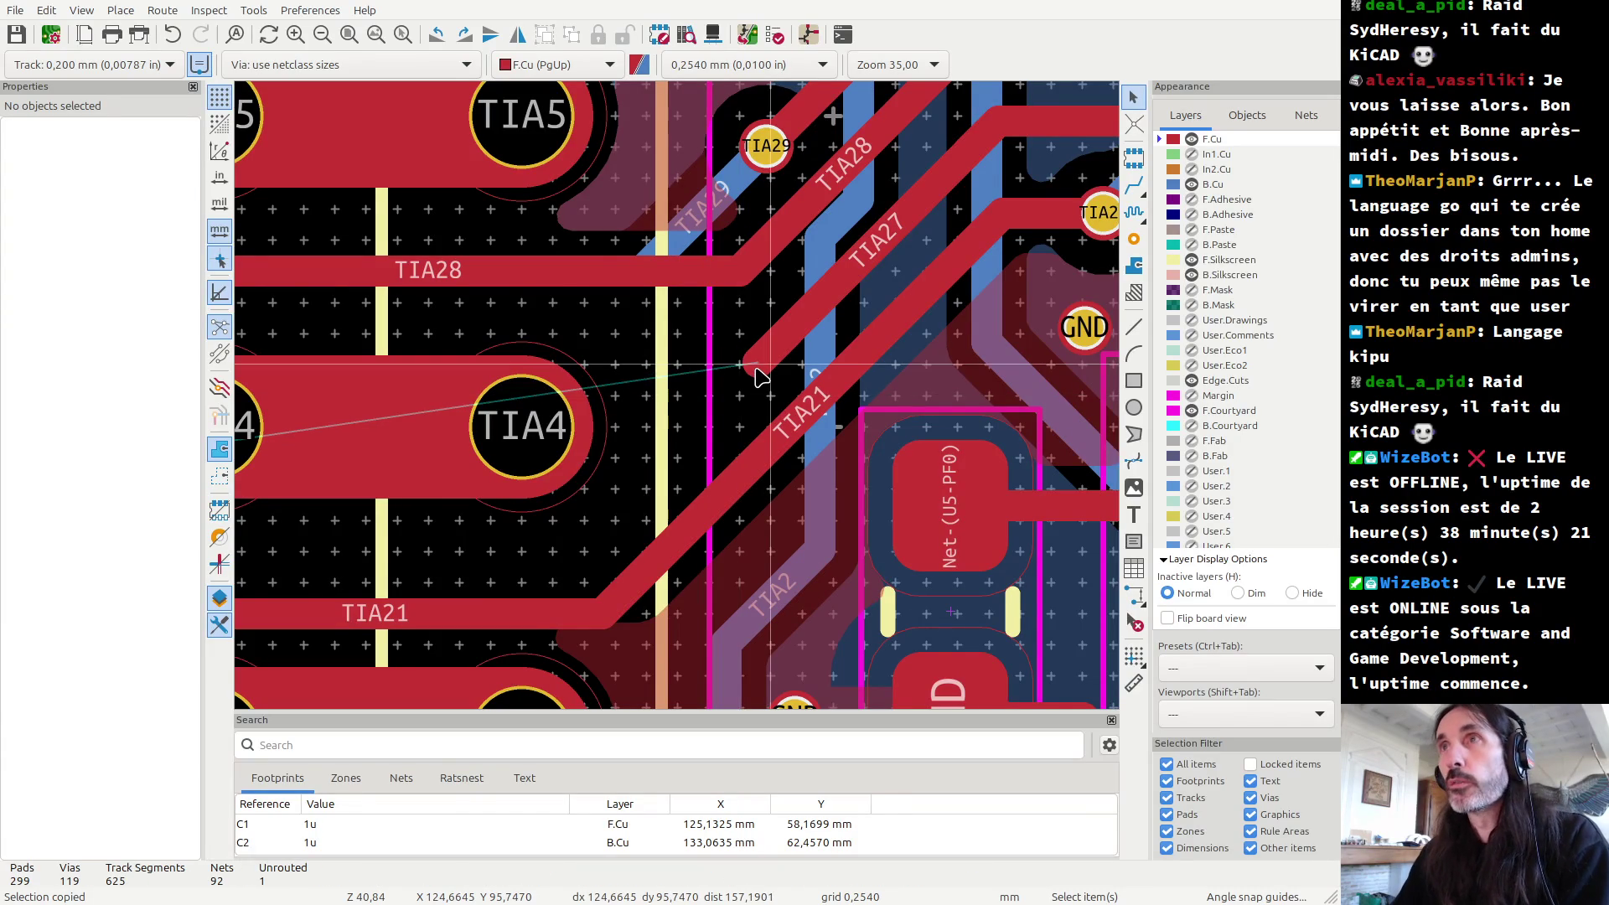
- Route TIA27 on F.Cu to the via, then delete the leftover short TIA27 stub
{"action": "key", "text": "x"}
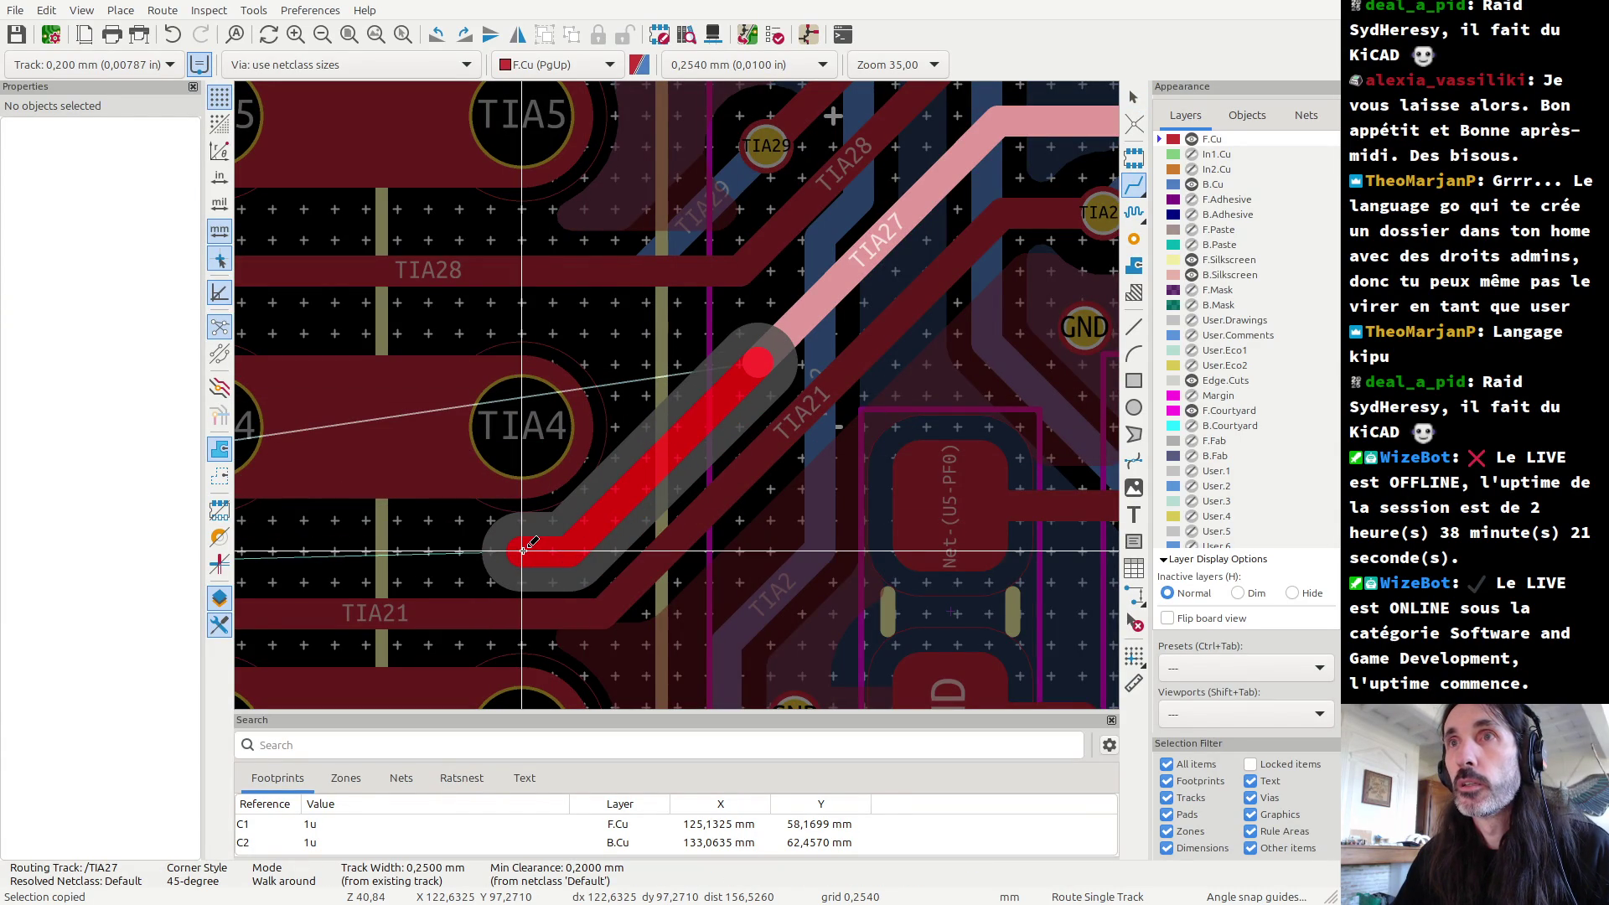
{"action": "scroll", "coordinate": [436, 553], "scroll_direction": "down", "scroll_amount": 4}
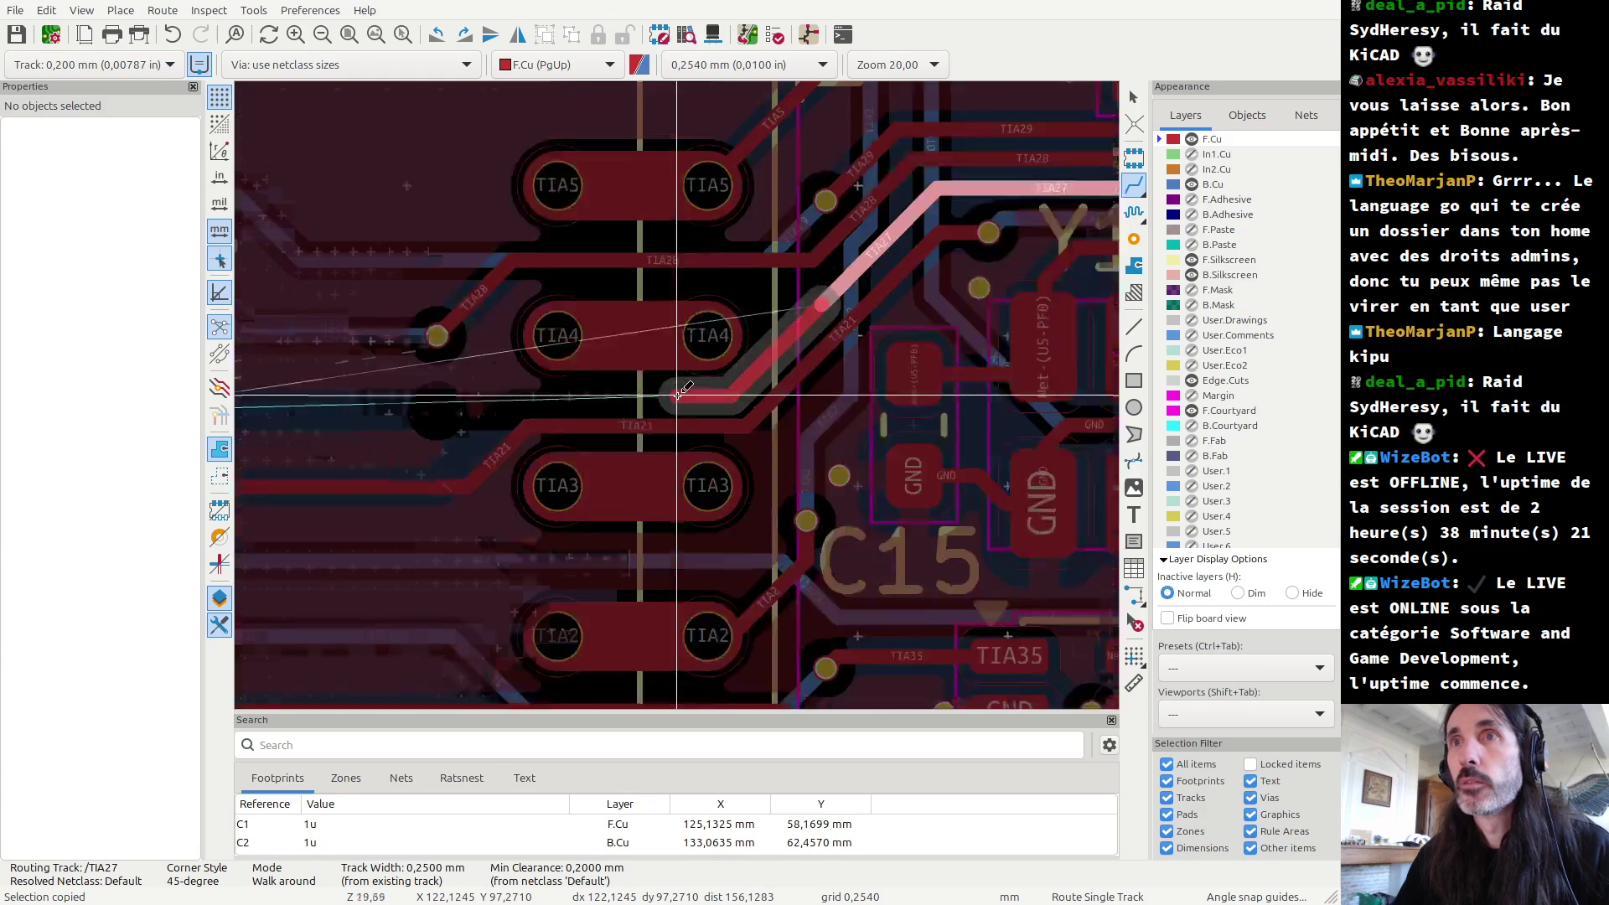
{"action": "scroll", "coordinate": [318, 394], "scroll_direction": "up", "scroll_amount": 1}
{"action": "scroll", "coordinate": [679, 394], "scroll_direction": "down", "scroll_amount": 1}
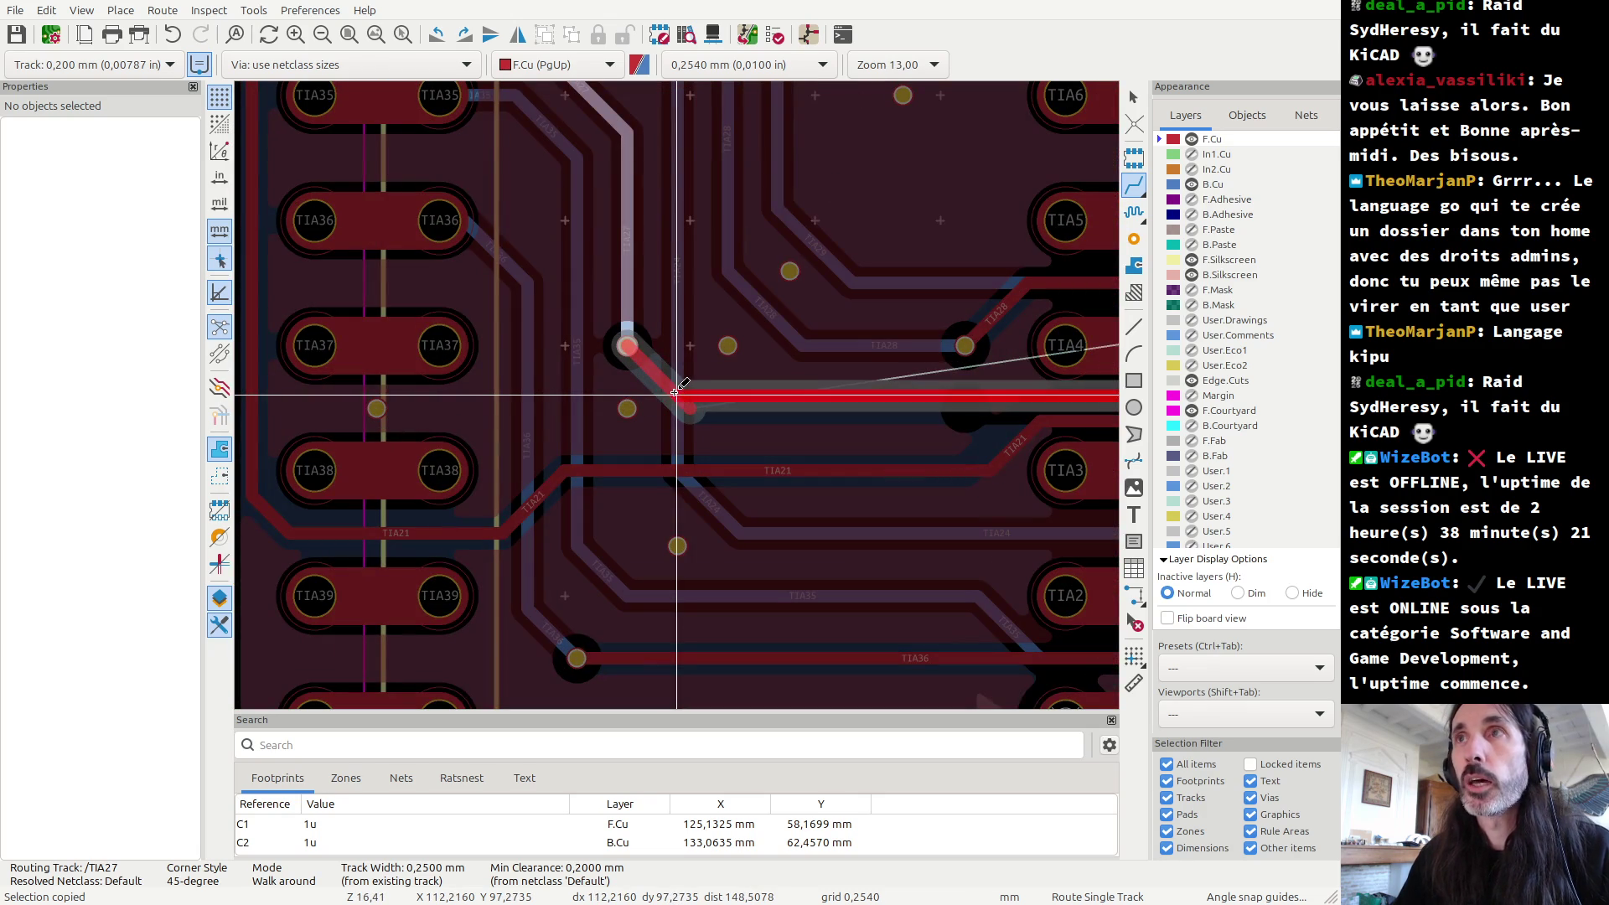
{"action": "double_click", "coordinate": [690, 410]}
{"action": "key", "text": "Escape"}
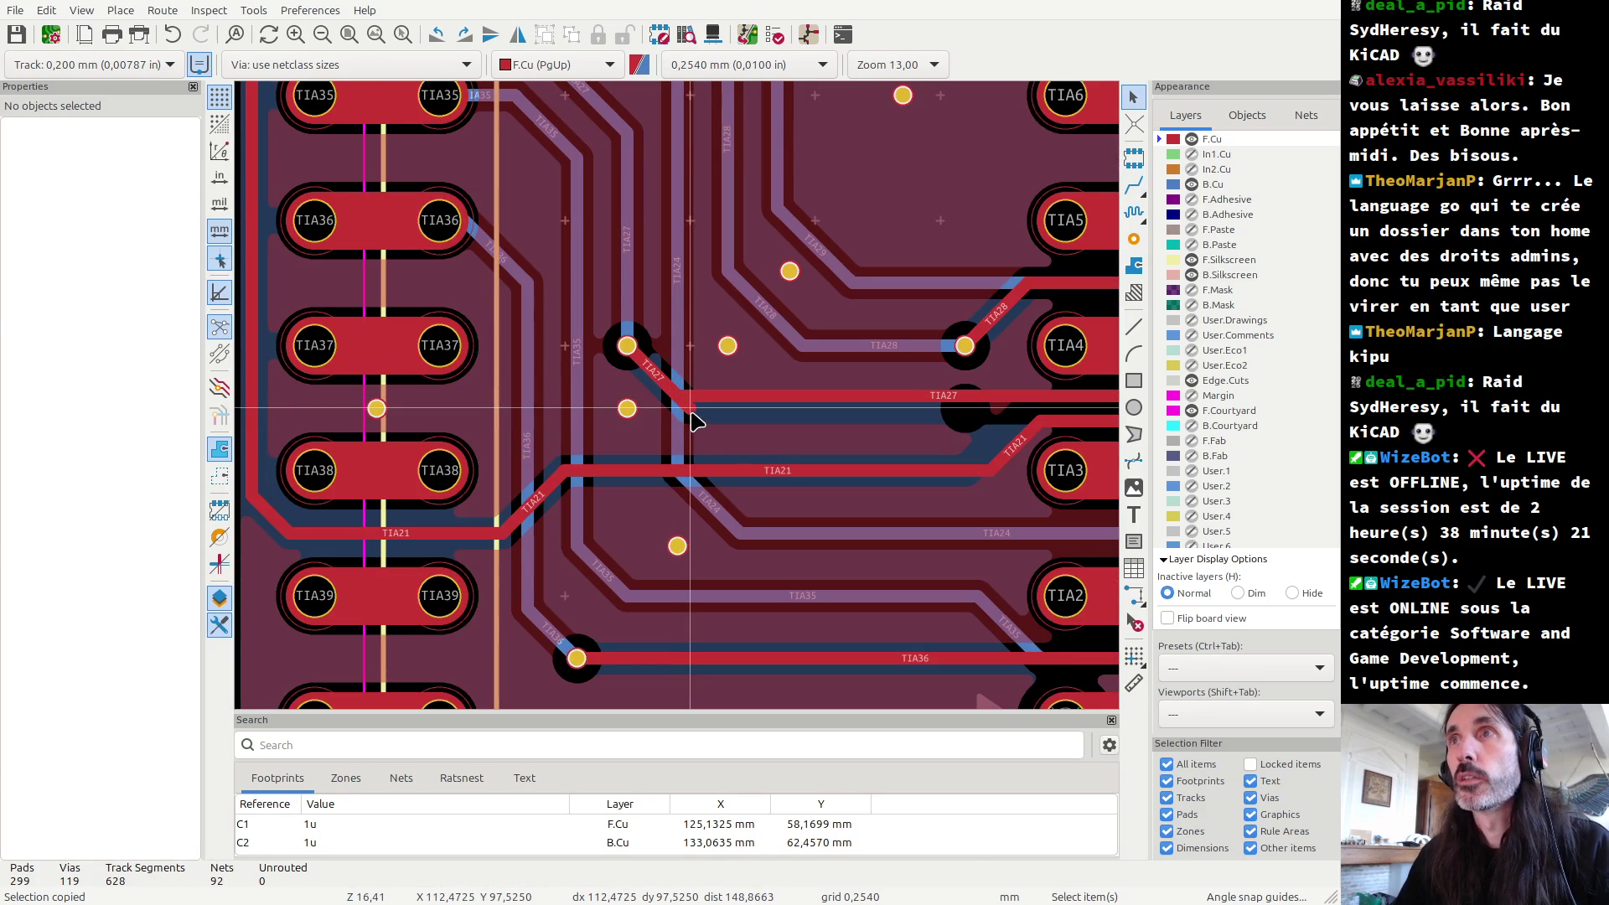
{"action": "left_click", "coordinate": [691, 416]}
{"action": "key", "text": "Delete"}
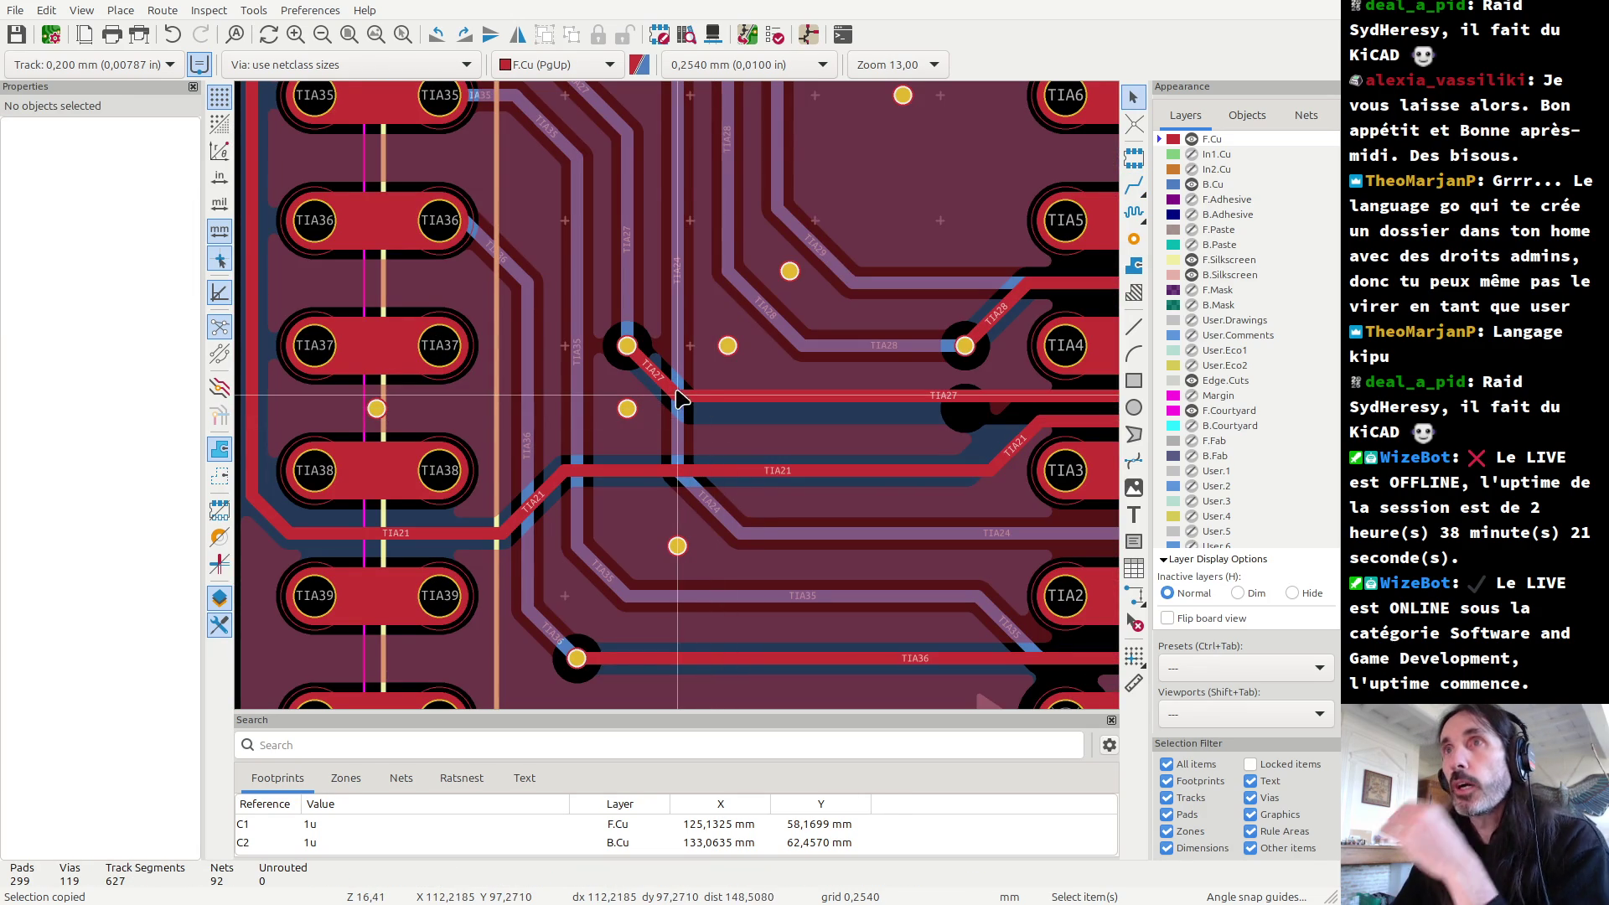
{"action": "scroll", "coordinate": [717, 409], "scroll_direction": "down", "scroll_amount": 2}
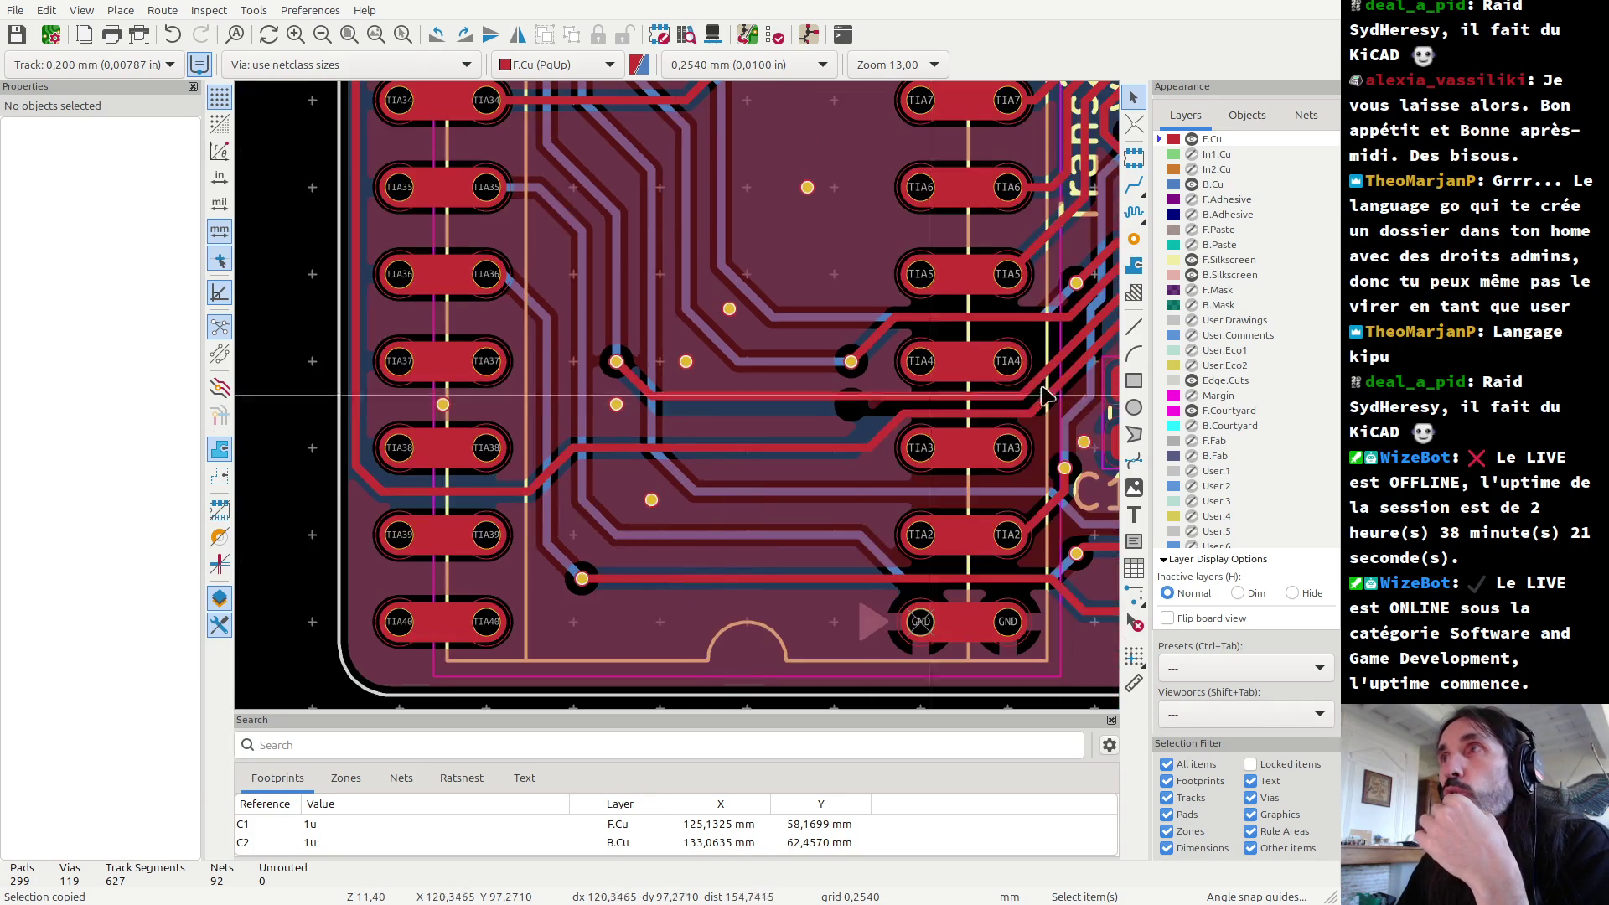
{"action": "scroll", "coordinate": [680, 405], "scroll_direction": "up", "scroll_amount": 4}
{"action": "scroll", "coordinate": [680, 406], "scroll_direction": "up", "scroll_amount": 2}
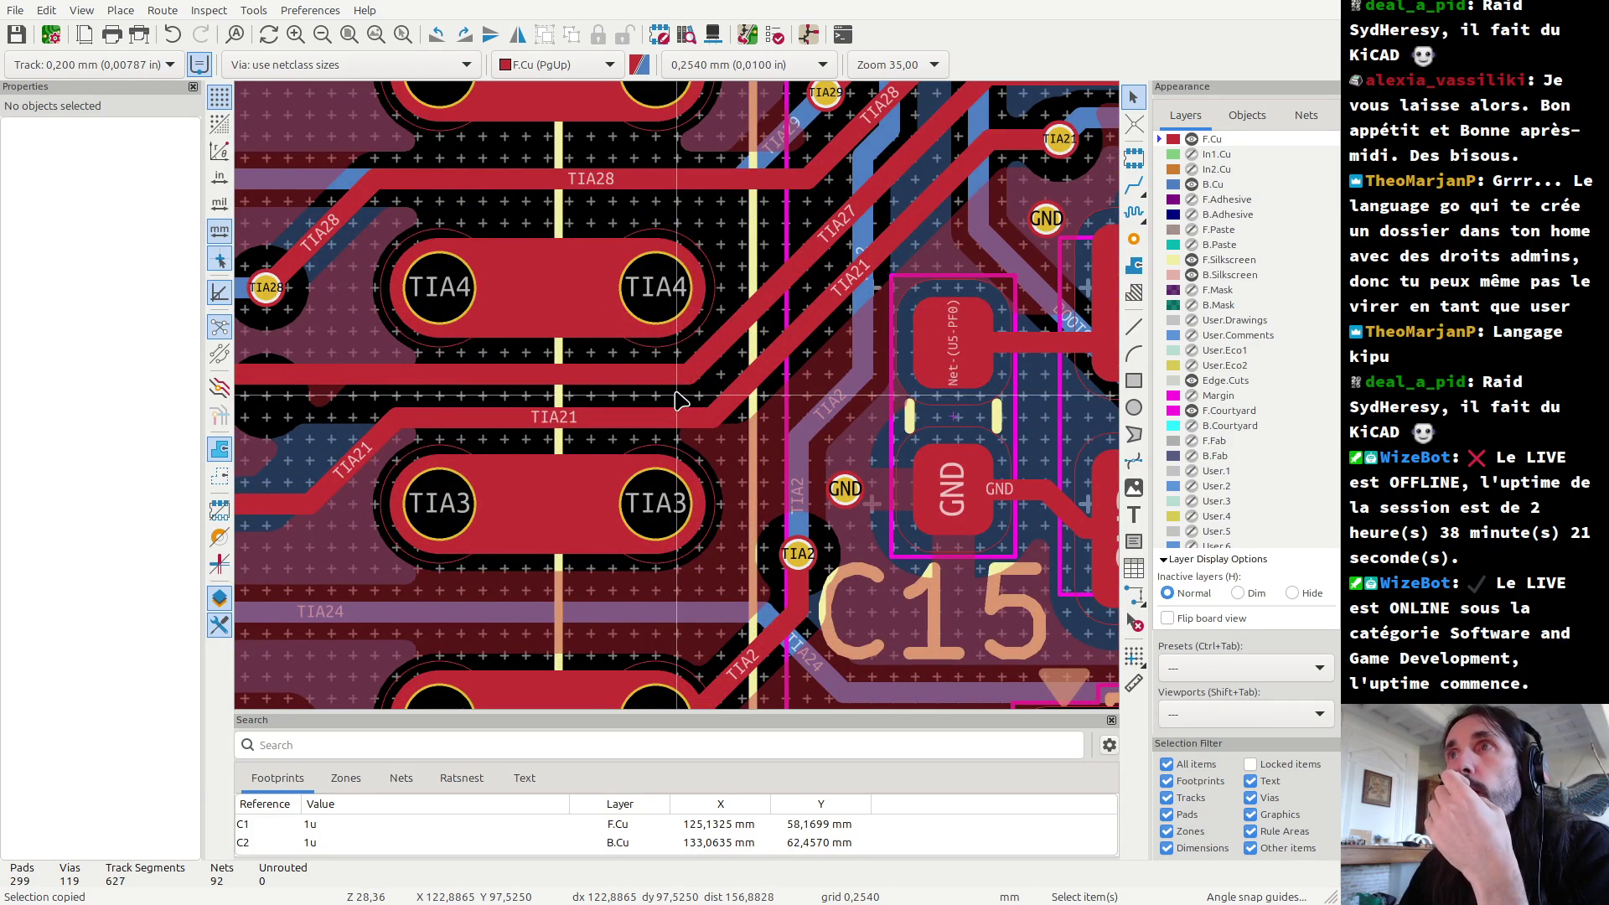
{"action": "scroll", "coordinate": [681, 403], "scroll_direction": "down", "scroll_amount": 5}
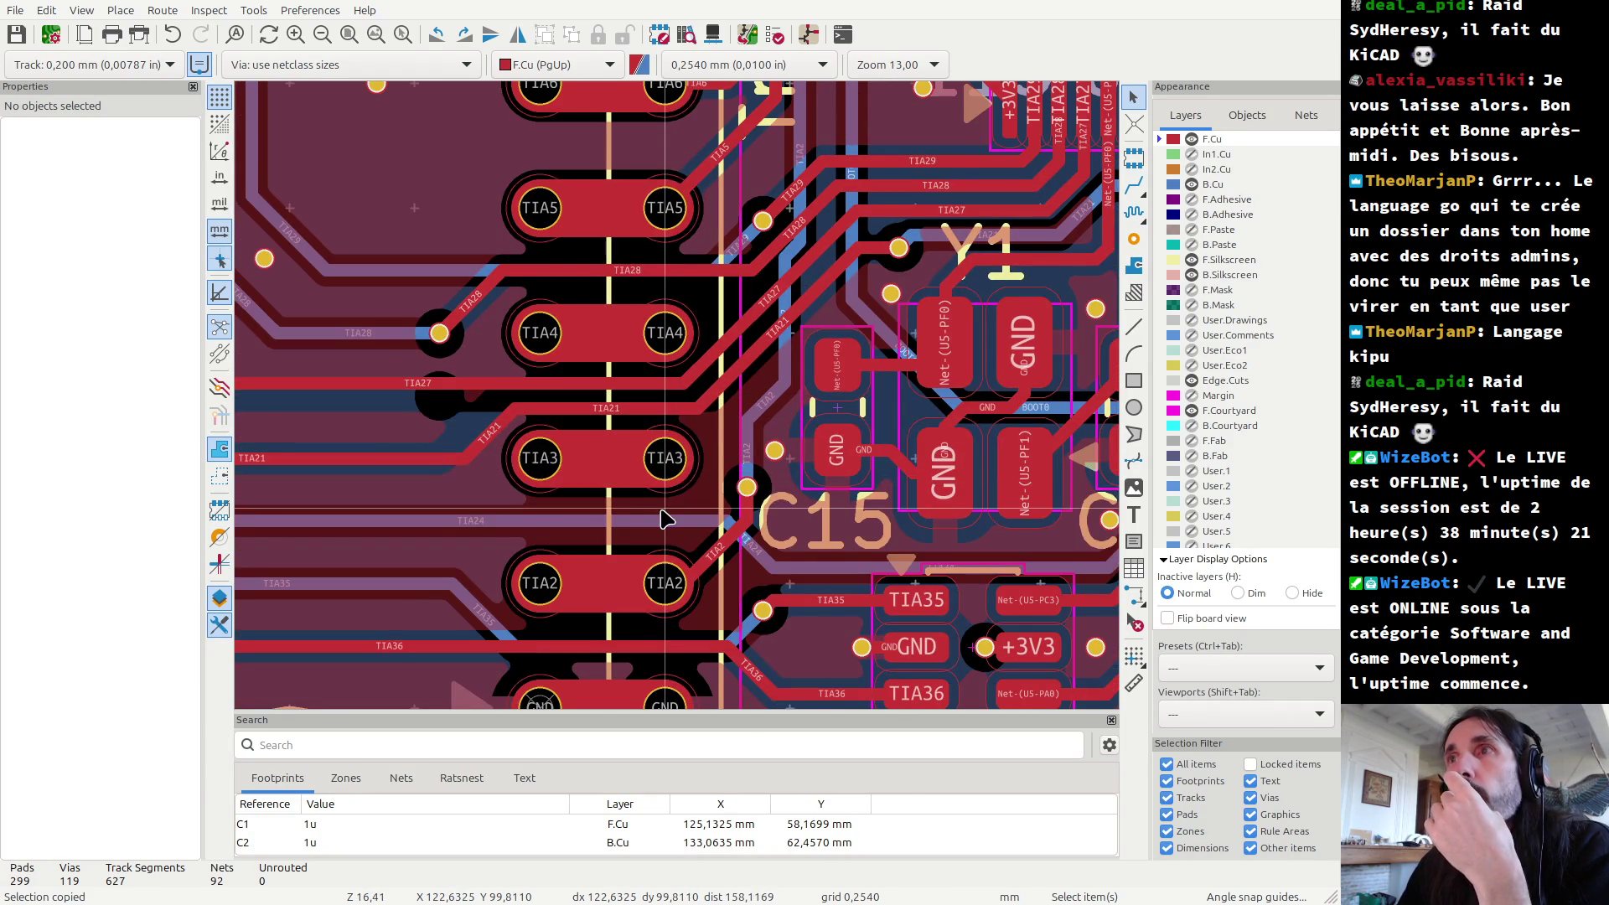
{"action": "scroll", "coordinate": [681, 406], "scroll_direction": "up", "scroll_amount": 3}
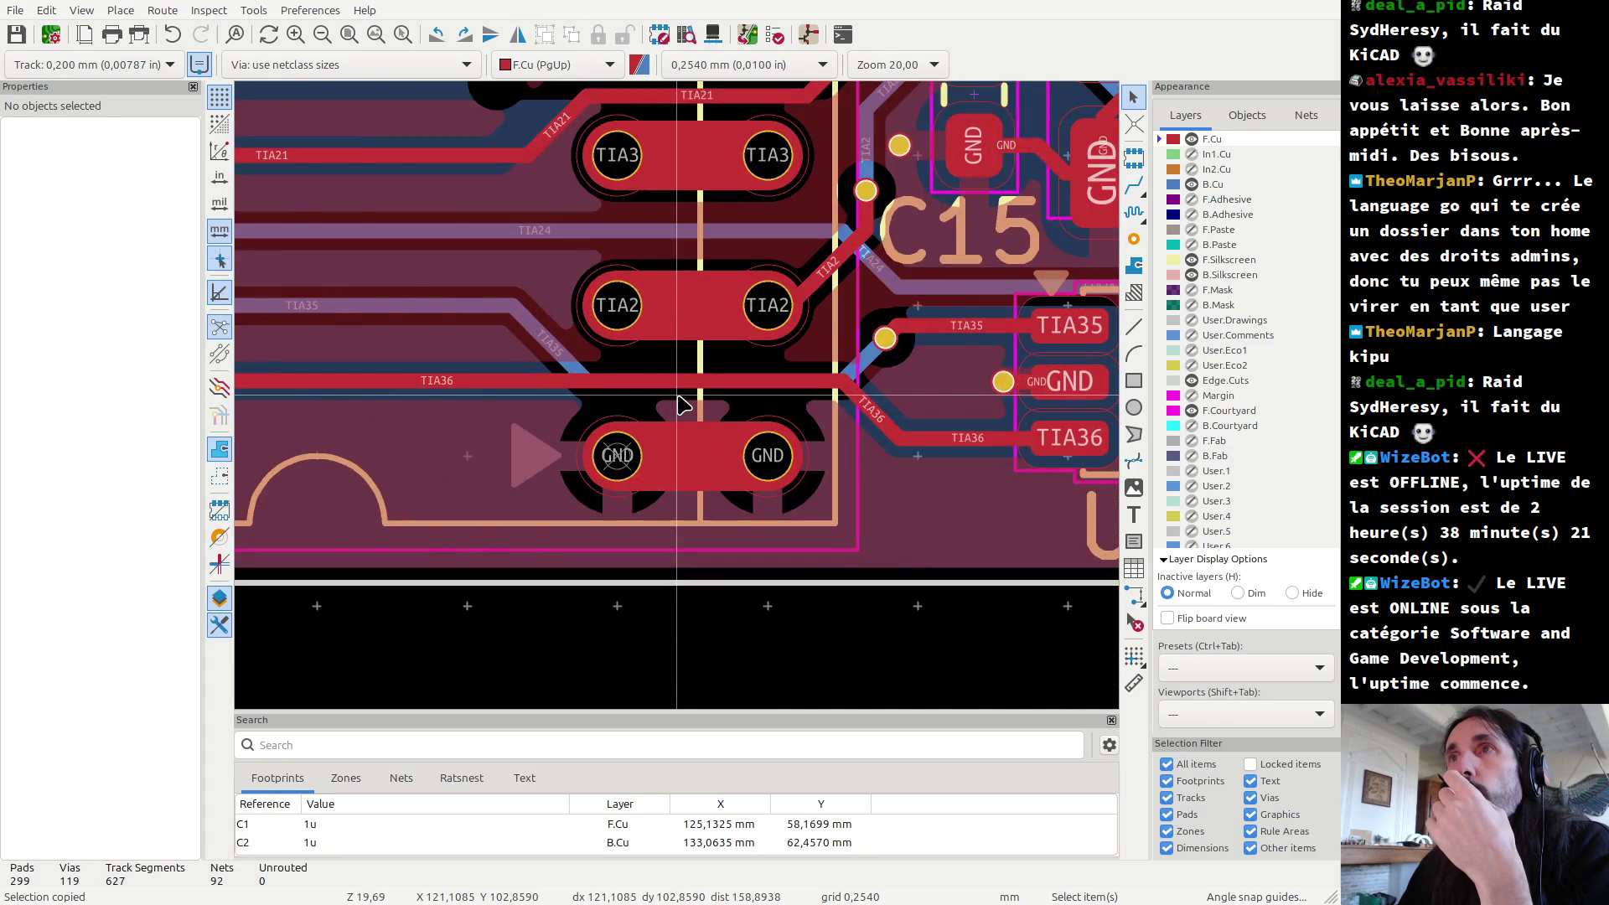
{"action": "scroll", "coordinate": [681, 404], "scroll_direction": "up", "scroll_amount": 2}
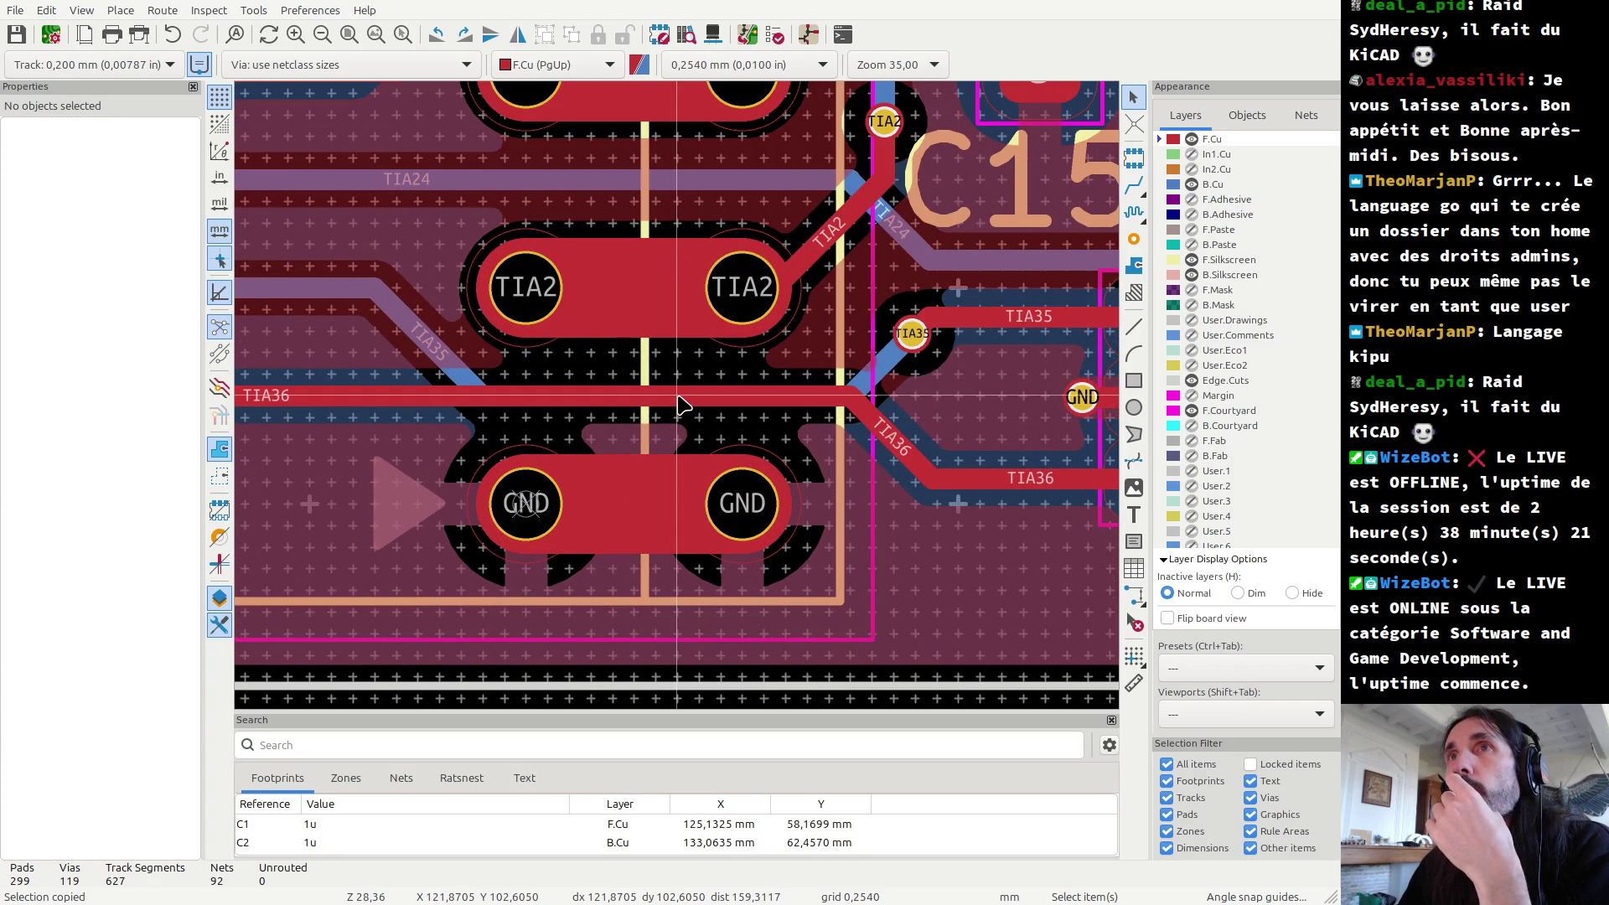
{"action": "scroll", "coordinate": [680, 404], "scroll_direction": "down", "scroll_amount": 2}
{"action": "scroll", "coordinate": [680, 404], "scroll_direction": "up", "scroll_amount": 2}
{"action": "left_click", "coordinate": [679, 402]}
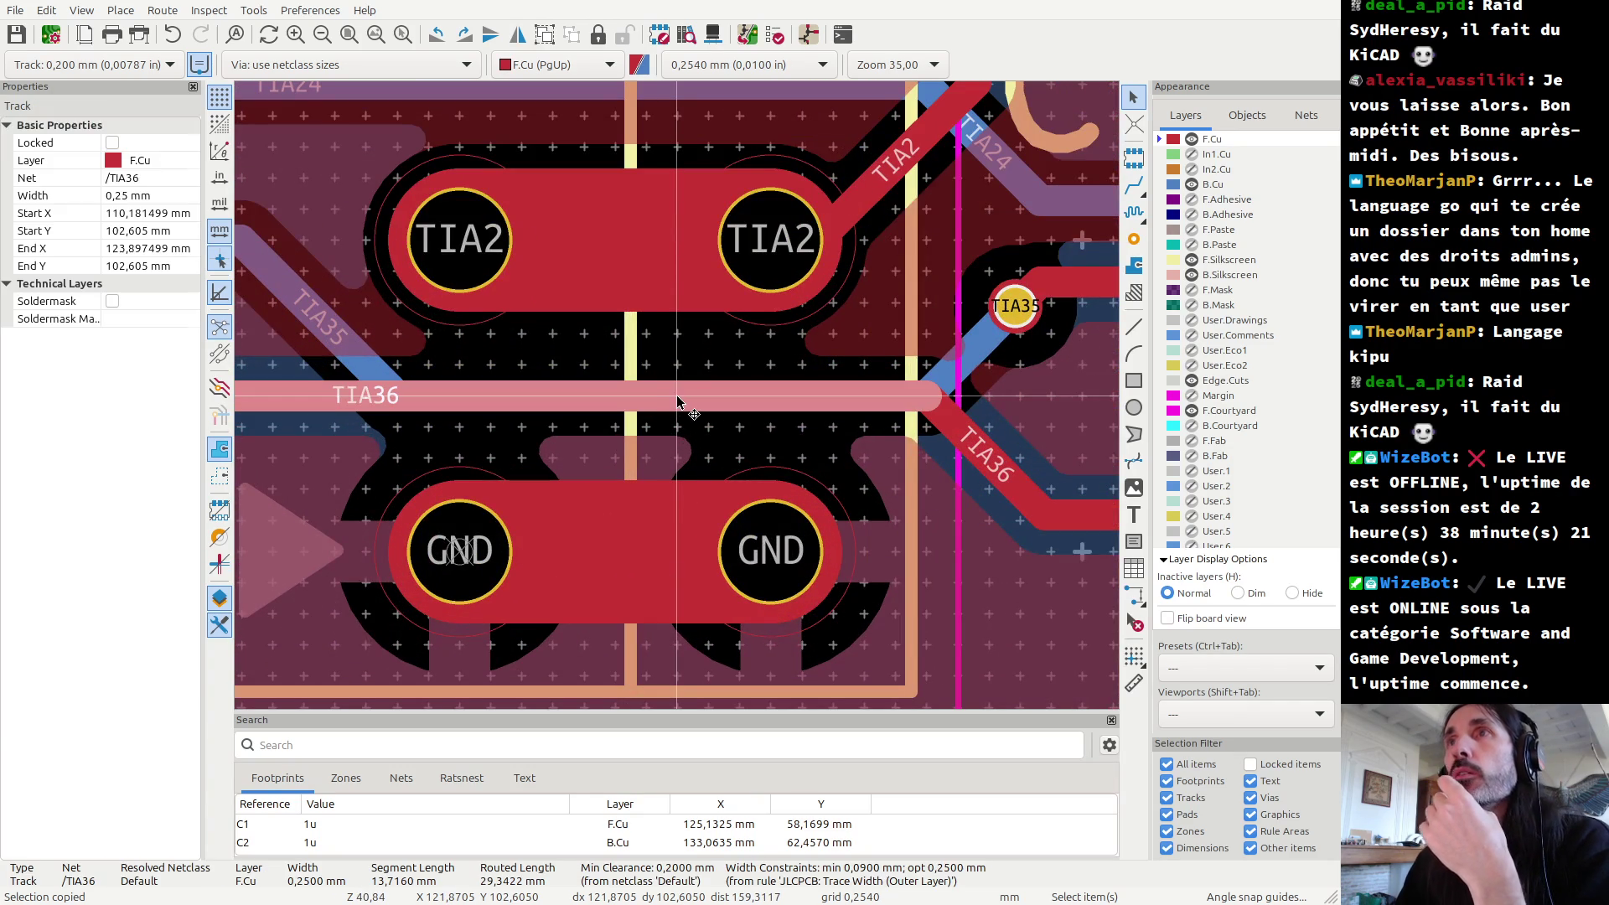
- Delete the TIA36 and TIA35 tracks below the TIA2 pads and route TIA36 straight on F.Cu to its via
{"action": "key", "text": "Delete"}
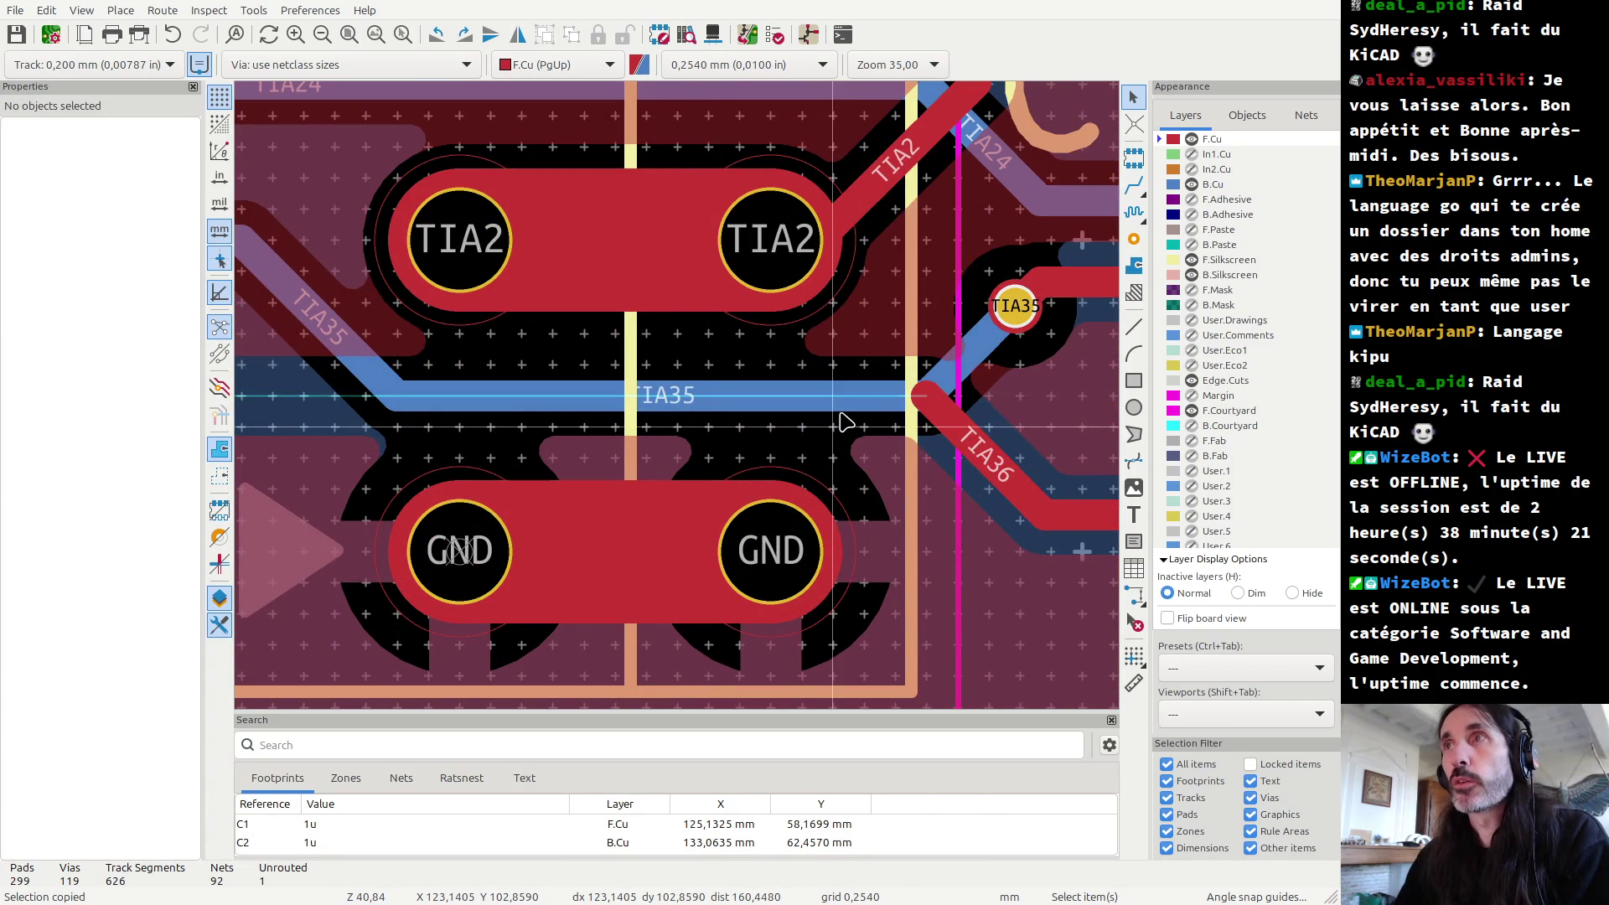
{"action": "key", "text": "Delete"}
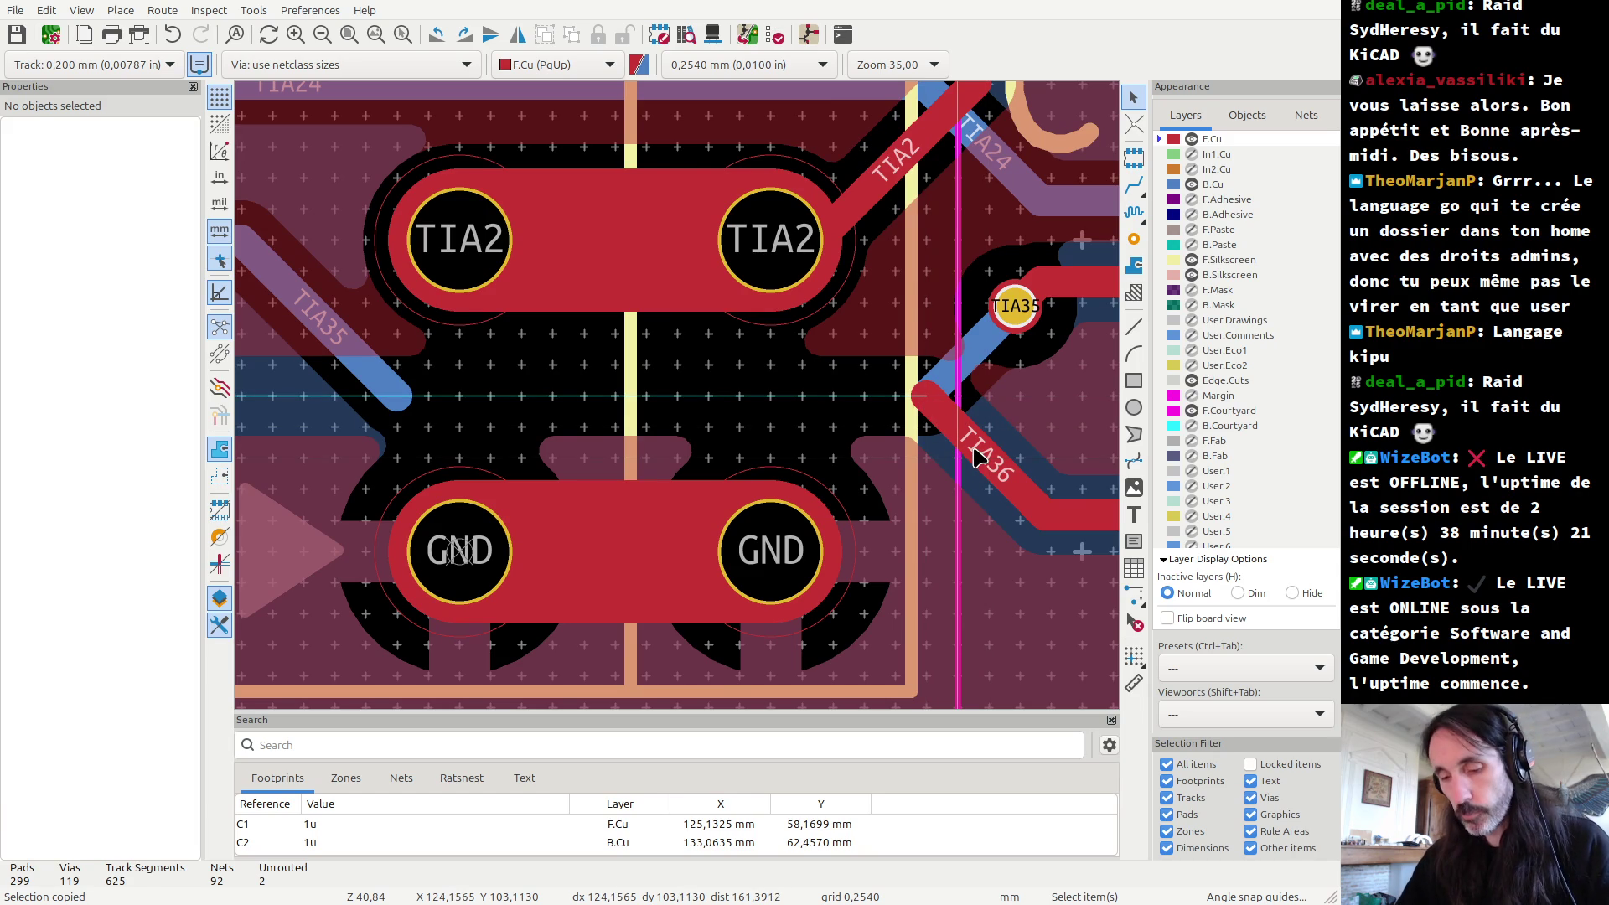
{"action": "key", "text": "x"}
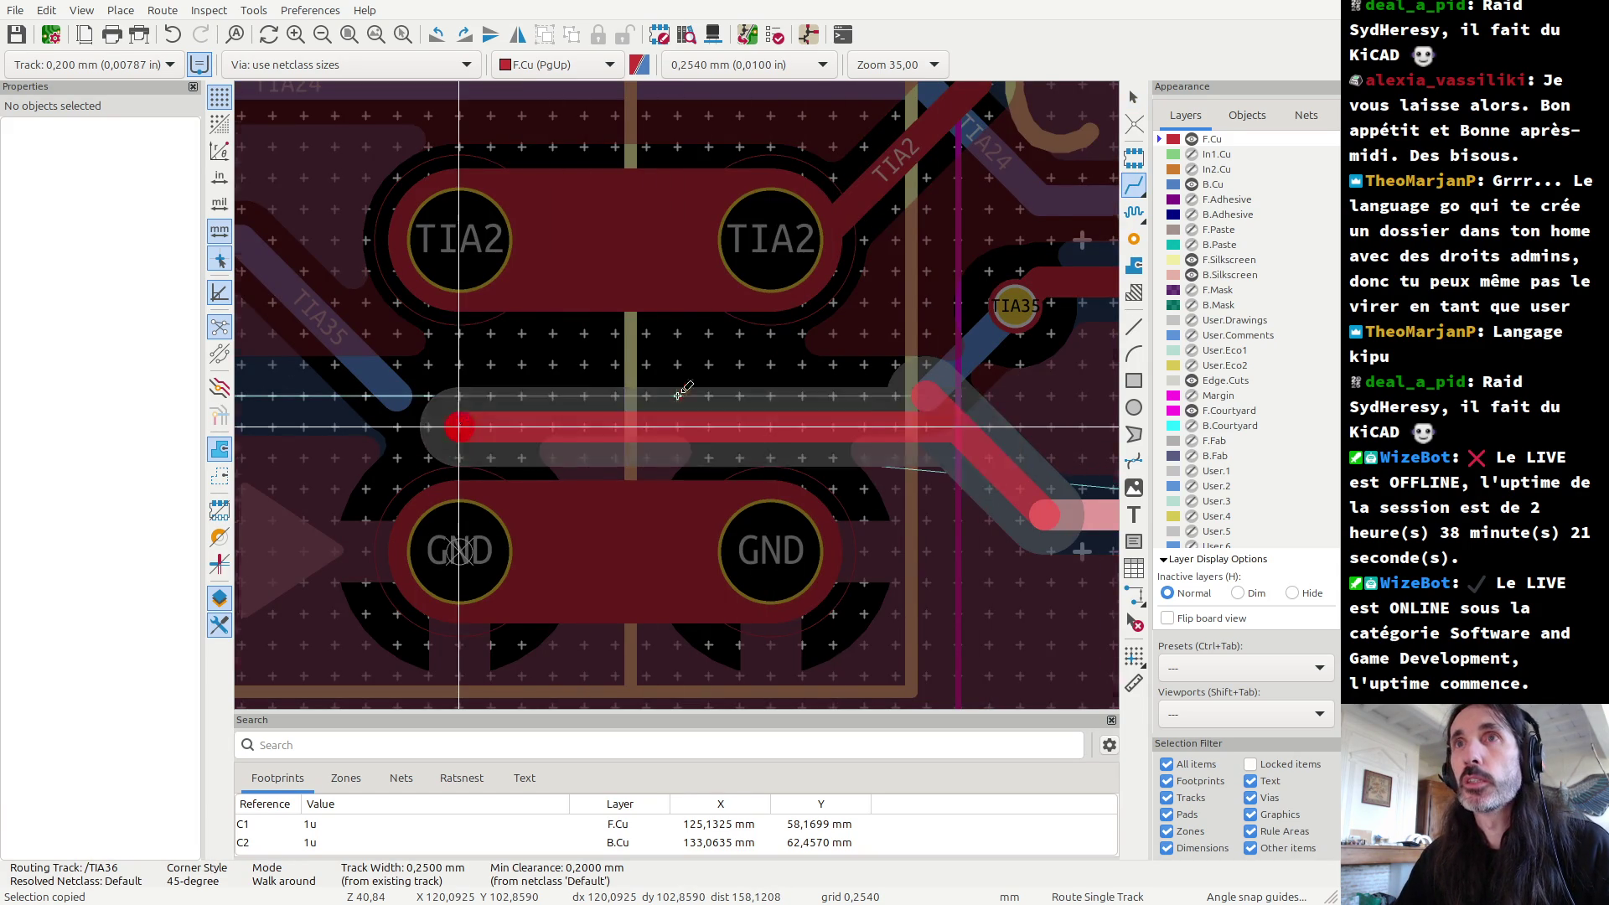
{"action": "scroll", "coordinate": [463, 426], "scroll_direction": "down", "scroll_amount": 2}
{"action": "scroll", "coordinate": [679, 393], "scroll_direction": "down", "scroll_amount": 2}
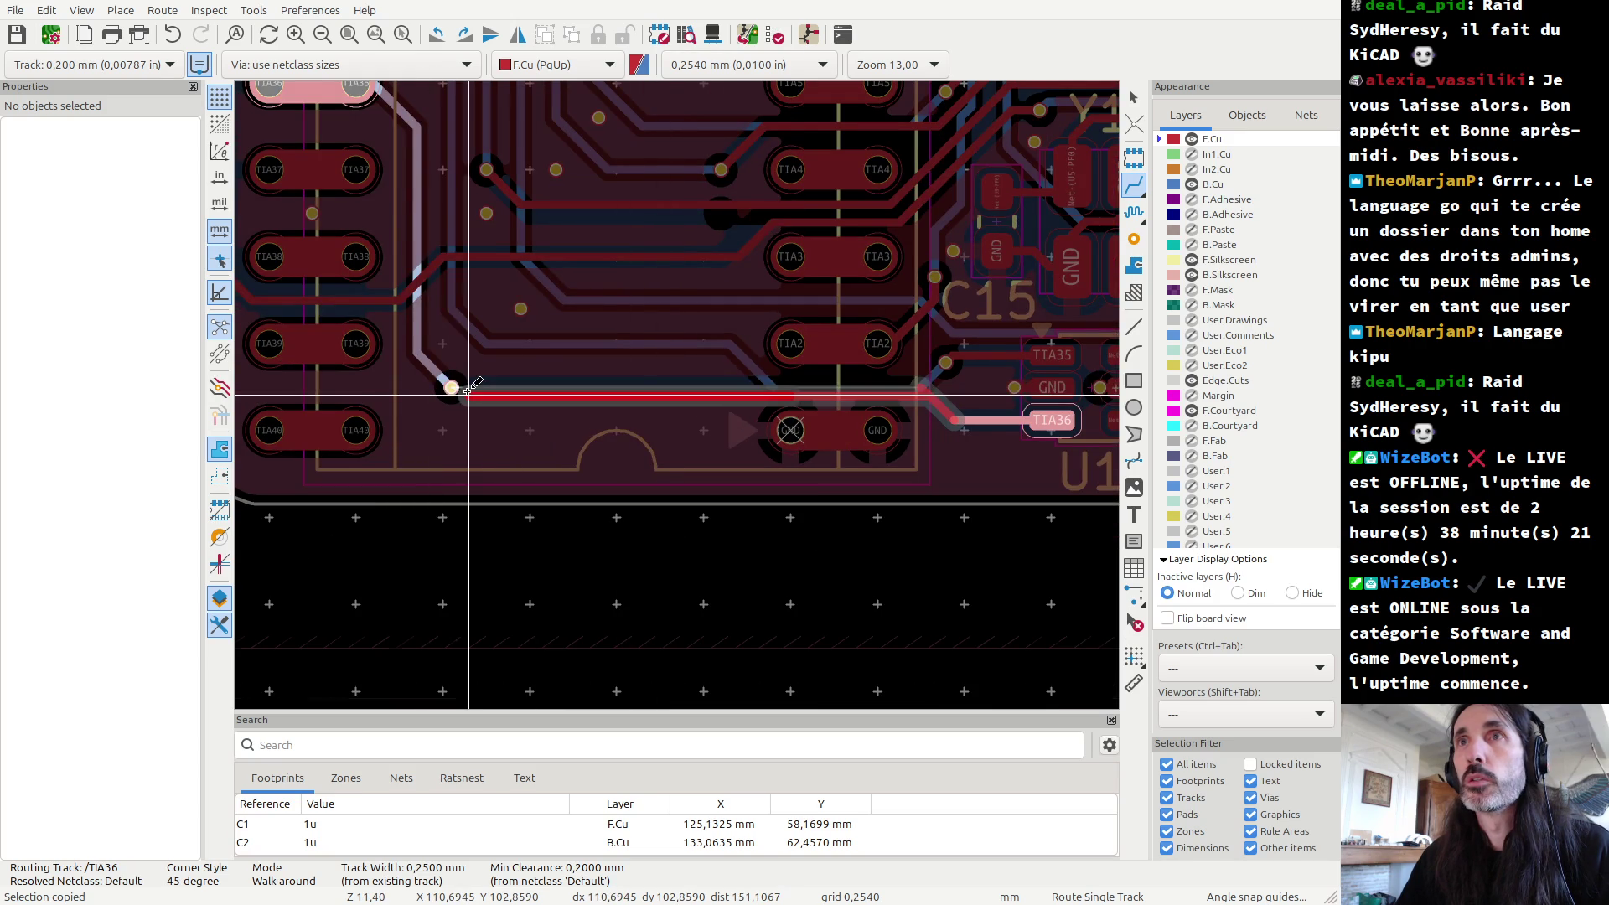
{"action": "scroll", "coordinate": [468, 387], "scroll_direction": "up", "scroll_amount": 4}
{"action": "left_click", "coordinate": [634, 403]}
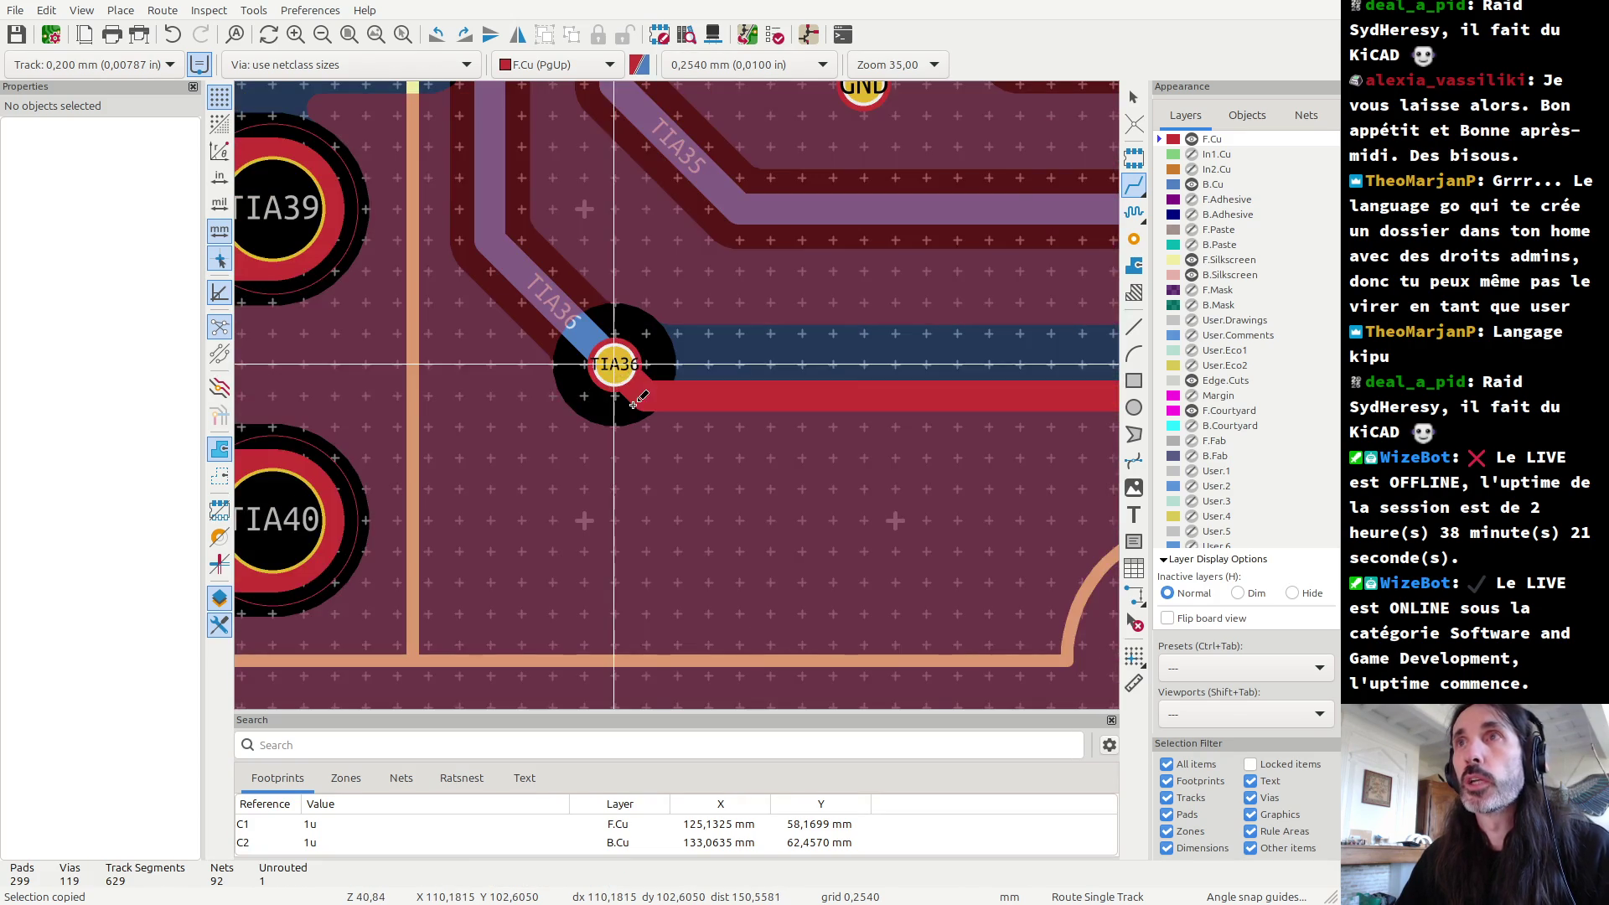
{"action": "key", "text": "Escape"}
- Delete the short leftover TIA36 segment and the diagonal TIA35 segment near its via
{"action": "scroll", "coordinate": [634, 403], "scroll_direction": "down", "scroll_amount": 3}
{"action": "scroll", "coordinate": [634, 421], "scroll_direction": "up", "scroll_amount": 3}
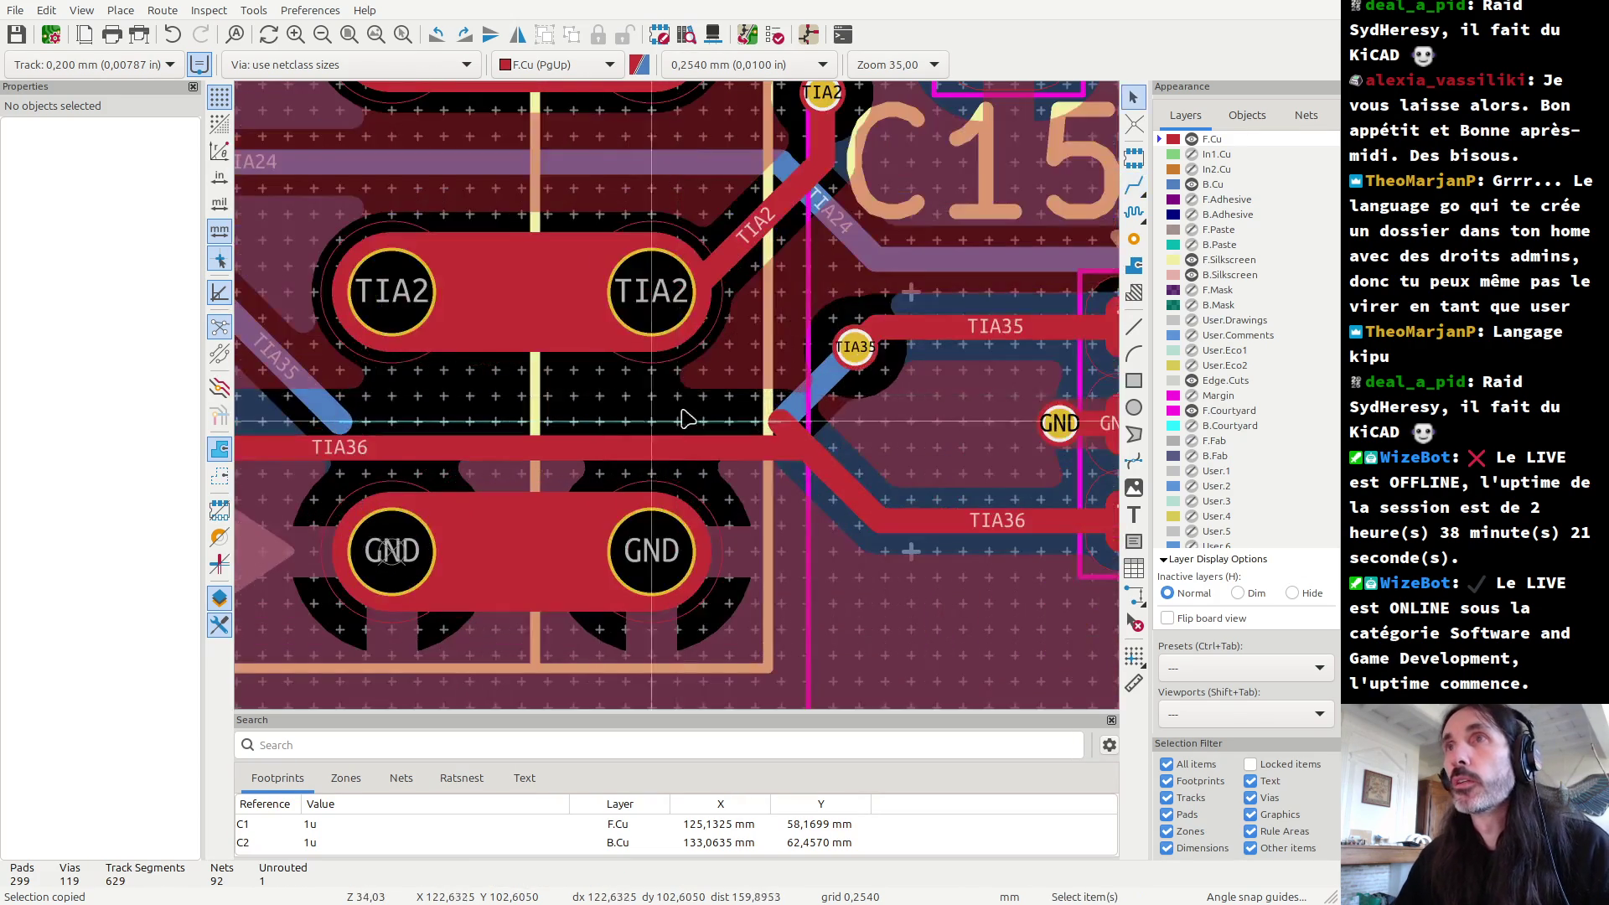
{"action": "left_click", "coordinate": [781, 427]}
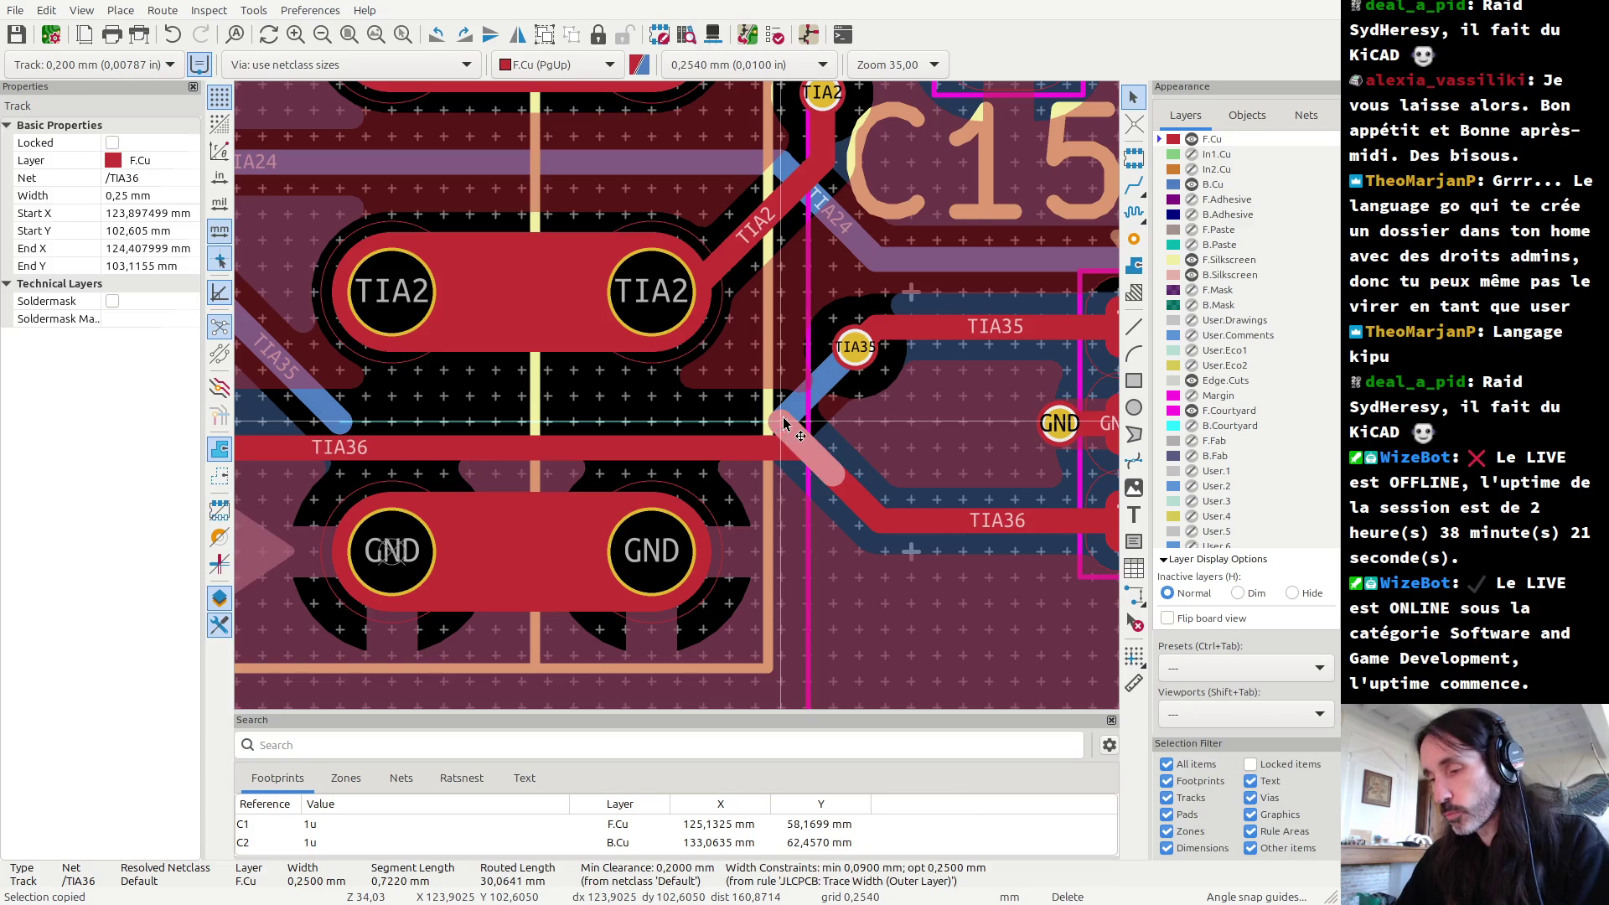
{"action": "key", "text": "Delete"}
{"action": "left_click", "coordinate": [806, 409]}
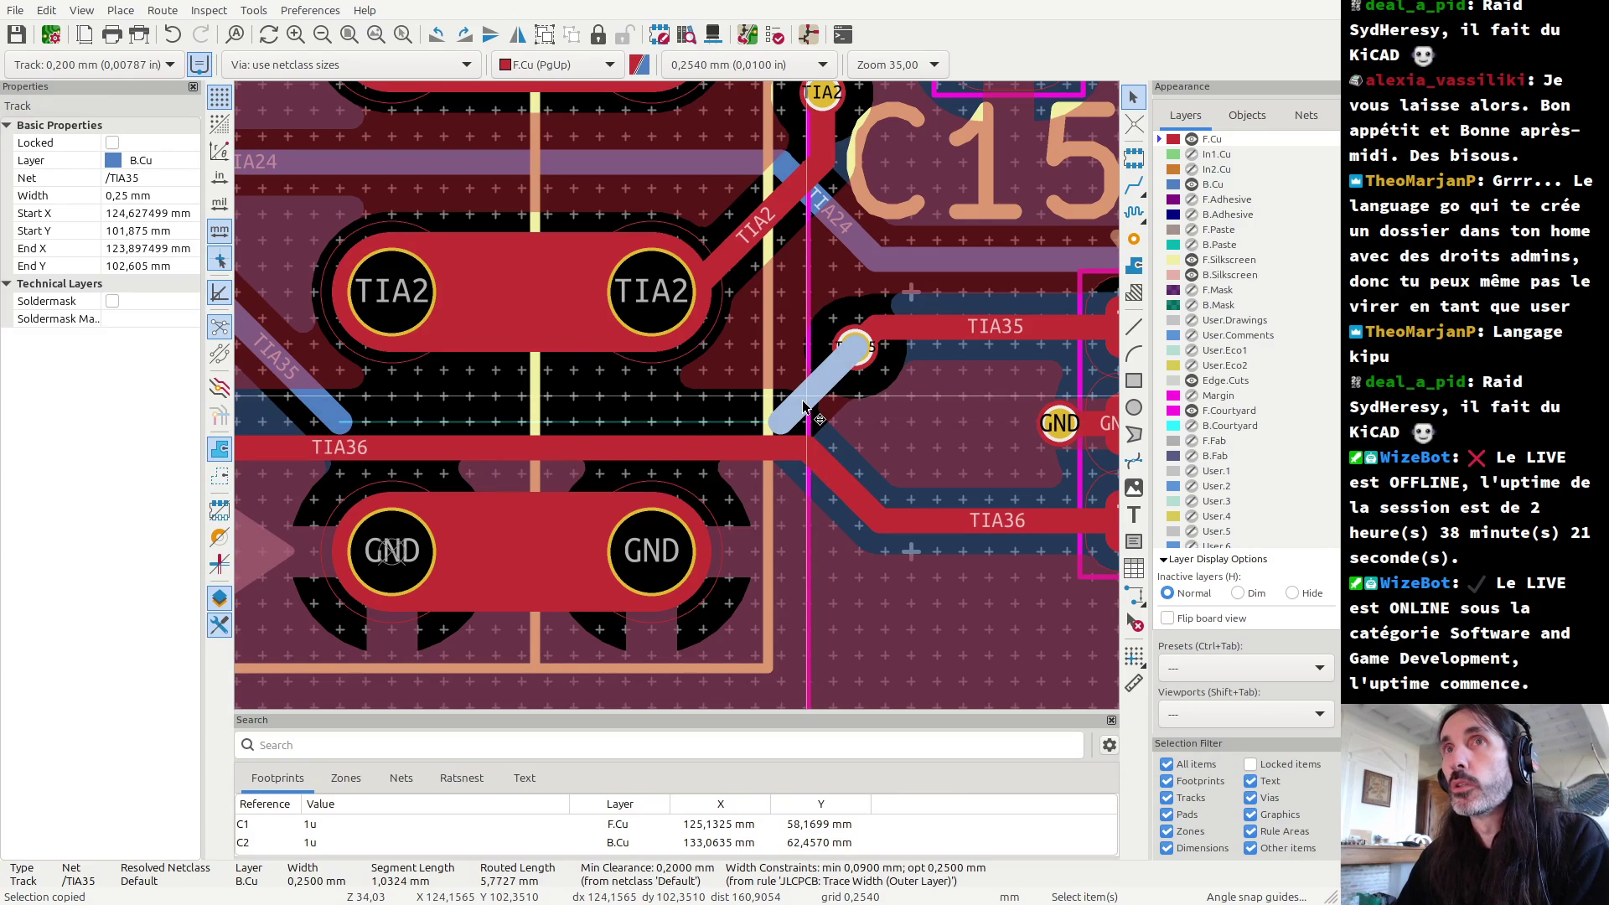
{"action": "key", "text": "Delete"}
{"action": "scroll", "coordinate": [803, 408], "scroll_direction": "down", "scroll_amount": 5}
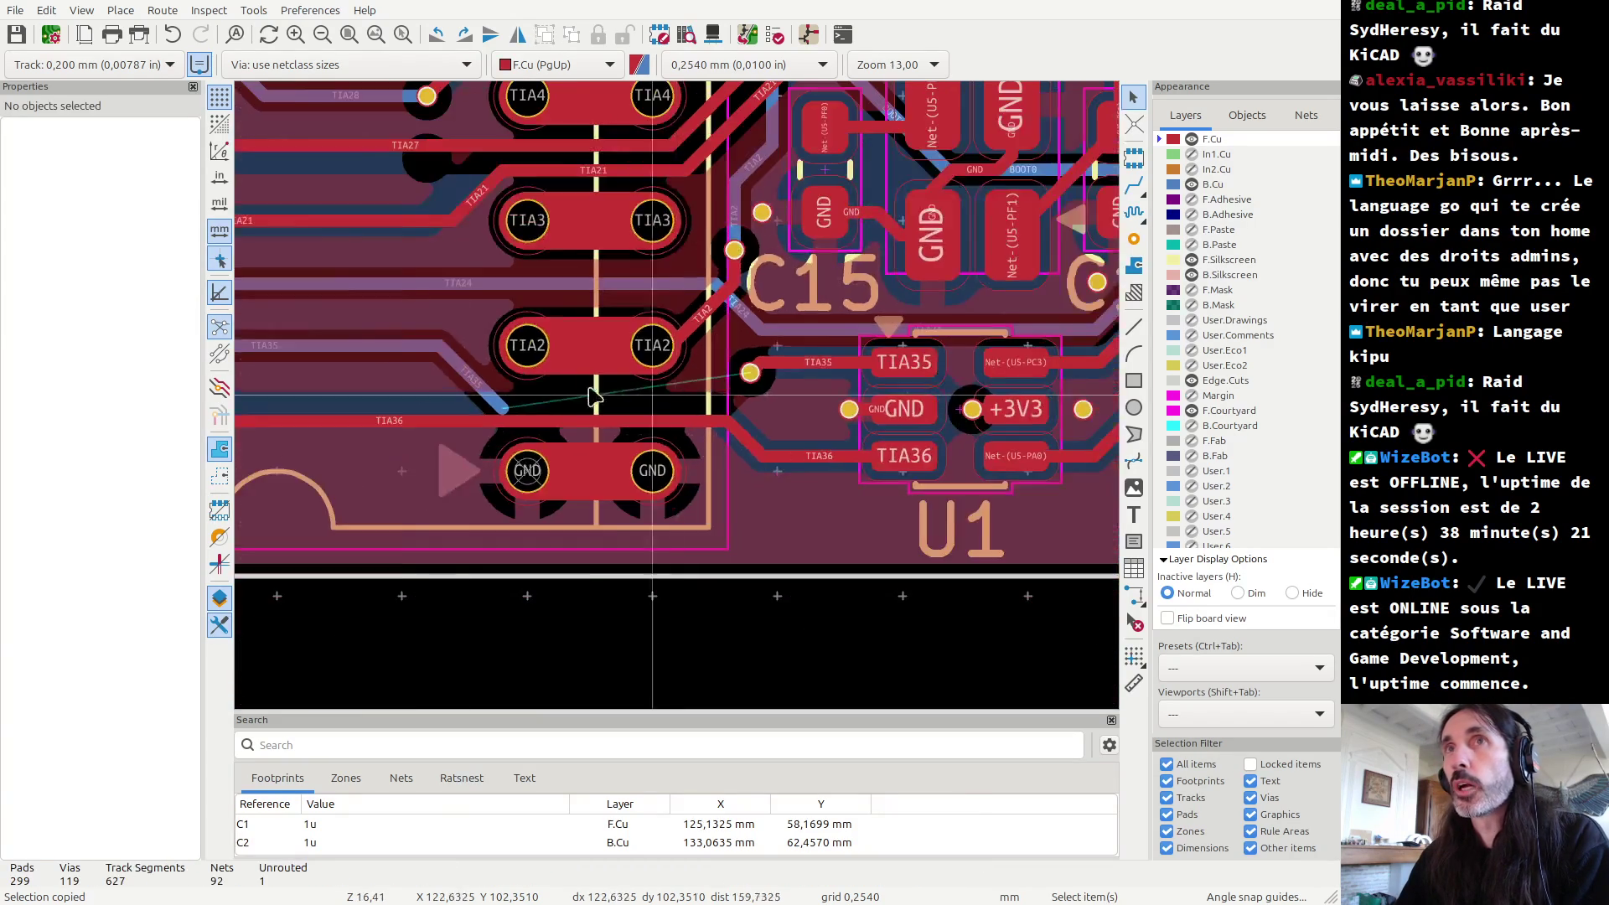
- Route a new TIA35 track on B.Cu from its via leftward beneath the TIA2 pads
{"action": "scroll", "coordinate": [919, 388], "scroll_direction": "up", "scroll_amount": 4}
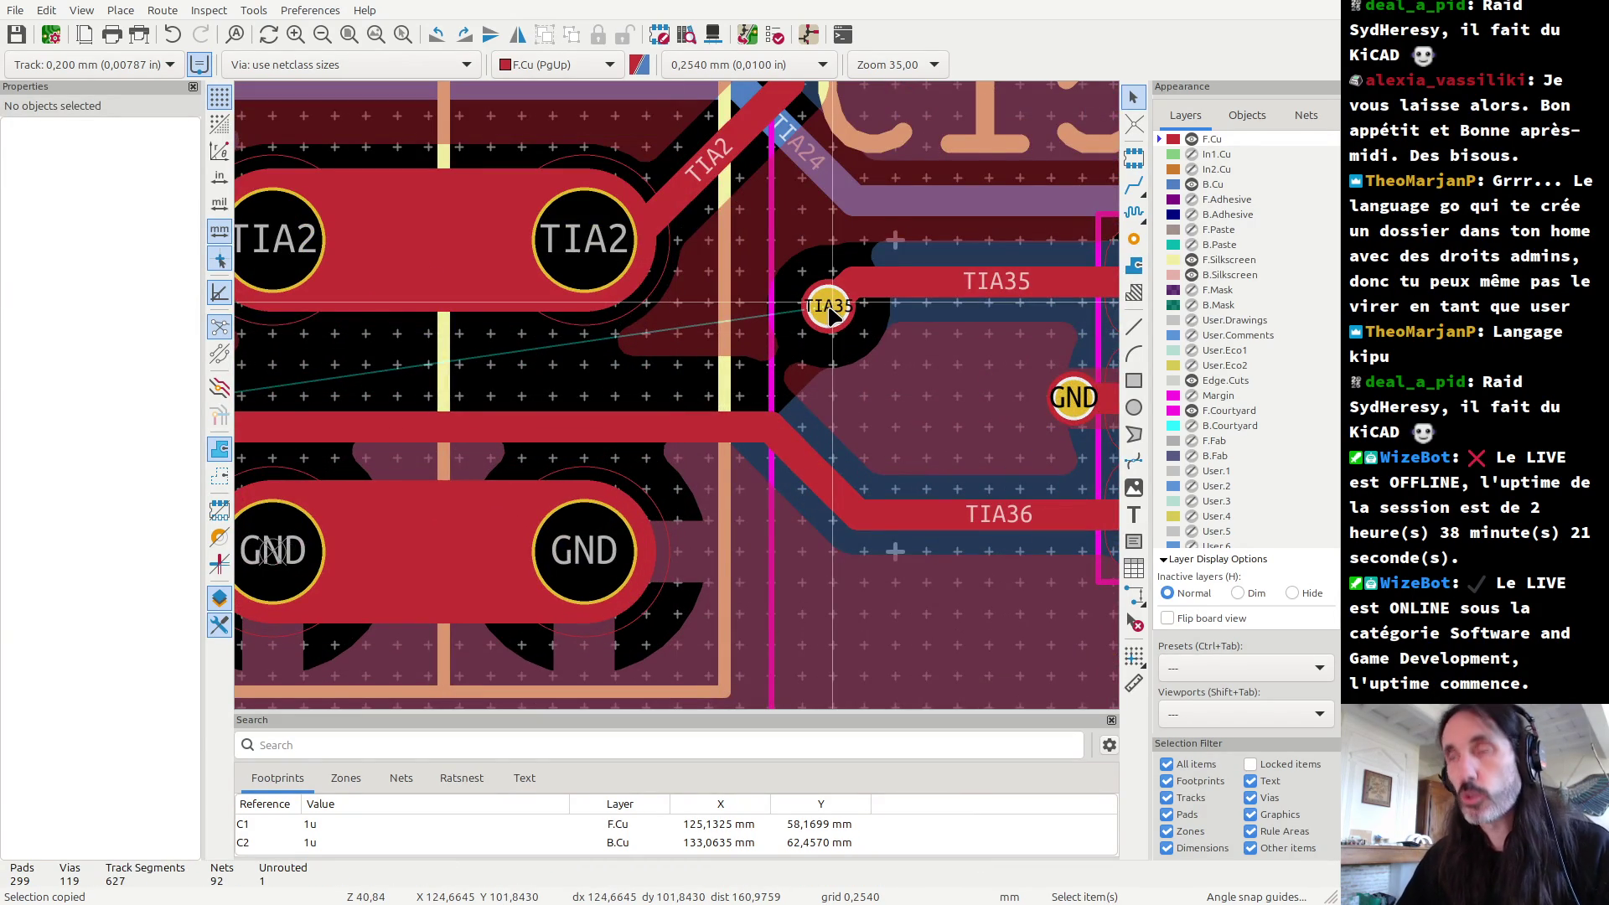
{"action": "key", "text": "x"}
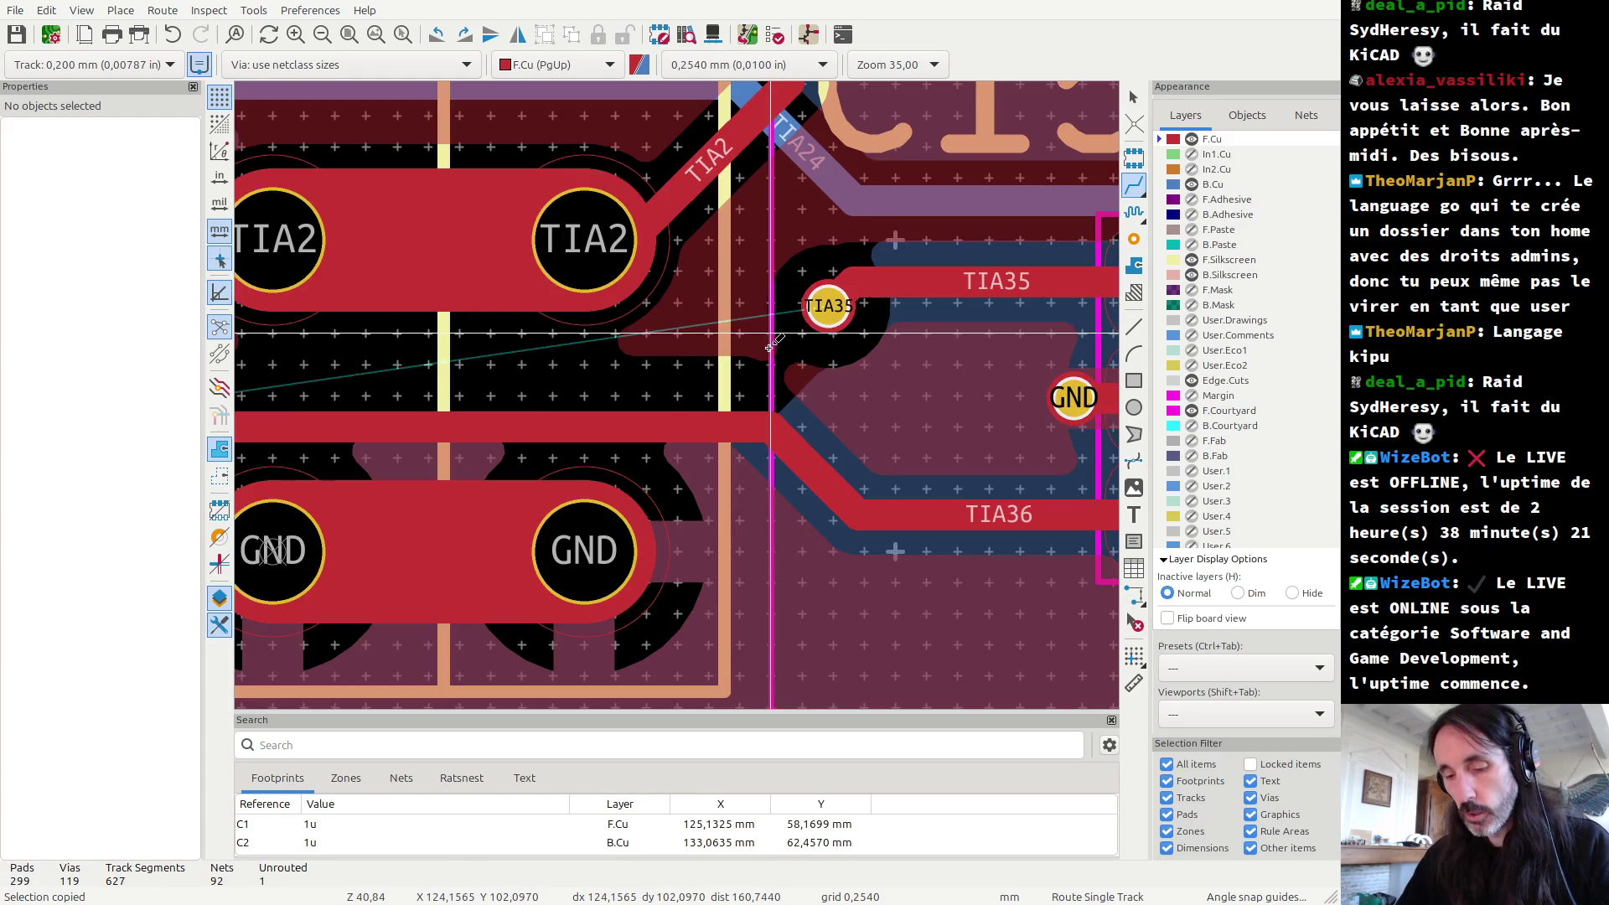
{"action": "key", "text": "Next"}
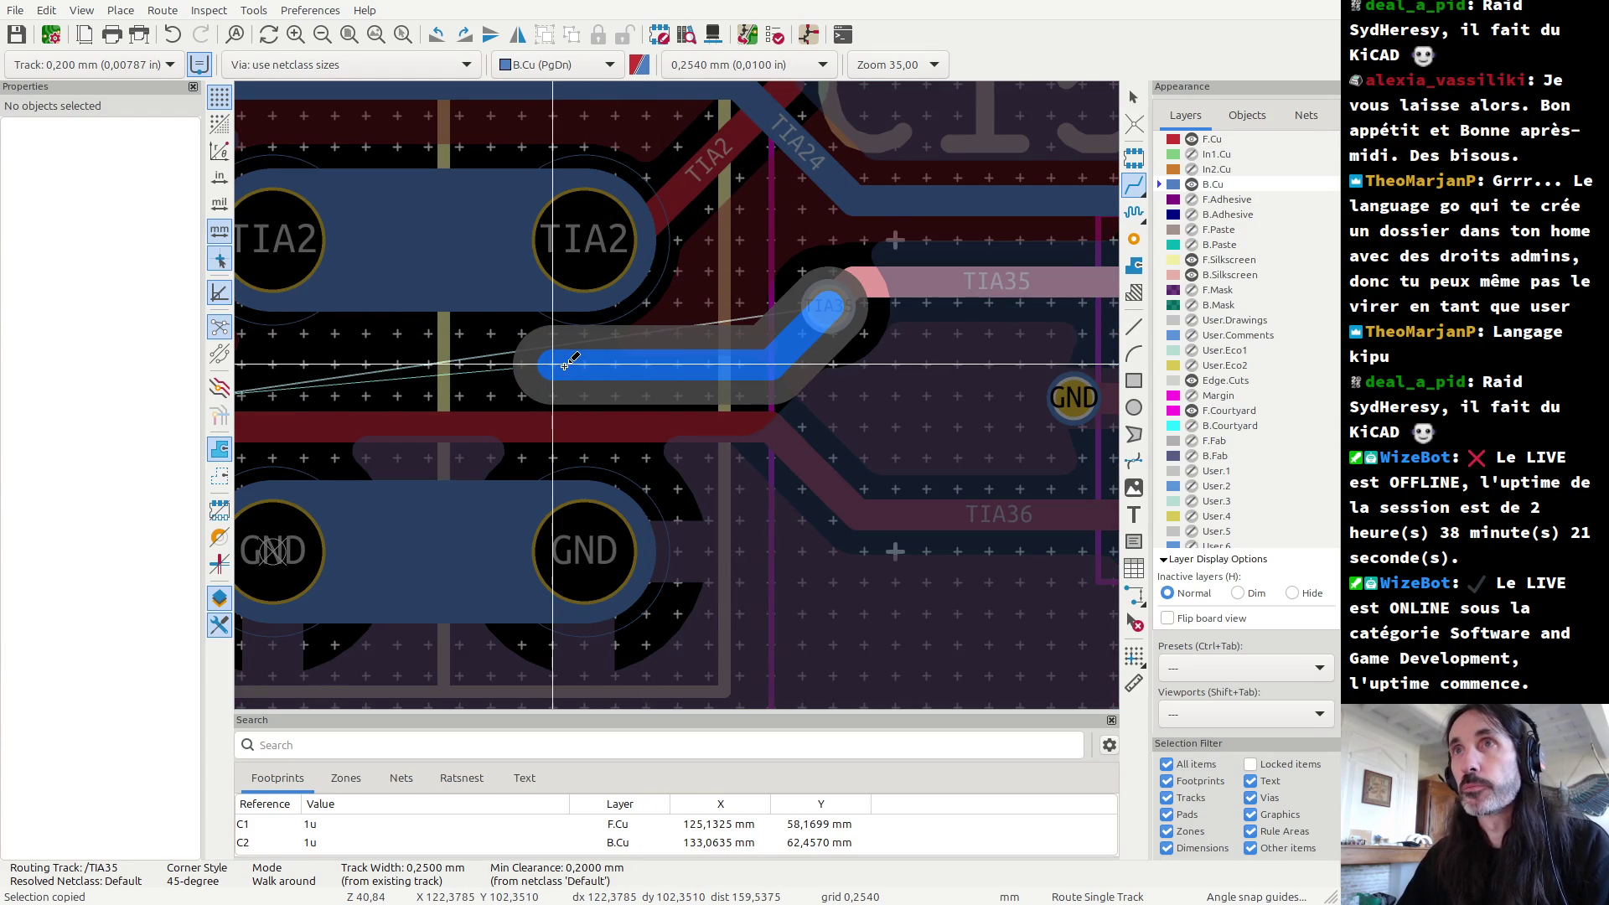
{"action": "scroll", "coordinate": [564, 362], "scroll_direction": "down", "scroll_amount": 2}
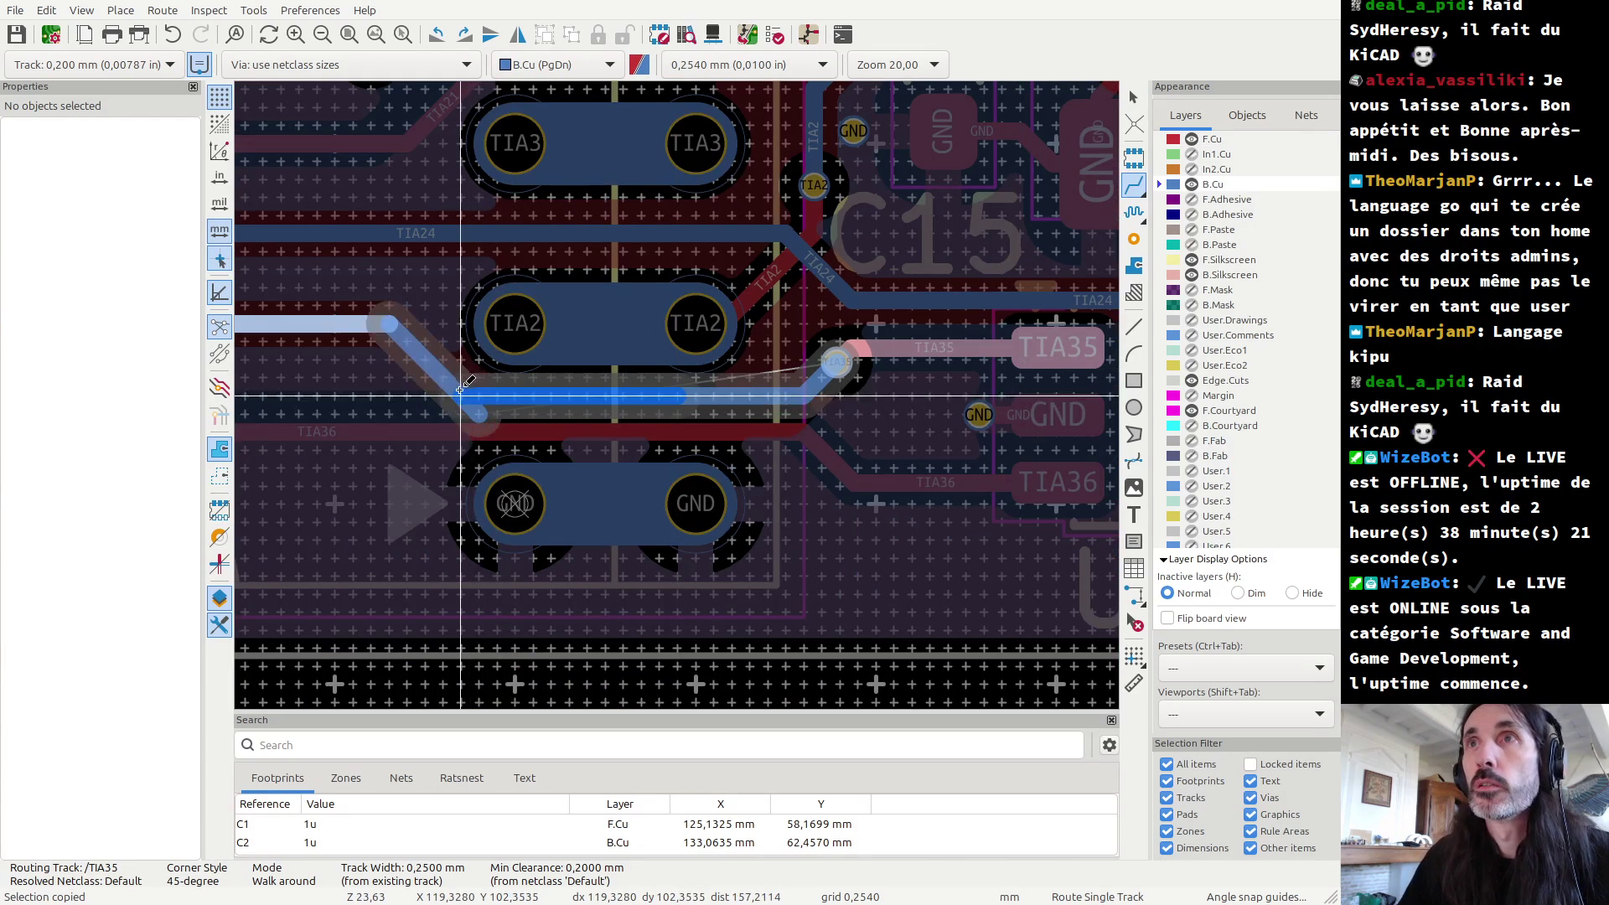
{"action": "double_click", "coordinate": [480, 416]}
{"action": "key", "text": "Escape"}
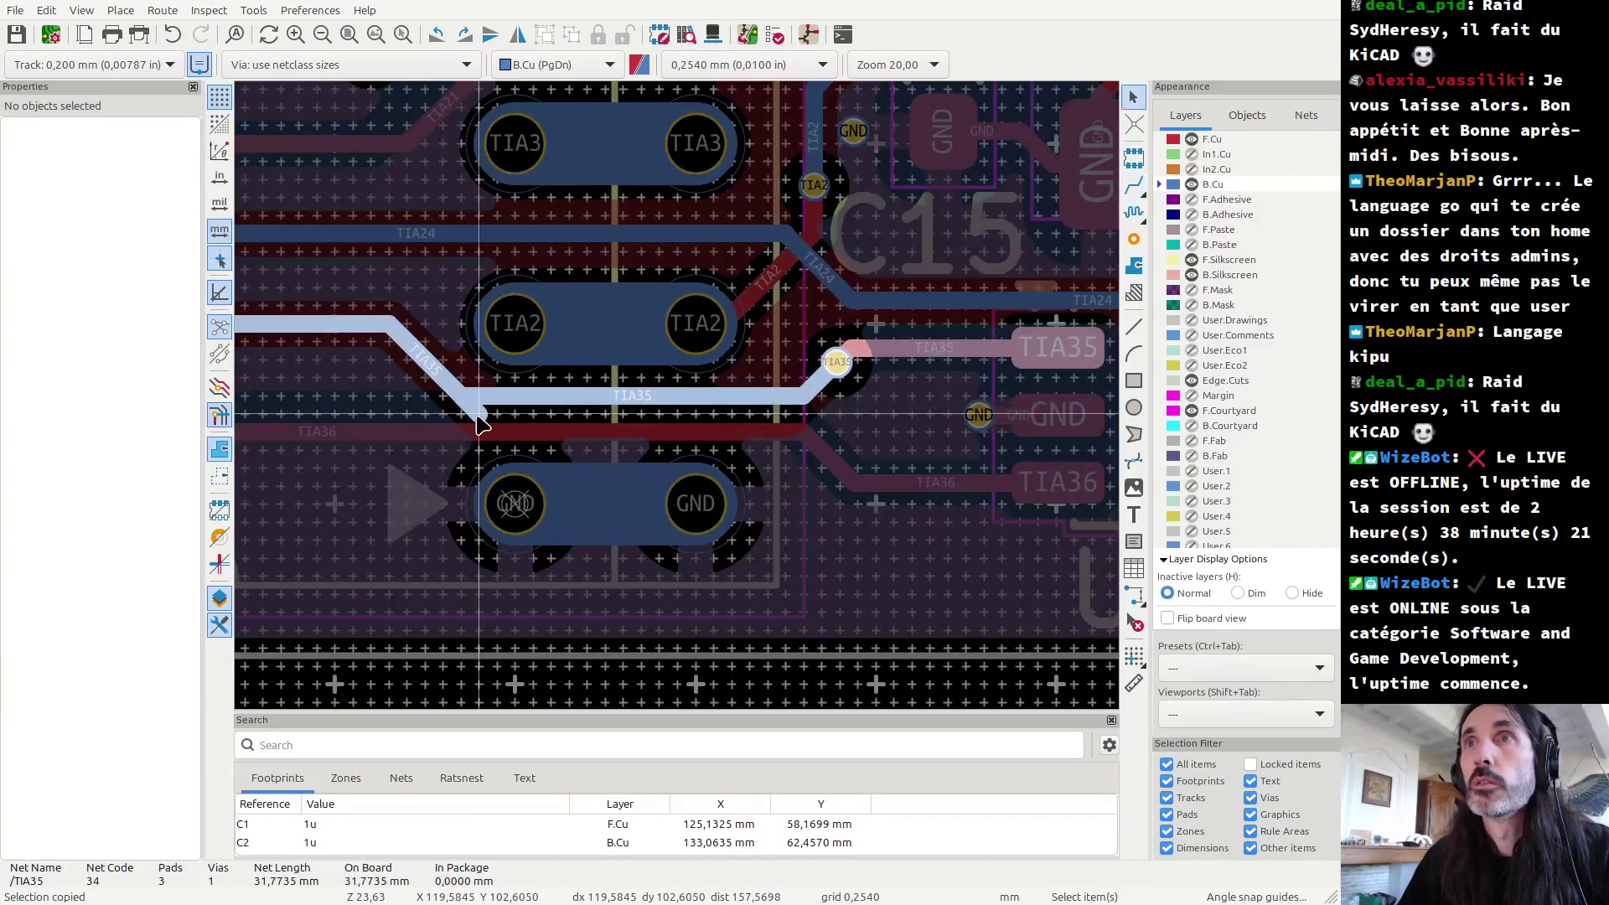
- Inspect the new TIA35 track and its end segment, then clear selection and net highlighting
{"action": "left_click", "coordinate": [479, 419]}
{"action": "left_click", "coordinate": [481, 421]}
{"action": "left_click", "coordinate": [481, 422]}
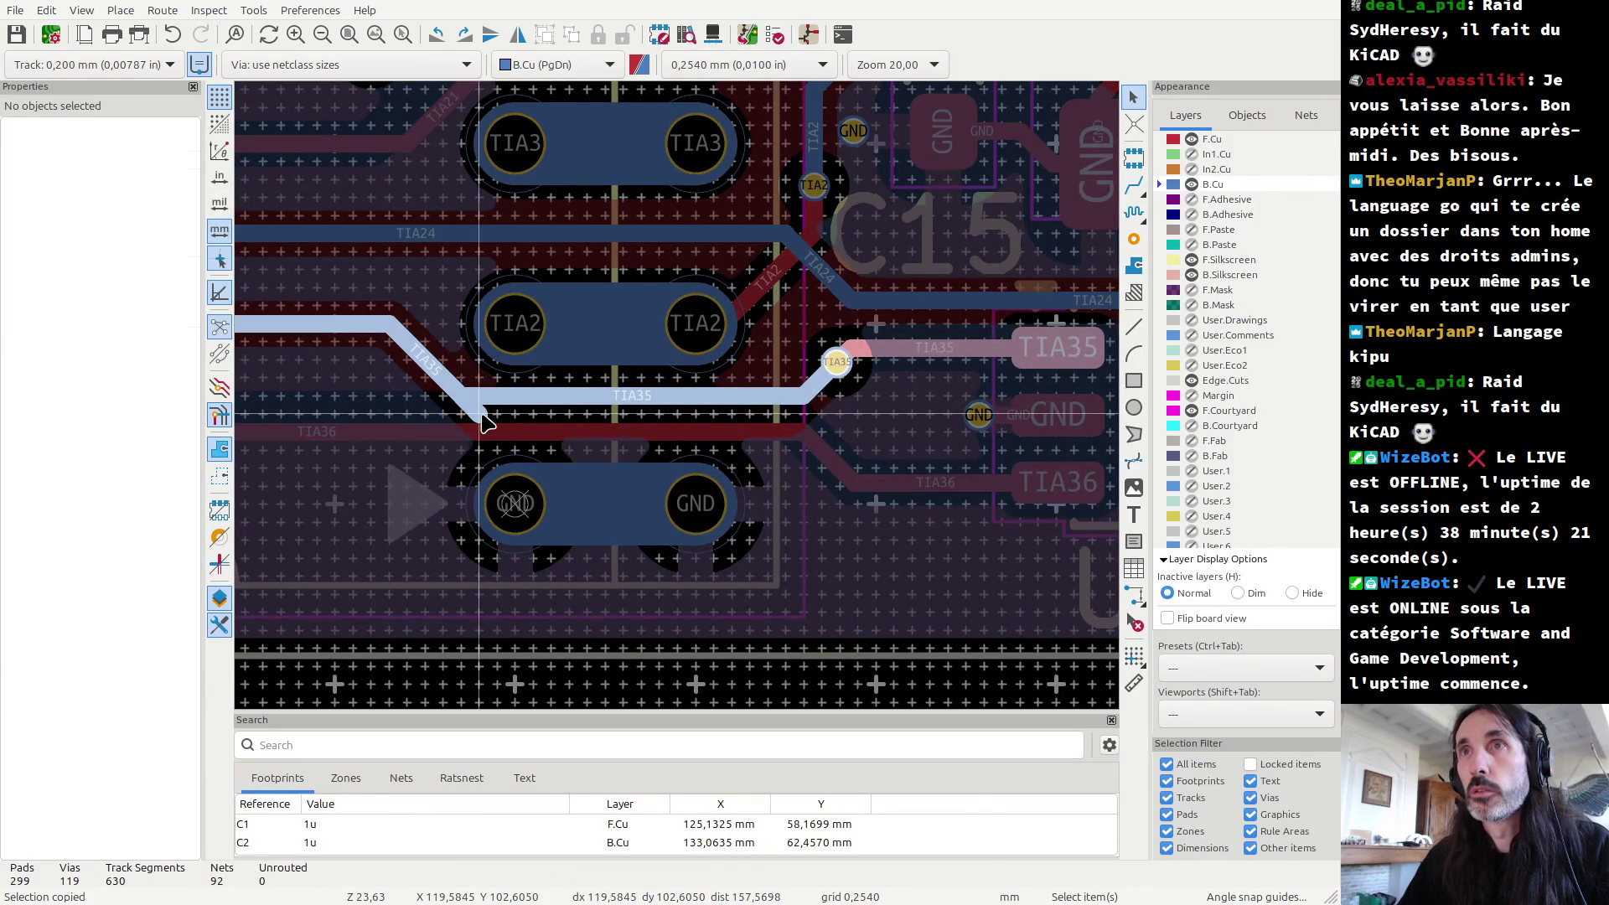
{"action": "left_click", "coordinate": [481, 421]}
{"action": "scroll", "coordinate": [481, 422], "scroll_direction": "up", "scroll_amount": 3}
{"action": "left_click", "coordinate": [680, 405]}
{"action": "key", "text": "Escape"}
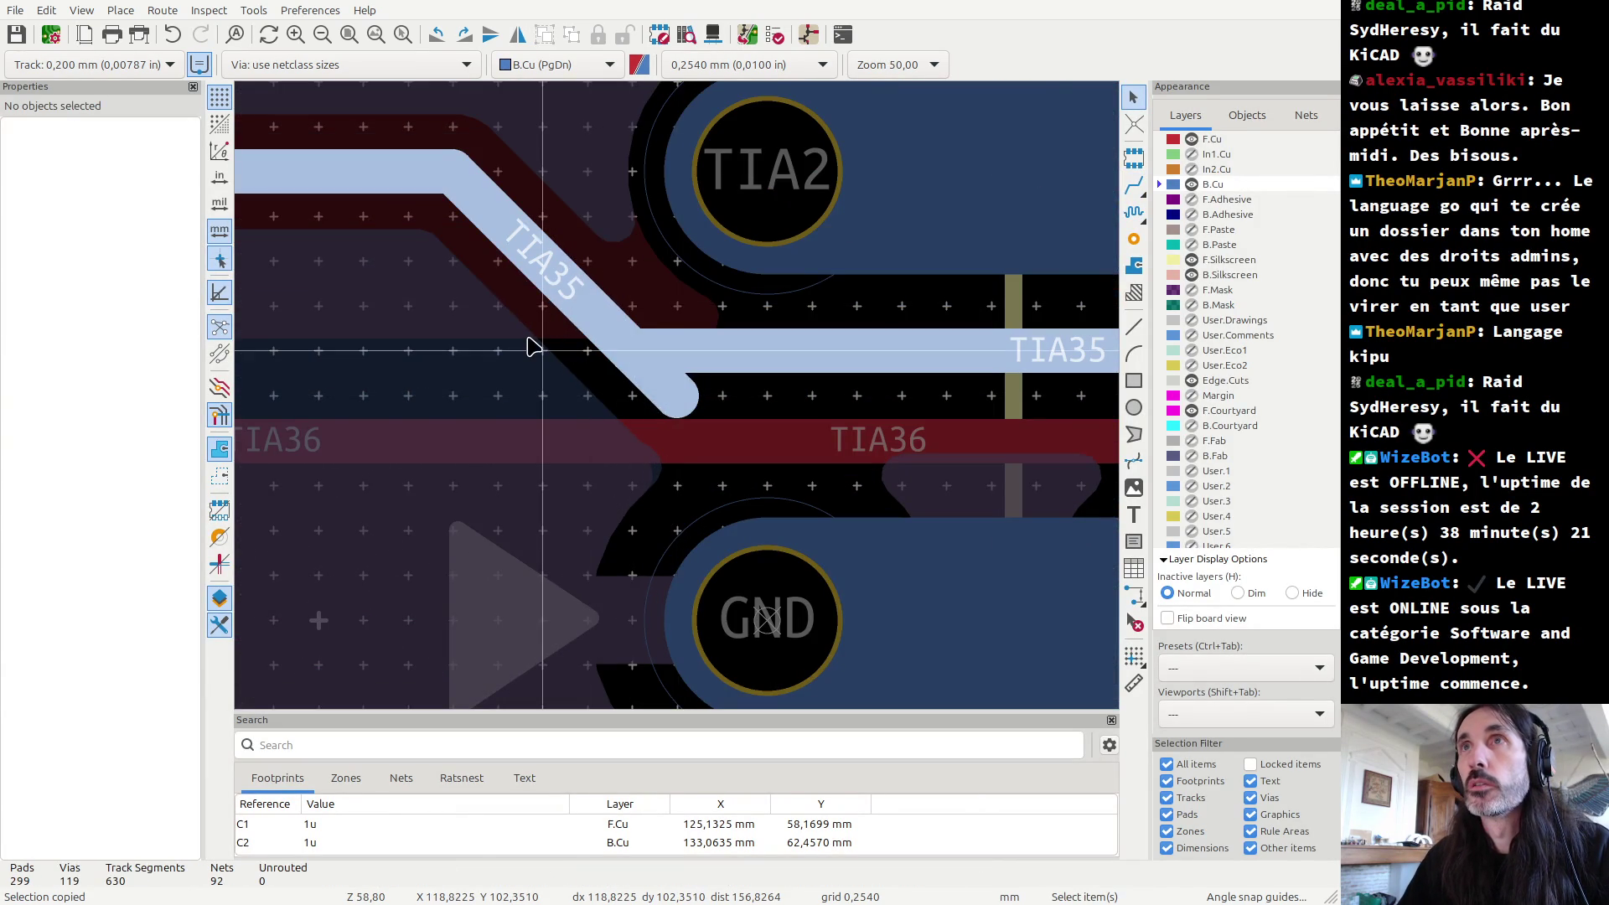
{"action": "key", "text": "Escape"}
{"action": "left_click", "coordinate": [659, 394]}
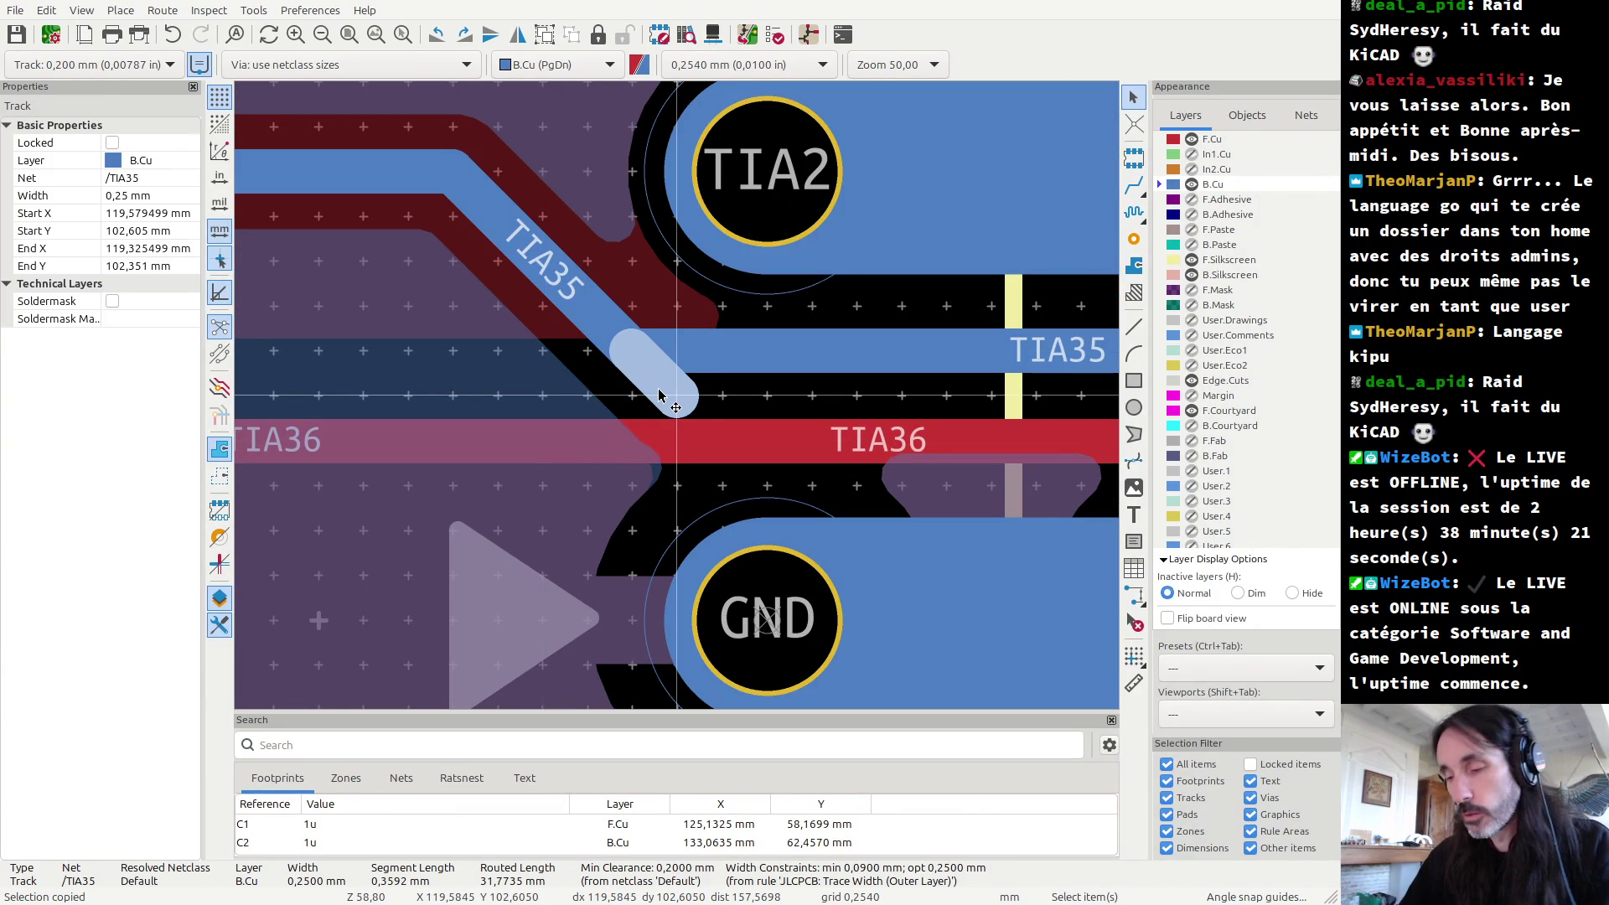
{"action": "key", "text": "Escape"}
{"action": "scroll", "coordinate": [679, 403], "scroll_direction": "down", "scroll_amount": 3}
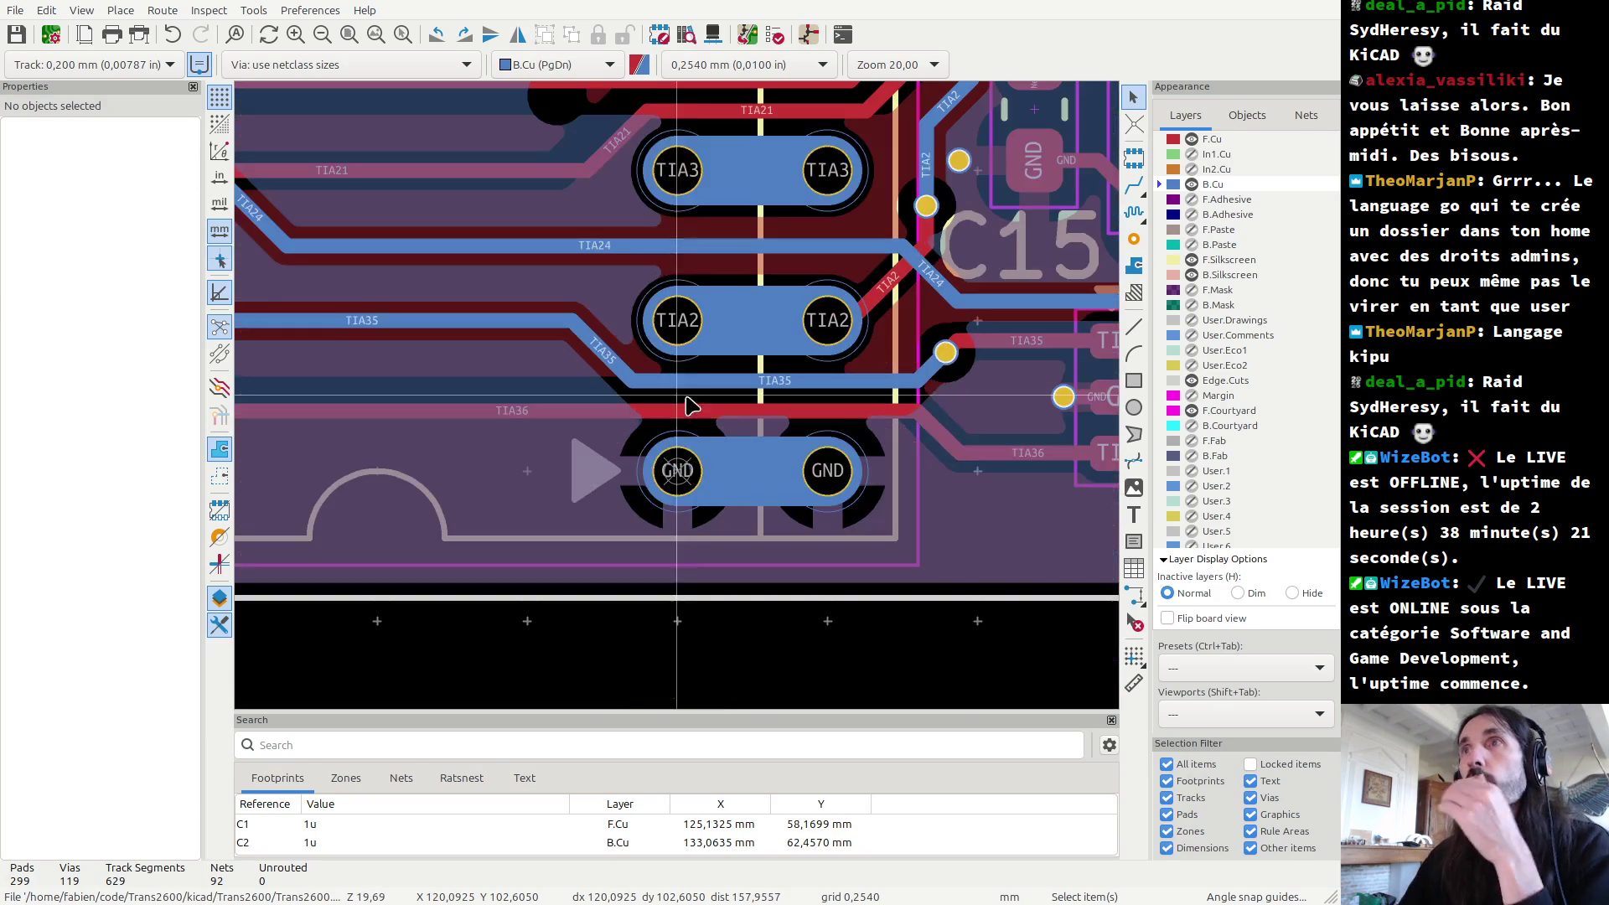
- Delete the TIA29 track between TIA5 and TIA4 and the TIA28 segment near its via
{"action": "scroll", "coordinate": [683, 402], "scroll_direction": "down", "scroll_amount": 3}
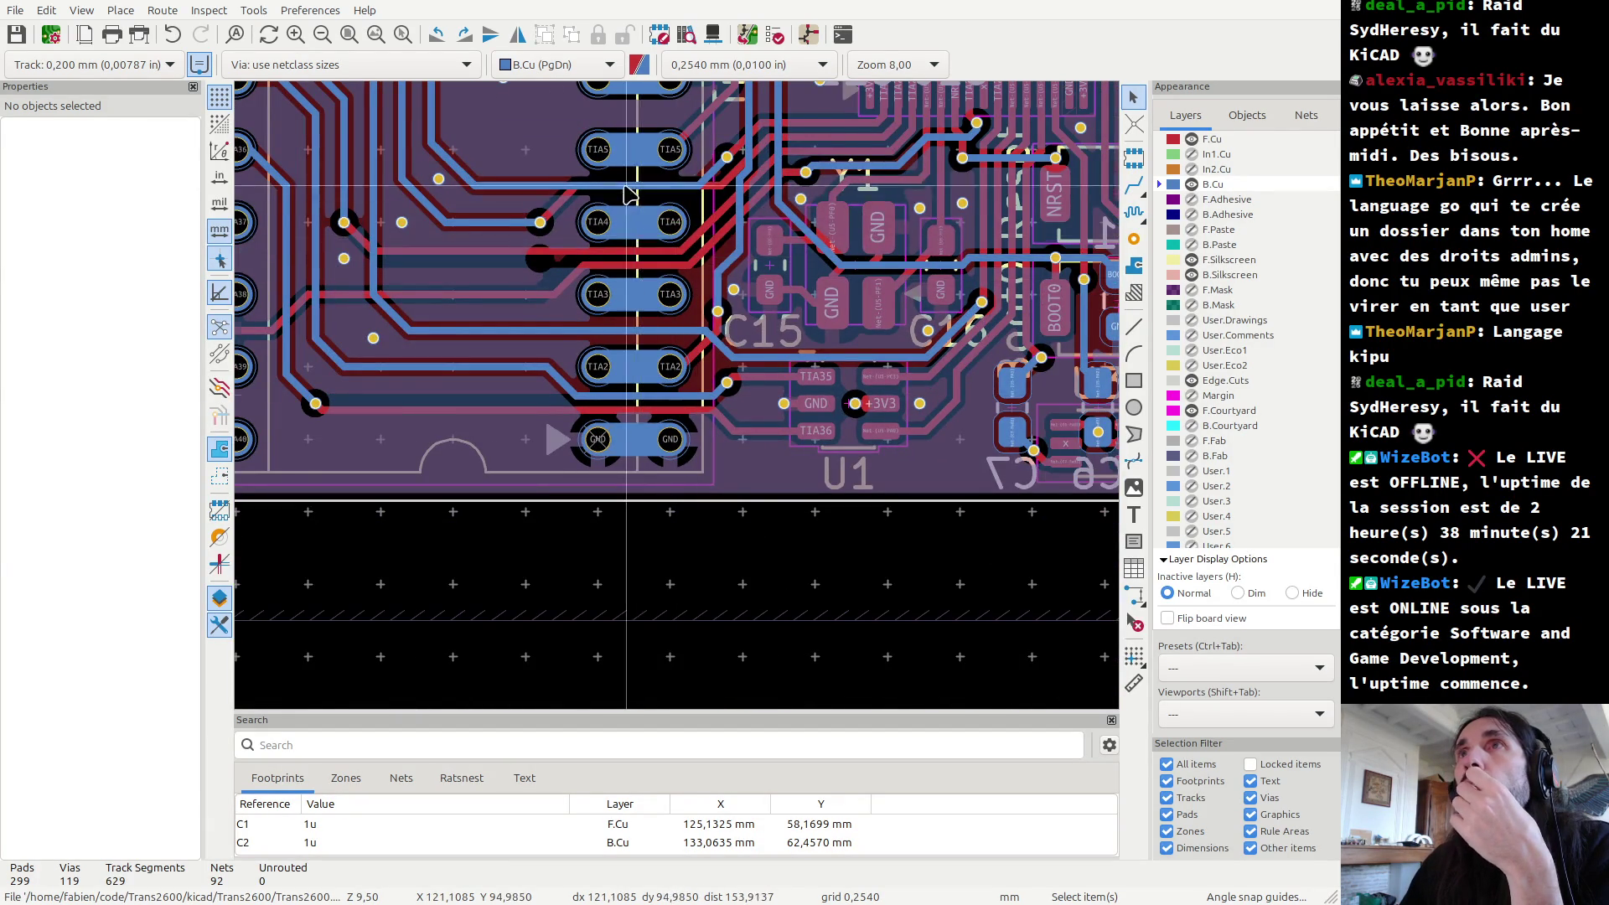
{"action": "scroll", "coordinate": [637, 192], "scroll_direction": "up", "scroll_amount": 5}
{"action": "scroll", "coordinate": [719, 425], "scroll_direction": "down", "scroll_amount": 4}
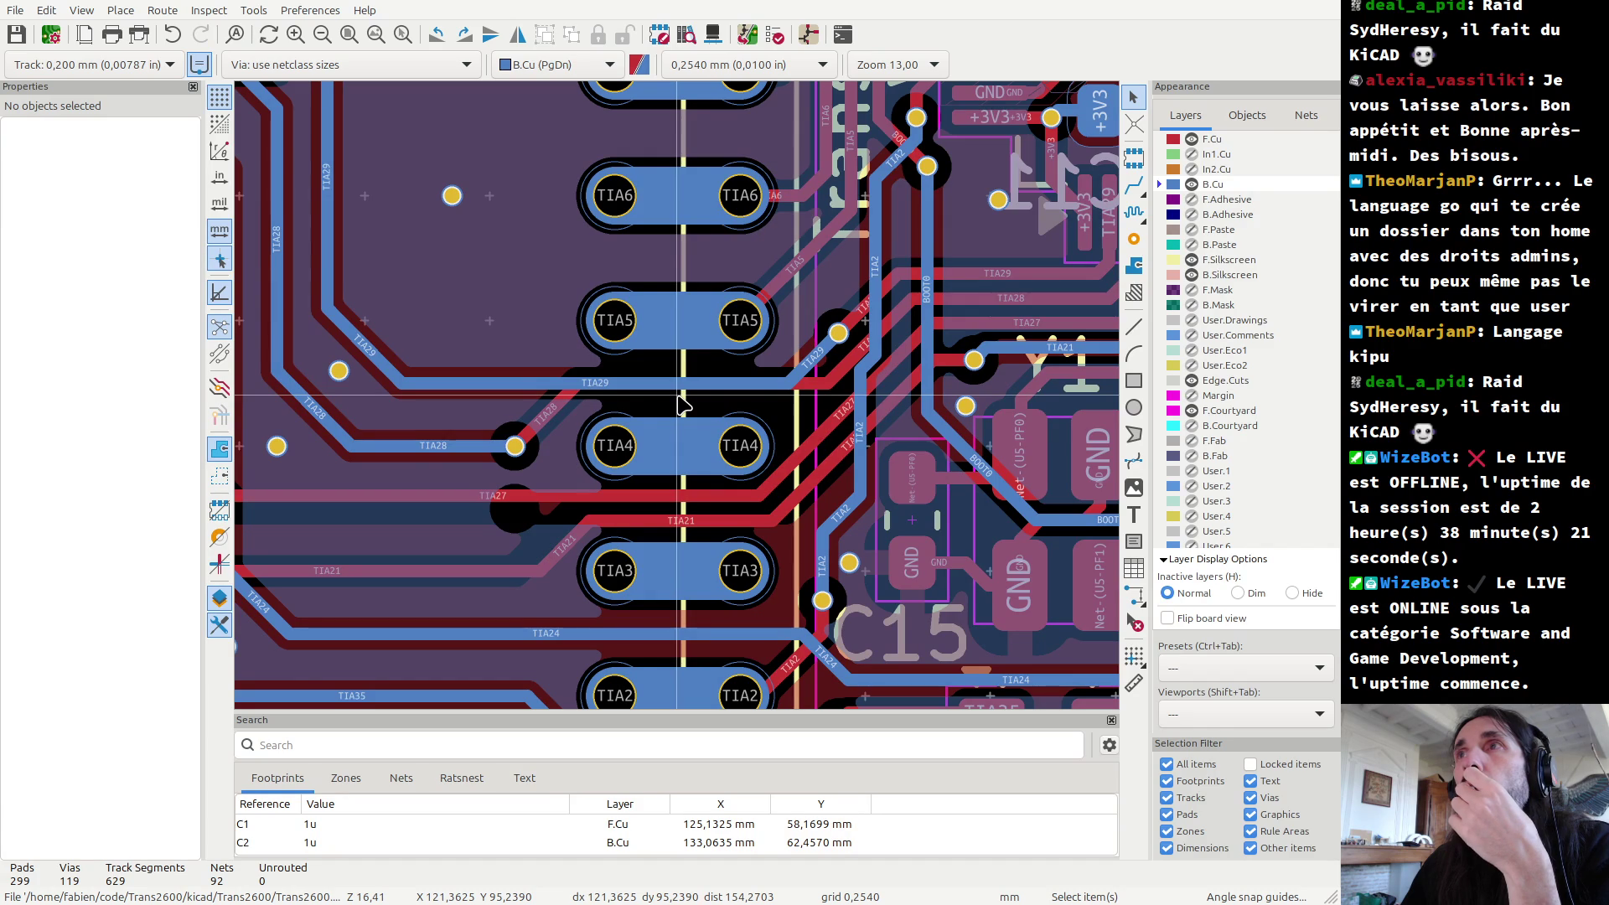
{"action": "scroll", "coordinate": [687, 404], "scroll_direction": "up", "scroll_amount": 4}
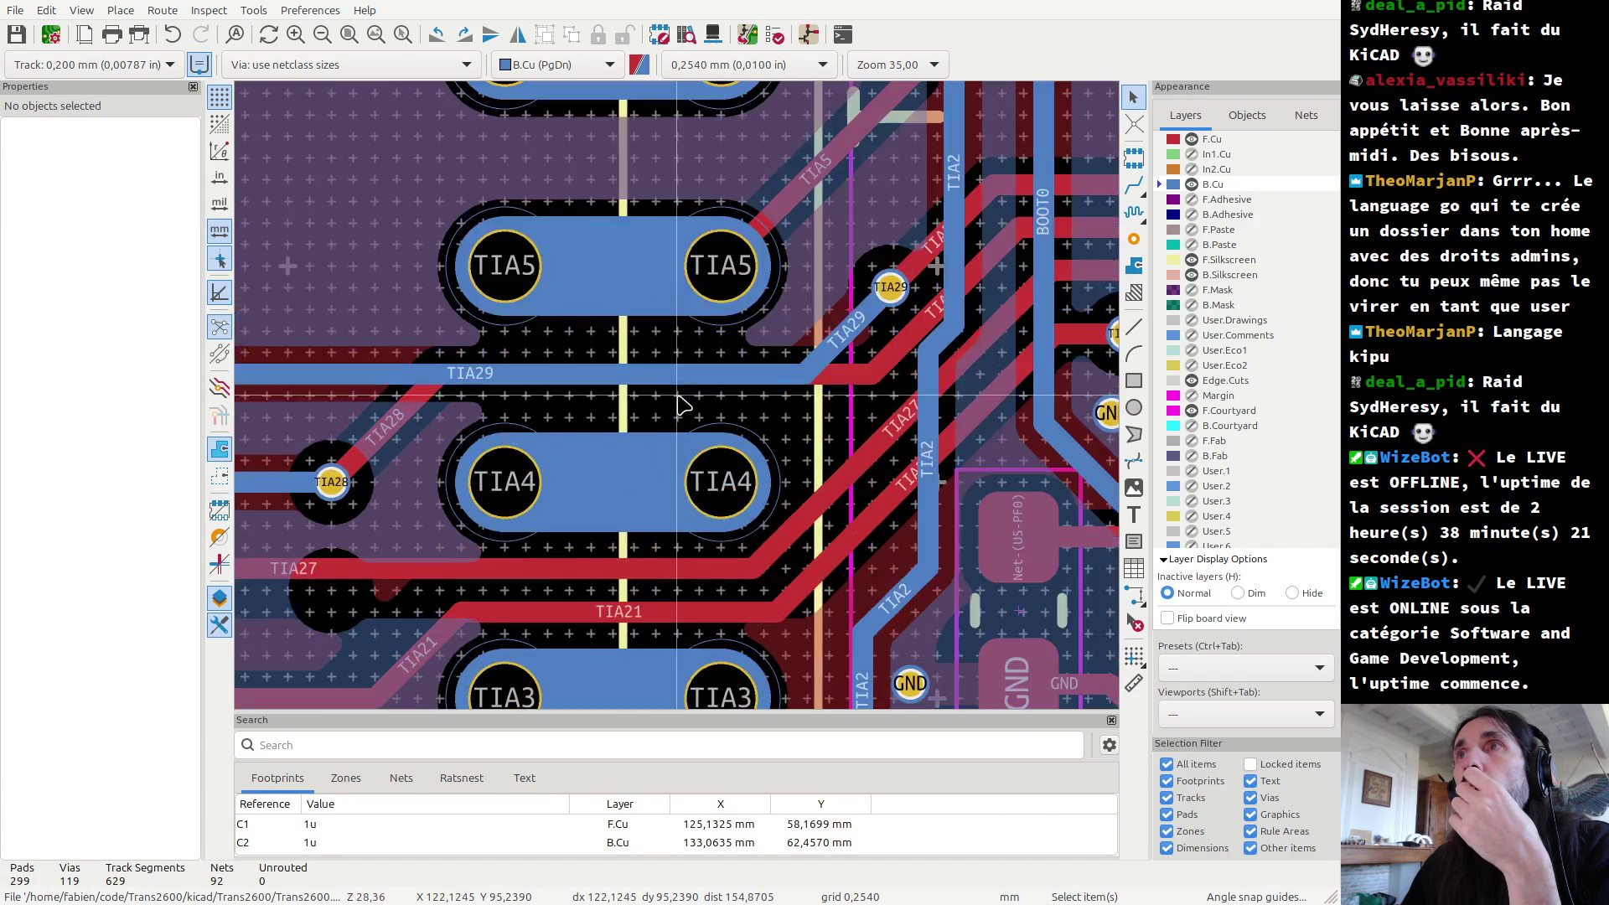
{"action": "left_click", "coordinate": [754, 379]}
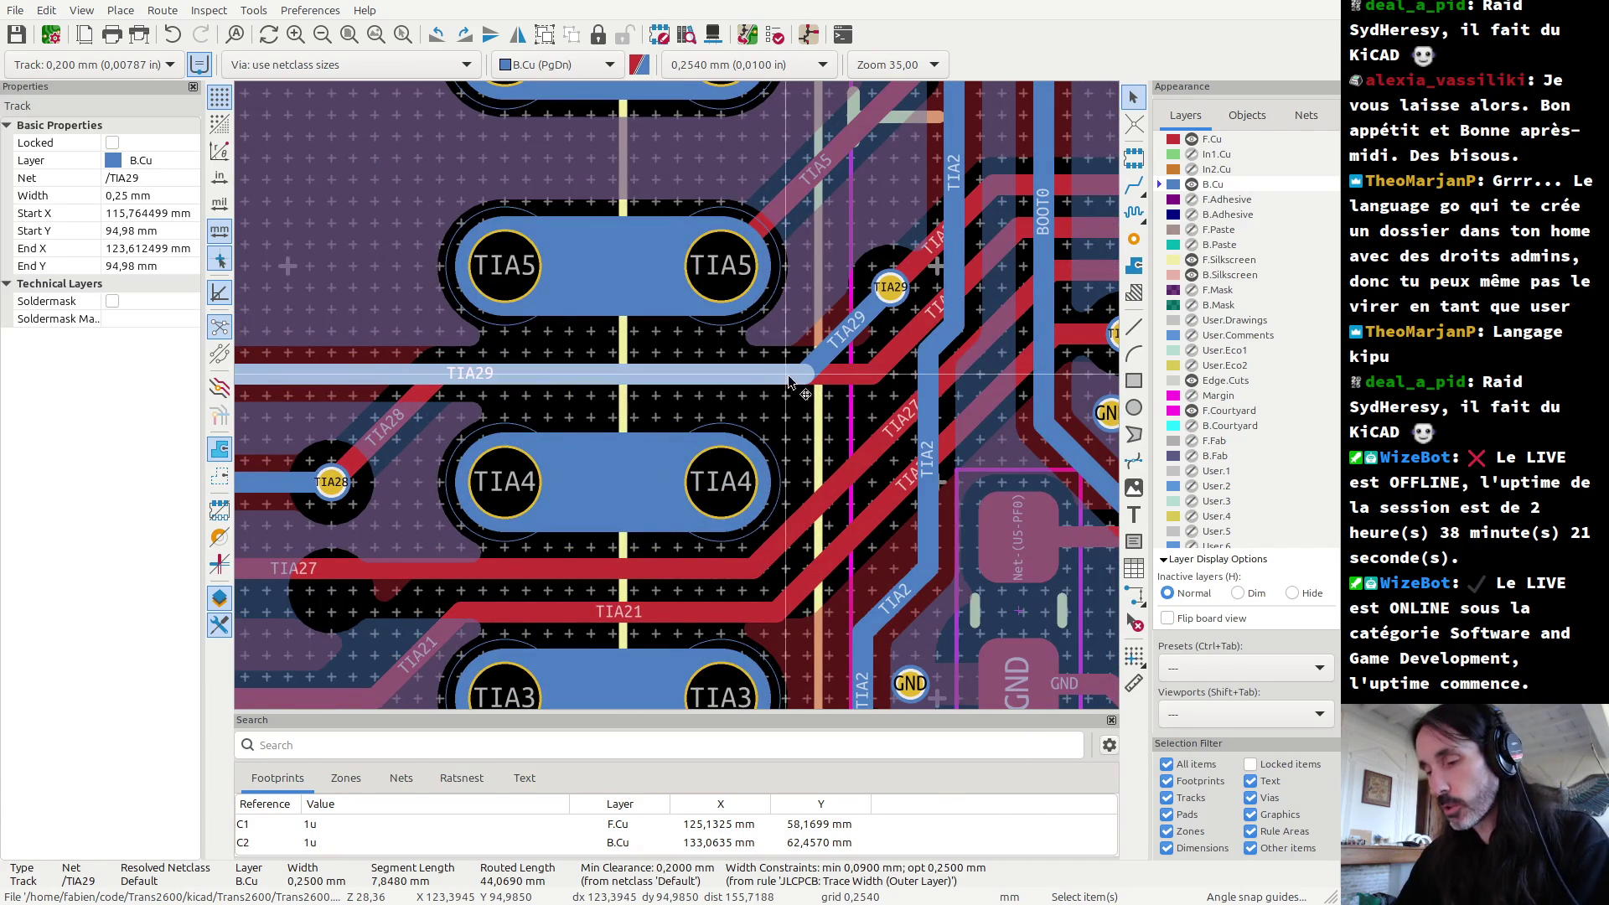
{"action": "key", "text": "Delete"}
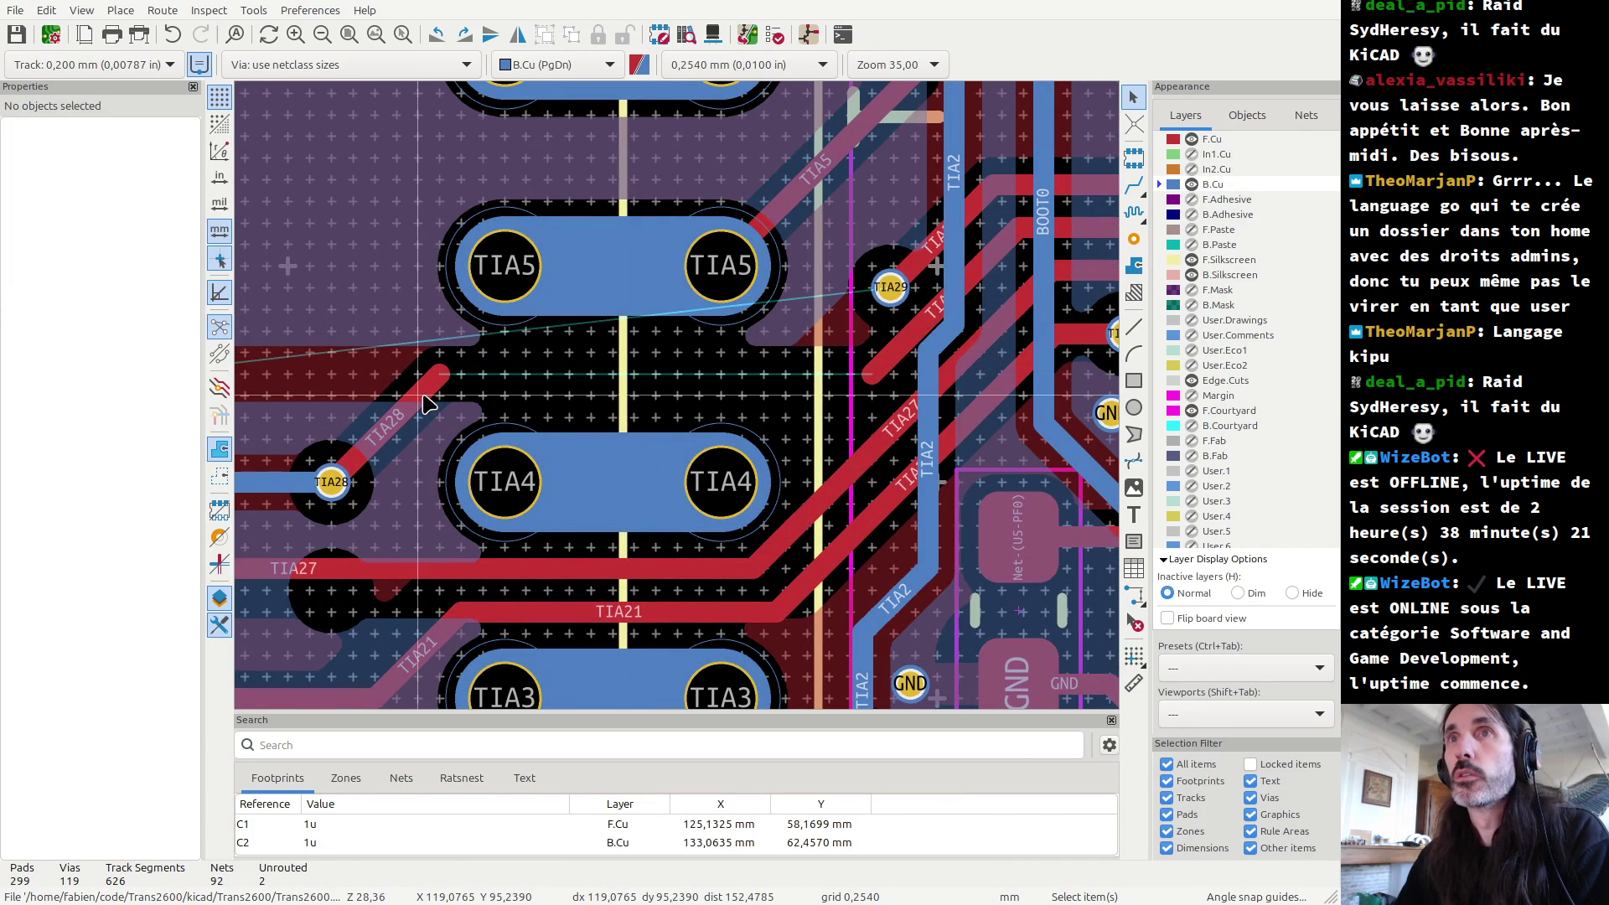
{"action": "left_click", "coordinate": [426, 403]}
{"action": "key", "text": "Delete"}
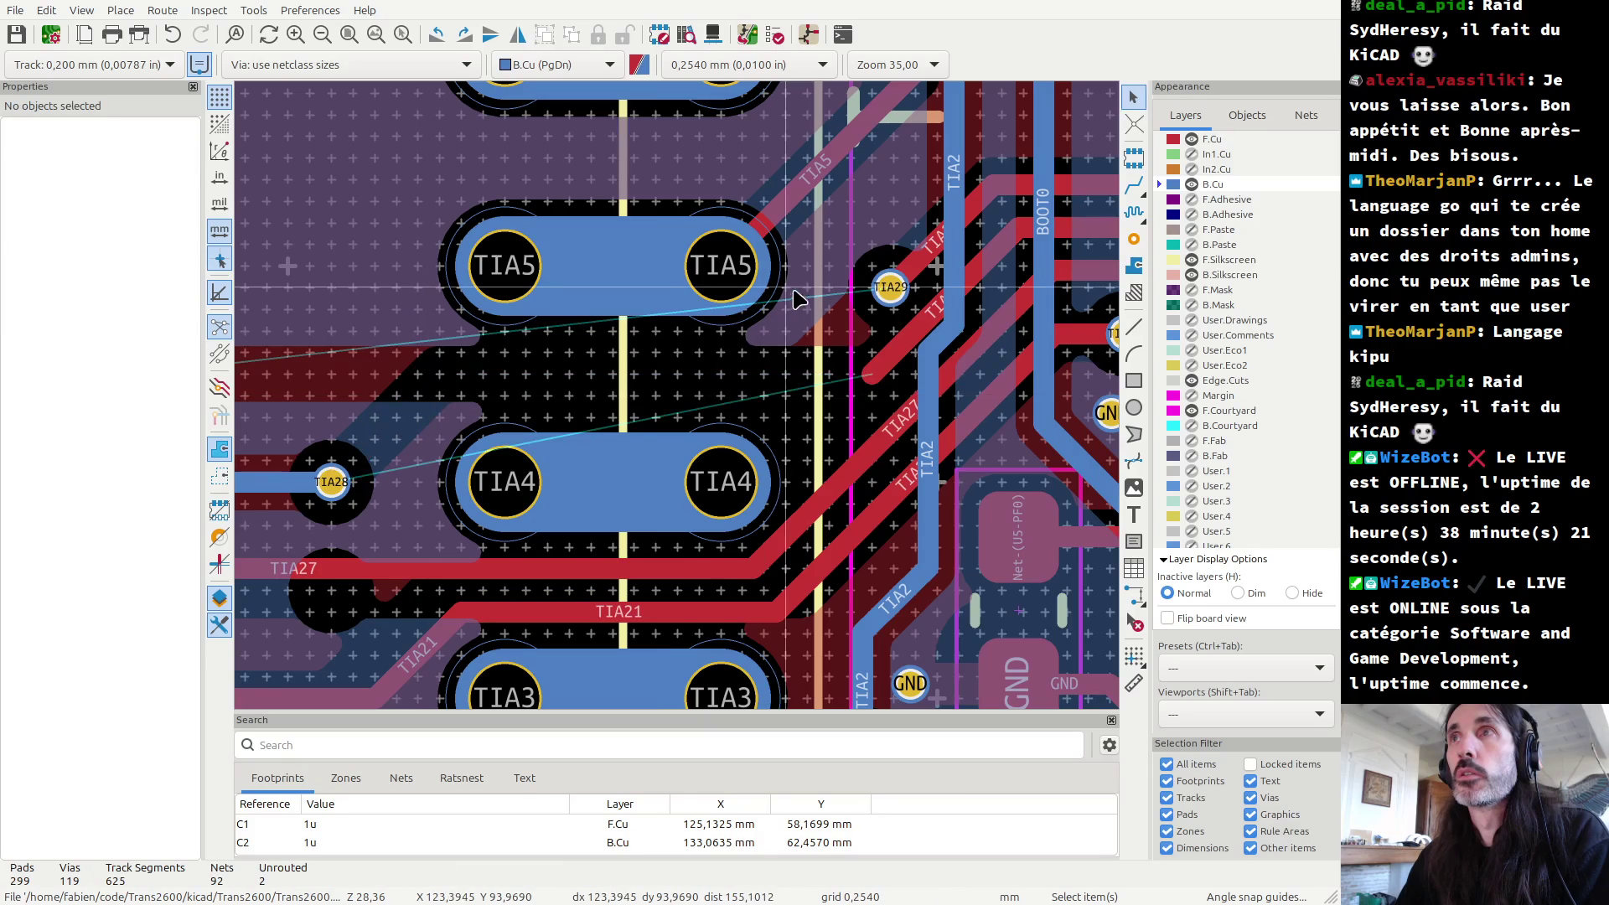
- Route TIA29 on B.Cu from its via to the existing trace
{"action": "scroll", "coordinate": [893, 290], "scroll_direction": "down", "scroll_amount": 3}
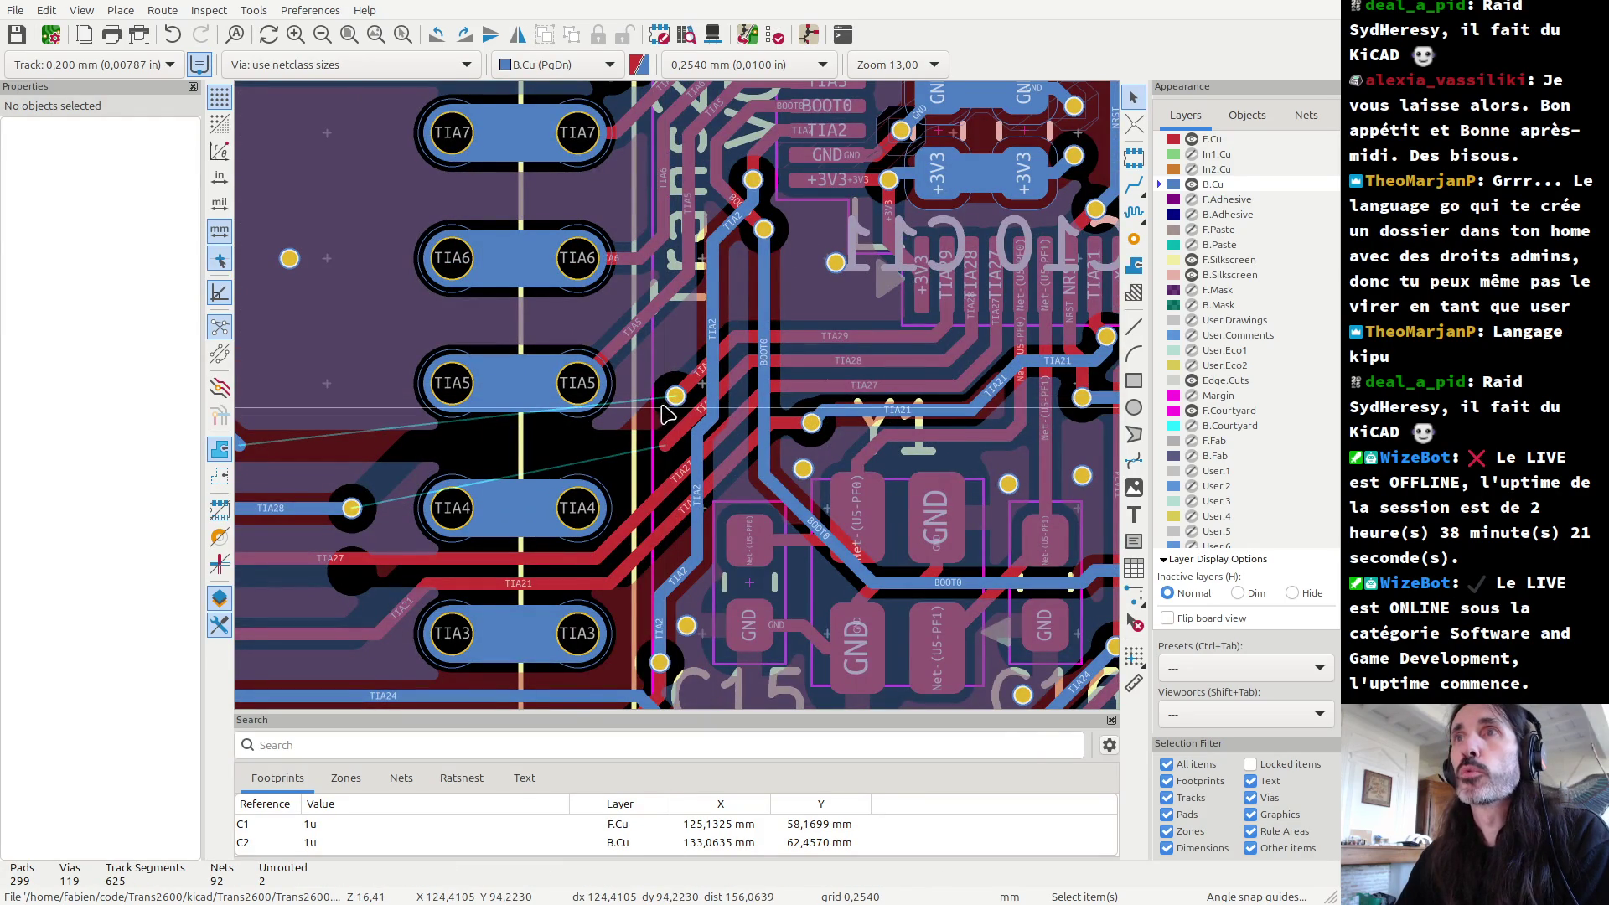
{"action": "scroll", "coordinate": [459, 473], "scroll_direction": "up", "scroll_amount": 3}
{"action": "key", "text": "x"}
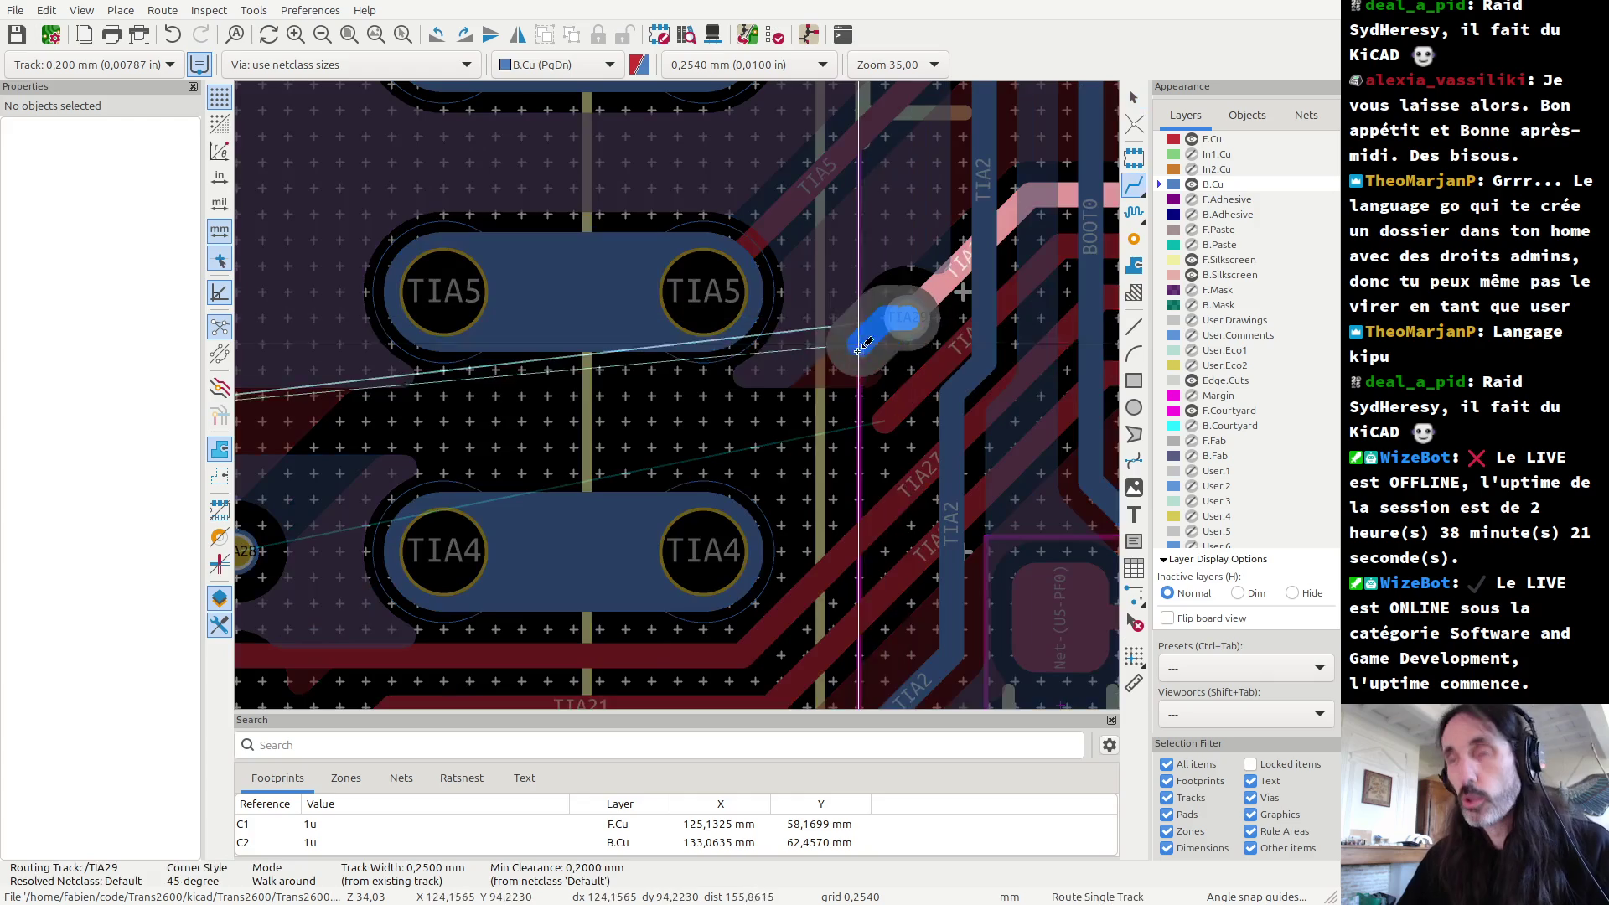
{"action": "scroll", "coordinate": [519, 402], "scroll_direction": "down", "scroll_amount": 2}
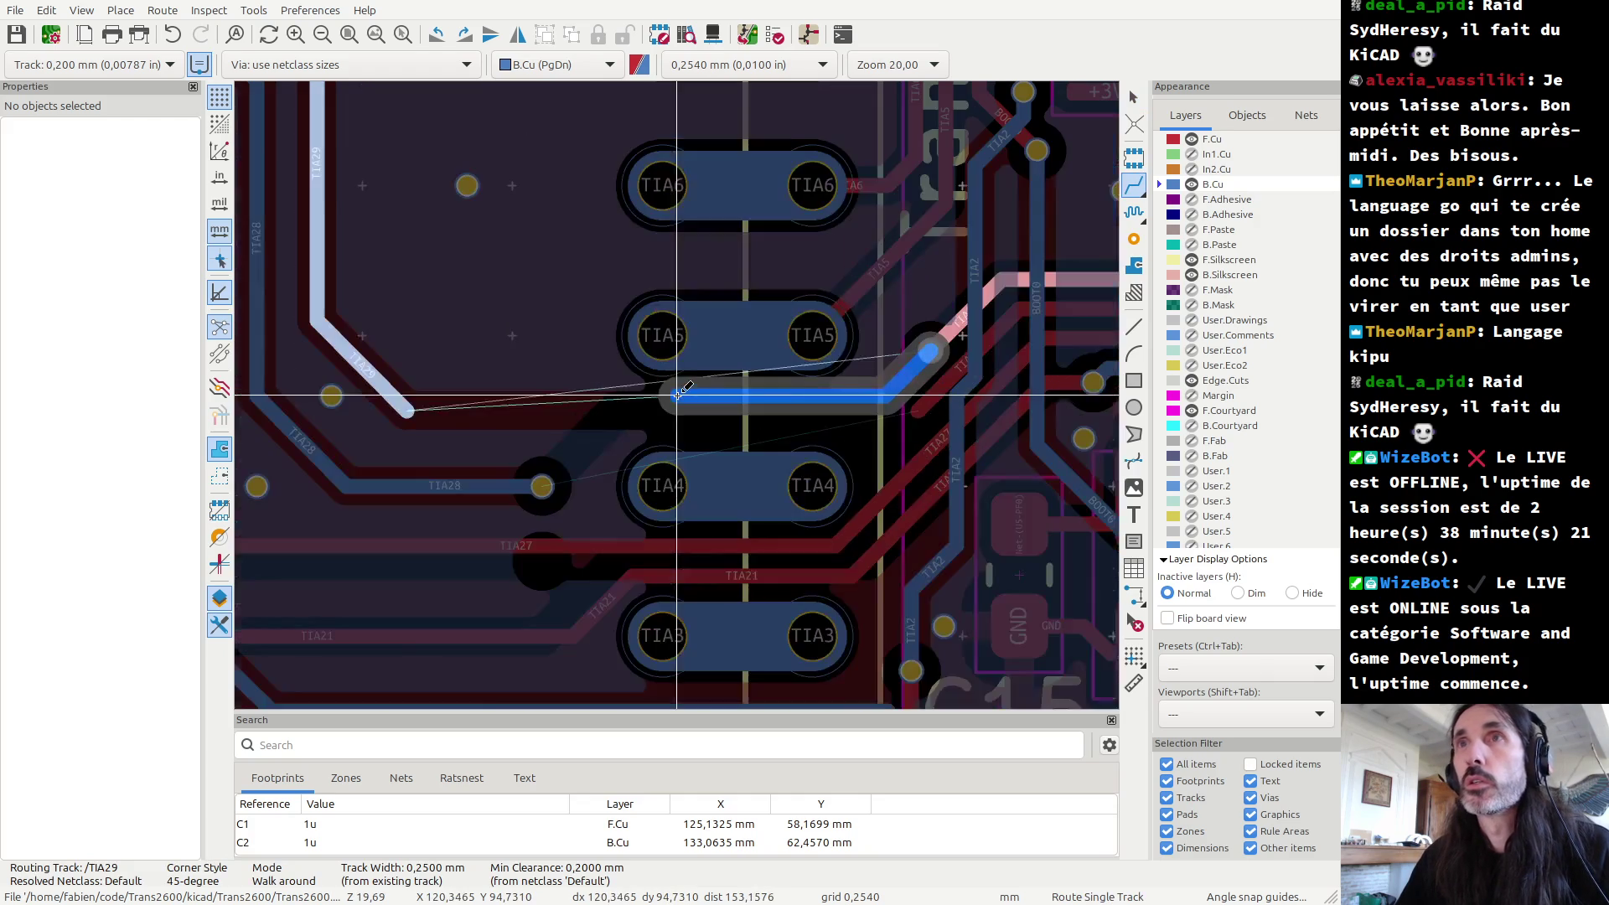
{"action": "left_click", "coordinate": [398, 393]}
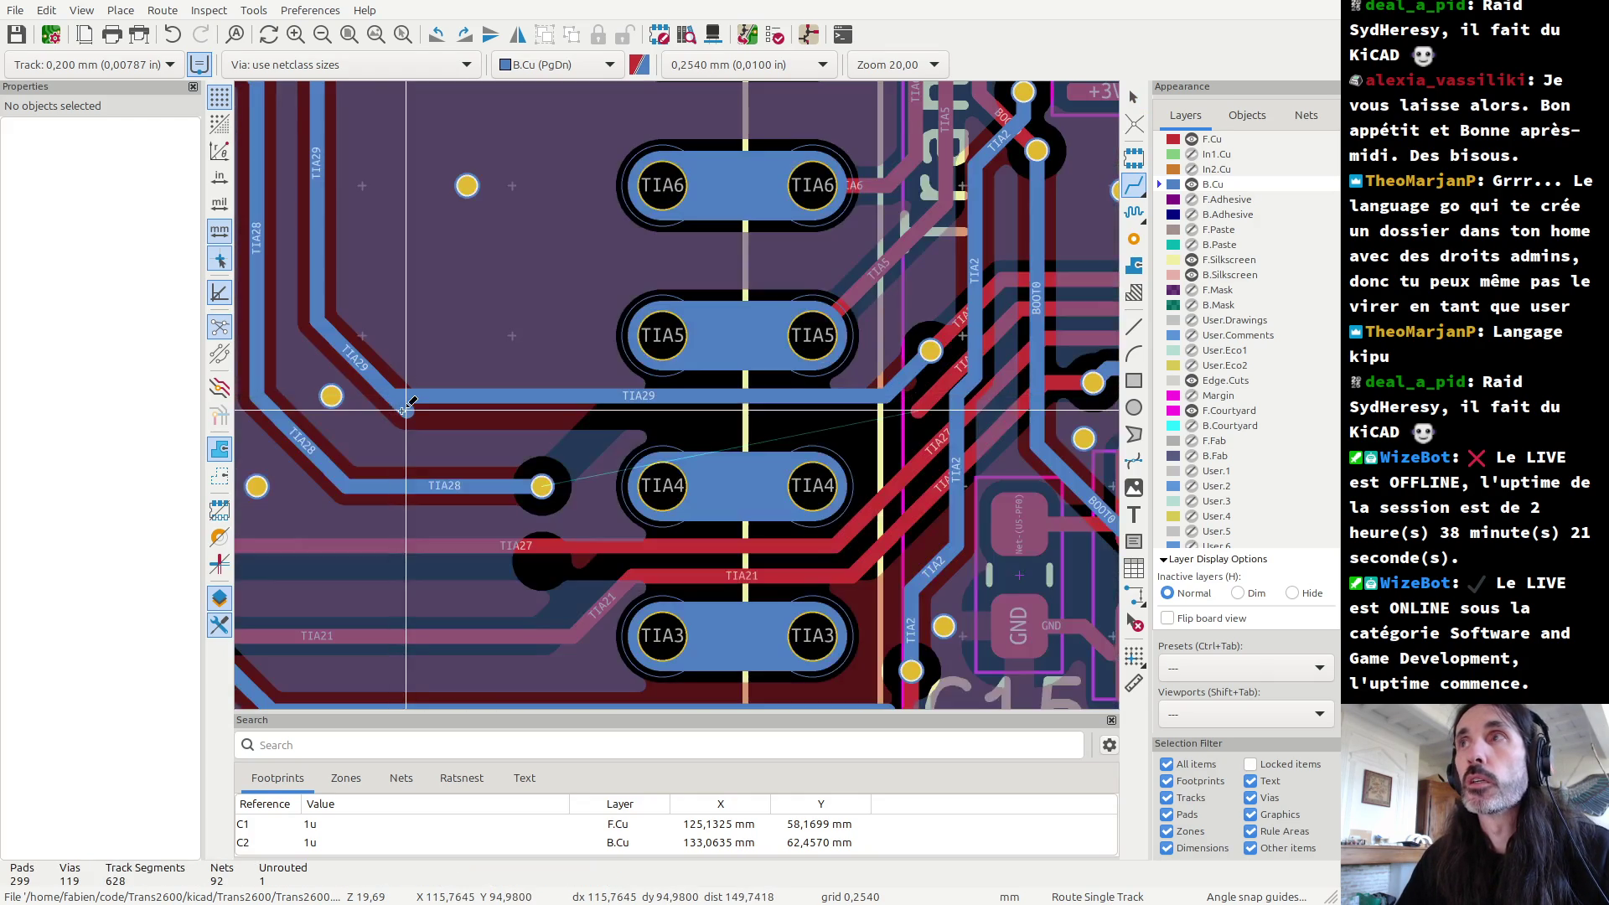
{"action": "key", "text": "Escape"}
{"action": "left_click", "coordinate": [404, 418]}
{"action": "key", "text": "Escape"}
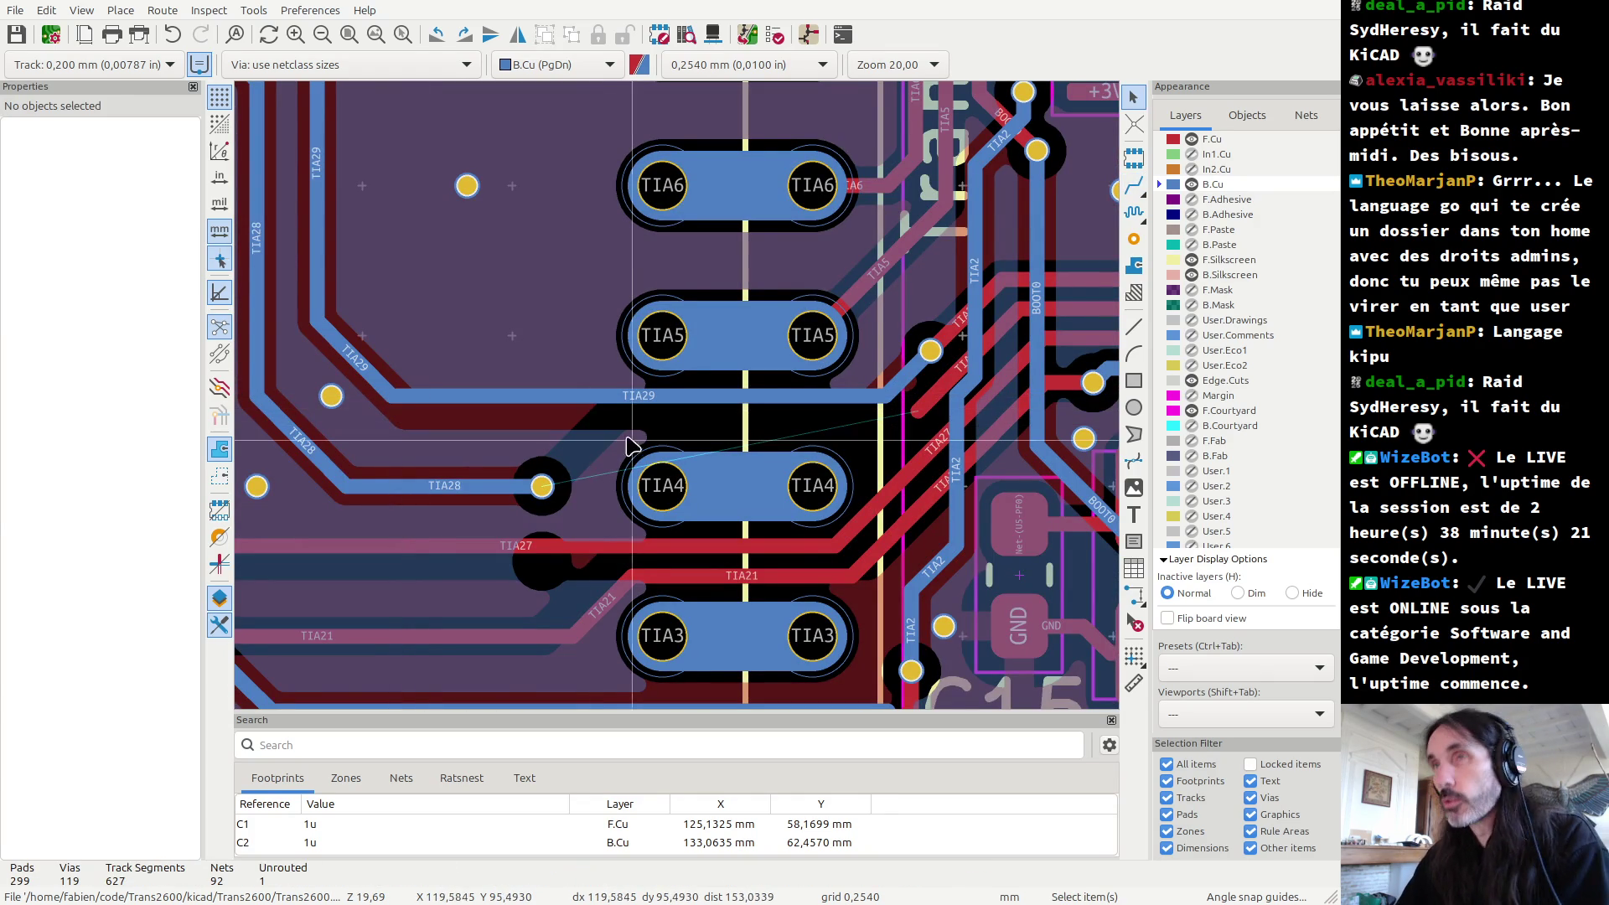
- Route TIA28 on F.Cu and drop a via onto the B.Cu TIA28 track
{"action": "scroll", "coordinate": [681, 405], "scroll_direction": "up", "scroll_amount": 2}
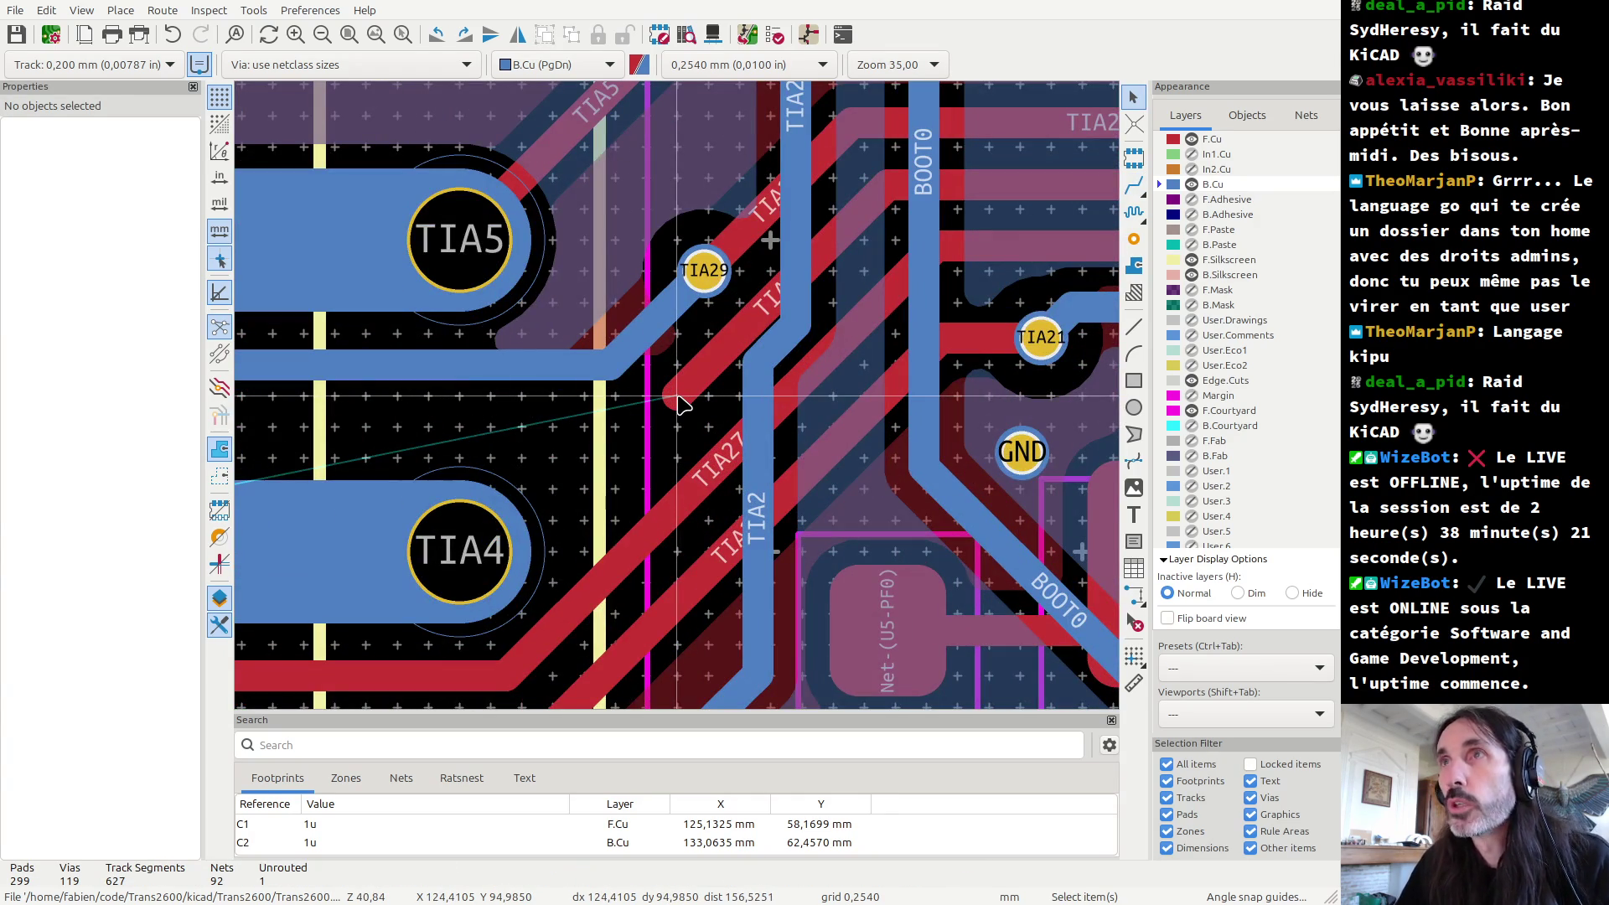
{"action": "key", "text": "x"}
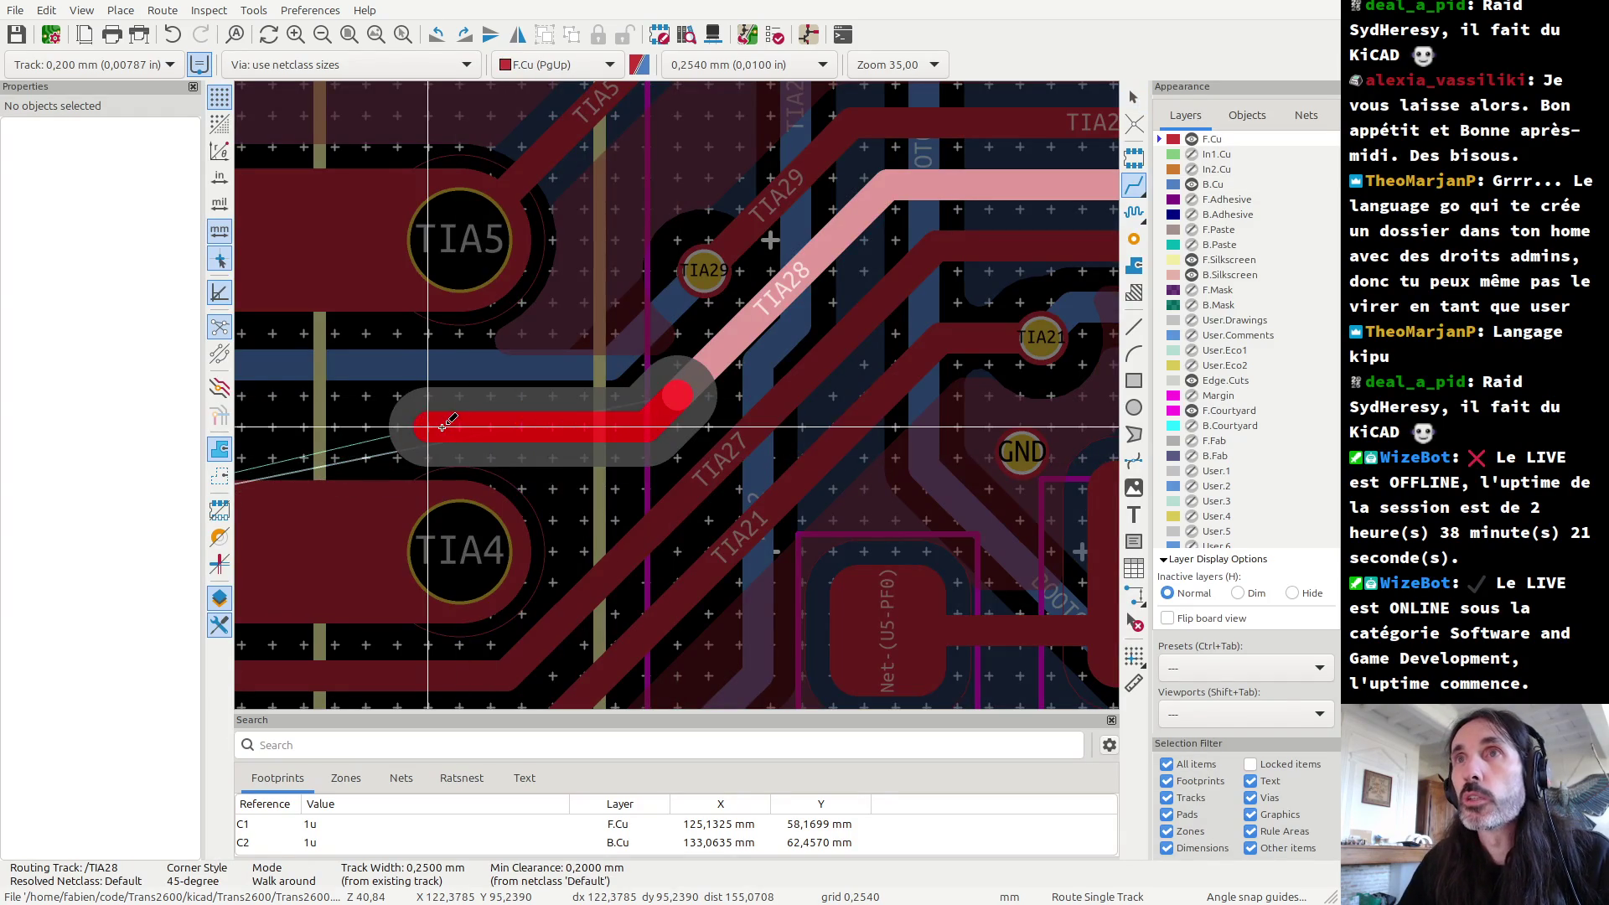
{"action": "scroll", "coordinate": [413, 424], "scroll_direction": "down", "scroll_amount": 2}
{"action": "key", "text": "v"}
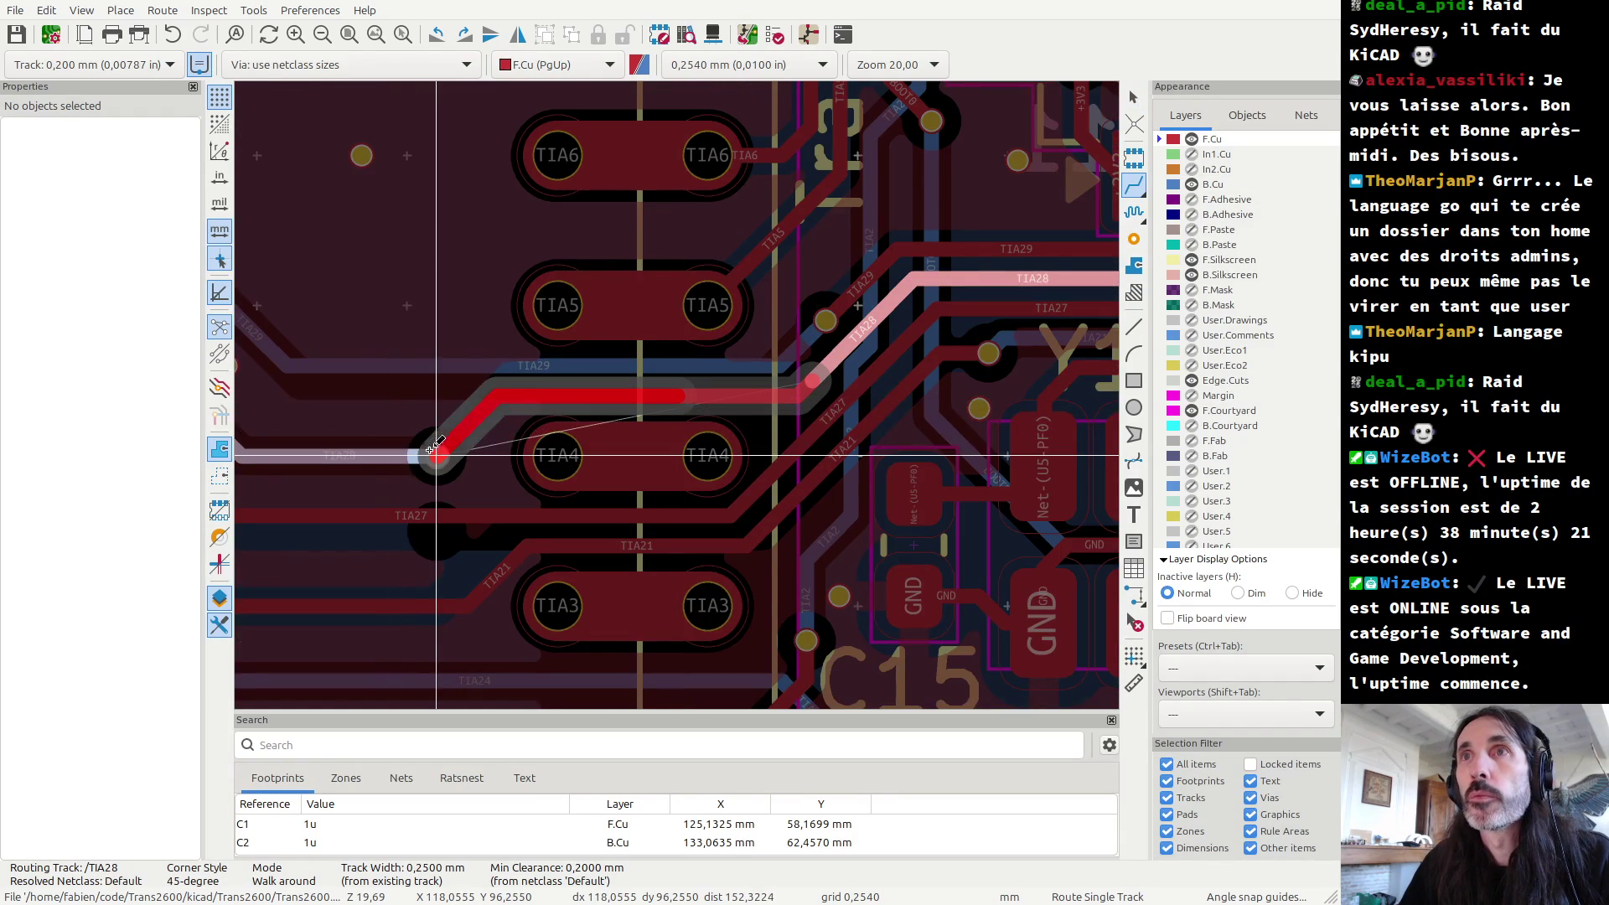
{"action": "left_click", "coordinate": [437, 455]}
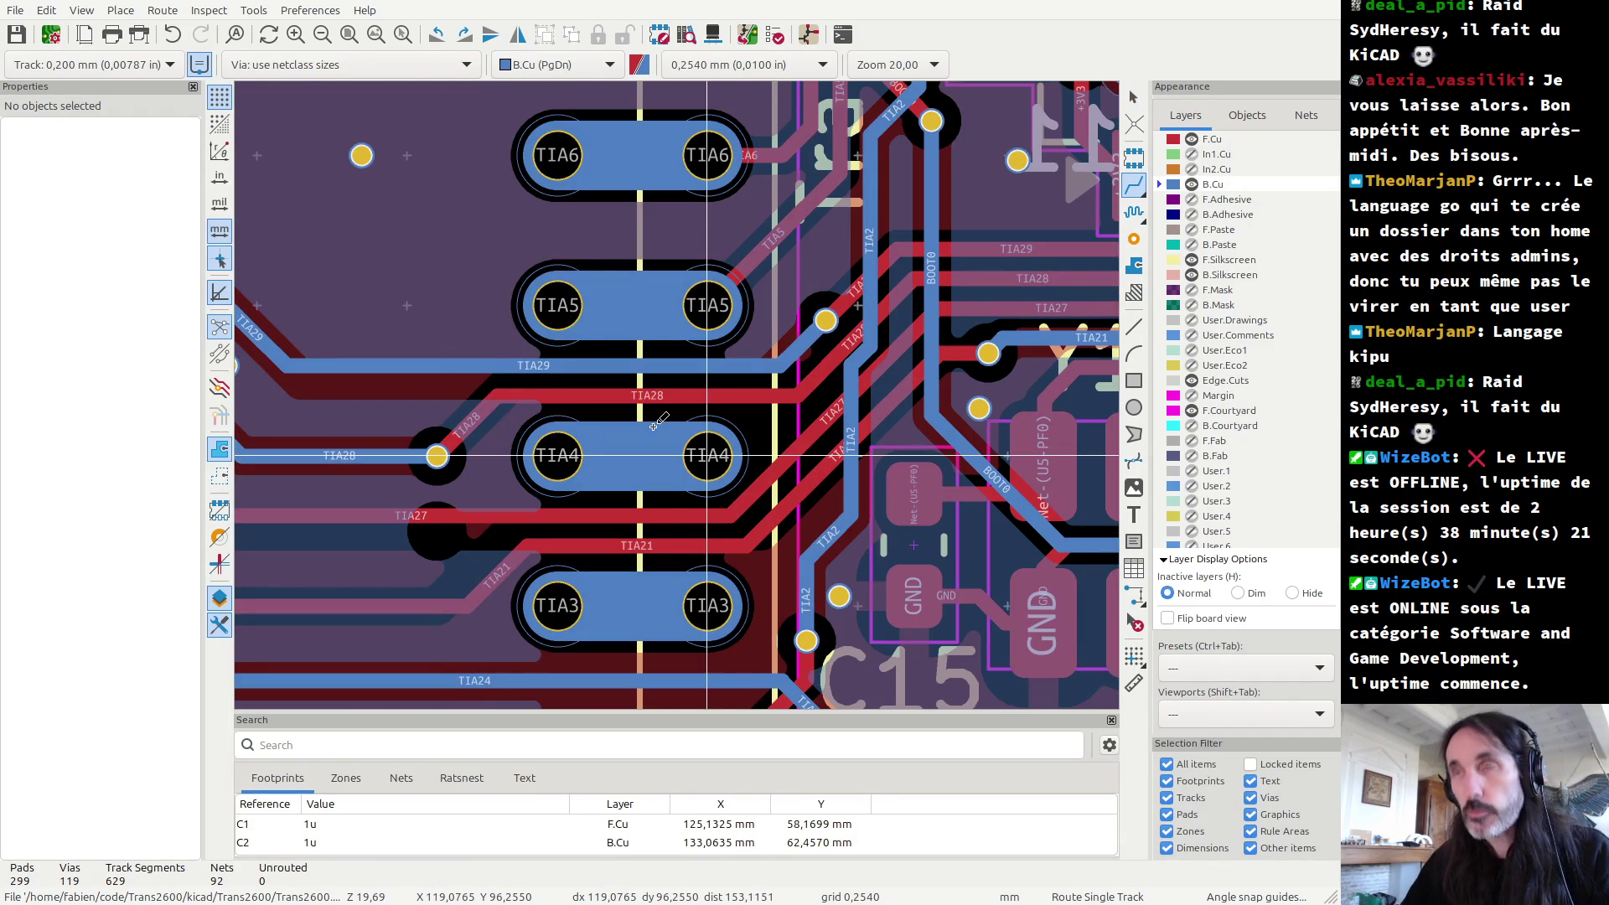
{"action": "scroll", "coordinate": [653, 425], "scroll_direction": "down", "scroll_amount": 4}
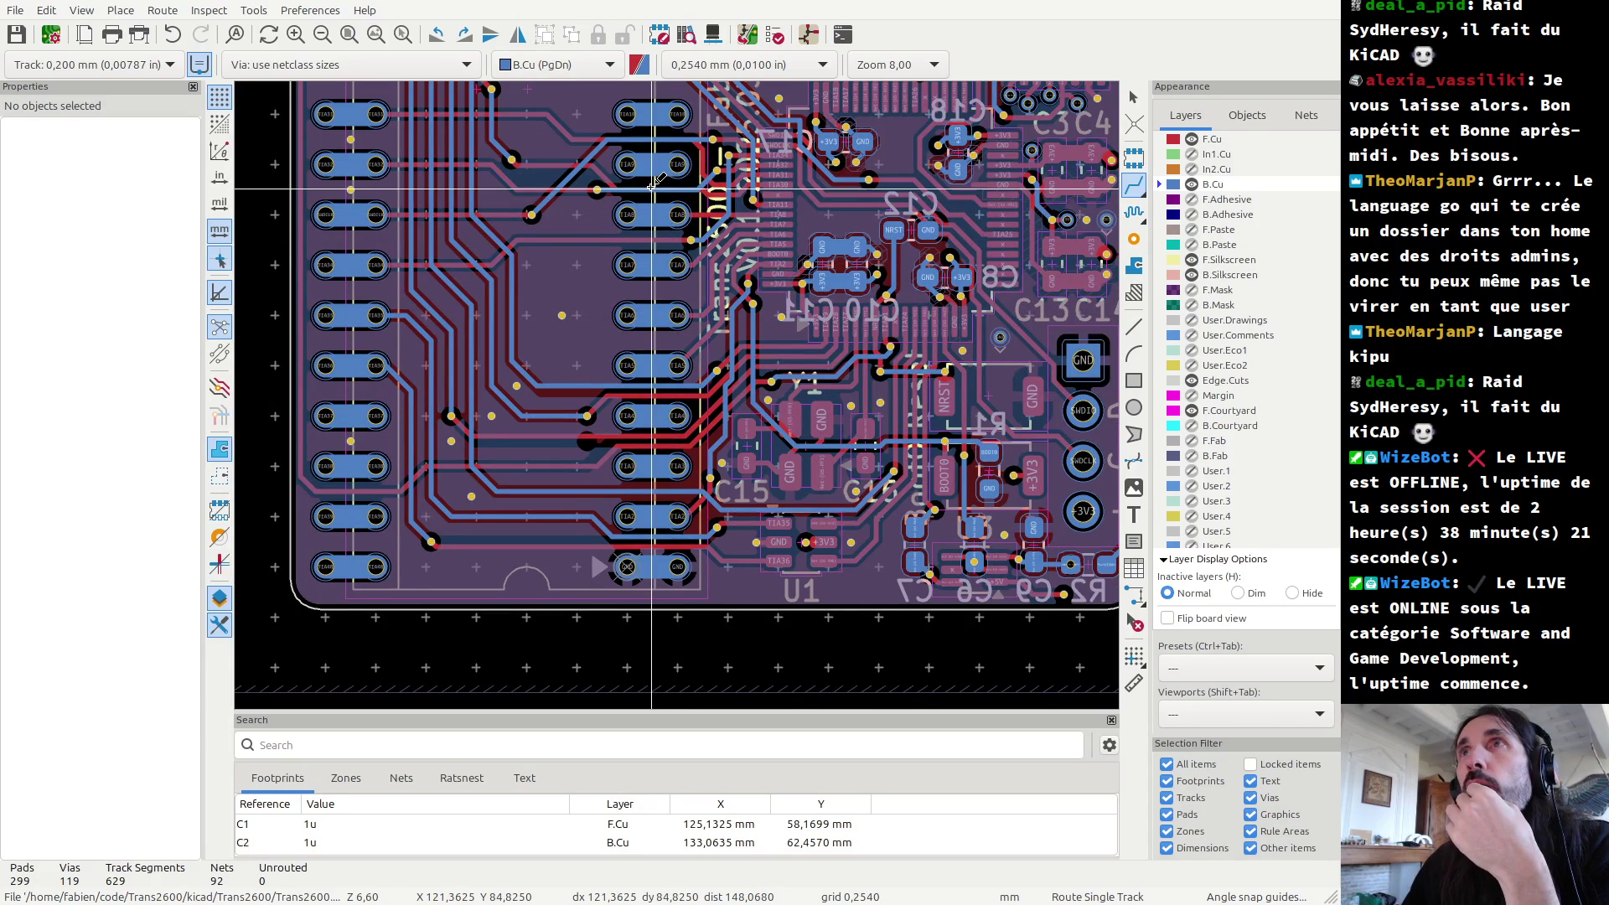
- Delete the blue B.Cu SWDCLK segment between TIA10 and TIA9, leaving 628 track segments
{"action": "scroll", "coordinate": [647, 141], "scroll_direction": "up", "scroll_amount": 4}
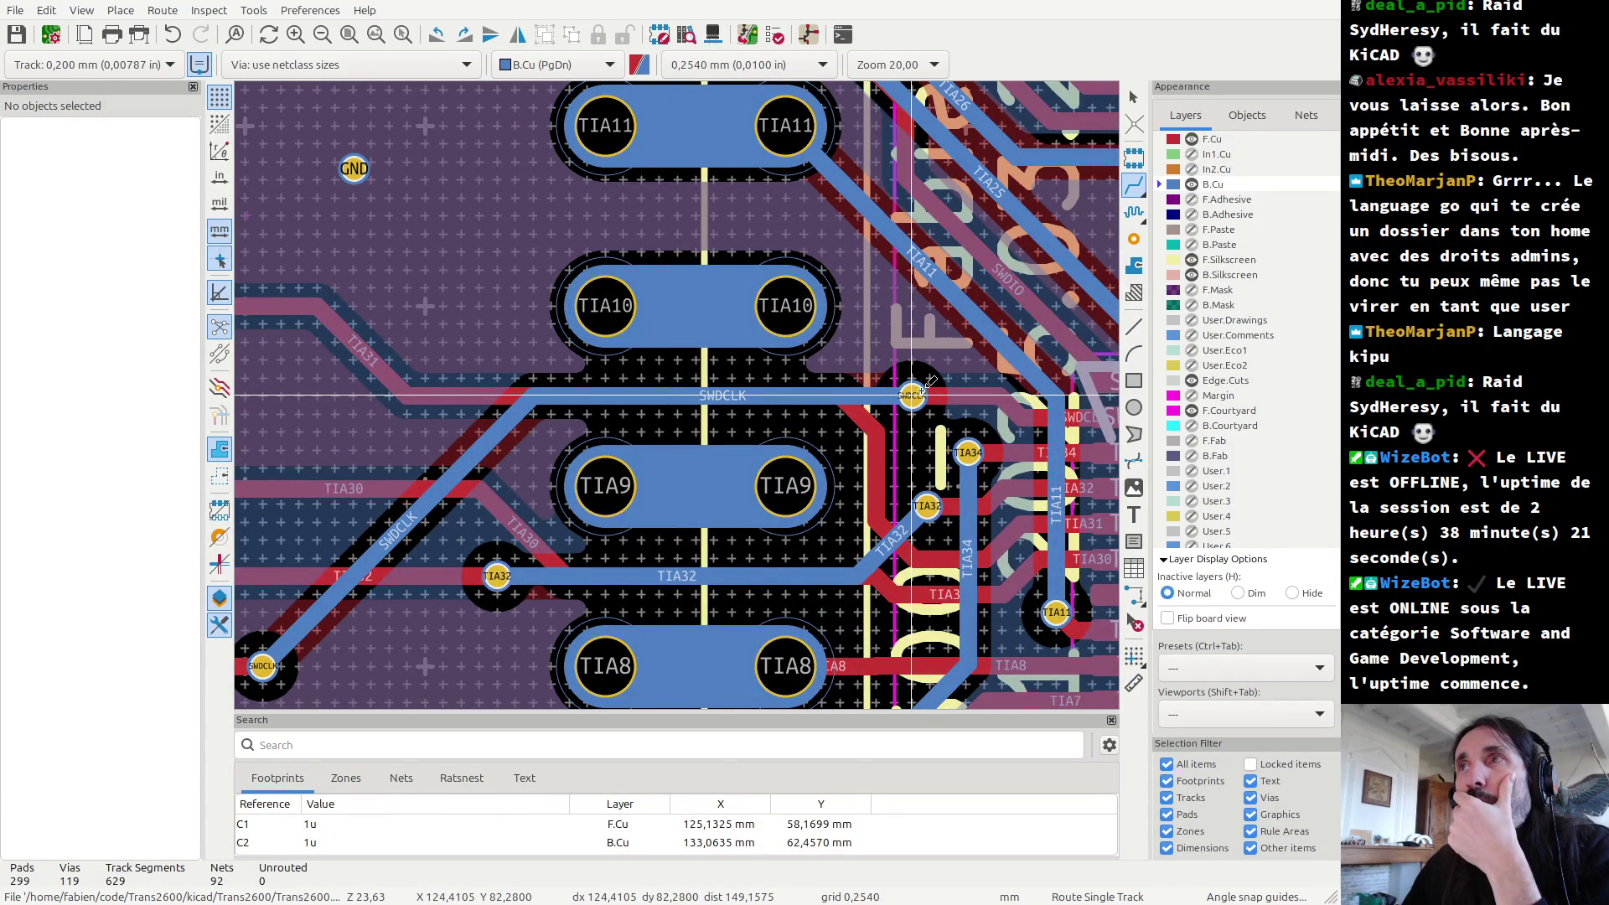
{"action": "scroll", "coordinate": [912, 394], "scroll_direction": "down", "scroll_amount": 2}
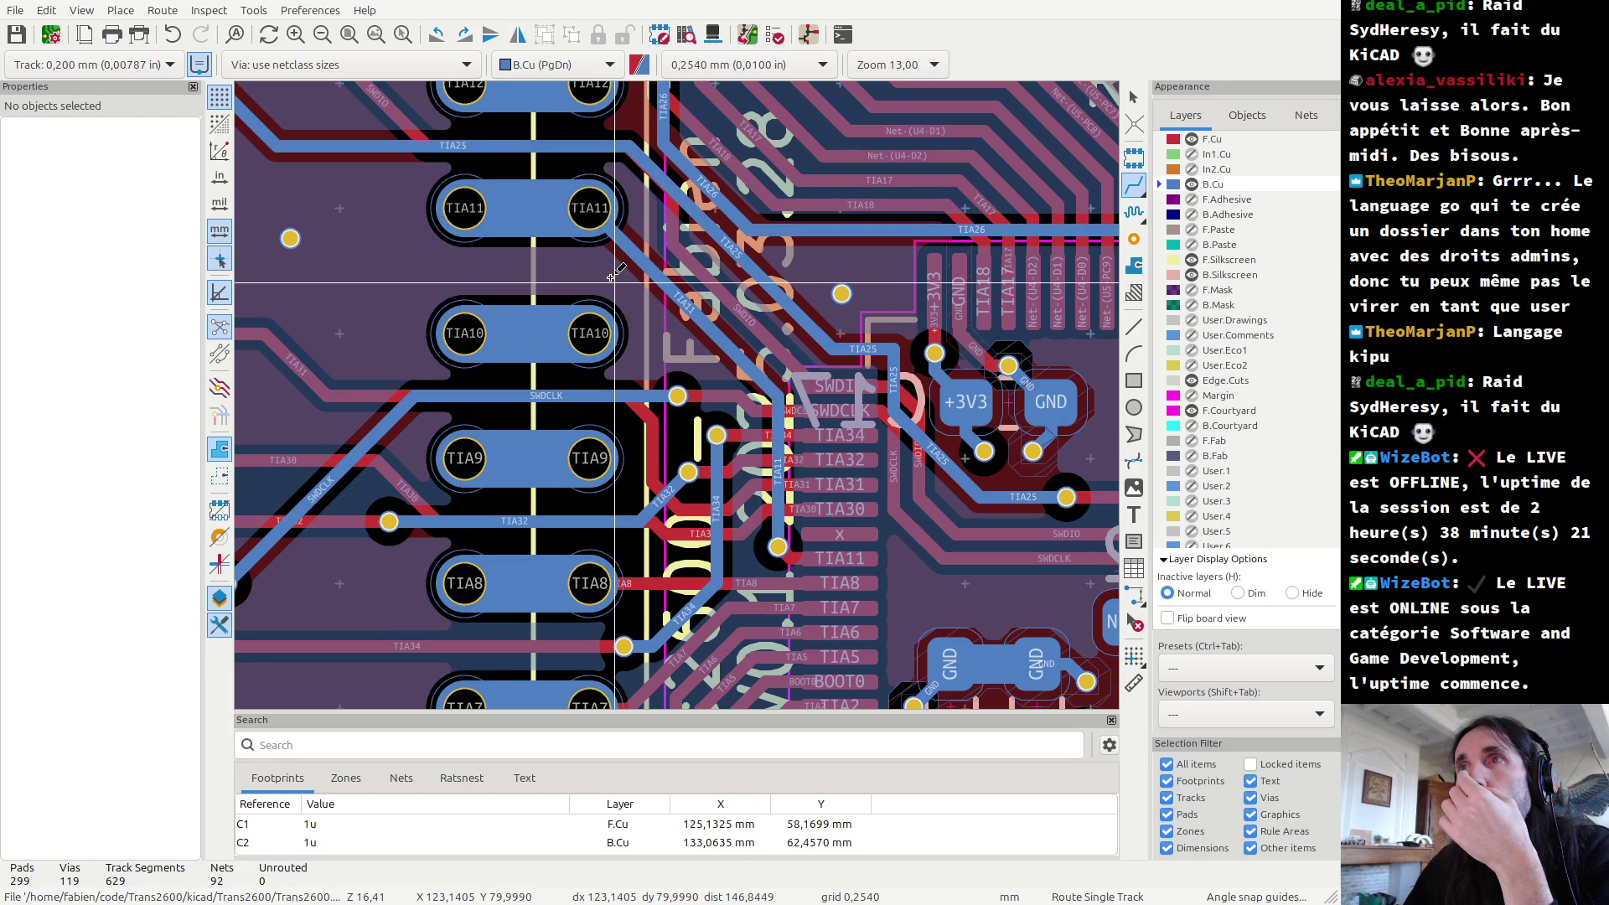
{"action": "scroll", "coordinate": [614, 277], "scroll_direction": "down", "scroll_amount": 2}
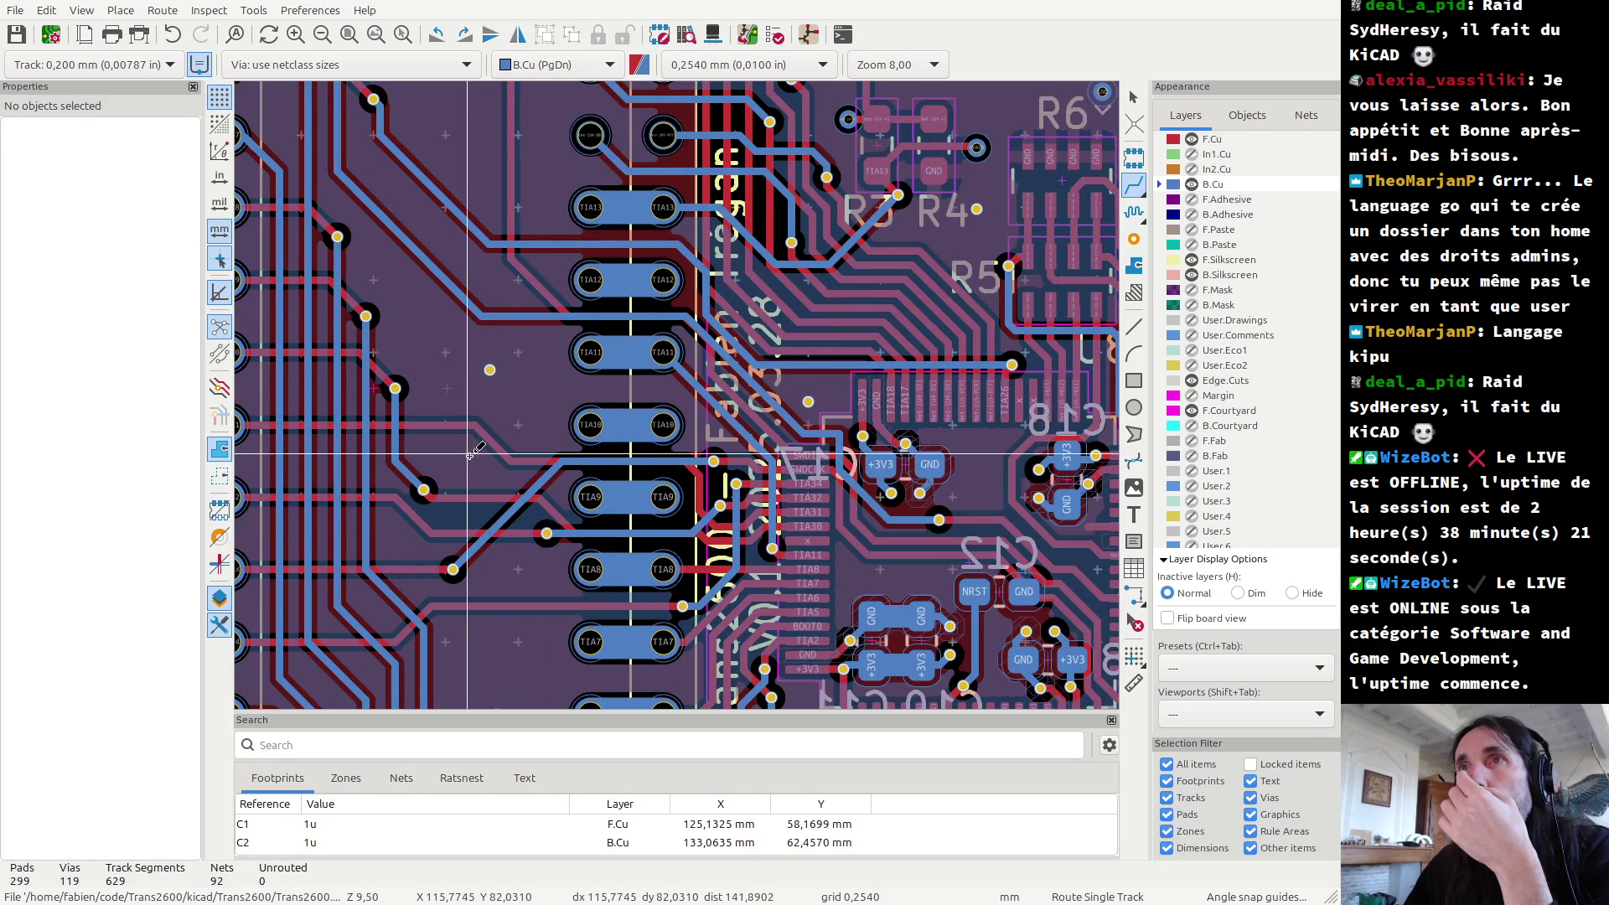
{"action": "scroll", "coordinate": [679, 390], "scroll_direction": "up", "scroll_amount": 3}
{"action": "scroll", "coordinate": [679, 390], "scroll_direction": "up", "scroll_amount": 2}
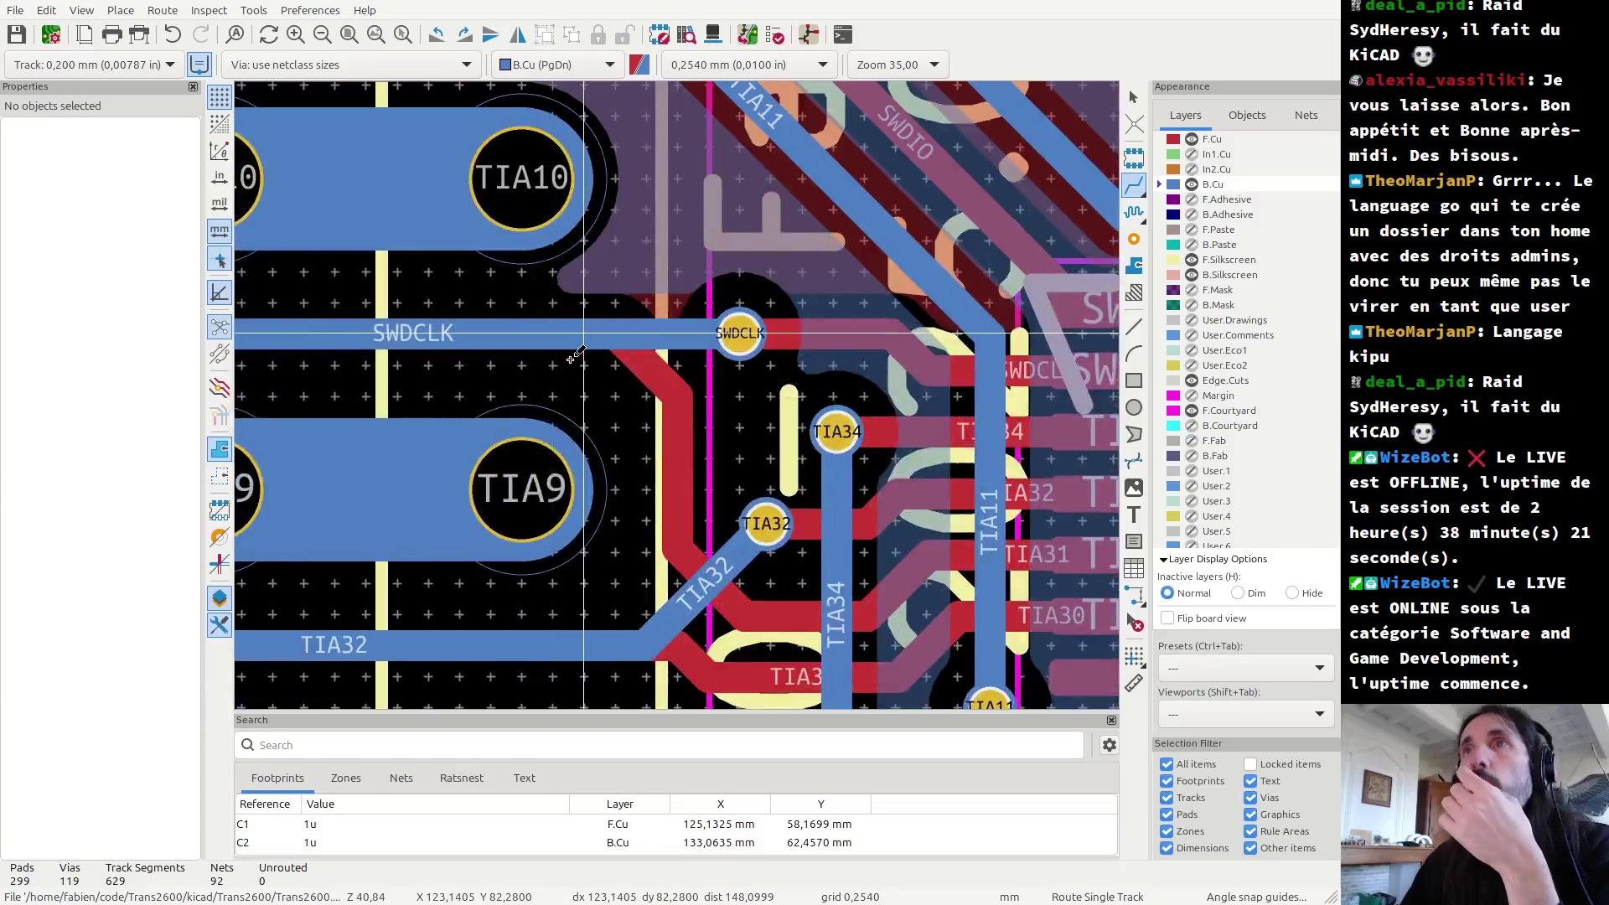
{"action": "key", "text": "Delete"}
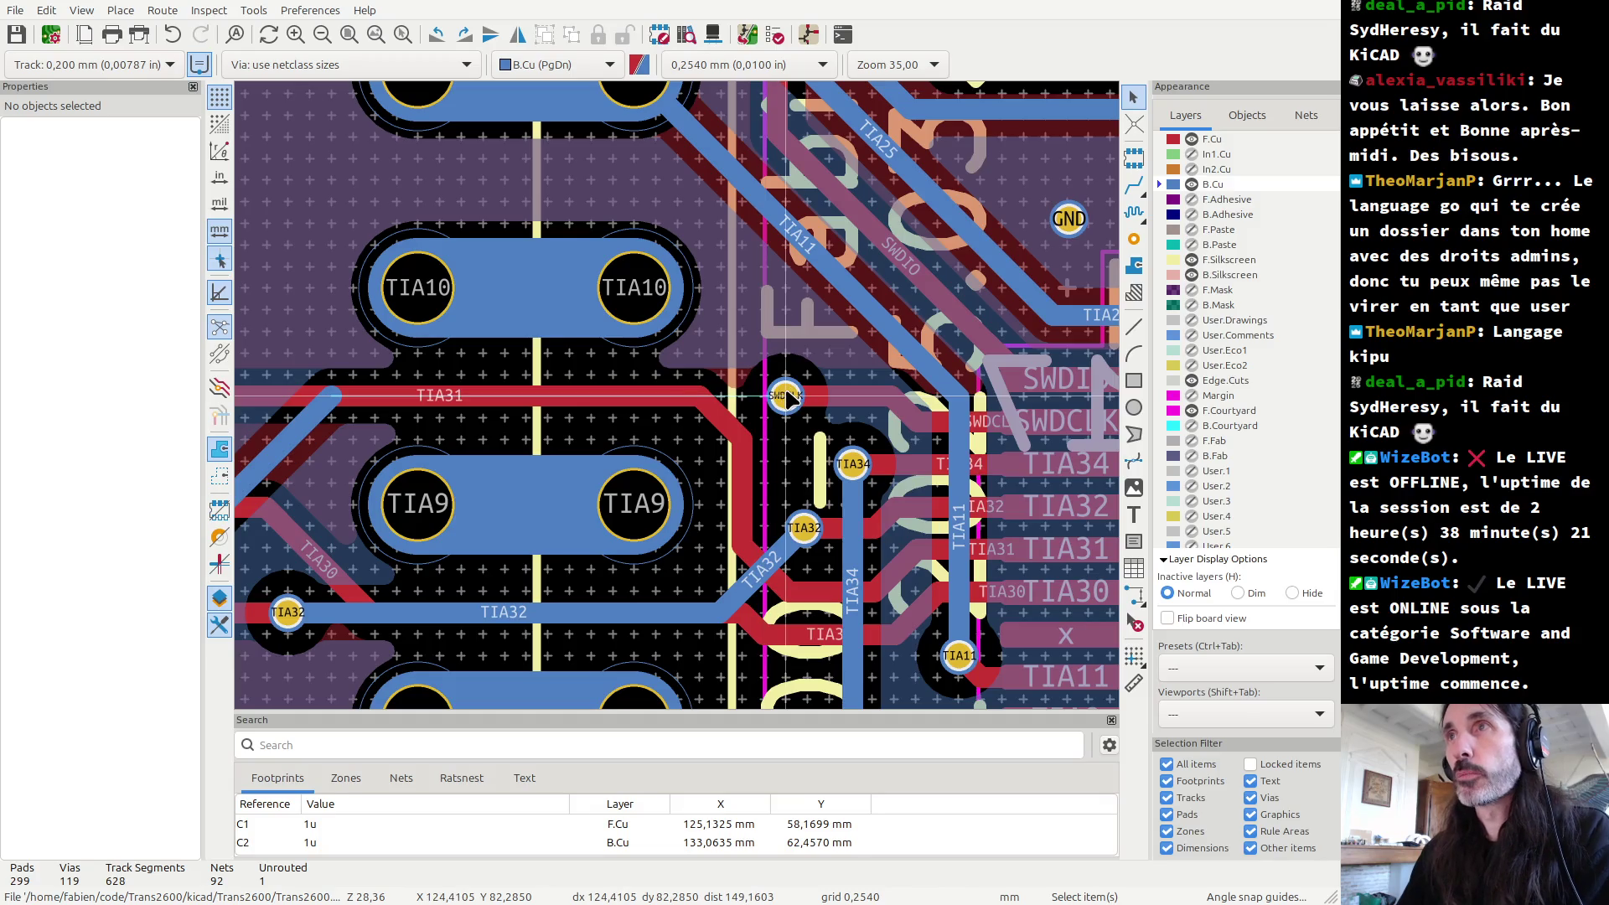
- Move the SWDCLK via slightly higher and delete its old top-layer segment
{"action": "left_click", "coordinate": [788, 398]}
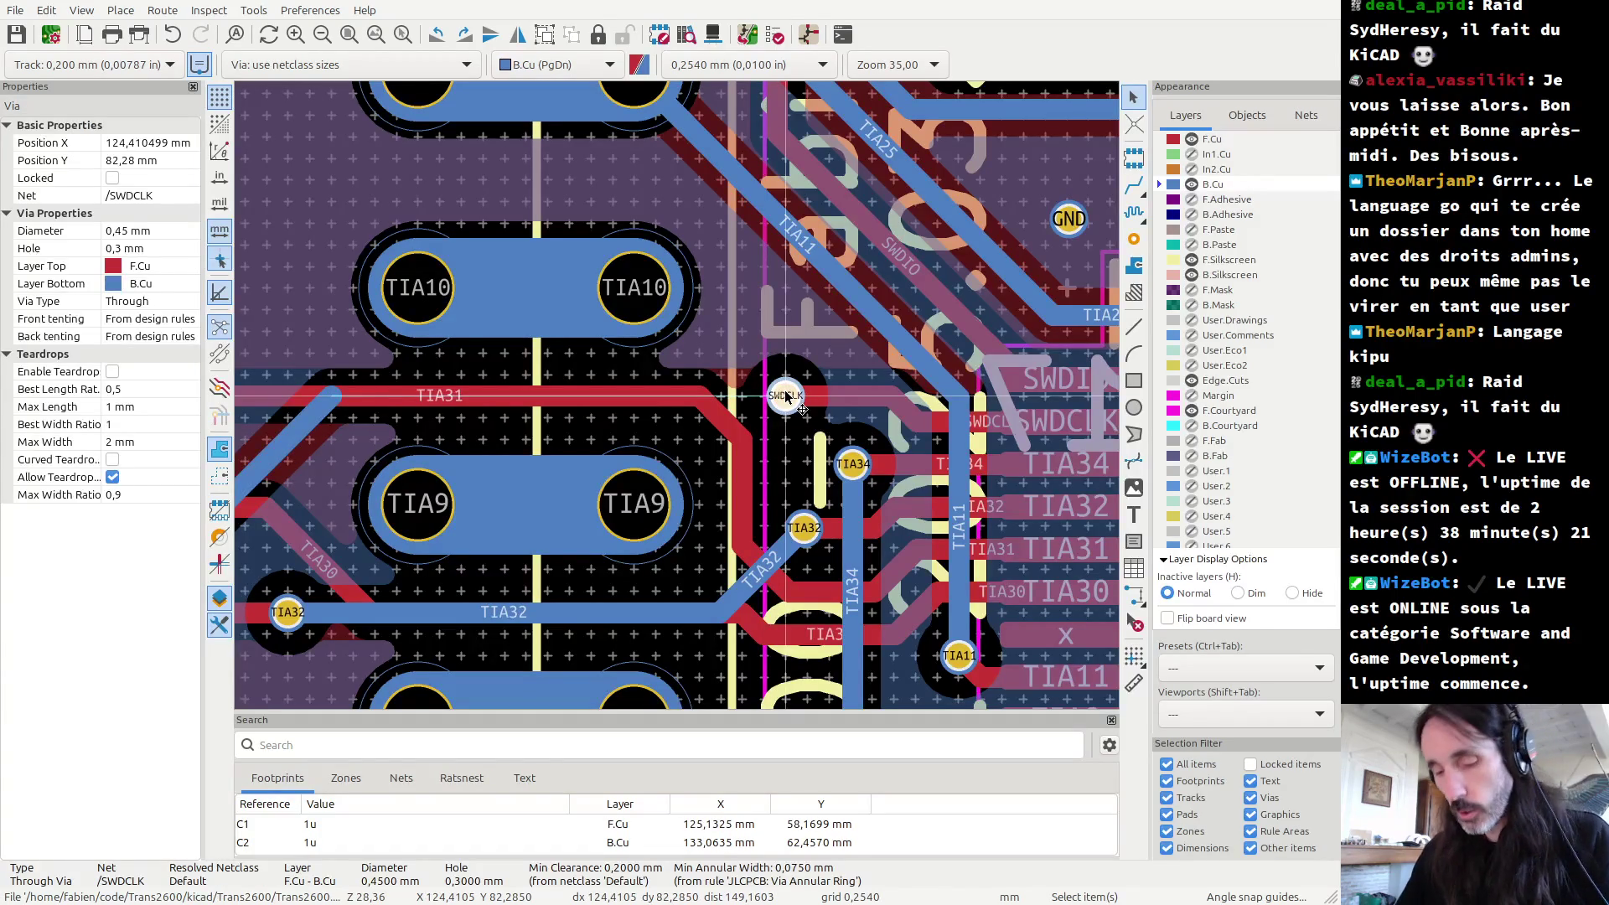
{"action": "key", "text": "m"}
{"action": "left_click", "coordinate": [785, 374]}
{"action": "left_click", "coordinate": [810, 397]}
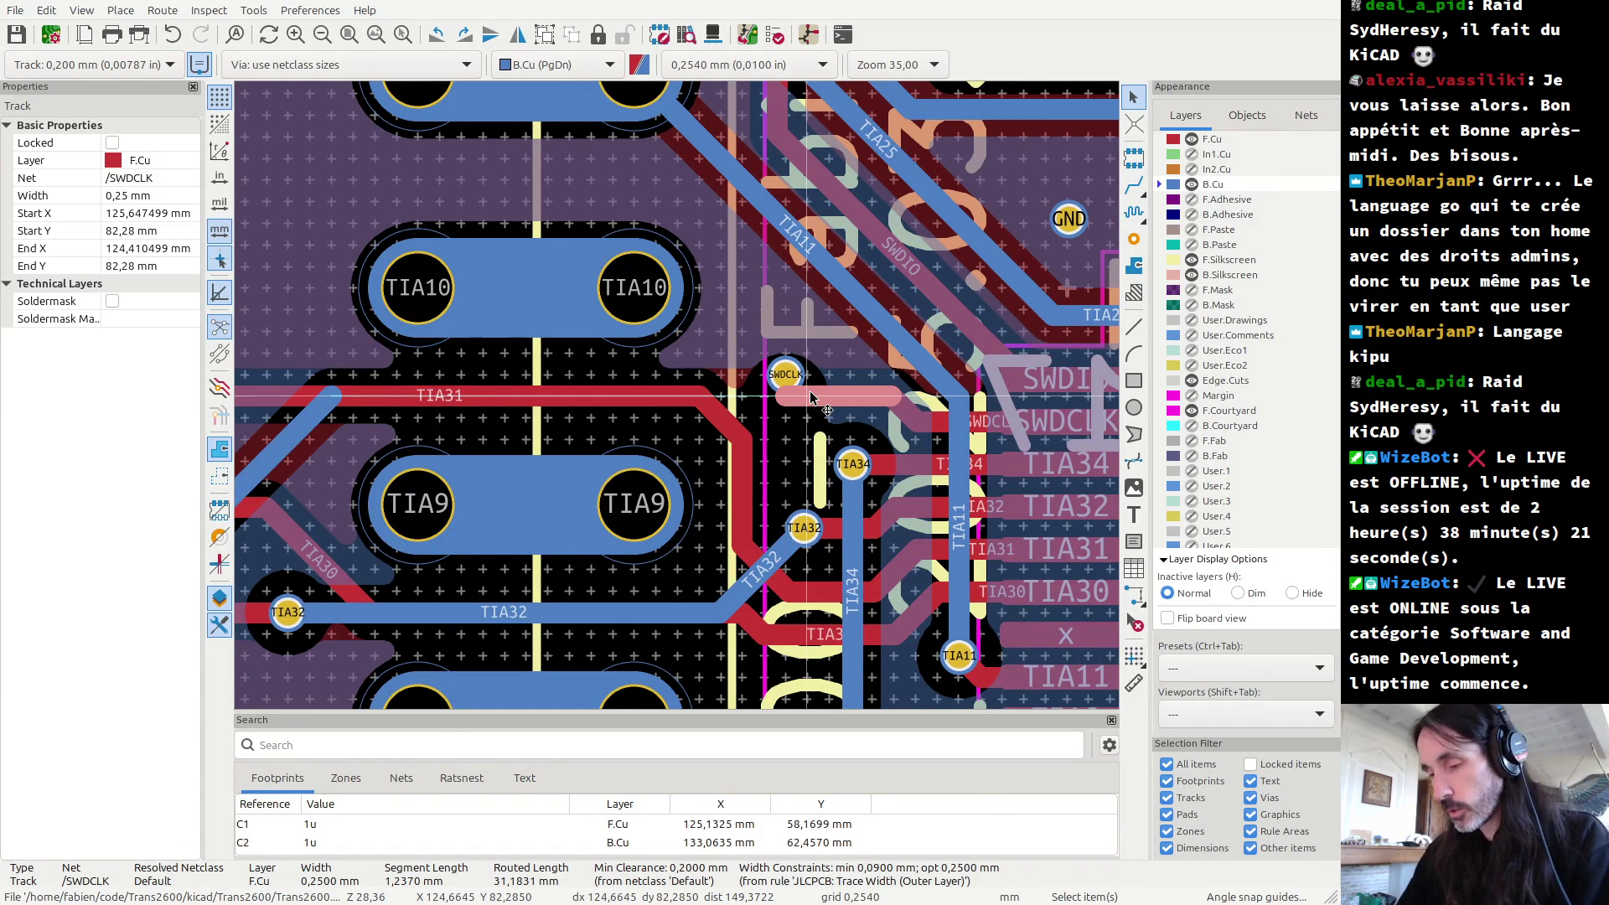
{"action": "key", "text": "Delete"}
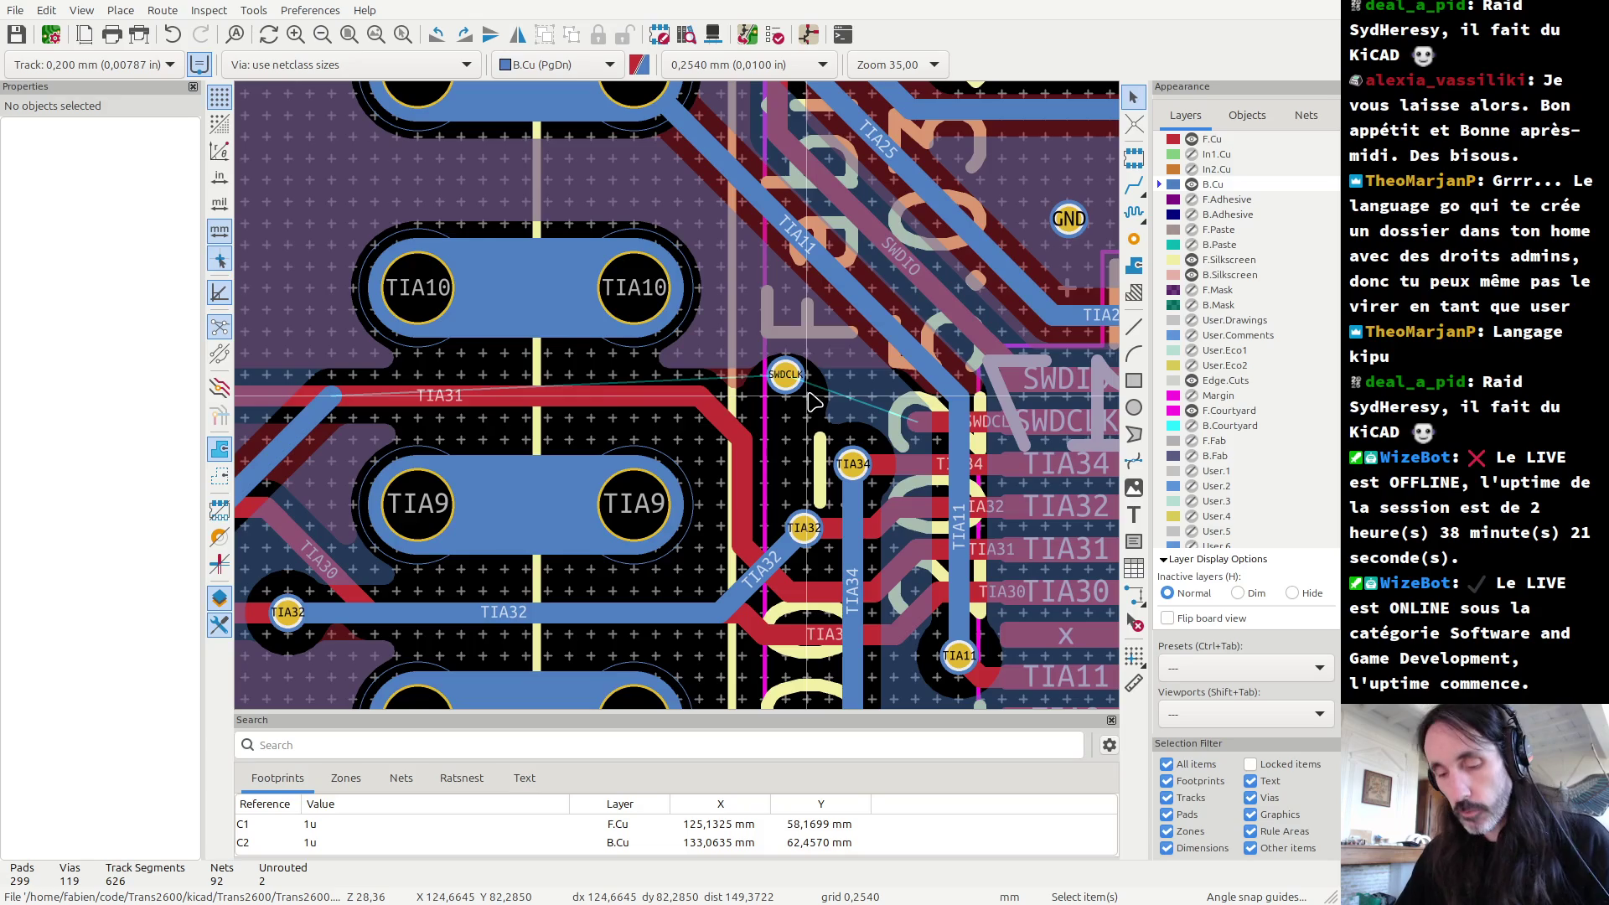
- Route SWDCLK on F.Cu from the via to the SWDCLK pad as a 0.2 mm track
{"action": "key", "text": "Page_Up"}
{"action": "key", "text": "x"}
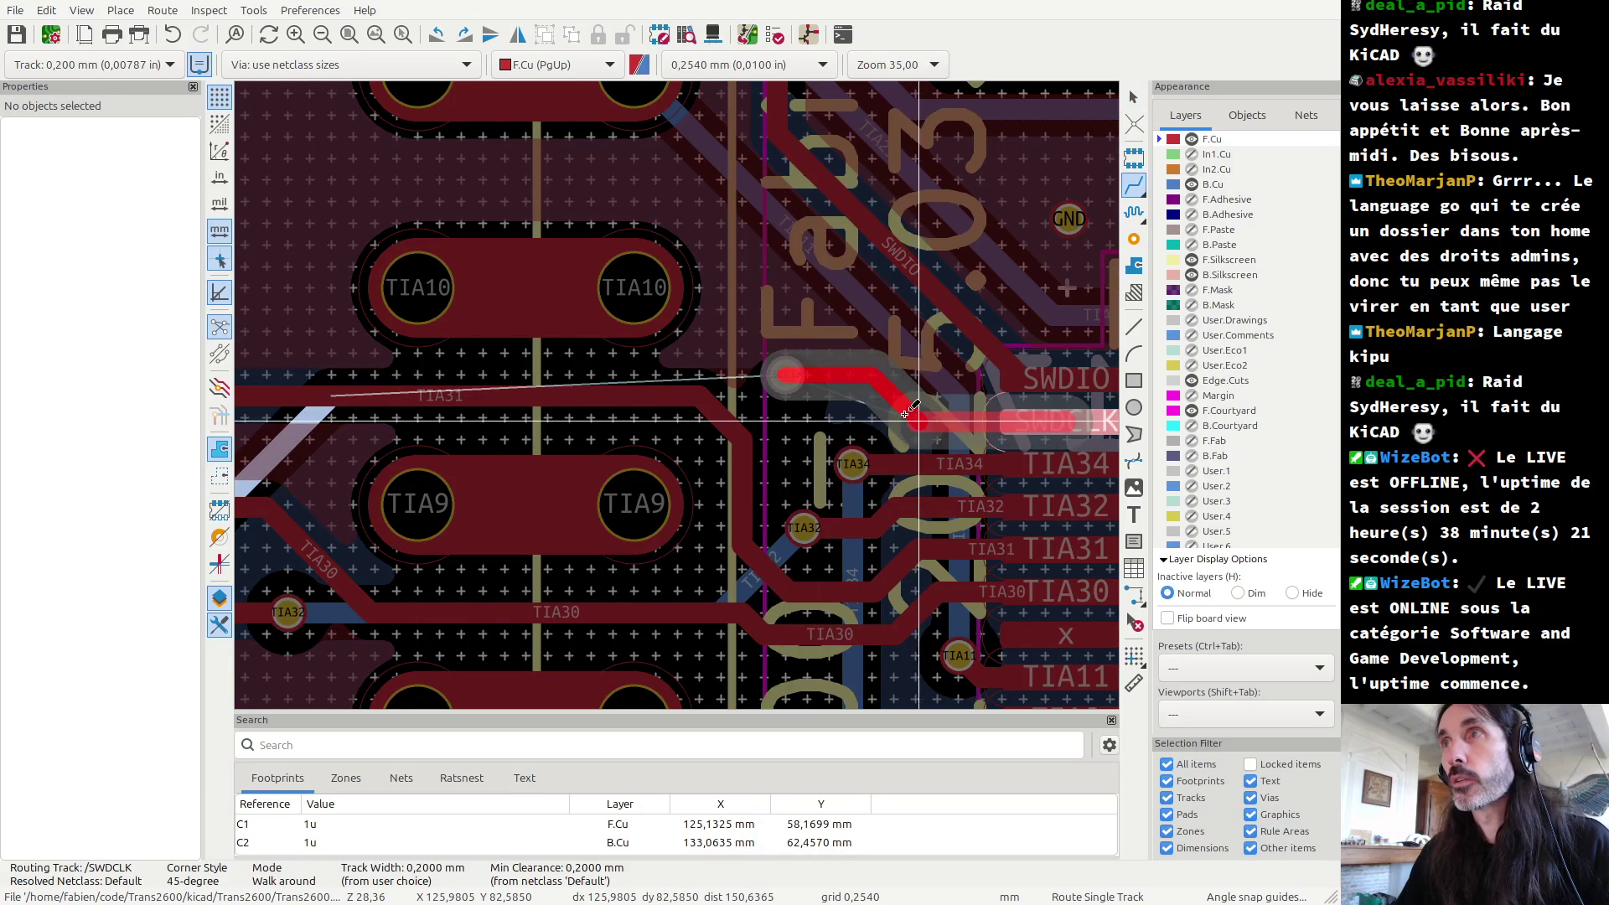
{"action": "left_click", "coordinate": [901, 415]}
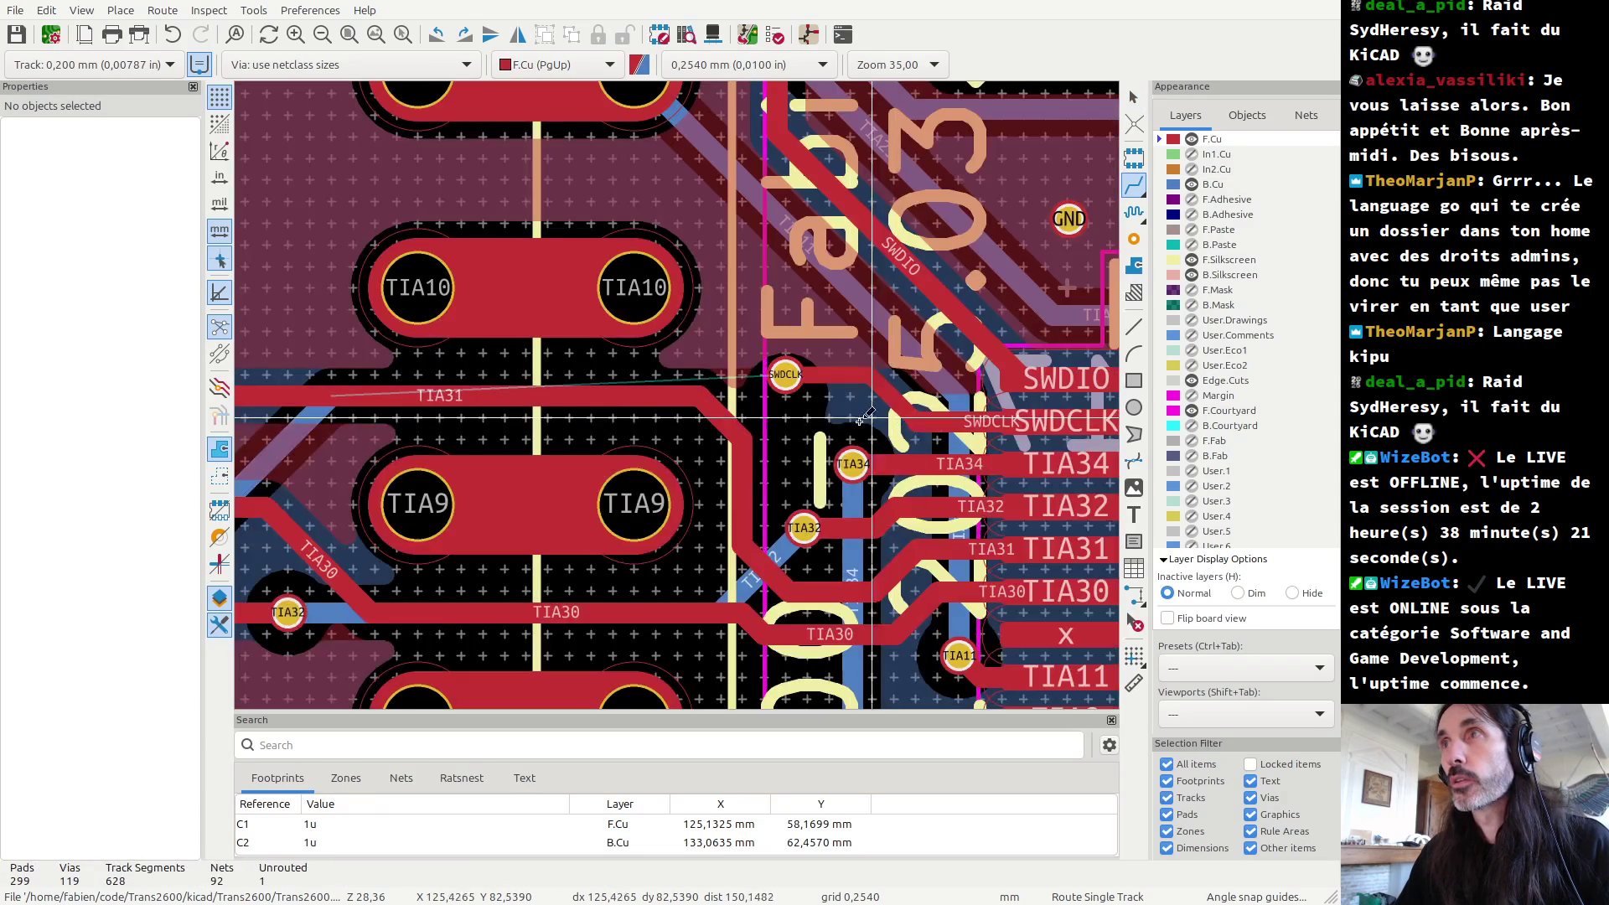
{"action": "key", "text": "Escape"}
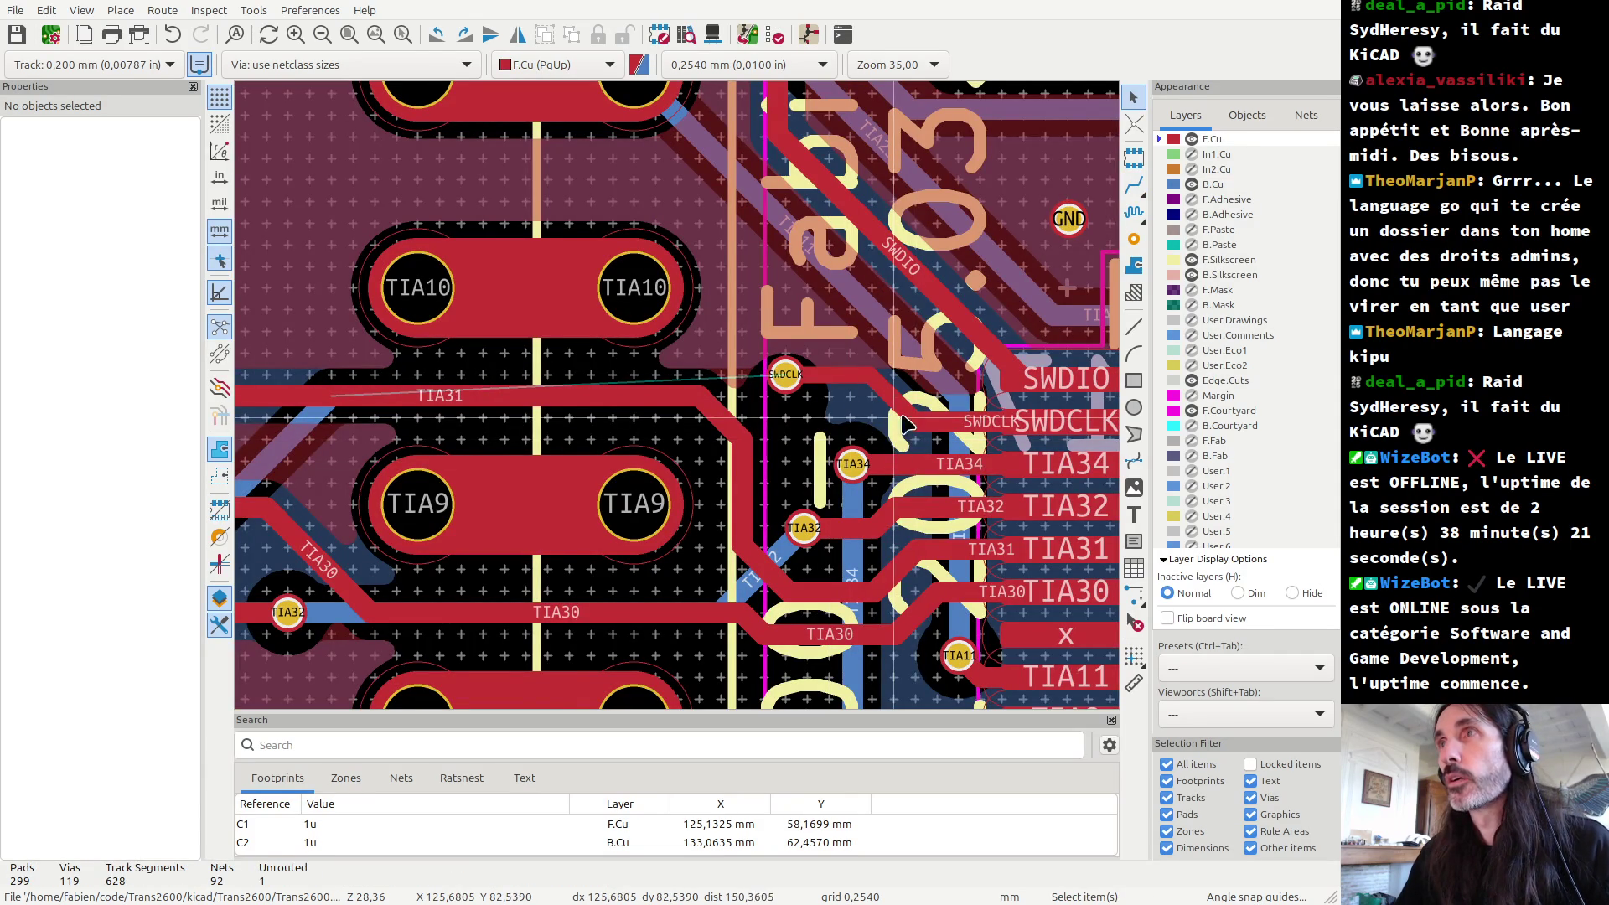
{"action": "left_click", "coordinate": [978, 421]}
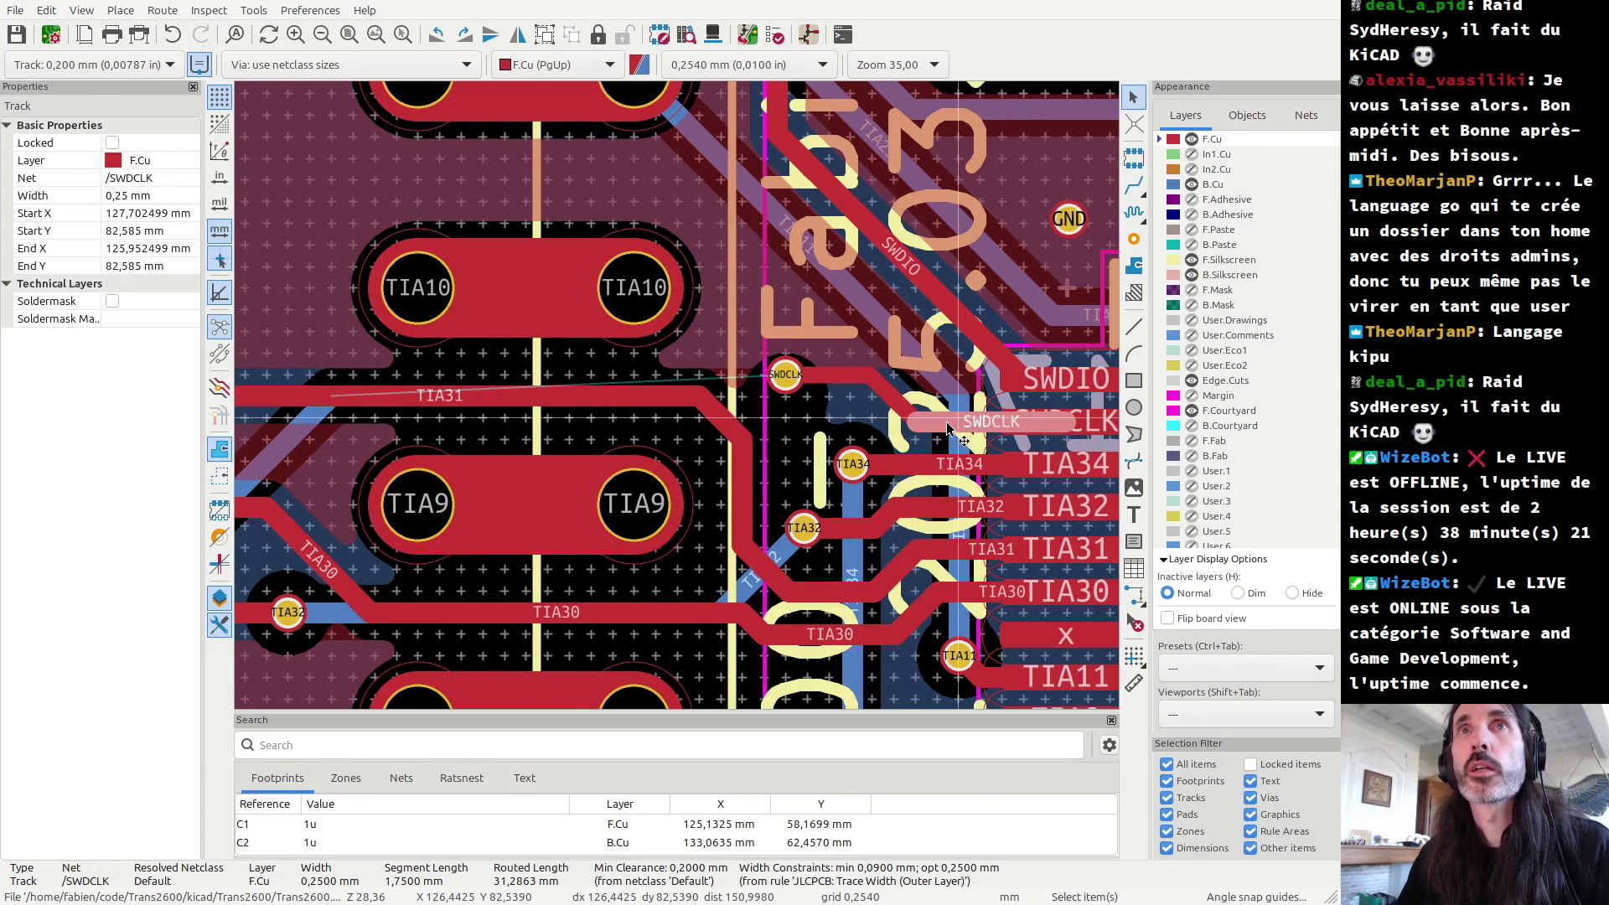
{"action": "left_click", "coordinate": [884, 399]}
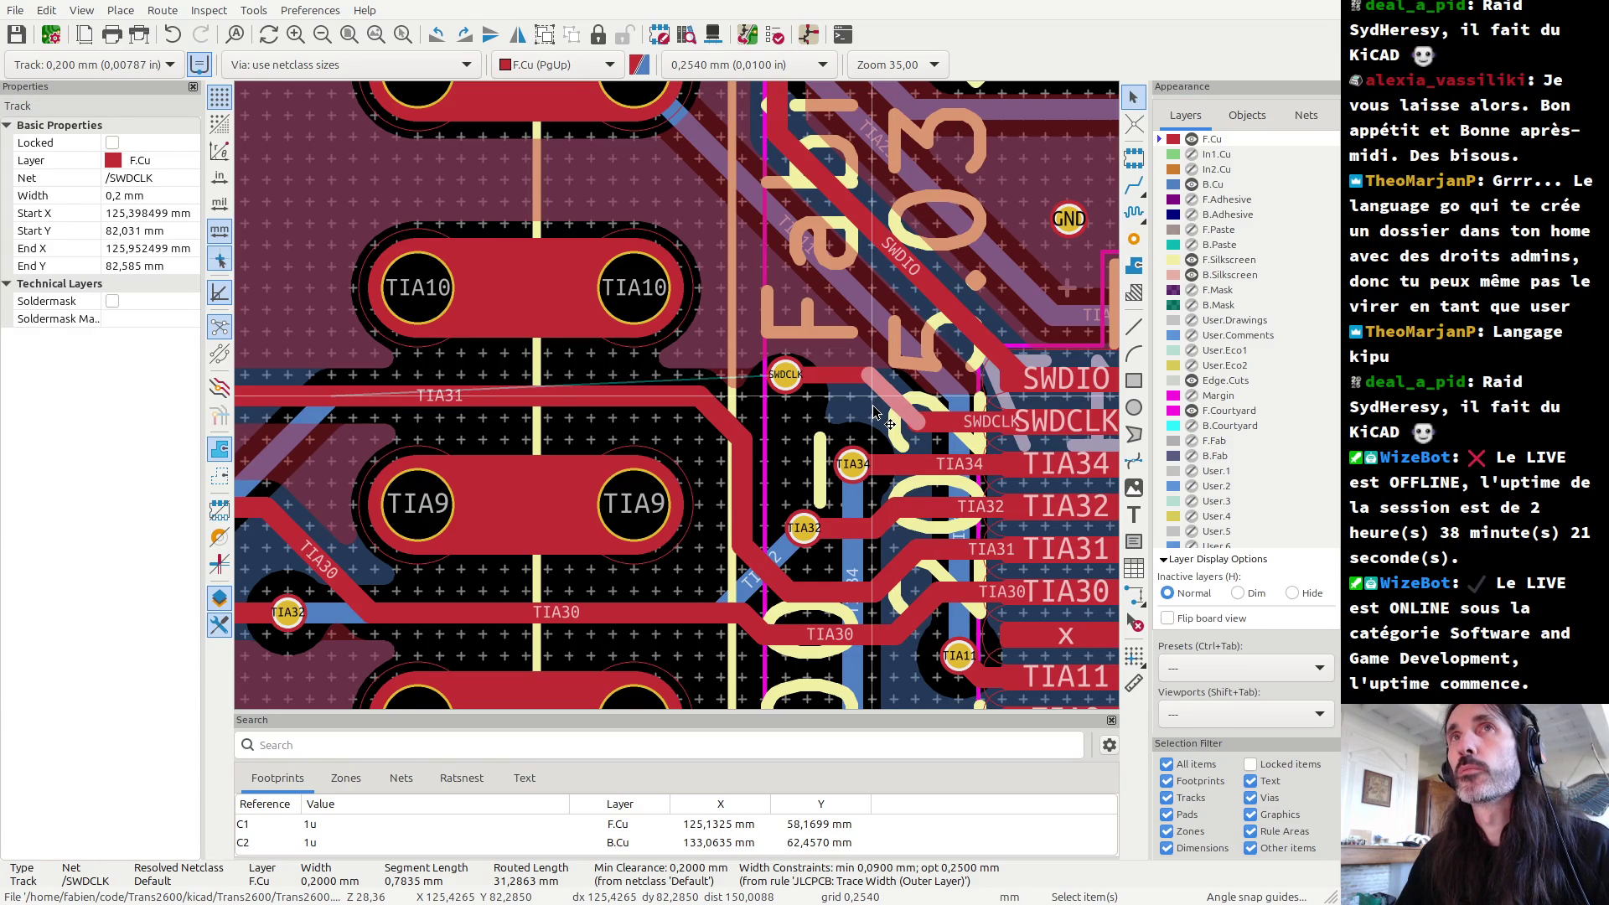
{"action": "left_click", "coordinate": [167, 64]}
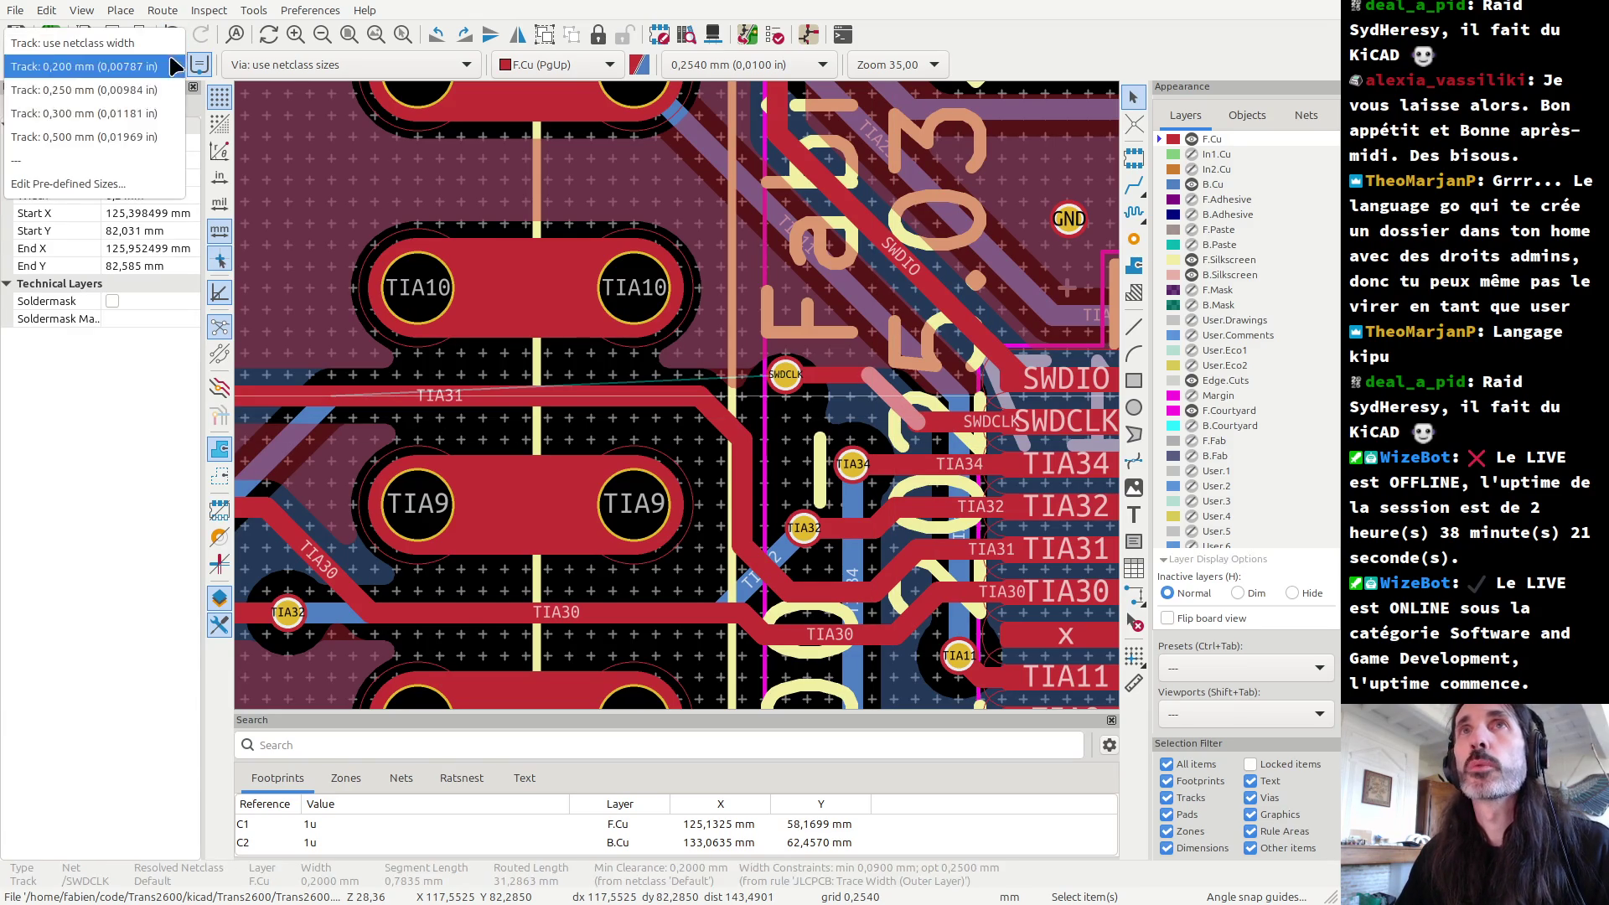
- Set both SWDCLK track segments to a 0.25 mm width
{"action": "left_click", "coordinate": [122, 92]}
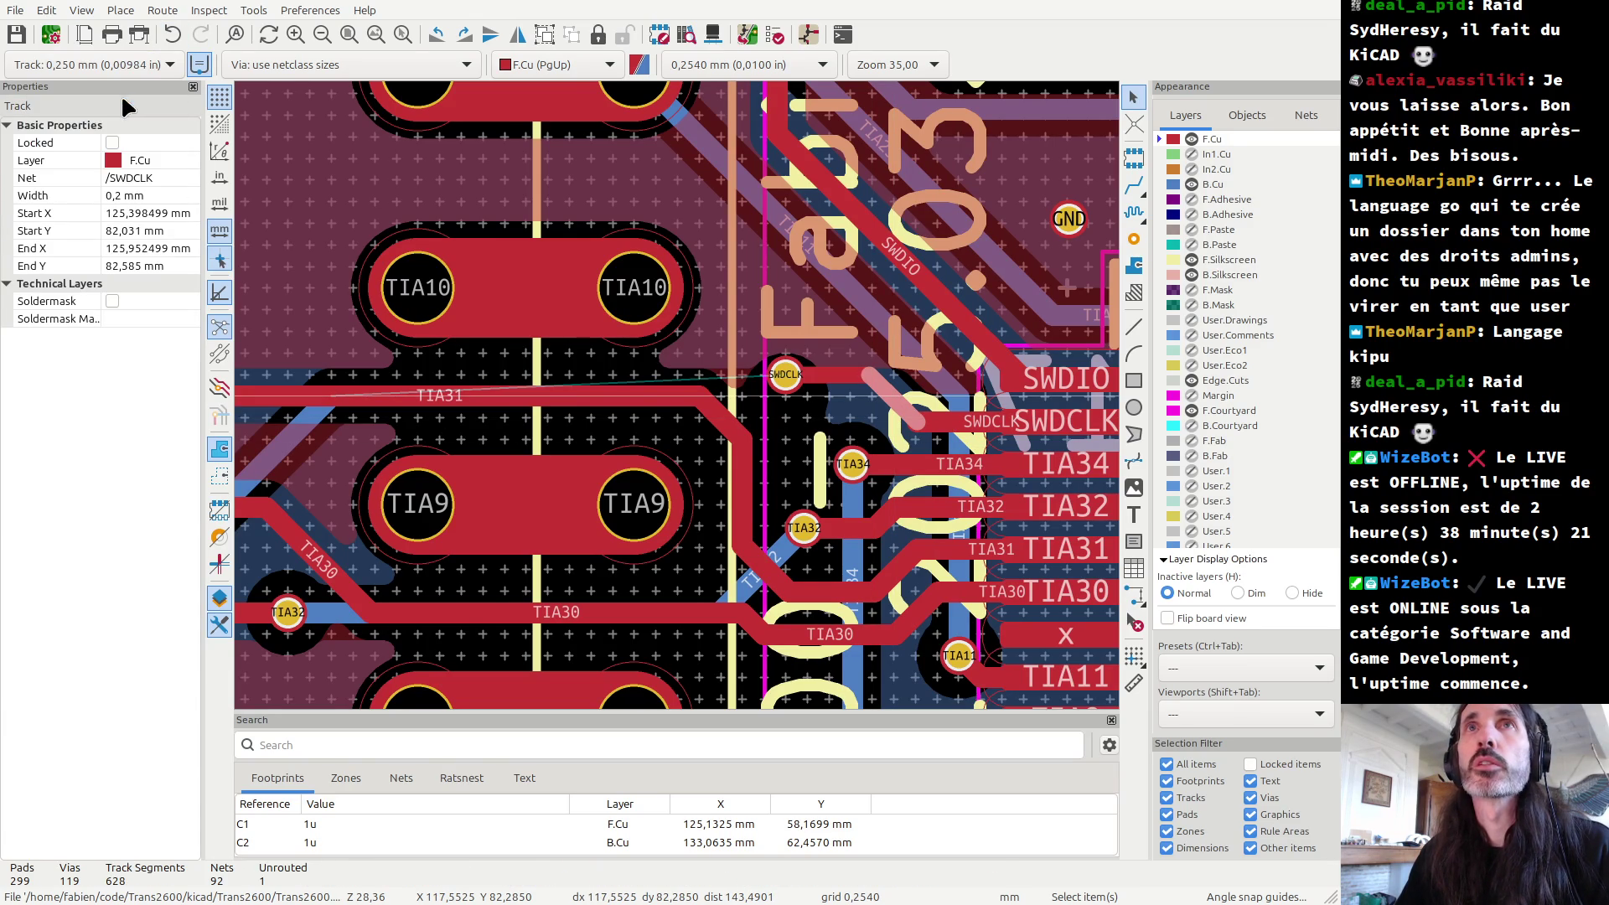
{"action": "left_click", "coordinate": [859, 386], "text": "shift"}
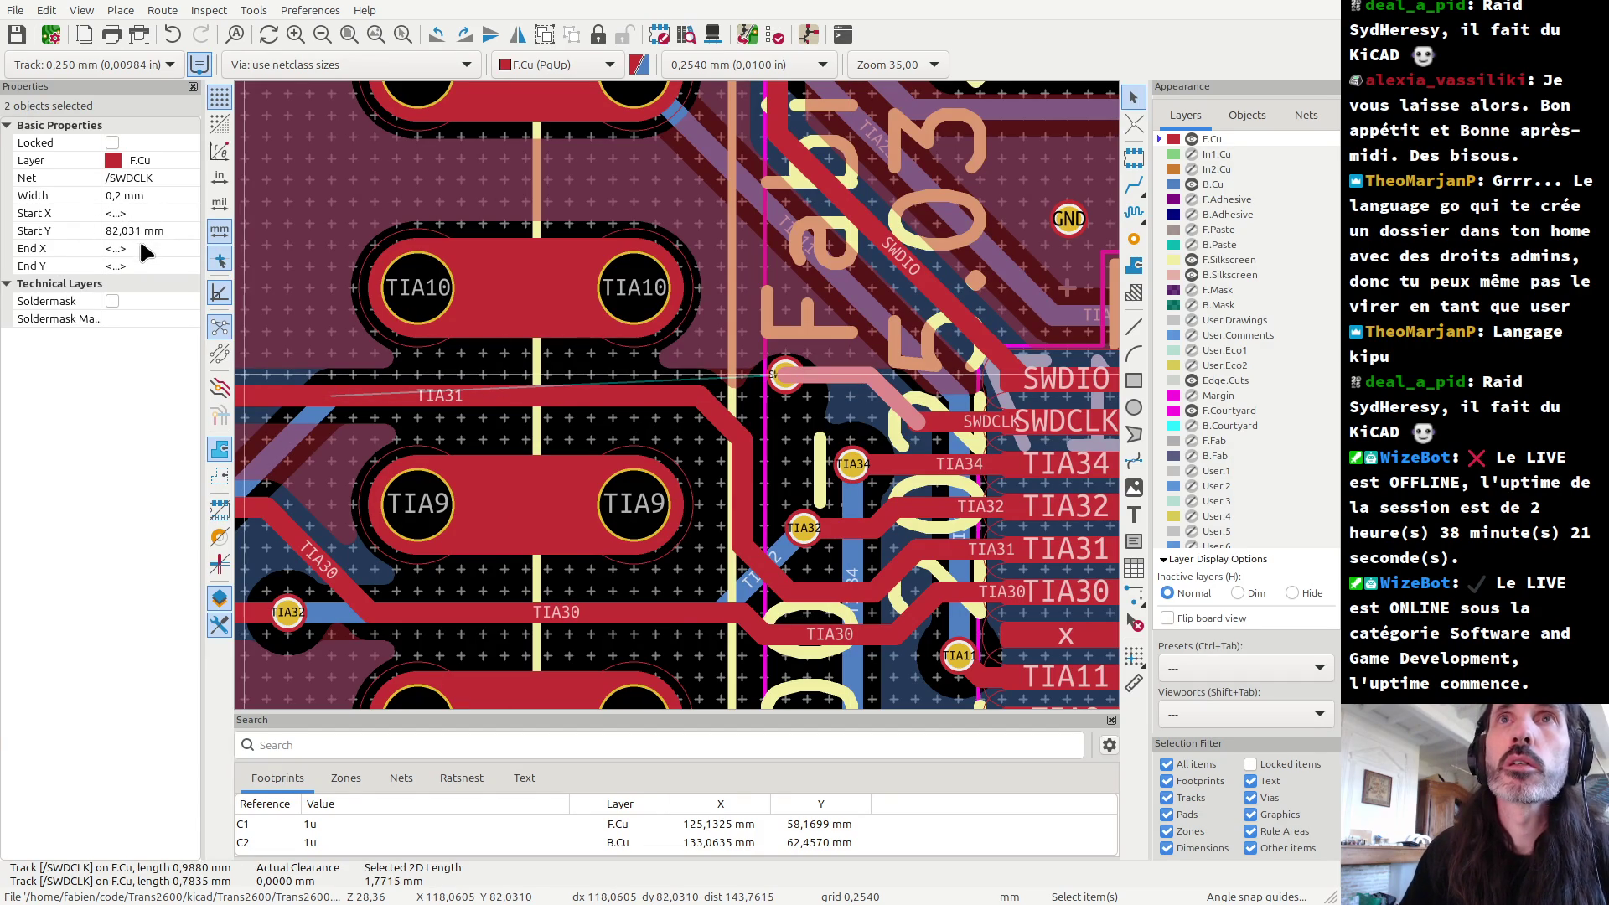
{"action": "left_click", "coordinate": [147, 196]}
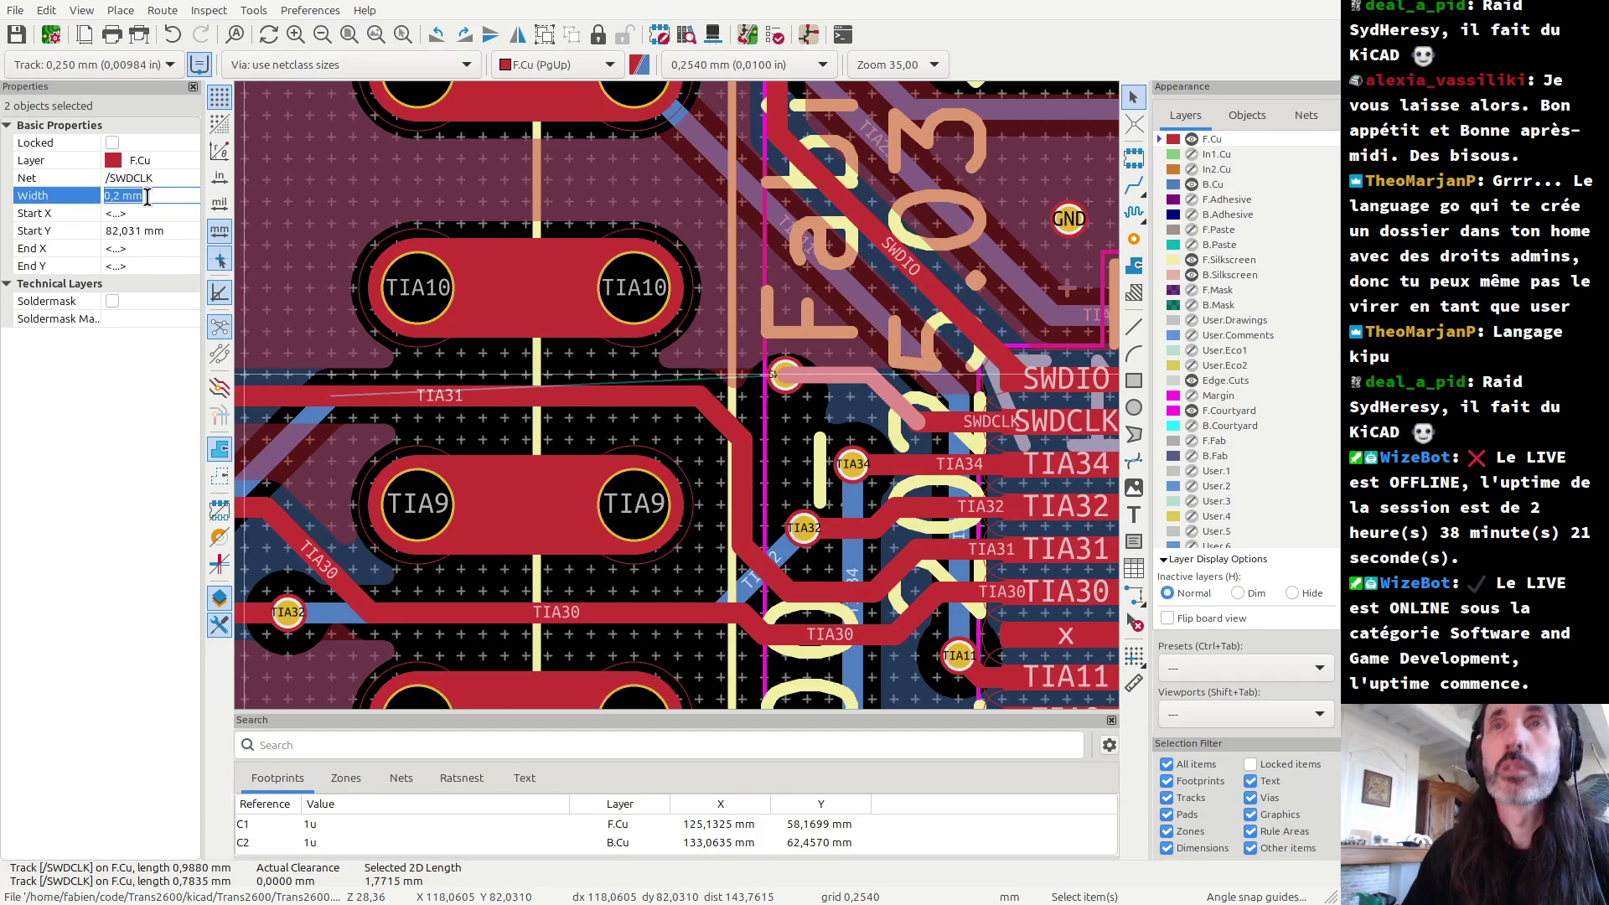
{"action": "type", "text": "0,"}
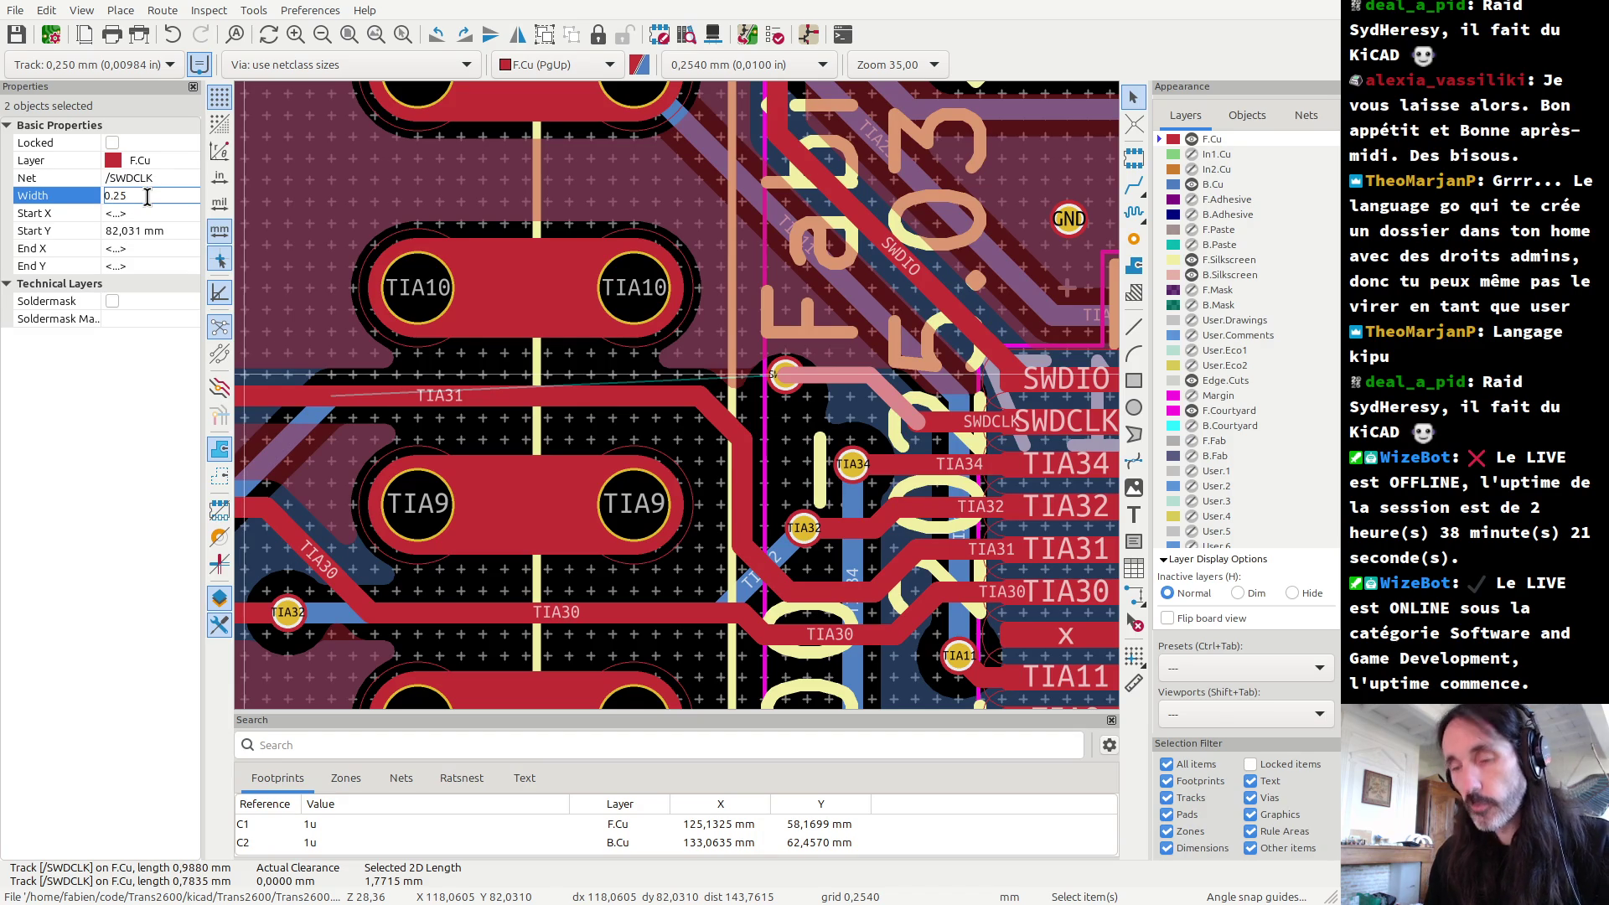
{"action": "key", "text": "Return"}
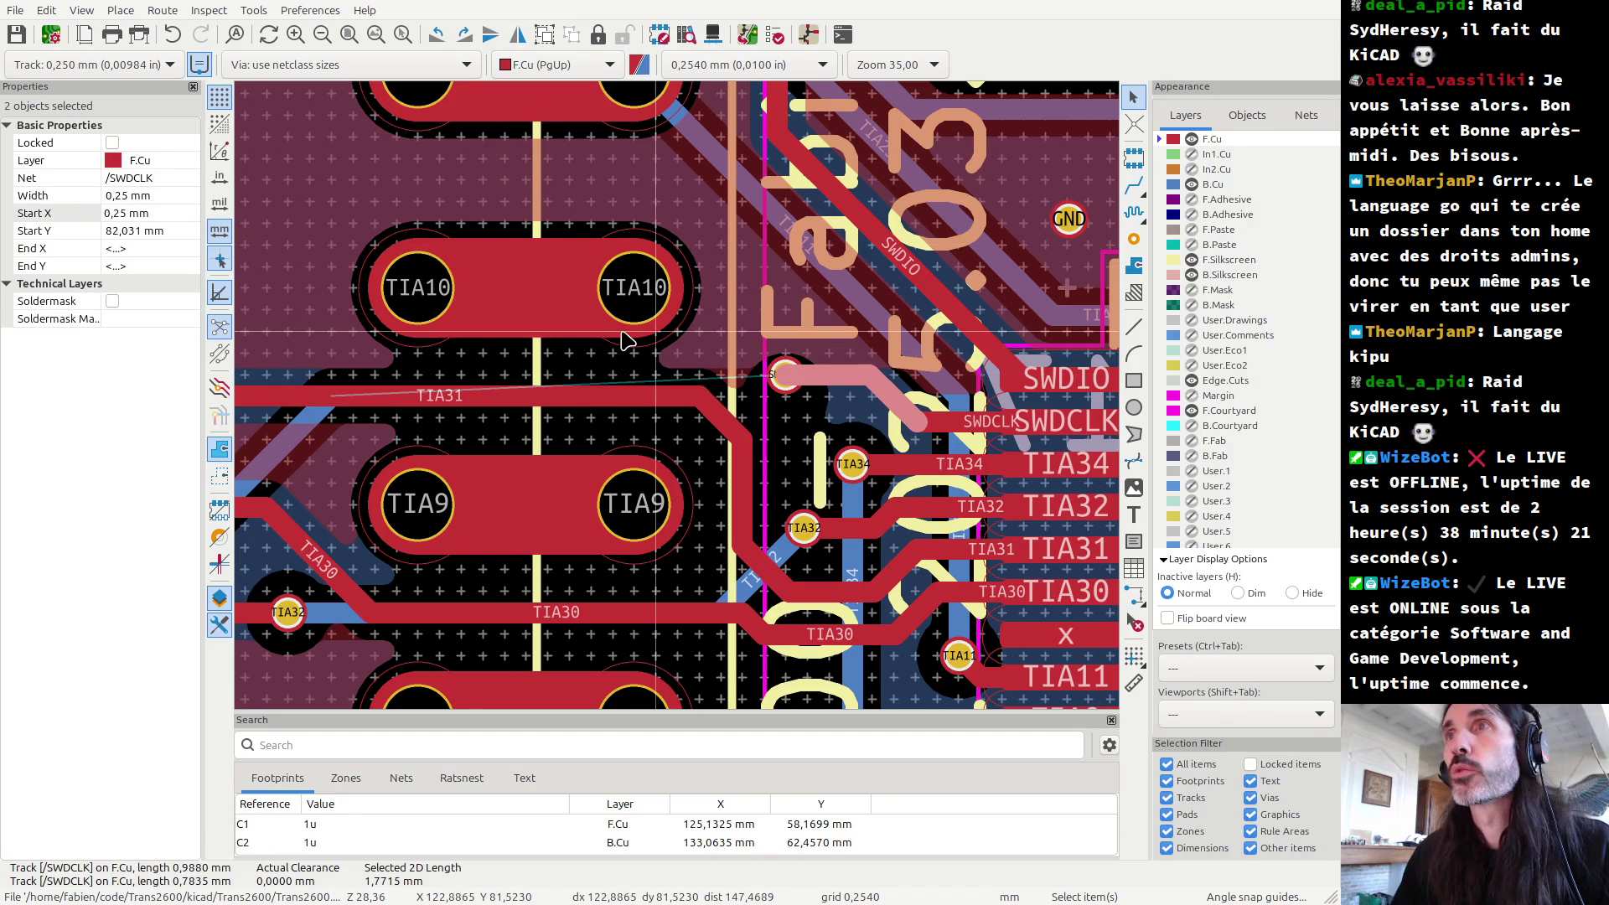
{"action": "left_click", "coordinate": [630, 419]}
- Route SWDCLK on B.Cu from the via to the diagonal track
{"action": "scroll", "coordinate": [654, 414], "scroll_direction": "down", "scroll_amount": 2}
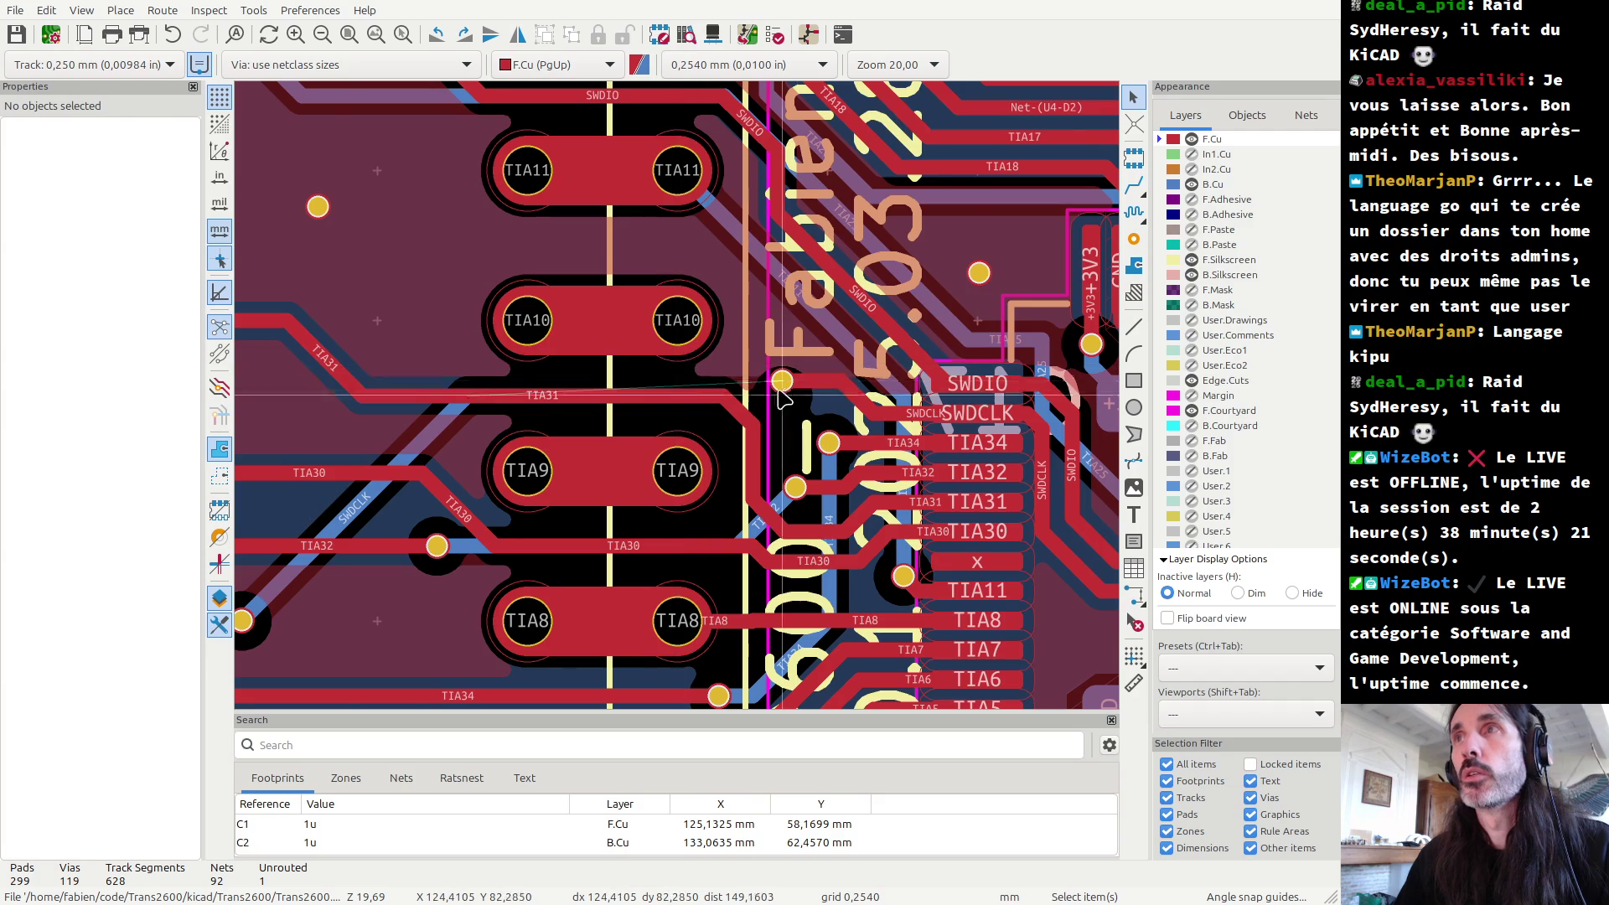
{"action": "scroll", "coordinate": [780, 381], "scroll_direction": "up", "scroll_amount": 3}
{"action": "key", "text": "Page_Down"}
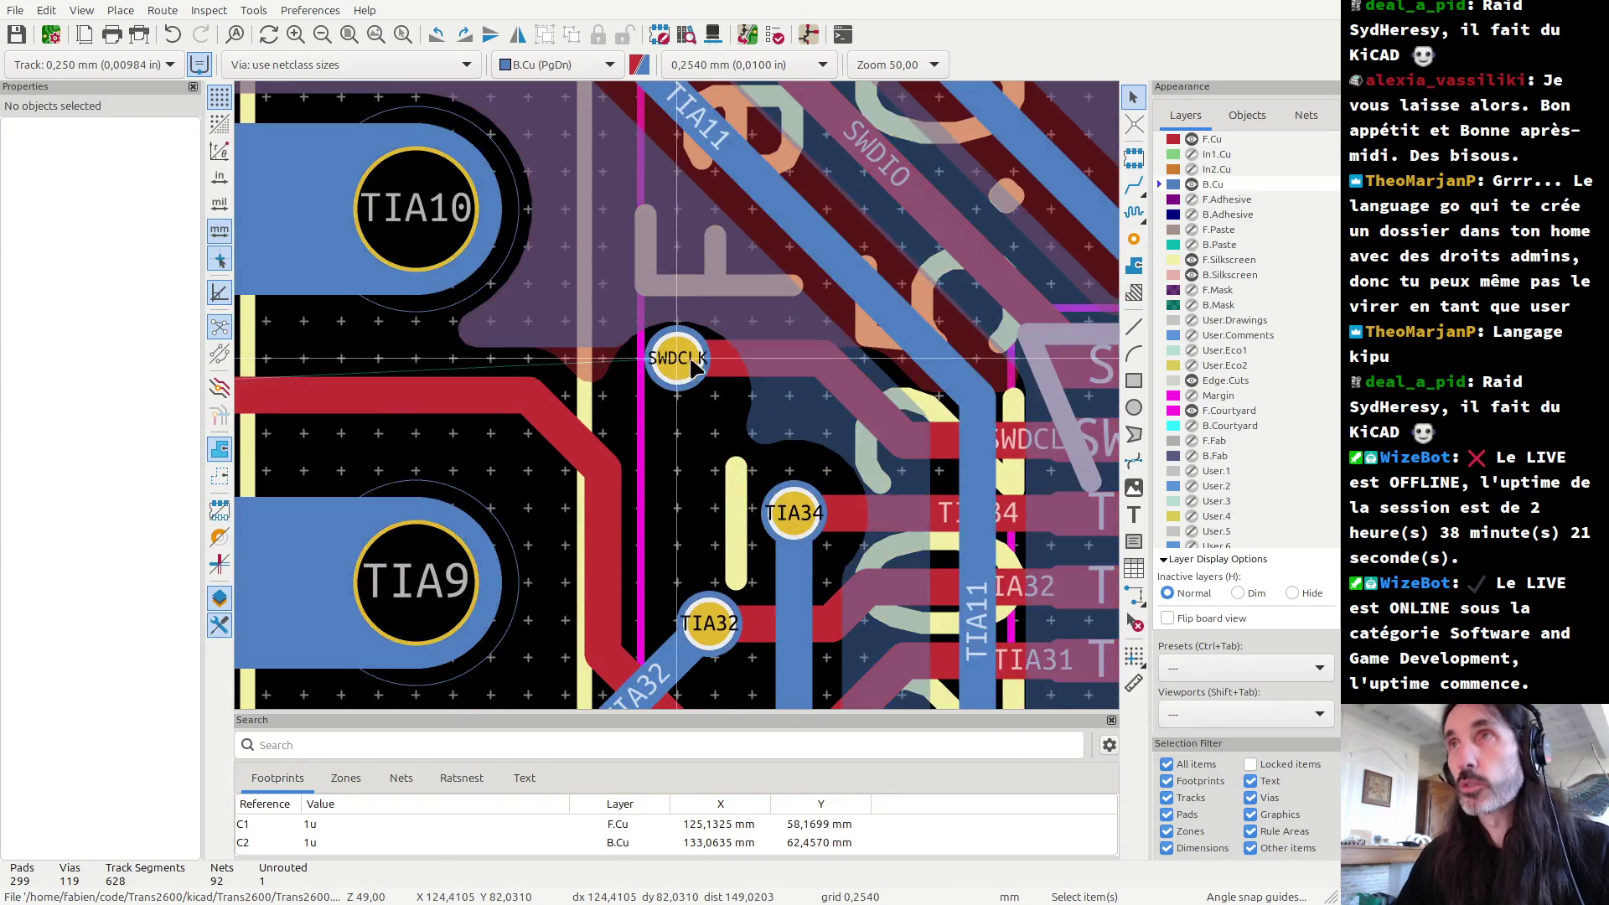
{"action": "key", "text": "x"}
{"action": "scroll", "coordinate": [679, 361], "scroll_direction": "down", "scroll_amount": 2}
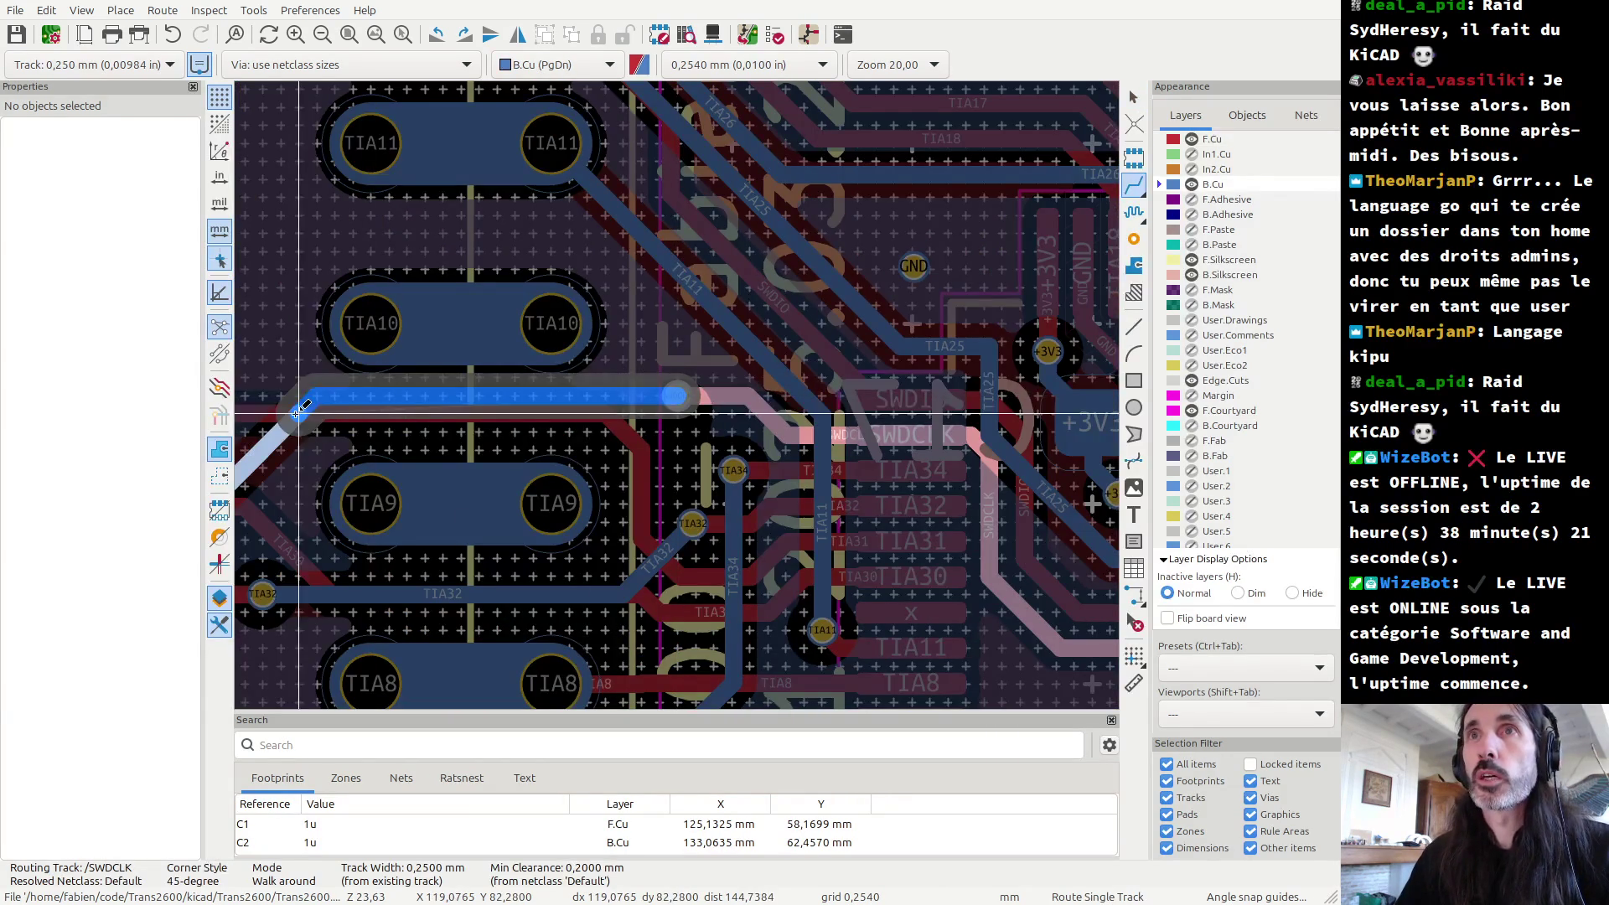
{"action": "left_click", "coordinate": [326, 390]}
{"action": "key", "text": "Escape"}
- Delete the old TIA31 front-copper track and its two leftover segments
{"action": "left_click", "coordinate": [557, 416]}
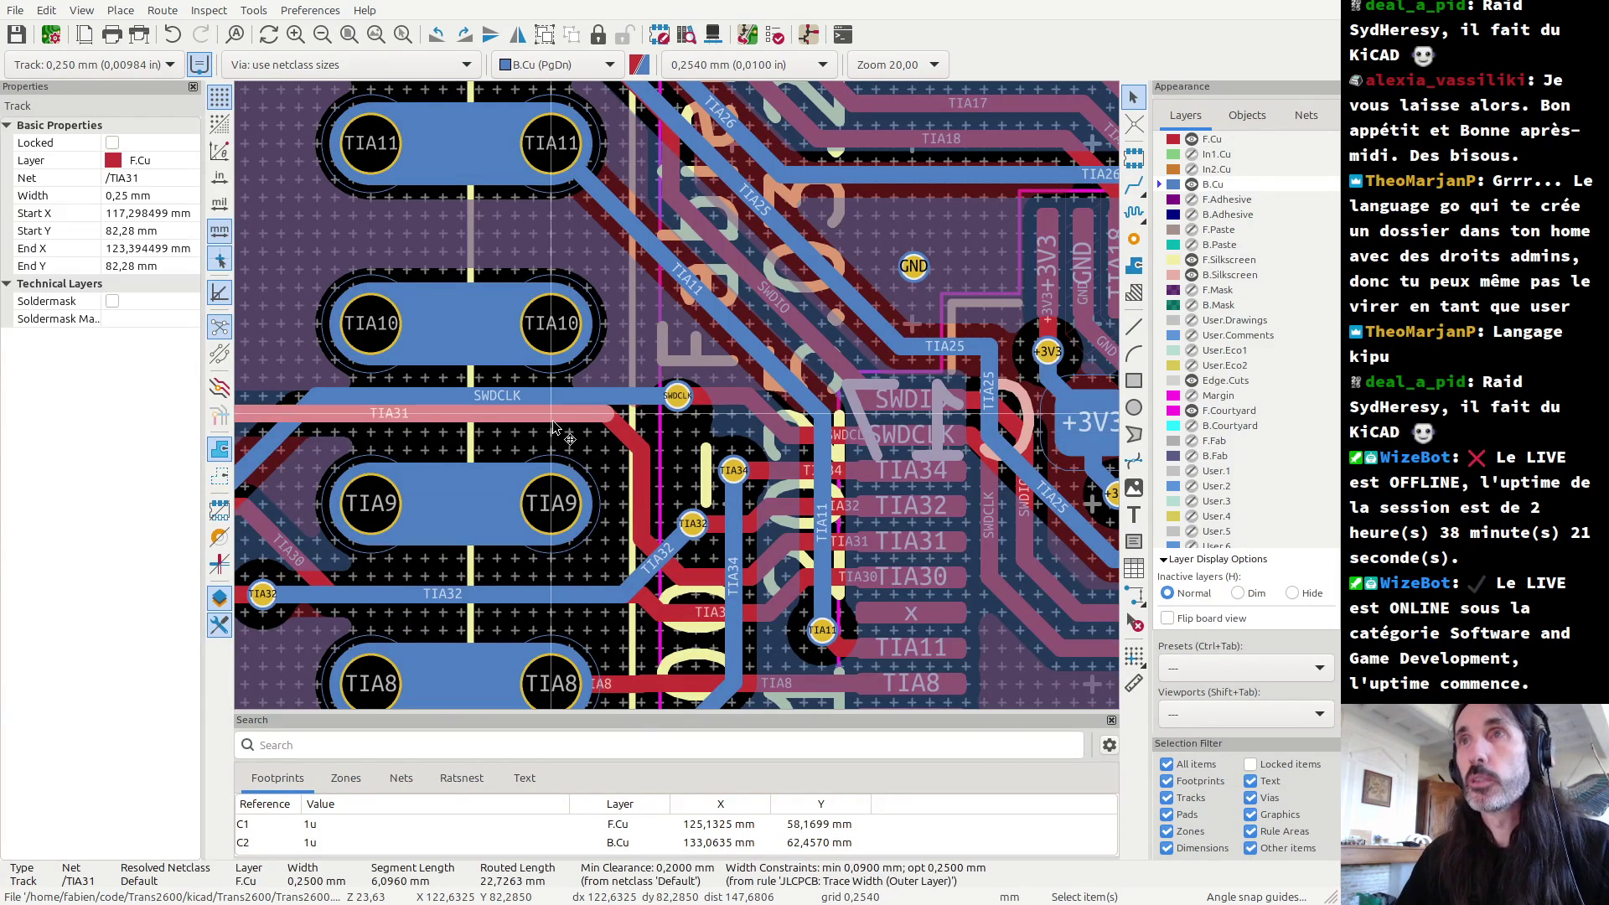
{"action": "key", "text": "Delete"}
{"action": "left_click", "coordinate": [628, 461]}
{"action": "key", "text": "Delete"}
{"action": "left_click", "coordinate": [642, 479]}
{"action": "key", "text": "Delete"}
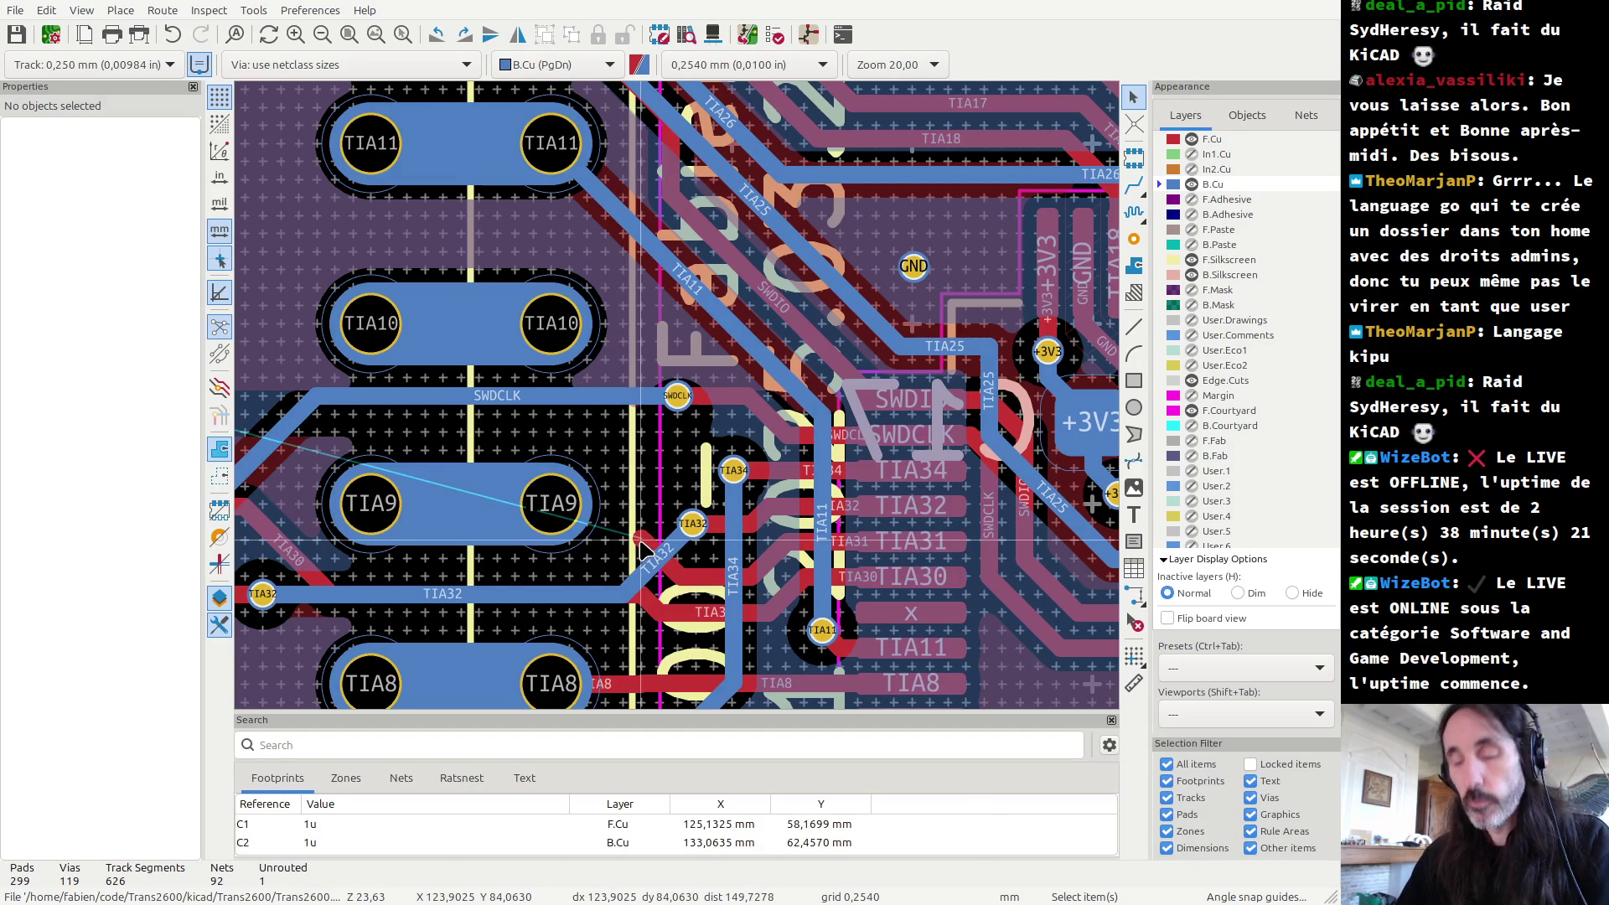
- Route a new F.Cu TIA31 track from its loose end to the existing track end
{"action": "key", "text": "Page_Up"}
{"action": "key", "text": "x"}
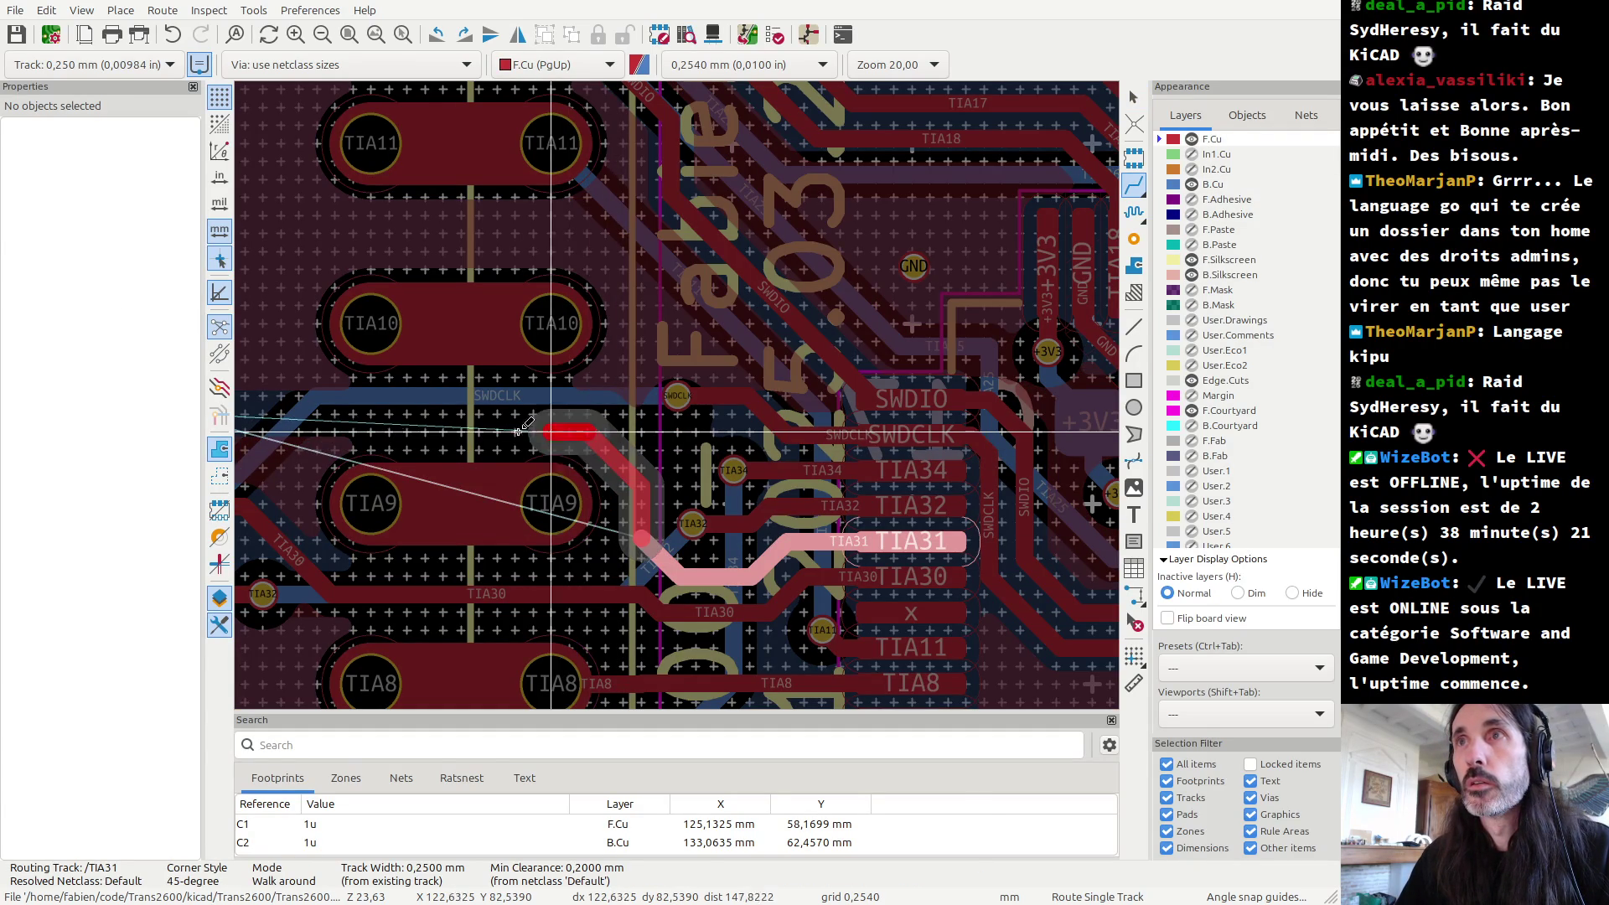
{"action": "key", "text": "F4"}
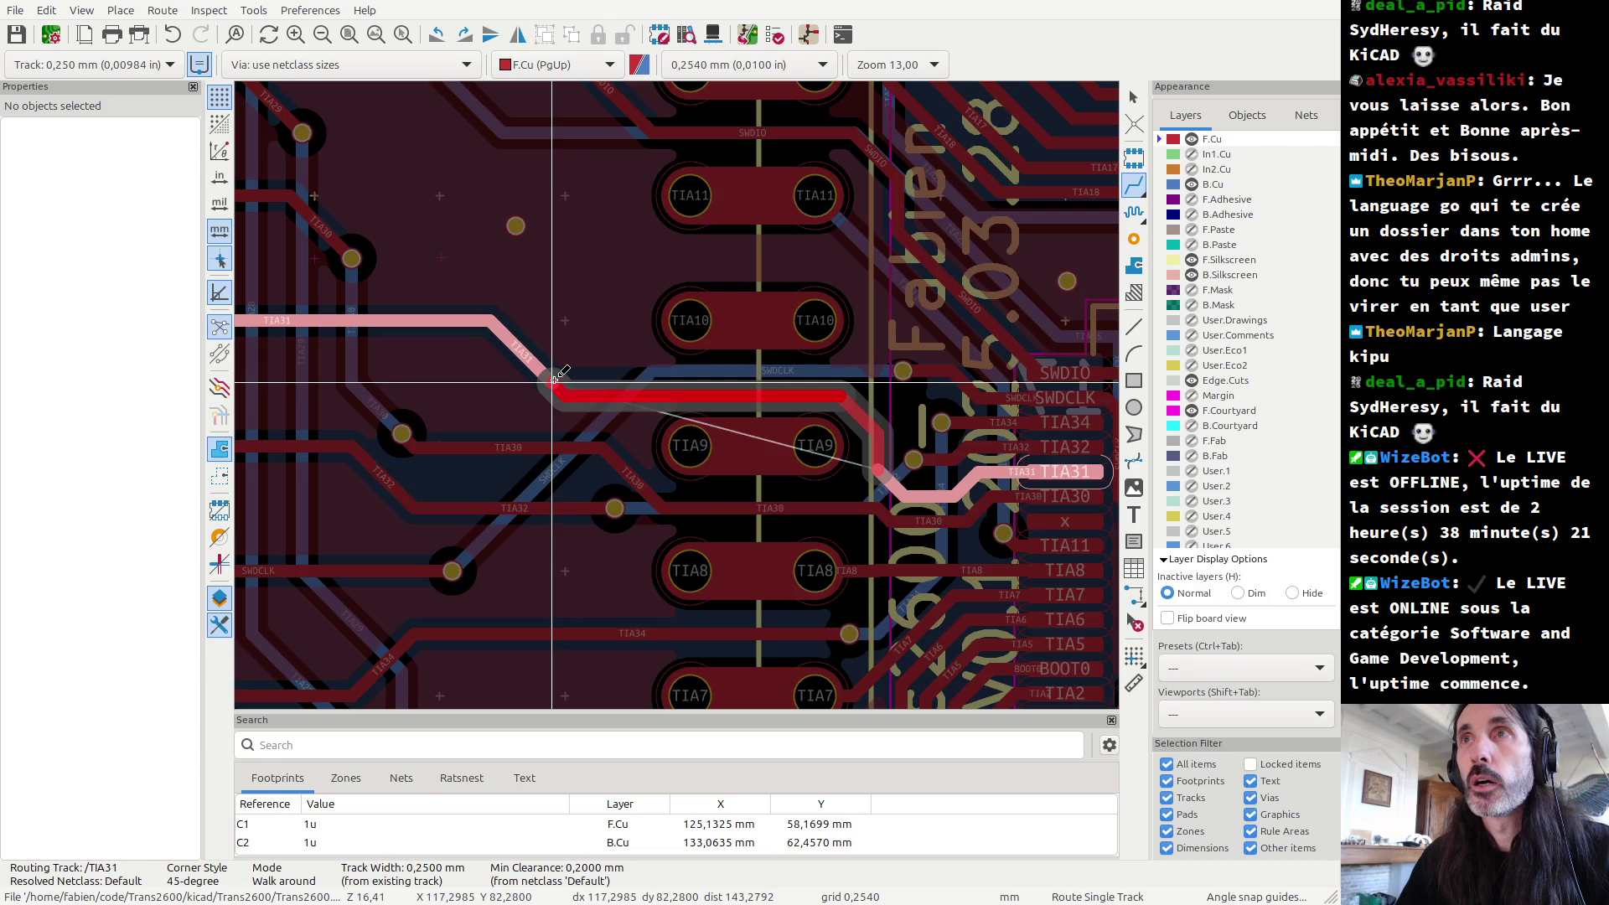
{"action": "left_click", "coordinate": [555, 385]}
{"action": "key", "text": "Page_Down"}
{"action": "key", "text": "F1"}
{"action": "key", "text": "F1"}
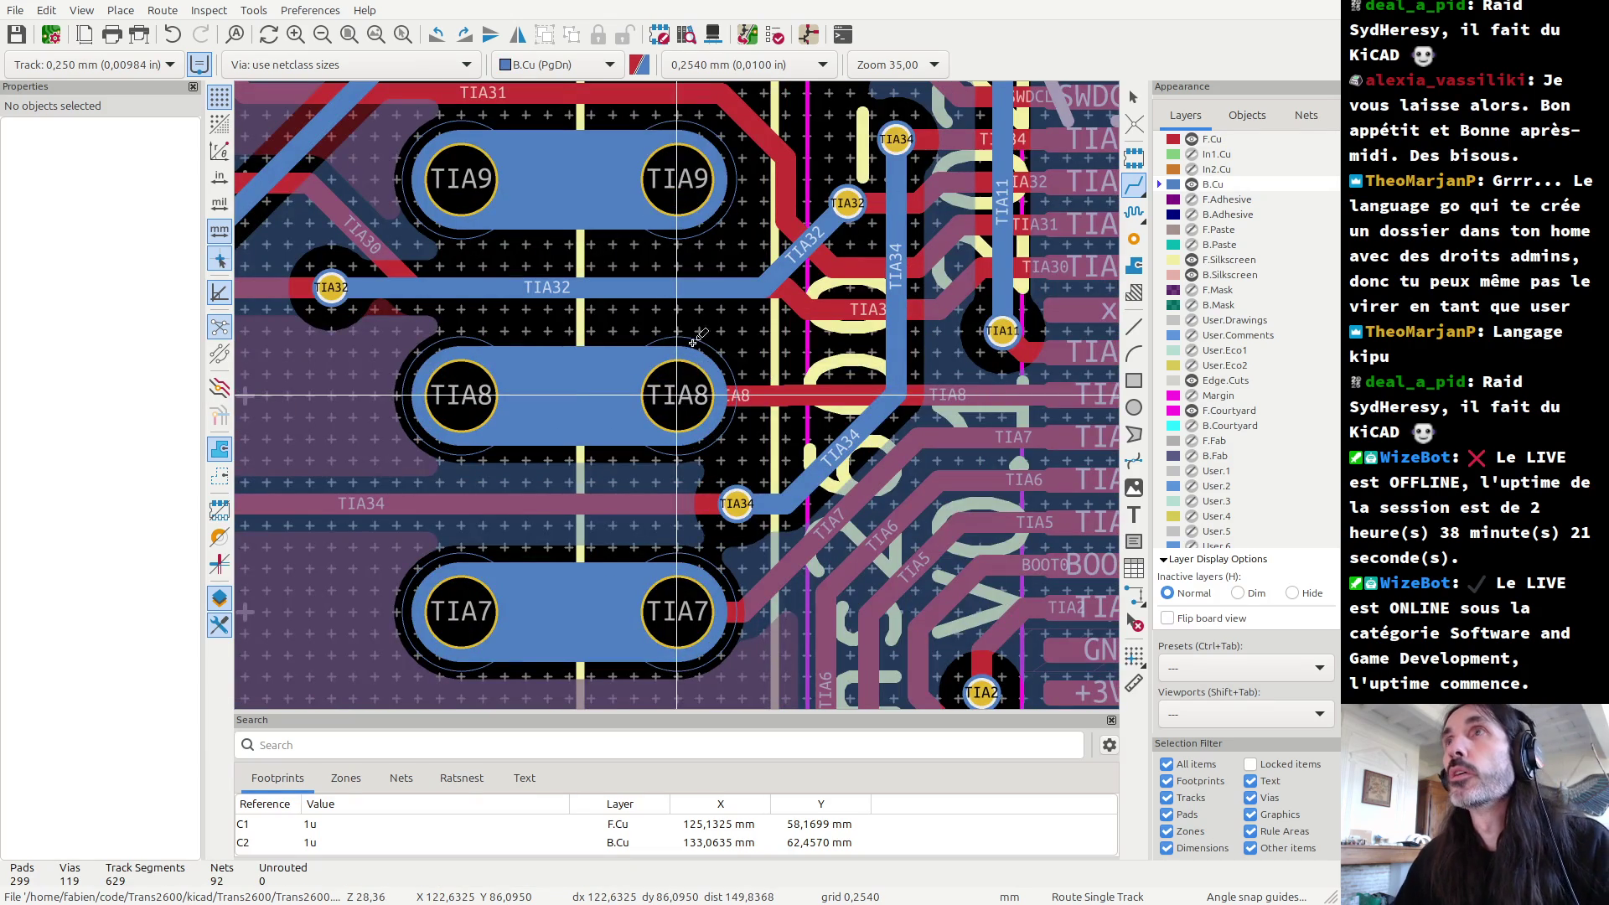
- Delete the horizontal and diagonal TIA32 track segments
{"action": "key", "text": "Escape"}
{"action": "scroll", "coordinate": [677, 114], "scroll_direction": "up", "scroll_amount": 2}
{"action": "left_click", "coordinate": [674, 374]}
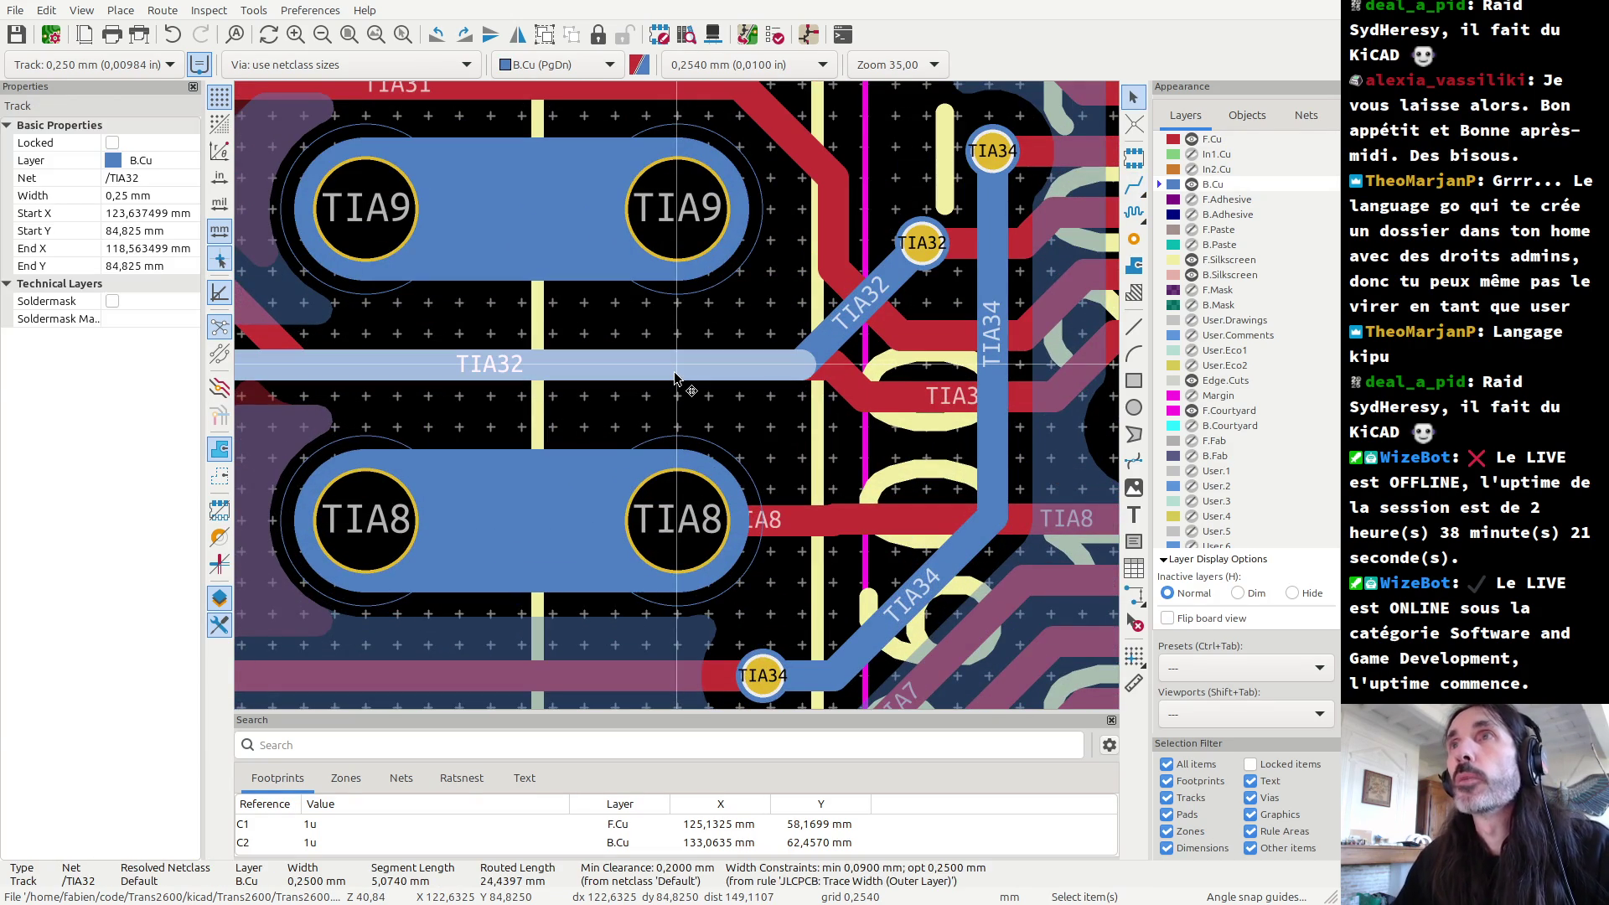
{"action": "key", "text": "Delete"}
{"action": "left_click", "coordinate": [909, 257]}
{"action": "key", "text": "Delete"}
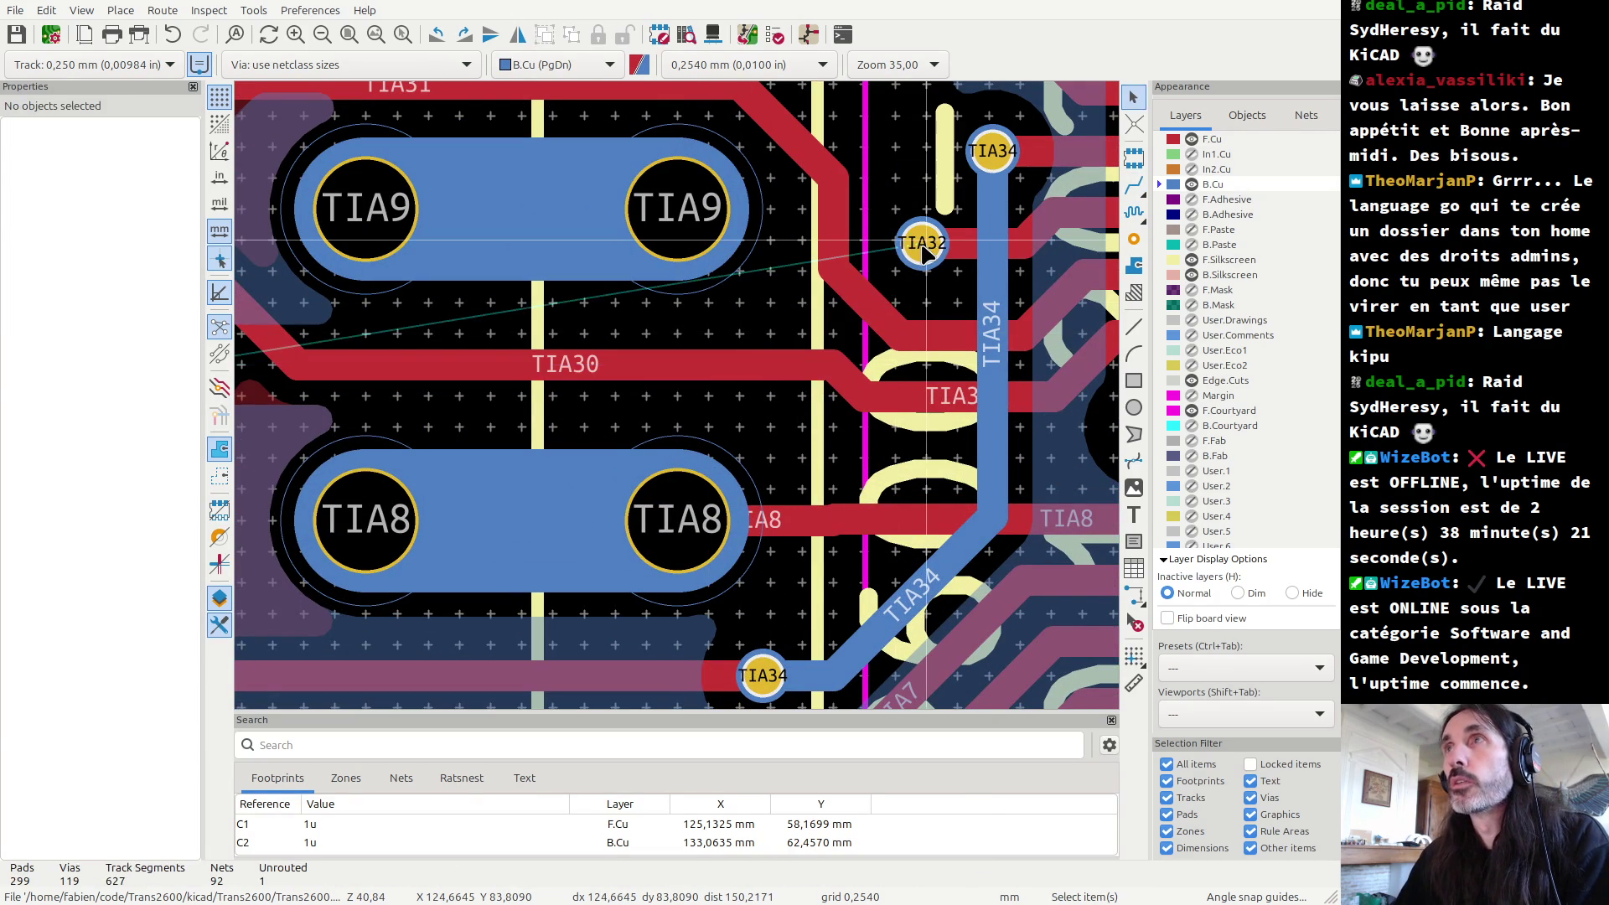
- Move the TIA32 via up so it sits level with its track
{"action": "key", "text": "x"}
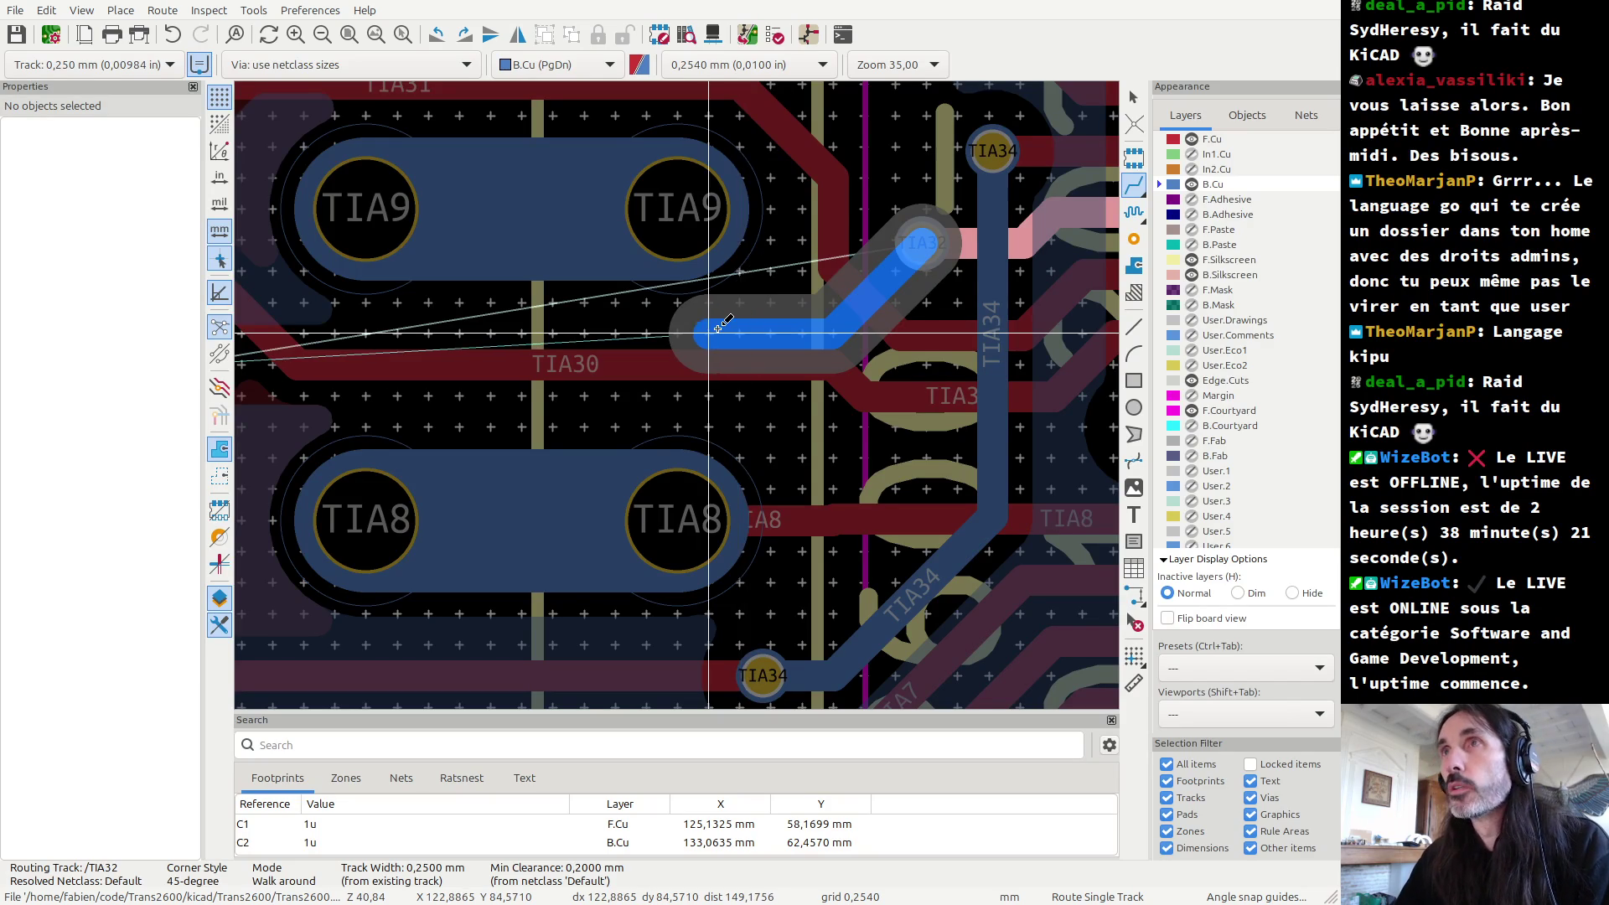
{"action": "scroll", "coordinate": [513, 397], "scroll_direction": "down", "scroll_amount": 2}
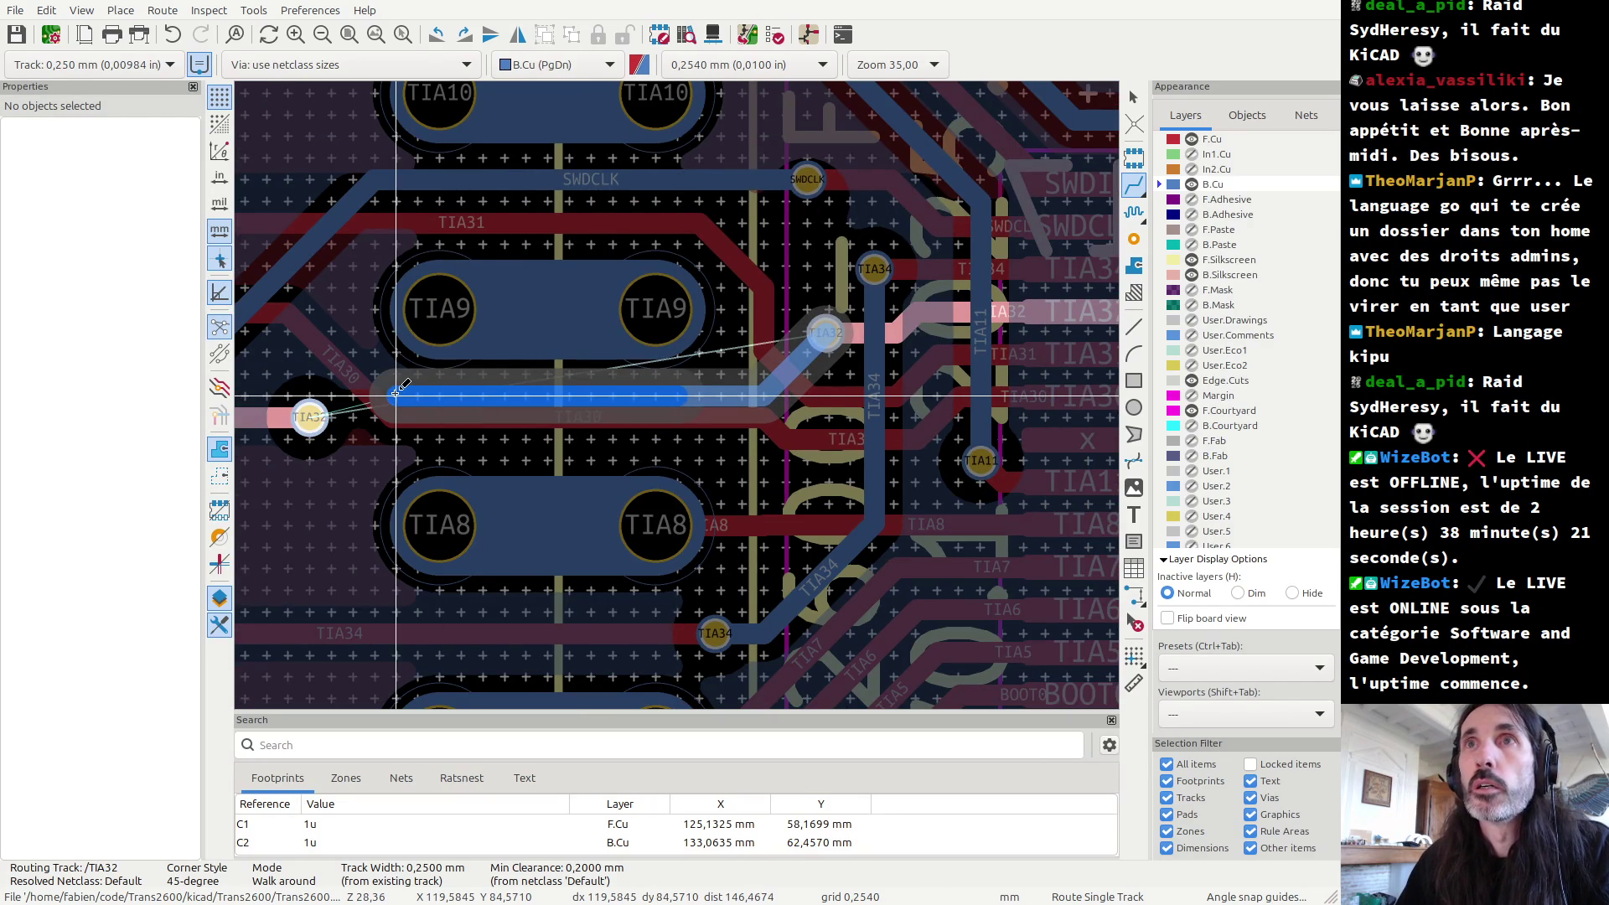
{"action": "scroll", "coordinate": [397, 392], "scroll_direction": "down", "scroll_amount": 1}
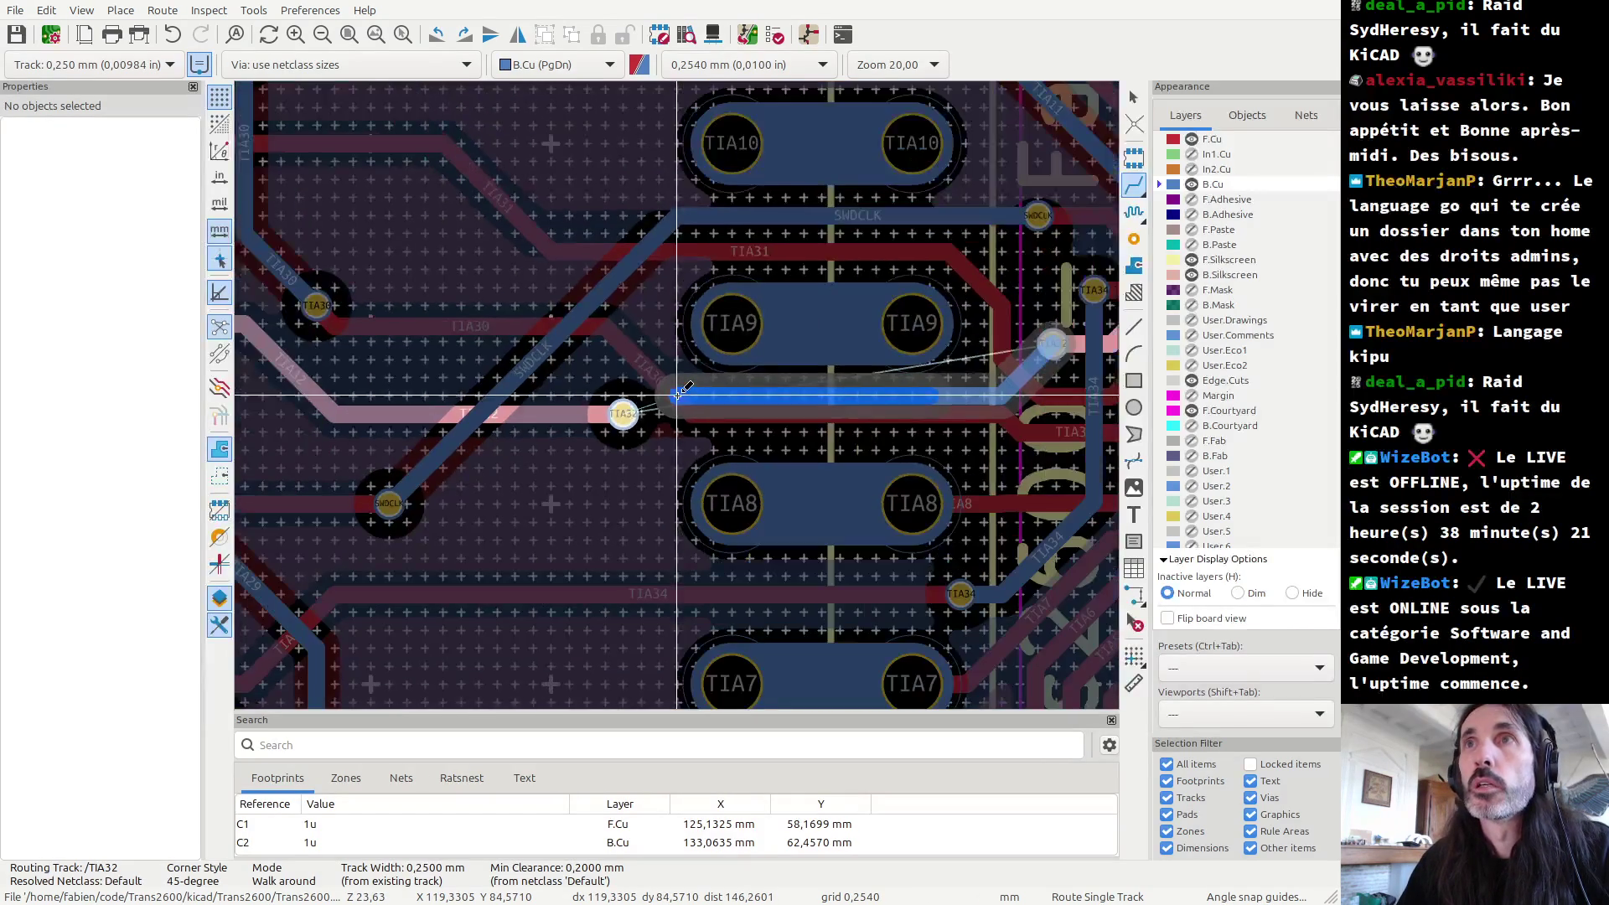
{"action": "scroll", "coordinate": [679, 394], "scroll_direction": "down", "scroll_amount": 2}
{"action": "scroll", "coordinate": [678, 395], "scroll_direction": "up", "scroll_amount": 4}
{"action": "key", "text": "Escape"}
{"action": "key", "text": "Escape"}
{"action": "left_click", "coordinate": [599, 423]}
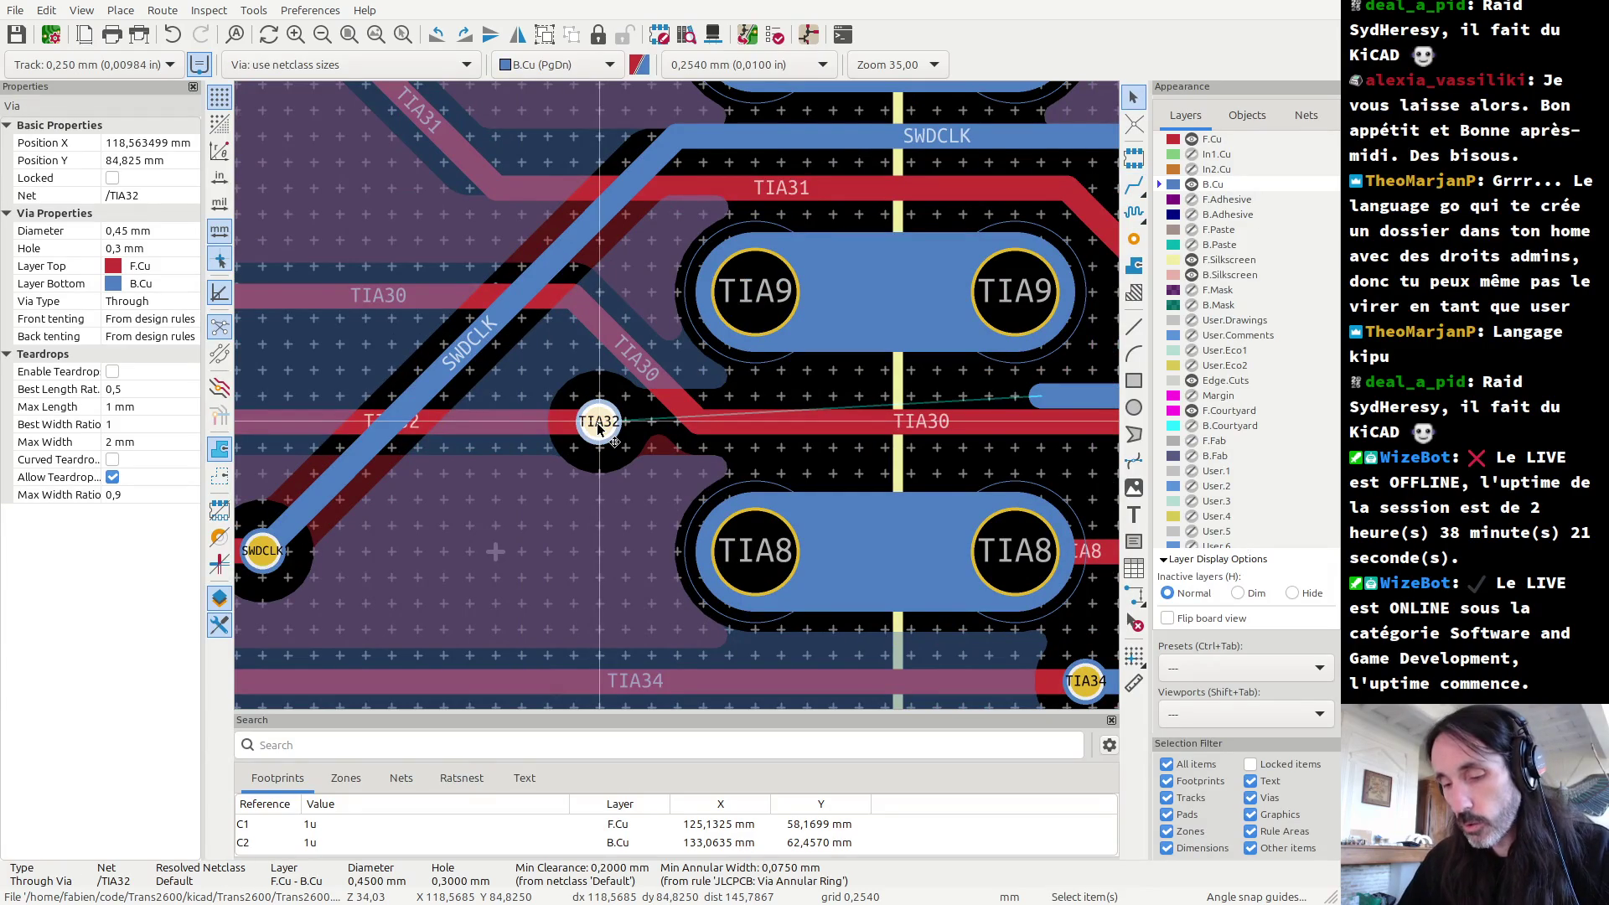
{"action": "mouse_move", "coordinate": [598, 427]}
{"action": "left_mouse_down"}
{"action": "mouse_move", "coordinate": [552, 419]}
{"action": "mouse_move", "coordinate": [545, 387]}
{"action": "mouse_move", "coordinate": [543, 417]}
{"action": "mouse_move", "coordinate": [541, 398]}
{"action": "left_mouse_up"}
{"action": "left_click", "coordinate": [541, 397]}
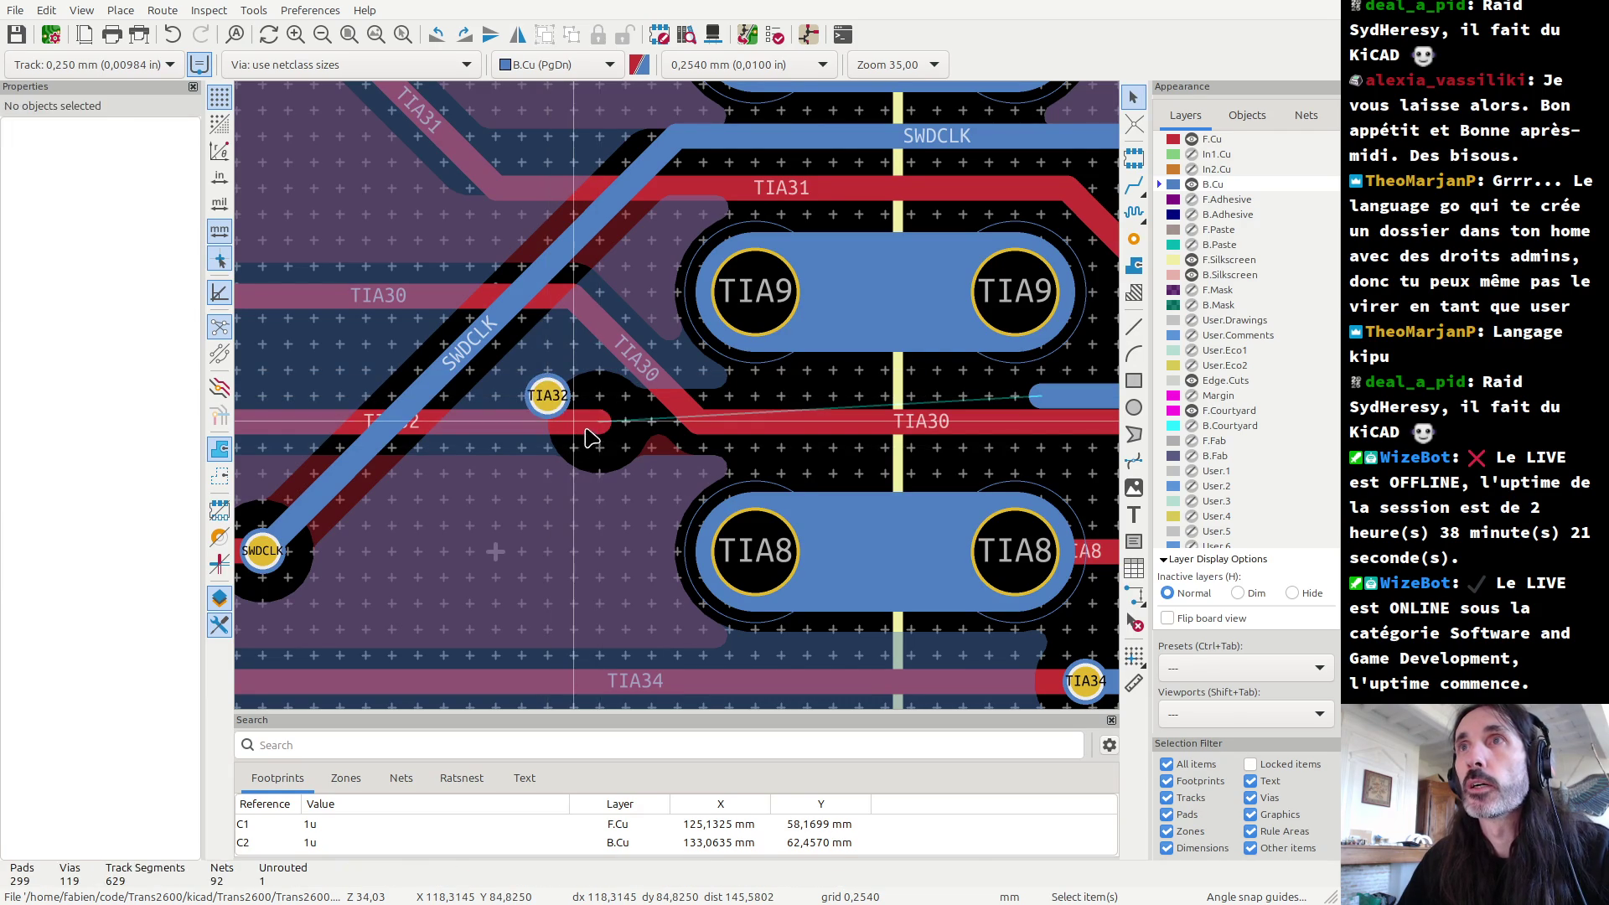
- Remove the left TIA32 front track and route a new B.Cu TIA32 track into the via
{"action": "left_click", "coordinate": [585, 427]}
{"action": "key", "text": "Delete"}
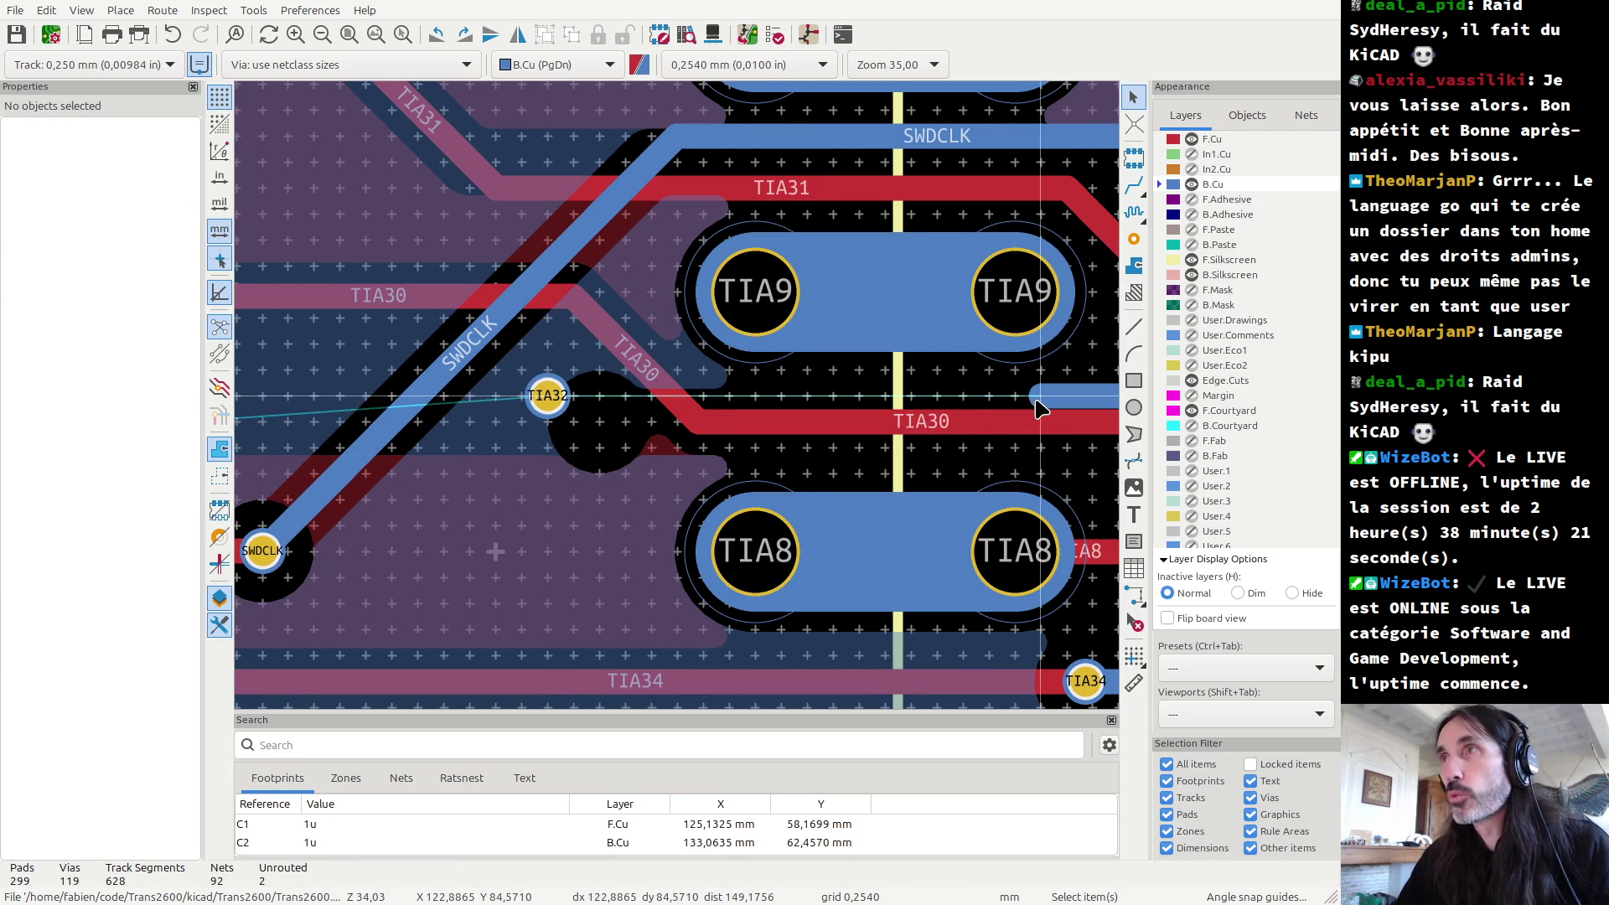
{"action": "key", "text": "x"}
{"action": "left_click", "coordinate": [560, 385]}
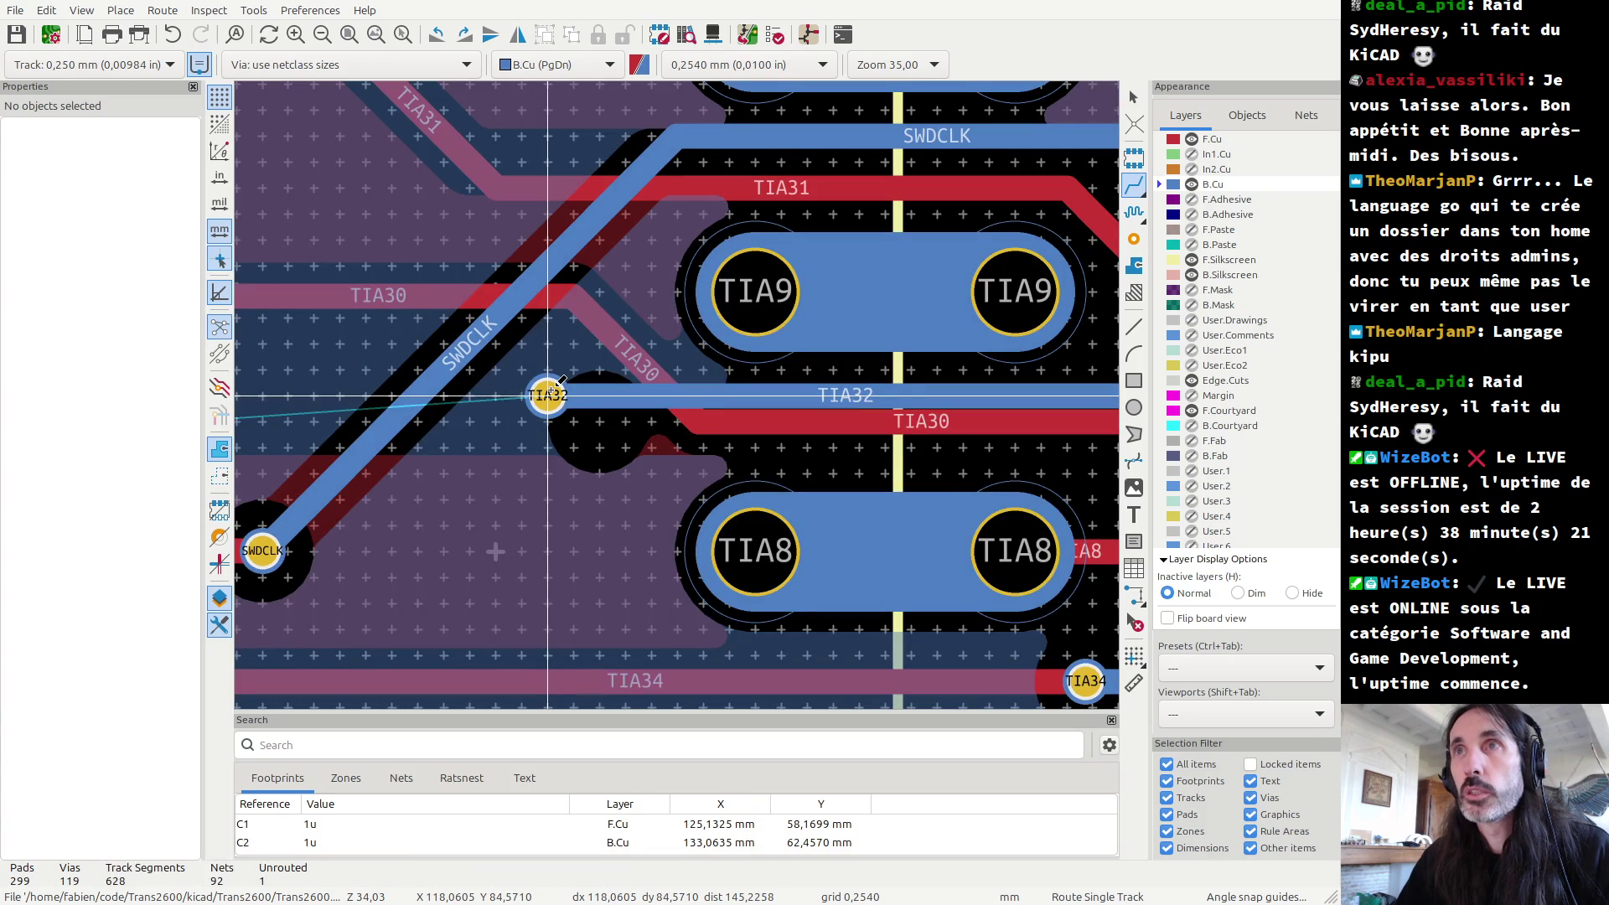
{"action": "left_click", "coordinate": [558, 387]}
{"action": "key", "text": "Page_Up"}
{"action": "scroll", "coordinate": [557, 387], "scroll_direction": "down", "scroll_amount": 3}
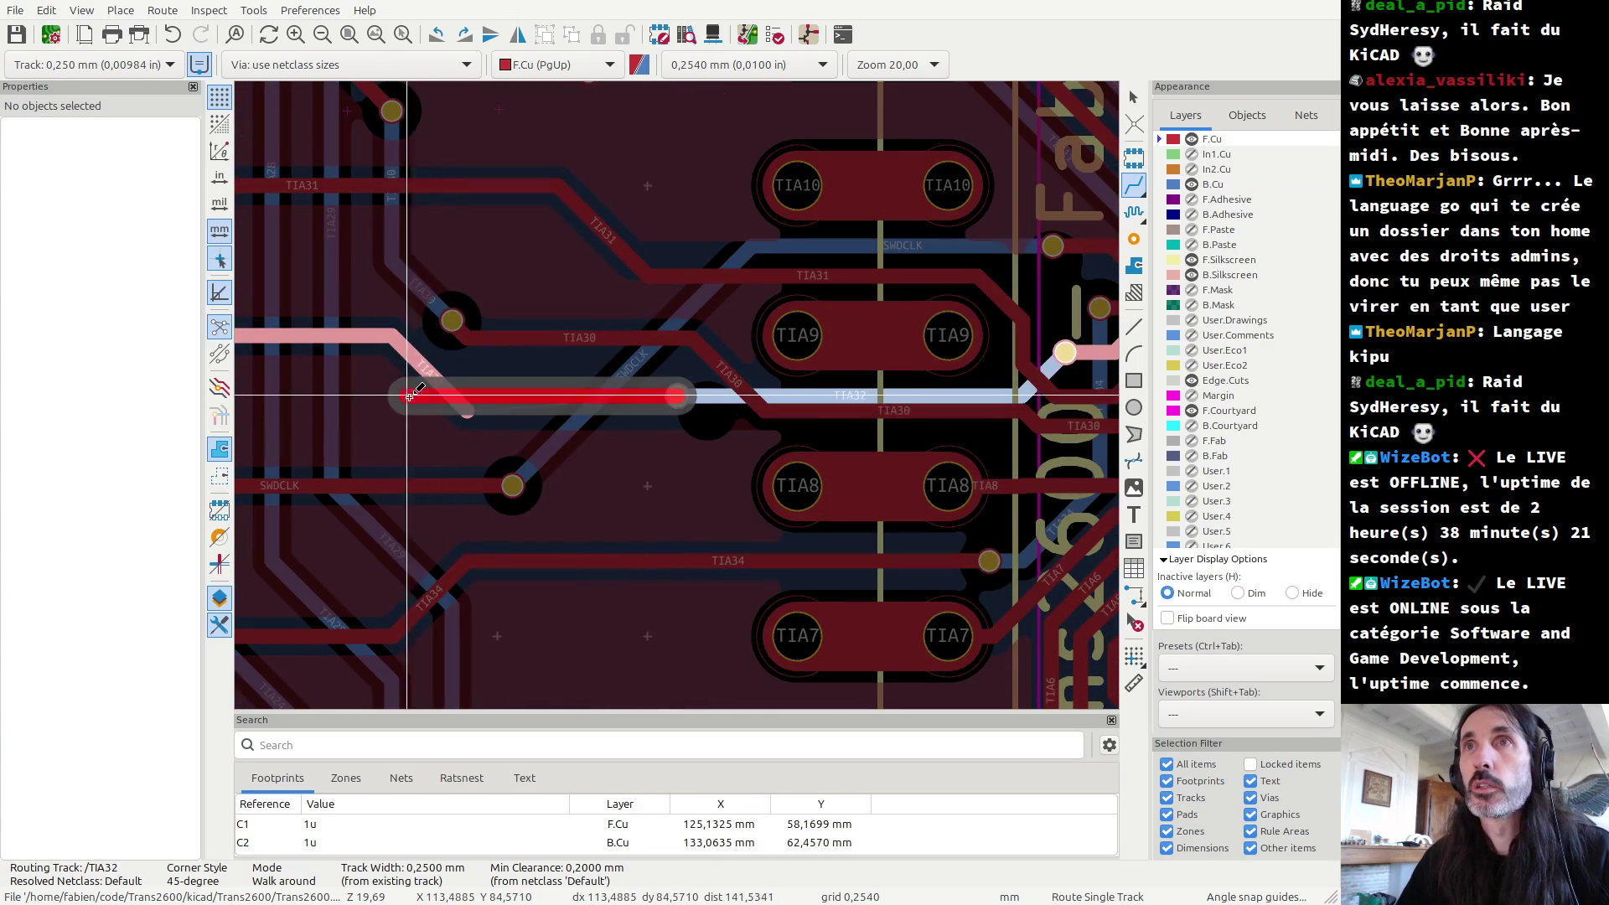
- Finish the front-copper TIA32 track at the stub next to the via
{"action": "left_click", "coordinate": [455, 403]}
{"action": "key", "text": "Escape"}
{"action": "left_click", "coordinate": [463, 420]}
{"action": "key", "text": "Escape"}
{"action": "scroll", "coordinate": [841, 411], "scroll_direction": "up", "scroll_amount": 2}
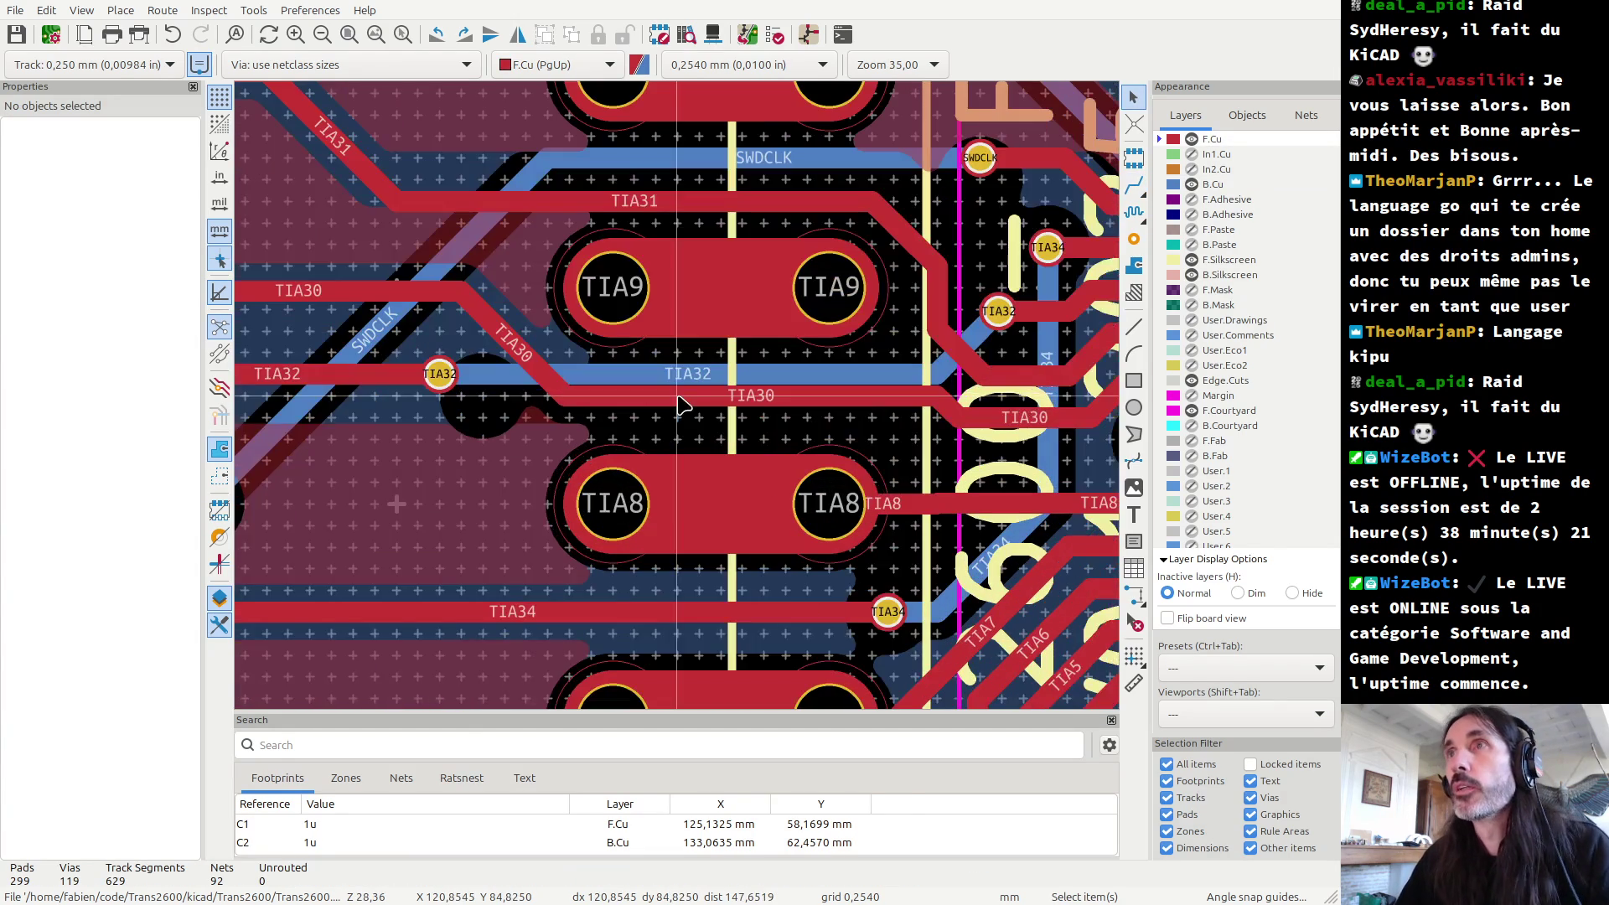
- Replace the old TIA30 segments with a new diagonal TIA30 track between TIA9 and TIA8
{"action": "left_click", "coordinate": [741, 411]}
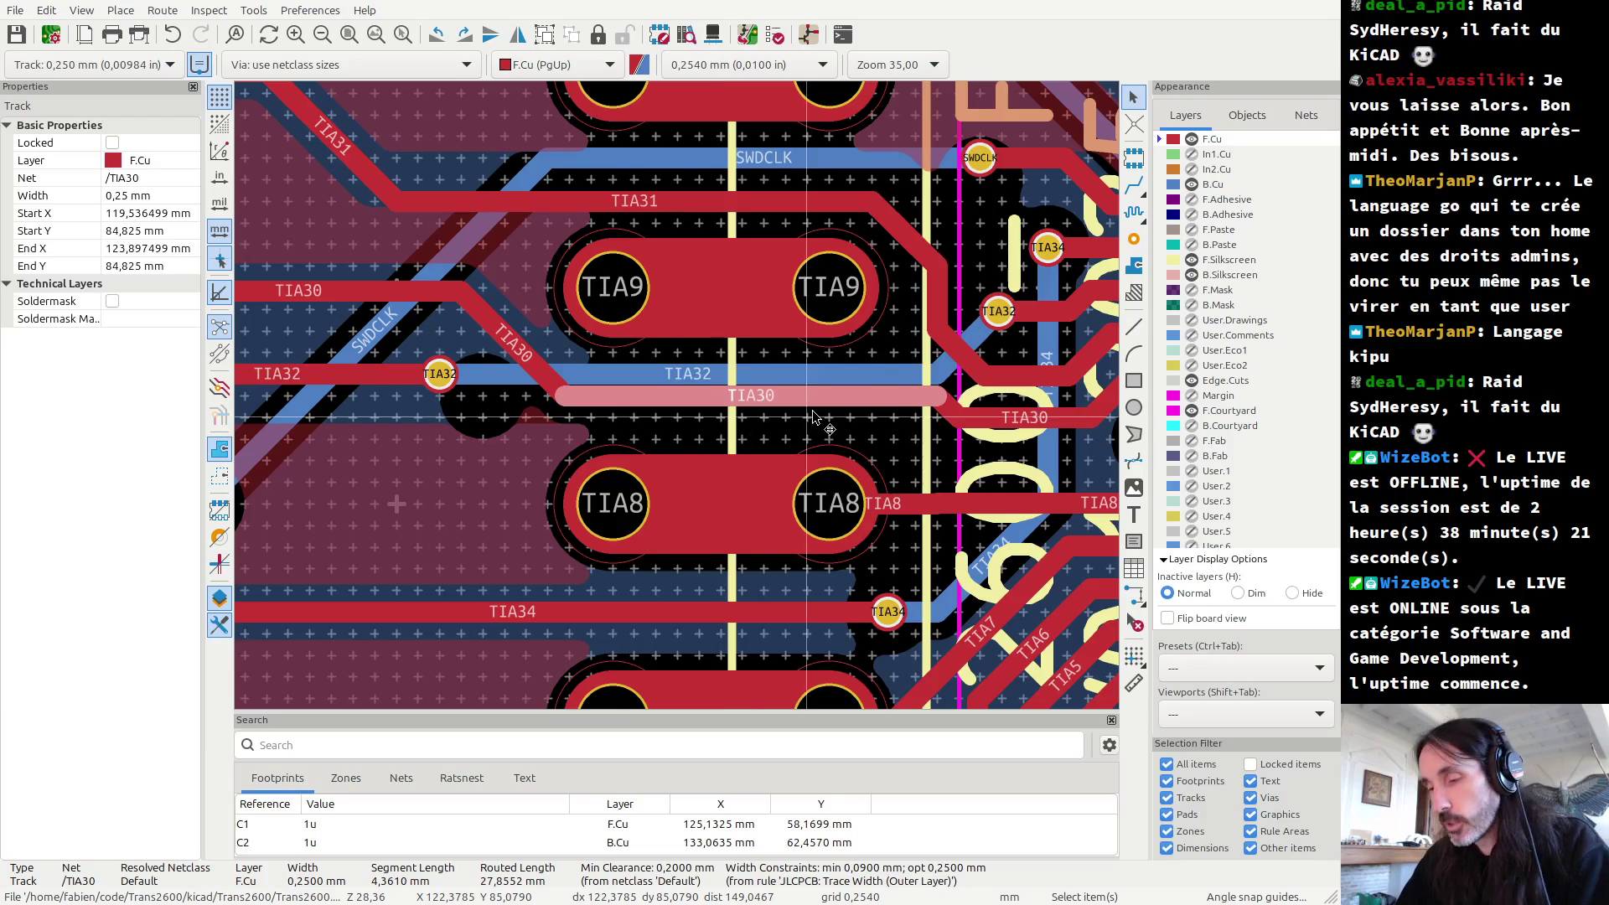
{"action": "scroll", "coordinate": [679, 402], "scroll_direction": "down", "scroll_amount": 2}
{"action": "key", "text": "Delete"}
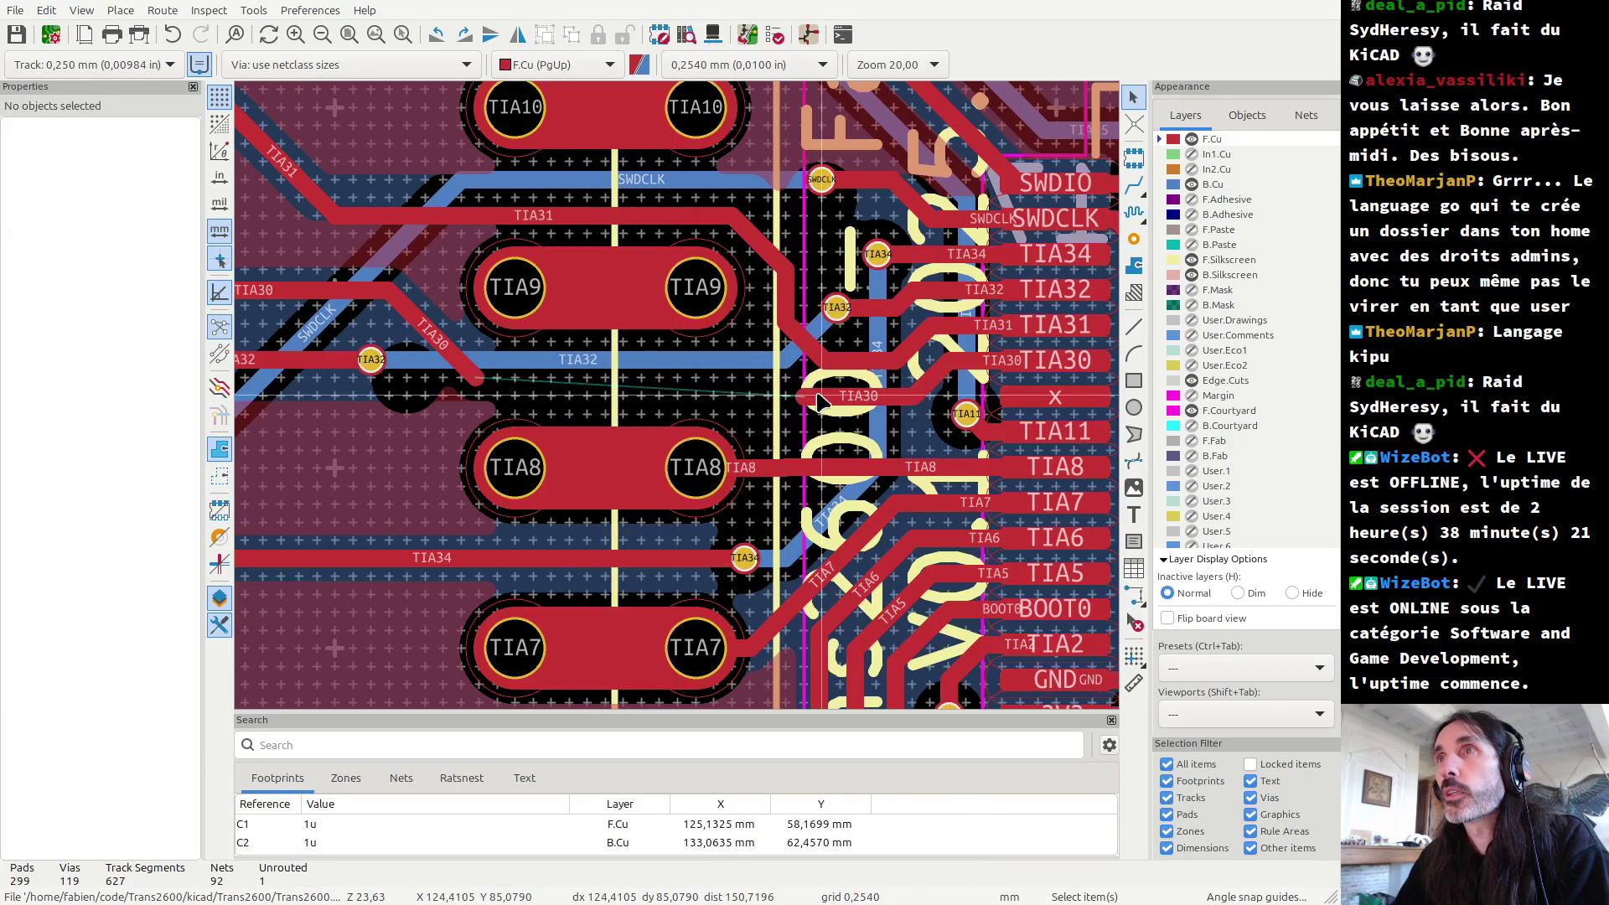
{"action": "left_click", "coordinate": [859, 407]}
{"action": "key", "text": "Delete"}
{"action": "key", "text": "x"}
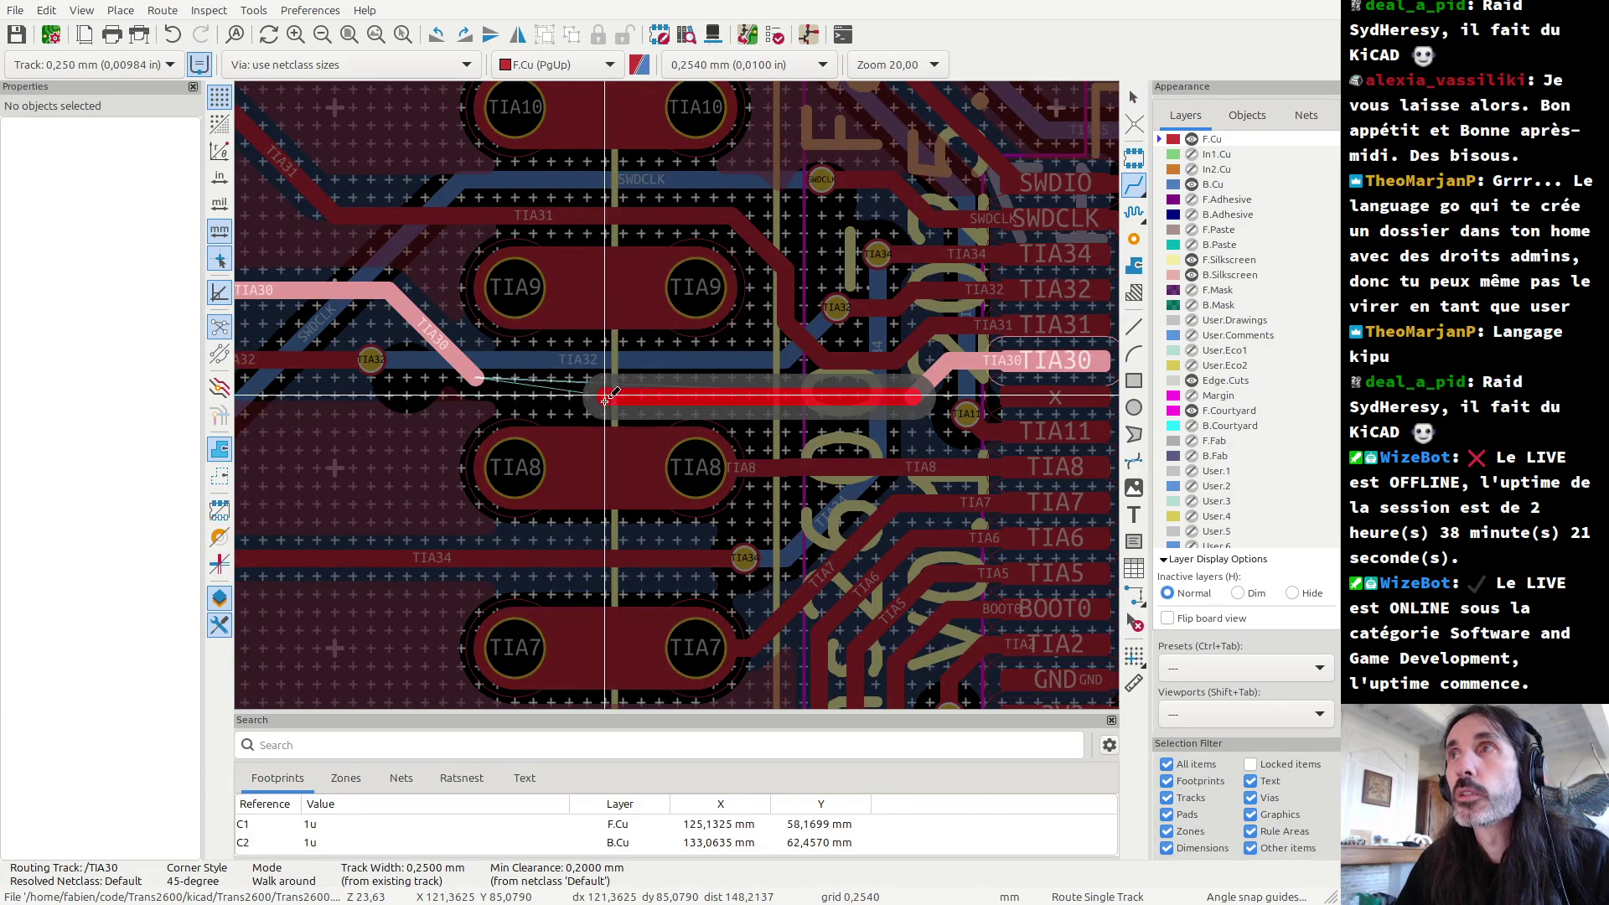
{"action": "left_click", "coordinate": [447, 358]}
{"action": "key", "text": "Escape"}
{"action": "left_click", "coordinate": [484, 388]}
{"action": "key", "text": "Escape"}
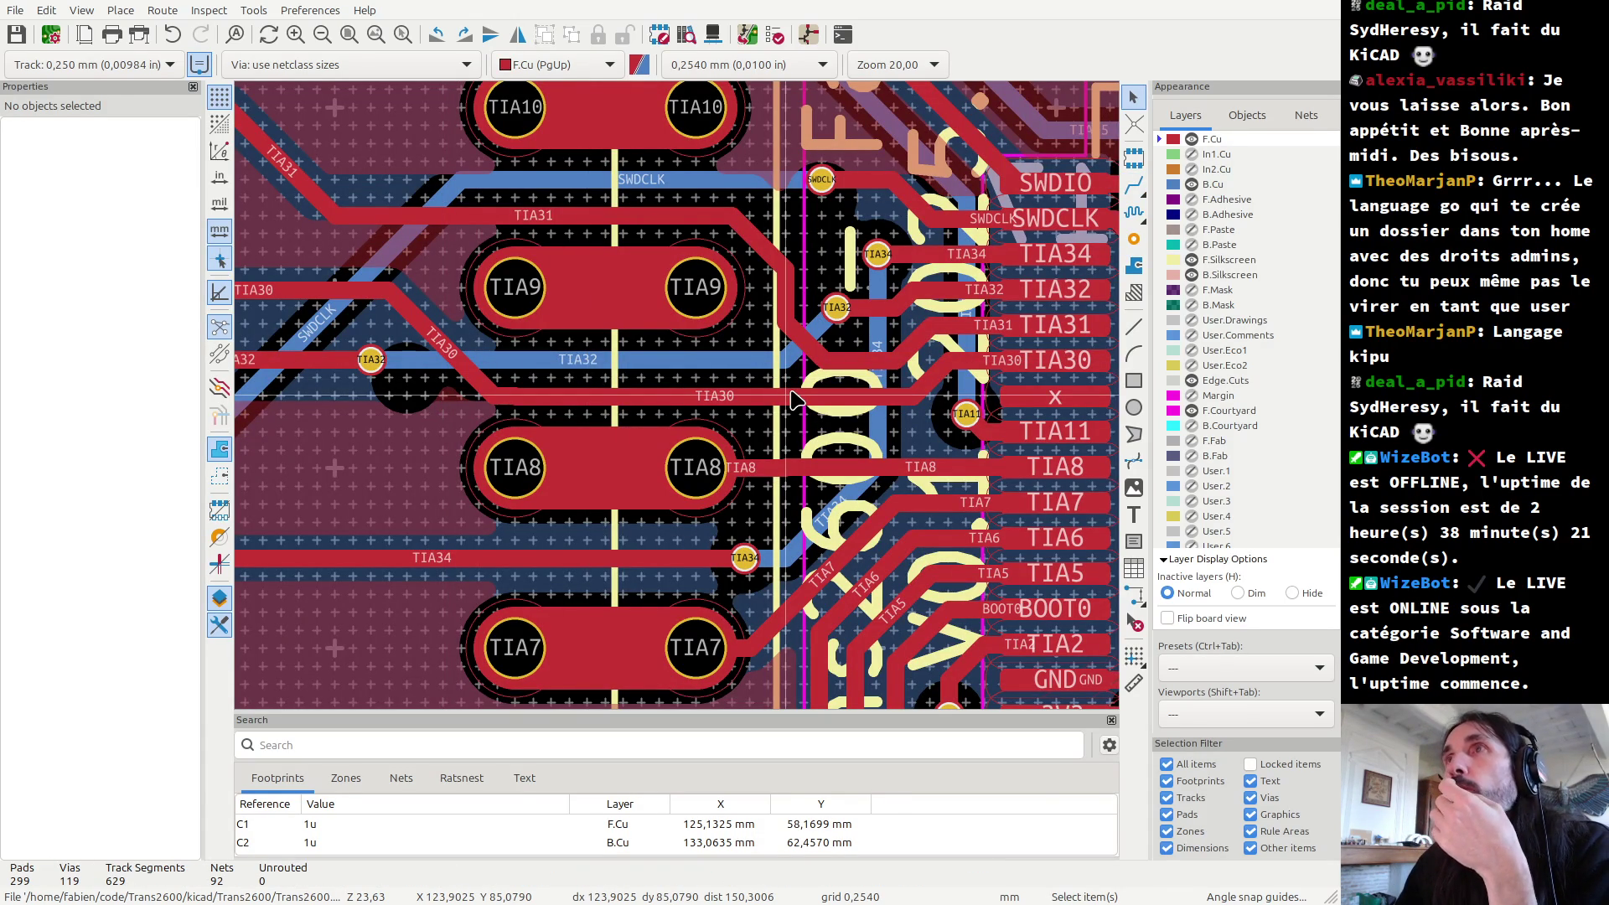
{"action": "scroll", "coordinate": [791, 392], "scroll_direction": "down", "scroll_amount": 2}
{"action": "left_click", "coordinate": [678, 396]}
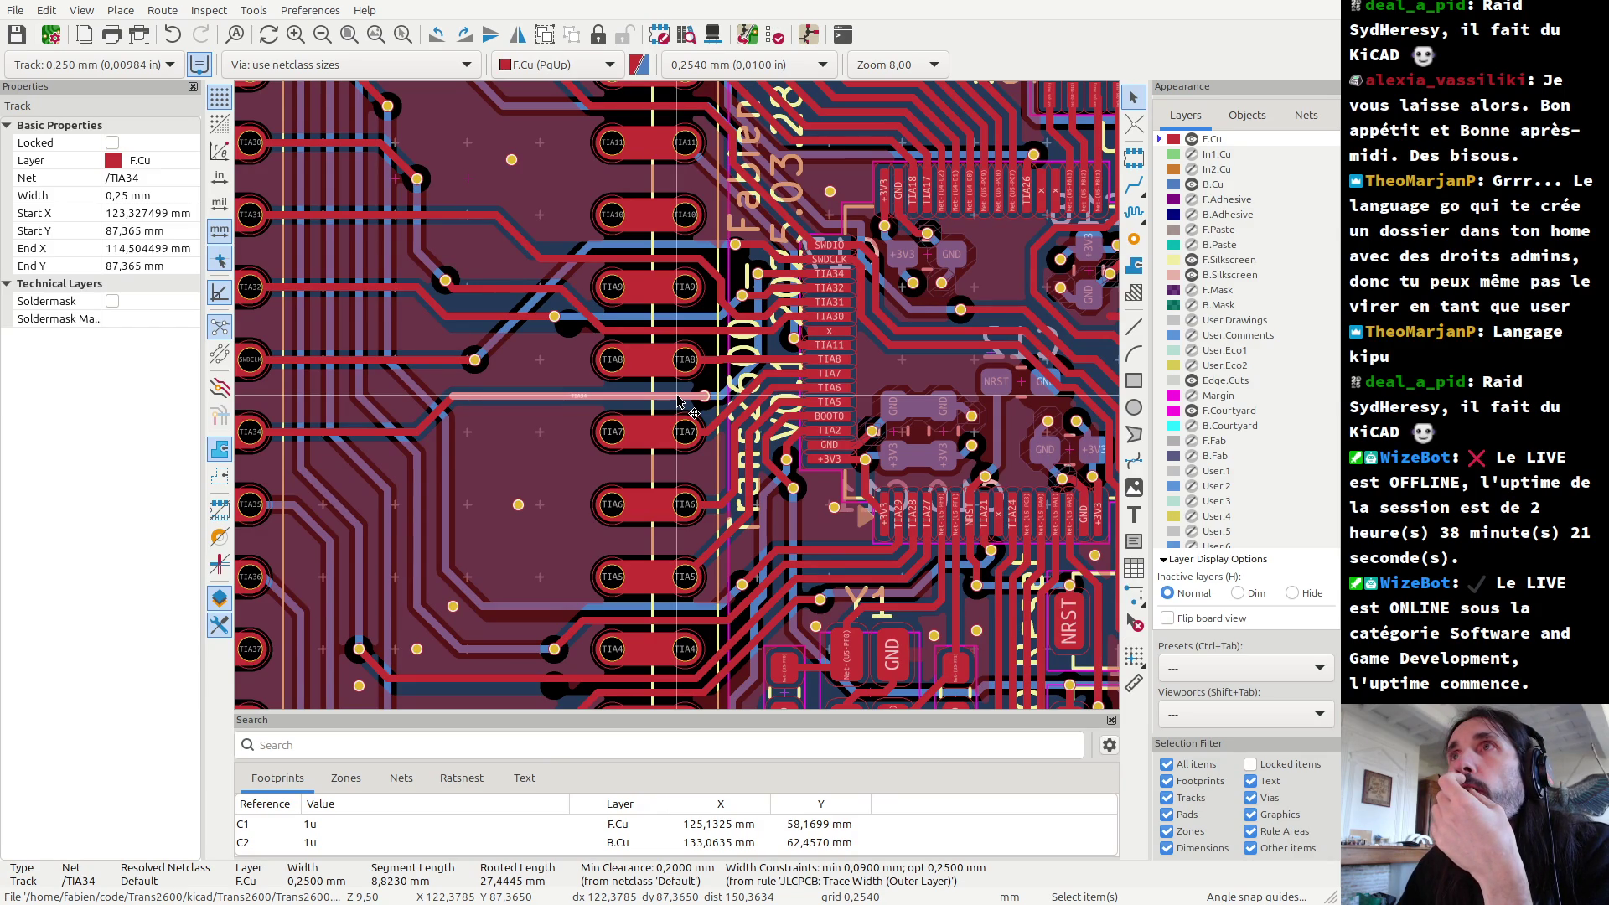
{"action": "scroll", "coordinate": [681, 402], "scroll_direction": "down", "scroll_amount": 2}
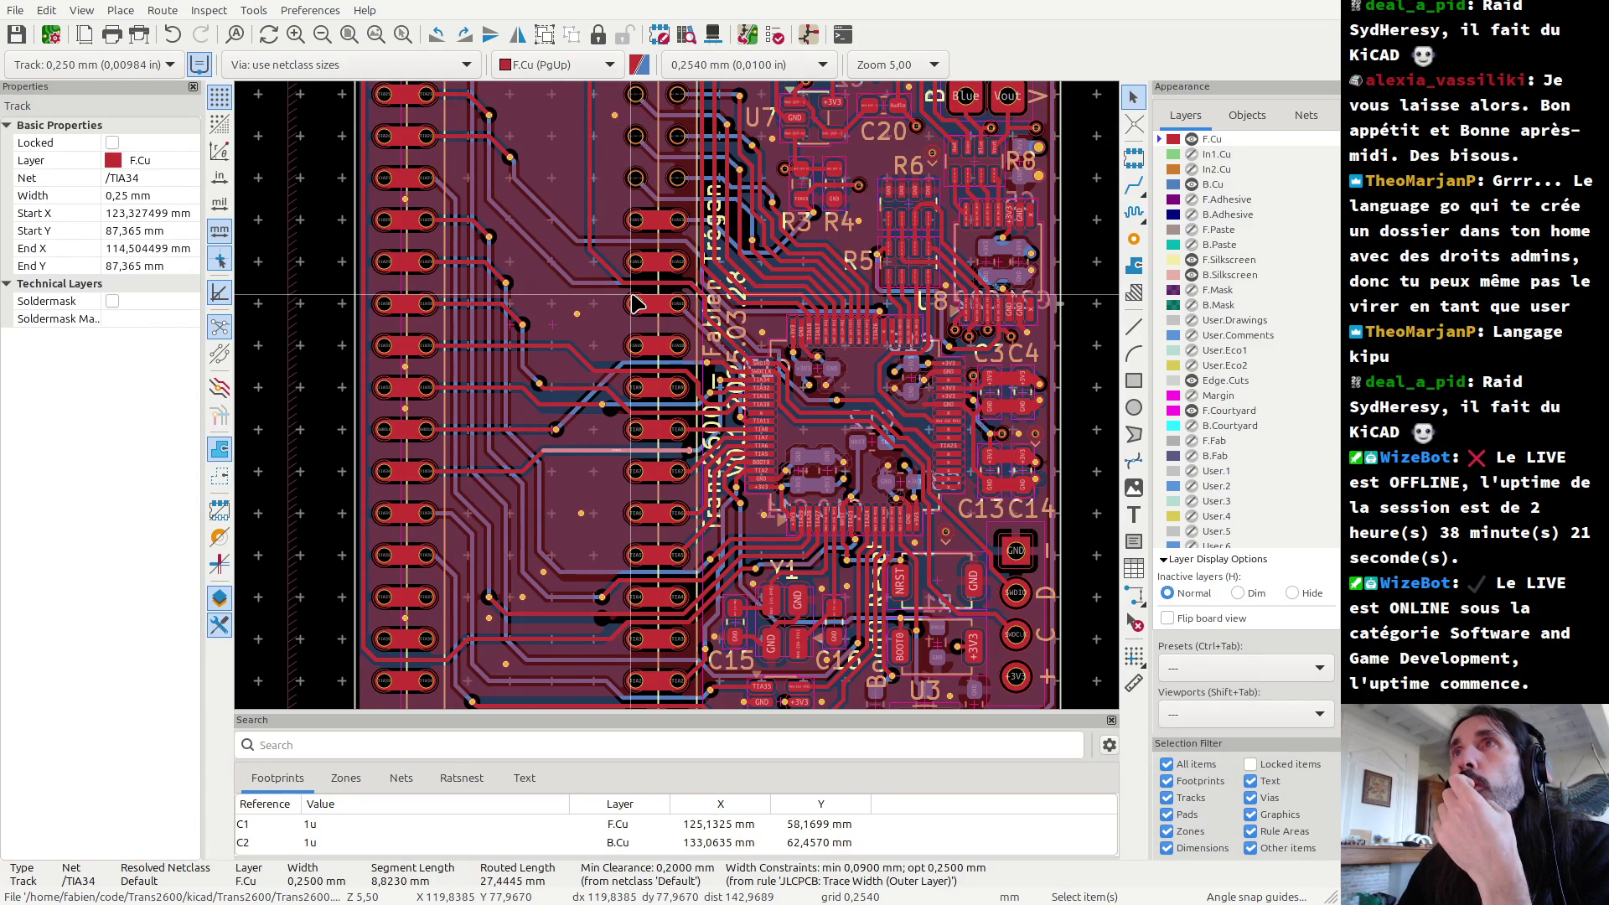
{"action": "scroll", "coordinate": [634, 300], "scroll_direction": "up", "scroll_amount": 3}
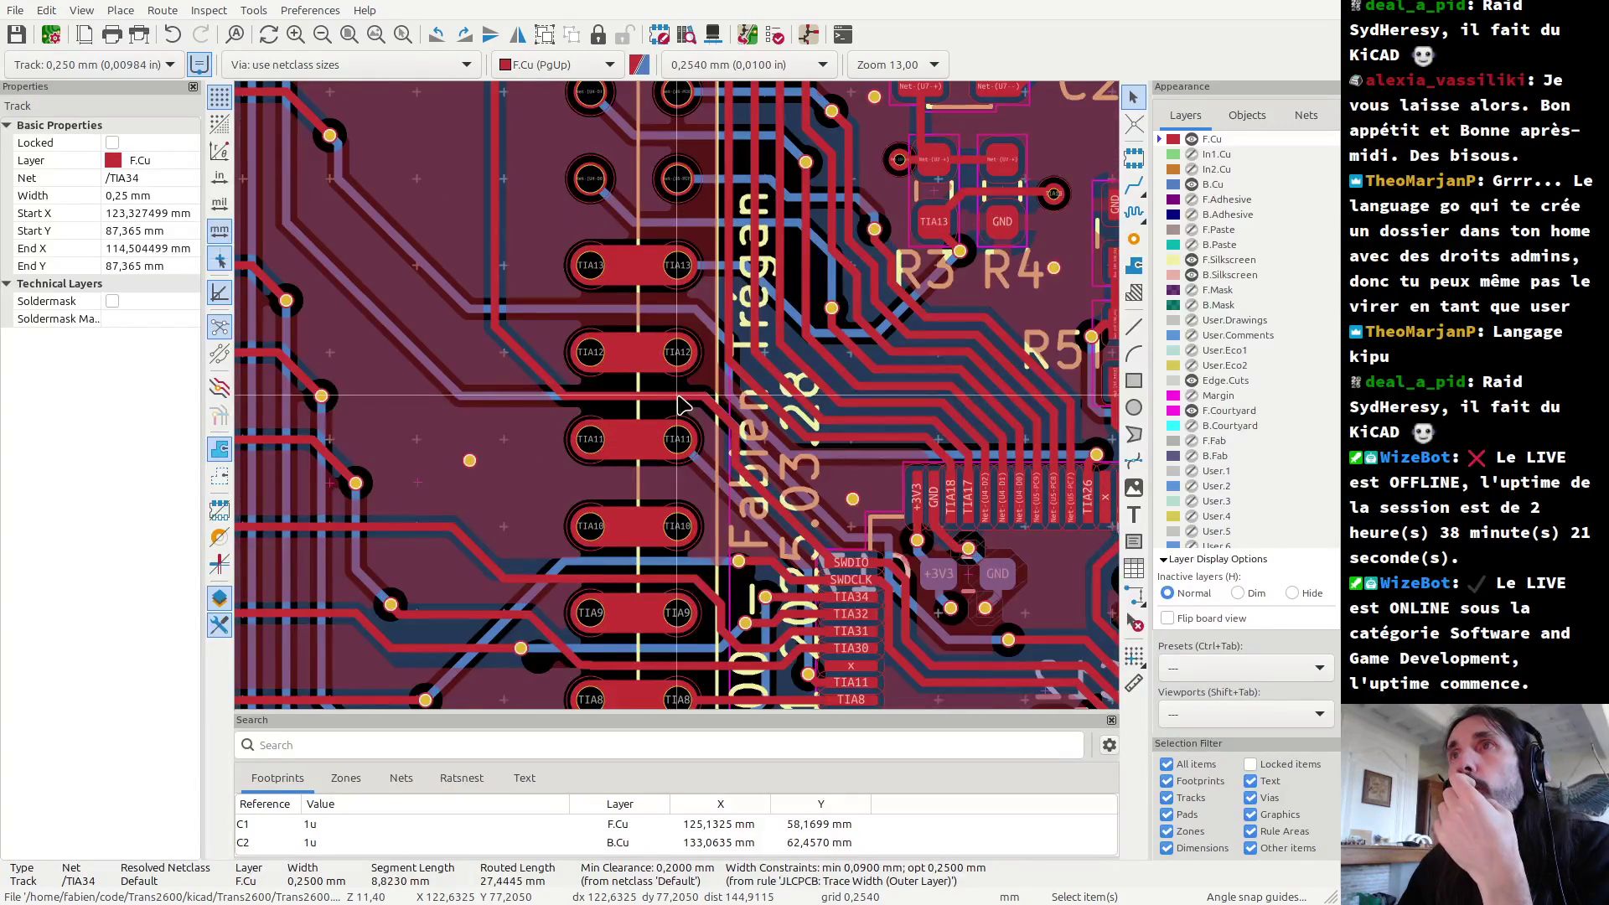
{"action": "scroll", "coordinate": [683, 405], "scroll_direction": "down", "scroll_amount": 2}
{"action": "scroll", "coordinate": [683, 406], "scroll_direction": "up", "scroll_amount": 5}
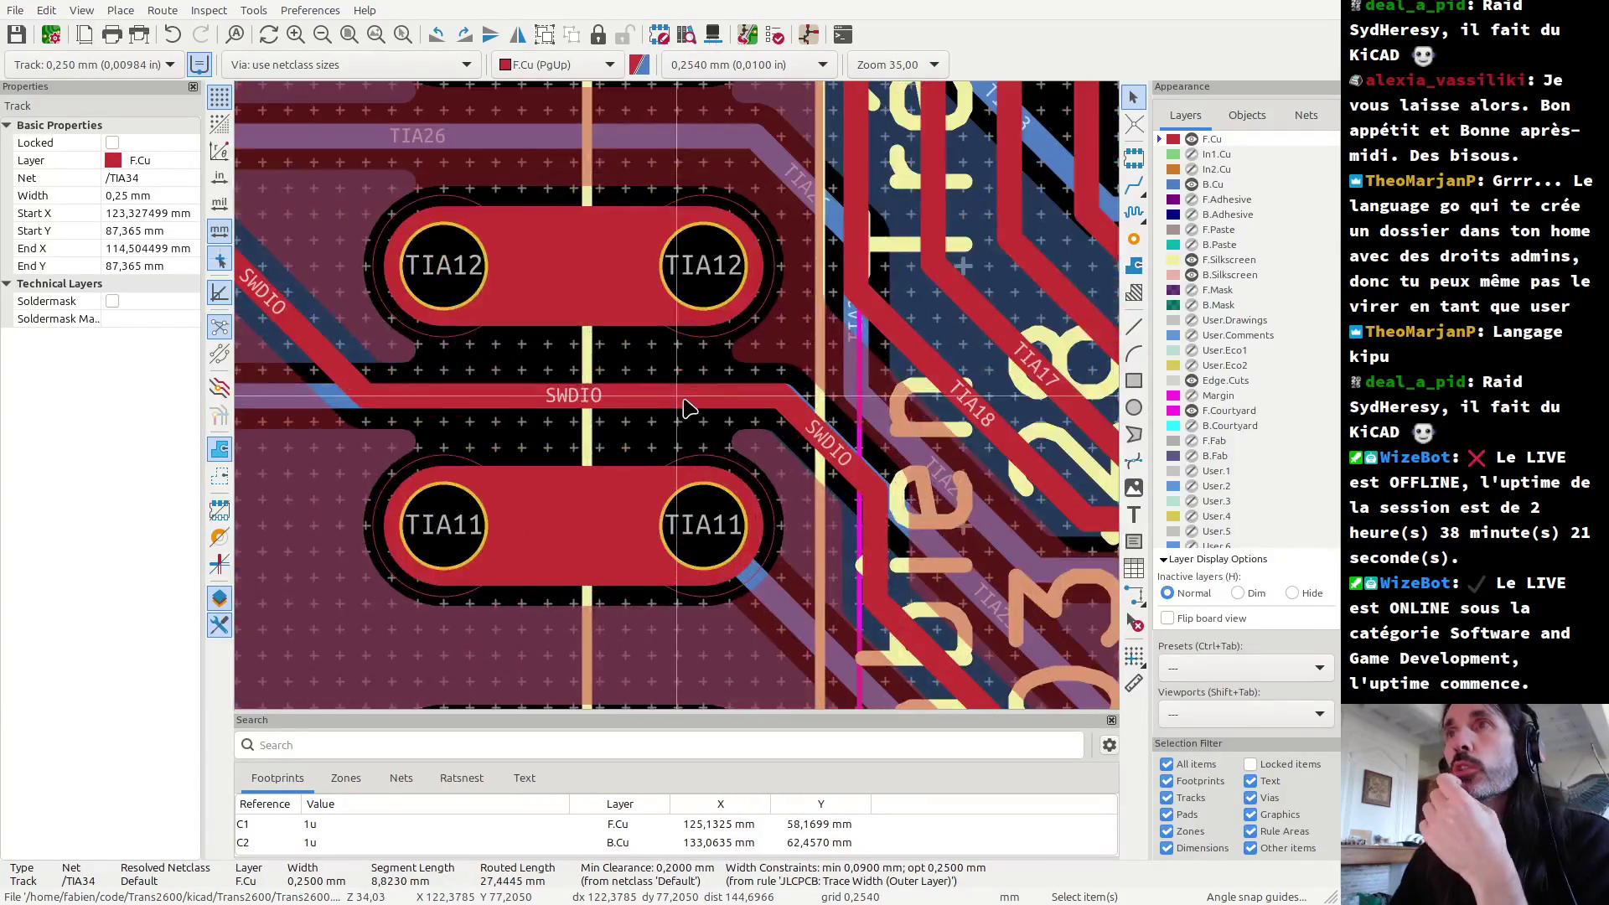
- Reroute the SWDIO segment between TIA12 and TIA11 and remove its leftover stub
{"action": "key", "text": "Escape"}
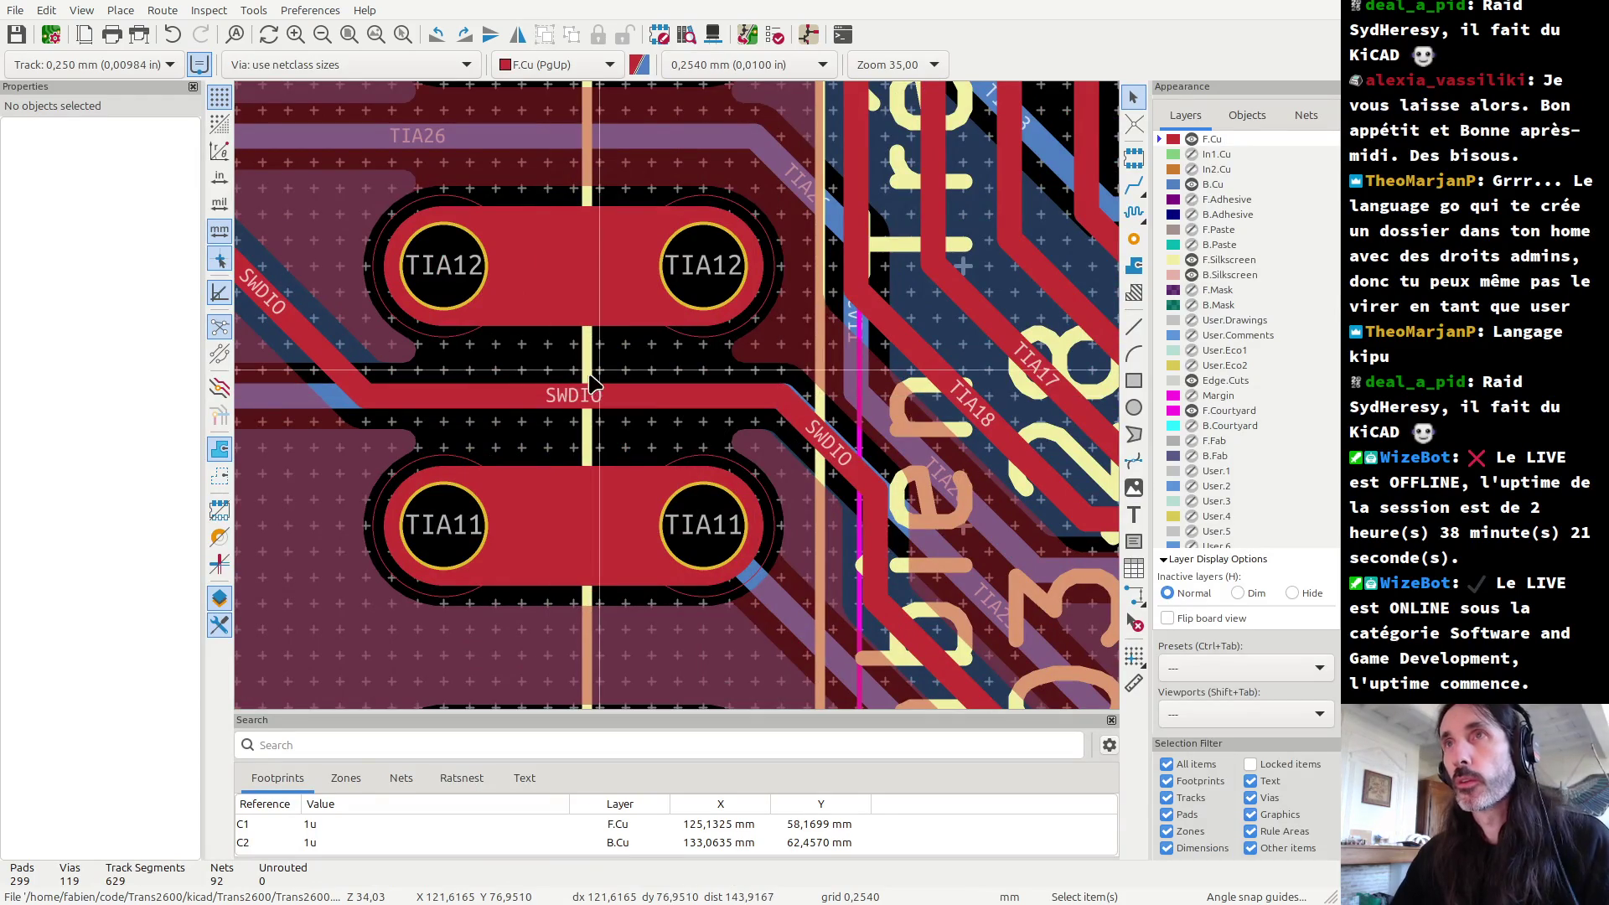
{"action": "left_click", "coordinate": [596, 394]}
{"action": "key", "text": "Delete"}
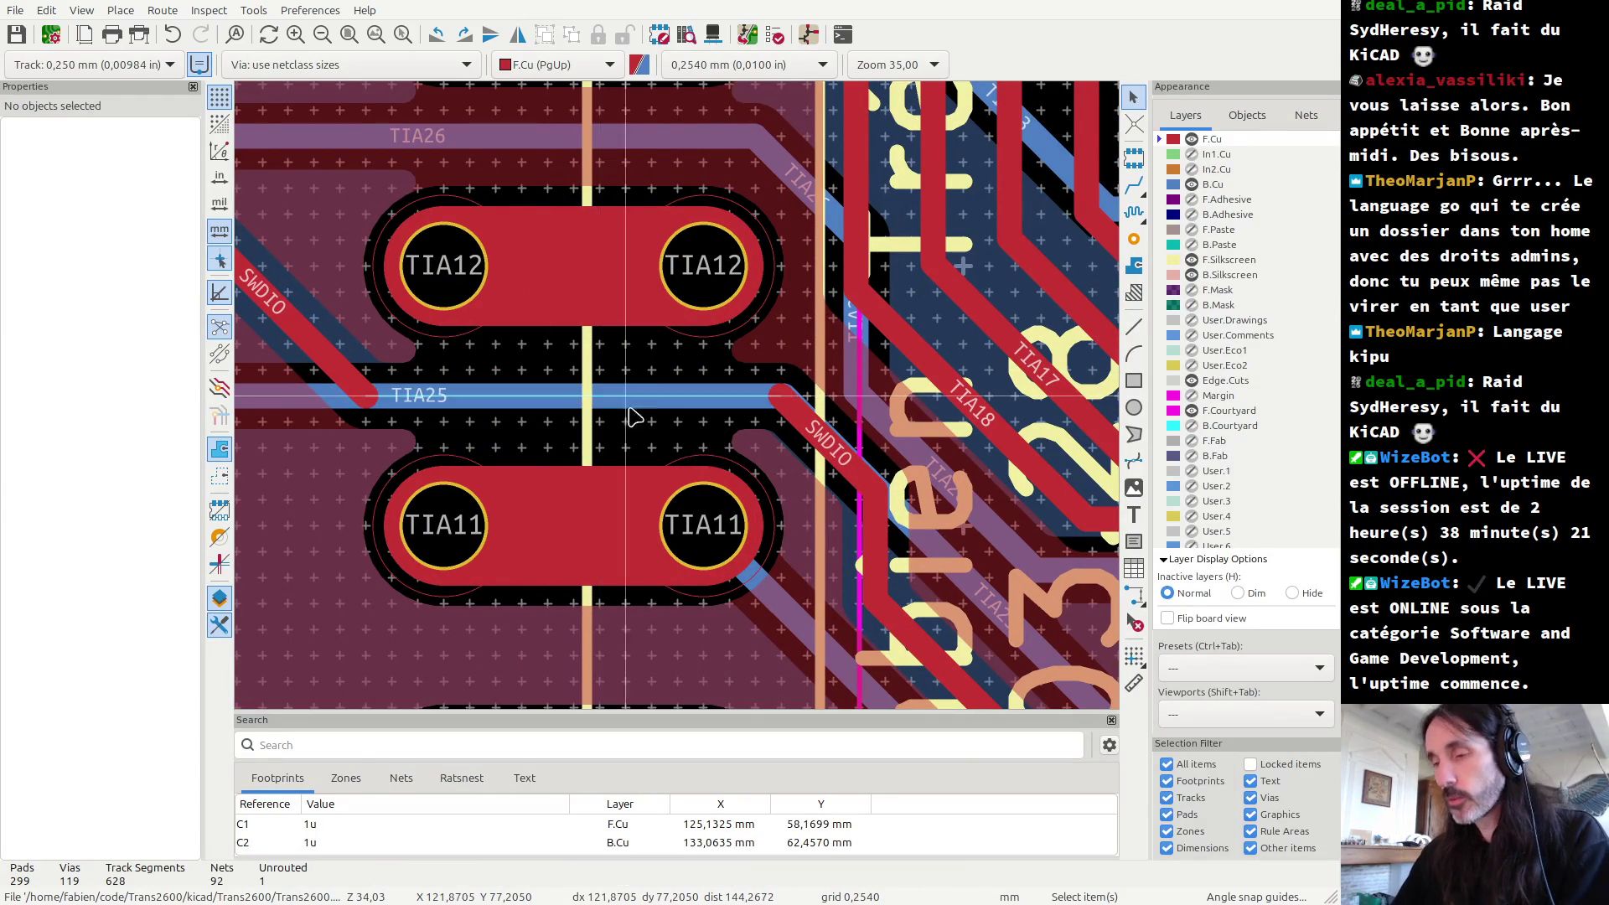
{"action": "key", "text": "x"}
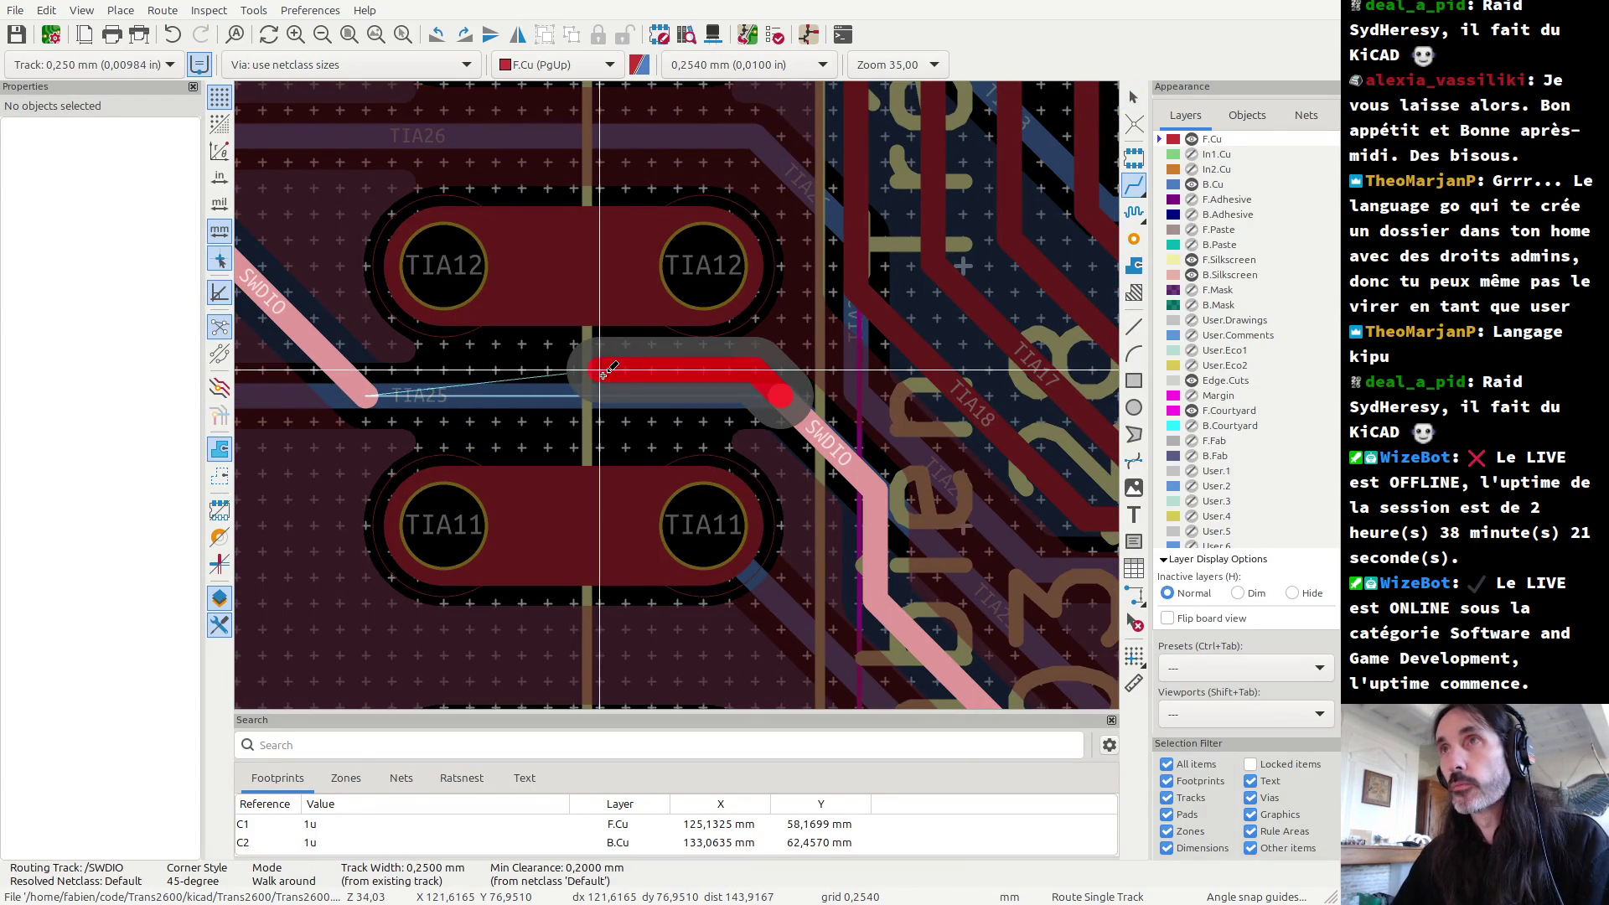
{"action": "left_click", "coordinate": [287, 330]}
{"action": "key", "text": "Escape"}
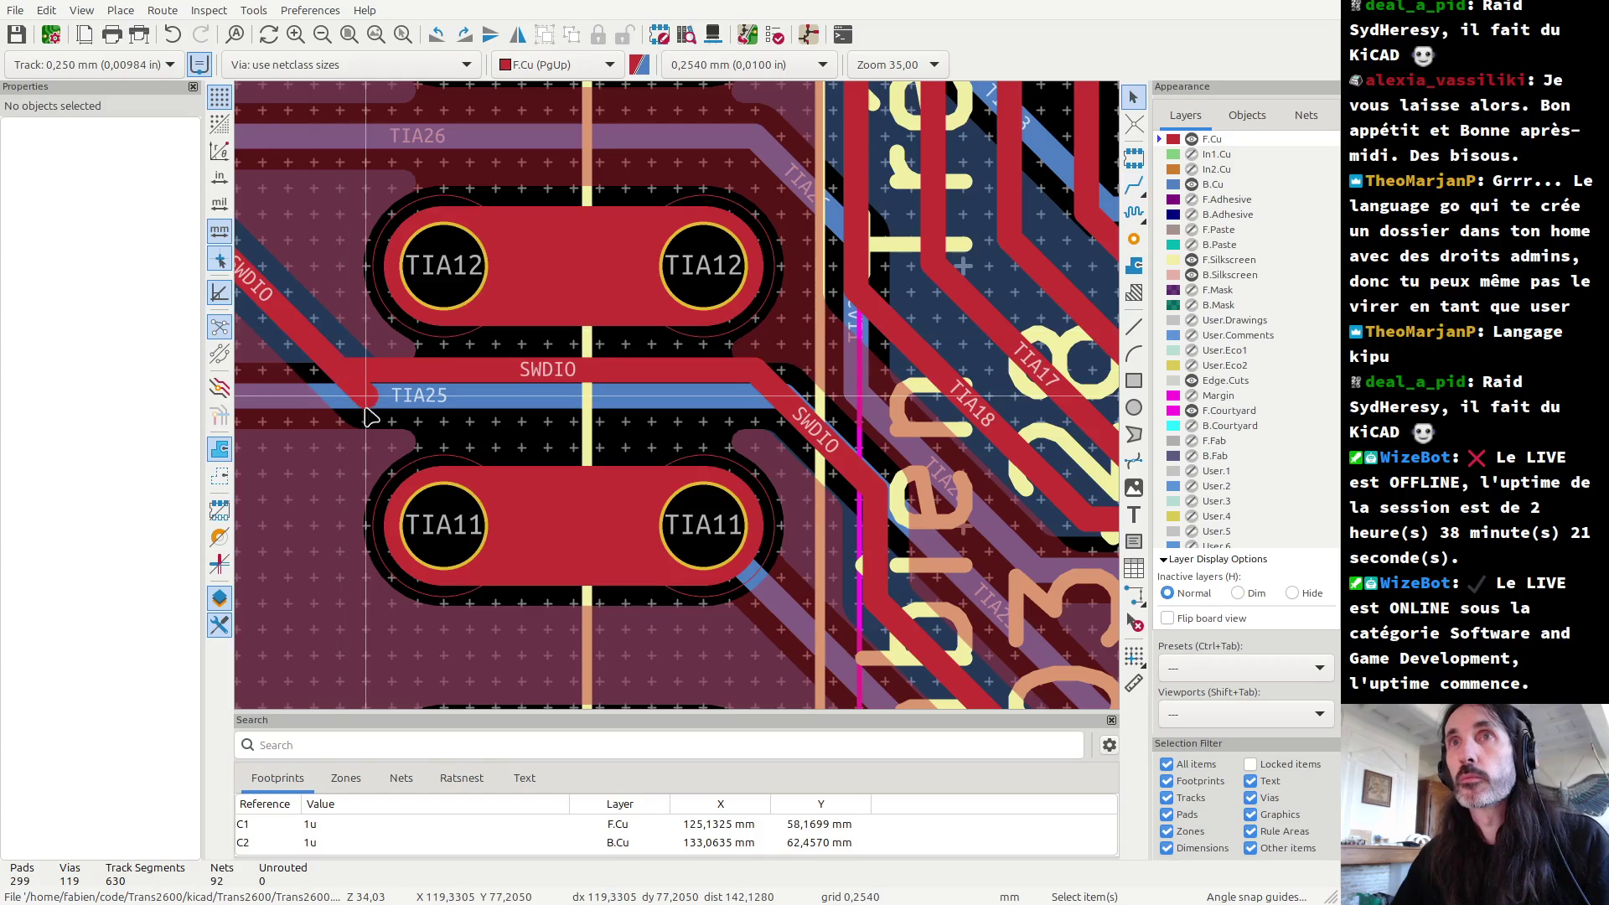
{"action": "left_click", "coordinate": [362, 405]}
{"action": "key", "text": "Delete"}
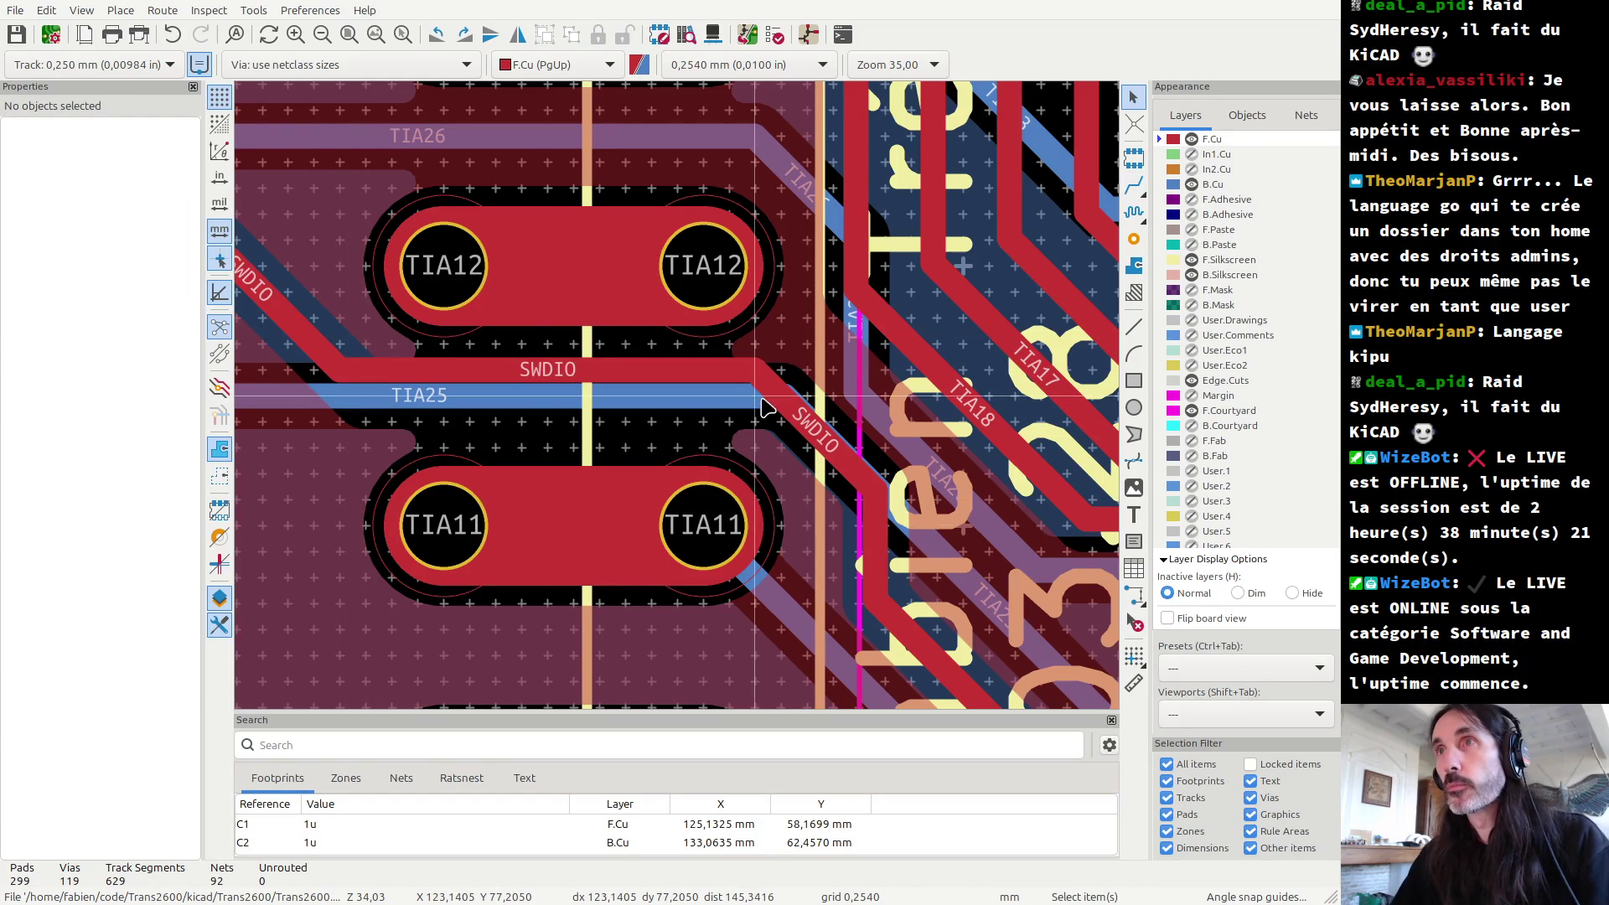
{"action": "scroll", "coordinate": [749, 457], "scroll_direction": "down", "scroll_amount": 1}
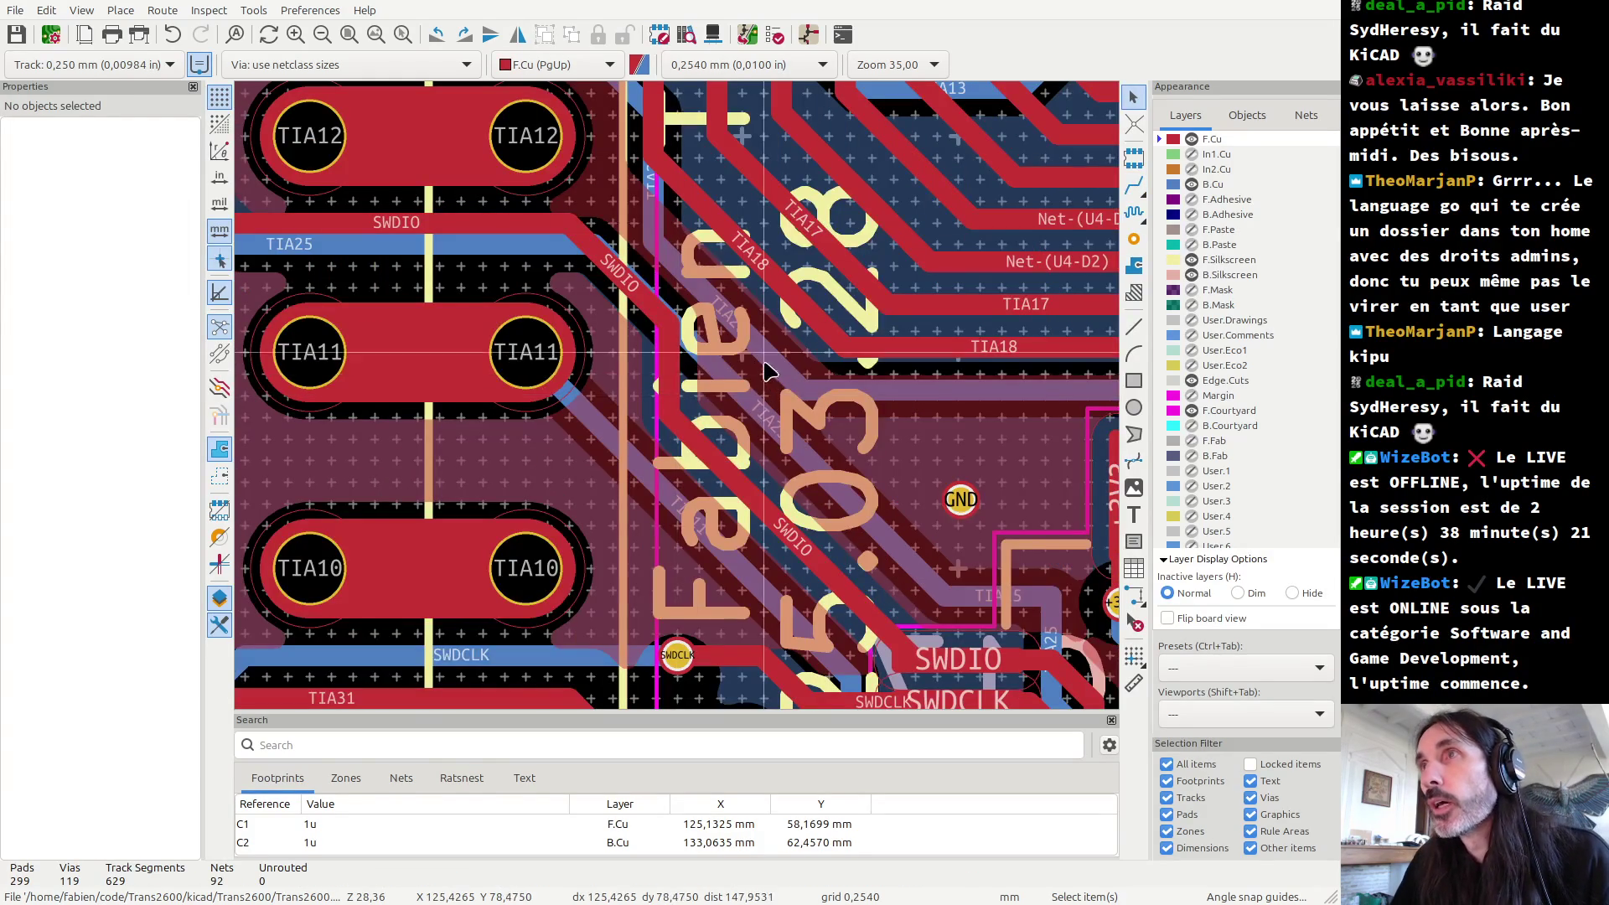
- Switch to the bottom copper layer and pick out the horizontal TIA25 track
{"action": "left_click", "coordinate": [710, 369]}
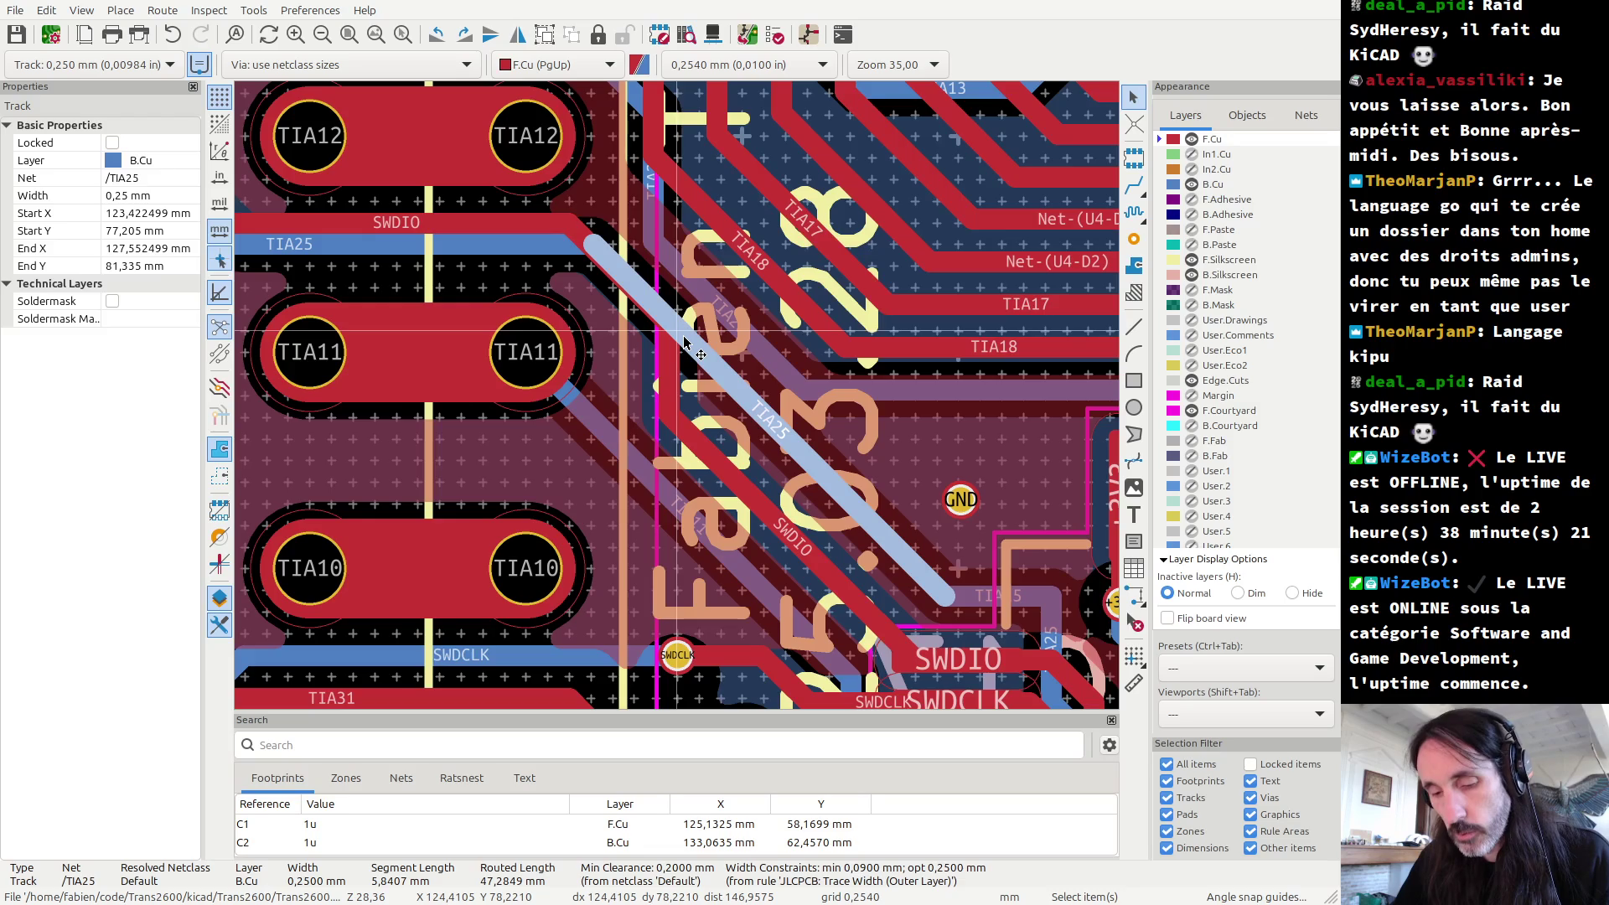
{"action": "key", "text": "x"}
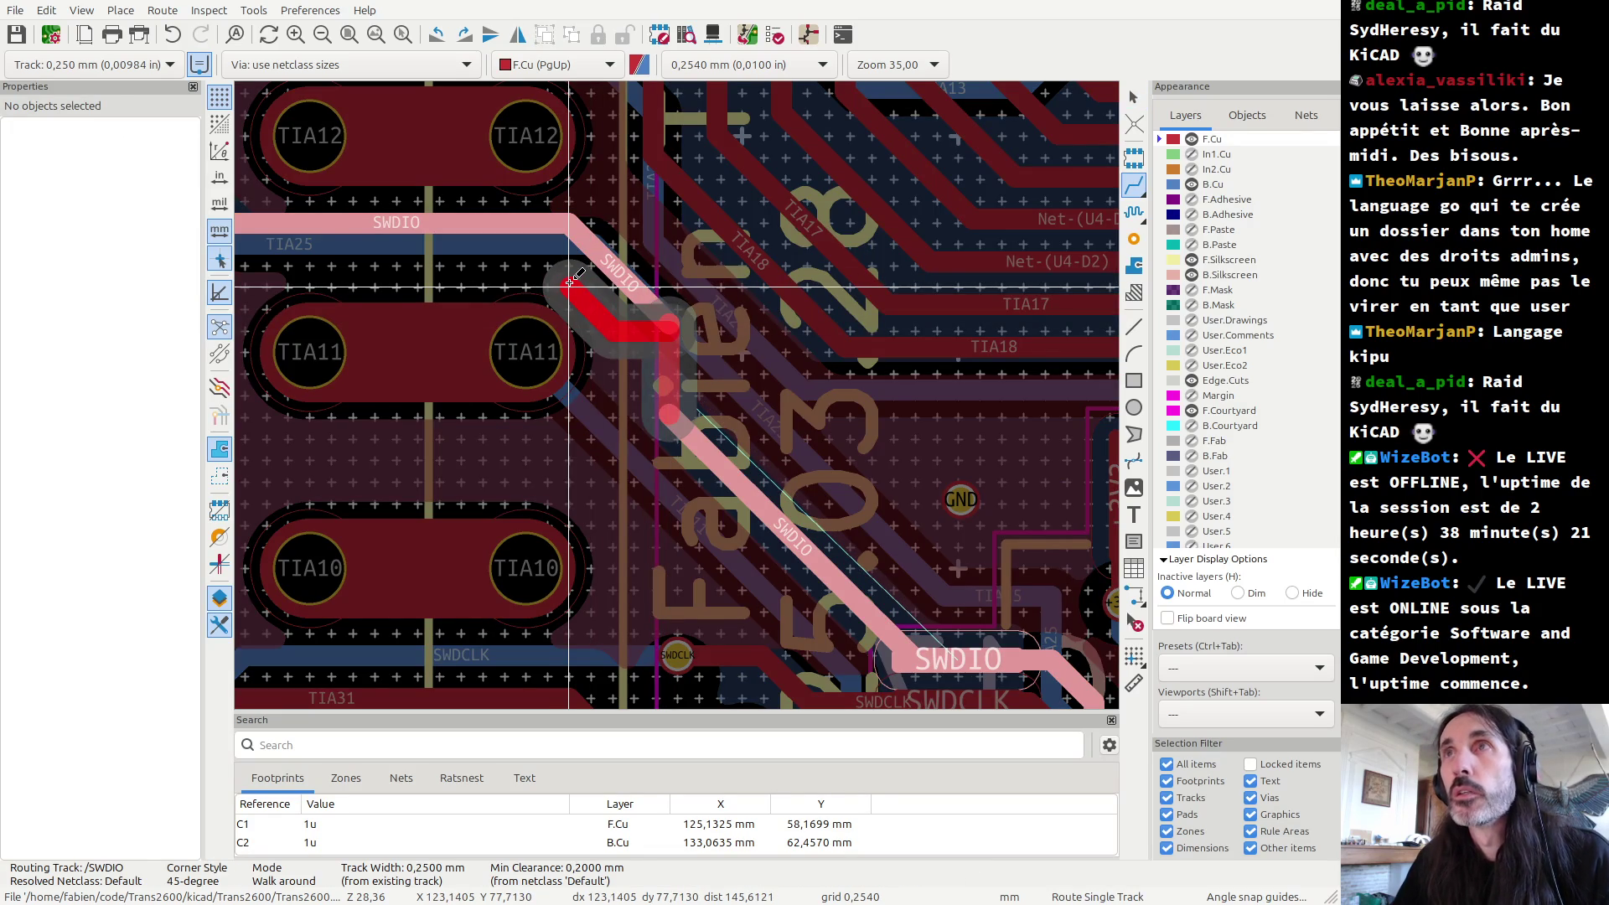
{"action": "key", "text": "Escape"}
{"action": "key", "text": "Page_Down"}
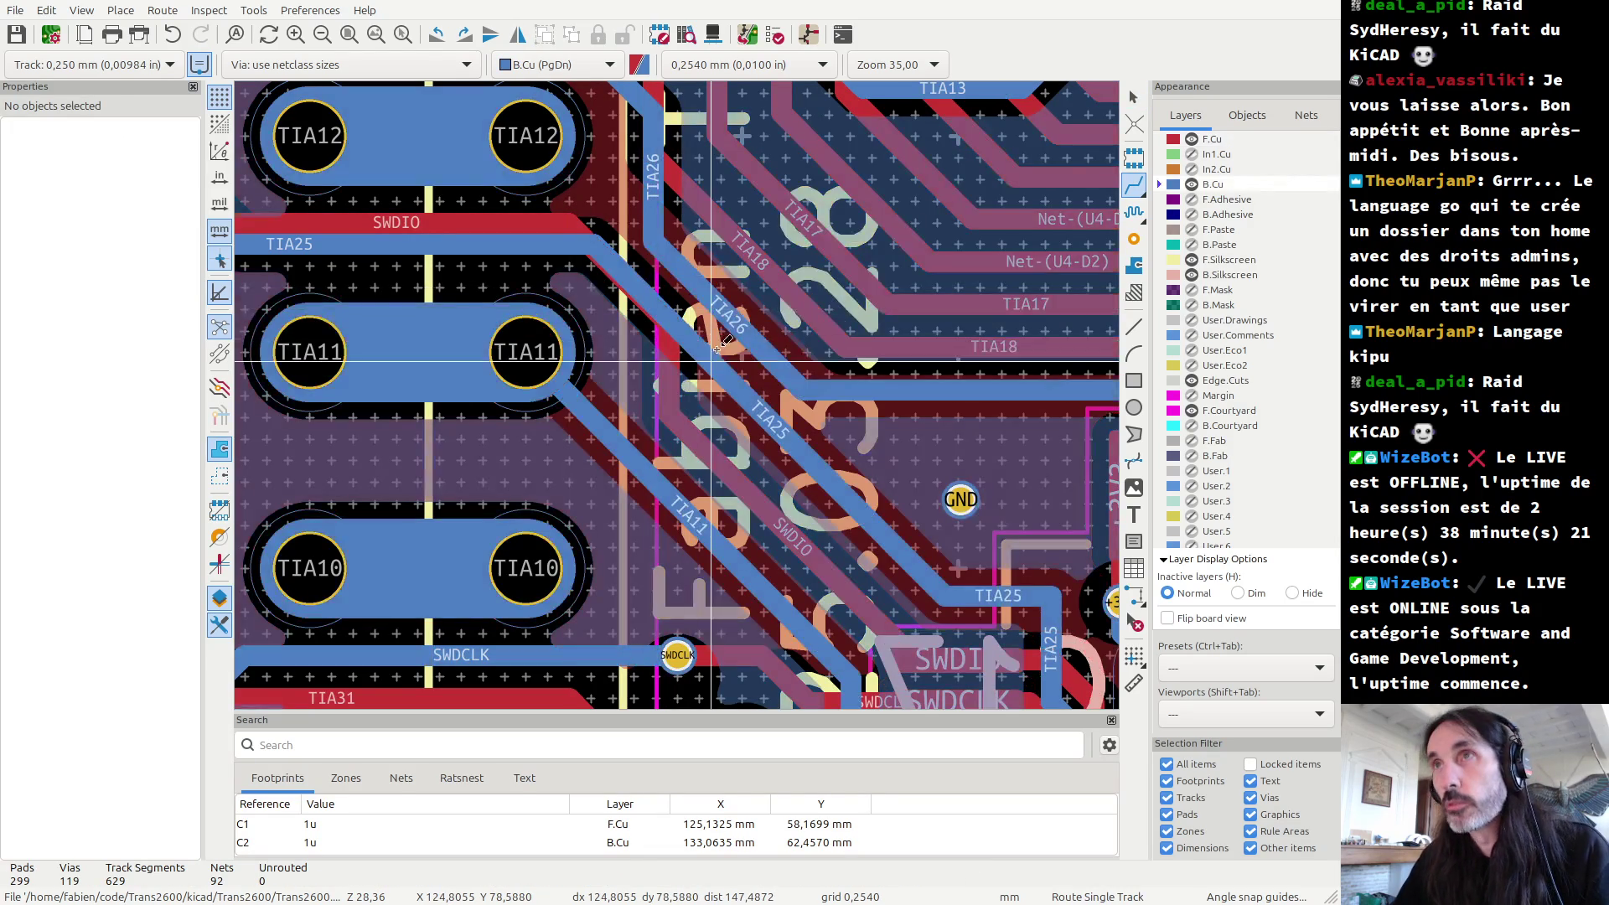
{"action": "left_click", "coordinate": [714, 358]}
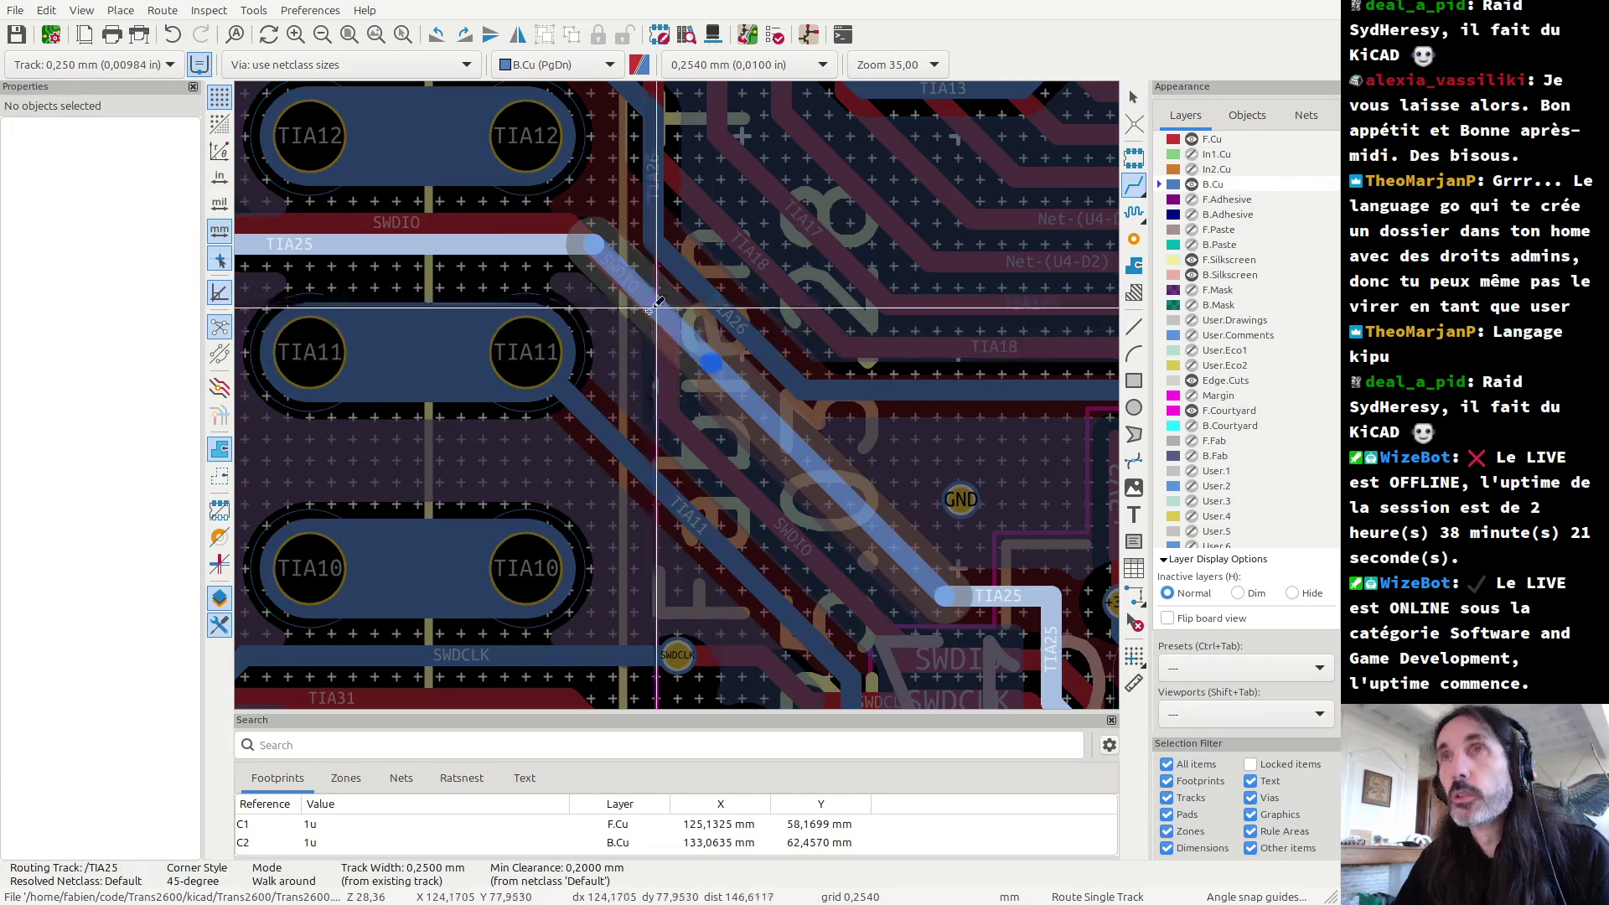
{"action": "key", "text": "Escape"}
{"action": "left_click", "coordinate": [528, 256]}
{"action": "key", "text": "Escape"}
{"action": "key", "text": "Escape"}
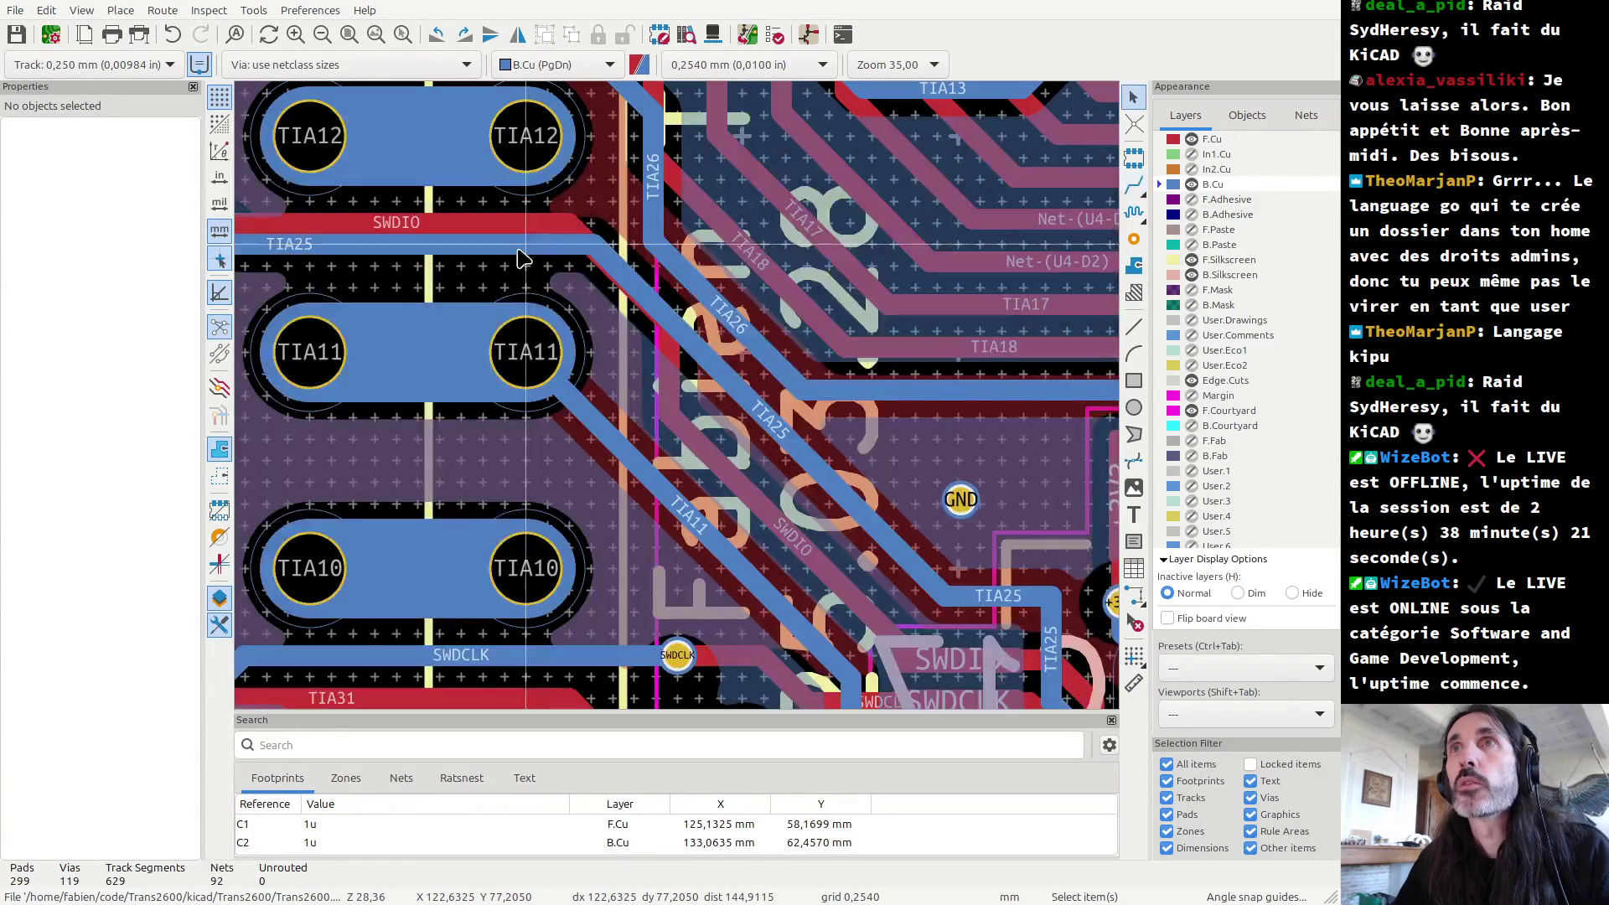
- Add a short 45° diagonal segment to the TIA25 track and check its properties
{"action": "left_click", "coordinate": [517, 250]}
{"action": "key", "text": "x"}
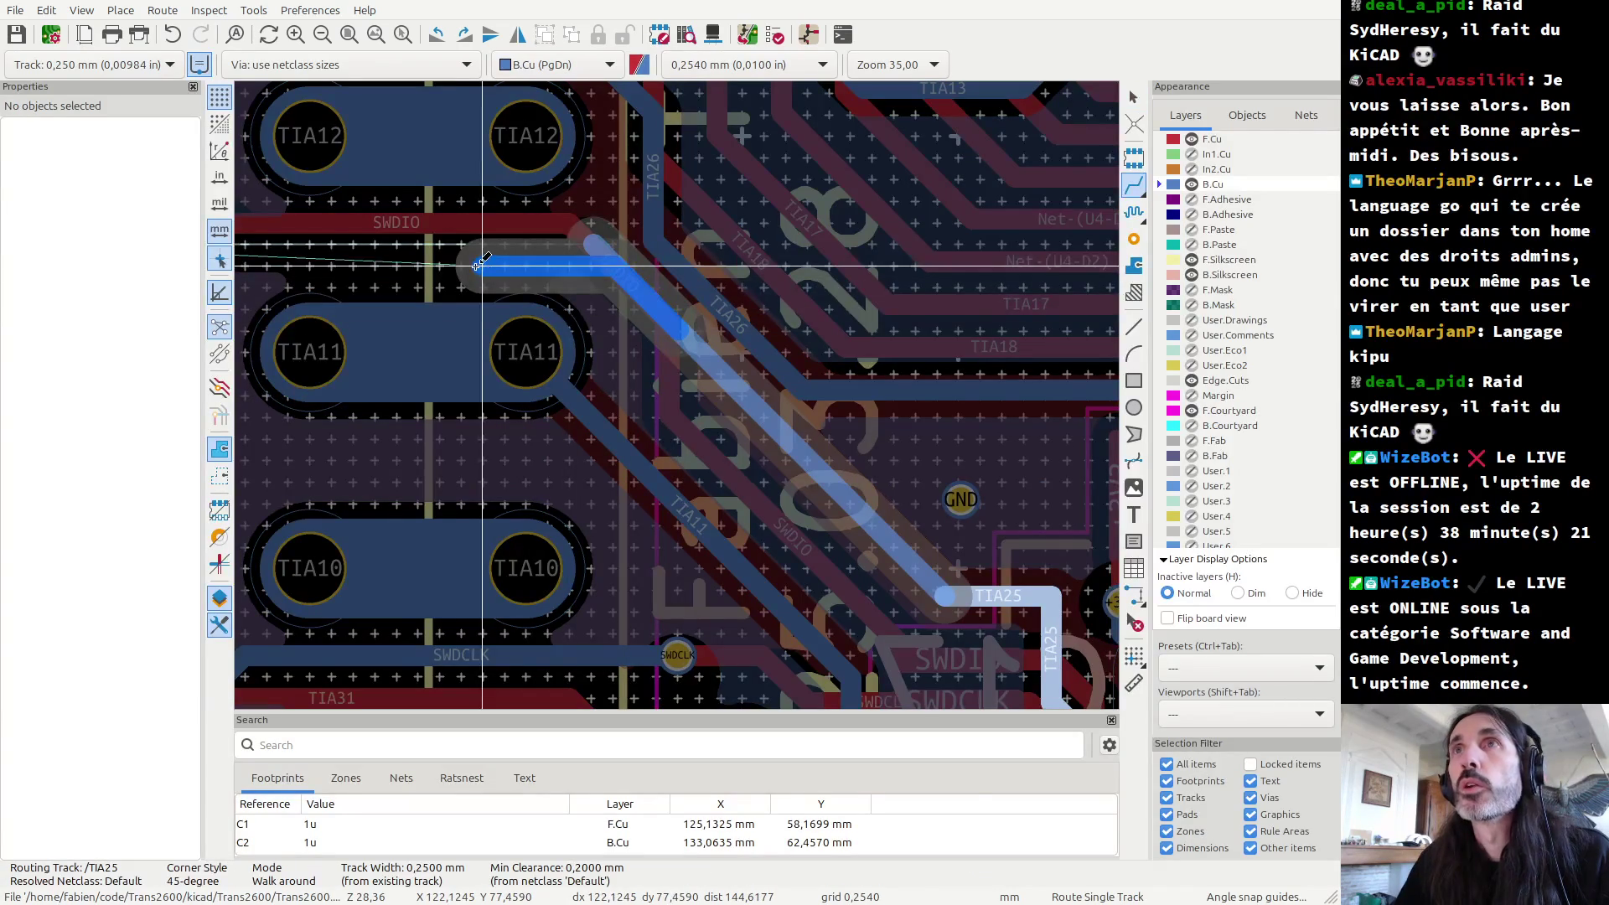
{"action": "scroll", "coordinate": [457, 265], "scroll_direction": "down", "scroll_amount": 3}
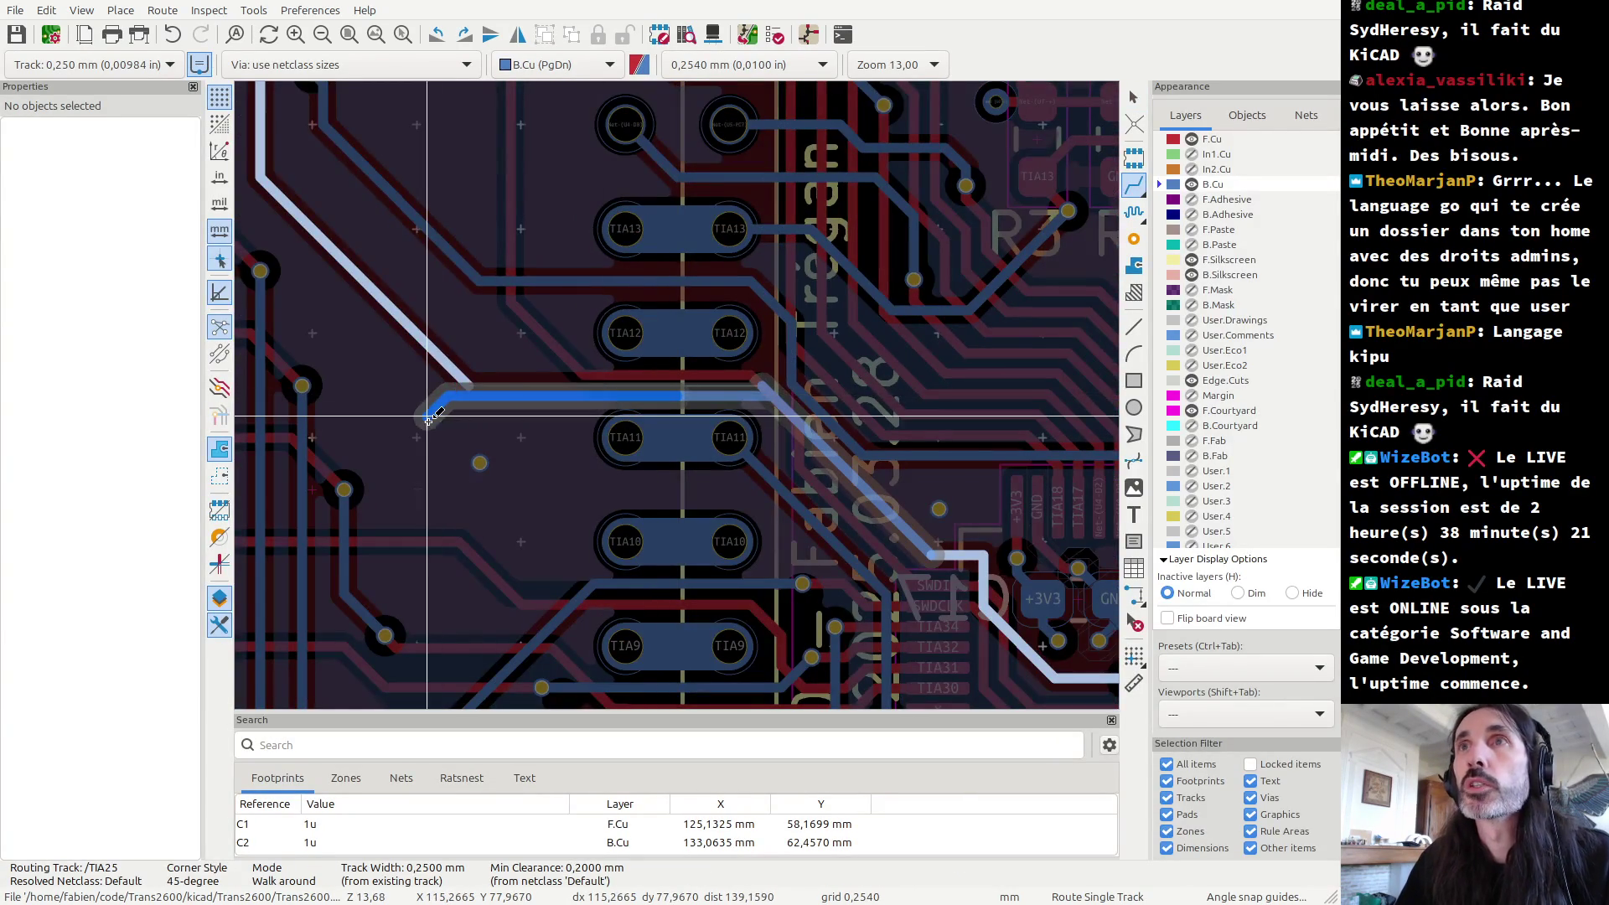
{"action": "key", "text": "Escape"}
{"action": "left_click", "coordinate": [469, 392]}
{"action": "left_click", "coordinate": [764, 408]}
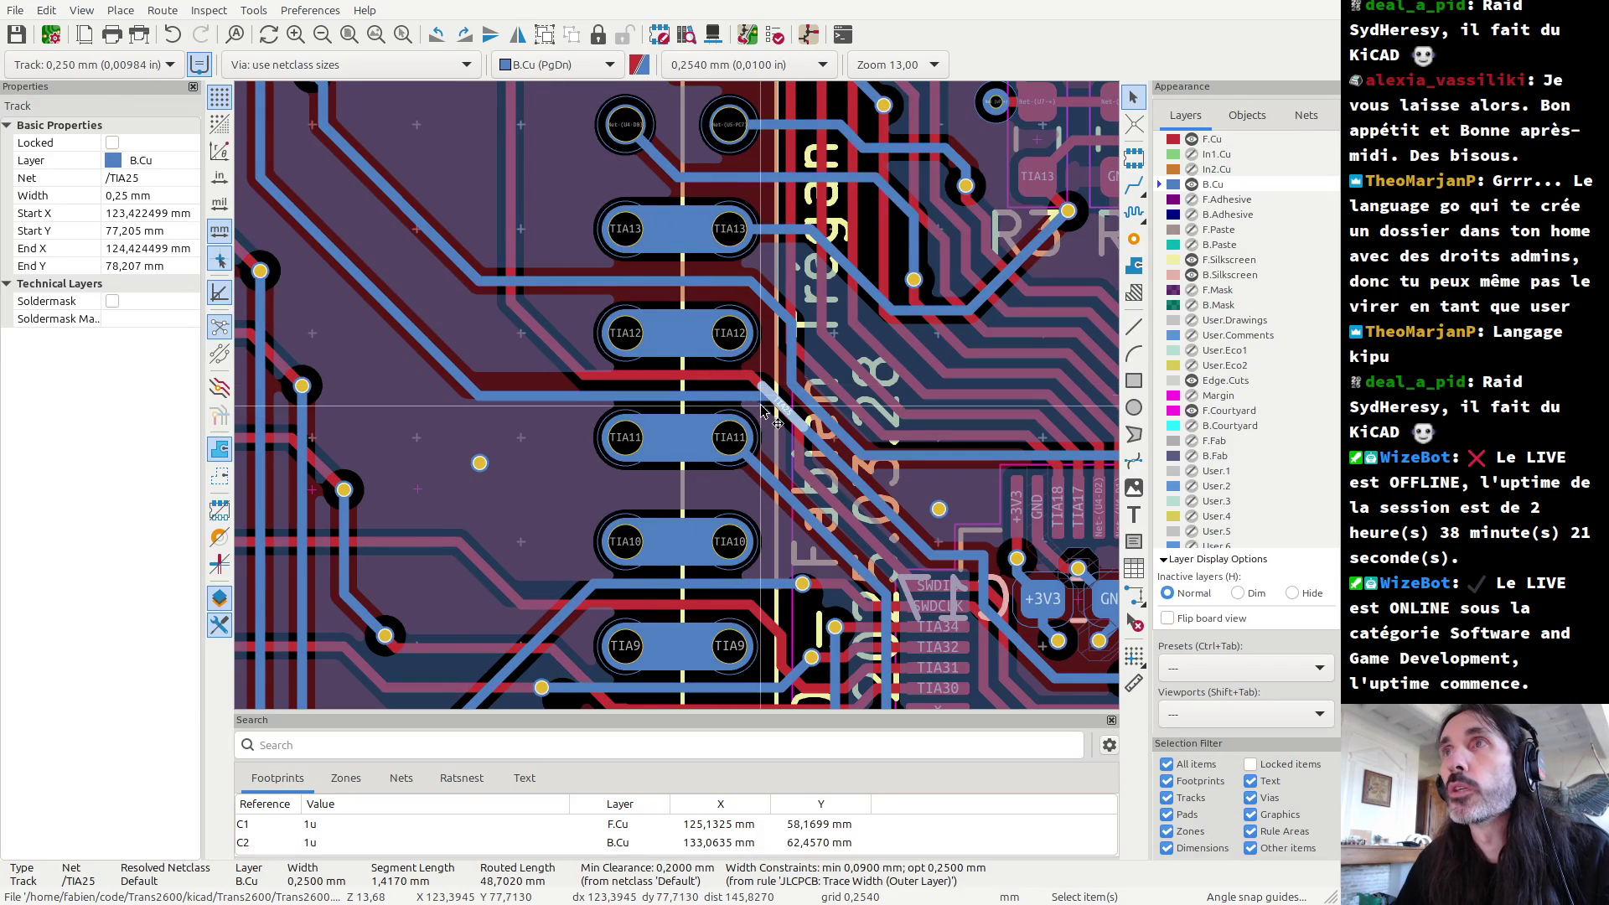
{"action": "key", "text": "Escape"}
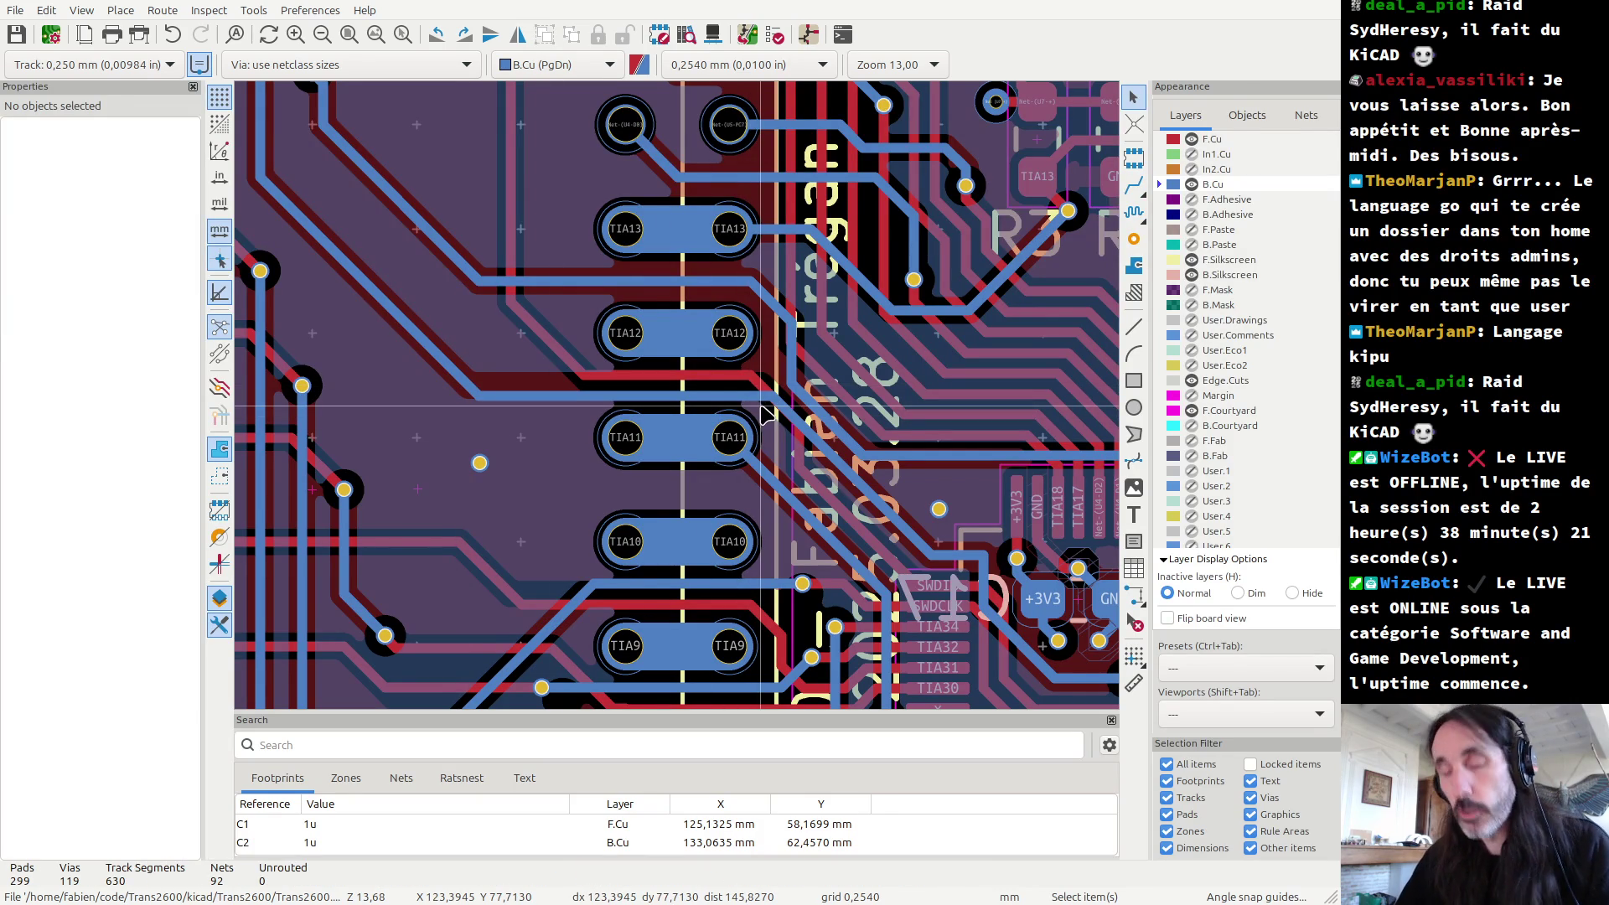
- Delete the diagonal and vertical SWDIO segments near the TIA11 and TIA12 pads
{"action": "scroll", "coordinate": [680, 404], "scroll_direction": "down", "scroll_amount": 3}
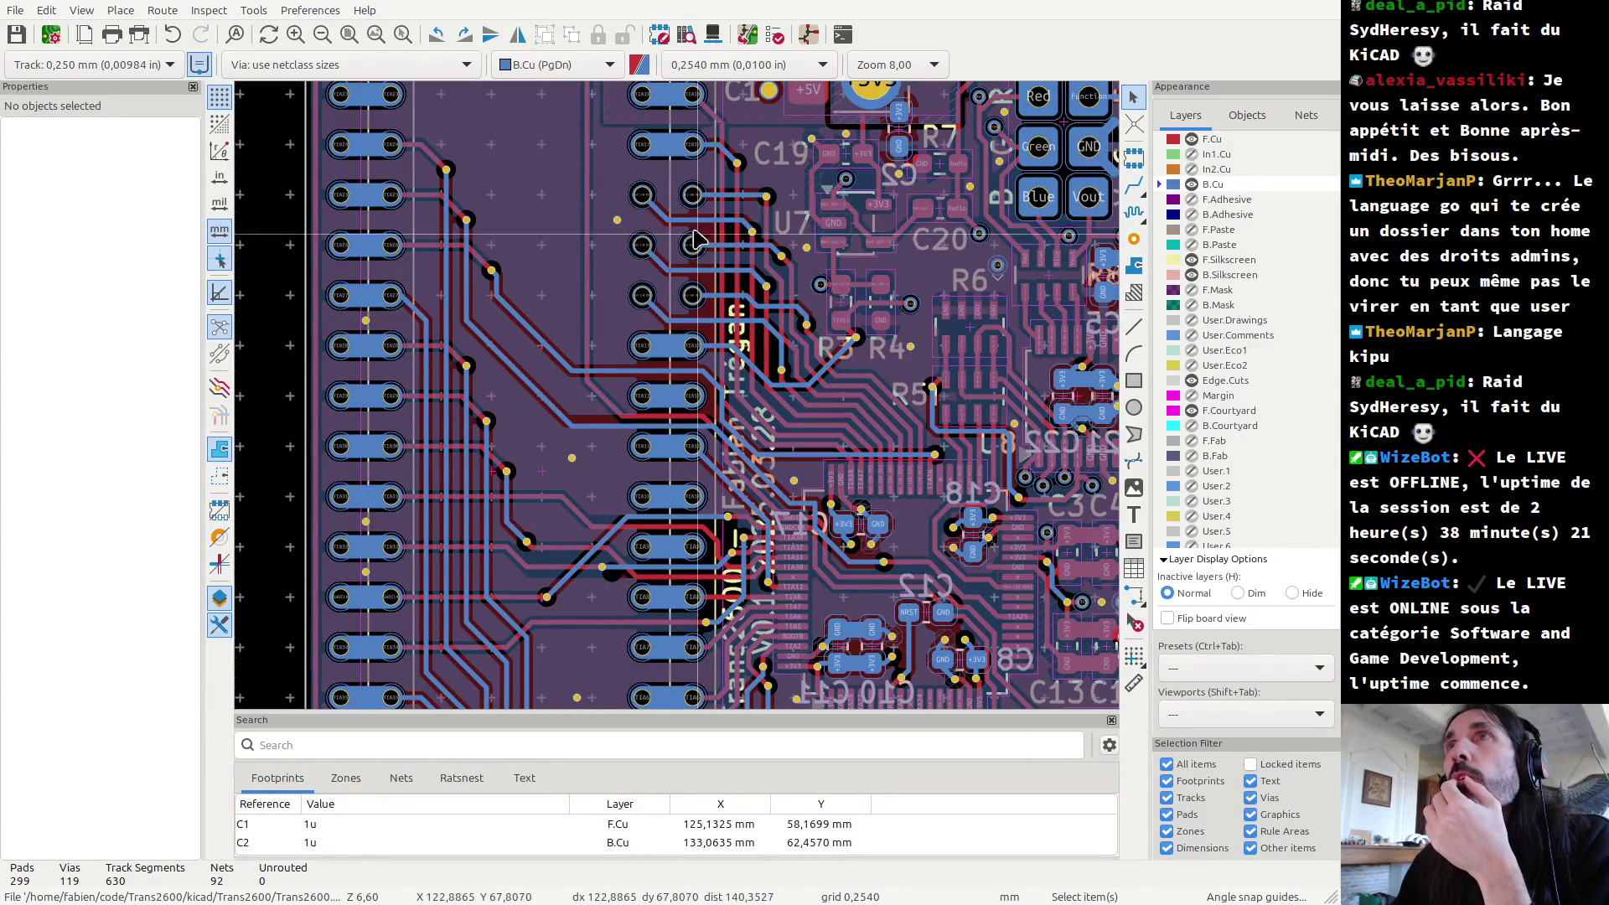
{"action": "scroll", "coordinate": [695, 245], "scroll_direction": "down", "scroll_amount": 2}
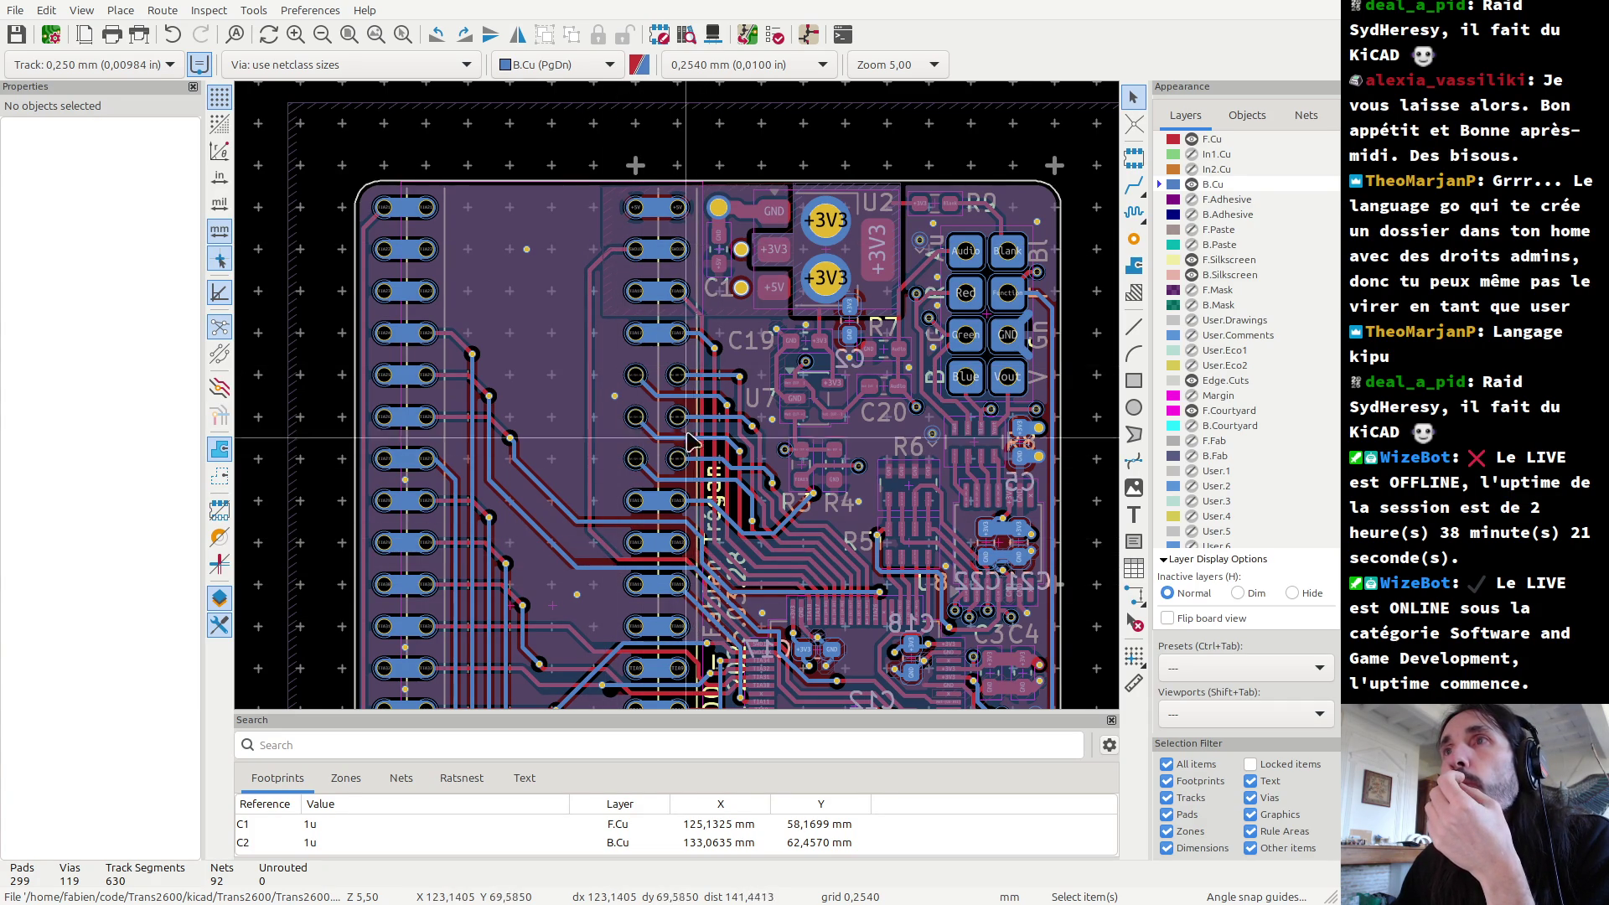
{"action": "scroll", "coordinate": [683, 405], "scroll_direction": "up", "scroll_amount": 3}
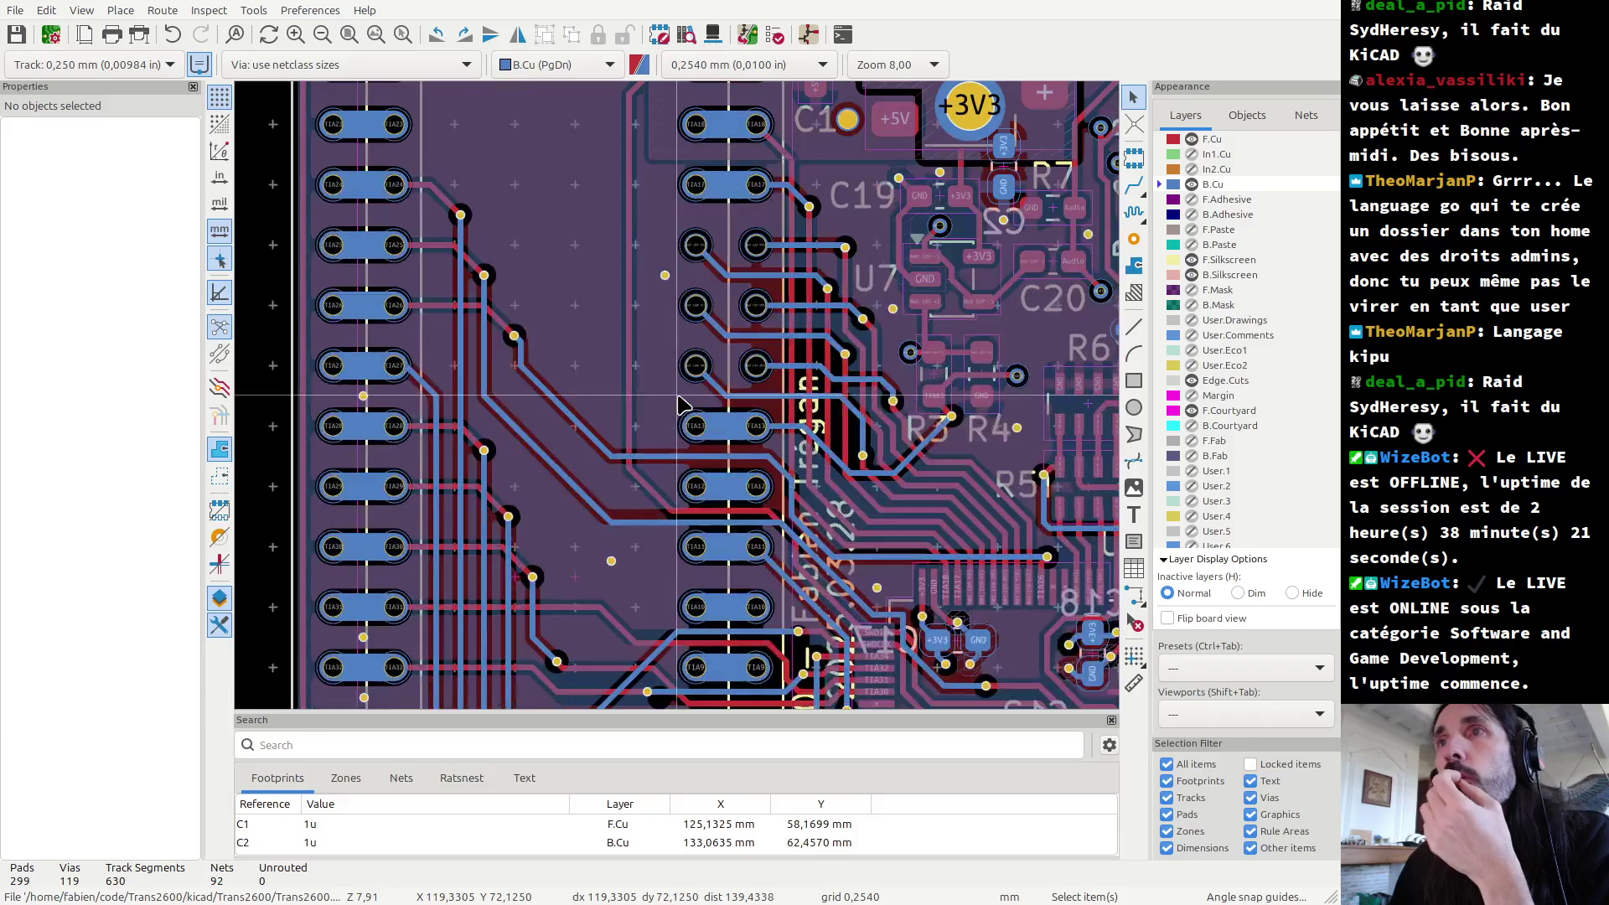
{"action": "scroll", "coordinate": [683, 404], "scroll_direction": "up", "scroll_amount": 3}
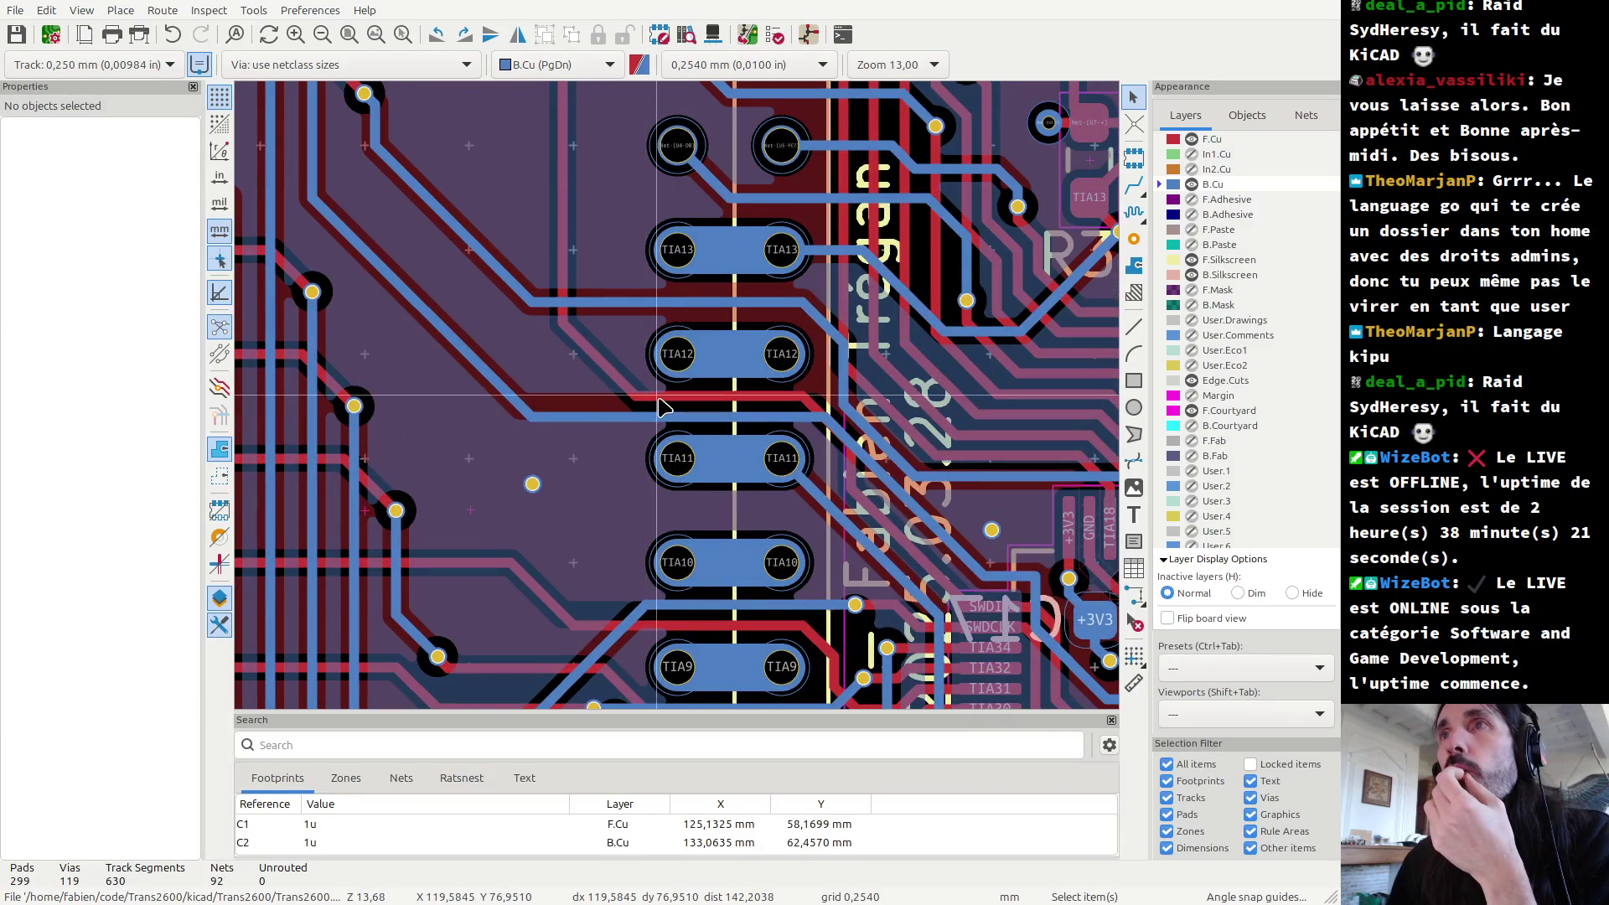
{"action": "left_click", "coordinate": [680, 403]}
{"action": "scroll", "coordinate": [678, 404], "scroll_direction": "up", "scroll_amount": 2}
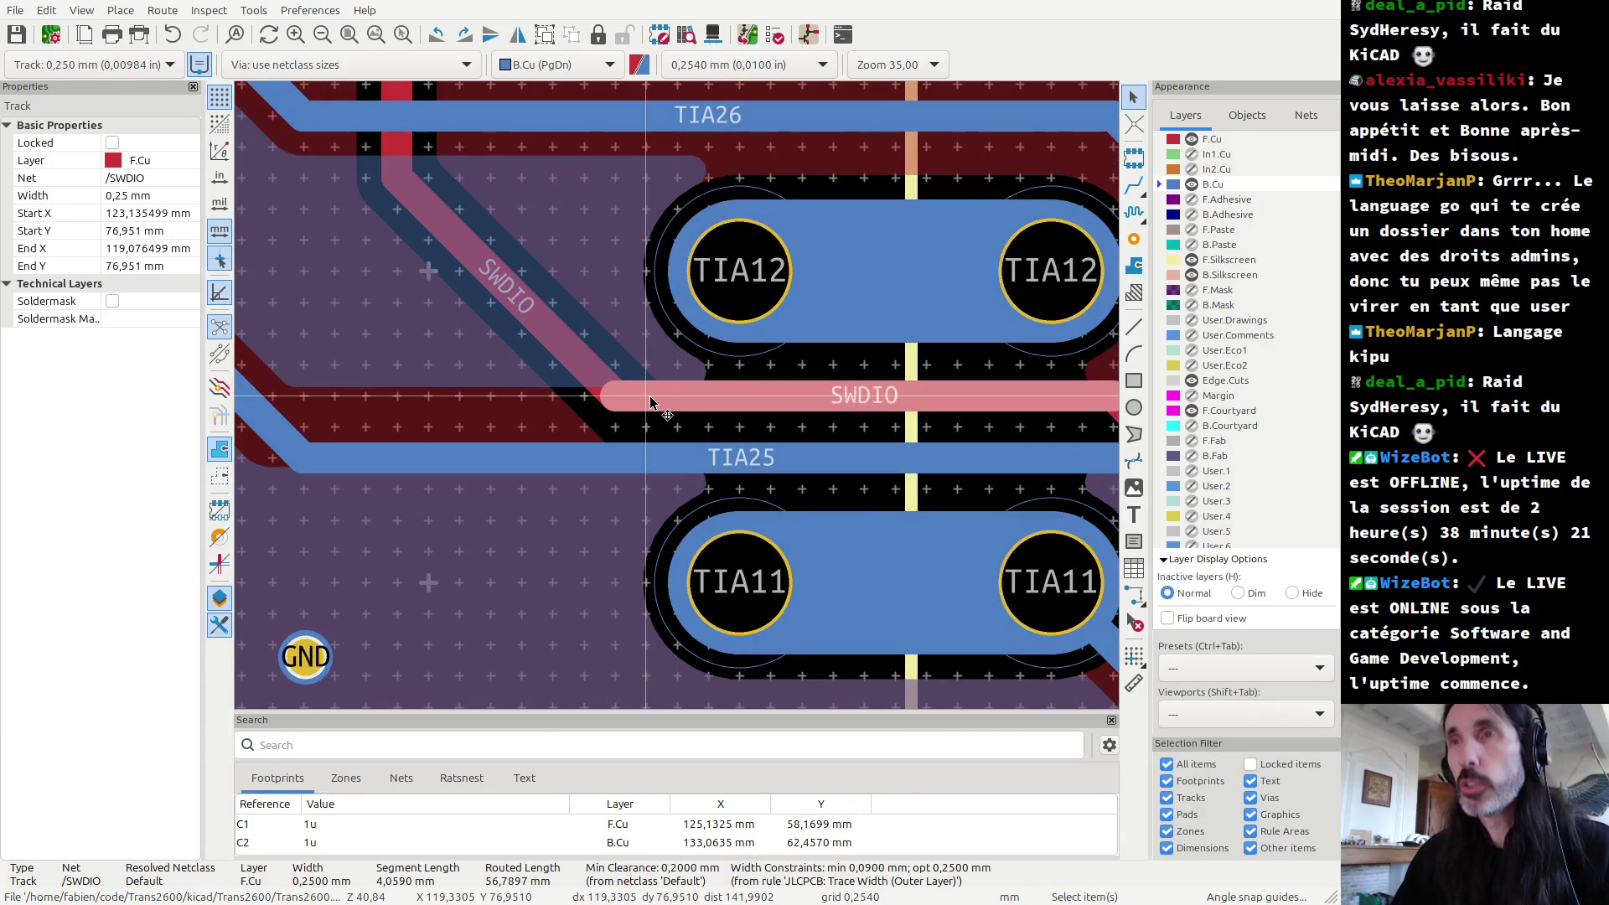
{"action": "left_click", "coordinate": [574, 360]}
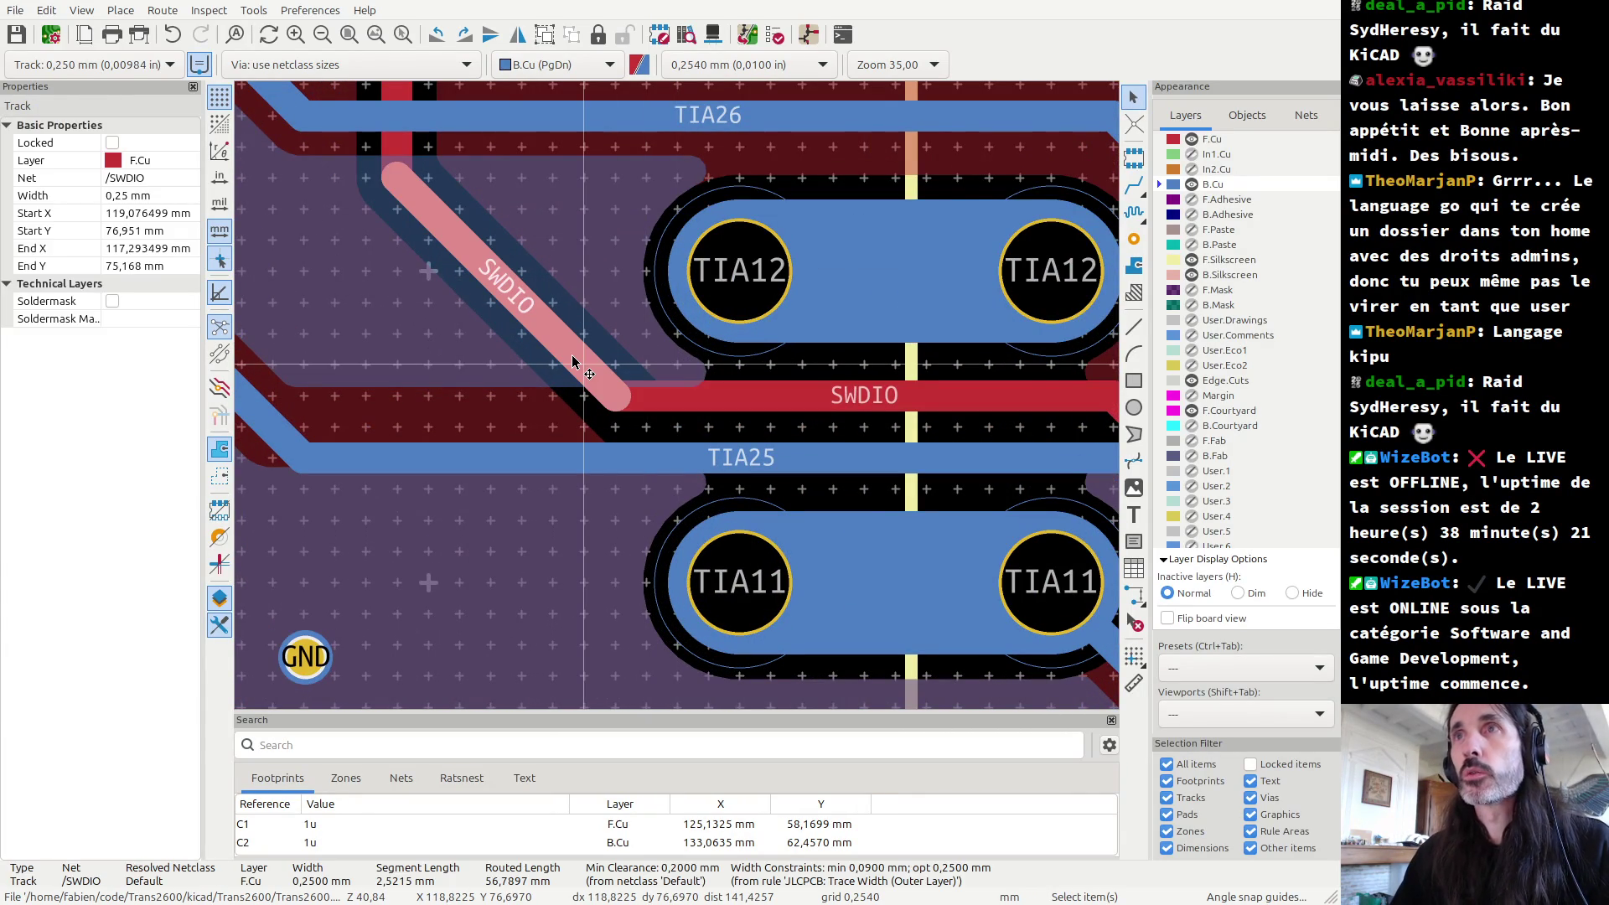
{"action": "key", "text": "Delete"}
{"action": "scroll", "coordinate": [575, 360], "scroll_direction": "down", "scroll_amount": 2}
{"action": "left_click", "coordinate": [566, 215]}
{"action": "key", "text": "Delete"}
- Delete the leftover SWDIO segments and begin an F.Cu SWDIO route from the track end
{"action": "scroll", "coordinate": [677, 394], "scroll_direction": "down", "scroll_amount": 3}
{"action": "scroll", "coordinate": [677, 394], "scroll_direction": "up", "scroll_amount": 2}
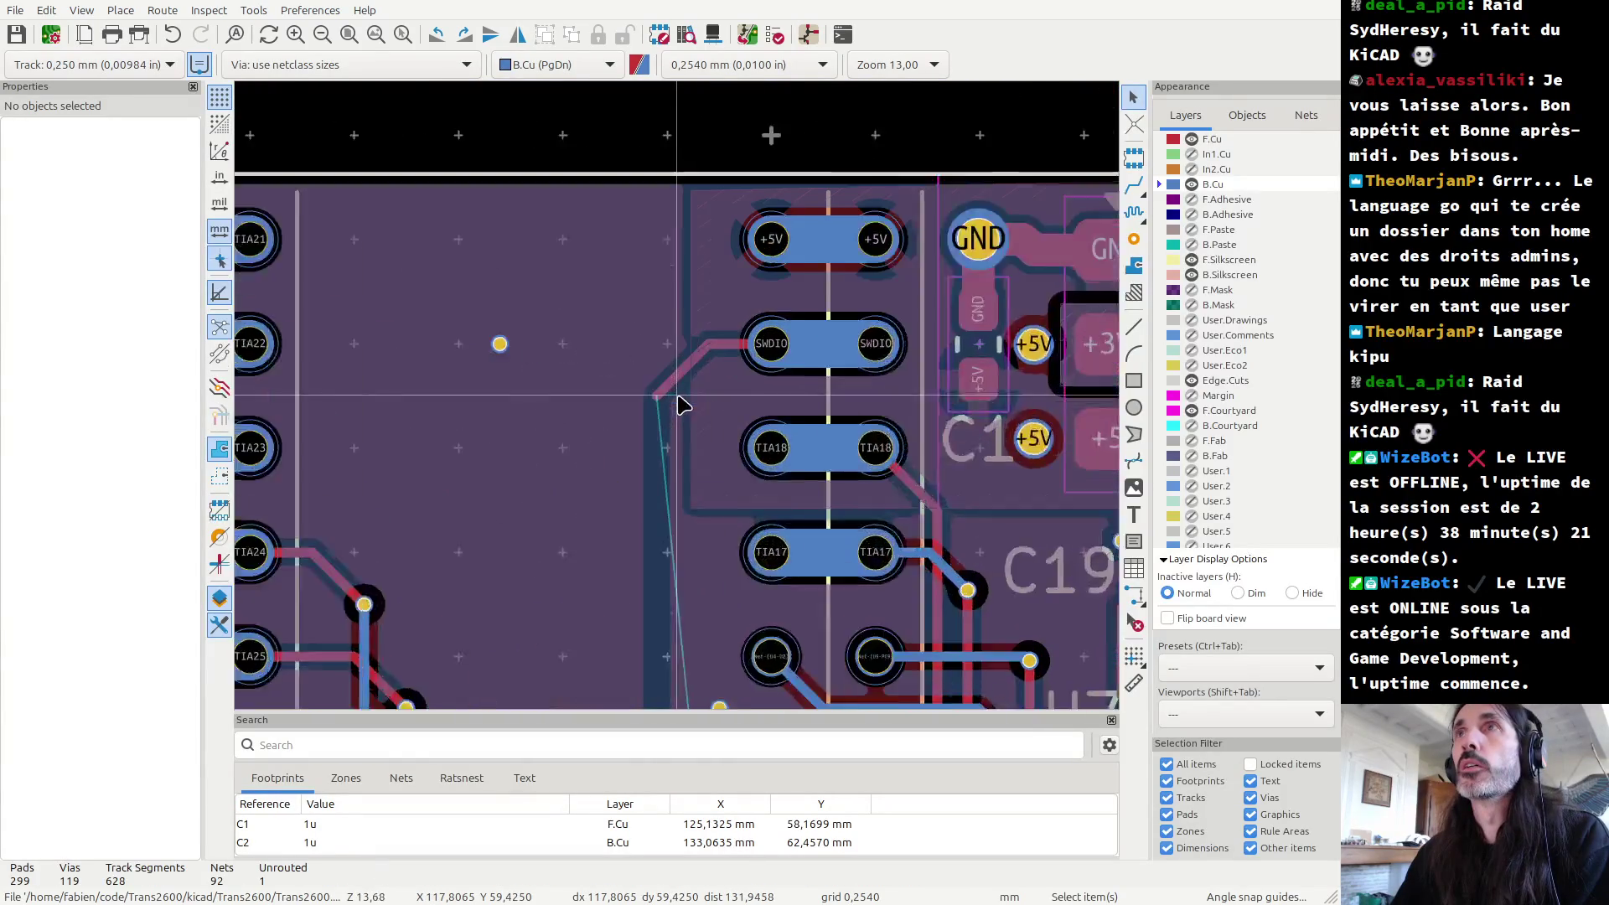
{"action": "left_click", "coordinate": [677, 391]}
{"action": "key", "text": "Delete"}
{"action": "scroll", "coordinate": [686, 494], "scroll_direction": "down", "scroll_amount": 5}
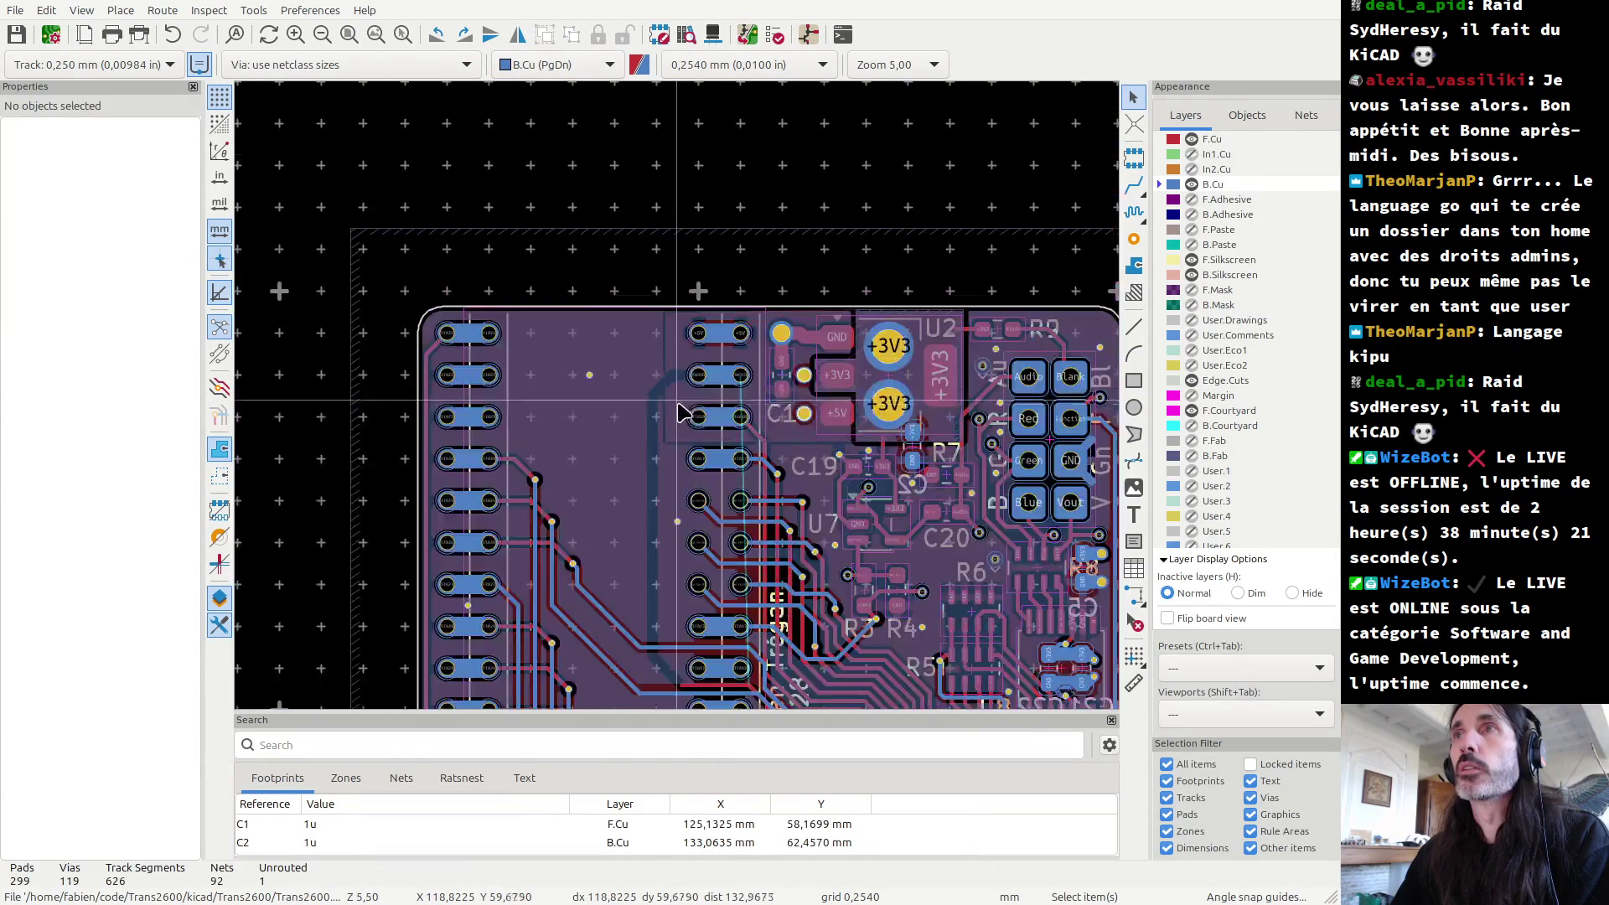
{"action": "scroll", "coordinate": [687, 496], "scroll_direction": "up", "scroll_amount": 5}
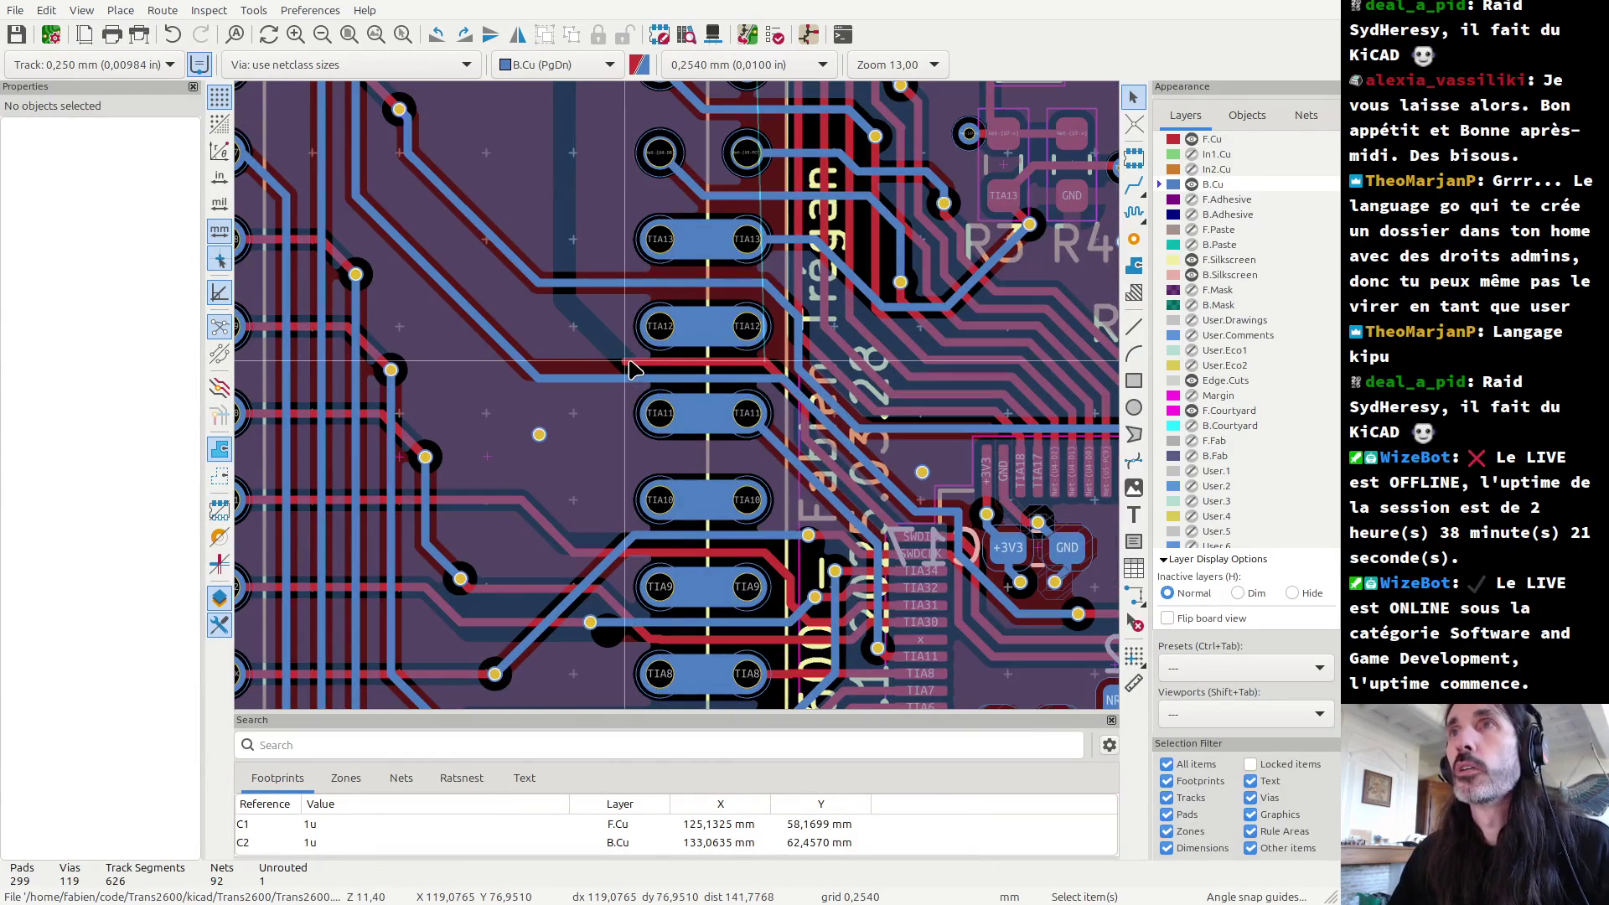
{"action": "key", "text": "x"}
{"action": "left_click", "coordinate": [627, 363]}
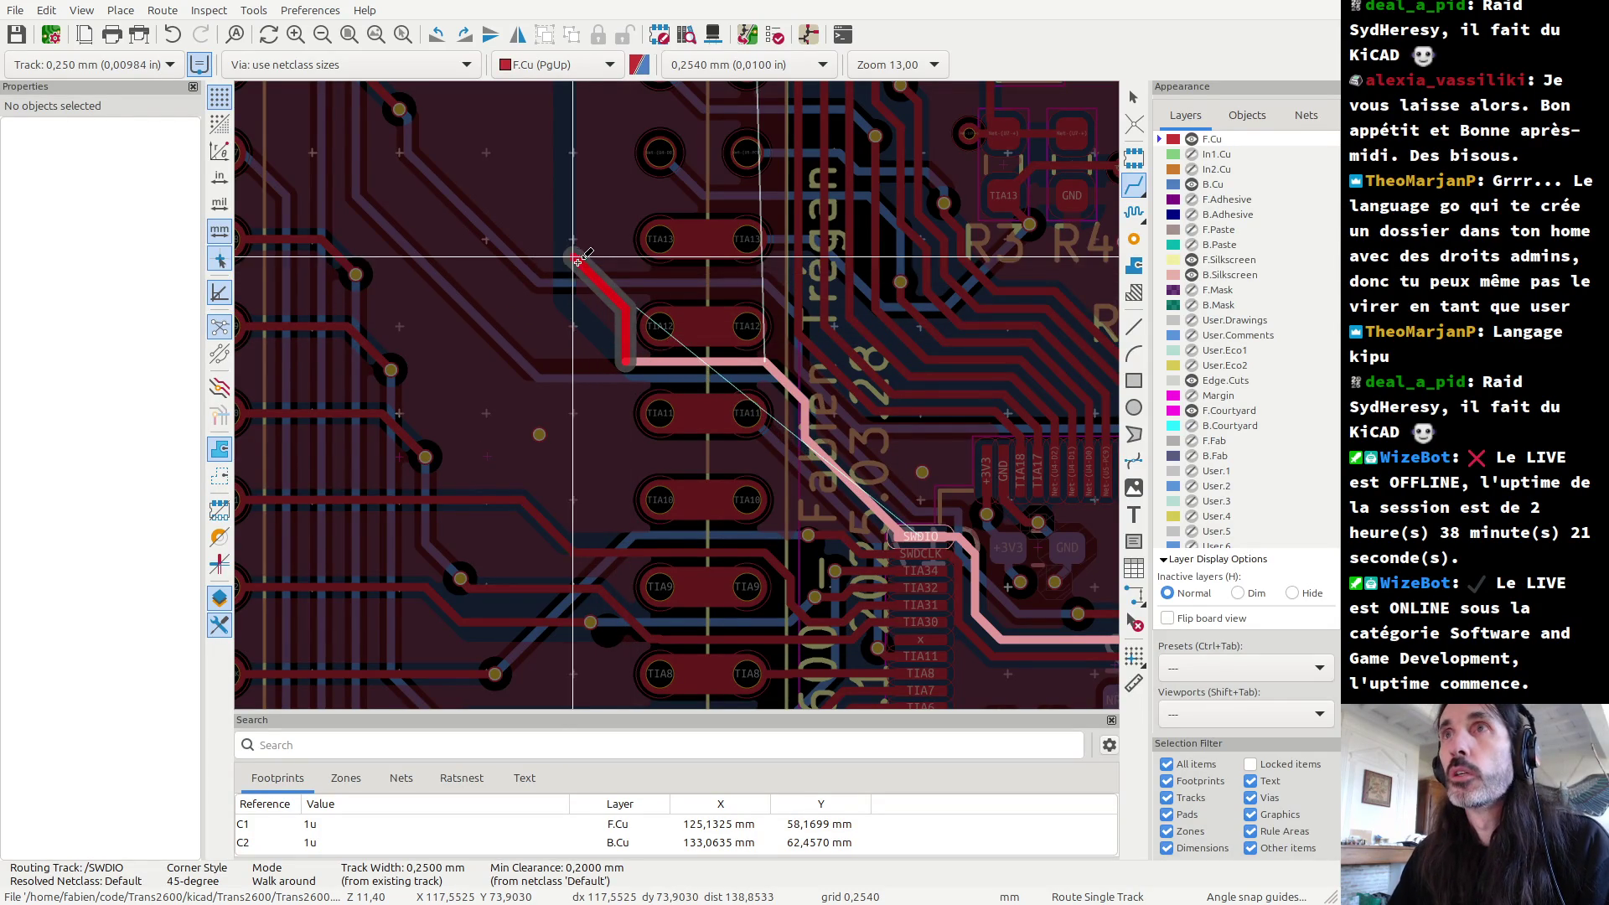
{"action": "key", "text": "Escape"}
- Route the SWDIO track on F.Cu from the track end to the SWDIO pad
{"action": "left_click", "coordinate": [609, 353]}
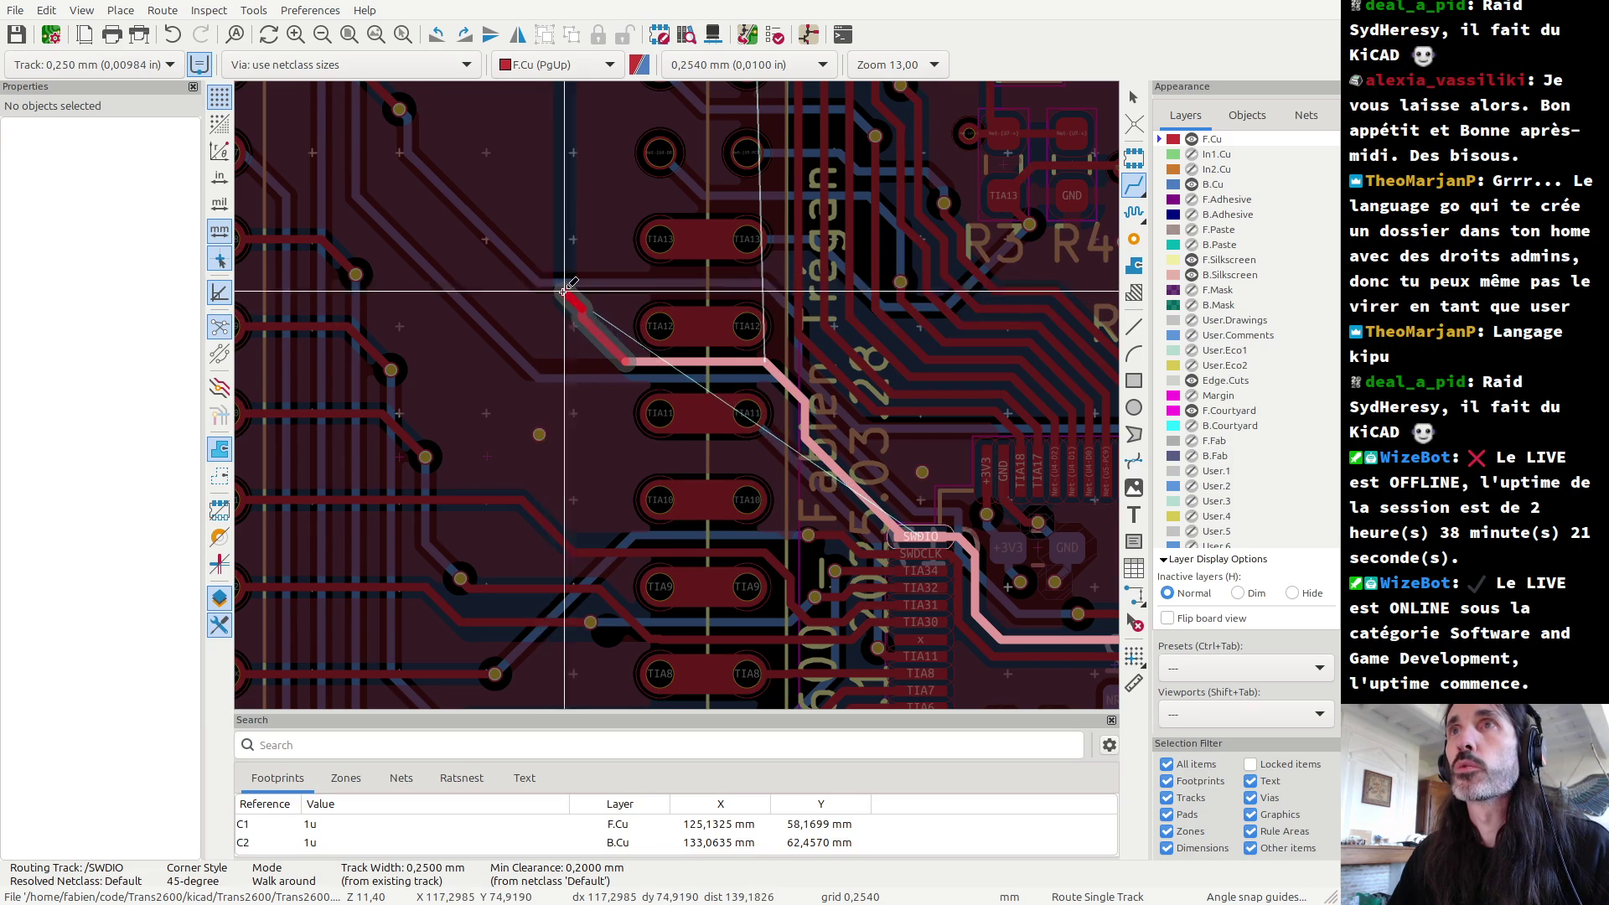
{"action": "scroll", "coordinate": [562, 291], "scroll_direction": "down", "scroll_amount": 3}
{"action": "scroll", "coordinate": [677, 389], "scroll_direction": "up", "scroll_amount": 4}
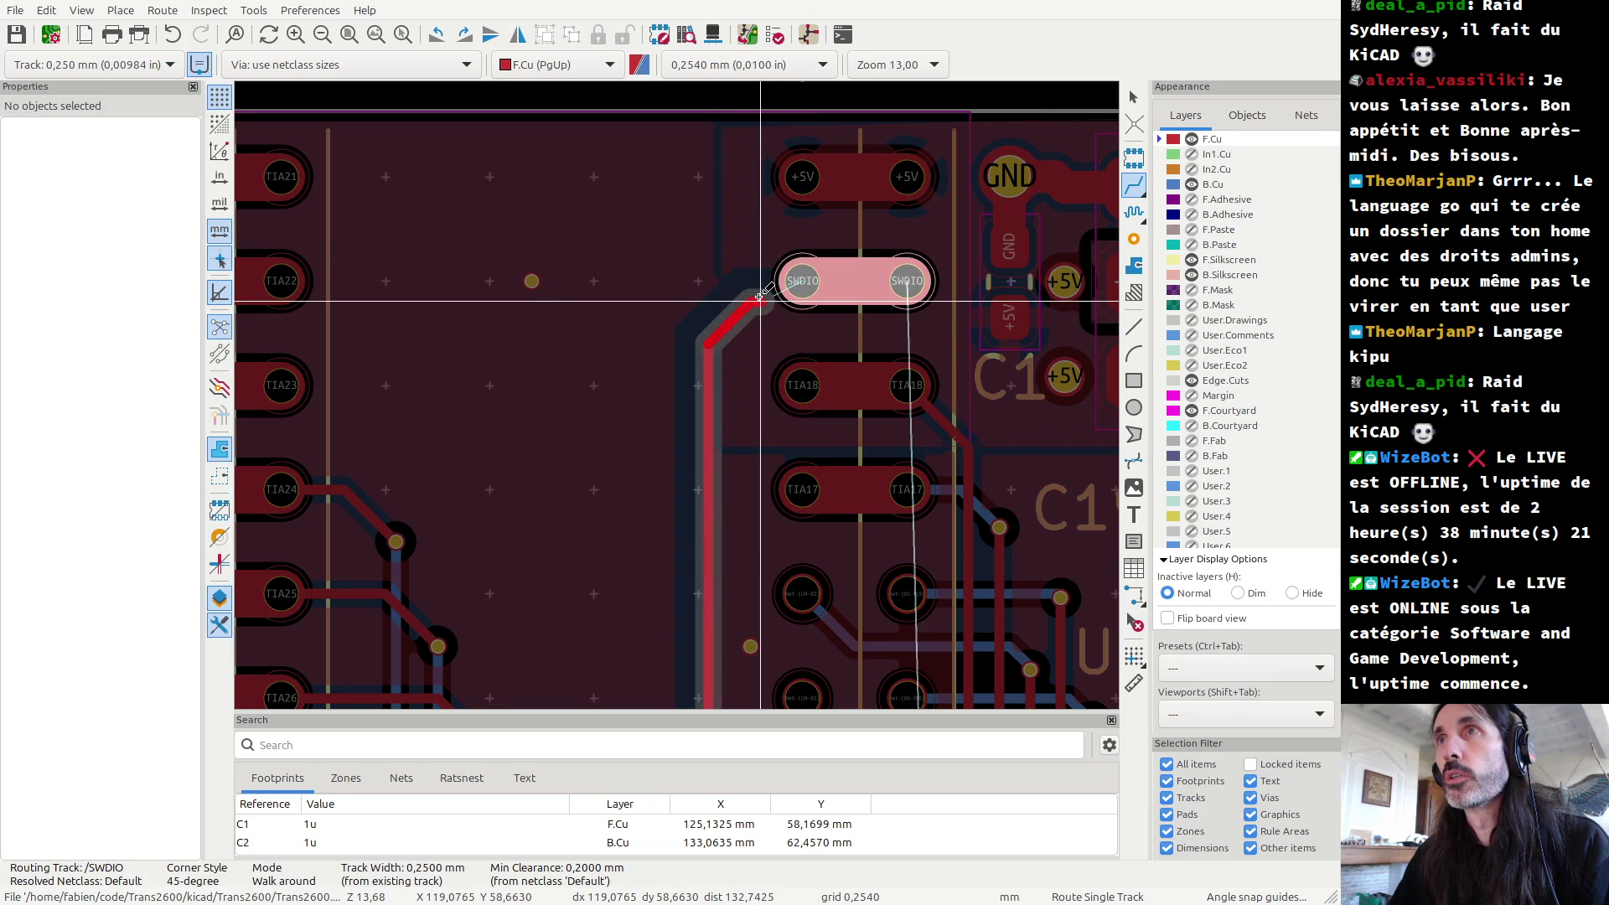
{"action": "left_click", "coordinate": [805, 282]}
- Make B.Cu active and refill all copper zones
{"action": "key", "text": "Page_Down"}
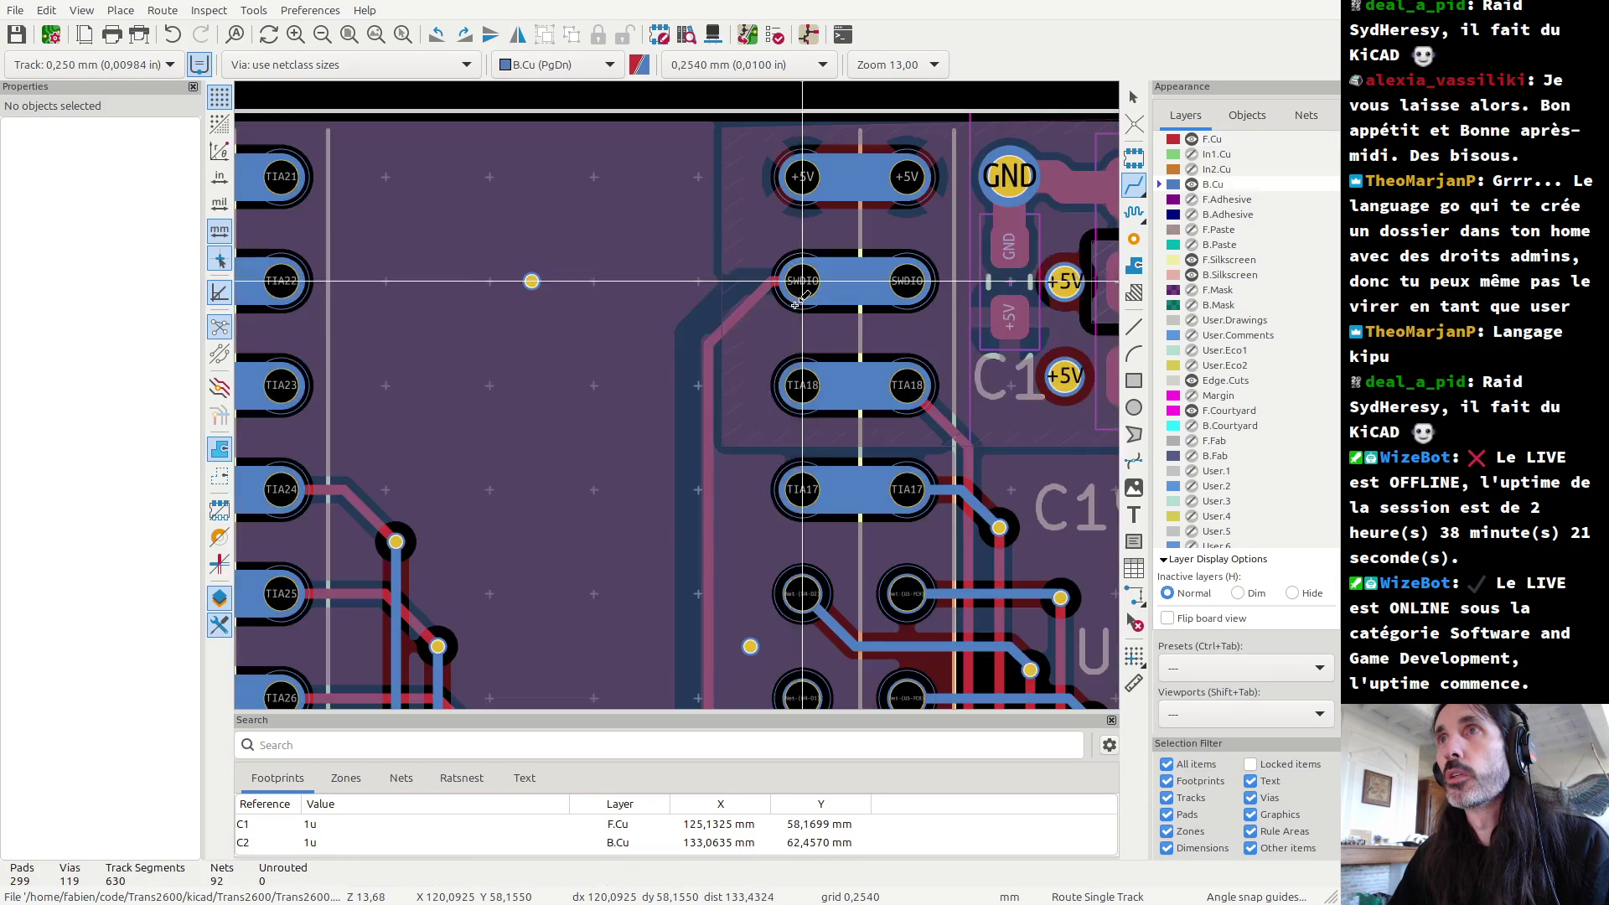
{"action": "key", "text": "b"}
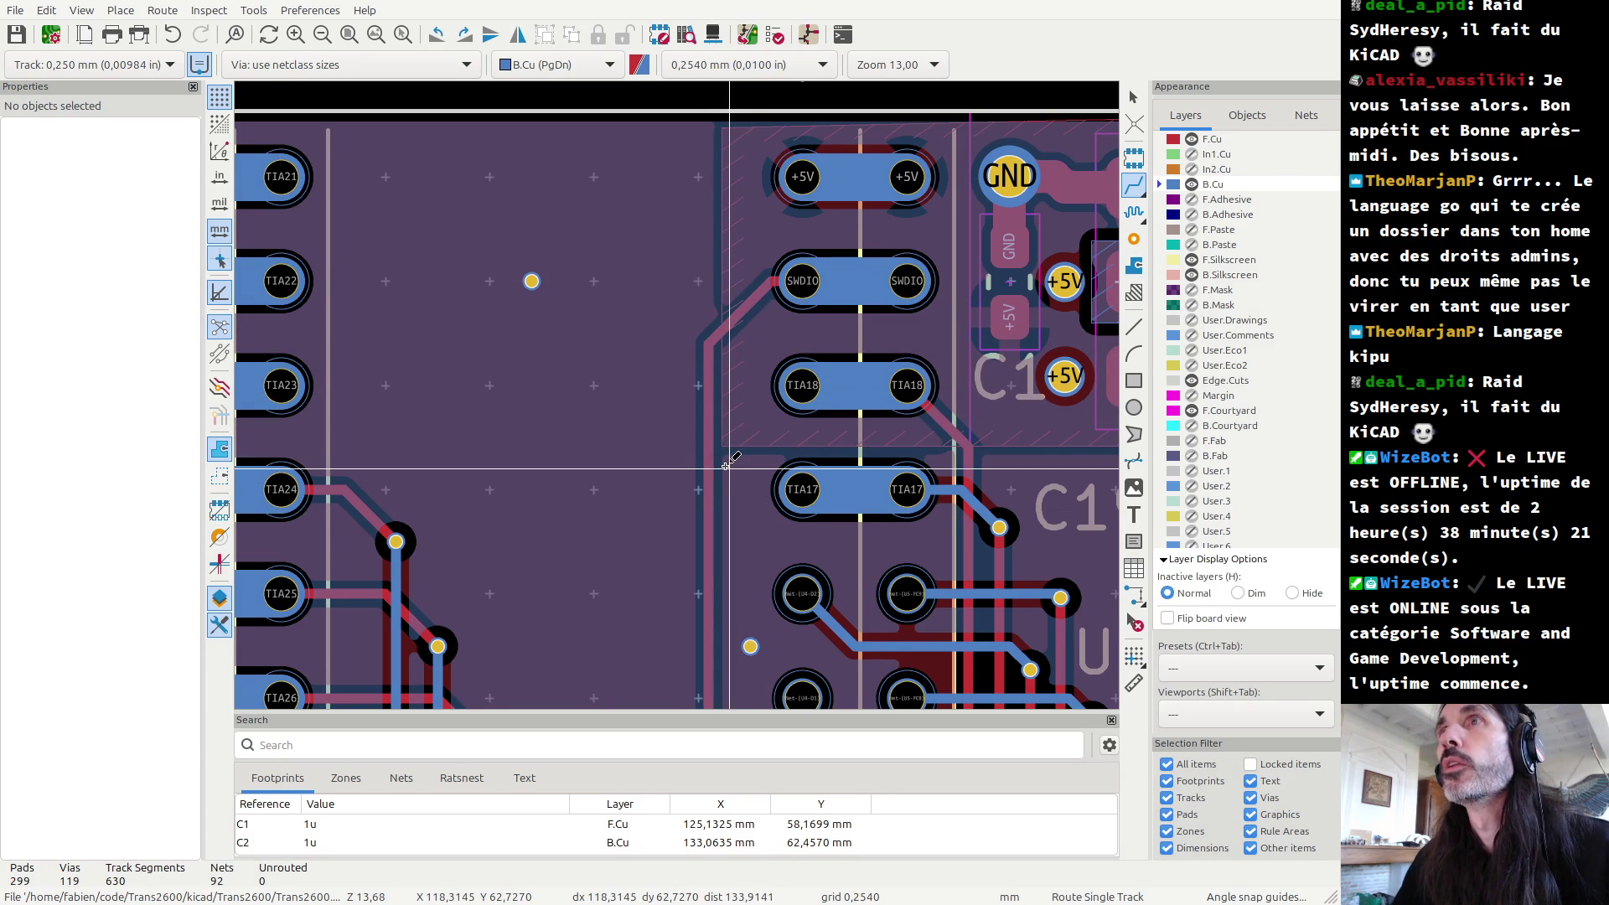
{"action": "scroll", "coordinate": [728, 466], "scroll_direction": "down", "scroll_amount": 5}
{"action": "scroll", "coordinate": [679, 394], "scroll_direction": "up", "scroll_amount": 3}
{"action": "scroll", "coordinate": [678, 394], "scroll_direction": "up", "scroll_amount": 1}
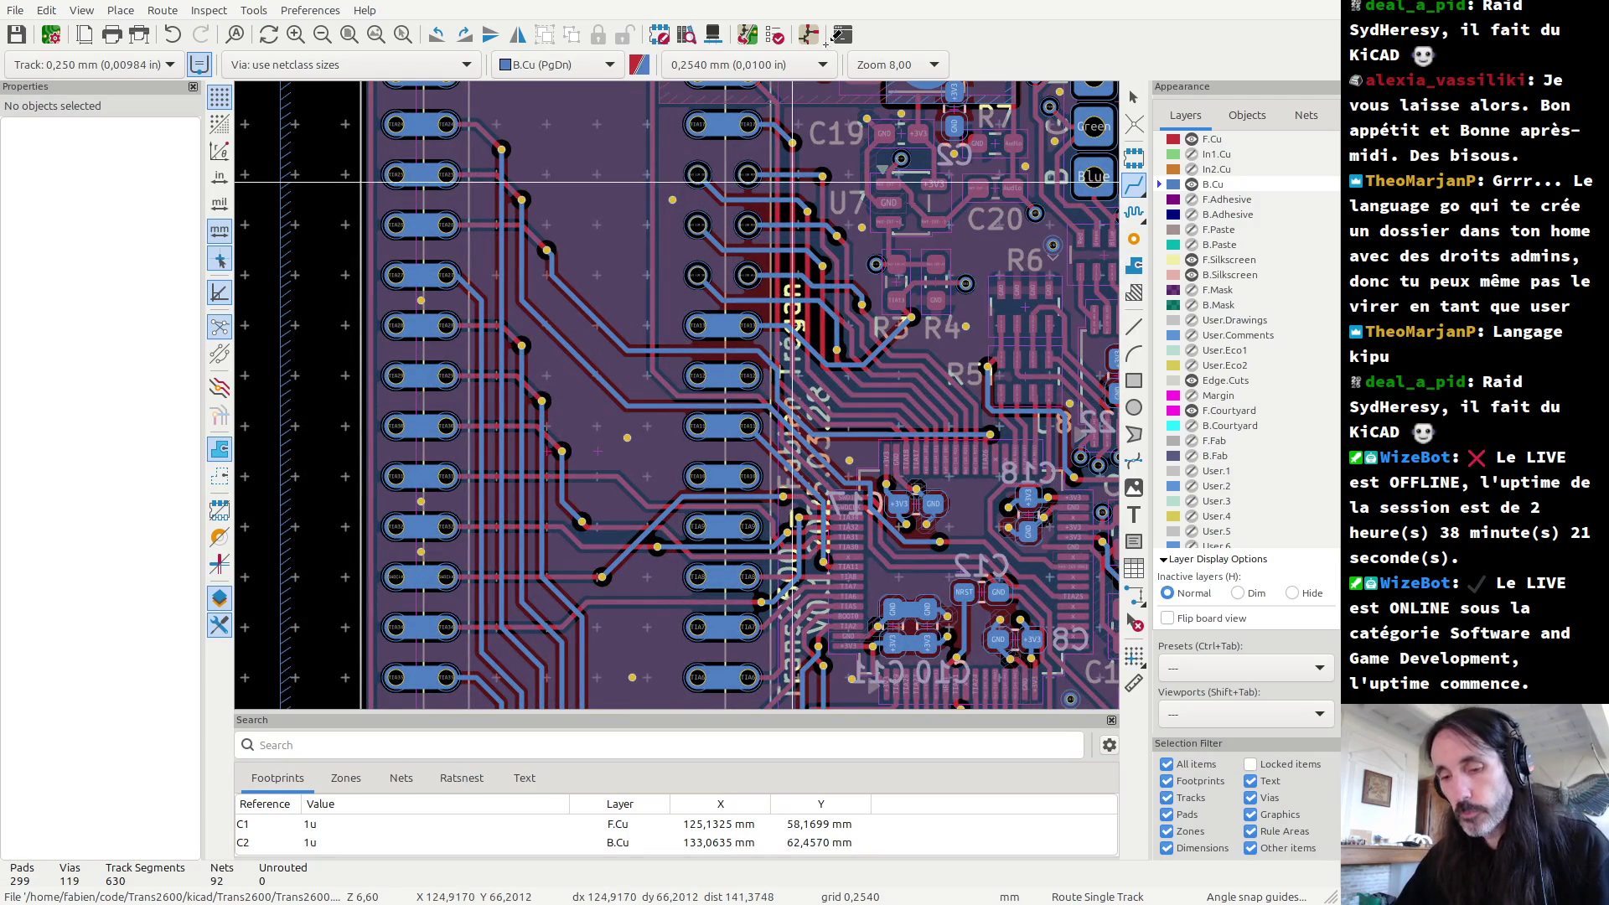
- Run DRC and confirm 0 violations and 0 unconnected items
{"action": "left_click", "coordinate": [776, 33]}
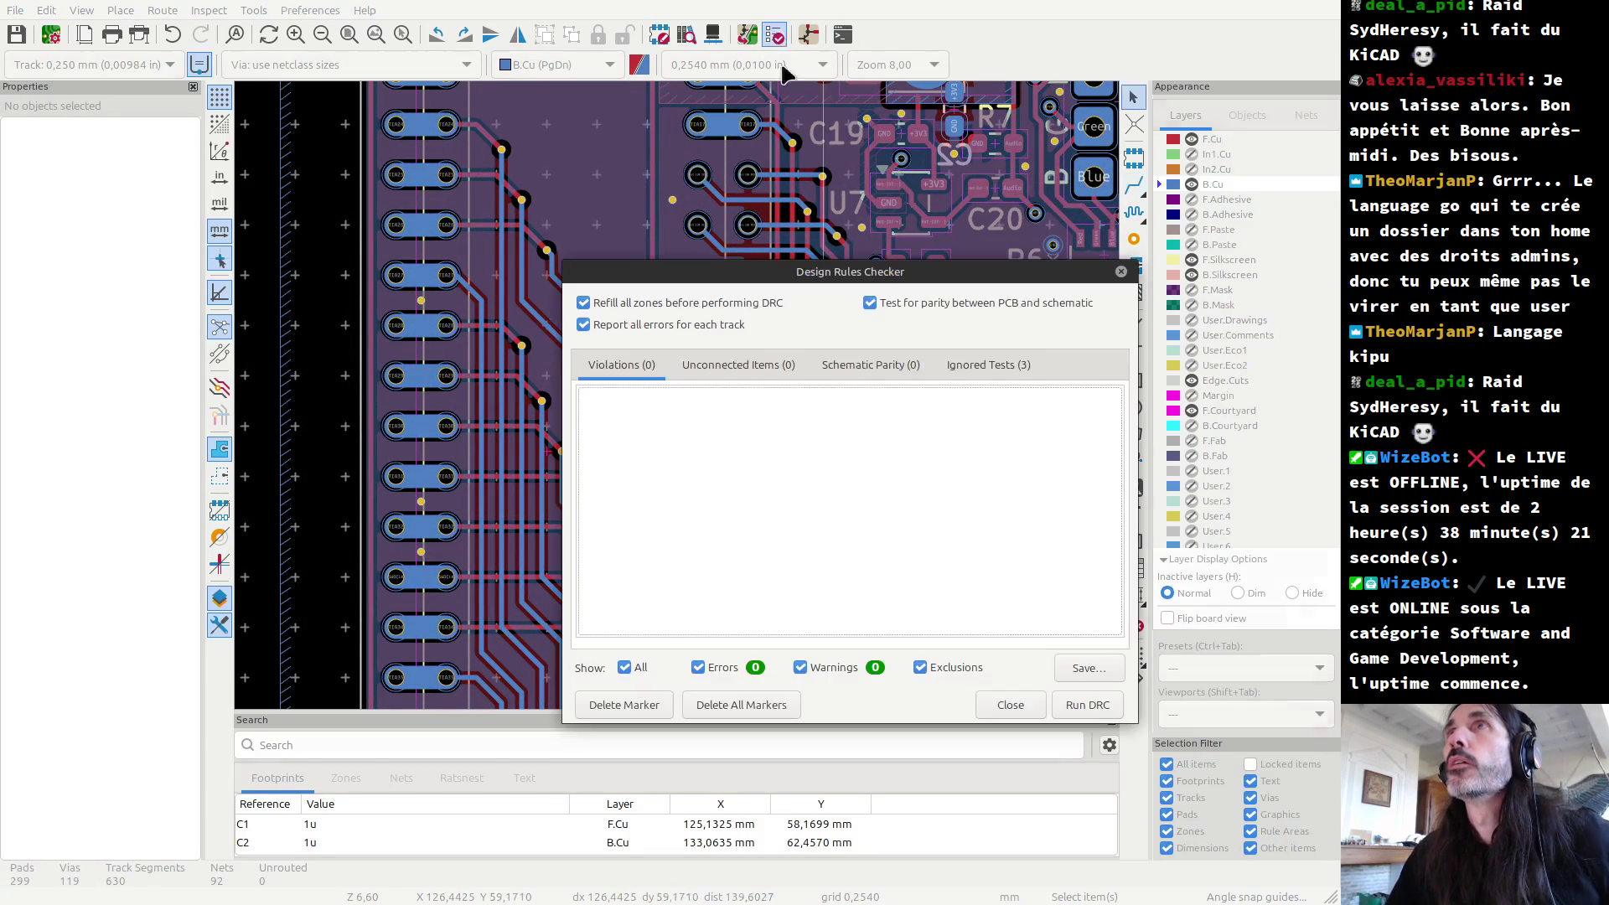
{"action": "left_click", "coordinate": [1061, 712]}
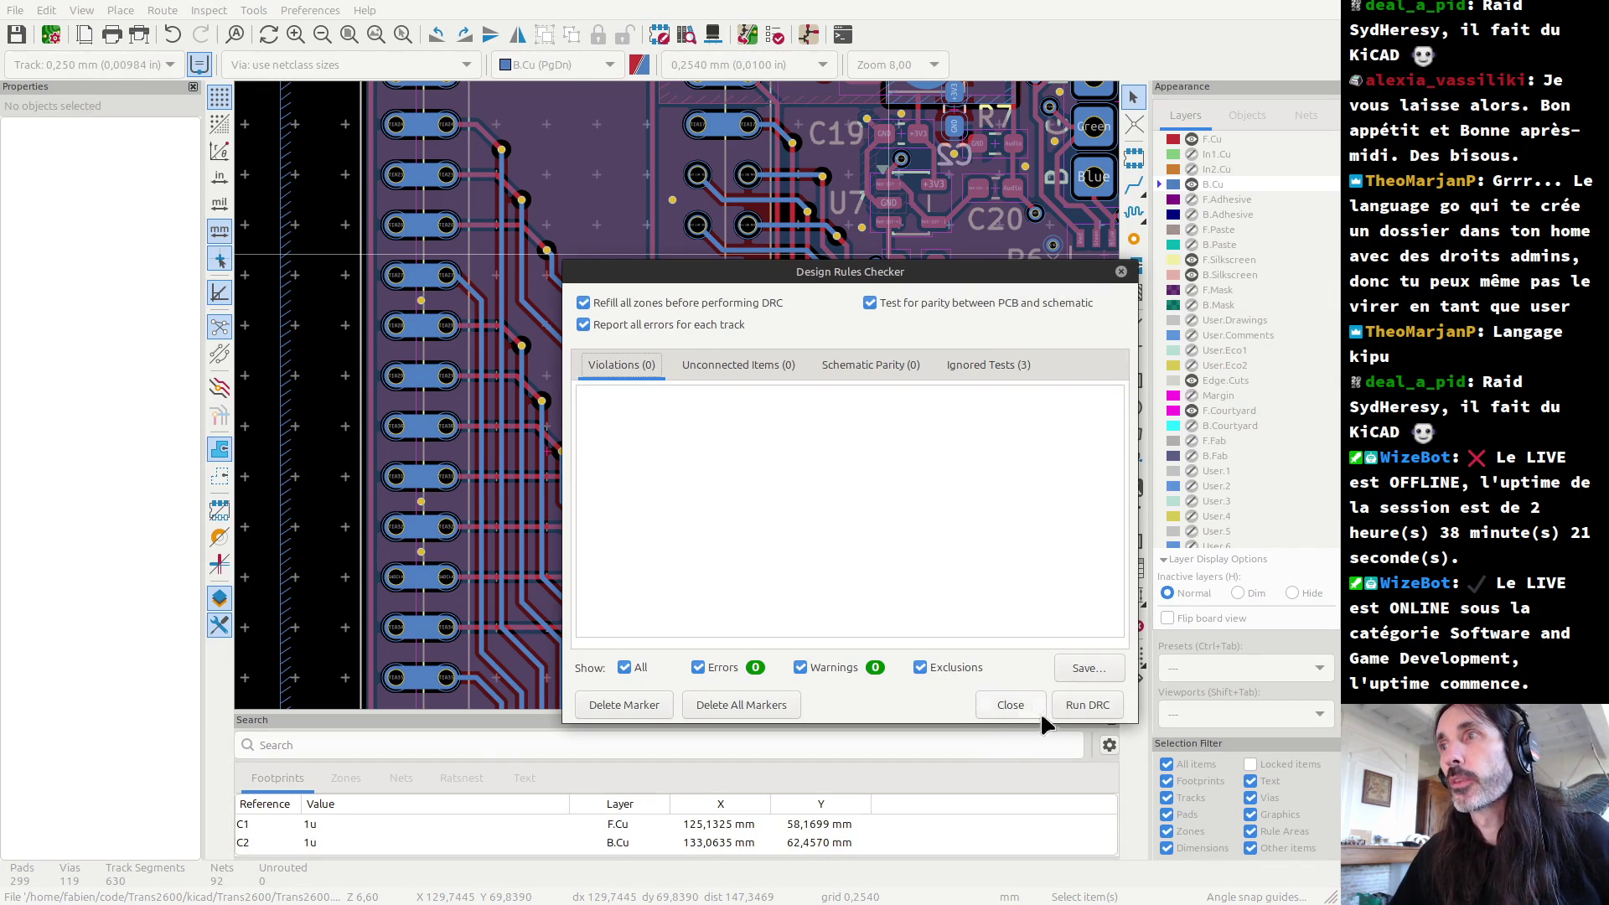
{"action": "left_click", "coordinate": [1014, 704]}
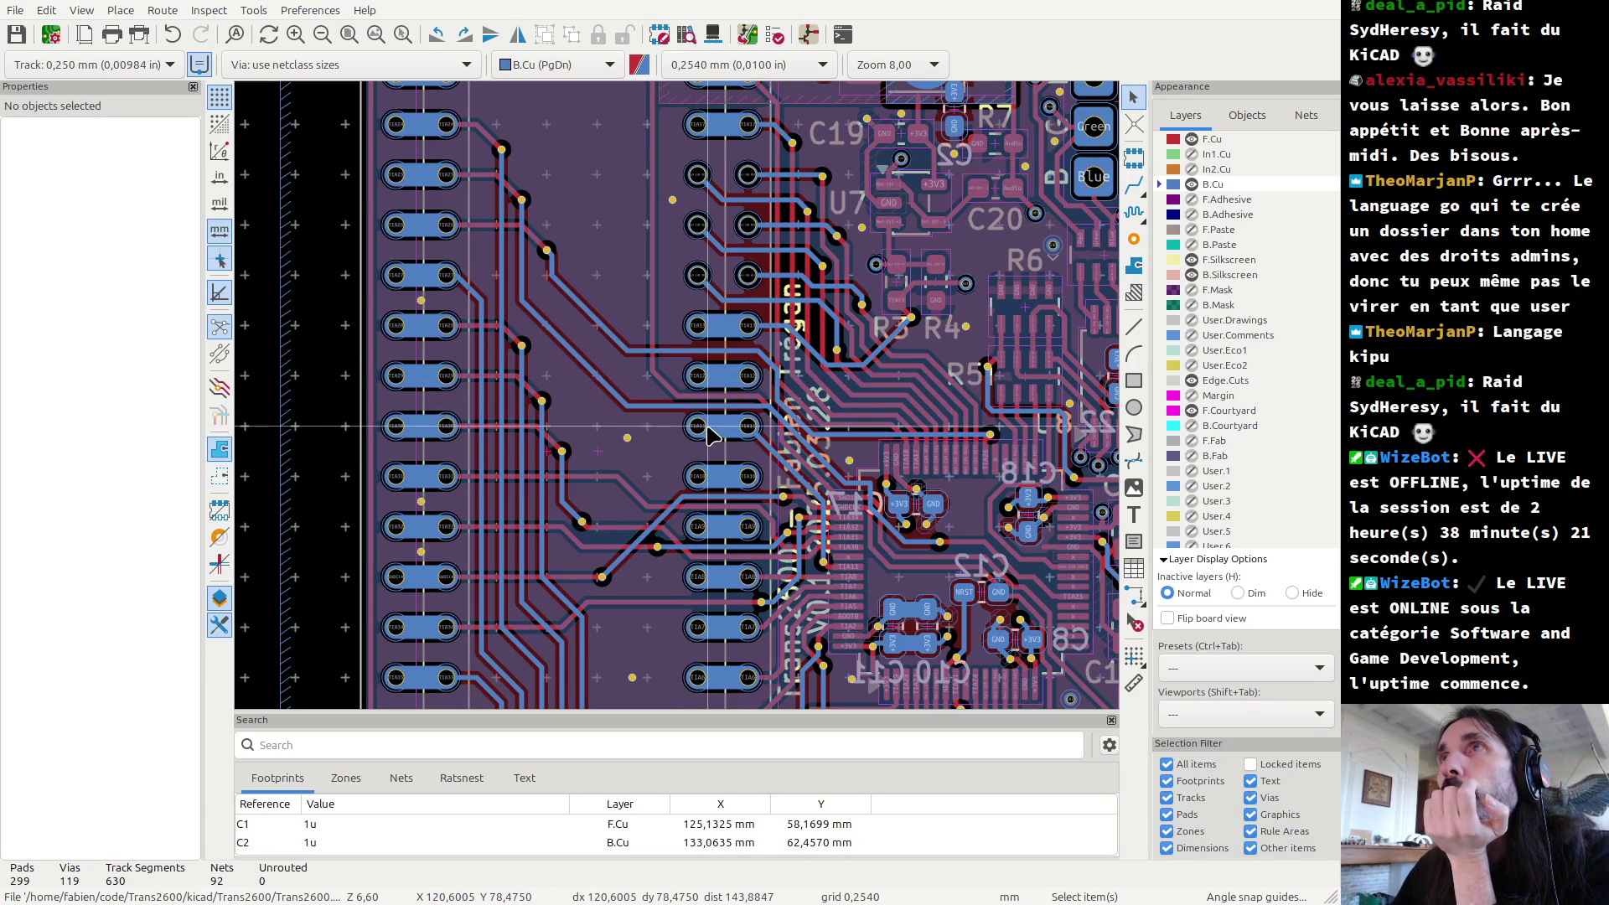
- Hide the bottom copper layer and zoom and pan to show the whole board, top included
{"action": "scroll", "coordinate": [685, 416], "scroll_direction": "down", "scroll_amount": 3}
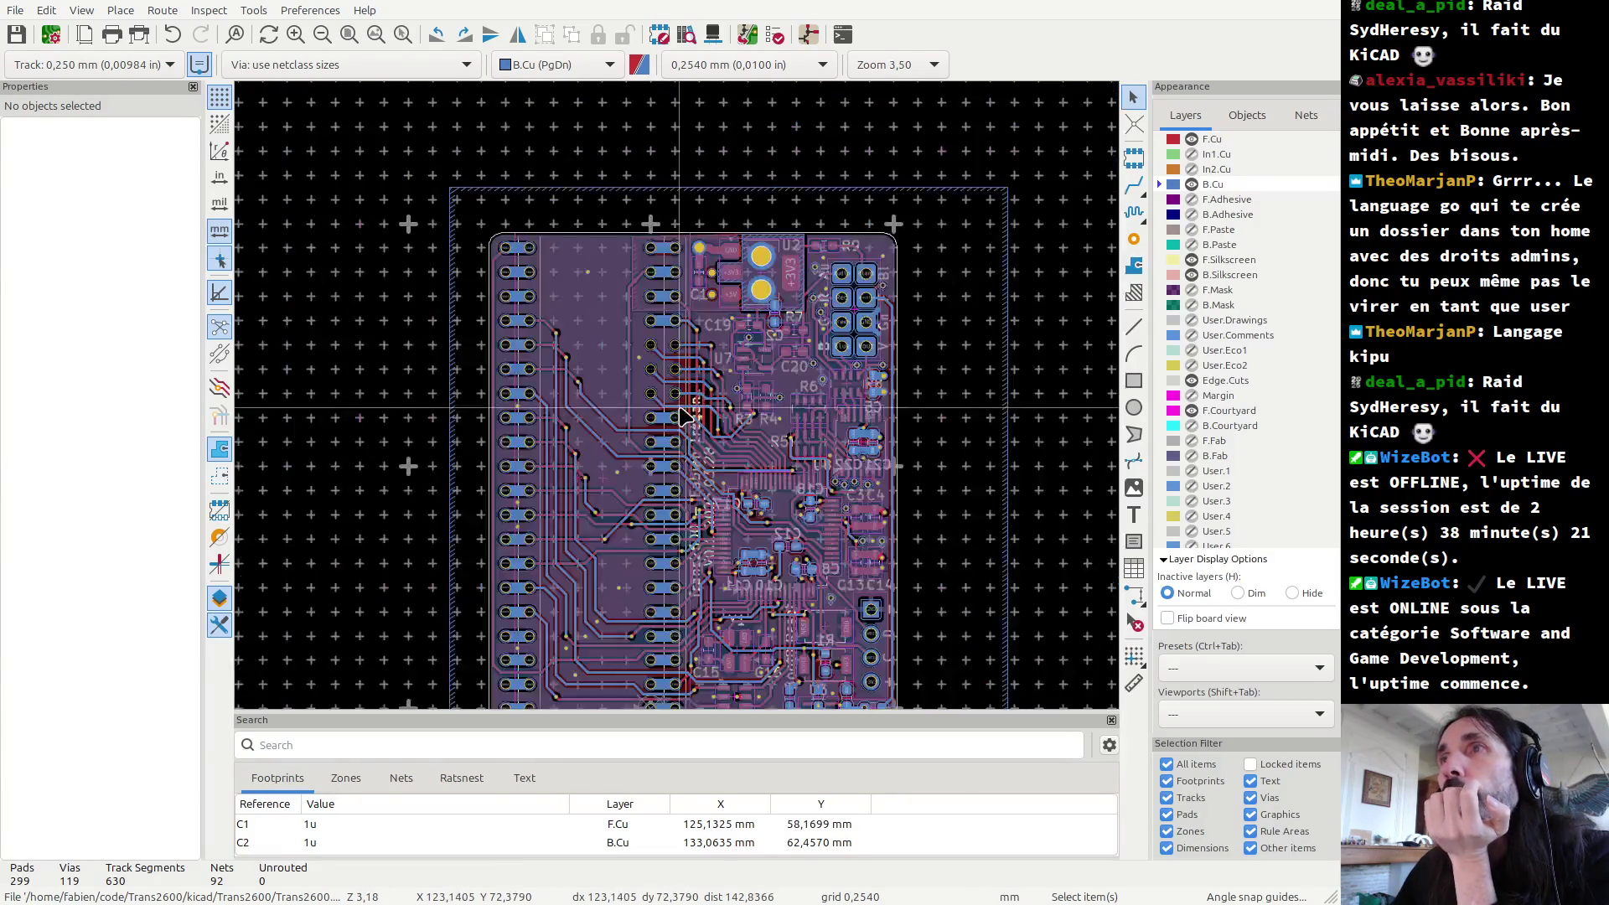
{"action": "scroll", "coordinate": [685, 416], "scroll_direction": "down", "scroll_amount": 2}
{"action": "scroll", "coordinate": [682, 409], "scroll_direction": "up", "scroll_amount": 5}
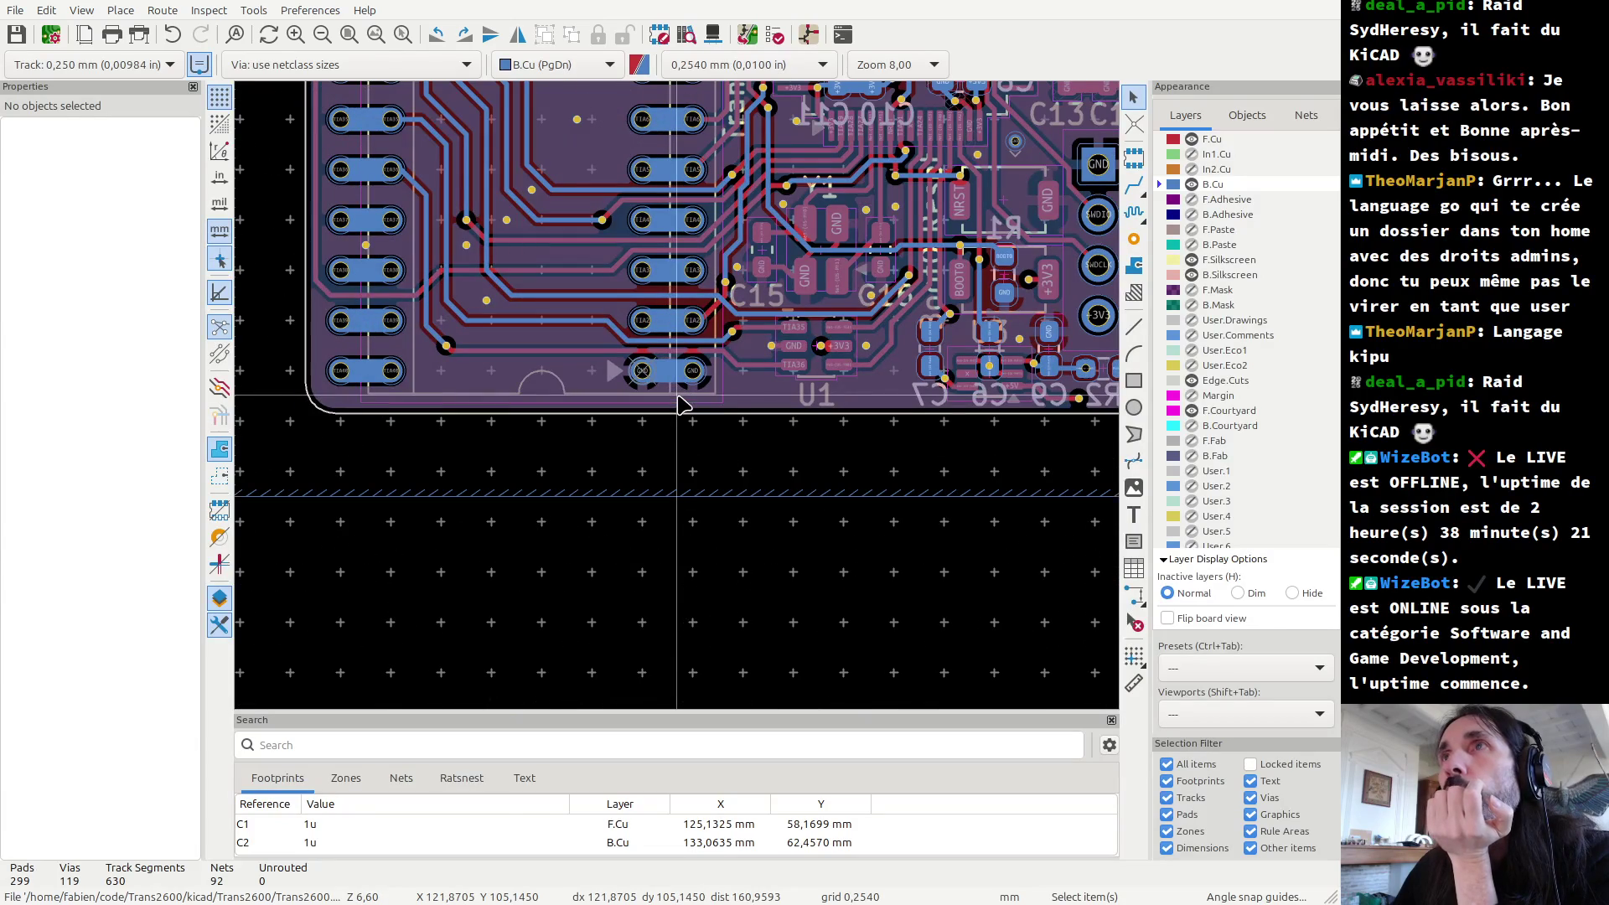
{"action": "left_click", "coordinate": [1191, 184]}
{"action": "scroll", "coordinate": [563, 299], "scroll_direction": "down", "scroll_amount": 5}
{"action": "scroll", "coordinate": [563, 299], "scroll_direction": "up", "scroll_amount": 4}
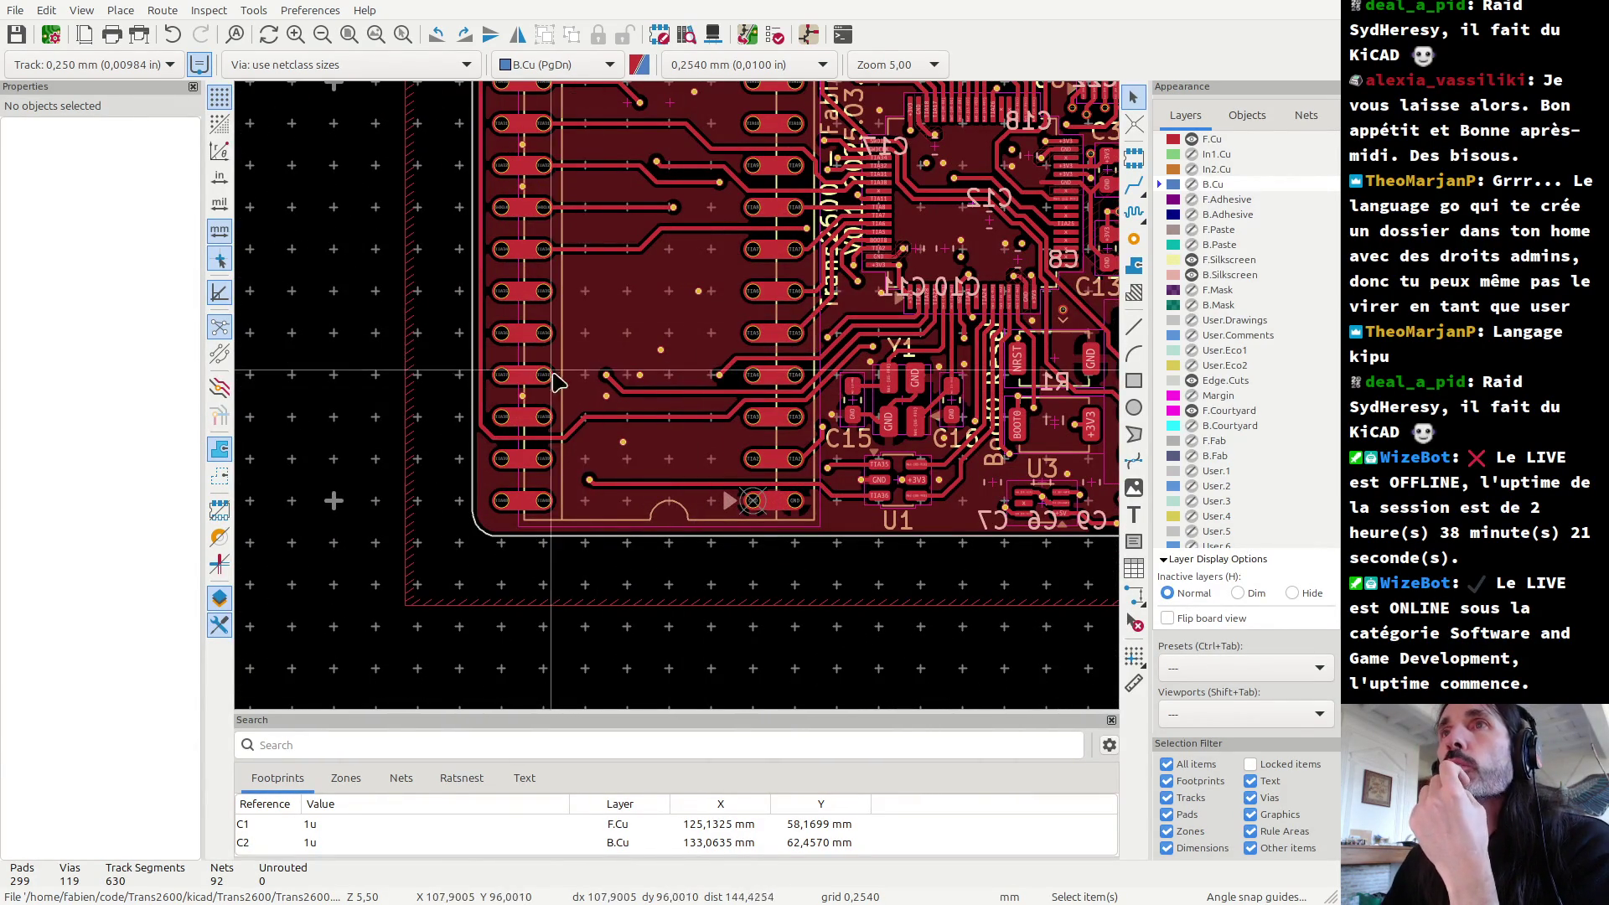
{"action": "scroll", "coordinate": [664, 438], "scroll_direction": "up", "scroll_amount": 1}
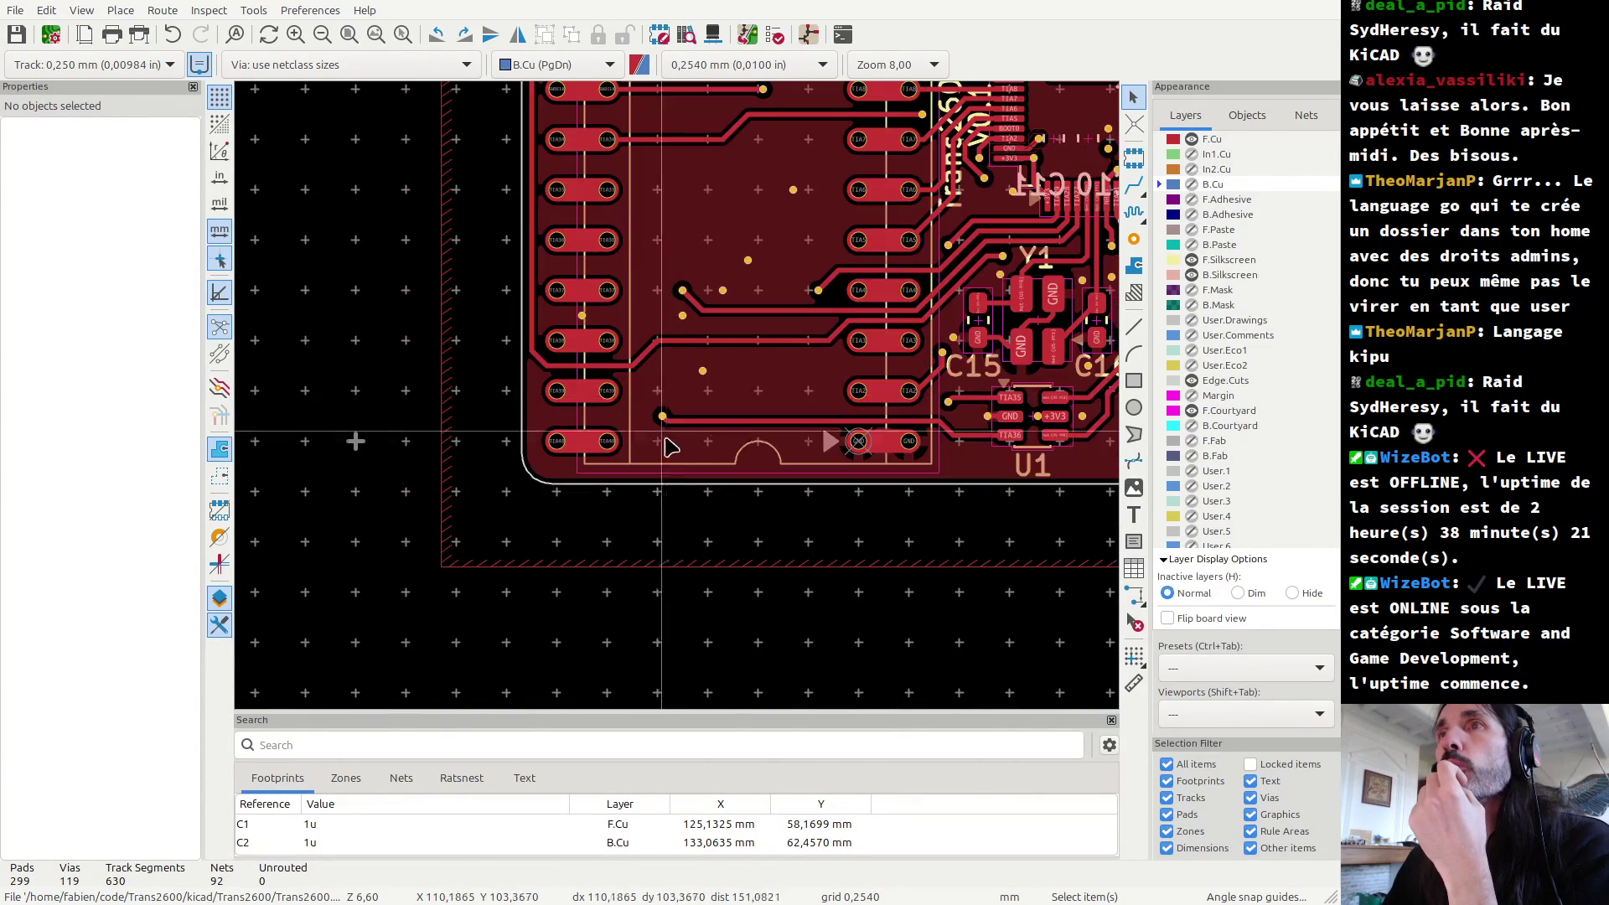
{"action": "scroll", "coordinate": [688, 346], "scroll_direction": "down", "scroll_amount": 3}
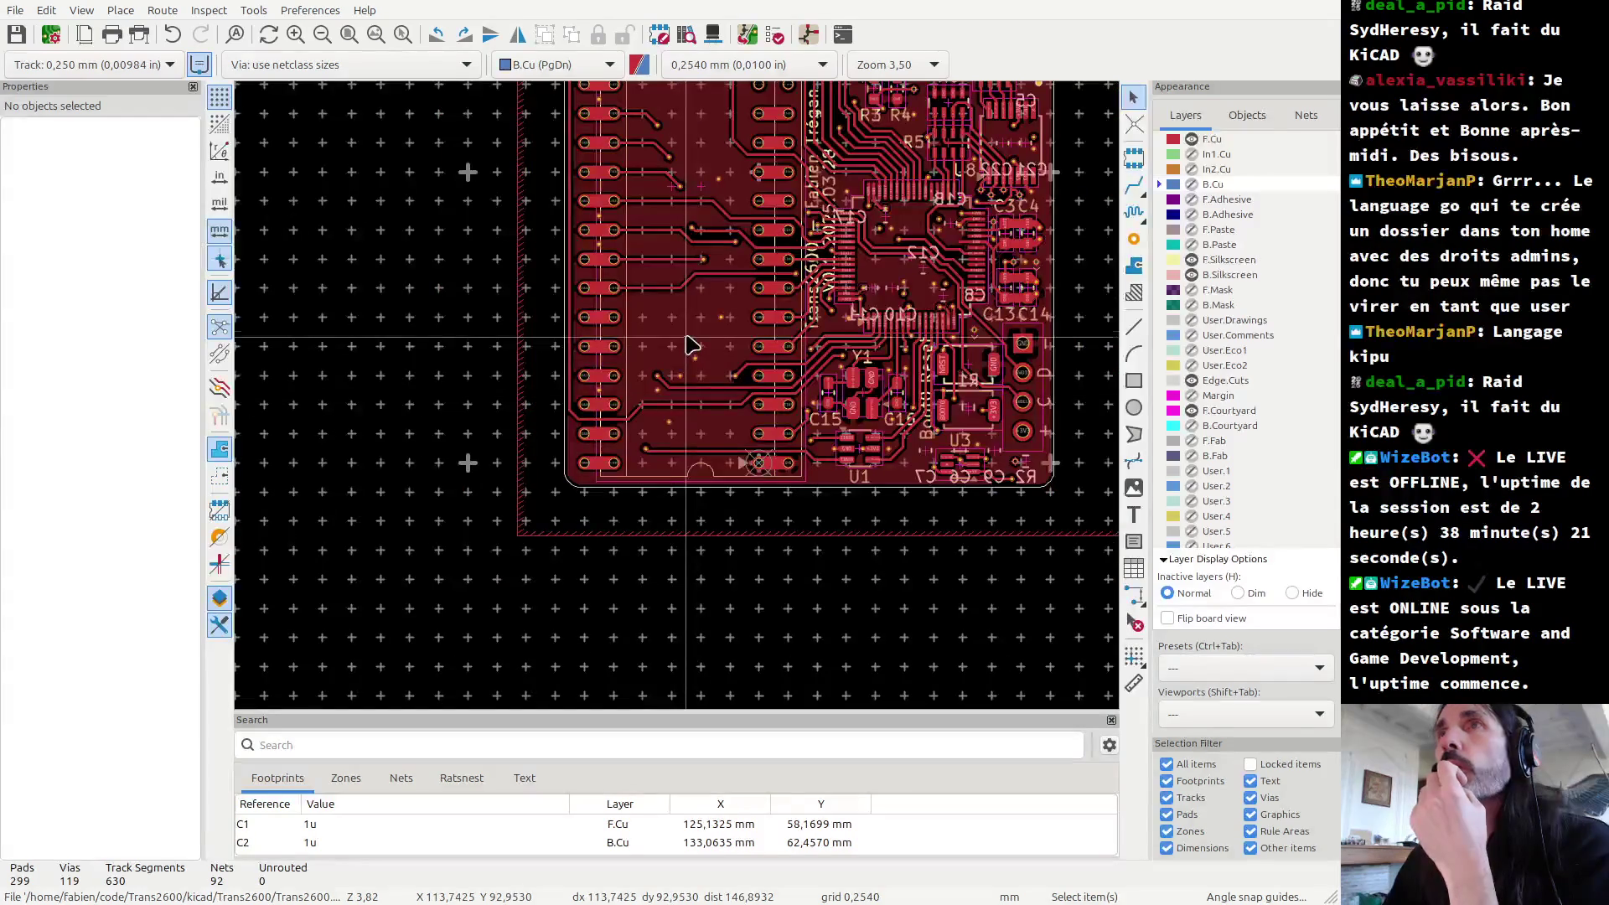
{"action": "middle_click_drag", "start_coordinate": [712, 252], "coordinate": [662, 465]}
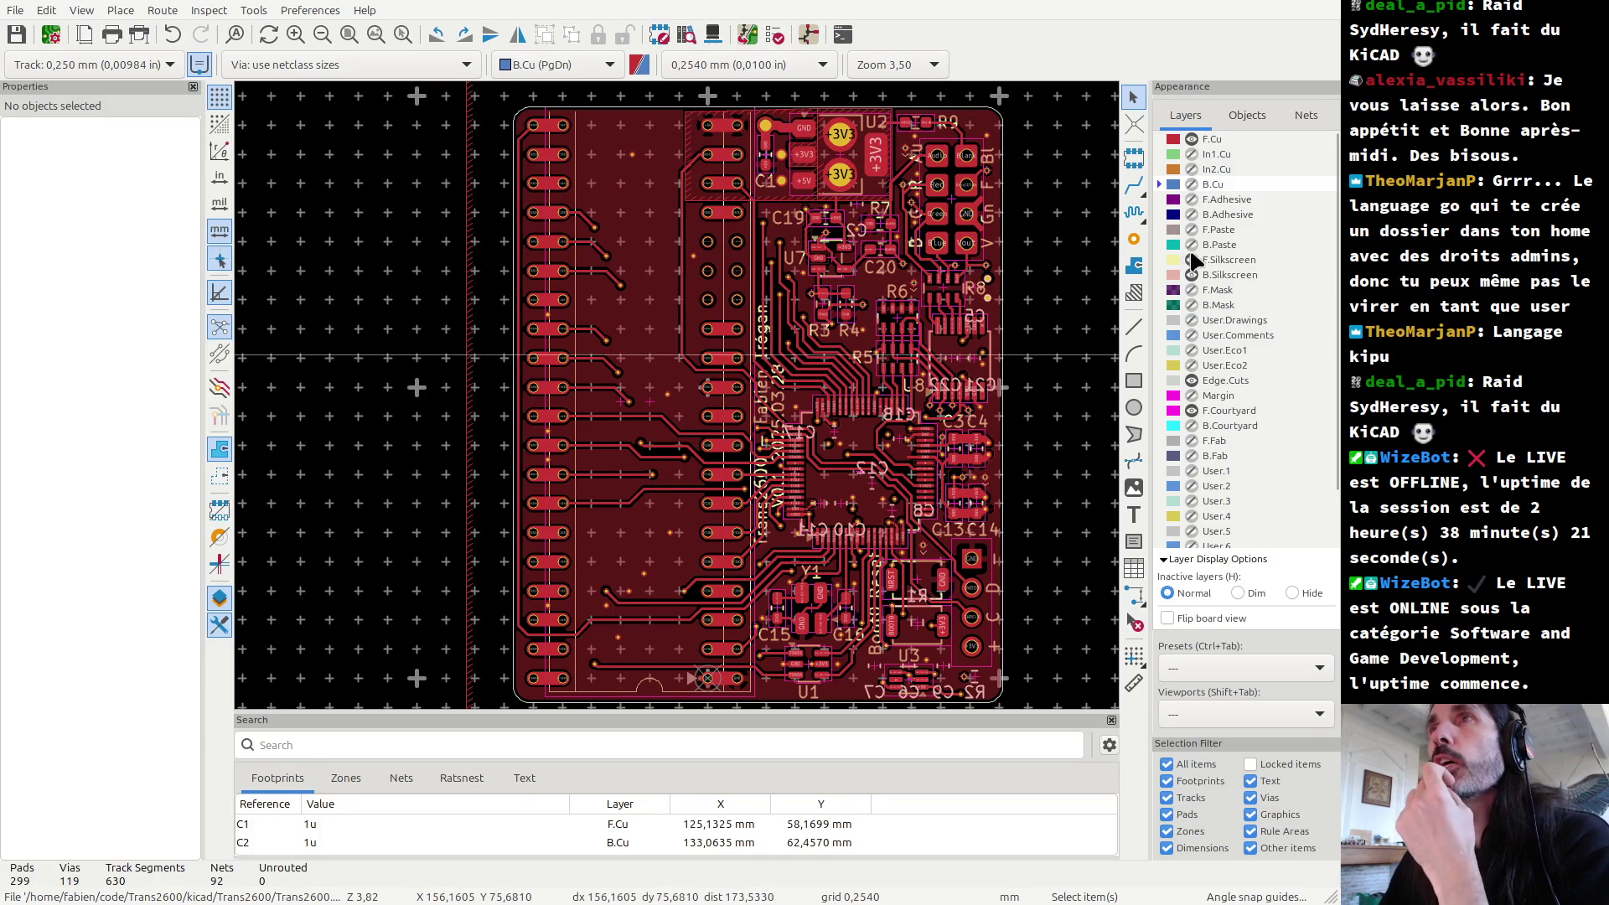
- Hide F.Cu to inspect the B.Cu traces alone, then show both copper layers again
{"action": "left_click", "coordinate": [1192, 185]}
{"action": "left_click", "coordinate": [1191, 139]}
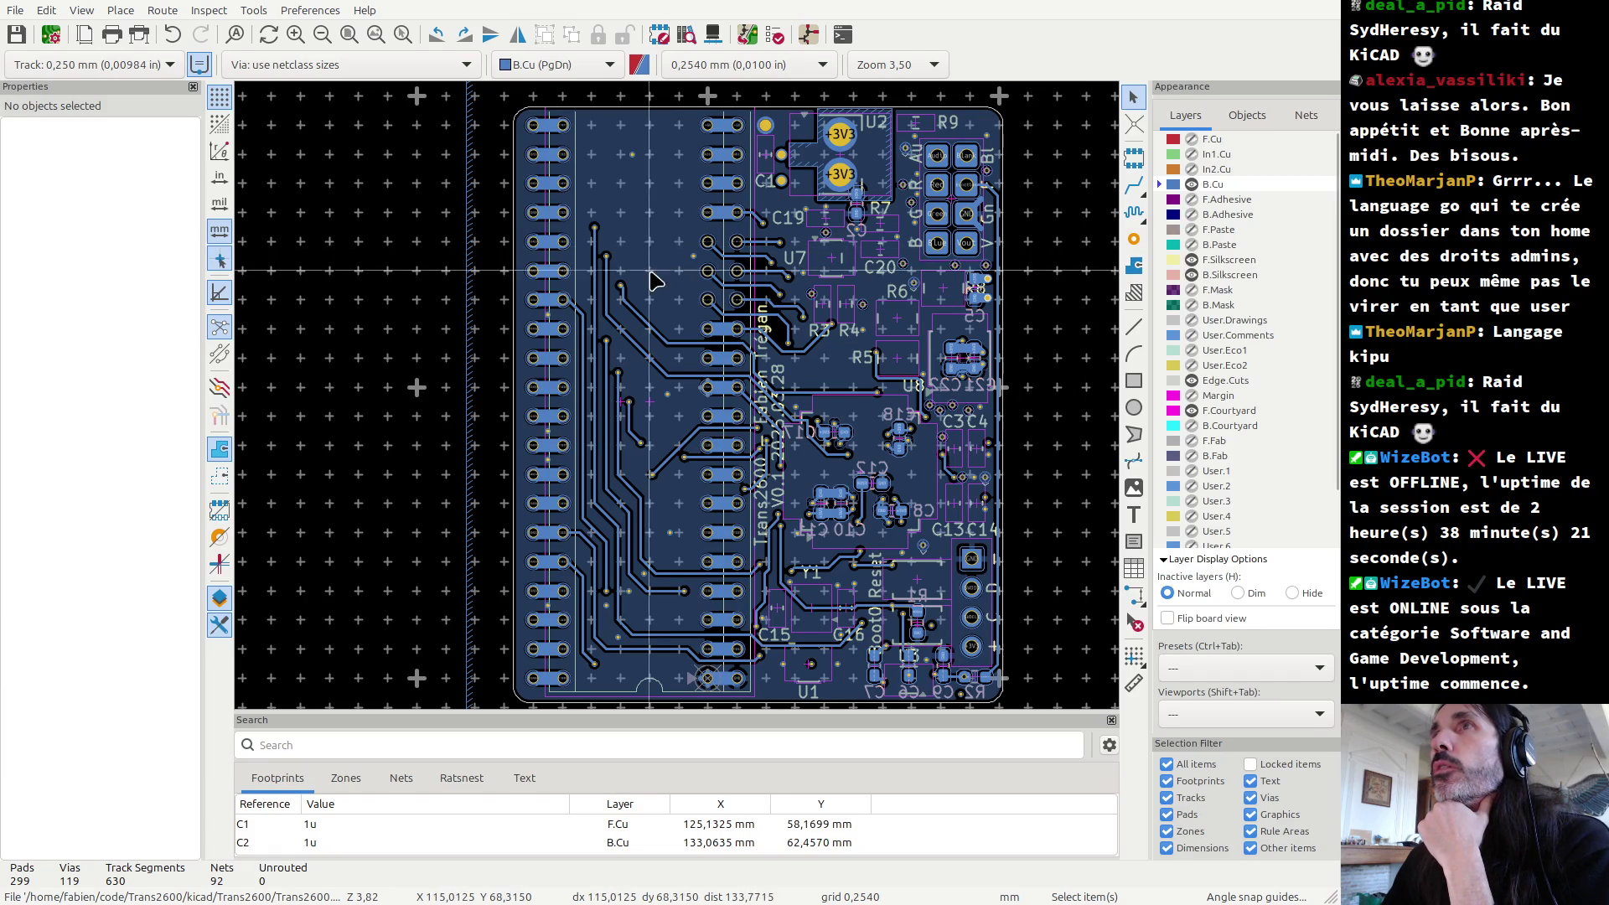
{"action": "left_click", "coordinate": [1191, 139]}
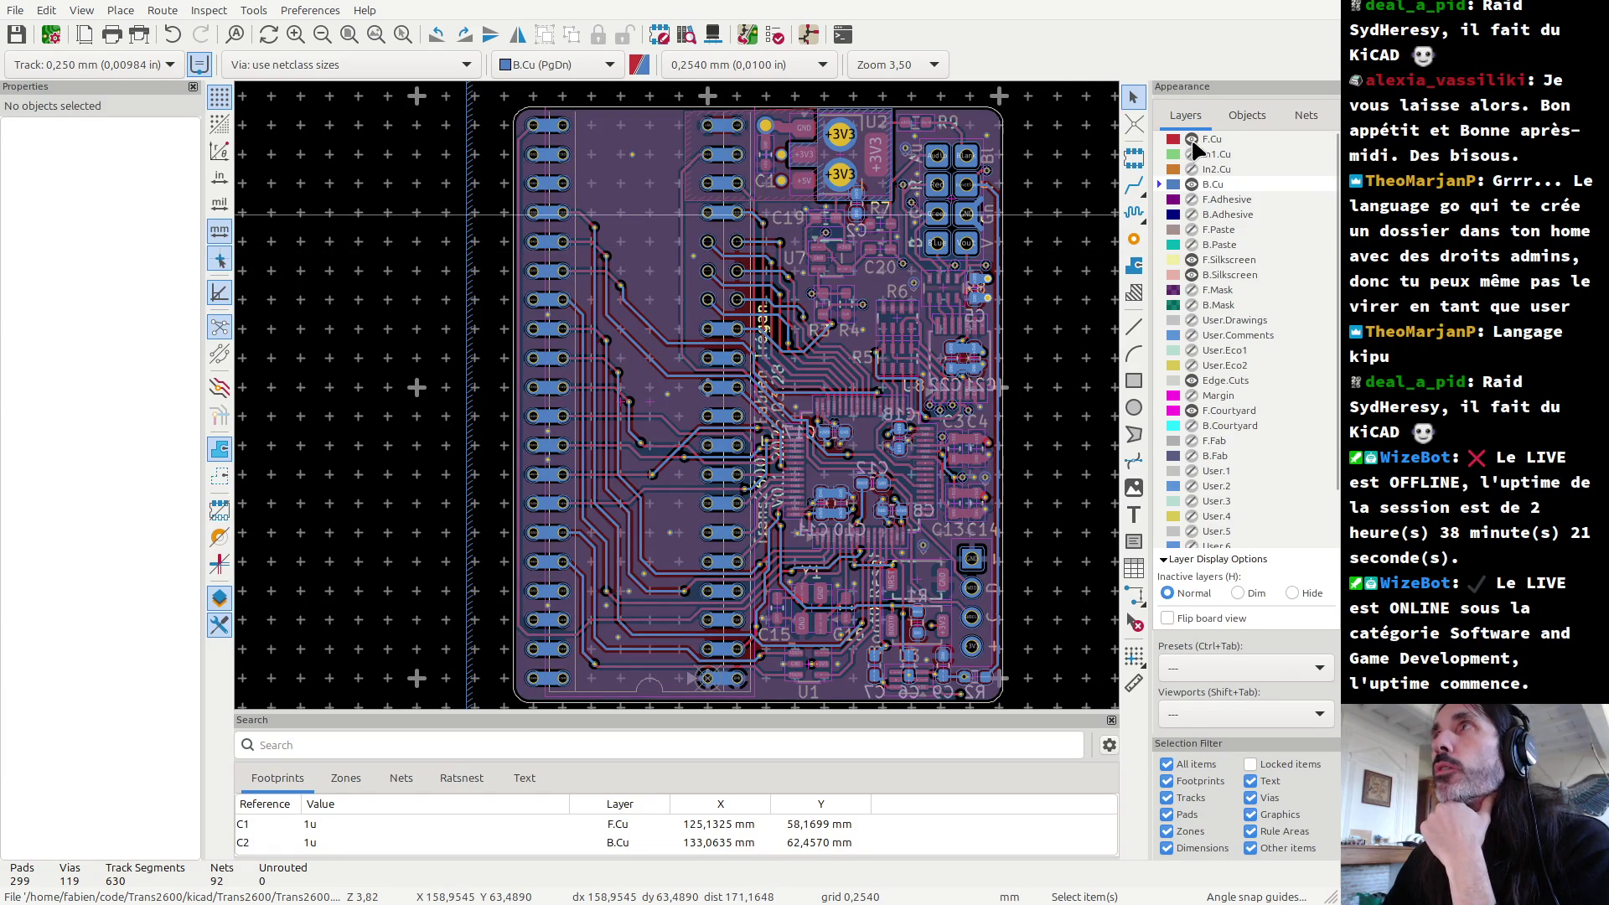
{"action": "left_click", "coordinate": [1190, 139]}
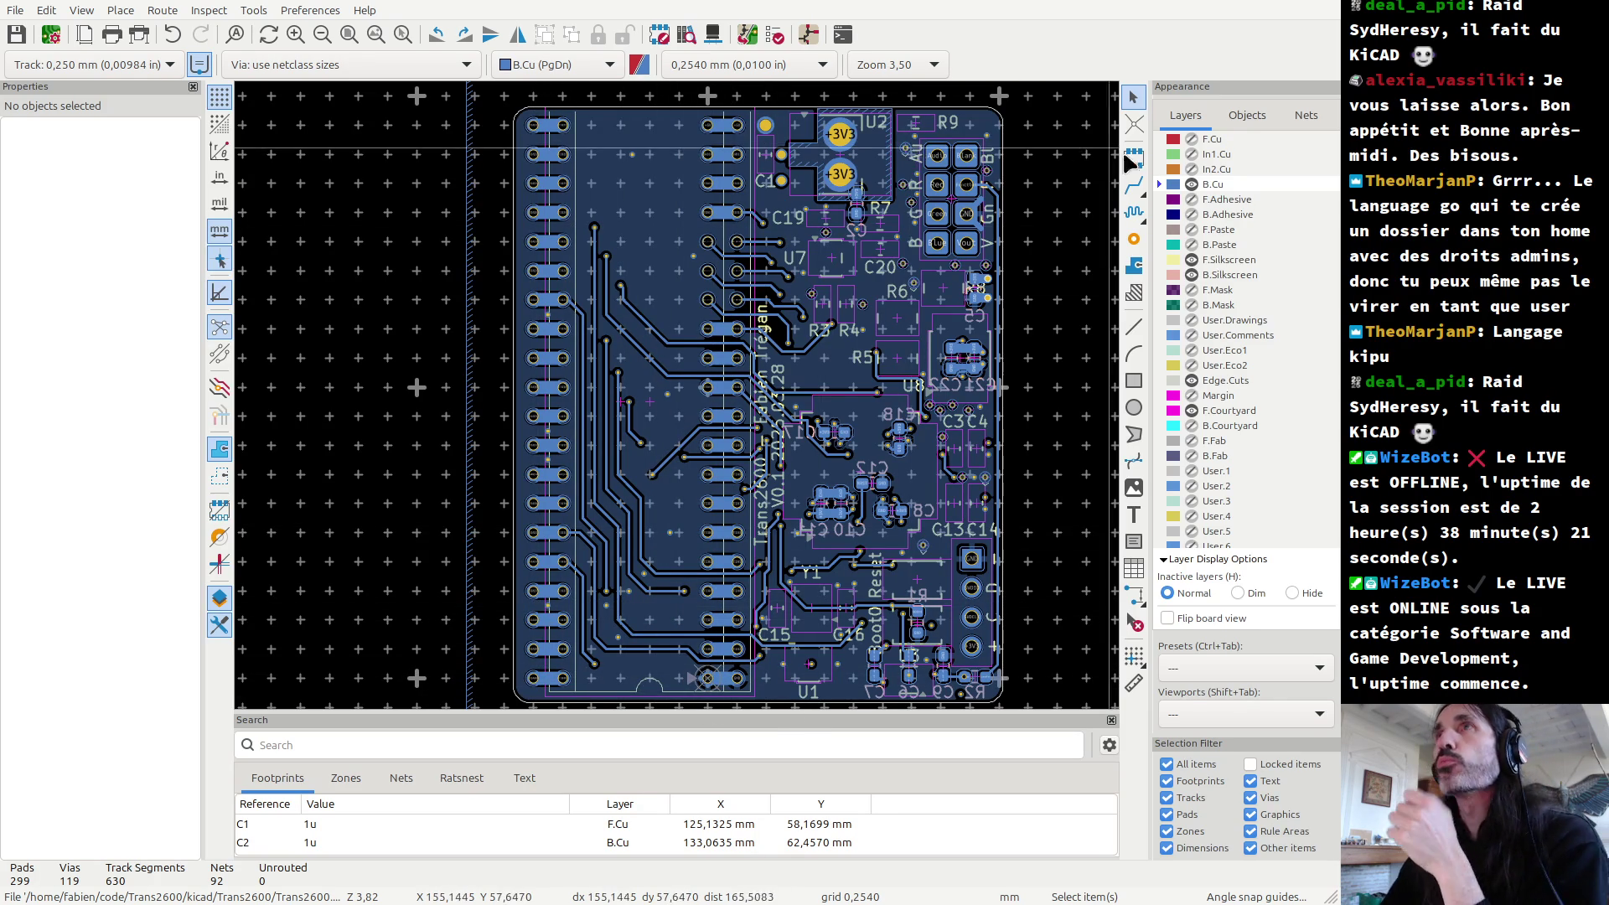
{"action": "left_click", "coordinate": [1190, 139]}
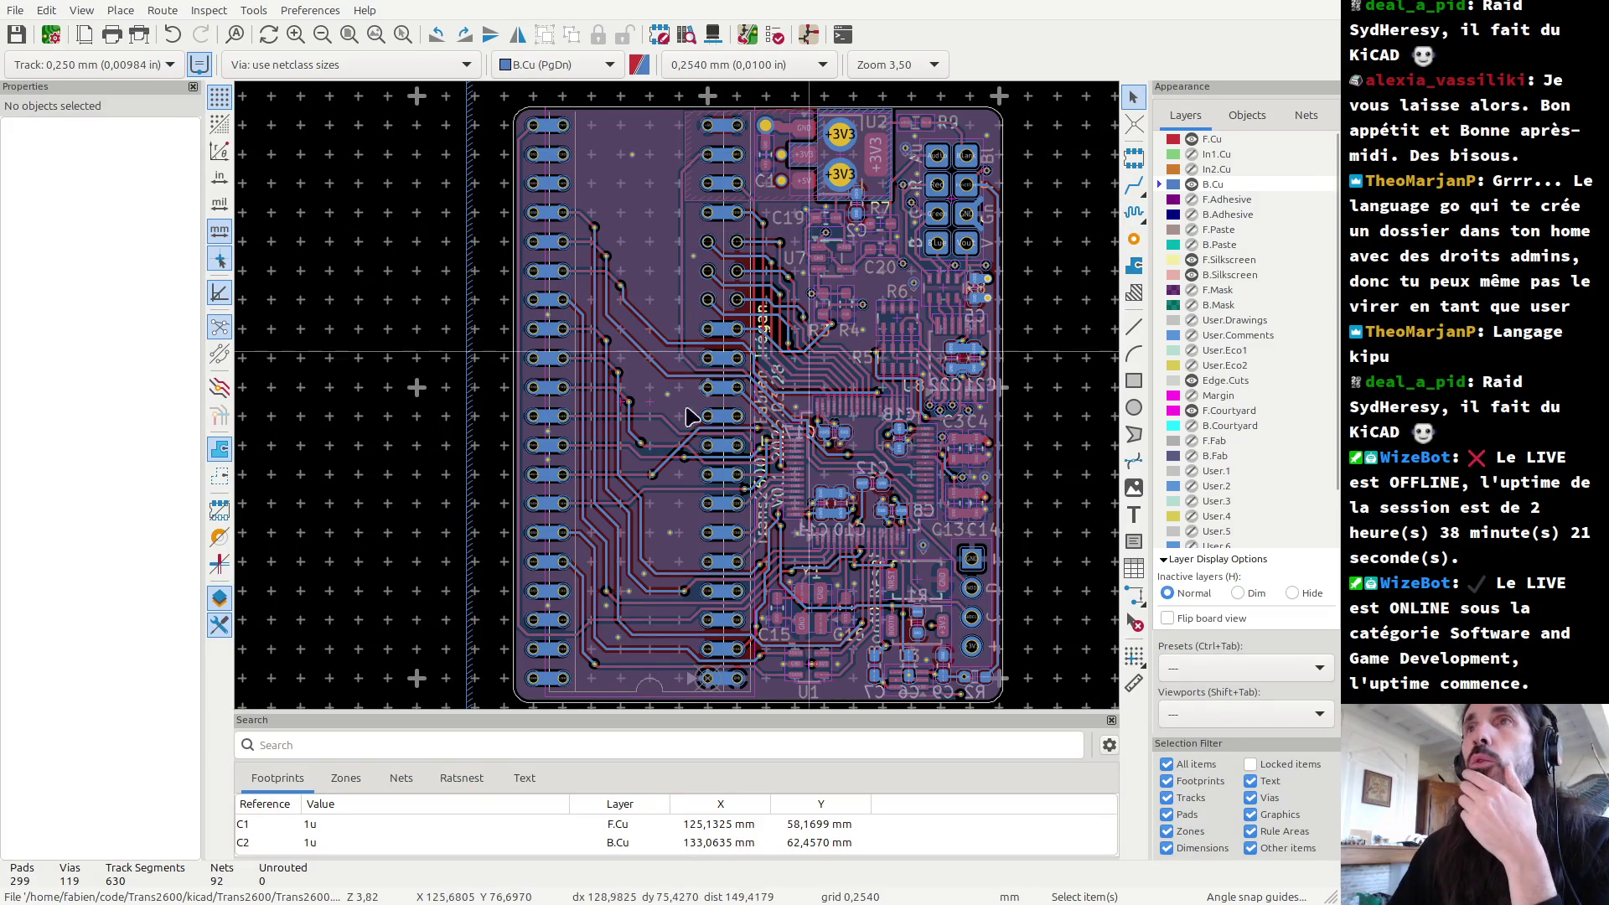
{"action": "scroll", "coordinate": [681, 405], "scroll_direction": "down", "scroll_amount": 2}
{"action": "scroll", "coordinate": [680, 405], "scroll_direction": "up", "scroll_amount": 3}
{"action": "scroll", "coordinate": [681, 405], "scroll_direction": "down", "scroll_amount": 1}
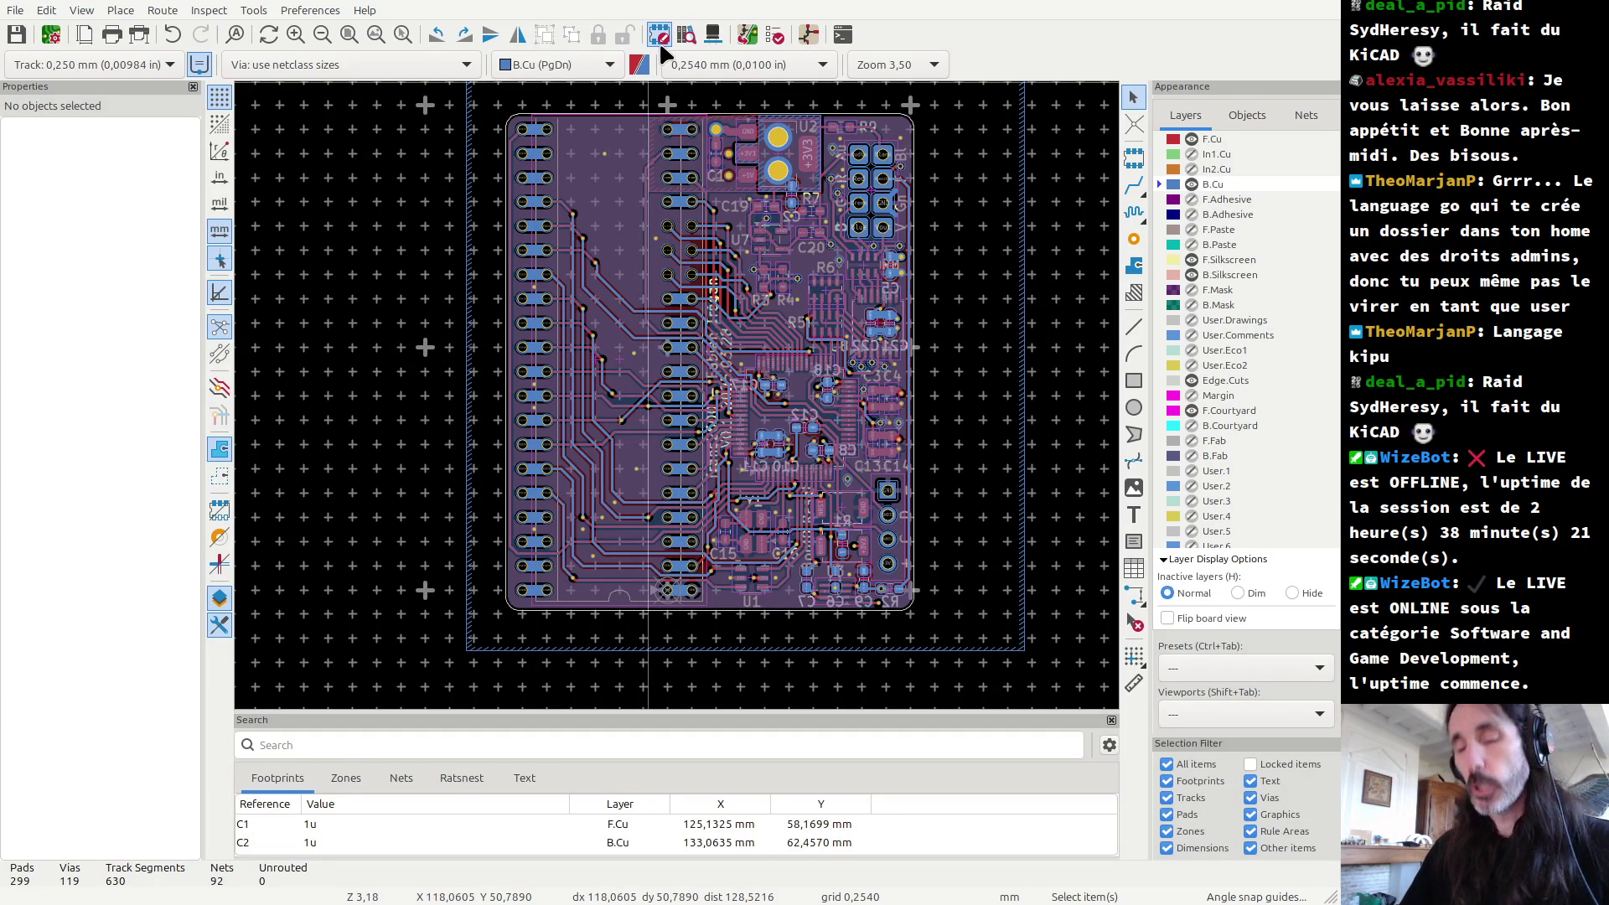
- Render the Trans2600 board in the 3D Viewer (Alt+3) and tilt it into perspective
{"action": "key", "text": "alt+3"}
{"action": "mouse_move", "coordinate": [703, 373]}
{"action": "left_mouse_down"}
{"action": "mouse_move", "coordinate": [614, 449]}
{"action": "mouse_move", "coordinate": [505, 647]}
{"action": "mouse_move", "coordinate": [796, 459]}
{"action": "mouse_move", "coordinate": [692, 493]}
{"action": "left_mouse_up"}
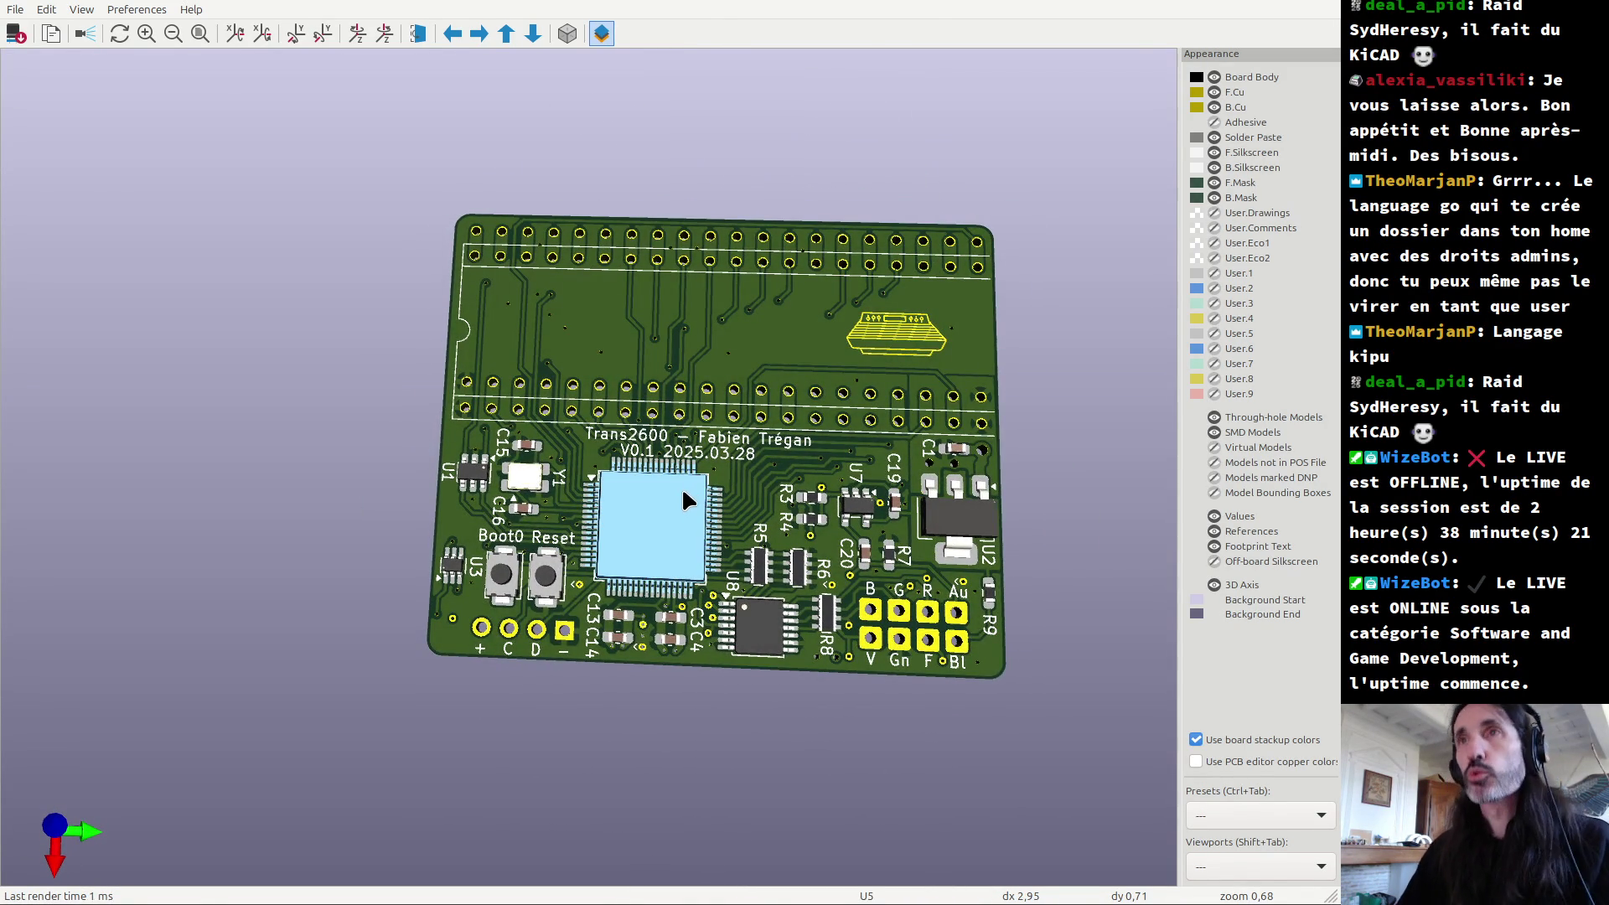
{"action": "key", "text": "alt+Tab"}
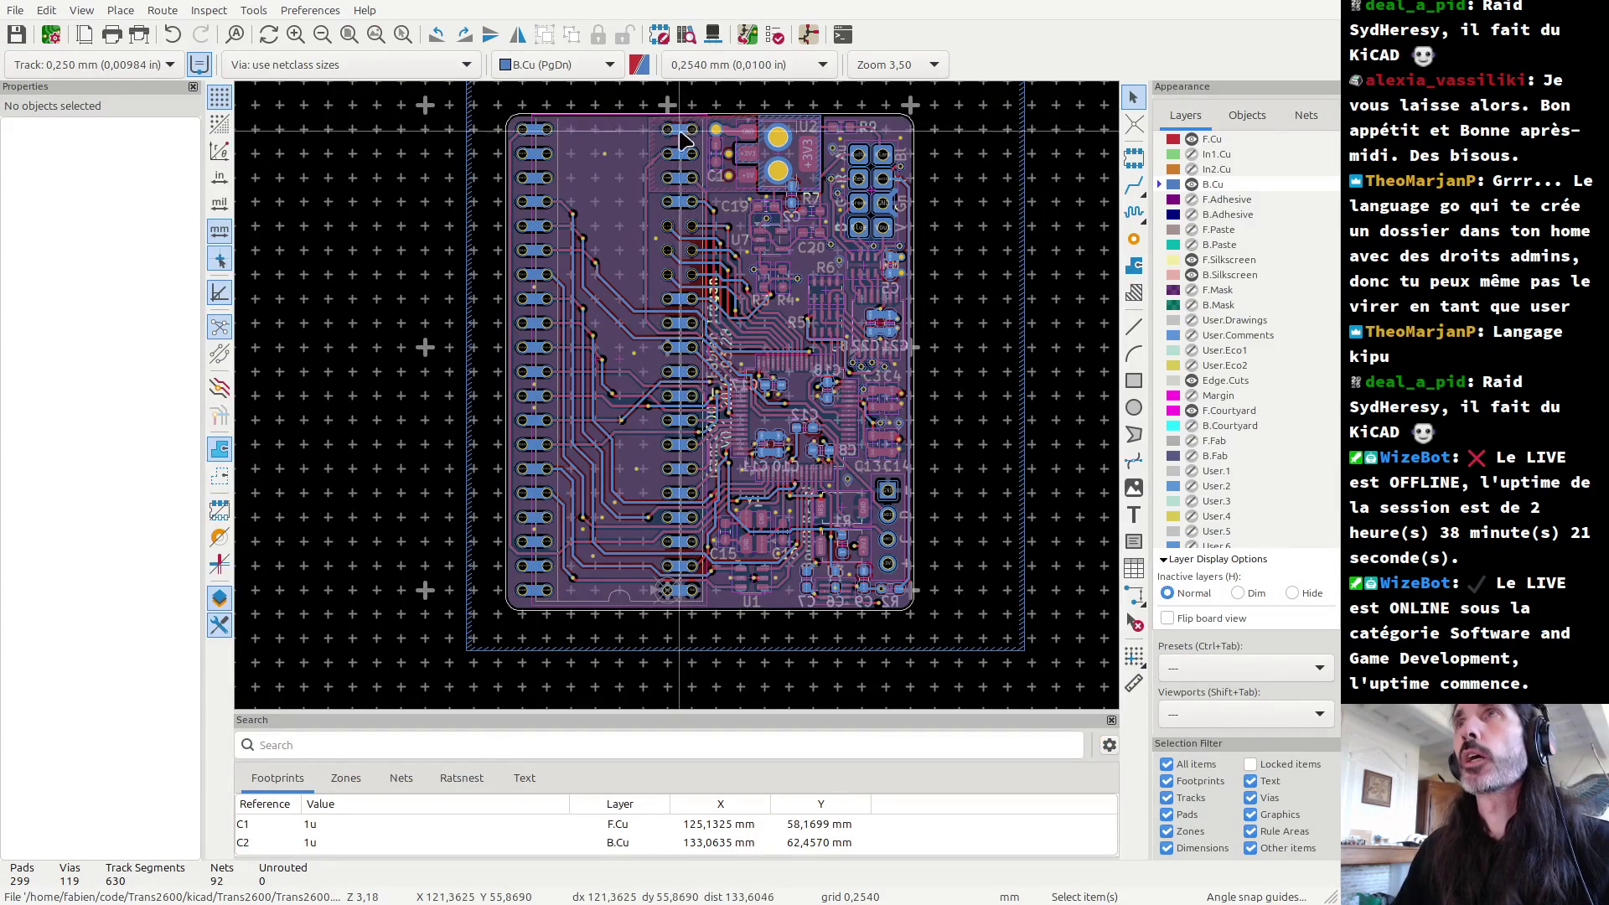
{"action": "key", "text": "alt+Tab"}
- Review the 3D Viewer General, Realtime Renderer and Raytracing Renderer preferences, then close Preferences
{"action": "left_click", "coordinate": [125, 10]}
{"action": "left_click", "coordinate": [134, 30]}
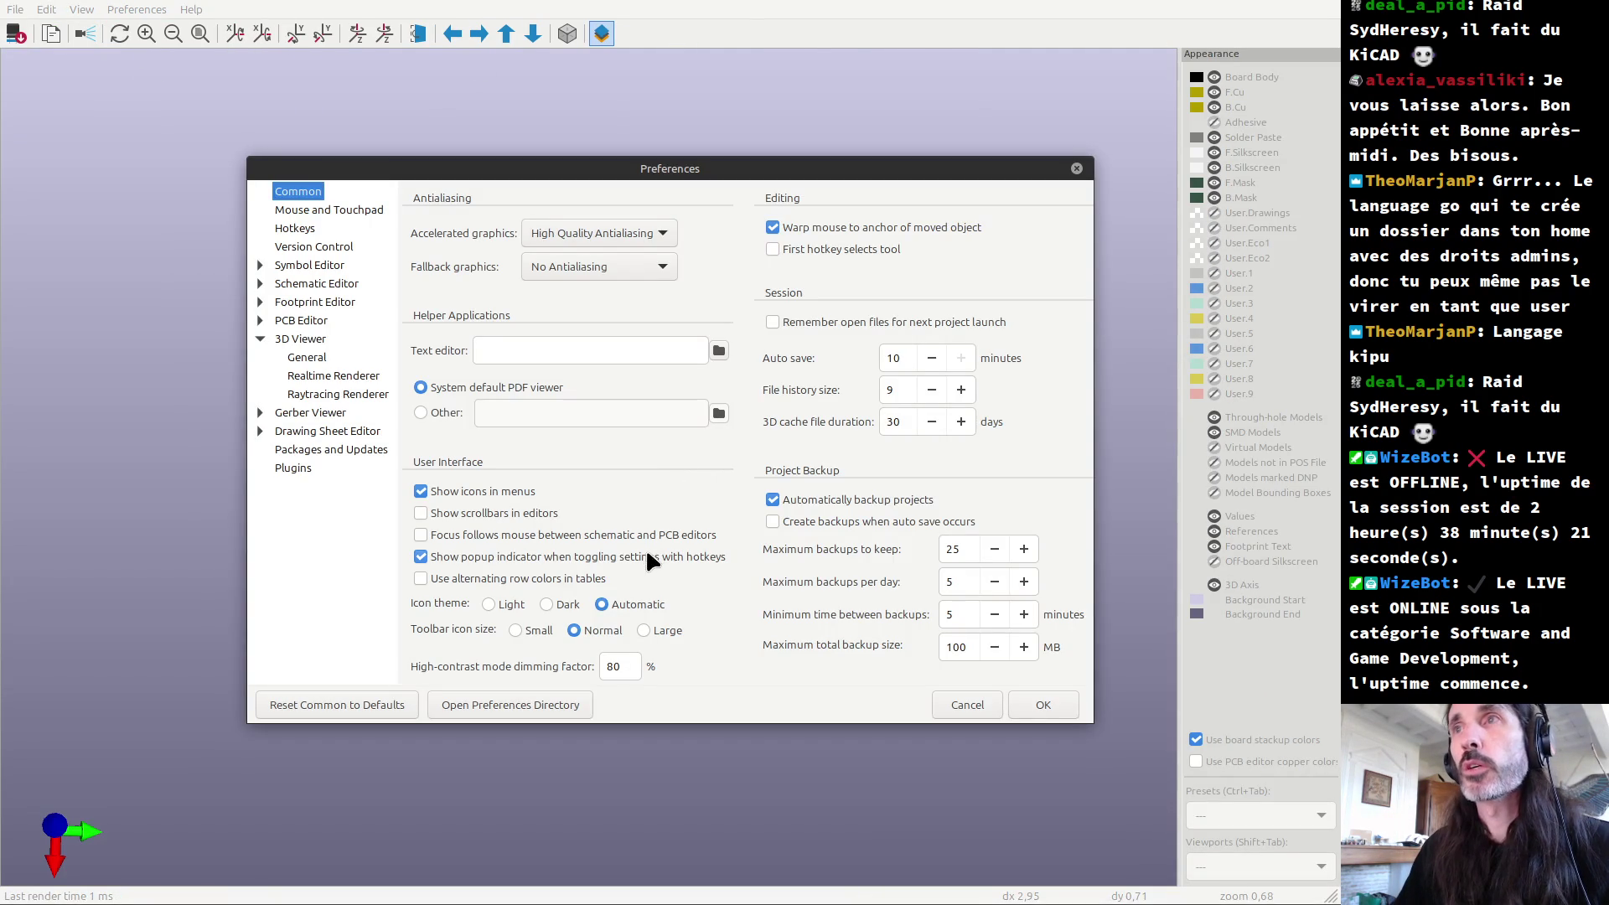
{"action": "left_click", "coordinate": [306, 358]}
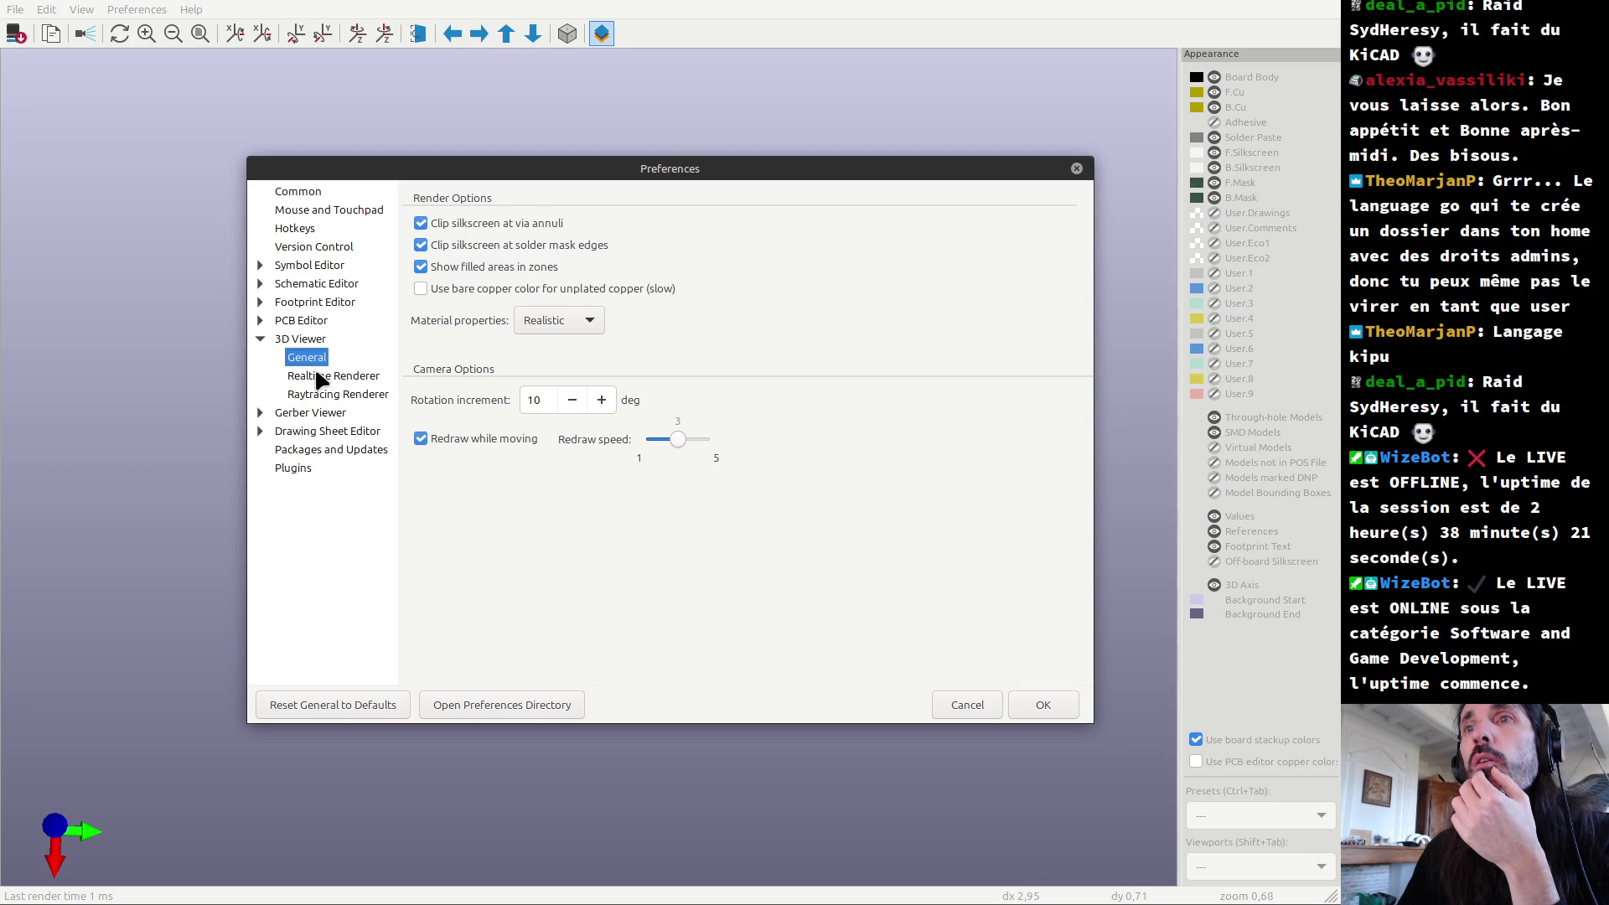
{"action": "left_click", "coordinate": [318, 377]}
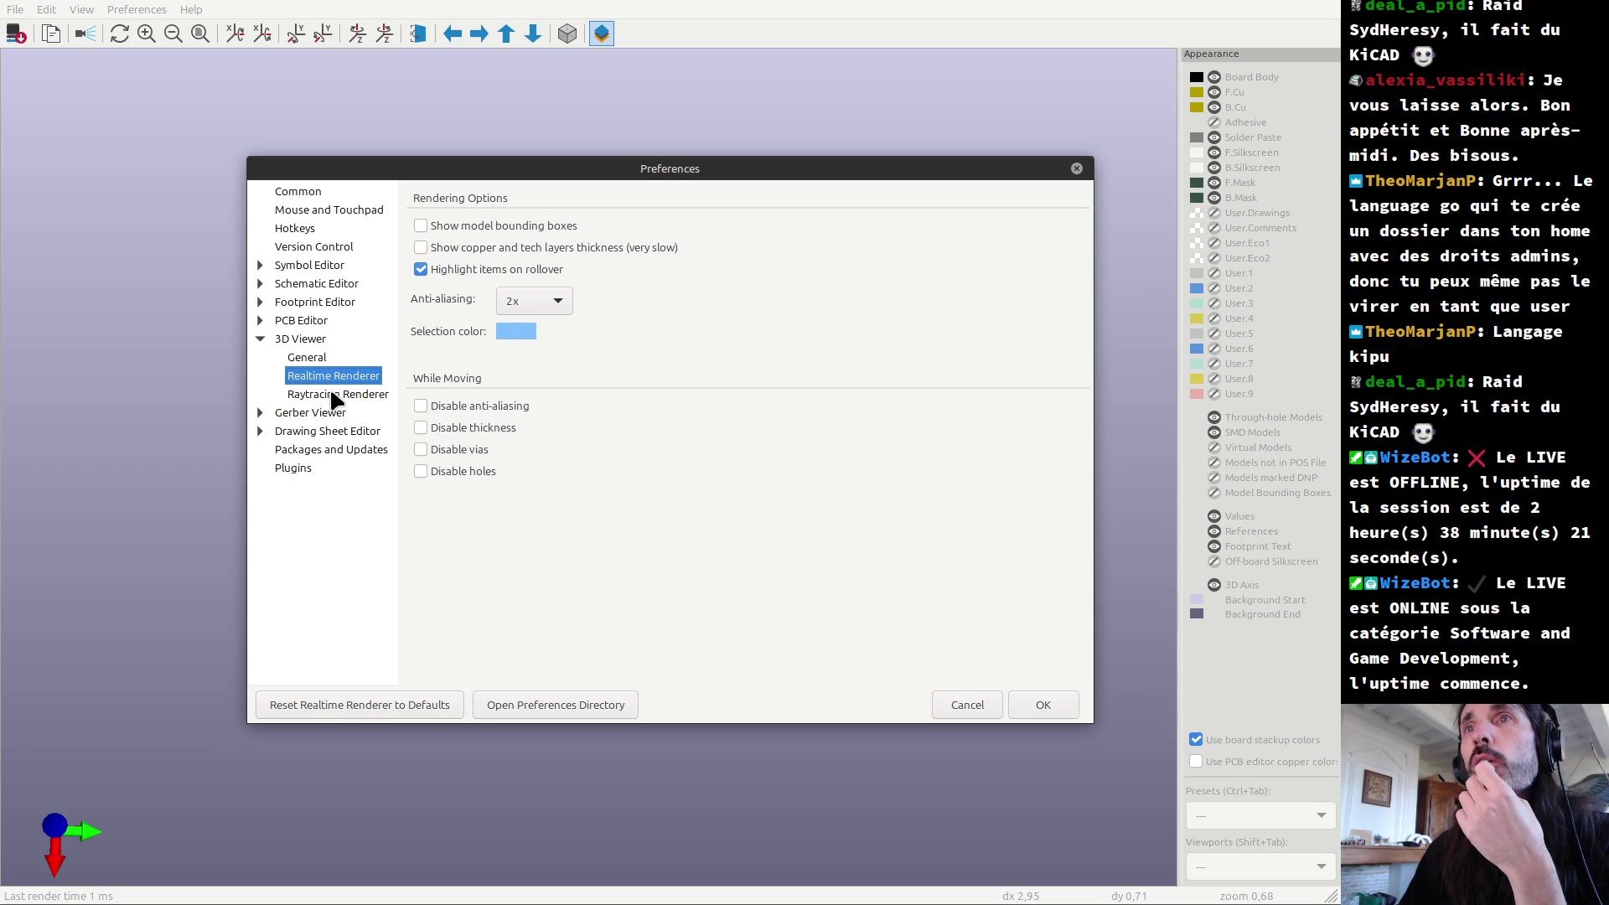
{"action": "left_click", "coordinate": [335, 394]}
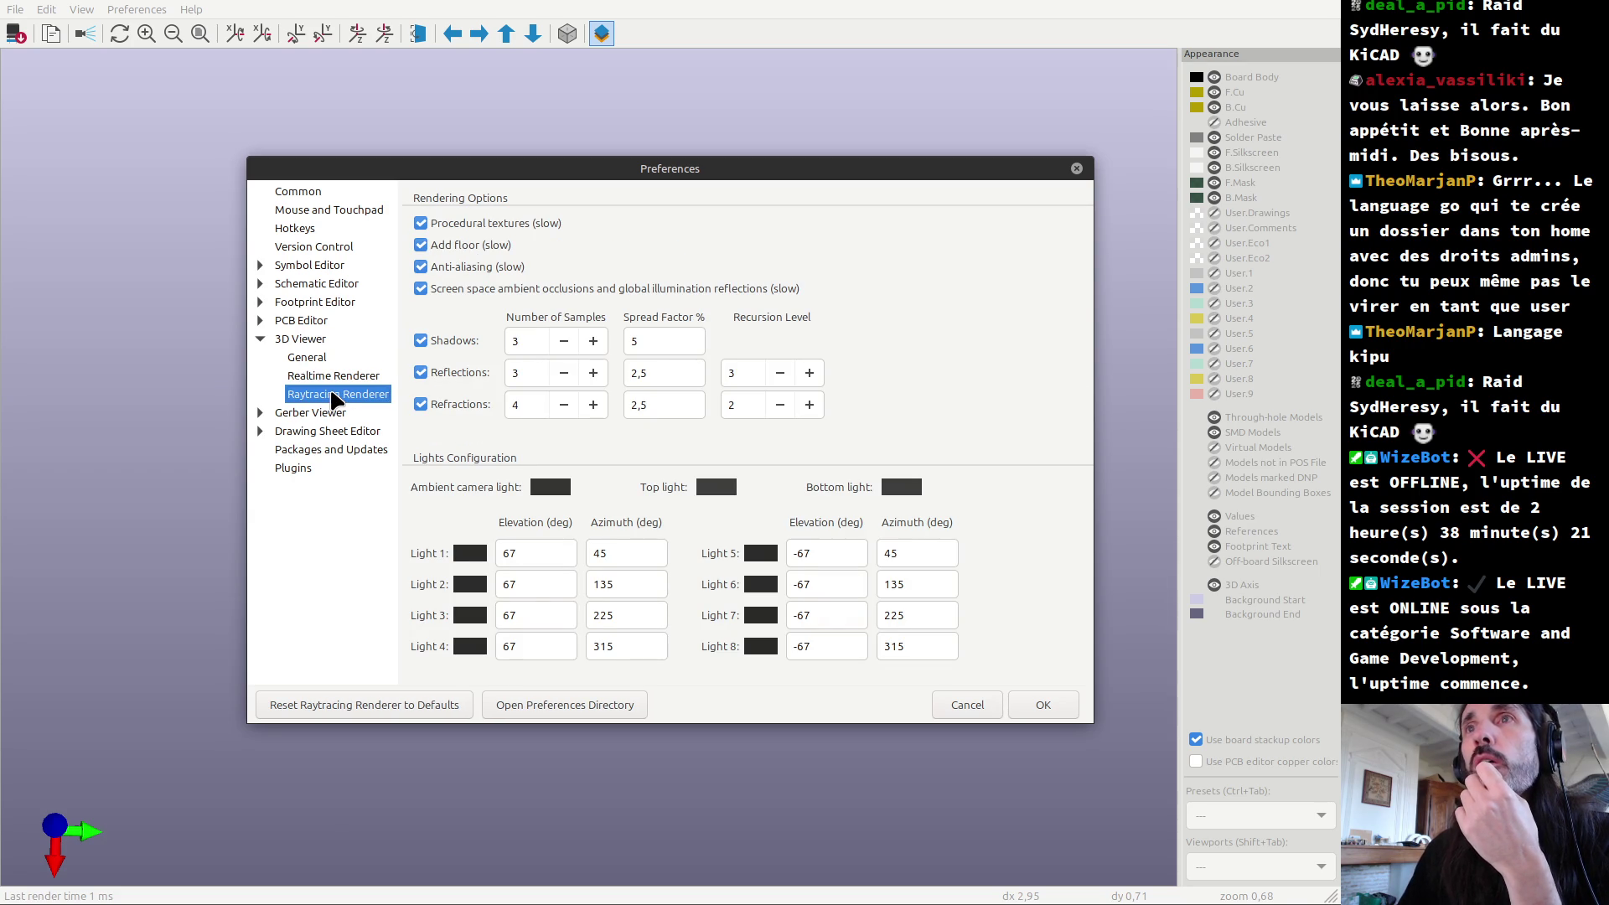
{"action": "left_click", "coordinate": [307, 358]}
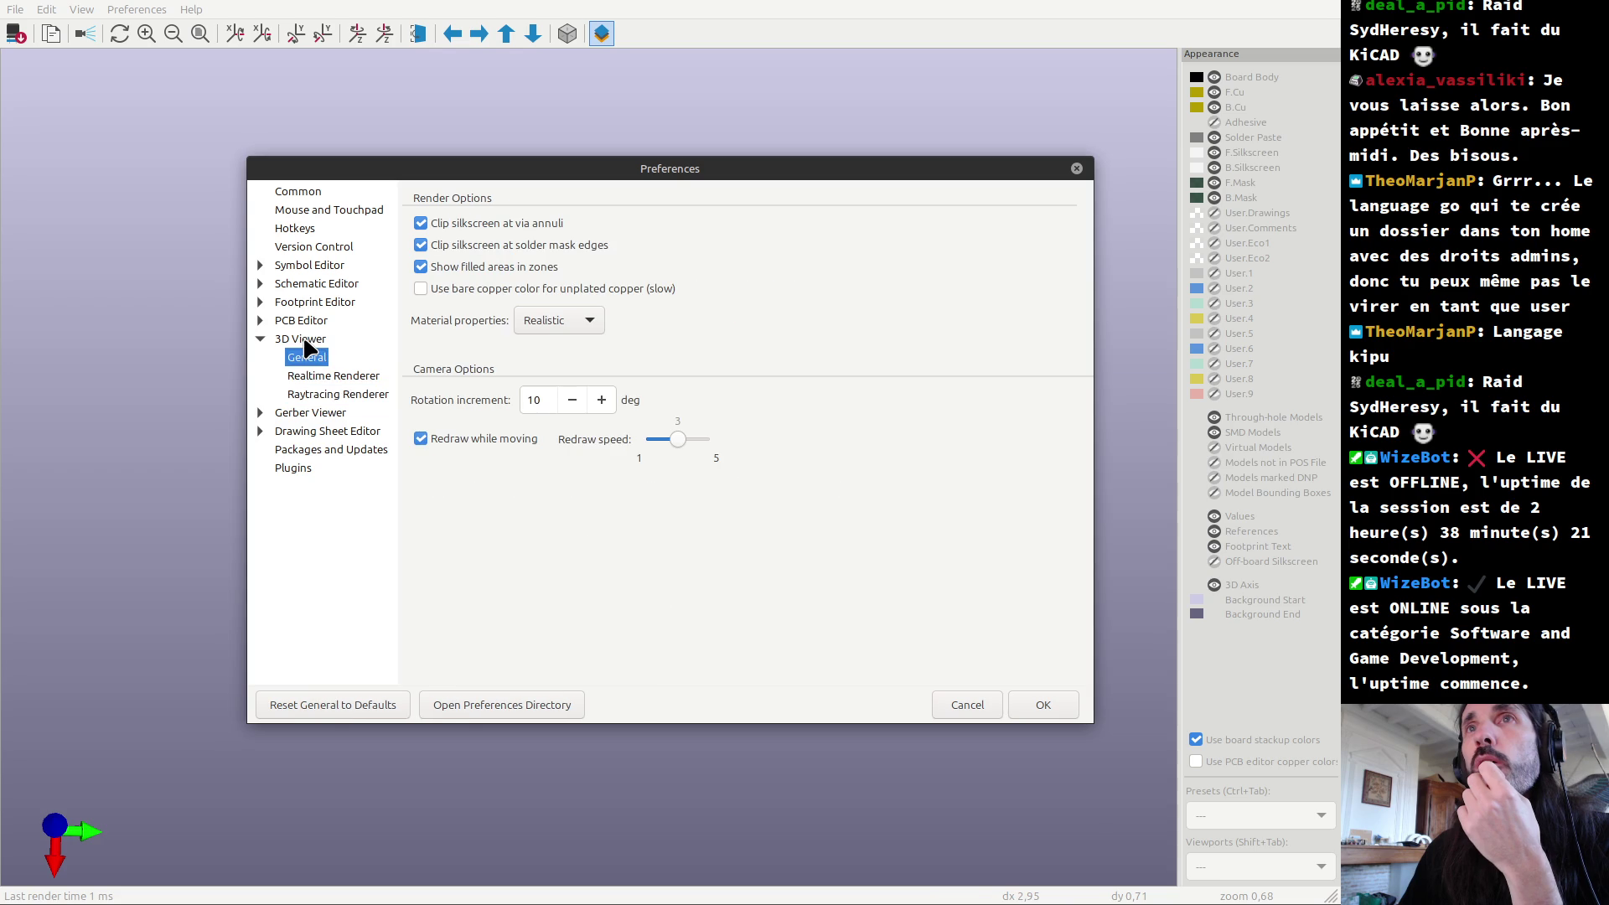
{"action": "key", "text": "Return"}
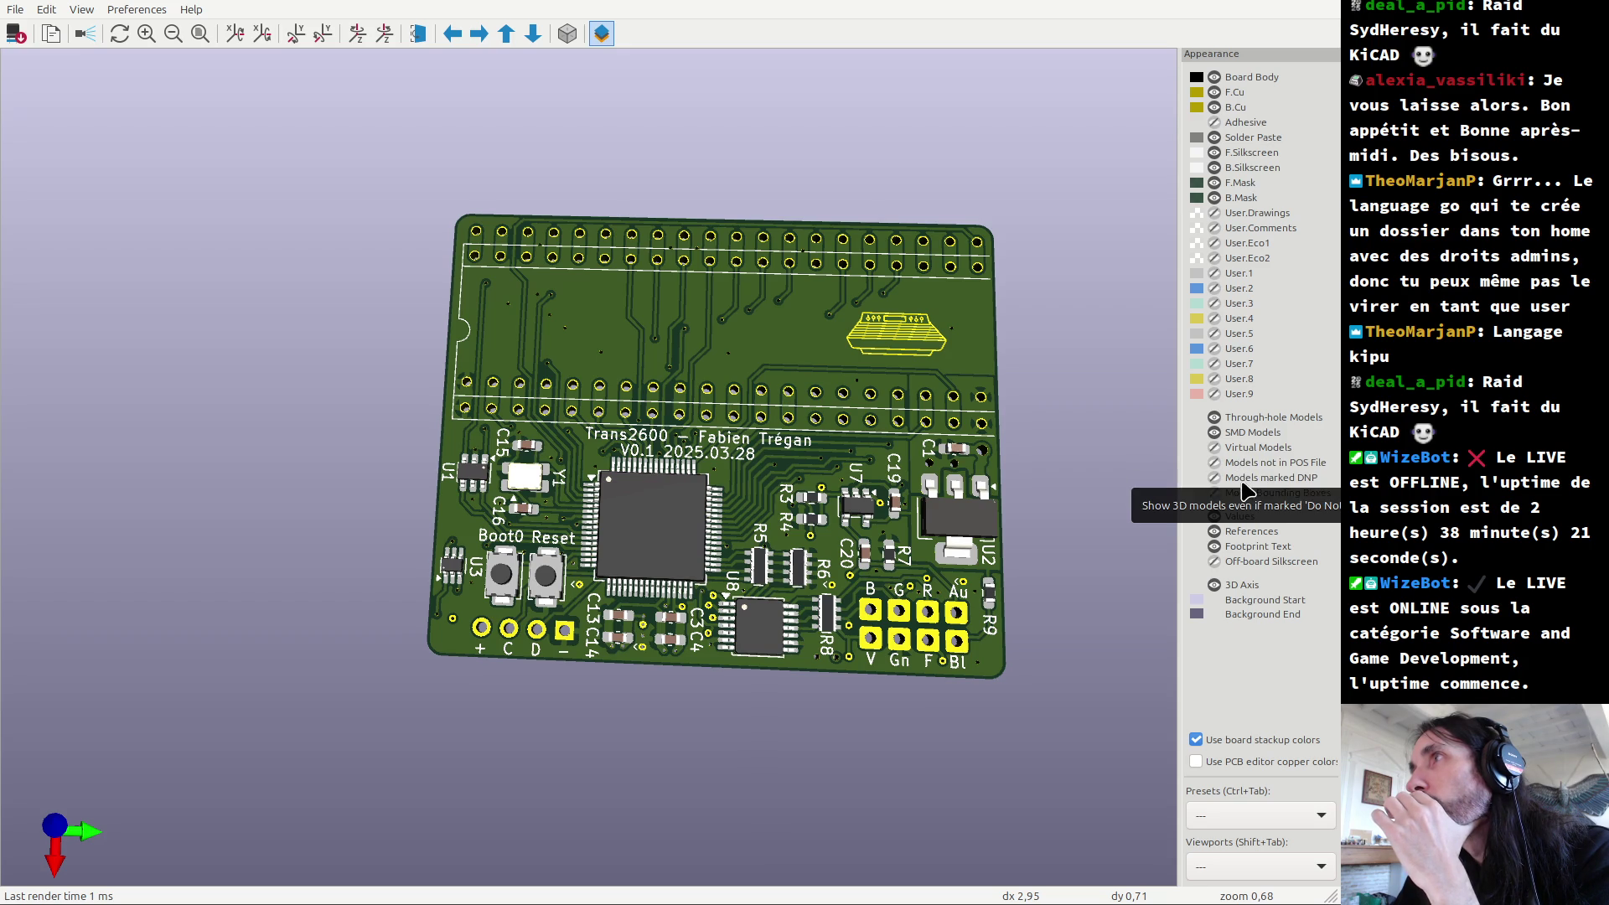
- Show the models marked DNP and rotate the board to expose the misplaced DIP socket
{"action": "left_click", "coordinate": [1214, 477]}
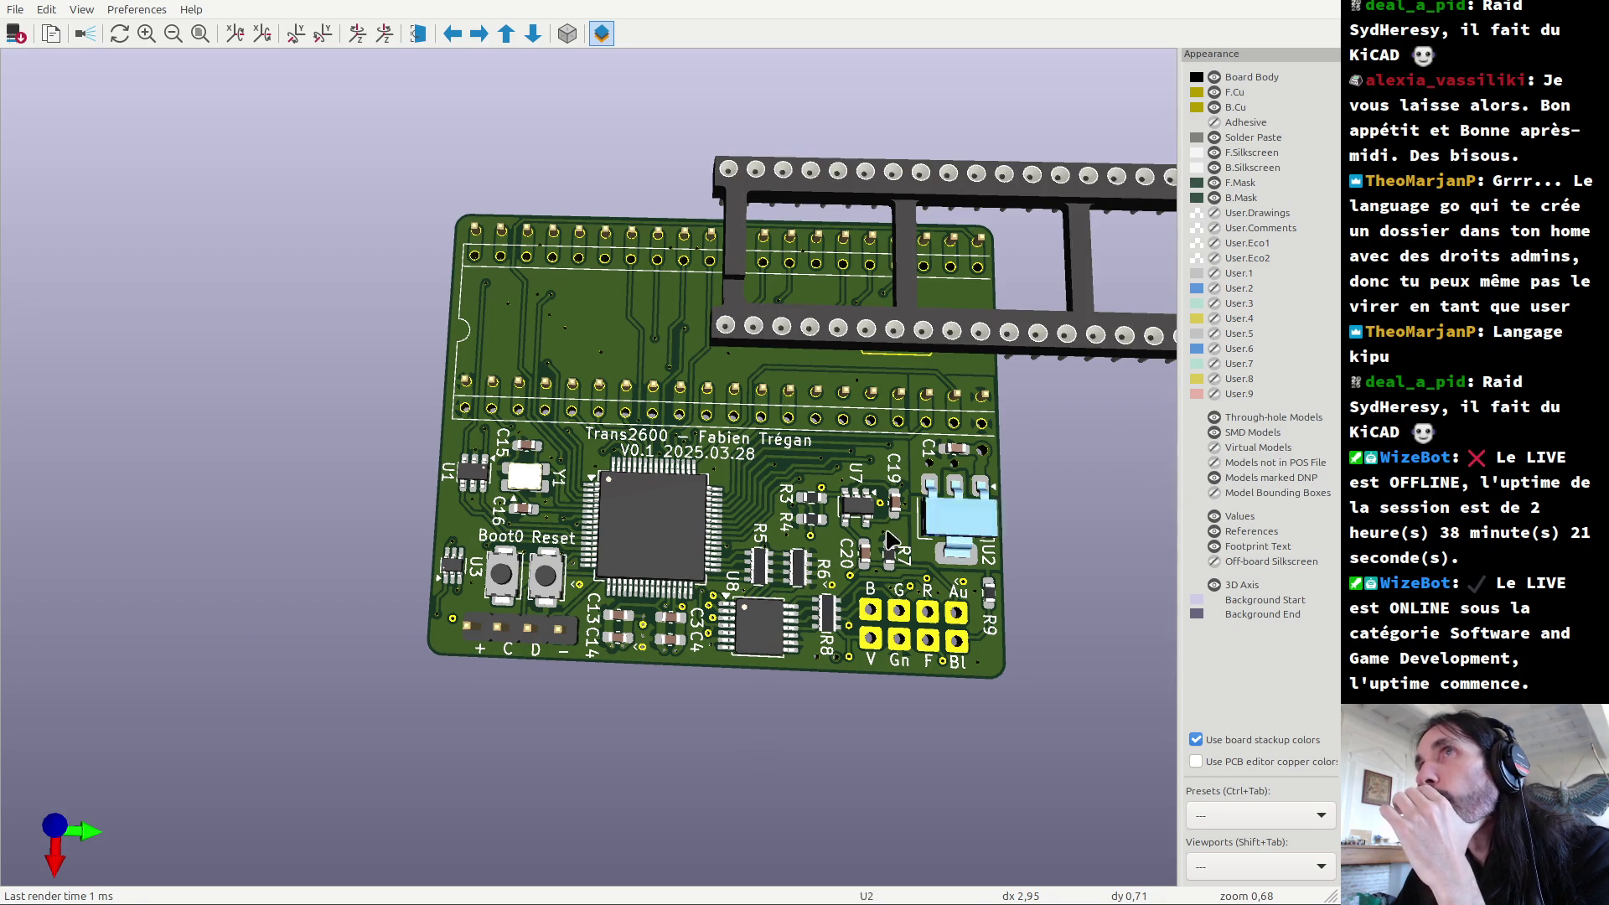
{"action": "mouse_move", "coordinate": [548, 563]}
{"action": "left_mouse_down"}
{"action": "mouse_move", "coordinate": [1078, 528]}
{"action": "mouse_move", "coordinate": [1087, 331]}
{"action": "mouse_move", "coordinate": [1063, 209]}
{"action": "mouse_move", "coordinate": [793, 388]}
{"action": "mouse_move", "coordinate": [737, 309]}
{"action": "mouse_move", "coordinate": [679, 356]}
{"action": "mouse_move", "coordinate": [727, 602]}
{"action": "mouse_move", "coordinate": [644, 596]}
{"action": "left_mouse_up"}
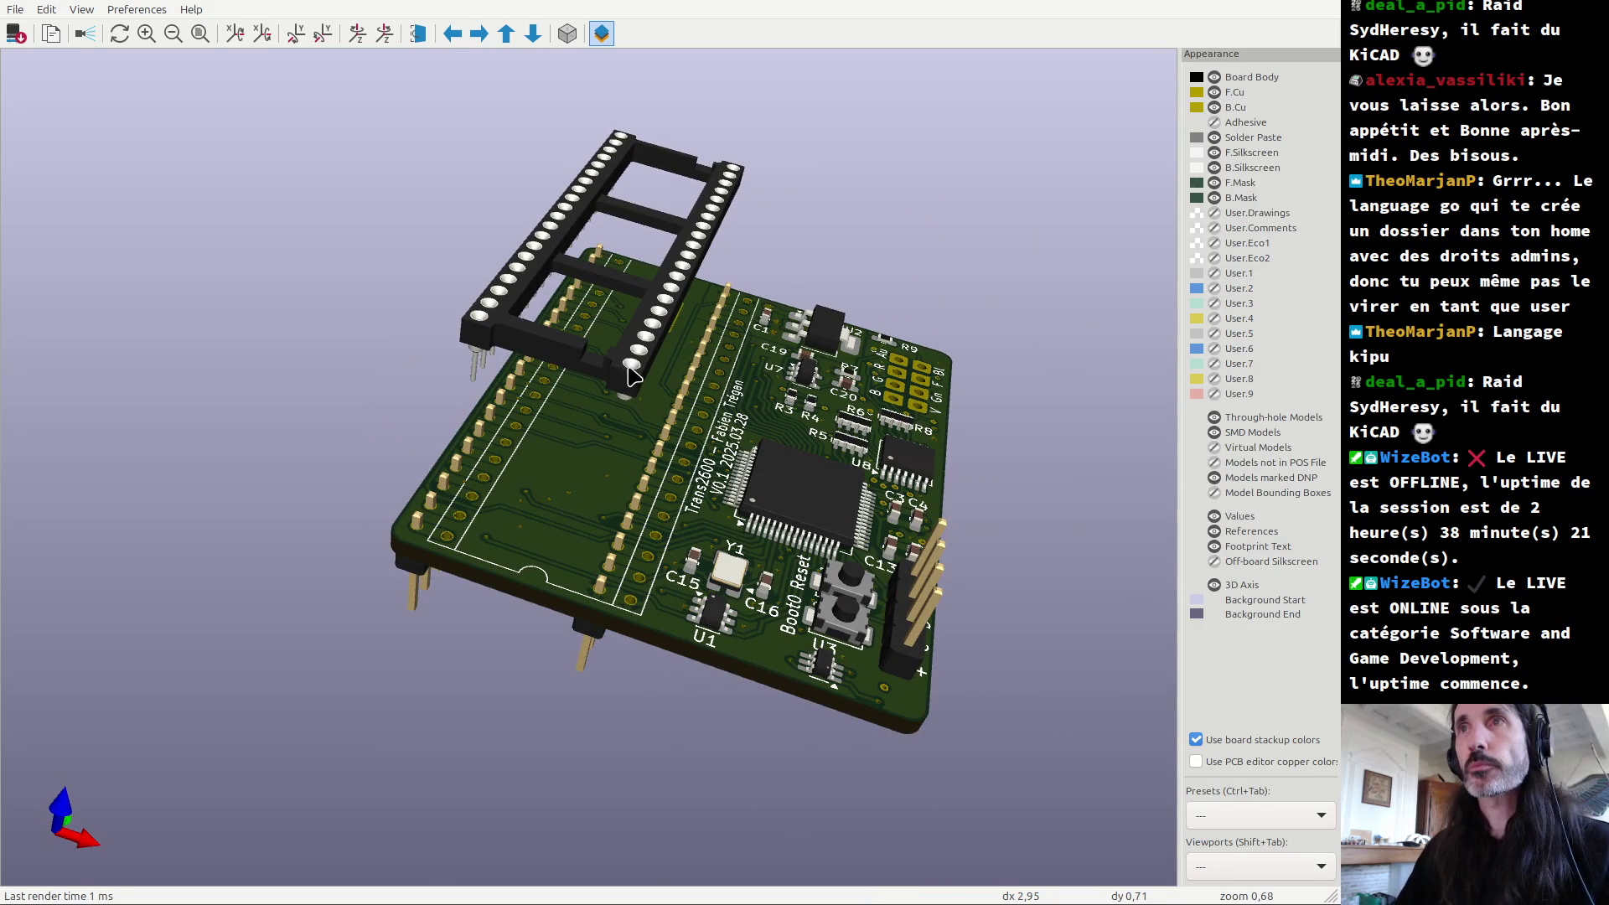
{"action": "key", "text": "alt+Tab"}
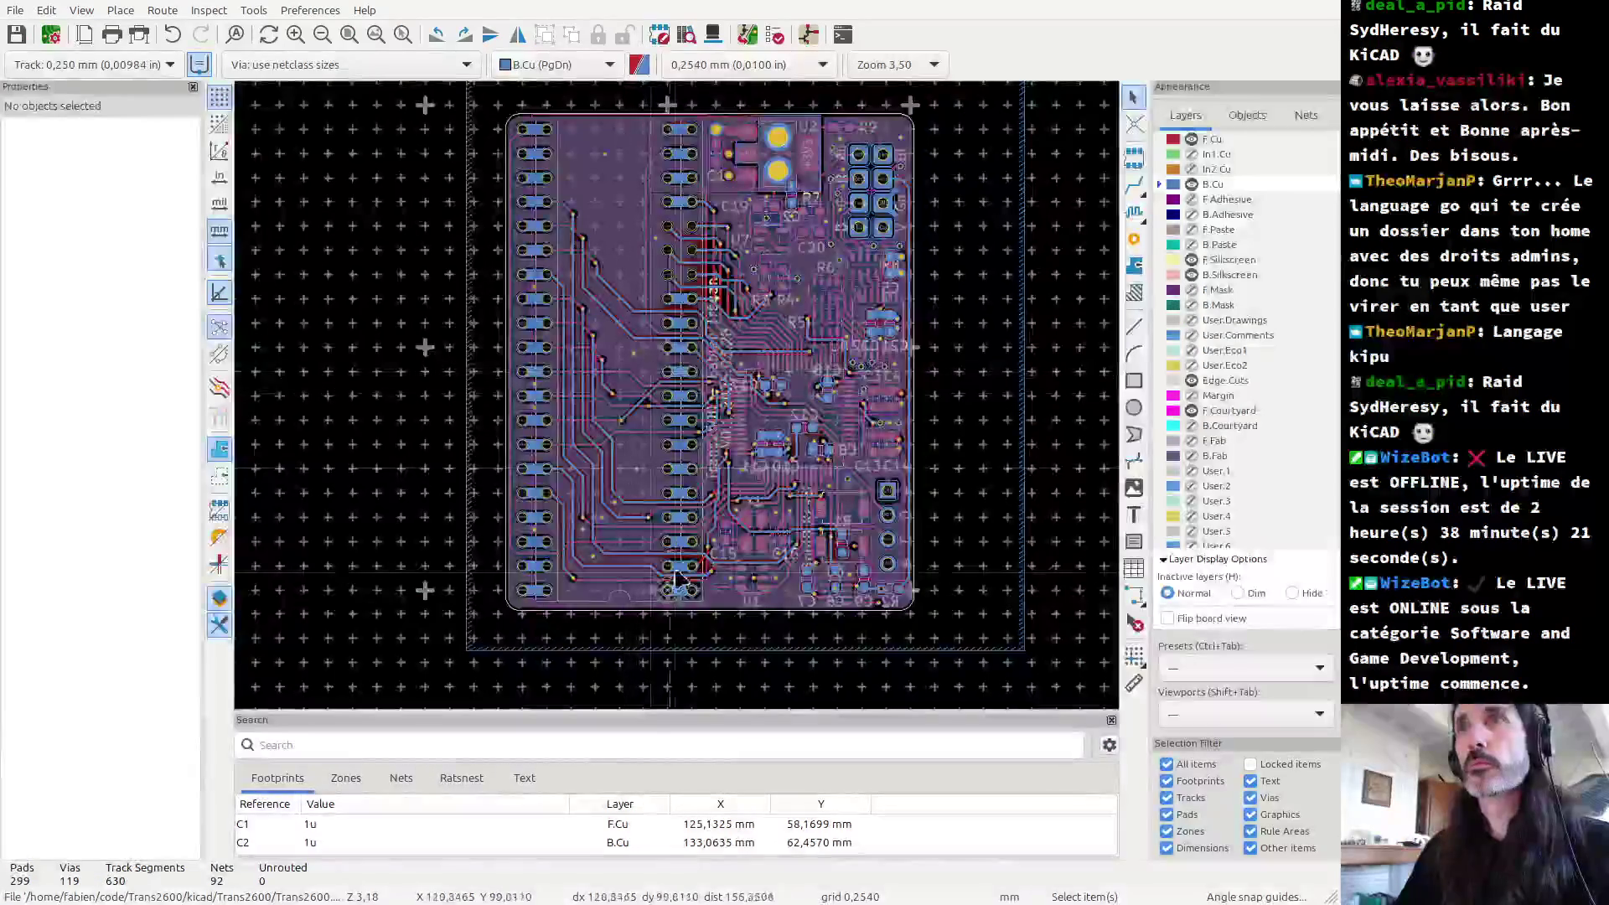
{"action": "scroll", "coordinate": [662, 411], "scroll_direction": "up", "scroll_amount": 4}
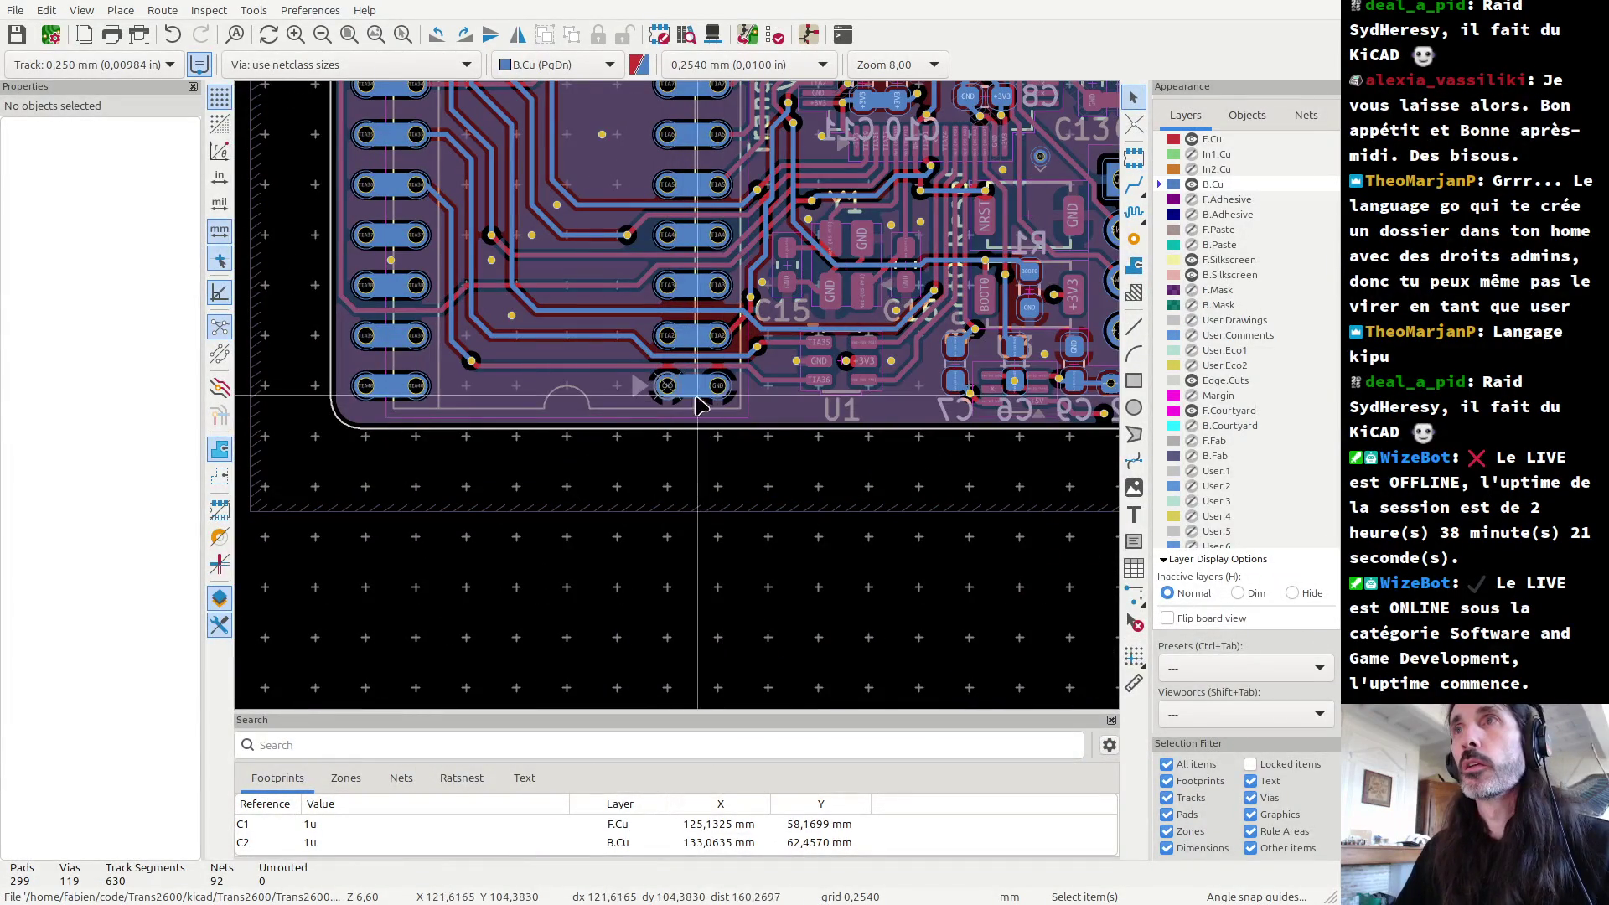
{"action": "scroll", "coordinate": [674, 417], "scroll_direction": "down", "scroll_amount": 2}
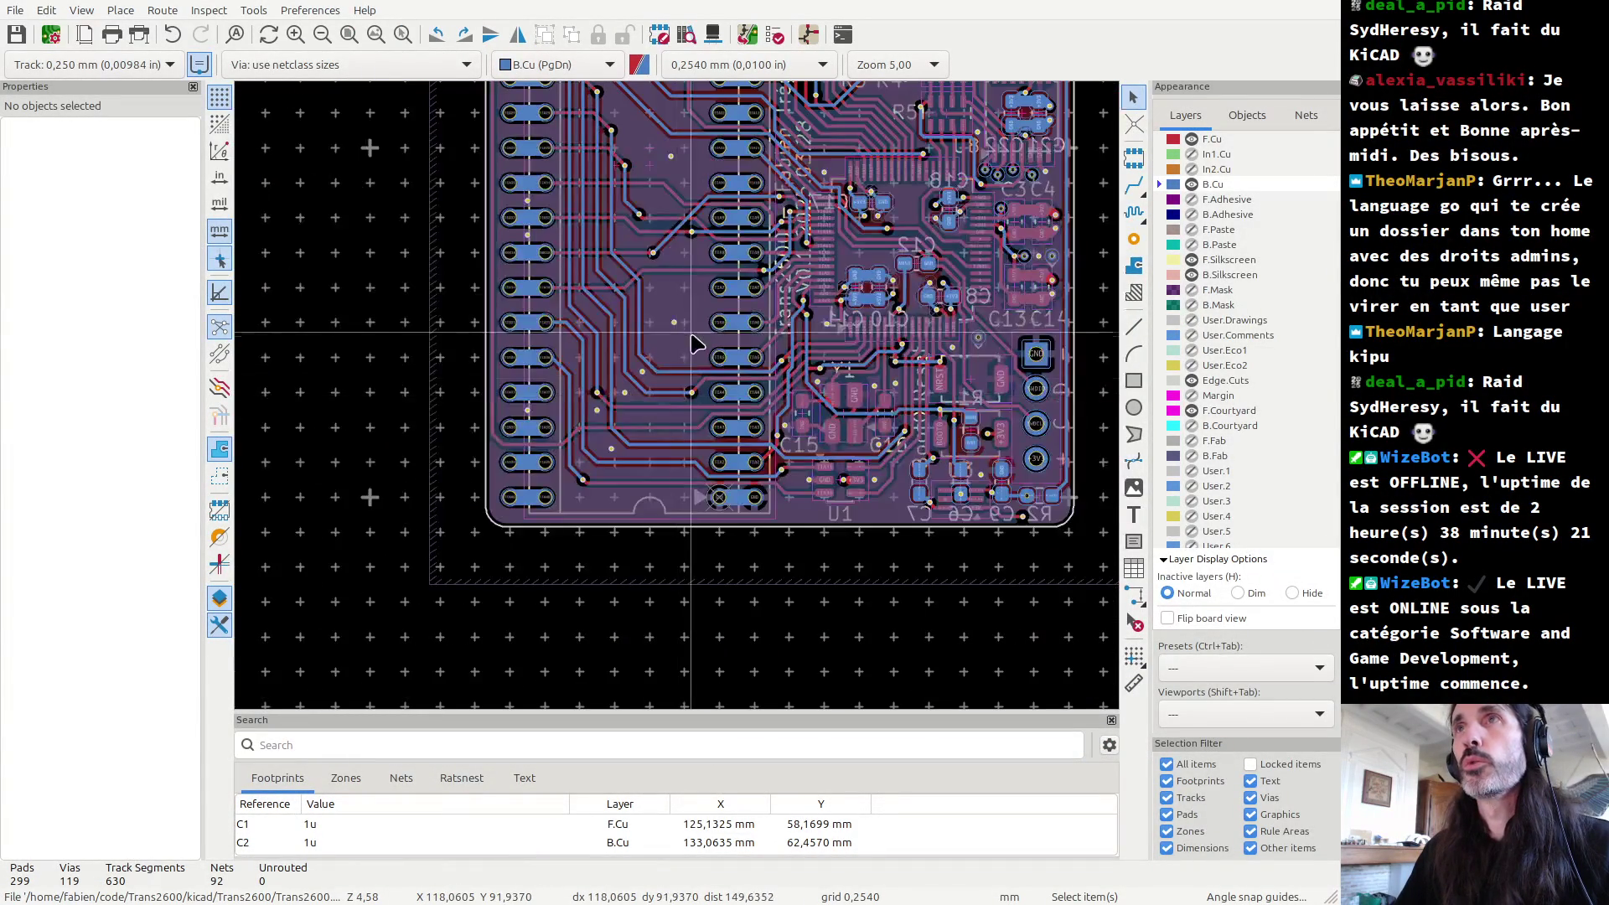
{"action": "left_click", "coordinate": [652, 166]}
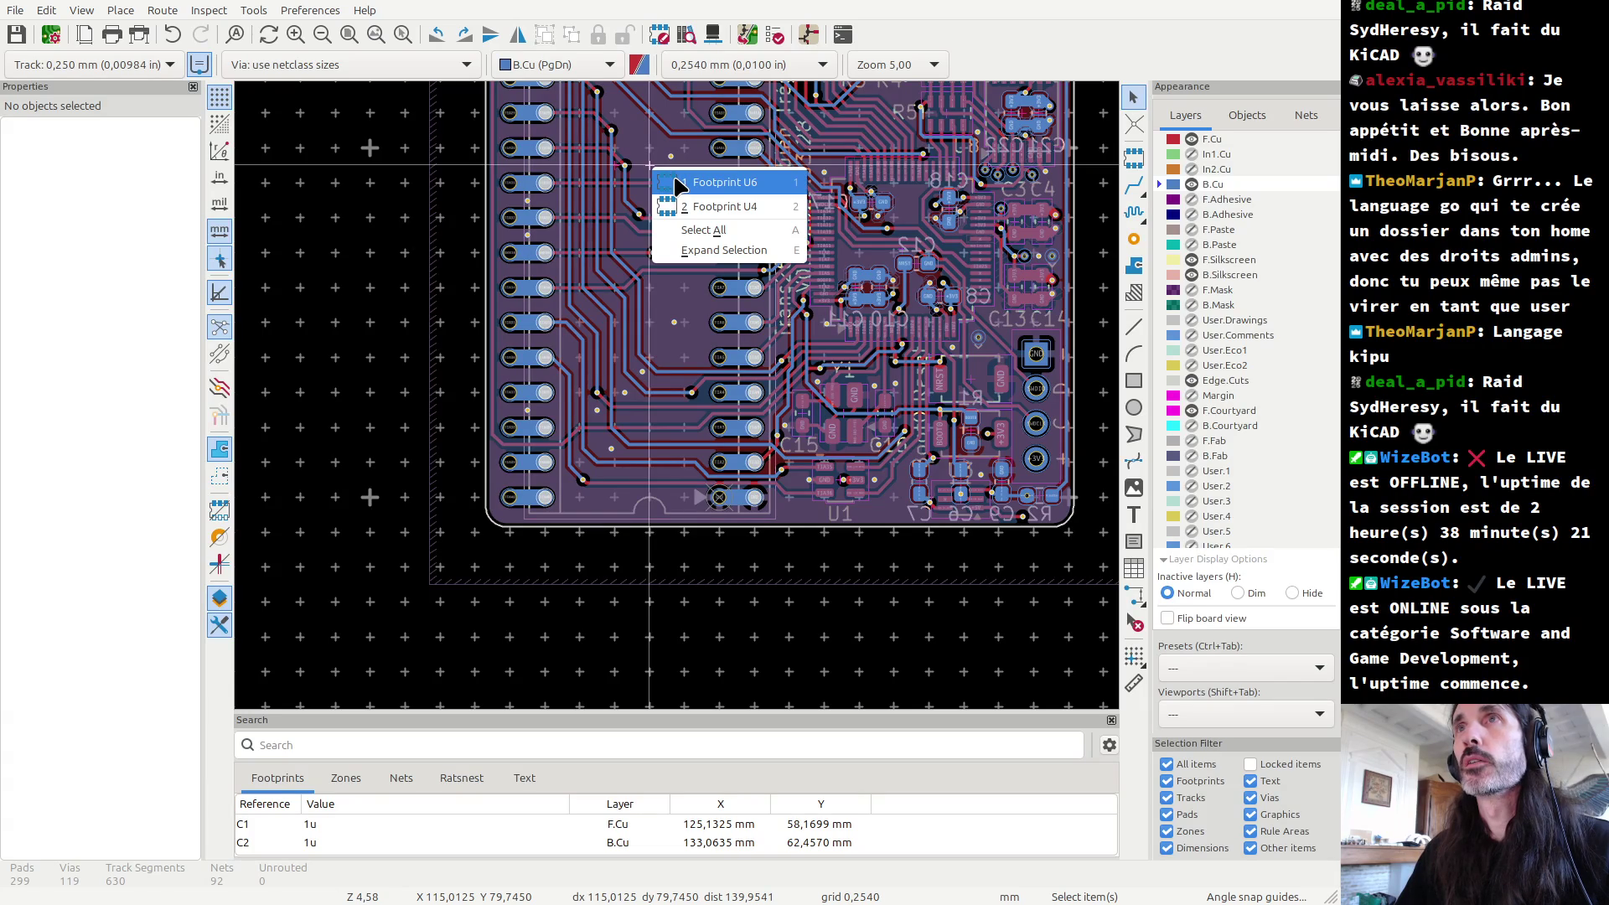
{"action": "left_click", "coordinate": [677, 184]}
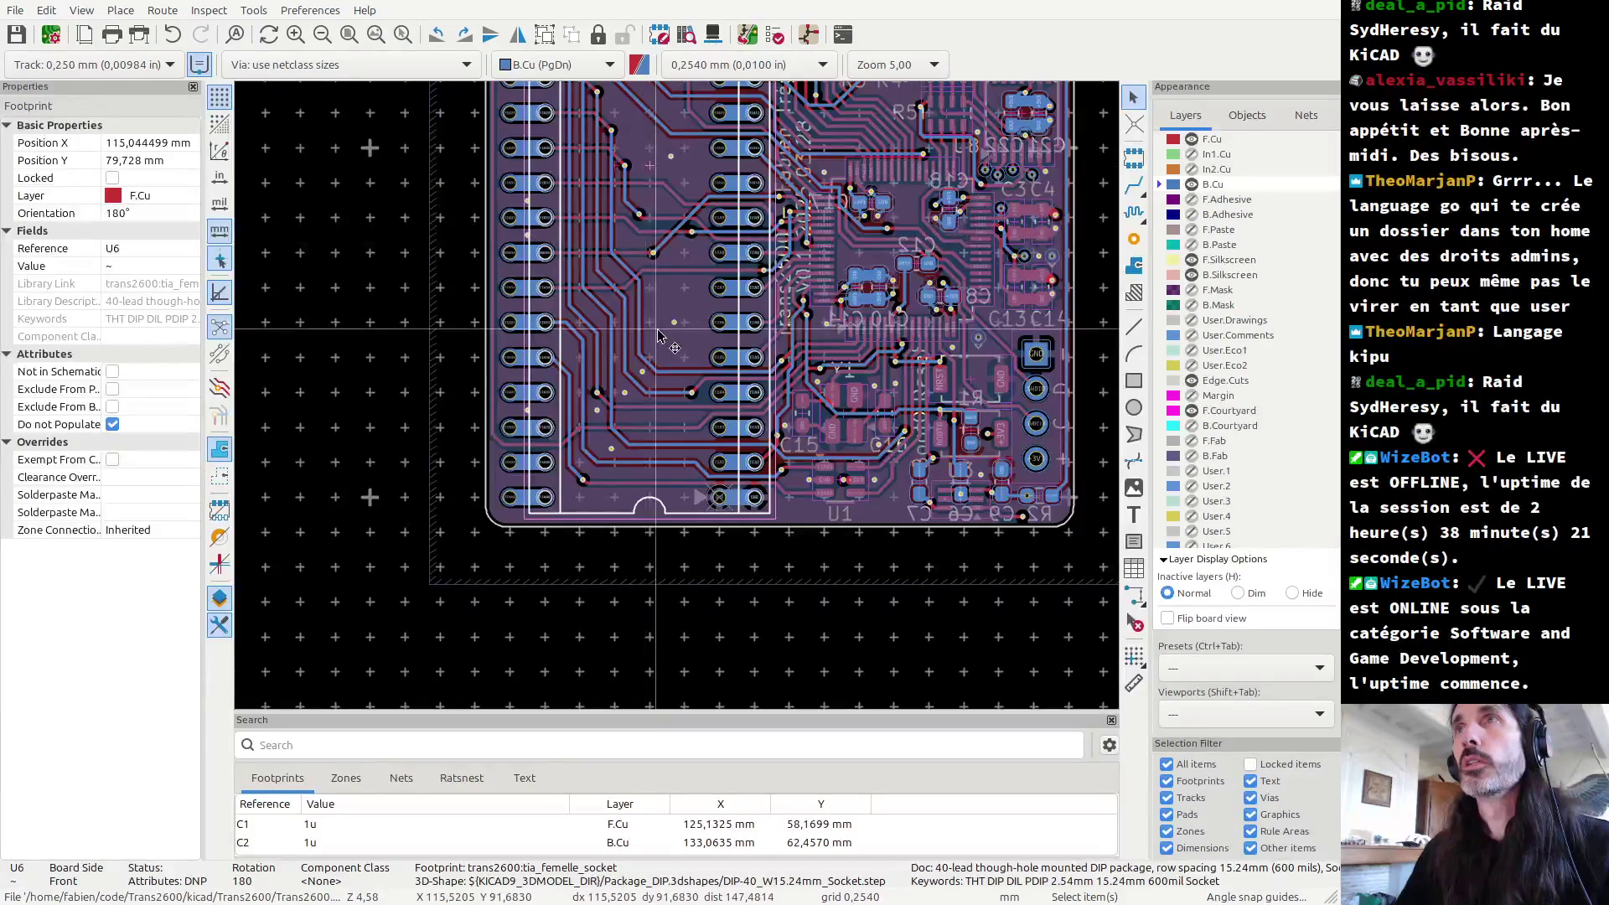
{"action": "double_click", "coordinate": [664, 249]}
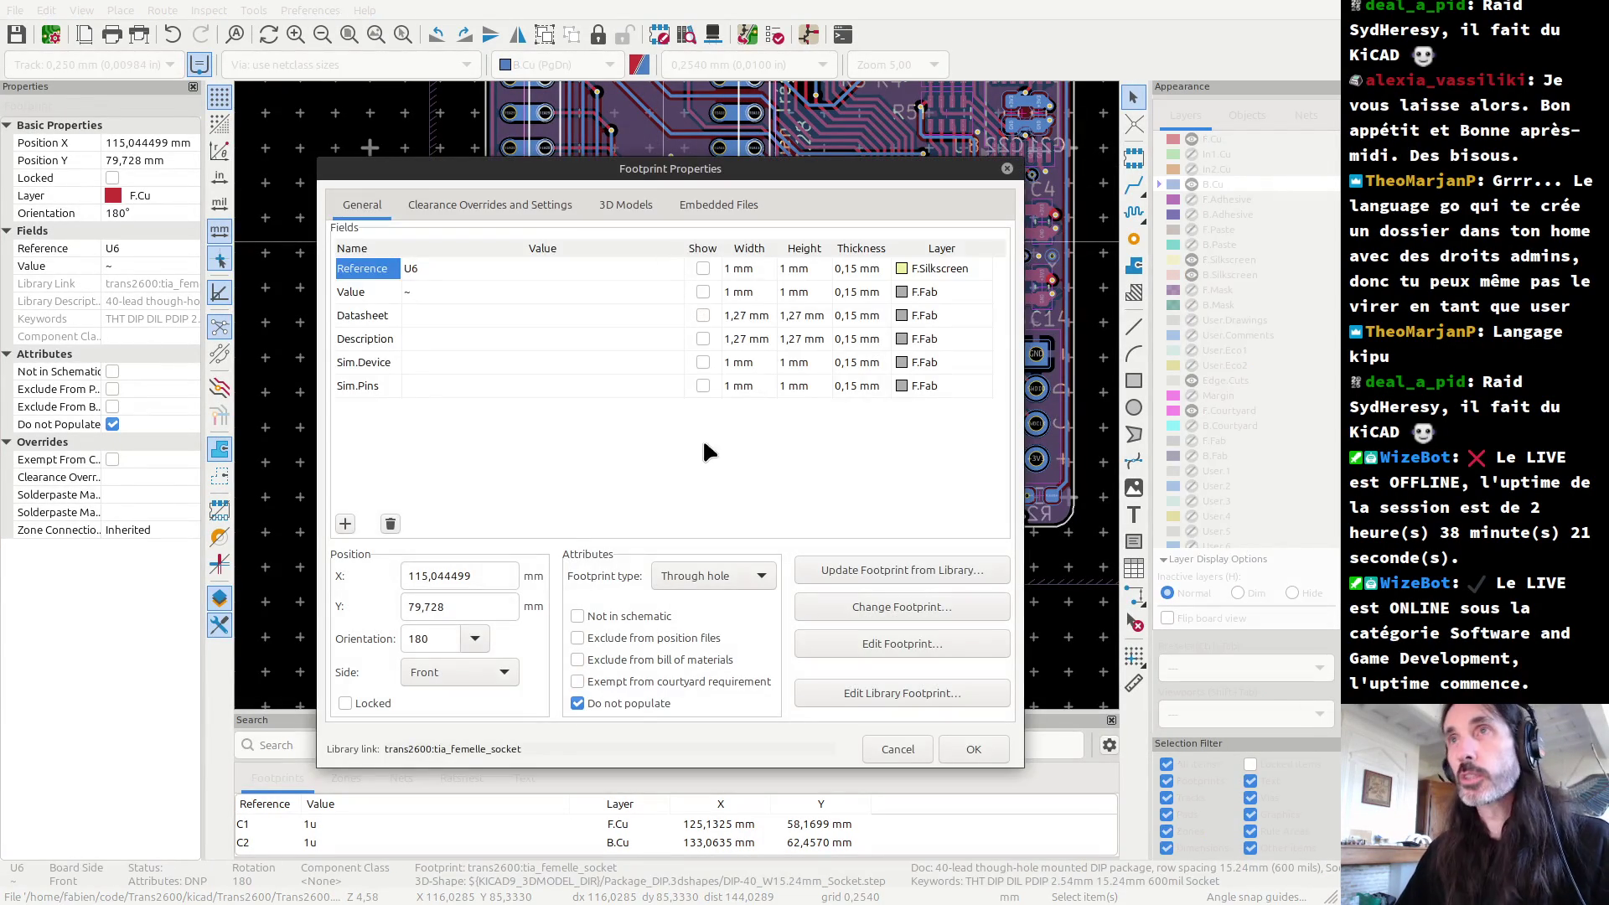
{"action": "left_click", "coordinate": [637, 206]}
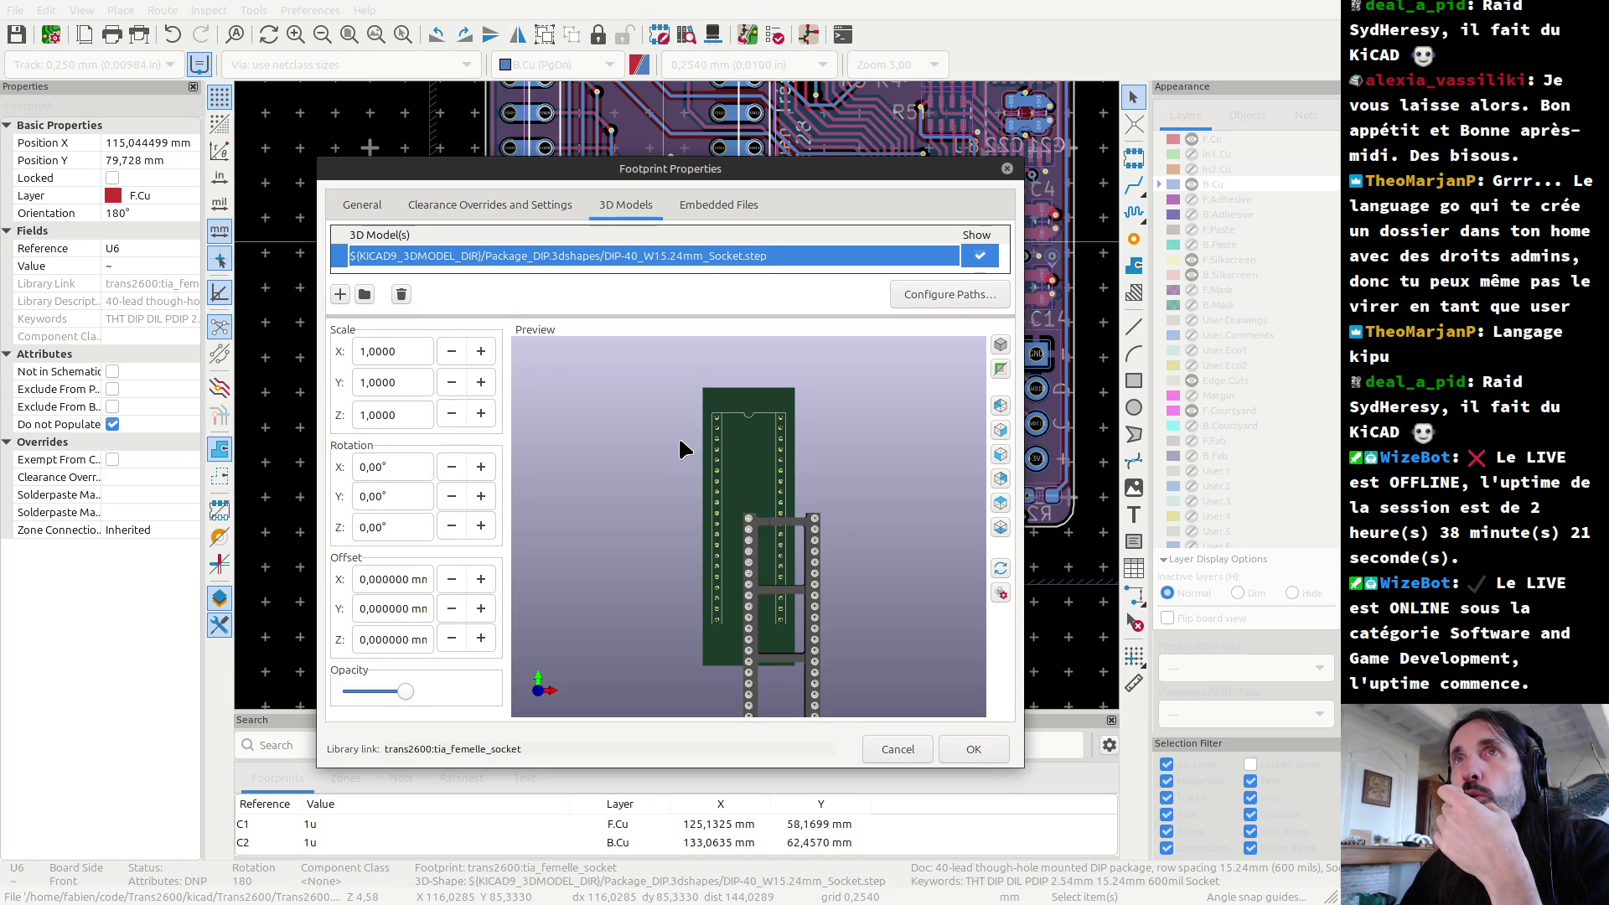
{"action": "left_click", "coordinate": [897, 749]}
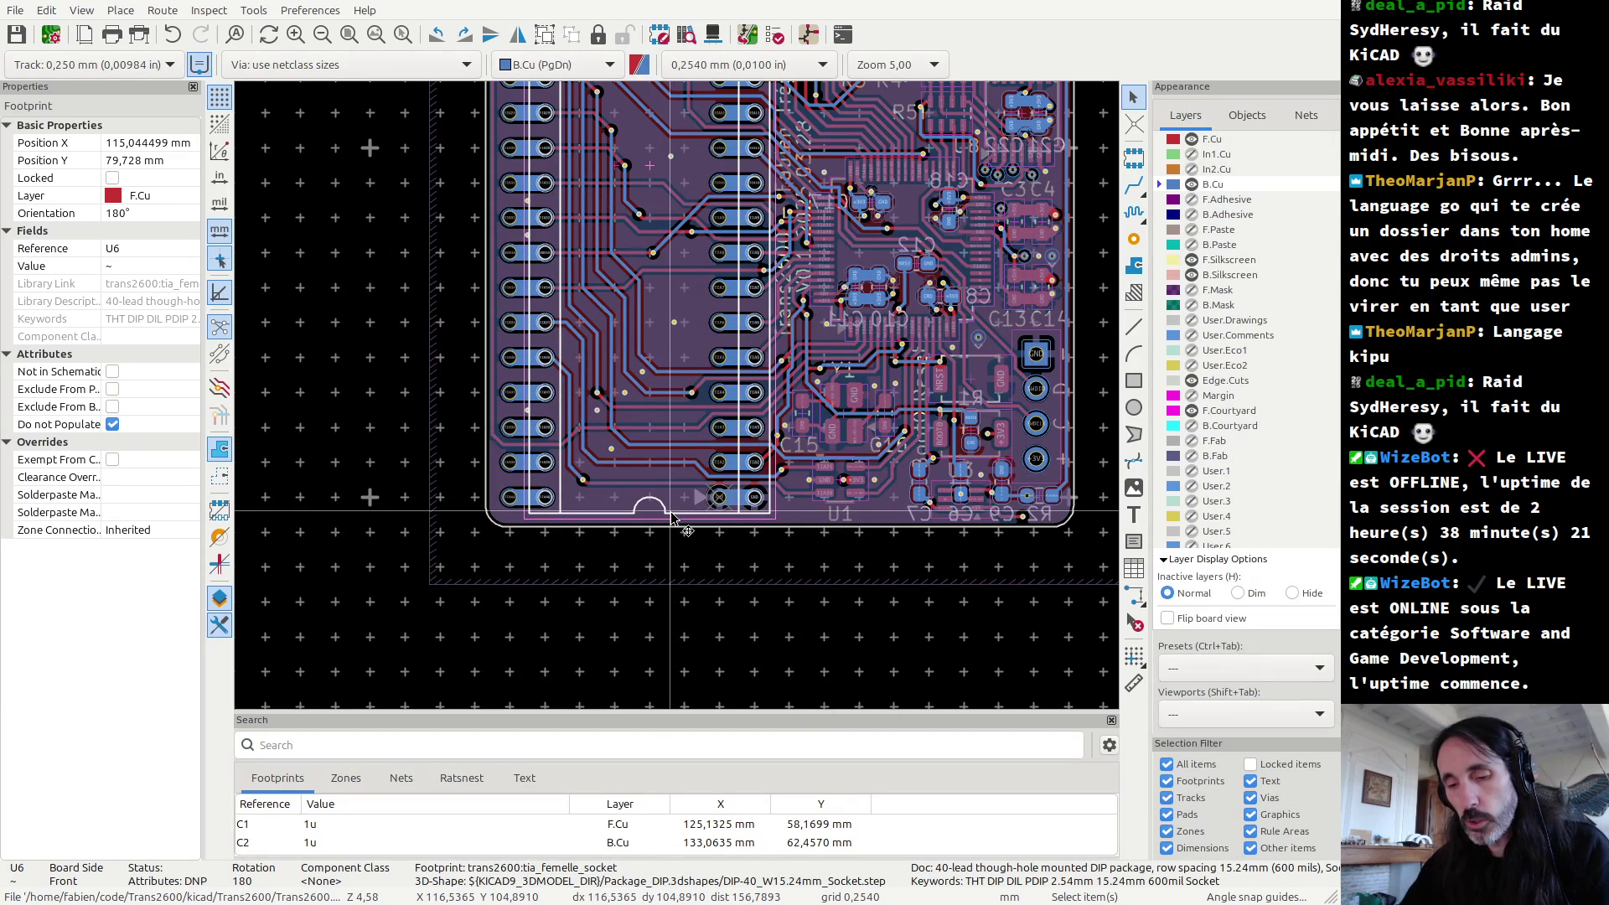
{"action": "double_click", "coordinate": [671, 516]}
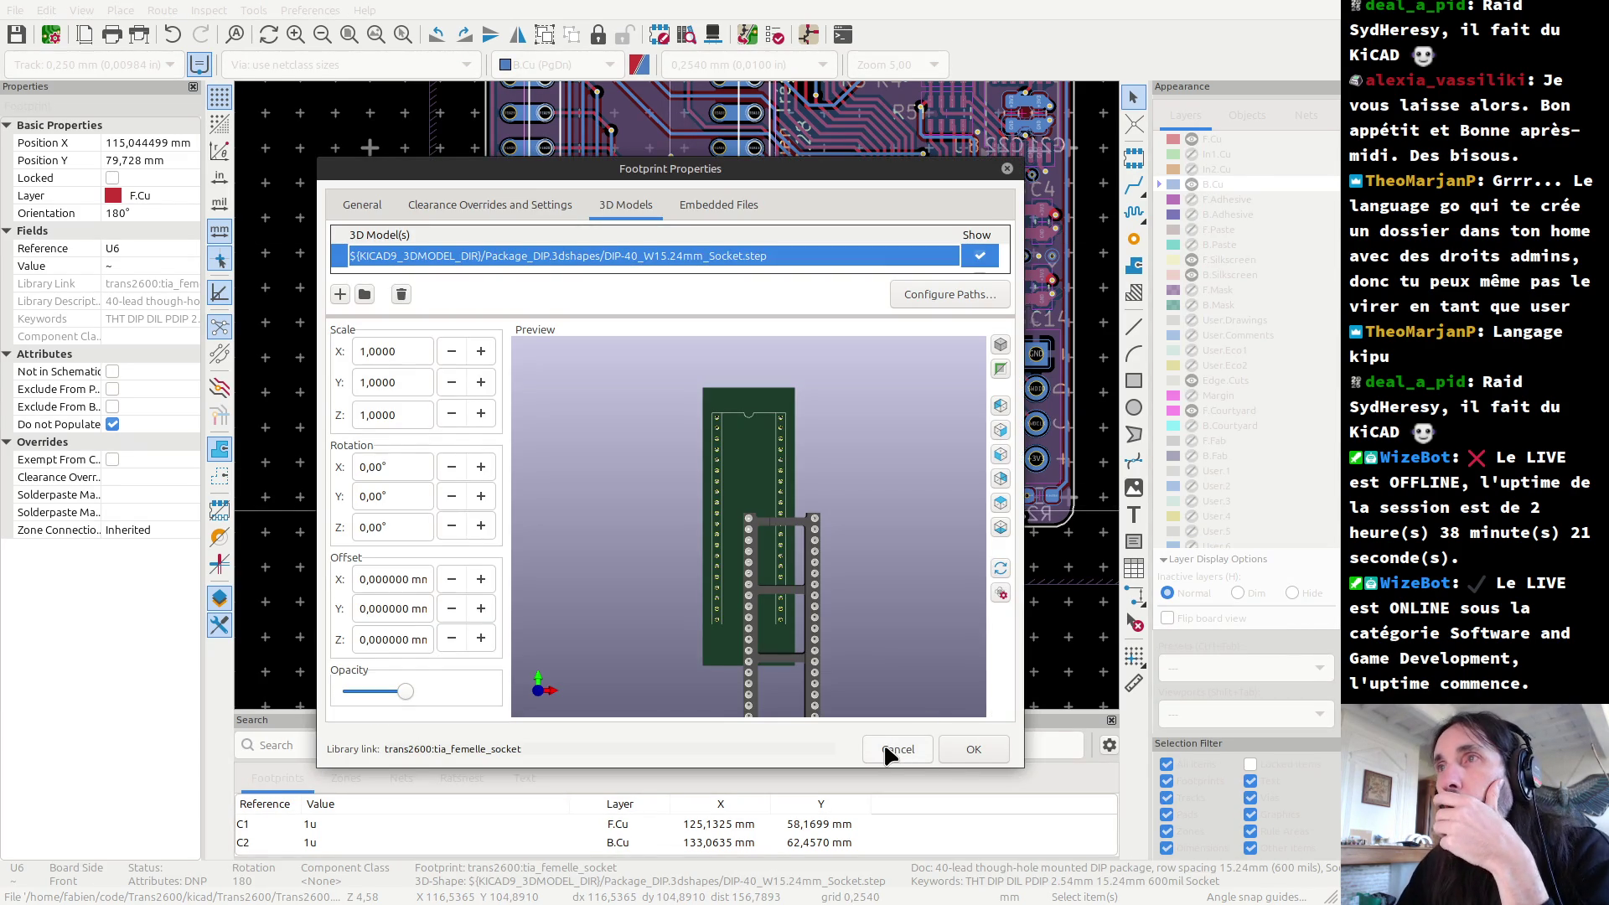
{"action": "left_click", "coordinate": [357, 203]}
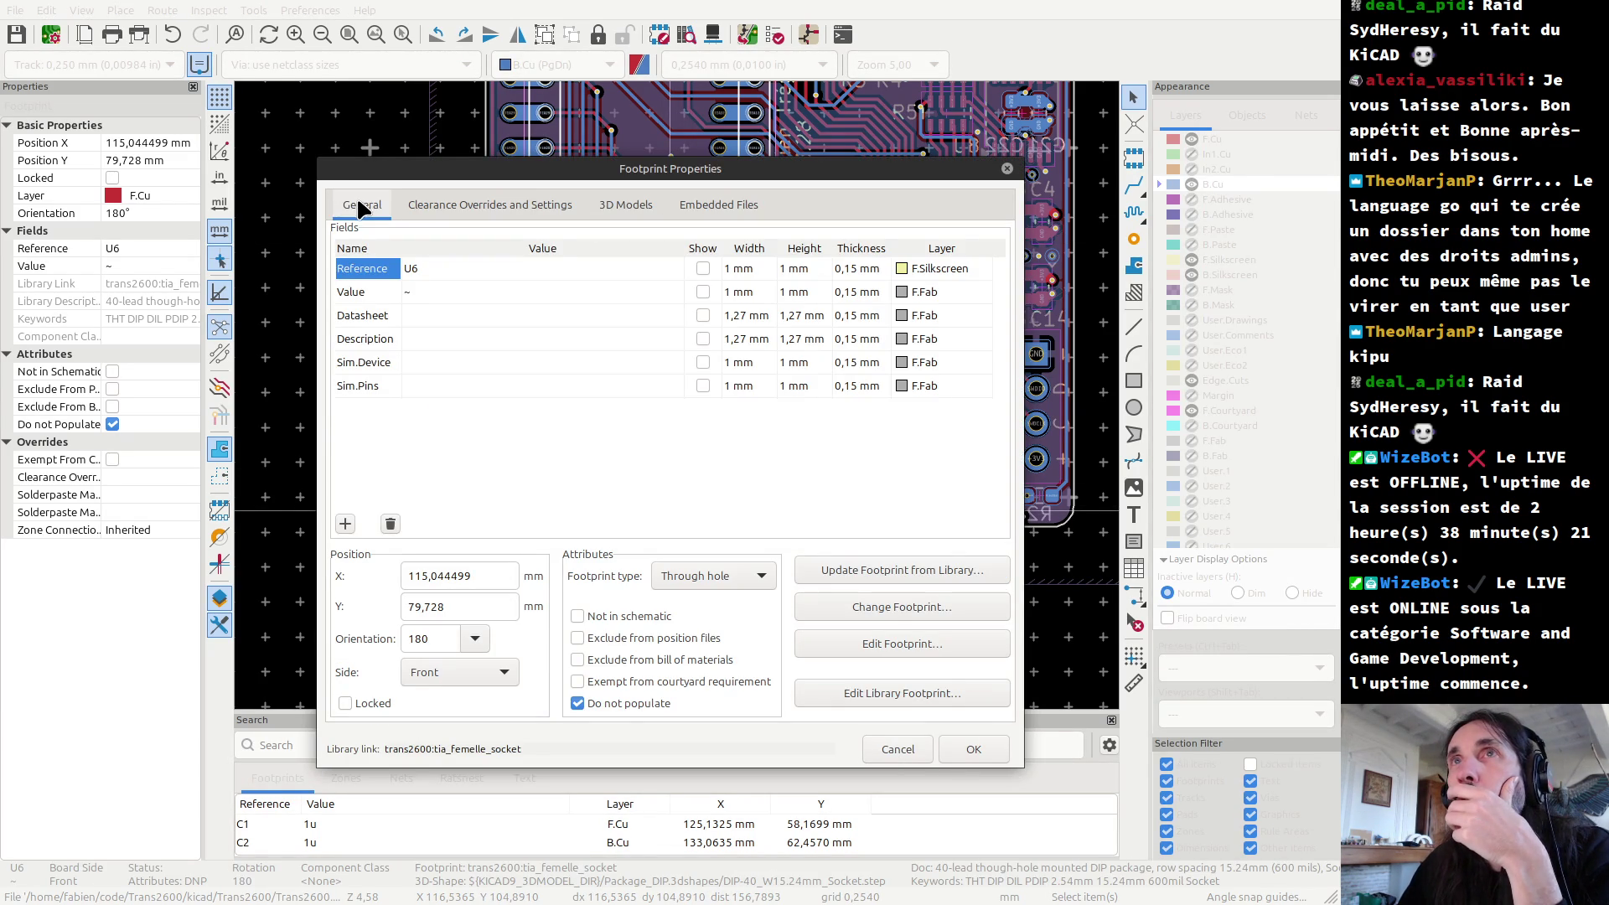
{"action": "left_click", "coordinate": [917, 696]}
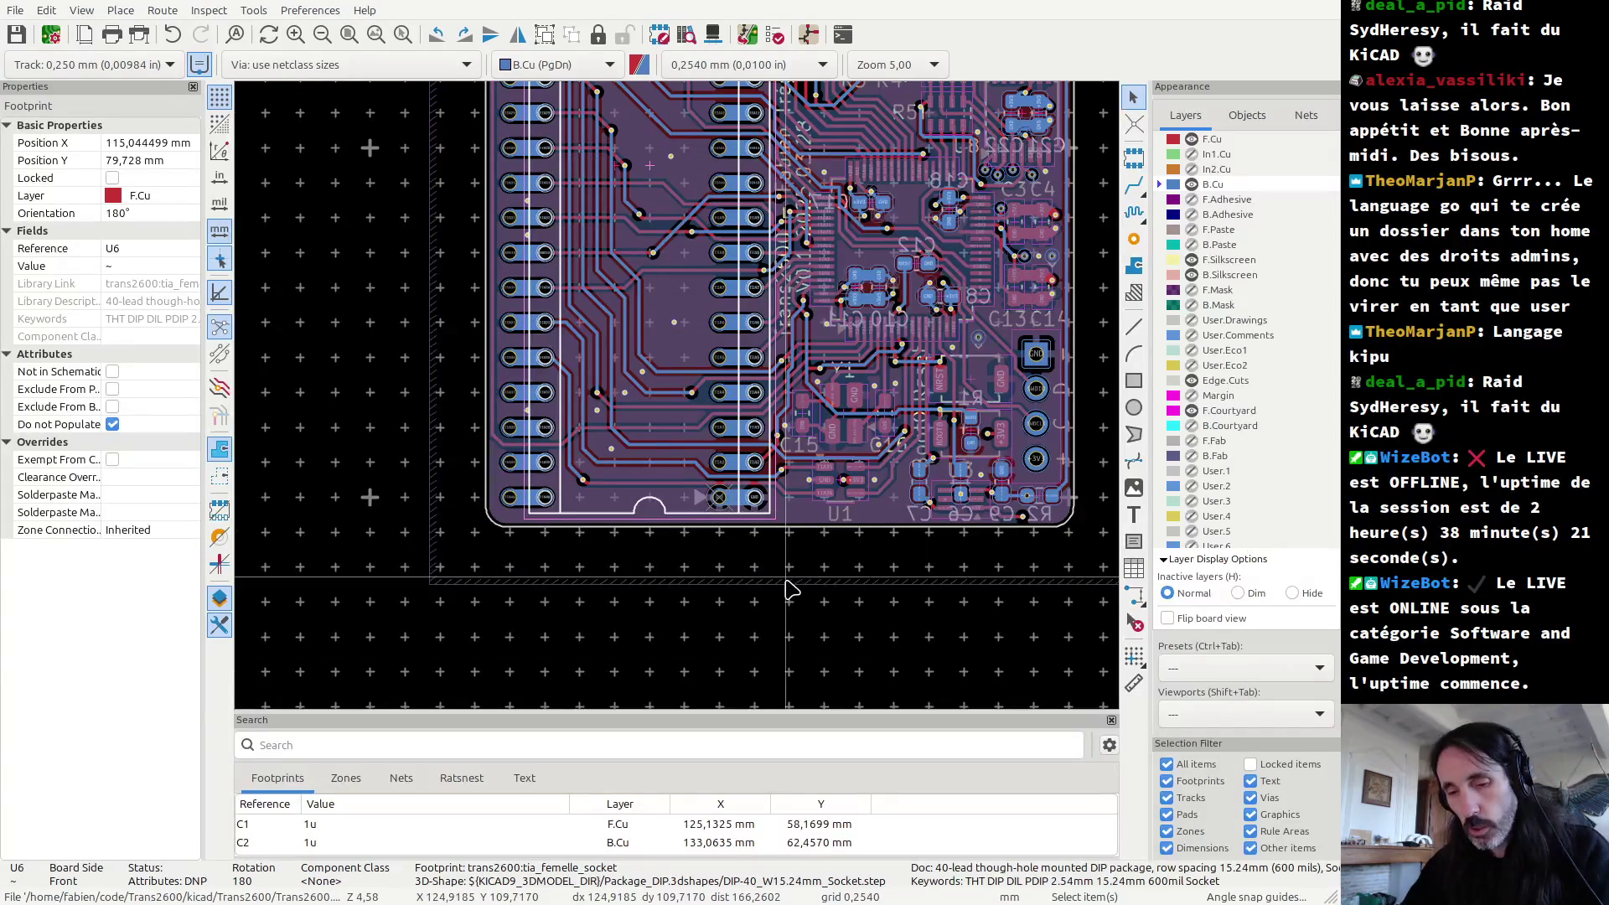
- View the tia_femelle_socket footprint in 3D and rotate it to check the model's pad alignment
{"action": "key", "text": "alt+3"}
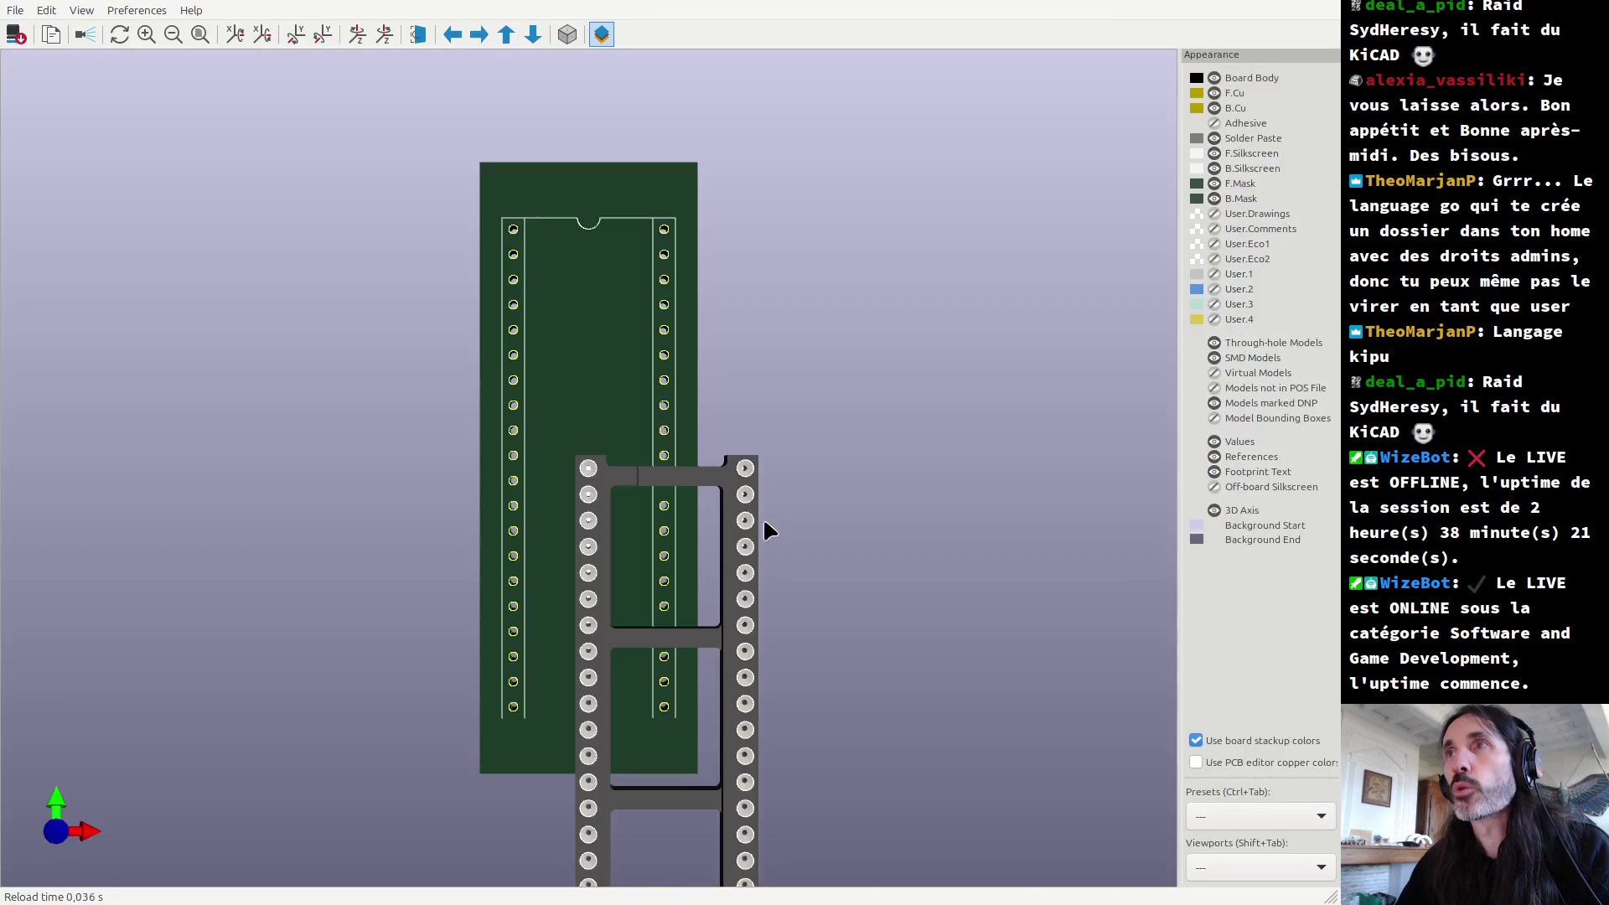
{"action": "mouse_move", "coordinate": [709, 539]}
{"action": "left_mouse_down"}
{"action": "mouse_move", "coordinate": [683, 245]}
{"action": "mouse_move", "coordinate": [747, 124]}
{"action": "mouse_move", "coordinate": [768, 280]}
{"action": "mouse_move", "coordinate": [704, 463]}
{"action": "mouse_move", "coordinate": [616, 415]}
{"action": "left_mouse_up"}
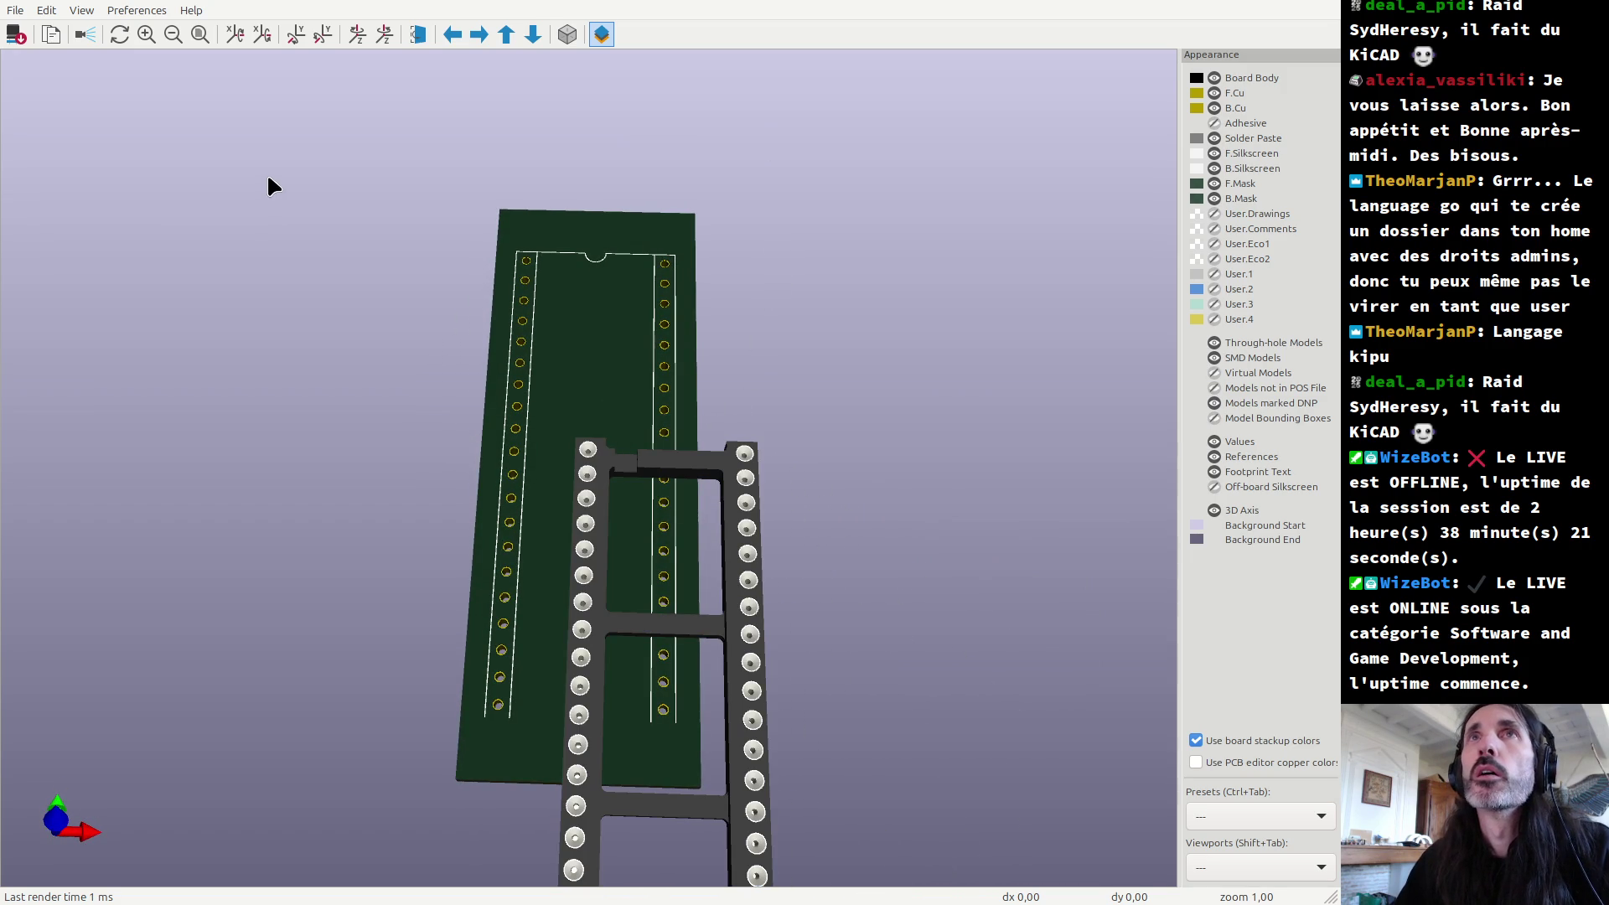
{"action": "left_click", "coordinate": [1328, 4]}
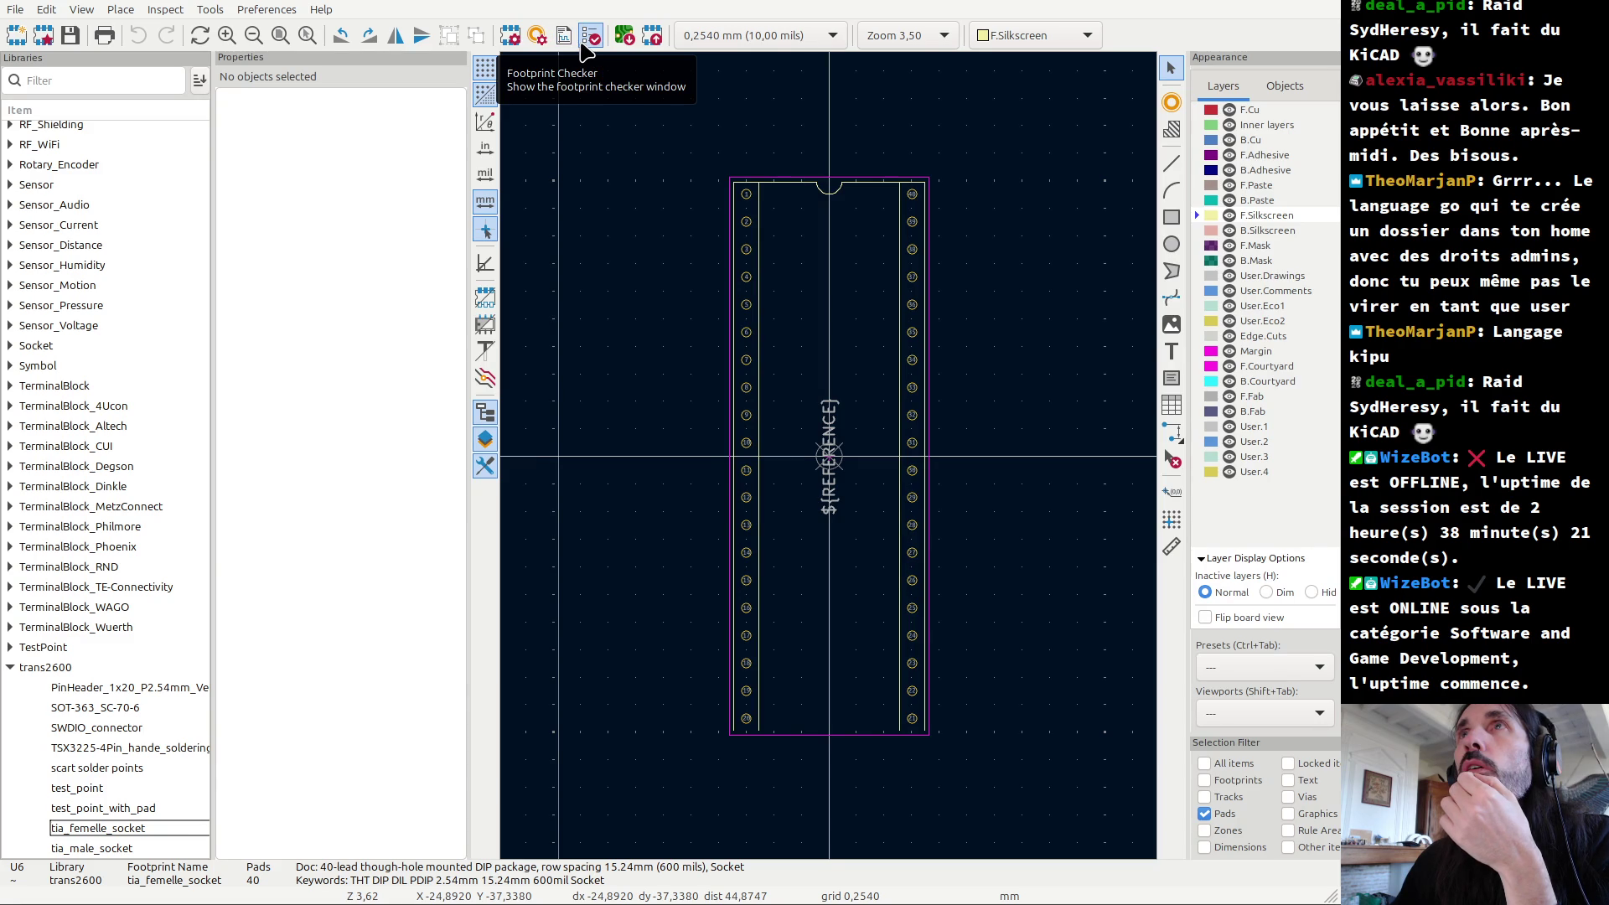
- Run the footprint checker (0 errors, 0 warnings), then open the footprint properties' 3D model settings
{"action": "left_click", "coordinate": [585, 42]}
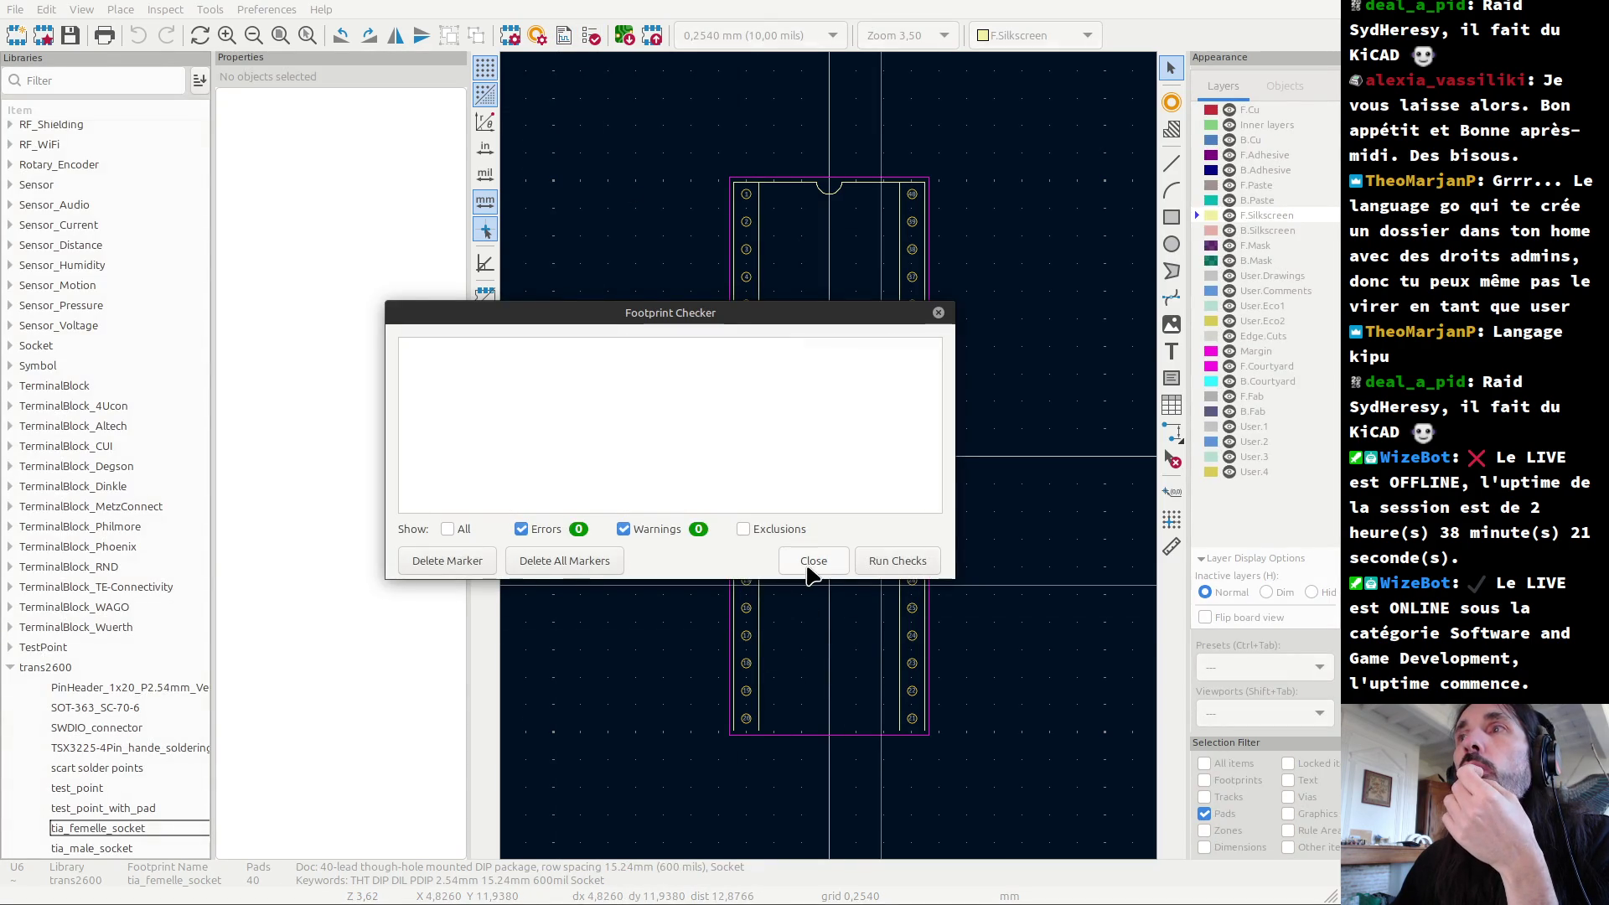
{"action": "left_click", "coordinate": [811, 566]}
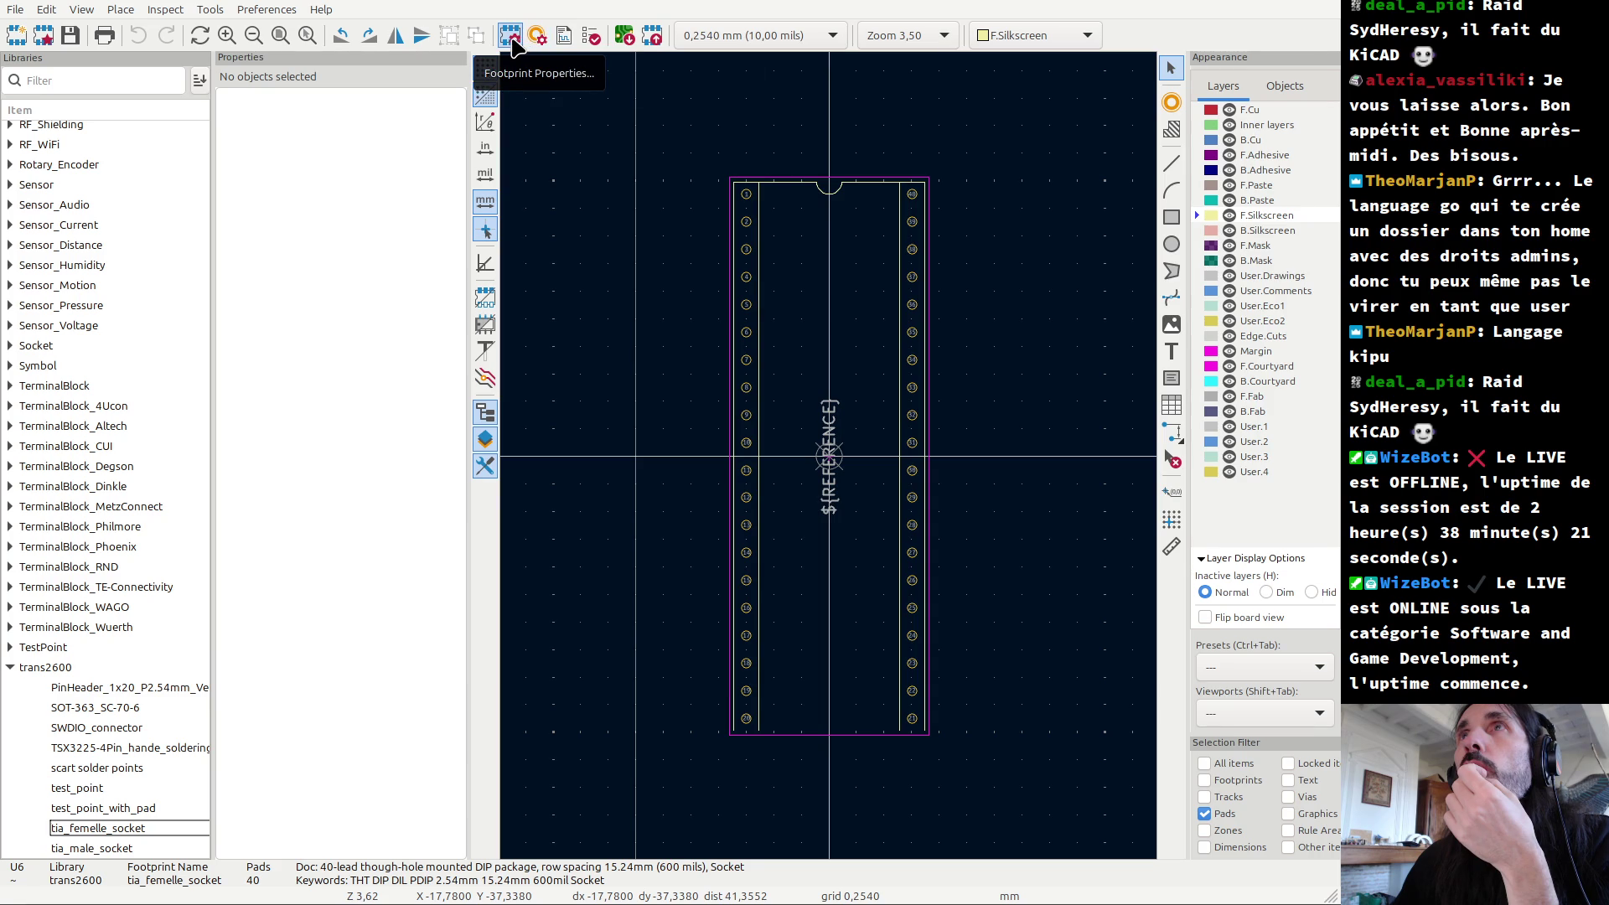
{"action": "left_click", "coordinate": [510, 36]}
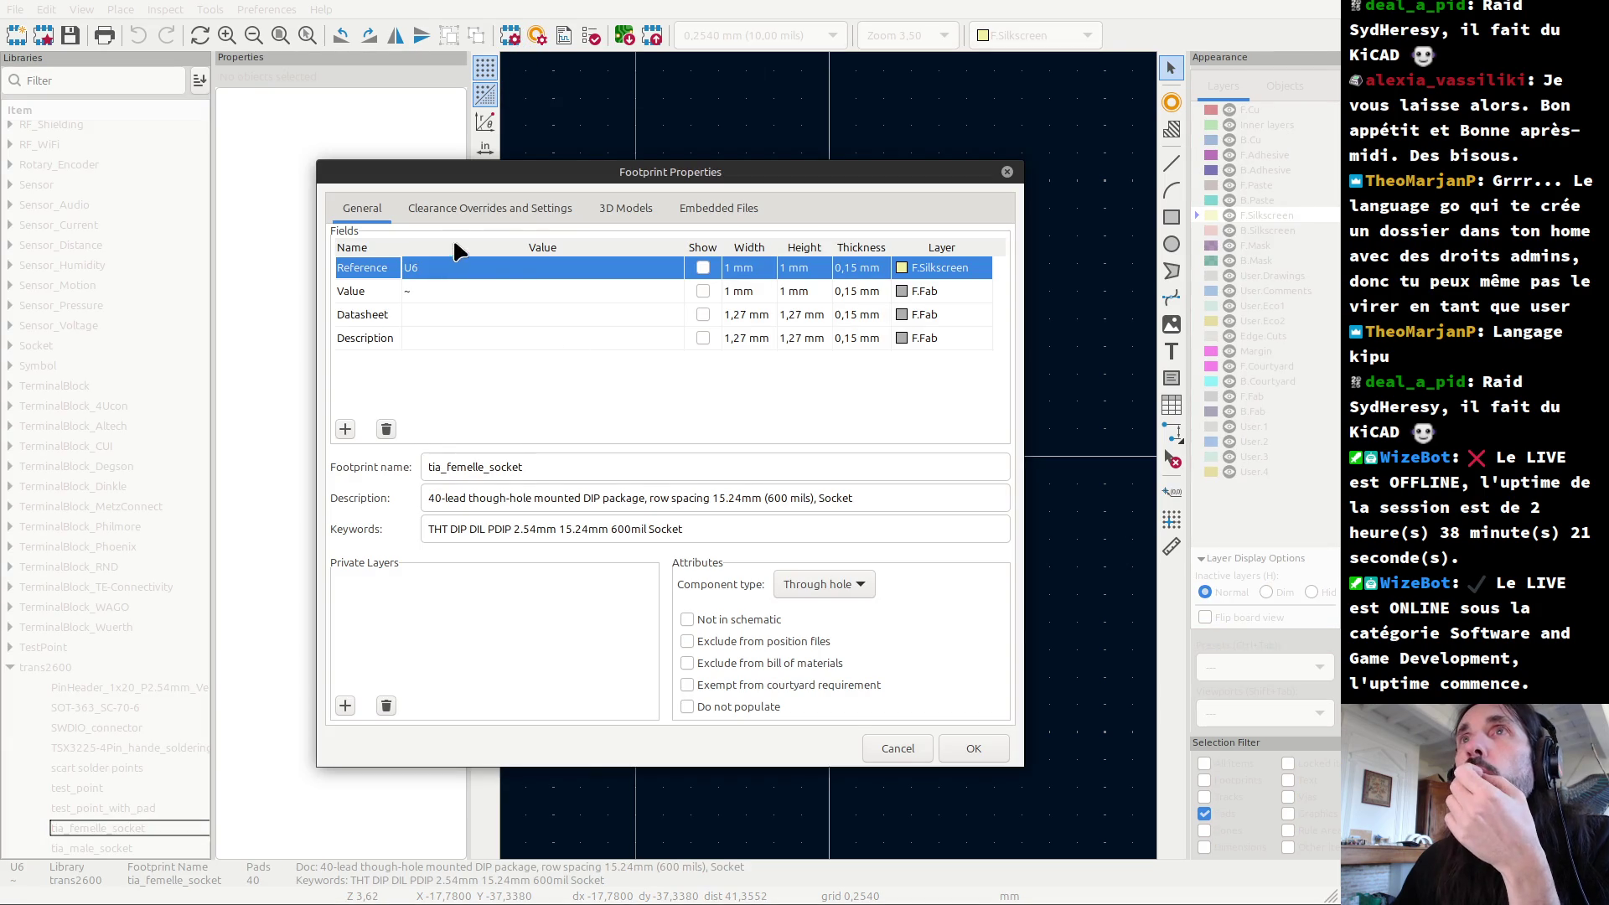
{"action": "left_click", "coordinate": [610, 212]}
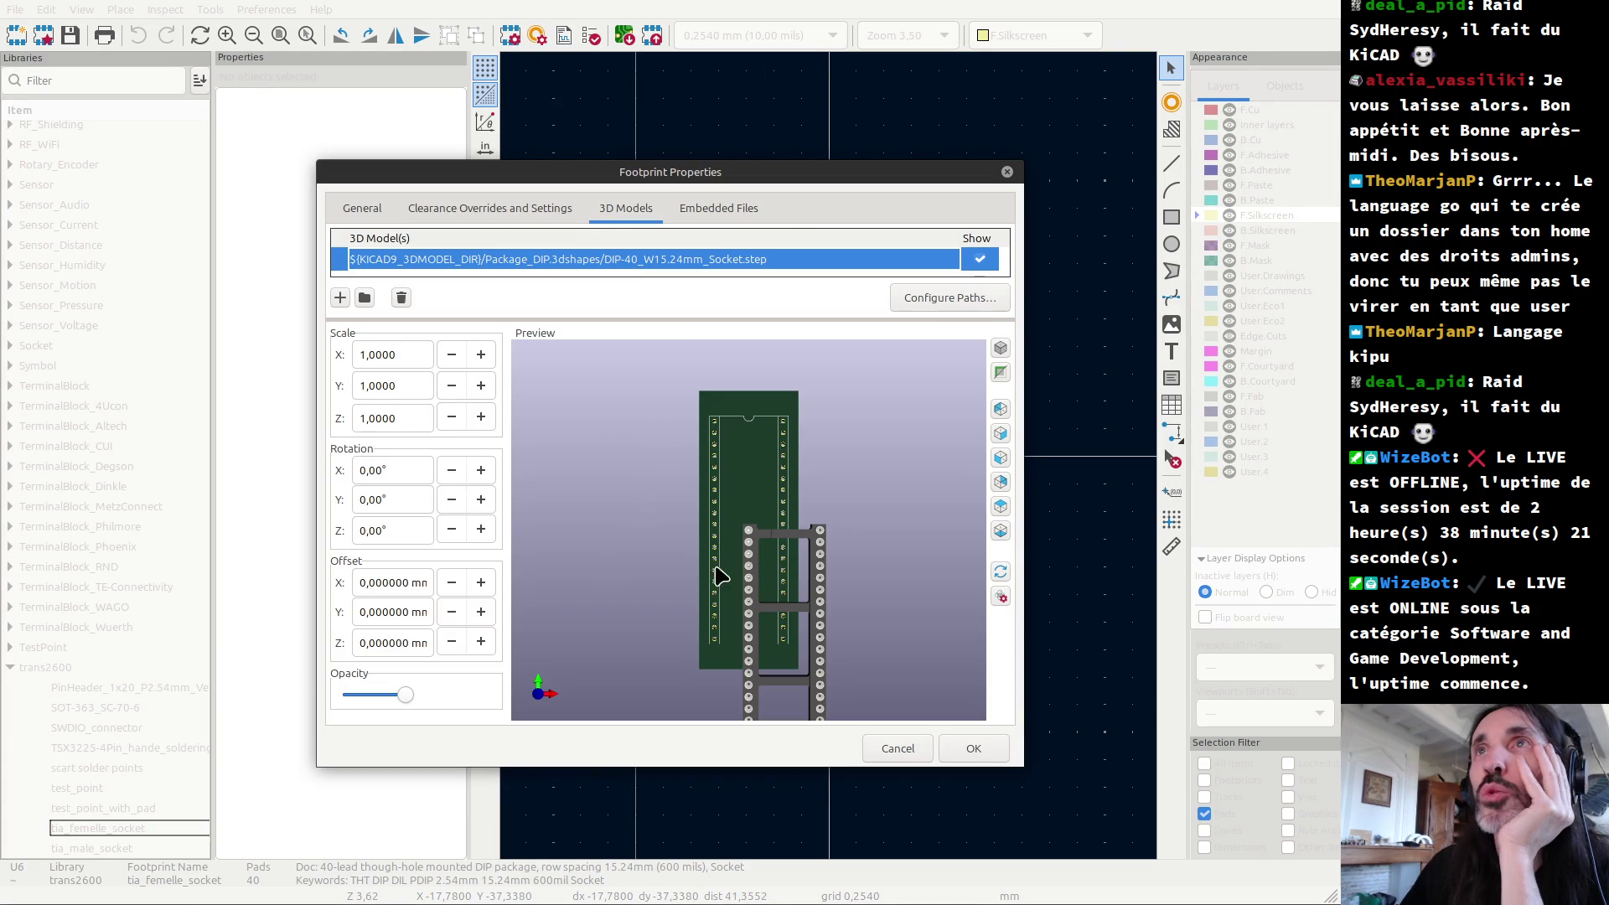
- Compute 3×2,54 in a calculator and set the 3D model's X offset to -7,62 mm
{"action": "mouse_move", "coordinate": [758, 653]}
{"action": "left_mouse_down"}
{"action": "mouse_move", "coordinate": [759, 559]}
{"action": "mouse_move", "coordinate": [765, 618]}
{"action": "mouse_move", "coordinate": [730, 537]}
{"action": "left_mouse_up"}
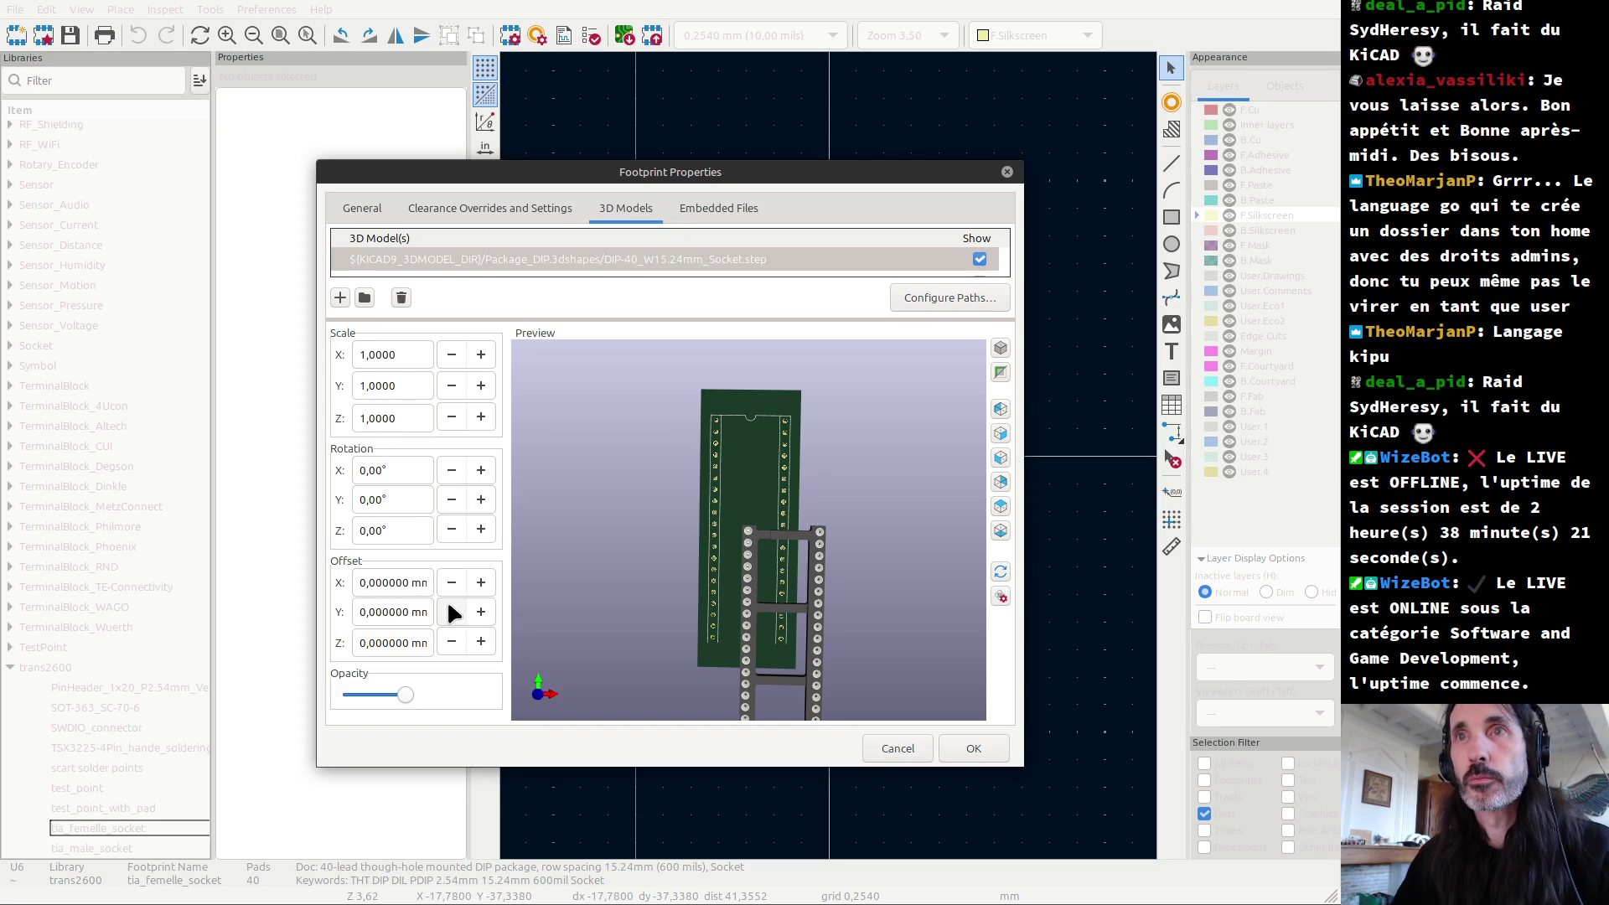
{"action": "left_click", "coordinate": [478, 584]}
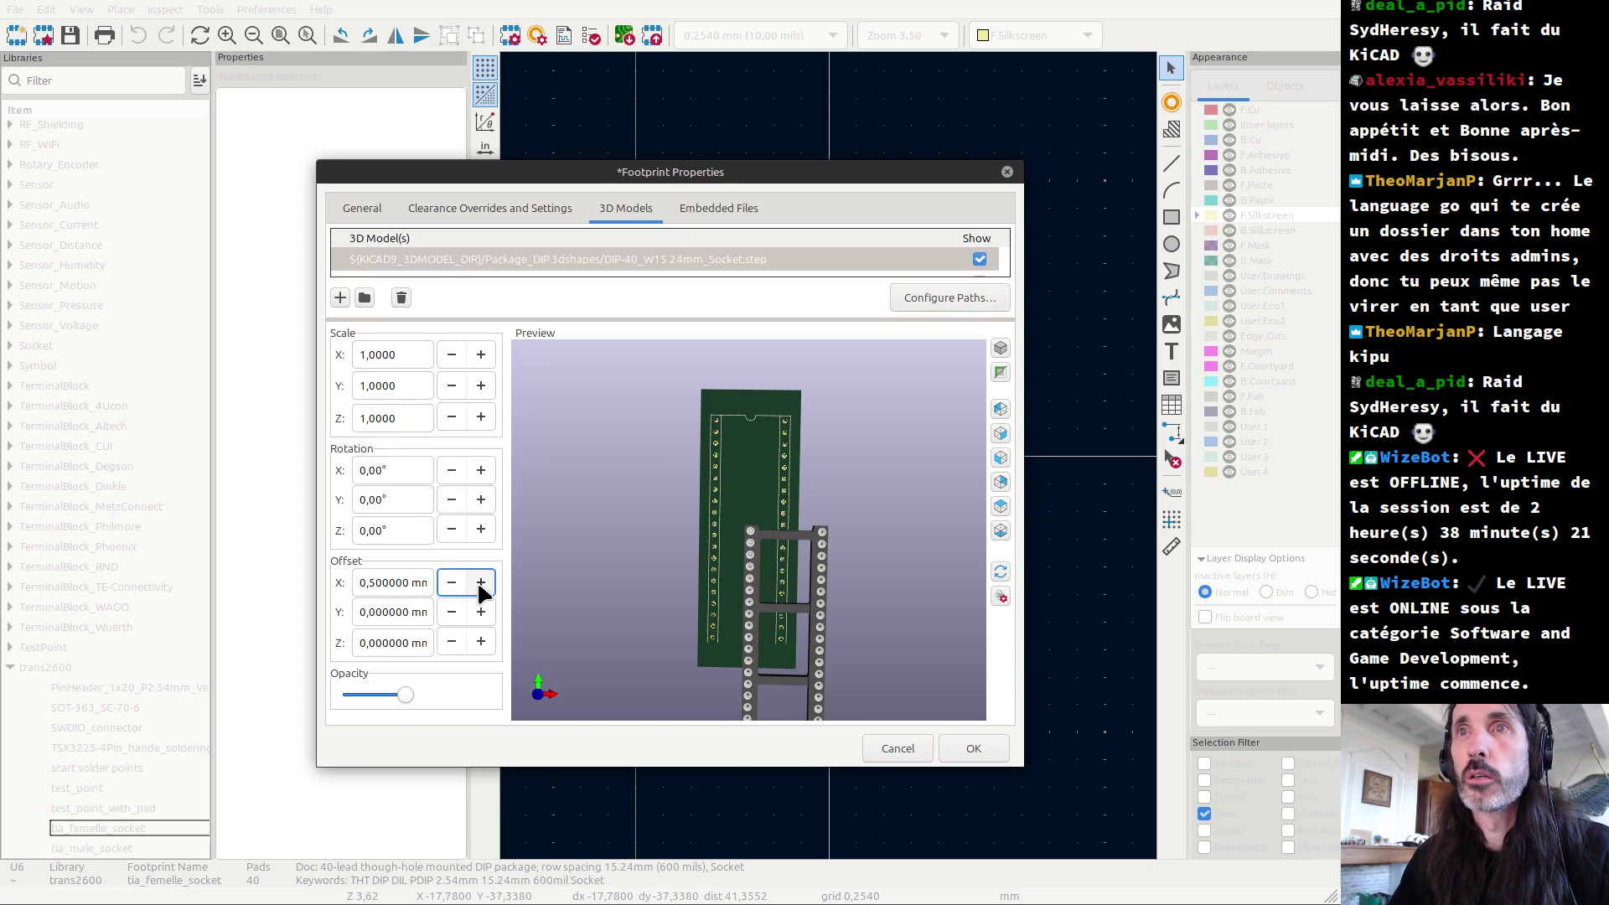
{"action": "left_click", "coordinate": [452, 583]}
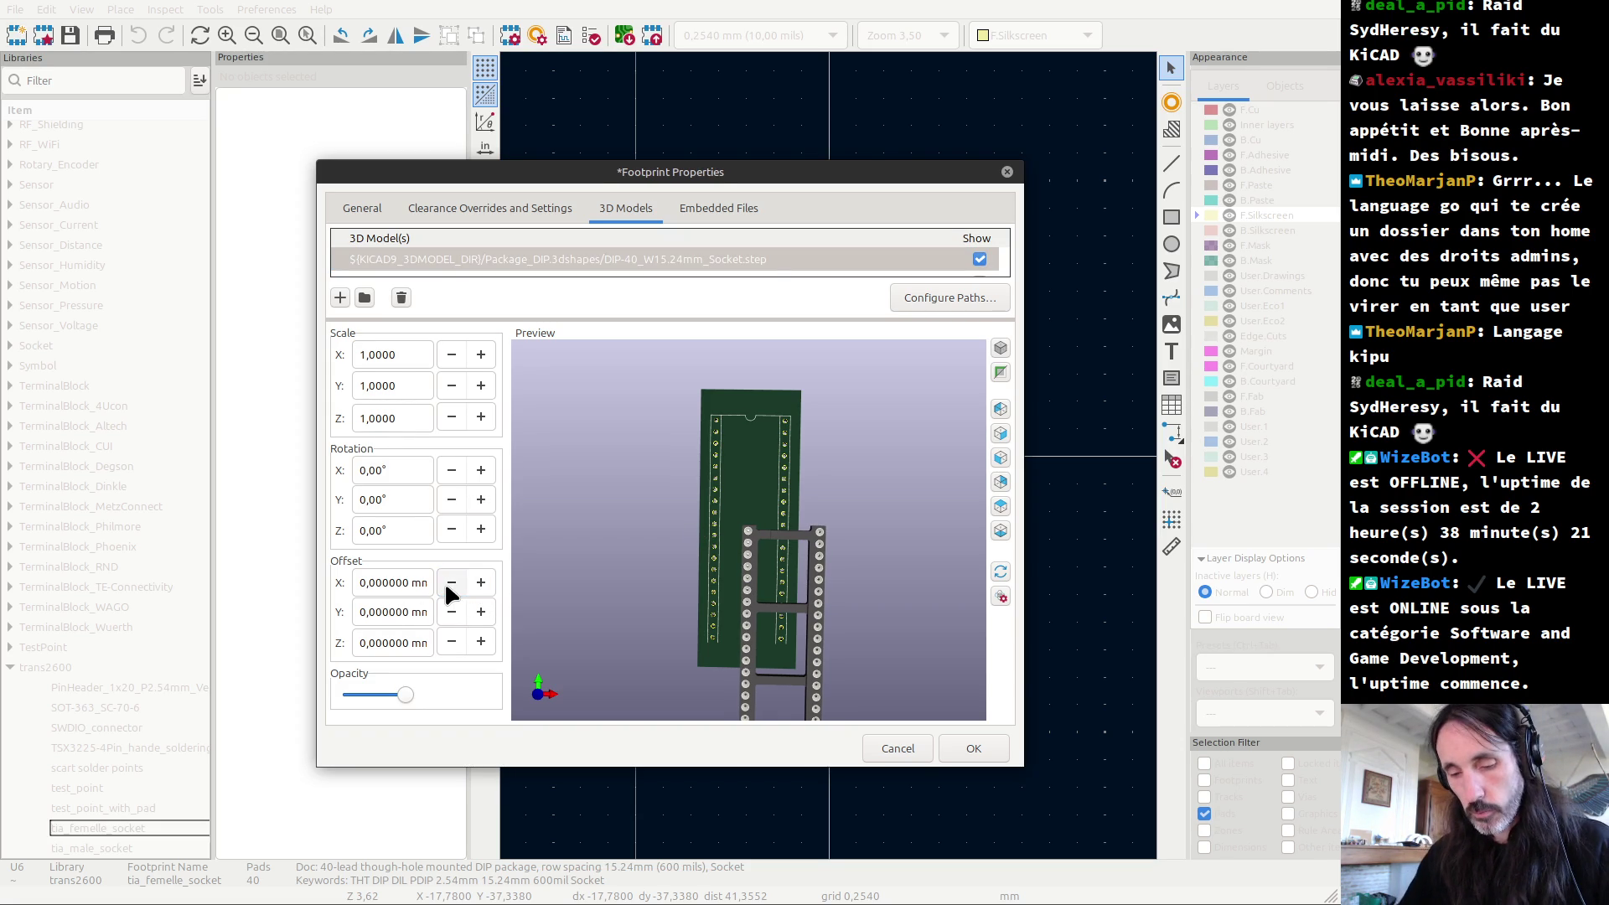
{"action": "key", "text": "XF86Calculator"}
{"action": "type", "text": "3×2,54"}
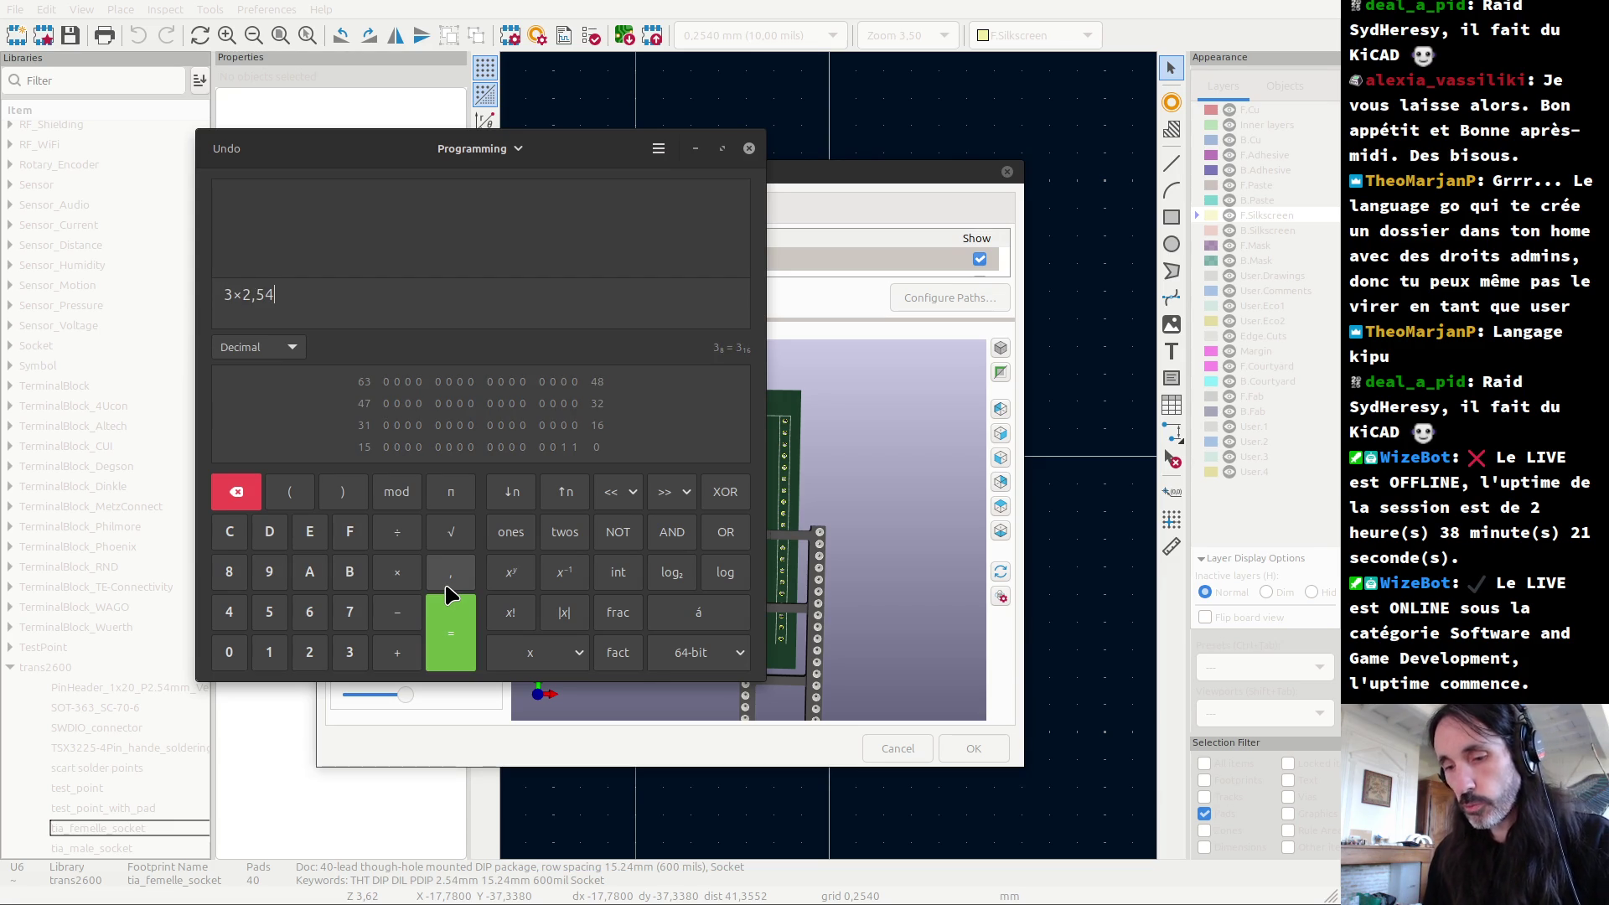
{"action": "key", "text": "Return"}
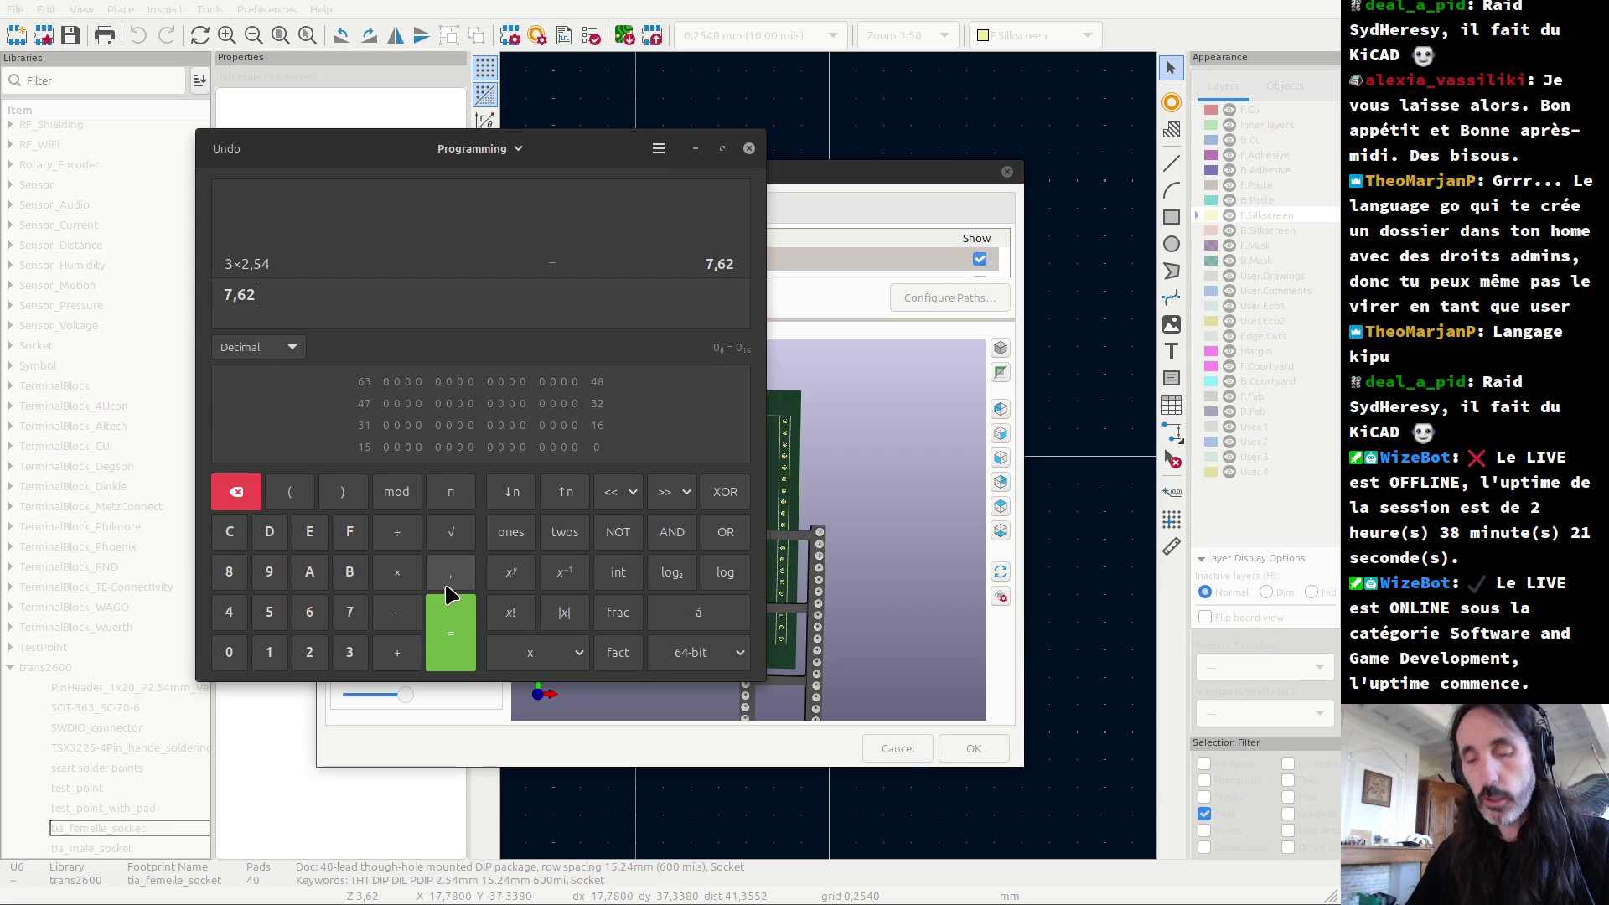
{"action": "key", "text": "ctrl+a"}
{"action": "key", "text": "ctrl+q"}
{"action": "left_click", "coordinate": [385, 585]}
{"action": "key", "text": "ctrl+a"}
{"action": "type", "text": "-7,62"}
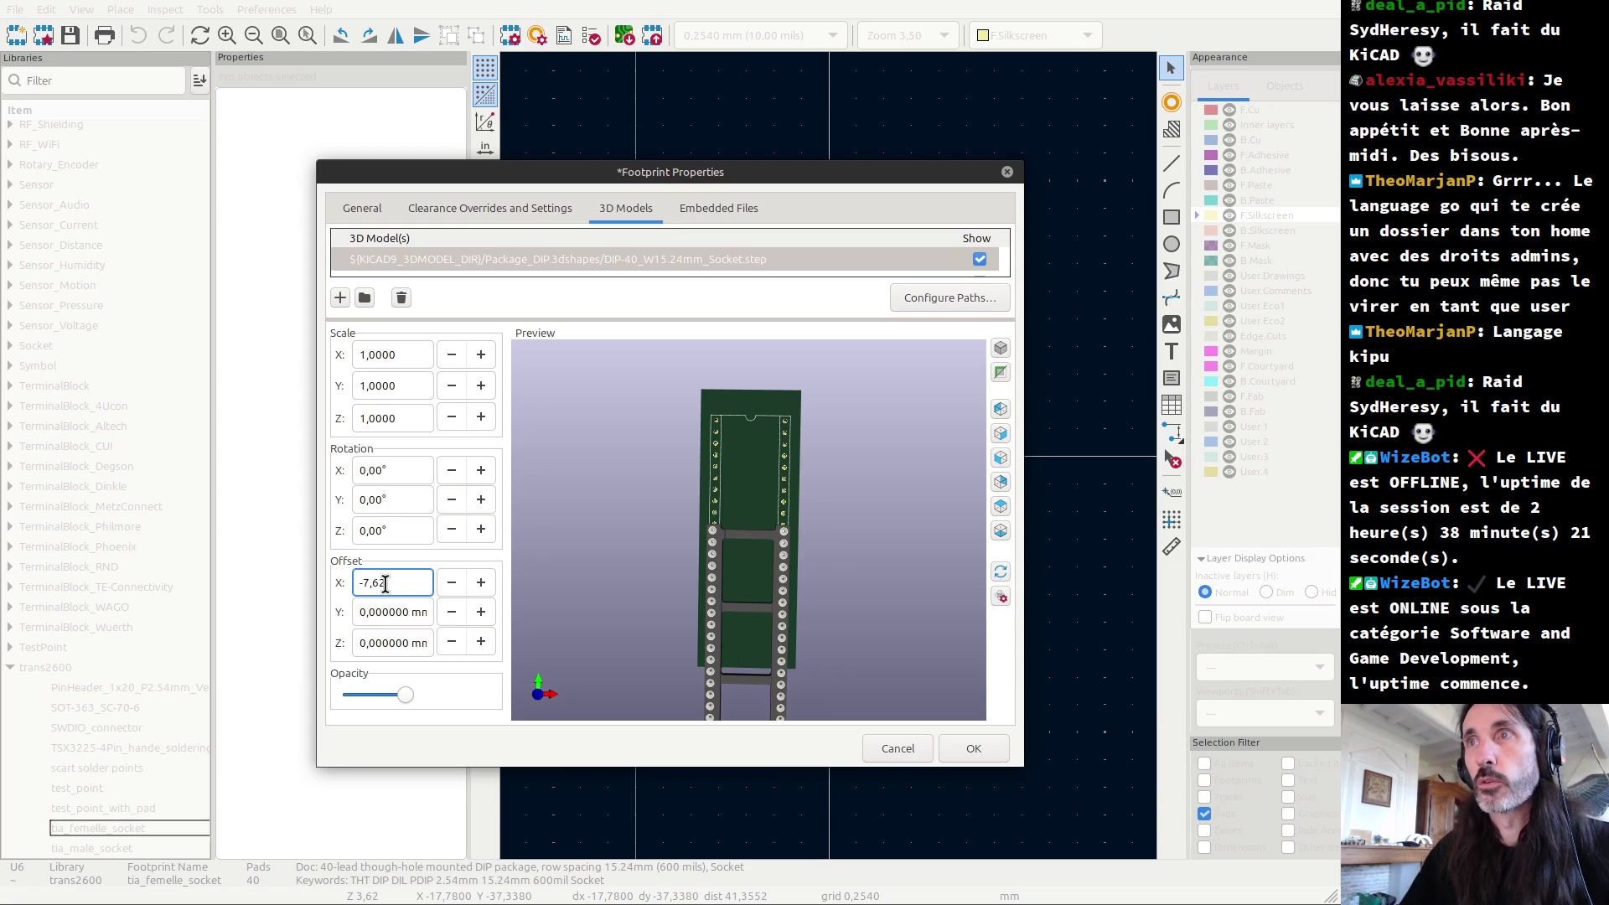
- Compute 2,54×10,5 and try a Y offset of 26,67 mm, checking it in the preview
{"action": "key", "text": "alt+Tab"}
{"action": "key", "text": "ctrl+a"}
{"action": "type", "text": "2,54"}
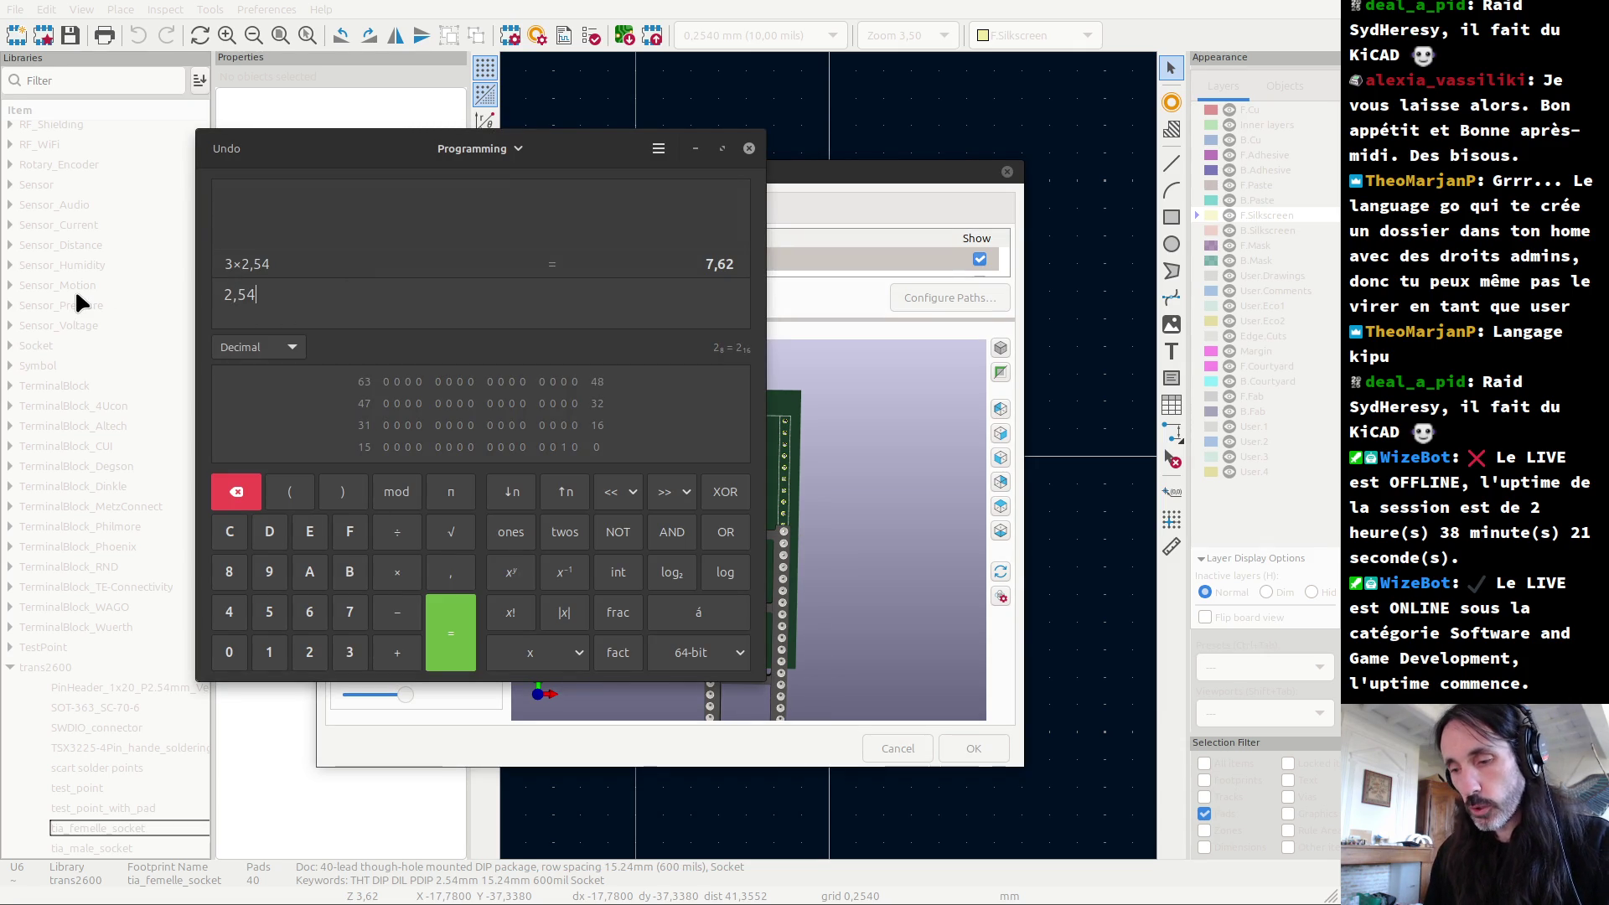
{"action": "type", "text": "*10,"}
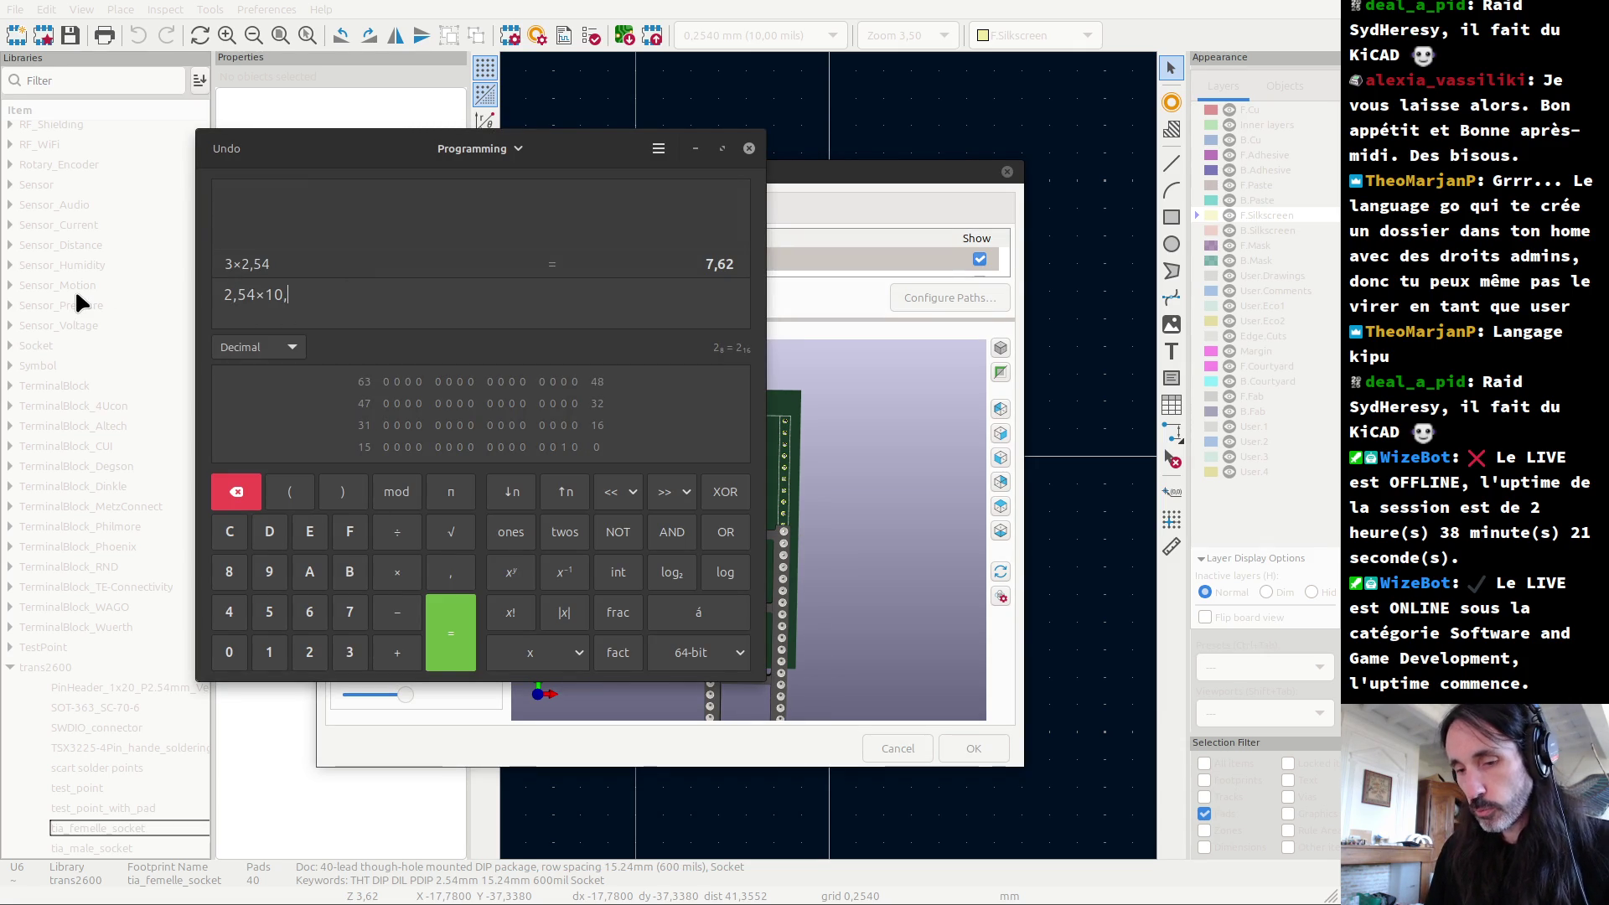
{"action": "type", "text": "5"}
{"action": "key", "text": "Return"}
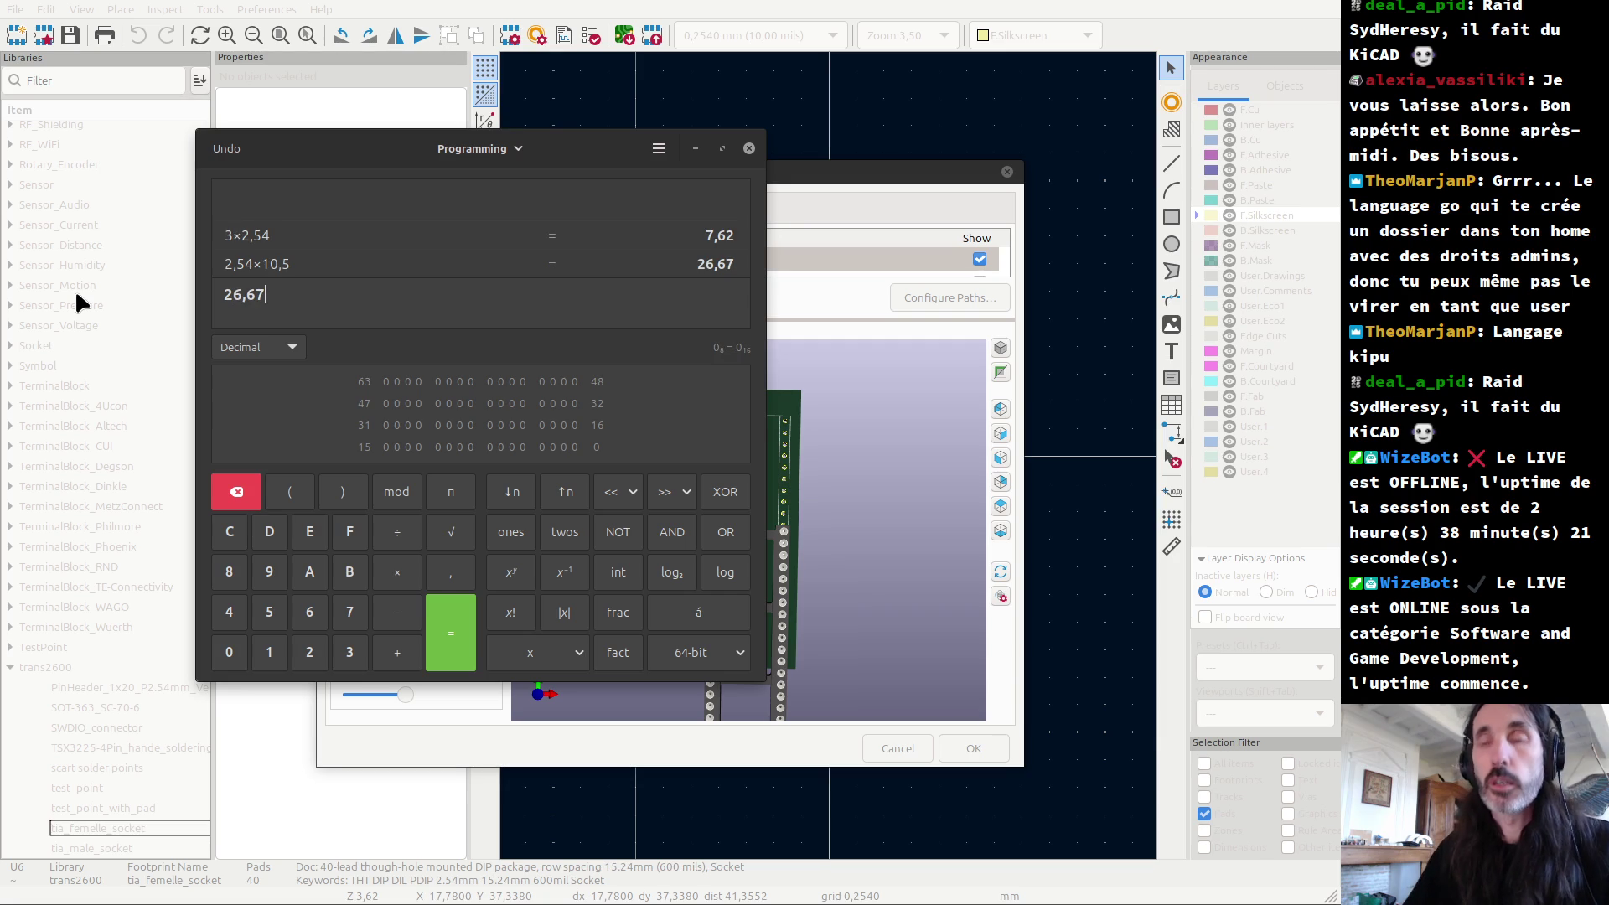
{"action": "key", "text": "ctrl+a"}
{"action": "key", "text": "ctrl+c"}
{"action": "key", "text": "alt+Tab"}
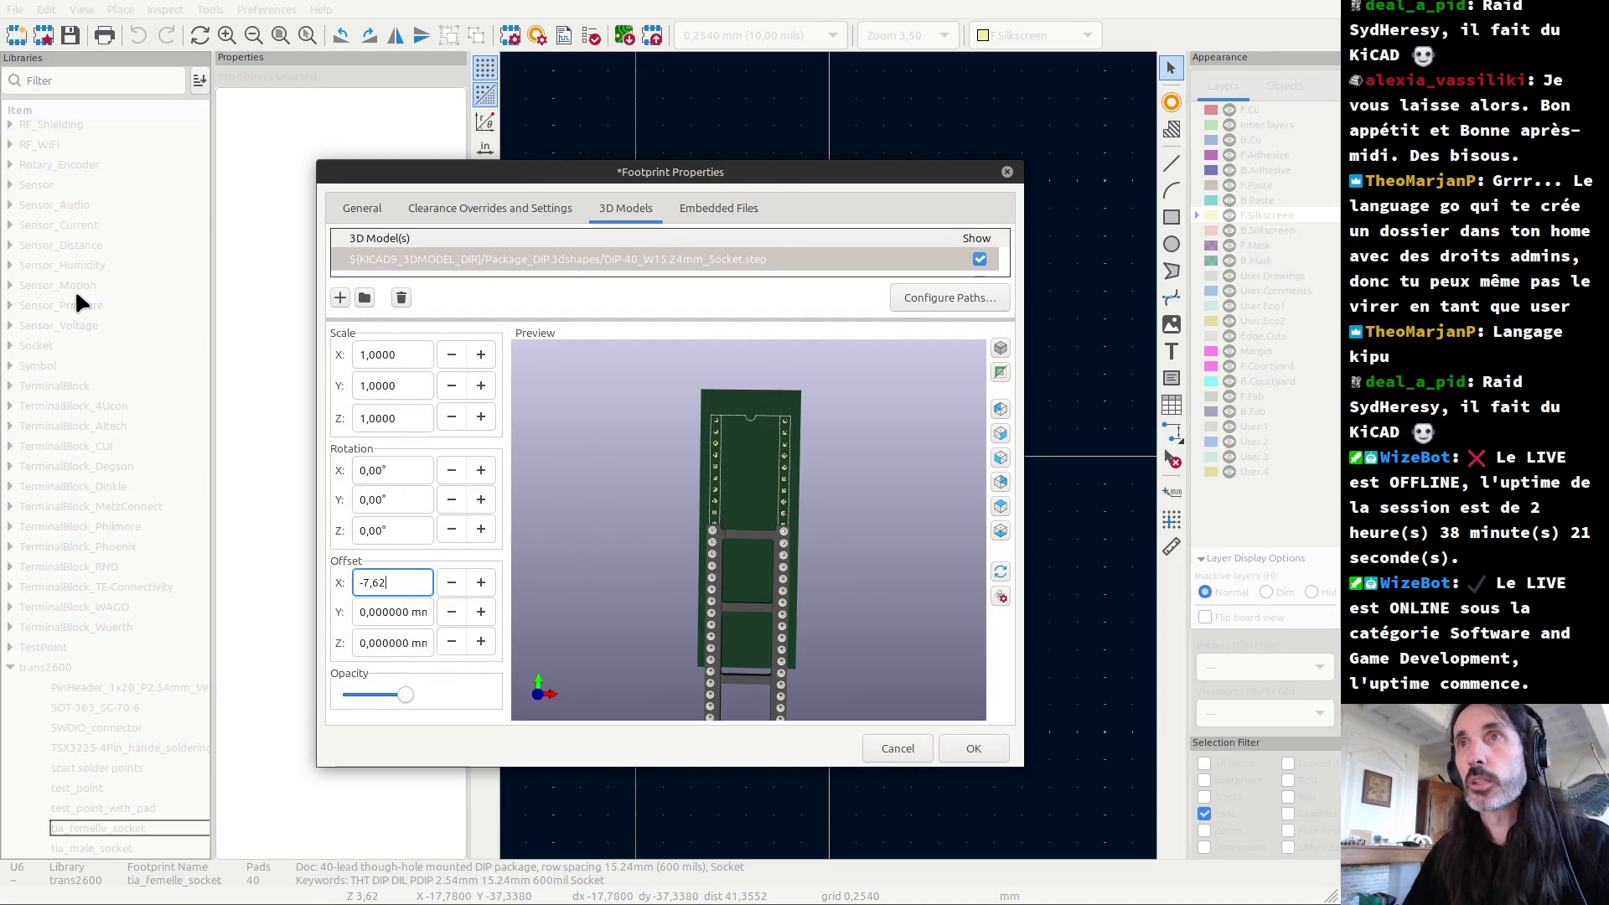
{"action": "left_click", "coordinate": [451, 612]}
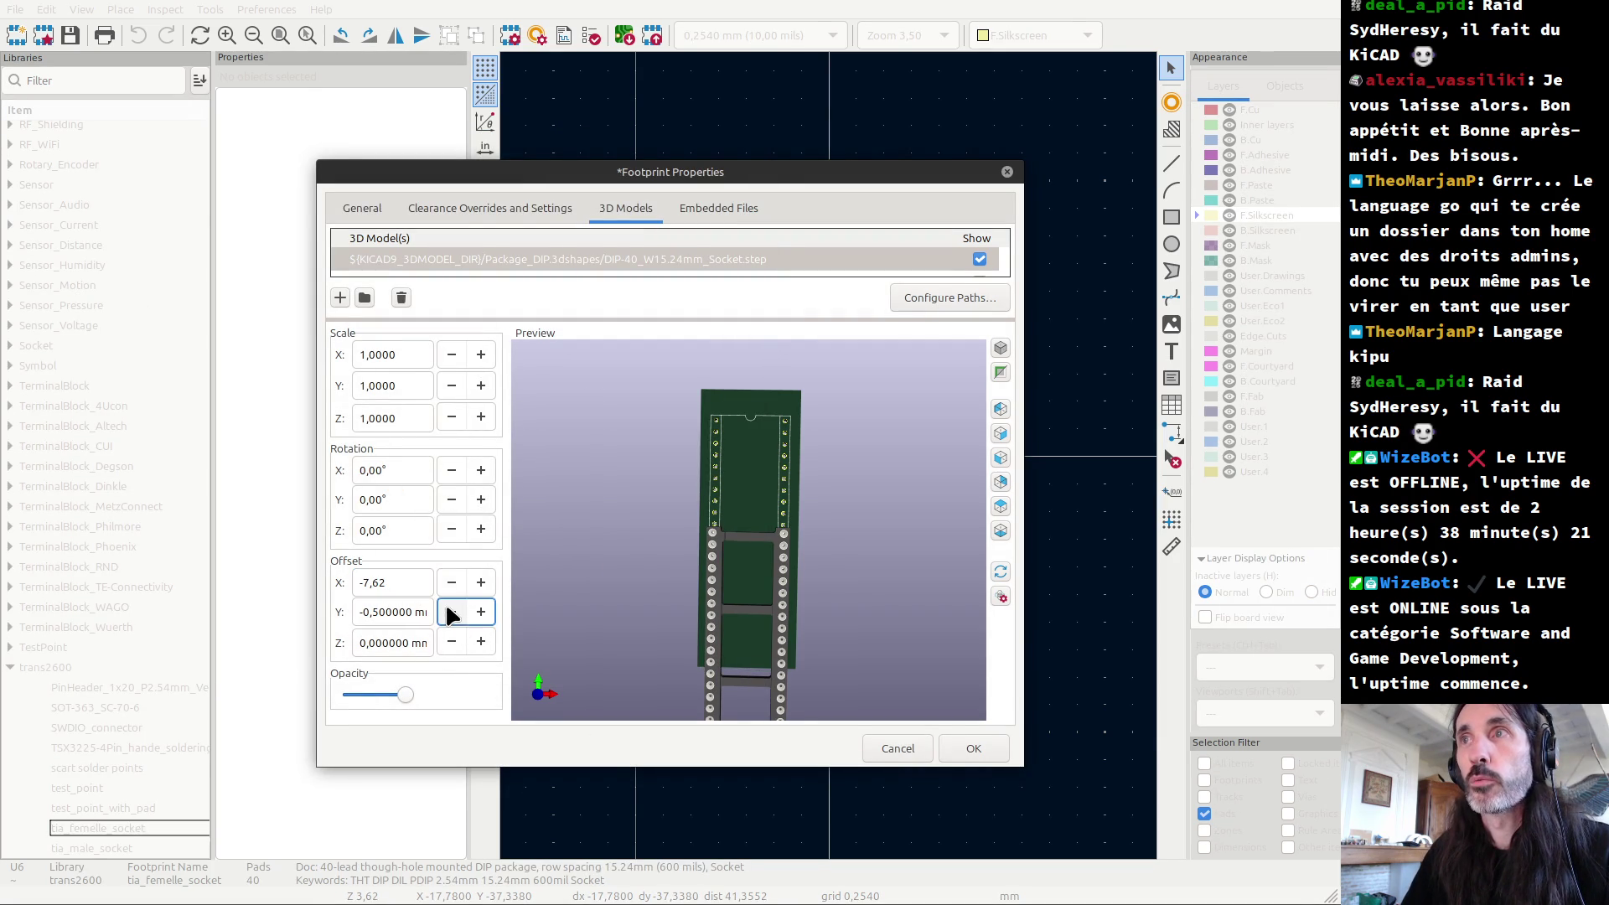
{"action": "left_click", "coordinate": [481, 612]}
{"action": "left_click", "coordinate": [409, 611]}
{"action": "key", "text": "ctrl+a"}
{"action": "key", "text": "ctrl+v"}
{"action": "left_click_drag", "start_coordinate": [722, 668], "coordinate": [721, 722]}
{"action": "mouse_move", "coordinate": [832, 651]}
{"action": "left_mouse_down"}
{"action": "mouse_move", "coordinate": [883, 618]}
{"action": "mouse_move", "coordinate": [728, 571]}
{"action": "left_mouse_up"}
{"action": "scroll", "coordinate": [910, 553], "scroll_direction": "up", "scroll_amount": 5}
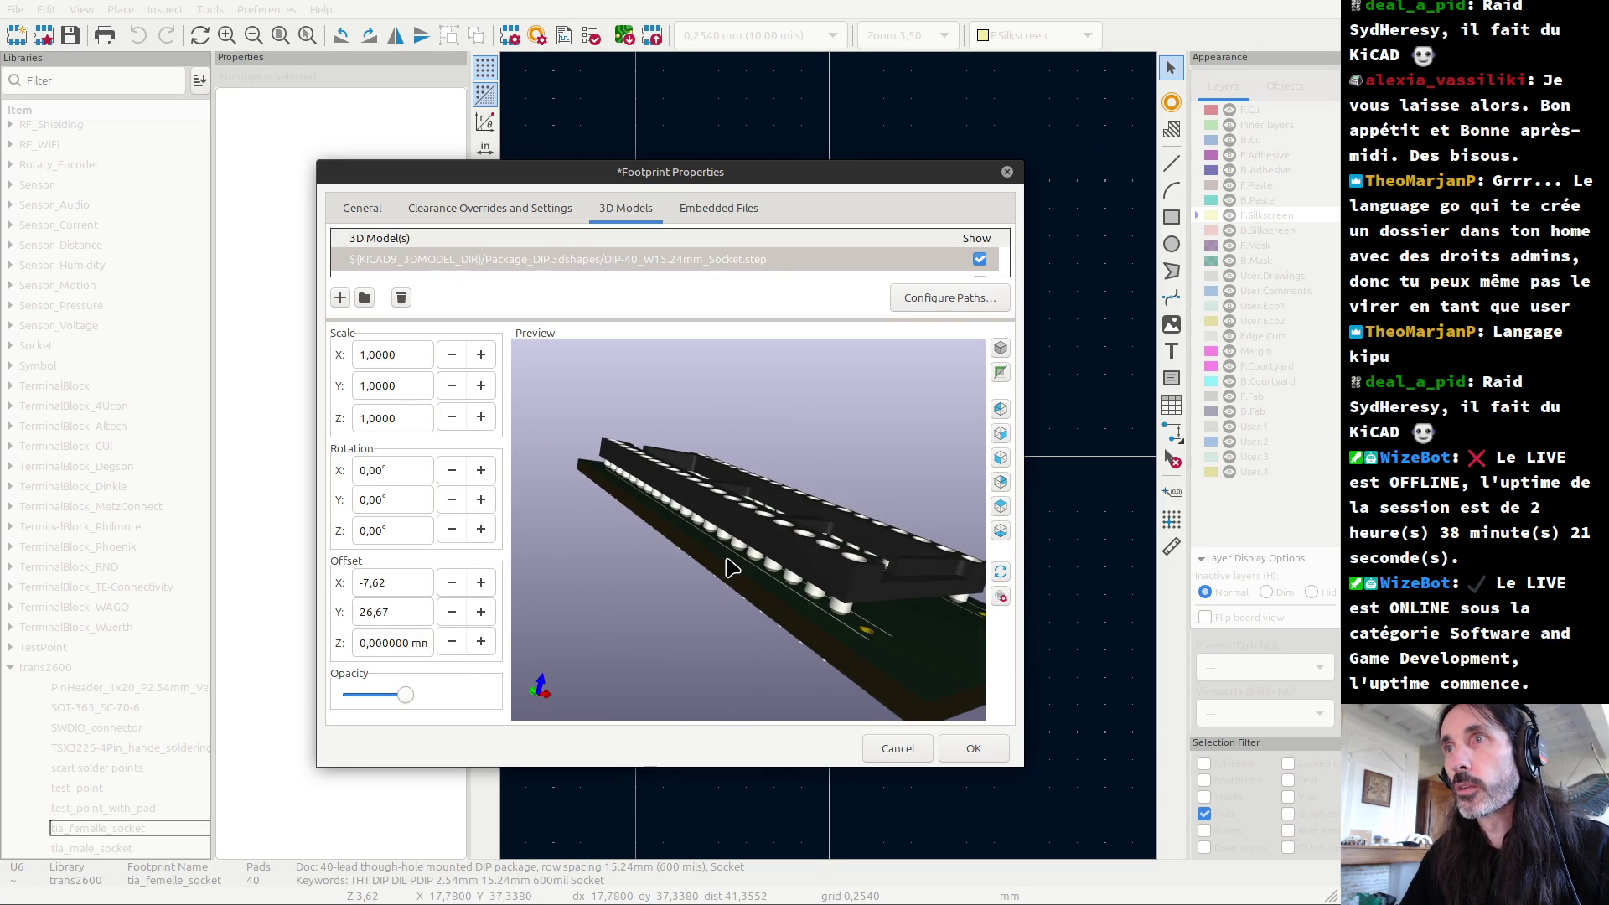
- Recompute as 2,54×9,5, set the Y offset to 24,13 mm, and apply the properties
{"action": "key", "text": "alt+Tab"}
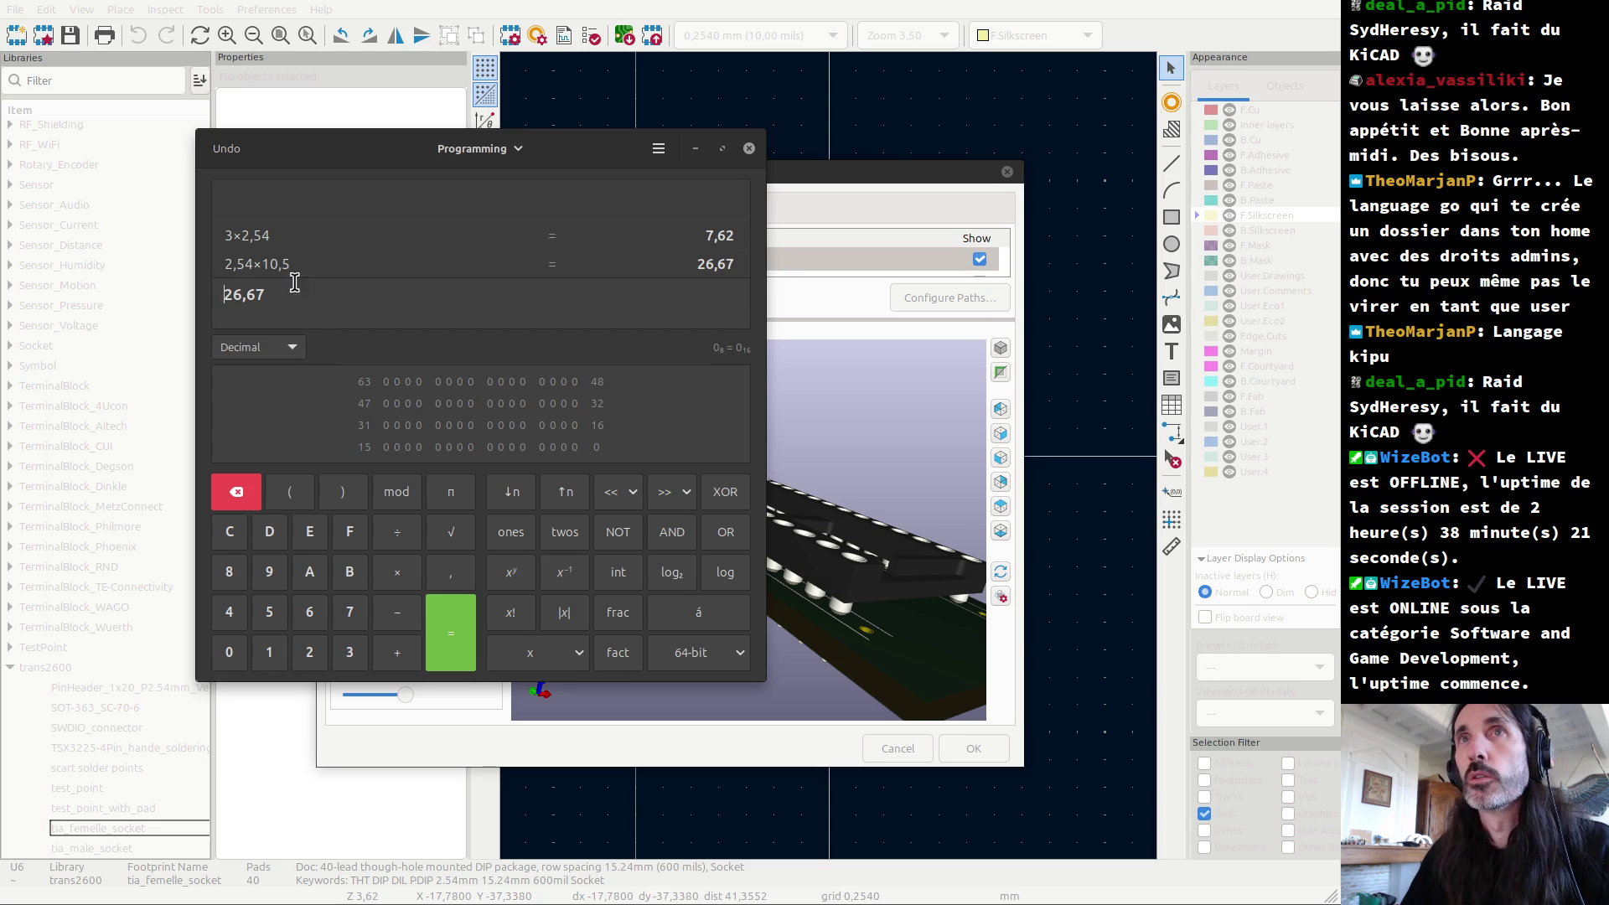
{"action": "left_click", "coordinate": [274, 265]}
{"action": "left_click_drag", "start_coordinate": [285, 293], "coordinate": [272, 291]}
{"action": "type", "text": "9,5"}
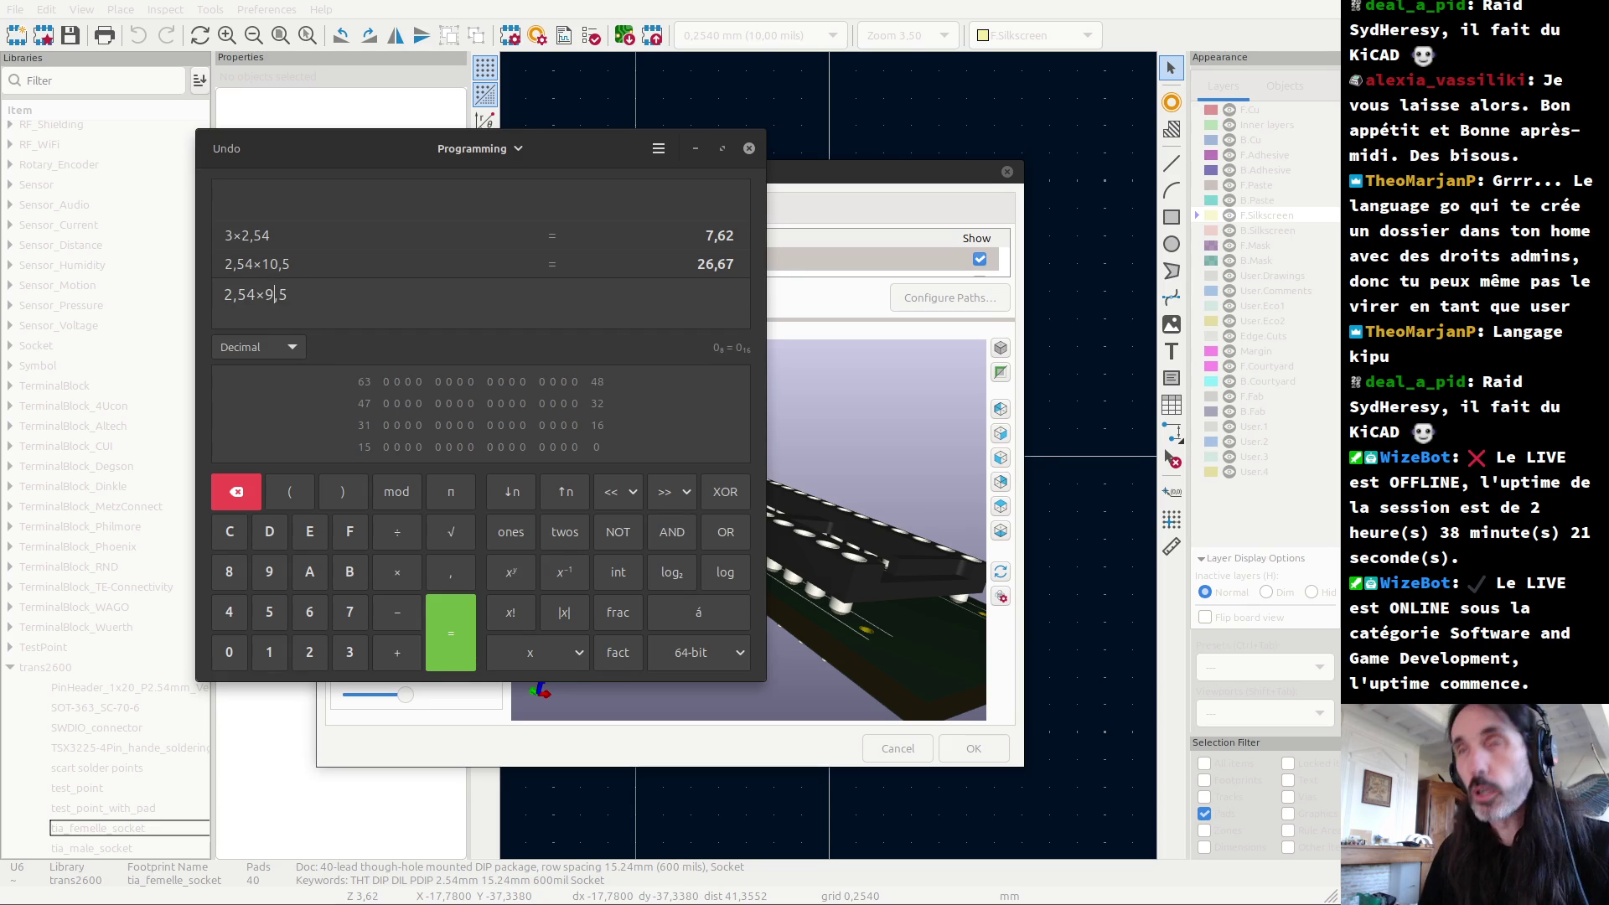
{"action": "key", "text": "Return"}
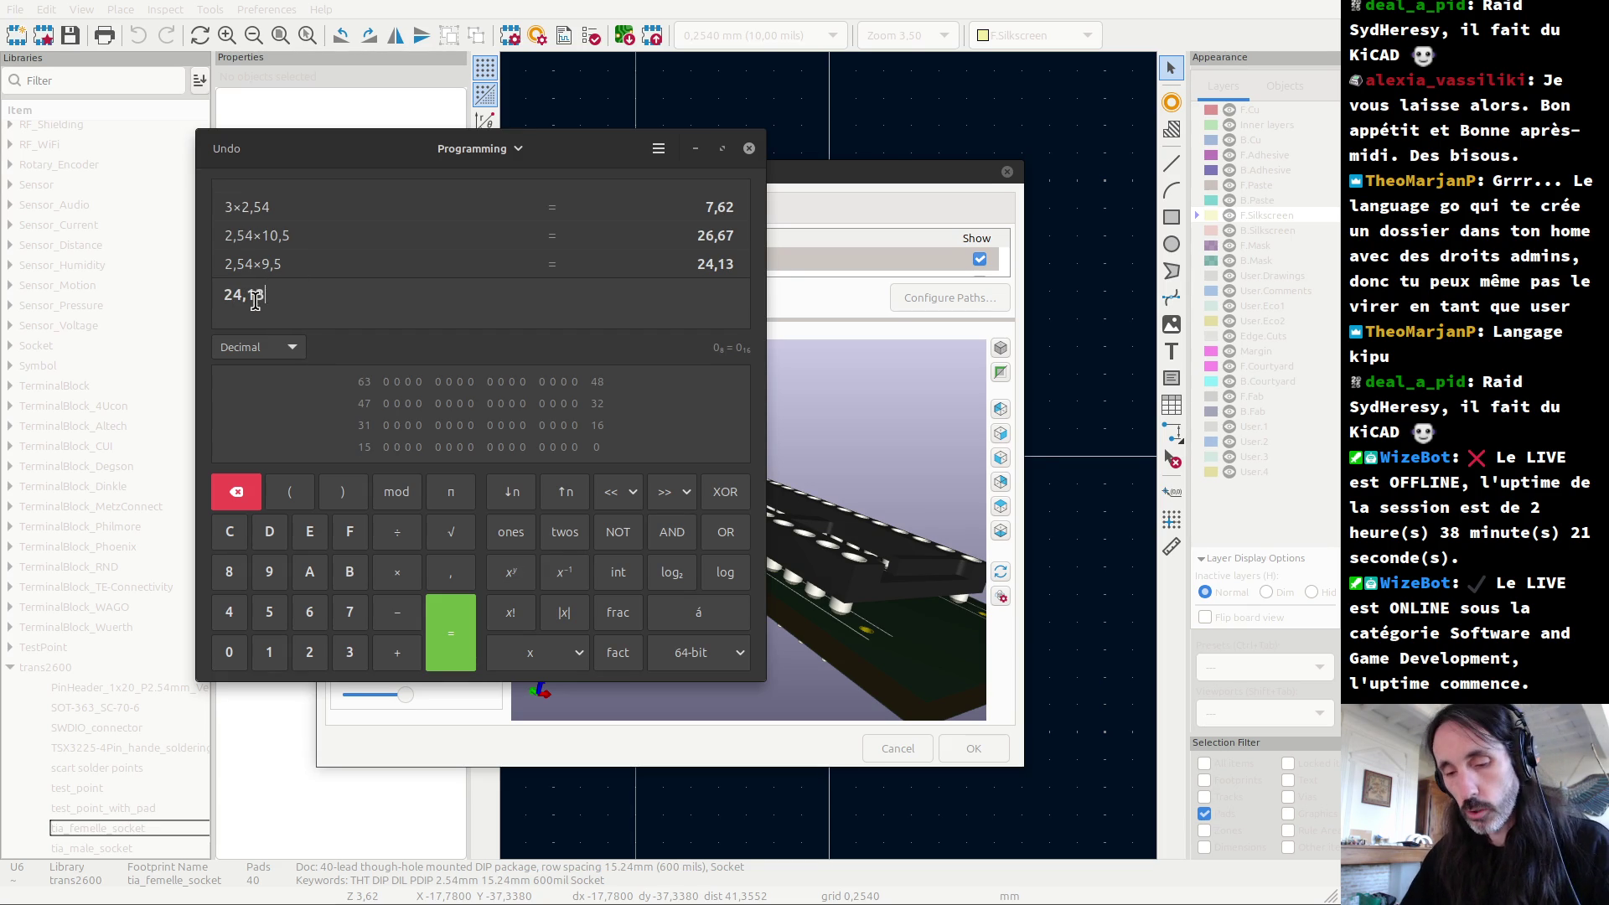
{"action": "double_click", "coordinate": [256, 295]}
{"action": "key", "text": "ctrl+c"}
{"action": "key", "text": "alt+Tab"}
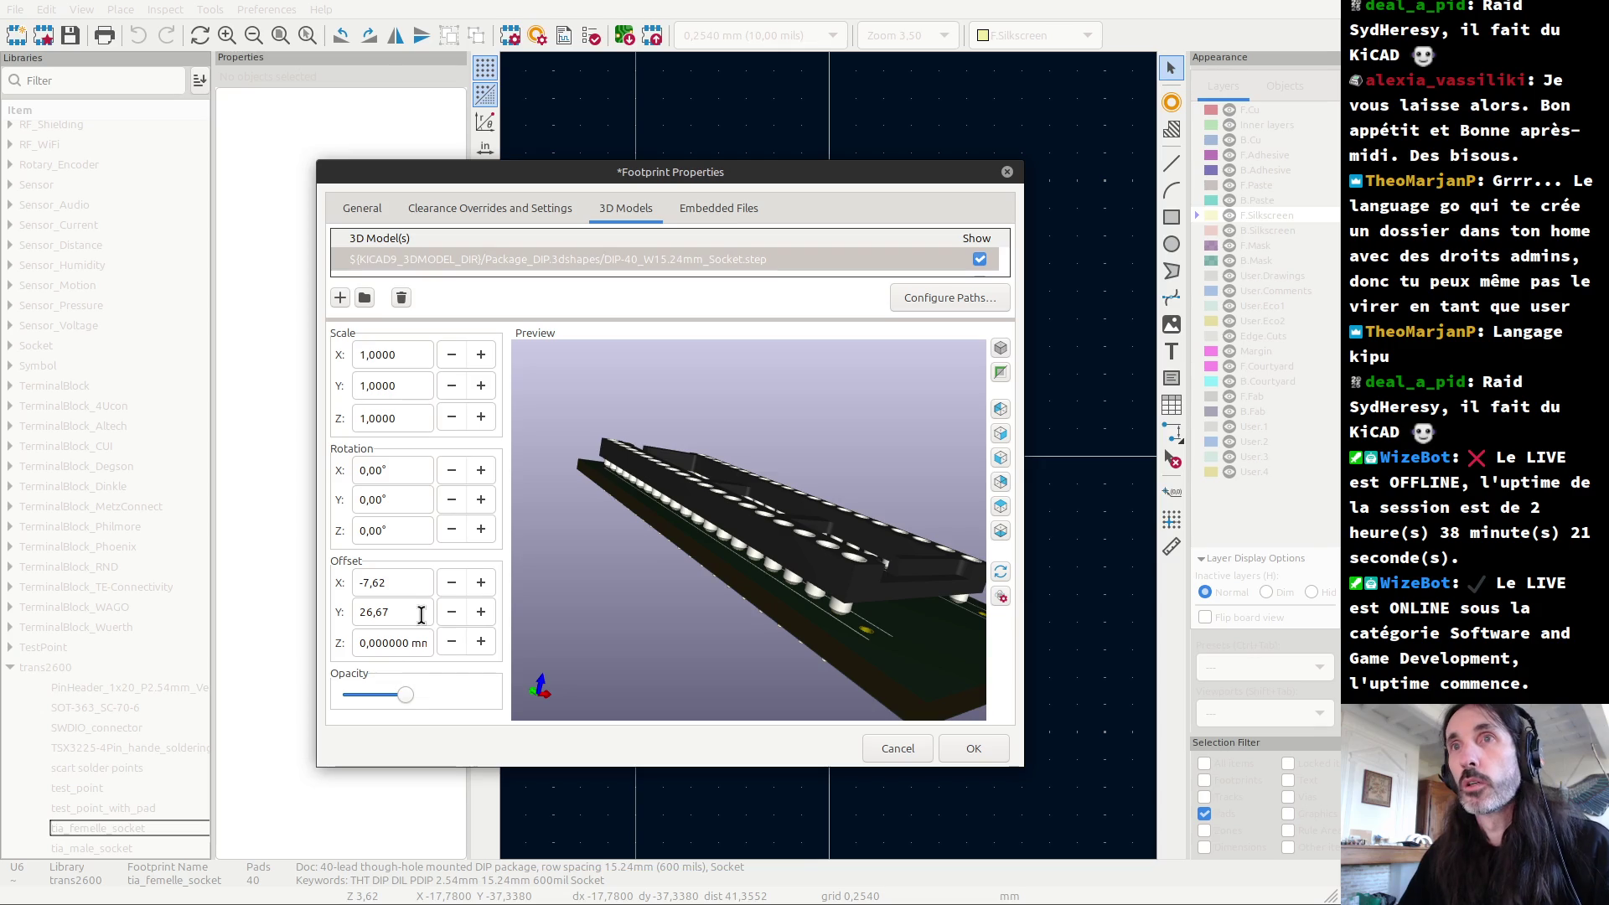
{"action": "left_click_drag", "start_coordinate": [408, 612], "coordinate": [339, 611]}
{"action": "key", "text": "ctrl+v"}
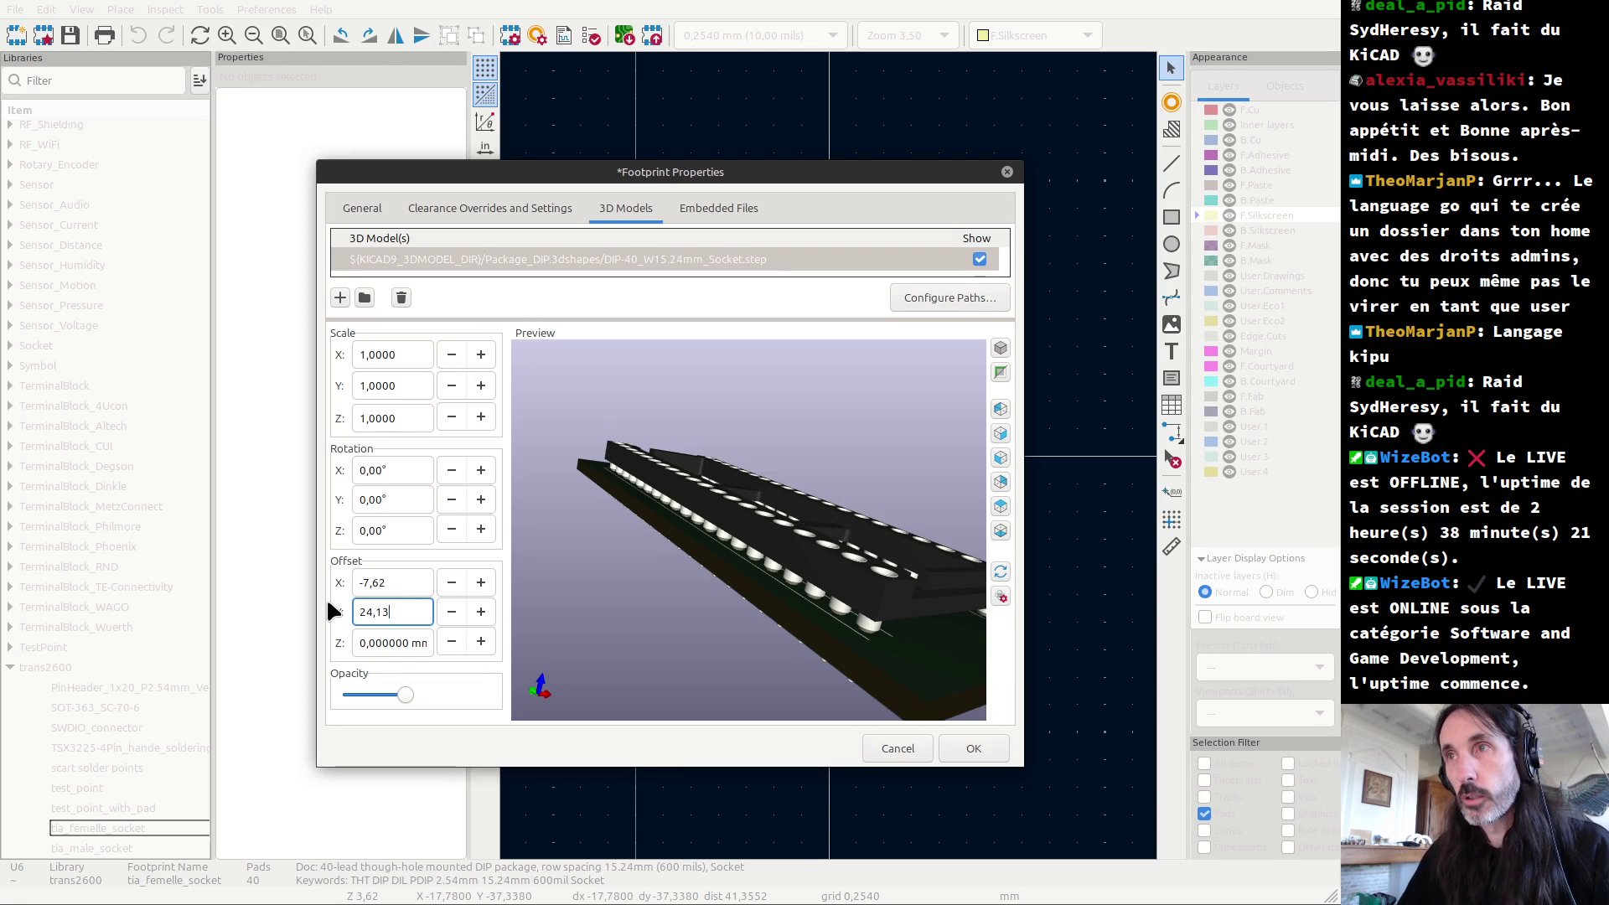
{"action": "mouse_move", "coordinate": [801, 648]}
{"action": "left_mouse_down"}
{"action": "mouse_move", "coordinate": [823, 476]}
{"action": "mouse_move", "coordinate": [729, 406]}
{"action": "mouse_move", "coordinate": [762, 438]}
{"action": "mouse_move", "coordinate": [701, 416]}
{"action": "mouse_move", "coordinate": [709, 604]}
{"action": "mouse_move", "coordinate": [955, 714]}
{"action": "left_mouse_up"}
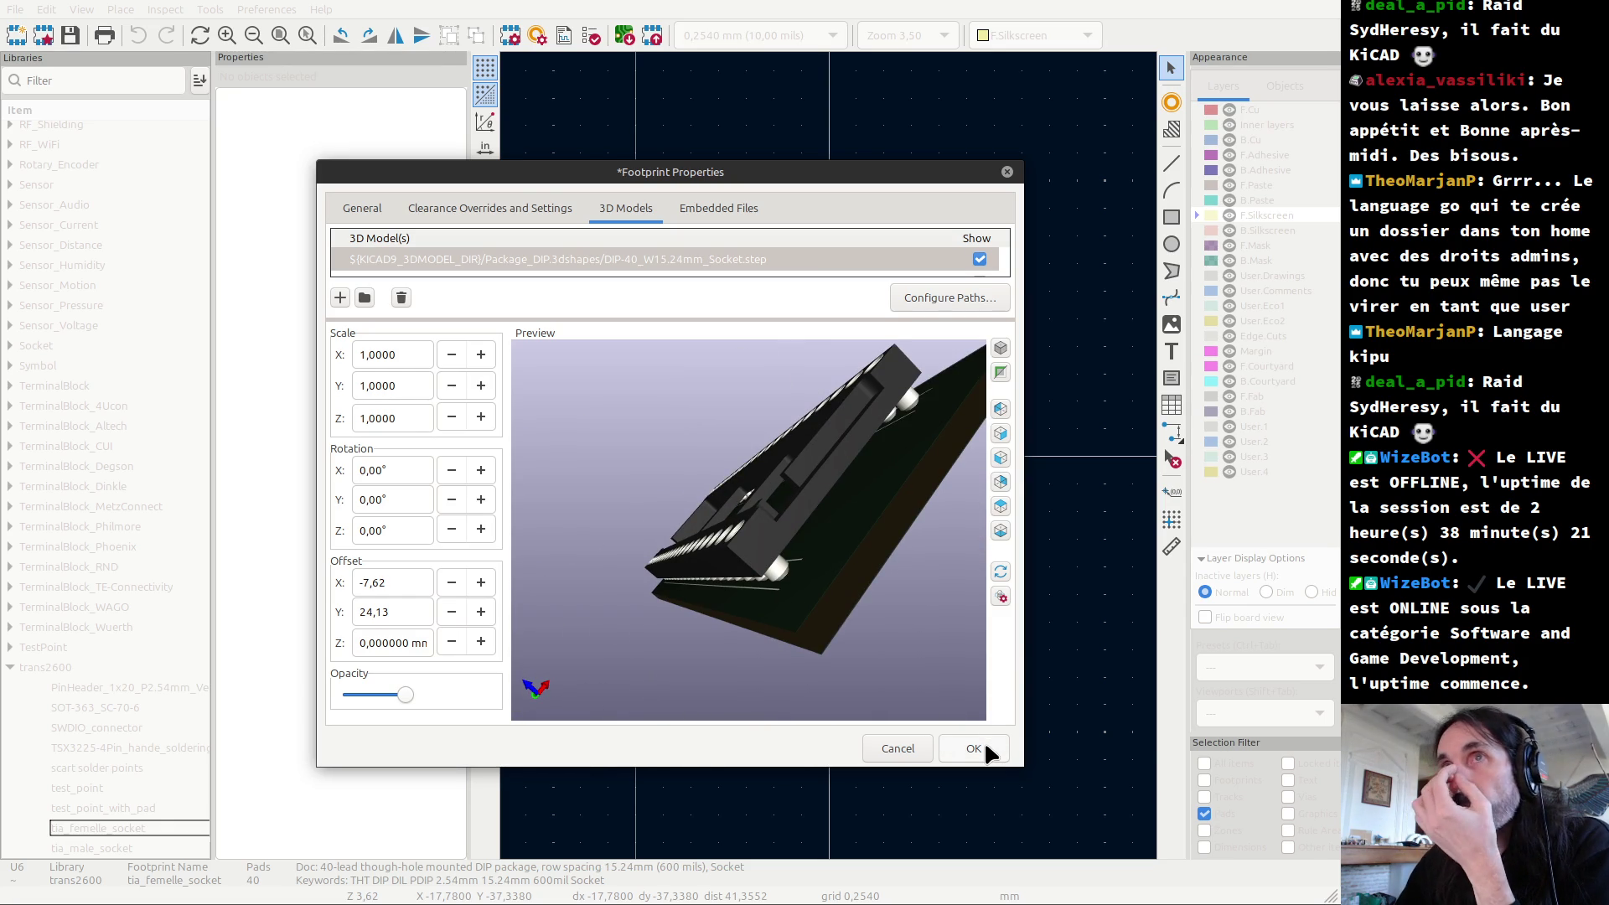
{"action": "left_click", "coordinate": [985, 747]}
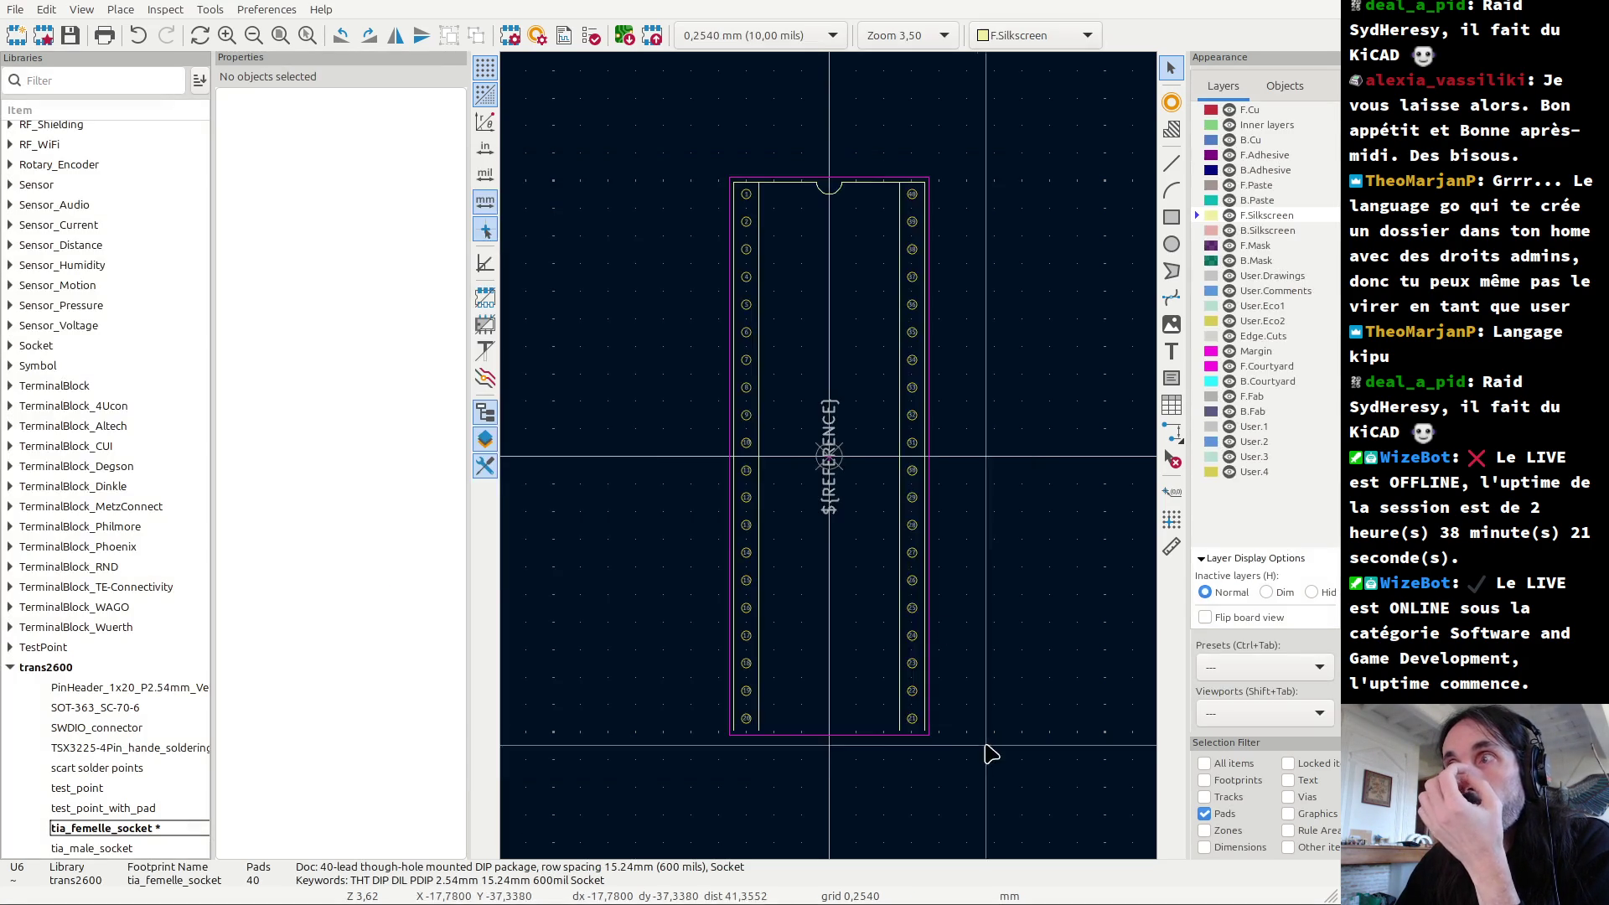
- Save the corrected socket footprint and close the calculator
{"action": "key", "text": "ctrl+s"}
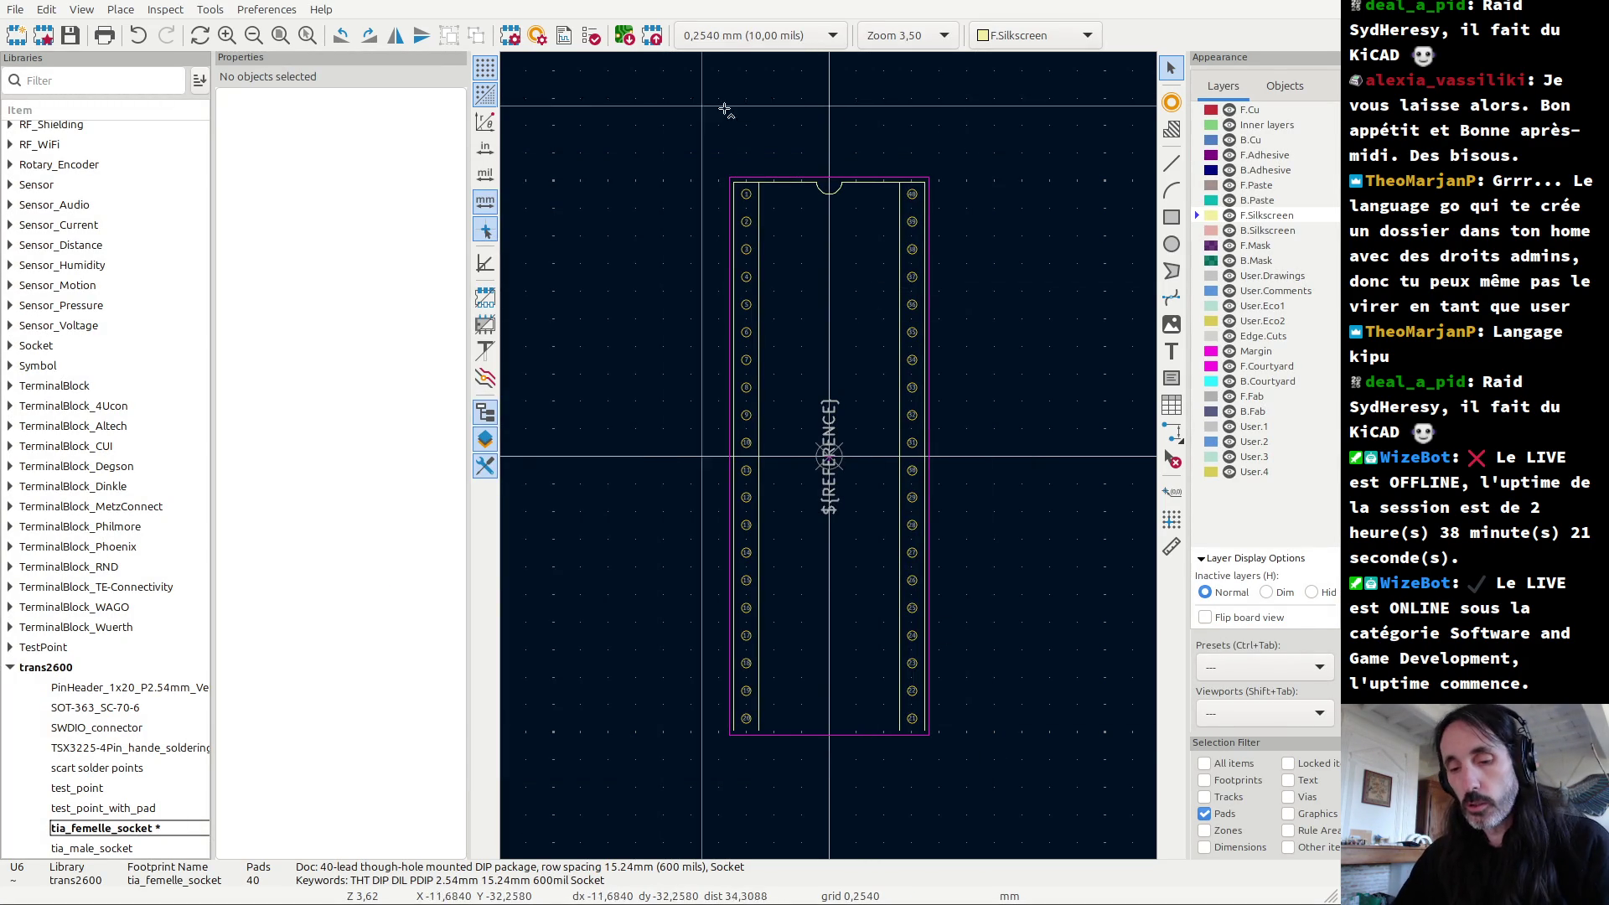
{"action": "left_click", "coordinate": [1330, 4]}
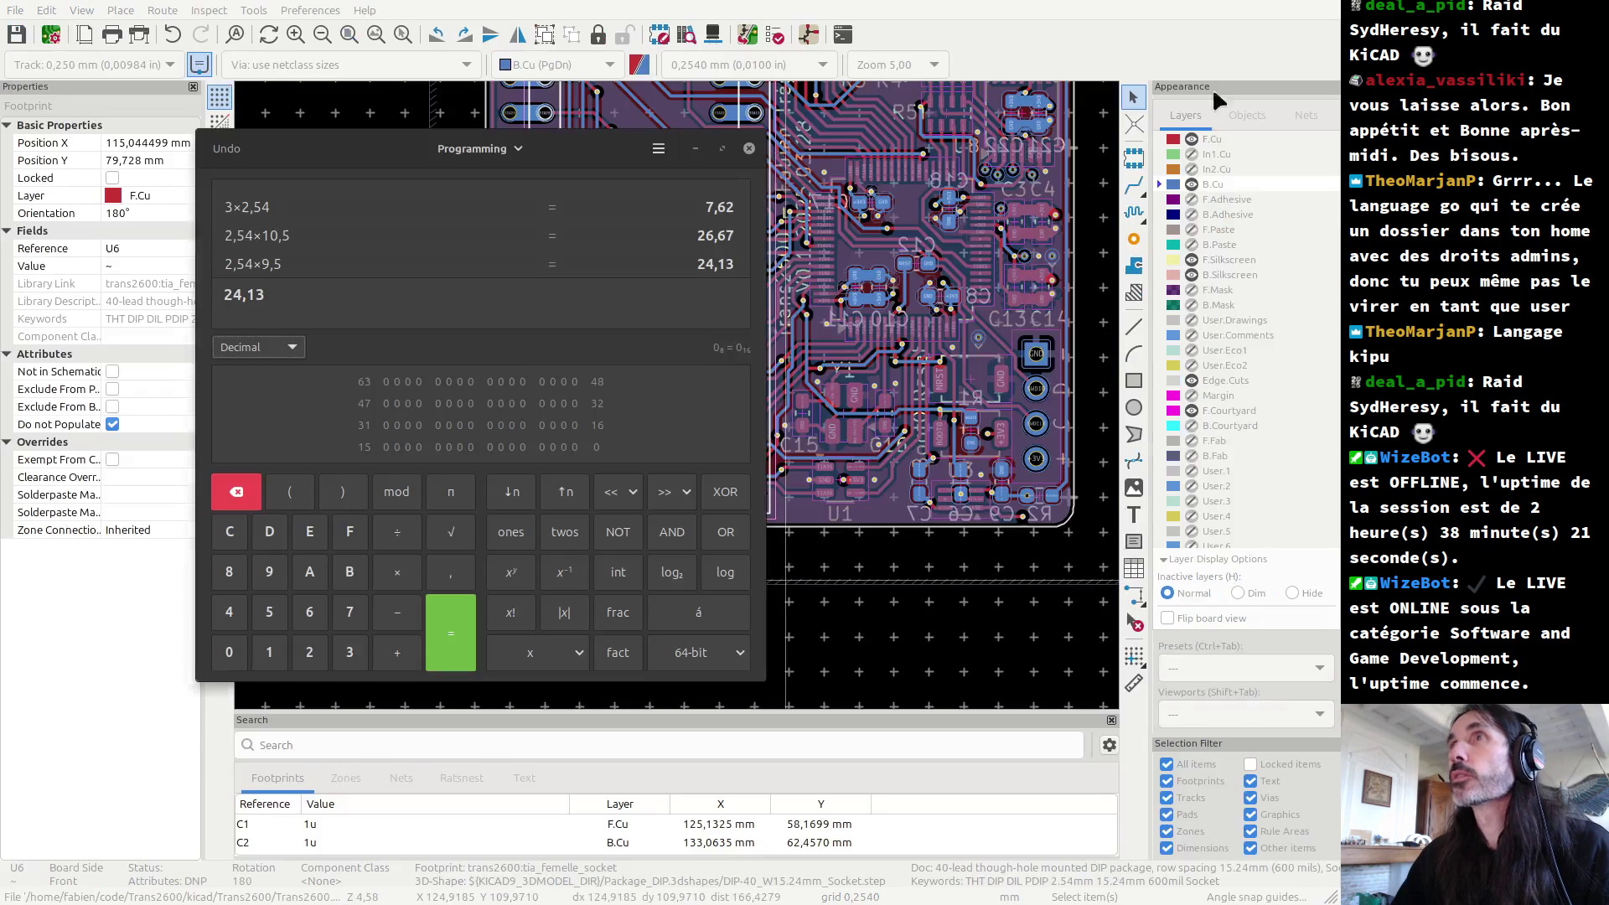
{"action": "left_click", "coordinate": [749, 148]}
- Update U6 from the library footprint, resetting its 3D model, and view the board in 3D
{"action": "double_click", "coordinate": [601, 503]}
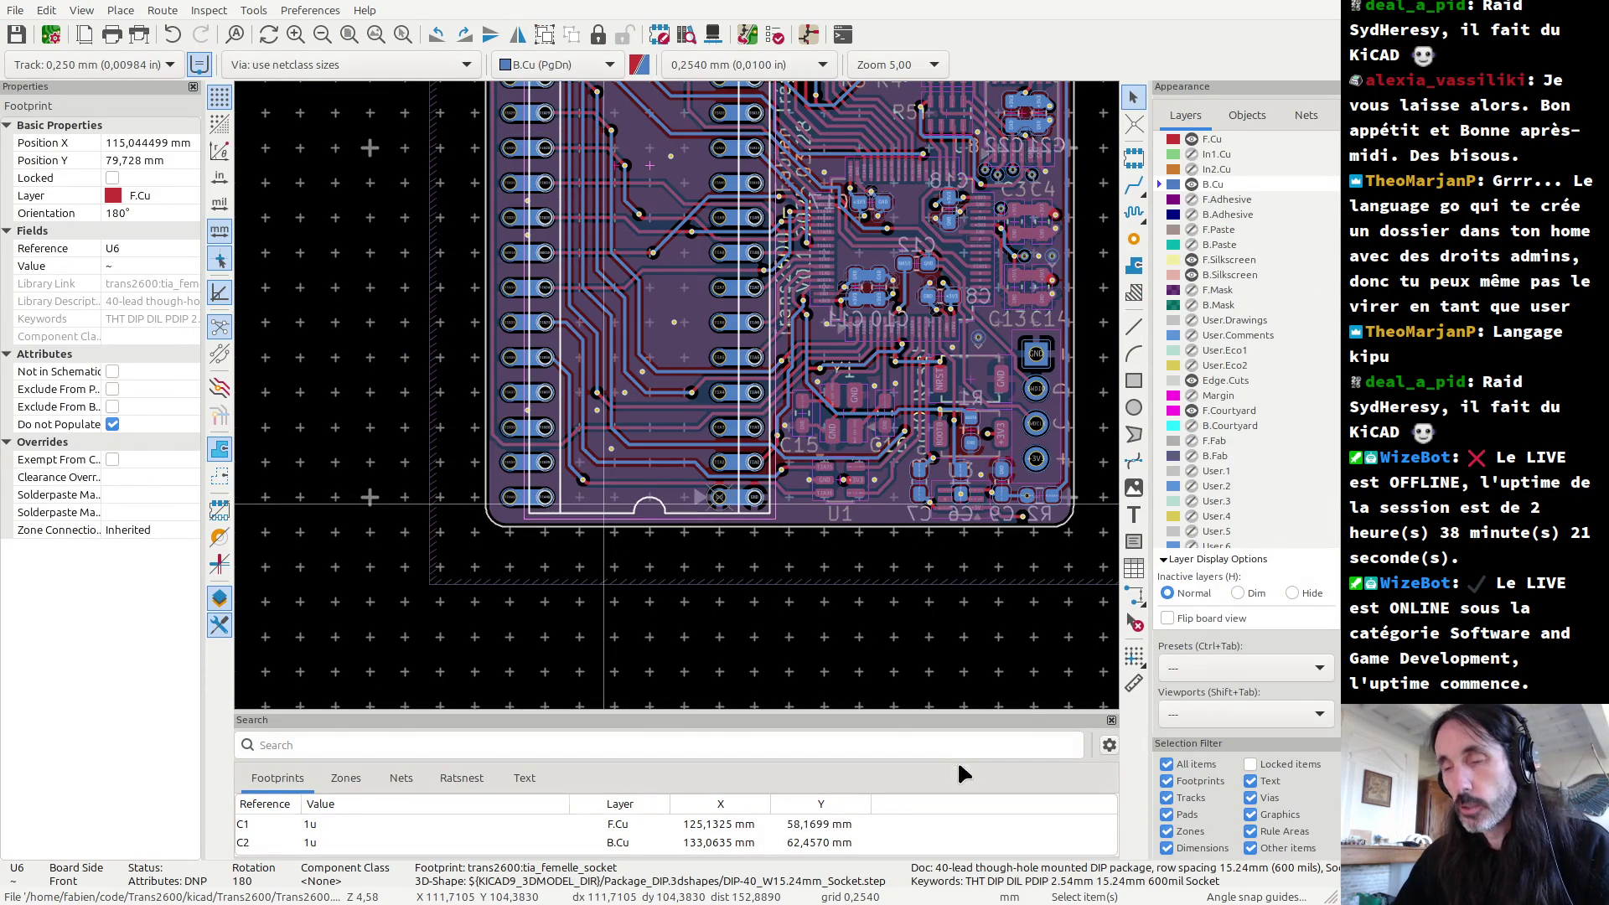
{"action": "left_click", "coordinate": [855, 570]}
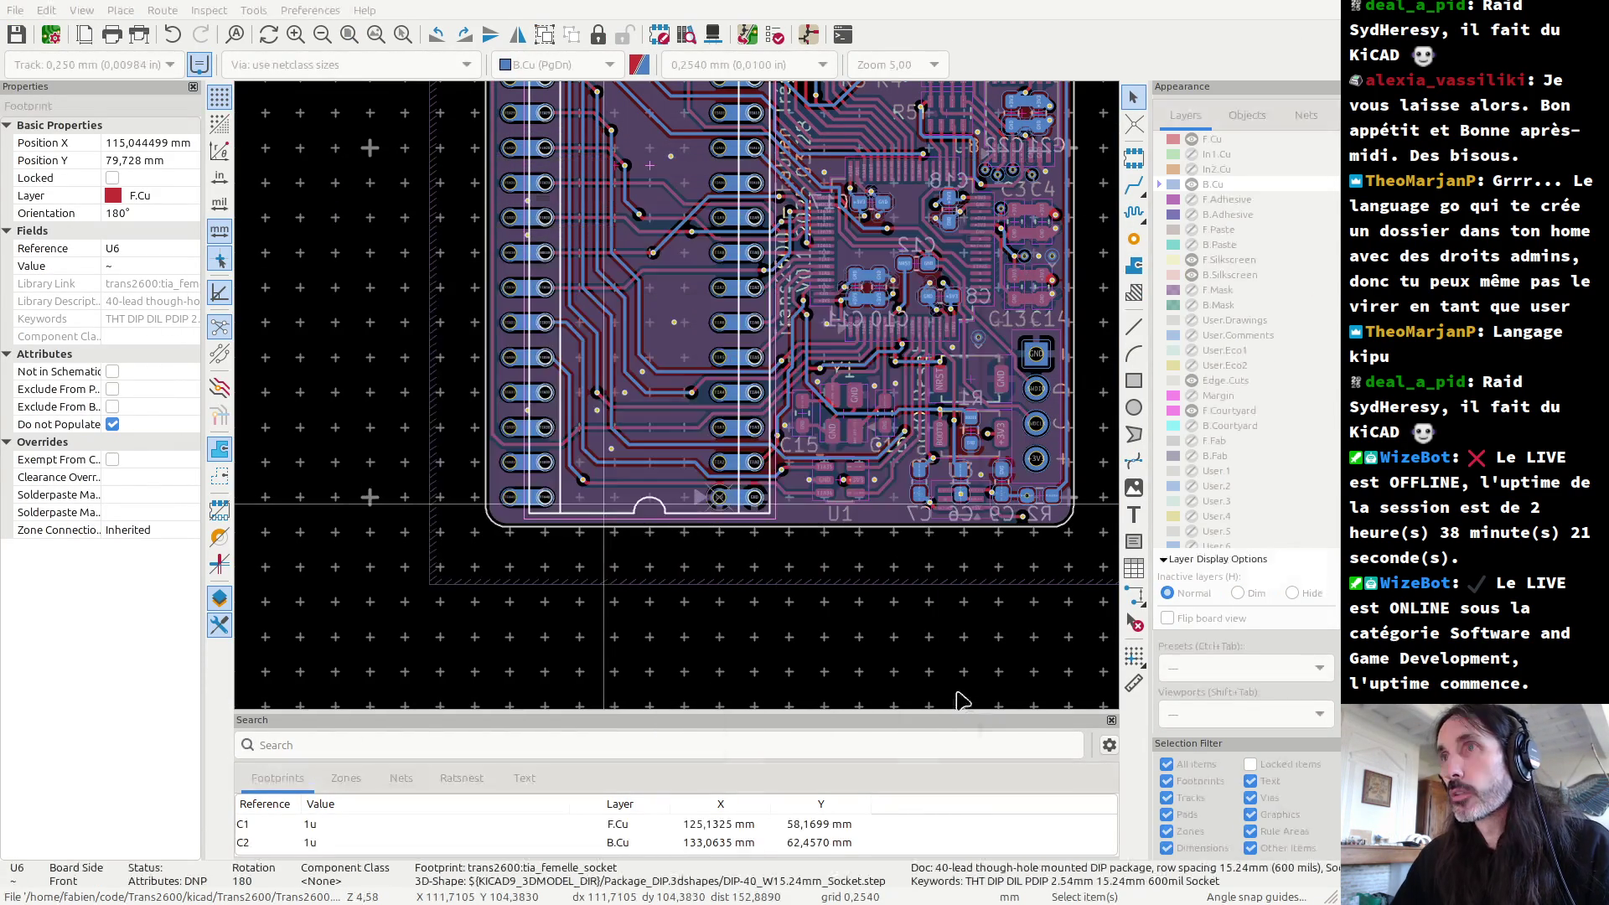
{"action": "left_click", "coordinate": [922, 713]}
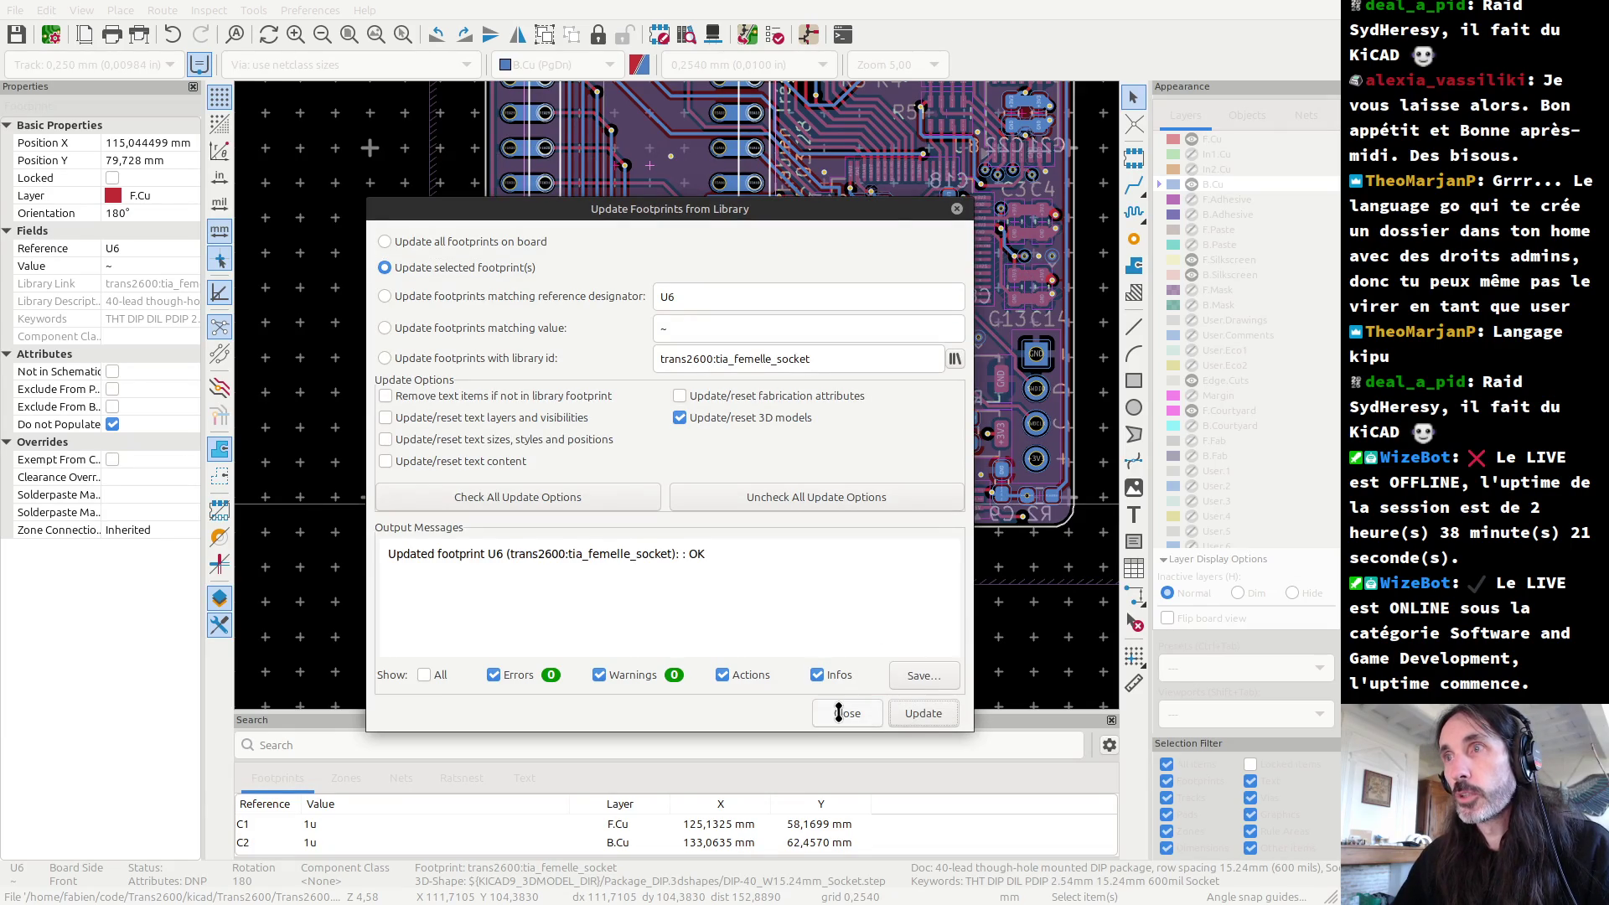
{"action": "left_click", "coordinate": [843, 713]}
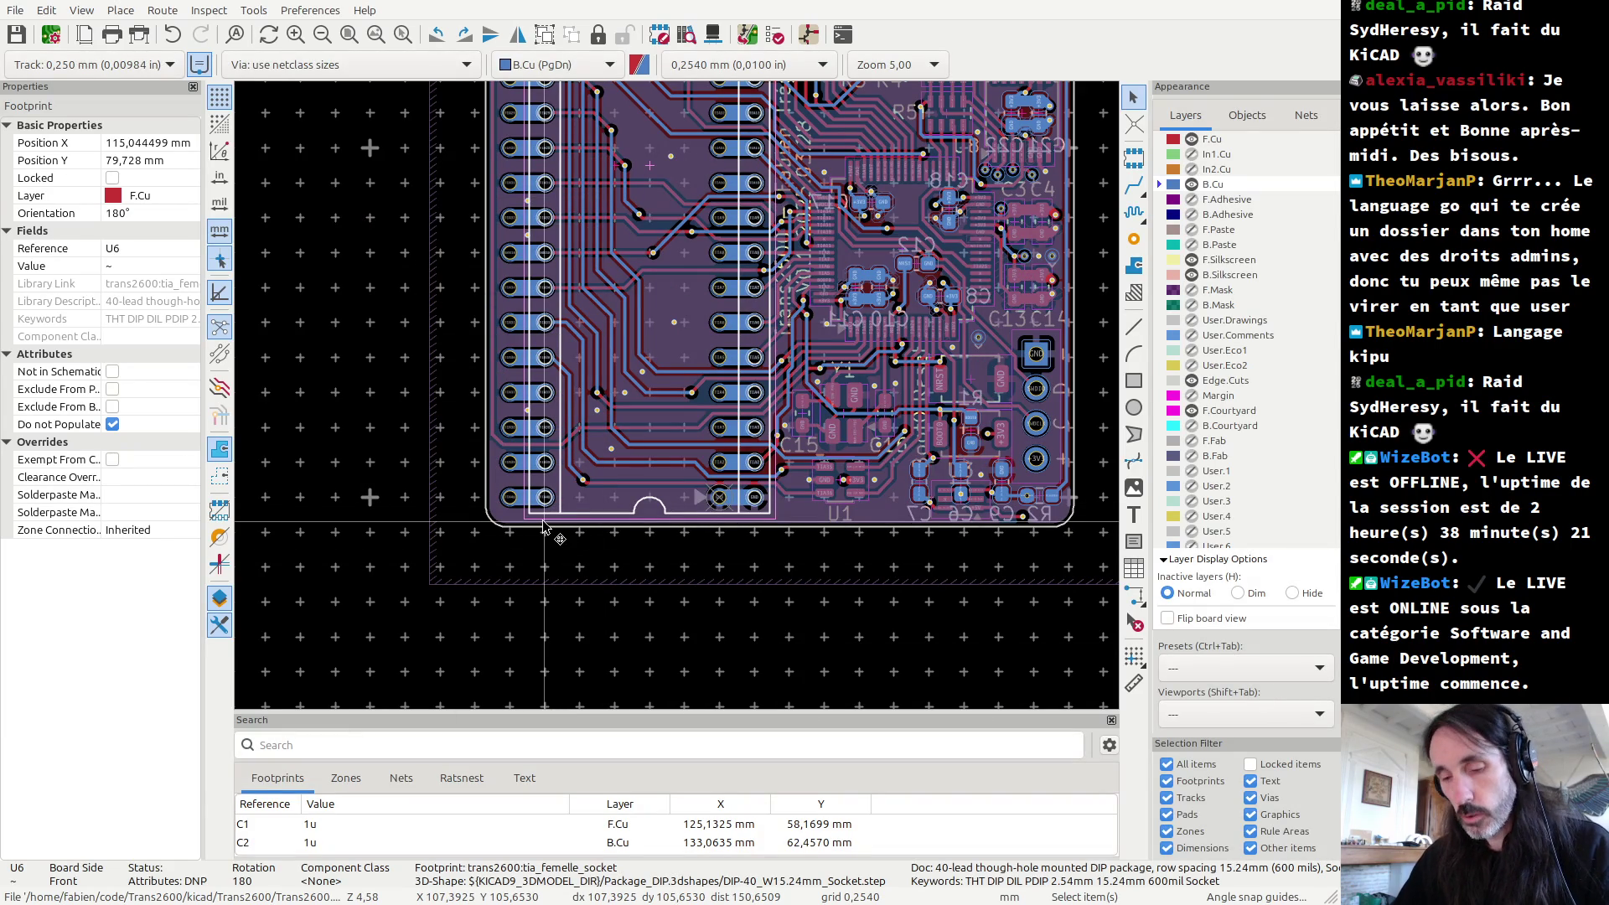
{"action": "key", "text": "alt+3"}
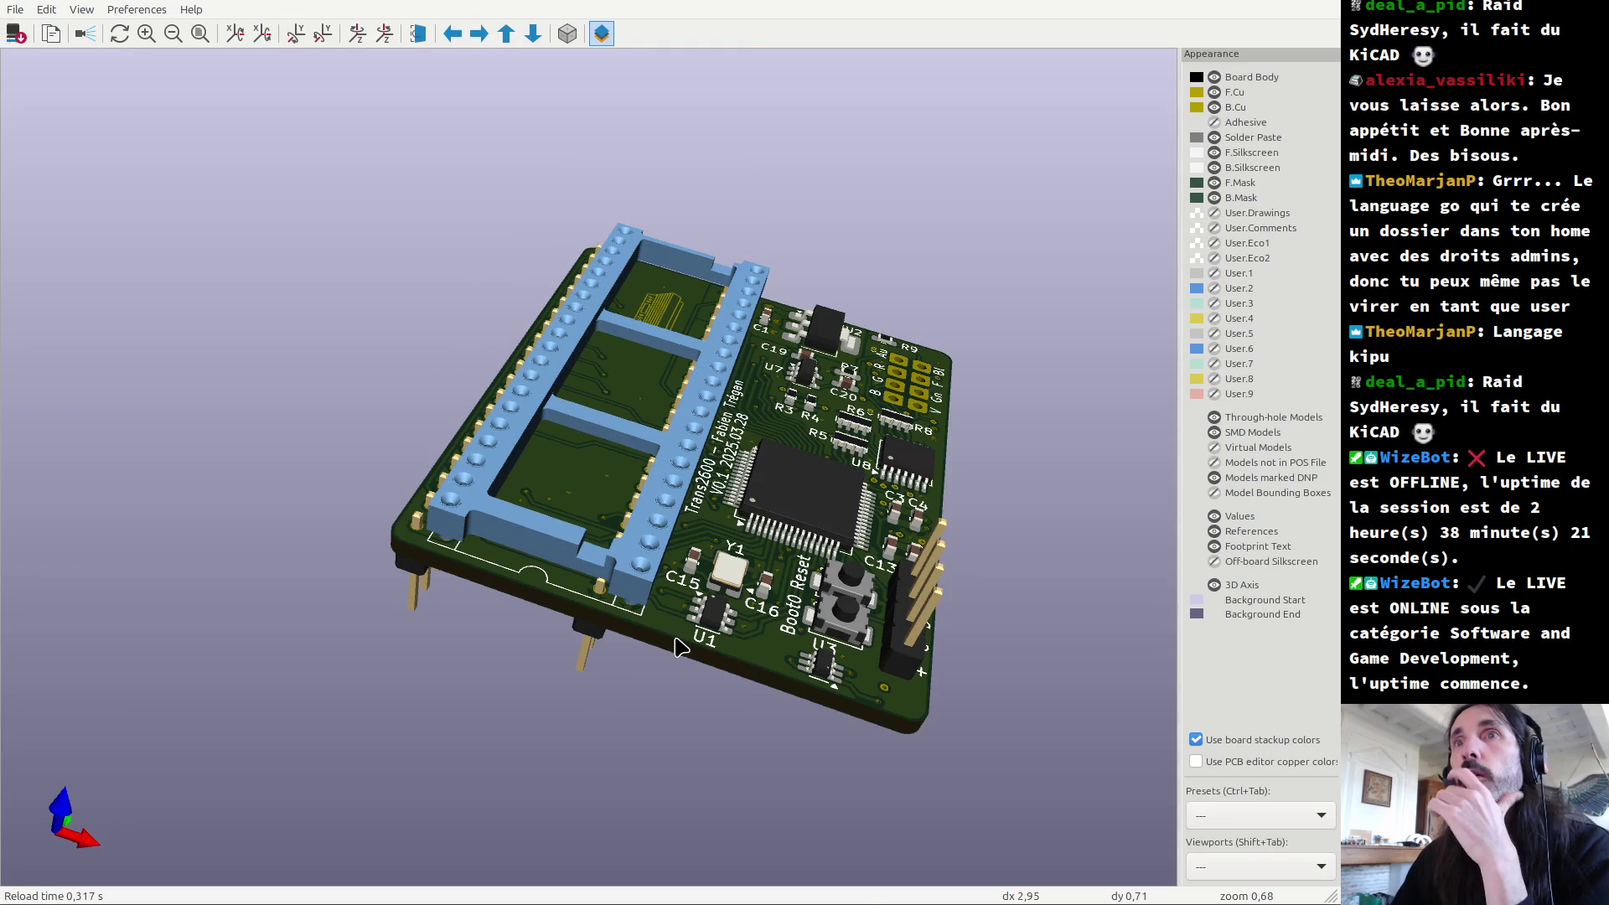
- Orbit the 3D board to inspect its underside and header pins, then restore the top view
{"action": "mouse_move", "coordinate": [658, 639]}
{"action": "left_mouse_down"}
{"action": "mouse_move", "coordinate": [855, 358]}
{"action": "mouse_move", "coordinate": [737, 341]}
{"action": "mouse_move", "coordinate": [754, 363]}
{"action": "mouse_move", "coordinate": [738, 339]}
{"action": "mouse_move", "coordinate": [502, 461]}
{"action": "mouse_move", "coordinate": [244, 531]}
{"action": "mouse_move", "coordinate": [809, 438]}
{"action": "mouse_move", "coordinate": [895, 442]}
{"action": "left_mouse_up"}
{"action": "key", "text": "alt+Tab"}
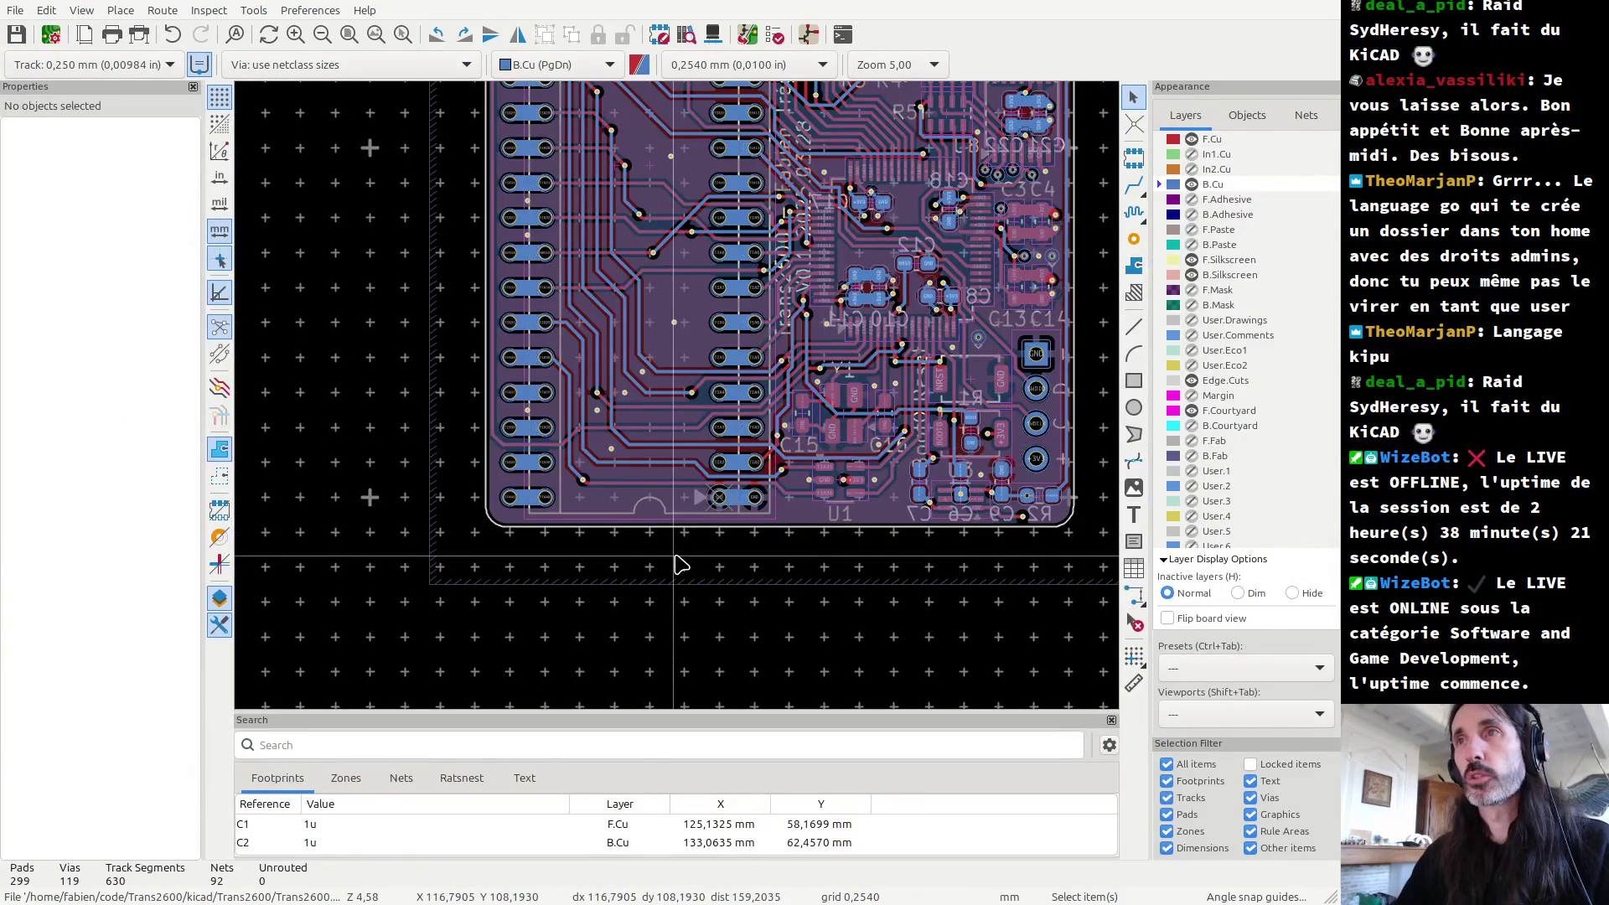
{"action": "key", "text": "alt+Tab"}
{"action": "mouse_move", "coordinate": [759, 419]}
{"action": "left_mouse_down"}
{"action": "mouse_move", "coordinate": [1139, 356]}
{"action": "mouse_move", "coordinate": [1063, 239]}
{"action": "mouse_move", "coordinate": [919, 93]}
{"action": "left_mouse_up"}
{"action": "mouse_move", "coordinate": [958, 363]}
{"action": "left_mouse_down"}
{"action": "mouse_move", "coordinate": [406, 255]}
{"action": "mouse_move", "coordinate": [744, 465]}
{"action": "mouse_move", "coordinate": [634, 469]}
{"action": "left_mouse_up"}
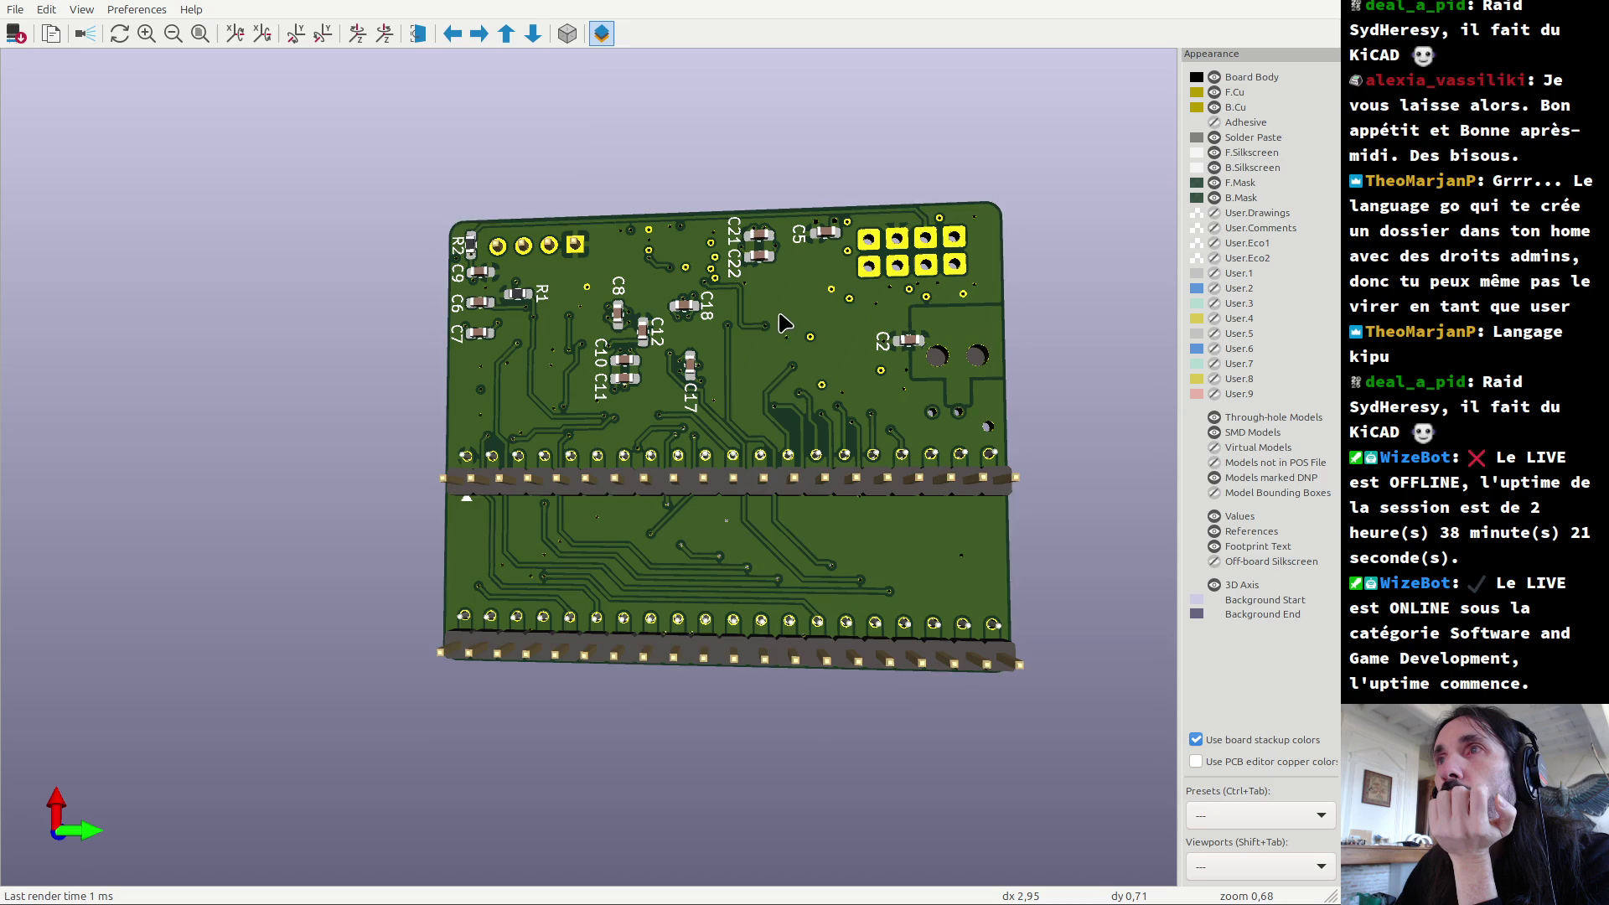
{"action": "left_click_drag", "start_coordinate": [784, 320], "coordinate": [783, 329]}
{"action": "mouse_move", "coordinate": [650, 514]}
{"action": "left_mouse_down"}
{"action": "mouse_move", "coordinate": [1023, 223]}
{"action": "mouse_move", "coordinate": [791, 648]}
{"action": "left_mouse_up"}
{"action": "key", "text": "shift+z"}
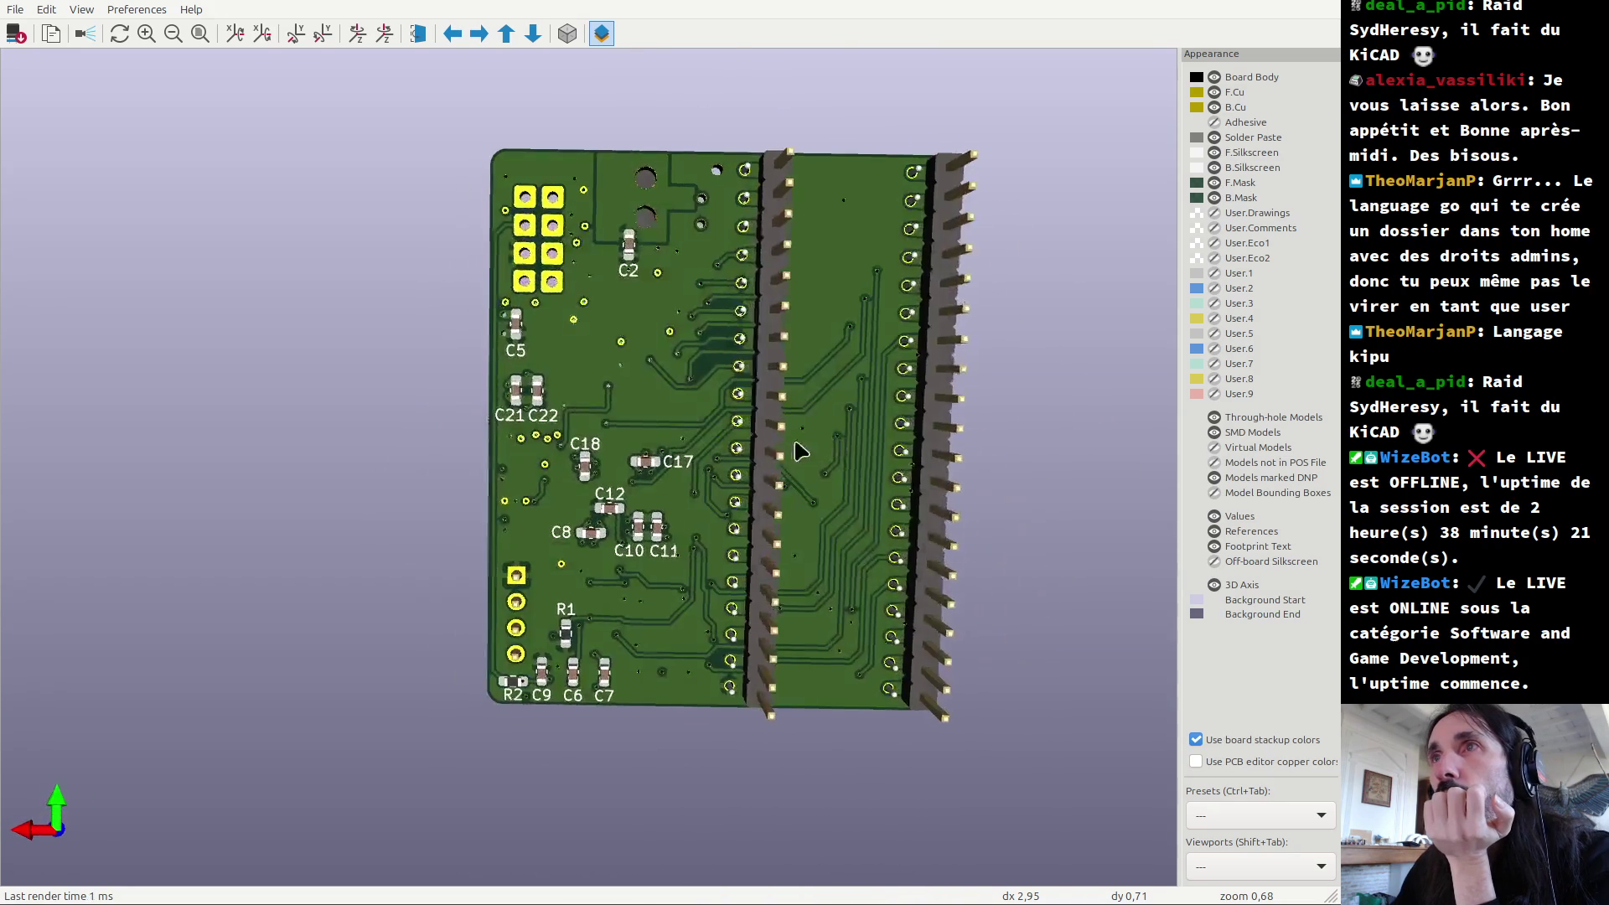
{"action": "mouse_move", "coordinate": [766, 530]}
{"action": "left_mouse_down"}
{"action": "mouse_move", "coordinate": [682, 490]}
{"action": "mouse_move", "coordinate": [991, 414]}
{"action": "mouse_move", "coordinate": [913, 388]}
{"action": "mouse_move", "coordinate": [902, 431]}
{"action": "mouse_move", "coordinate": [778, 490]}
{"action": "mouse_move", "coordinate": [895, 394]}
{"action": "left_mouse_up"}
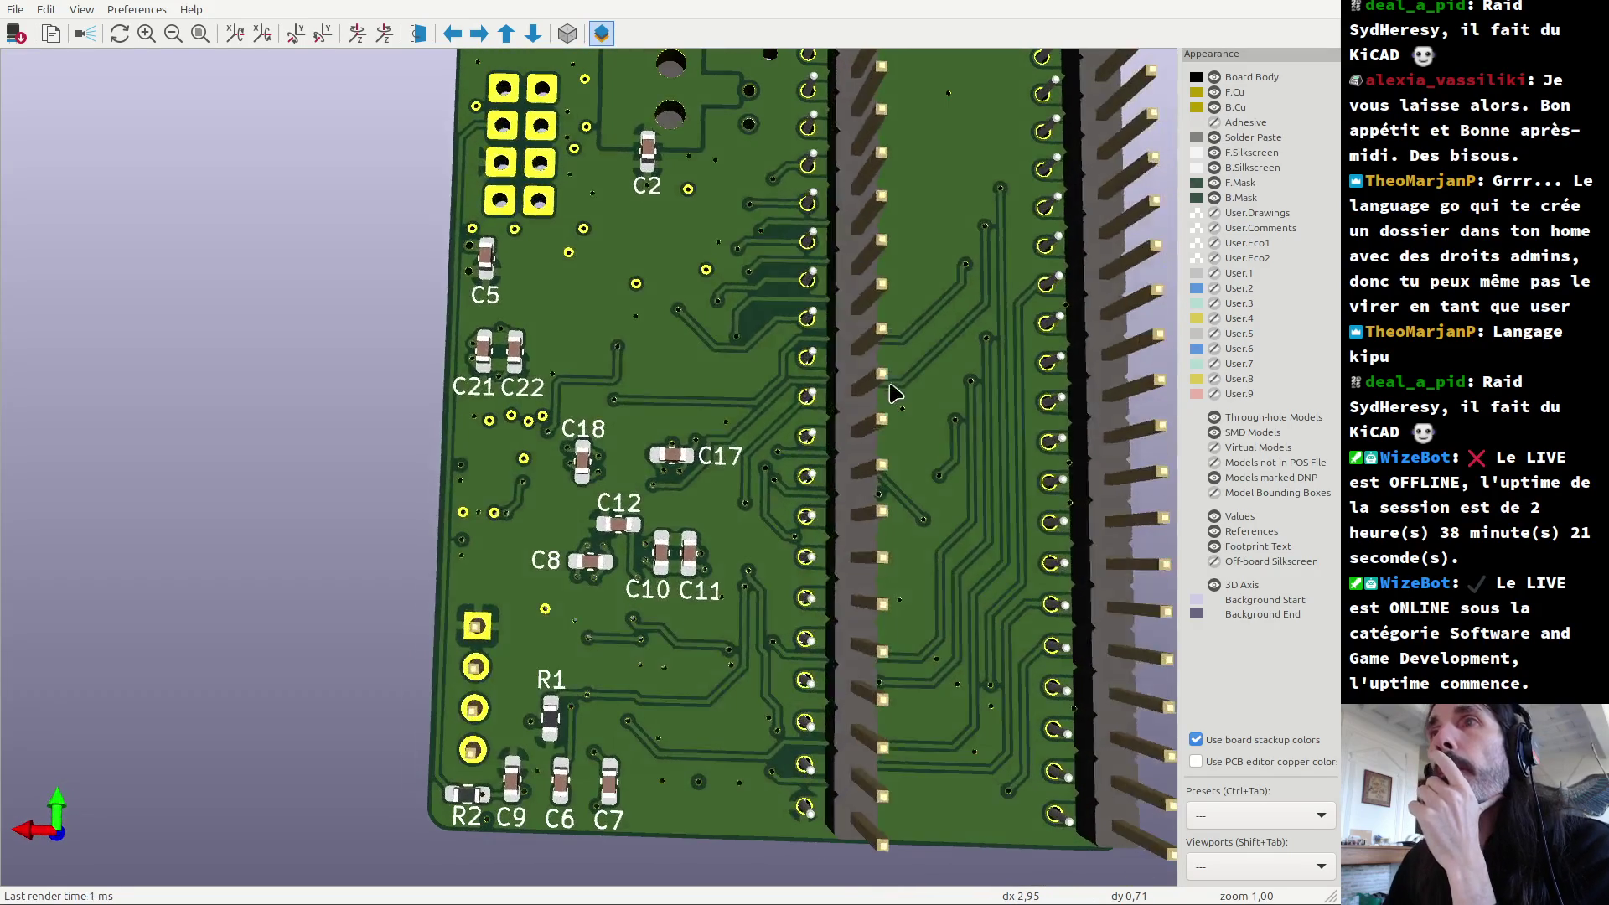
{"action": "left_click", "coordinate": [196, 31]}
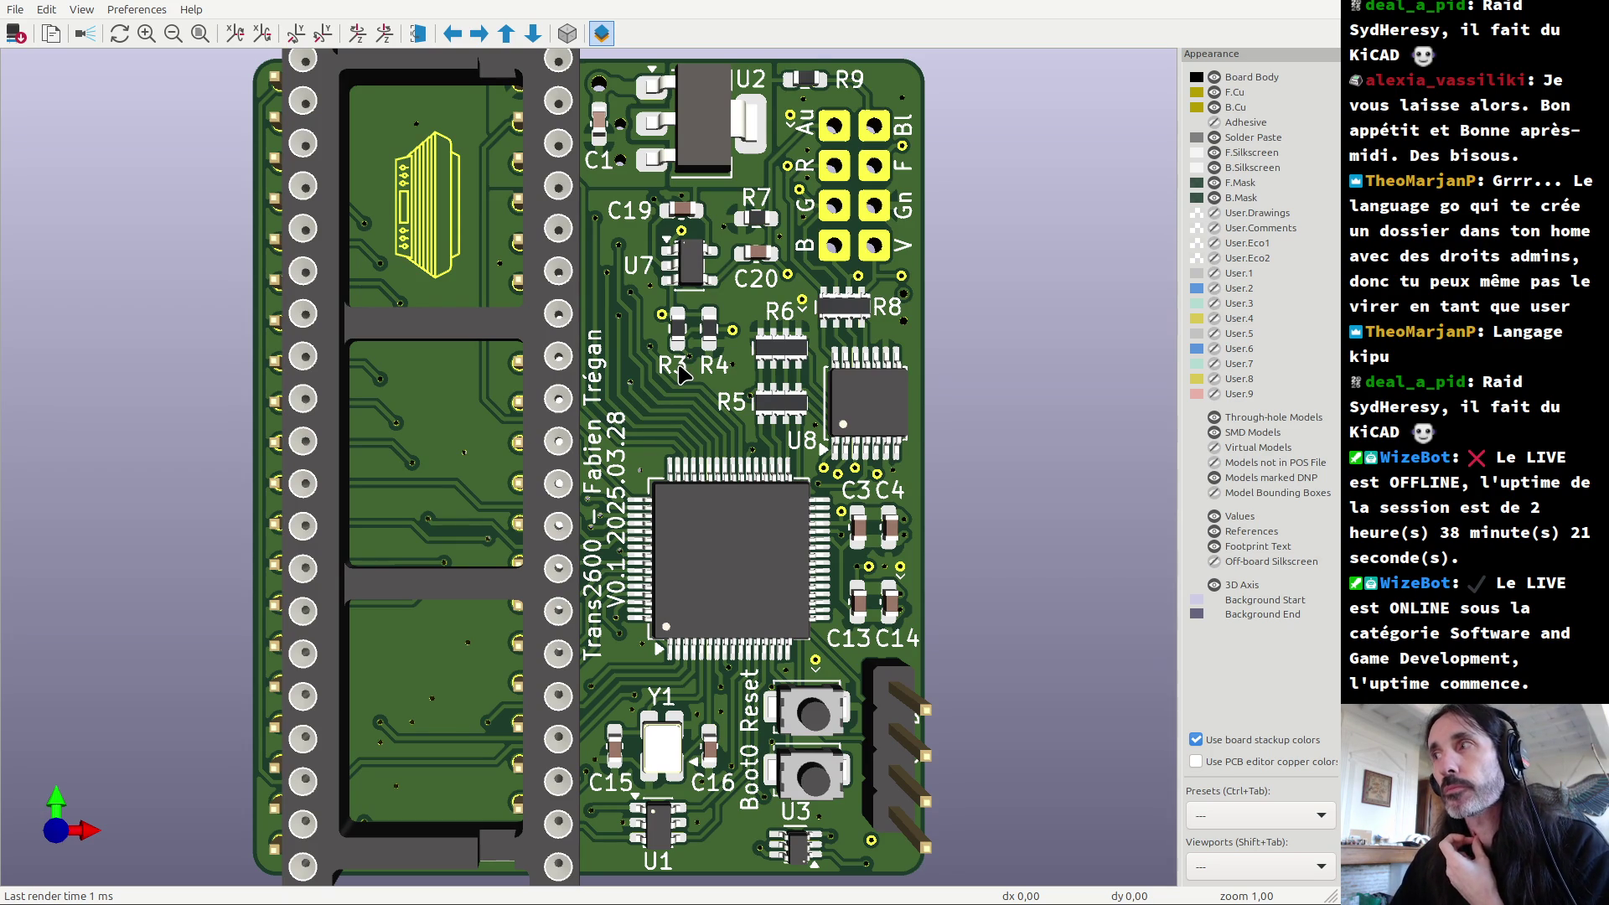
{"action": "key", "text": "alt+Tab"}
- Inspect the C15, U1, C7, C6 and R2 reference labels on the board
{"action": "scroll", "coordinate": [650, 517], "scroll_direction": "up", "scroll_amount": 5}
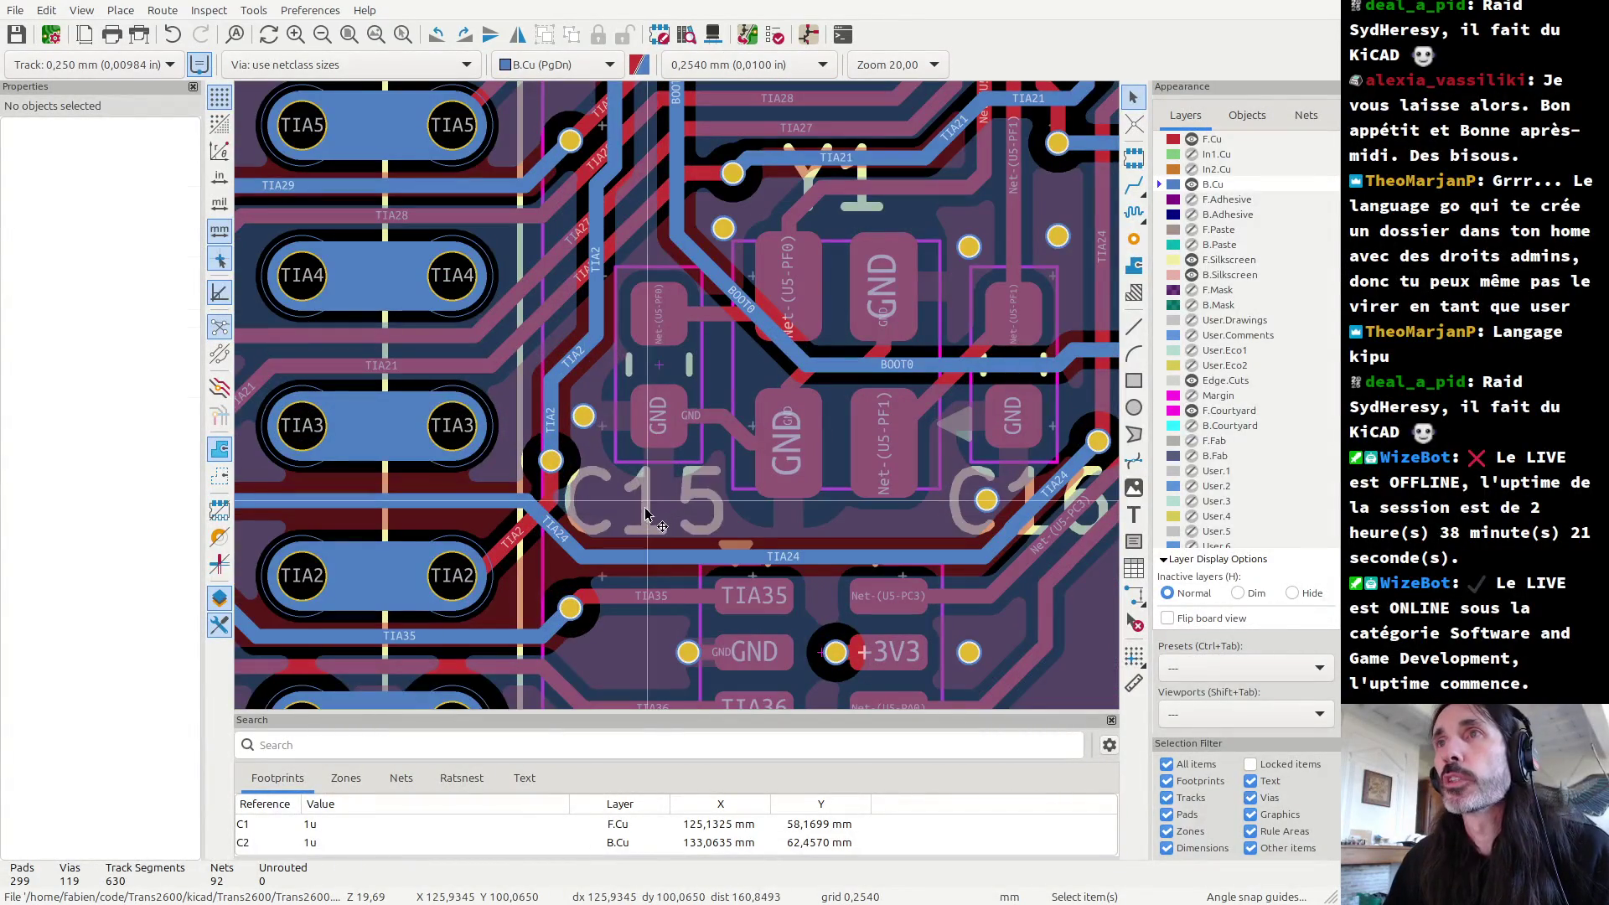
{"action": "left_click", "coordinate": [649, 517]}
{"action": "scroll", "coordinate": [649, 517], "scroll_direction": "down", "scroll_amount": 2}
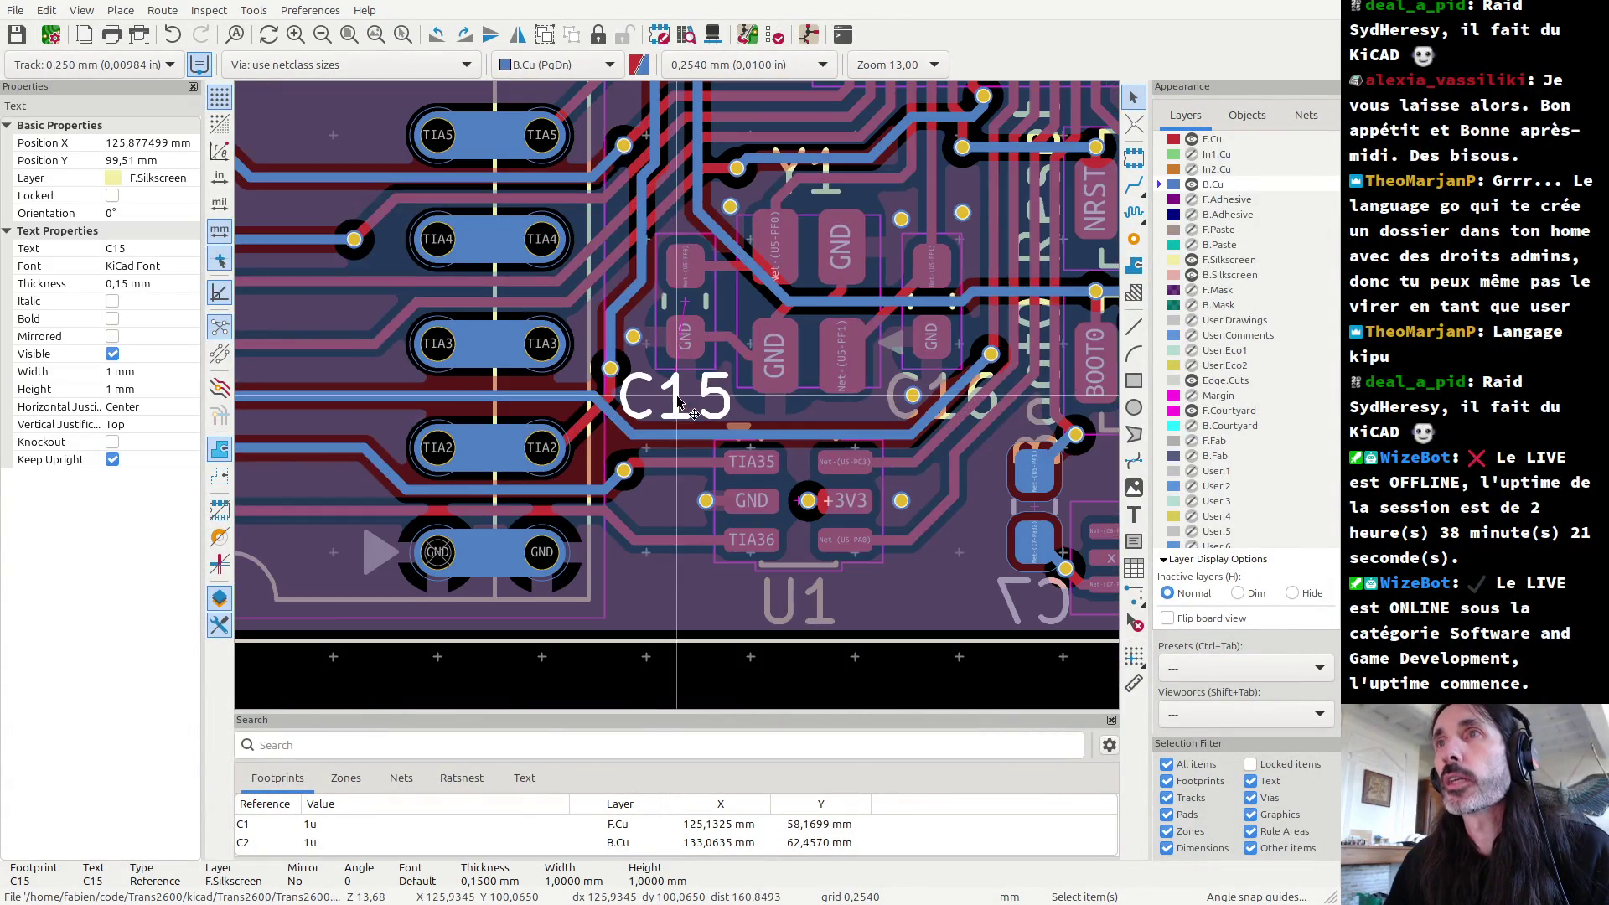
{"action": "left_click", "coordinate": [797, 605]}
{"action": "left_click", "coordinate": [968, 605]}
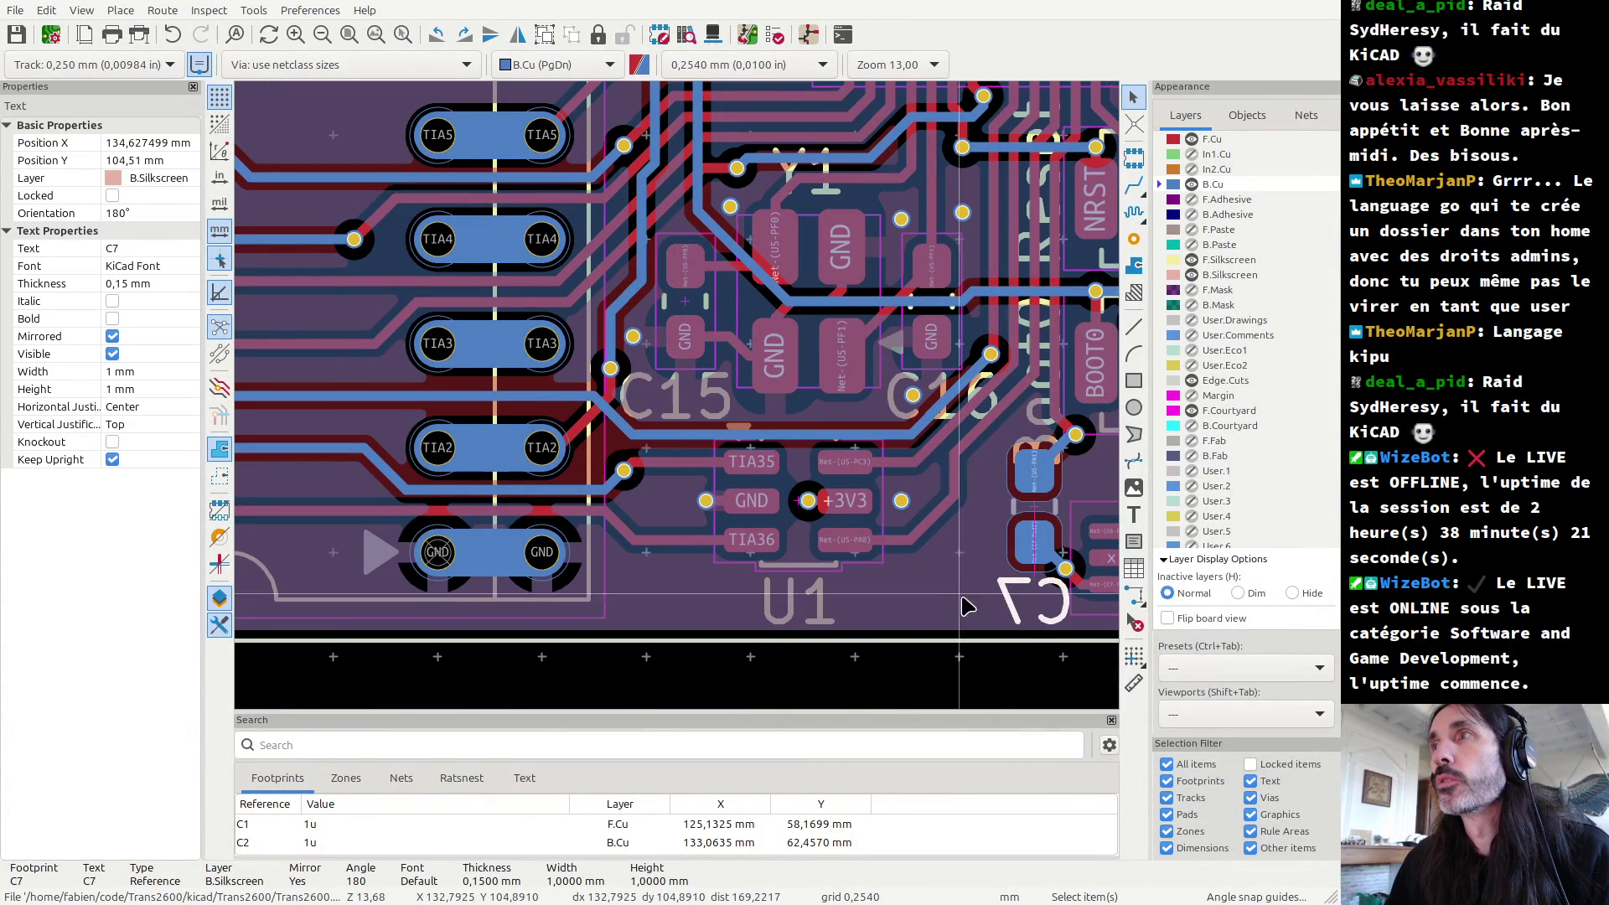
{"action": "middle_click_drag", "start_coordinate": [891, 676], "coordinate": [490, 686]}
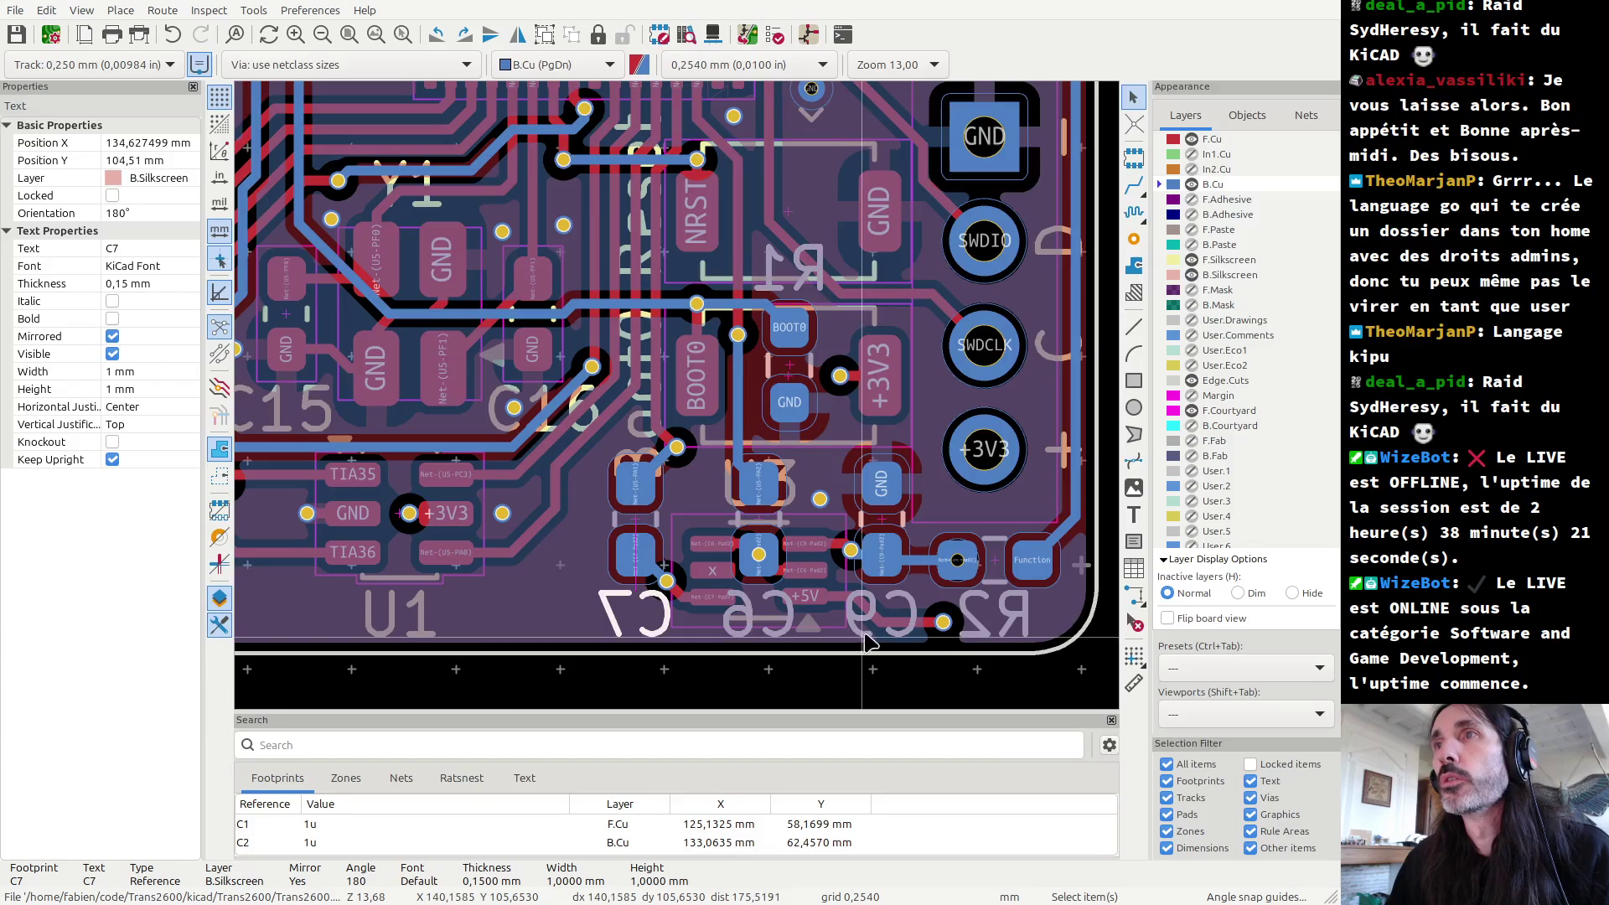
{"action": "left_click", "coordinate": [759, 613]}
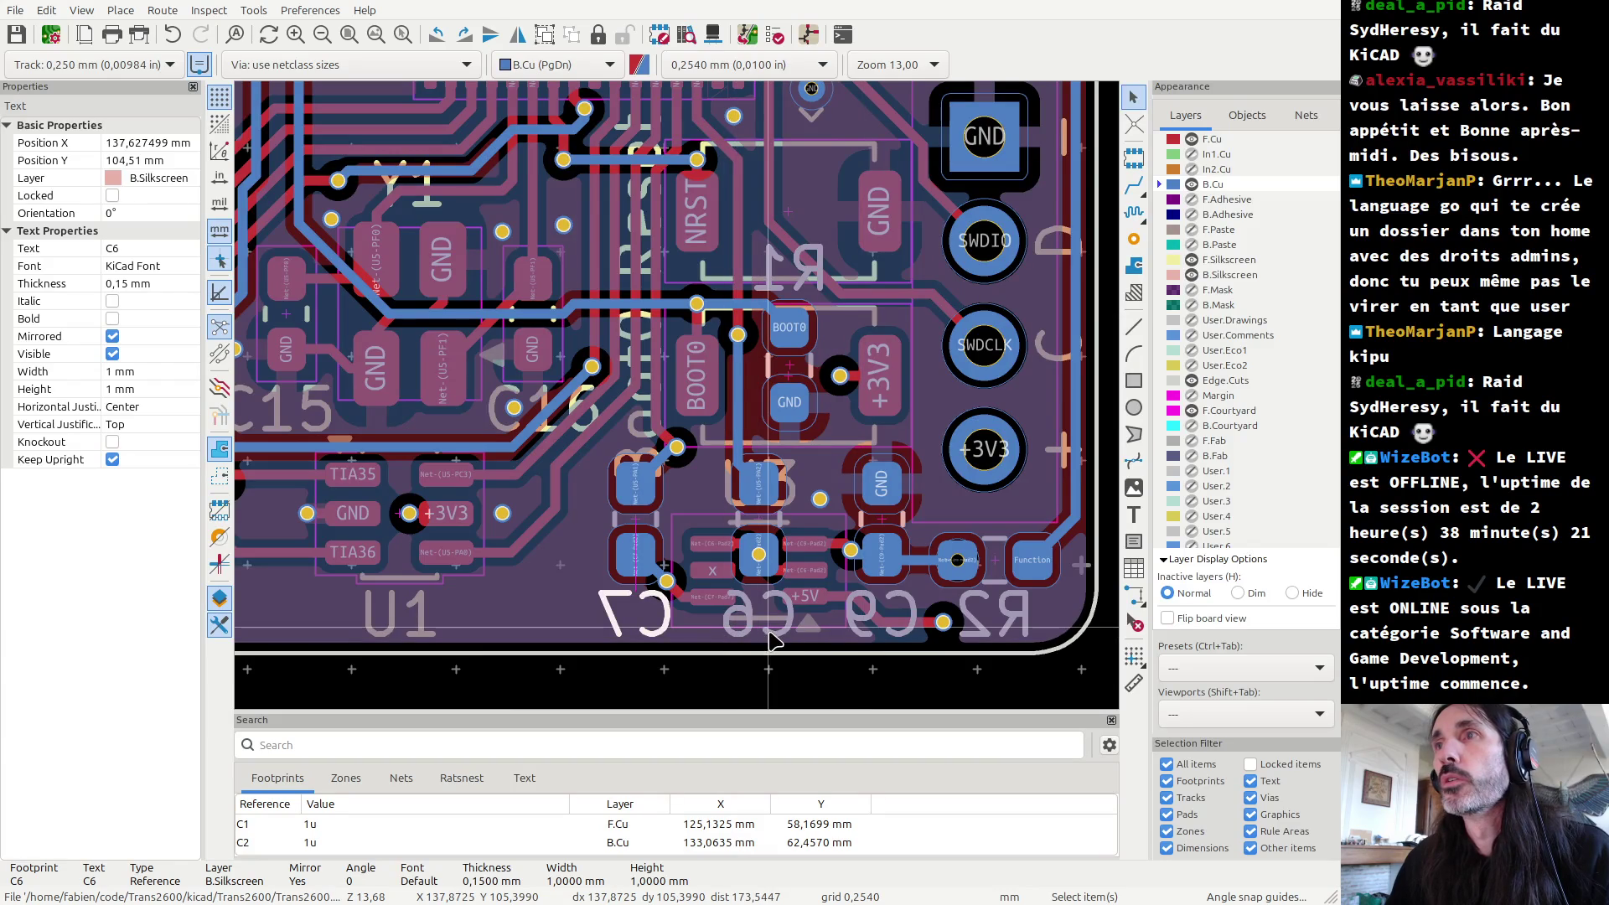
{"action": "left_click", "coordinate": [893, 625]}
{"action": "left_click", "coordinate": [901, 644]}
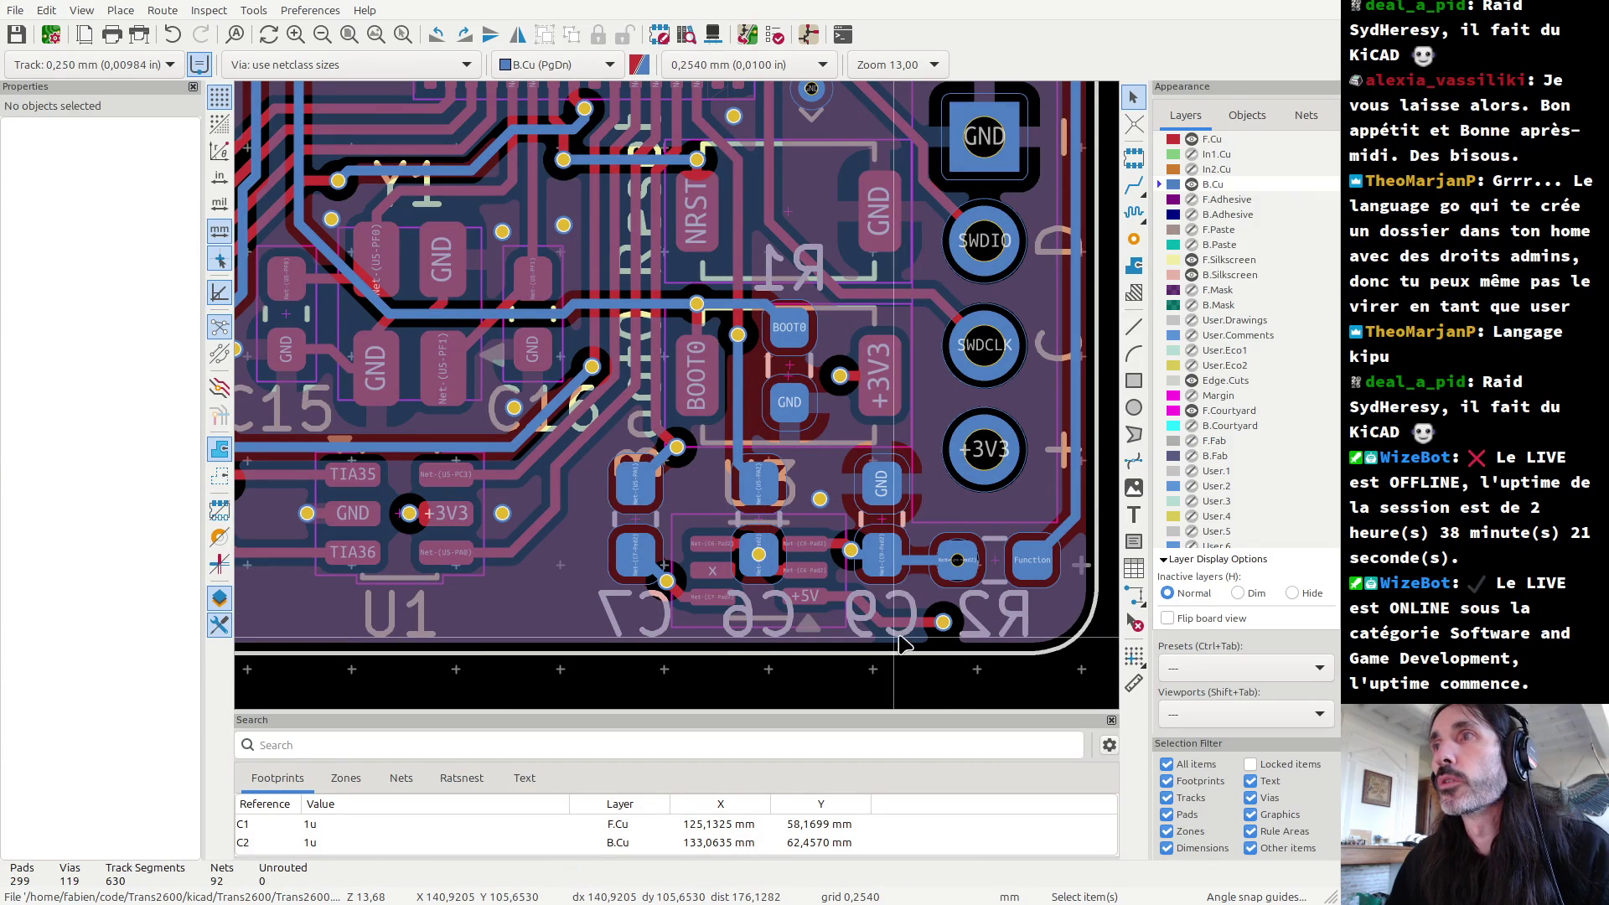
{"action": "left_click", "coordinate": [903, 645]}
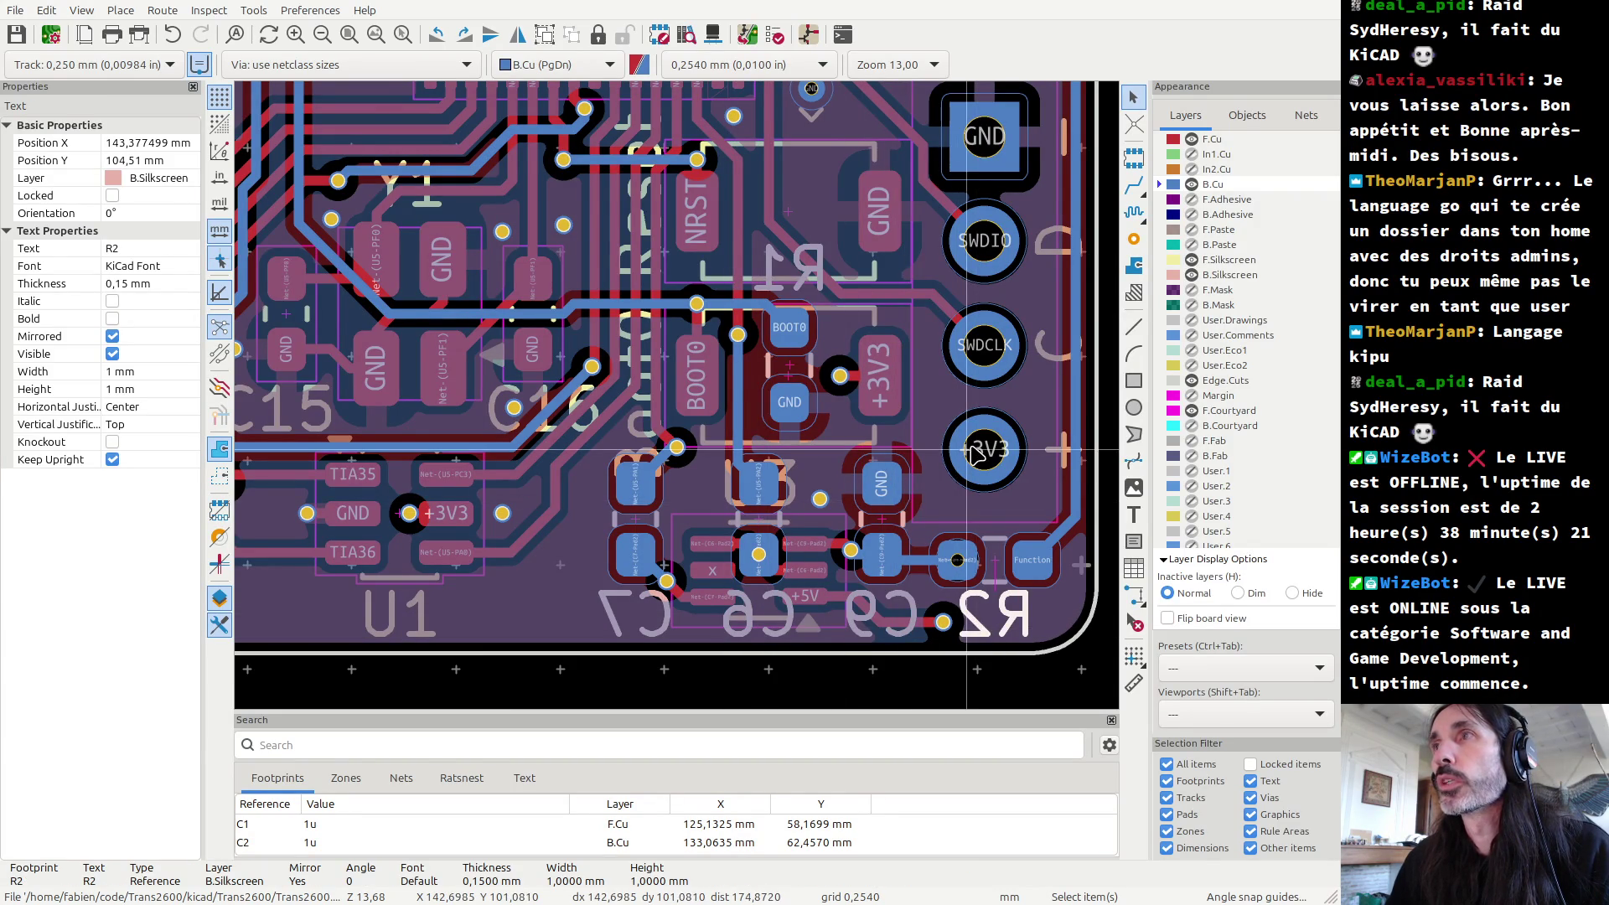
- Check the R1 label, then hide the B.Silkscreen and B.Cu layers
{"action": "left_click", "coordinate": [803, 264]}
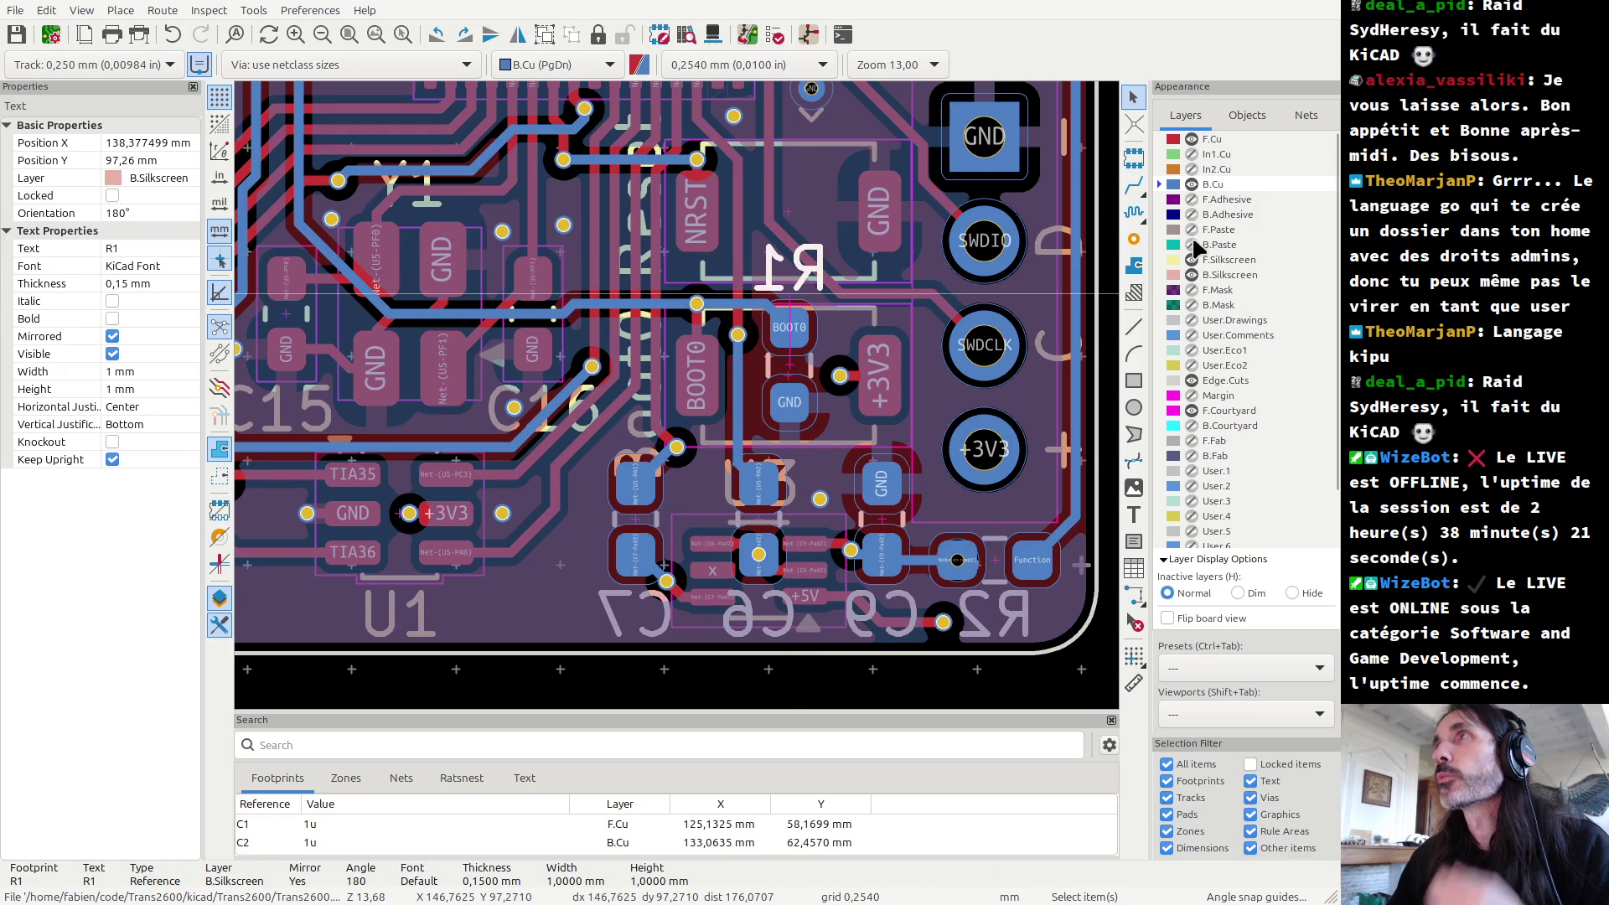
{"action": "left_click", "coordinate": [1191, 275]}
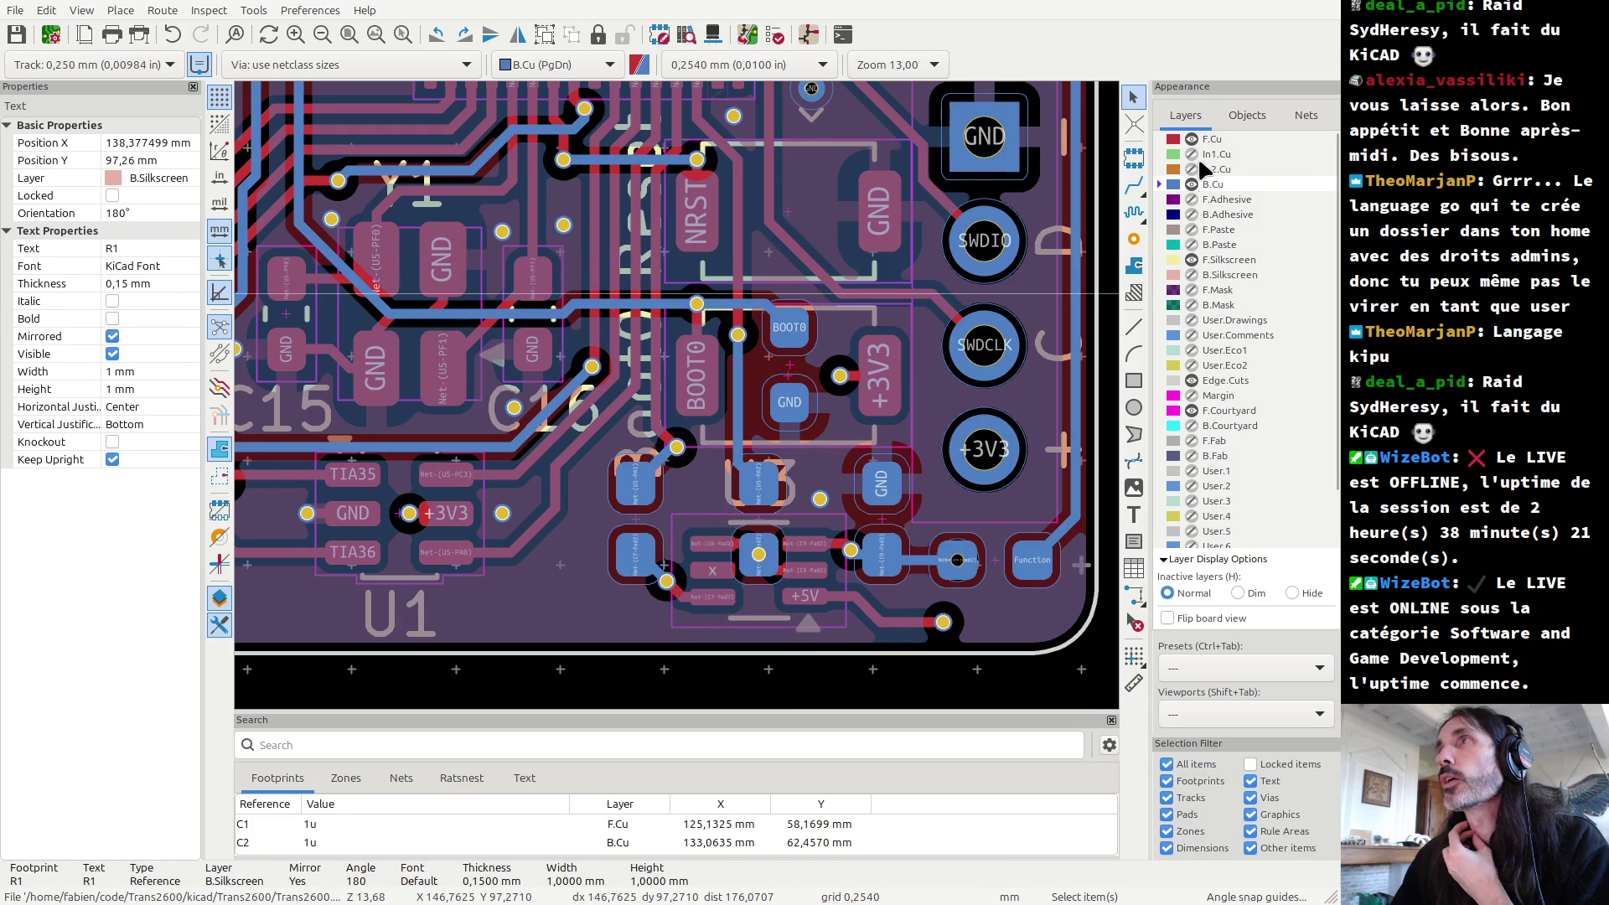
{"action": "left_click", "coordinate": [1192, 184]}
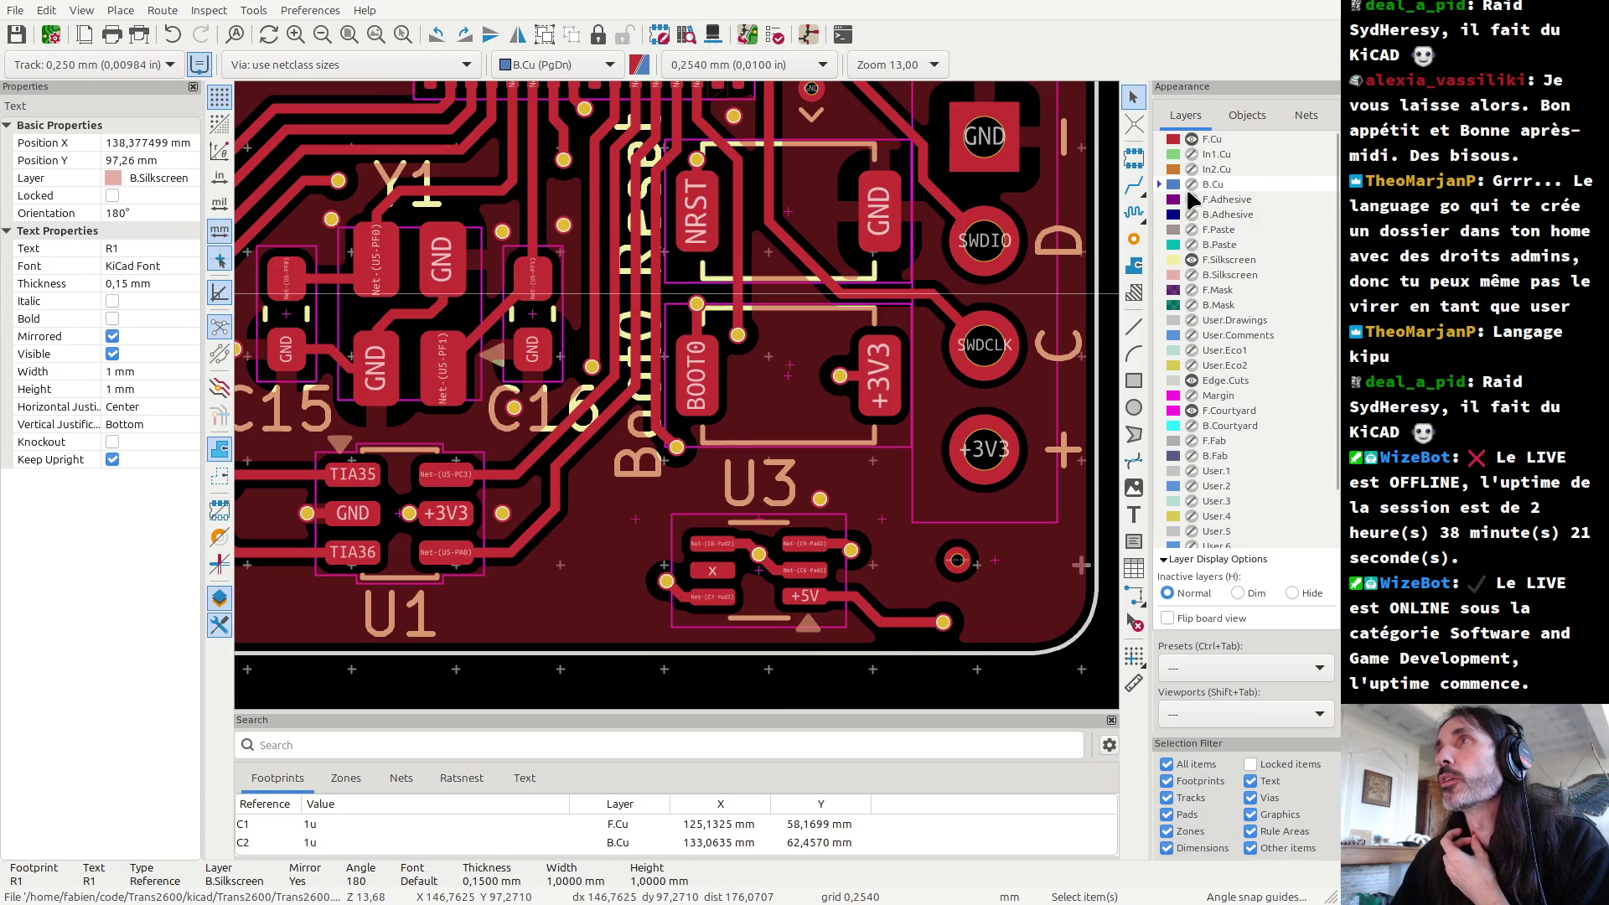
- Fit the whole board in view, render it in the 3D Viewer, then switch to VSCodium
{"action": "scroll", "coordinate": [618, 298], "scroll_direction": "down", "scroll_amount": 8}
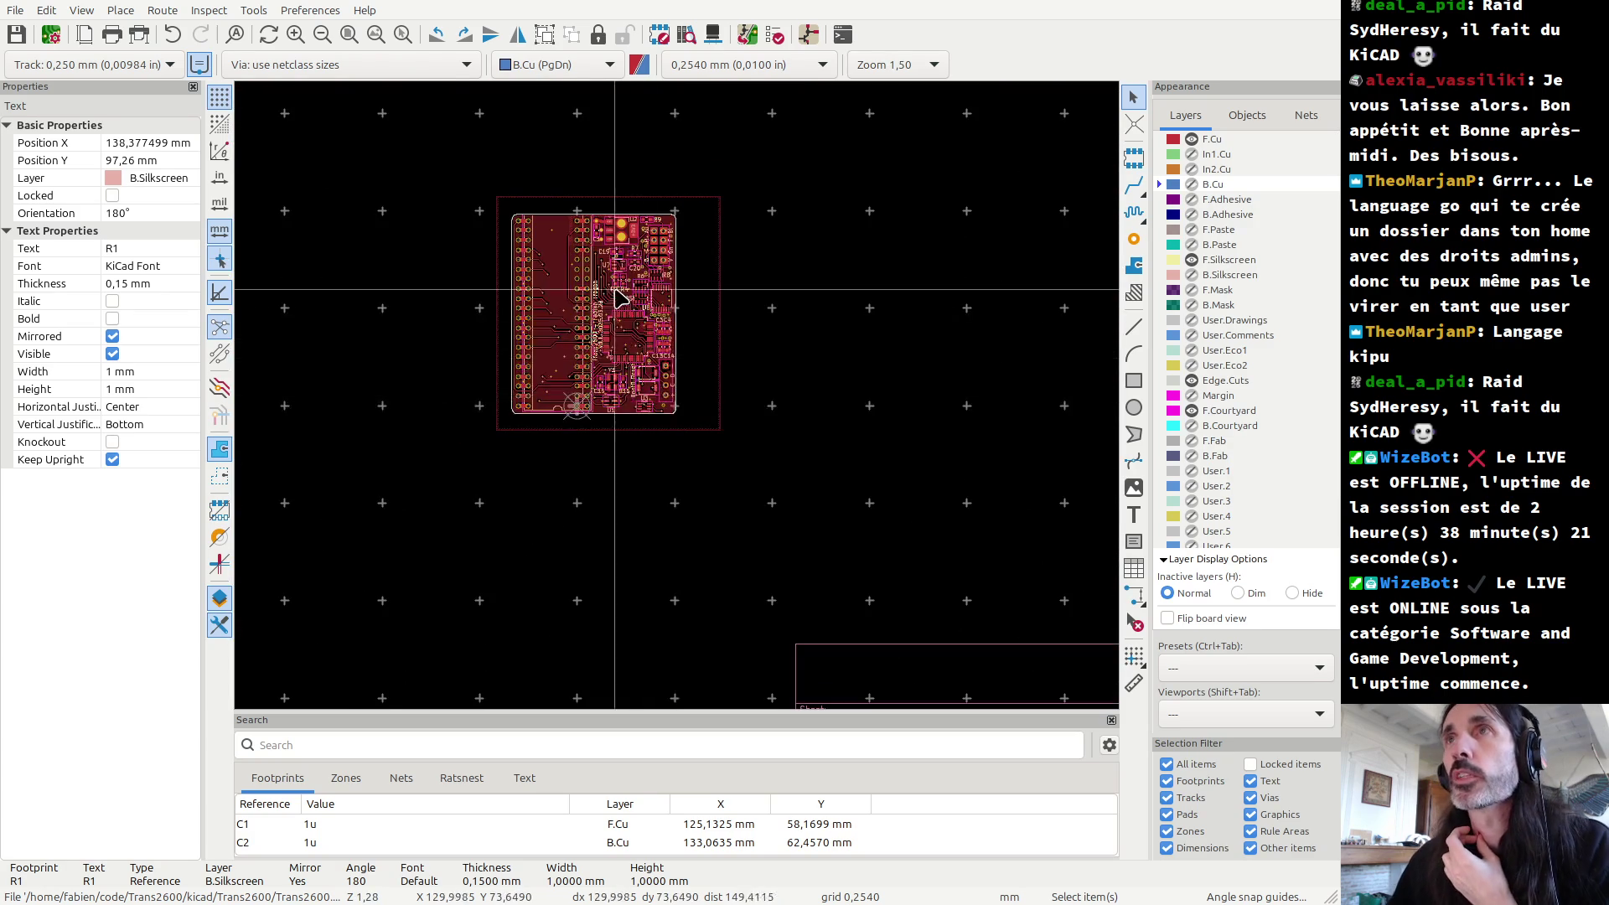
{"action": "scroll", "coordinate": [618, 297], "scroll_direction": "up", "scroll_amount": 4}
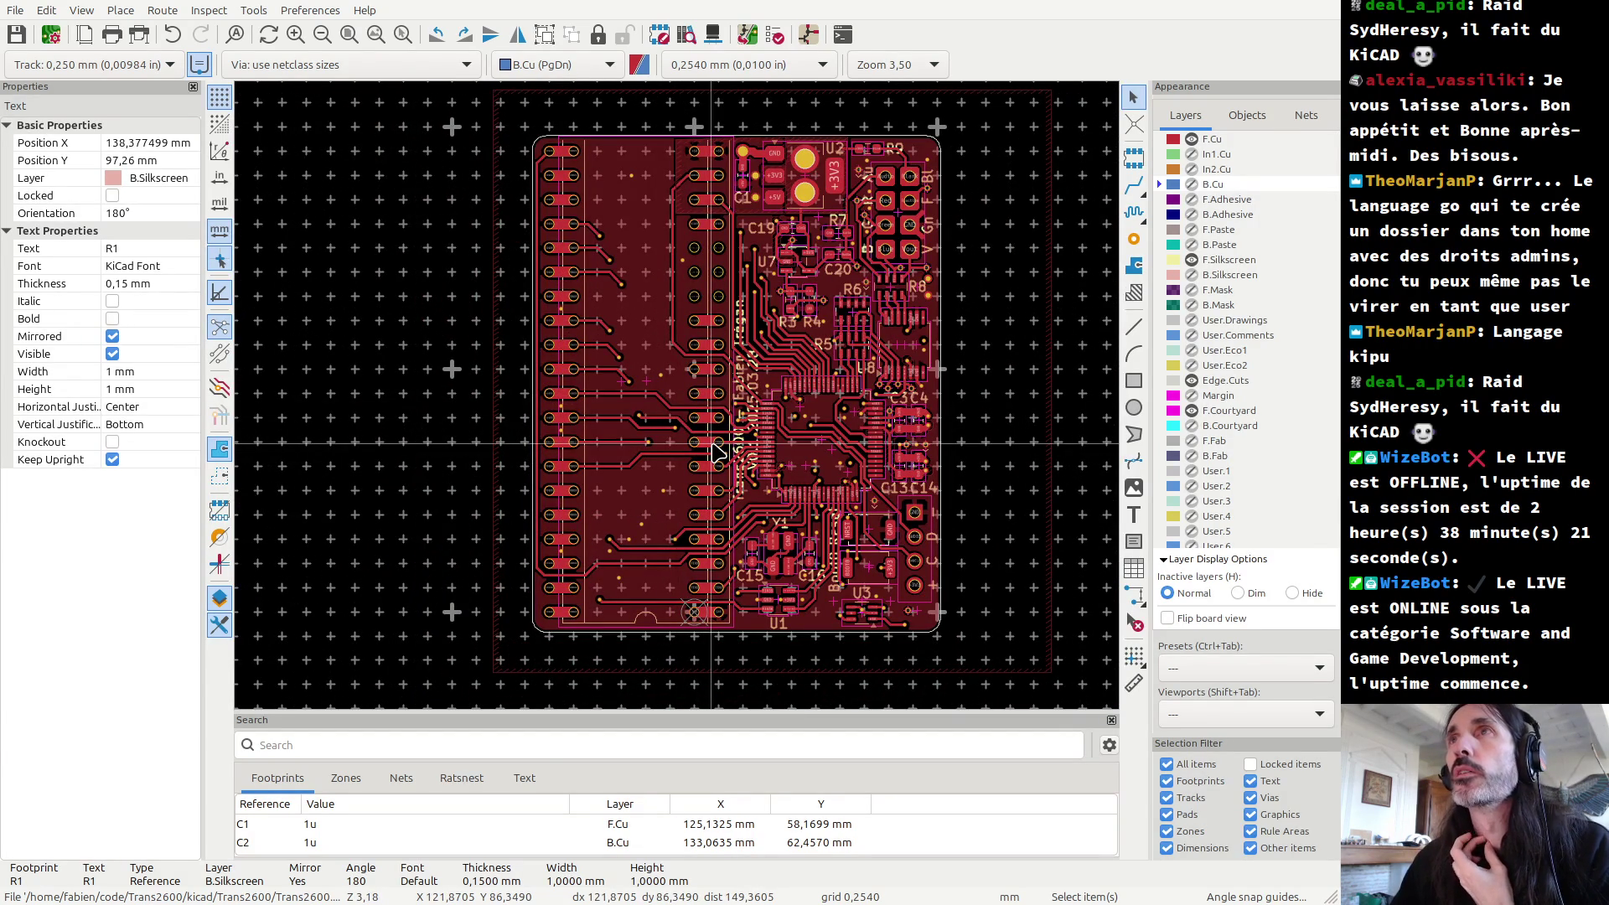
{"action": "key", "text": "alt+3"}
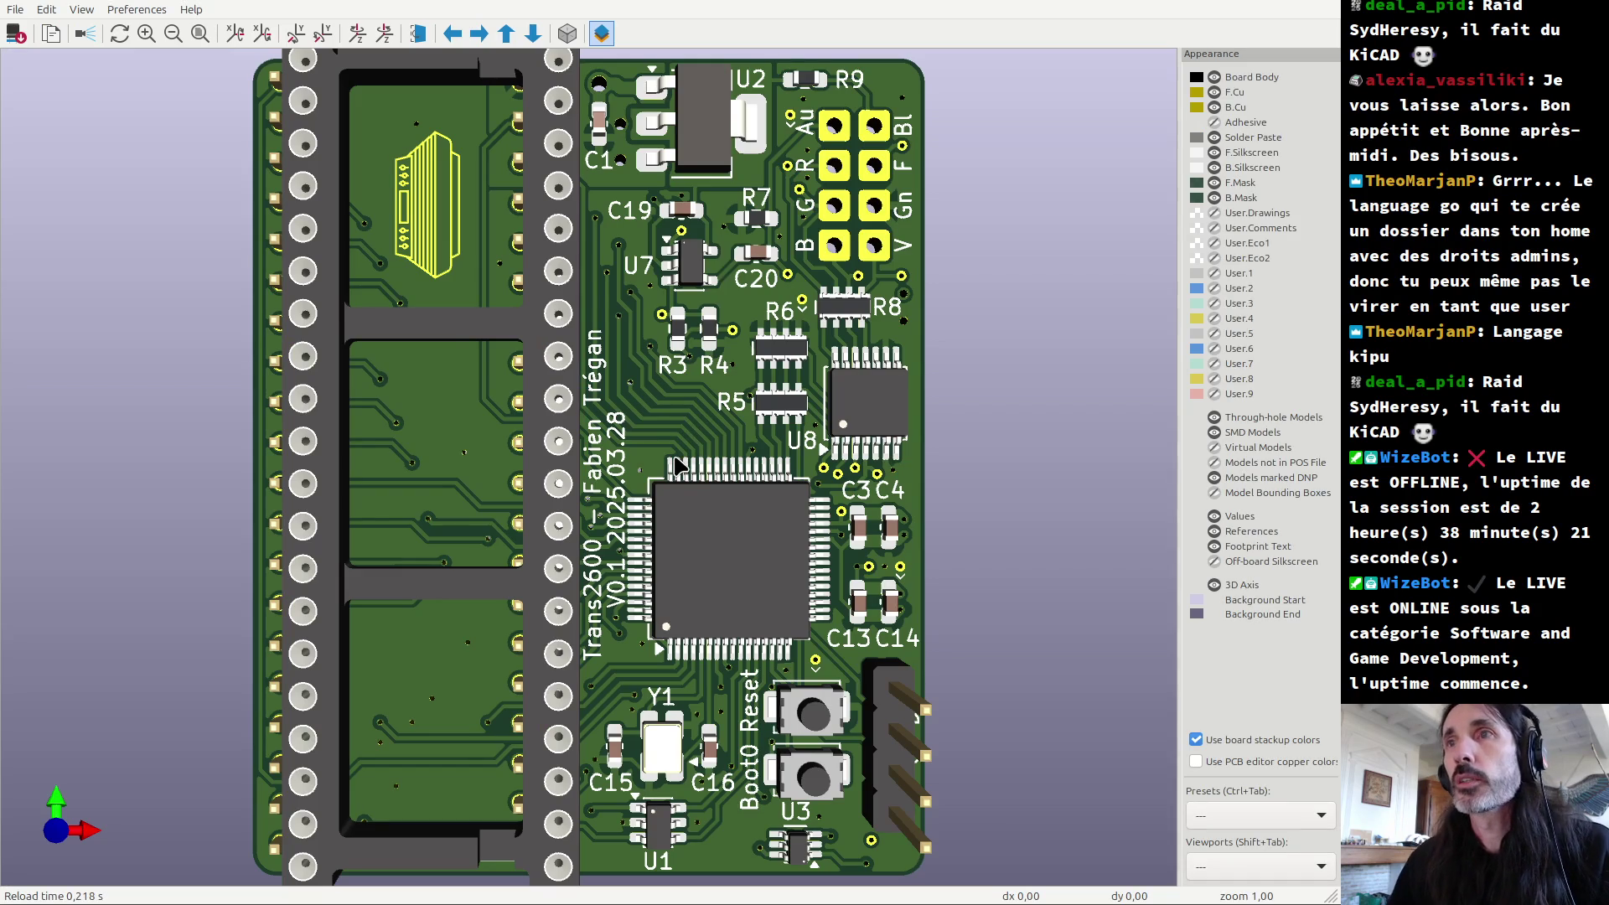
{"action": "key", "text": "alt+Tab"}
{"action": "key", "text": "Tab"}
{"action": "key", "text": "Tab"}
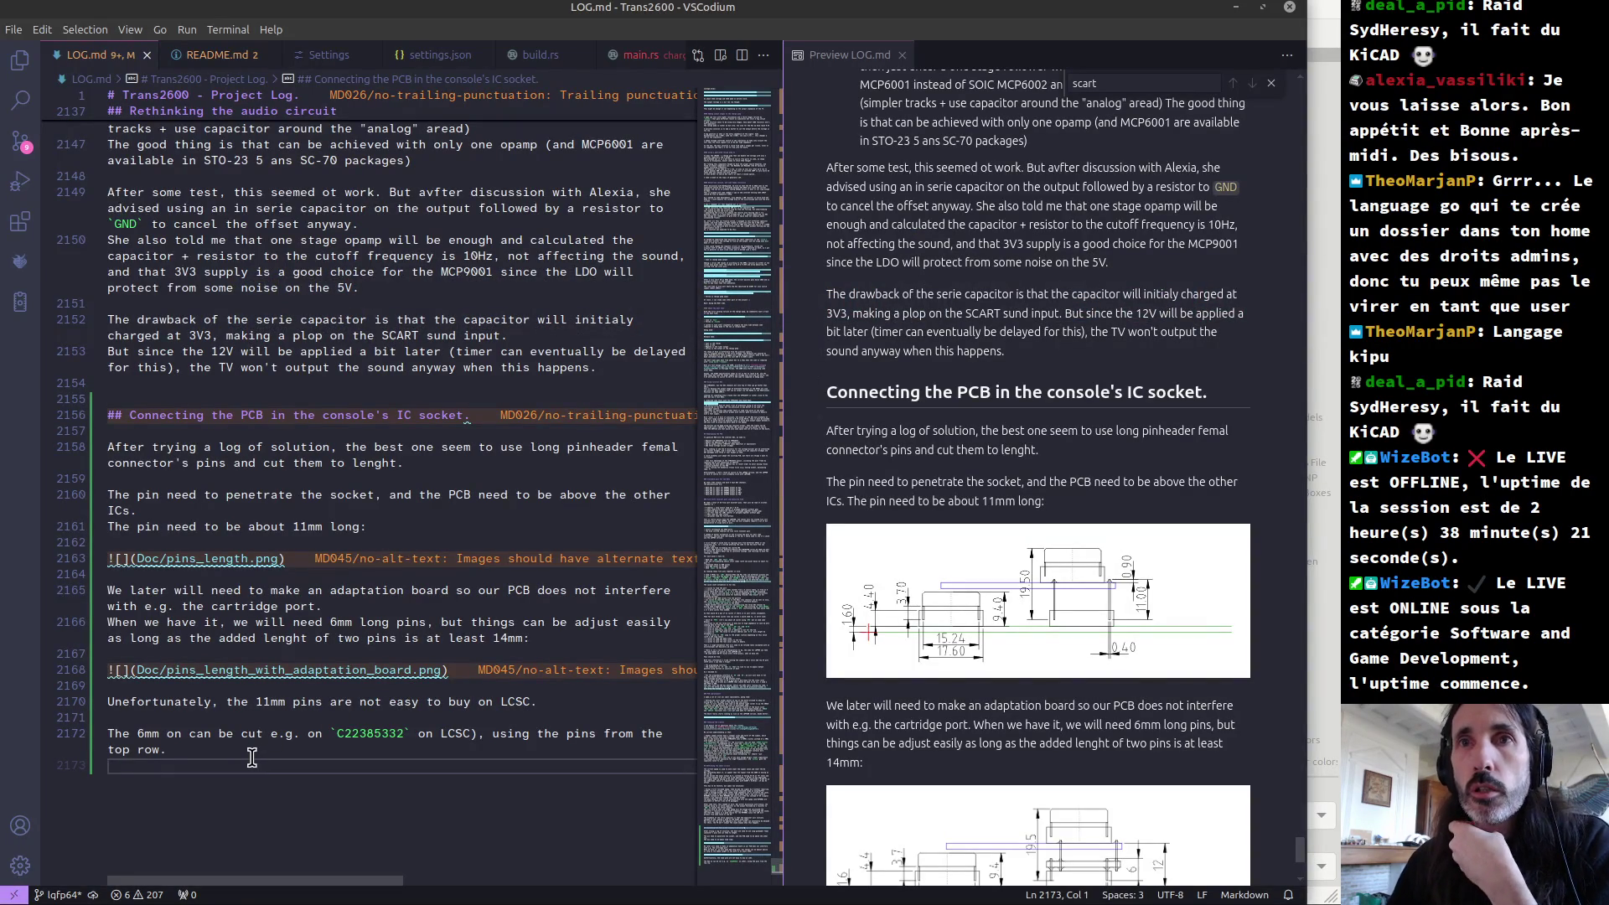
- Fix 'on' to 'one' and start a LOG.md paragraph about buying long female pins before the adaptation board
{"action": "left_click", "coordinate": [181, 735]}
{"action": "type", "text": "e"}
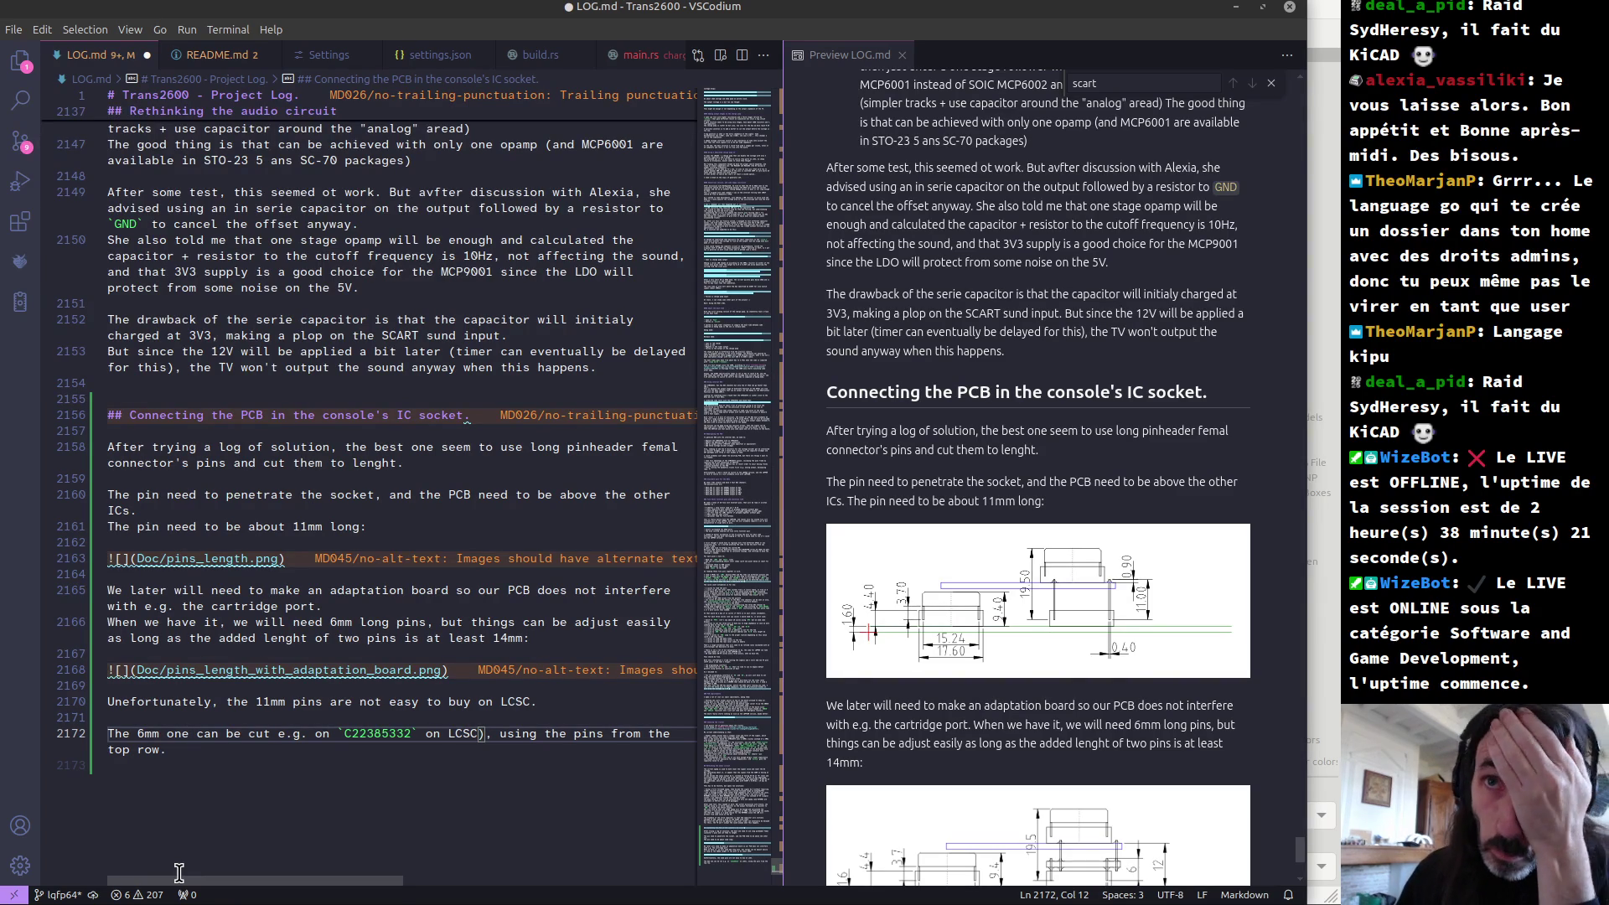
{"action": "left_click", "coordinate": [175, 751]}
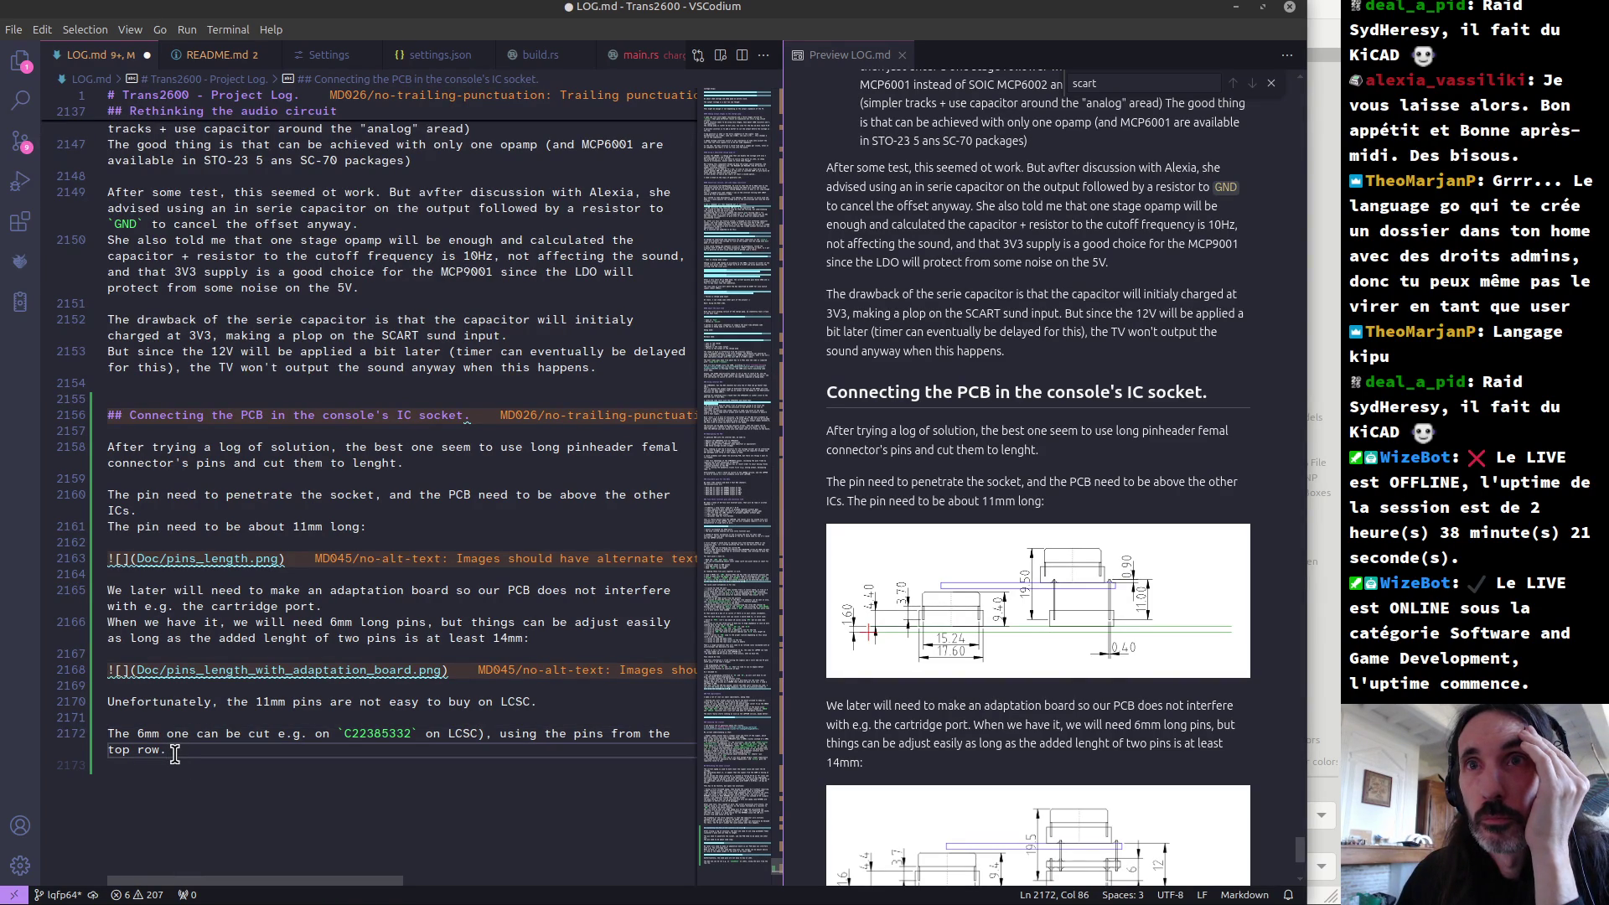
{"action": "key", "text": "Return"}
{"action": "key", "text": "Return"}
{"action": "type", "text": "For "}
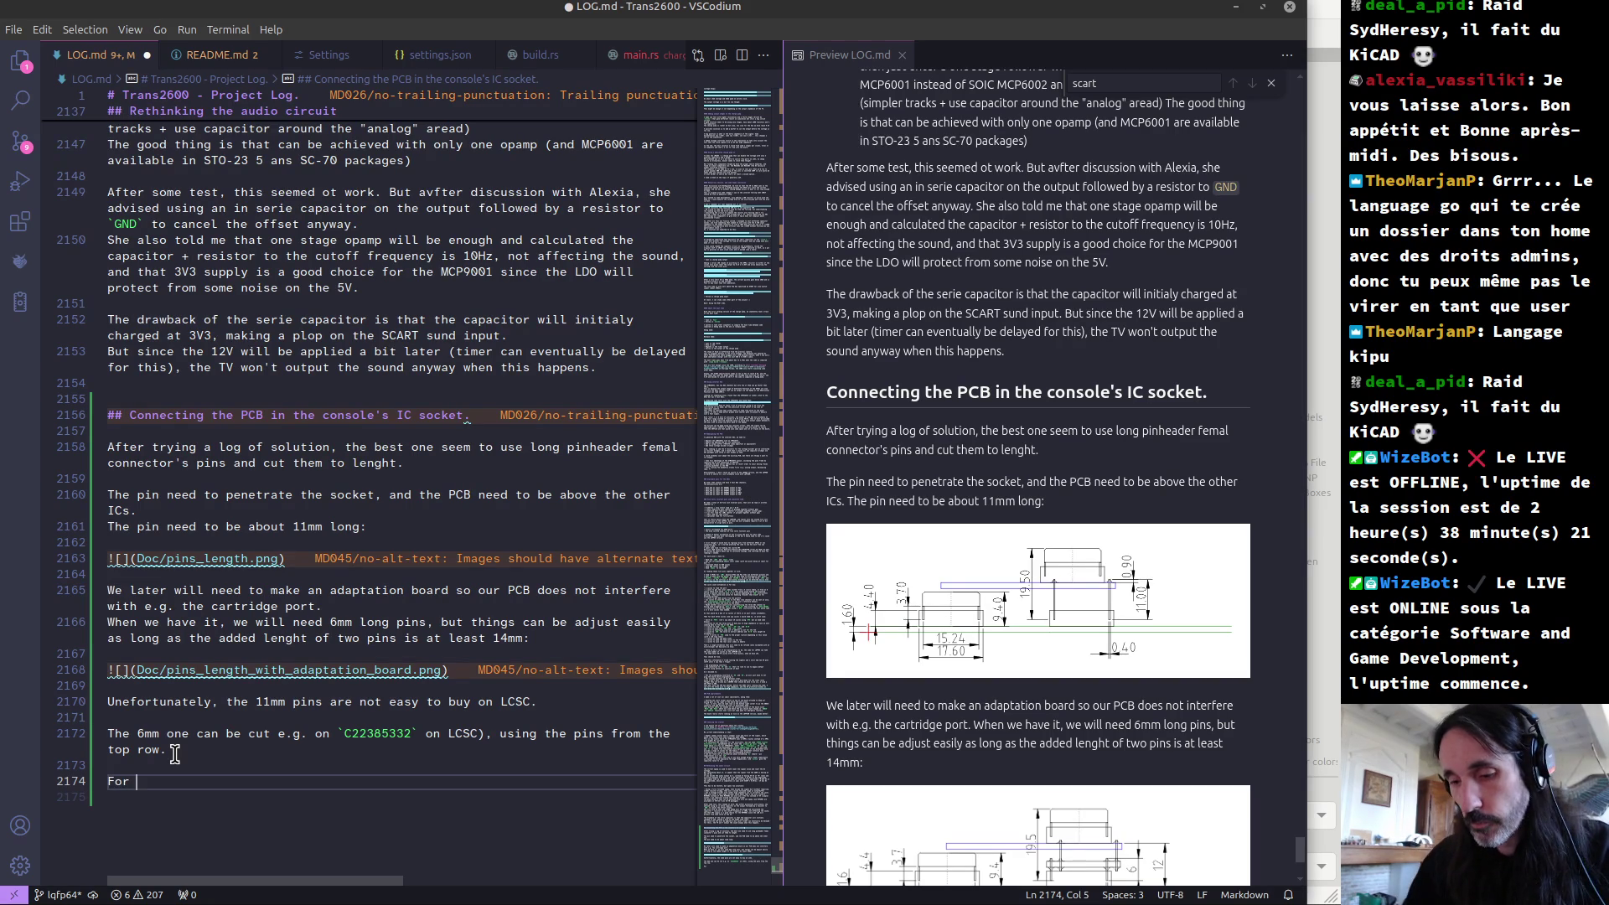
{"action": "type", "text": "the fist"}
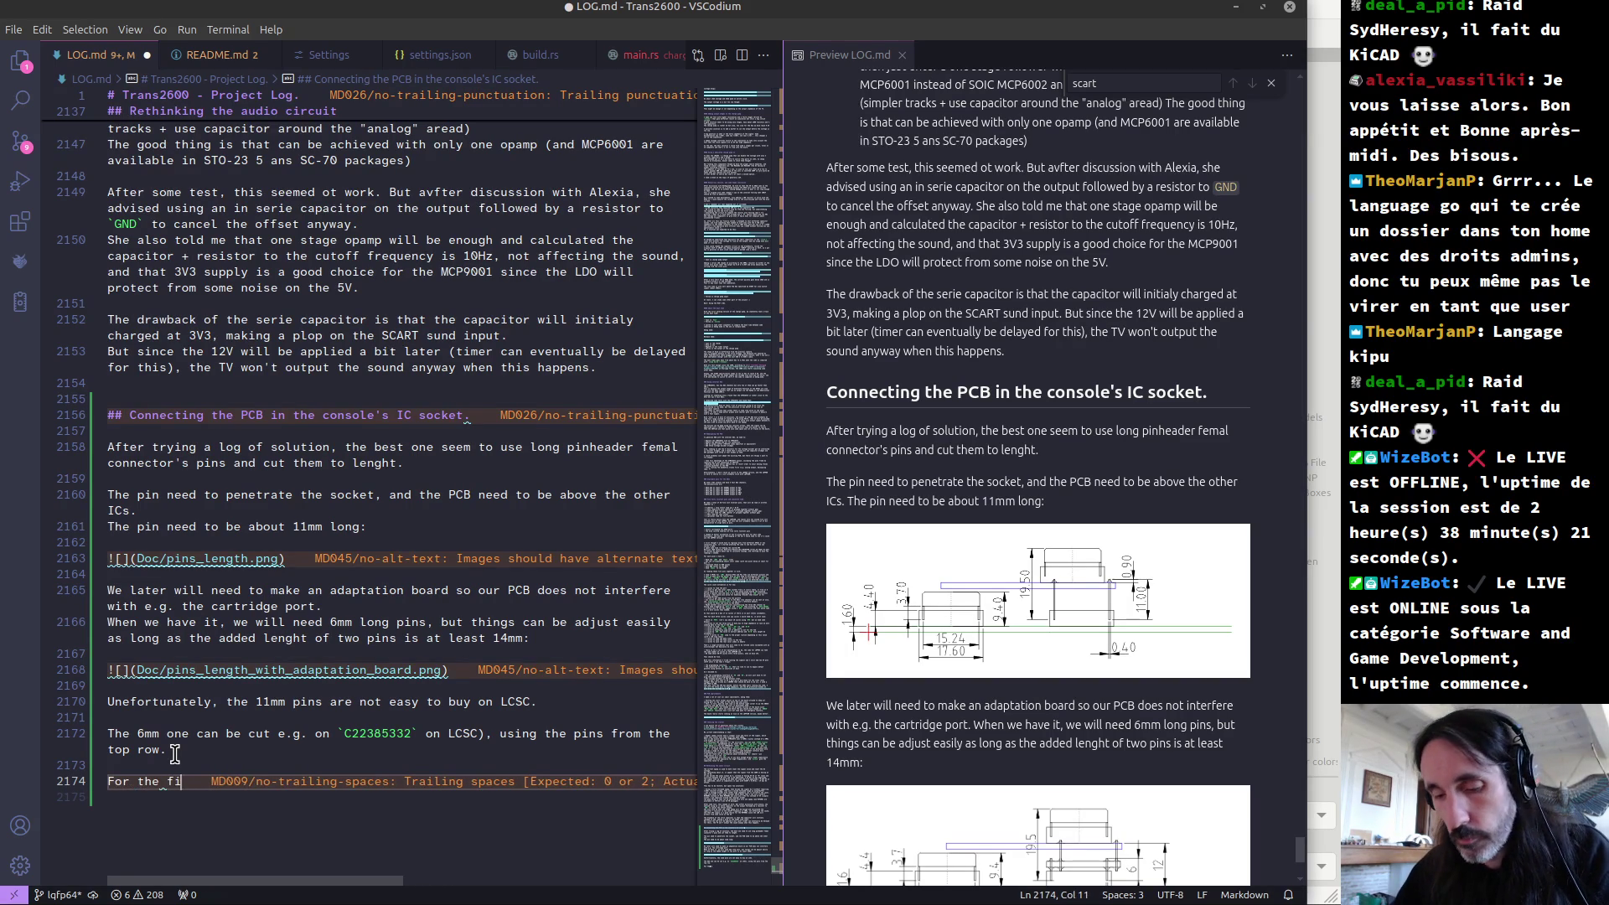
{"action": "type", "text": " test "}
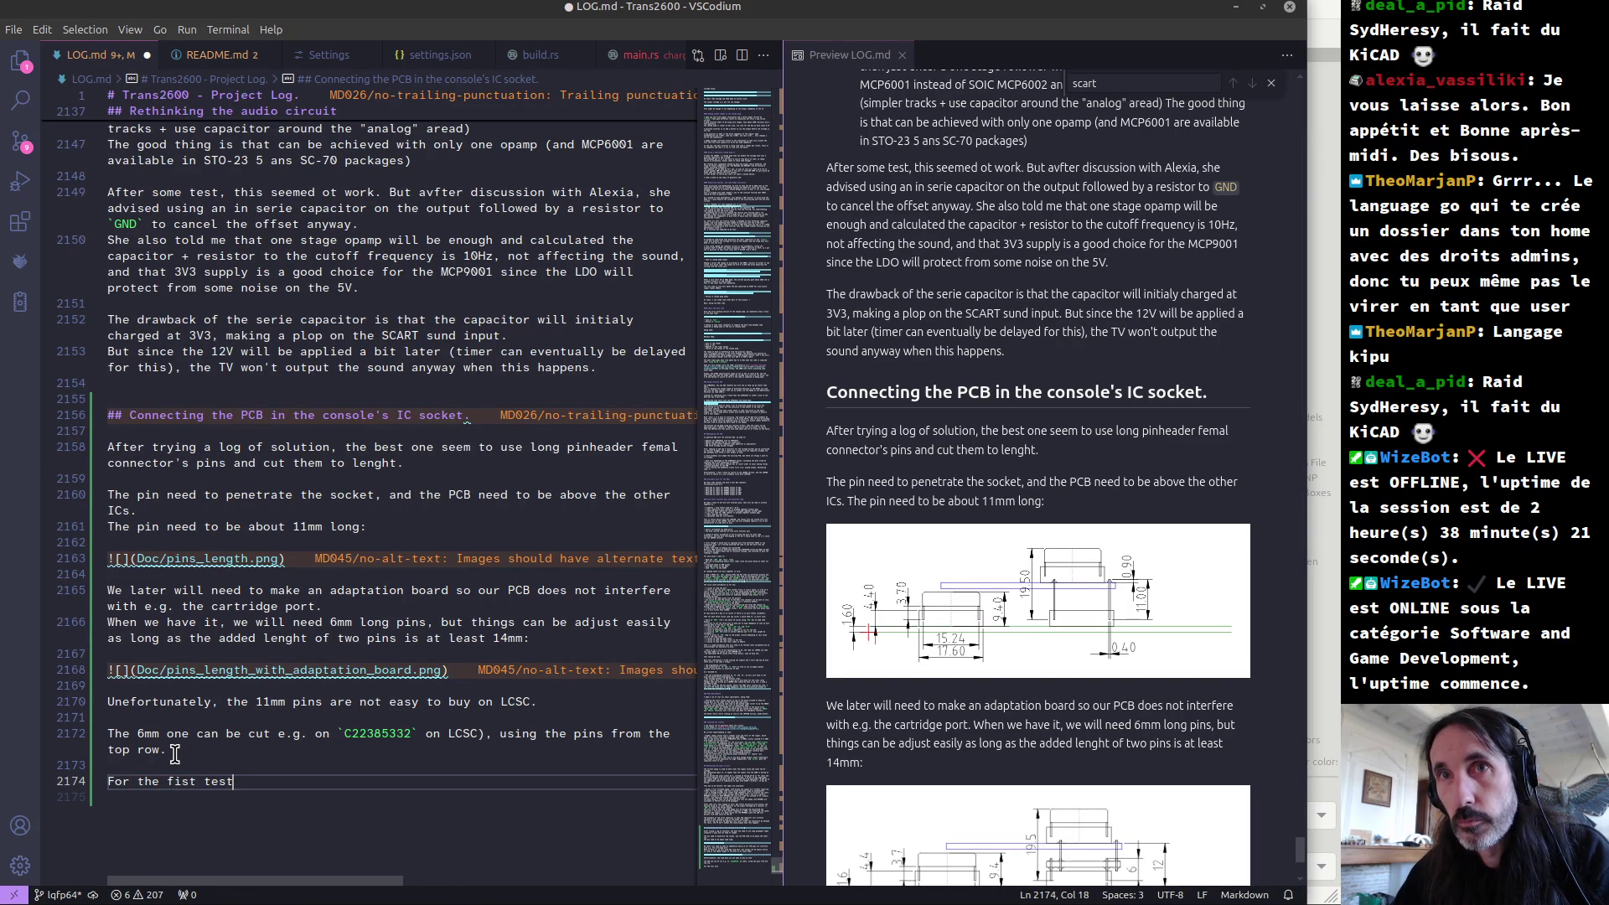
{"action": "type", "text": "while I"}
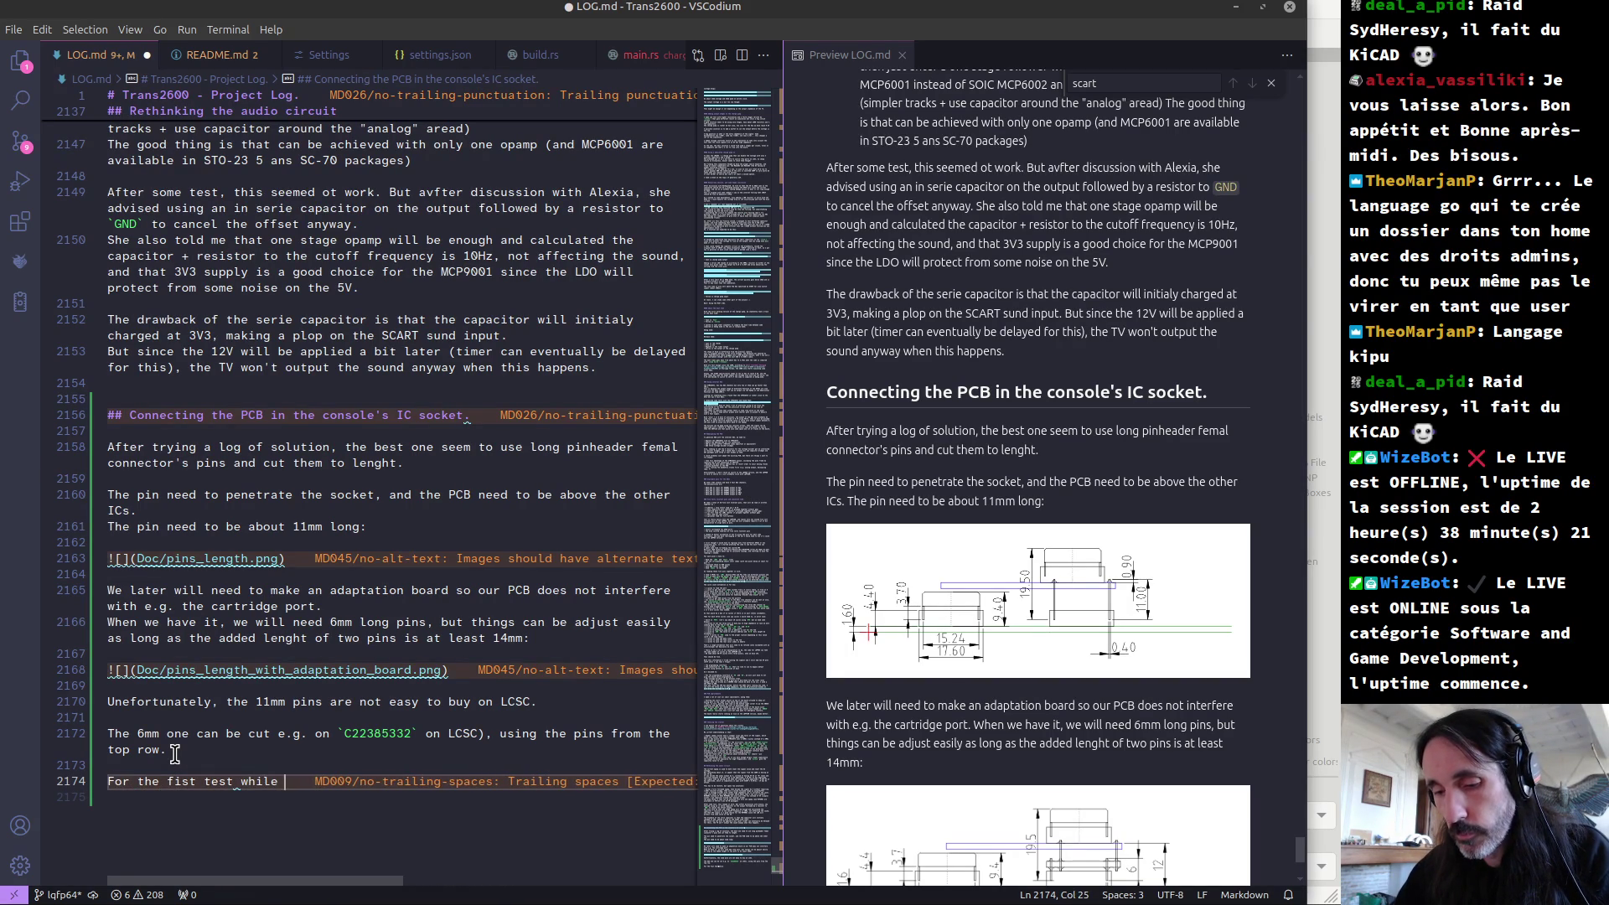
{"action": "type", "text": " do not have the "}
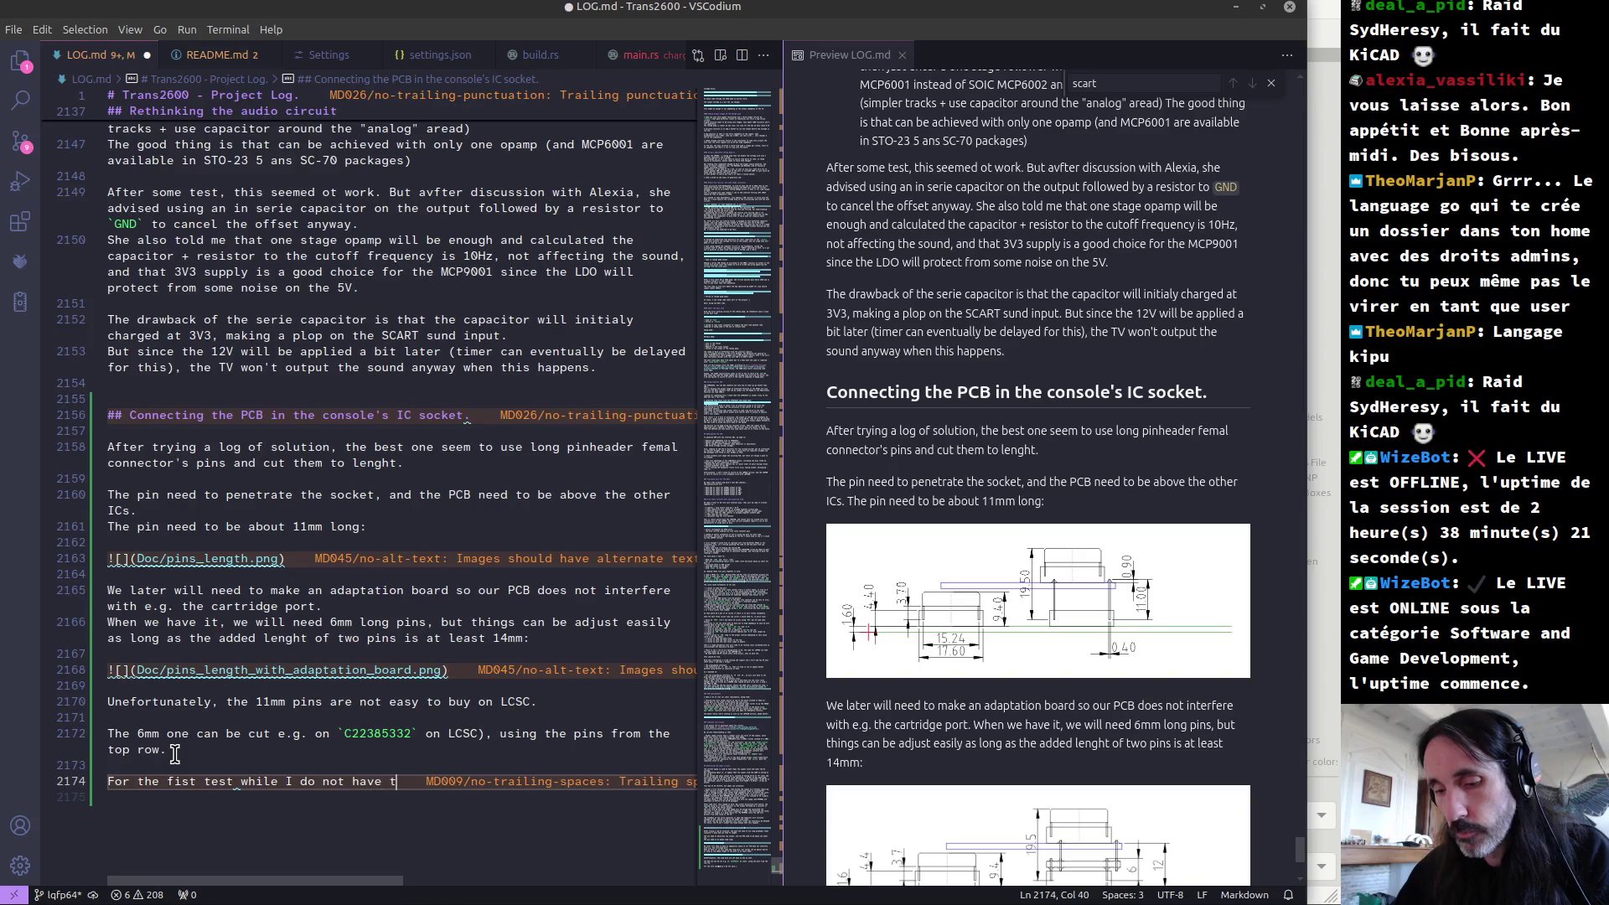
{"action": "type", "text": "PCB,"}
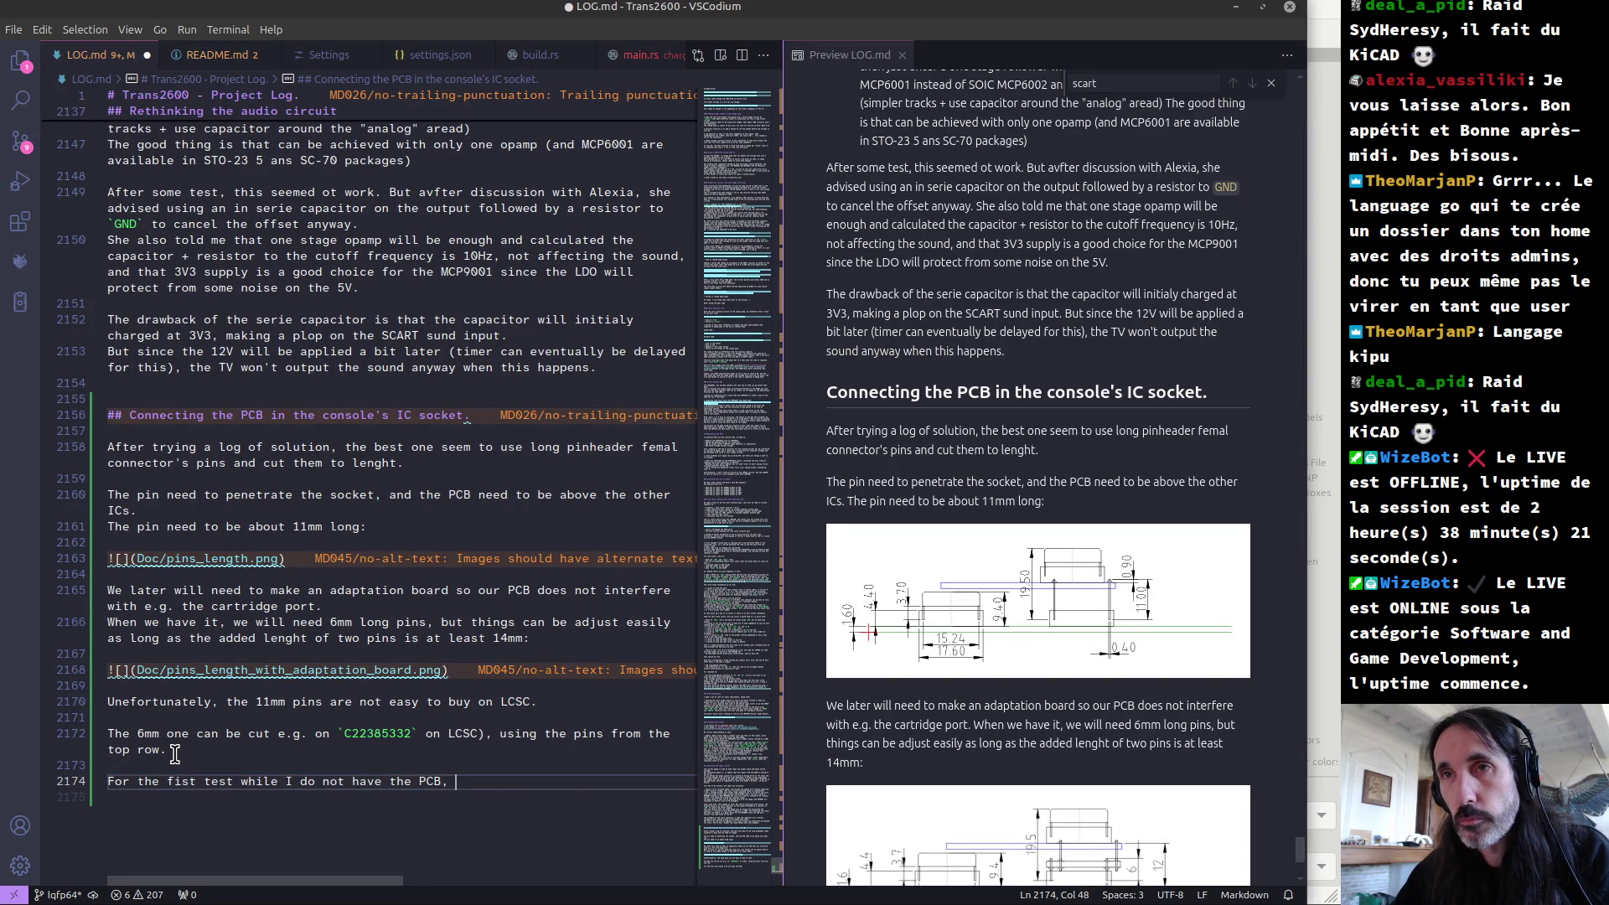
{"action": "key", "text": "BackSpace"}
{"action": "key", "text": "BackSpace"}
{"action": "key", "text": "BackSpace"}
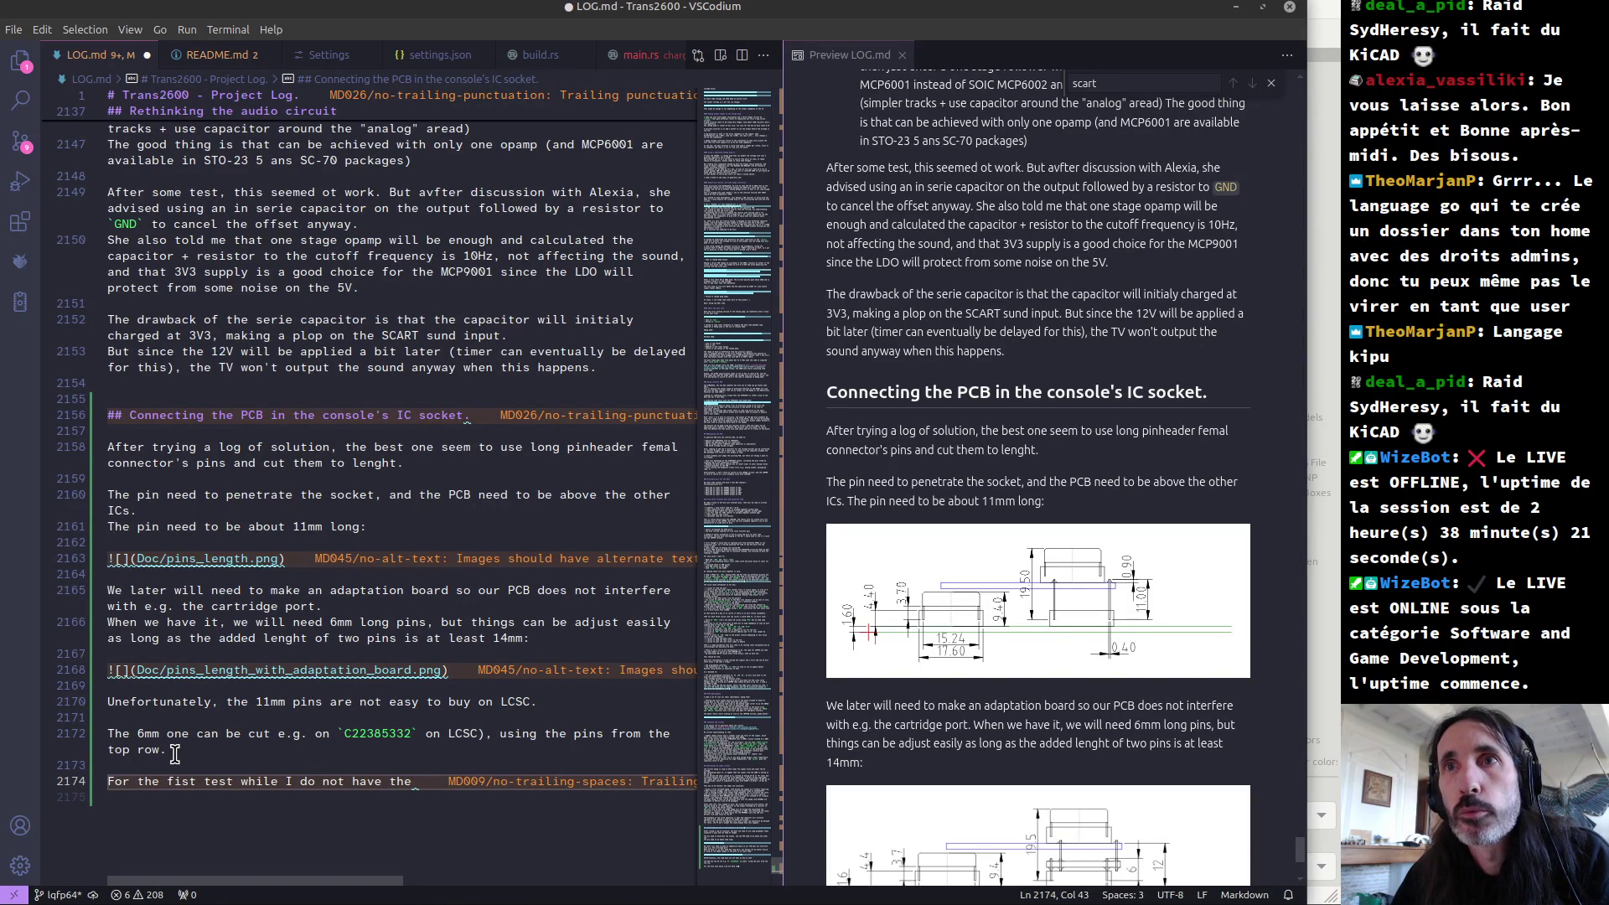
{"action": "type", "text": "adaptation "}
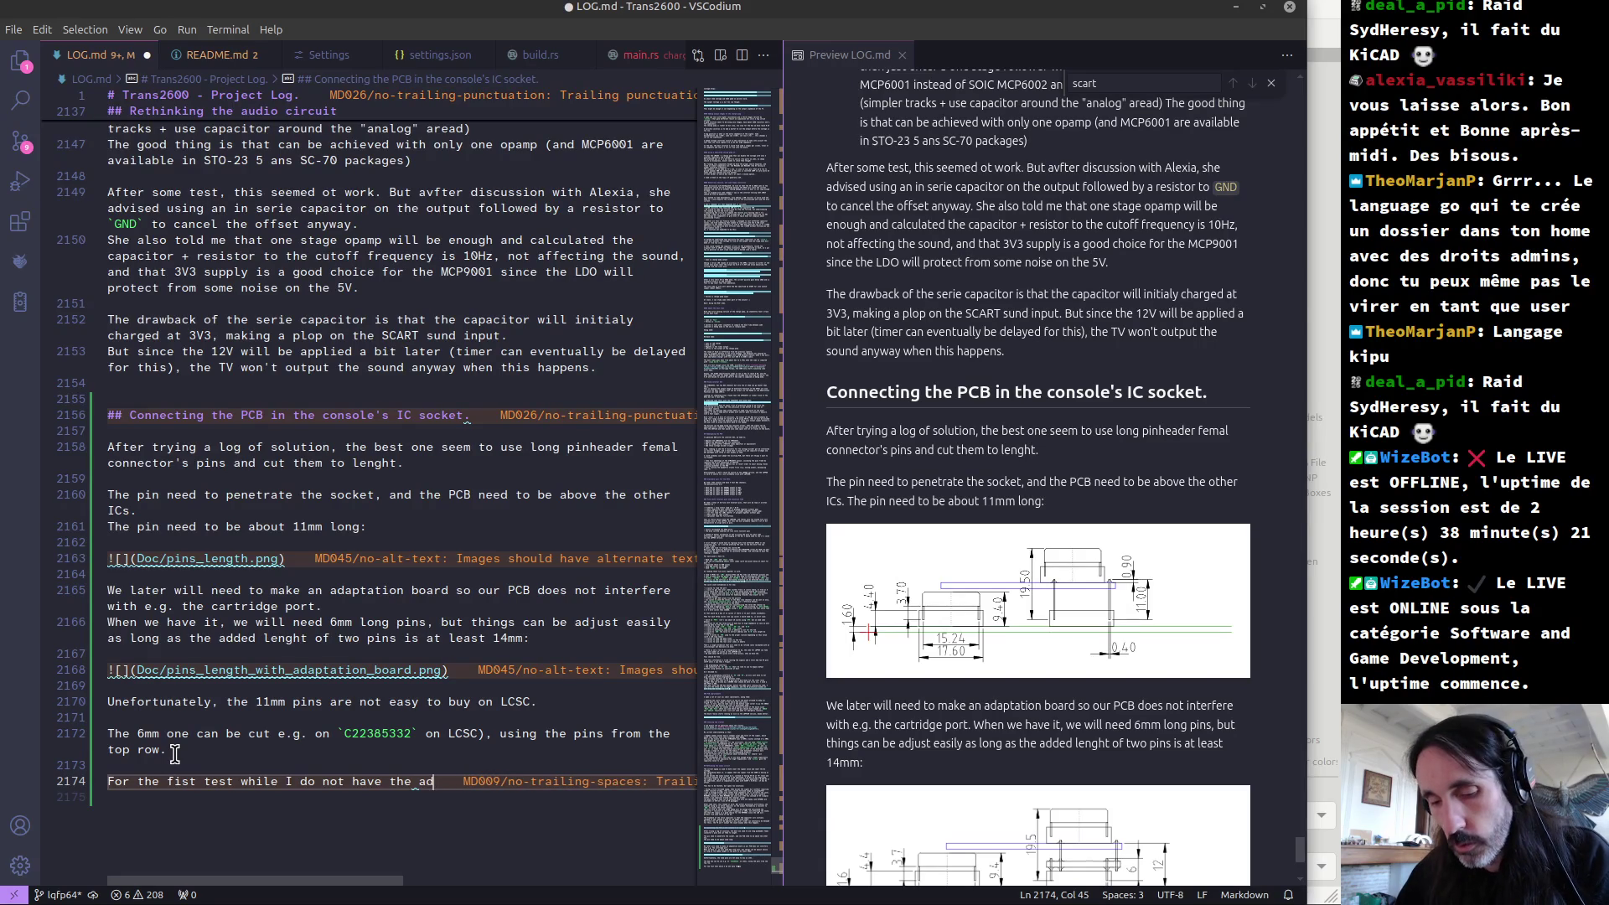
{"action": "type", "text": "board, "}
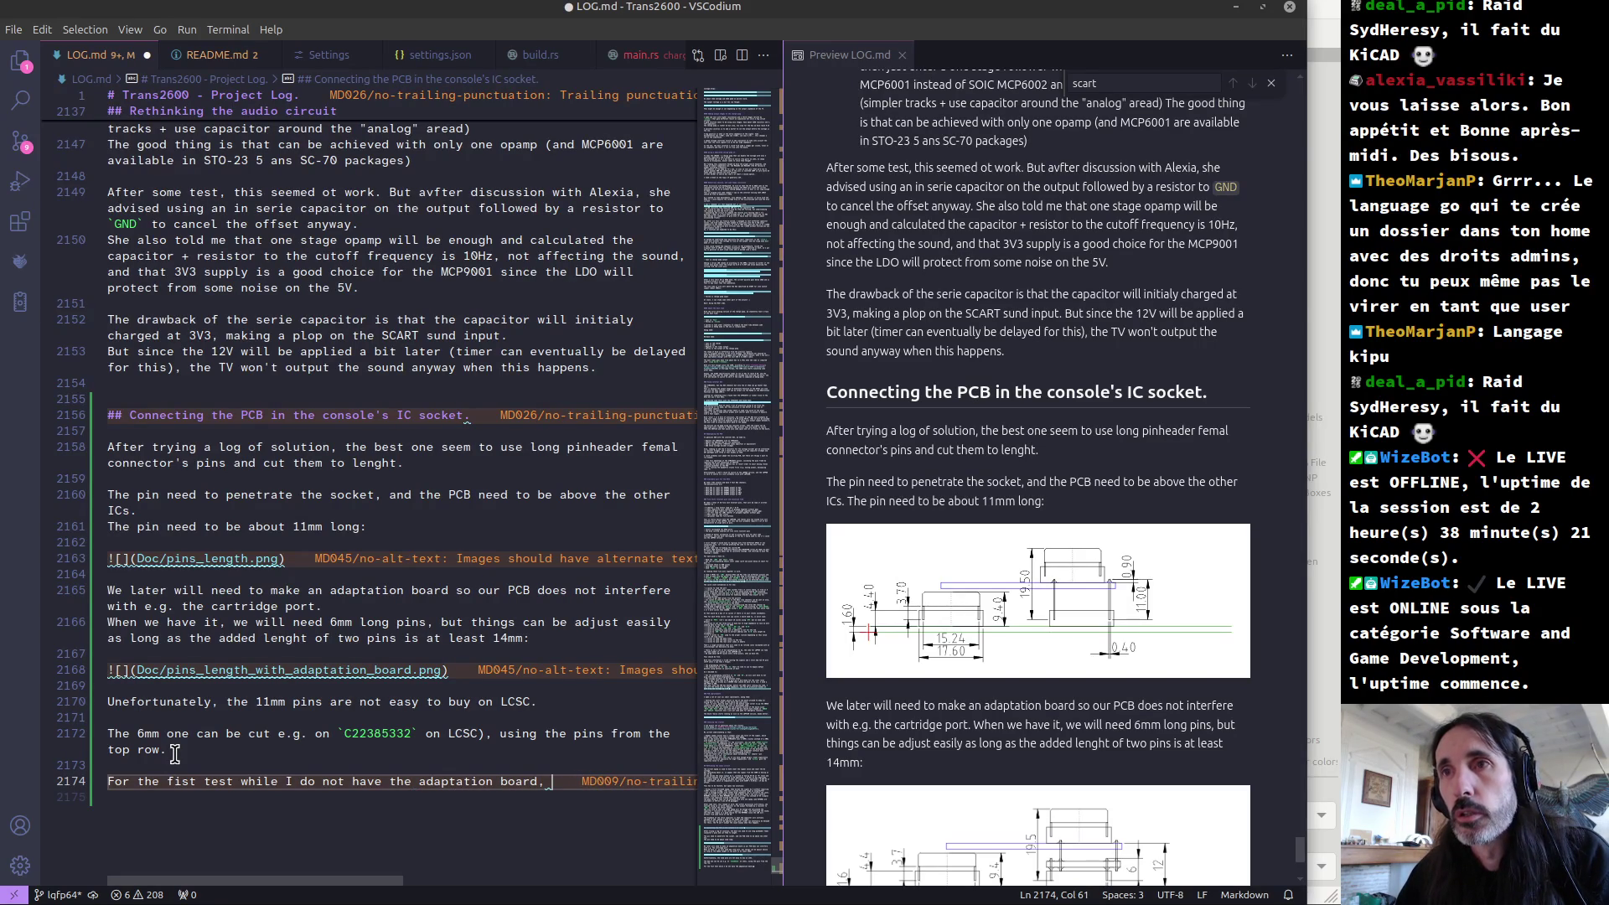
{"action": "type", "text": "I will need t"}
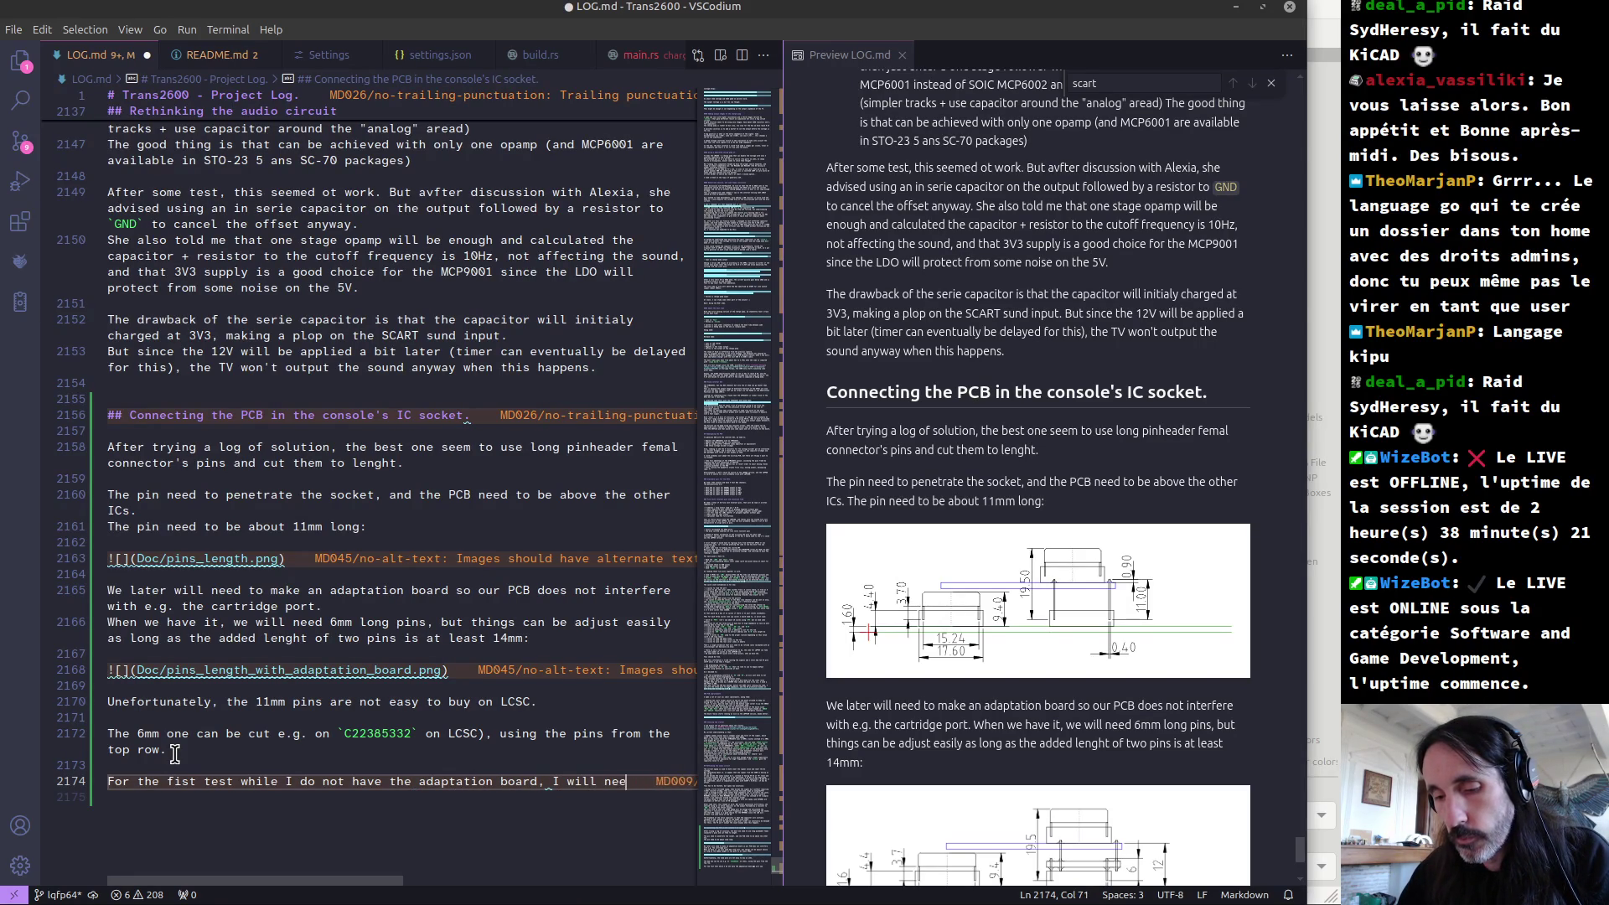
{"action": "type", "text": "o buy long pi"}
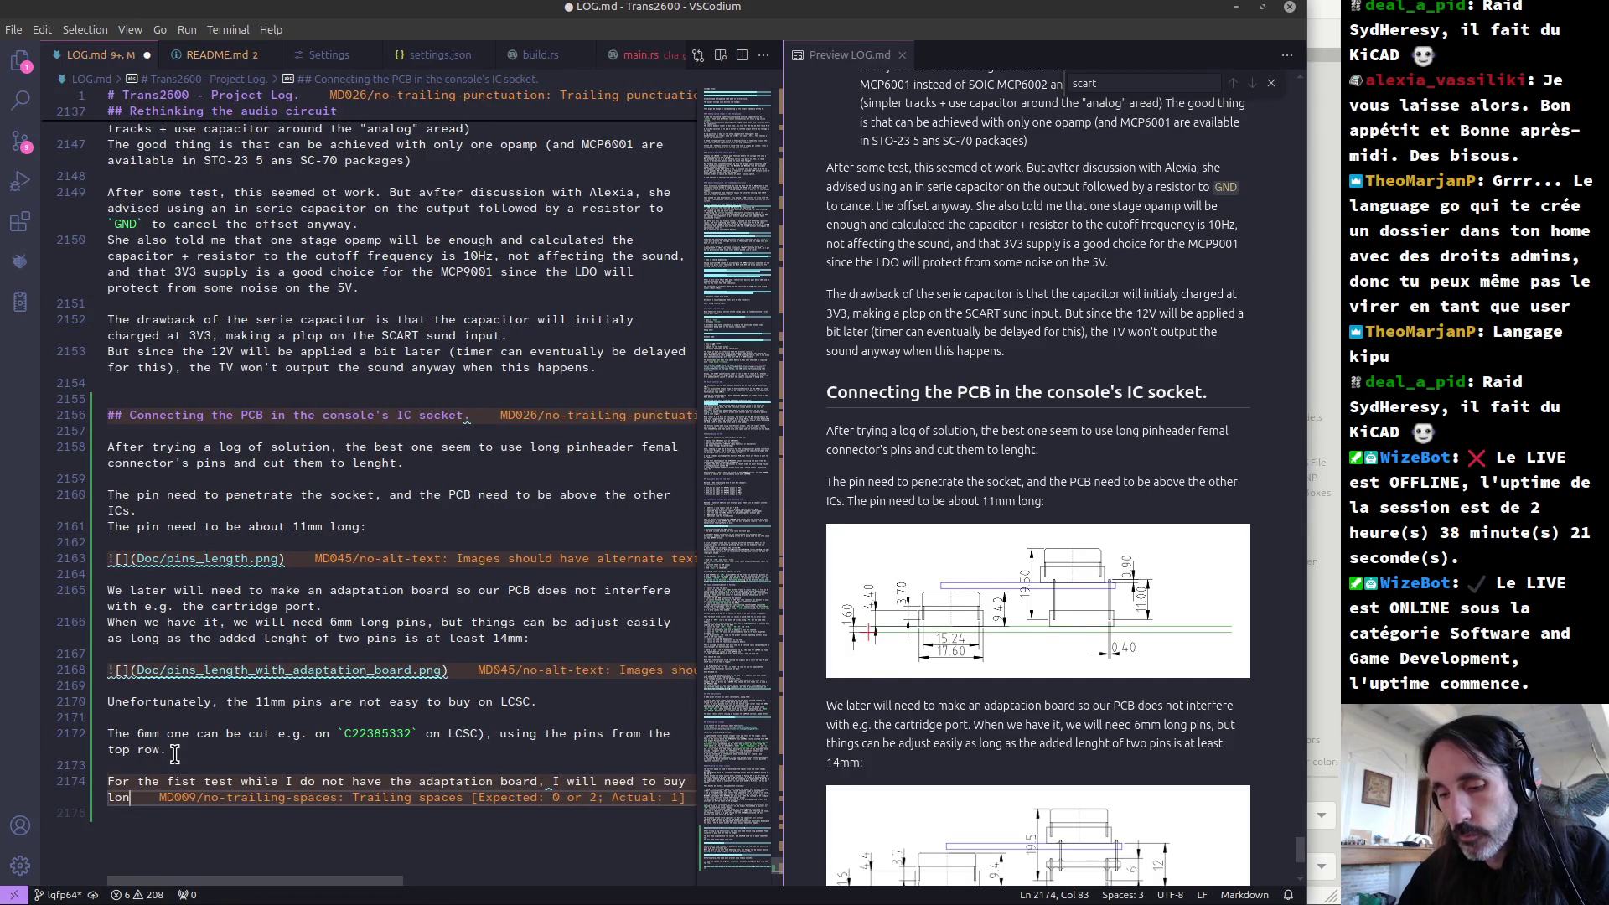
{"action": "type", "text": "n"}
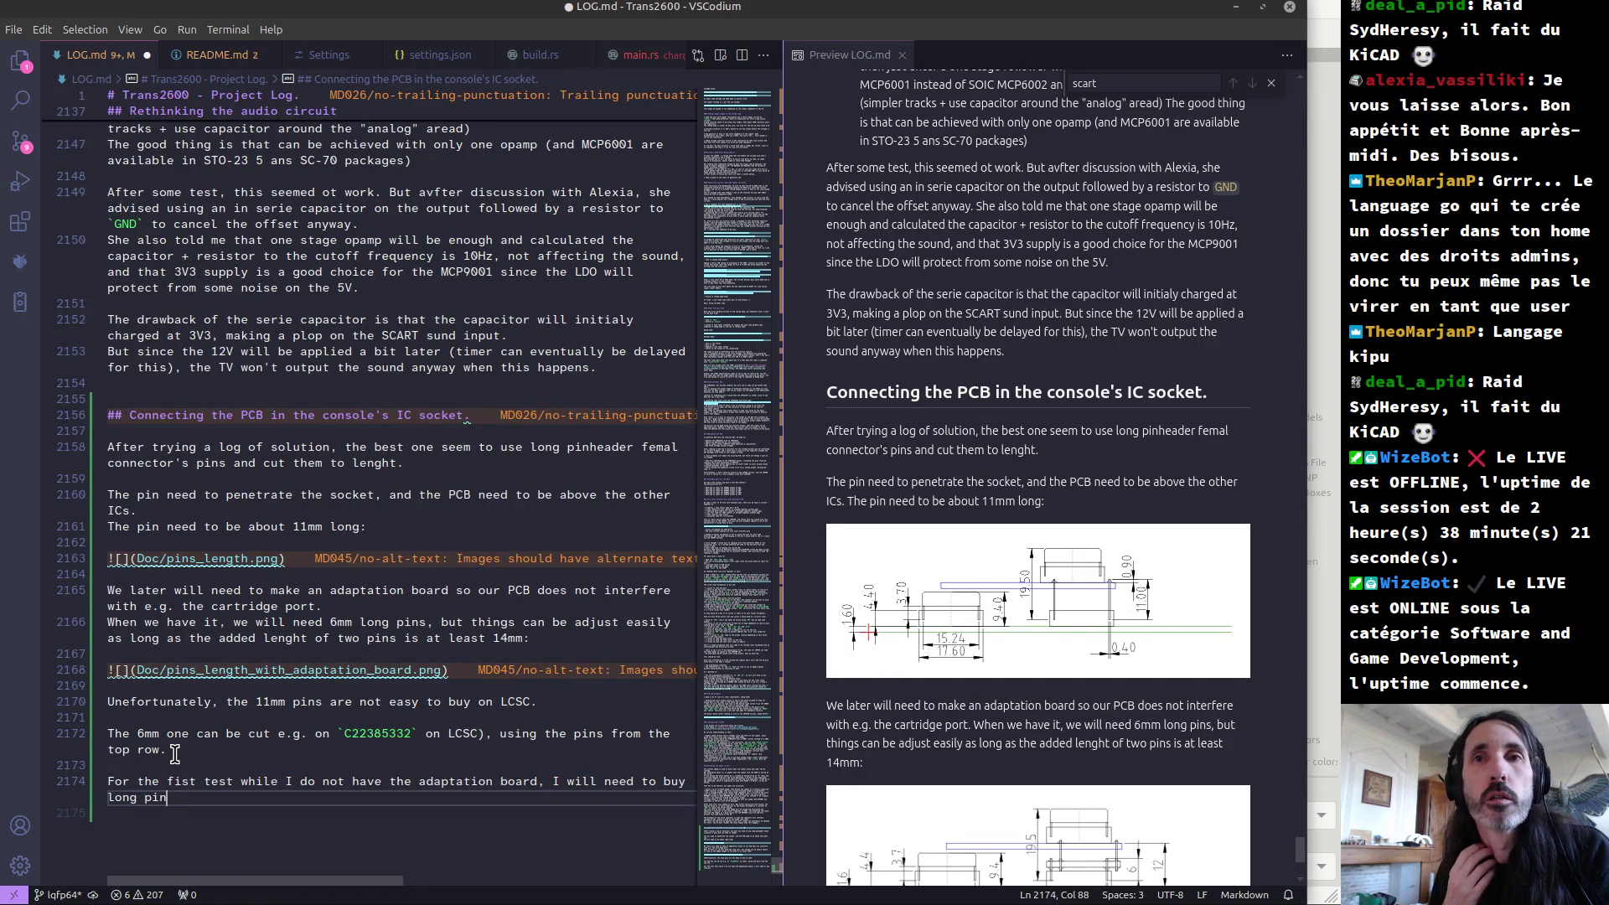
{"action": "type", "text": "s "}
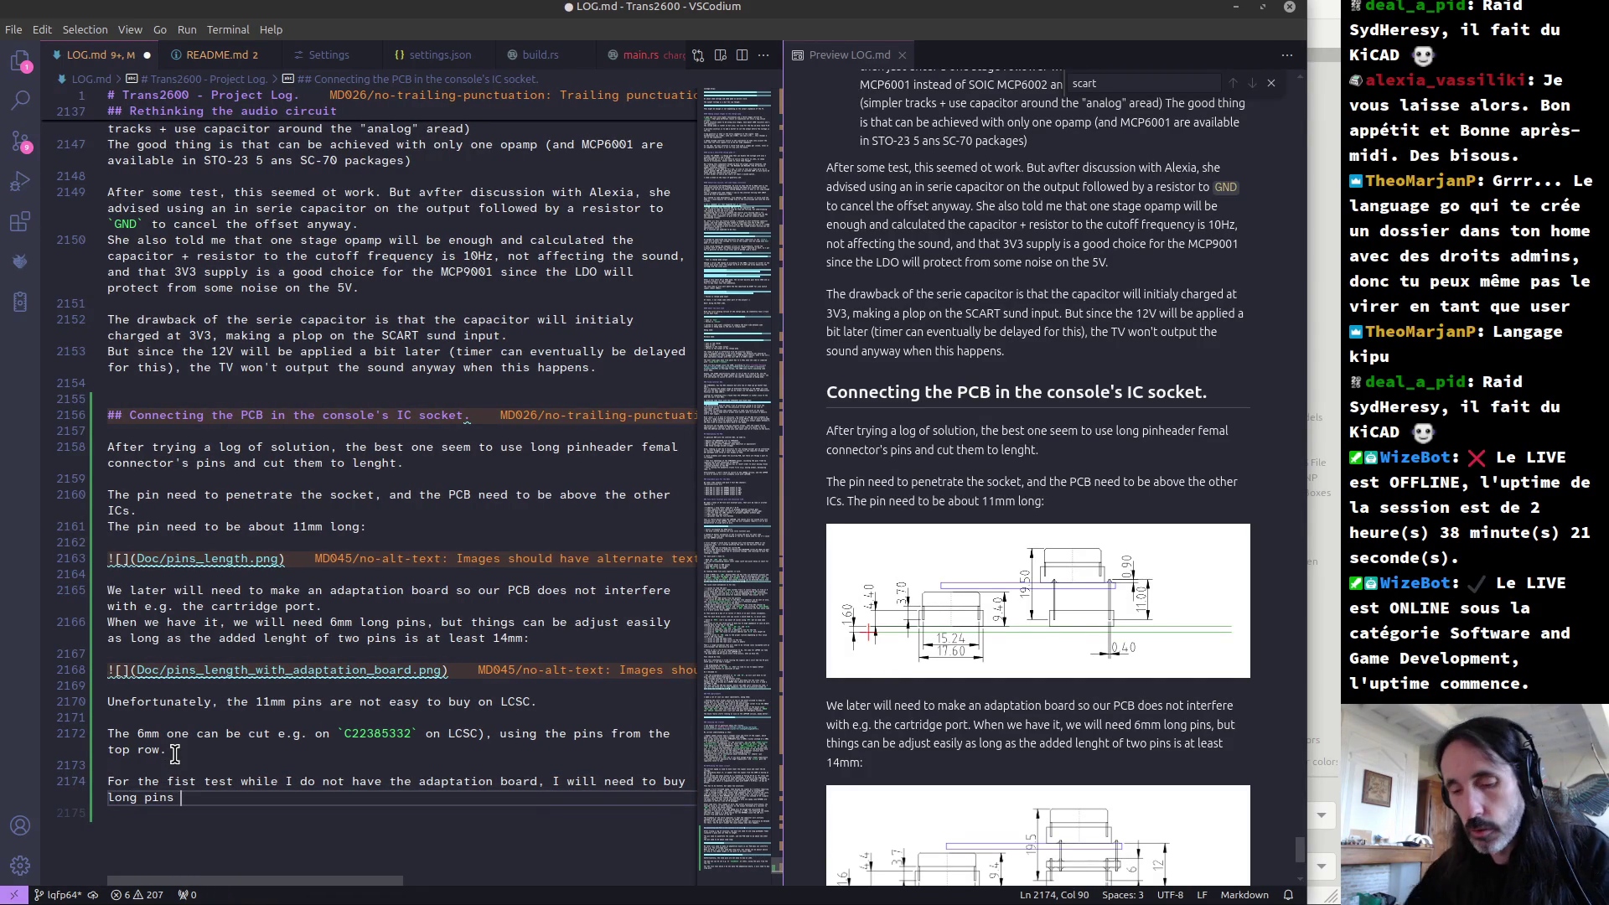
{"action": "type", "text": "female"}
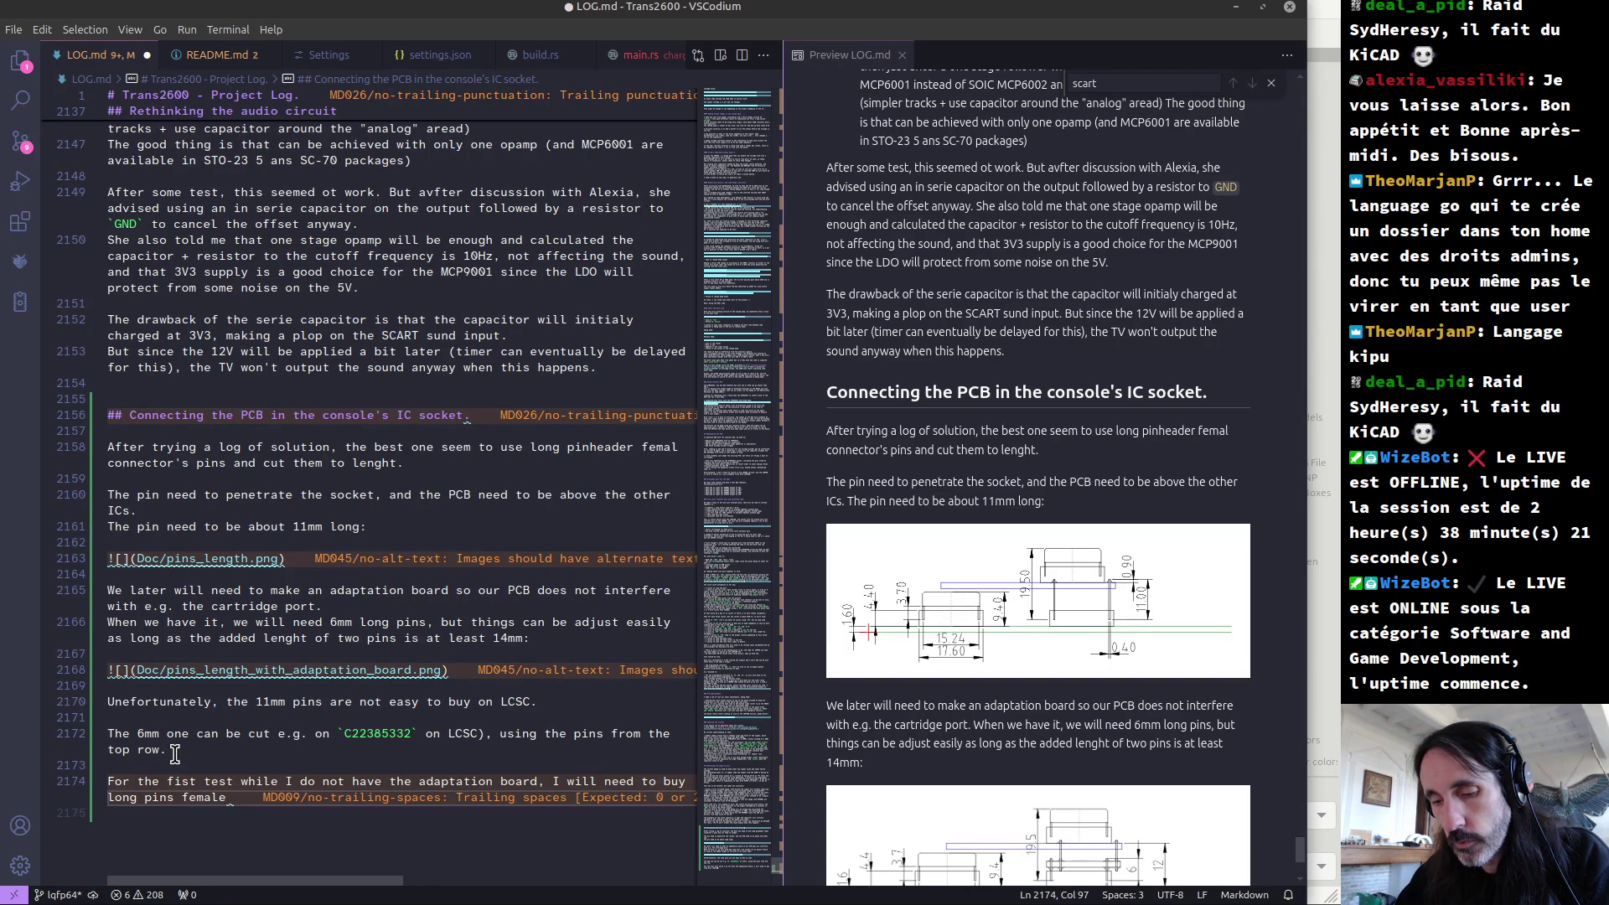
- Reword it to long needle female pinheaders with 0.6x0.4x11mm pins, and save LOG.md
{"action": "key", "text": "ctrl+Left"}
{"action": "key", "text": "Left"}
{"action": "key", "text": "ctrl+BackSpace"}
{"action": "type", "text": "nee"}
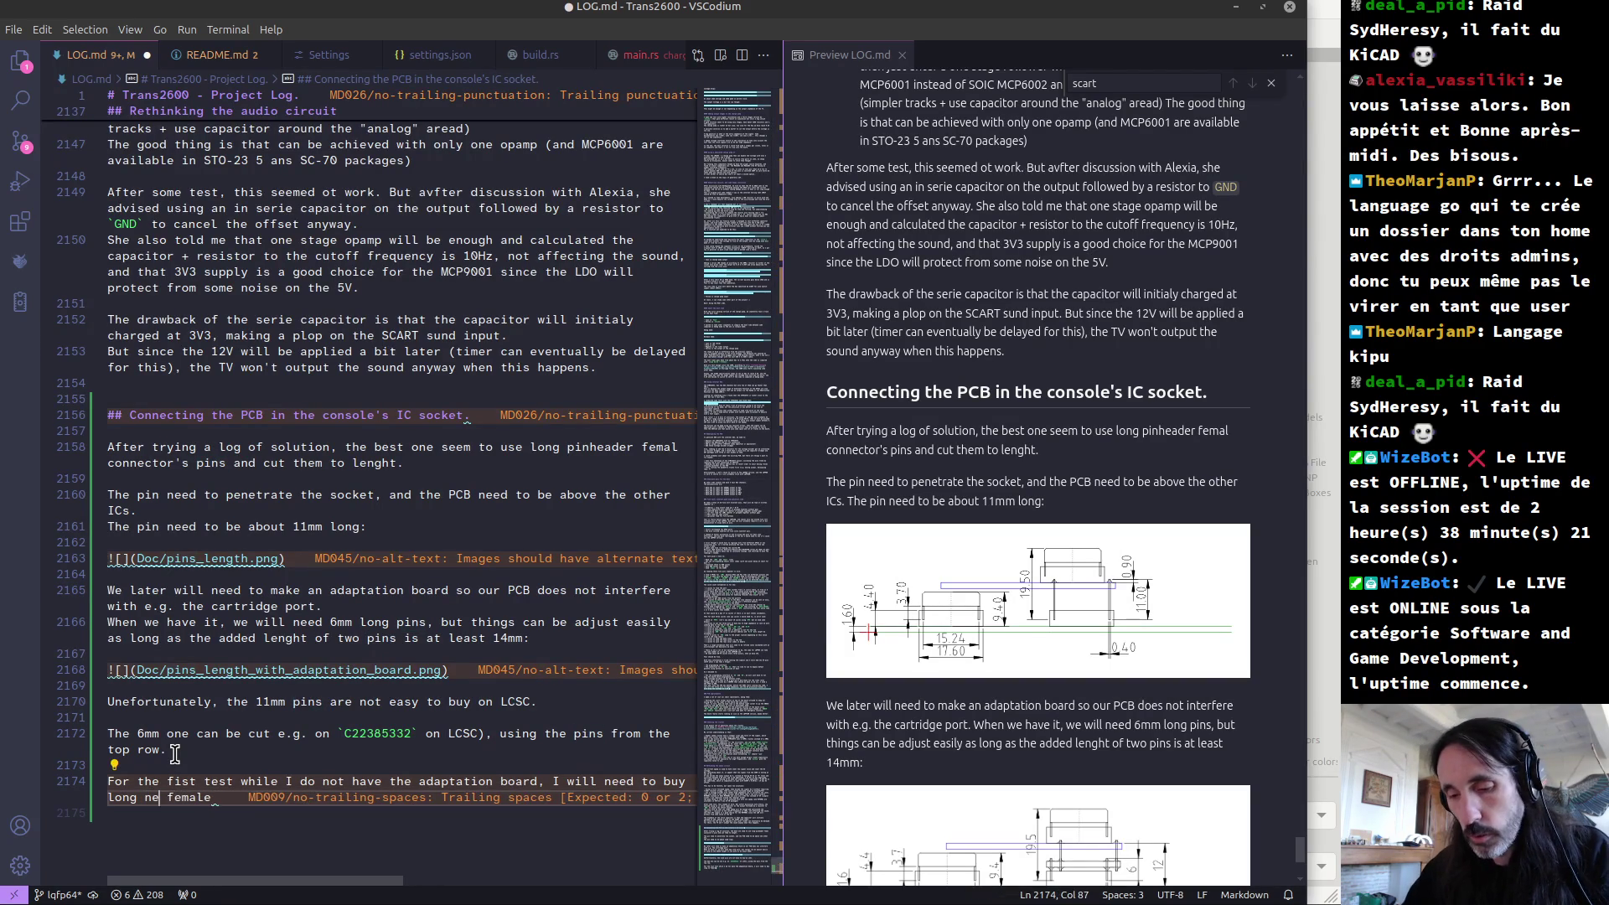
{"action": "type", "text": "dle female "}
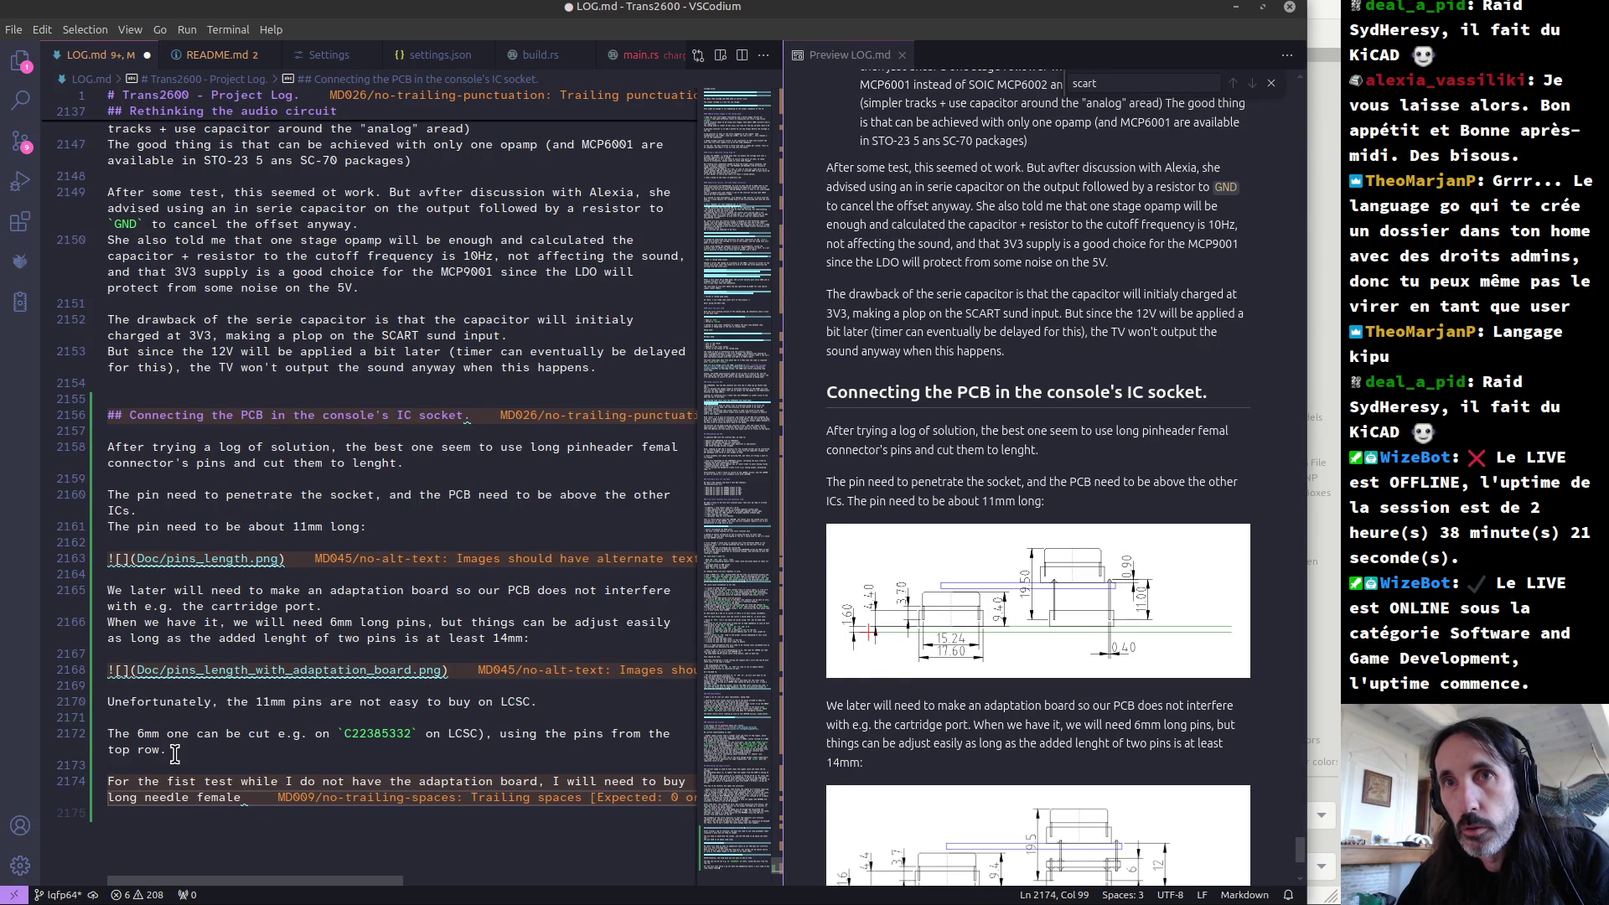
{"action": "type", "text": "pinheader (they have "}
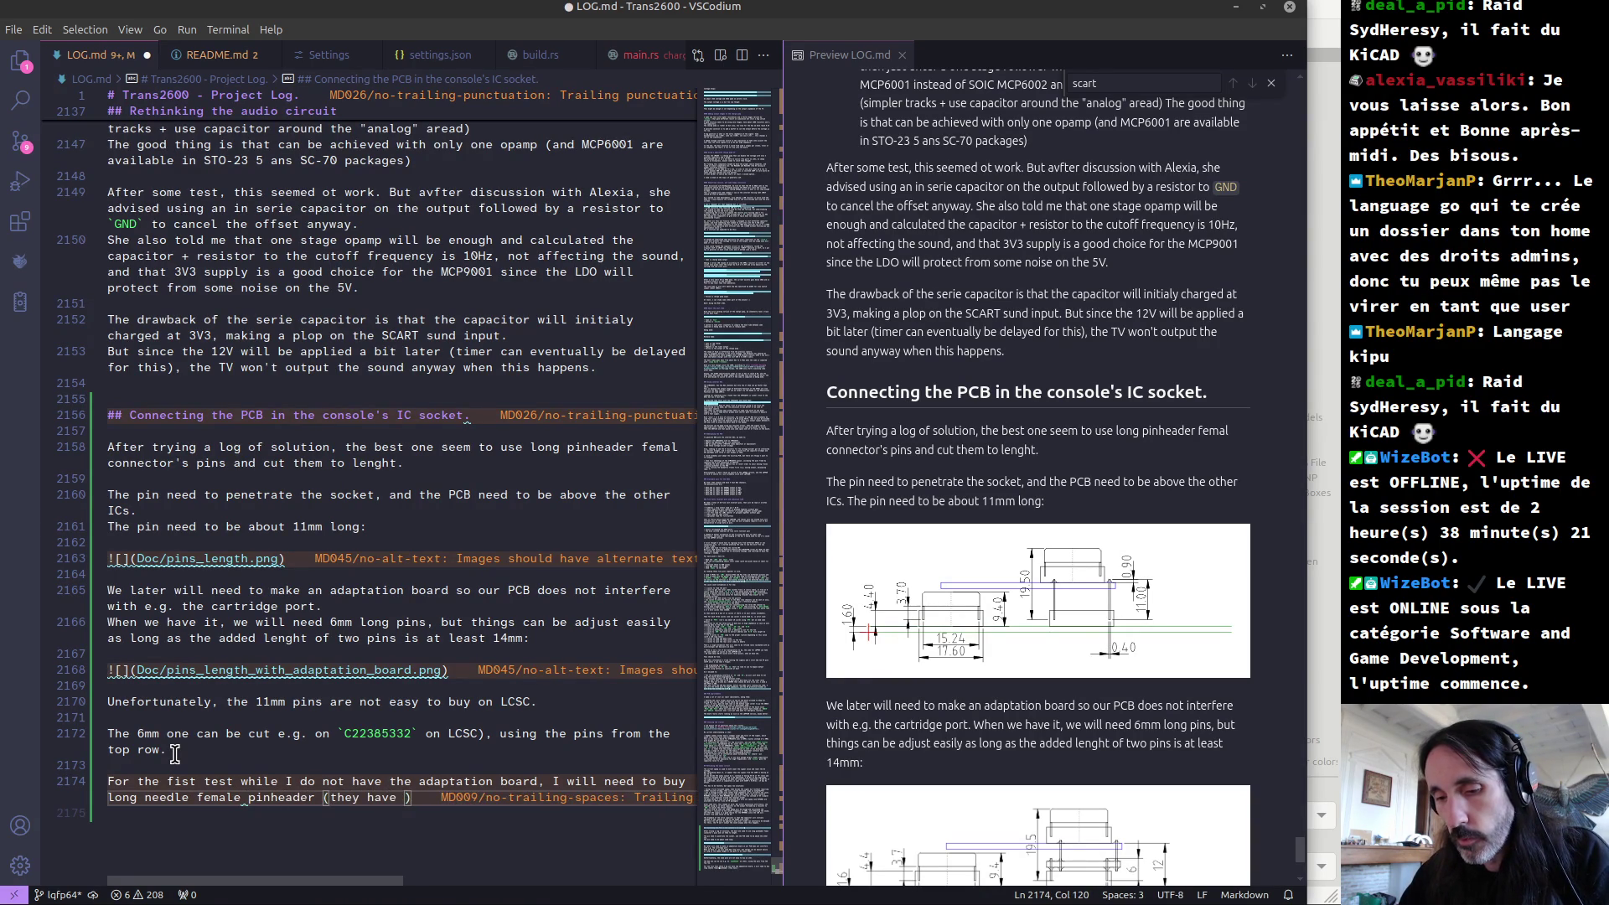
{"action": "type", "text": "0.6"}
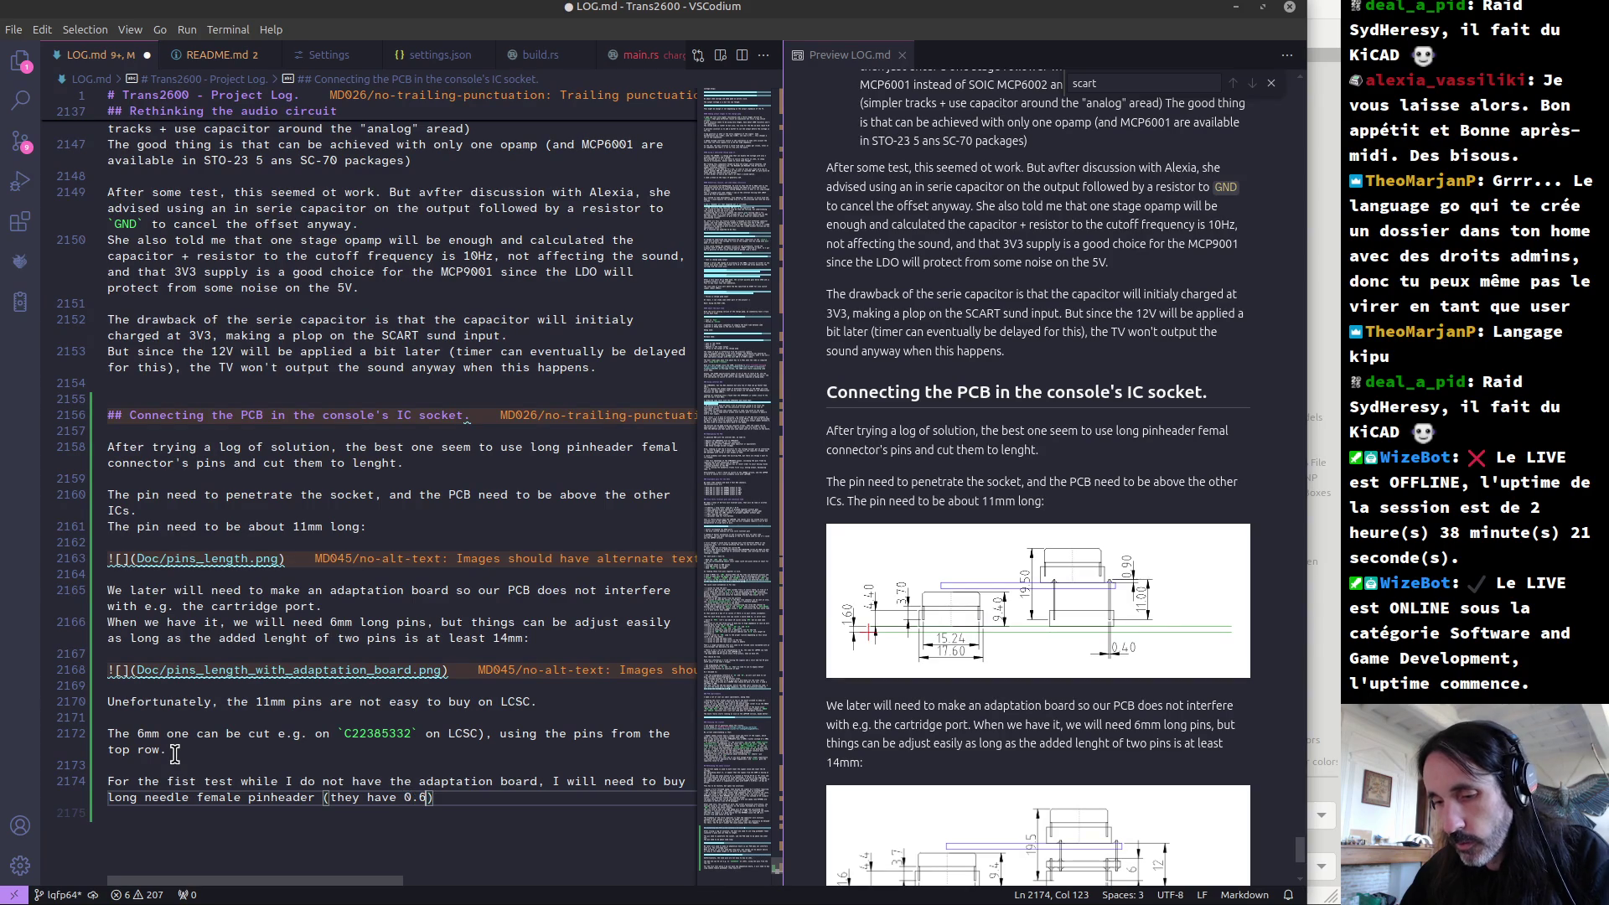
{"action": "type", "text": "x0.6"}
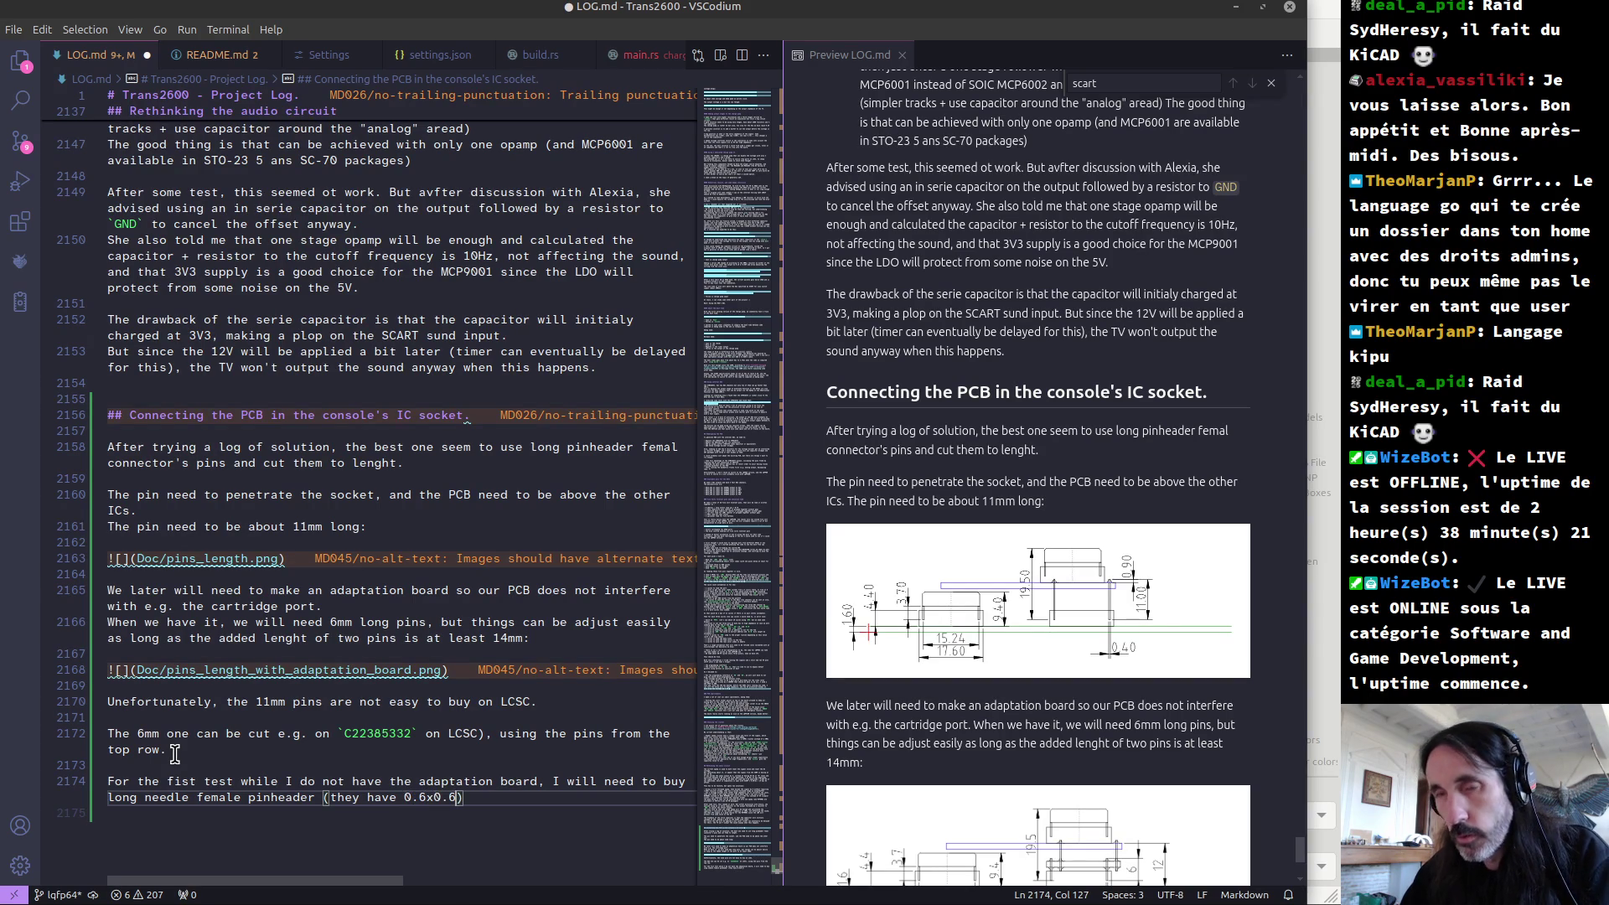
{"action": "key", "text": "BackSpace"}
{"action": "type", "text": "4x11m"}
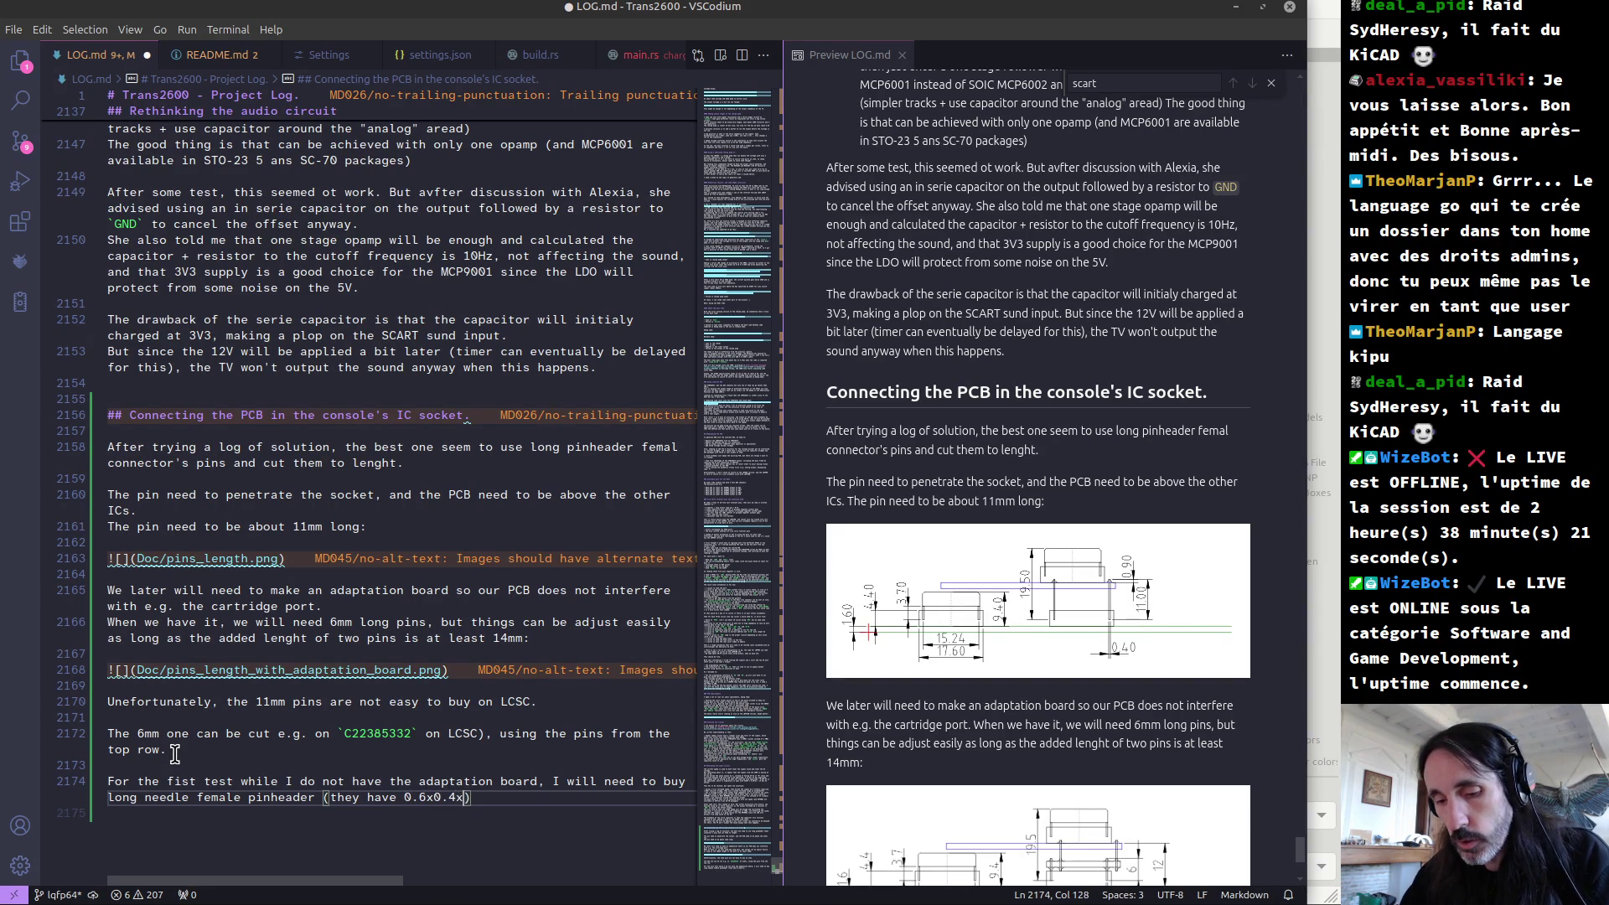
{"action": "type", "text": "m pin"}
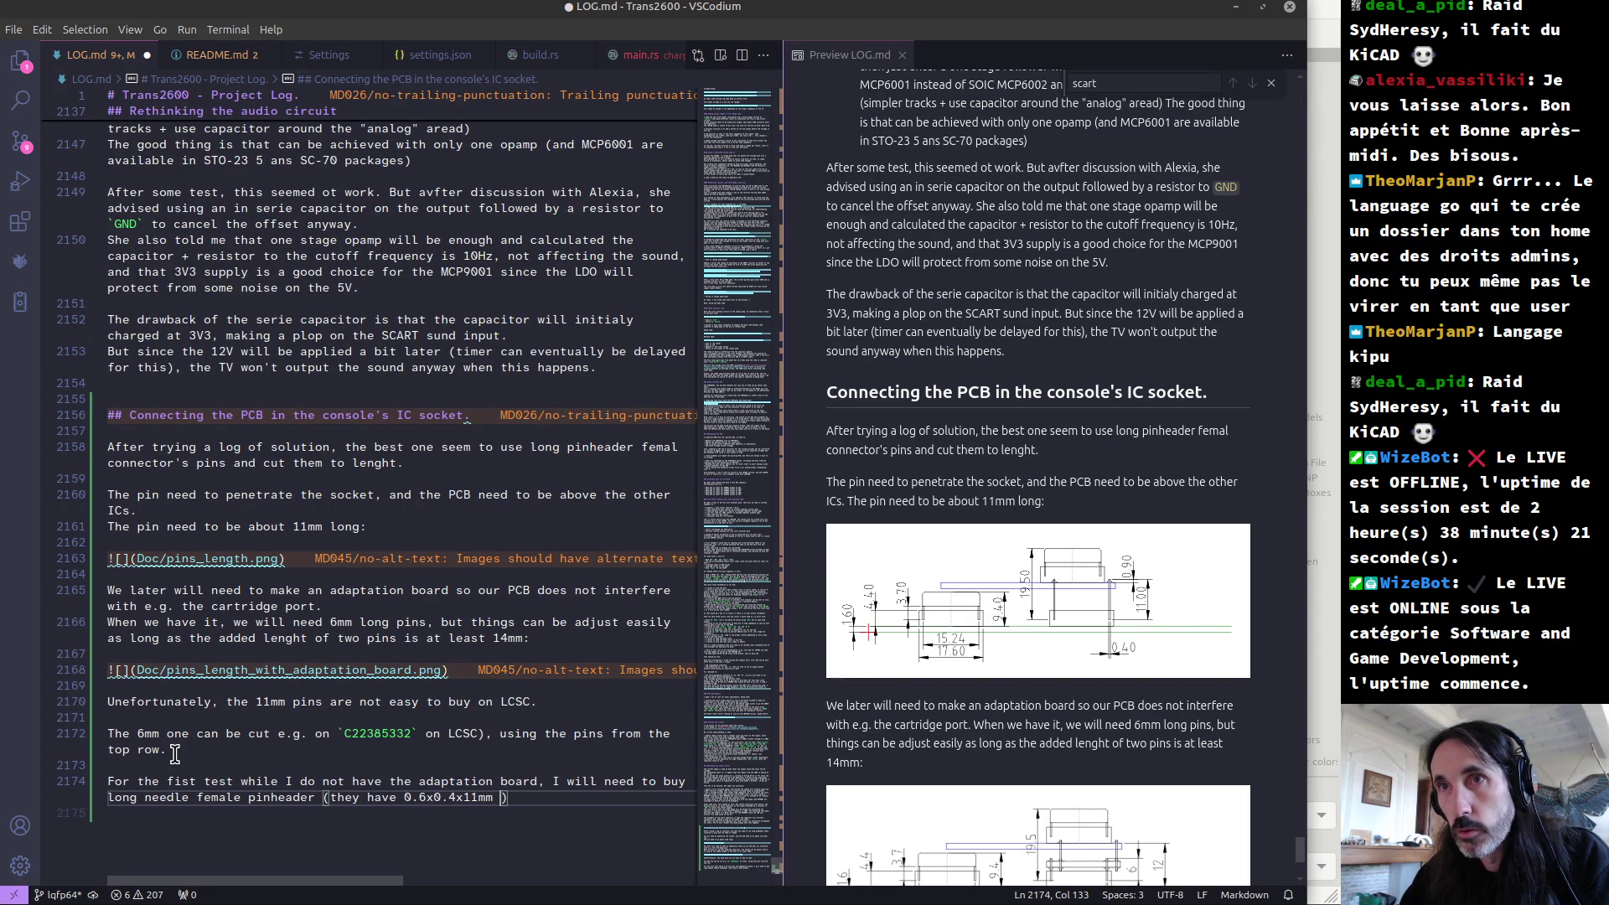
{"action": "type", "text": "s that "}
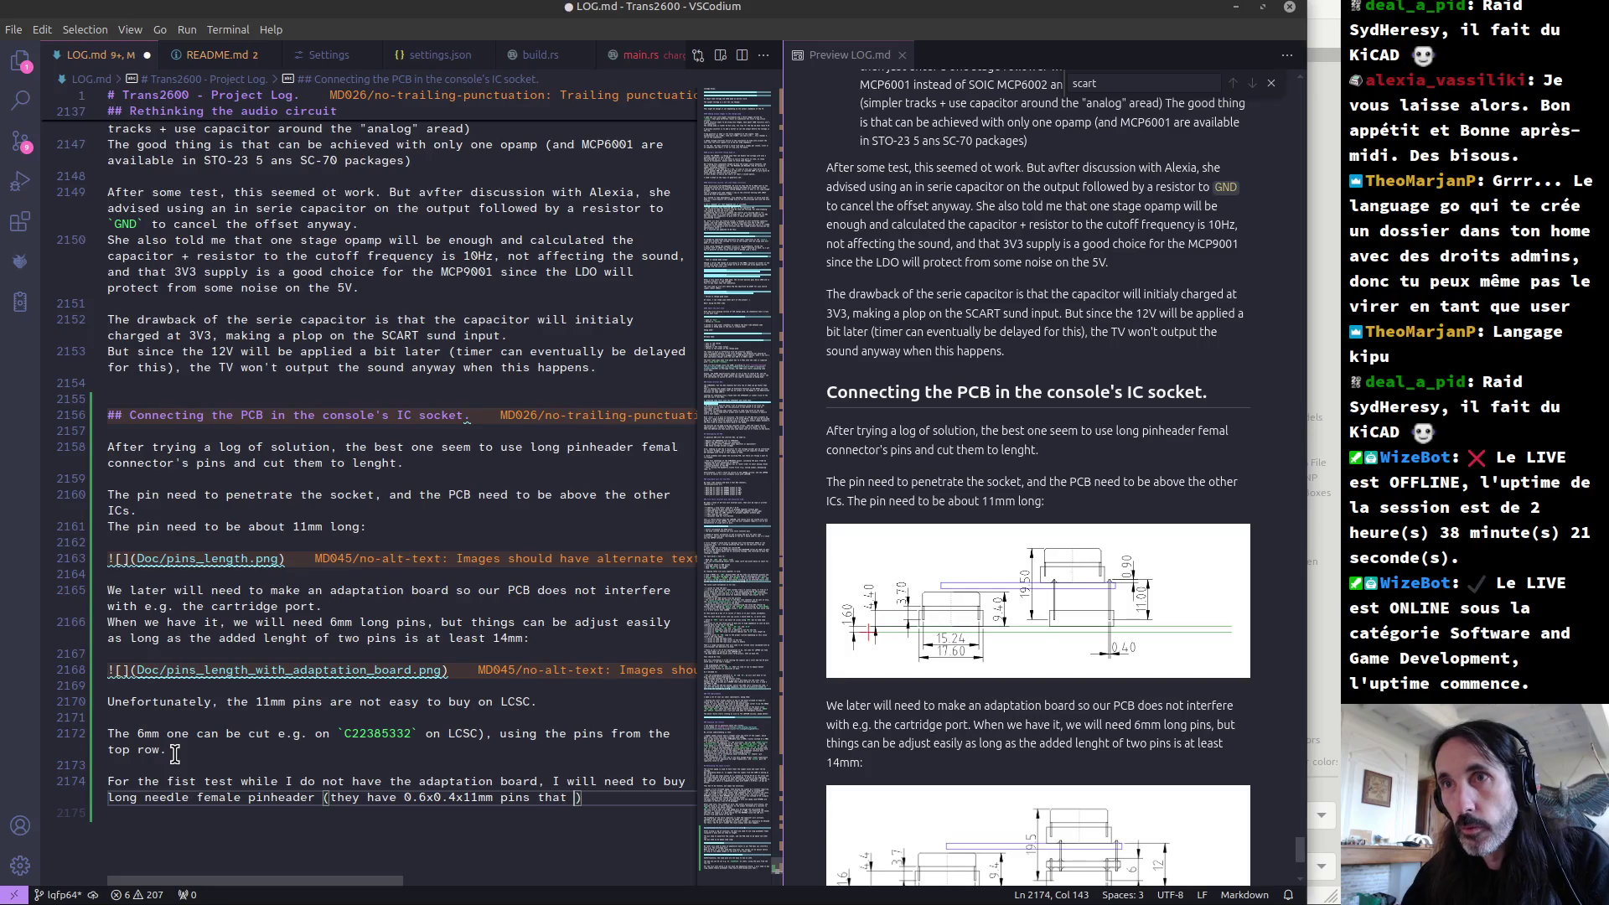
{"action": "type", "text": "perfectly su"}
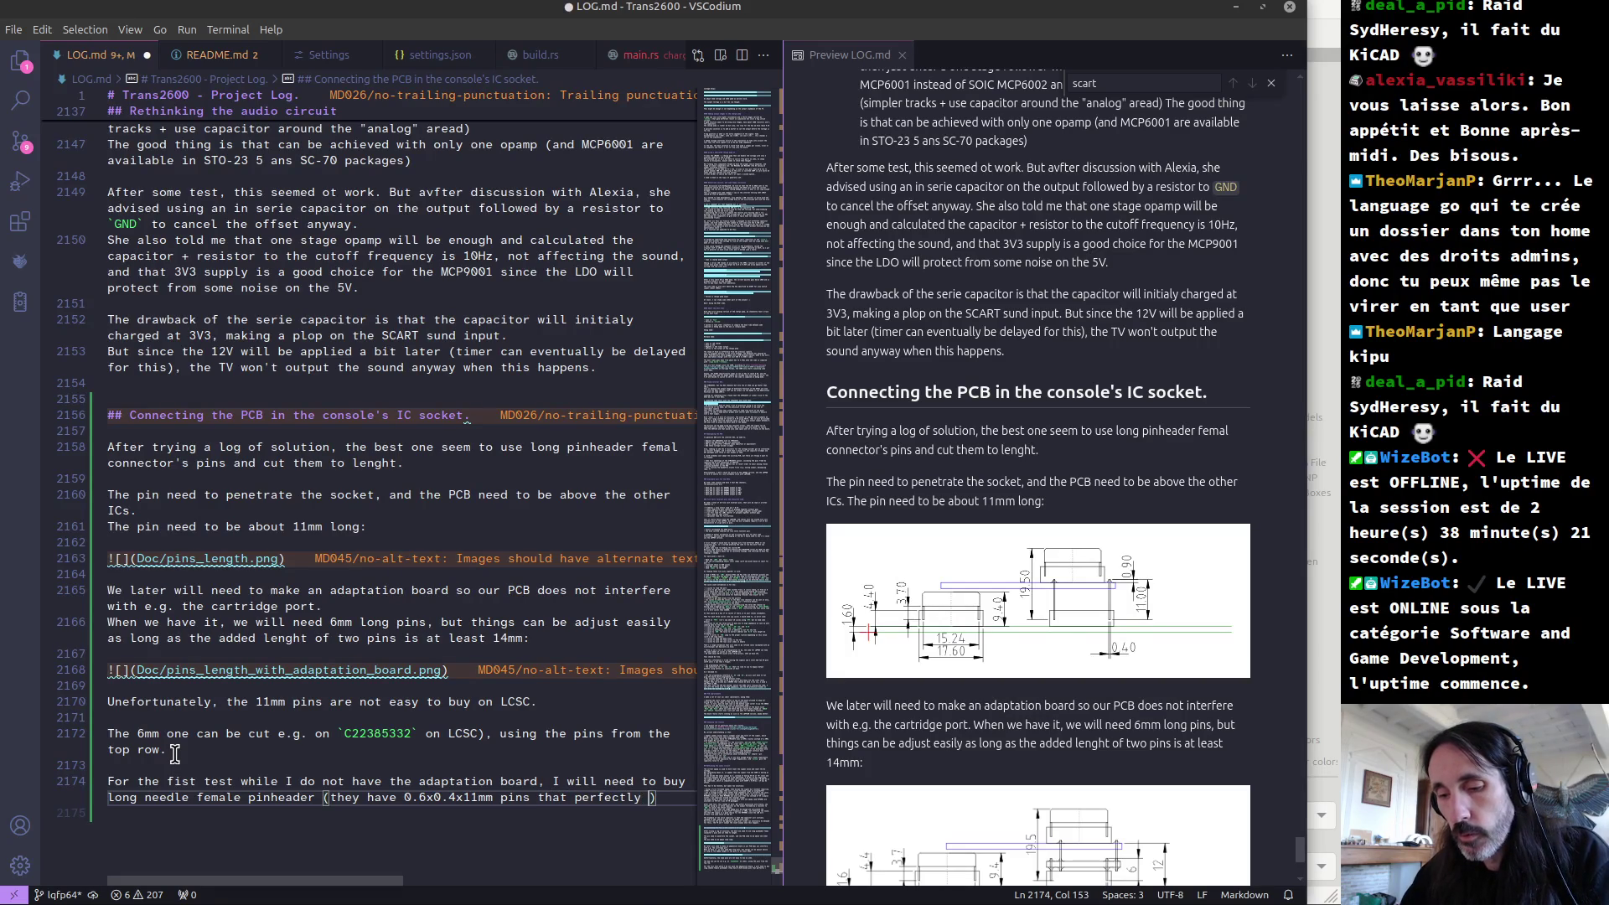
{"action": "type", "text": "it the case"}
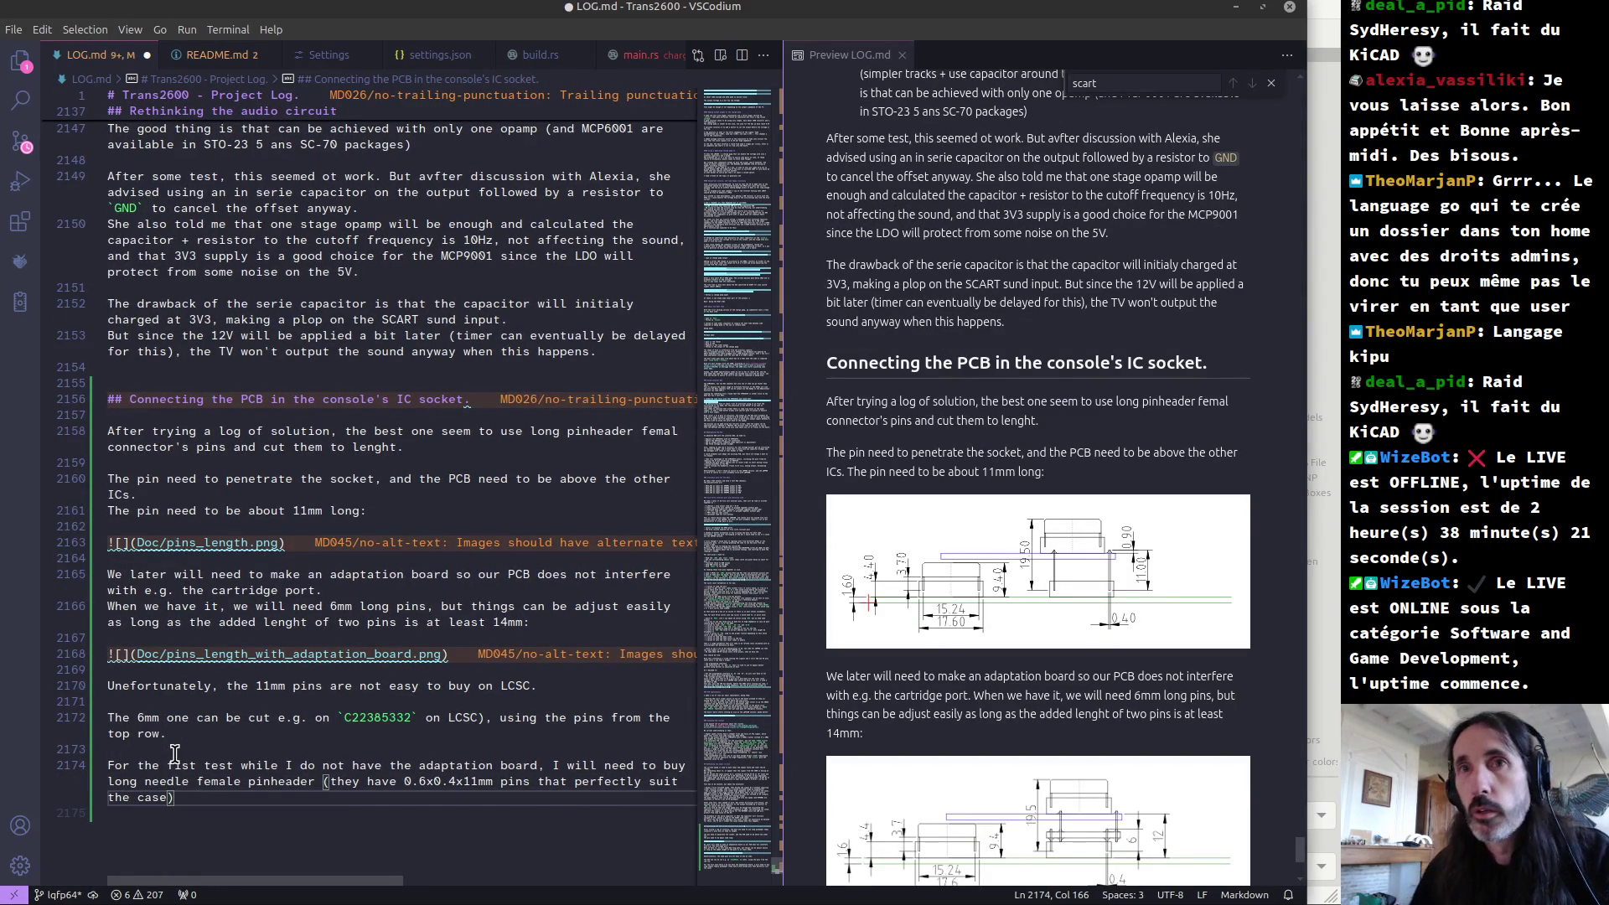
{"action": "type", "text": "use"}
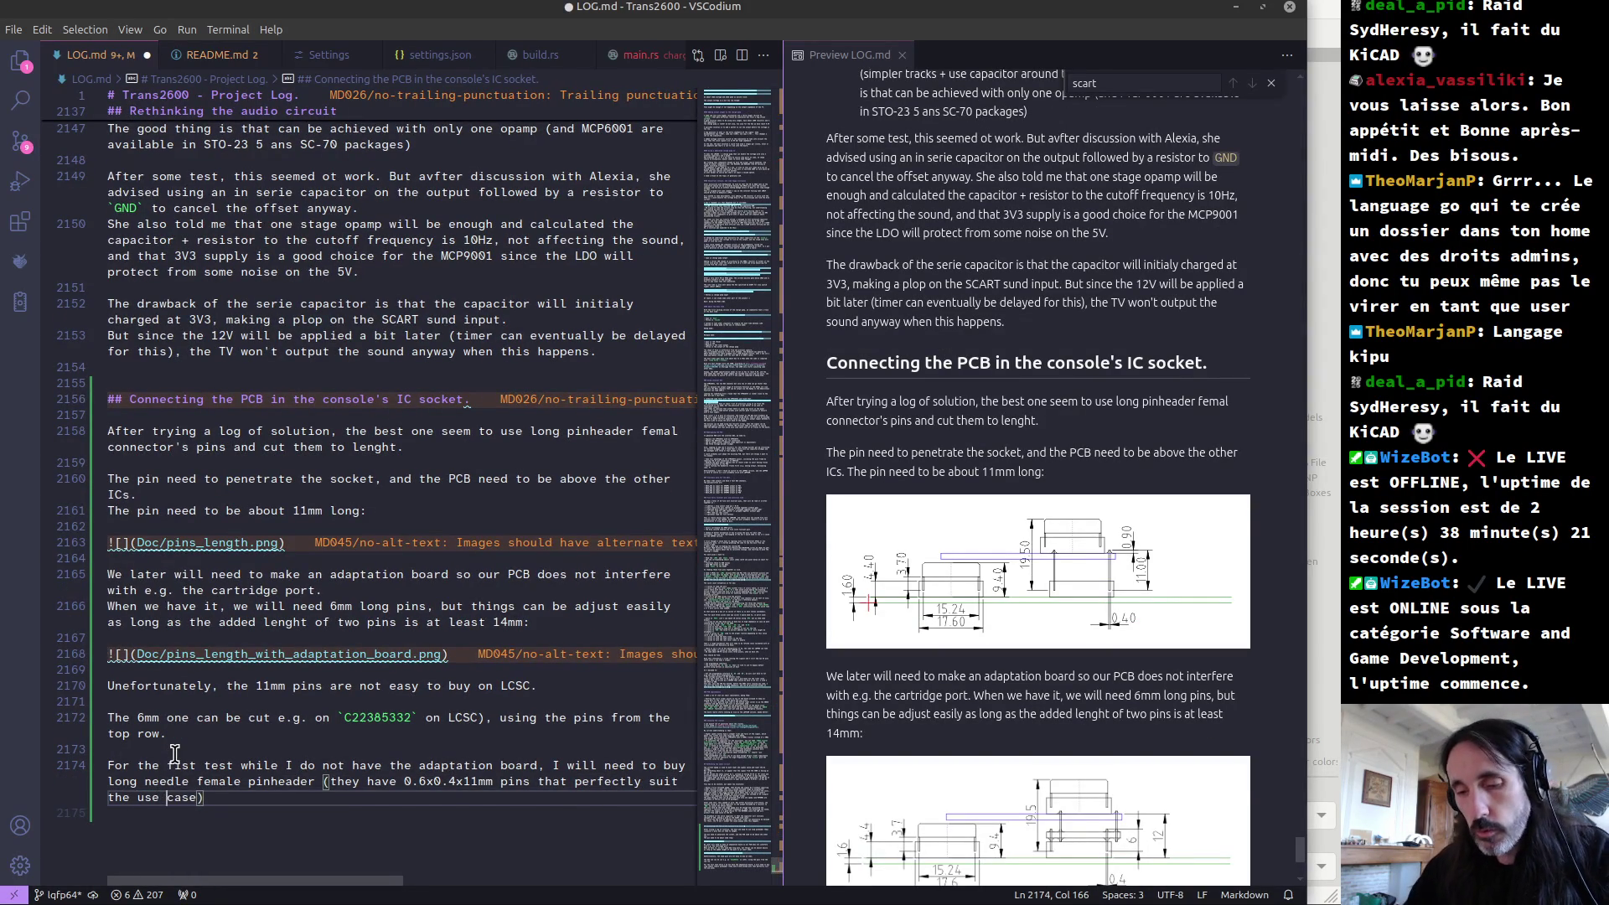
{"action": "key", "text": "Right"}
{"action": "key", "text": "Right"}
{"action": "key", "text": "Right"}
{"action": "key", "text": "ctrl+s"}
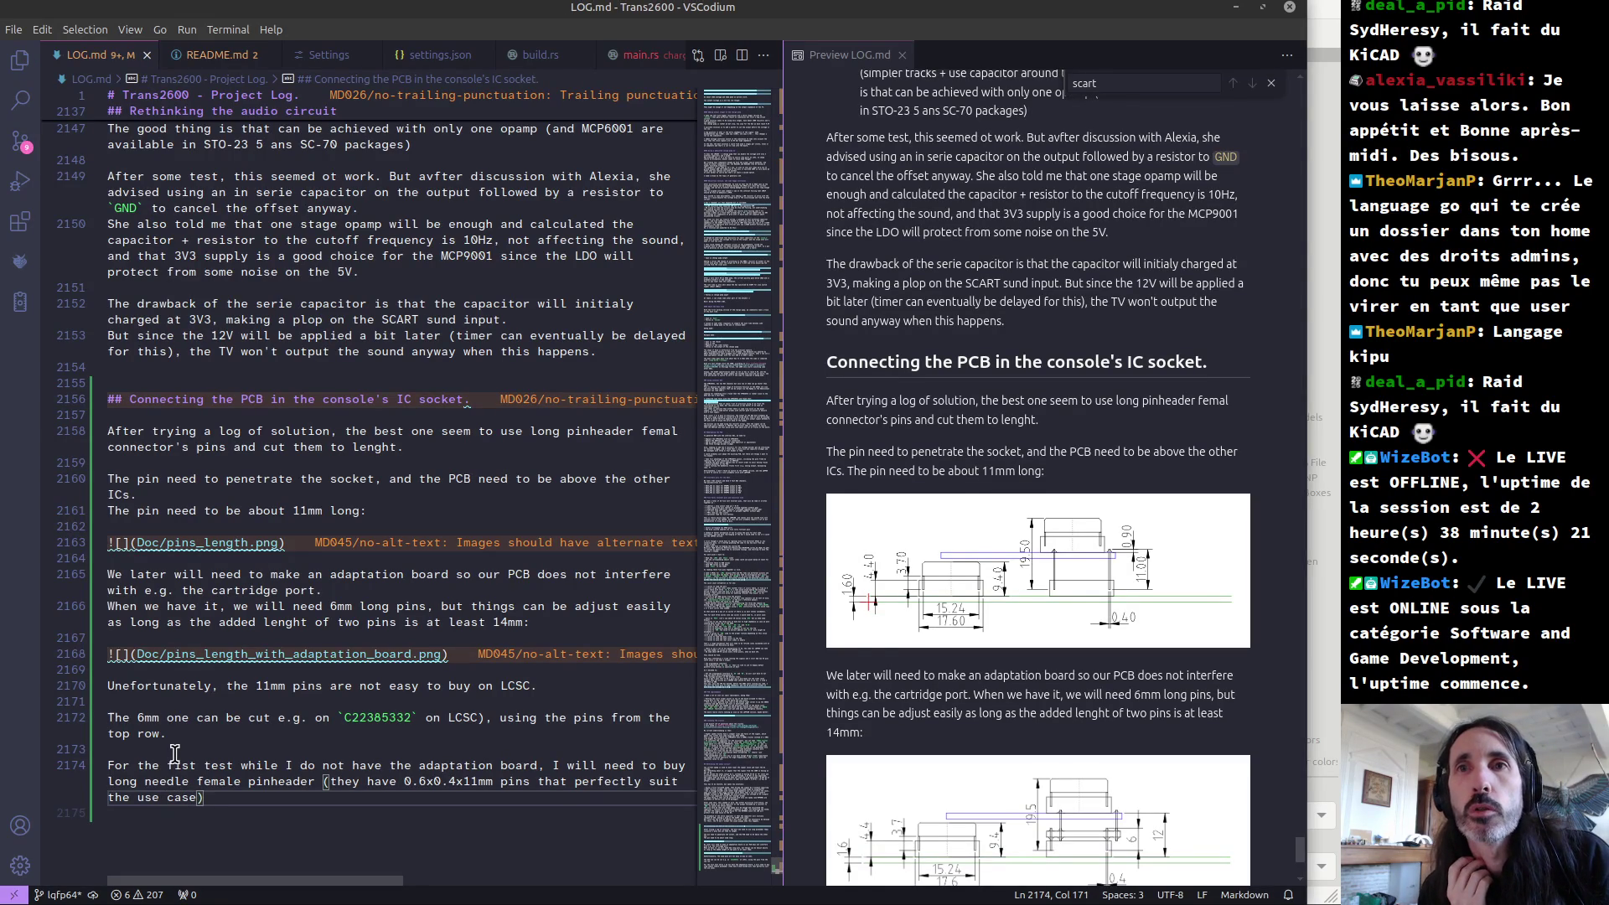
- Run 'git s' in the terminal to list the repository's uncommitted changes
{"action": "key", "text": "alt+Tab"}
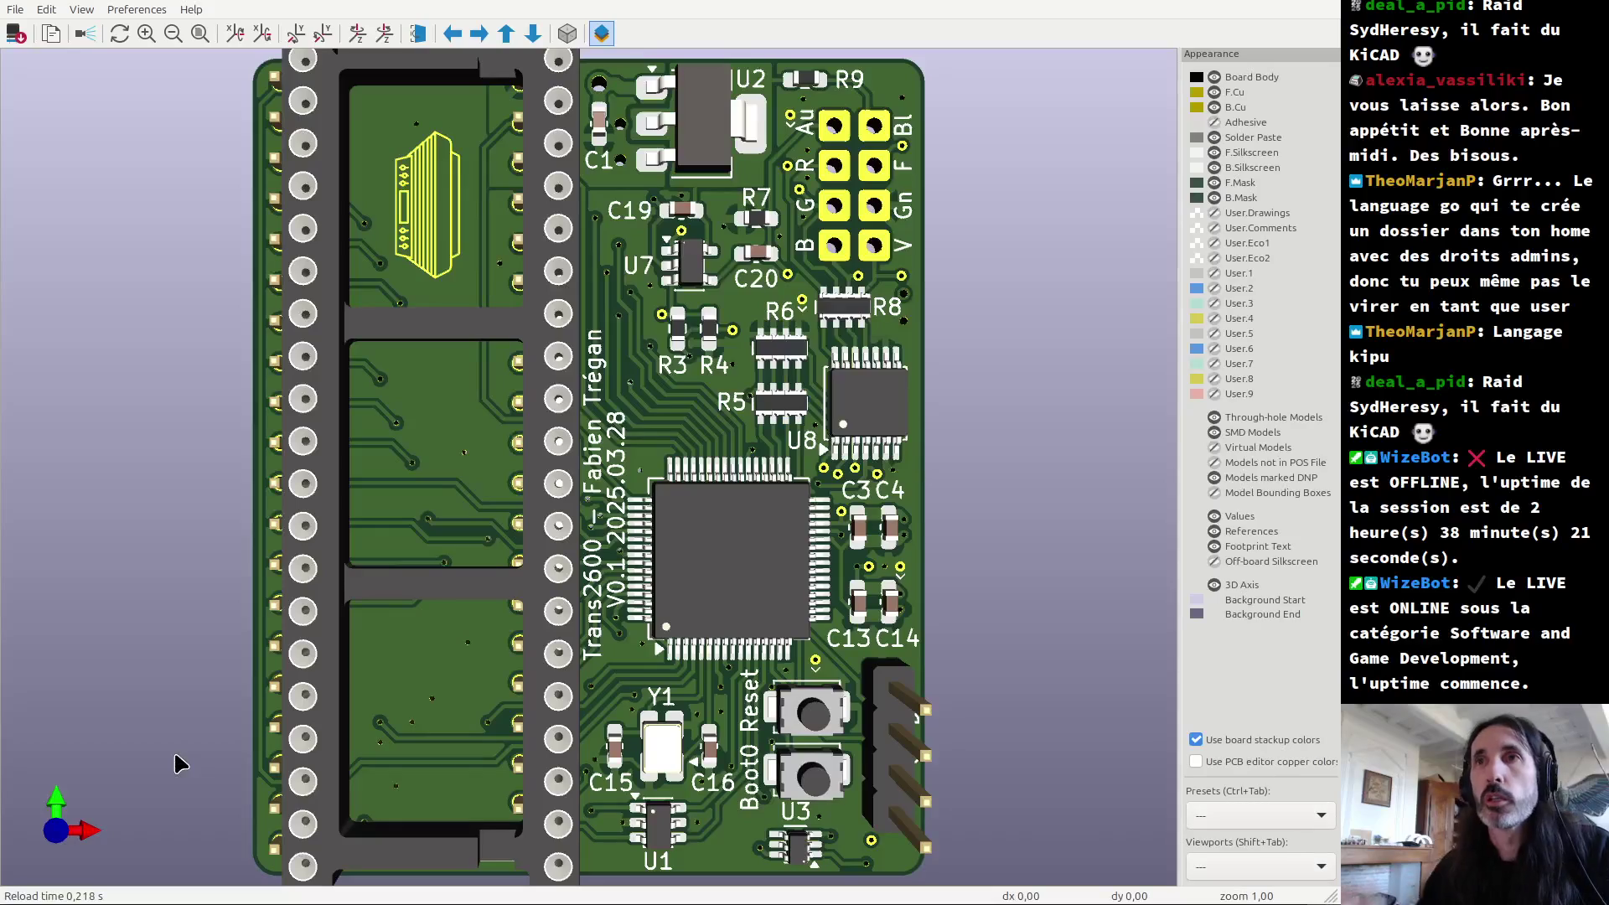
{"action": "key", "text": "alt+Tab"}
{"action": "key", "text": "alt+Tab"}
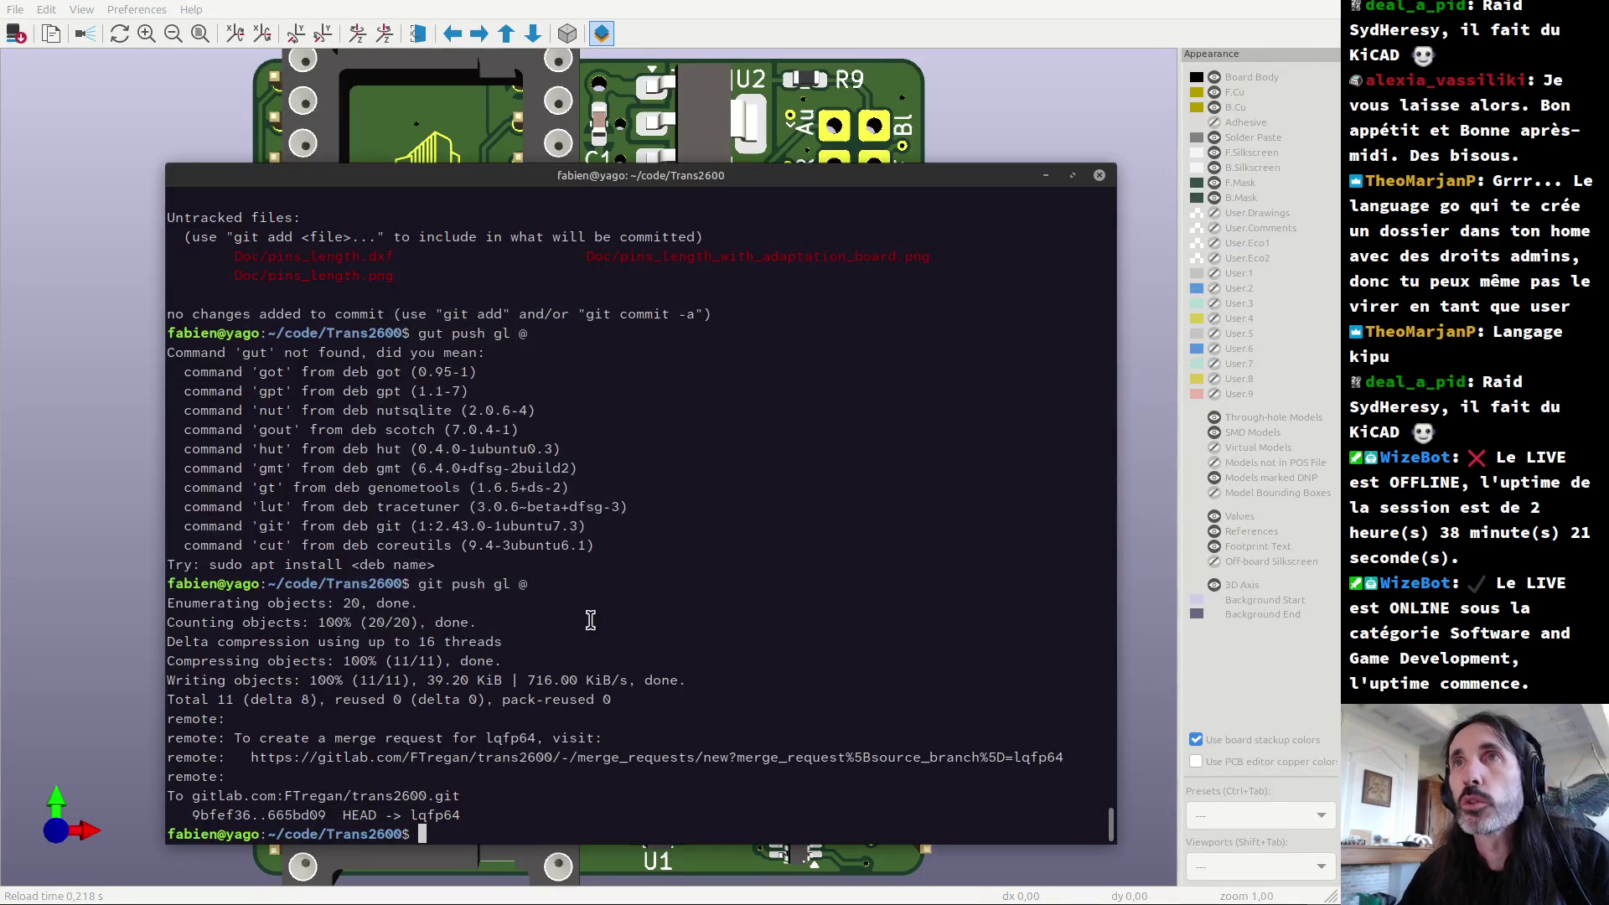
{"action": "type", "text": "git s"}
{"action": "key", "text": "Return"}
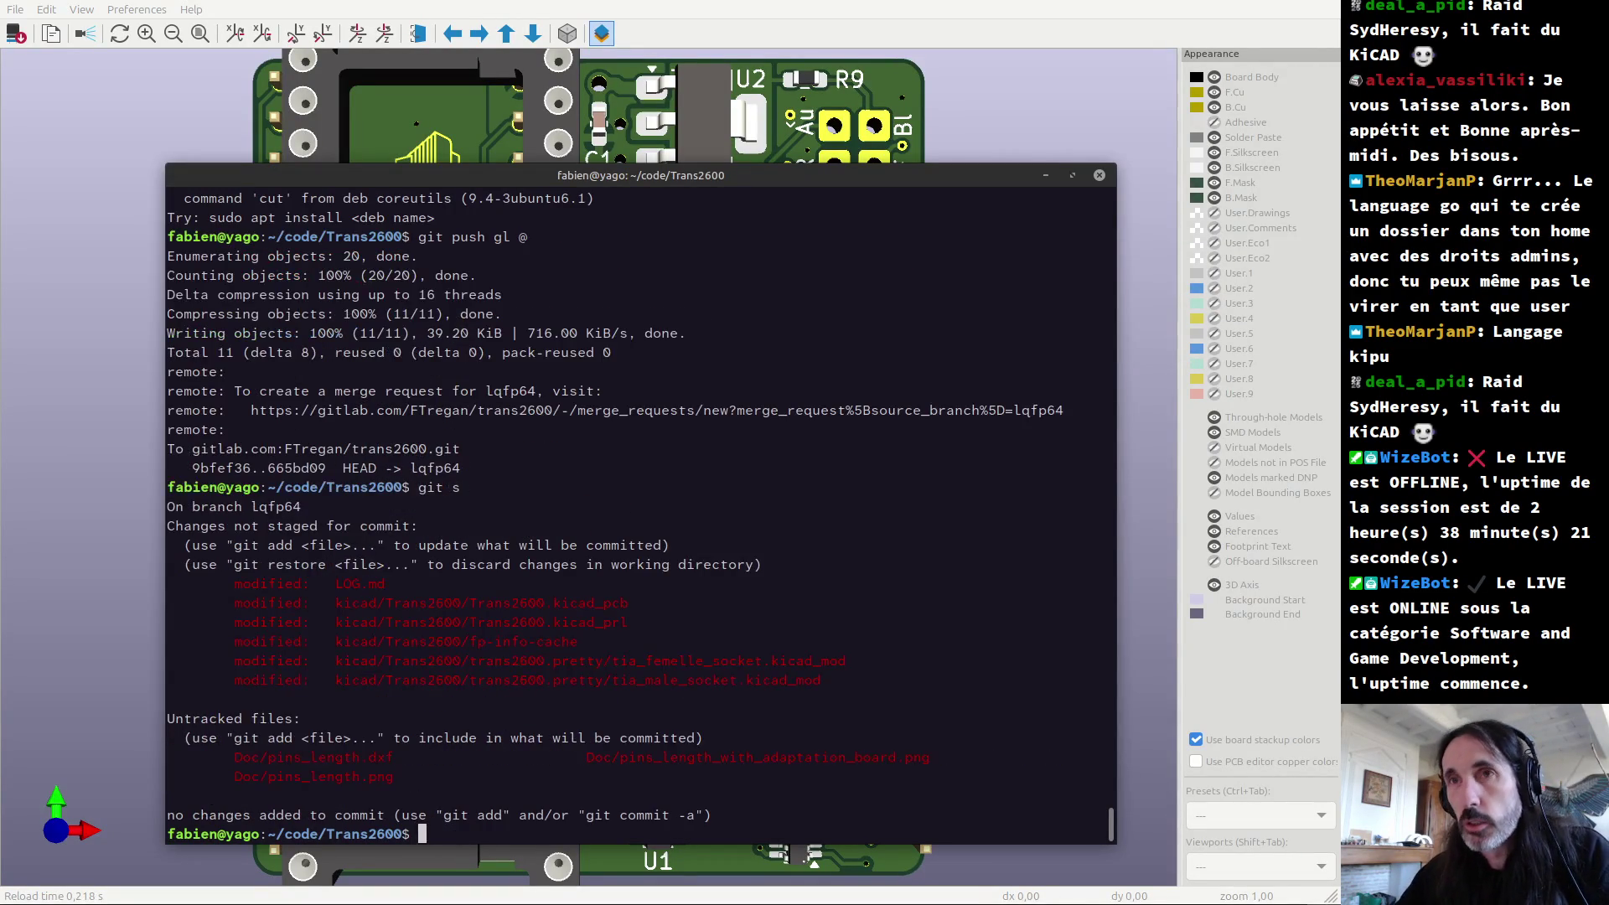
{"action": "key", "text": "alt+Tab"}
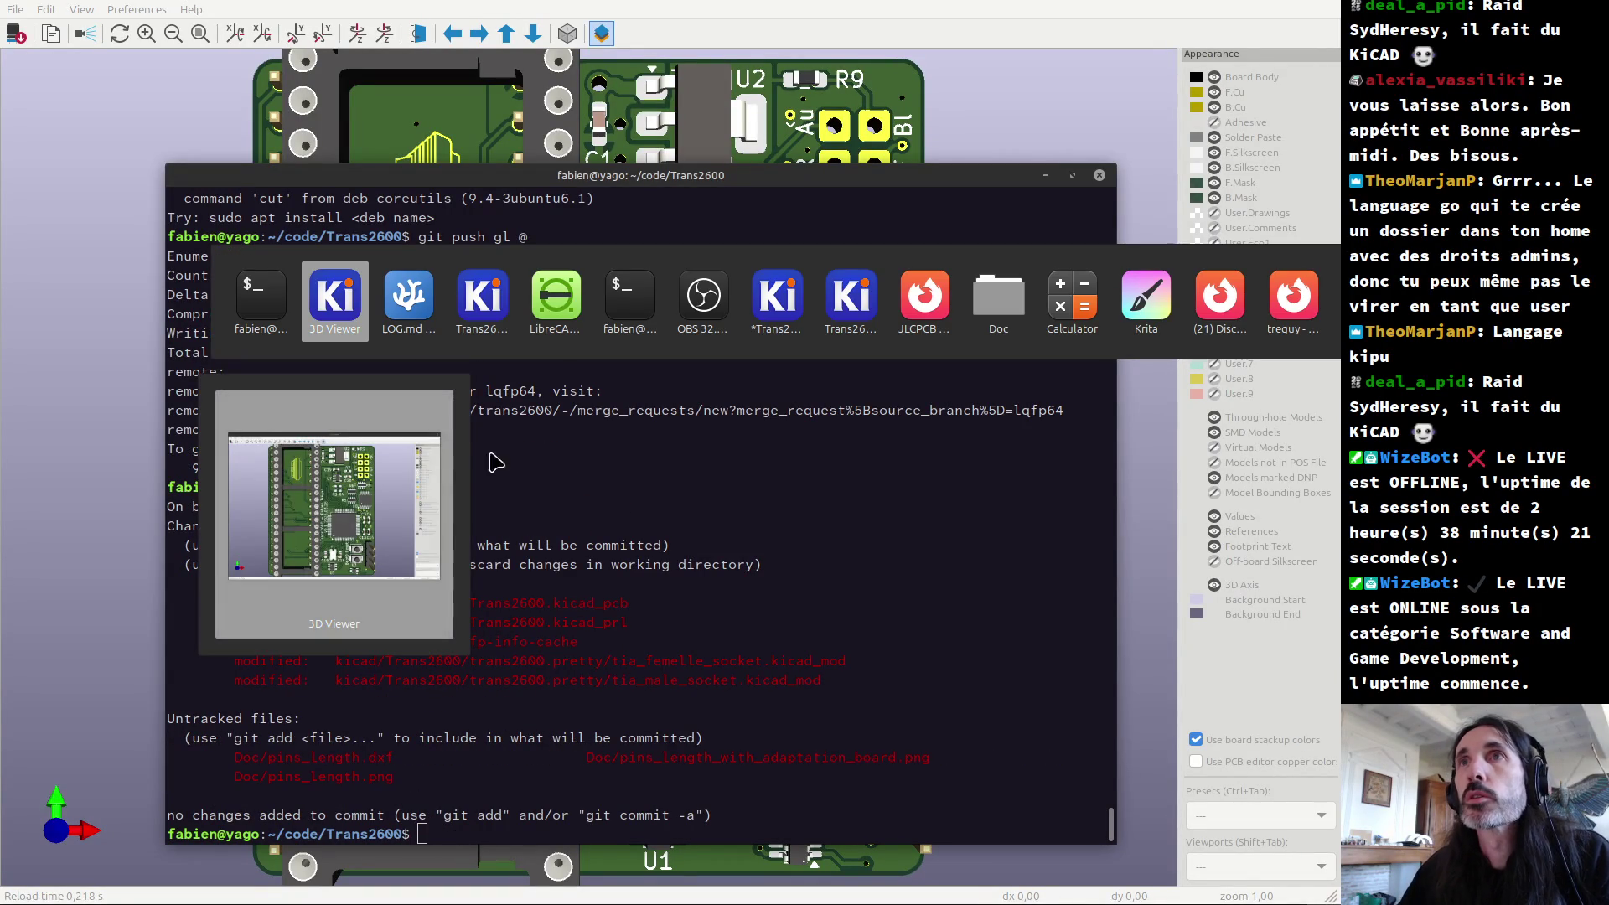
{"action": "left_click", "coordinate": [803, 331]}
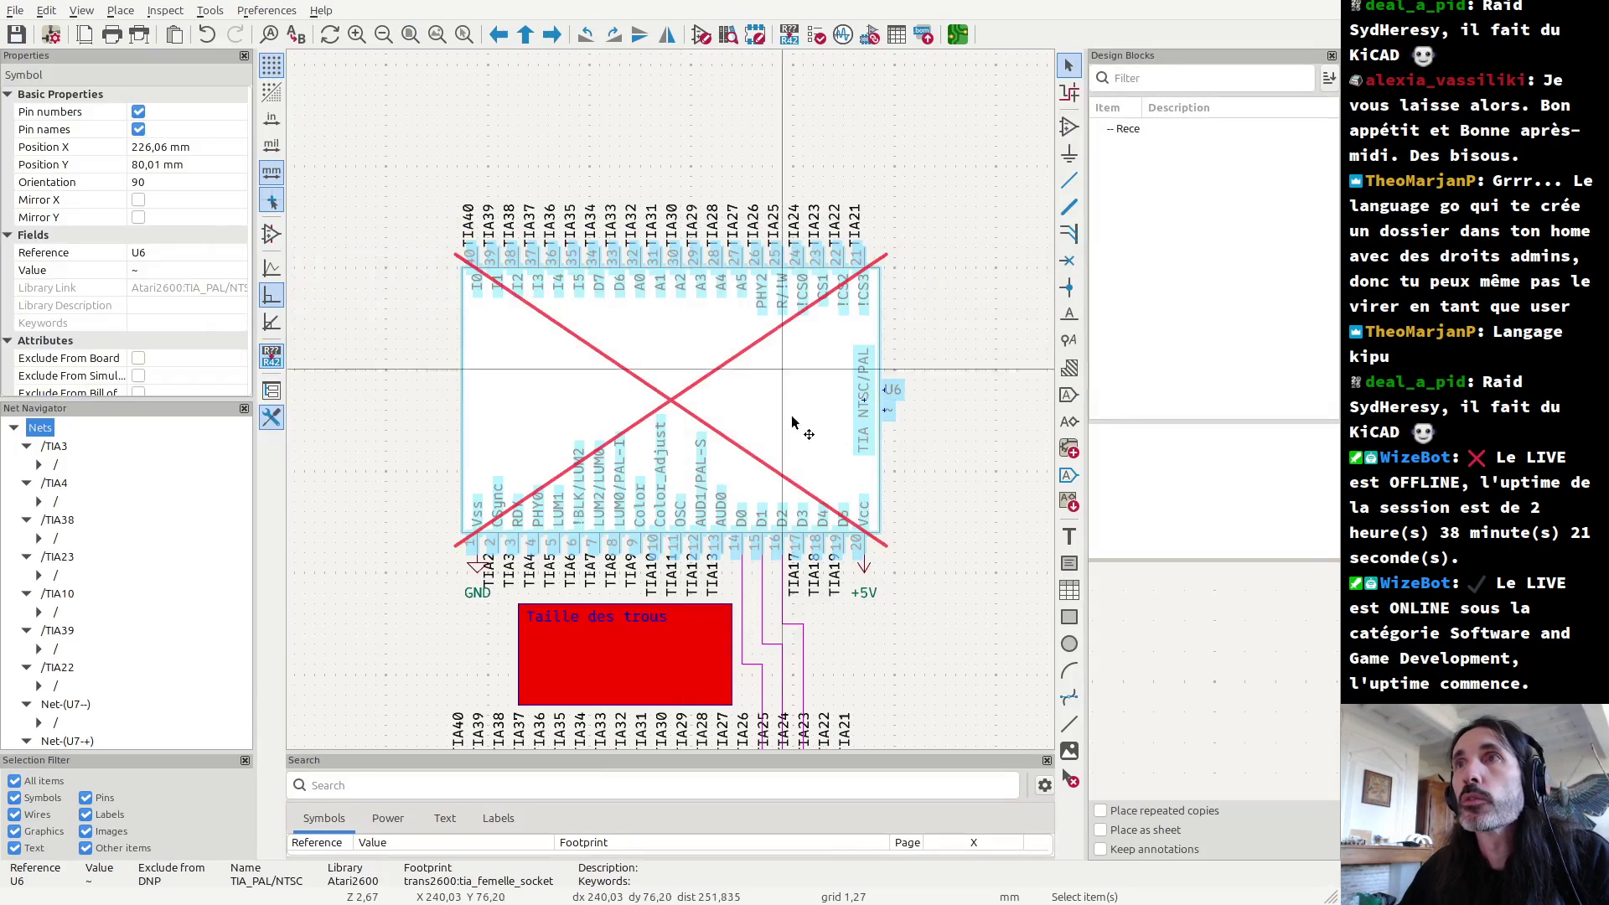
{"action": "left_click", "coordinate": [660, 597]}
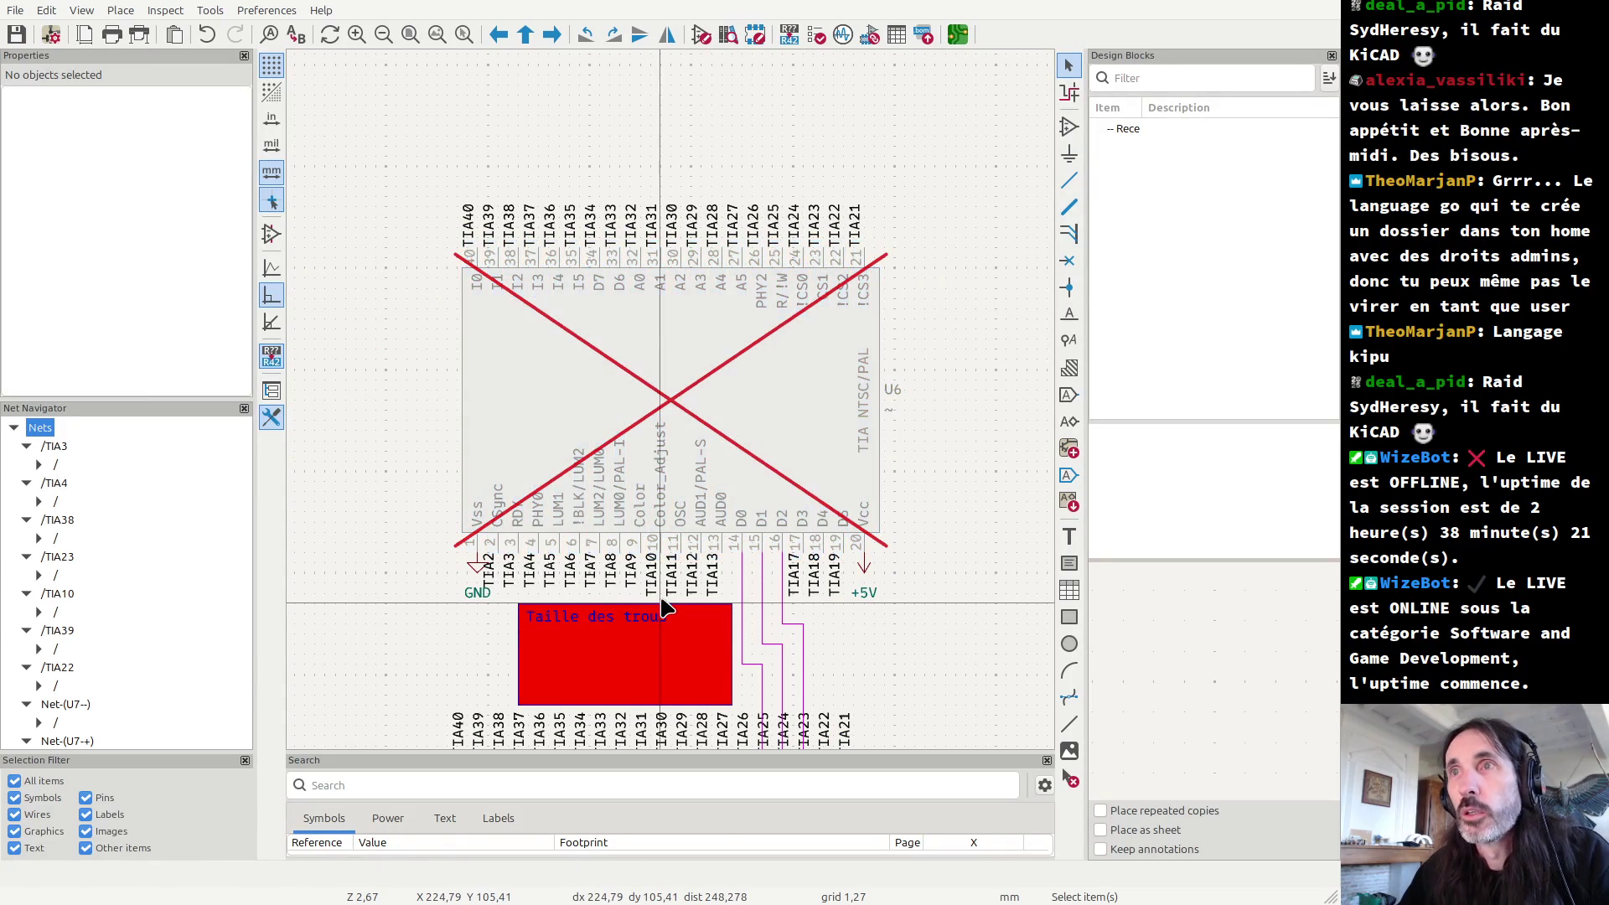
{"action": "left_click", "coordinate": [515, 665]}
{"action": "key", "text": "Escape"}
{"action": "scroll", "coordinate": [675, 406], "scroll_direction": "down", "scroll_amount": 7}
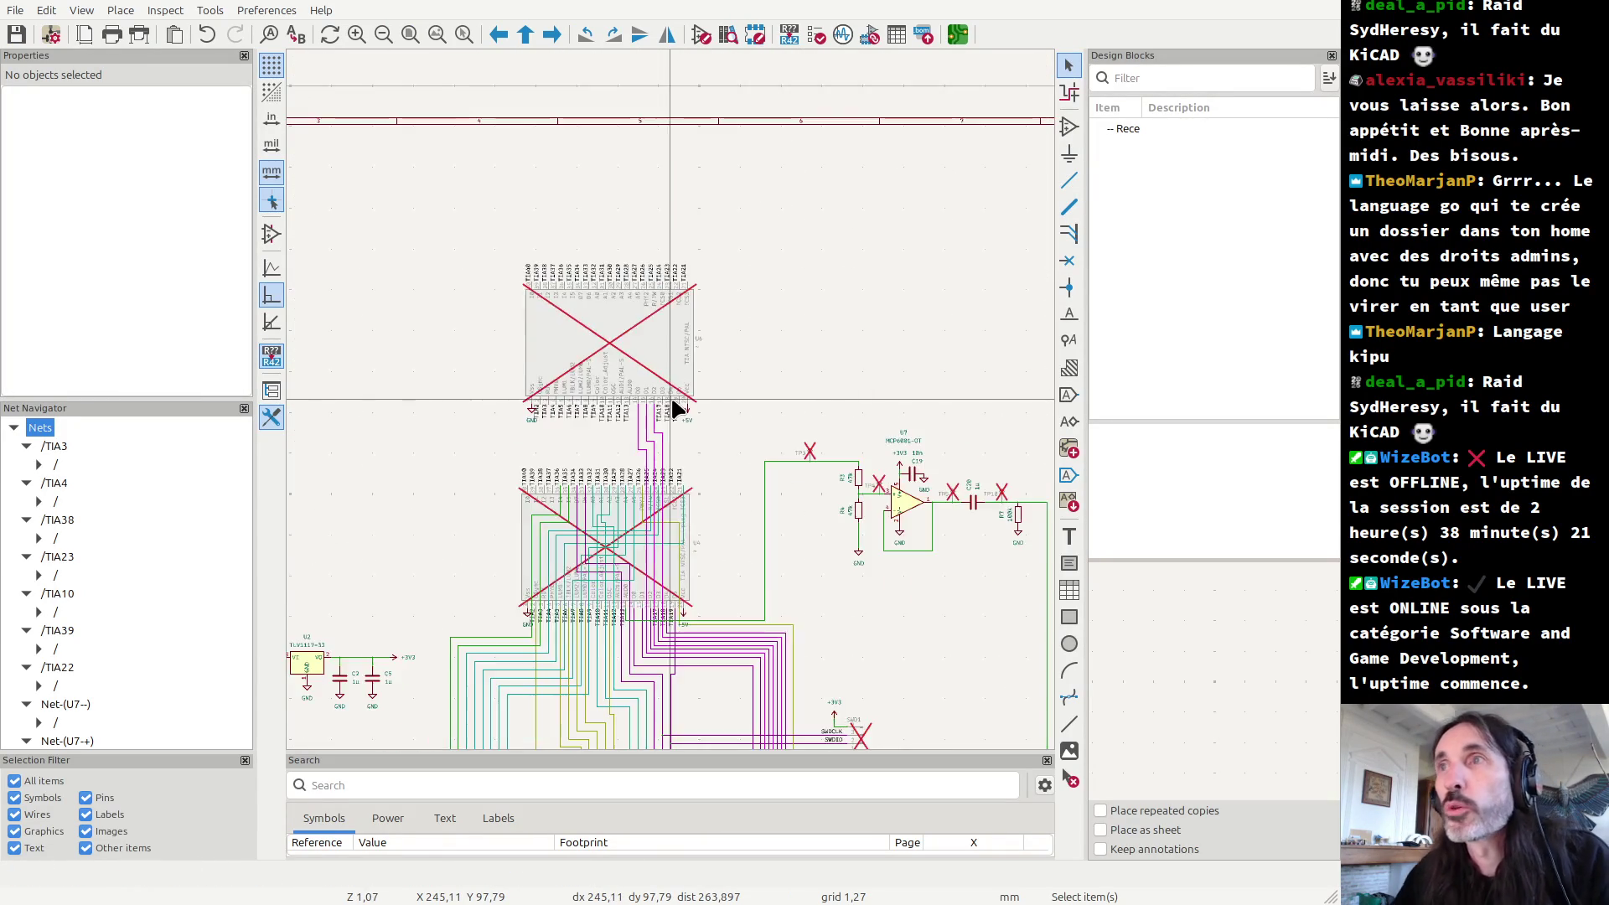
{"action": "scroll", "coordinate": [675, 406], "scroll_direction": "down", "scroll_amount": 2}
{"action": "scroll", "coordinate": [676, 405], "scroll_direction": "up", "scroll_amount": 3}
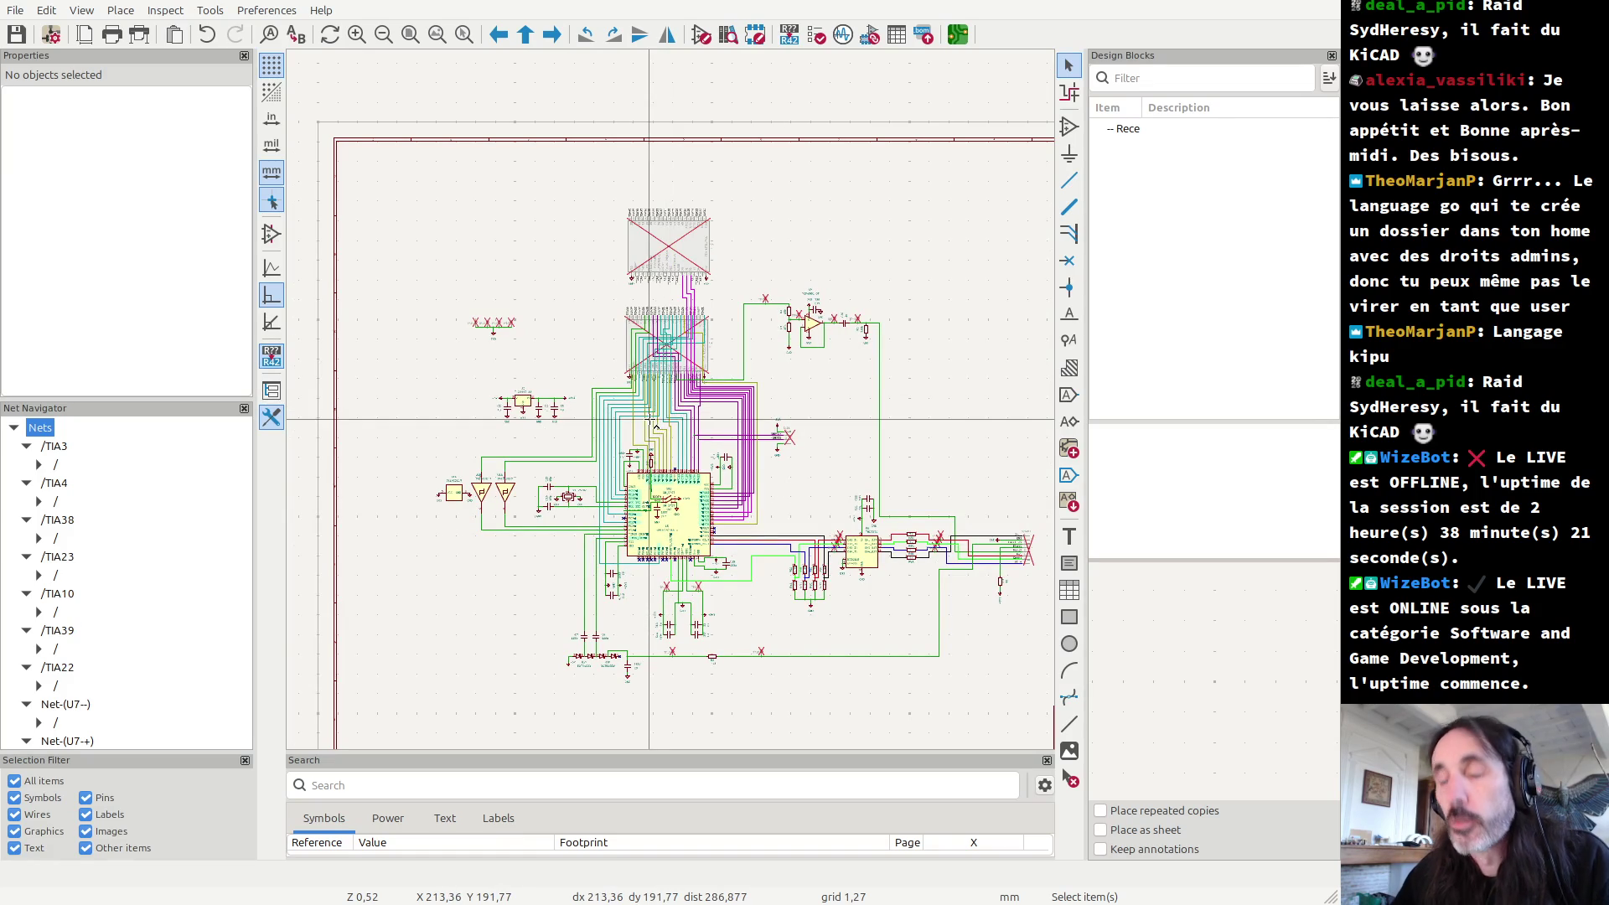
{"action": "key", "text": "alt+Tab"}
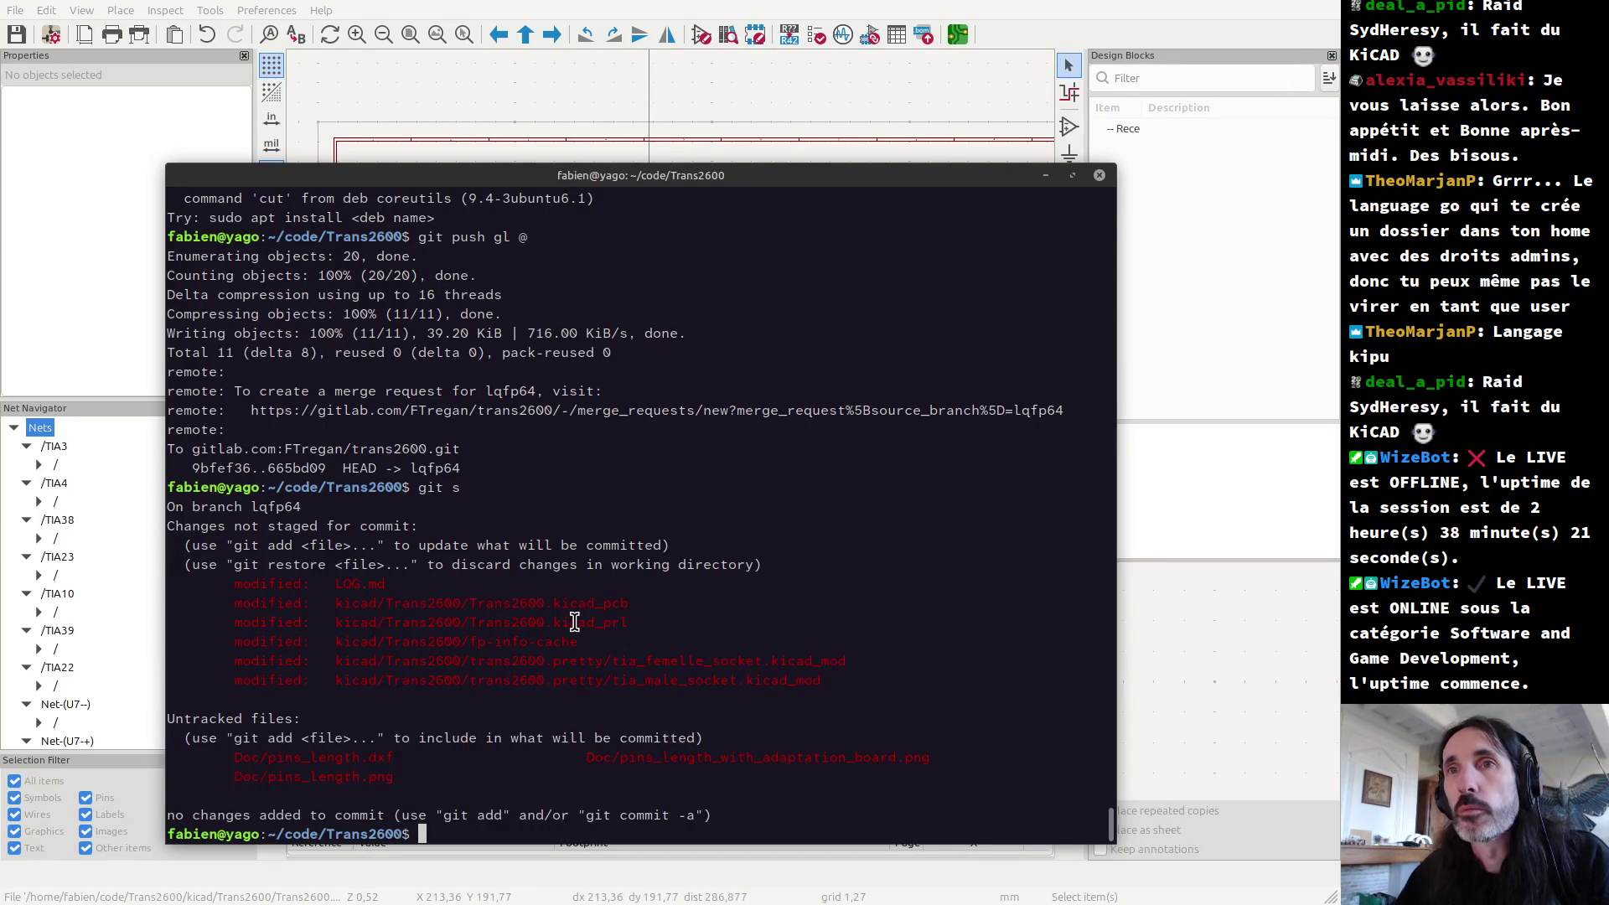
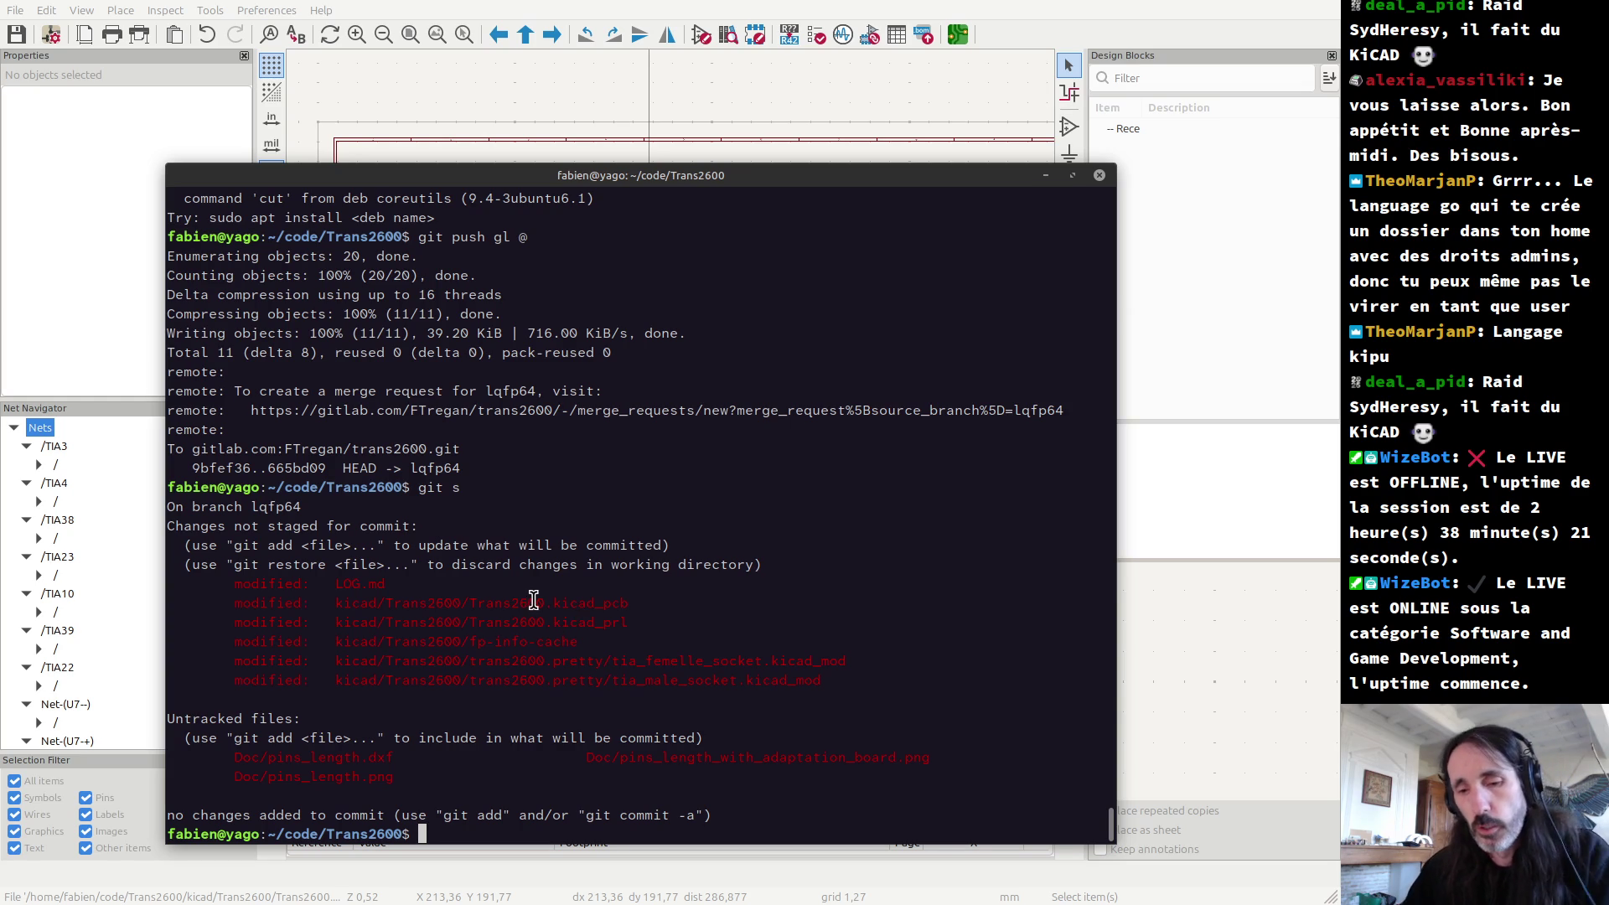
- In a new Firefox tab, search the web for 'stm32g431 overclock'
{"action": "key", "text": "alt+Tab"}
{"action": "left_click", "coordinate": [928, 329]}
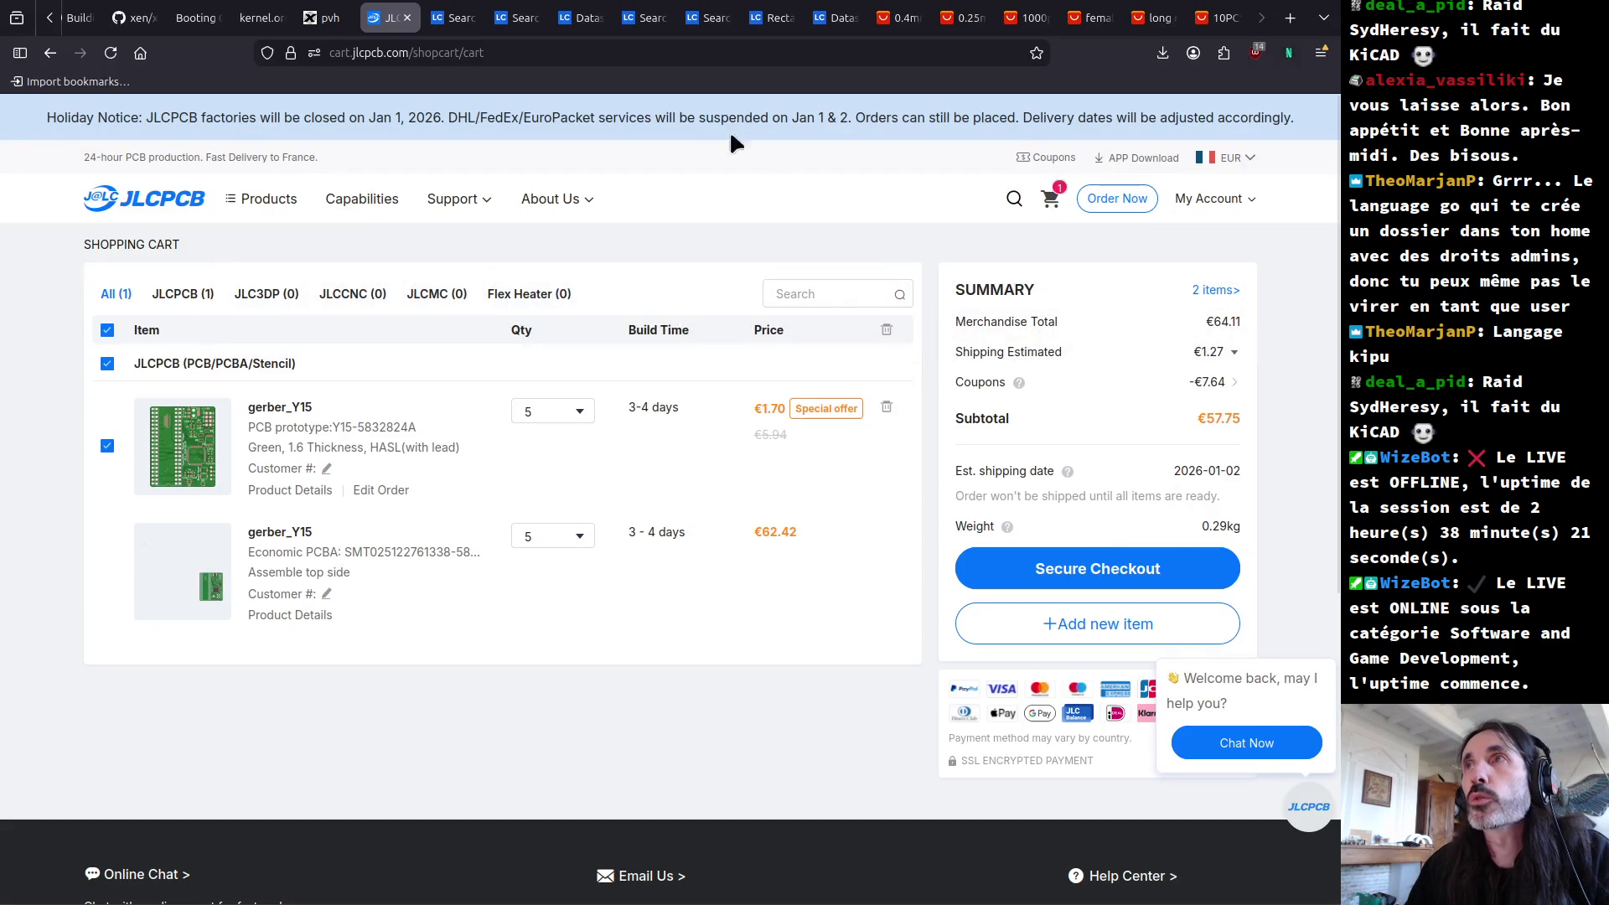
{"action": "left_click", "coordinate": [677, 57]}
{"action": "key", "text": "ctrl+t"}
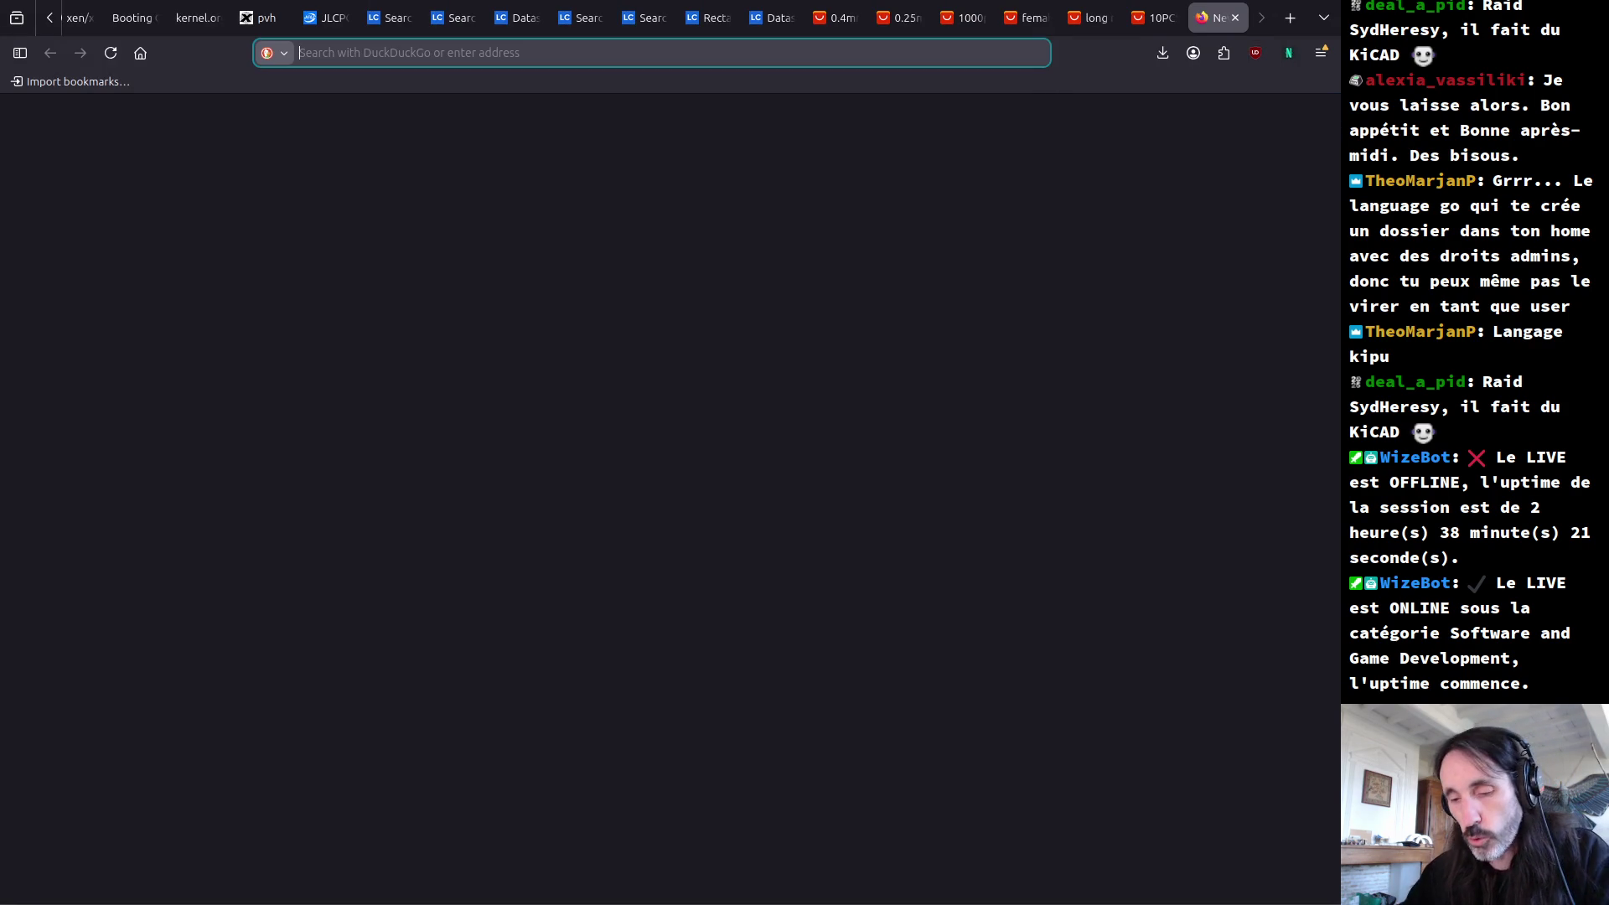
{"action": "type", "text": "stm32g431 "}
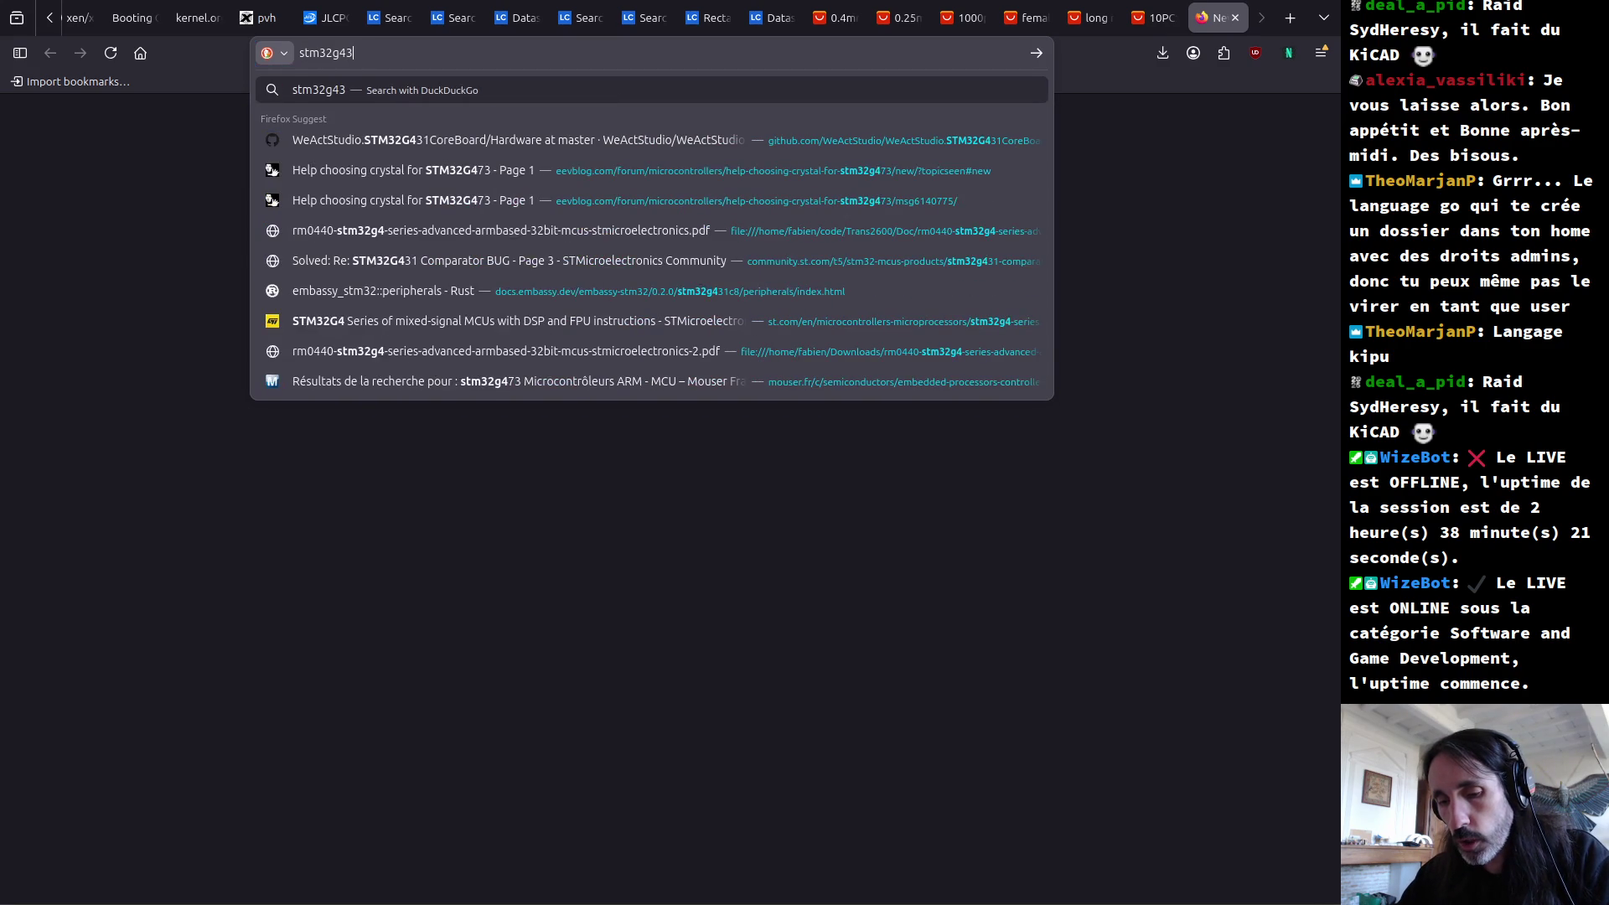
{"action": "type", "text": "overclock"}
{"action": "key", "text": "Return"}
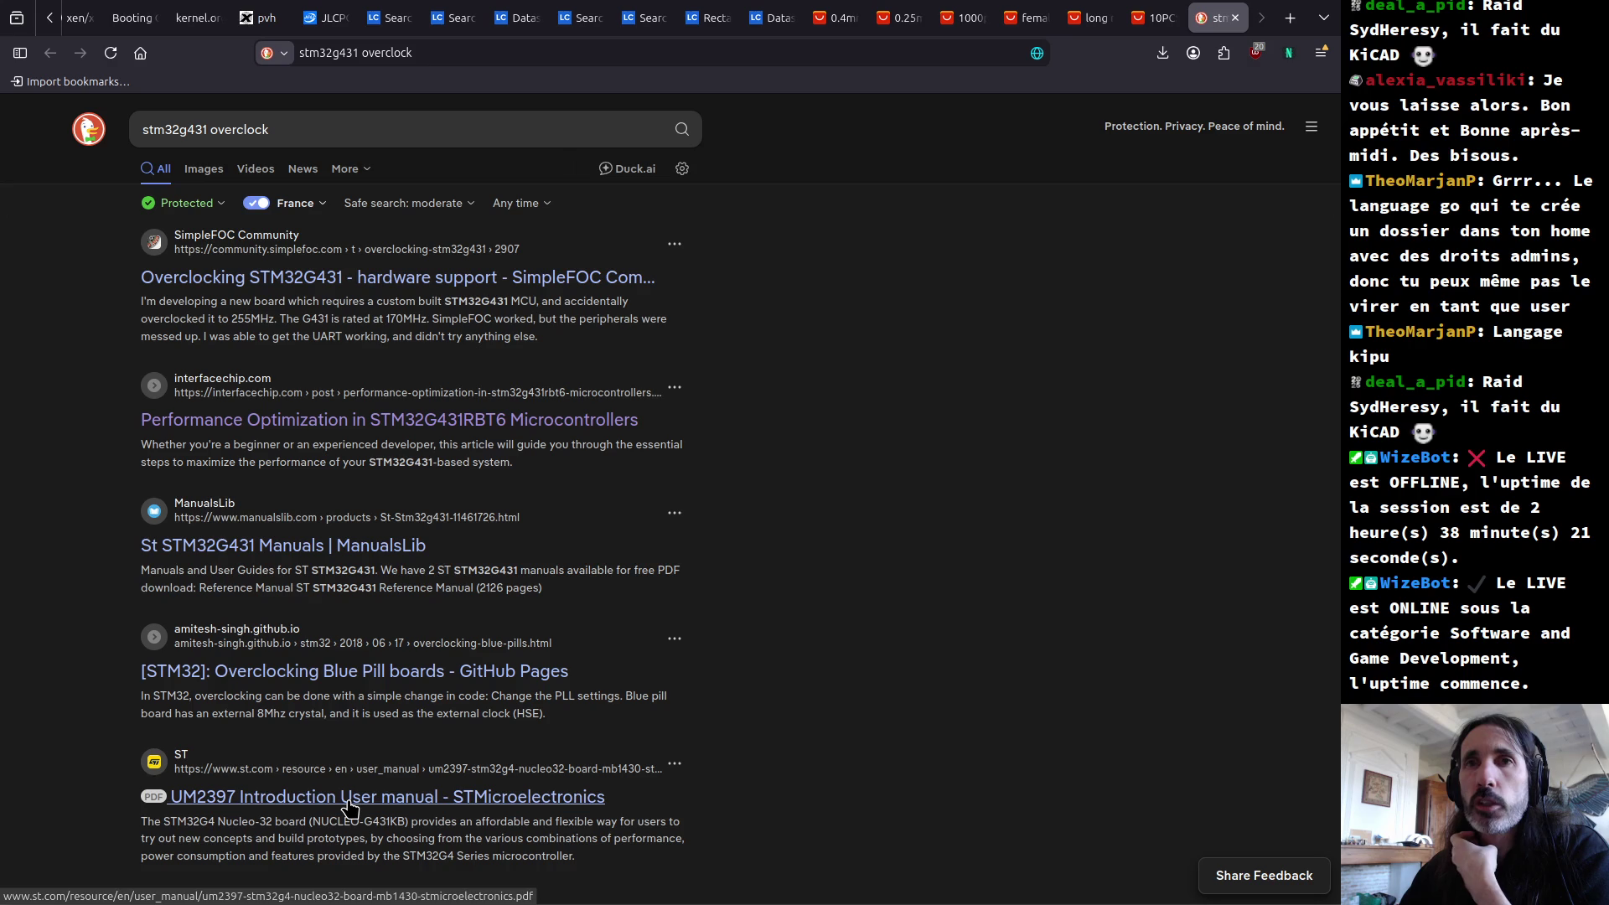
- Search 'stm32g4 family' instead and open ST's STM32G4 series page
{"action": "left_click", "coordinate": [460, 54]}
{"action": "type", "text": "stm32g4"}
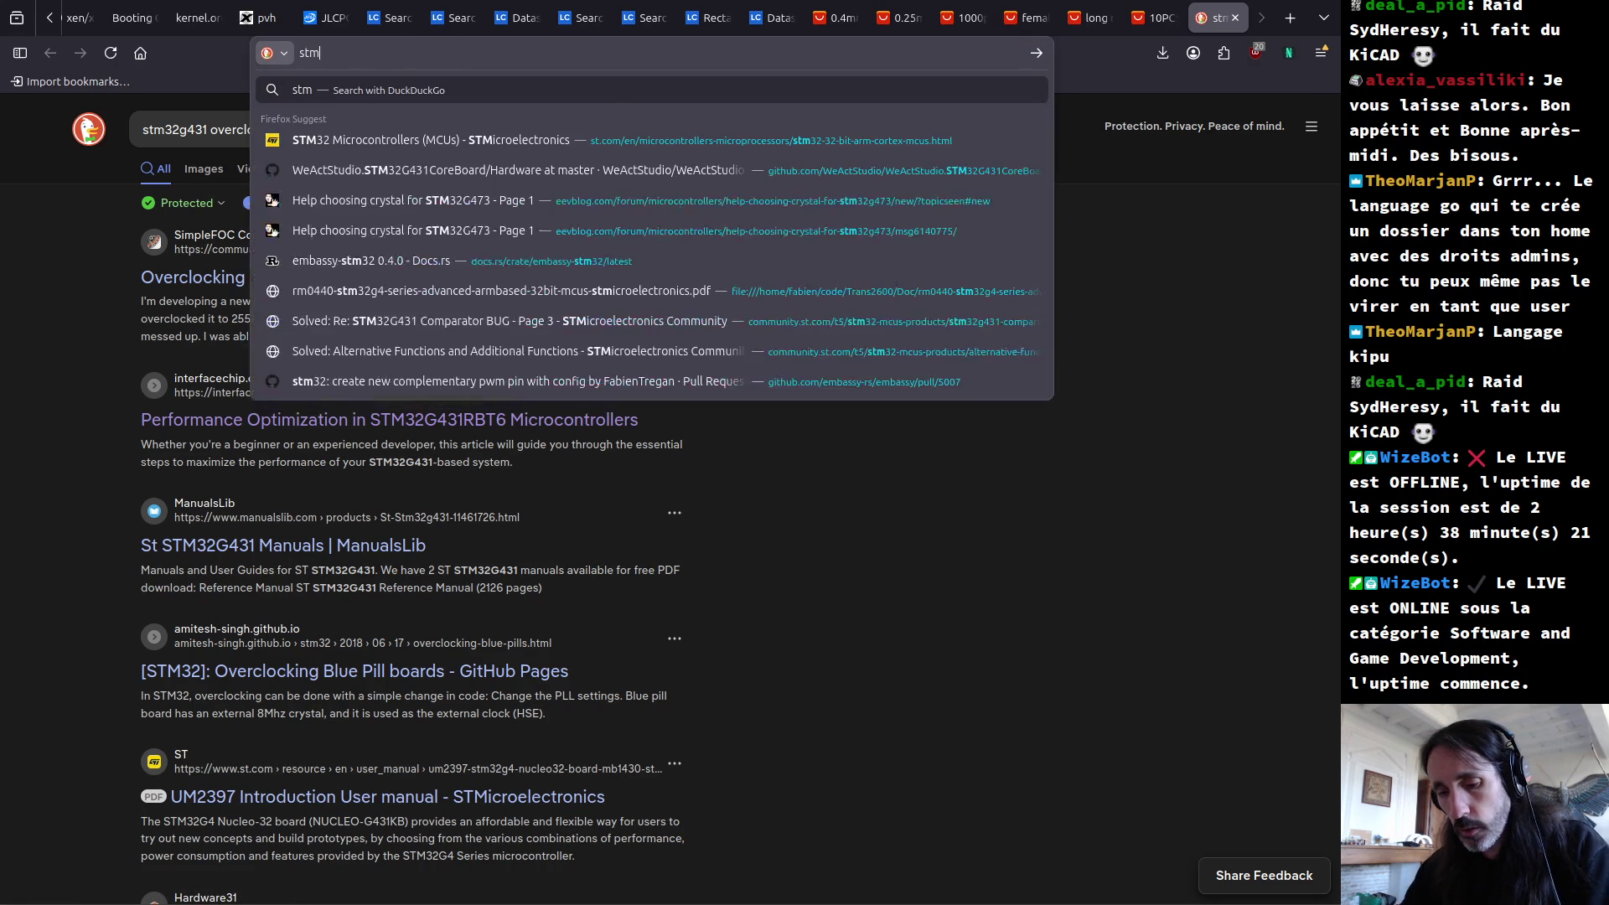
{"action": "type", "text": " family"}
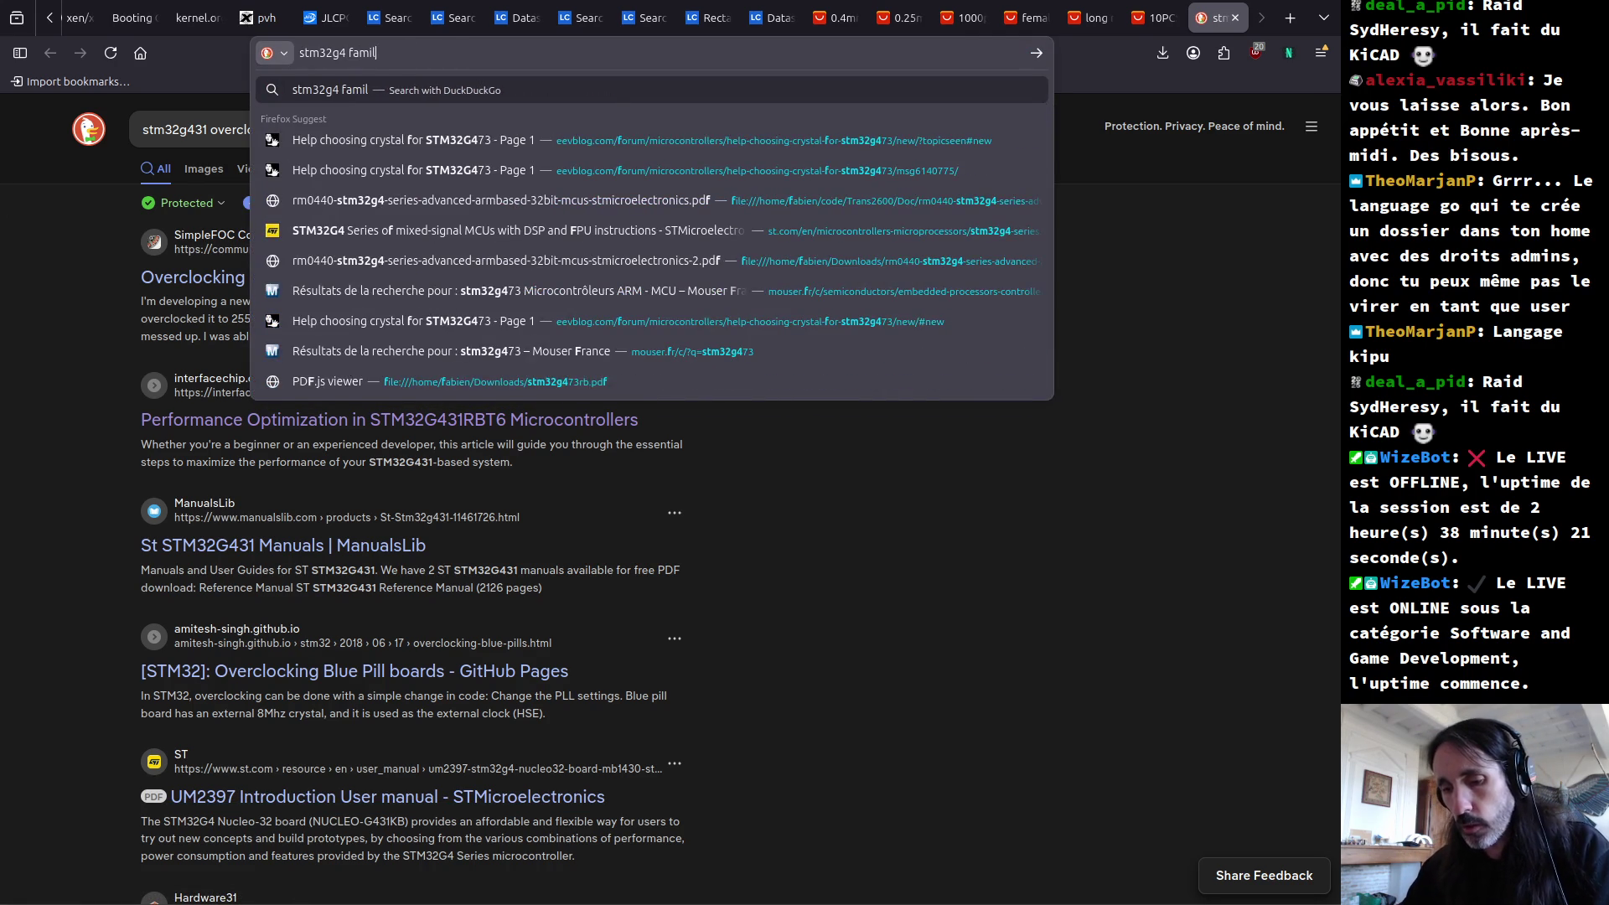
{"action": "key", "text": "Return"}
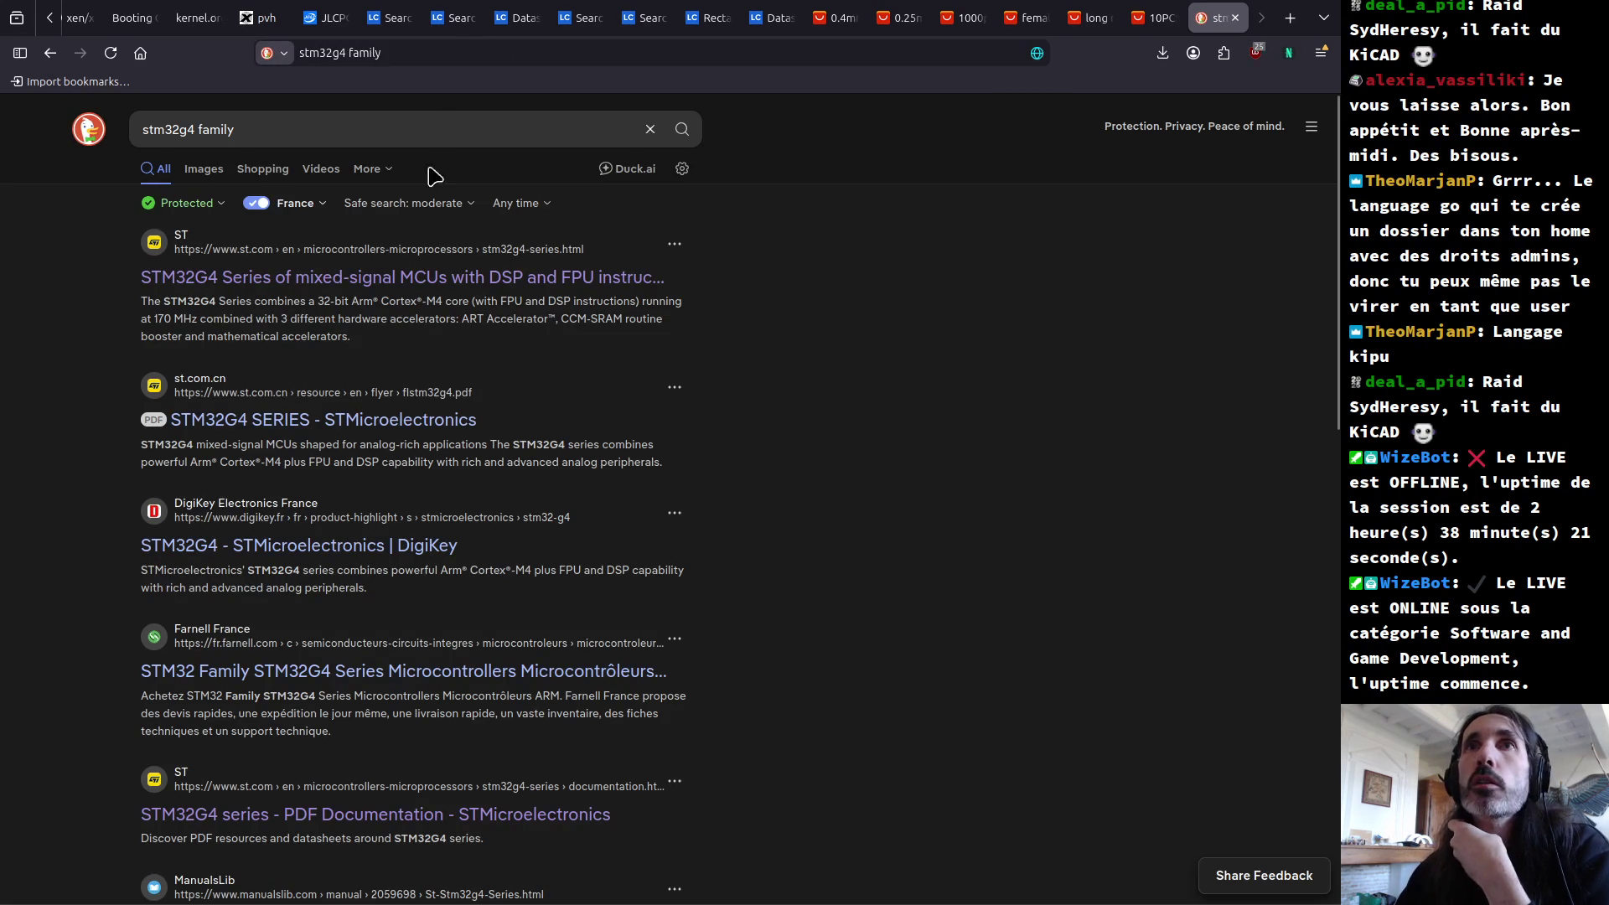
{"action": "left_click", "coordinate": [391, 281]}
- Scroll to the series table and check the STM32G4x3 Performance line's 170 MHz clock speed
{"action": "scroll", "coordinate": [757, 509], "scroll_direction": "down", "scroll_amount": 10}
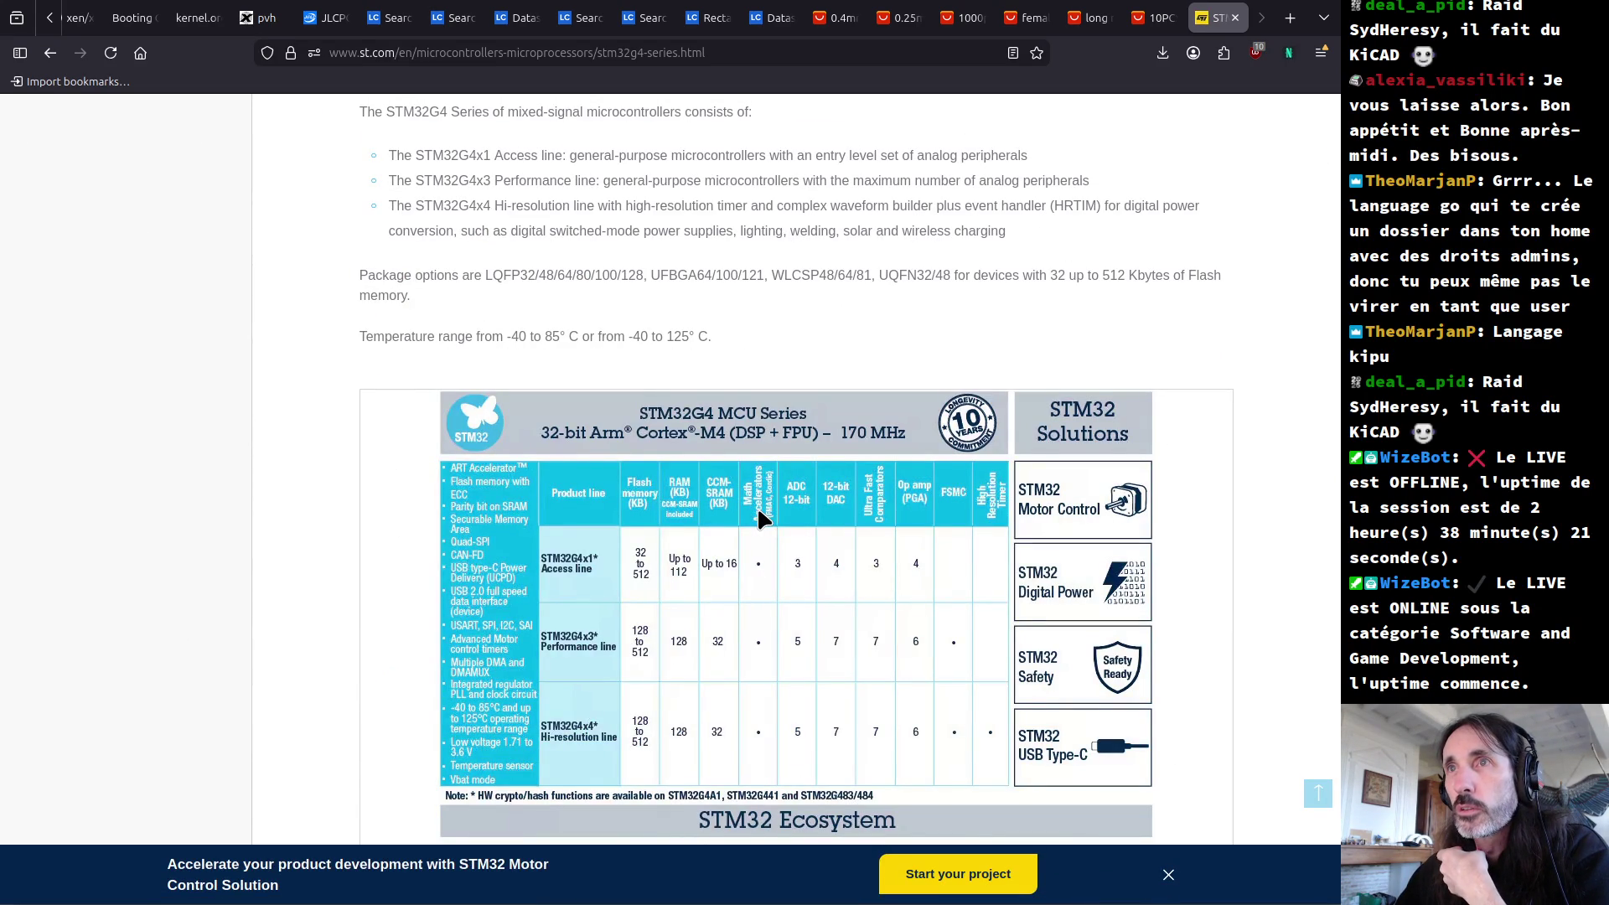
{"action": "scroll", "coordinate": [761, 520], "scroll_direction": "down", "scroll_amount": 3}
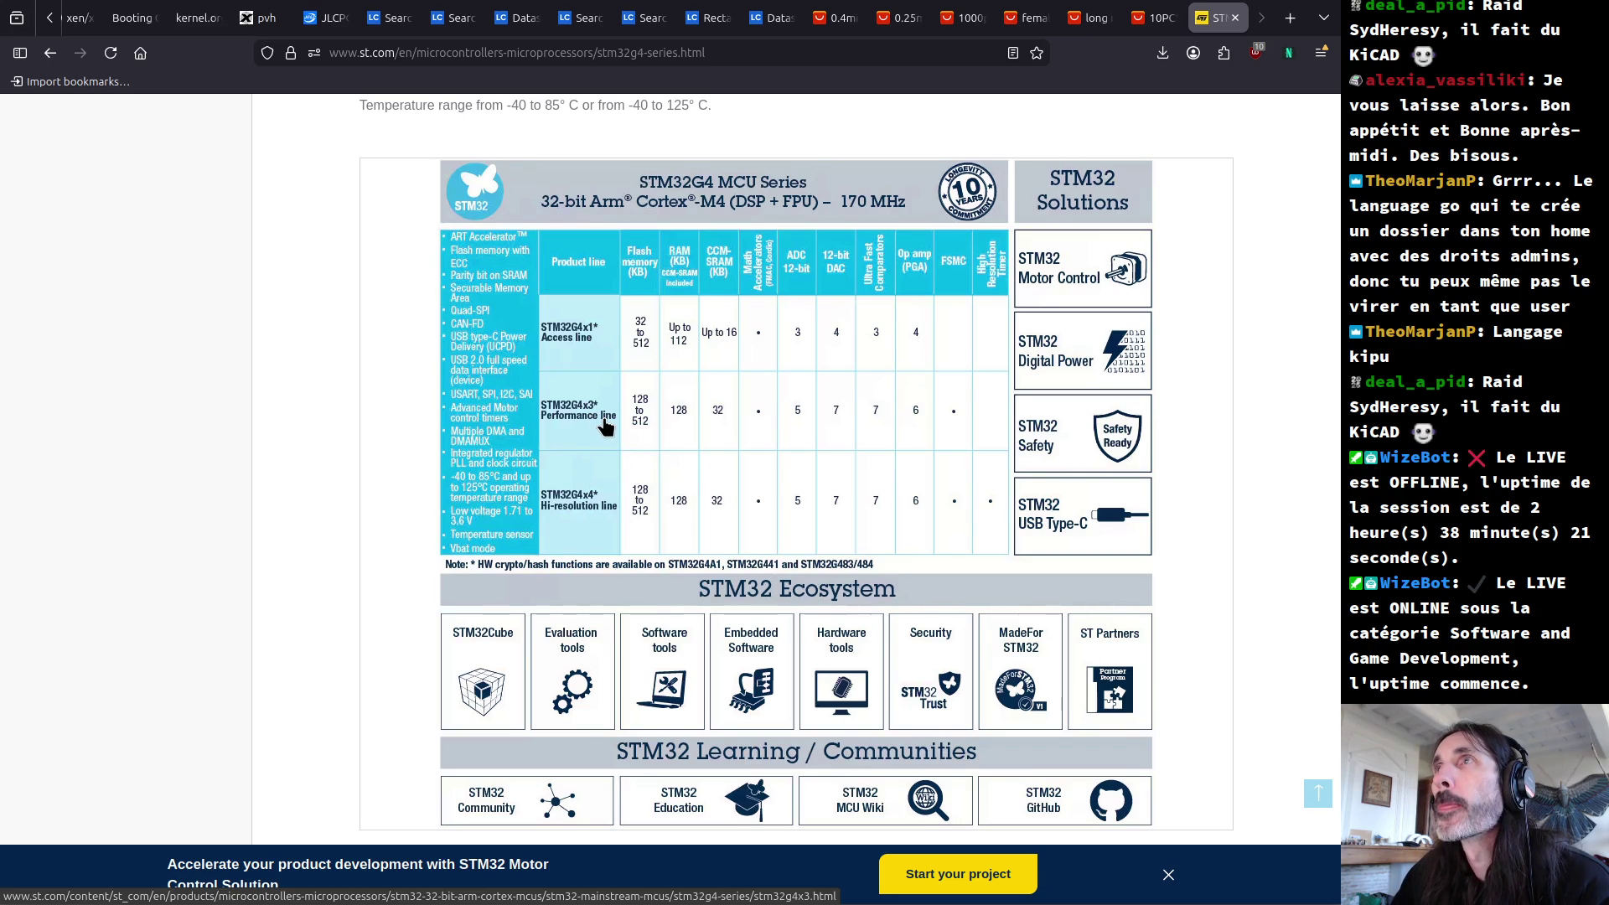
{"action": "left_click", "coordinate": [600, 418]}
{"action": "scroll", "coordinate": [599, 416], "scroll_direction": "down", "scroll_amount": 4}
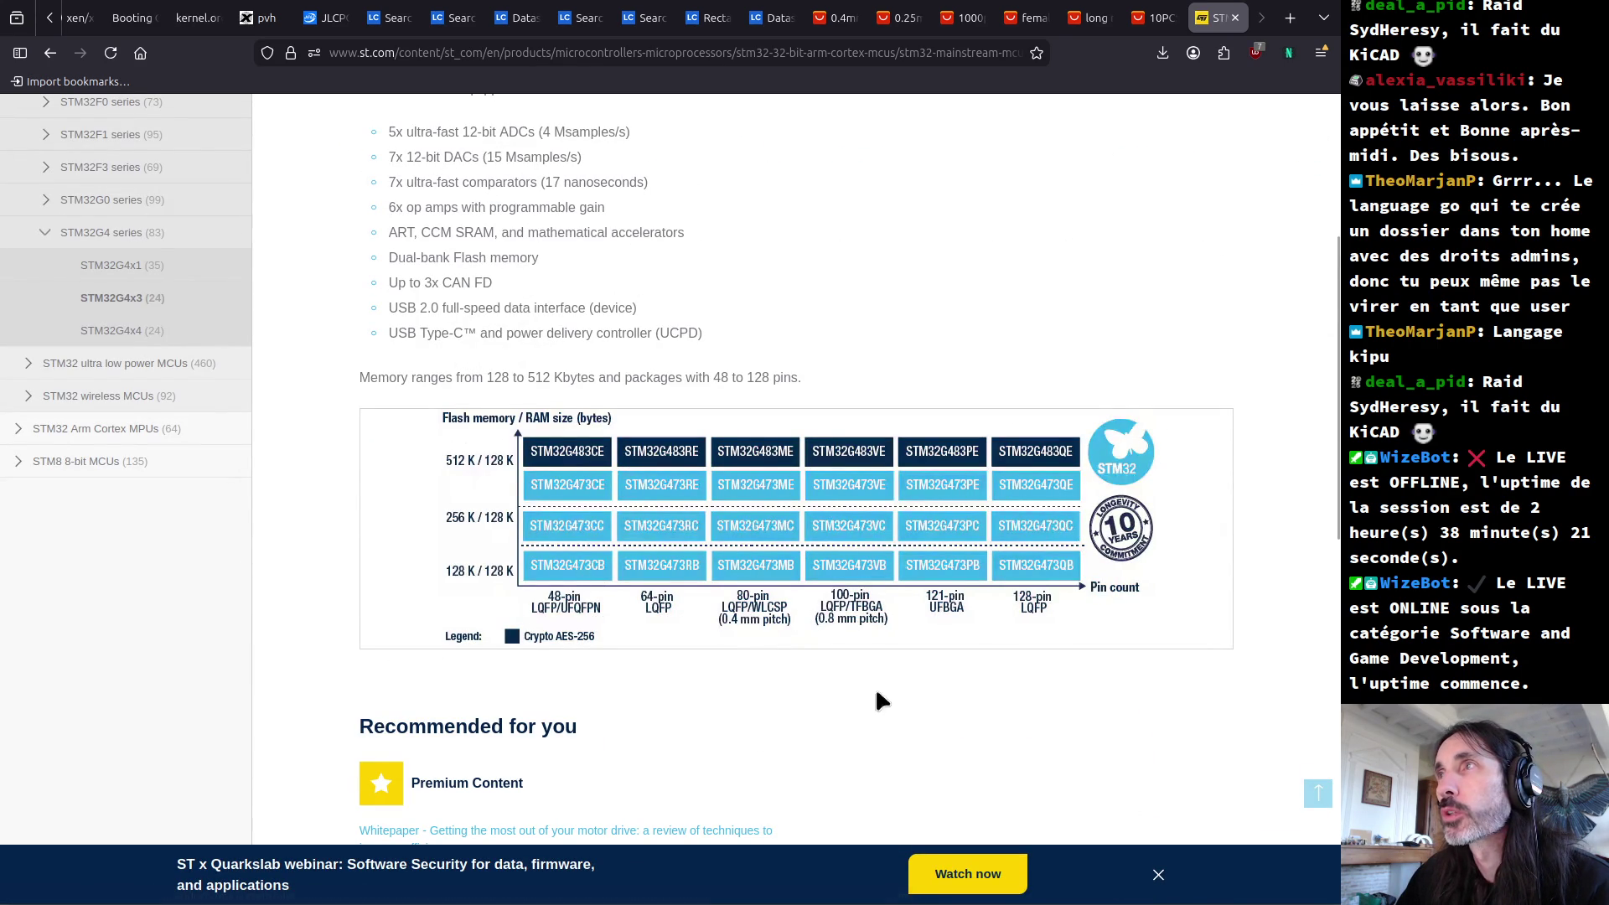
{"action": "scroll", "coordinate": [710, 700], "scroll_direction": "up", "scroll_amount": 4}
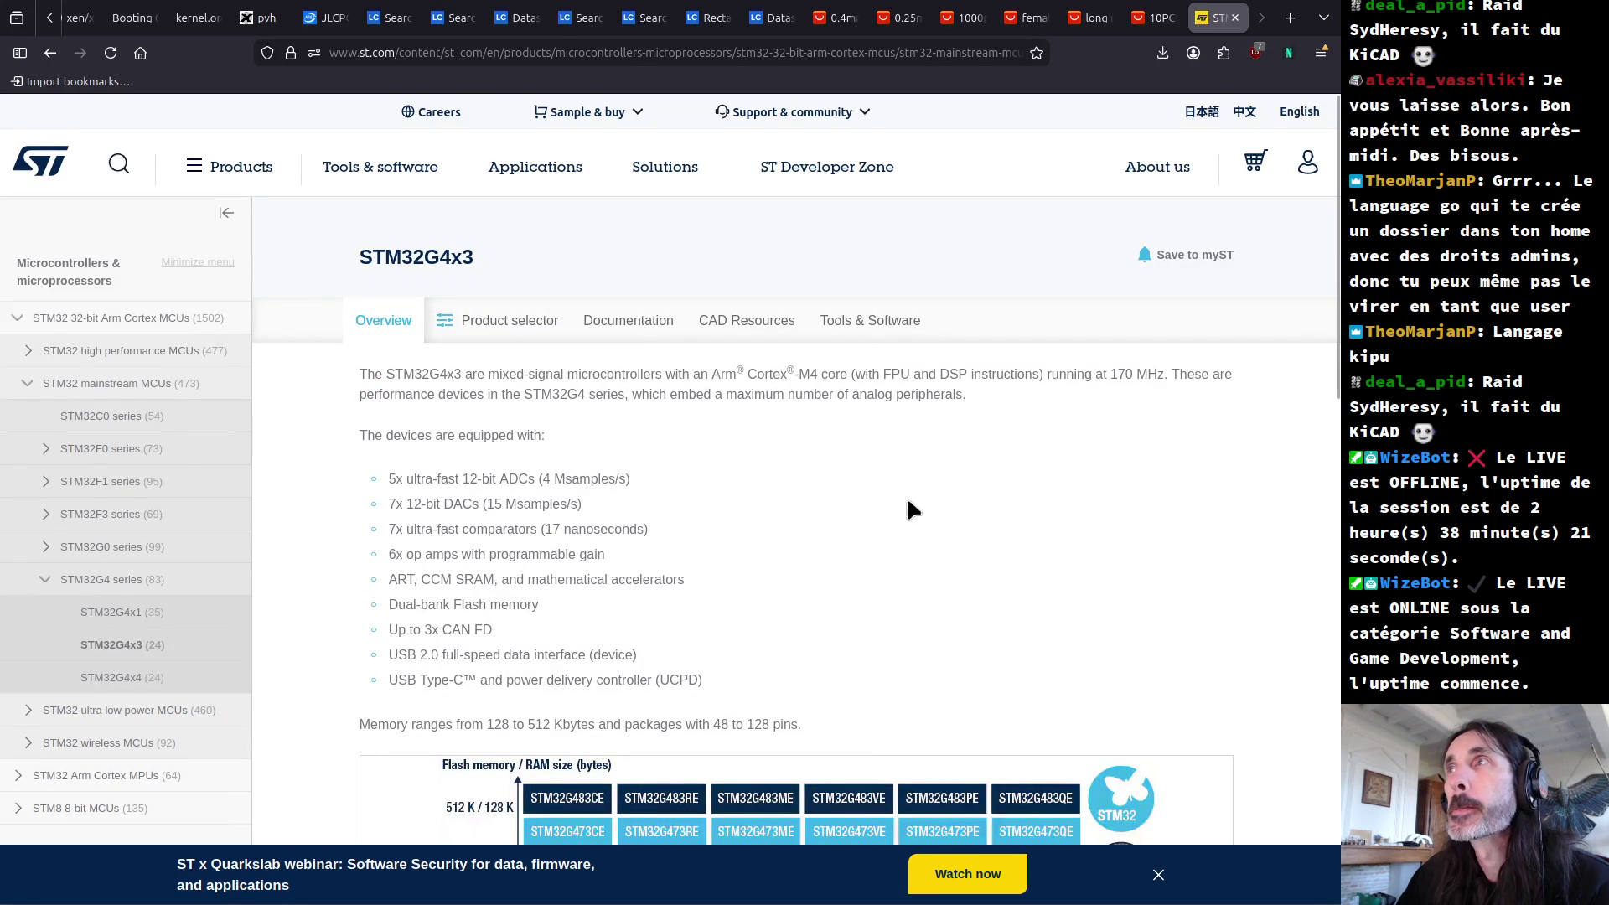
{"action": "left_click_drag", "start_coordinate": [1091, 372], "coordinate": [1162, 373]}
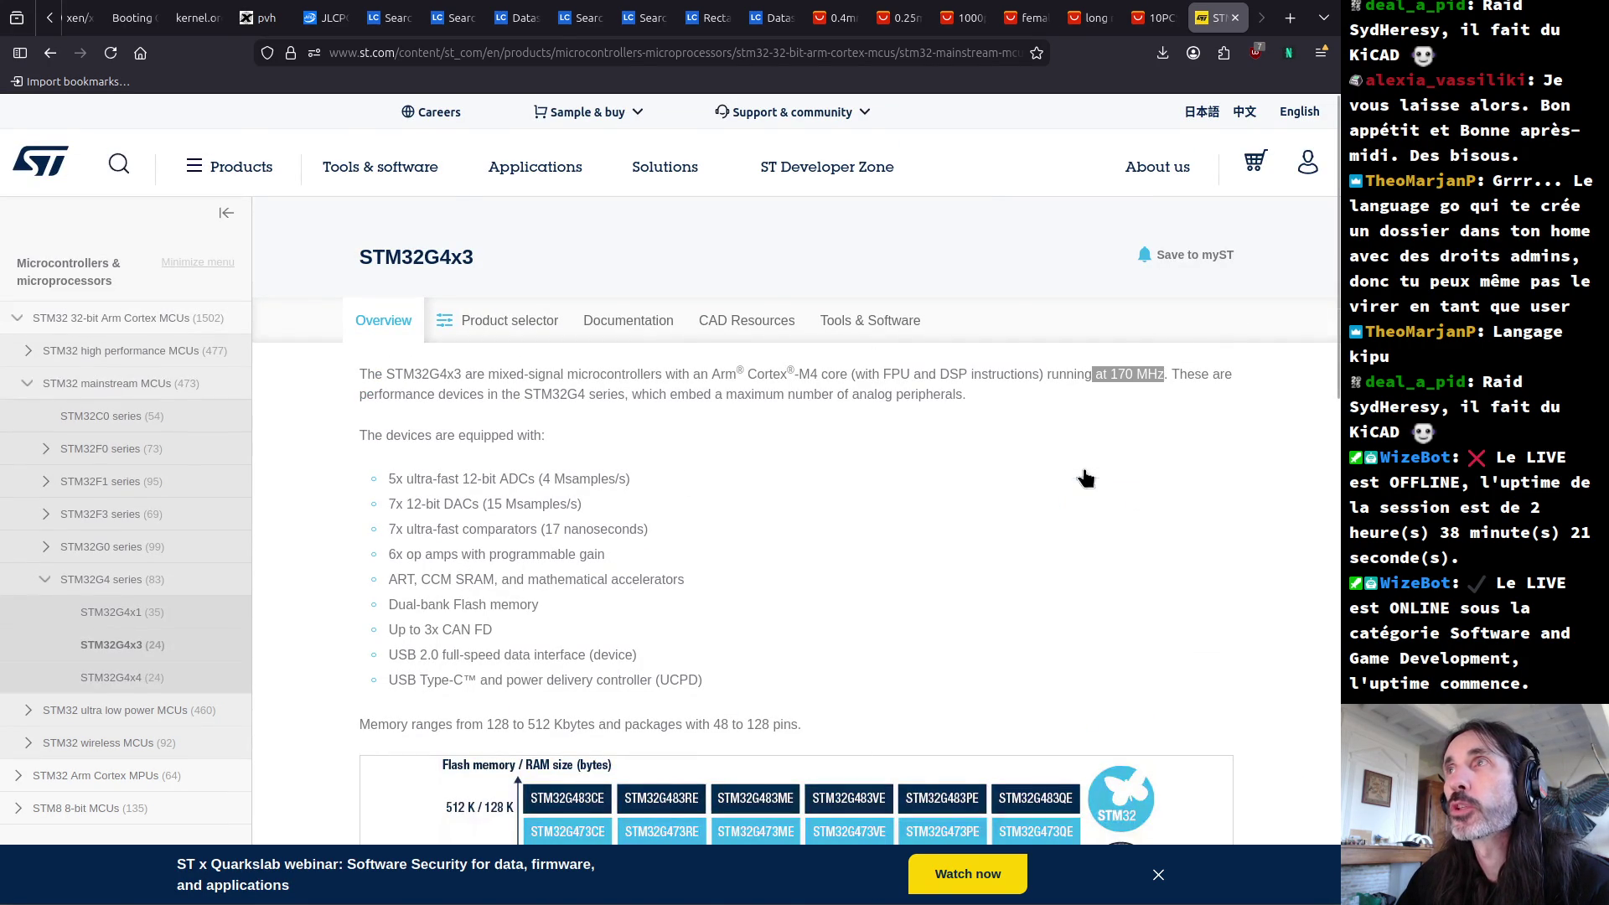
{"action": "scroll", "coordinate": [1085, 476], "scroll_direction": "down", "scroll_amount": 8}
- View the STM32G4x1 Access line page, then return to the series comparison table
{"action": "left_click", "coordinate": [573, 331]}
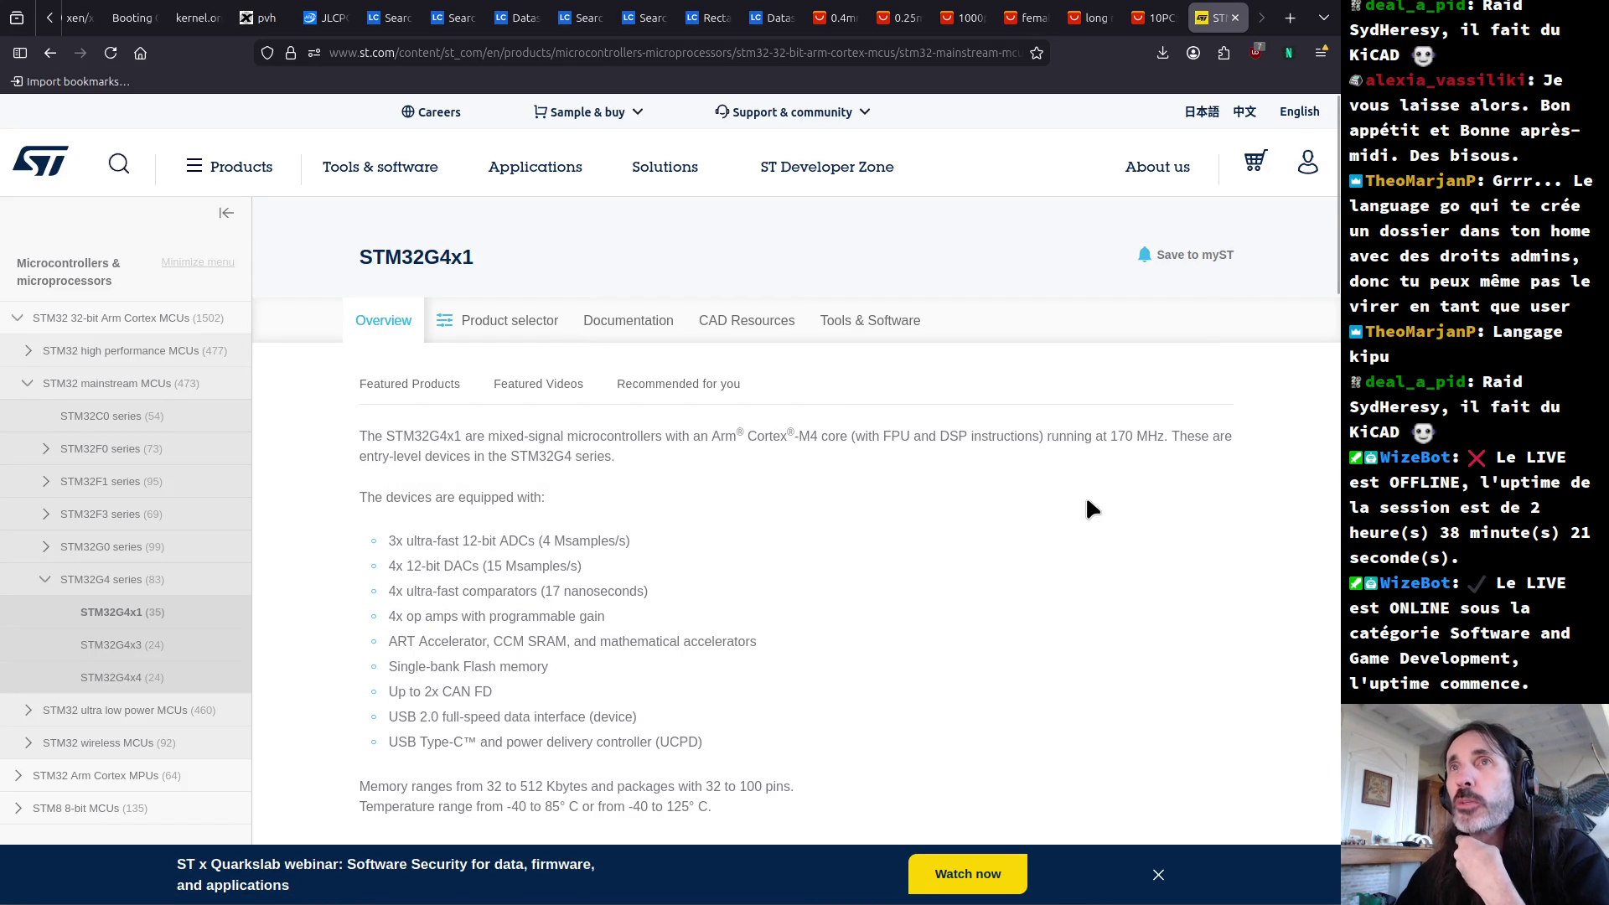
{"action": "key", "text": "alt+Left"}
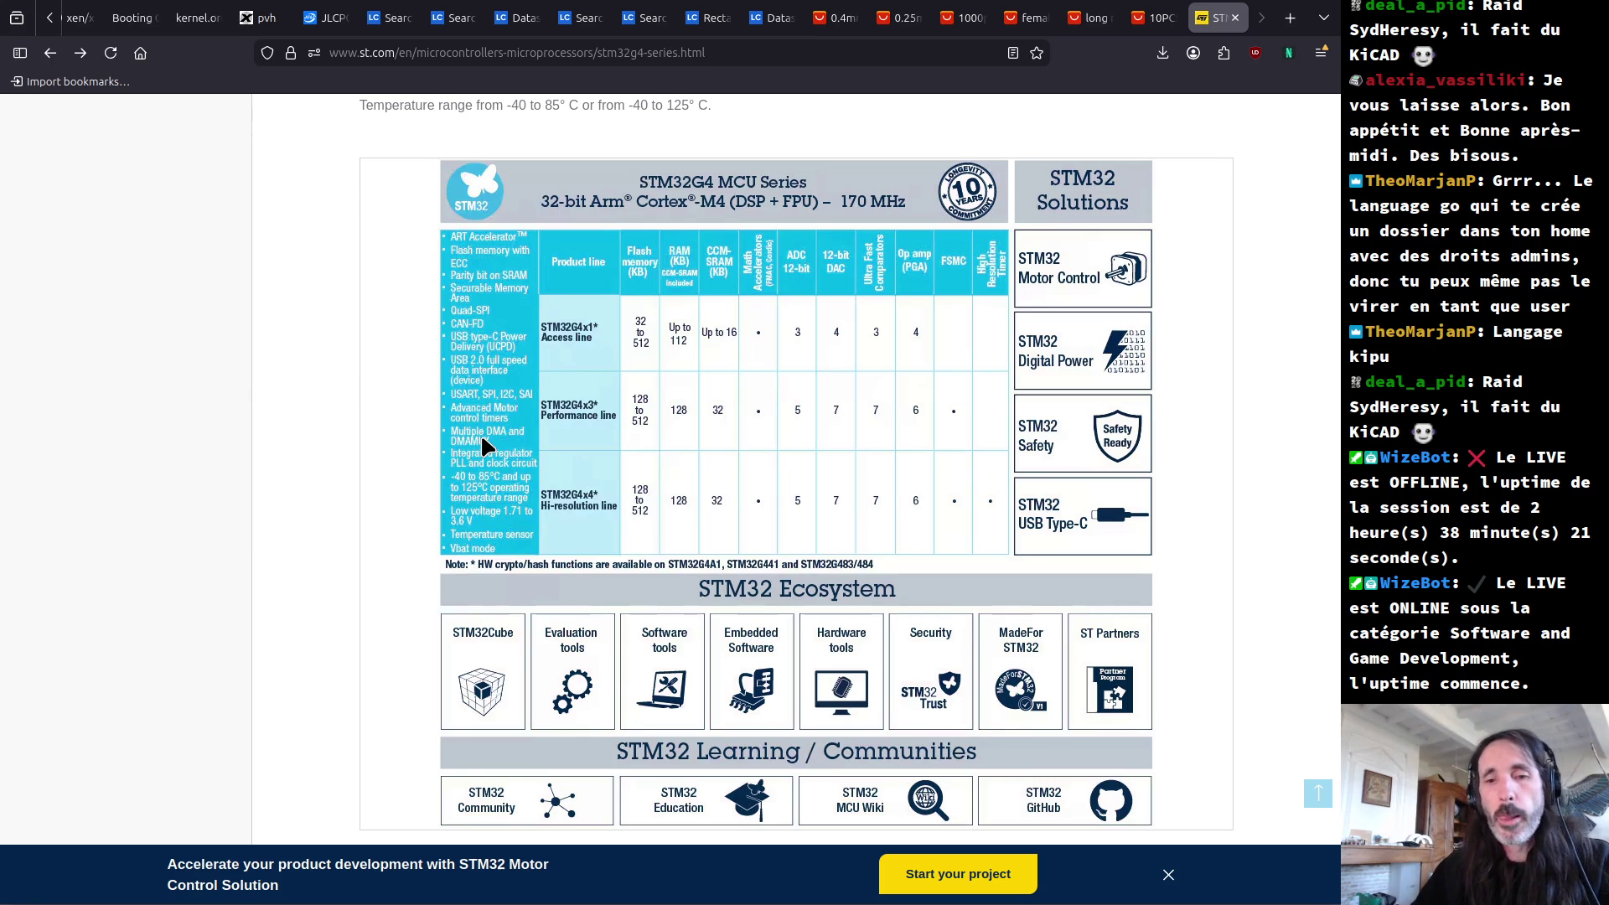
{"action": "scroll", "coordinate": [801, 419], "scroll_direction": "up", "scroll_amount": 3}
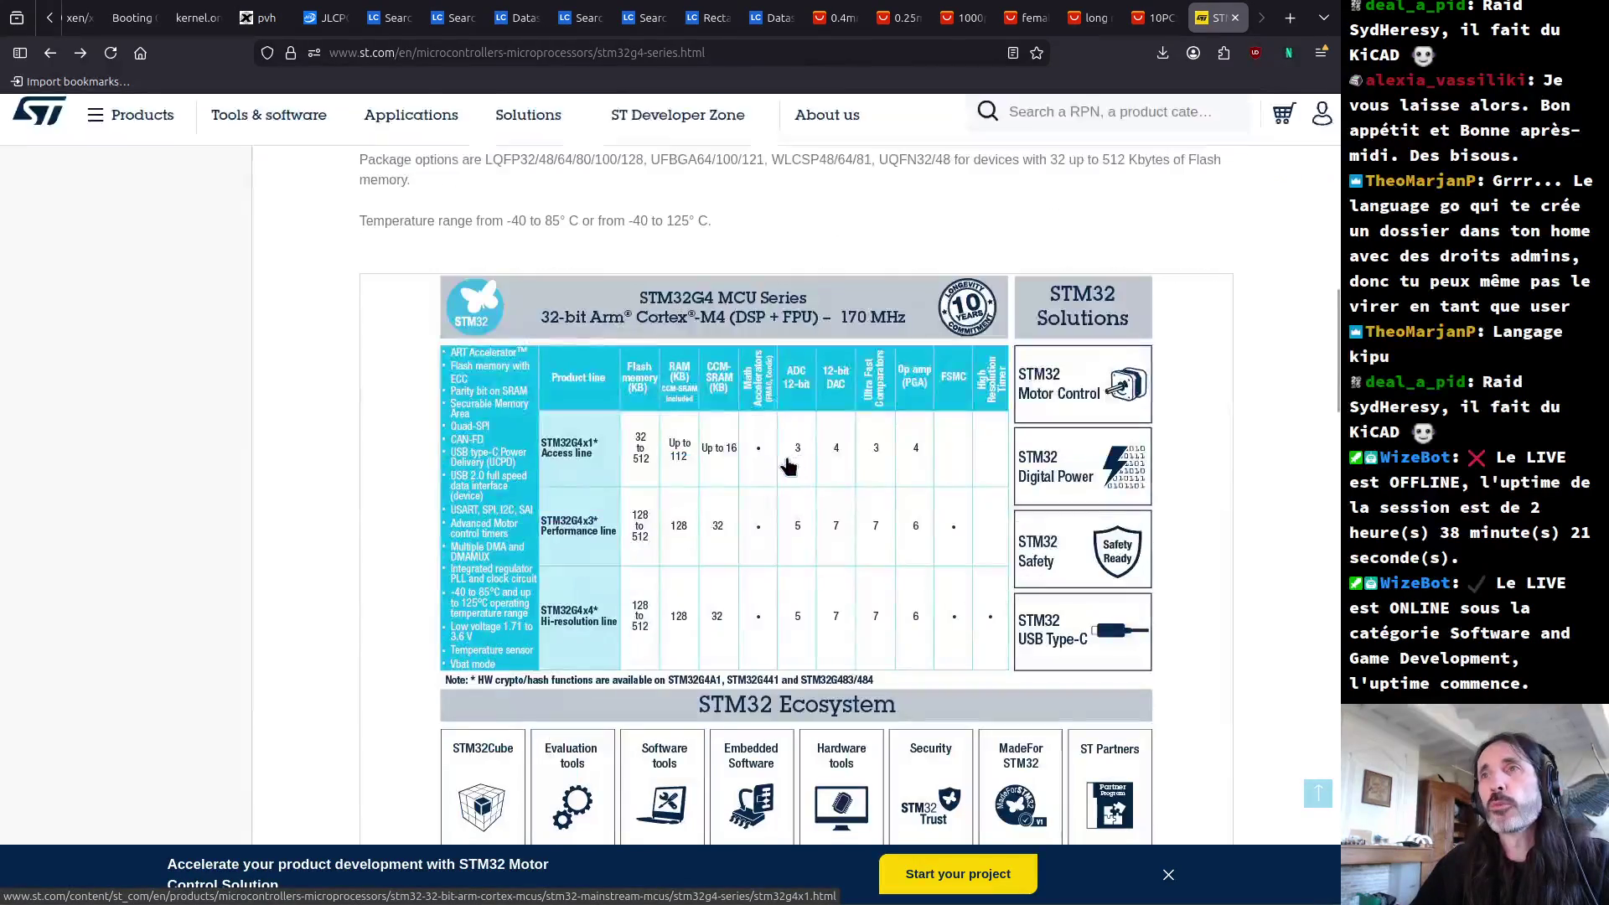
{"action": "key", "text": "alt+Tab"}
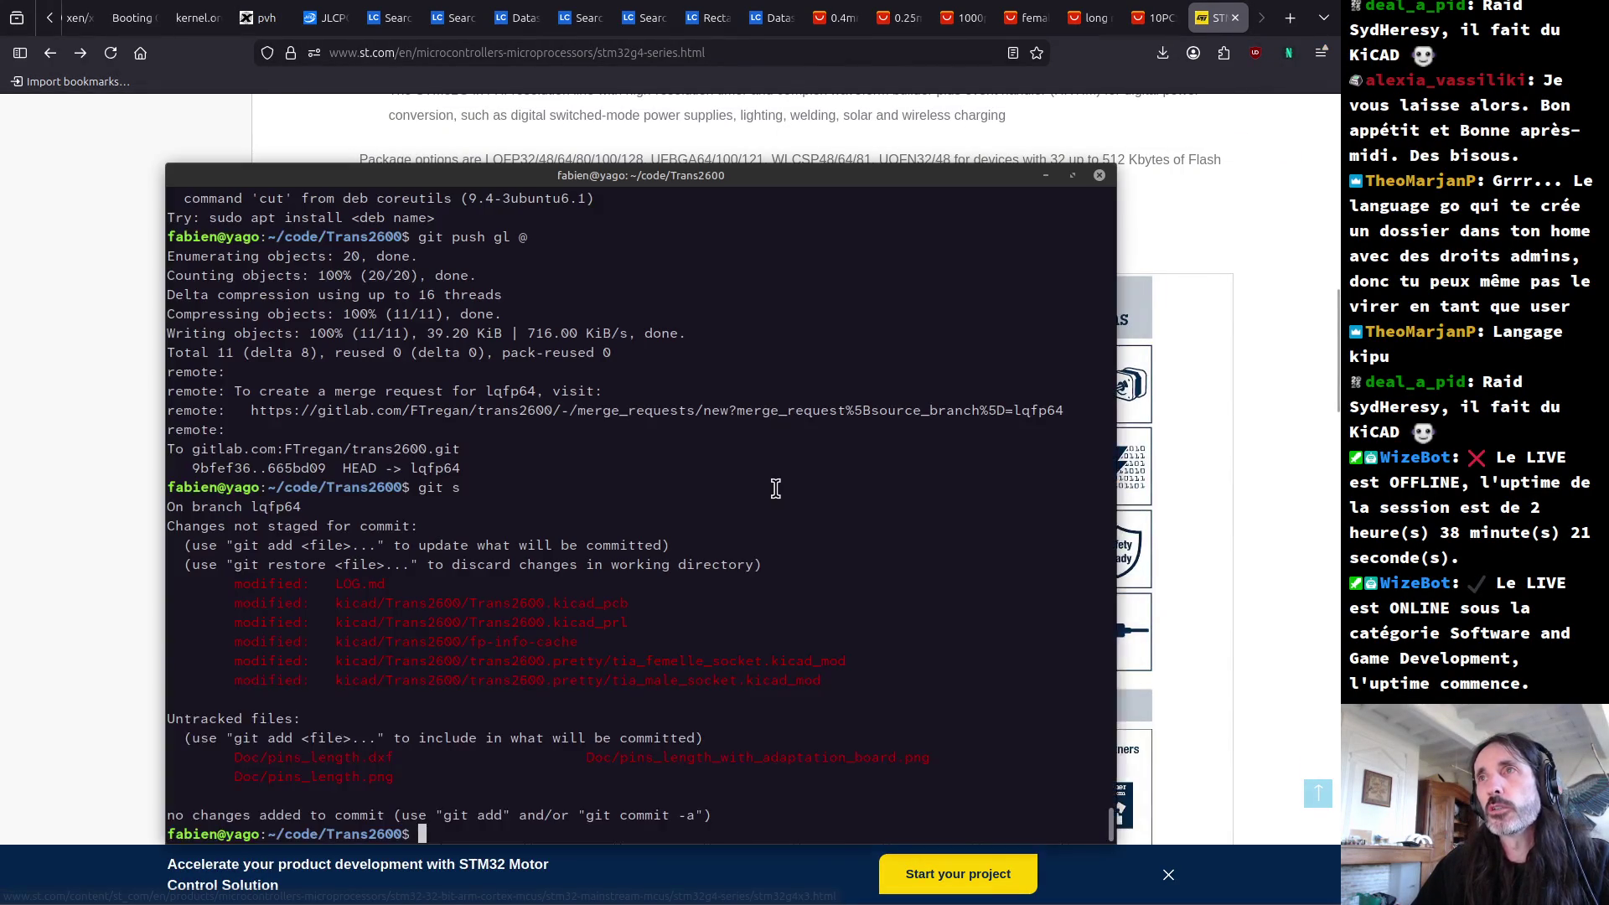
- Look over the JLCPCB cart and AliExpress pin header tabs, ending on the STM32G4 tab
{"action": "key", "text": "alt+Tab"}
{"action": "key", "text": "ctrl+Tab"}
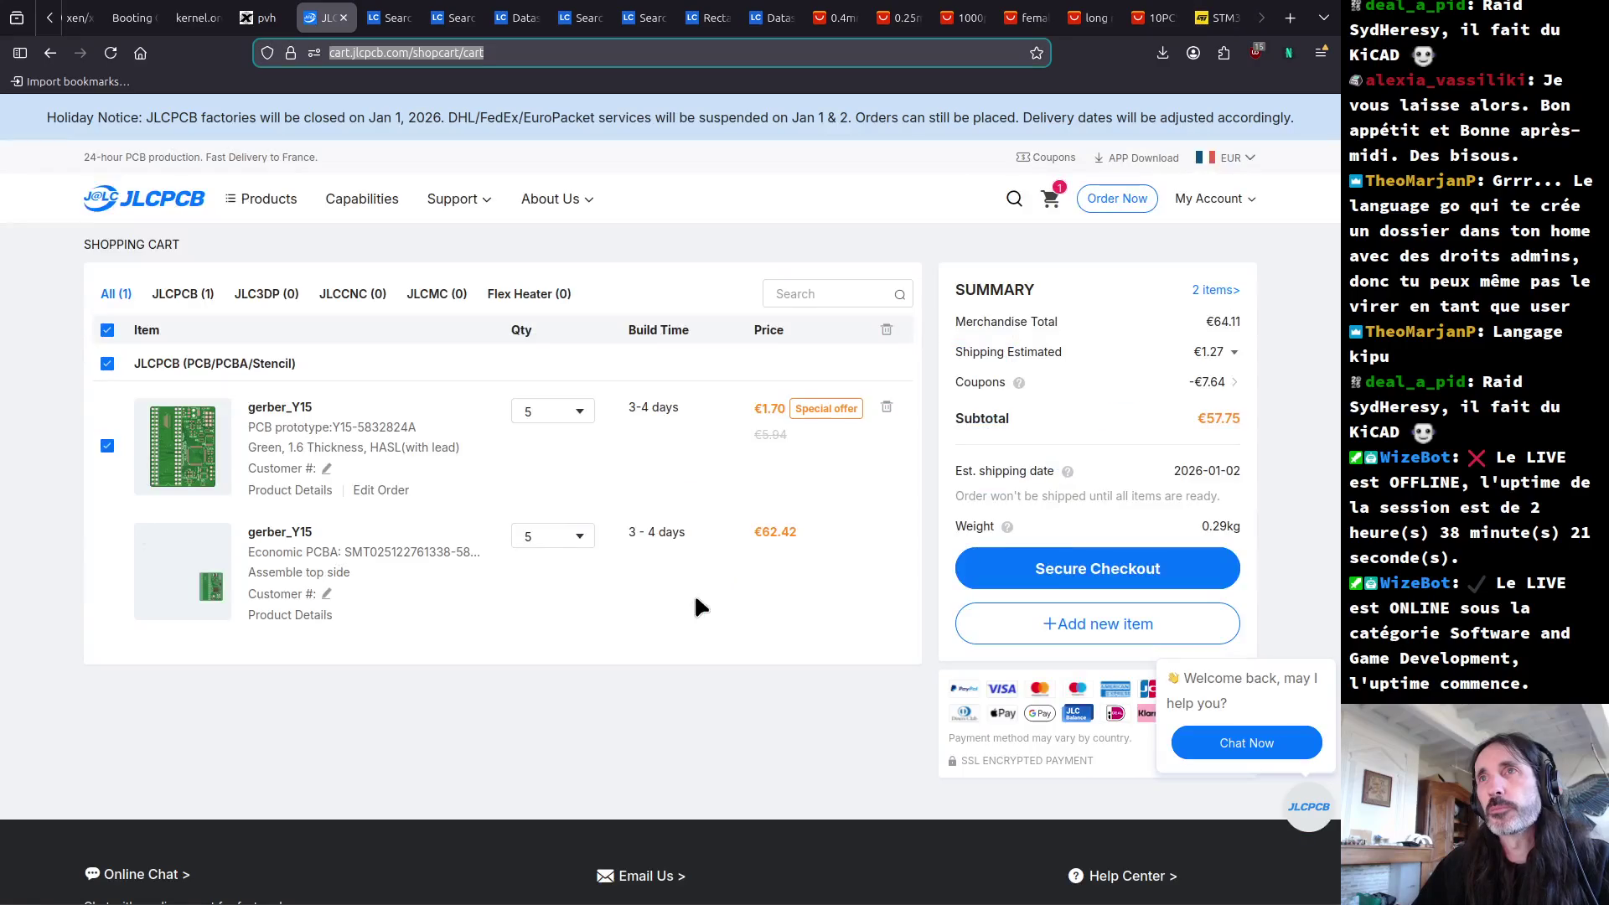
{"action": "key", "text": "ctrl+Tab"}
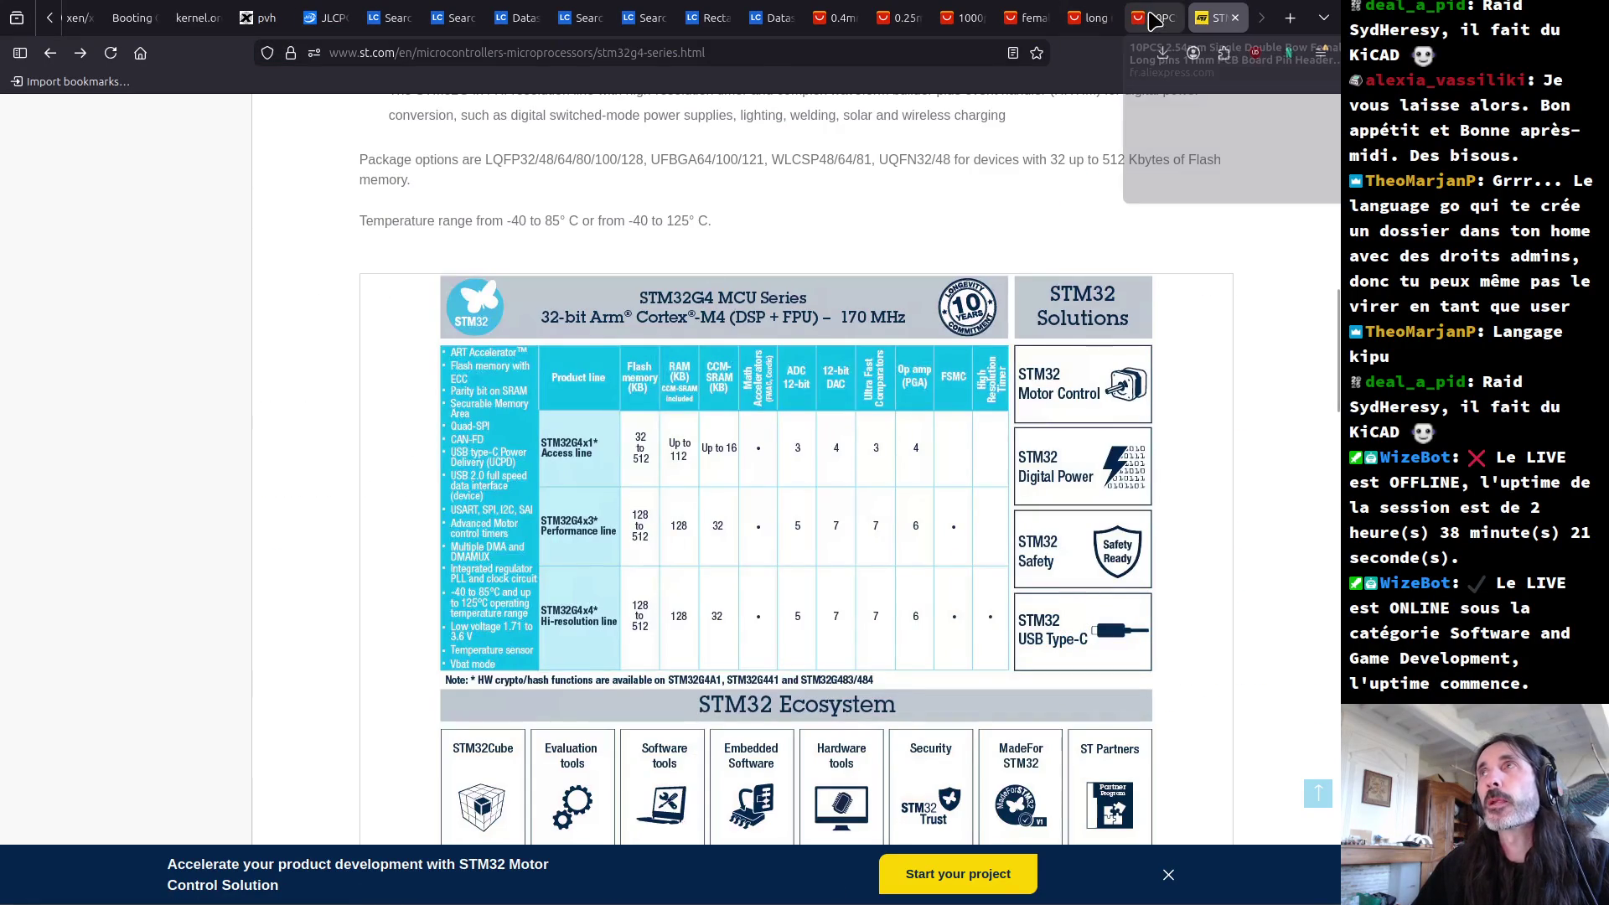
{"action": "left_click", "coordinate": [1153, 18]}
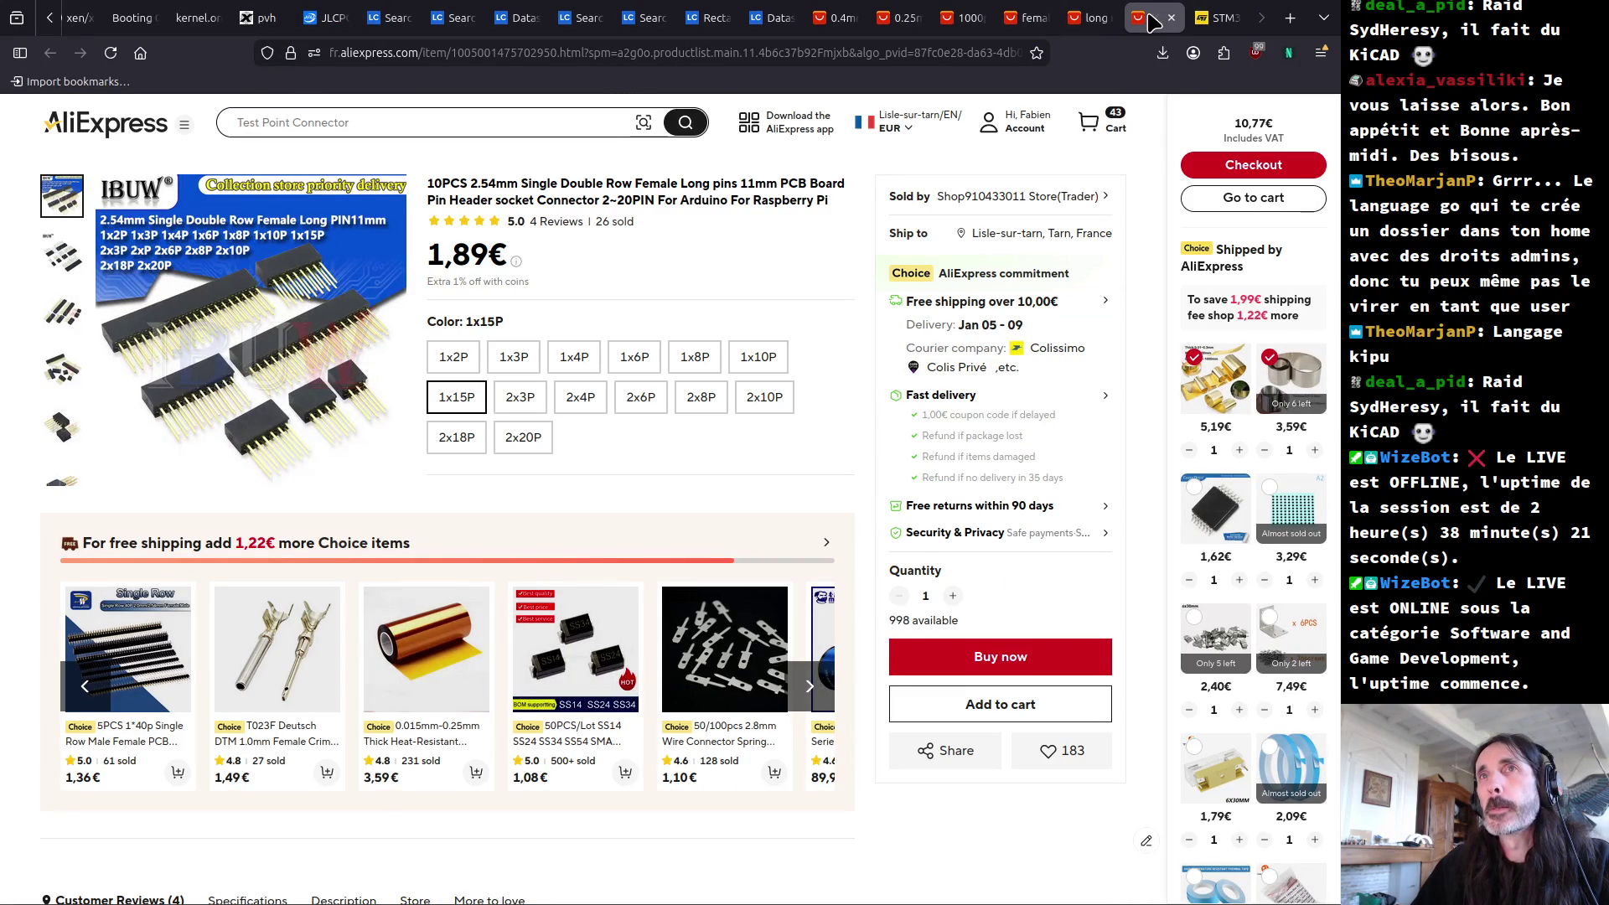
{"action": "left_click", "coordinate": [1222, 21]}
- Switch to the KiCad schematic editor, then to the project terminal
{"action": "key", "text": "alt+Tab"}
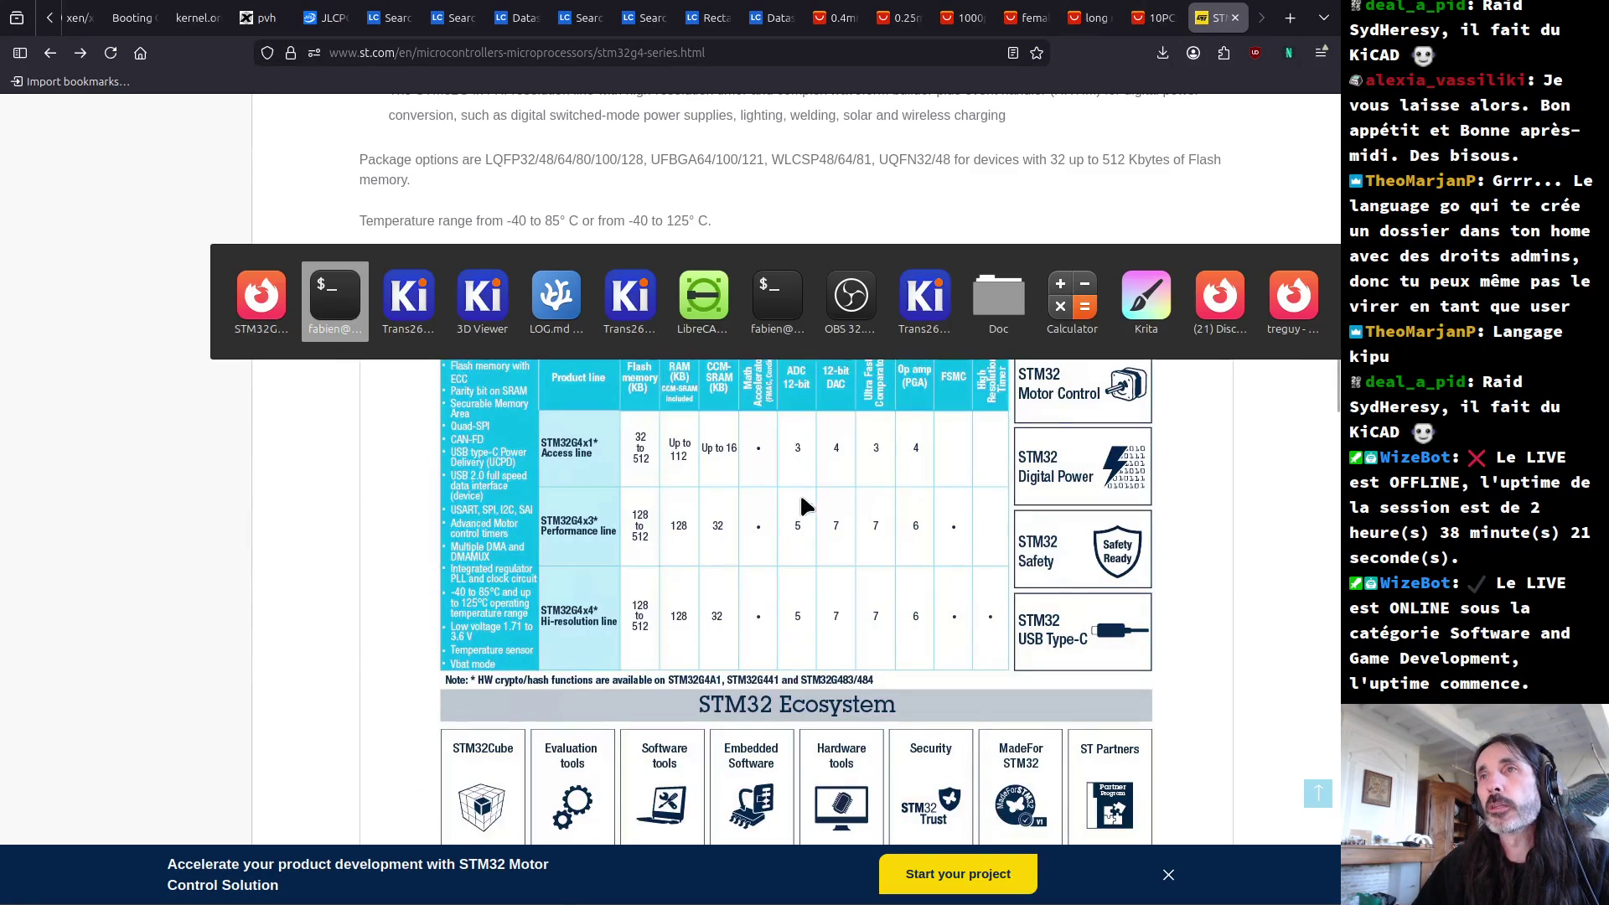
{"action": "key", "text": "alt+Tab"}
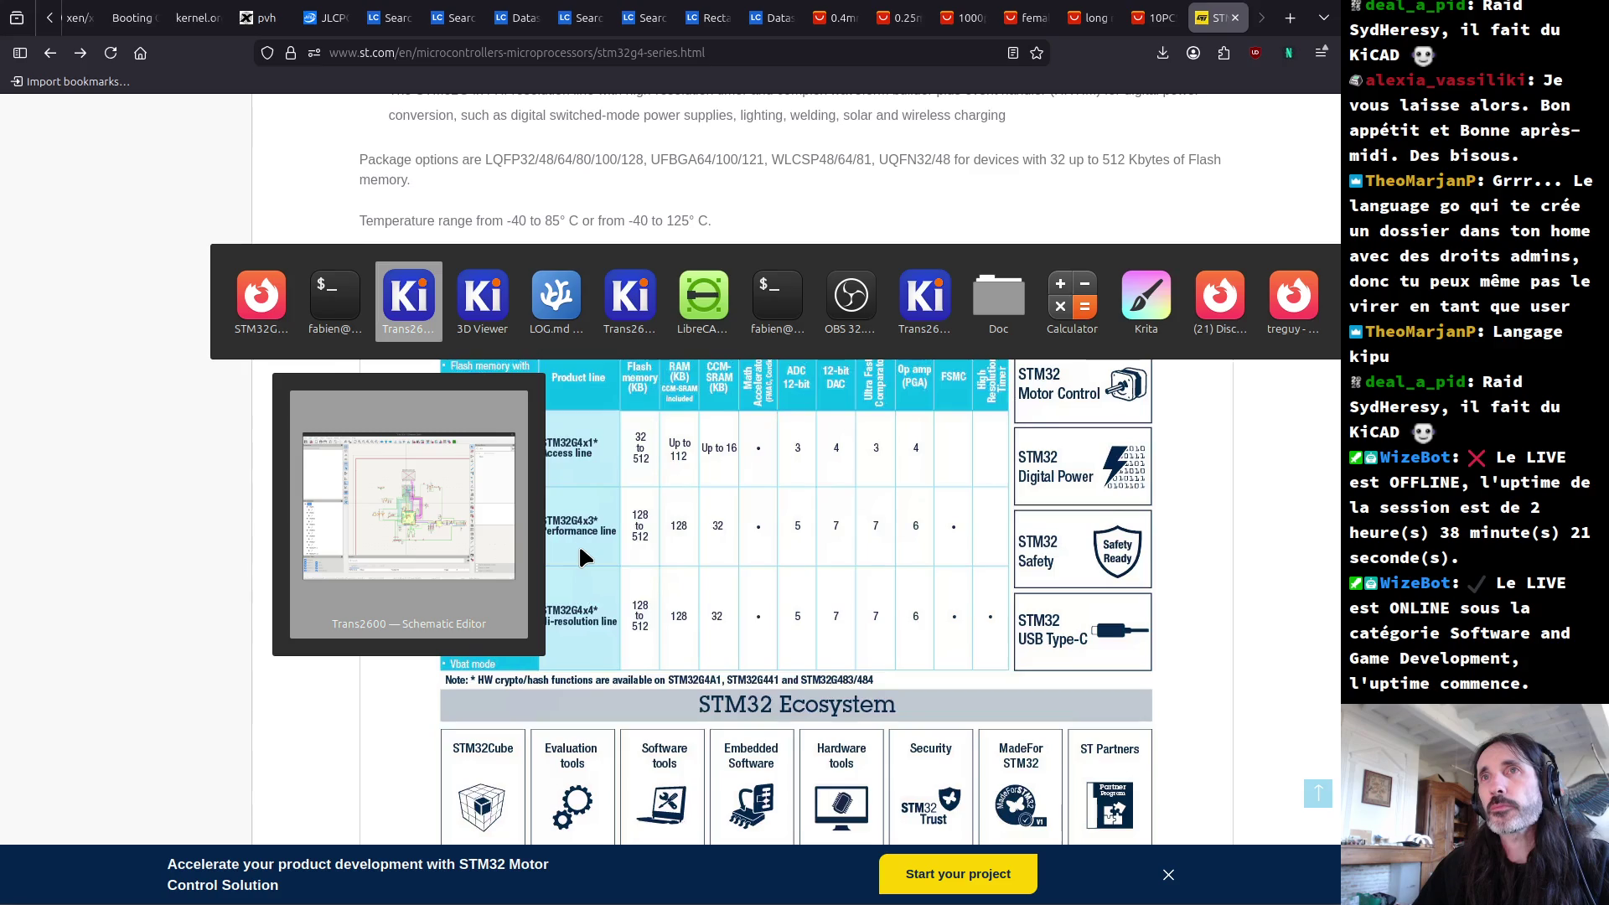
{"action": "key", "text": "alt+Tab"}
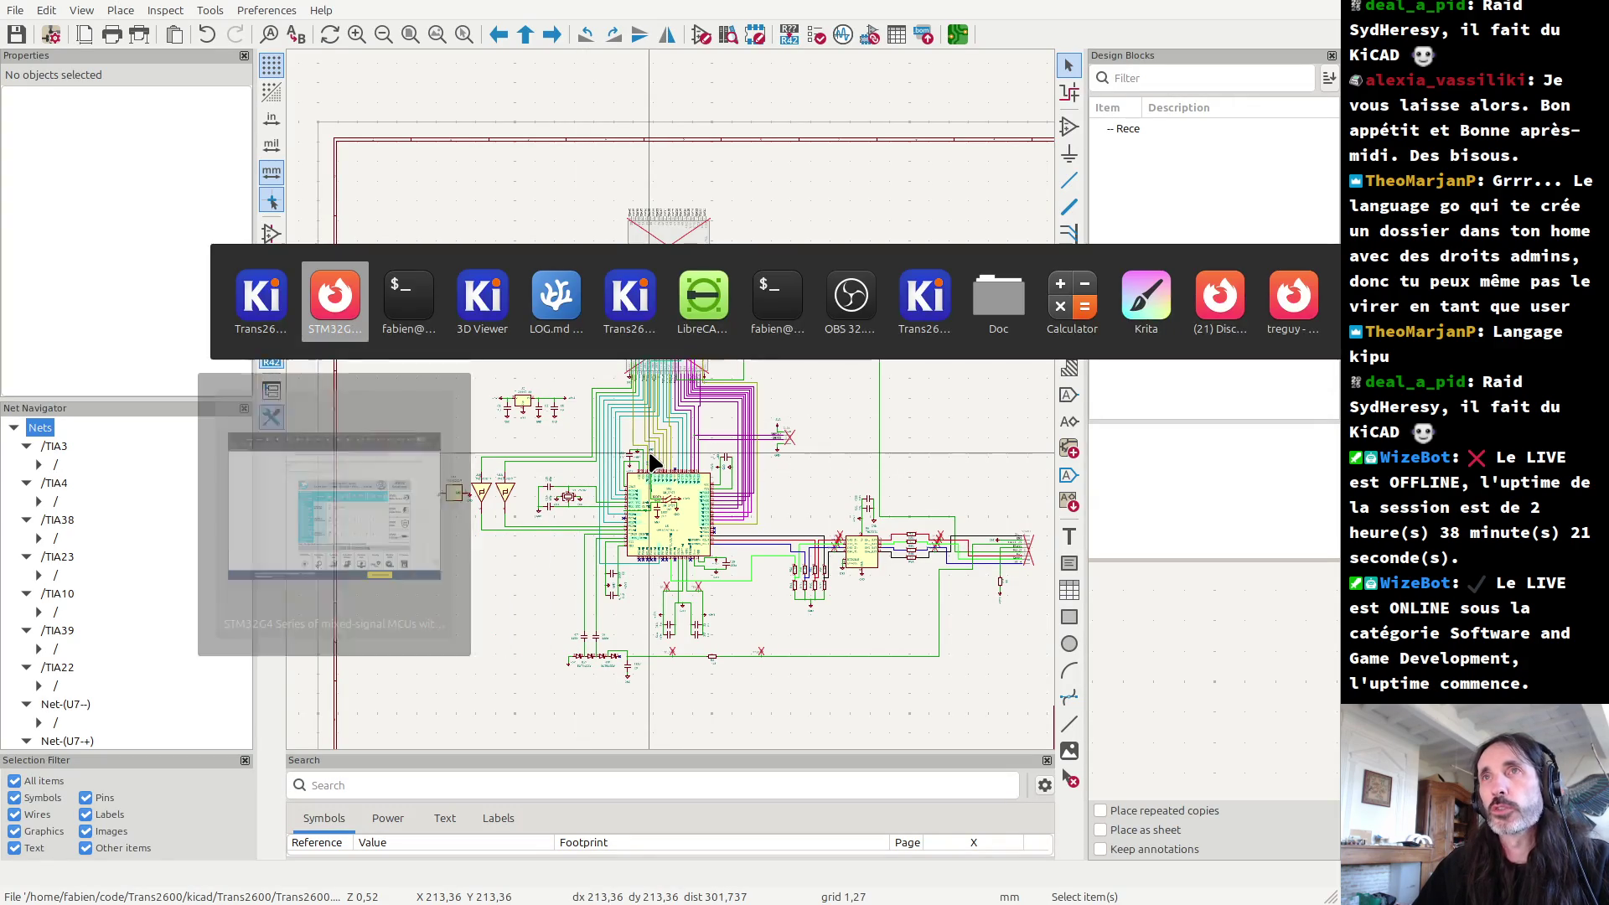
{"action": "key", "text": "alt+Tab"}
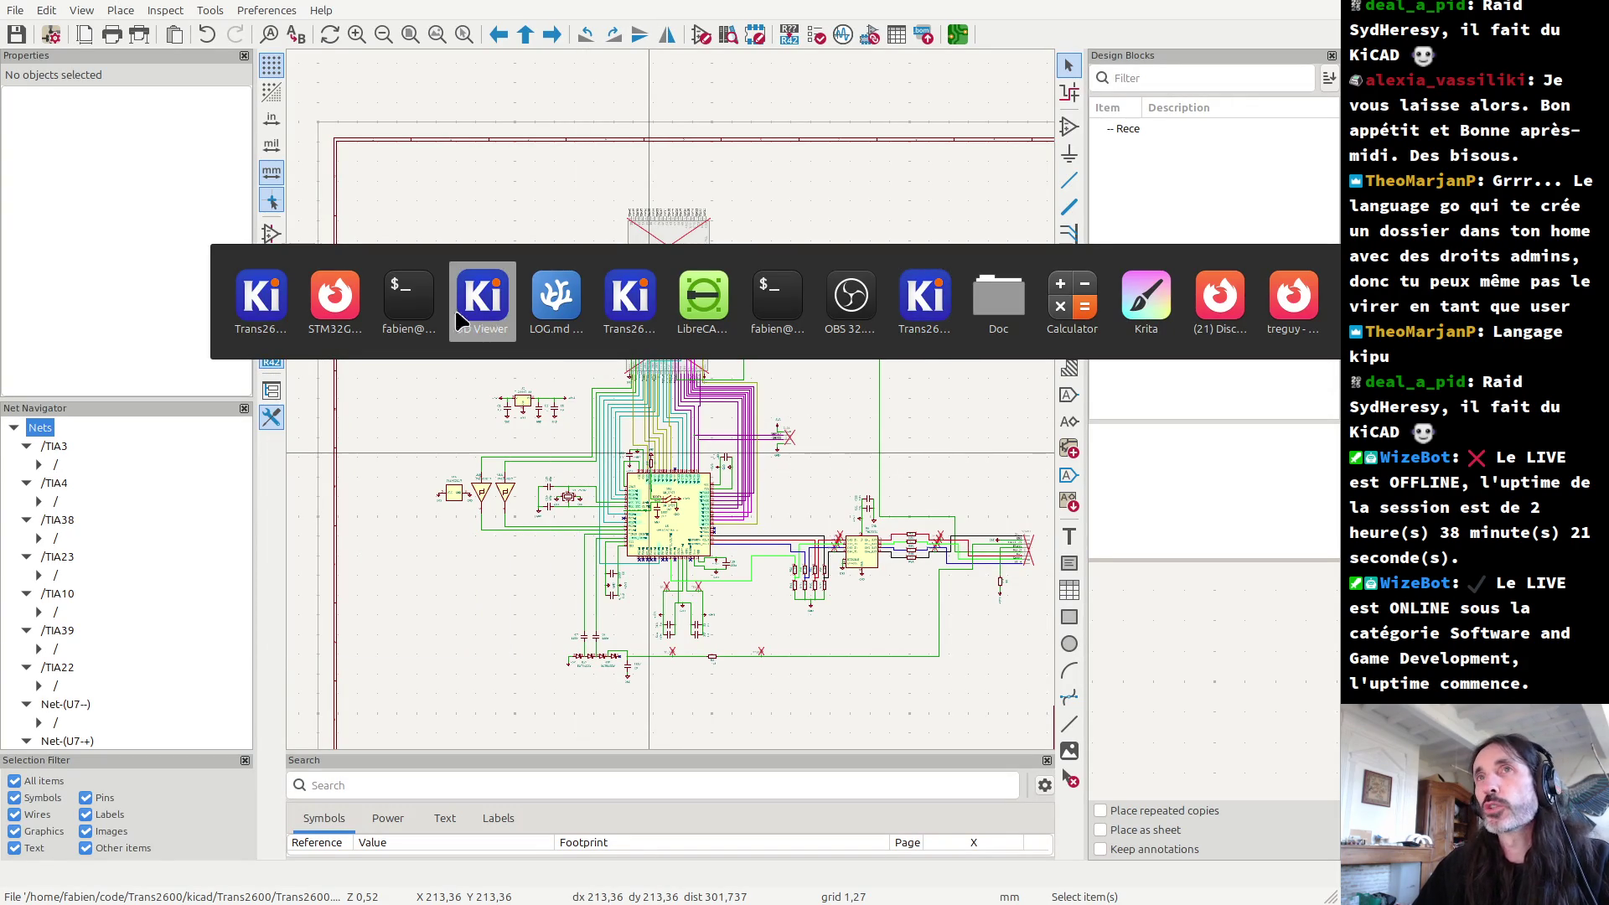
{"action": "left_click", "coordinate": [411, 312]}
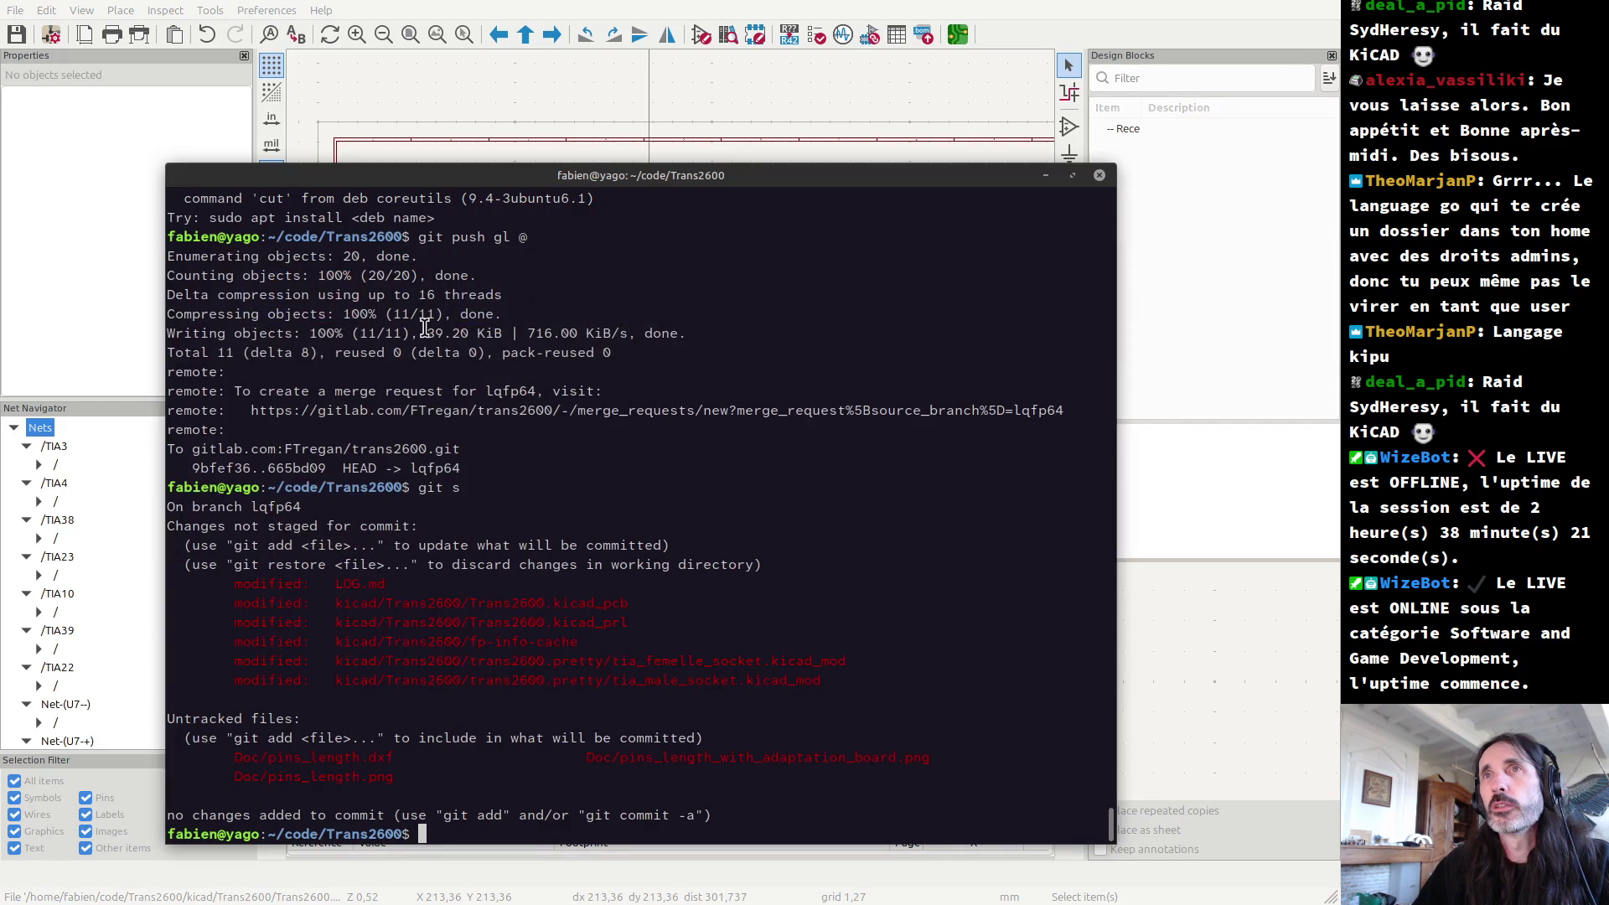
- Stage all Trans2600 changes with git add
{"action": "type", "text": "git"}
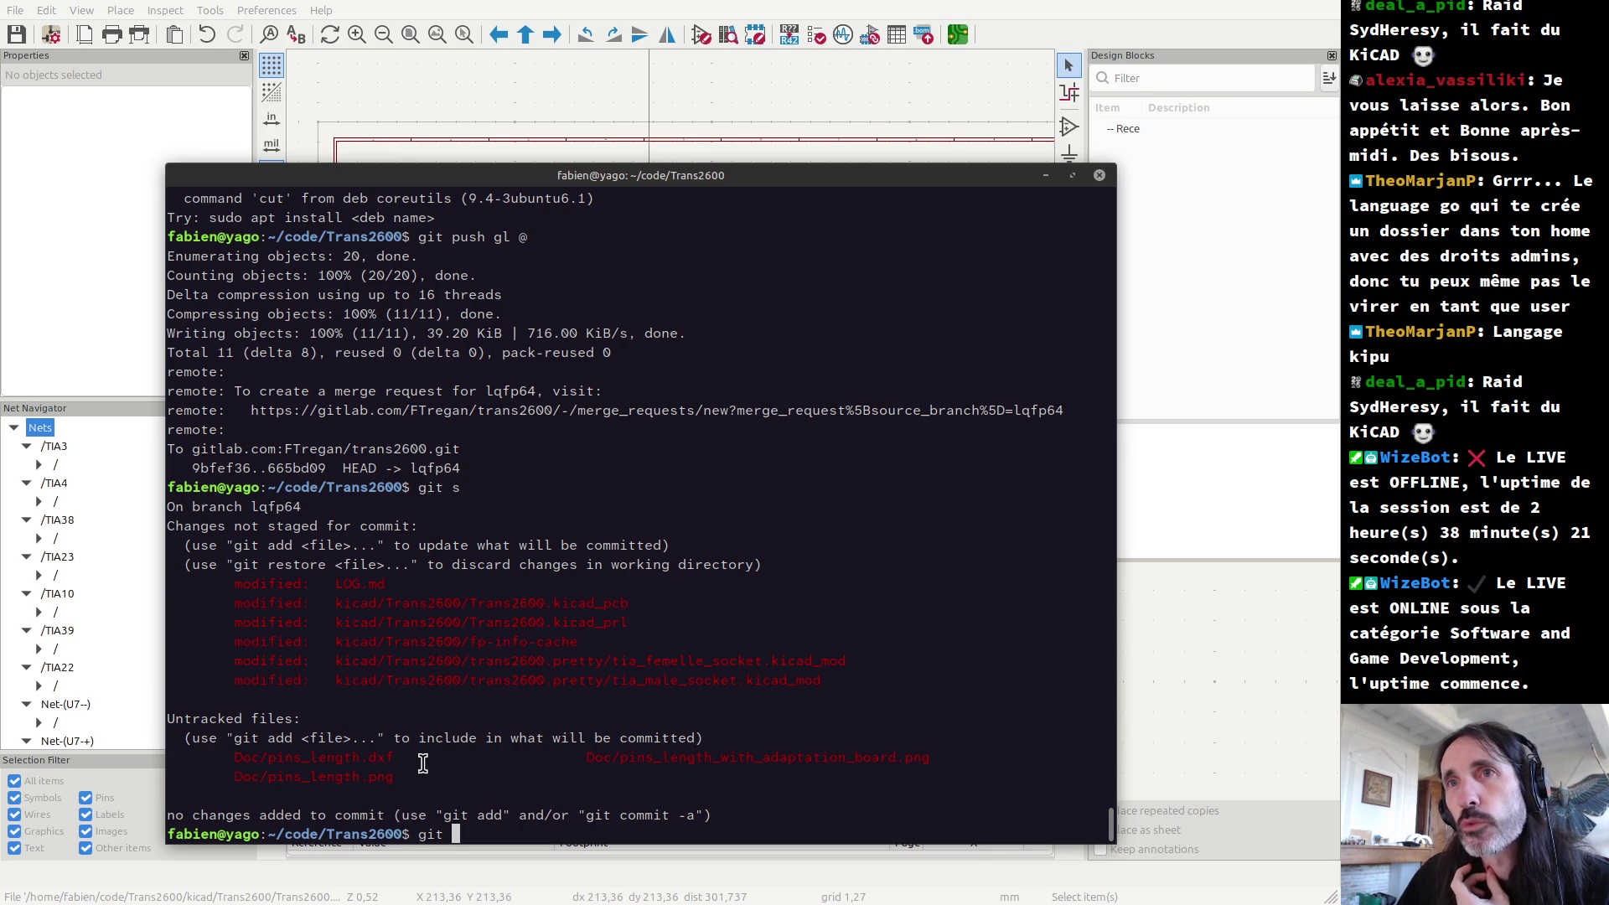
{"action": "key", "text": "alt+Tab"}
{"action": "key", "text": "alt+Tab"}
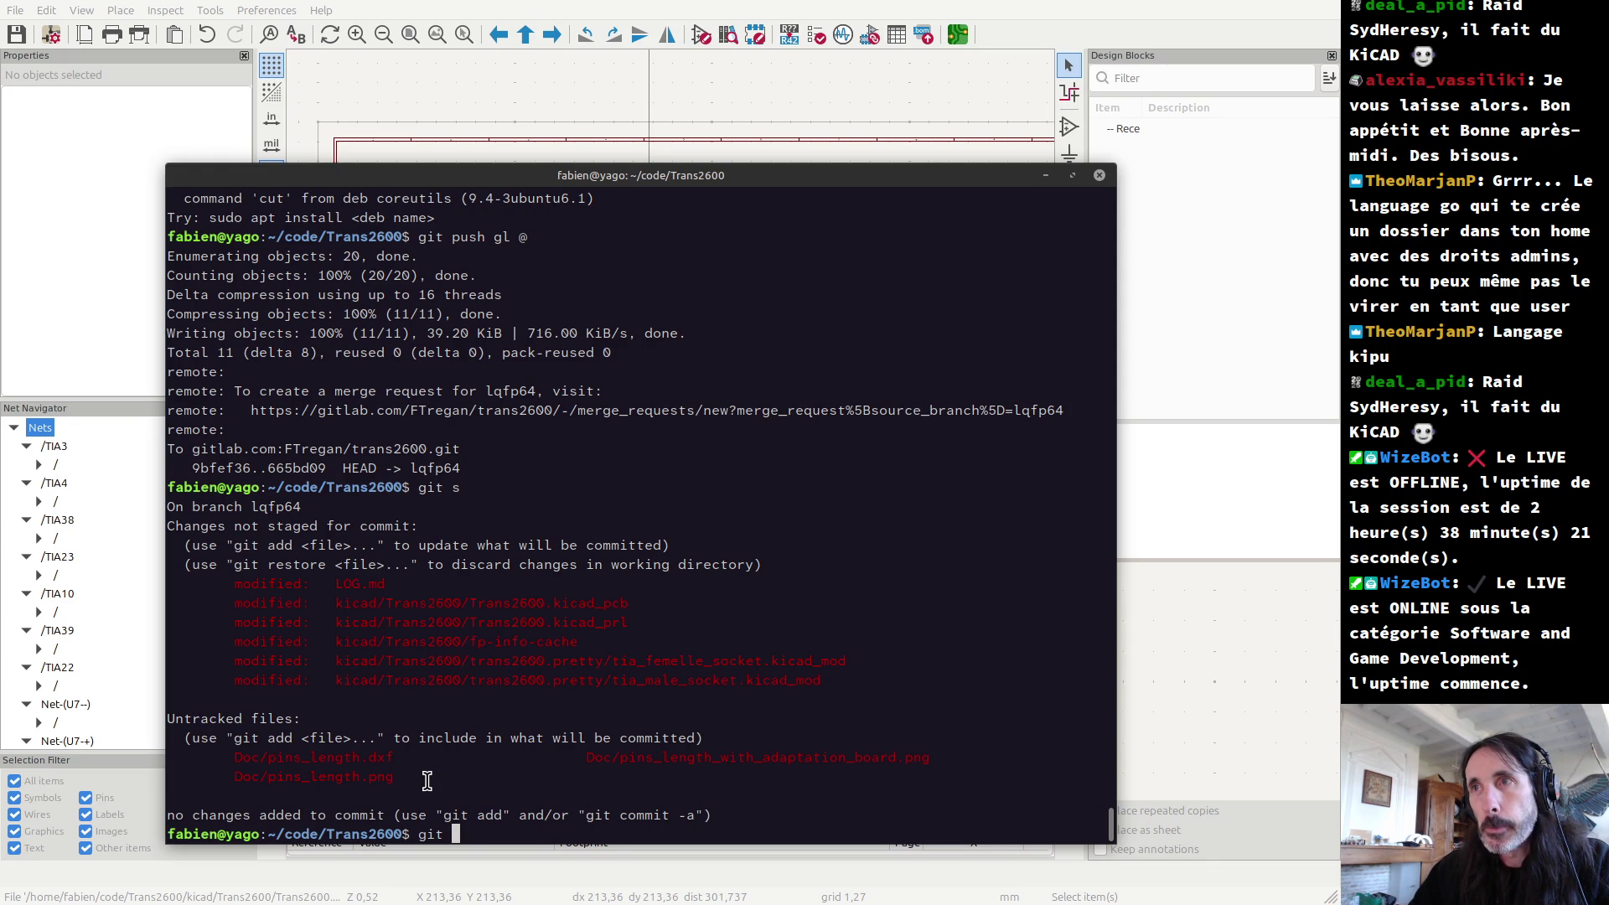
{"action": "type", "text": "add "}
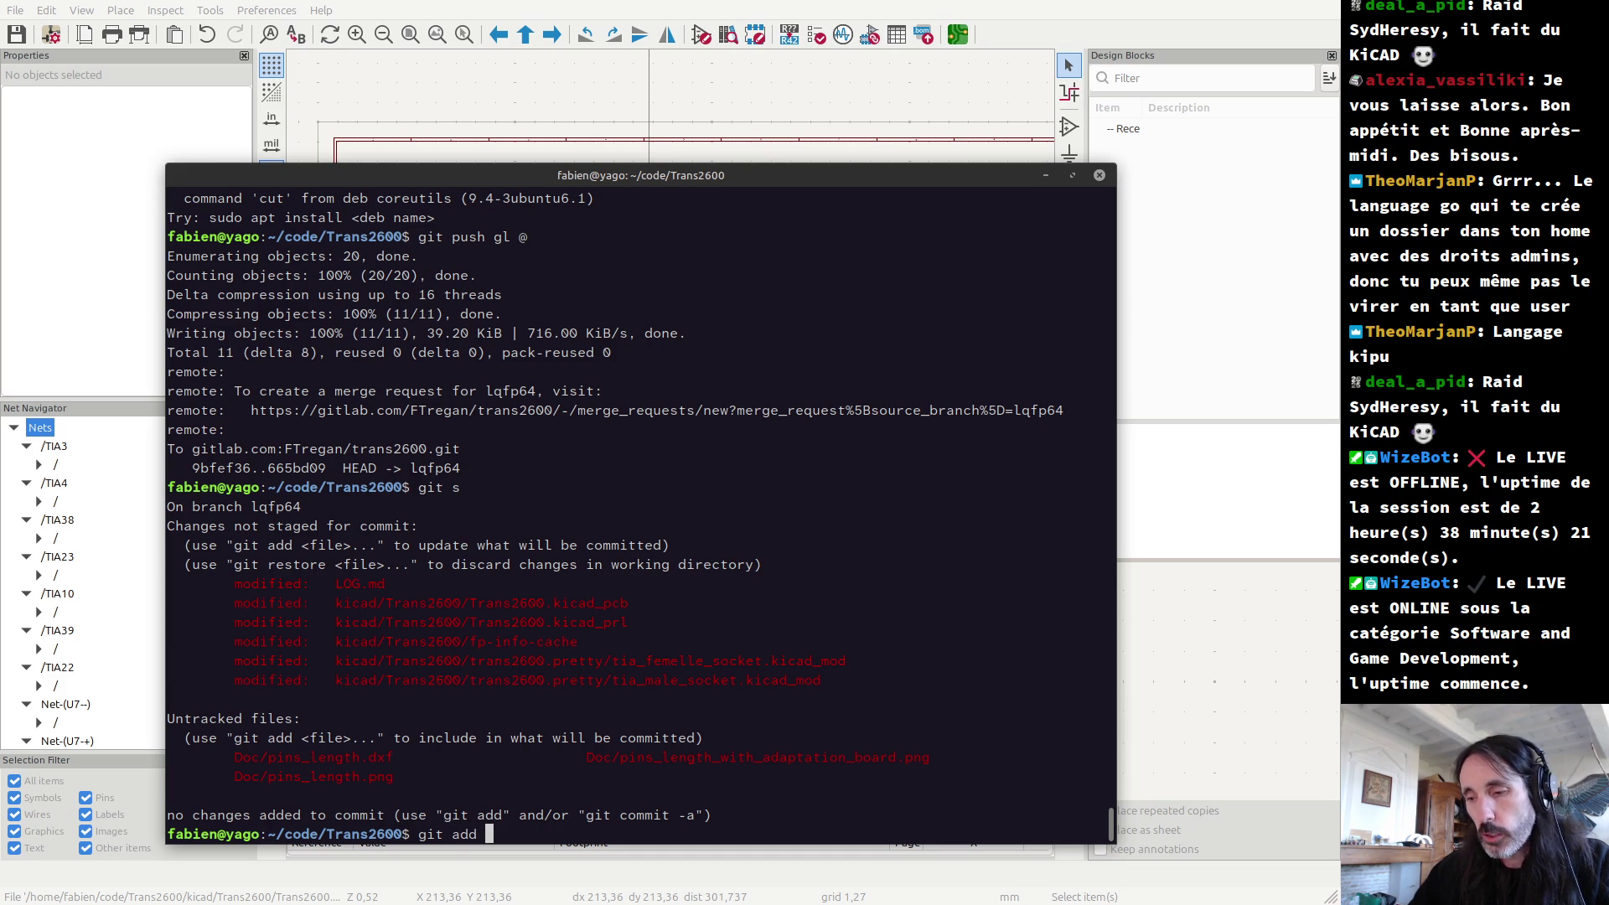
{"action": "type", "text": "."}
{"action": "key", "text": "Return"}
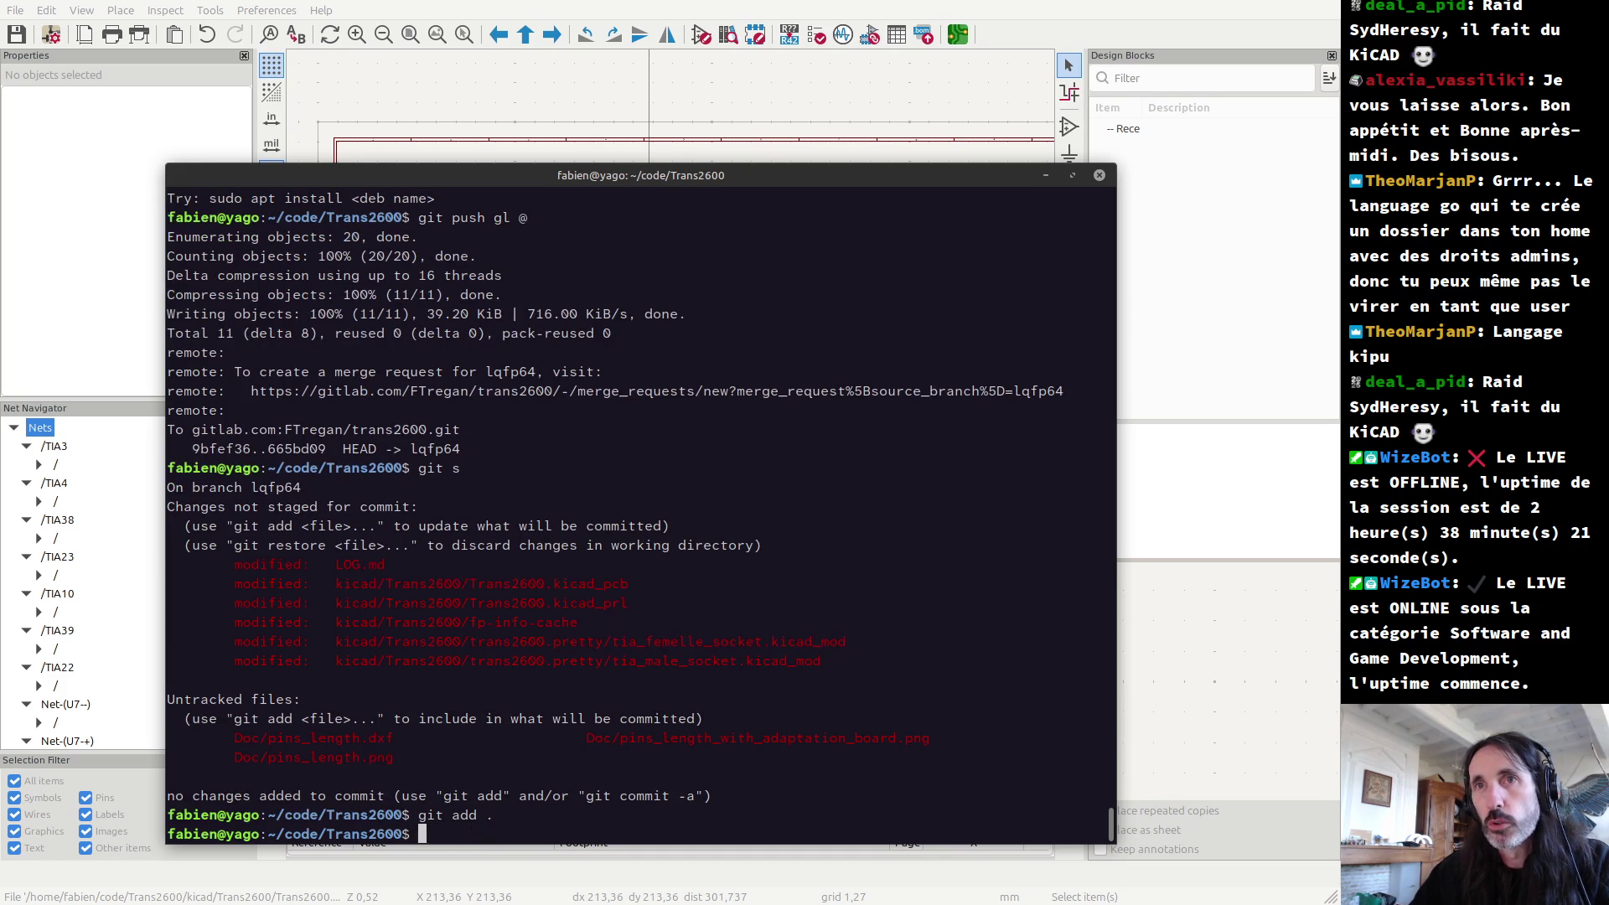
- Commit with the message "Choose the pins for pcb to console's socket connection."
{"action": "type", "text": "git commit"}
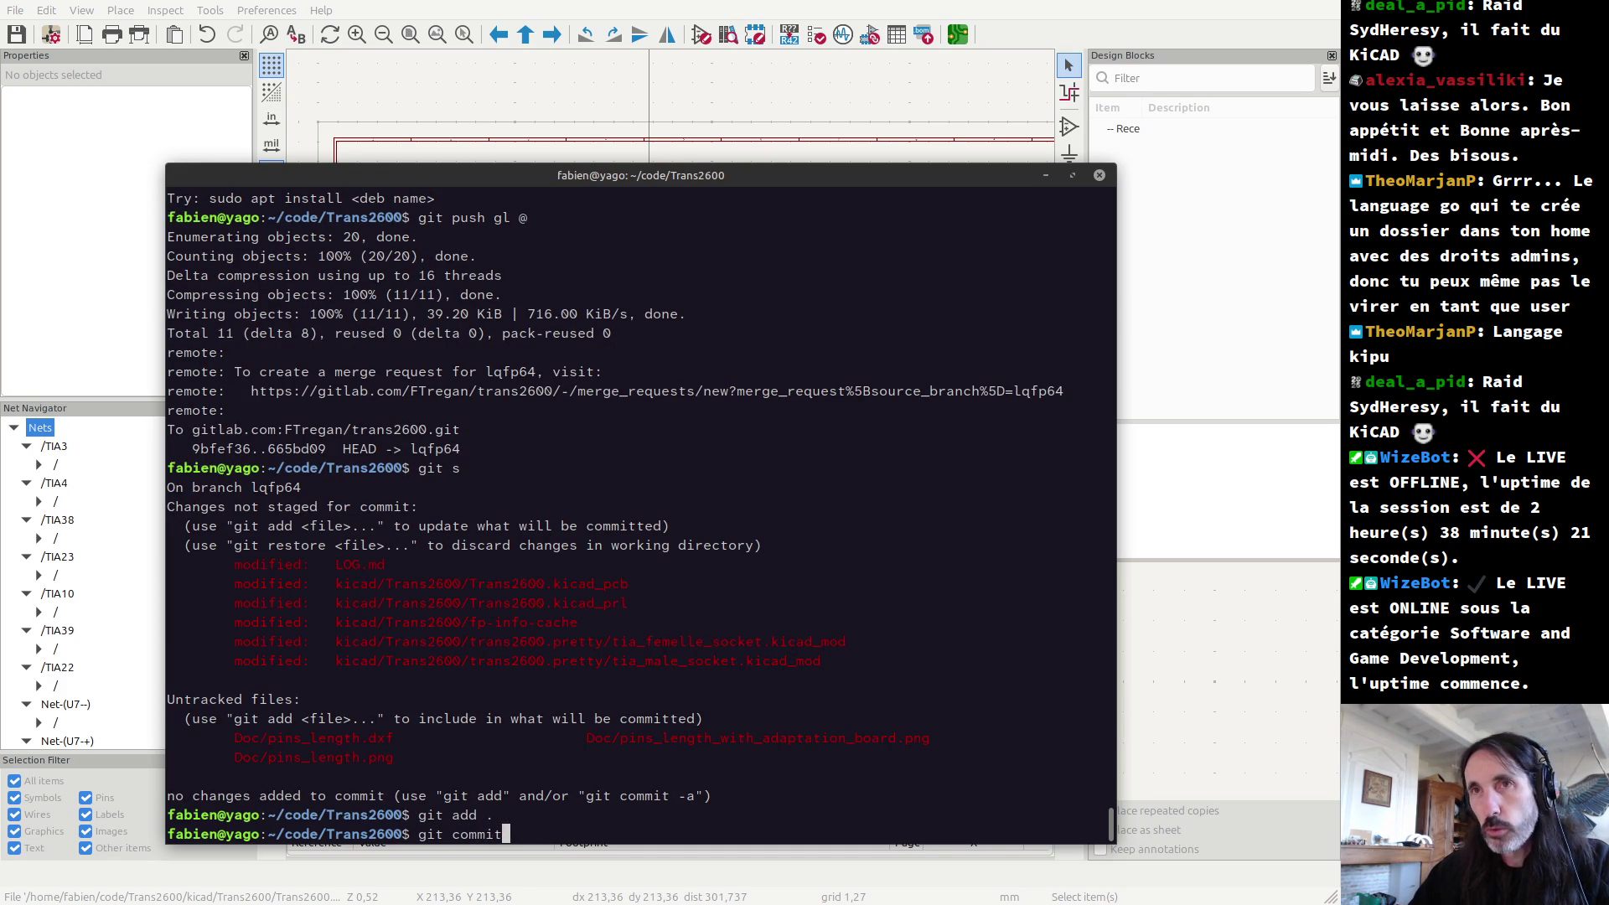
{"action": "key", "text": "Return"}
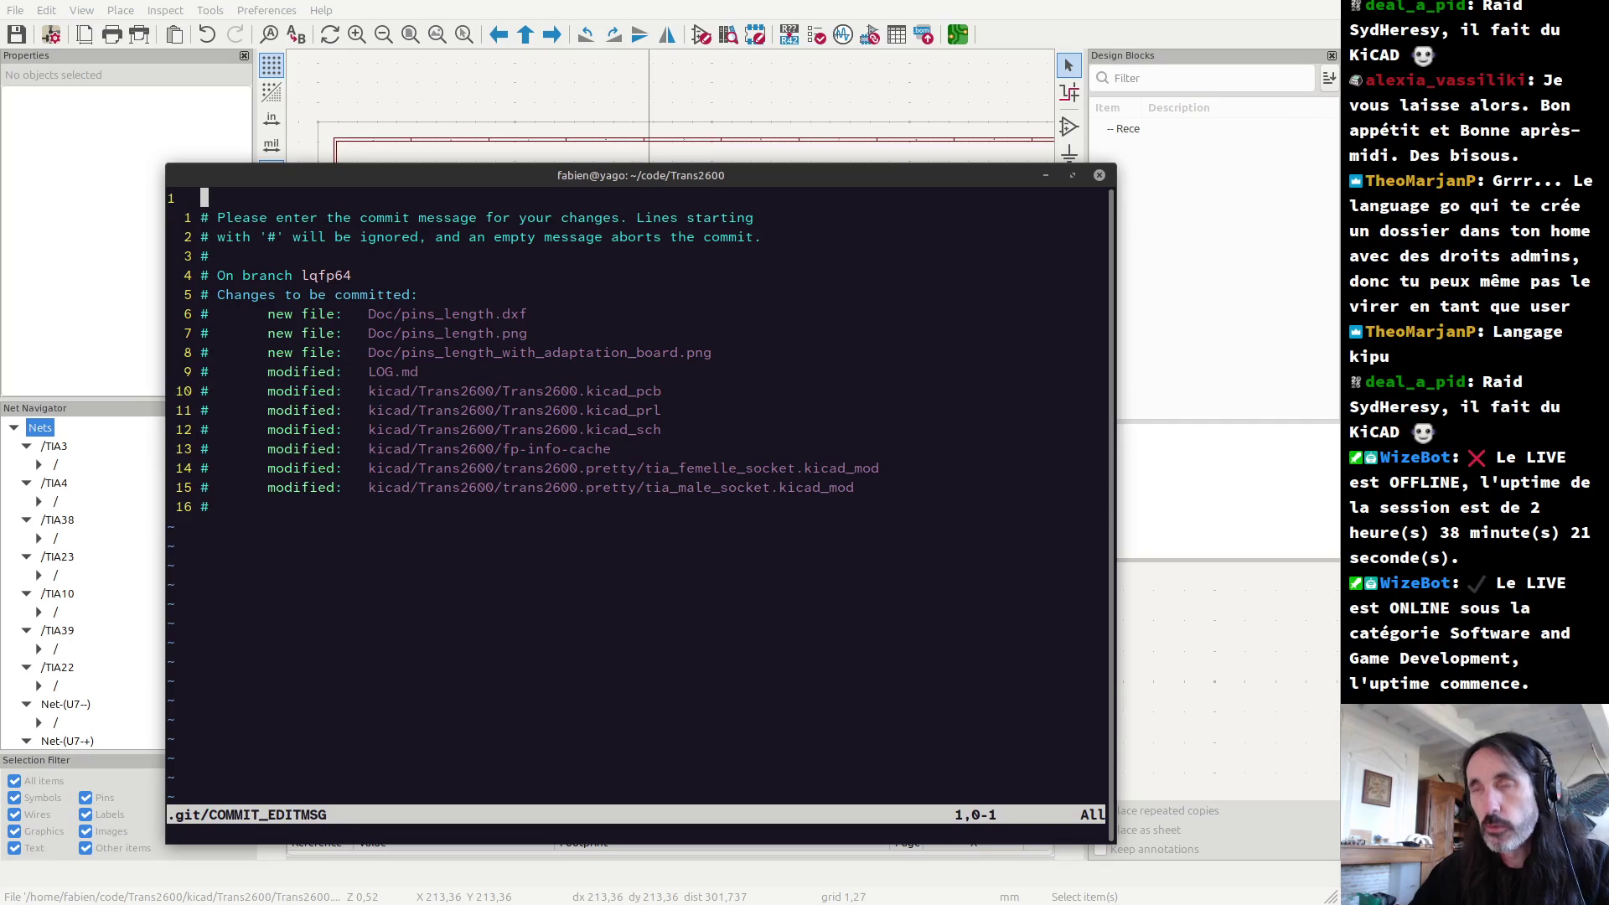
{"action": "key", "text": "i"}
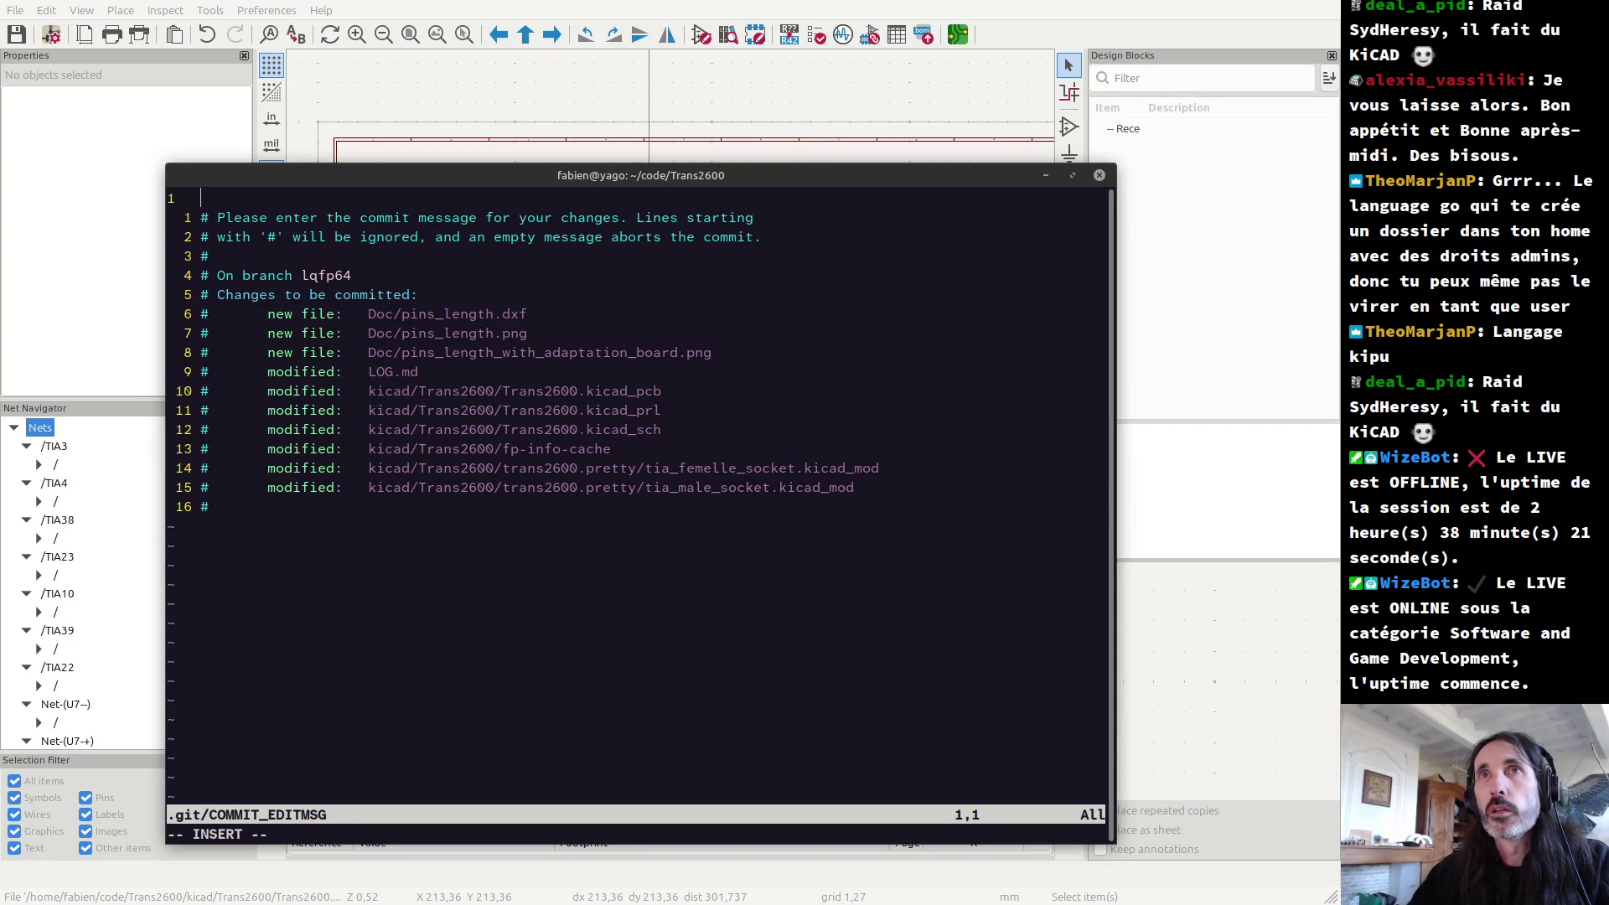
{"action": "type", "text": "Choose the "}
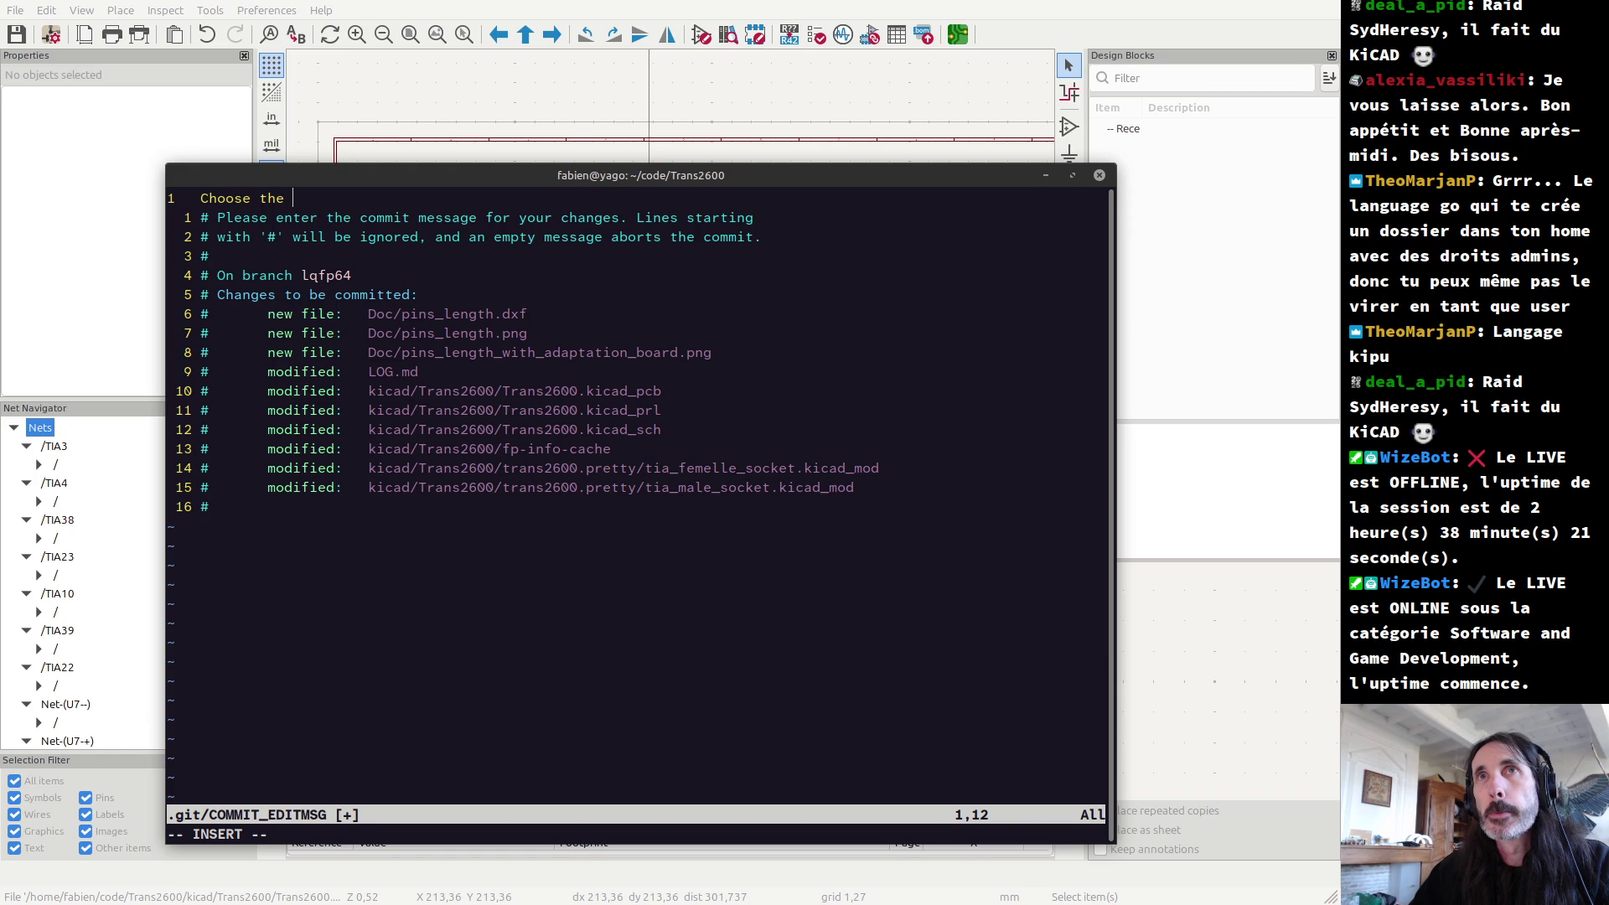
{"action": "type", "text": "pins f"}
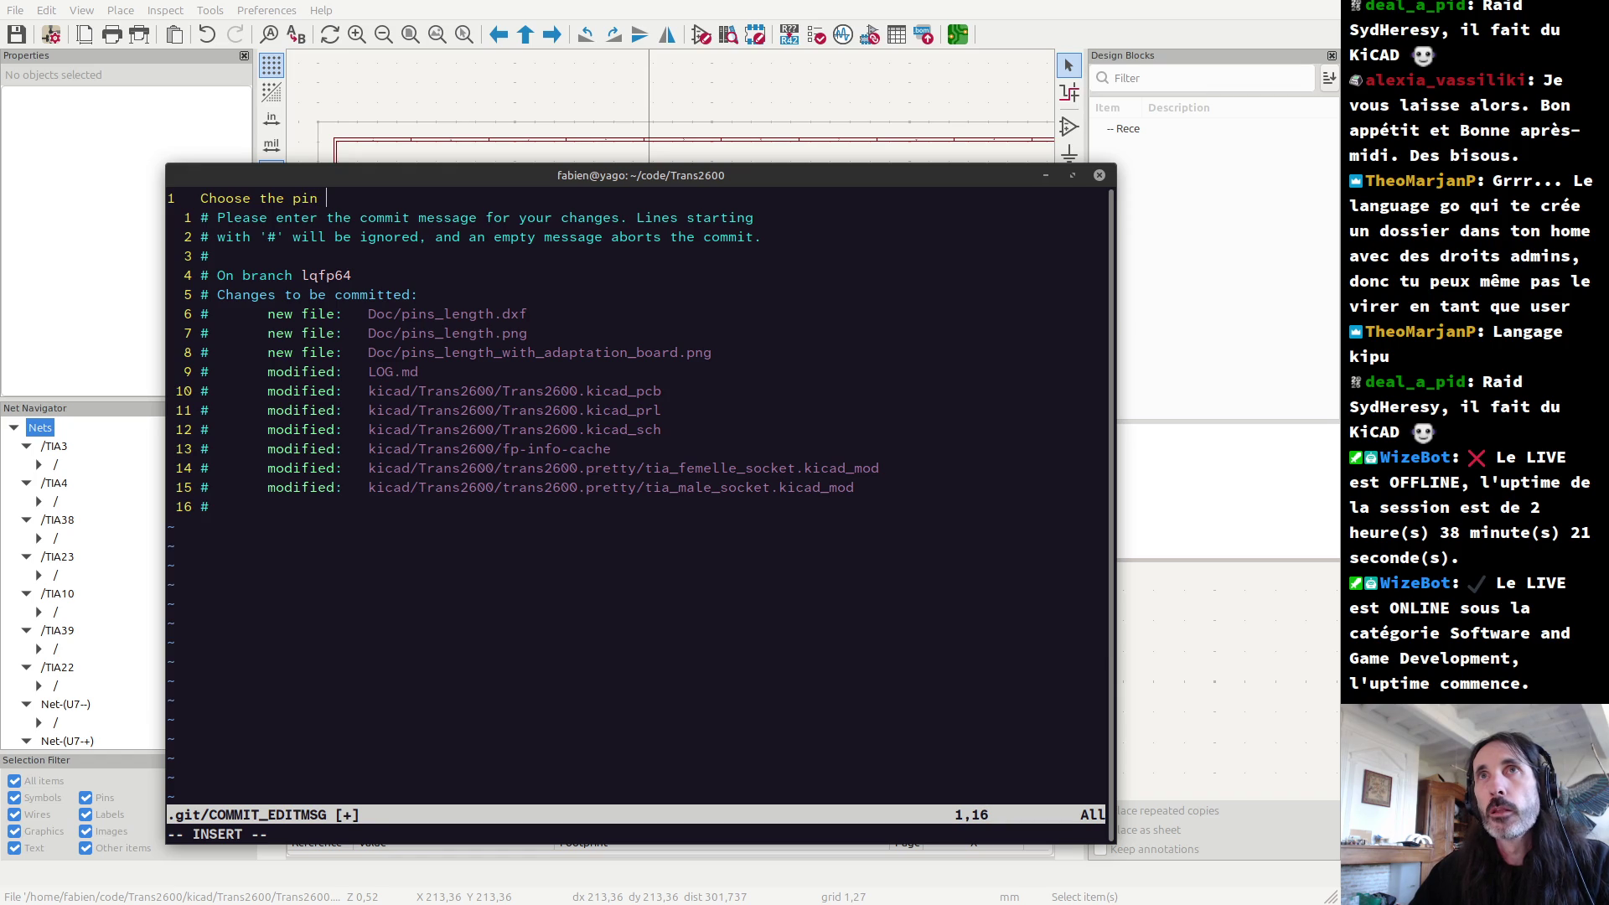
{"action": "type", "text": "or pcb to "}
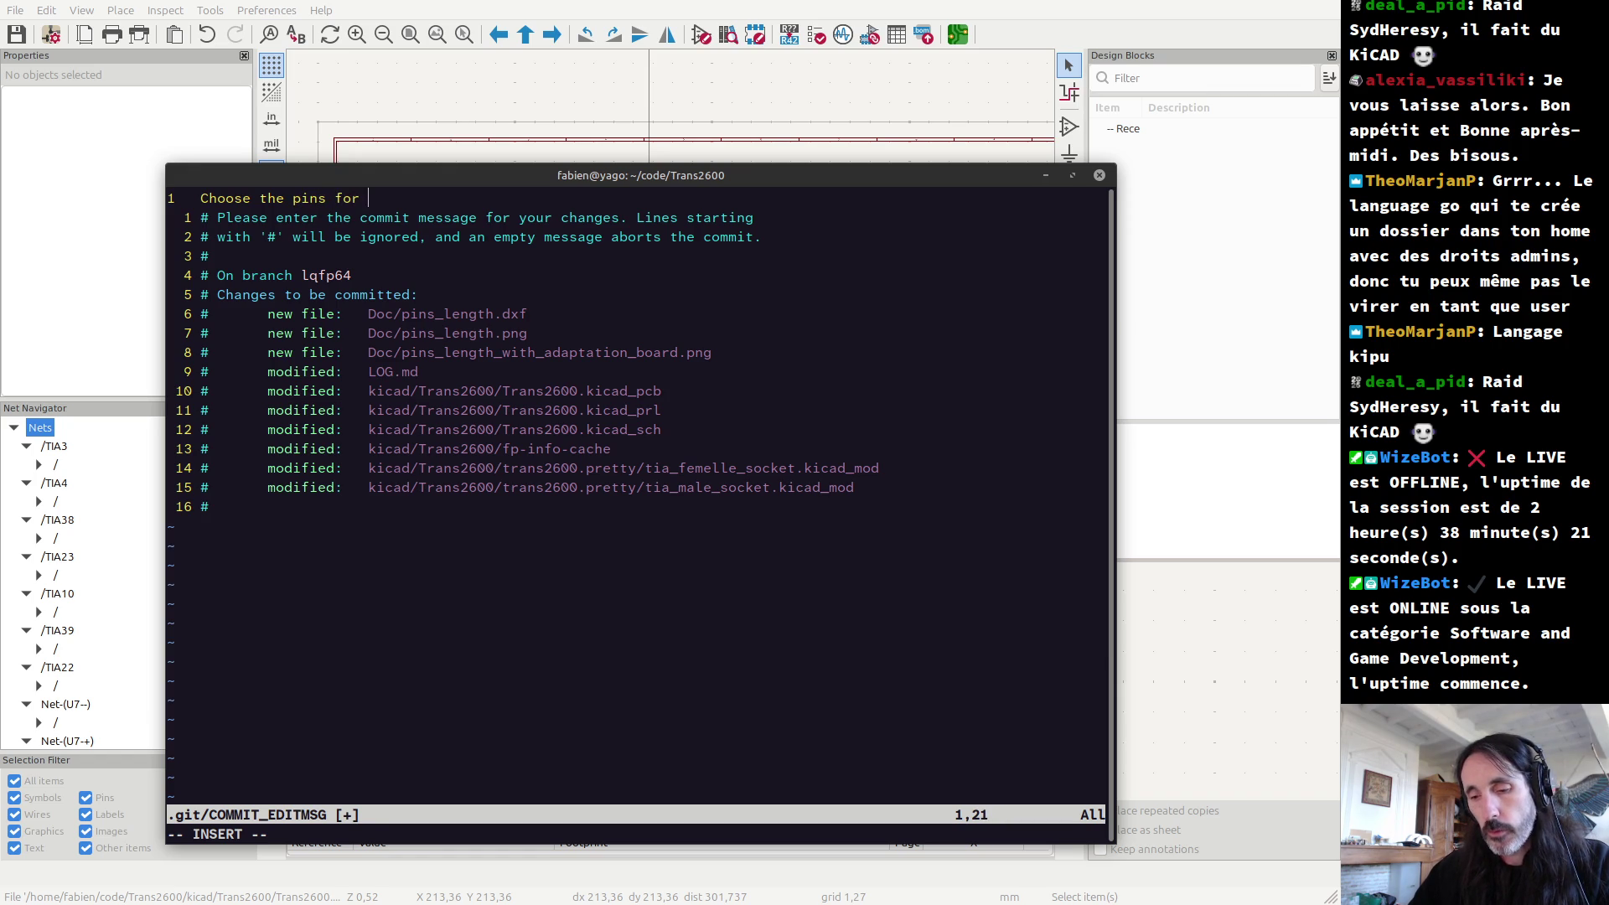
{"action": "type", "text": "console's"}
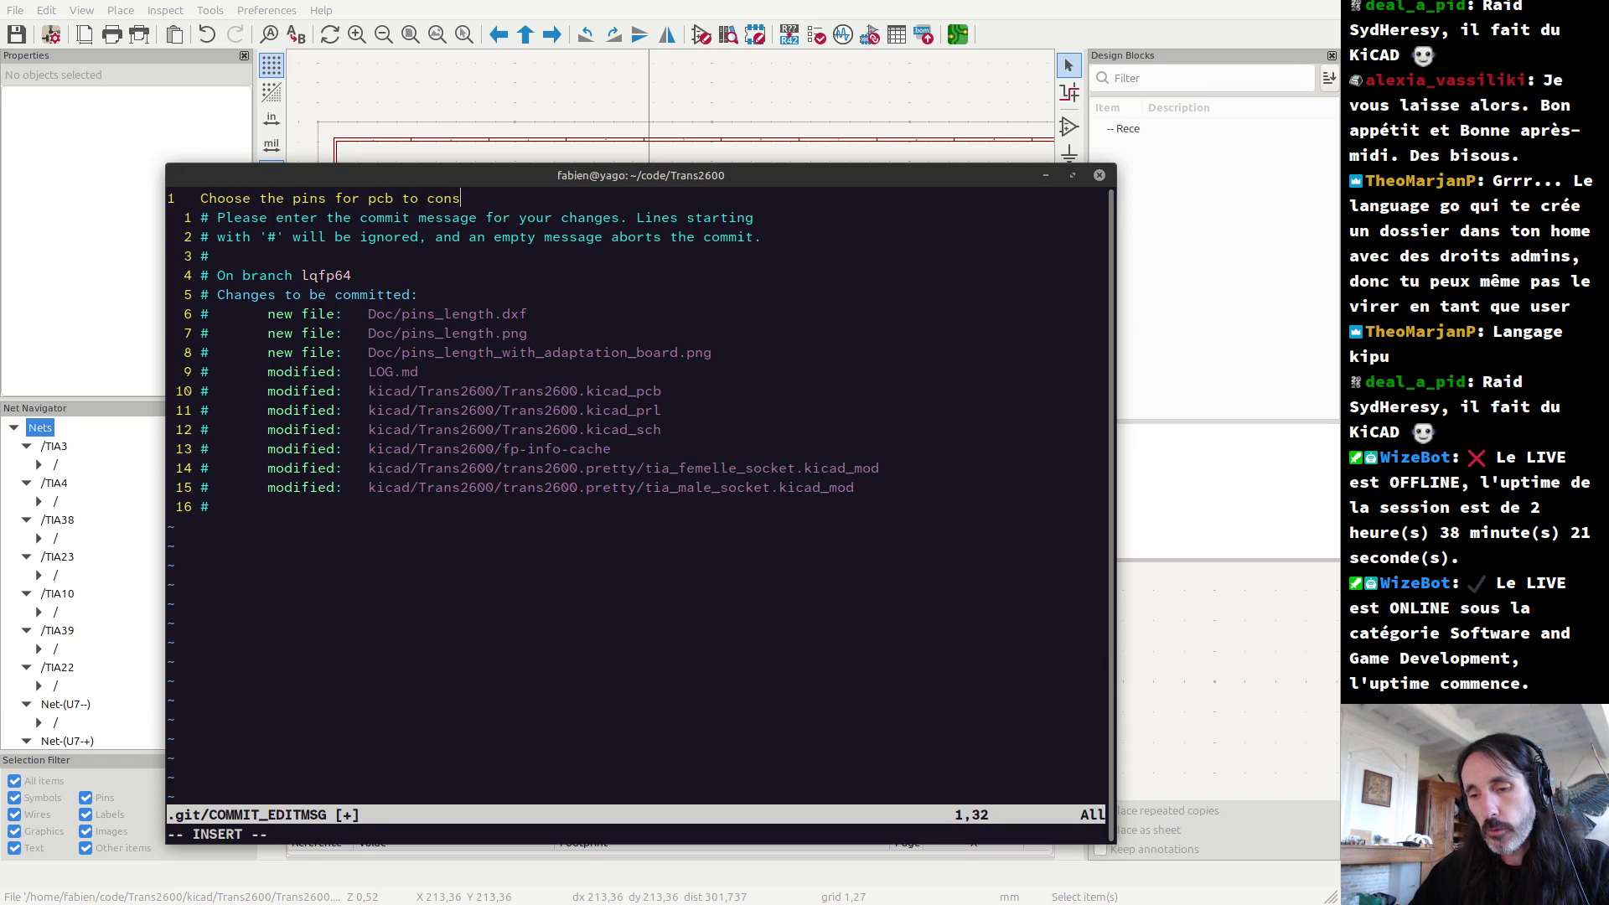
{"action": "type", "text": " socket conn"}
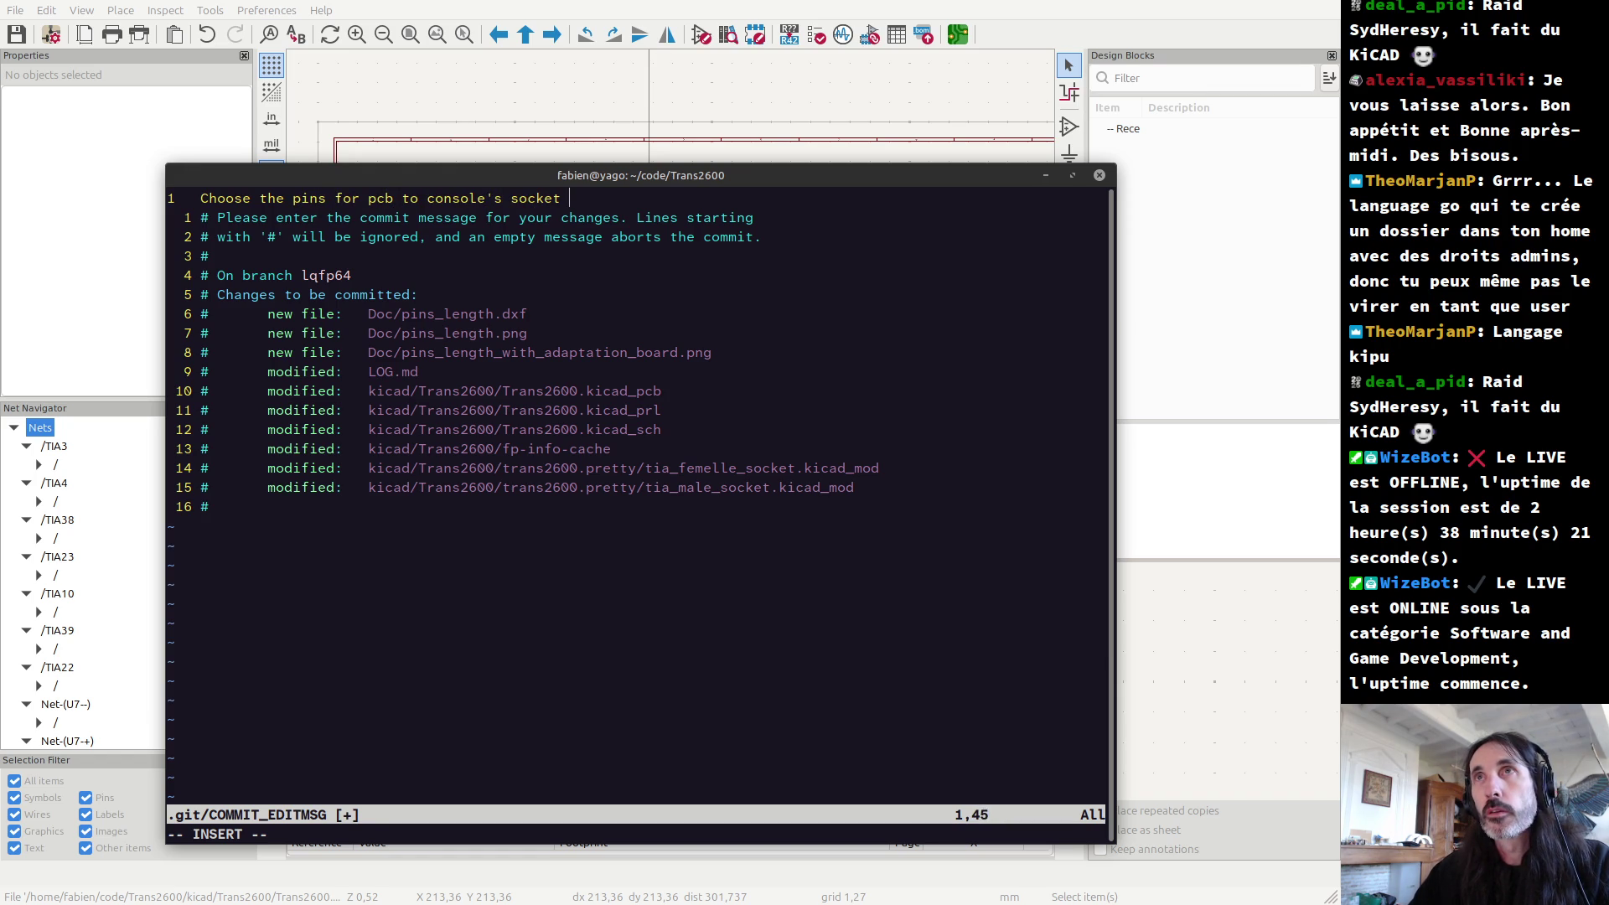
{"action": "type", "text": "ection."}
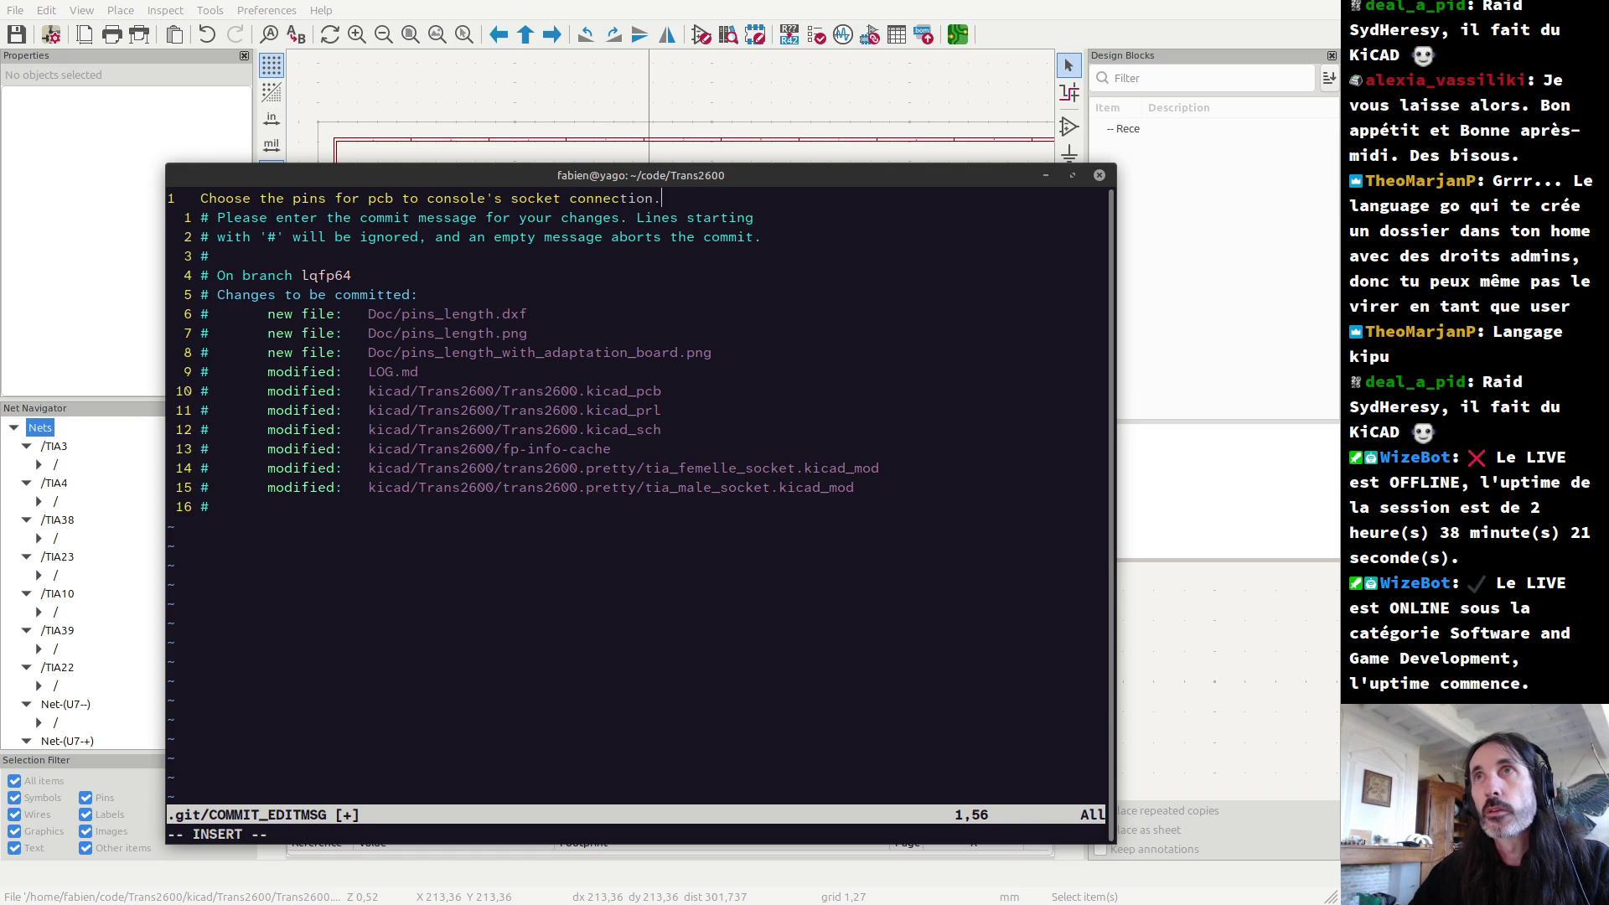
{"action": "key", "text": "Escape"}
{"action": "type", "text": ":wq"}
{"action": "key", "text": "Return"}
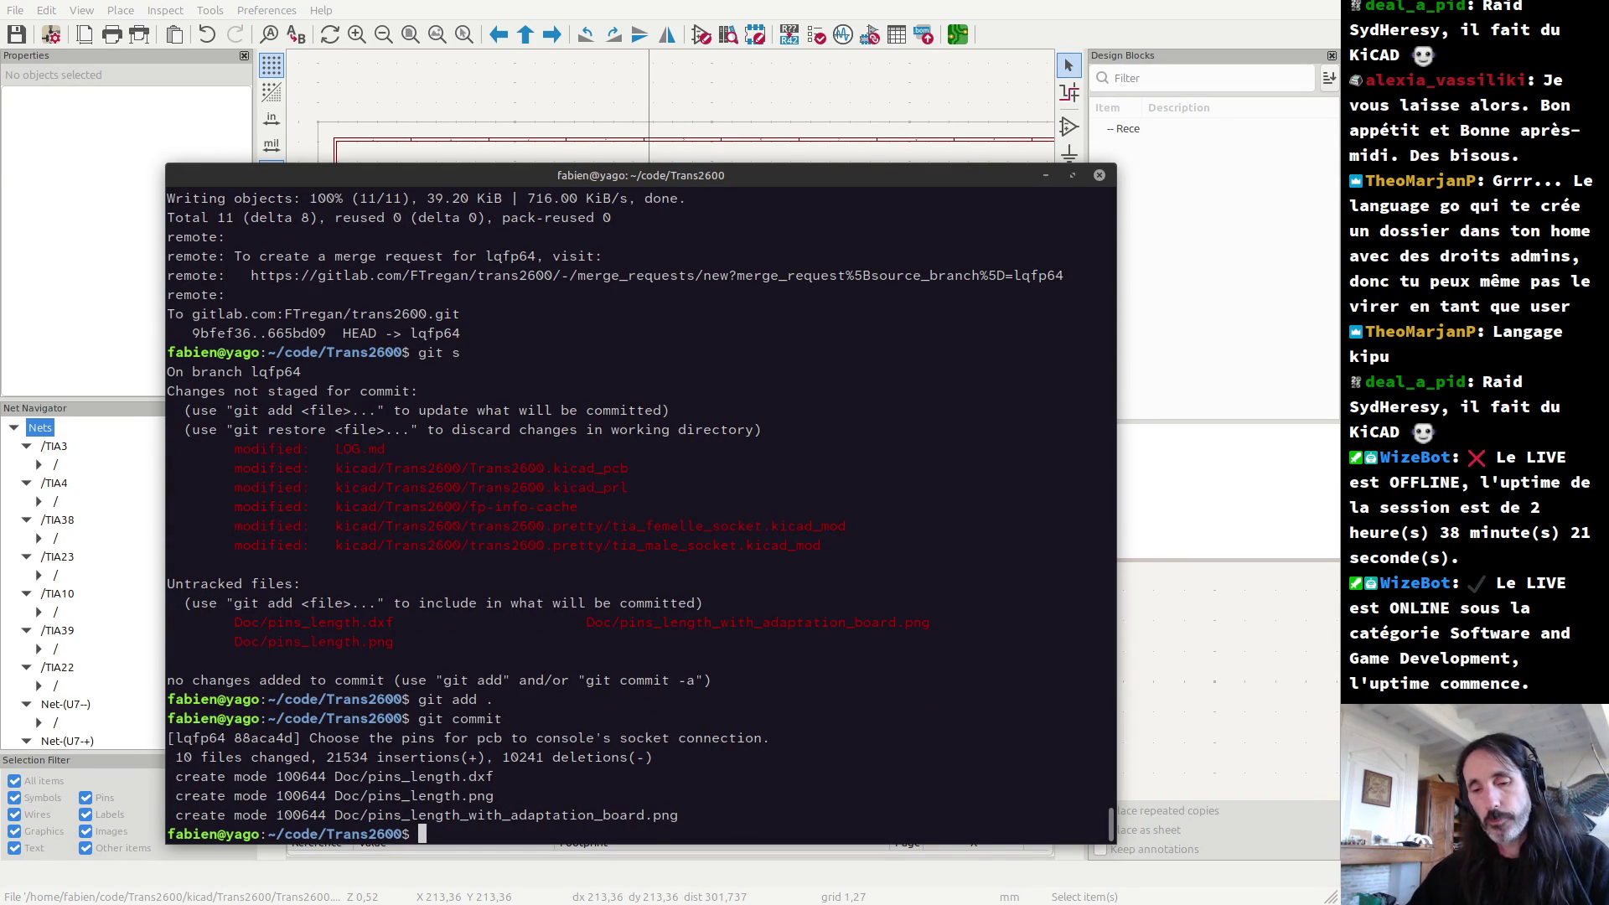
- Orbit the Trans2600 board in the 3D Viewer from its component side to its underside
{"action": "key", "text": "alt+Tab"}
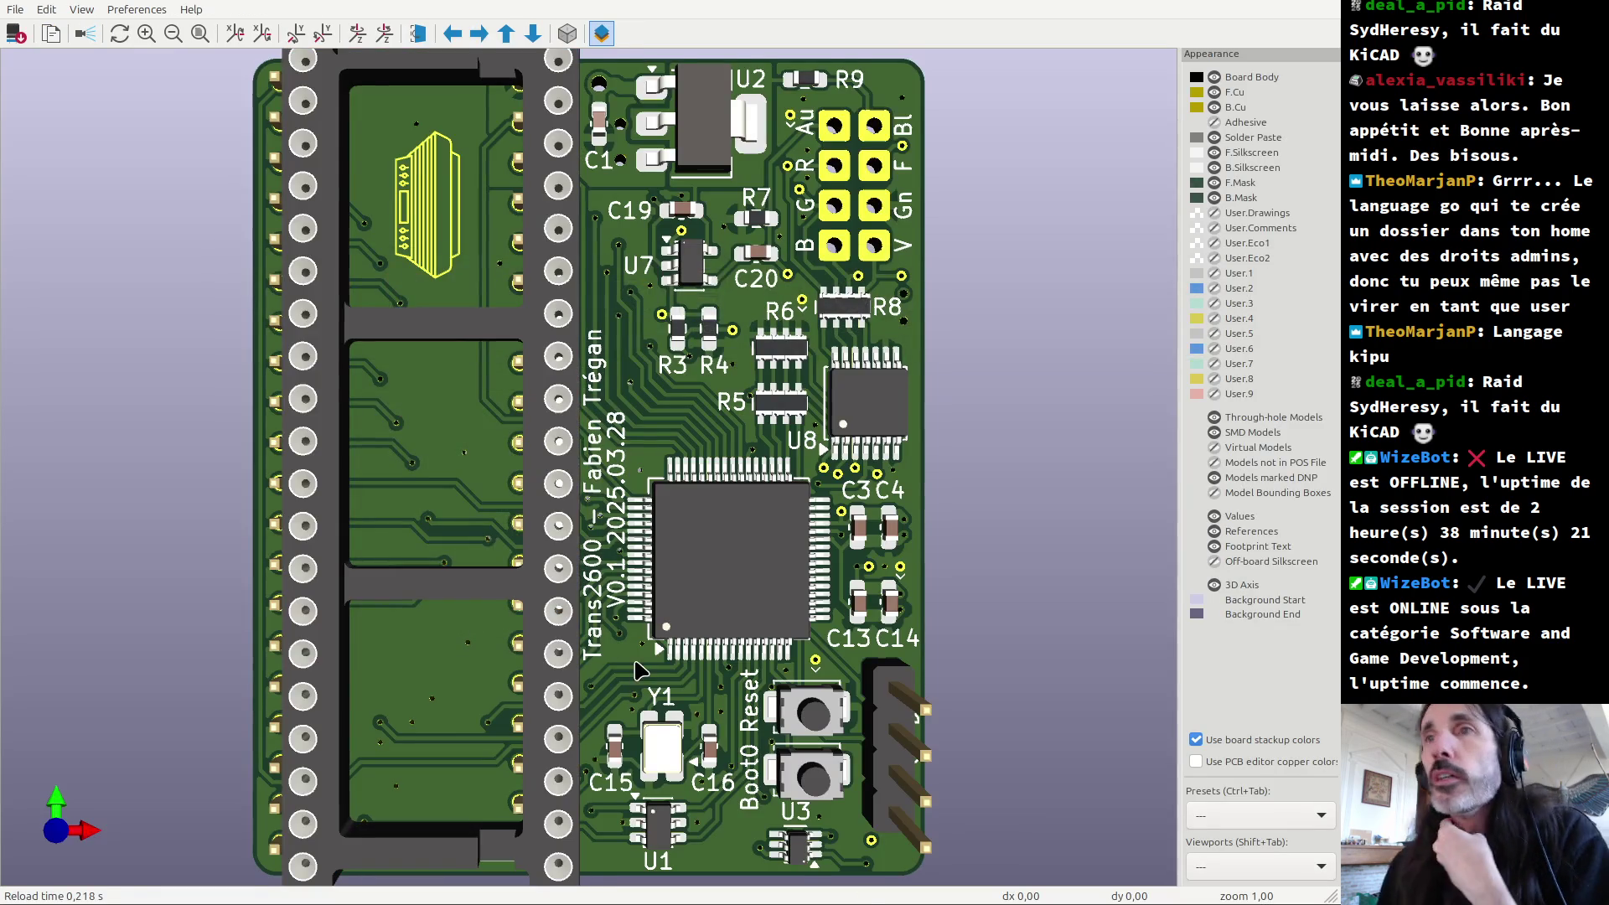
{"action": "mouse_move", "coordinate": [641, 671]}
{"action": "left_mouse_down"}
{"action": "mouse_move", "coordinate": [587, 424]}
{"action": "mouse_move", "coordinate": [570, 523]}
{"action": "mouse_move", "coordinate": [537, 555]}
{"action": "mouse_move", "coordinate": [687, 212]}
{"action": "mouse_move", "coordinate": [629, 402]}
{"action": "left_mouse_up"}
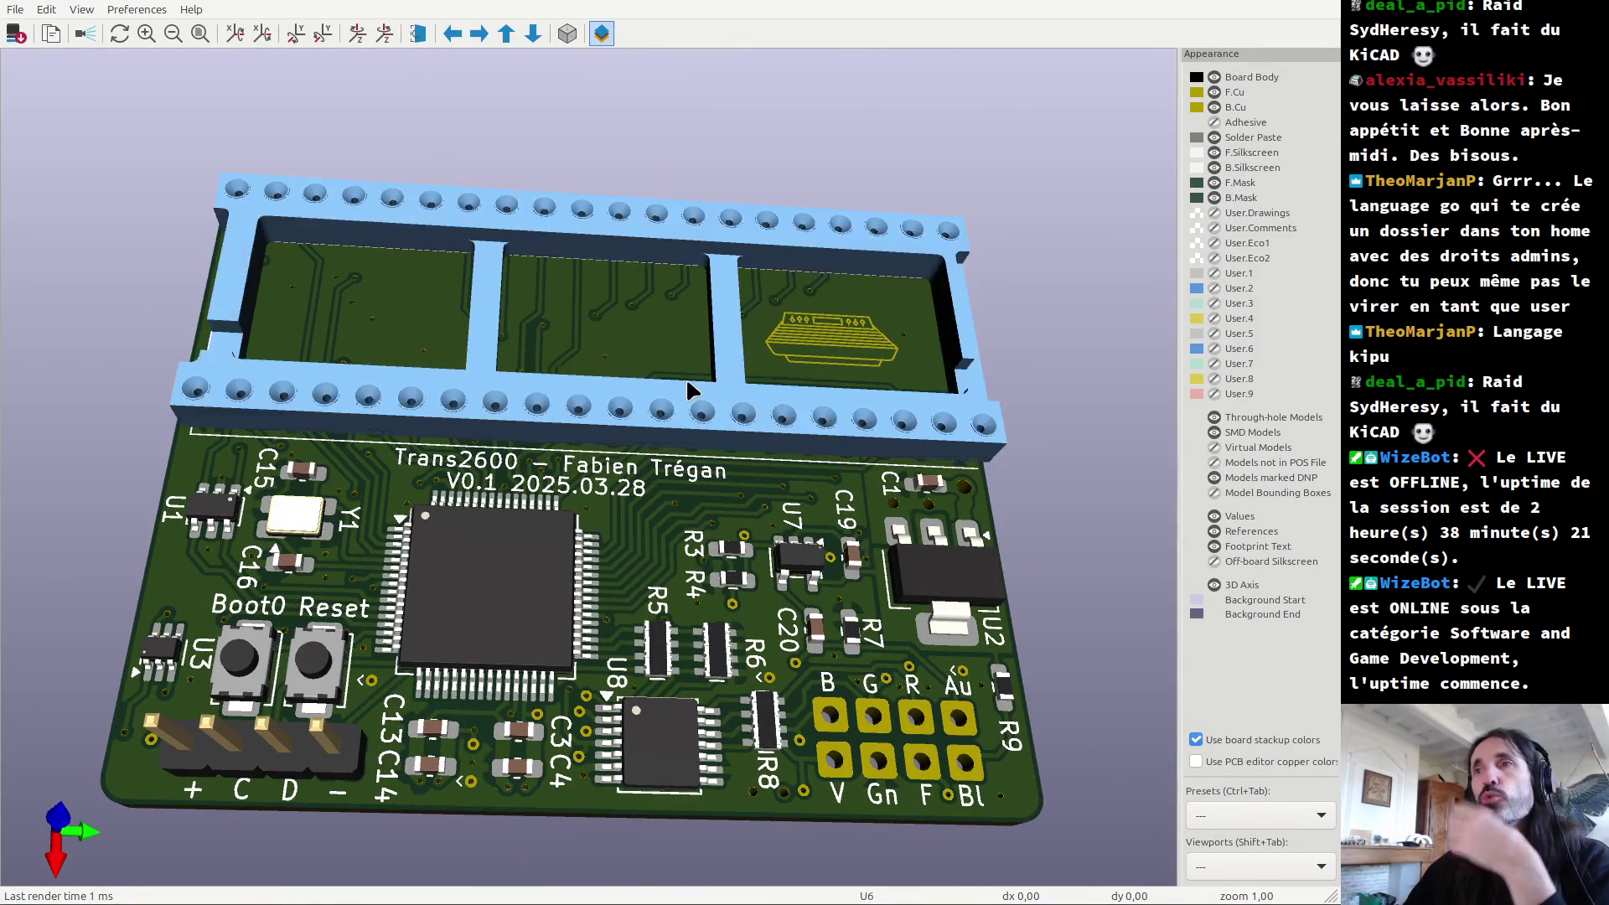
{"action": "mouse_move", "coordinate": [670, 431]}
{"action": "left_mouse_down"}
{"action": "mouse_move", "coordinate": [670, 591]}
{"action": "mouse_move", "coordinate": [517, 557]}
{"action": "left_mouse_up"}
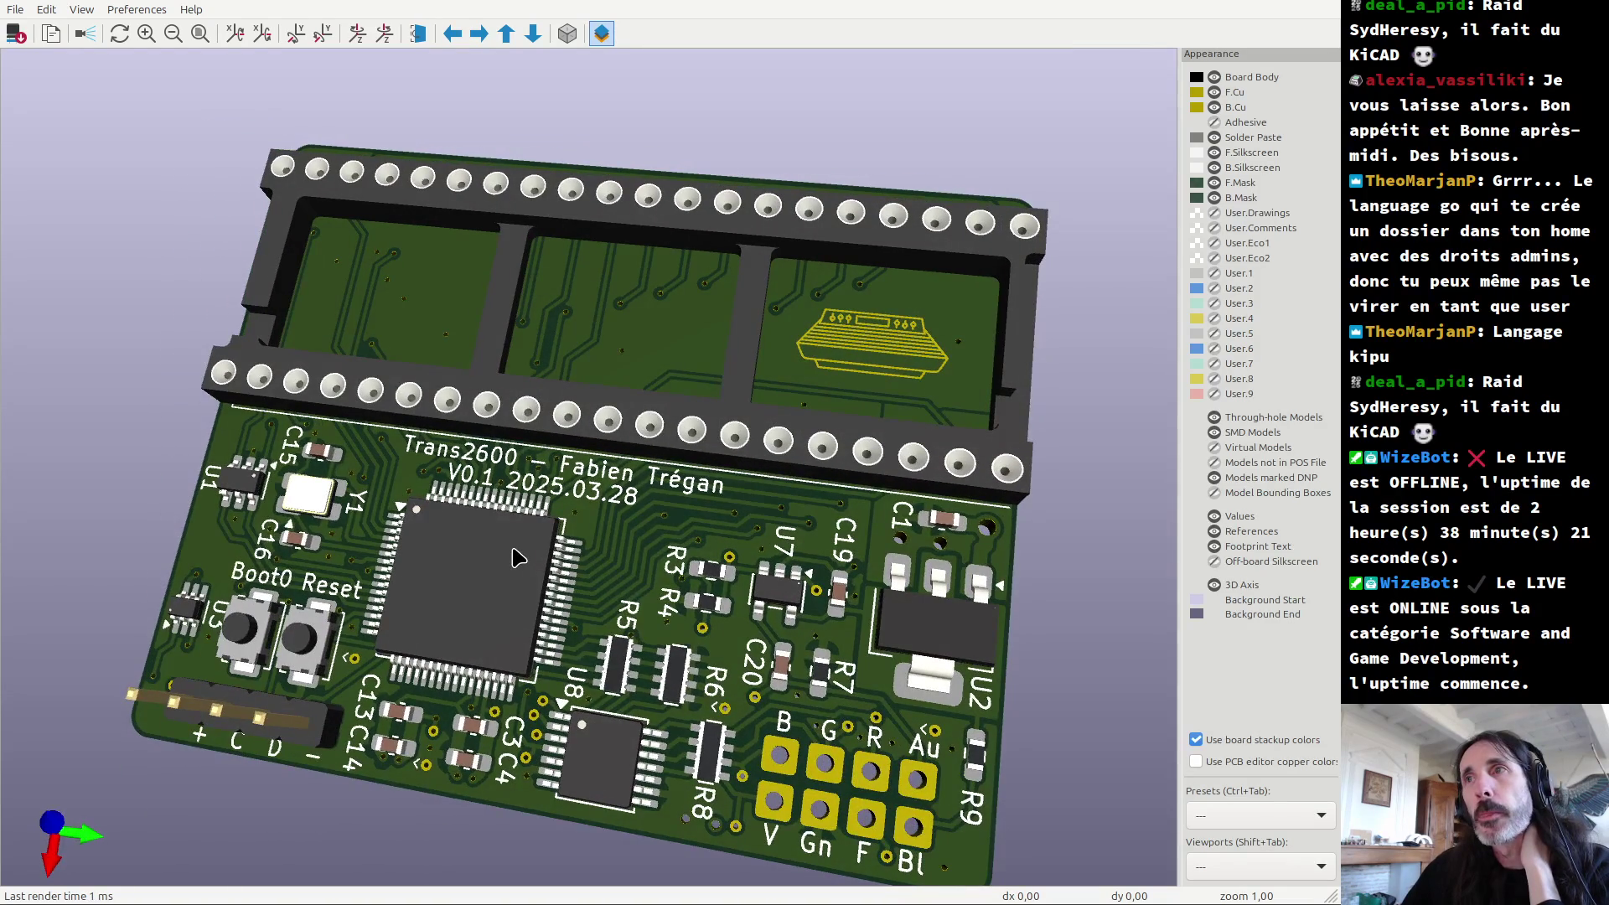
{"action": "left_click_drag", "start_coordinate": [517, 557], "coordinate": [575, 509]}
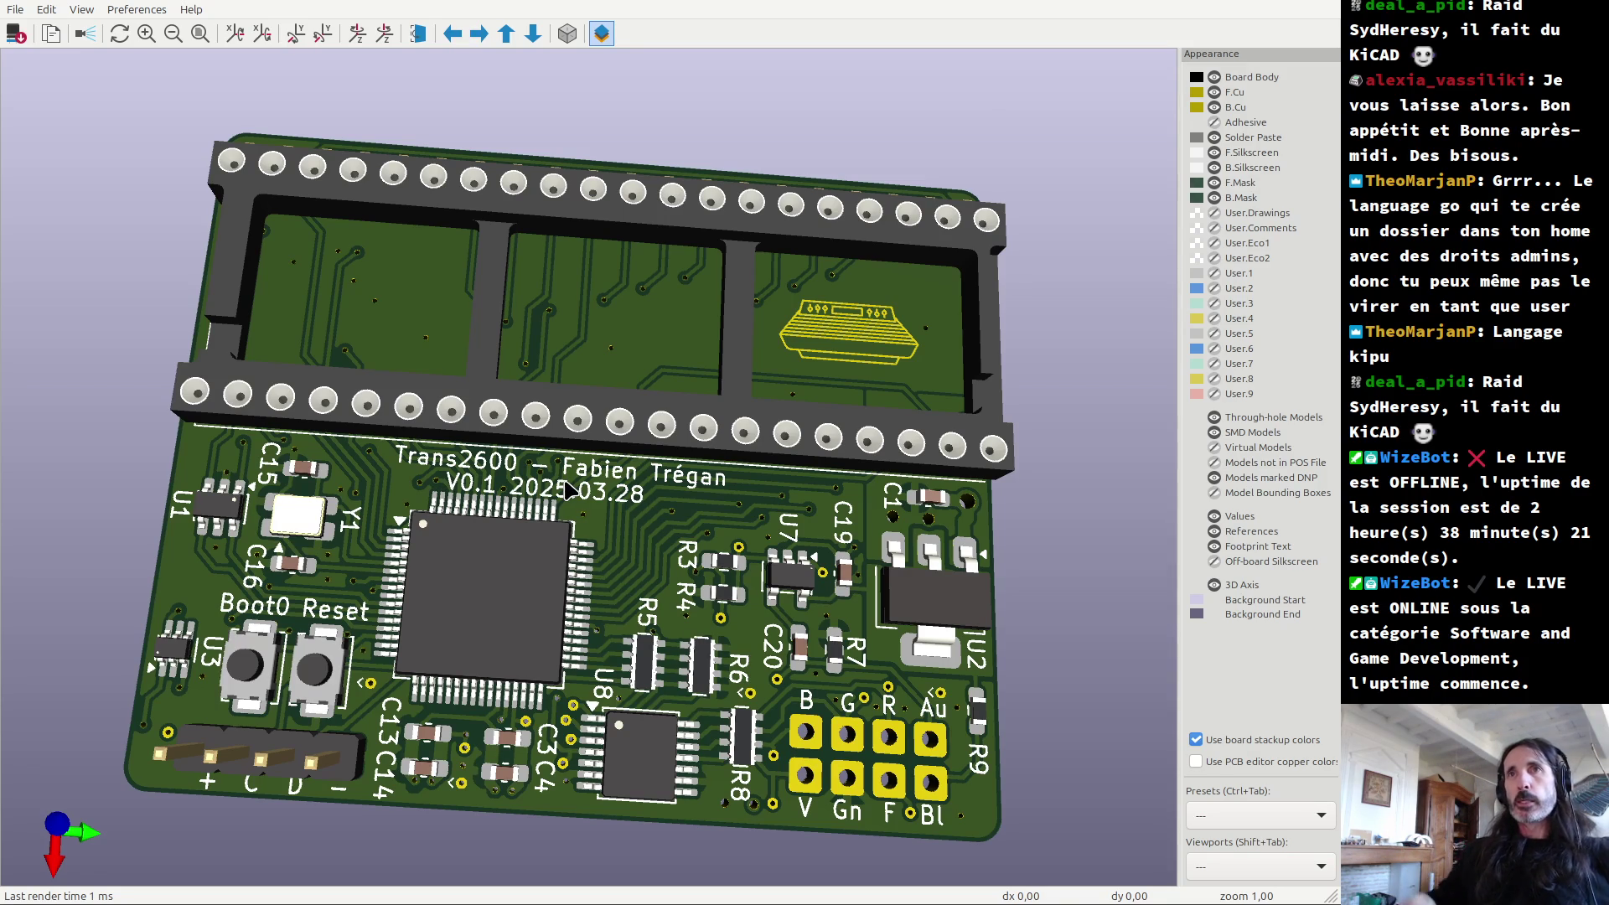
{"action": "mouse_move", "coordinate": [566, 490]}
{"action": "left_mouse_down"}
{"action": "mouse_move", "coordinate": [970, 561]}
{"action": "mouse_move", "coordinate": [449, 557]}
{"action": "mouse_move", "coordinate": [709, 486]}
{"action": "left_mouse_up"}
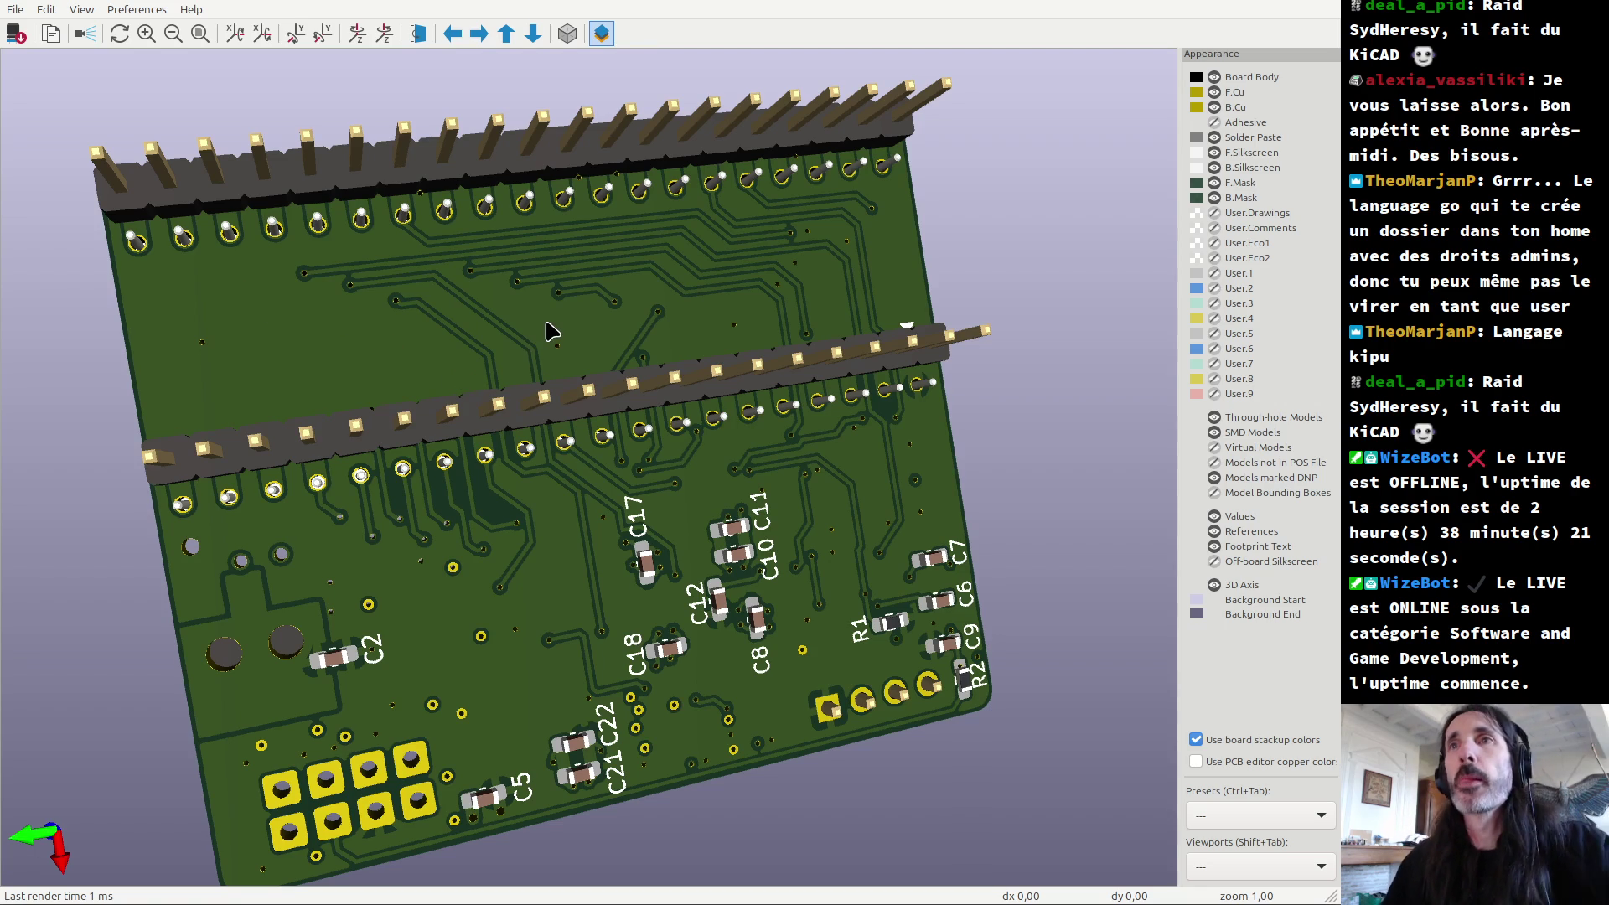
{"action": "left_click_drag", "start_coordinate": [621, 294], "coordinate": [637, 324]}
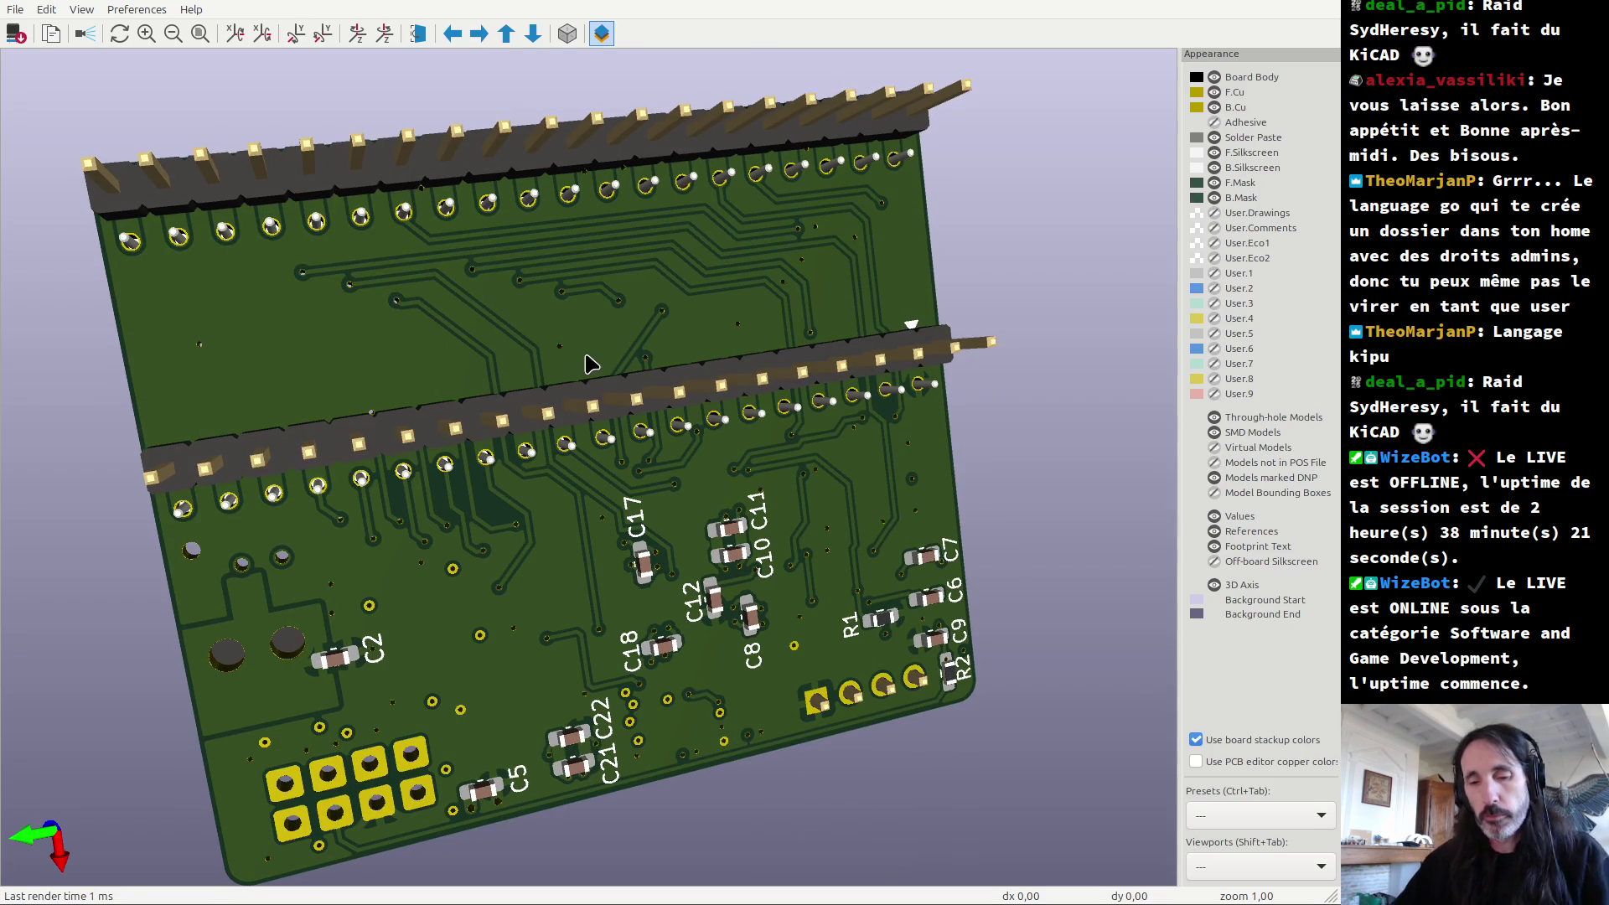
{"action": "key", "text": "alt+Tab"}
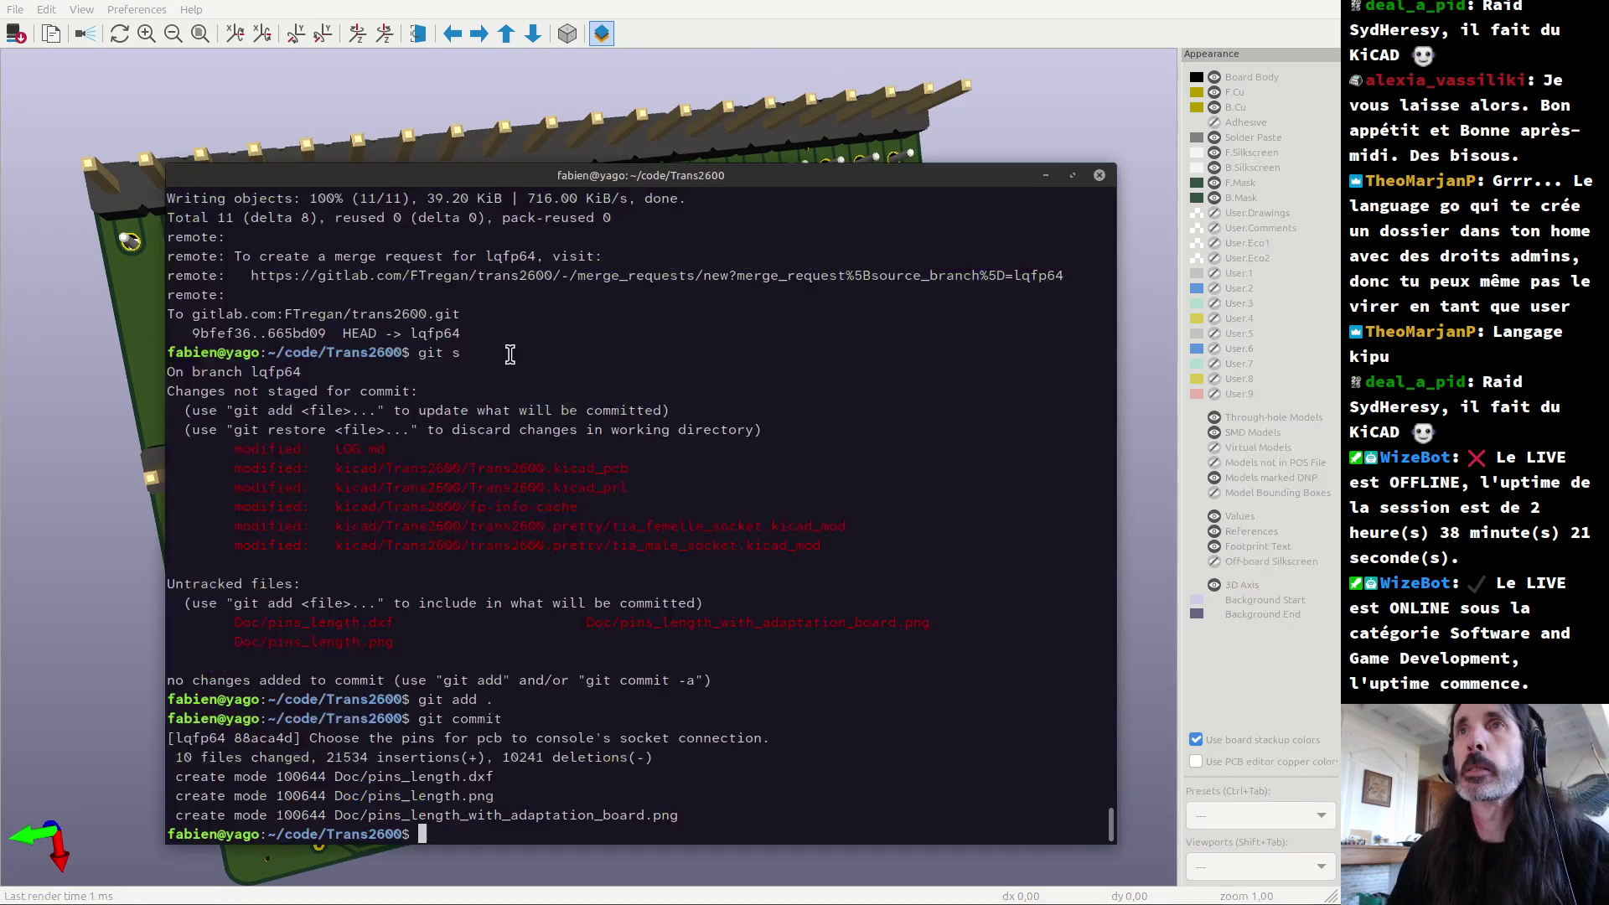
- Bring up the Trans2600 PCB Editor, then return to the 3D Viewer with the component side up
{"action": "key", "text": "alt+Tab"}
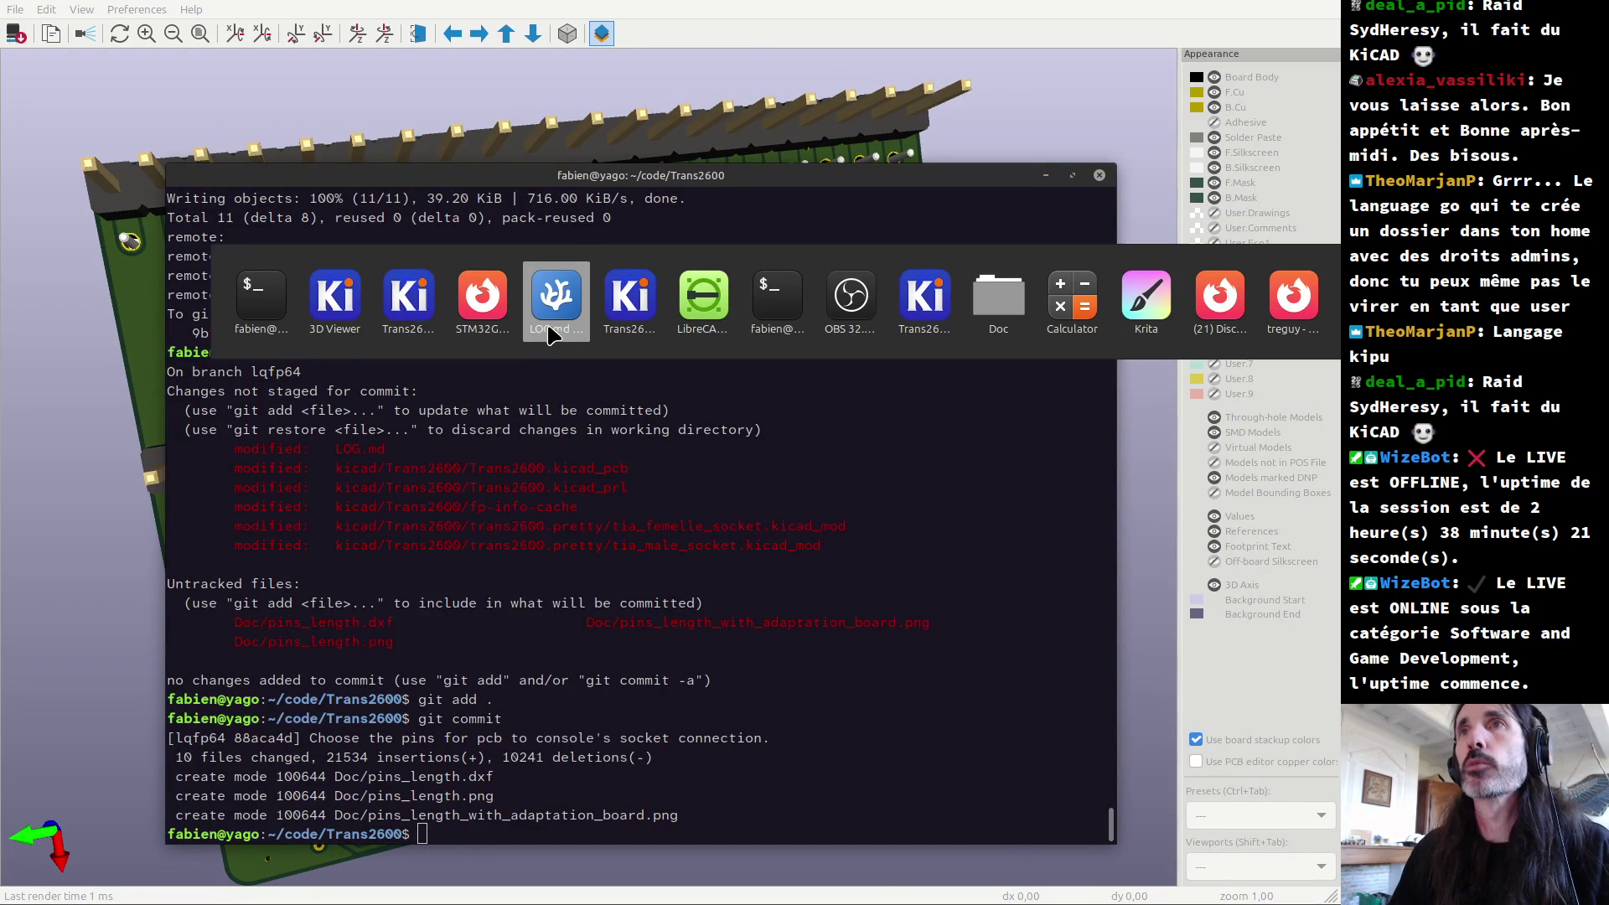
{"action": "mouse_move", "coordinate": [544, 323]}
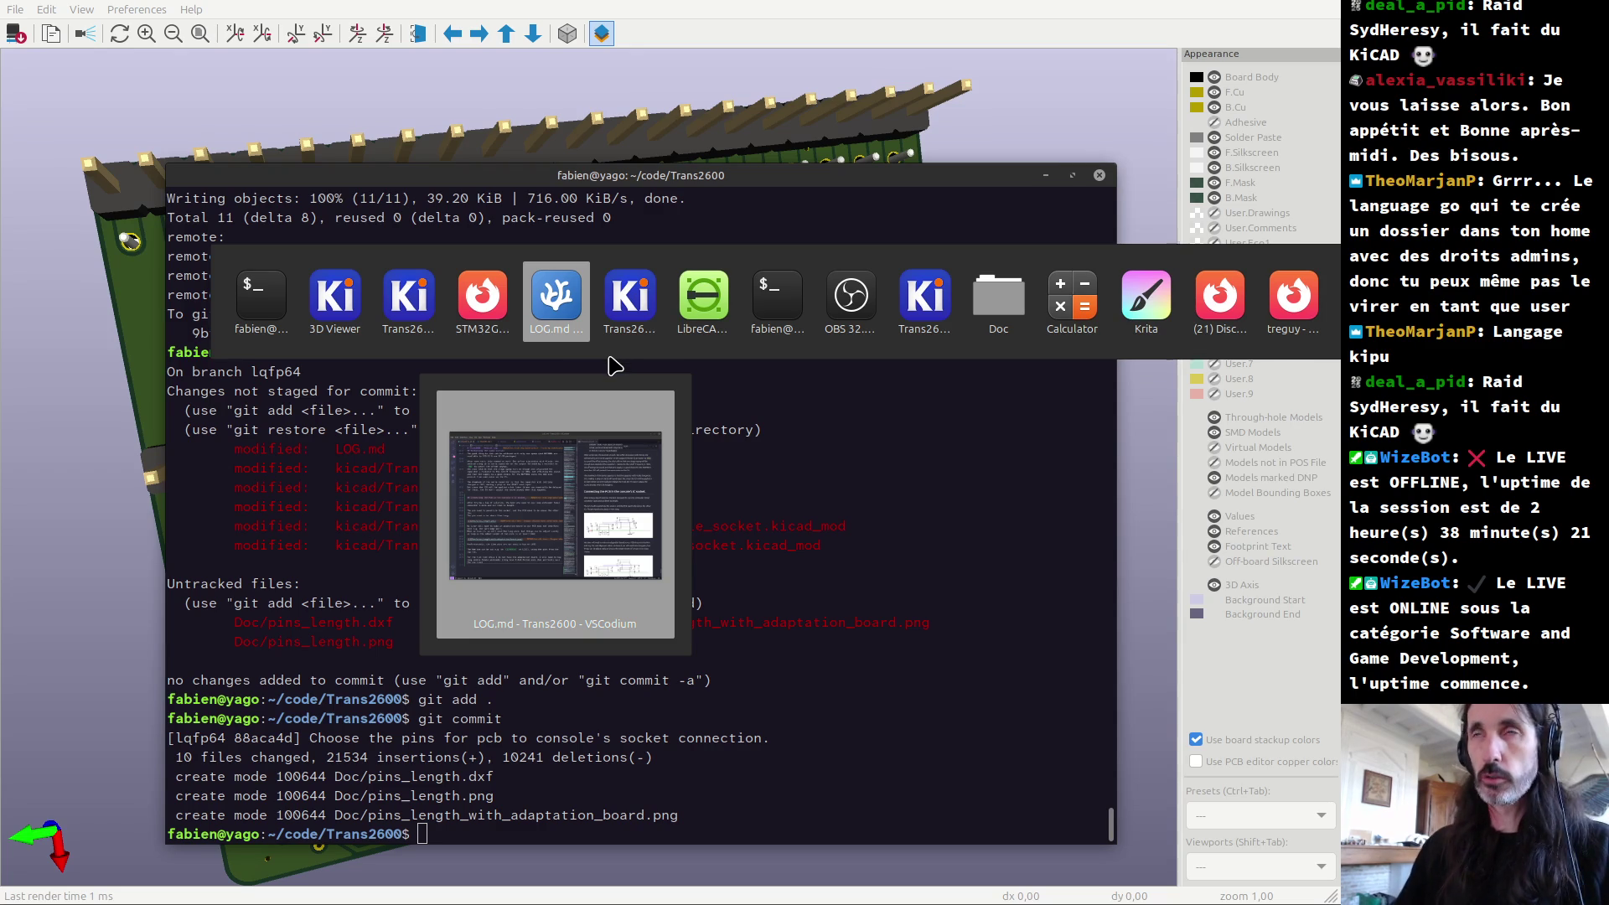
{"action": "mouse_move", "coordinate": [628, 340]}
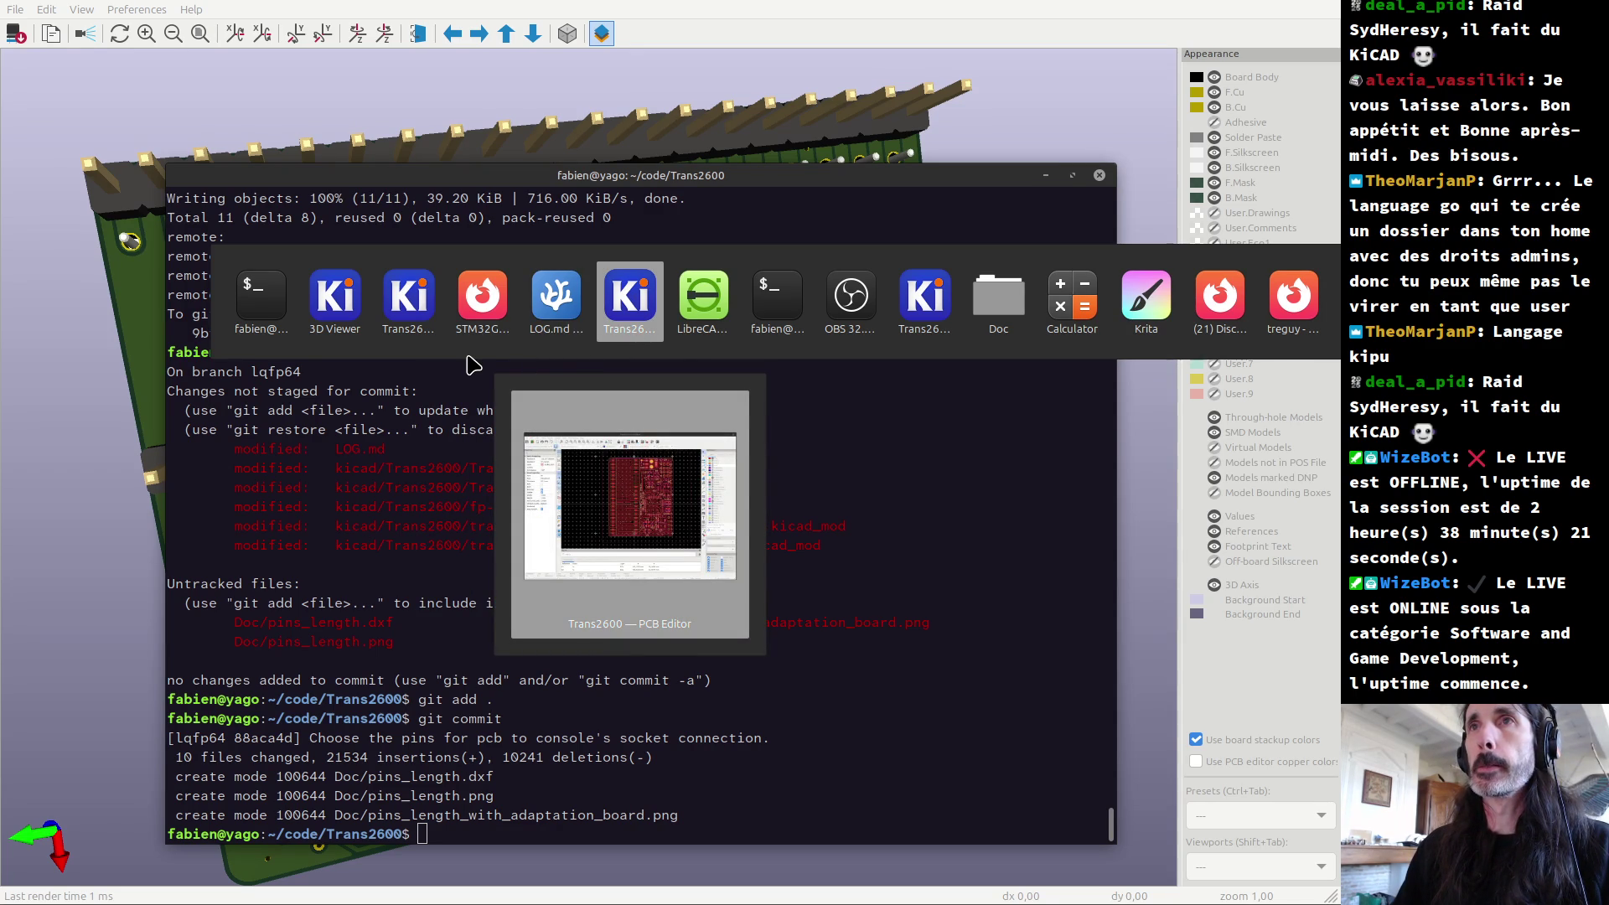
{"action": "key", "text": "Return"}
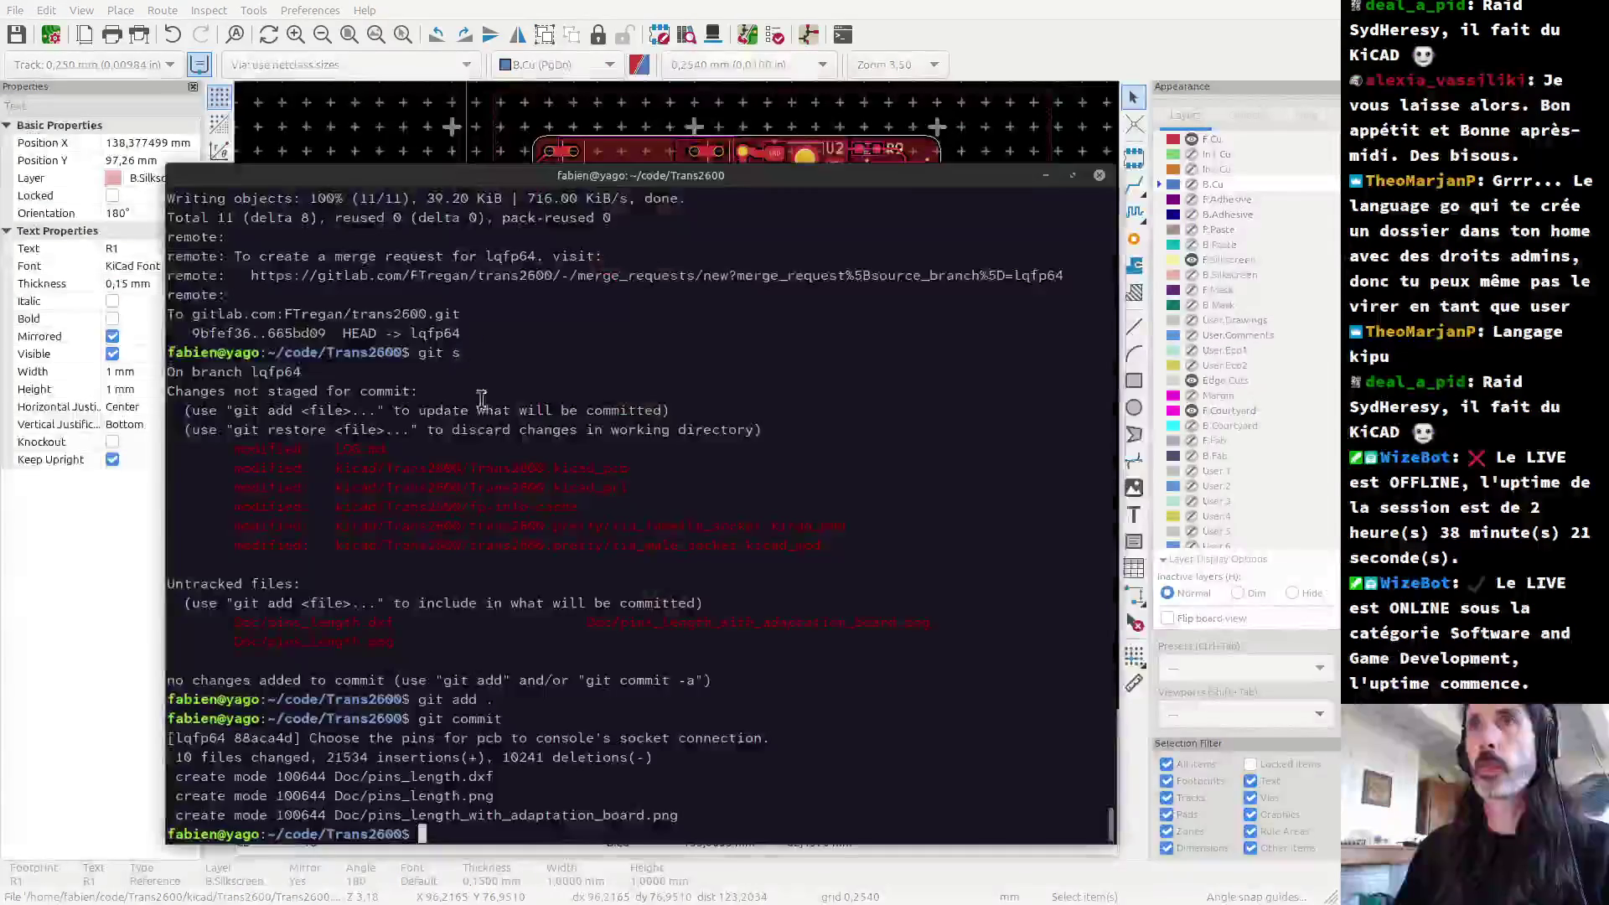
{"action": "key", "text": "alt+Tab"}
{"action": "key", "text": "Tab"}
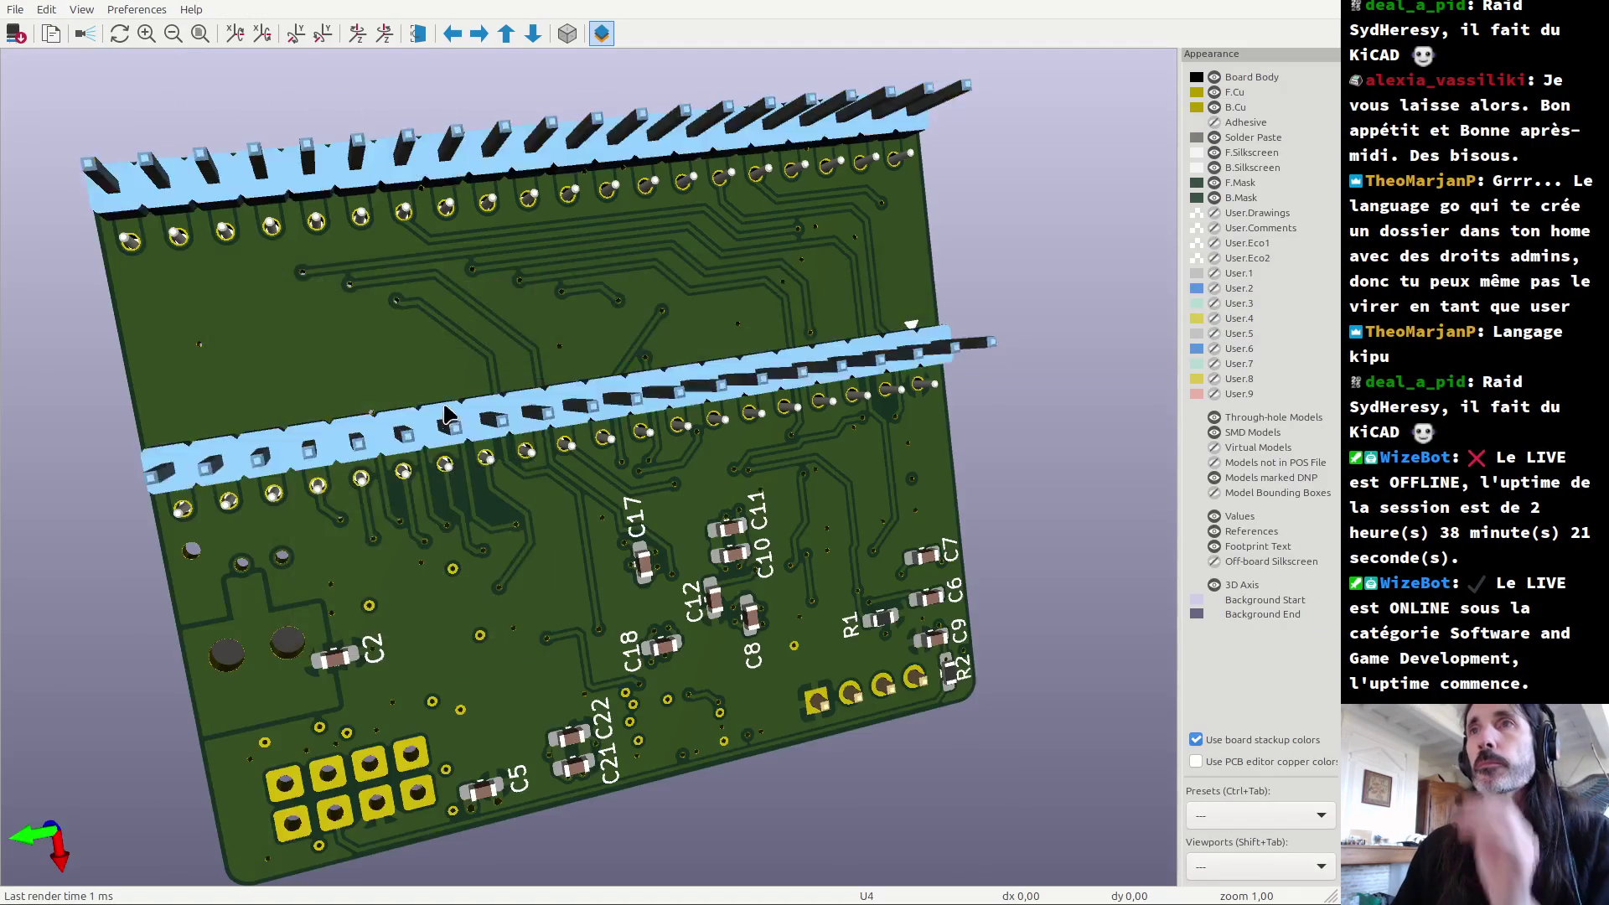
{"action": "mouse_move", "coordinate": [503, 419]}
{"action": "left_mouse_down"}
{"action": "mouse_move", "coordinate": [610, 492]}
{"action": "mouse_move", "coordinate": [469, 402]}
{"action": "mouse_move", "coordinate": [104, 284]}
{"action": "mouse_move", "coordinate": [226, 417]}
{"action": "mouse_move", "coordinate": [718, 561]}
{"action": "mouse_move", "coordinate": [476, 633]}
{"action": "left_mouse_up"}
- Turn on raytraced rendering, rotate the board toward top-down and zoom out
{"action": "left_click", "coordinate": [83, 34]}
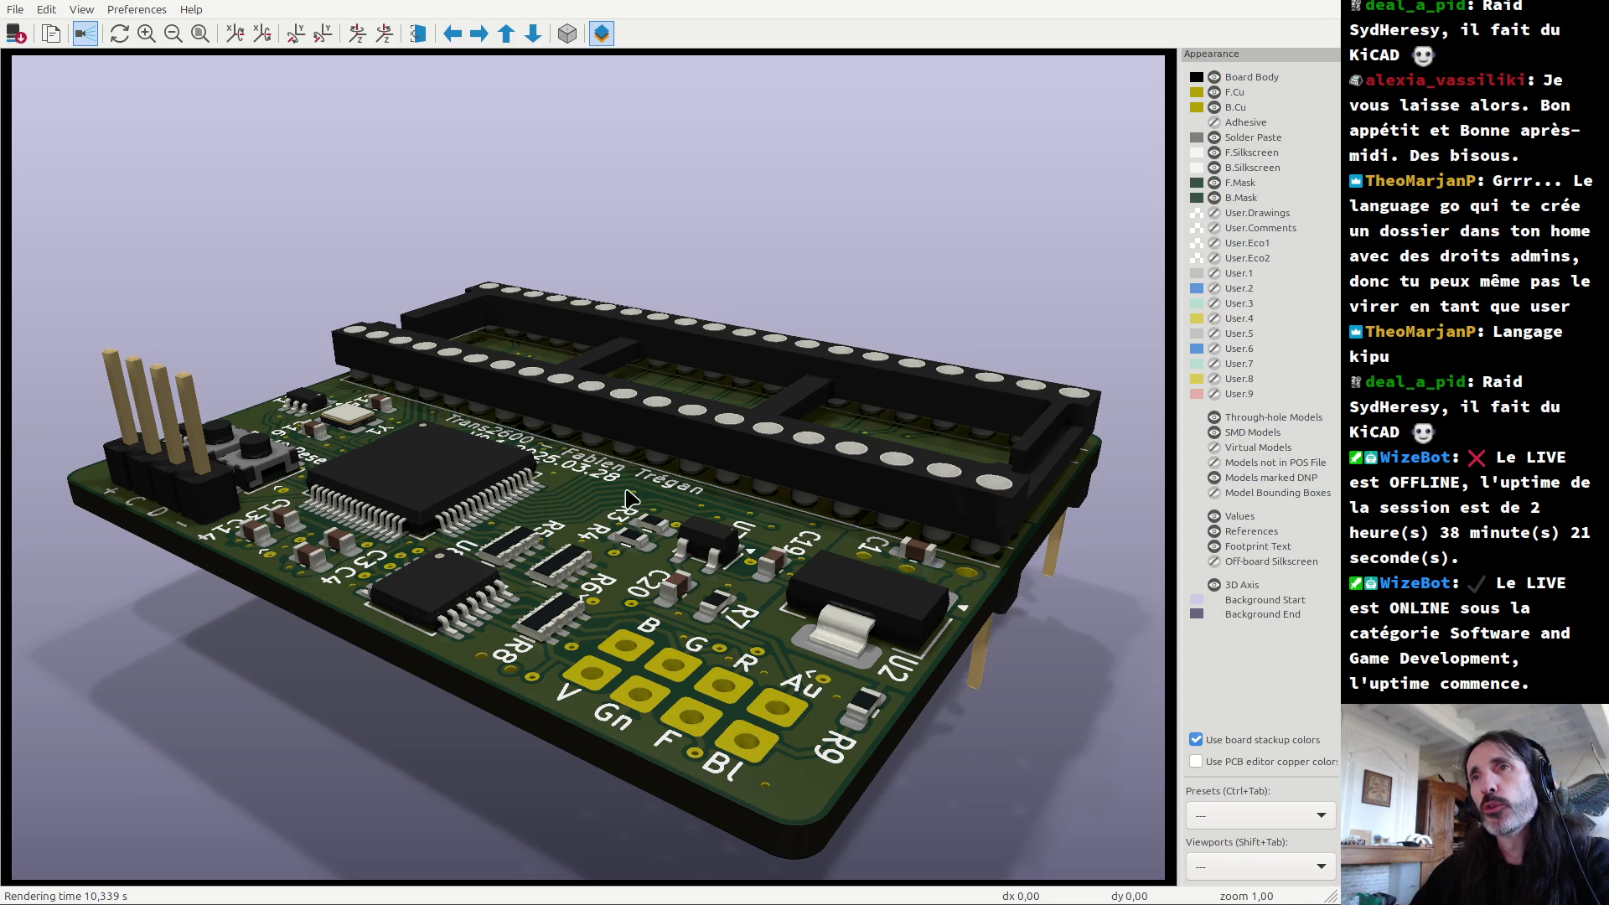
{"action": "left_click_drag", "start_coordinate": [458, 496], "coordinate": [687, 650]}
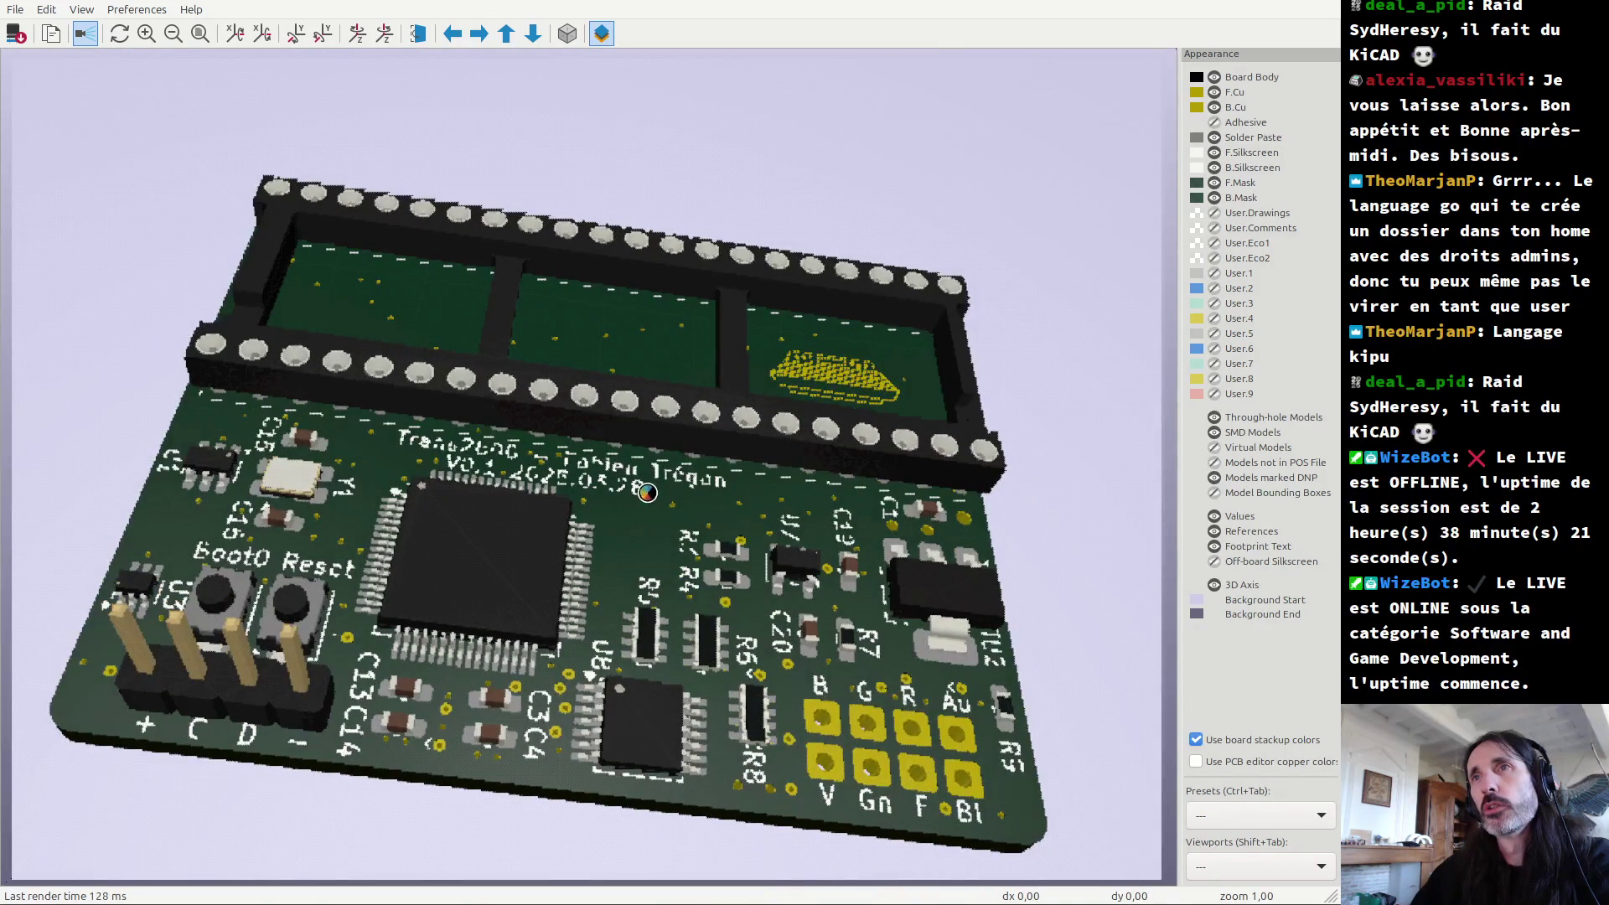
{"action": "scroll", "coordinate": [617, 524], "scroll_direction": "down", "scroll_amount": 1}
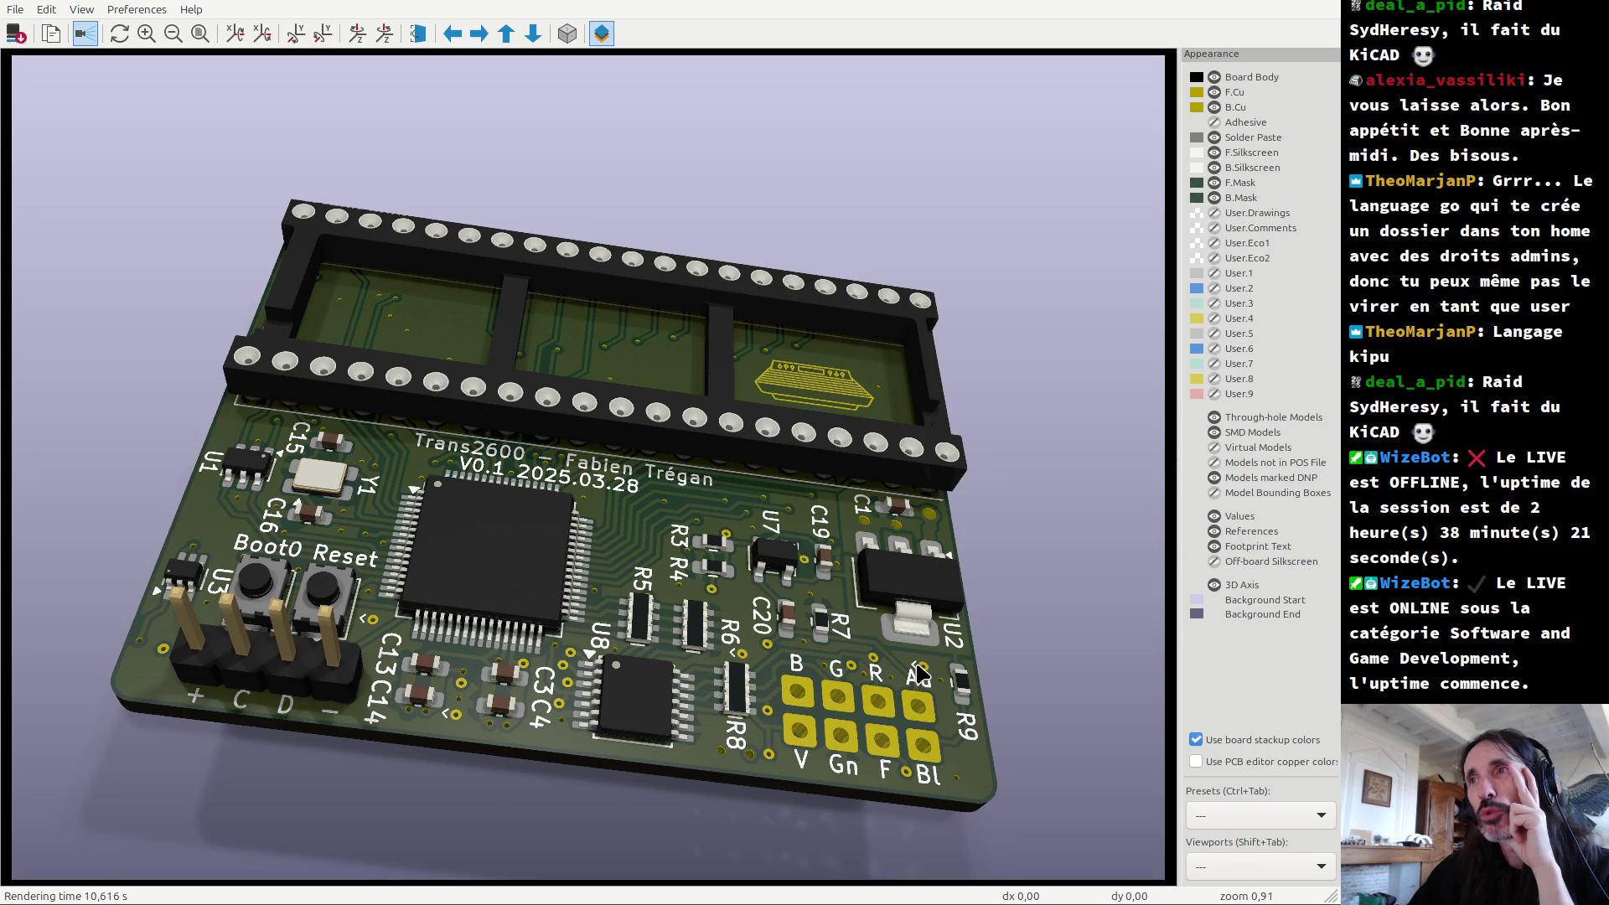
{"action": "key", "text": "alt+Tab"}
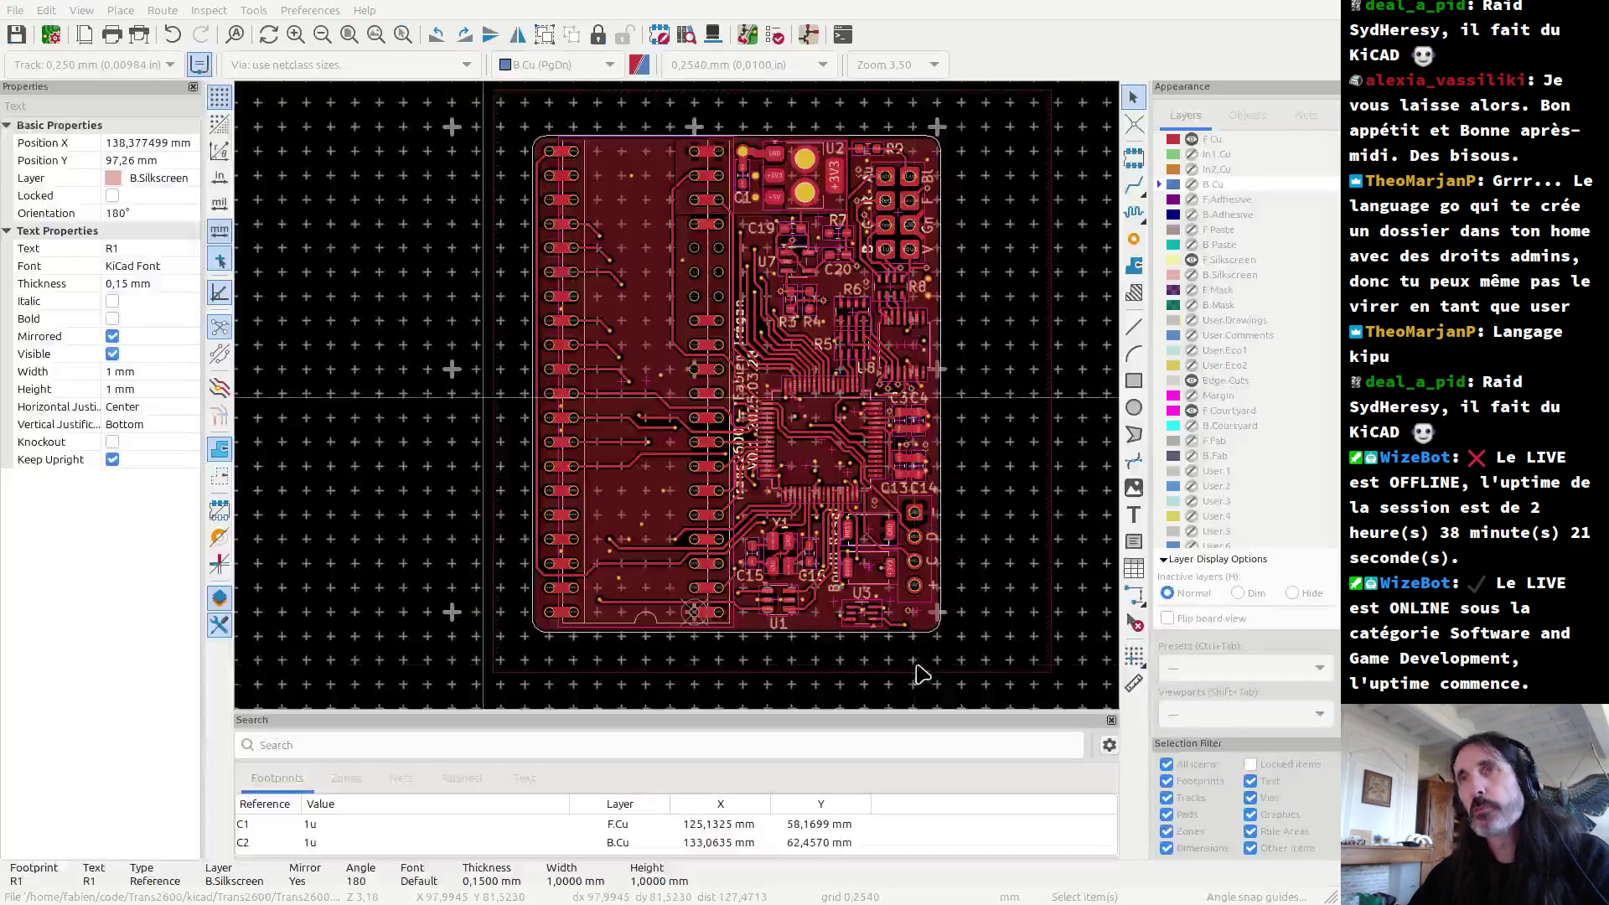
- Select both segments of the chevron near Audio and set the grid origin at the GND pad
{"action": "scroll", "coordinate": [819, 256], "scroll_direction": "up", "scroll_amount": 2}
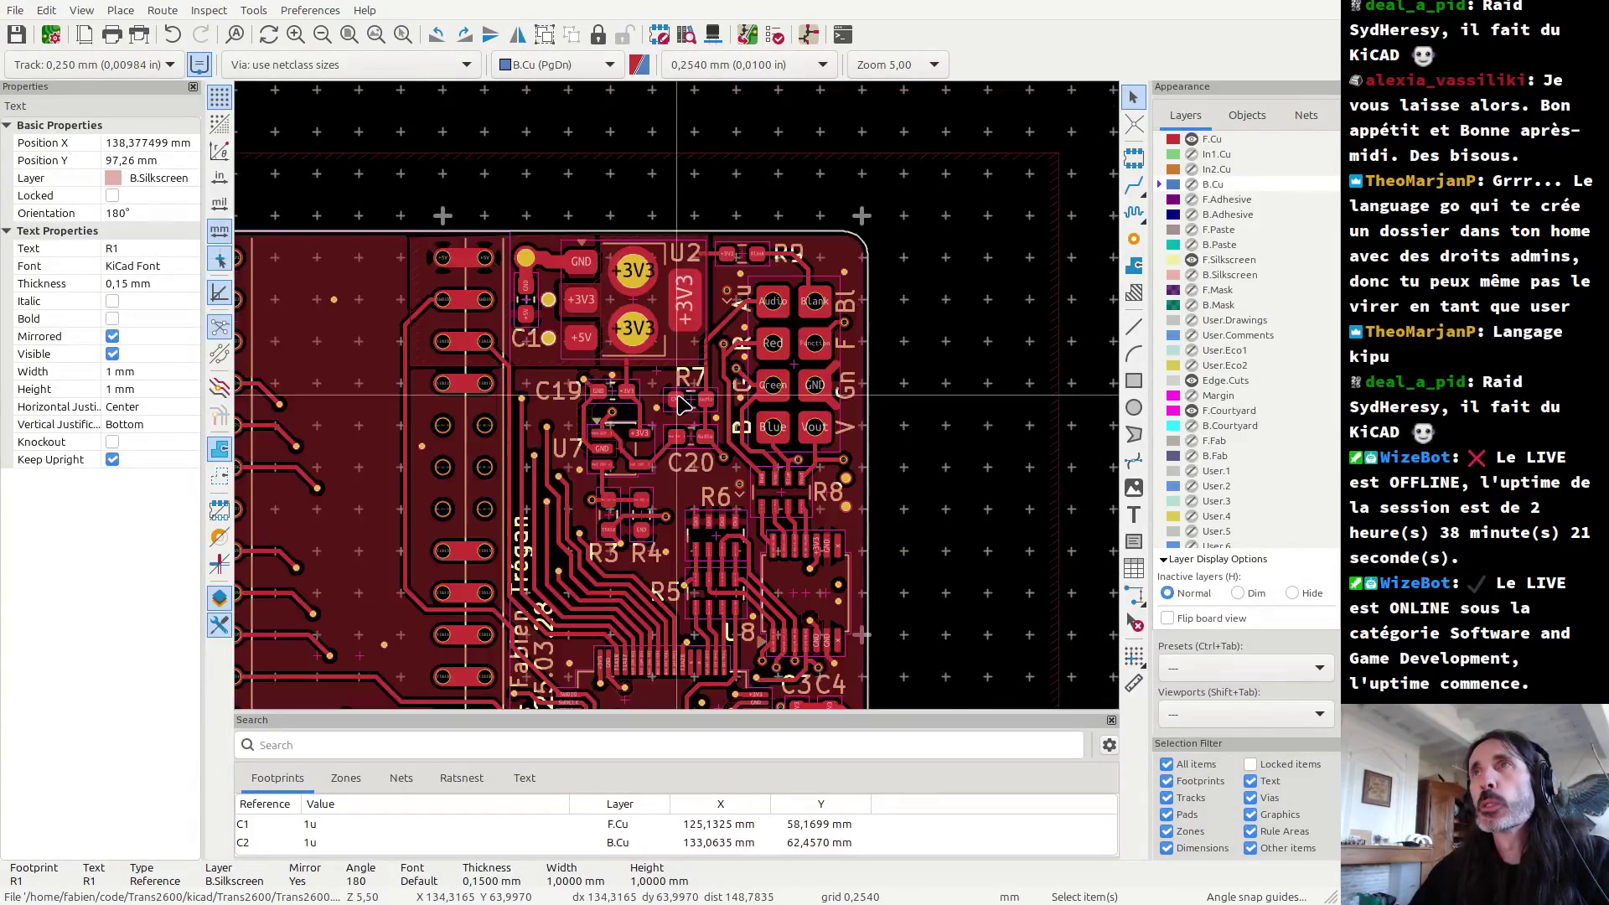
{"action": "scroll", "coordinate": [819, 256], "scroll_direction": "up", "scroll_amount": 2}
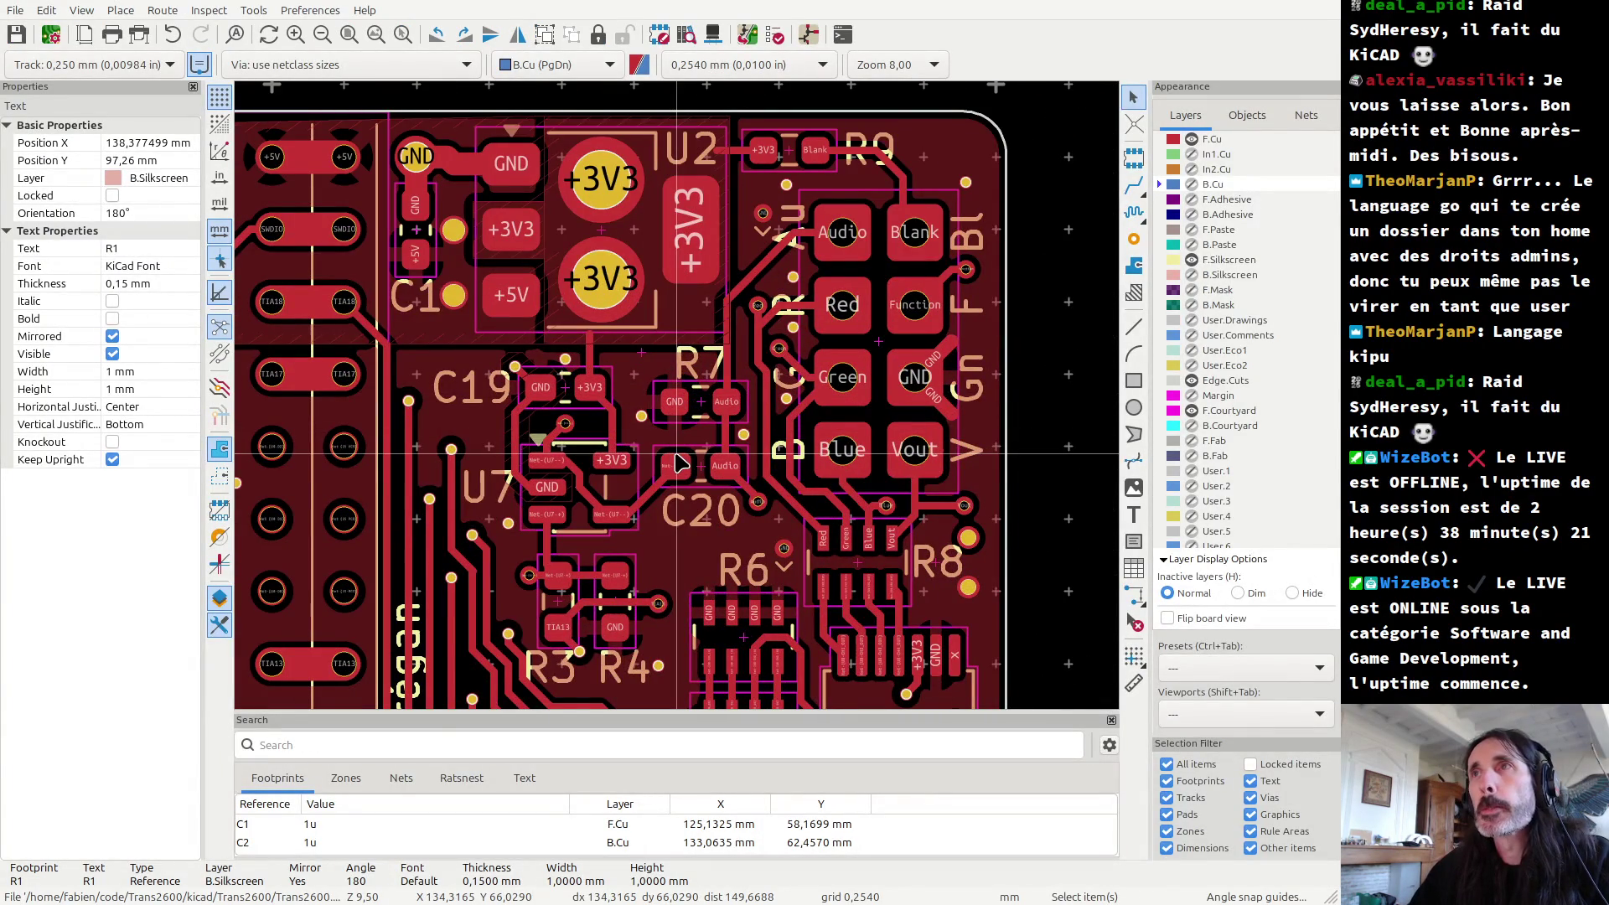
{"action": "scroll", "coordinate": [677, 459], "scroll_direction": "up", "scroll_amount": 5}
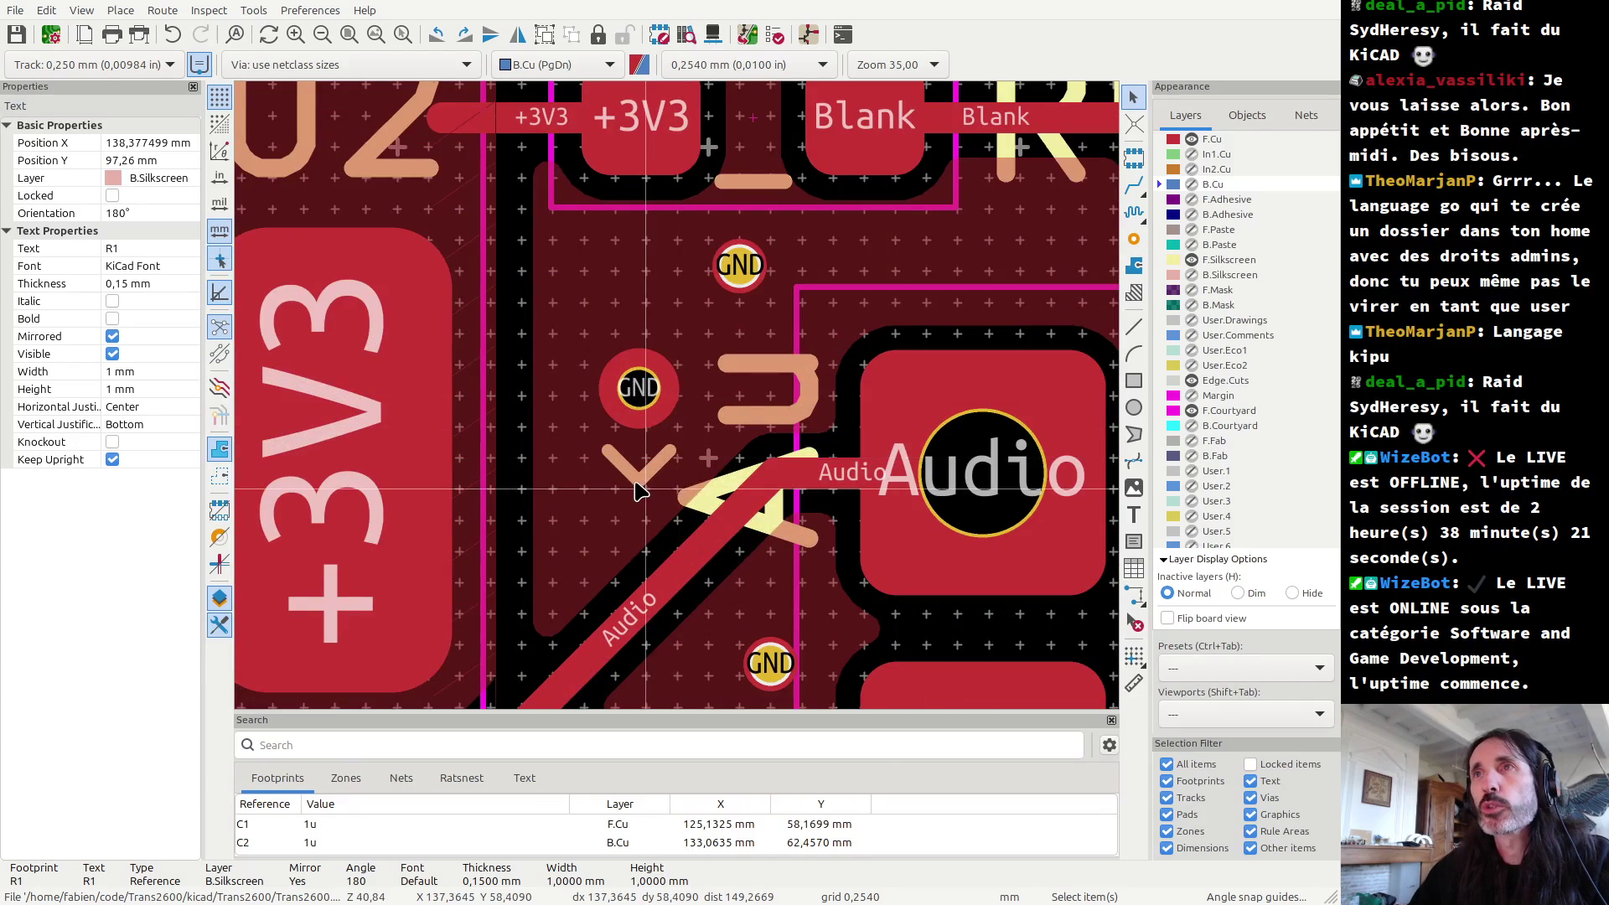
{"action": "left_click", "coordinate": [642, 488]}
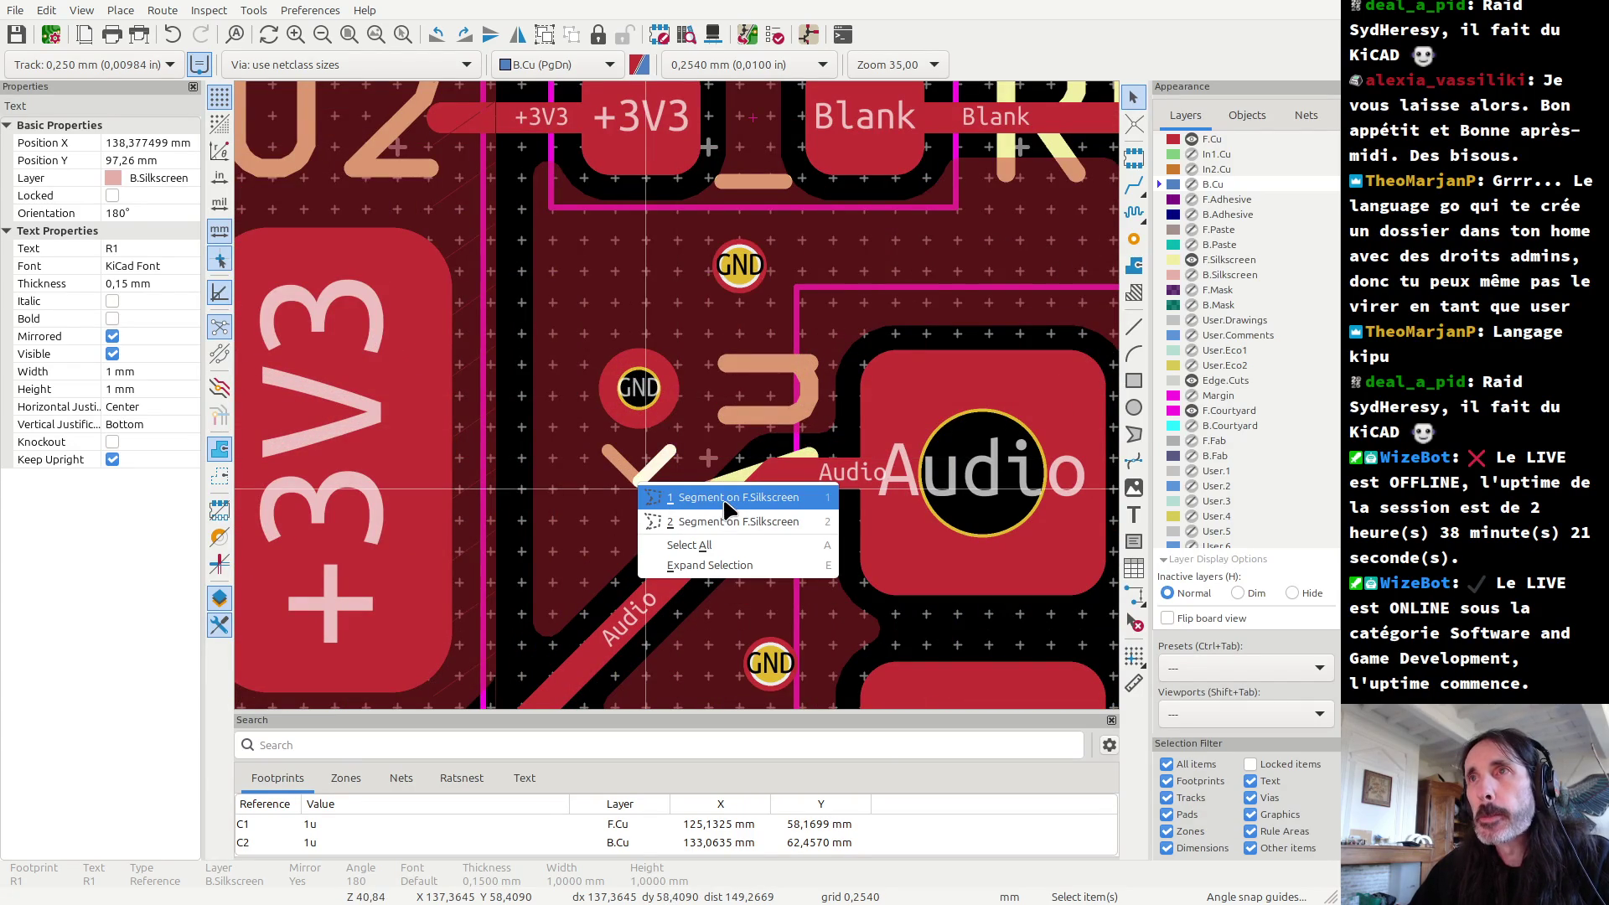
{"action": "left_click", "coordinate": [689, 545]}
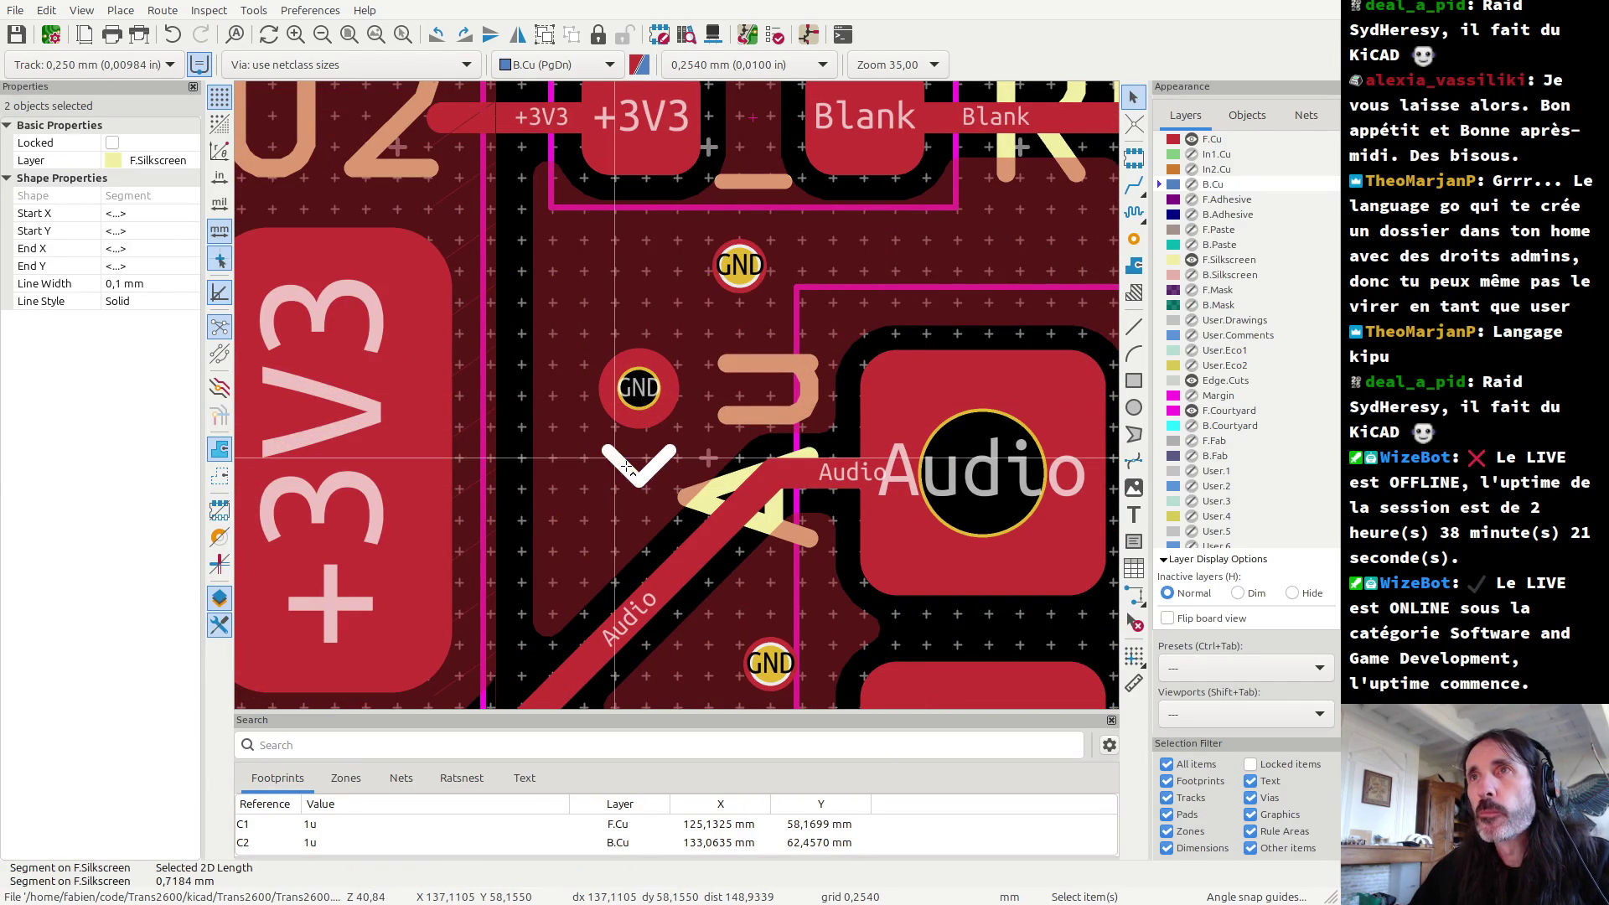
{"action": "scroll", "coordinate": [627, 467], "scroll_direction": "up", "scroll_amount": 3}
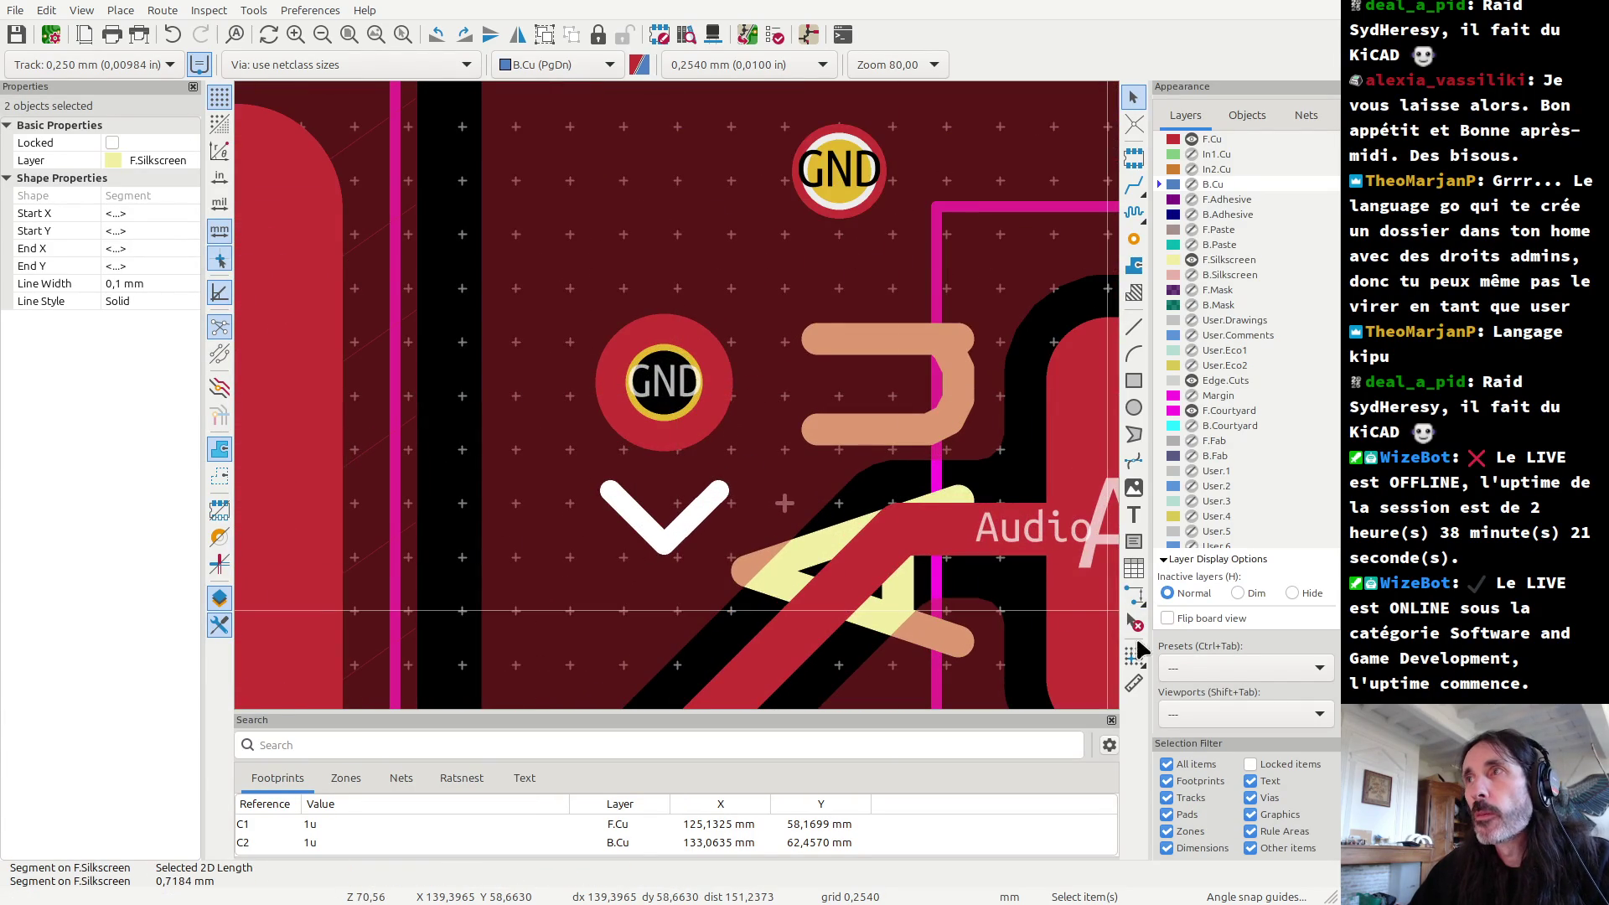
{"action": "left_click", "coordinate": [1135, 655]}
{"action": "left_click", "coordinate": [664, 383]}
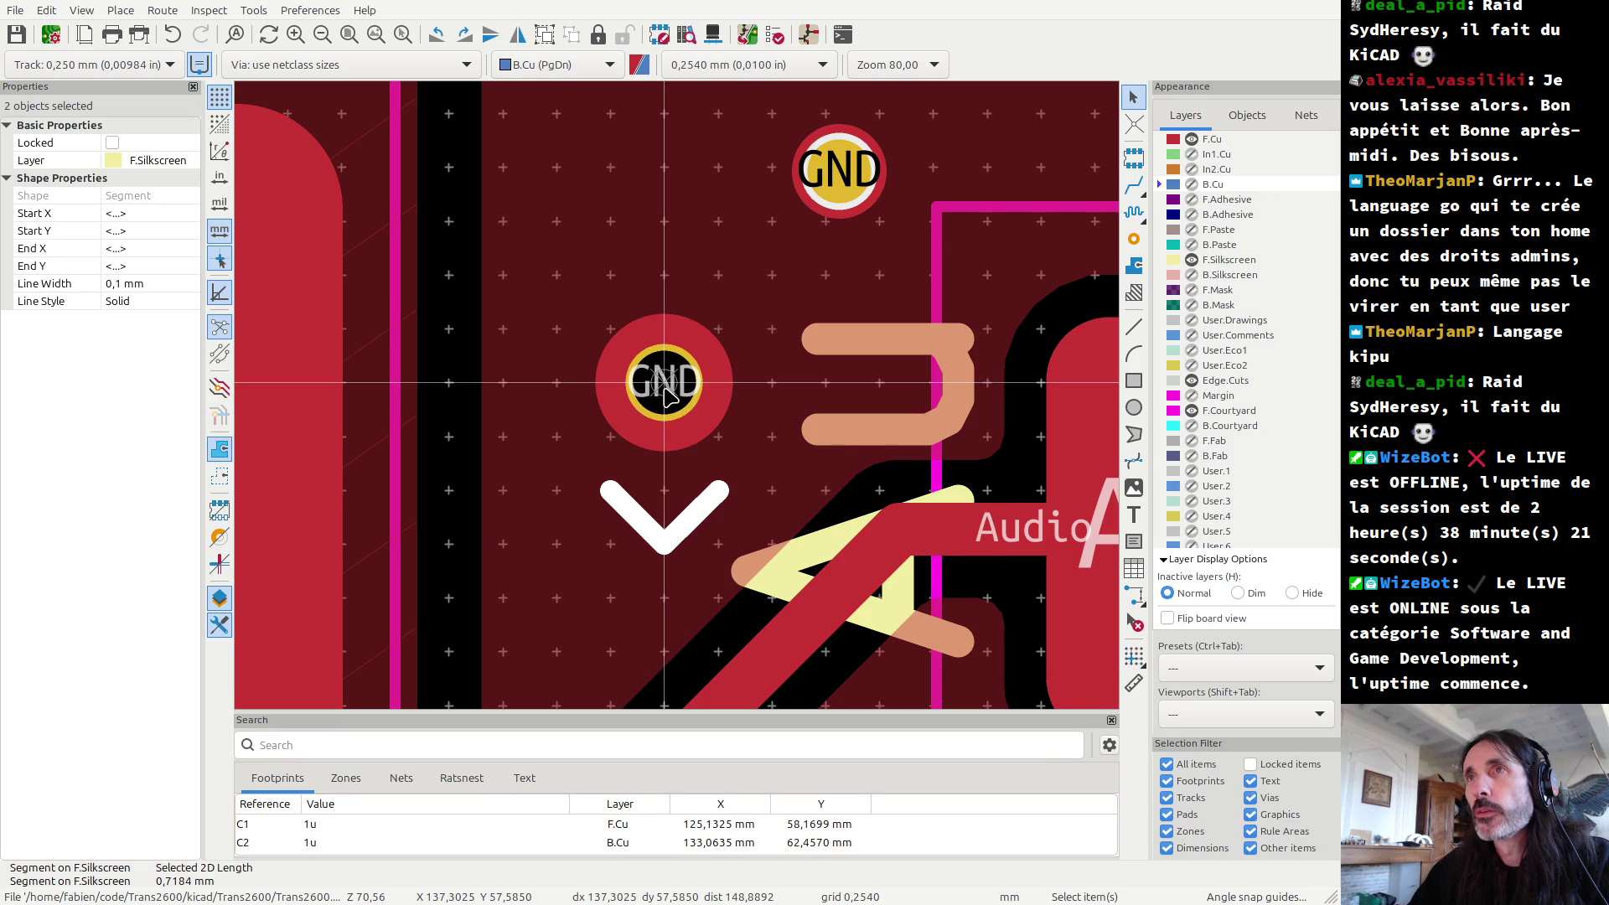
- Rotate the chevron into a "<" and place it just left of the GND pad
{"action": "key", "text": "r"}
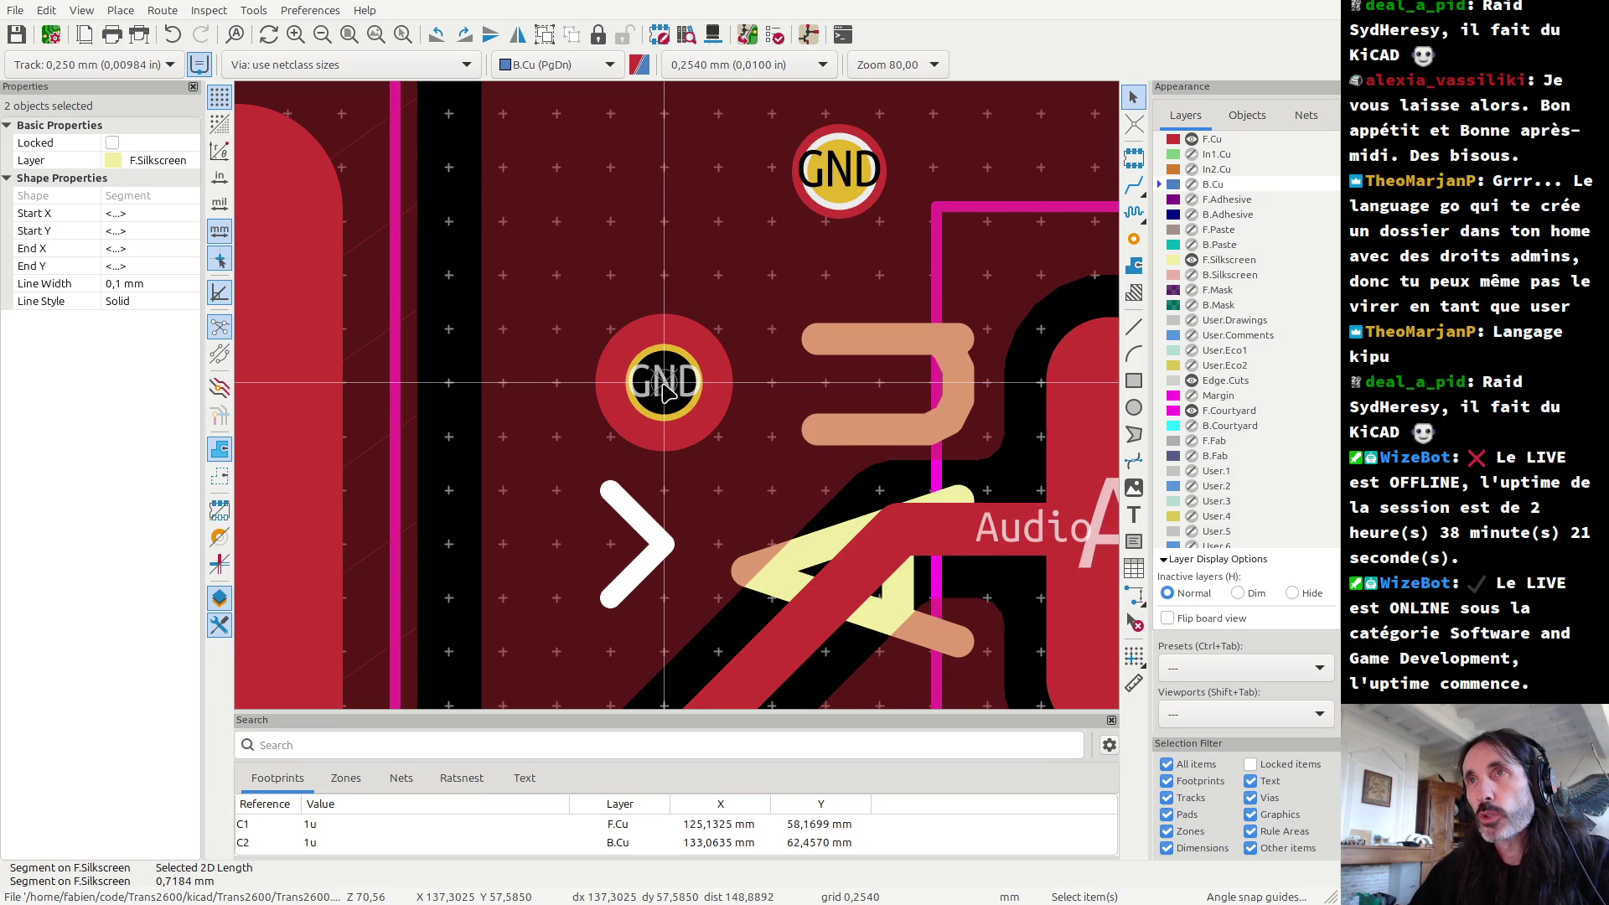
{"action": "key", "text": "r"}
{"action": "key", "text": "r"}
{"action": "key", "text": "r"}
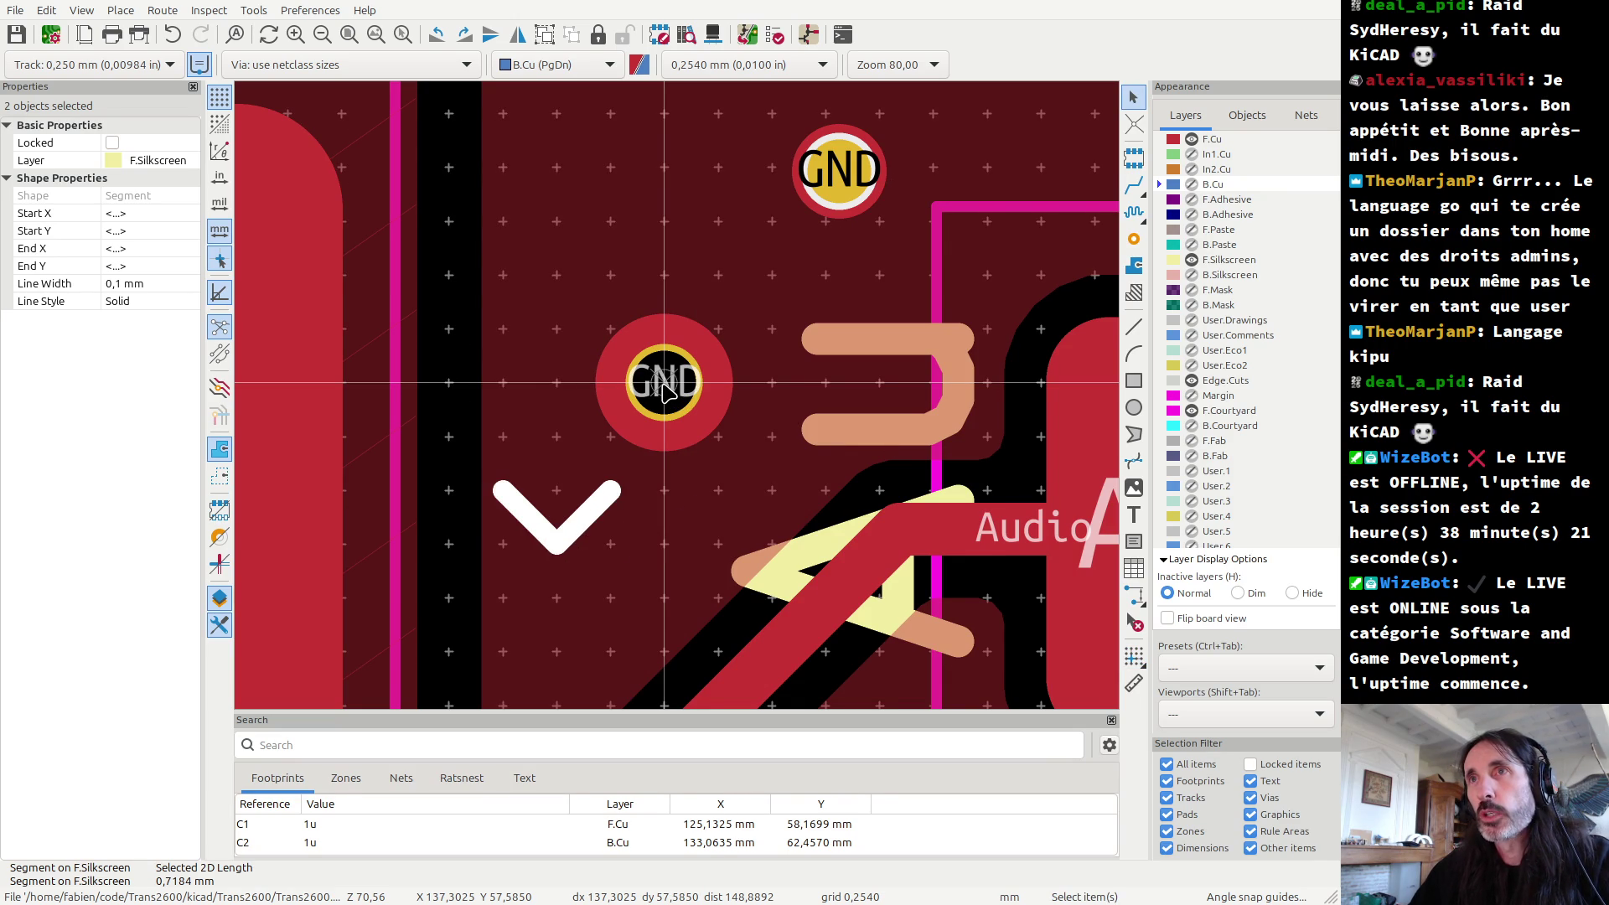
{"action": "key", "text": "r"}
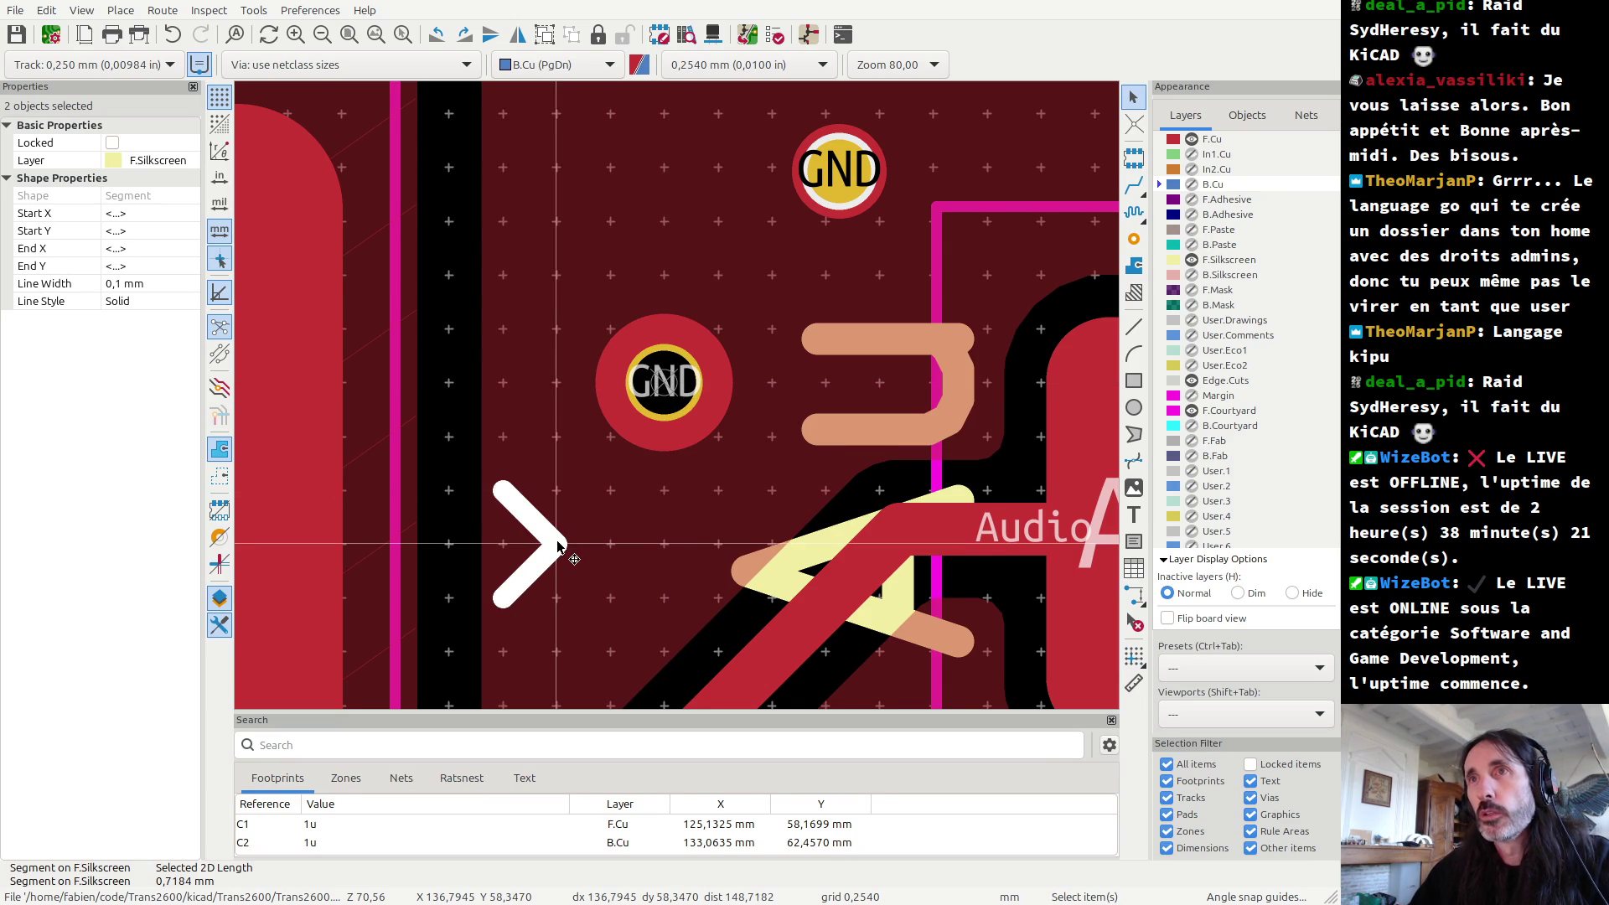
{"action": "mouse_move", "coordinate": [557, 544]}
{"action": "left_mouse_down"}
{"action": "mouse_move", "coordinate": [554, 393]}
{"action": "mouse_move", "coordinate": [506, 394]}
{"action": "left_mouse_up"}
{"action": "key", "text": "r"}
{"action": "key", "text": "r"}
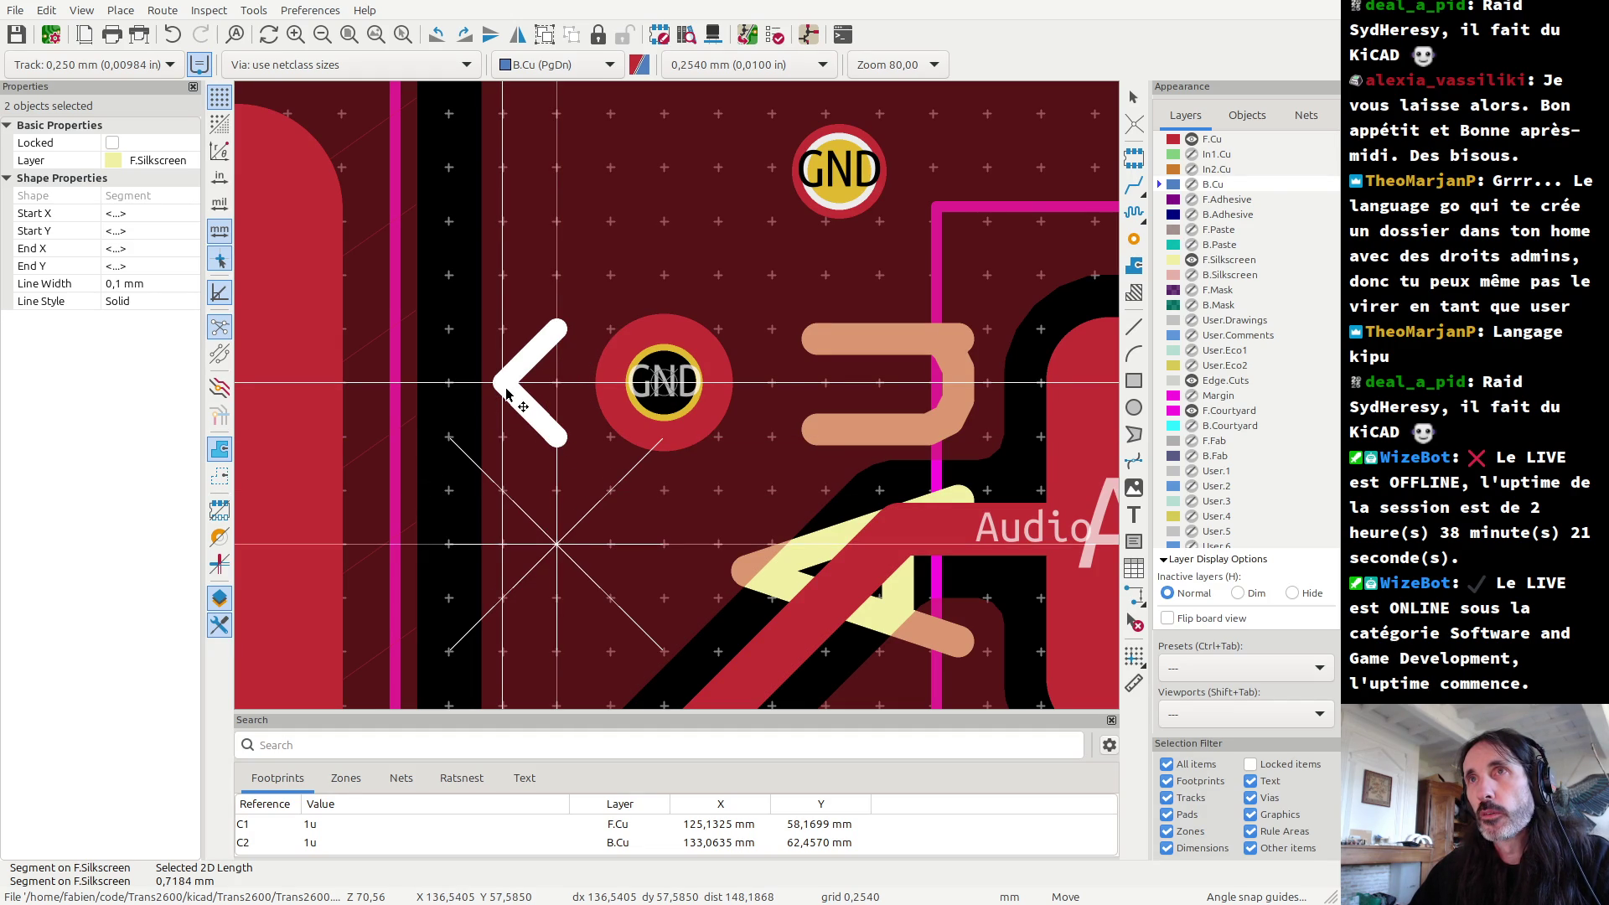
{"action": "left_click", "coordinate": [506, 394]}
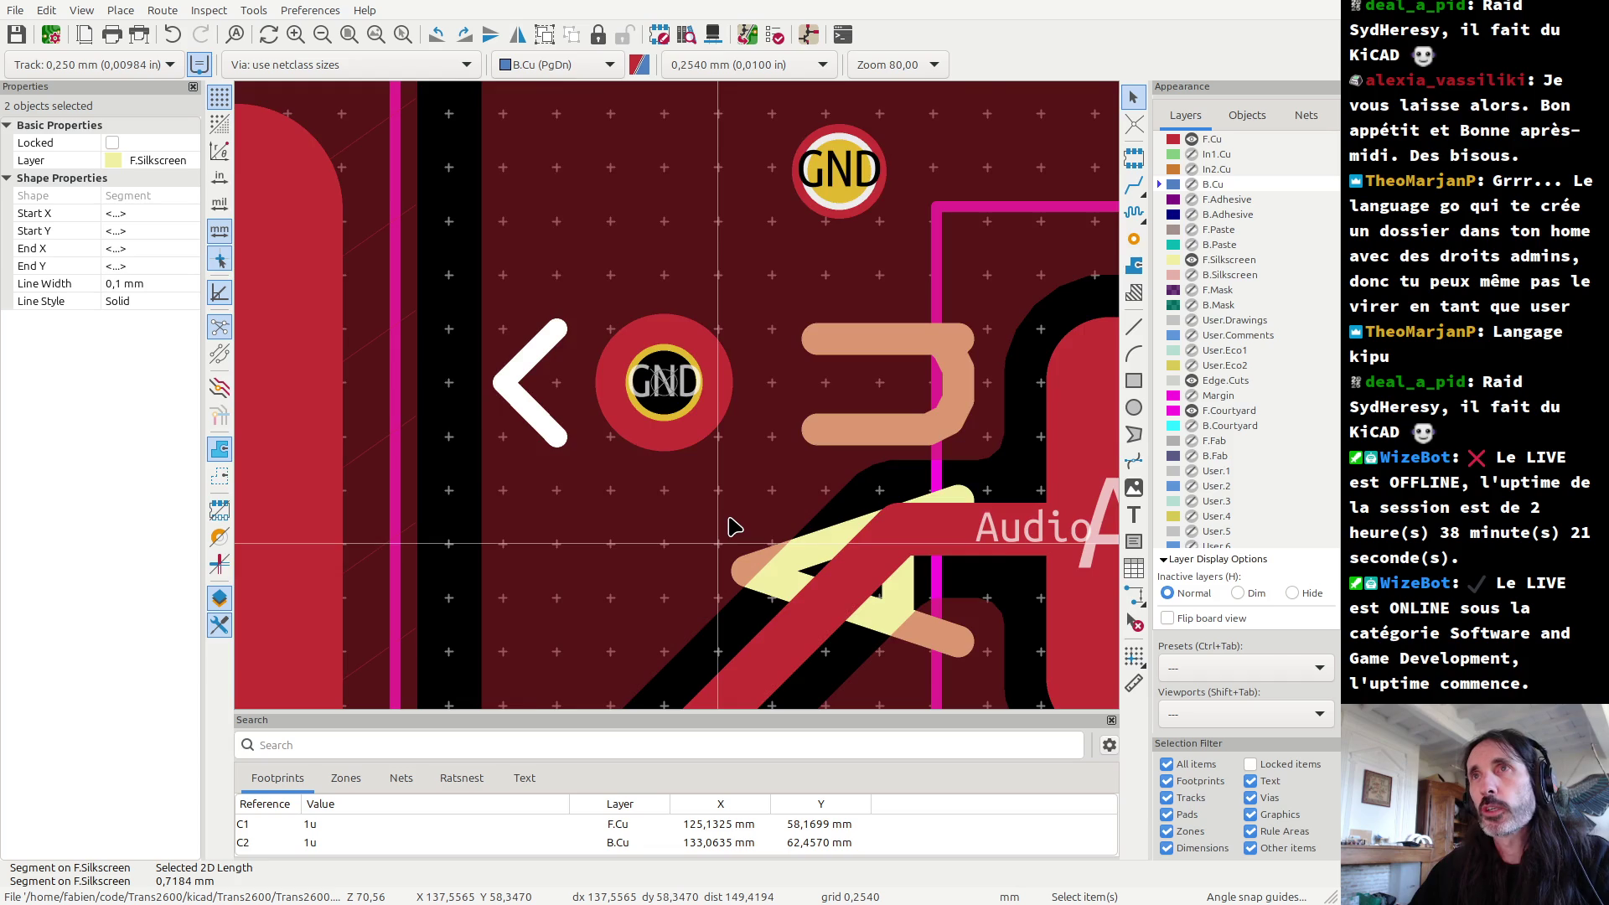
{"action": "scroll", "coordinate": [683, 404], "scroll_direction": "down", "scroll_amount": 5}
{"action": "scroll", "coordinate": [683, 405], "scroll_direction": "down", "scroll_amount": 8}
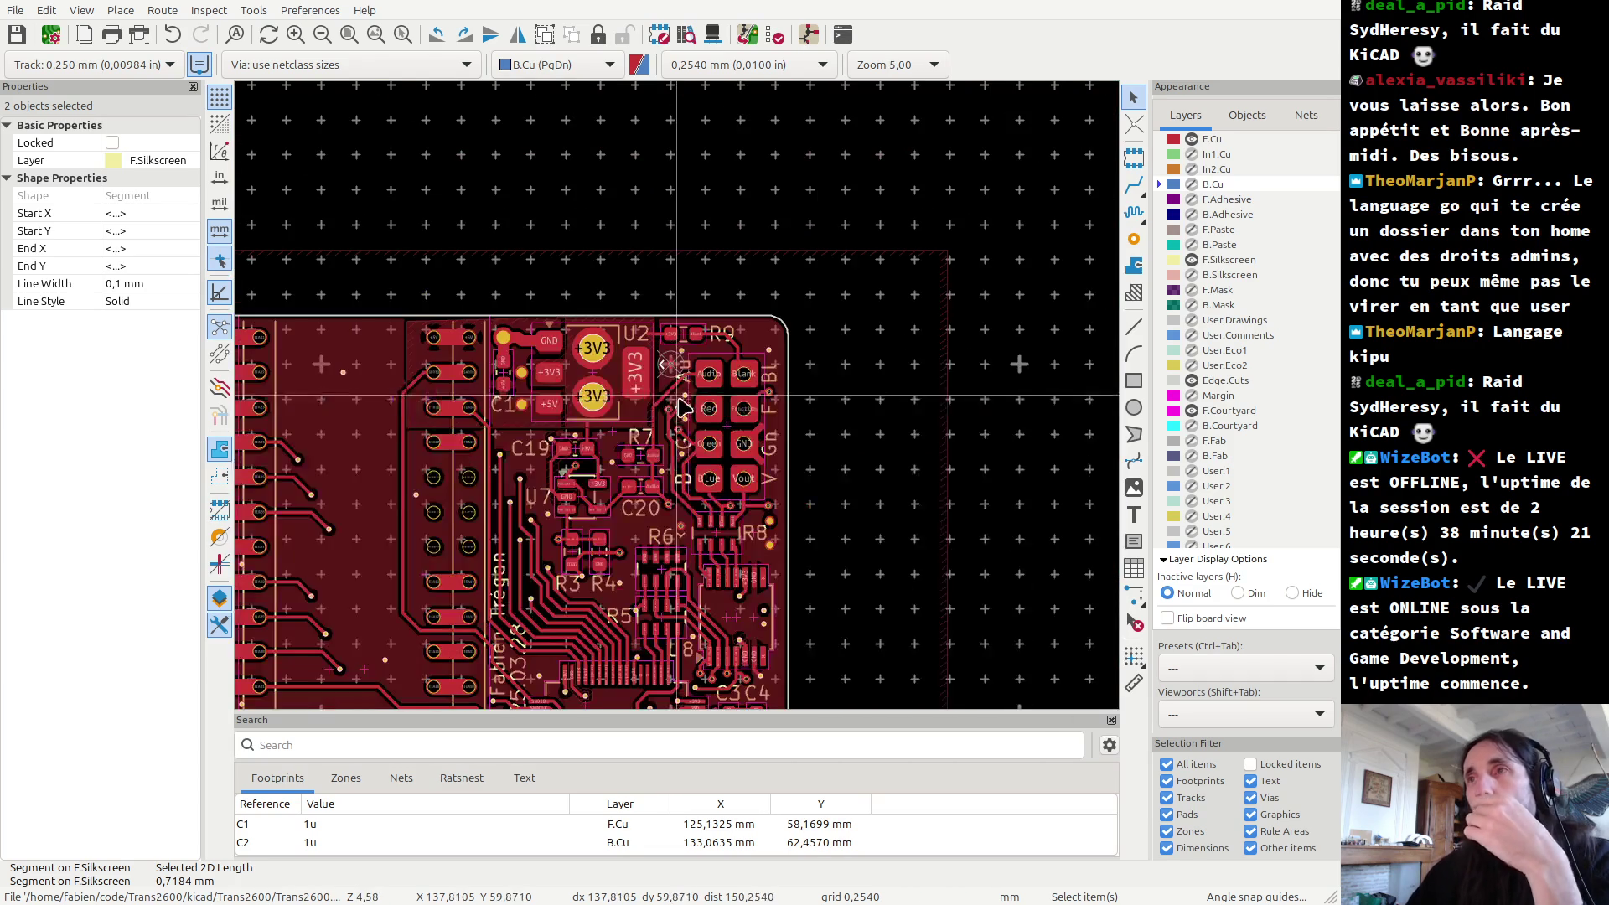
- Rotate the chevron below C13/C14 into a ">" and move it right of the GND pad
{"action": "scroll", "coordinate": [681, 404], "scroll_direction": "up", "scroll_amount": 5}
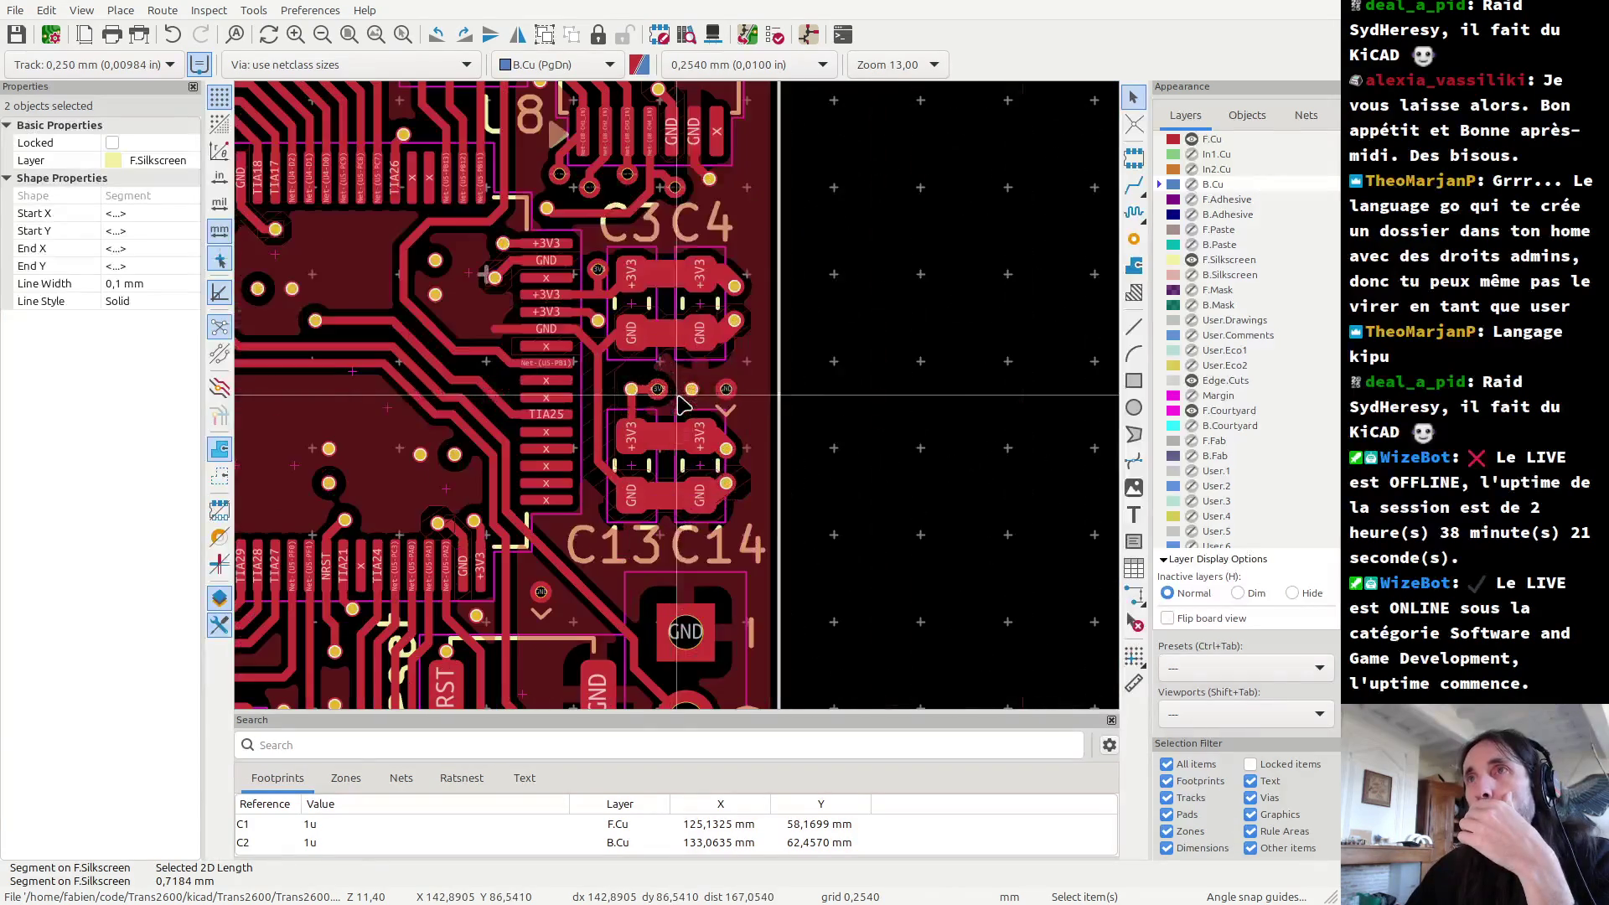
{"action": "scroll", "coordinate": [682, 402], "scroll_direction": "up", "scroll_amount": 3}
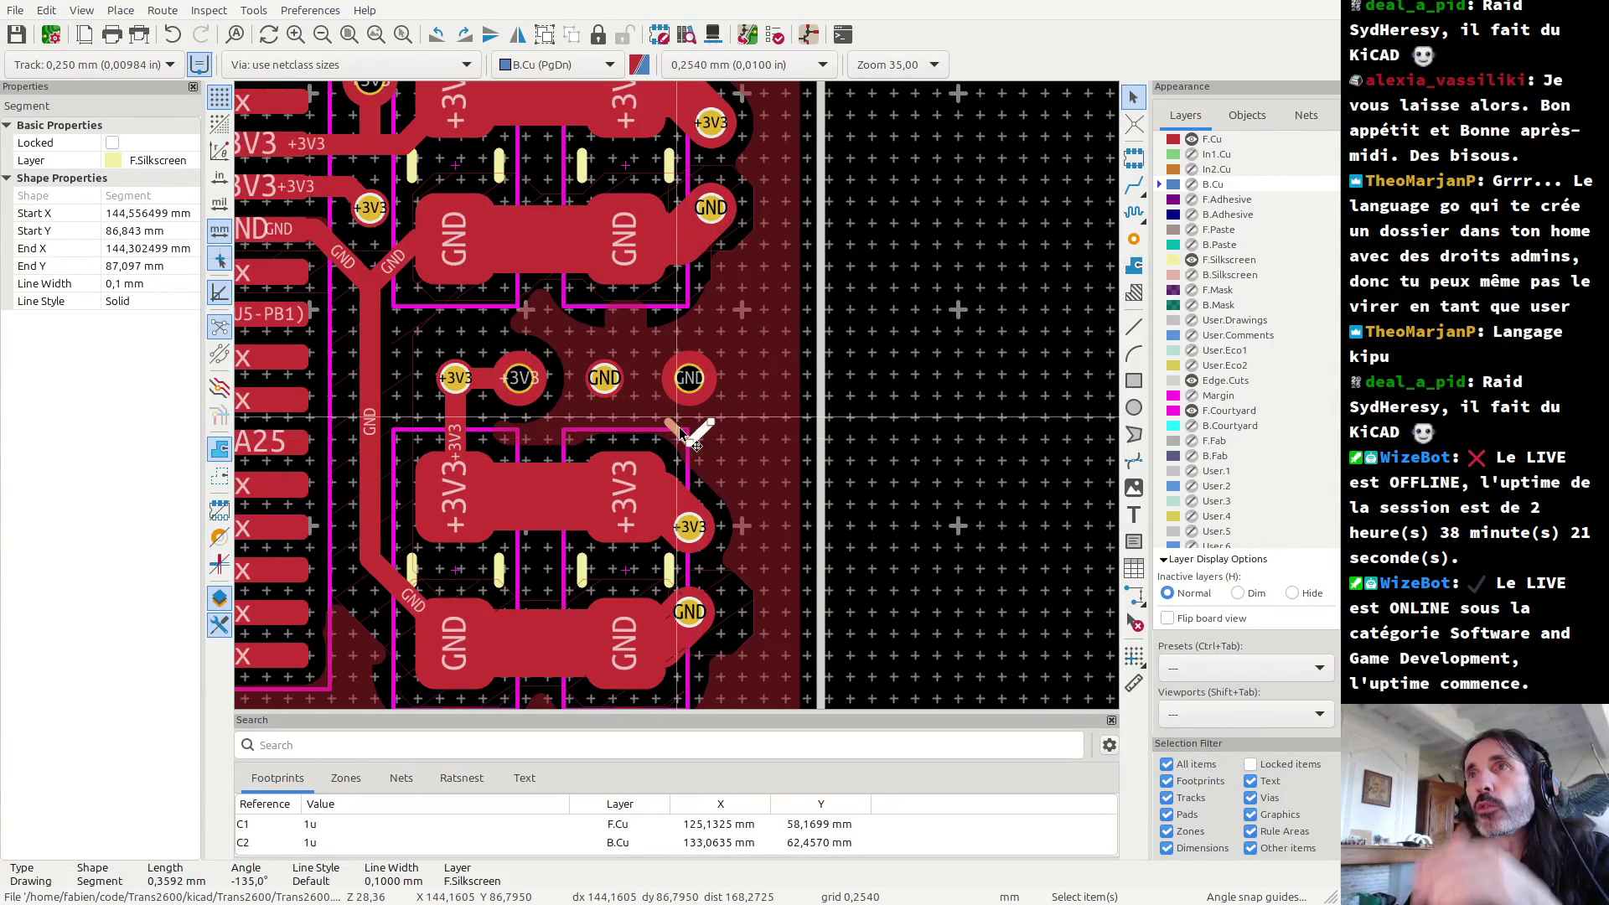
{"action": "scroll", "coordinate": [685, 443], "scroll_direction": "up", "scroll_amount": 2}
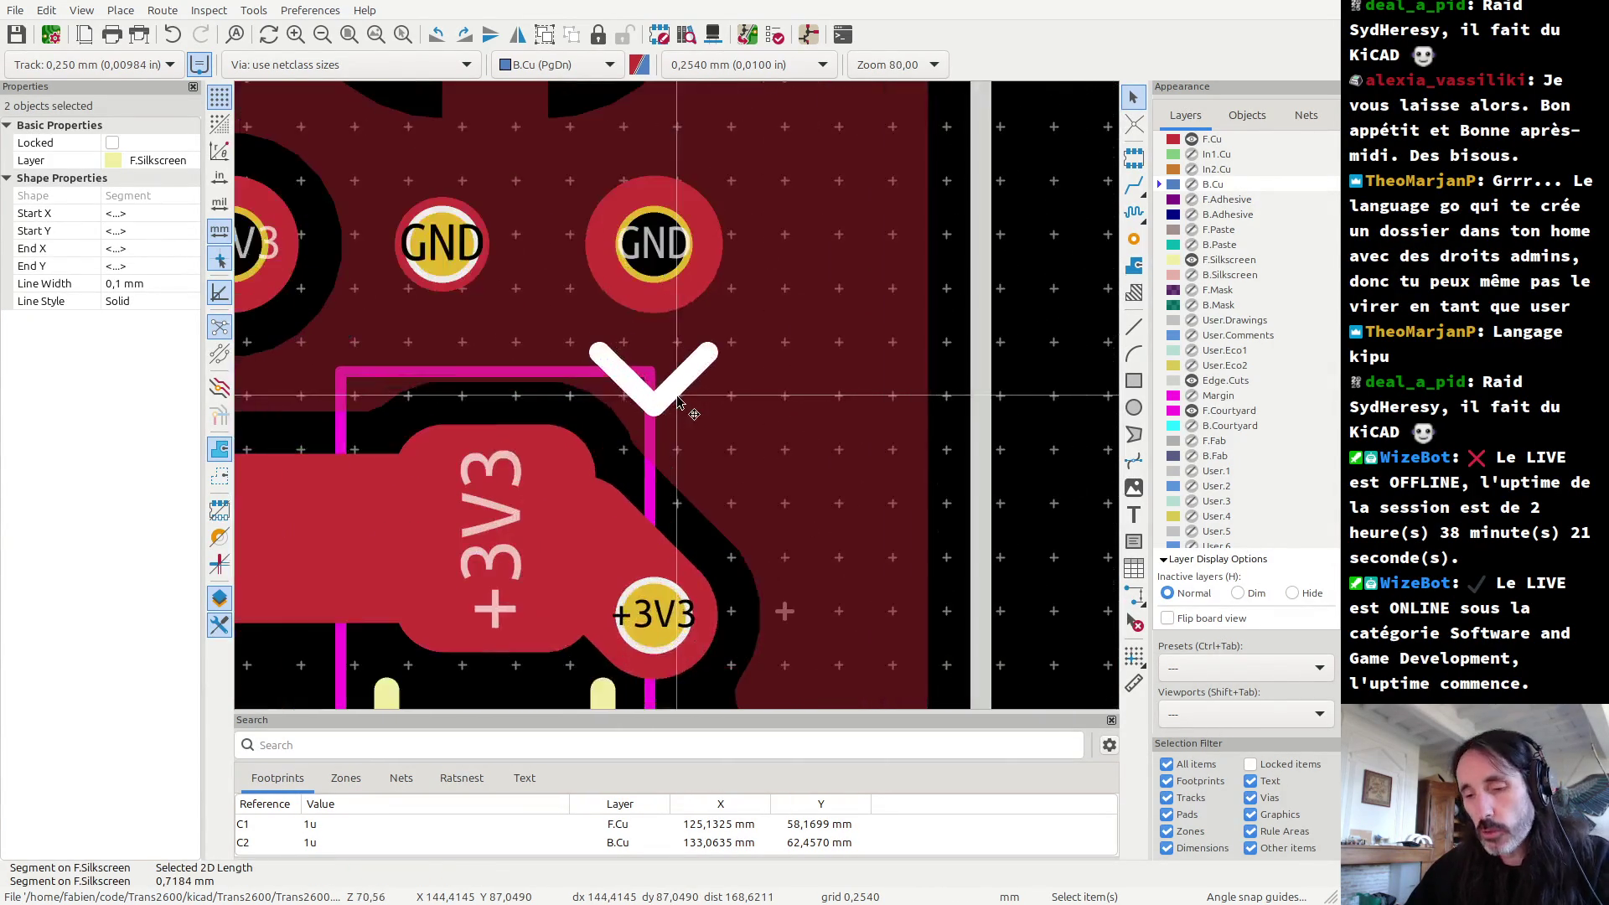
{"action": "key", "text": "r"}
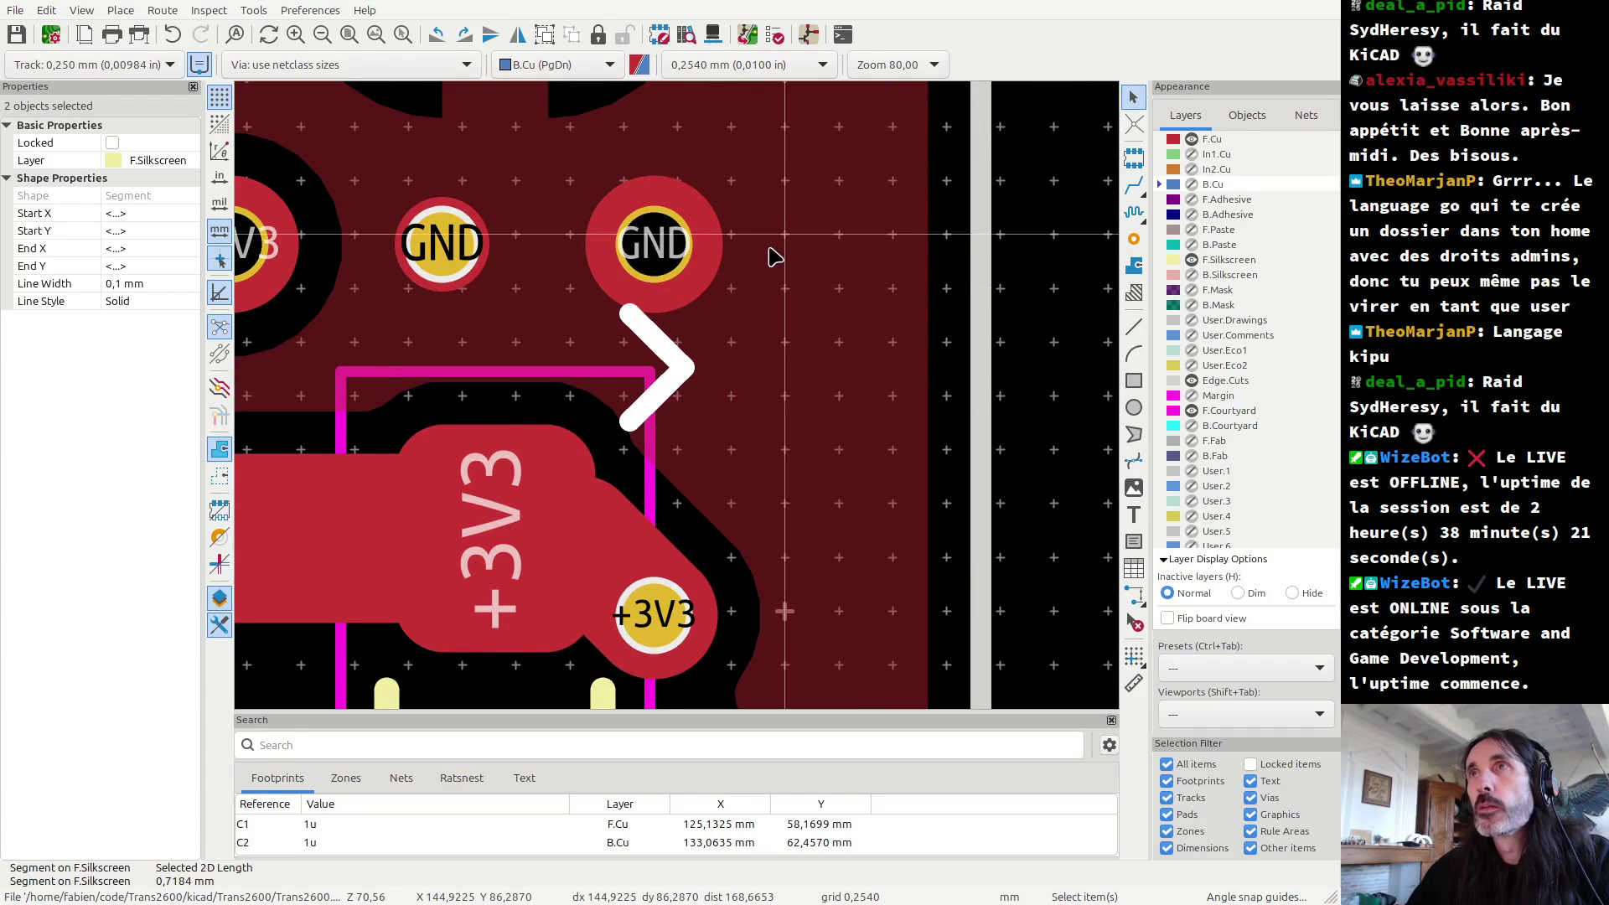
{"action": "key", "text": "m"}
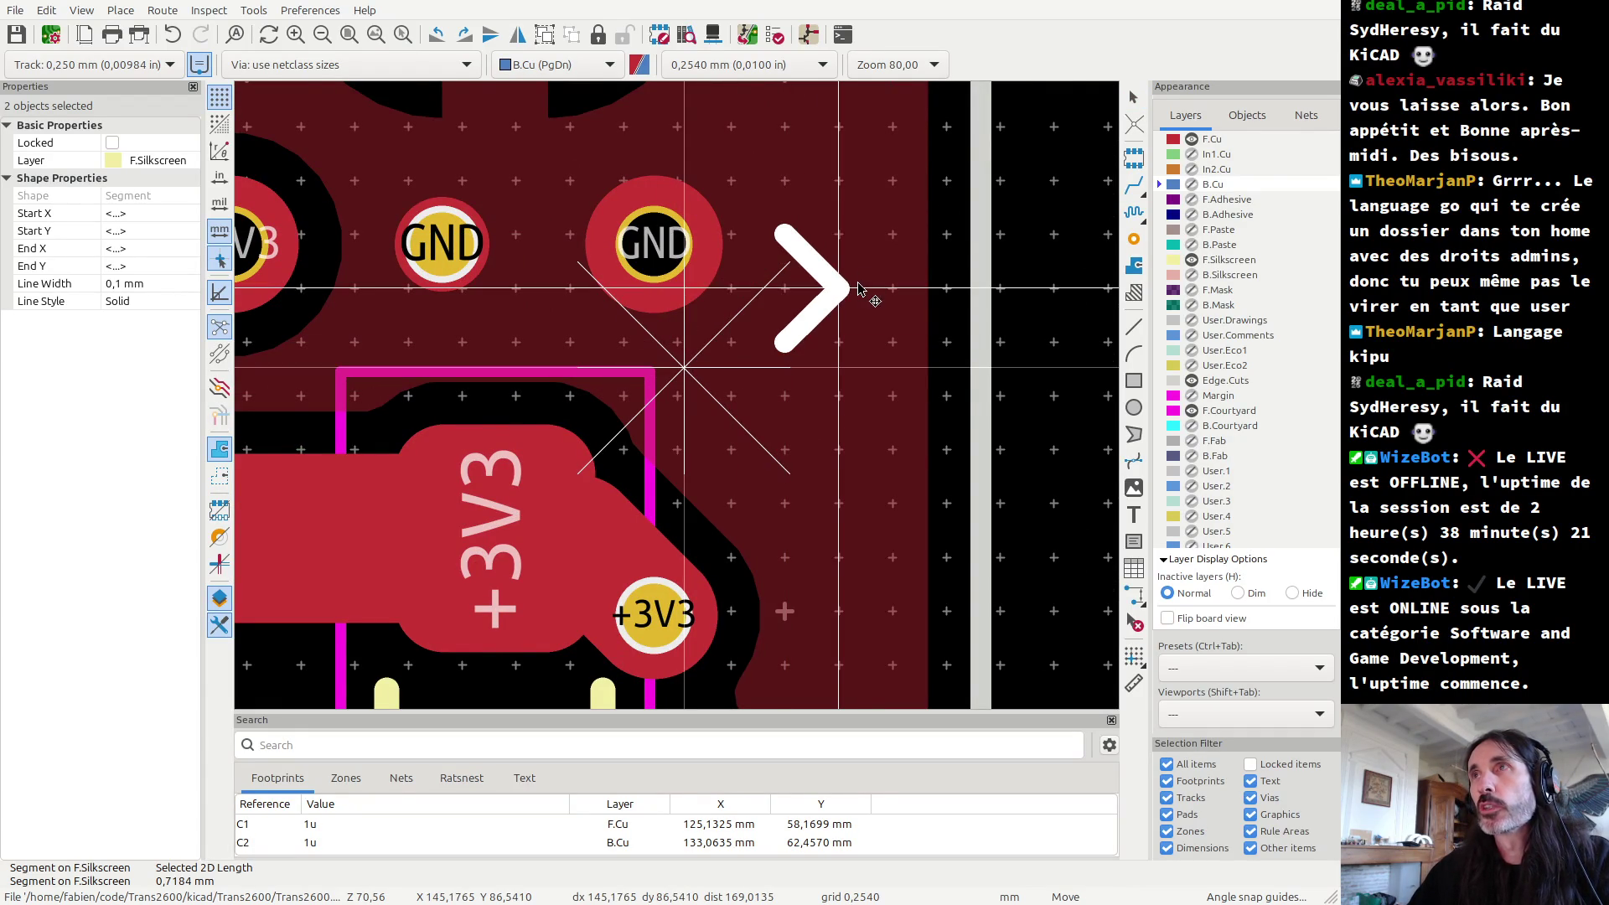
{"action": "left_click", "coordinate": [861, 289]}
- Set the grid origin at the GND pad centre and realign the chevron level with it
{"action": "left_click", "coordinate": [1133, 654]}
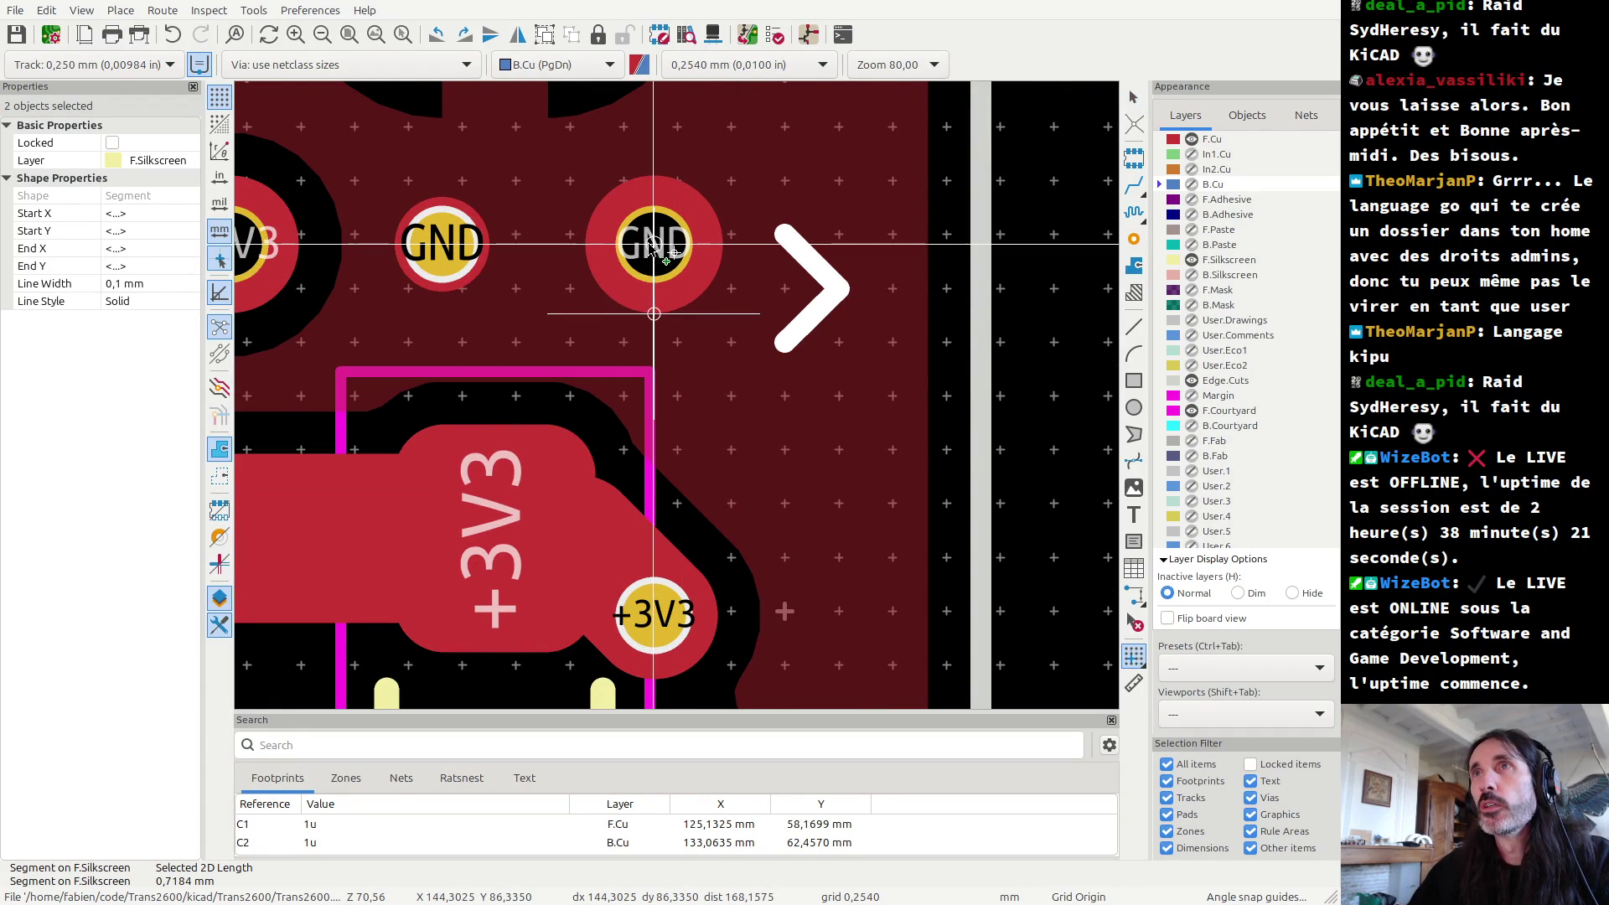
{"action": "left_click", "coordinate": [841, 308]}
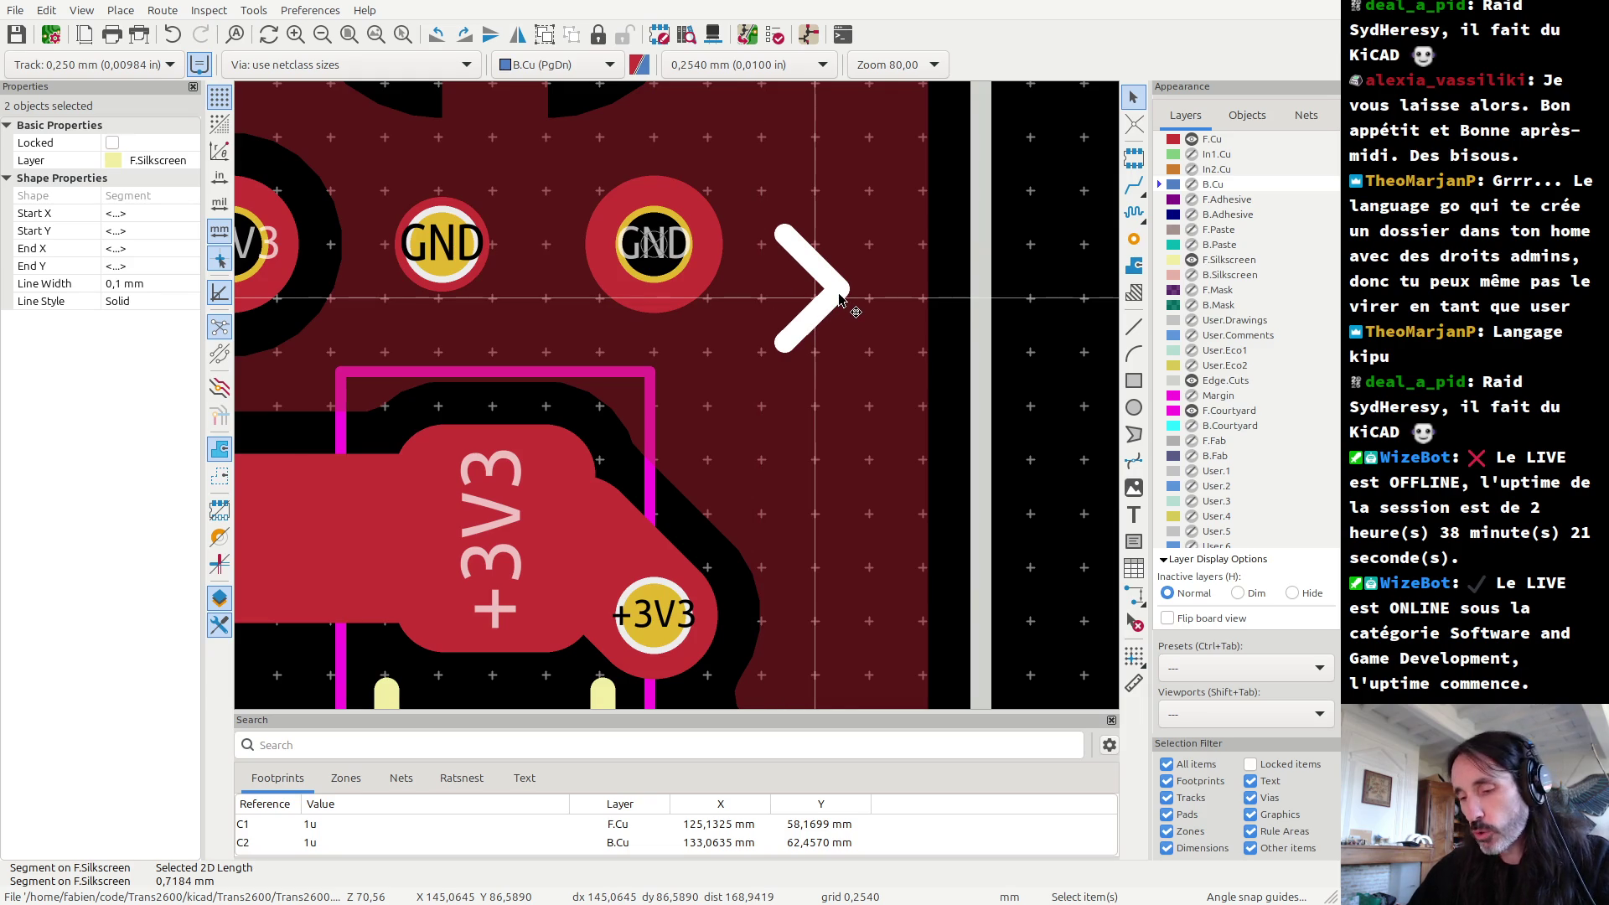
{"action": "key", "text": "m"}
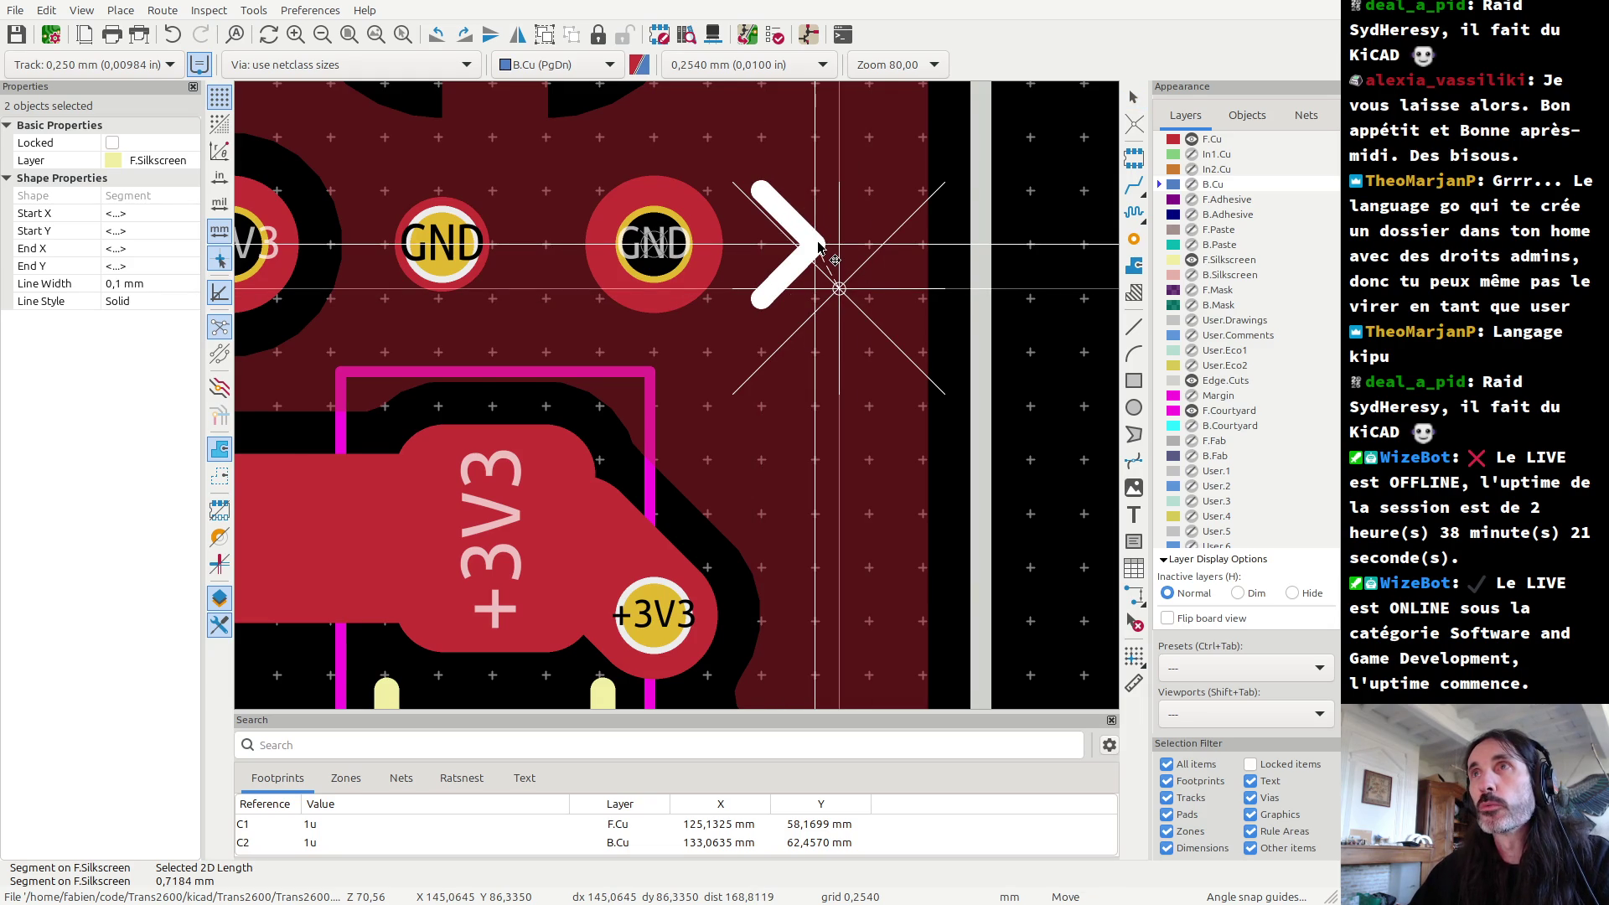
{"action": "left_click", "coordinate": [820, 248]}
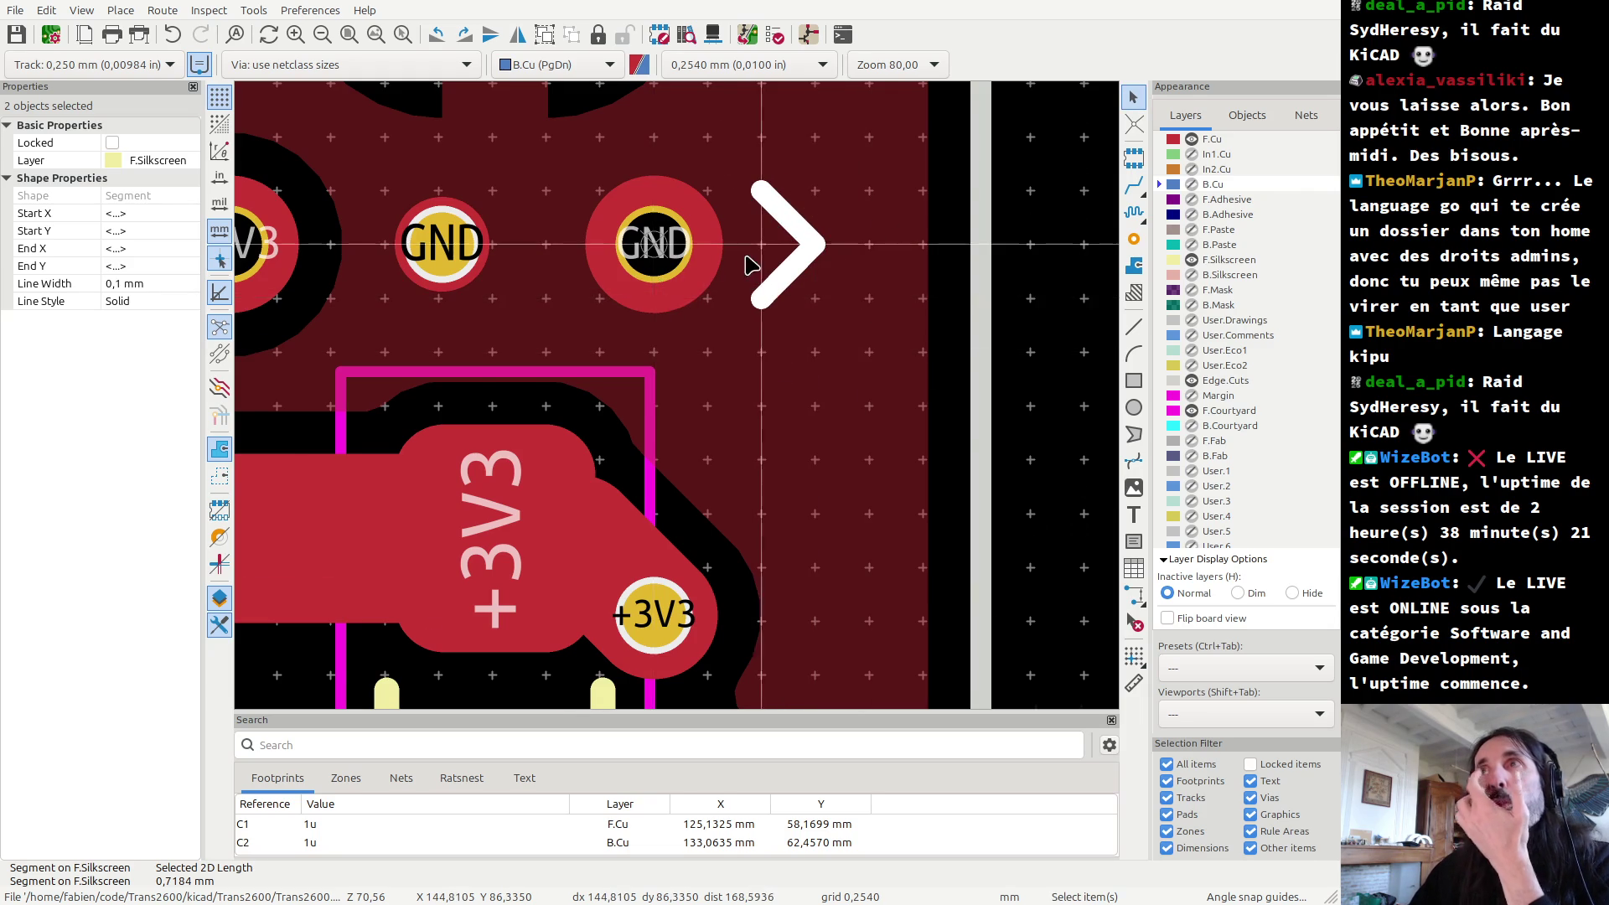
{"action": "scroll", "coordinate": [750, 266], "scroll_direction": "down", "scroll_amount": 8}
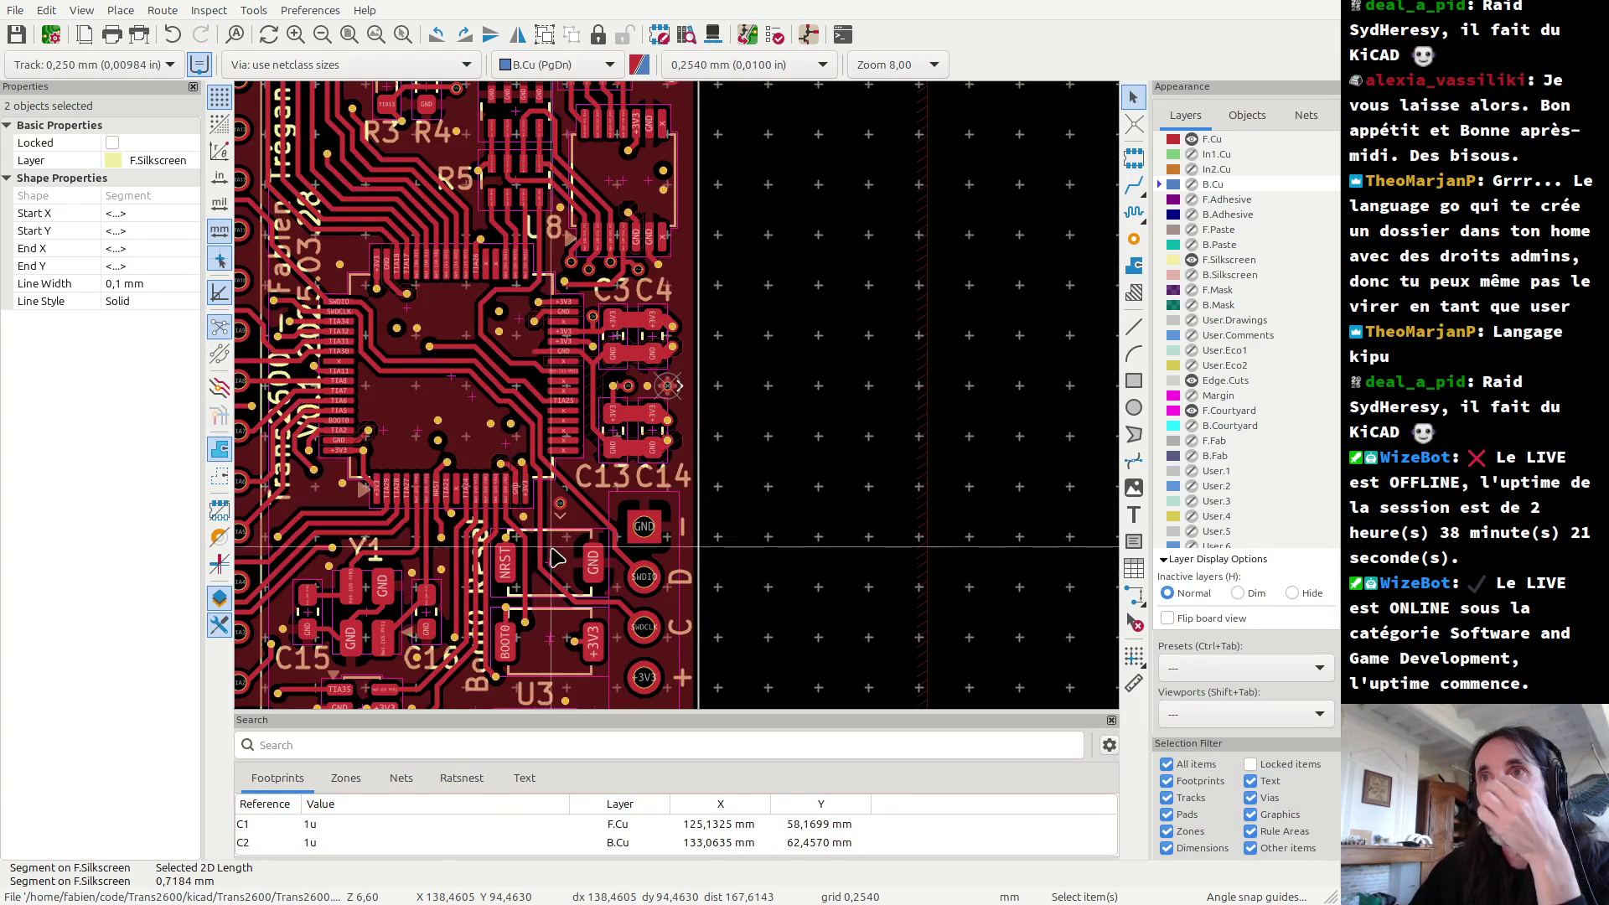
- Move the chevron near R6 up above its GND via
{"action": "scroll", "coordinate": [553, 558], "scroll_direction": "up", "scroll_amount": 5}
{"action": "scroll", "coordinate": [680, 404], "scroll_direction": "down", "scroll_amount": 5}
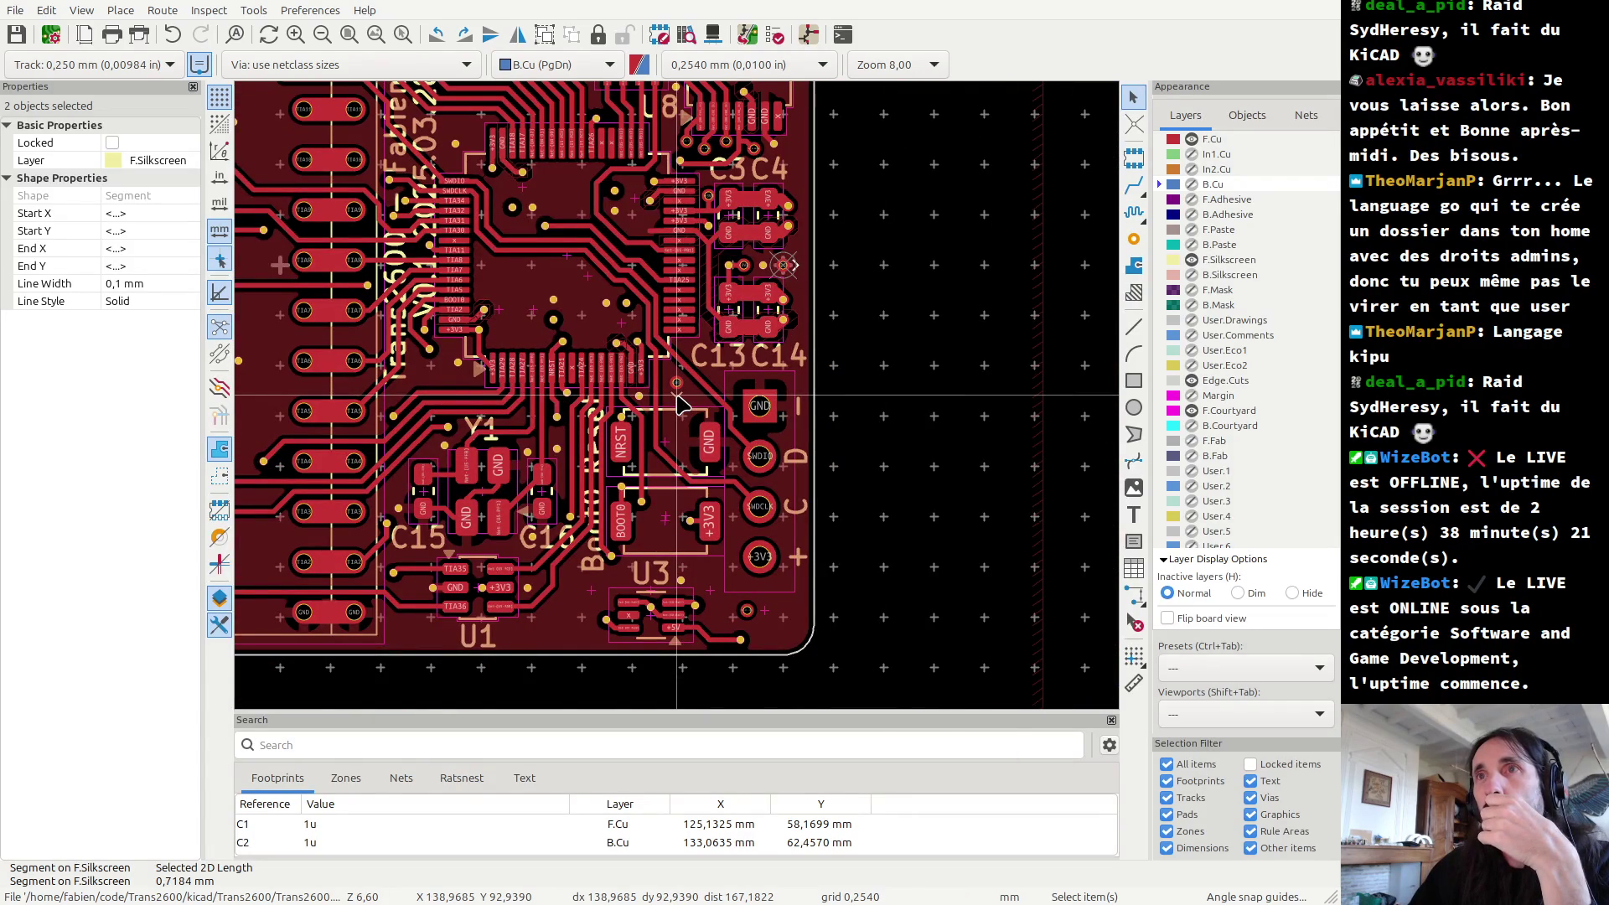
{"action": "scroll", "coordinate": [680, 404], "scroll_direction": "down", "scroll_amount": 1}
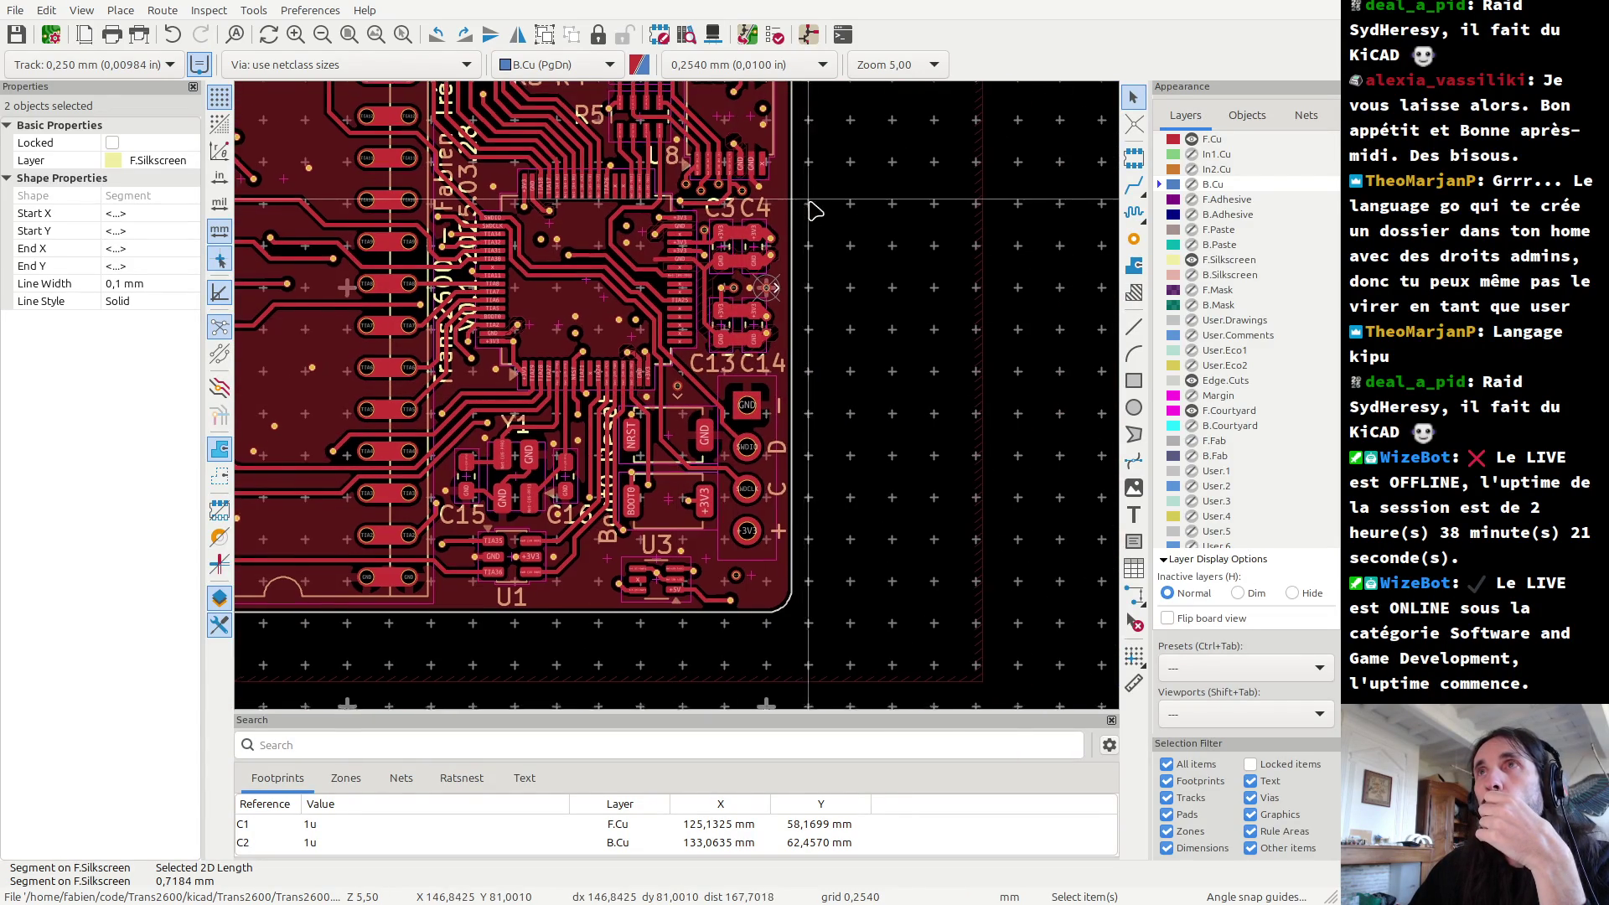
{"action": "scroll", "coordinate": [772, 503], "scroll_direction": "up", "scroll_amount": 5}
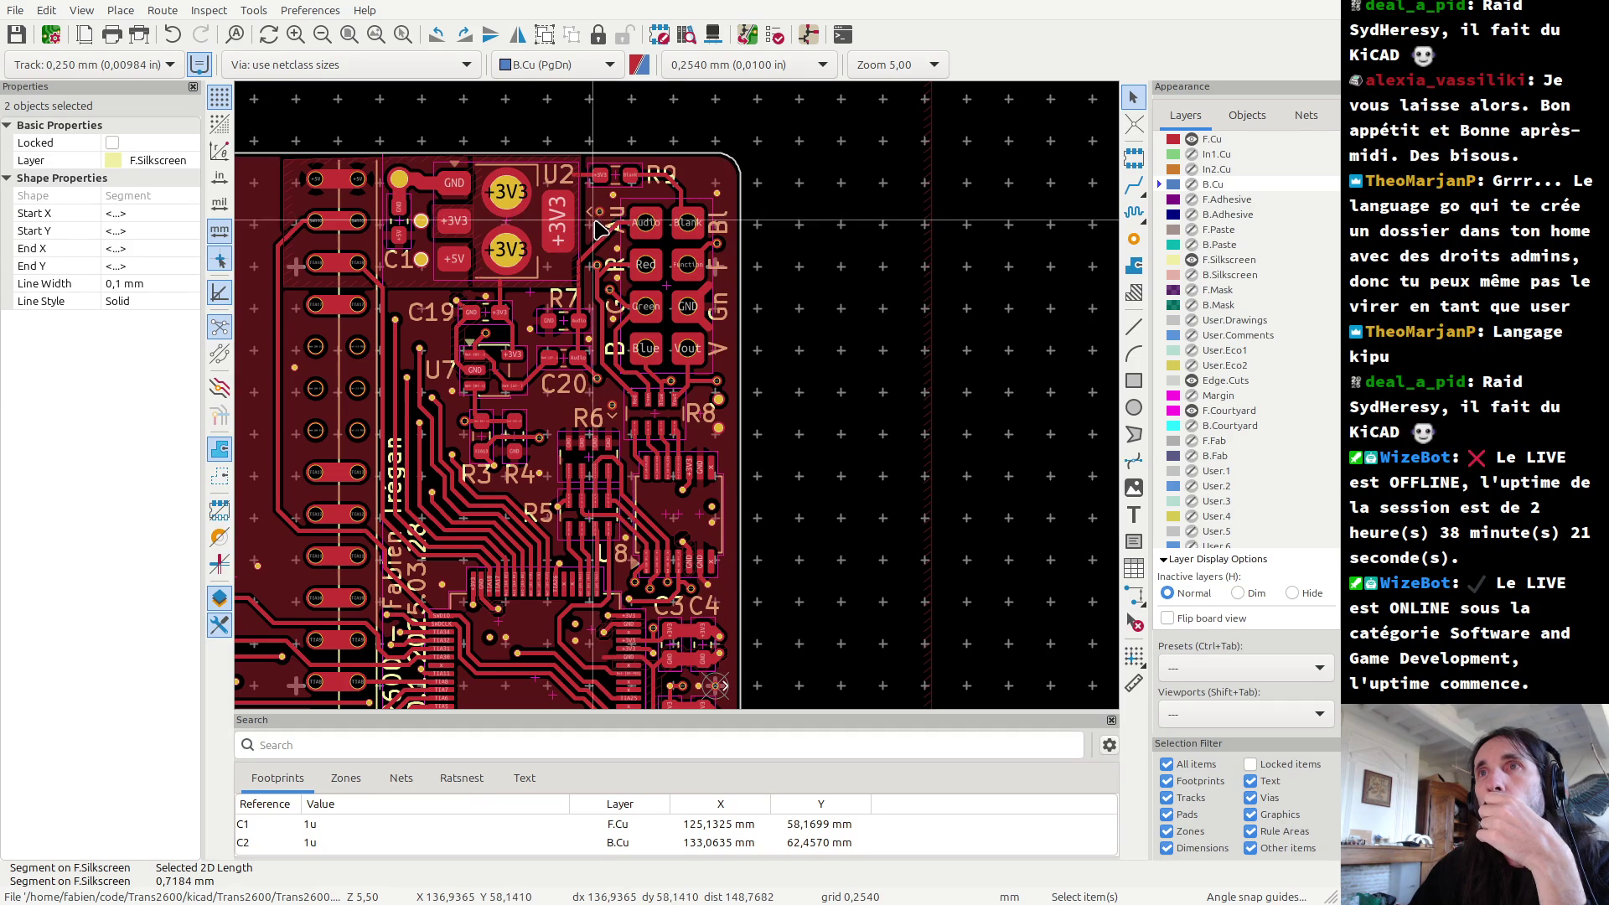
{"action": "scroll", "coordinate": [609, 432], "scroll_direction": "up", "scroll_amount": 7}
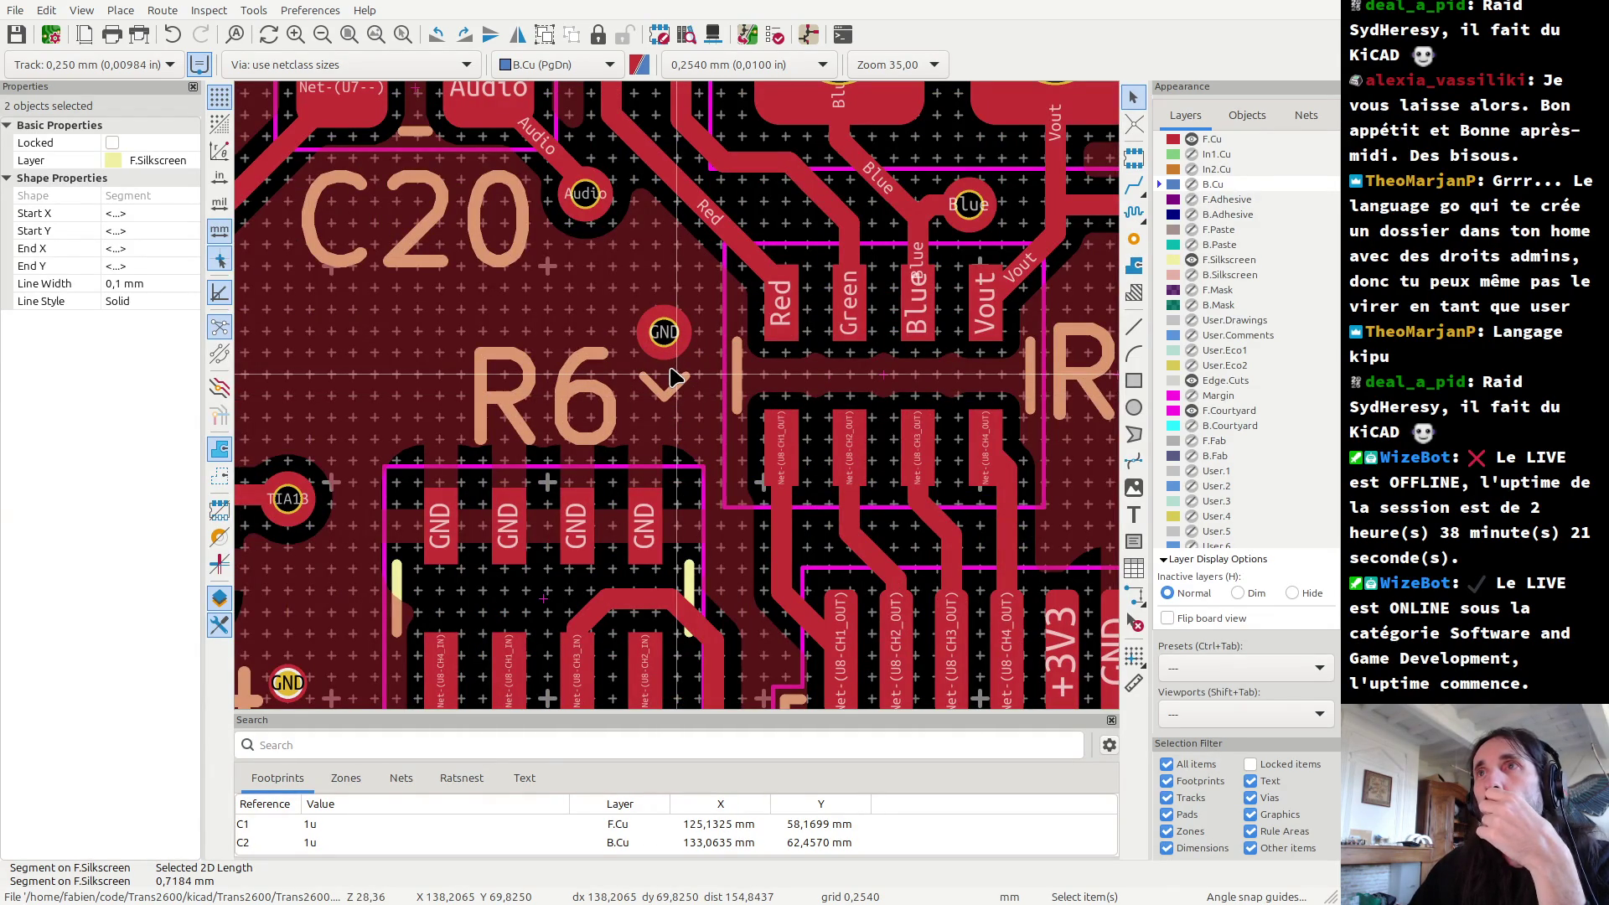
{"action": "left_click", "coordinate": [658, 390]}
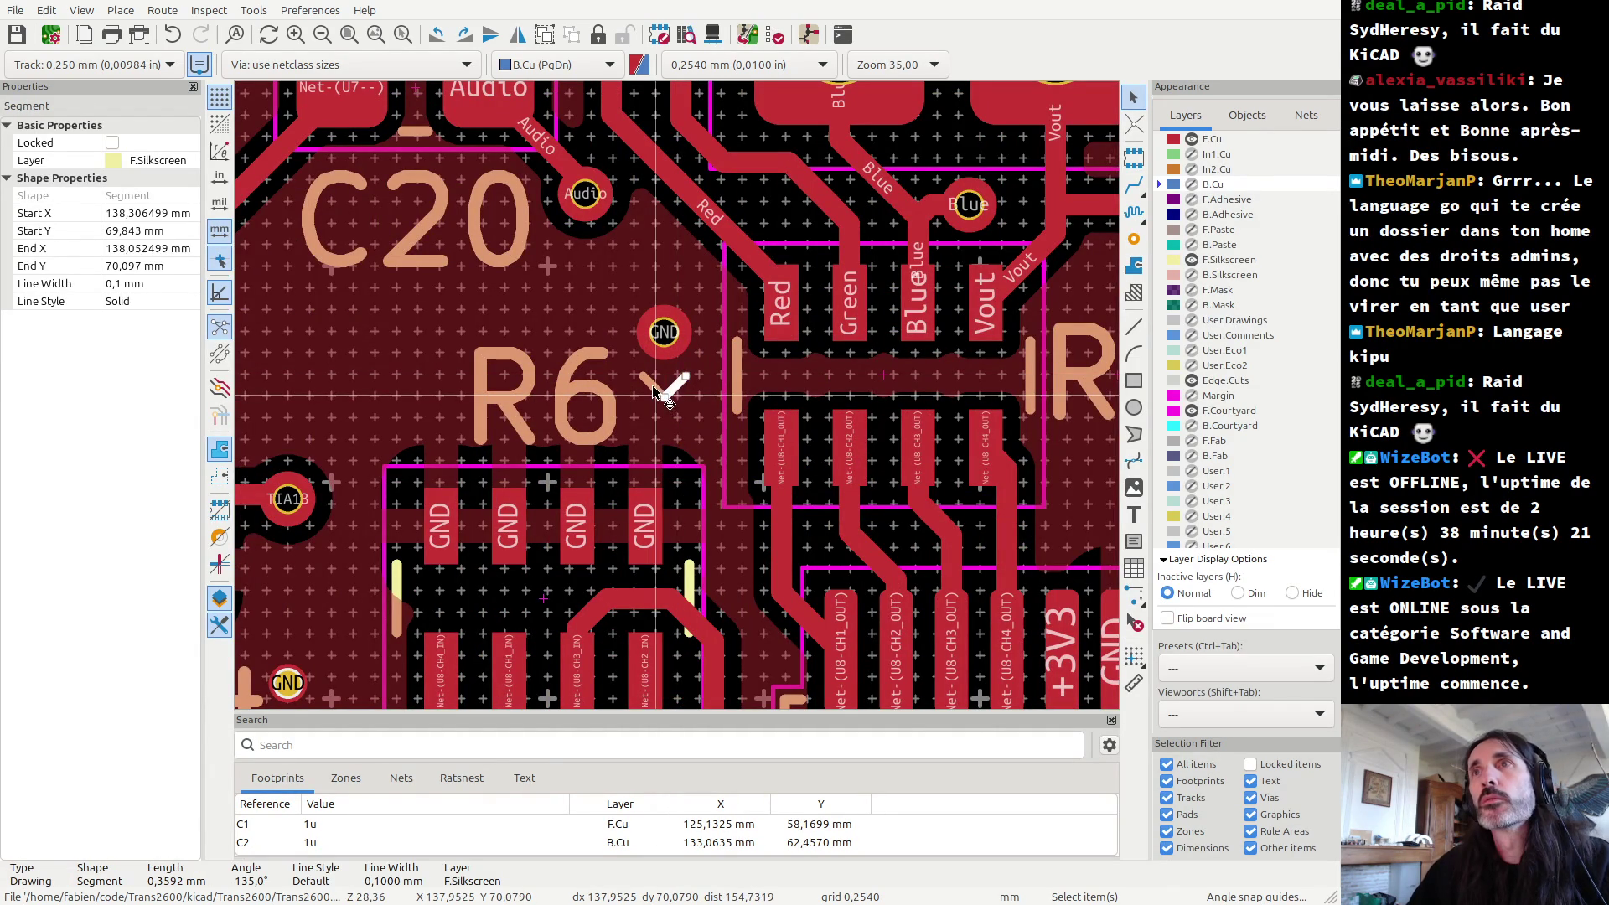
{"action": "left_click", "coordinate": [654, 387], "text": "shift"}
{"action": "scroll", "coordinate": [674, 314], "scroll_direction": "up", "scroll_amount": 2}
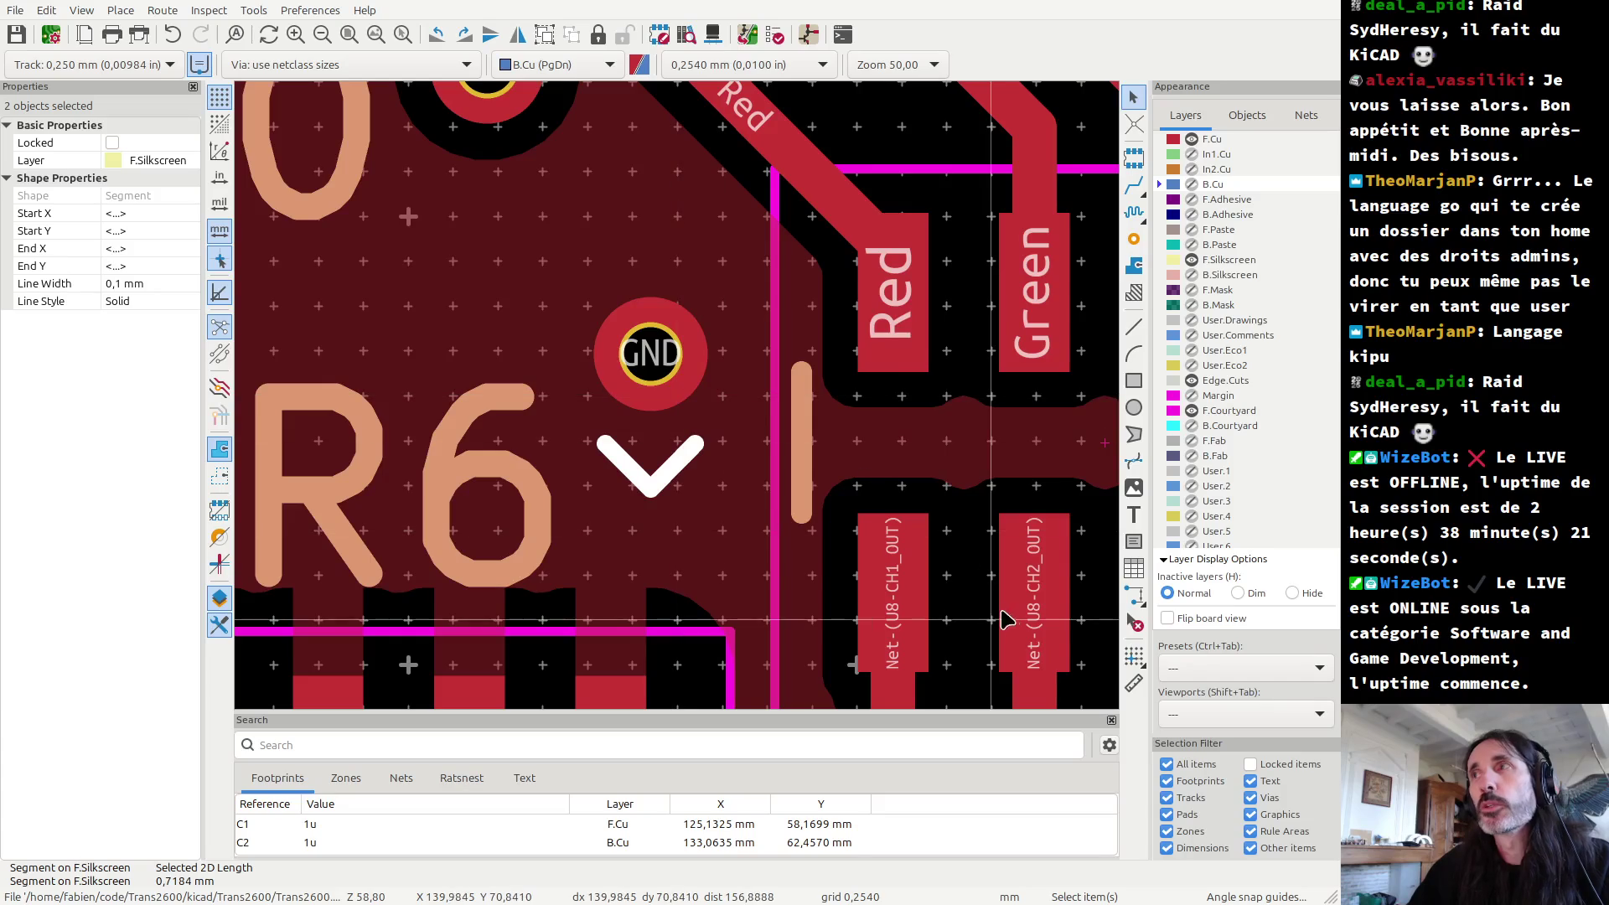
{"action": "left_click", "coordinate": [1134, 659]}
{"action": "left_click", "coordinate": [650, 488]}
{"action": "mouse_move", "coordinate": [650, 486]}
{"action": "left_mouse_down"}
{"action": "mouse_move", "coordinate": [652, 281]}
{"action": "mouse_move", "coordinate": [635, 233]}
{"action": "left_mouse_up"}
{"action": "scroll", "coordinate": [683, 405], "scroll_direction": "down", "scroll_amount": 8}
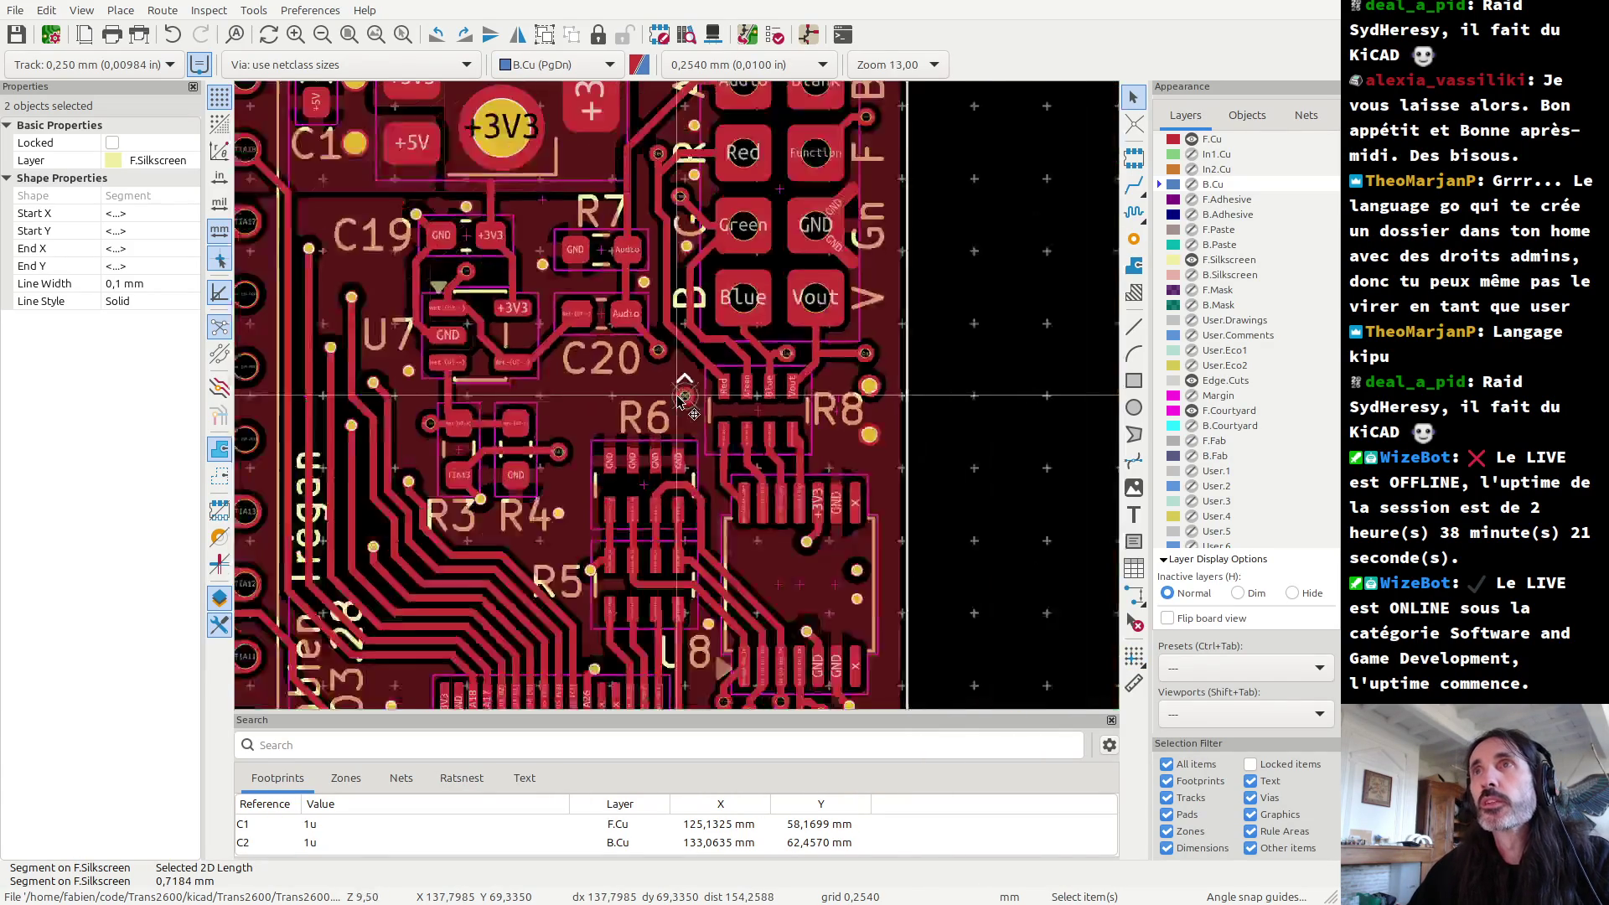
{"action": "scroll", "coordinate": [683, 405], "scroll_direction": "up", "scroll_amount": 10}
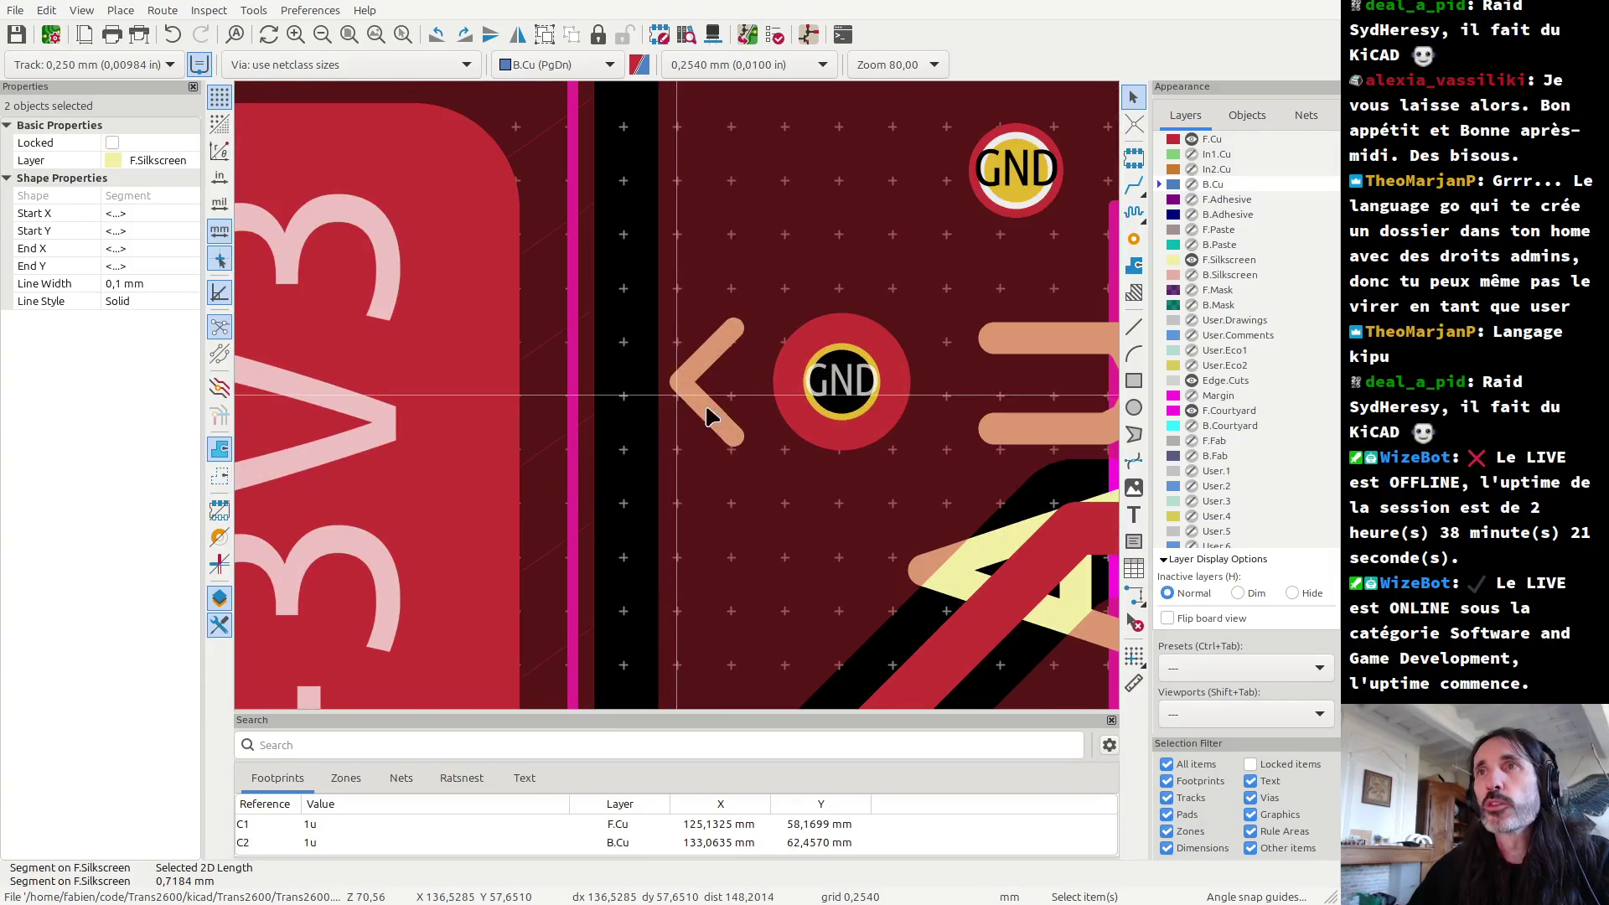
- Turn the next chevron to point up and place it above its GND via
{"action": "left_click", "coordinate": [708, 416]}
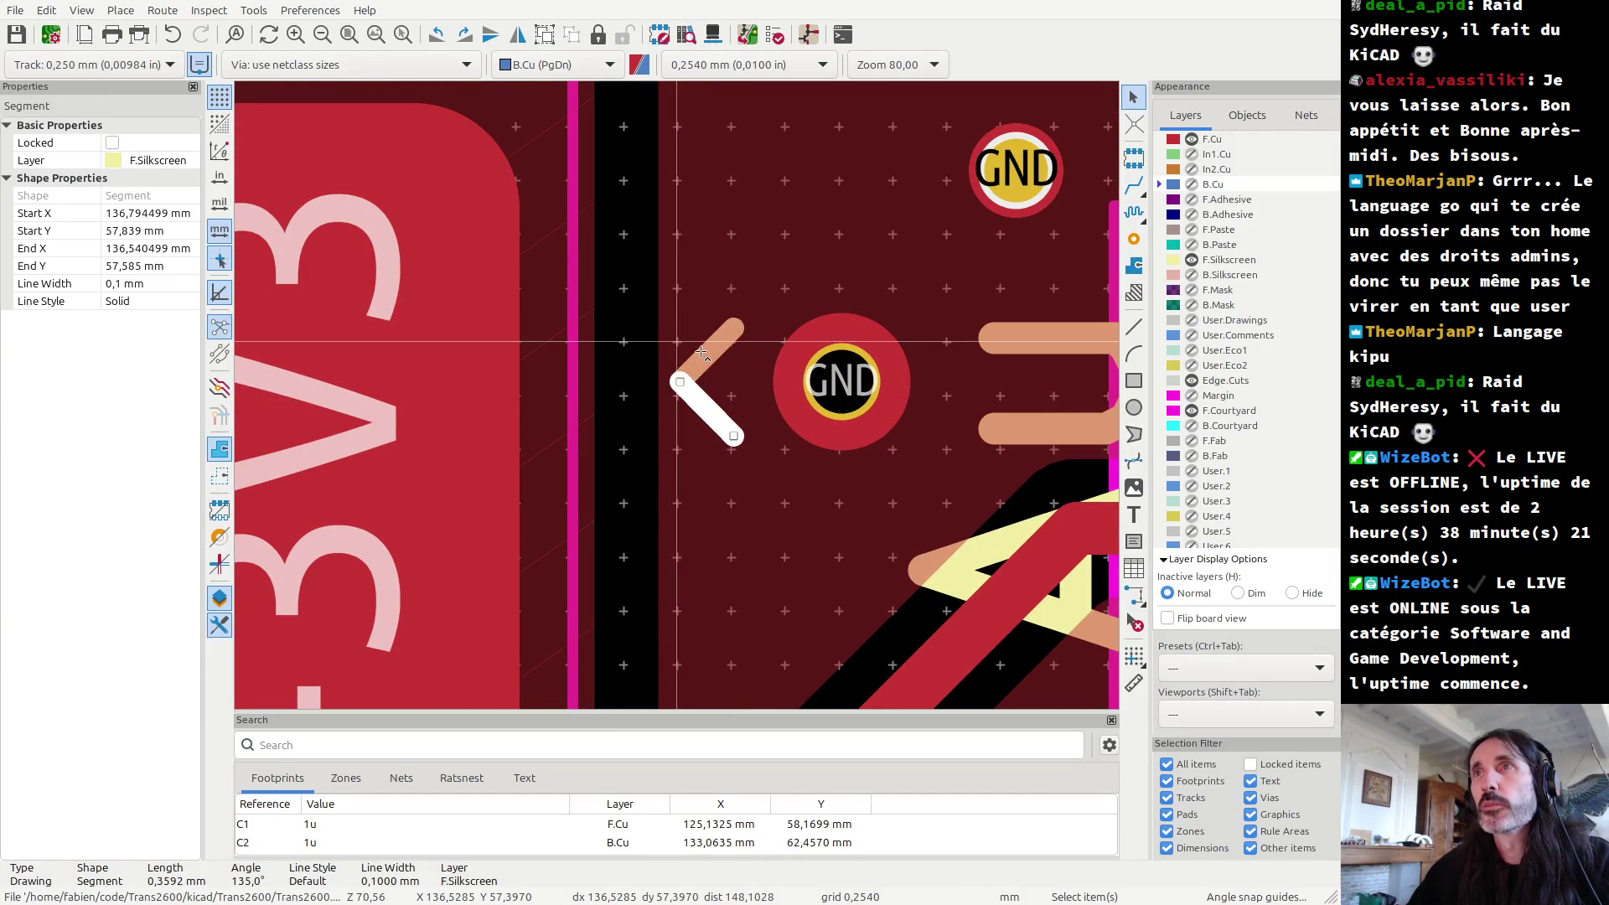
{"action": "left_click", "coordinate": [704, 358], "text": "shift"}
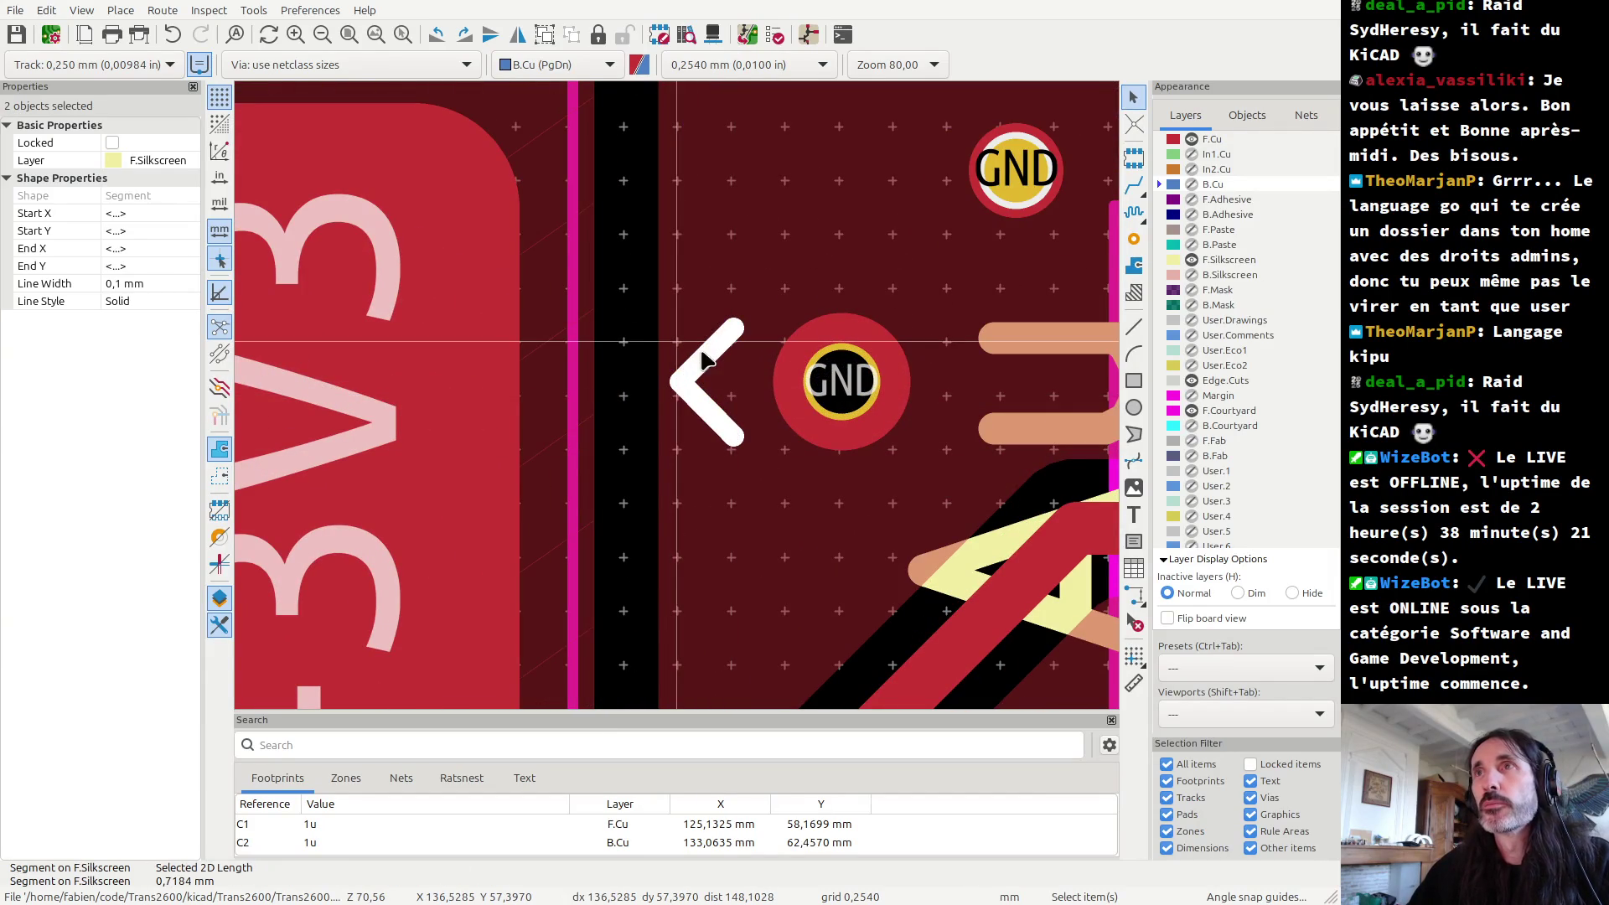
{"action": "left_click", "coordinate": [1134, 655]}
{"action": "left_click", "coordinate": [833, 388]}
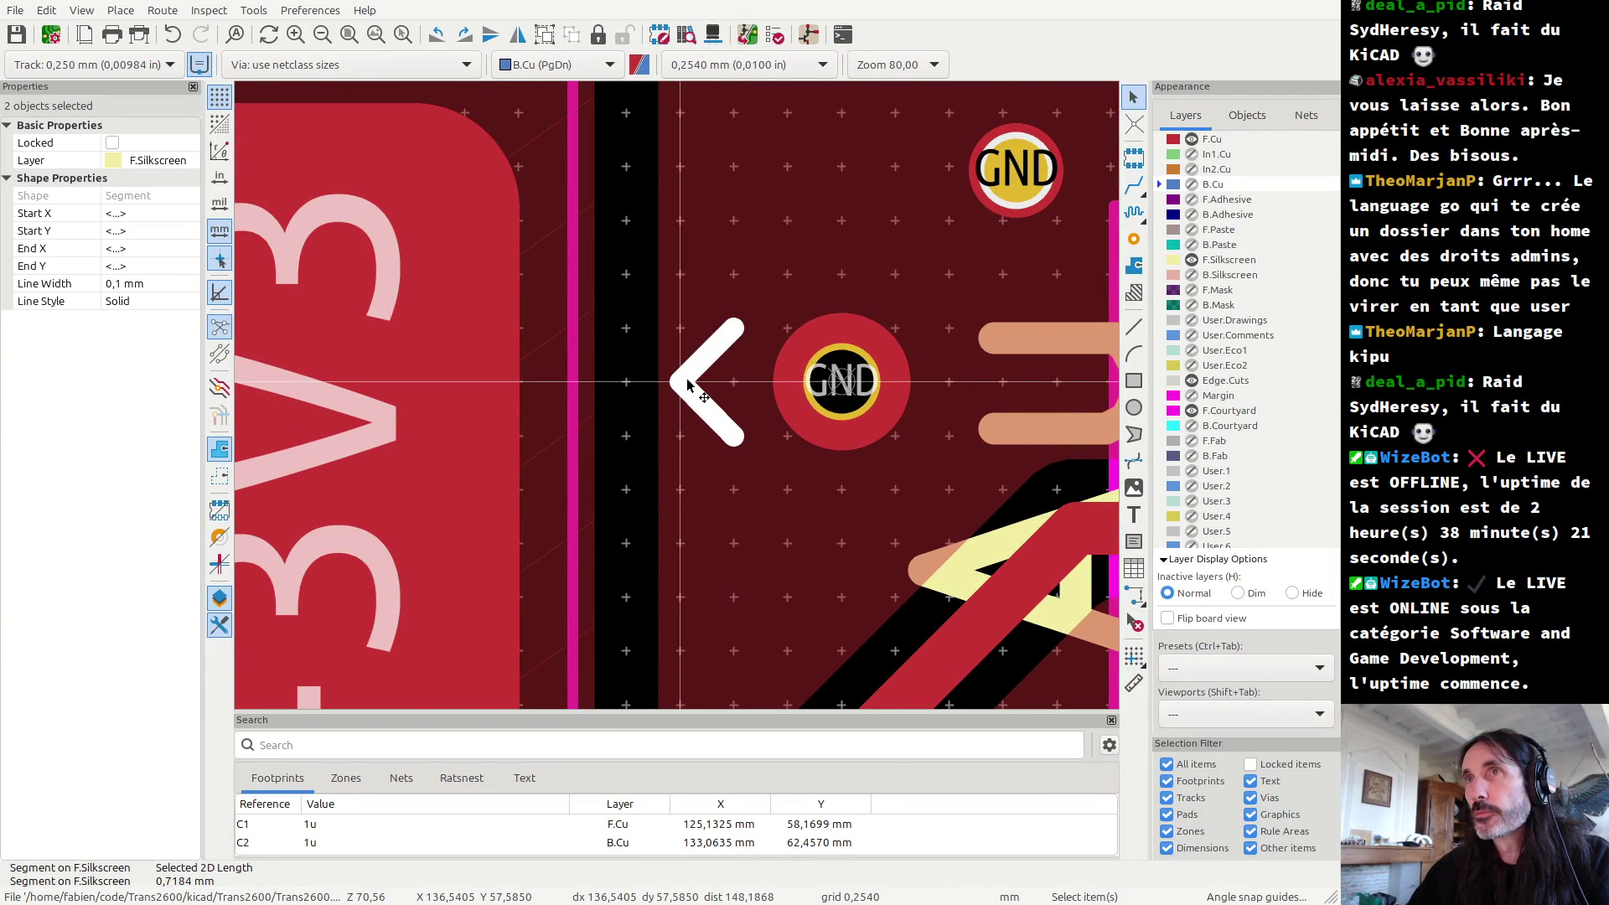
{"action": "key", "text": "m"}
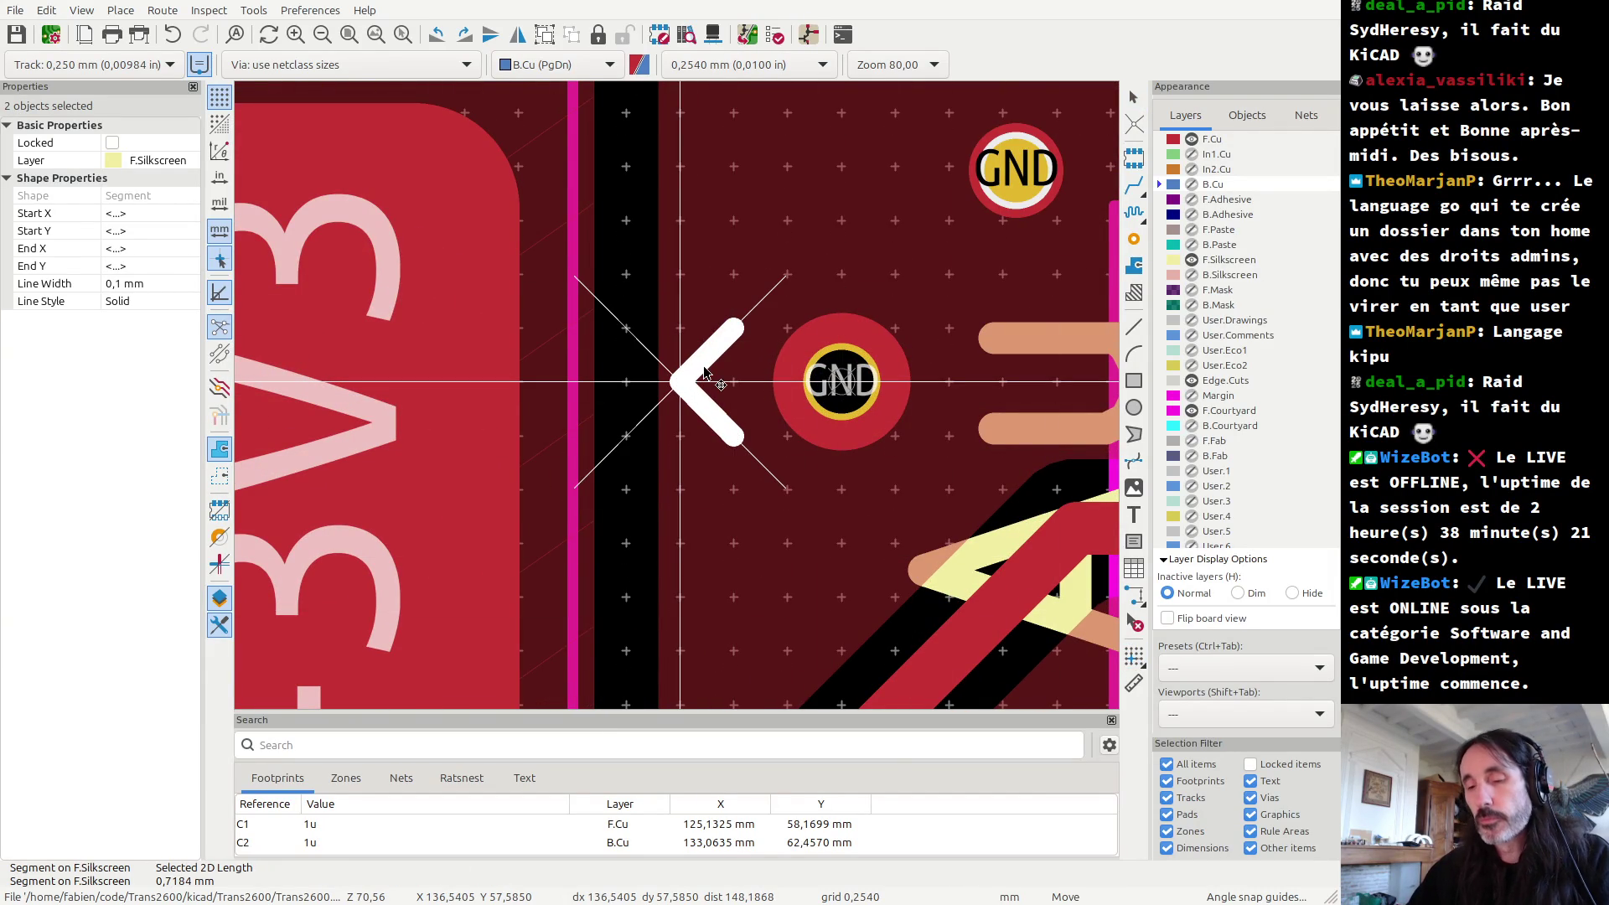
{"action": "key", "text": "shift+r"}
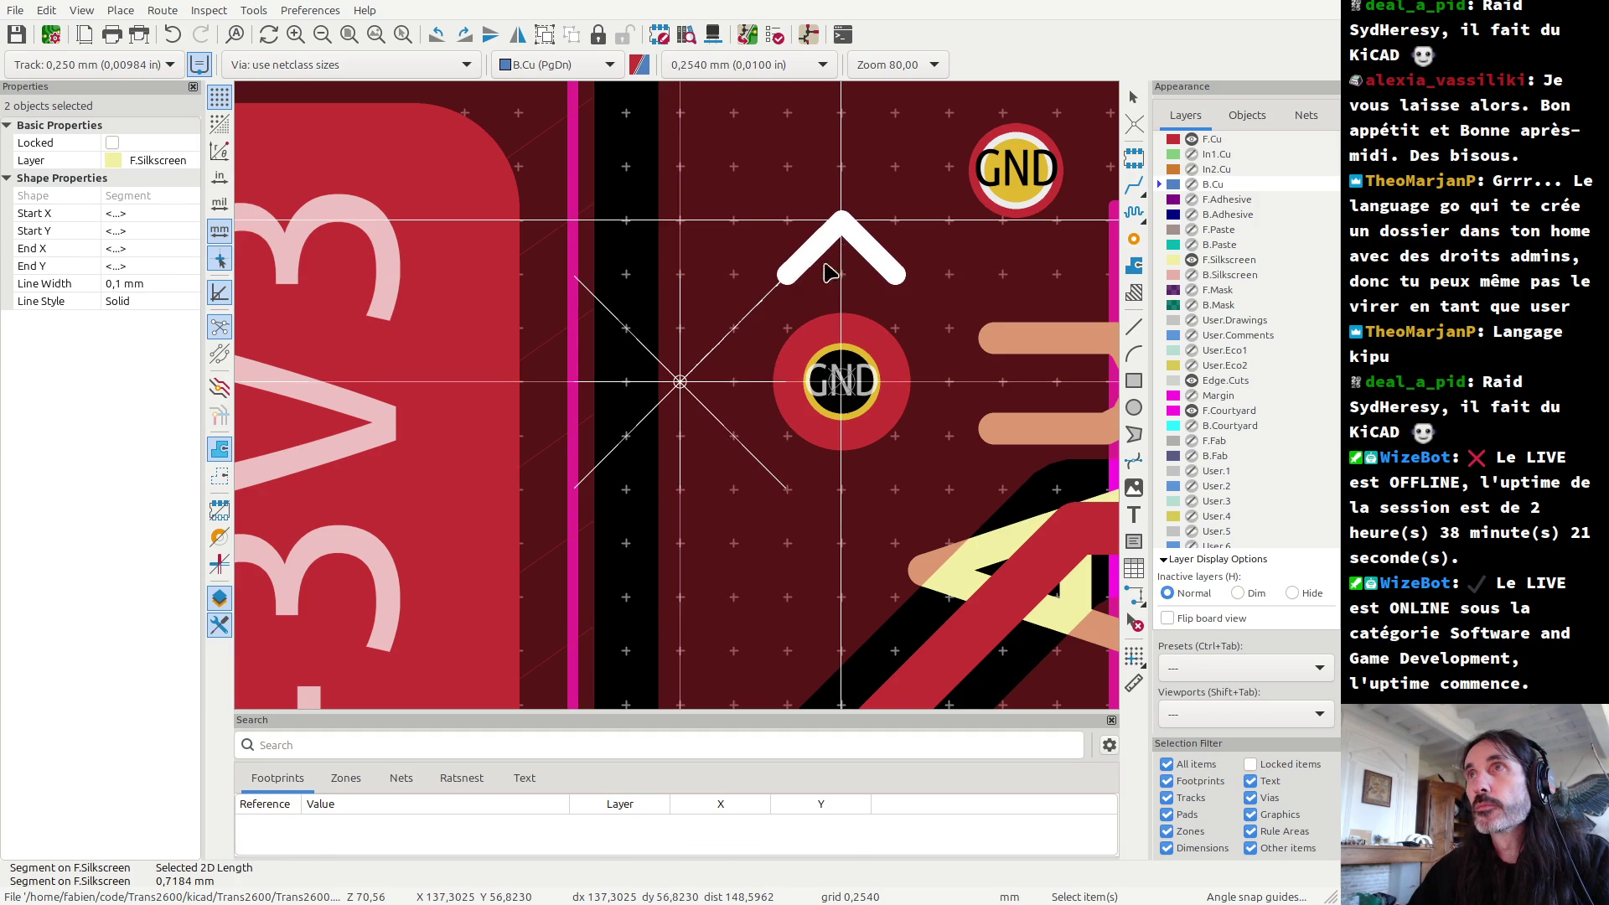
{"action": "left_click", "coordinate": [834, 234]}
{"action": "scroll", "coordinate": [687, 419], "scroll_direction": "down", "scroll_amount": 8}
{"action": "scroll", "coordinate": [687, 419], "scroll_direction": "up", "scroll_amount": 2}
{"action": "scroll", "coordinate": [687, 419], "scroll_direction": "up", "scroll_amount": 6}
- Turn the chevron beside the SWDIO trace into a "^" just above its GND pad
{"action": "left_click", "coordinate": [867, 318]}
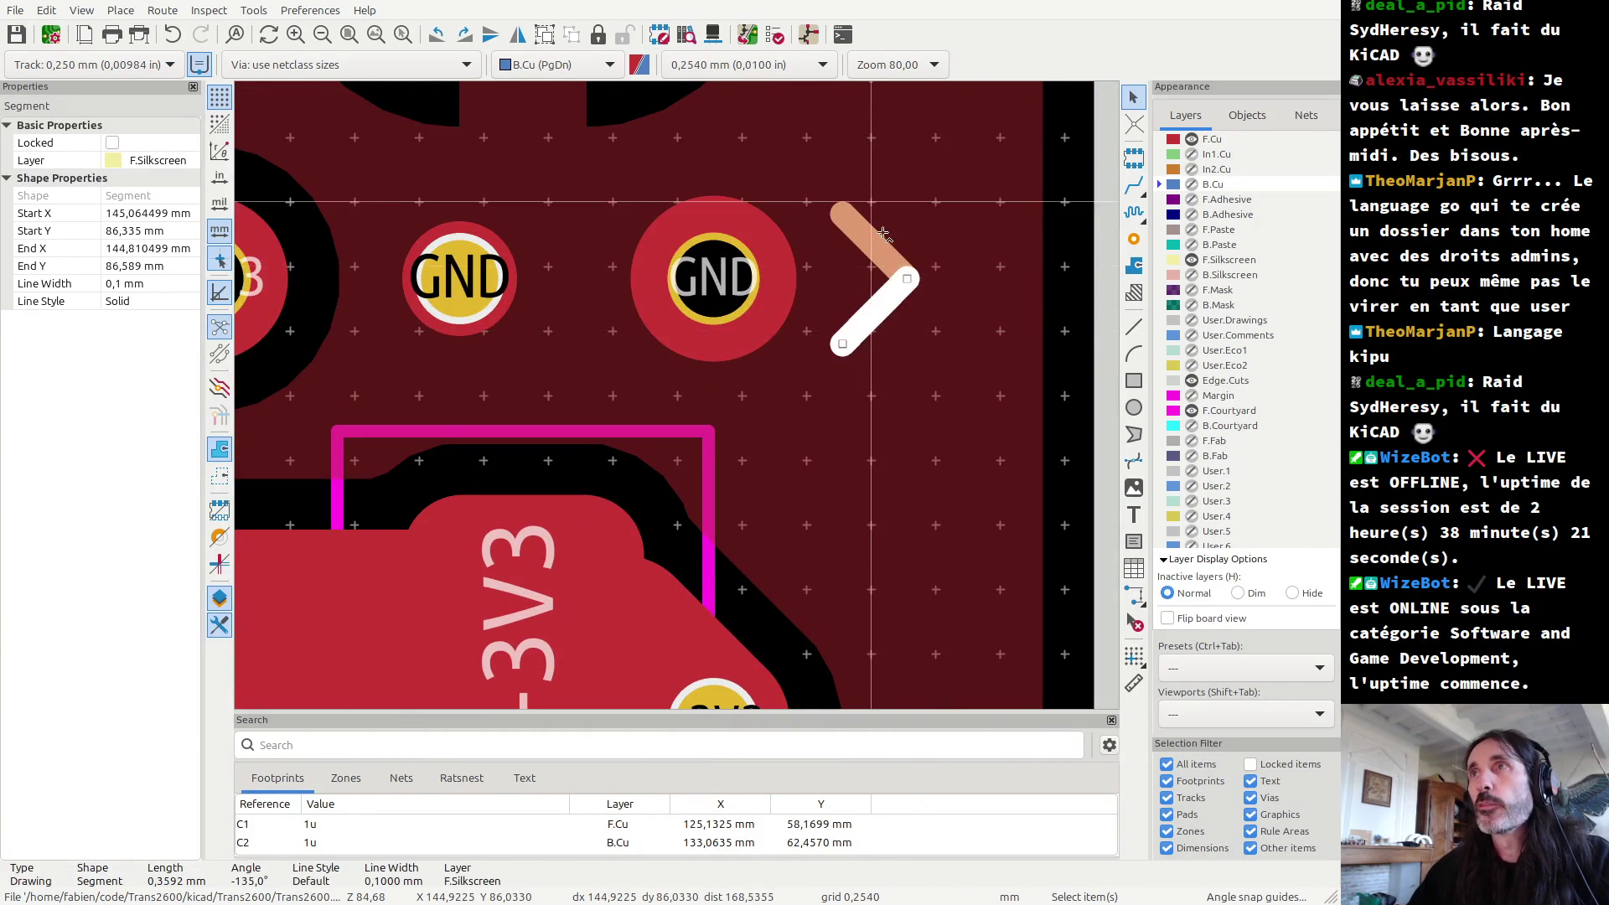
{"action": "left_click", "coordinate": [884, 234], "text": "shift"}
{"action": "left_click", "coordinate": [1133, 655]}
{"action": "left_click", "coordinate": [714, 281]}
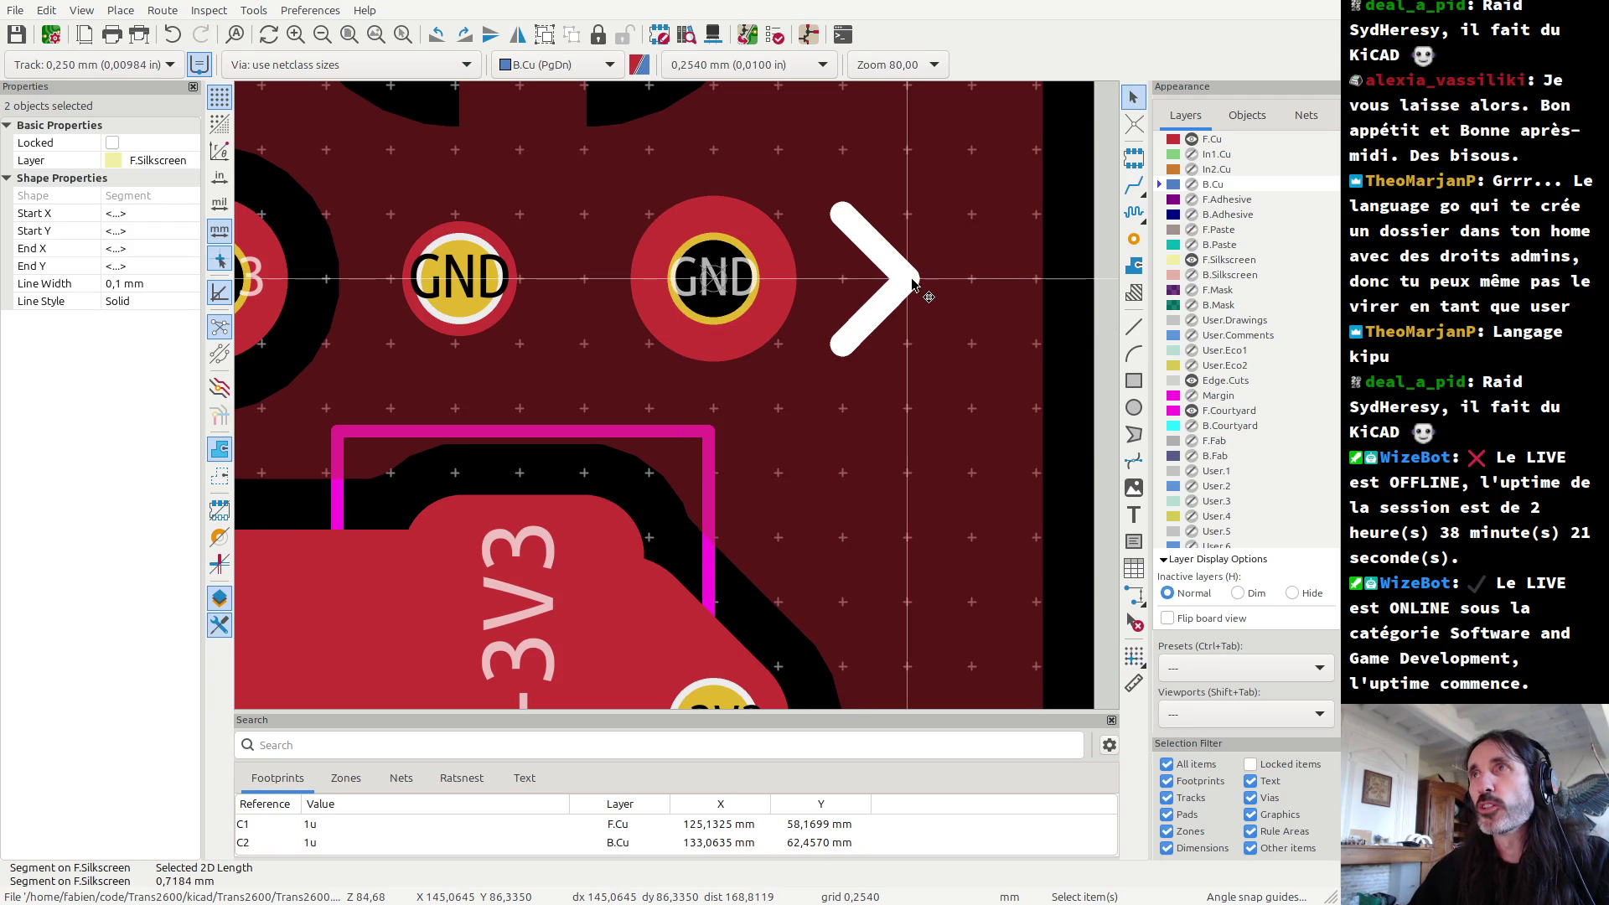
{"action": "key", "text": "m"}
{"action": "key", "text": "r"}
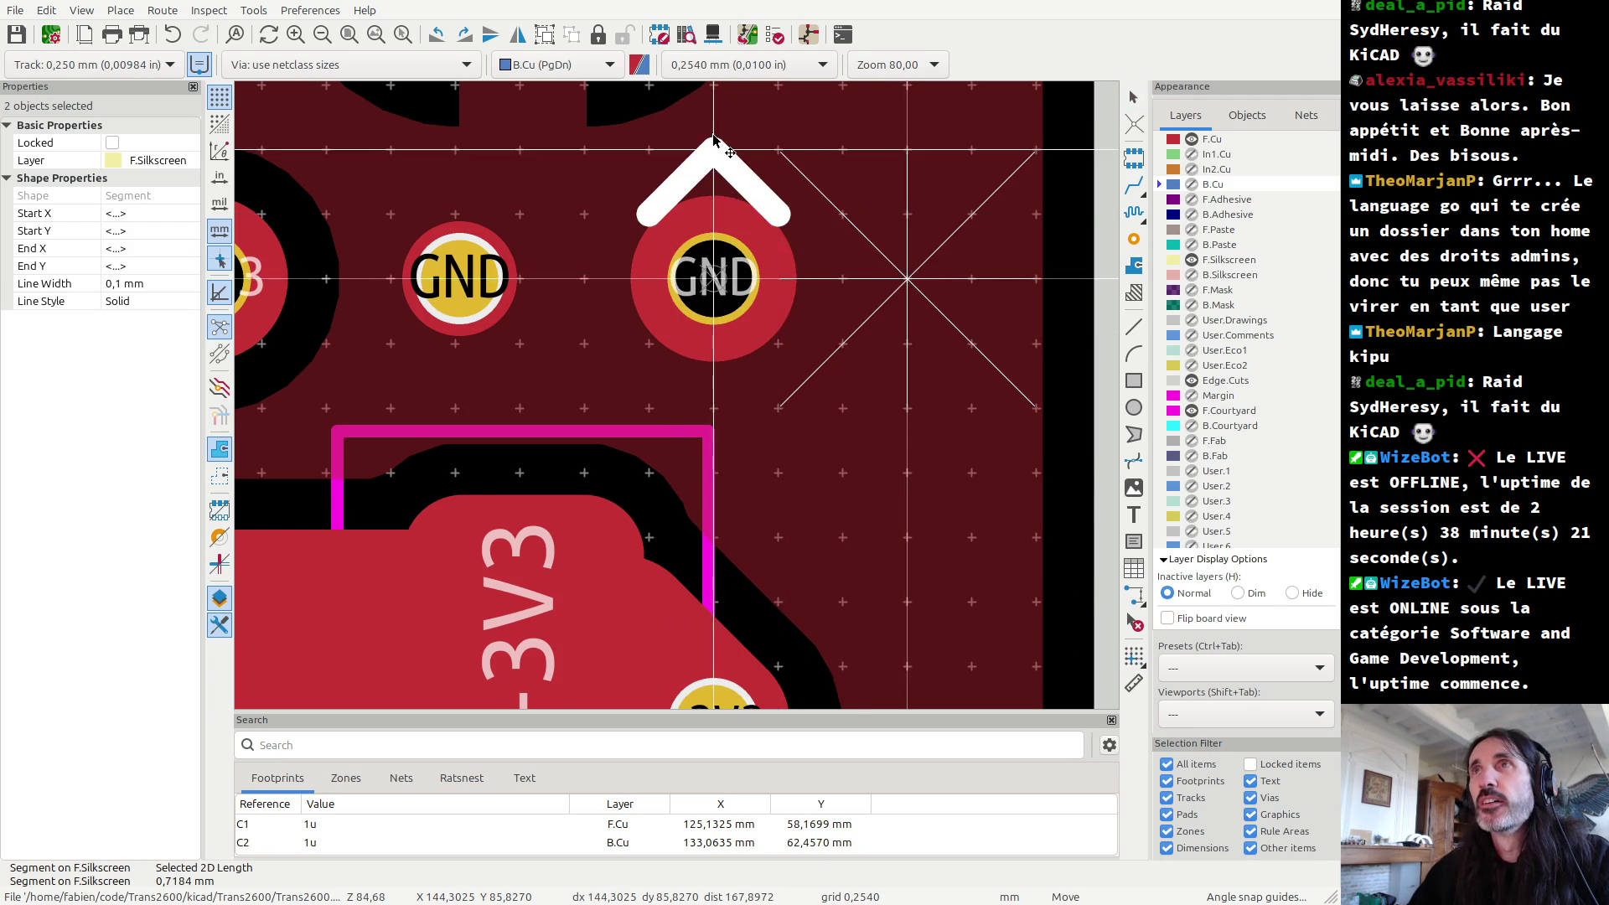
{"action": "scroll", "coordinate": [712, 179], "scroll_direction": "down", "scroll_amount": 2}
{"action": "left_click", "coordinate": [679, 352]}
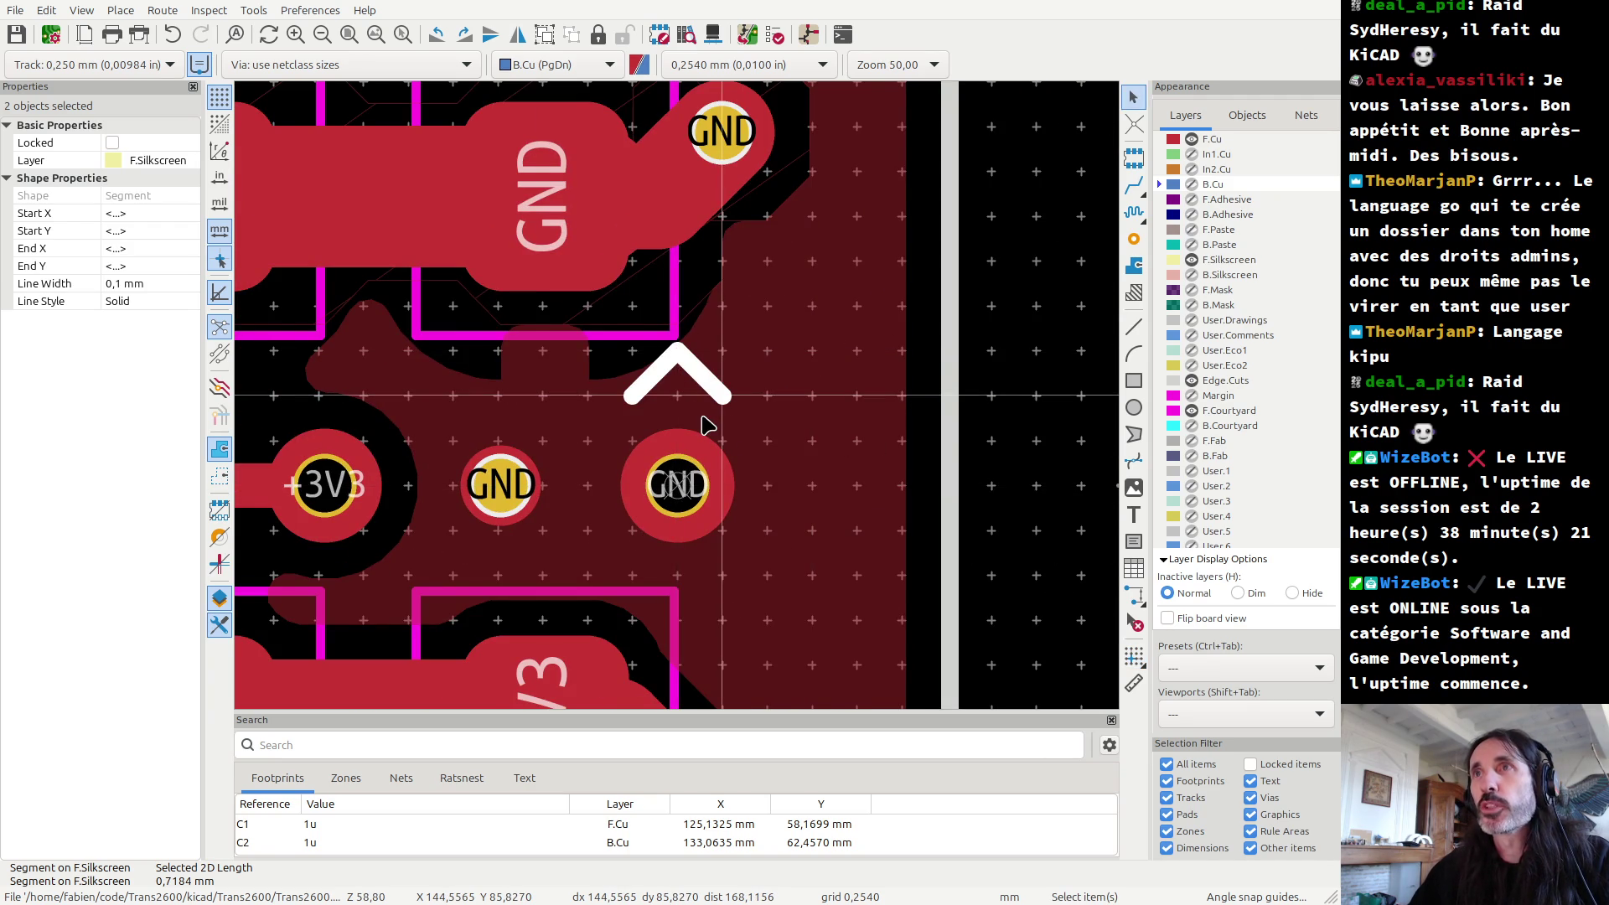
{"action": "scroll", "coordinate": [706, 426], "scroll_direction": "down", "scroll_amount": 6}
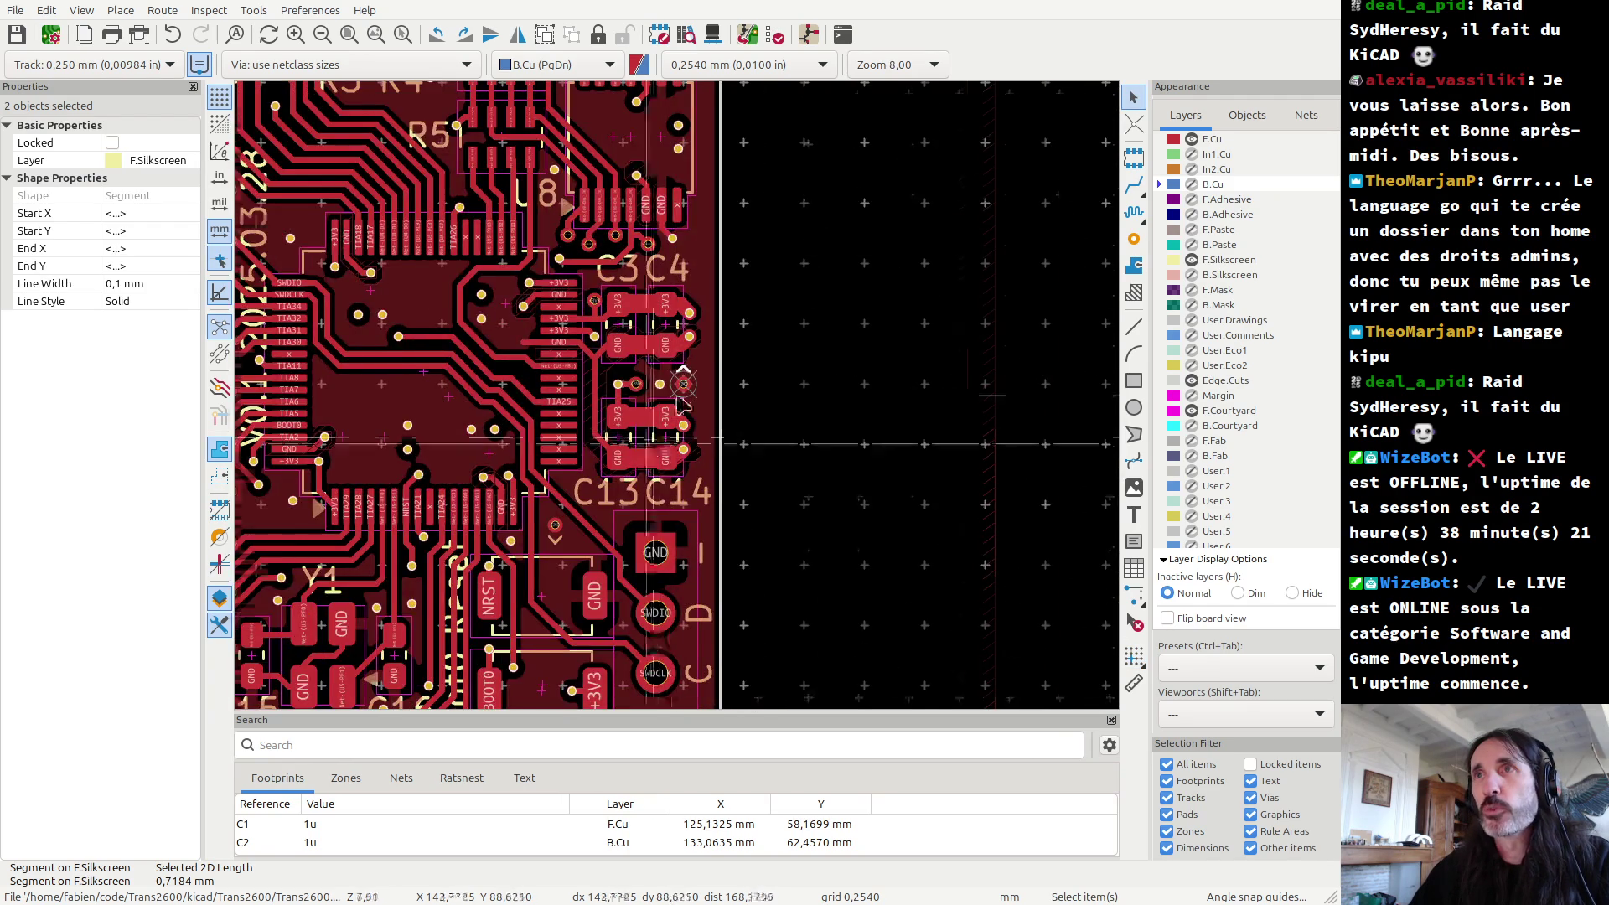
{"action": "scroll", "coordinate": [656, 450], "scroll_direction": "up", "scroll_amount": 10}
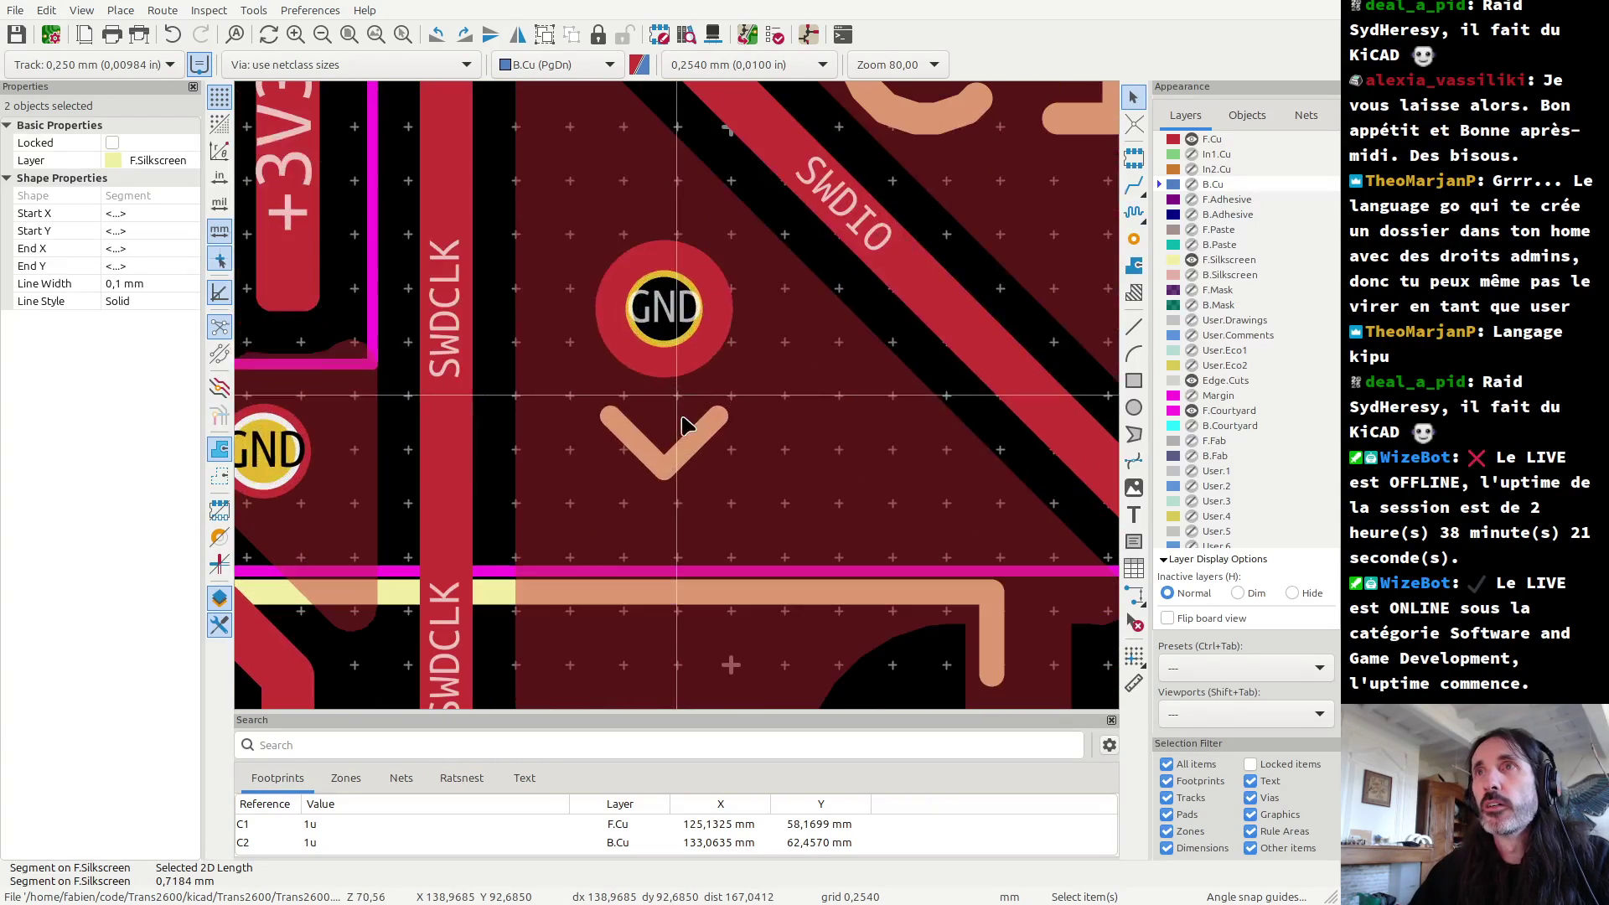
- Turn the last chevron upward above its GND via, then open the 3D view
{"action": "left_click", "coordinate": [649, 444]}
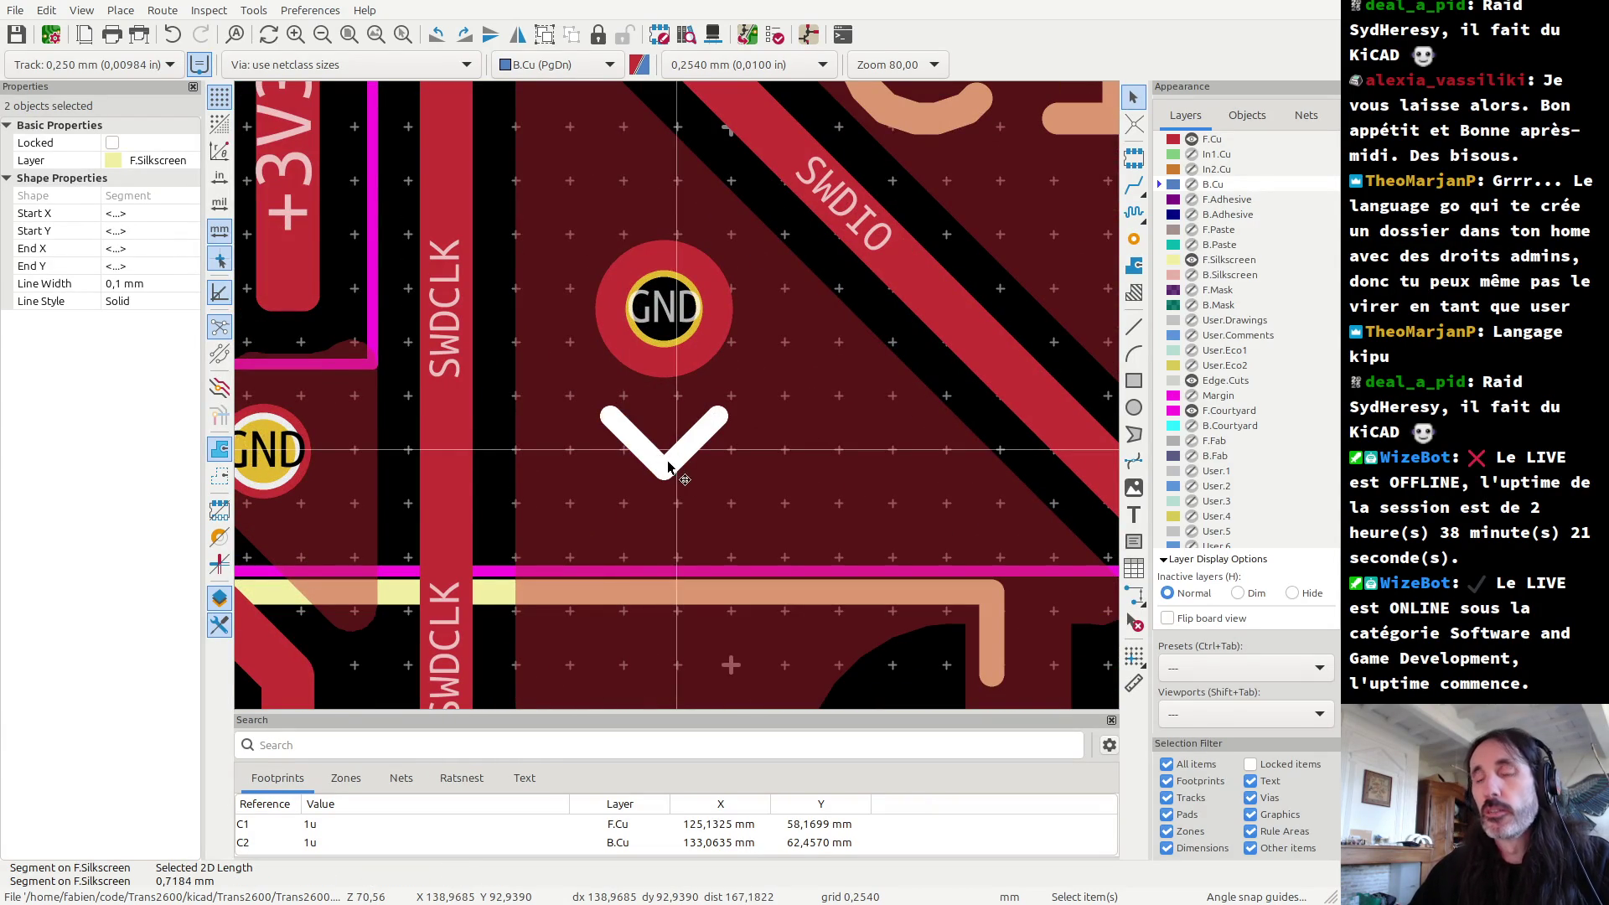
{"action": "left_click", "coordinate": [1134, 654]}
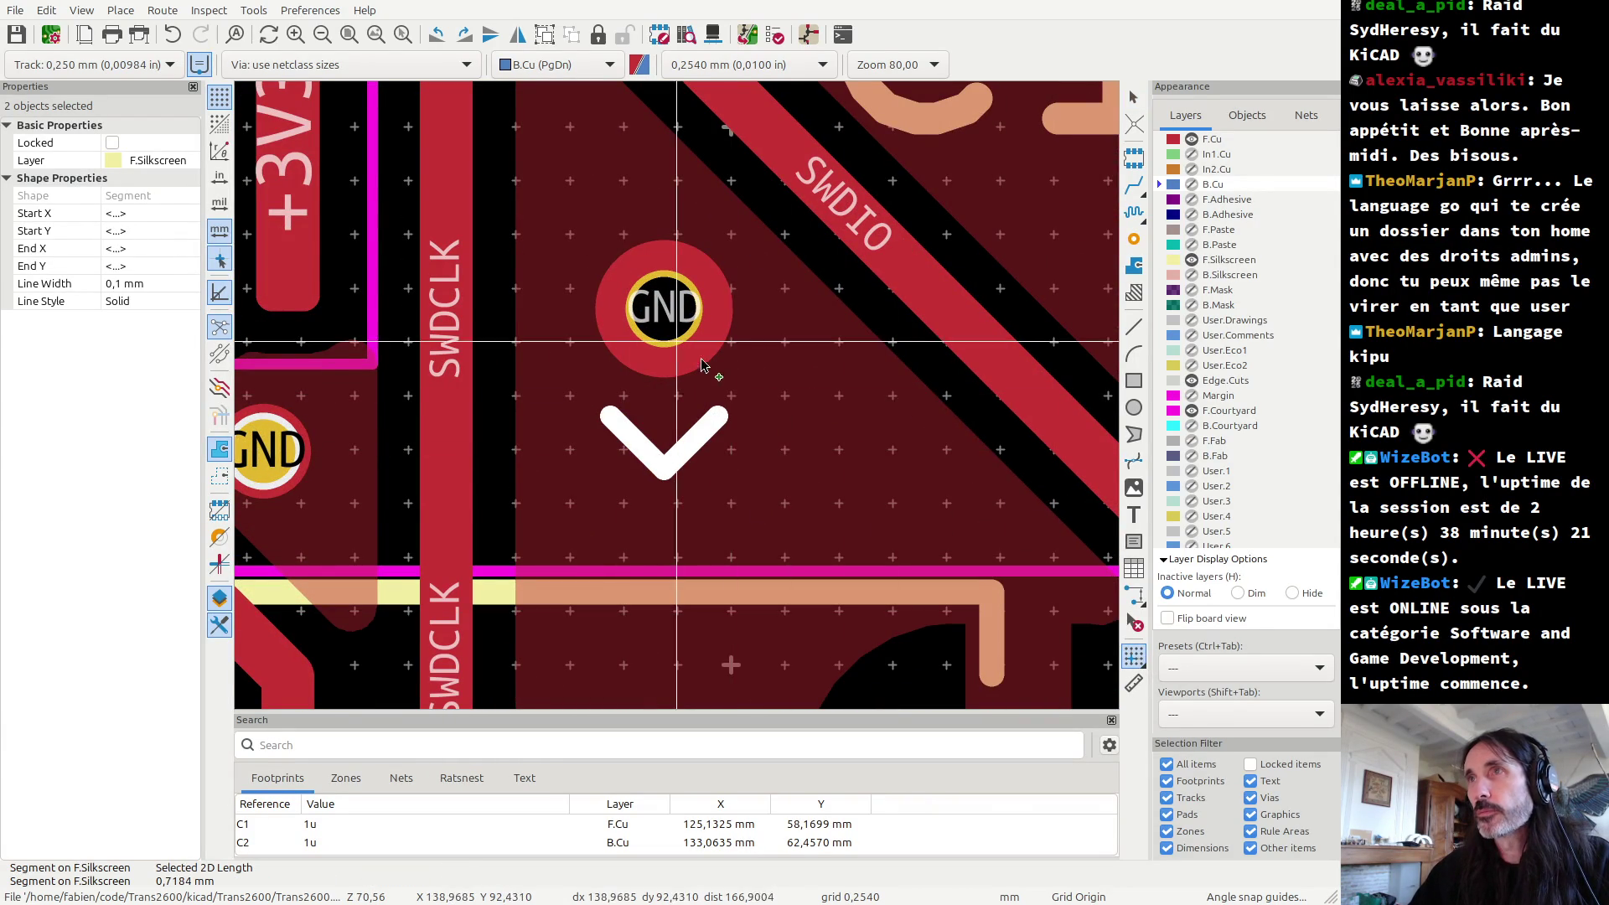
{"action": "left_click", "coordinate": [664, 308]}
{"action": "key", "text": "m"}
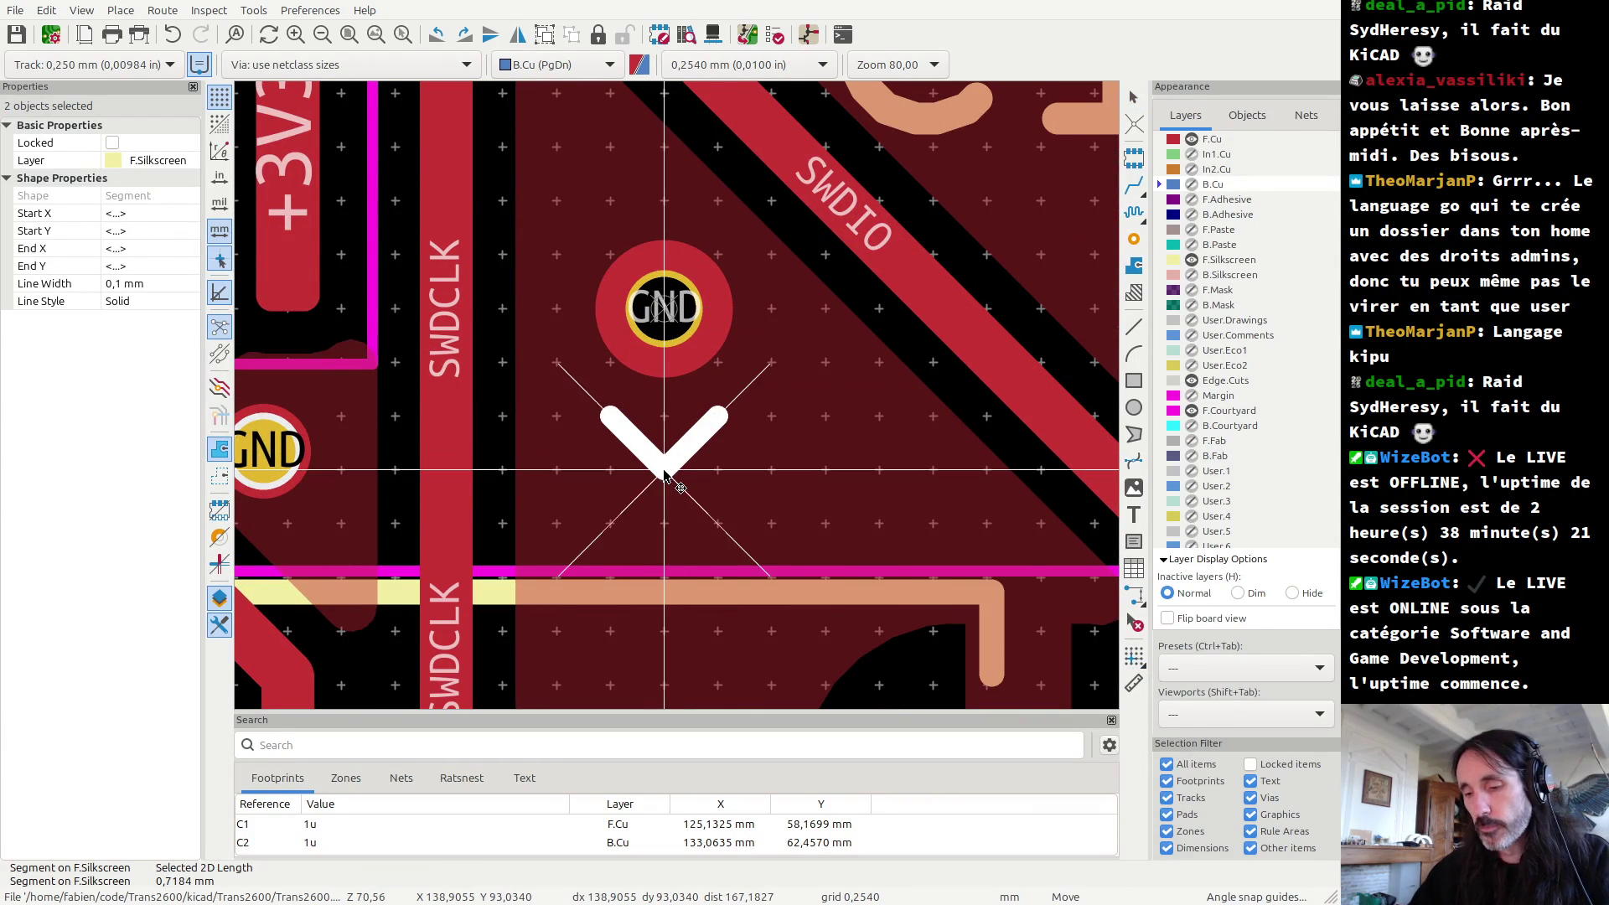
{"action": "key", "text": "r"}
{"action": "key", "text": "r"}
{"action": "left_click", "coordinate": [658, 155]}
{"action": "scroll", "coordinate": [676, 403], "scroll_direction": "down", "scroll_amount": 5}
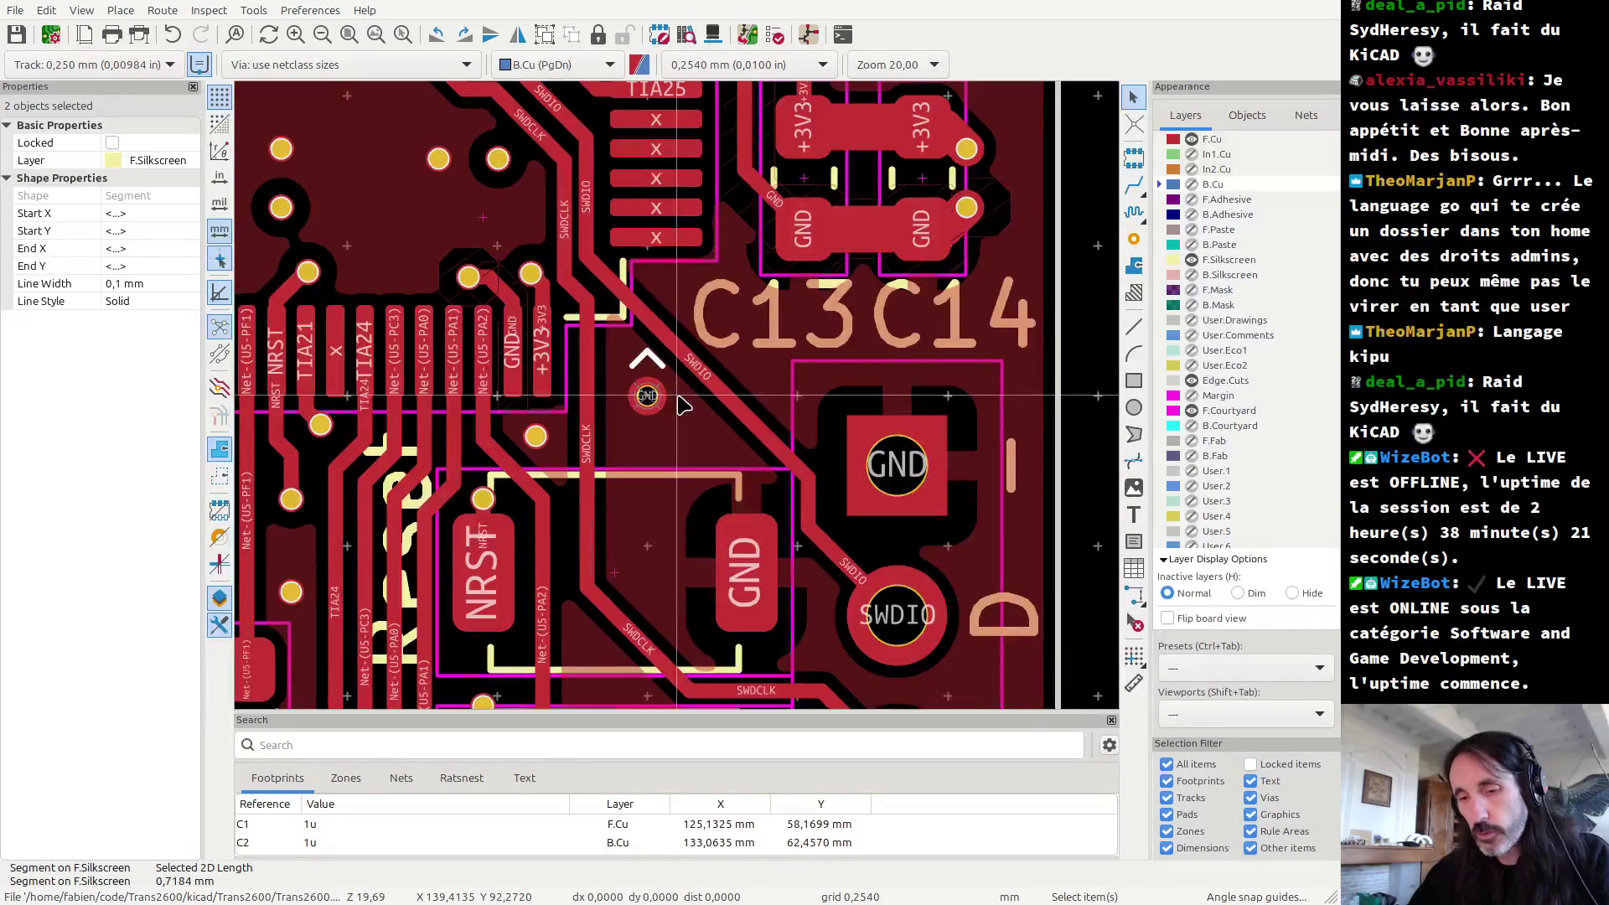
{"action": "key", "text": "alt+3"}
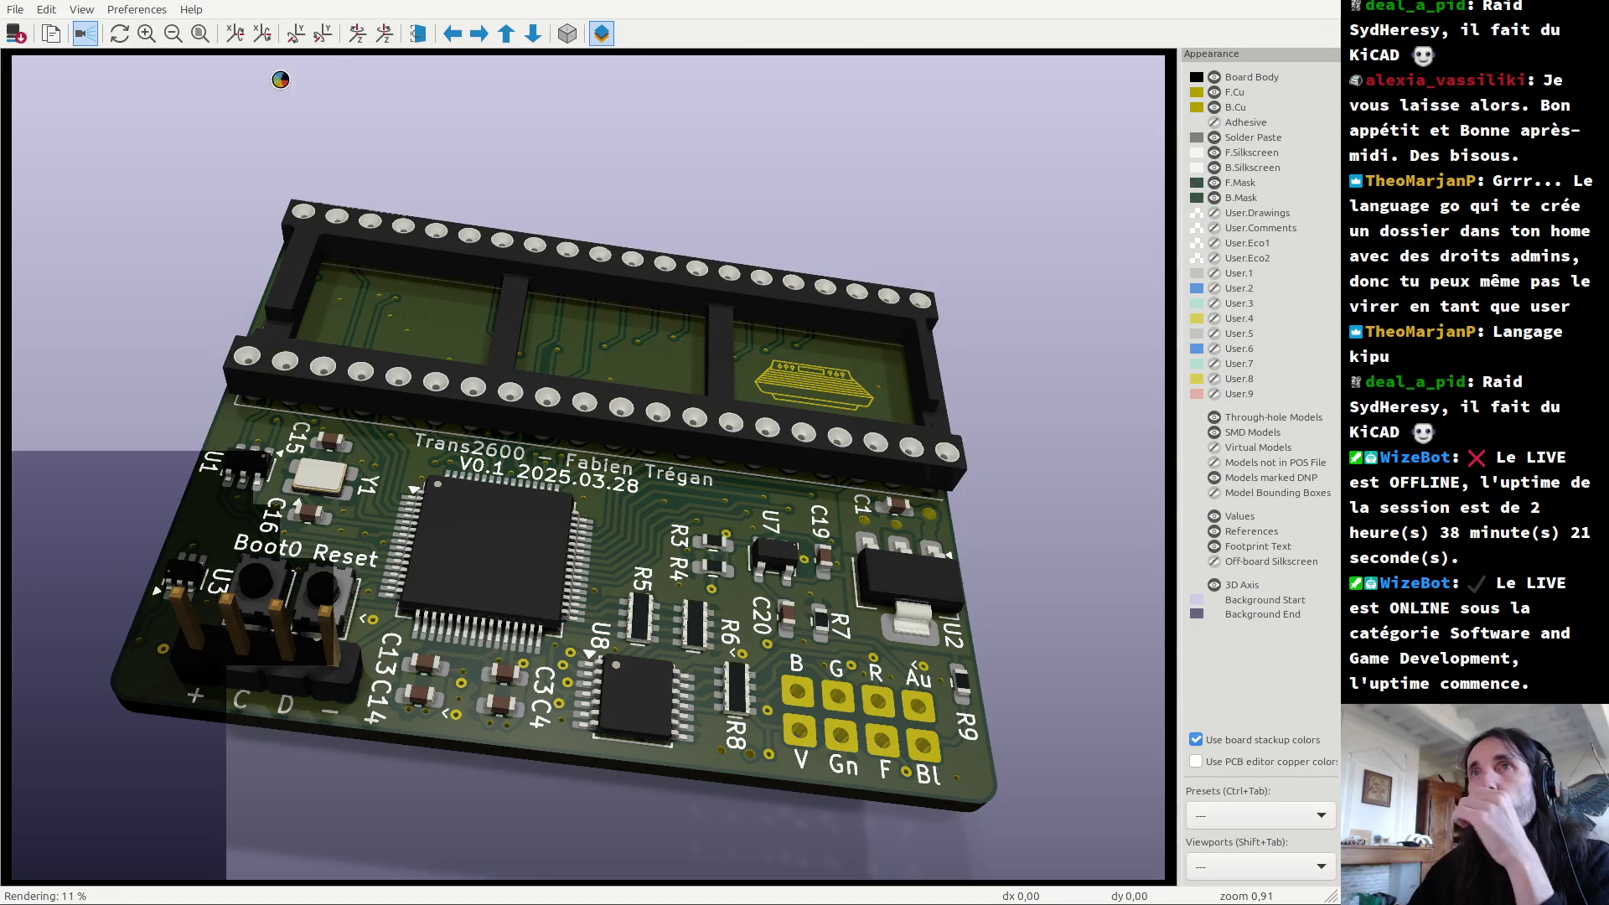
- Turn off raytracing, view the board top-down, and zoom in on C3, C4, C13 and C14
{"action": "left_click", "coordinate": [85, 33]}
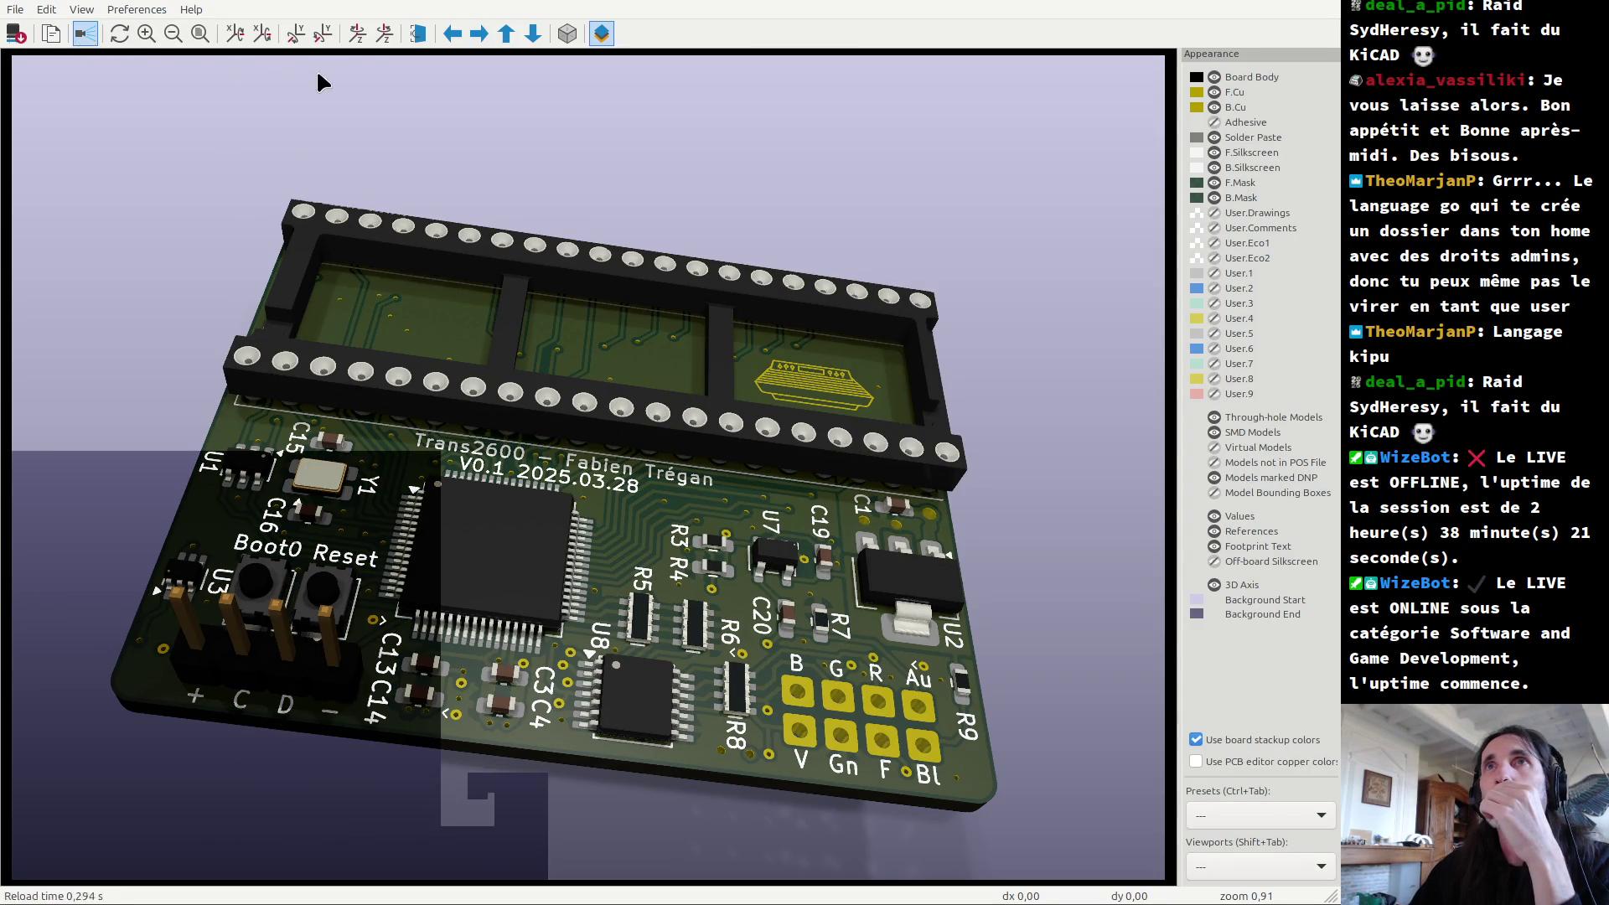
{"action": "left_click", "coordinate": [200, 32]}
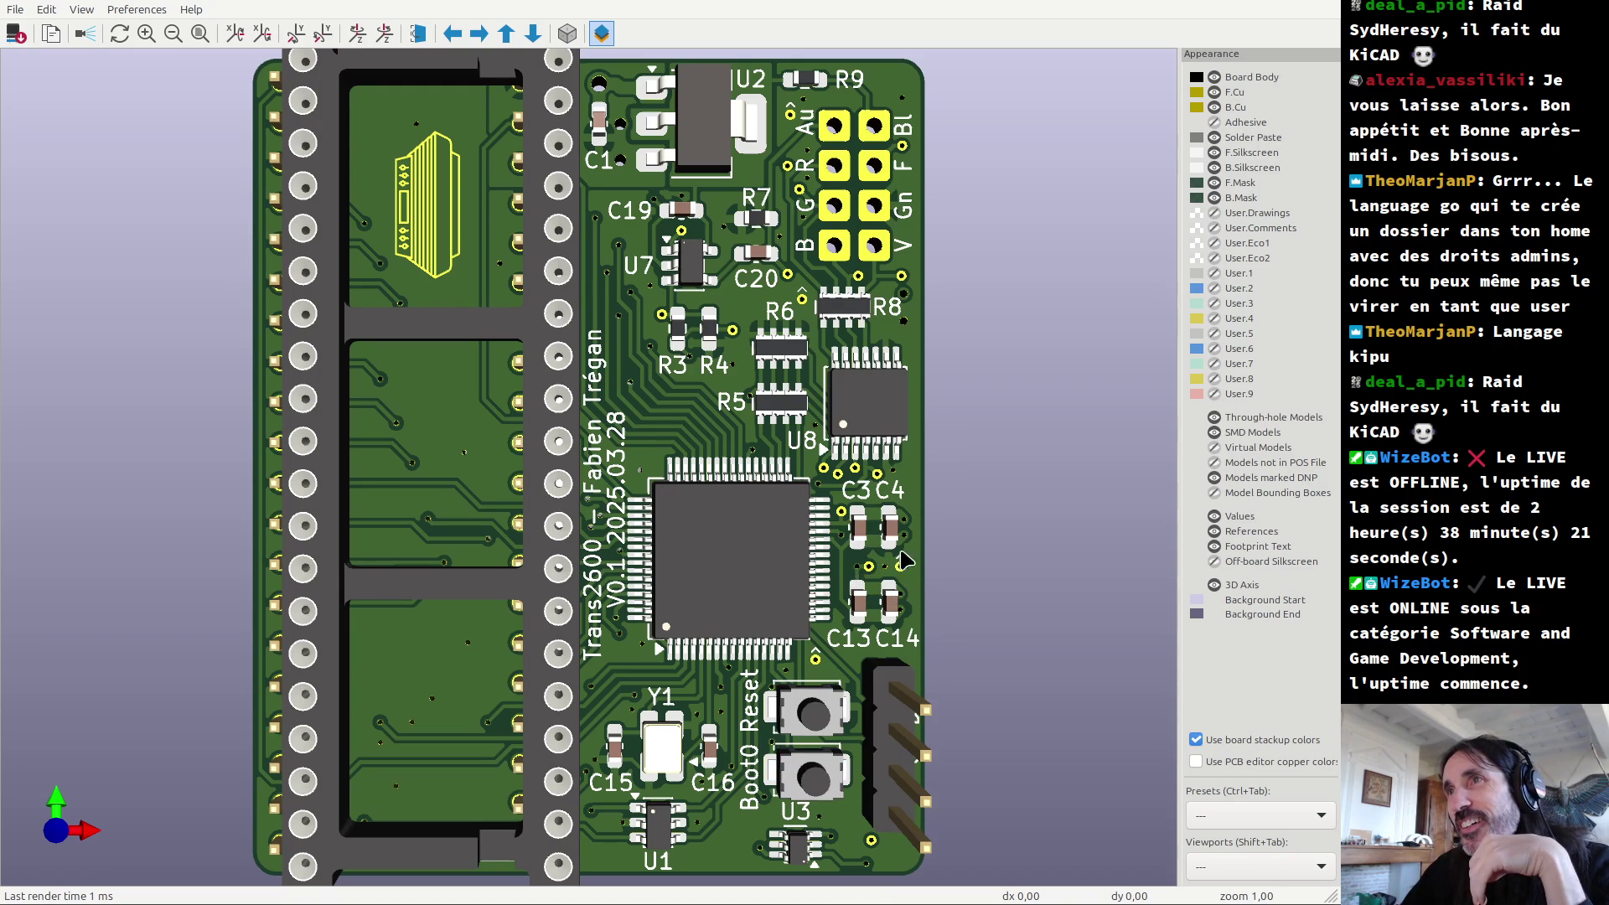
{"action": "scroll", "coordinate": [907, 580], "scroll_direction": "up", "scroll_amount": 5}
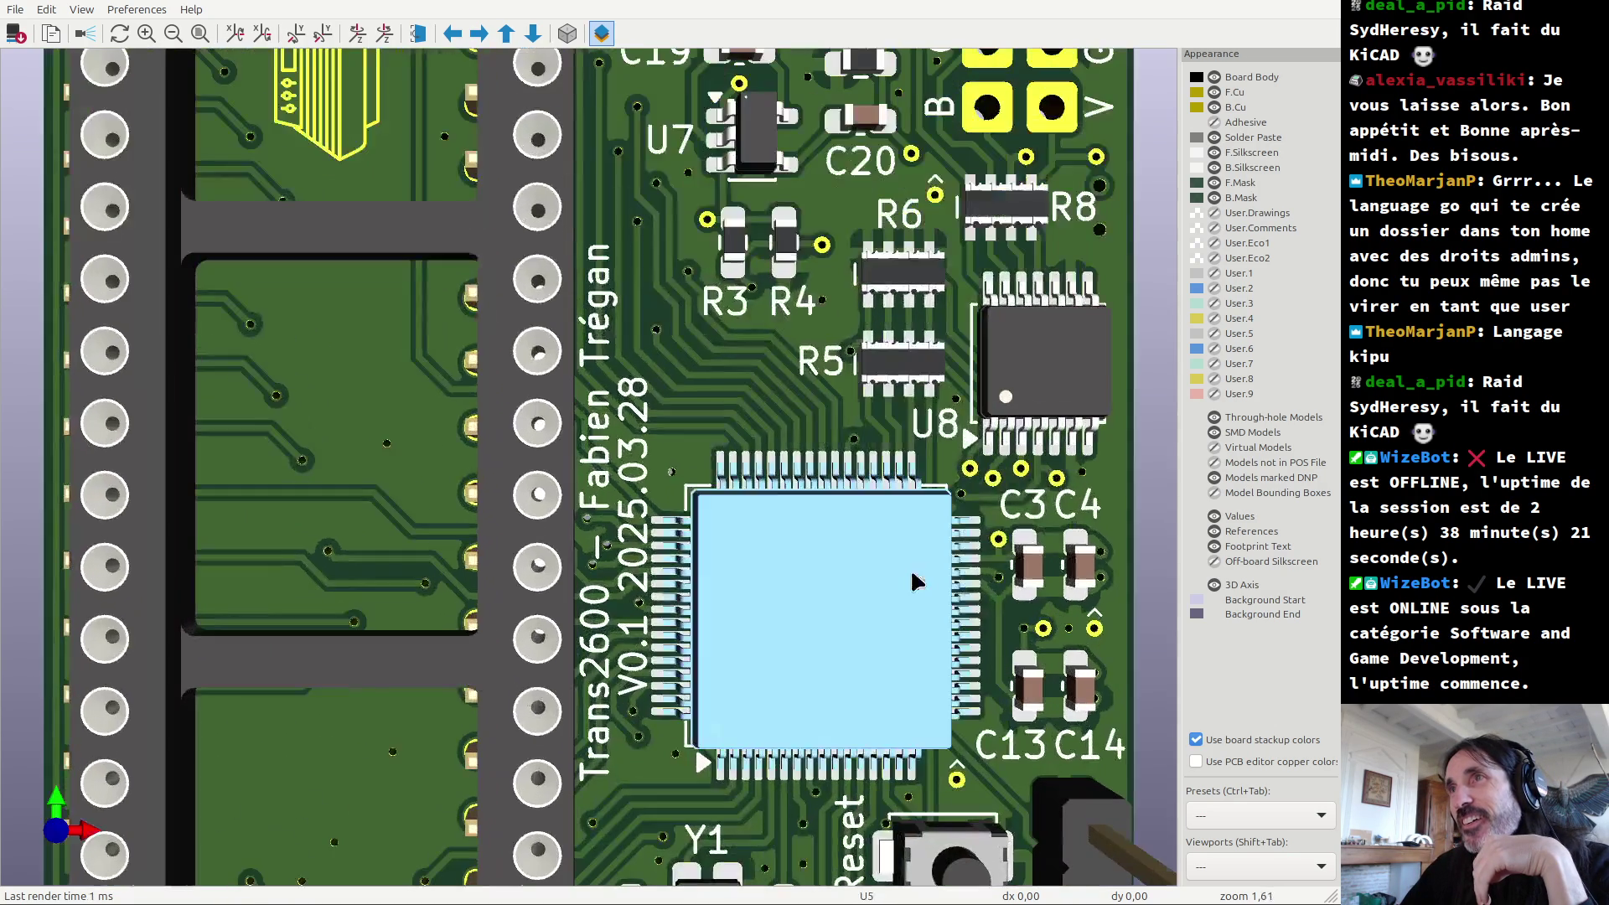
{"action": "scroll", "coordinate": [1079, 637], "scroll_direction": "up", "scroll_amount": 8}
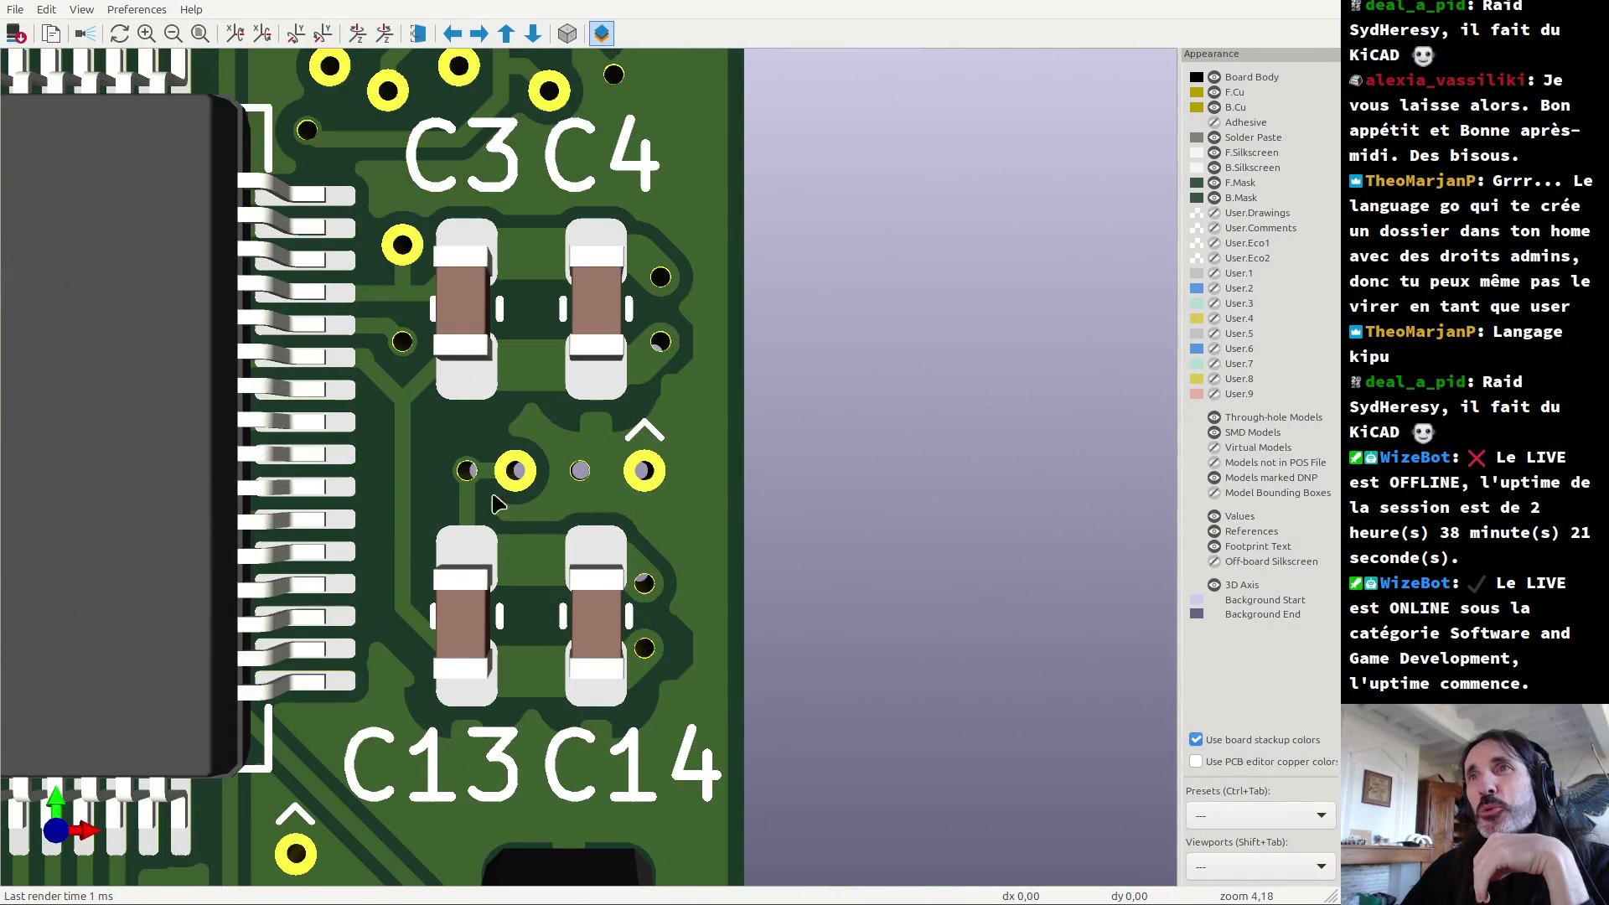
{"action": "key", "text": "alt+Tab"}
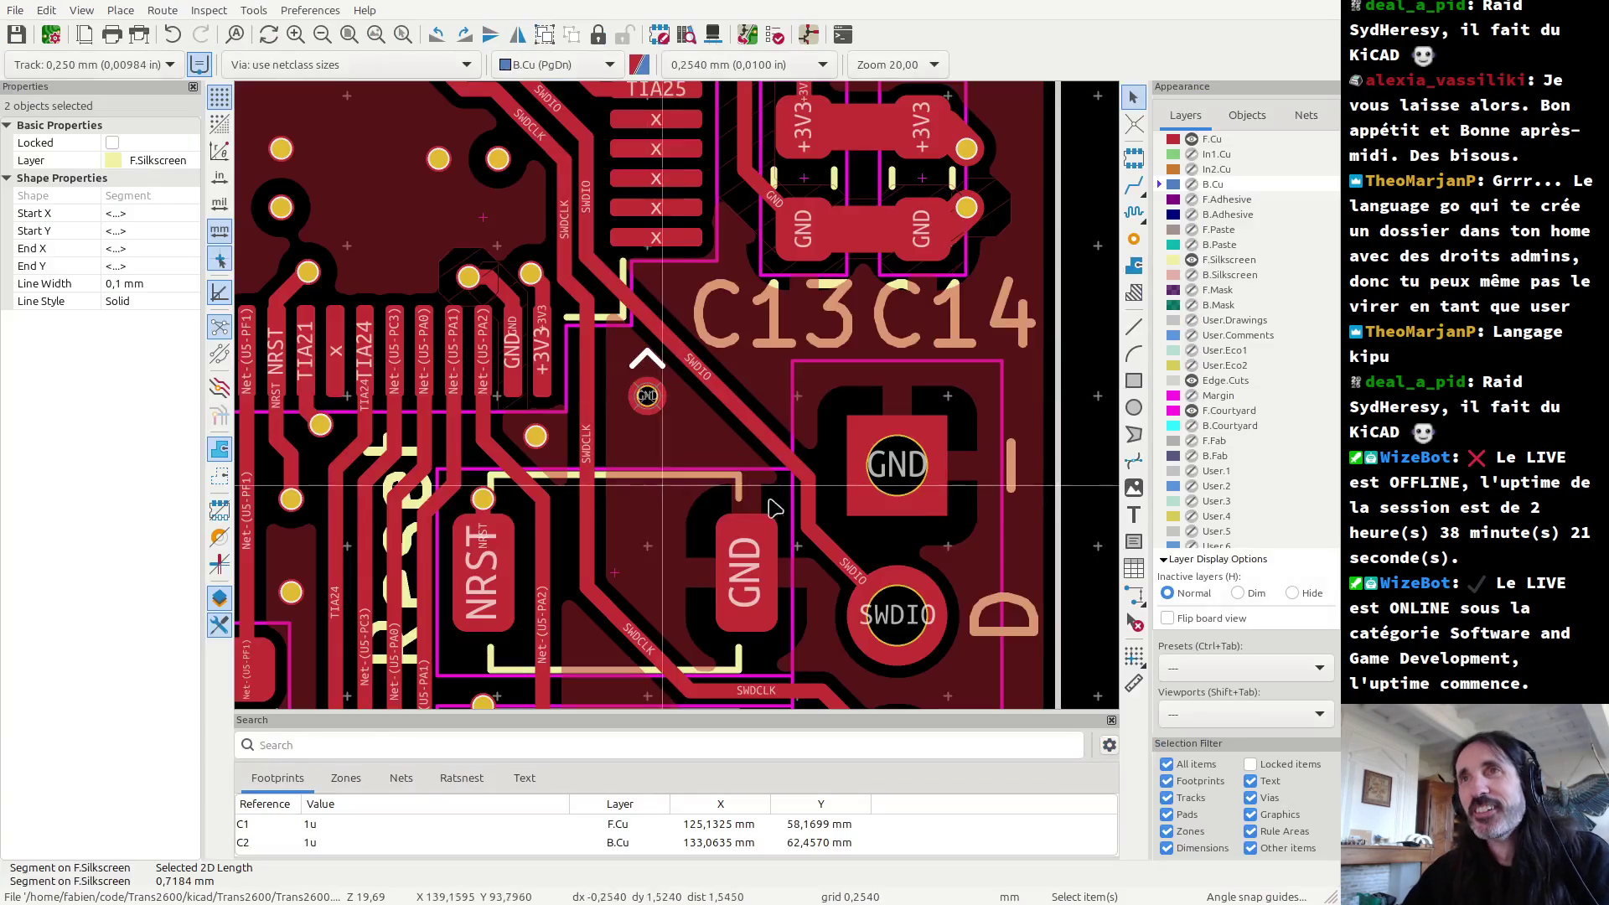
- Move both arms of the silkscreen chevron left above the +3V3 pad and preview in 3D
{"action": "scroll", "coordinate": [683, 405], "scroll_direction": "down", "scroll_amount": 3}
{"action": "scroll", "coordinate": [554, 400], "scroll_direction": "up", "scroll_amount": 5}
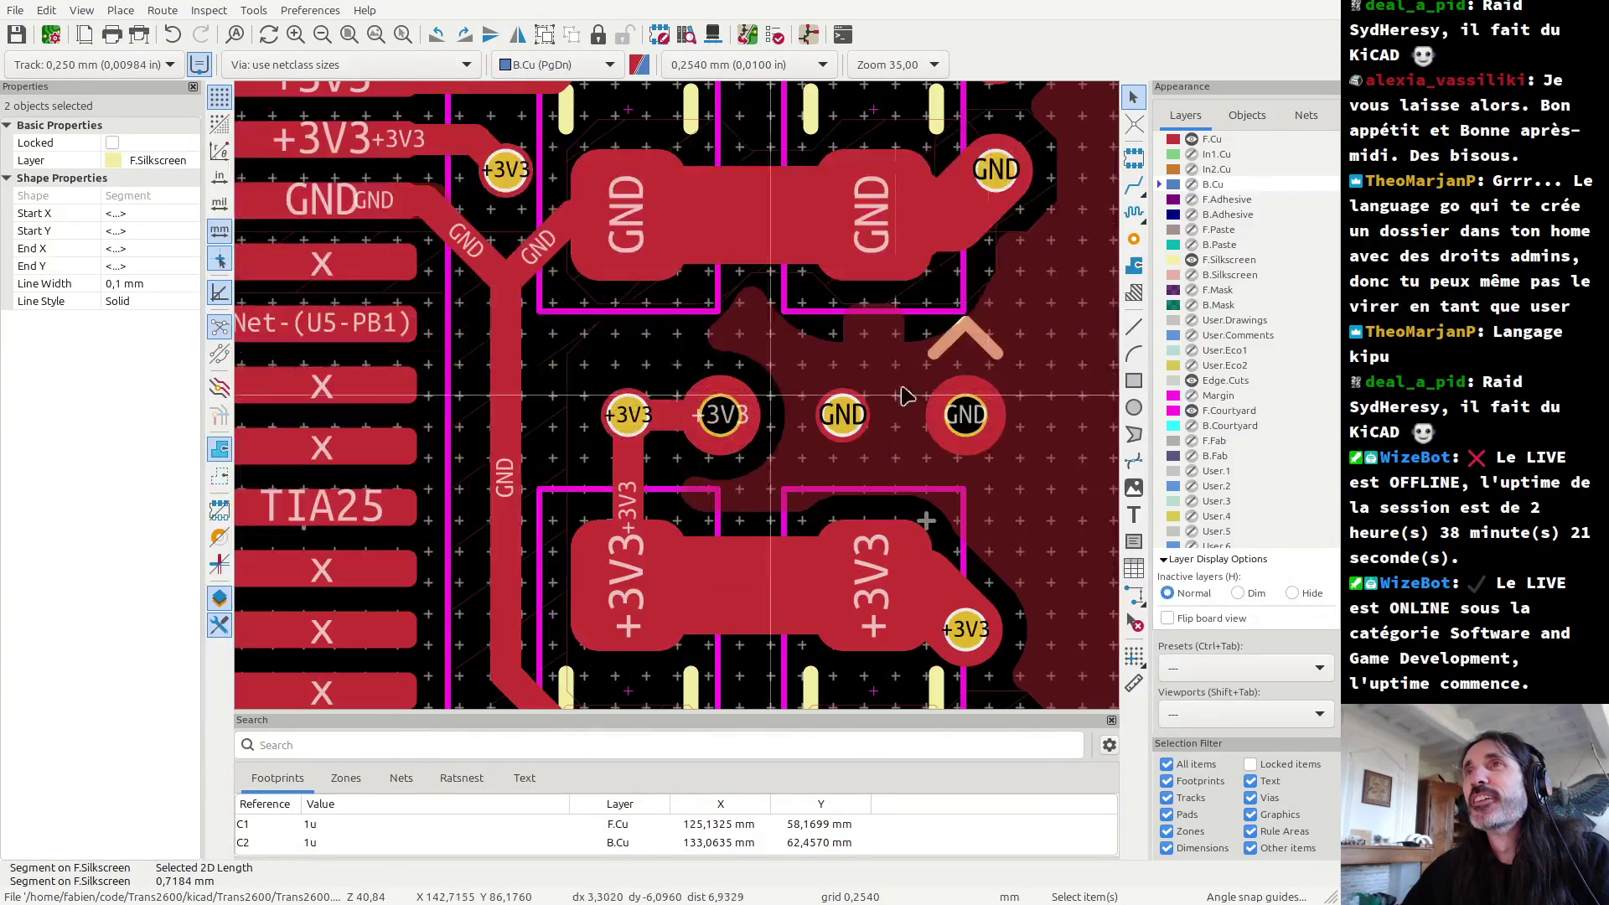
{"action": "left_click", "coordinate": [951, 356]}
{"action": "left_click", "coordinate": [986, 344], "text": "shift"}
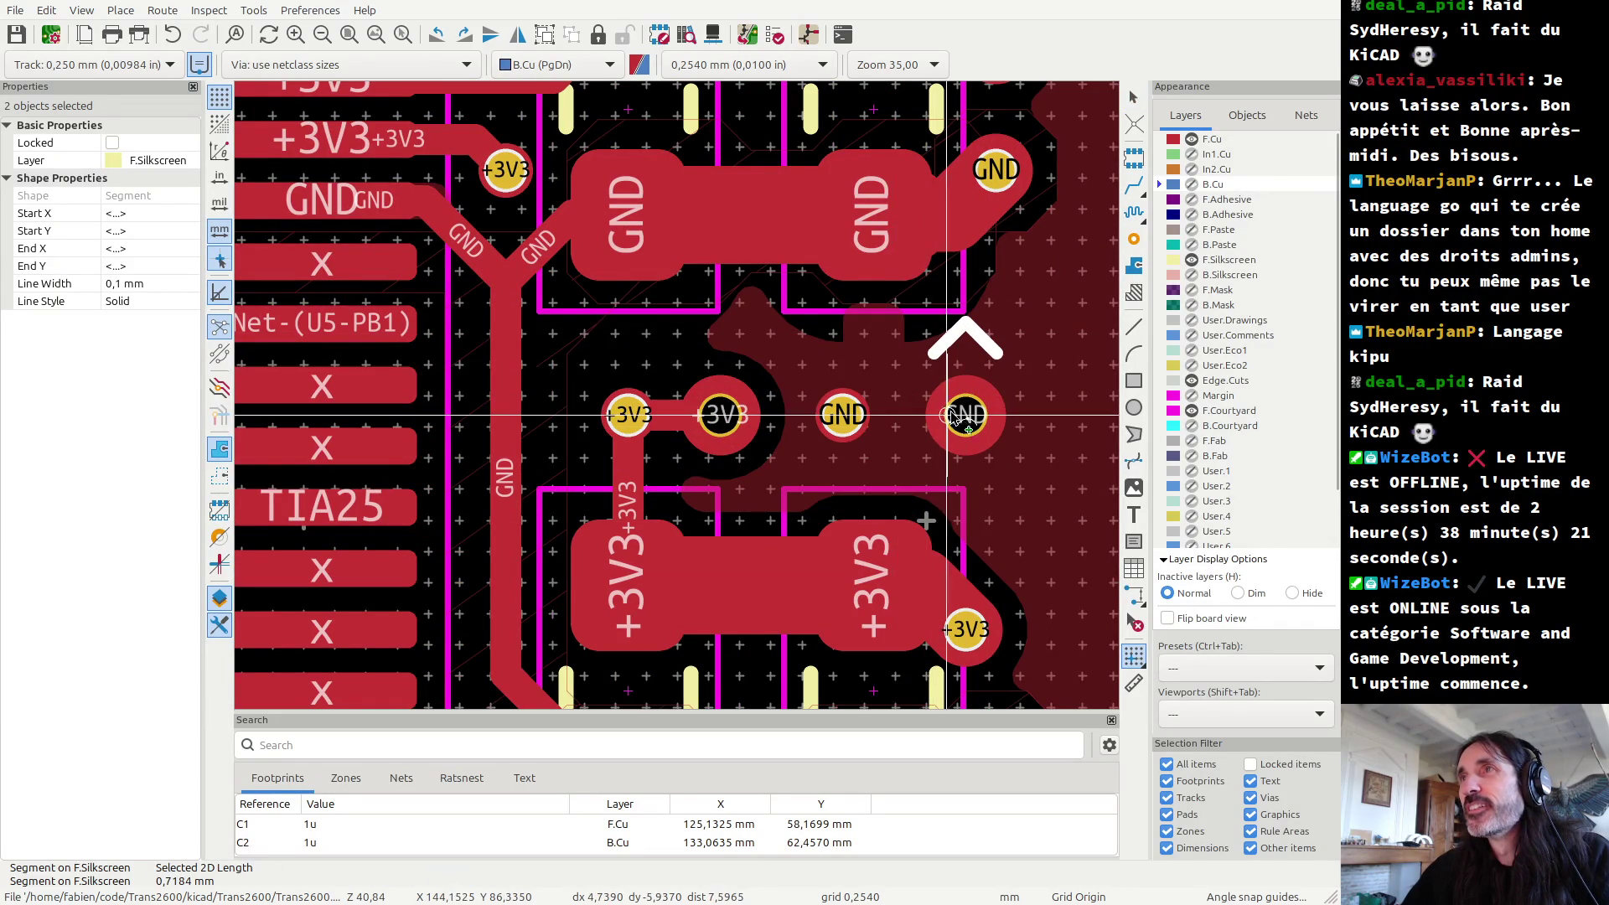
{"action": "left_click_drag", "start_coordinate": [968, 331], "coordinate": [719, 331]}
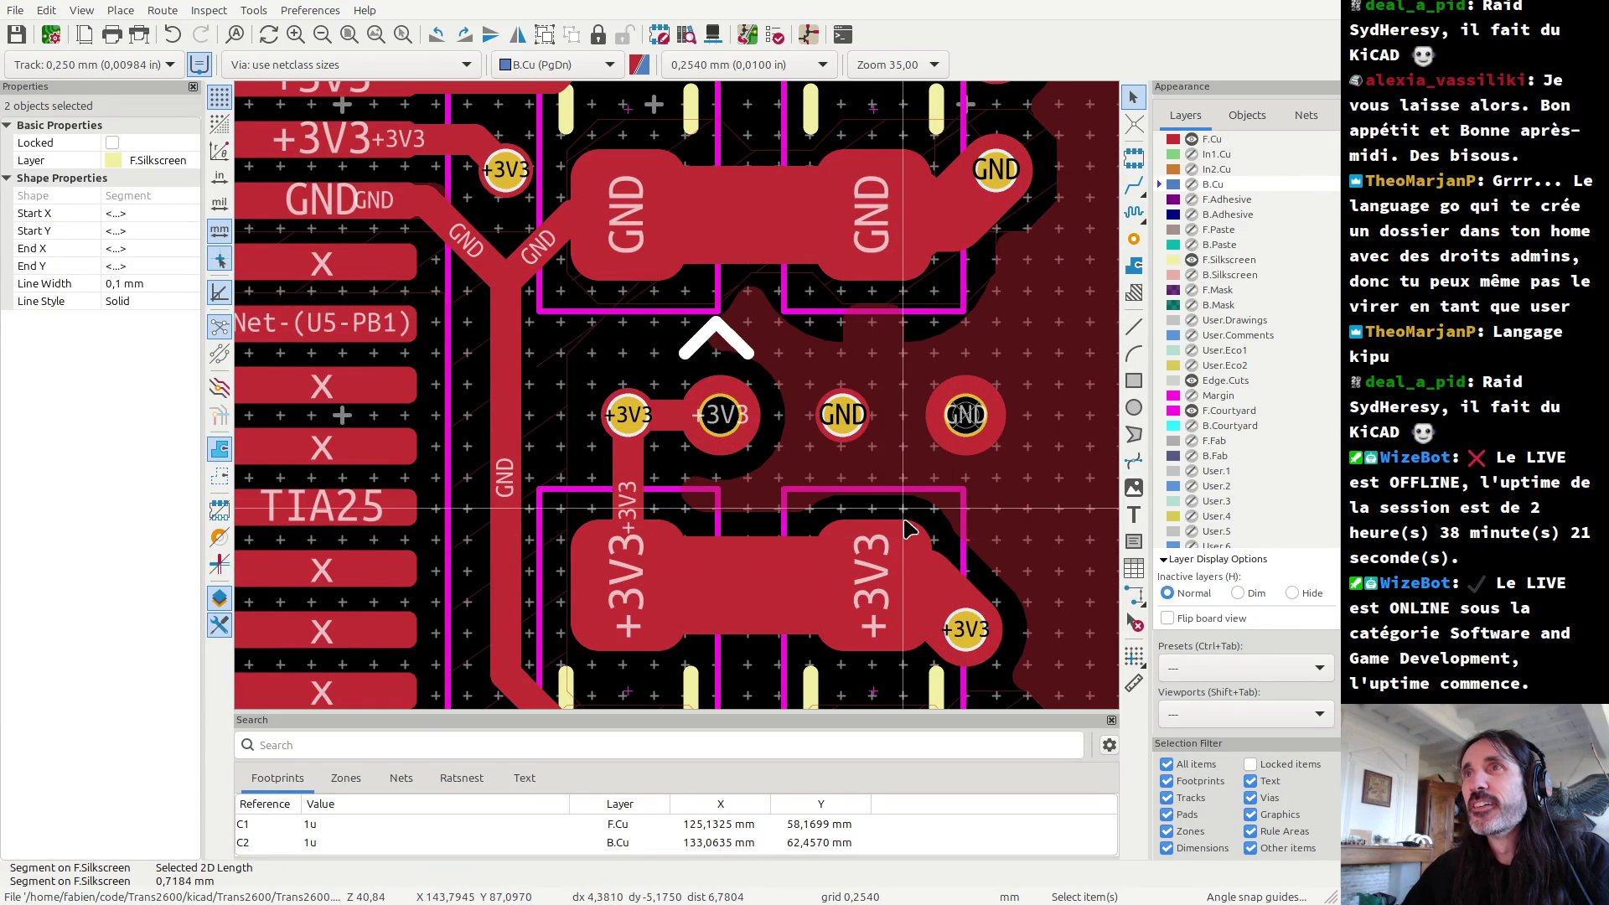
{"action": "key", "text": "alt+3"}
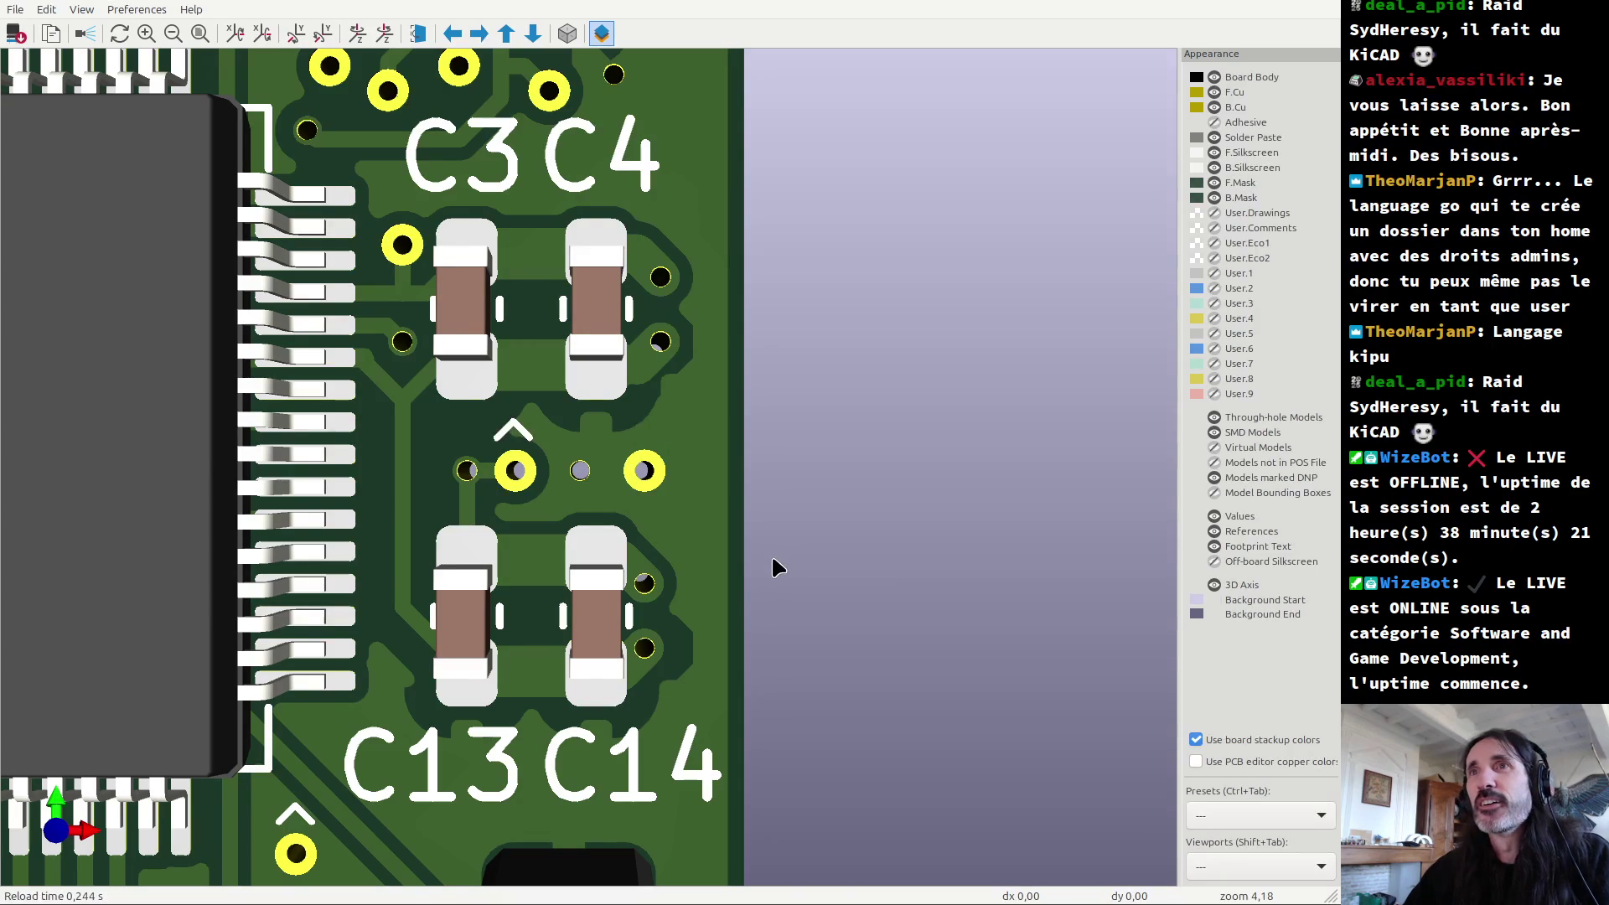
- Paste a copy of the chevron above the GND pad in the PCB editor
{"action": "key", "text": "alt+Tab"}
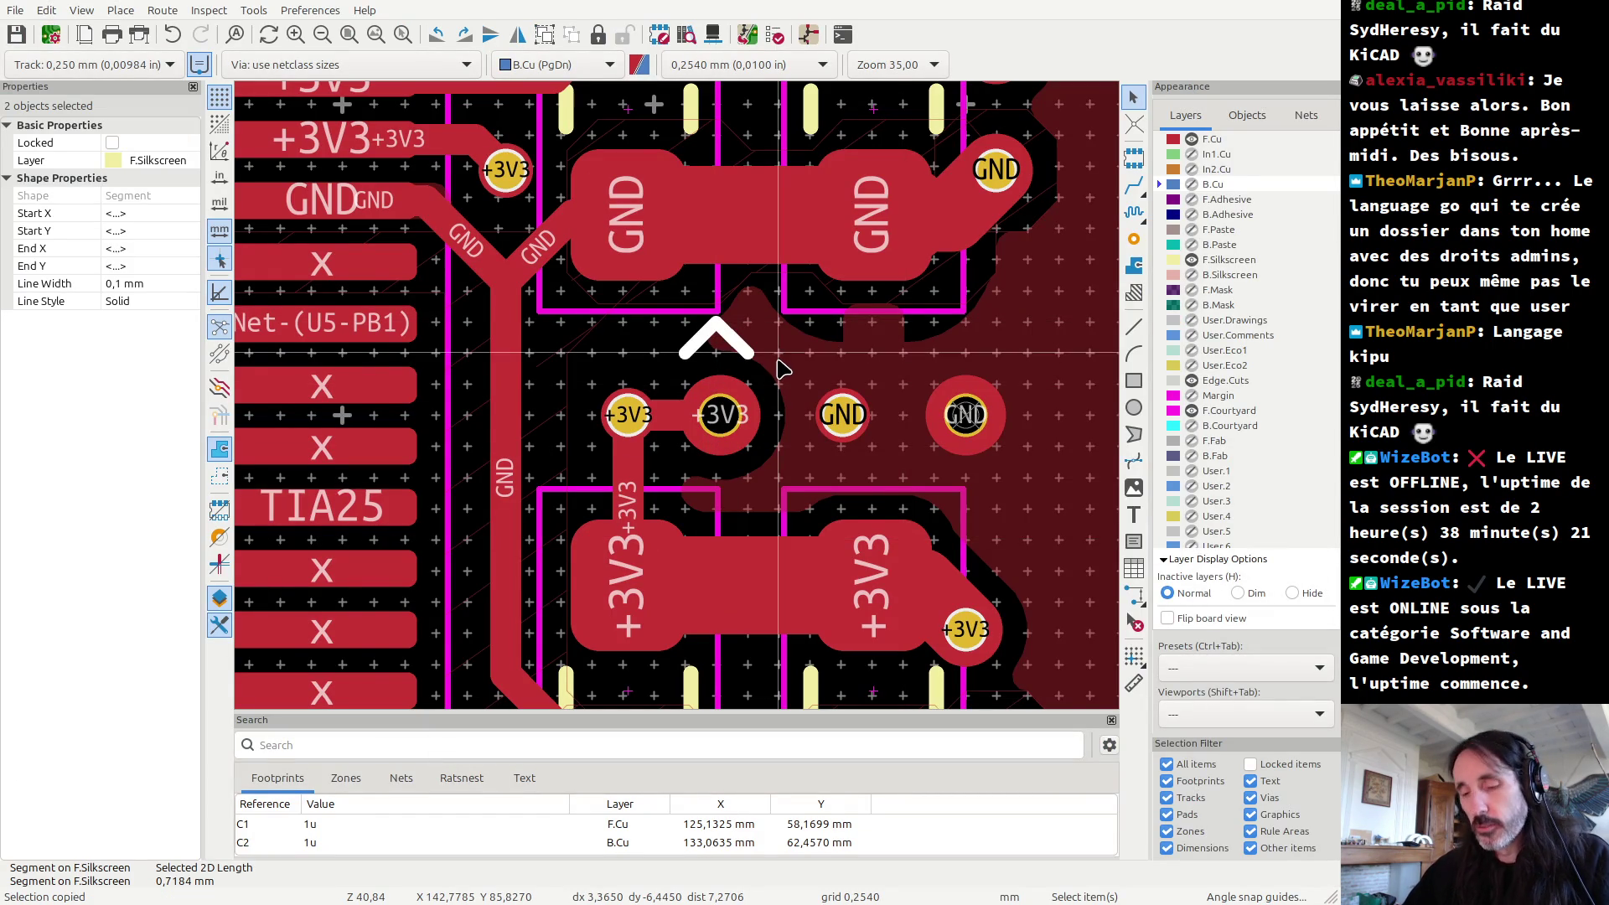
{"action": "key", "text": "ctrl+v"}
{"action": "left_click", "coordinate": [962, 344]}
- Orbit the 3D board to inspect both chevrons and the pin header
{"action": "key", "text": "alt+Tab"}
{"action": "scroll", "coordinate": [938, 674], "scroll_direction": "down", "scroll_amount": 5}
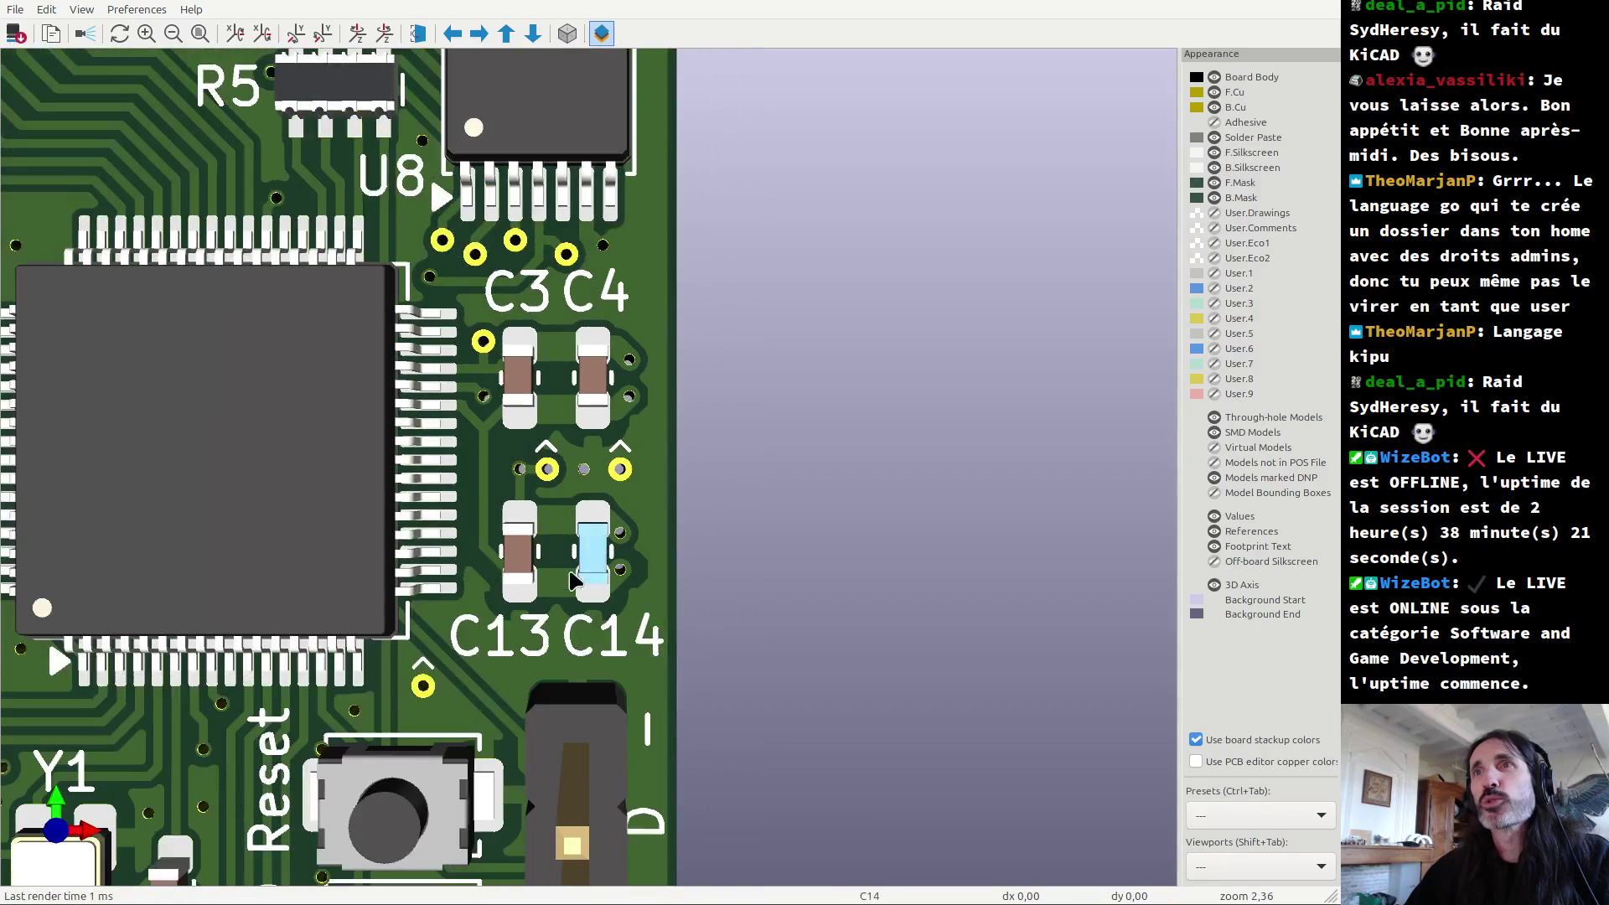
{"action": "left_click_drag", "start_coordinate": [573, 581], "coordinate": [617, 355]}
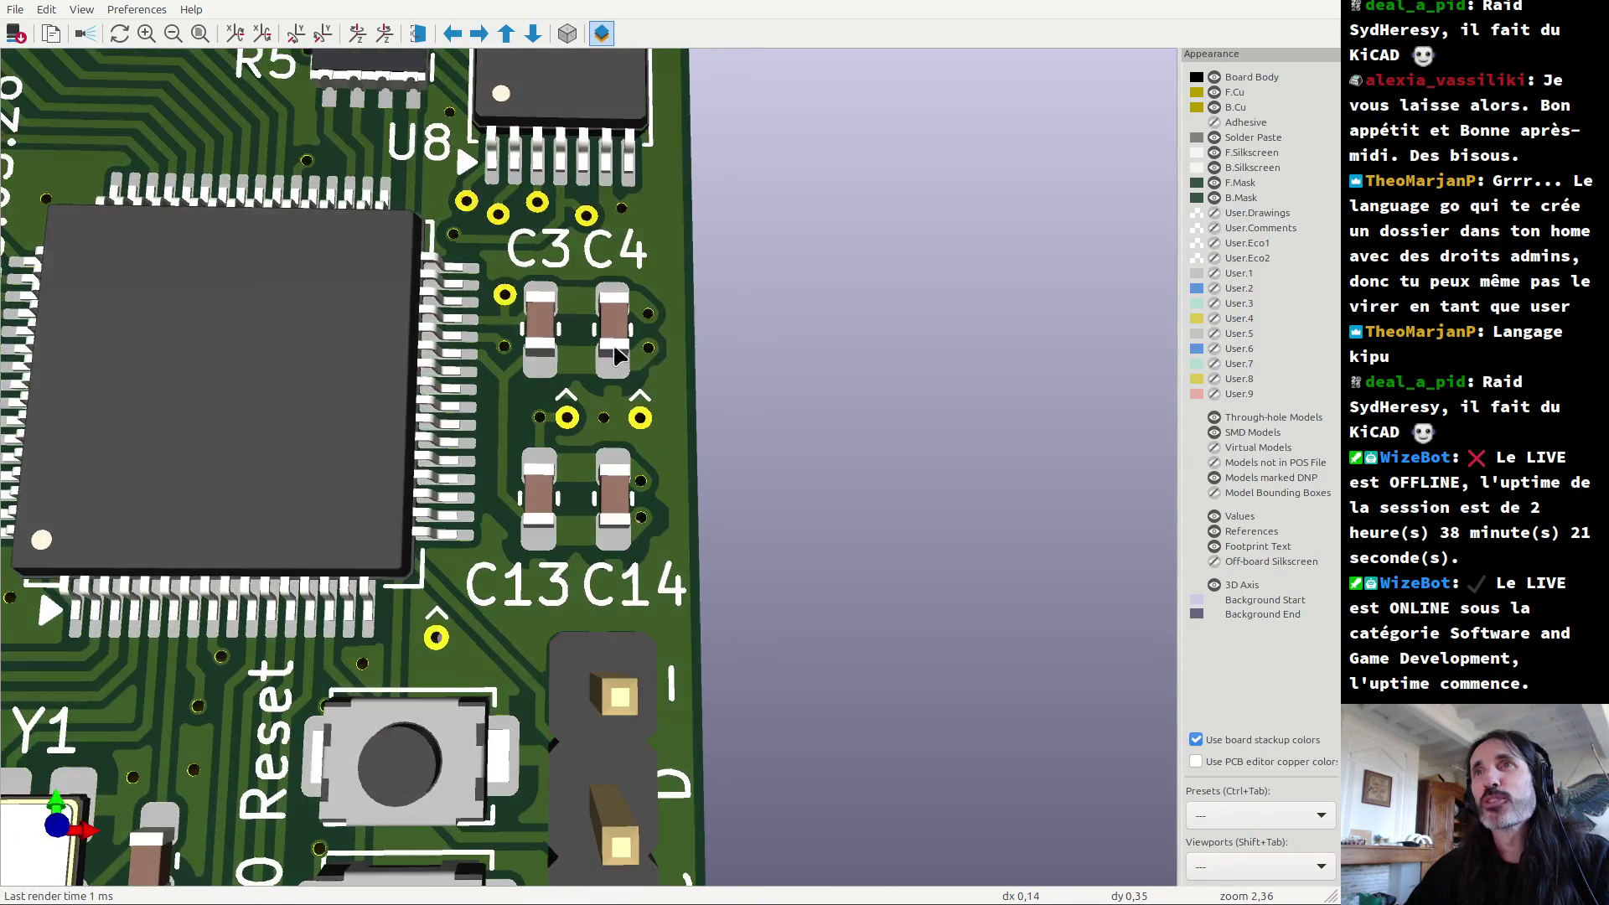
{"action": "scroll", "coordinate": [617, 355], "scroll_direction": "down", "scroll_amount": 1}
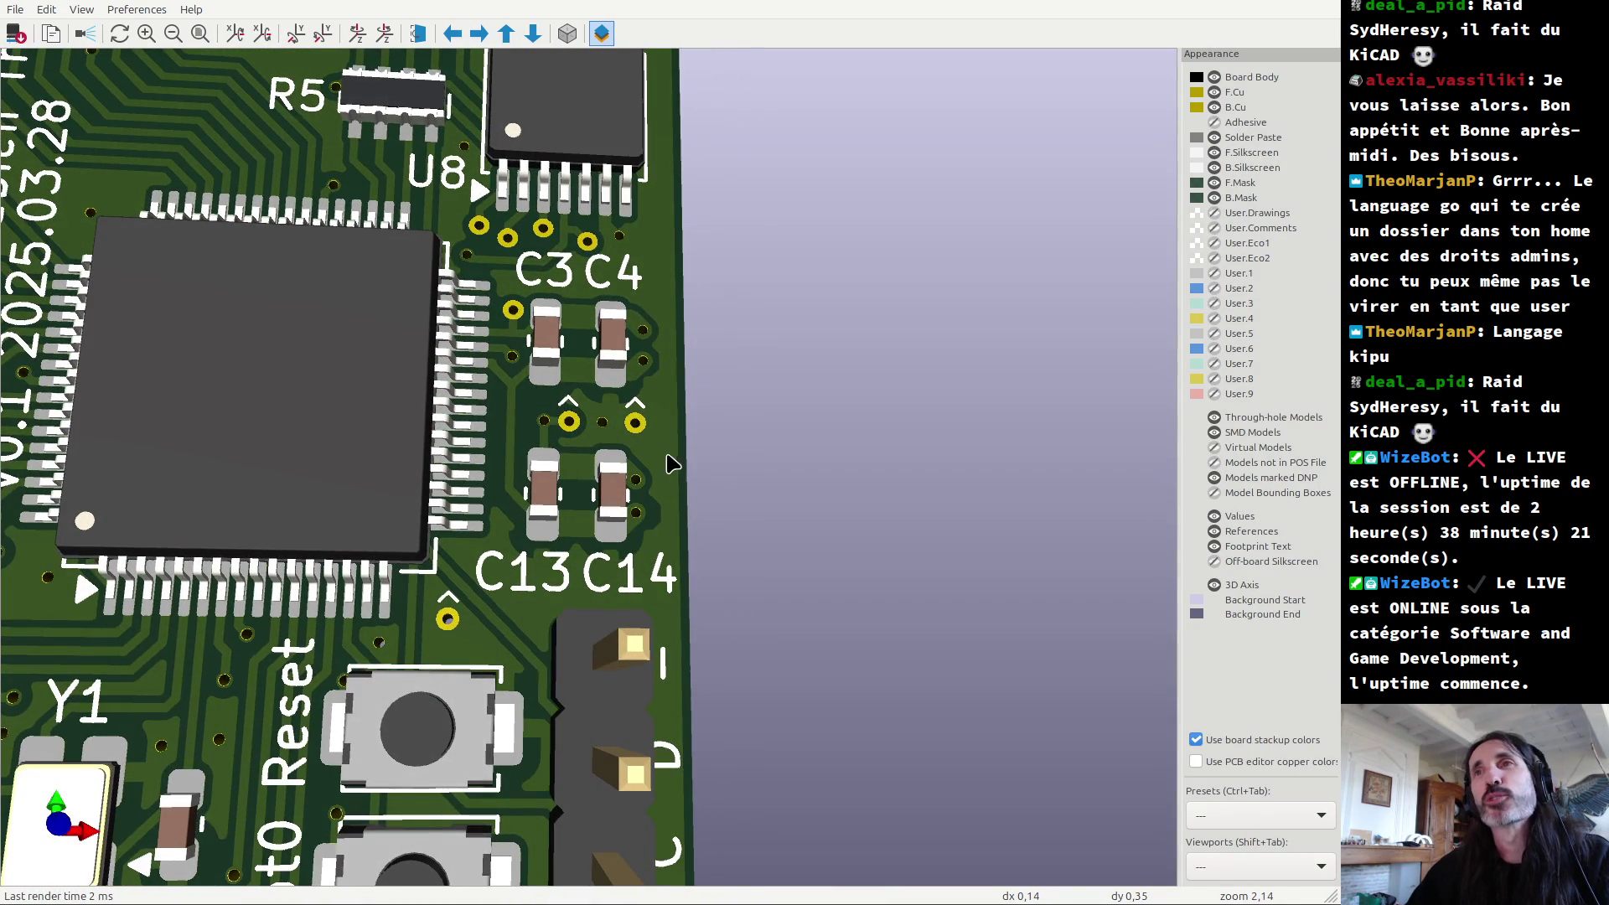
{"action": "left_click_drag", "start_coordinate": [666, 462], "coordinate": [702, 482]}
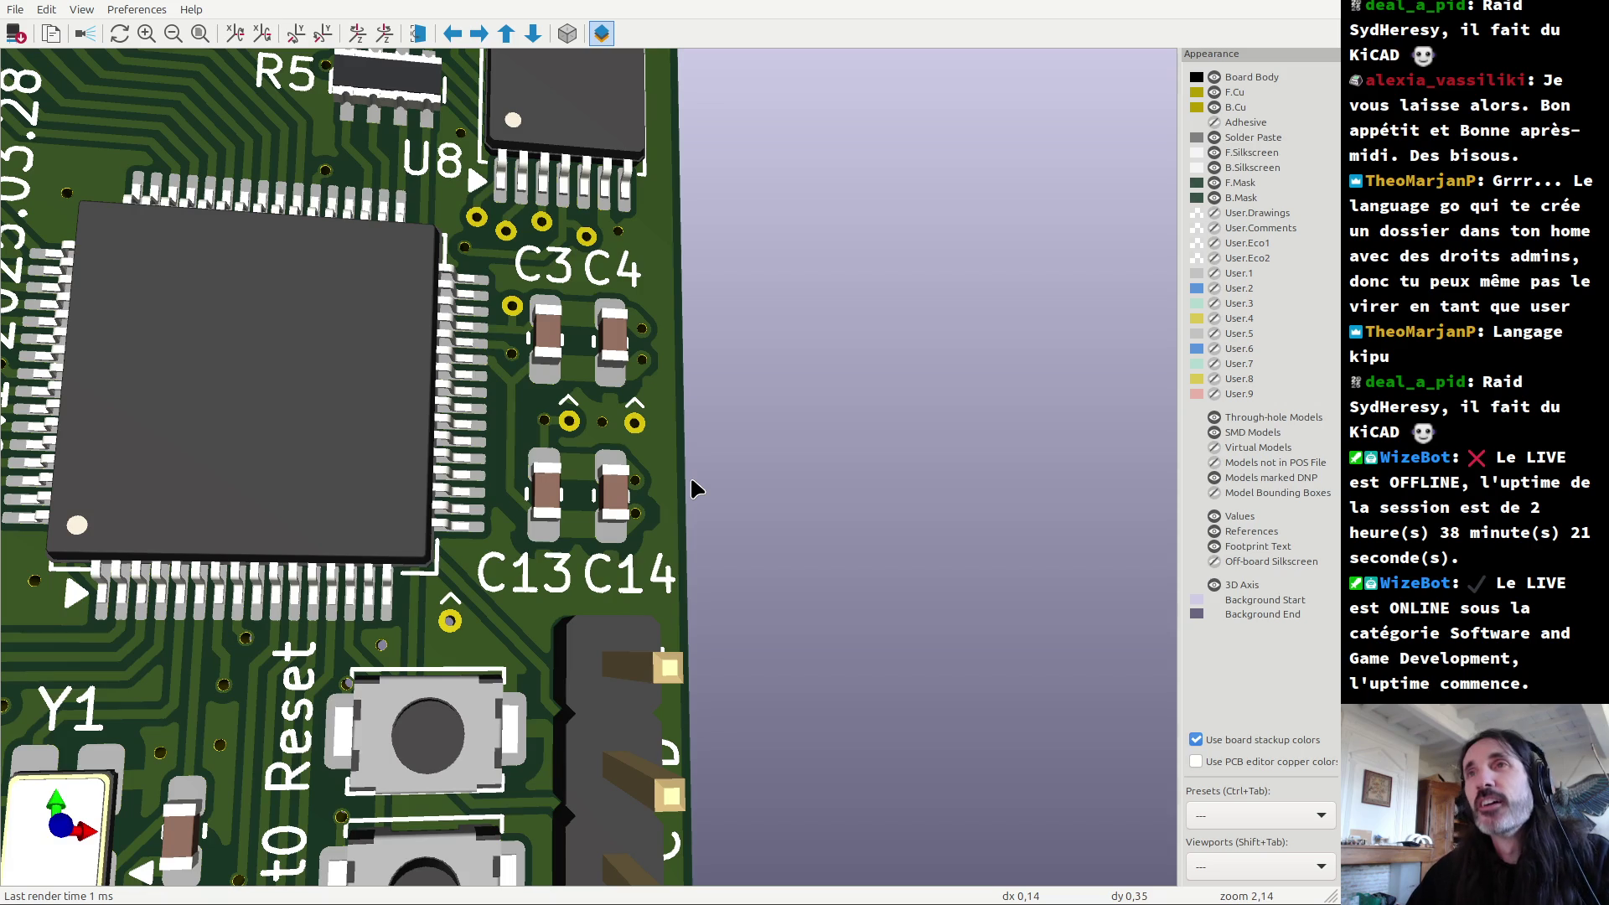
{"action": "mouse_move", "coordinate": [691, 481]}
{"action": "left_mouse_down"}
{"action": "mouse_move", "coordinate": [769, 547]}
{"action": "mouse_move", "coordinate": [603, 468]}
{"action": "mouse_move", "coordinate": [560, 505]}
{"action": "left_mouse_up"}
{"action": "mouse_move", "coordinate": [587, 445]}
{"action": "left_mouse_down"}
{"action": "mouse_move", "coordinate": [812, 421]}
{"action": "mouse_move", "coordinate": [746, 109]}
{"action": "mouse_move", "coordinate": [736, 553]}
{"action": "mouse_move", "coordinate": [478, 501]}
{"action": "mouse_move", "coordinate": [649, 394]}
{"action": "left_mouse_up"}
- Delete the moved silkscreen chevron in the PCB editor
{"action": "key", "text": "alt+Tab"}
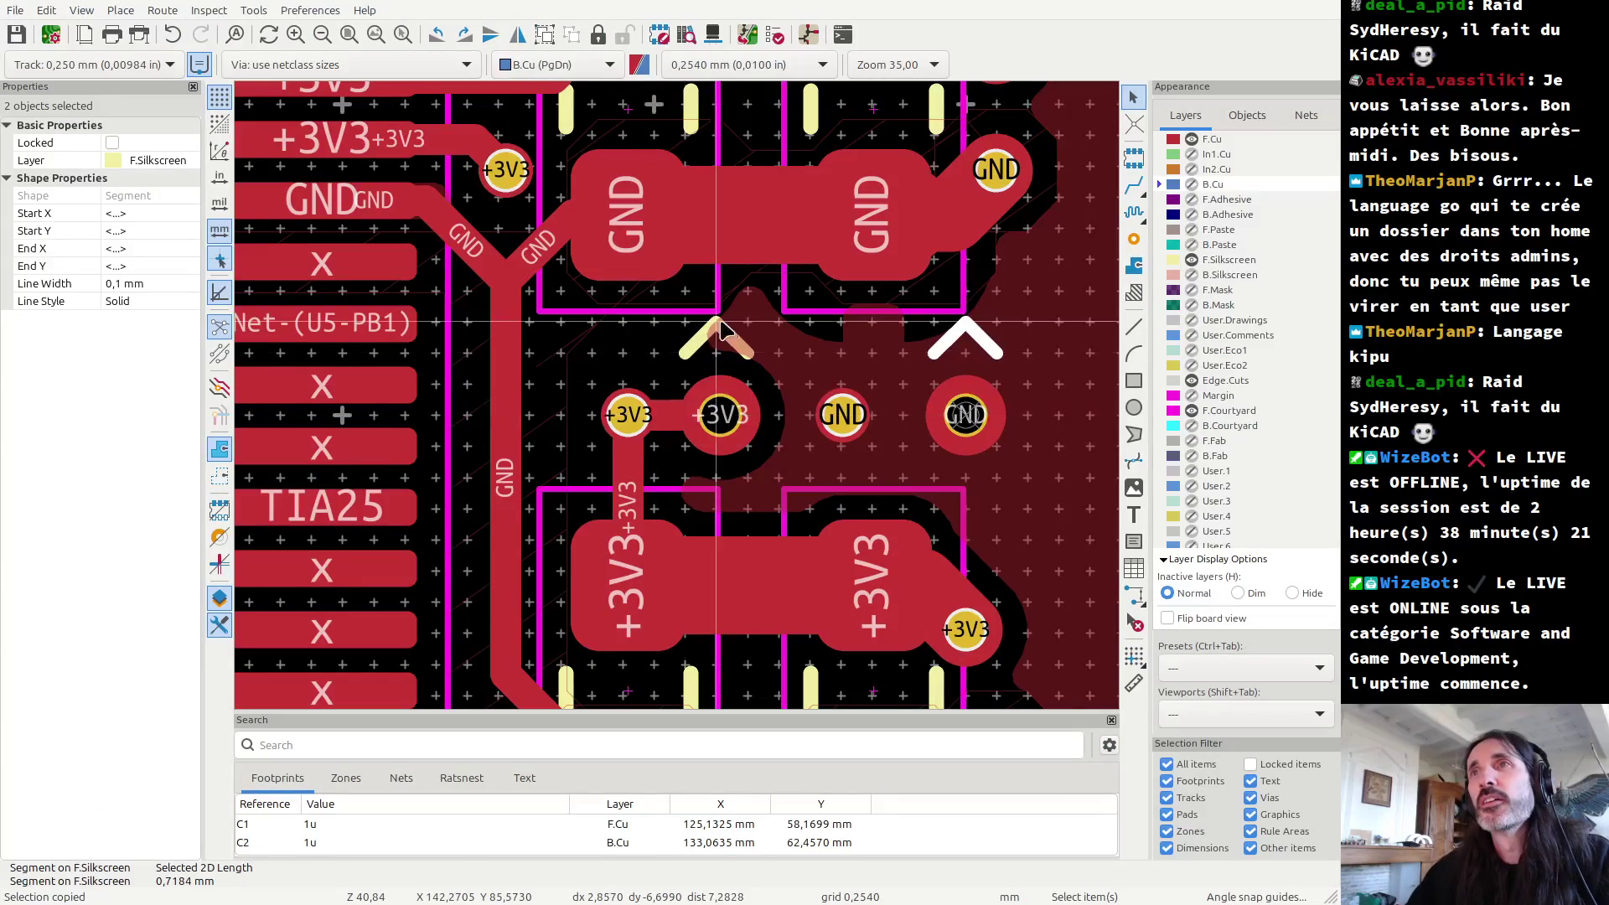
{"action": "key", "text": "Delete"}
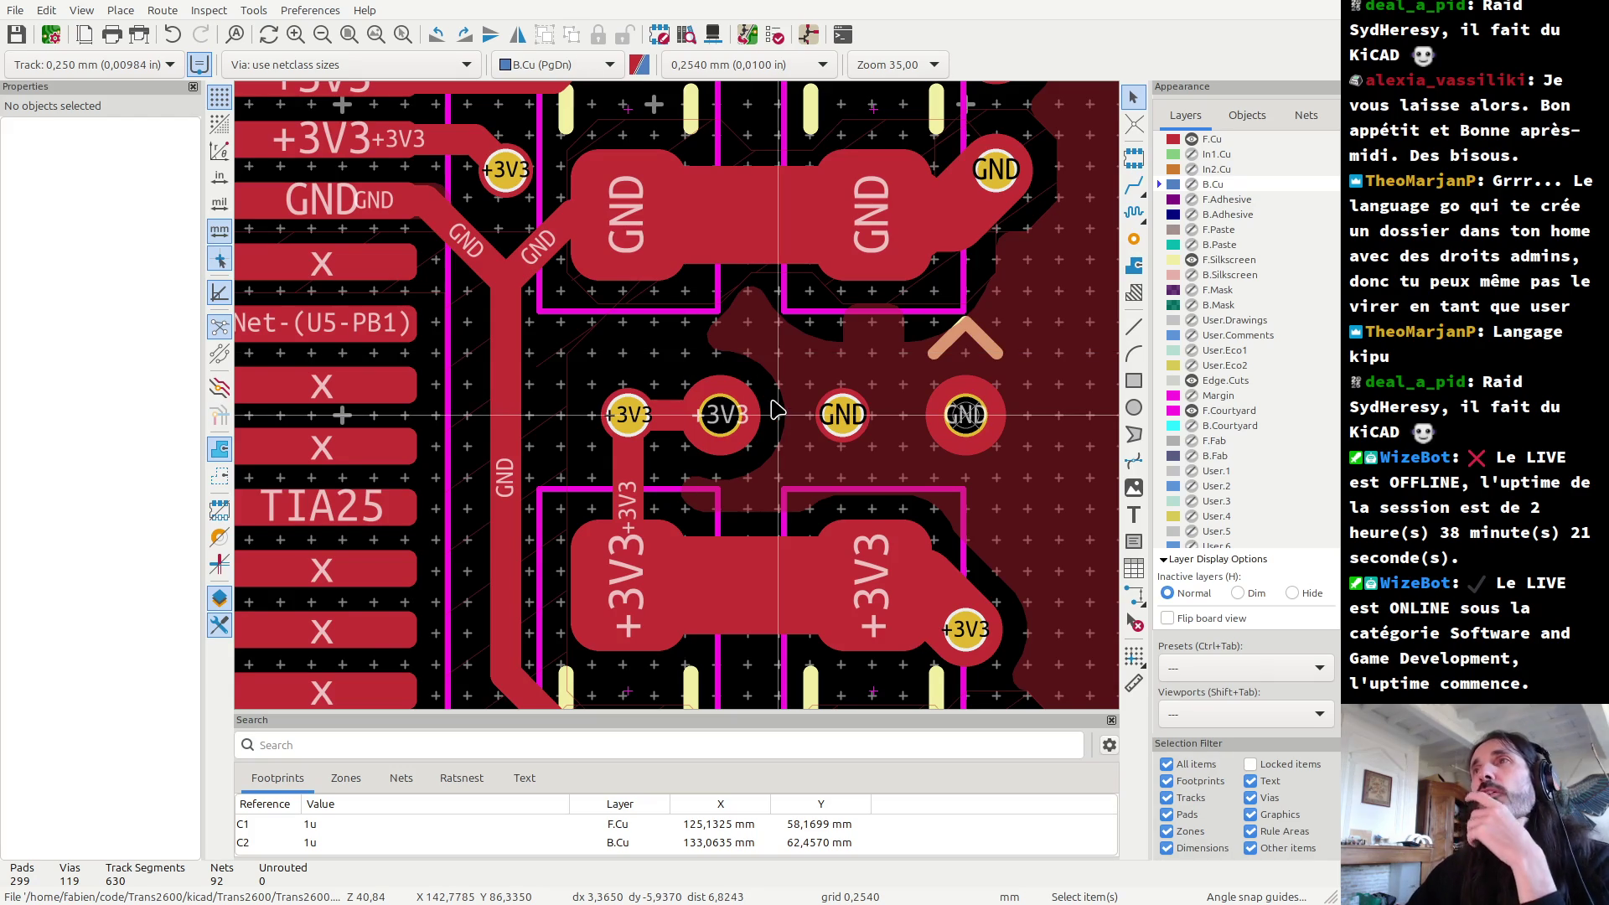
{"action": "scroll", "coordinate": [775, 410], "scroll_direction": "down", "scroll_amount": 8}
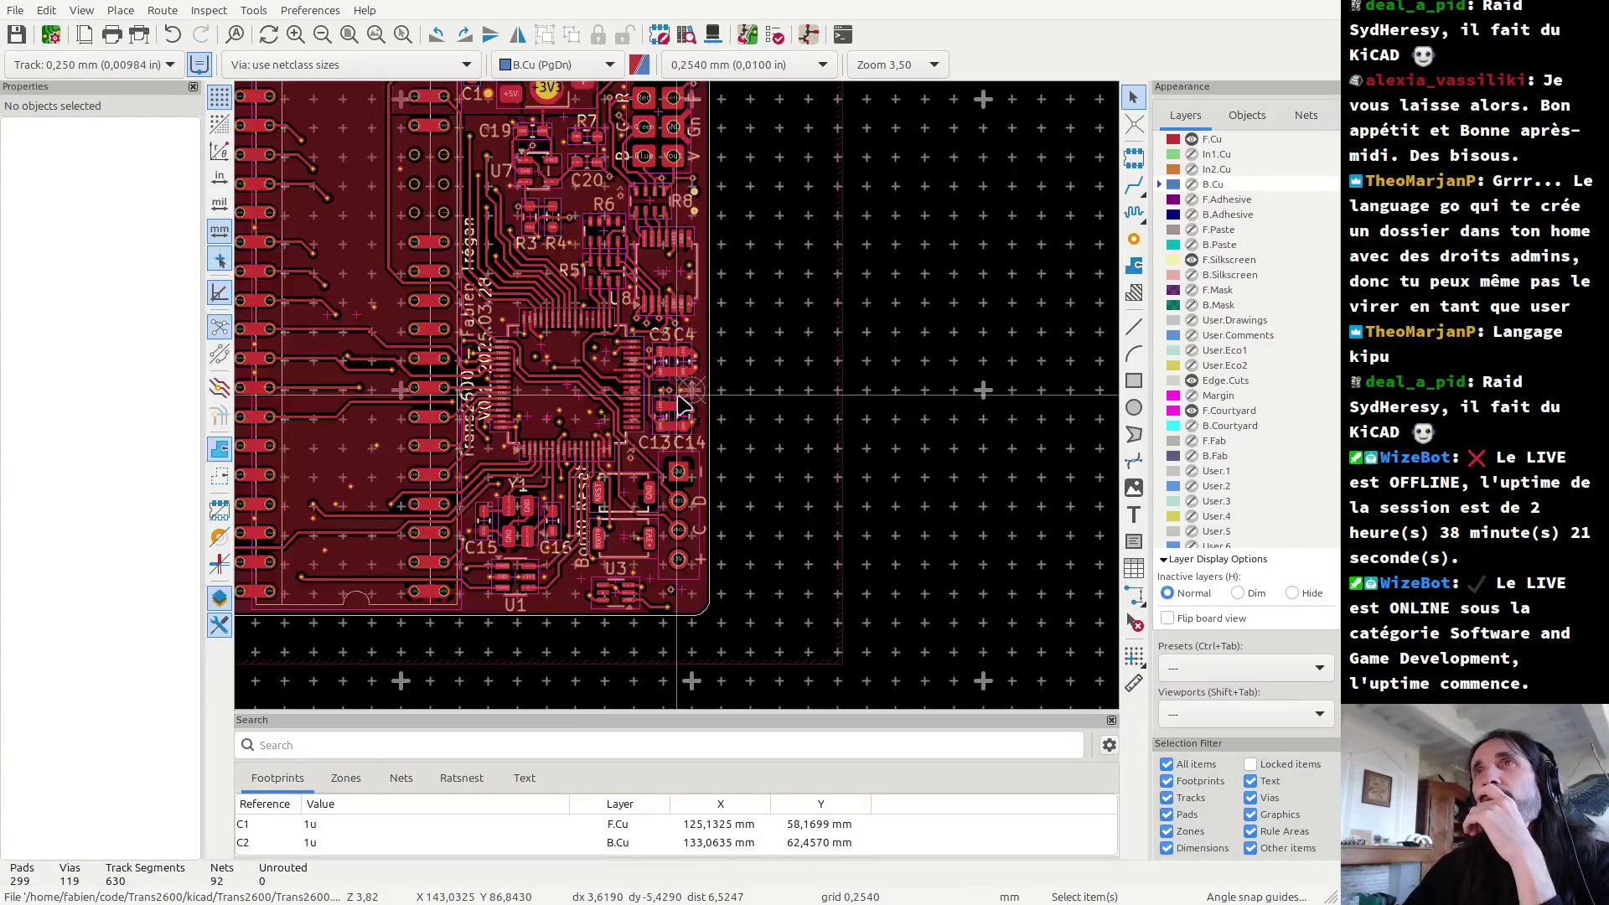
{"action": "scroll", "coordinate": [680, 404], "scroll_direction": "down", "scroll_amount": 3}
{"action": "scroll", "coordinate": [686, 417], "scroll_direction": "up", "scroll_amount": 2}
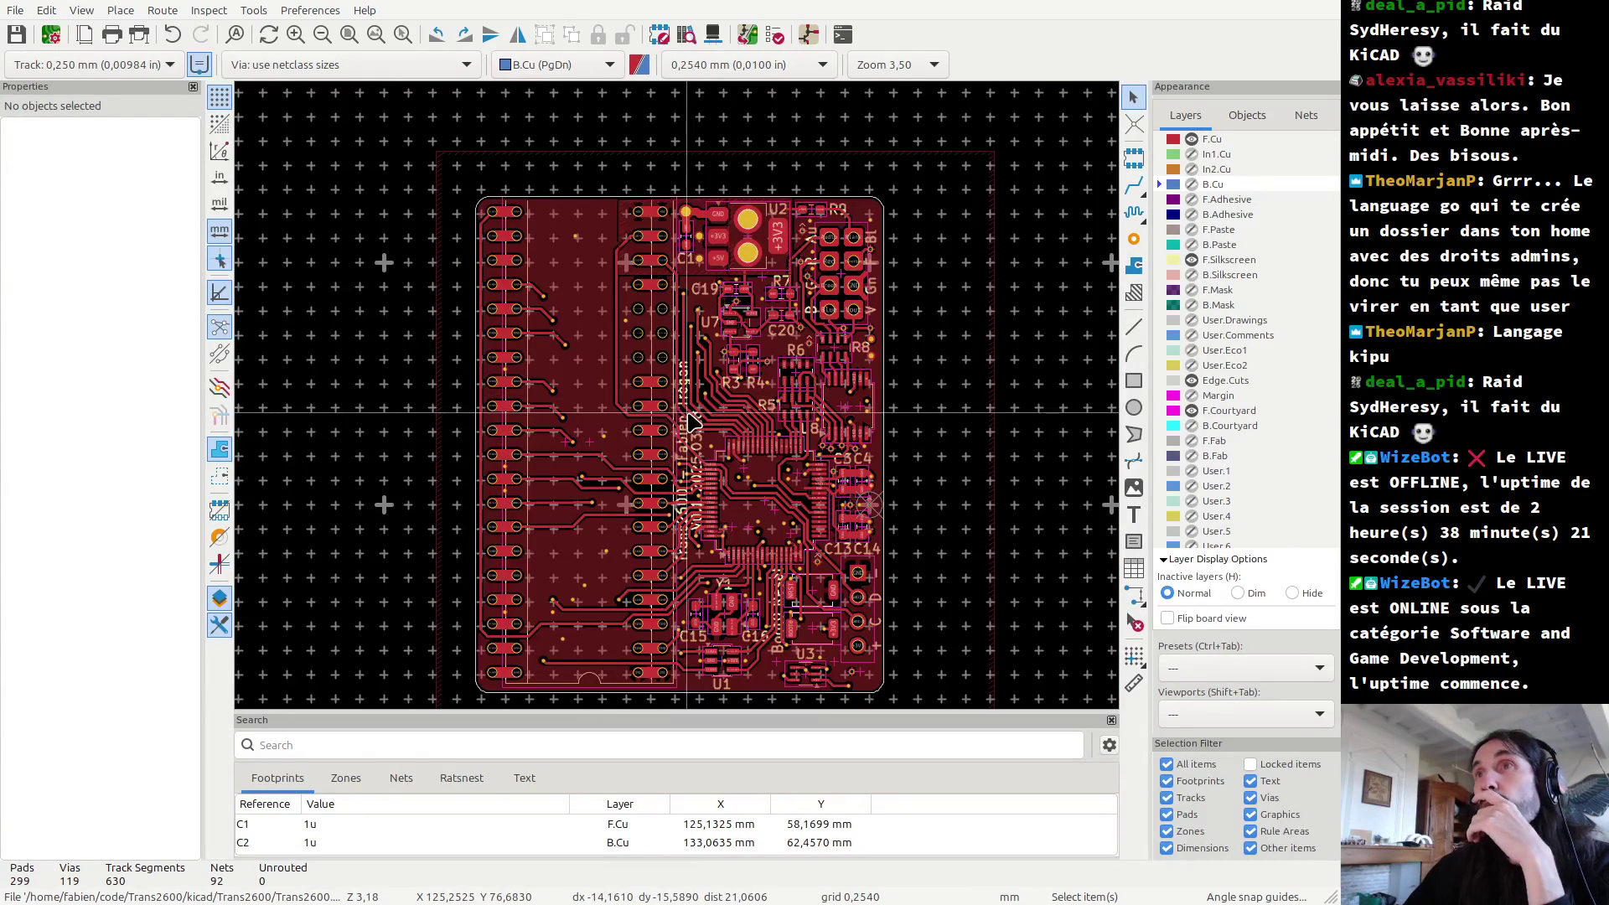
{"action": "scroll", "coordinate": [674, 683], "scroll_direction": "up", "scroll_amount": 2}
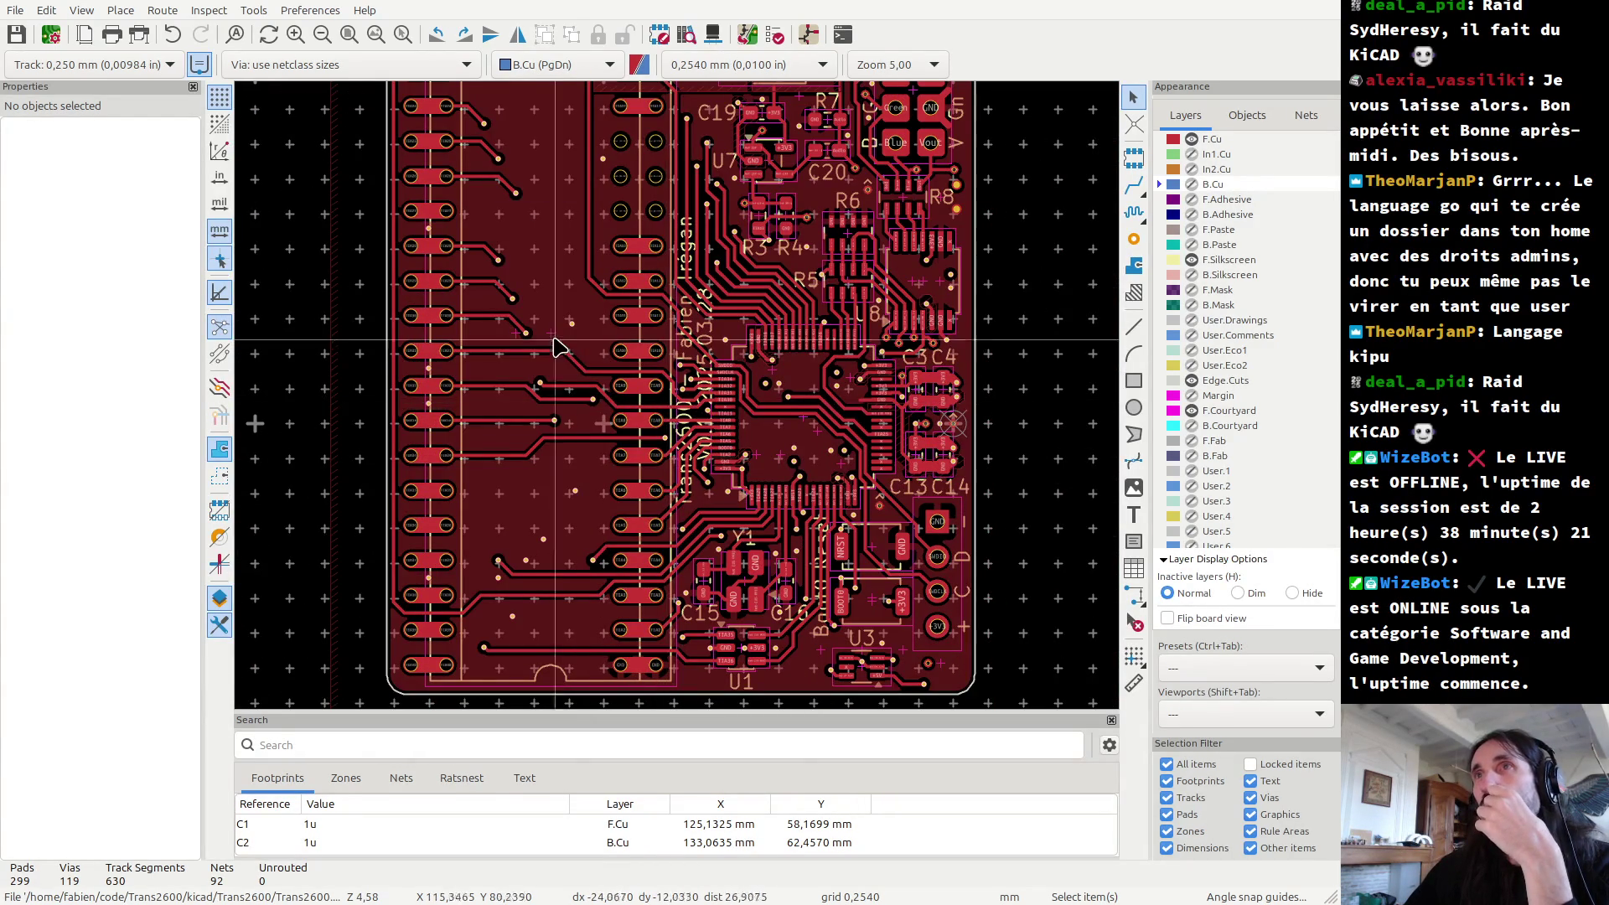
- Inspect the U6 connector footprint and pad TIA31 by selecting them
{"action": "left_click", "coordinate": [521, 348]}
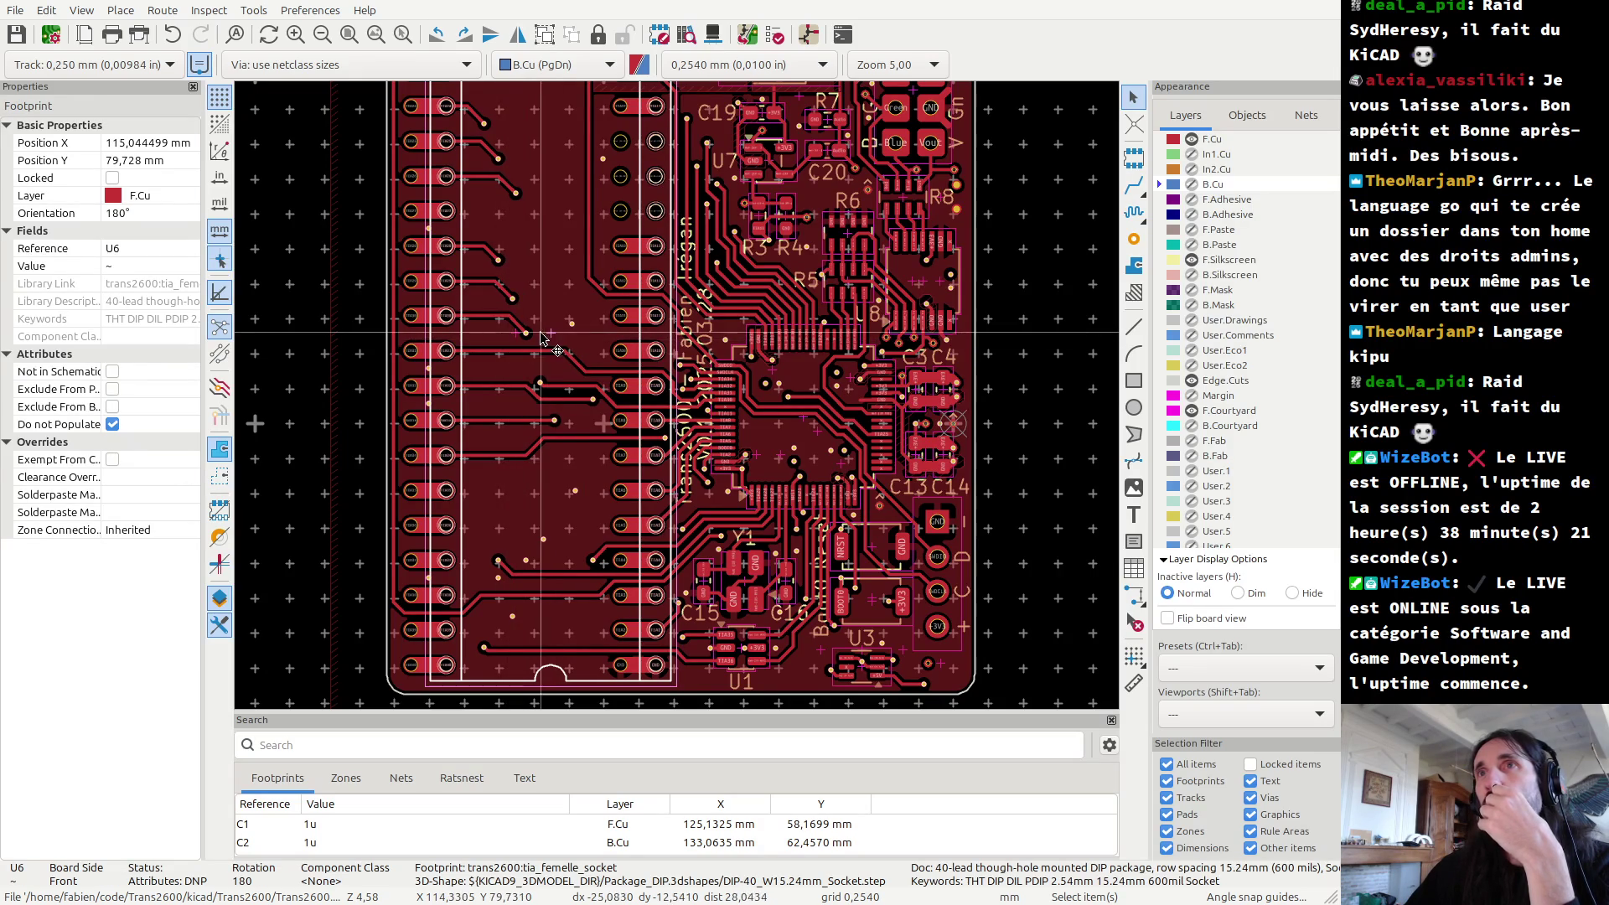
{"action": "key", "text": "Escape"}
{"action": "scroll", "coordinate": [683, 406], "scroll_direction": "up", "scroll_amount": 4}
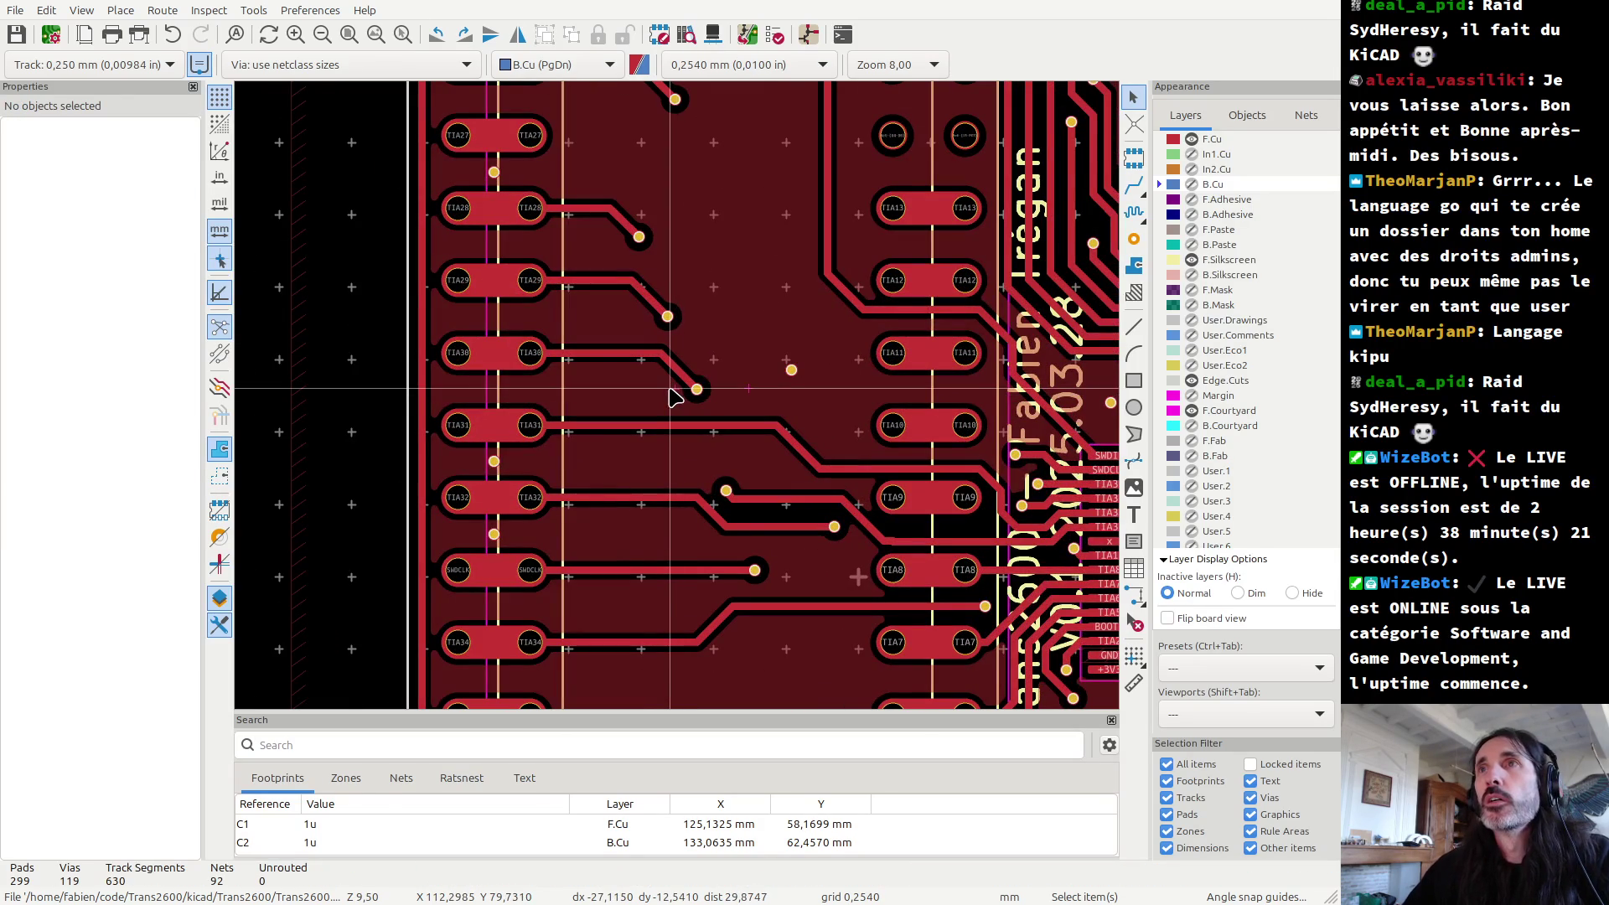
{"action": "left_click", "coordinate": [681, 402]}
{"action": "key", "text": "Escape"}
{"action": "left_click", "coordinate": [680, 401]}
{"action": "left_click", "coordinate": [680, 401]}
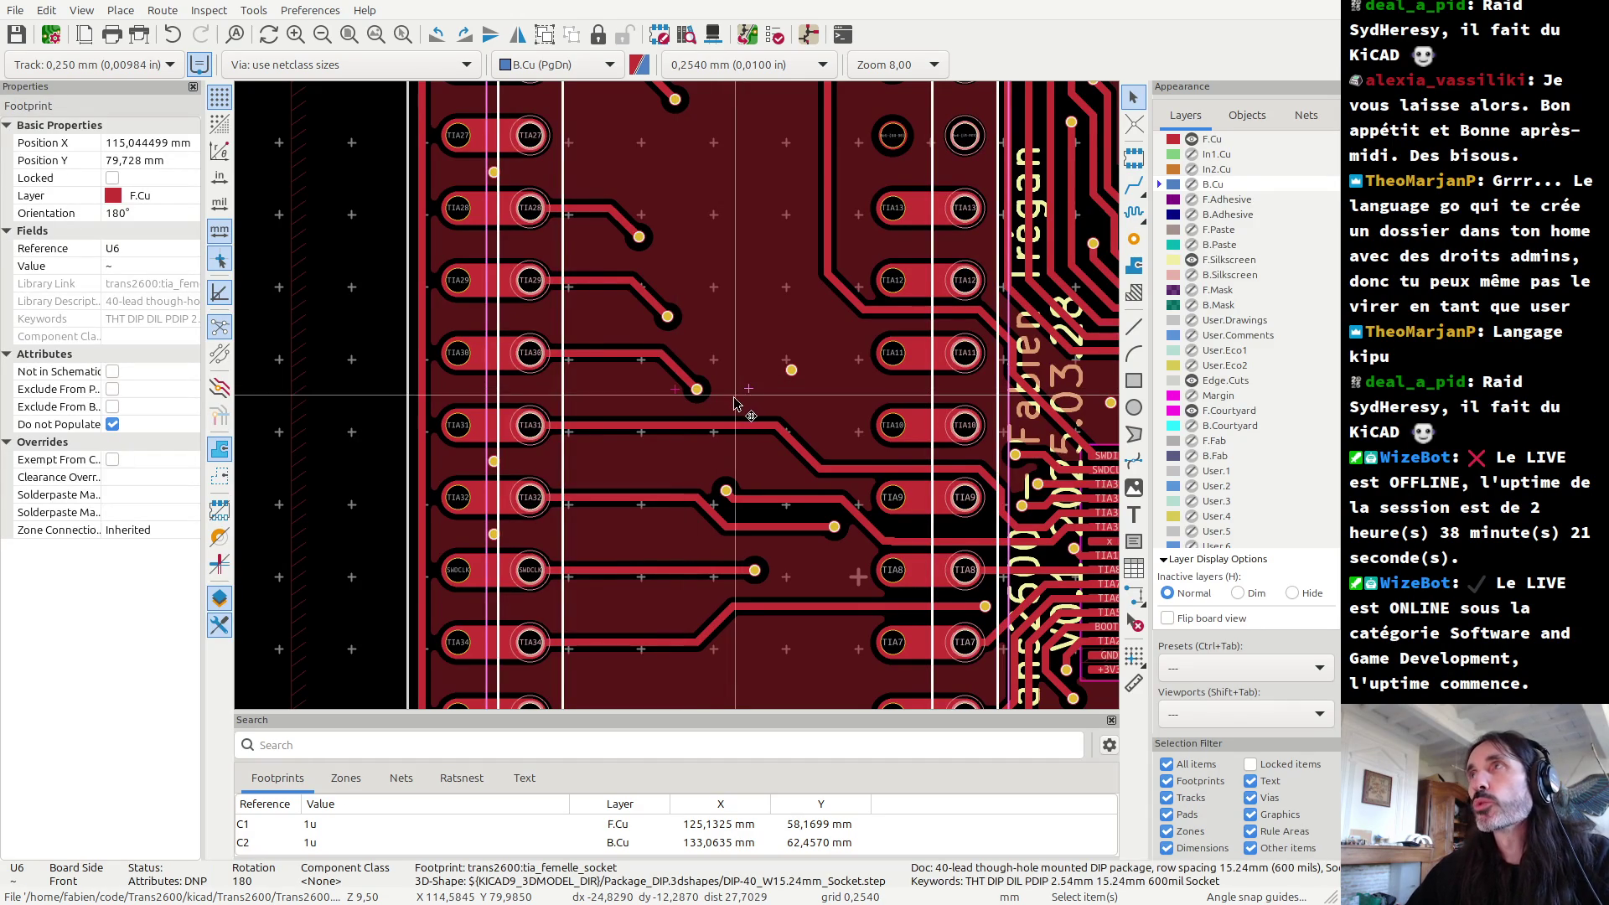
{"action": "key", "text": "Escape"}
{"action": "left_click", "coordinate": [465, 436]}
{"action": "key", "text": "Escape"}
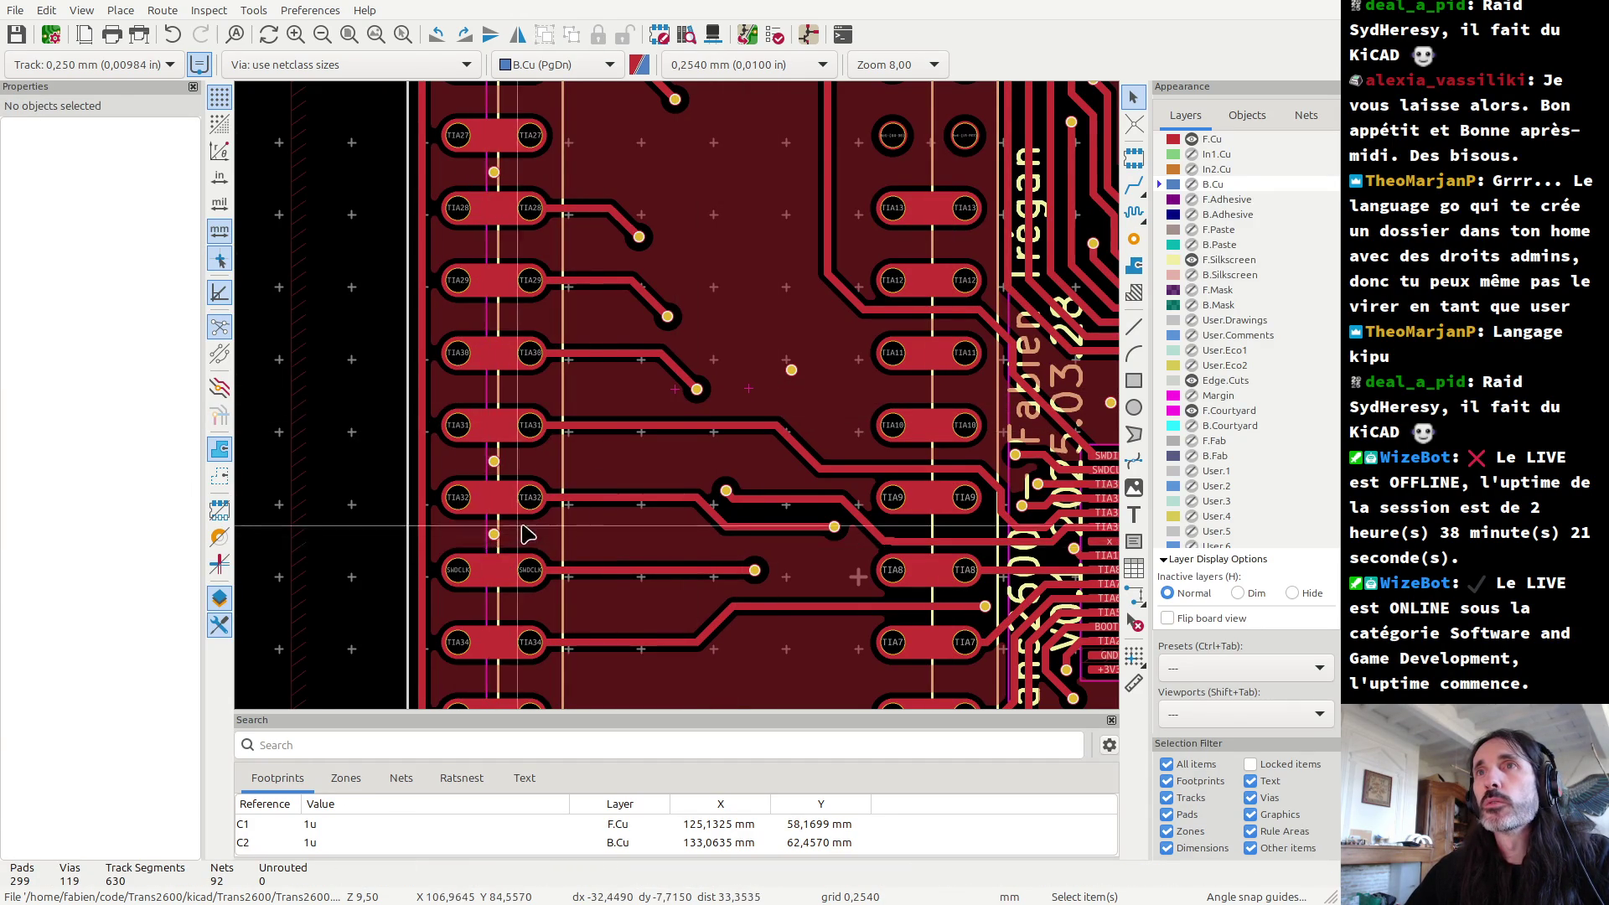
- Inspect the GND copper zone, then bring up the 3D render of the board
{"action": "scroll", "coordinate": [519, 538], "scroll_direction": "down", "scroll_amount": 5}
{"action": "scroll", "coordinate": [645, 408], "scroll_direction": "up", "scroll_amount": 4}
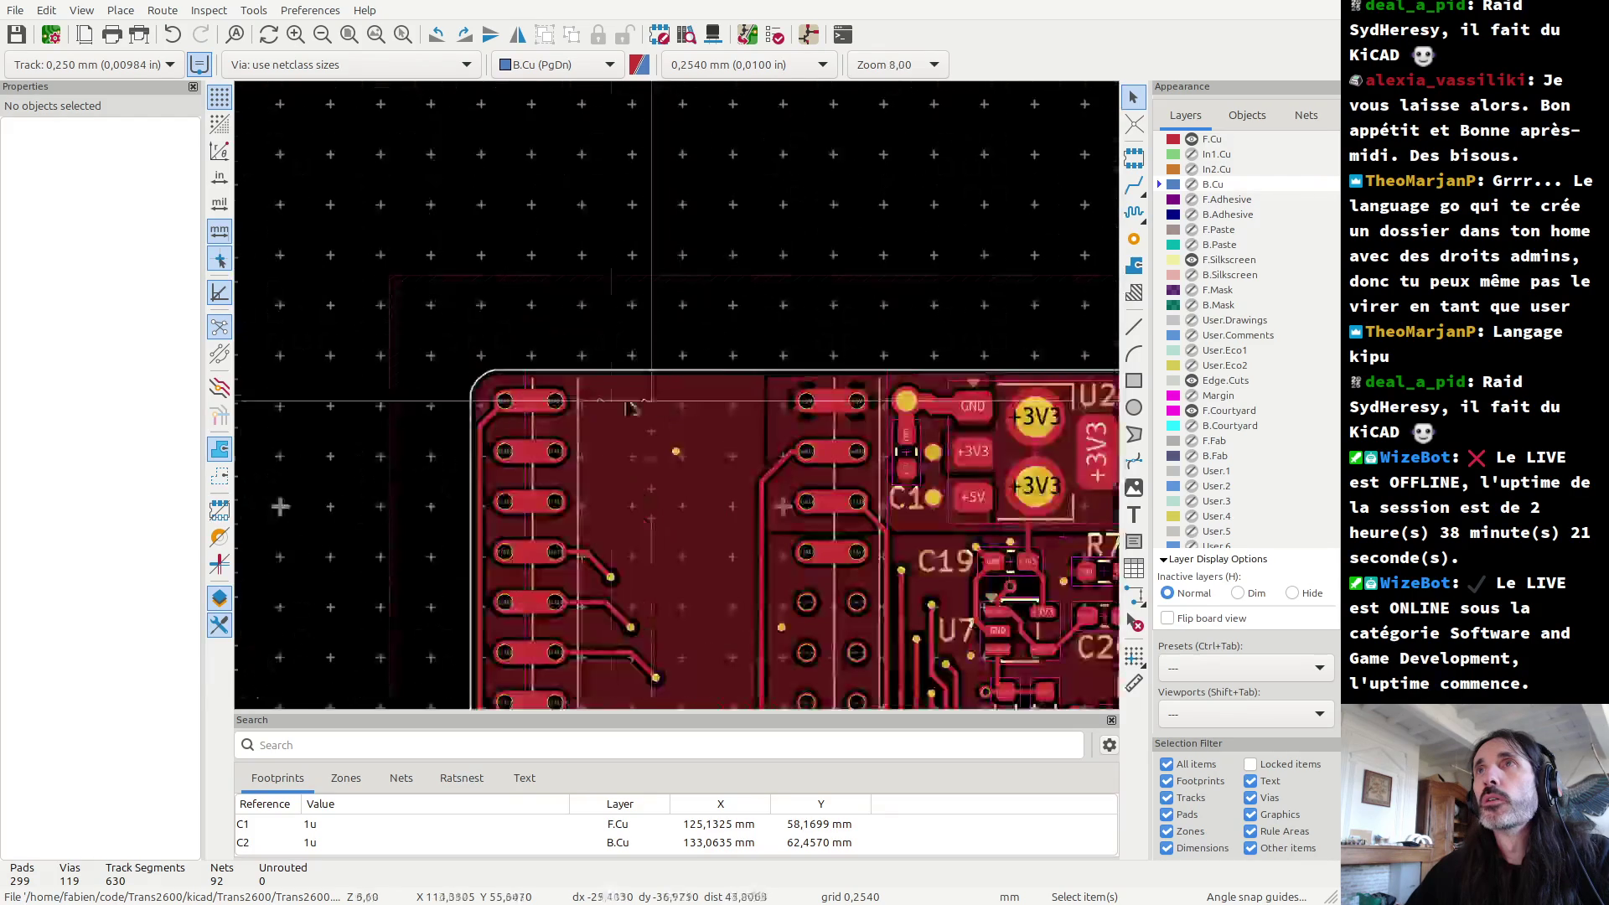
{"action": "left_click", "coordinate": [502, 447]}
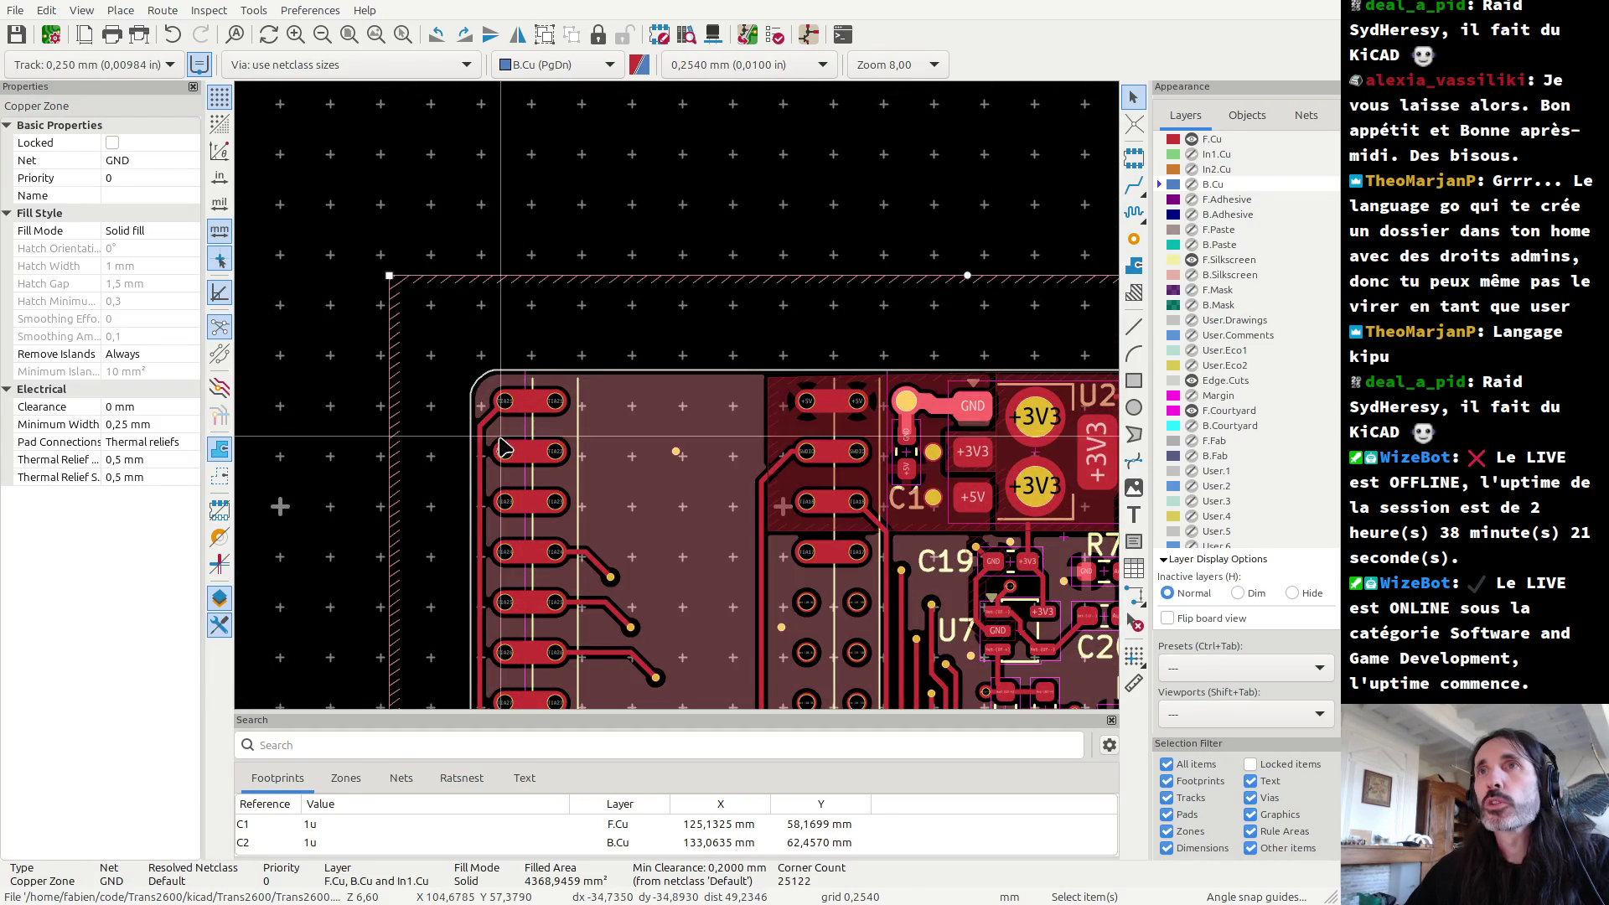
{"action": "key", "text": "Escape"}
{"action": "scroll", "coordinate": [683, 406], "scroll_direction": "down", "scroll_amount": 5}
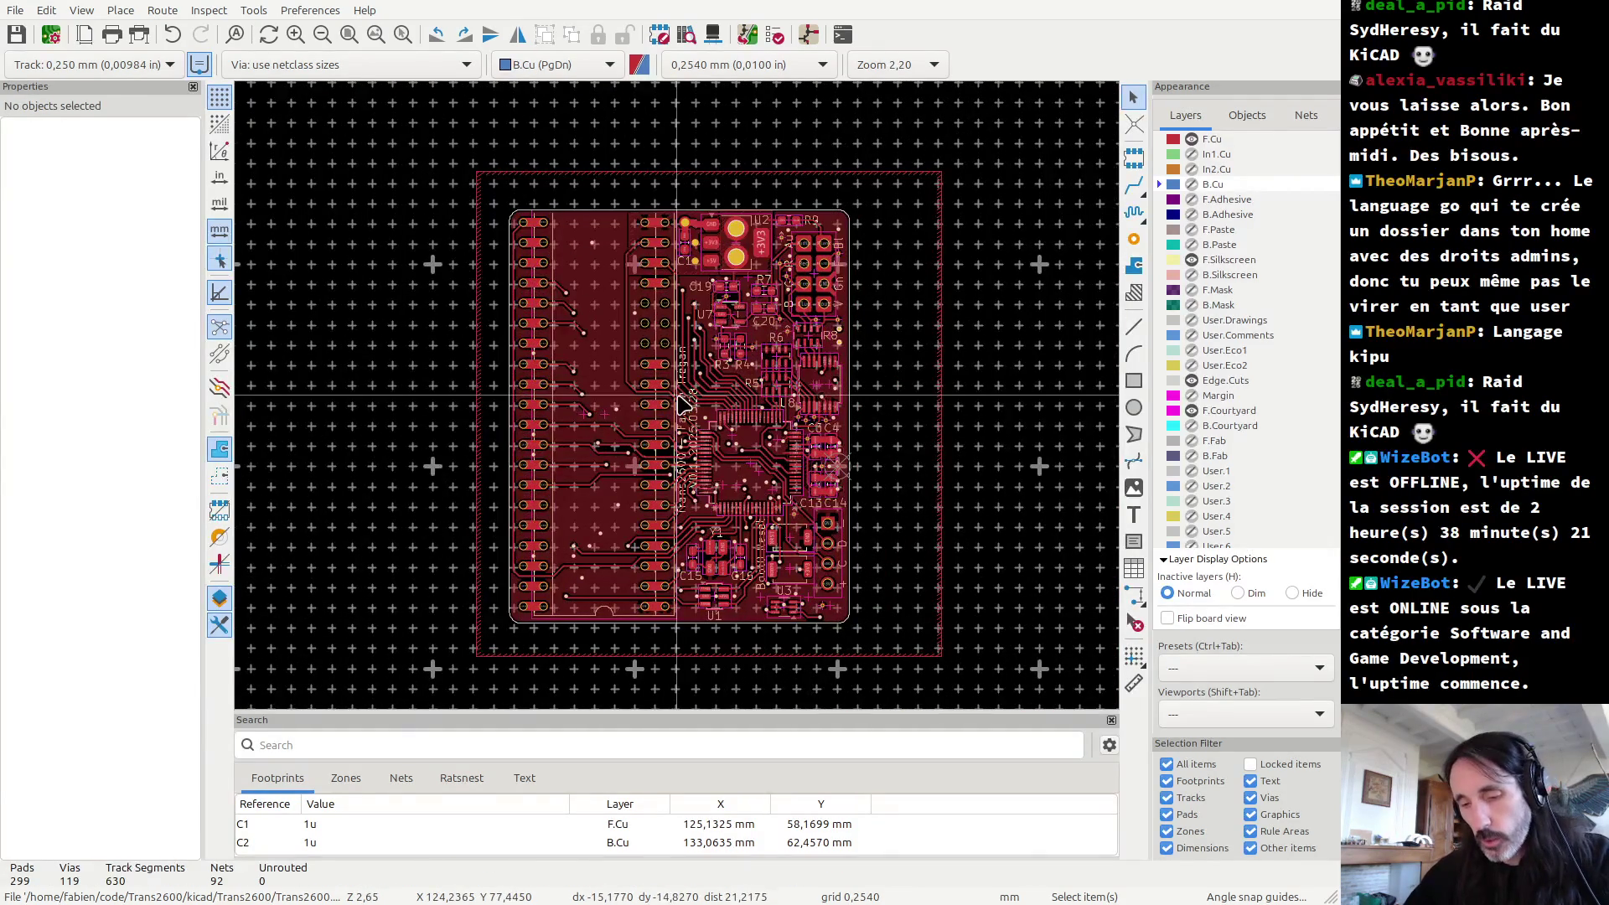
{"action": "key", "text": "alt+3"}
- Zoom out, snap the board top-down with Z, and orbit it through tilted angles
{"action": "scroll", "coordinate": [681, 406], "scroll_direction": "down", "scroll_amount": 3}
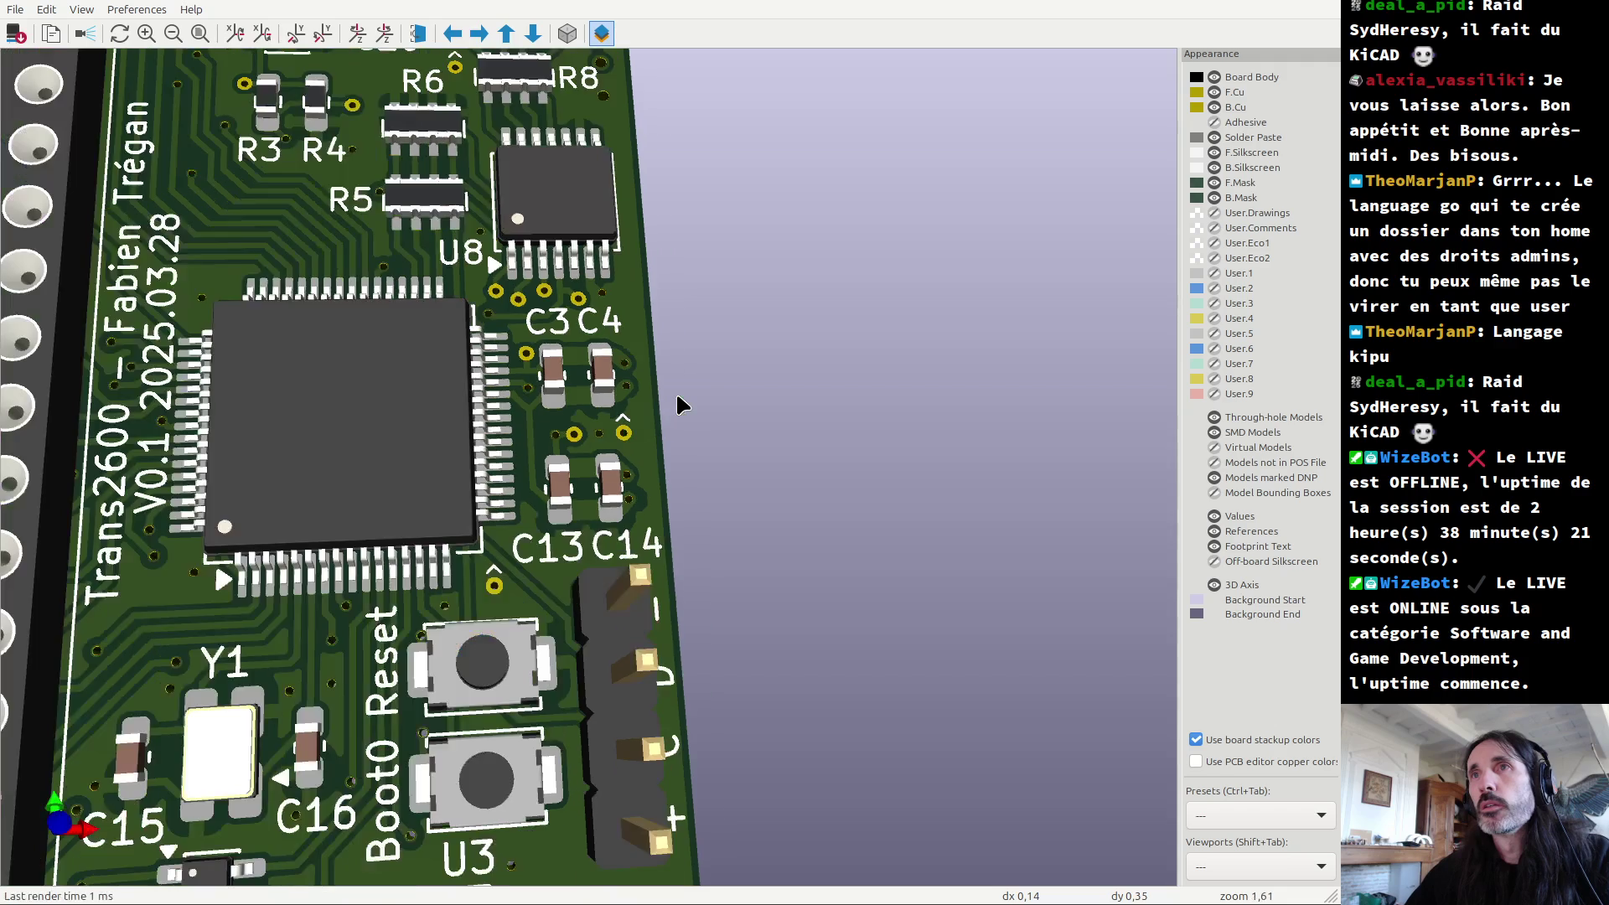
{"action": "scroll", "coordinate": [675, 390], "scroll_direction": "down", "scroll_amount": 2}
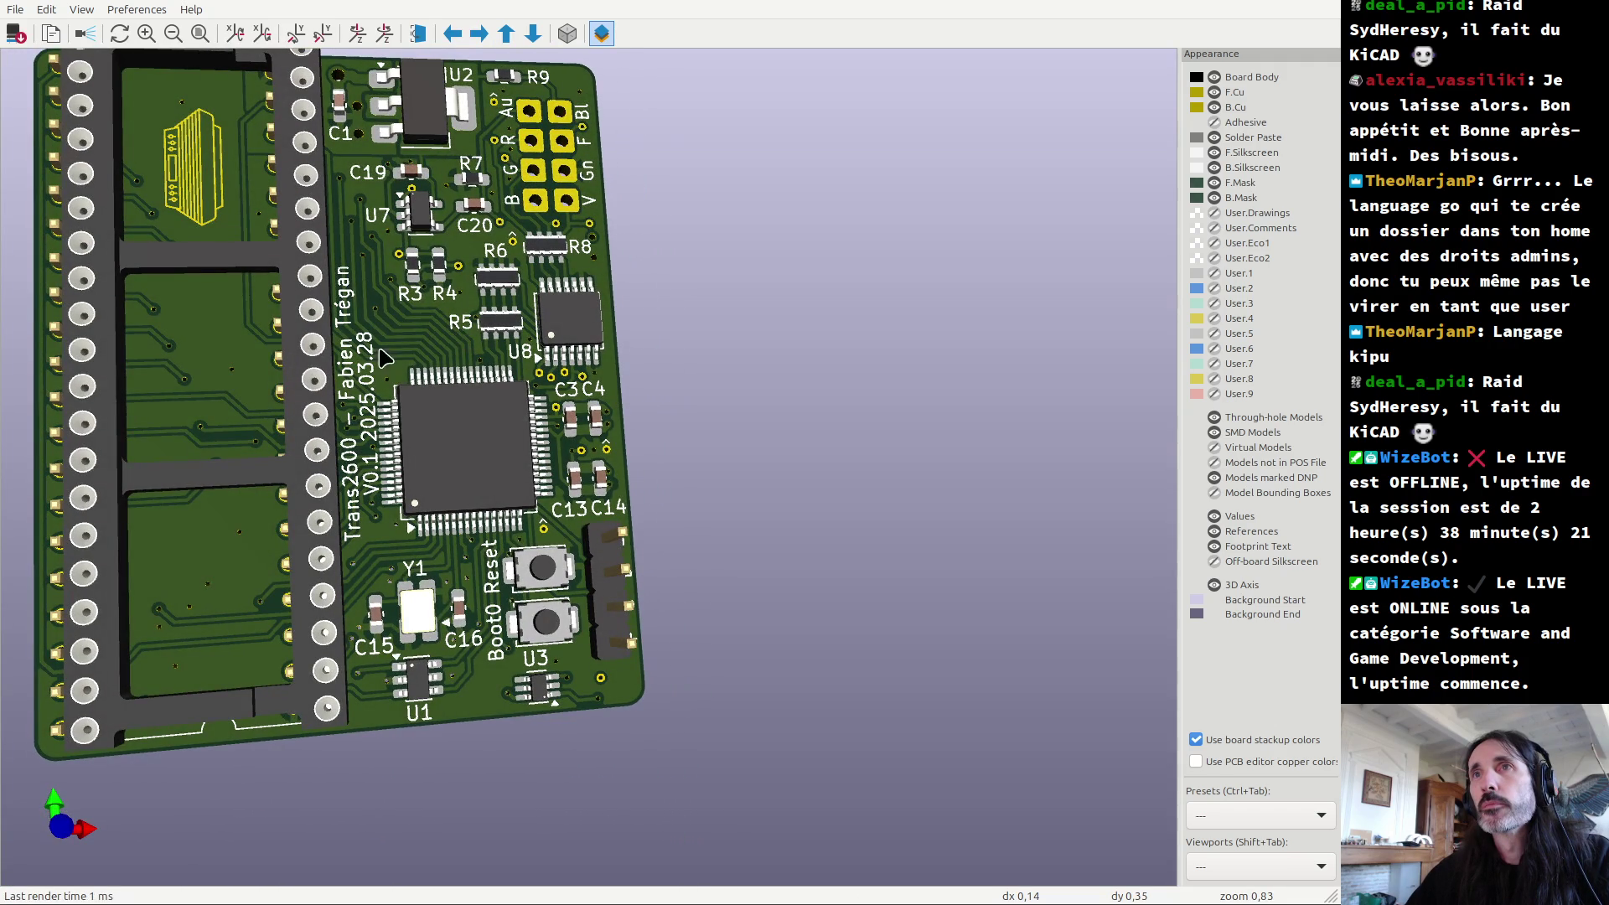
{"action": "key", "text": "z"}
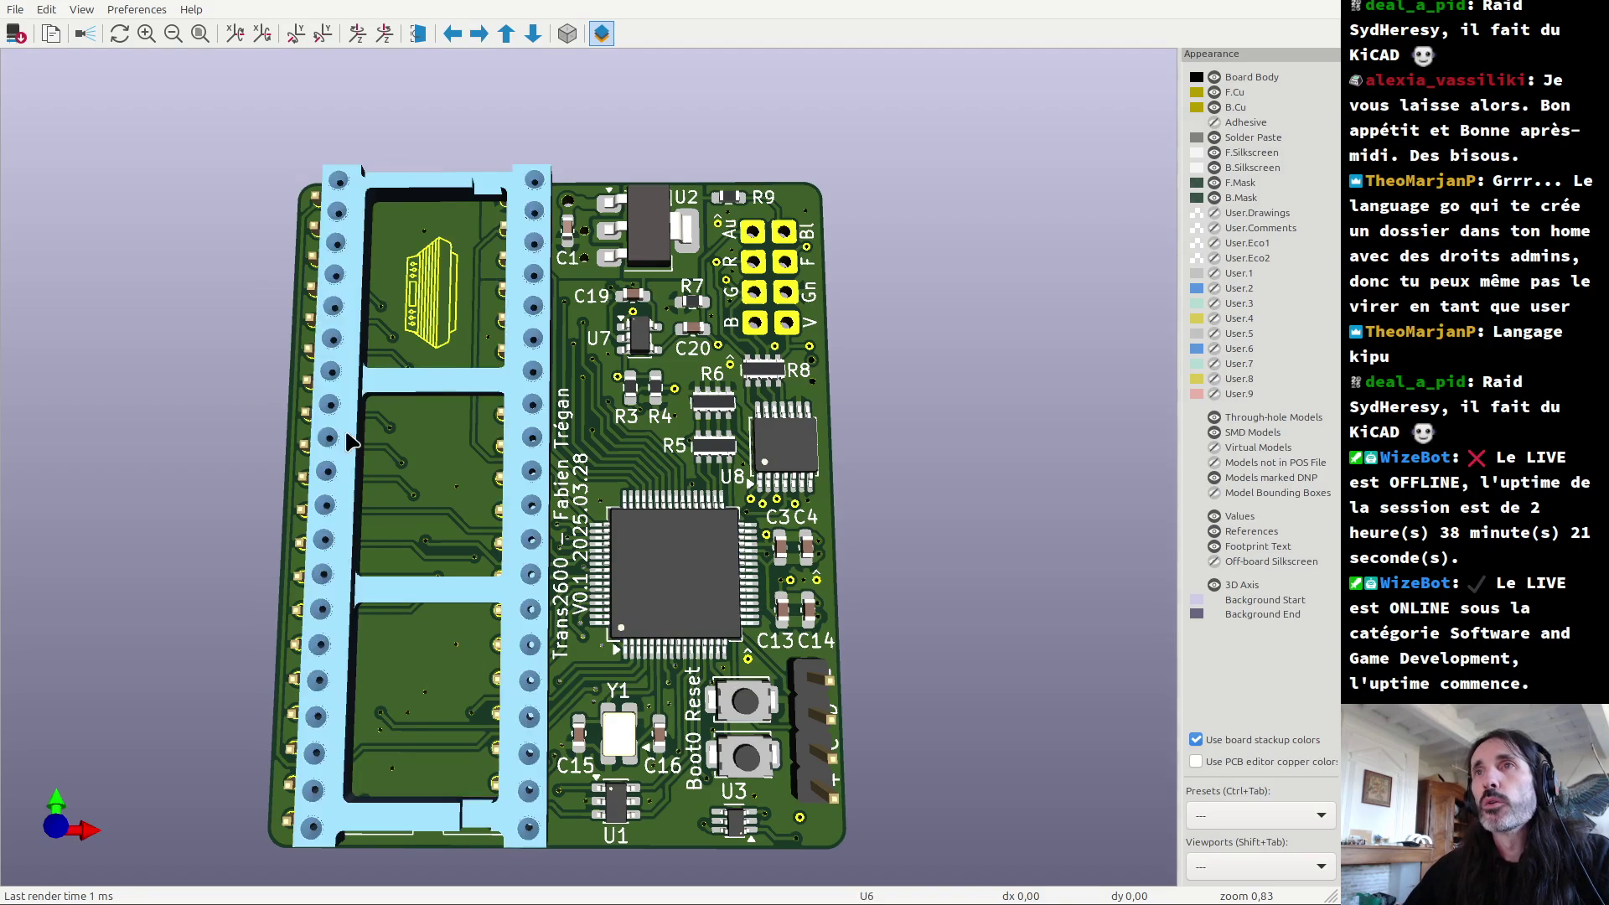
{"action": "middle_click_drag", "start_coordinate": [436, 694], "coordinate": [473, 627]}
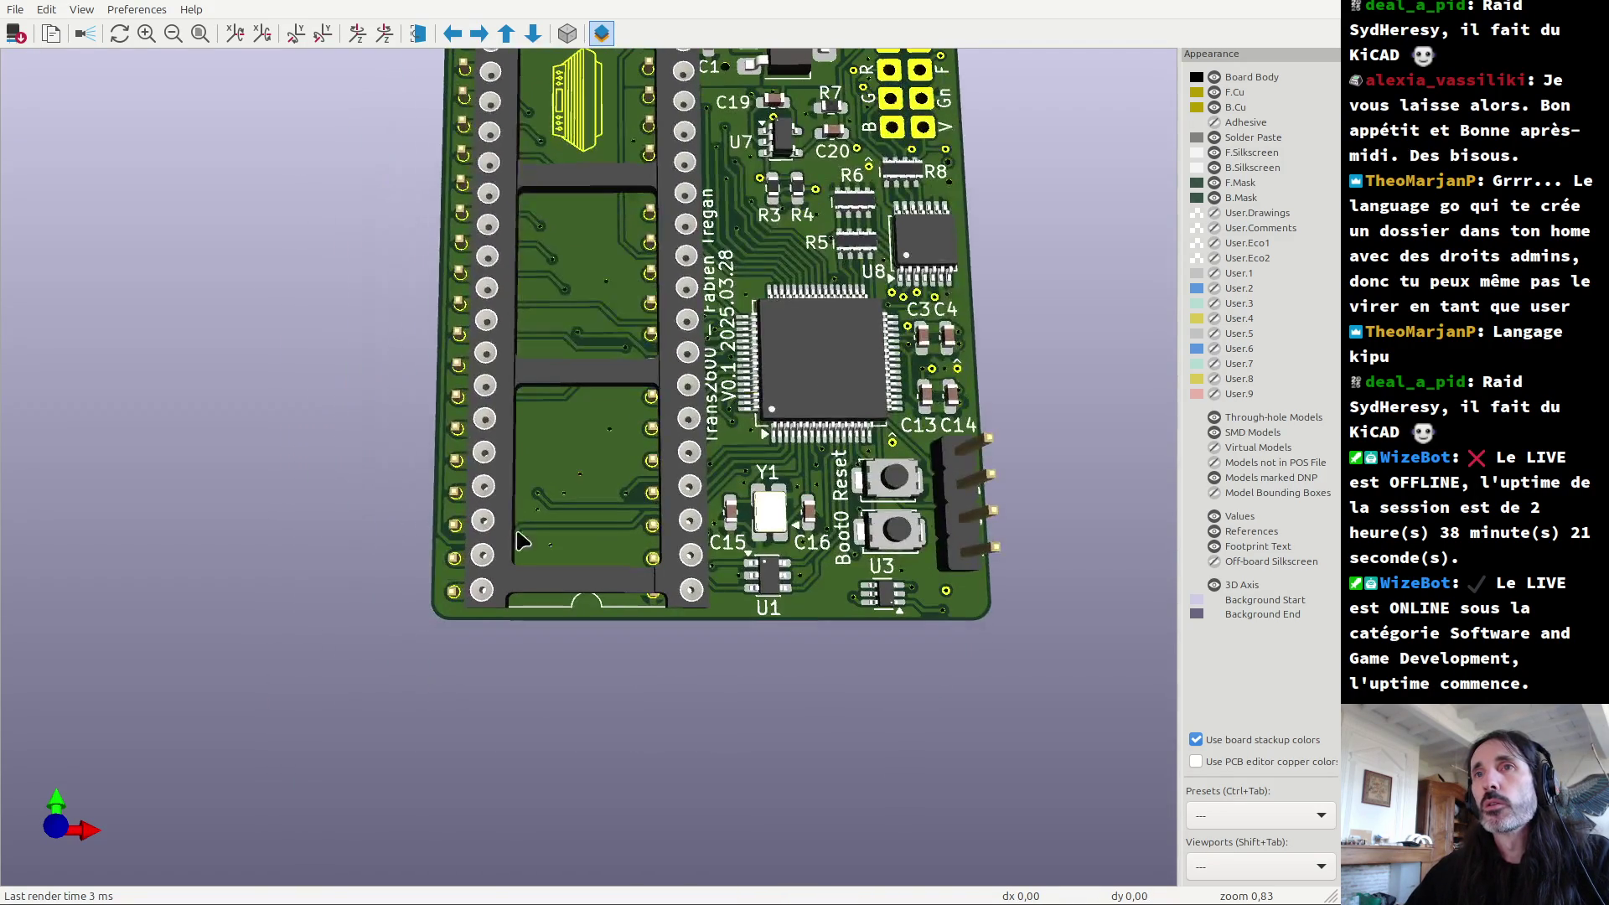
{"action": "mouse_move", "coordinate": [653, 496]}
{"action": "left_mouse_down"}
{"action": "mouse_move", "coordinate": [600, 528]}
{"action": "mouse_move", "coordinate": [779, 187]}
{"action": "mouse_move", "coordinate": [600, 87]}
{"action": "mouse_move", "coordinate": [852, 676]}
{"action": "mouse_move", "coordinate": [388, 154]}
{"action": "mouse_move", "coordinate": [1183, 659]}
{"action": "mouse_move", "coordinate": [694, 381]}
{"action": "mouse_move", "coordinate": [786, 129]}
{"action": "mouse_move", "coordinate": [838, 419]}
{"action": "mouse_move", "coordinate": [910, 536]}
{"action": "mouse_move", "coordinate": [871, 524]}
{"action": "mouse_move", "coordinate": [603, 545]}
{"action": "mouse_move", "coordinate": [556, 564]}
{"action": "mouse_move", "coordinate": [587, 605]}
{"action": "mouse_move", "coordinate": [621, 298]}
{"action": "mouse_move", "coordinate": [269, 485]}
{"action": "mouse_move", "coordinate": [4, 484]}
{"action": "mouse_move", "coordinate": [636, 553]}
{"action": "mouse_move", "coordinate": [508, 529]}
{"action": "mouse_move", "coordinate": [486, 565]}
{"action": "mouse_move", "coordinate": [589, 463]}
{"action": "mouse_move", "coordinate": [687, 92]}
{"action": "mouse_move", "coordinate": [1073, 536]}
{"action": "mouse_move", "coordinate": [1038, 215]}
{"action": "mouse_move", "coordinate": [1049, 467]}
{"action": "mouse_move", "coordinate": [718, 736]}
{"action": "mouse_move", "coordinate": [359, 154]}
{"action": "mouse_move", "coordinate": [373, 180]}
{"action": "left_mouse_up"}
{"action": "left_click_drag", "start_coordinate": [449, 638], "coordinate": [478, 536]}
- Flatten the board to a head-on angle, centre it, and adjust the tilt
{"action": "left_click_drag", "start_coordinate": [602, 497], "coordinate": [659, 499]}
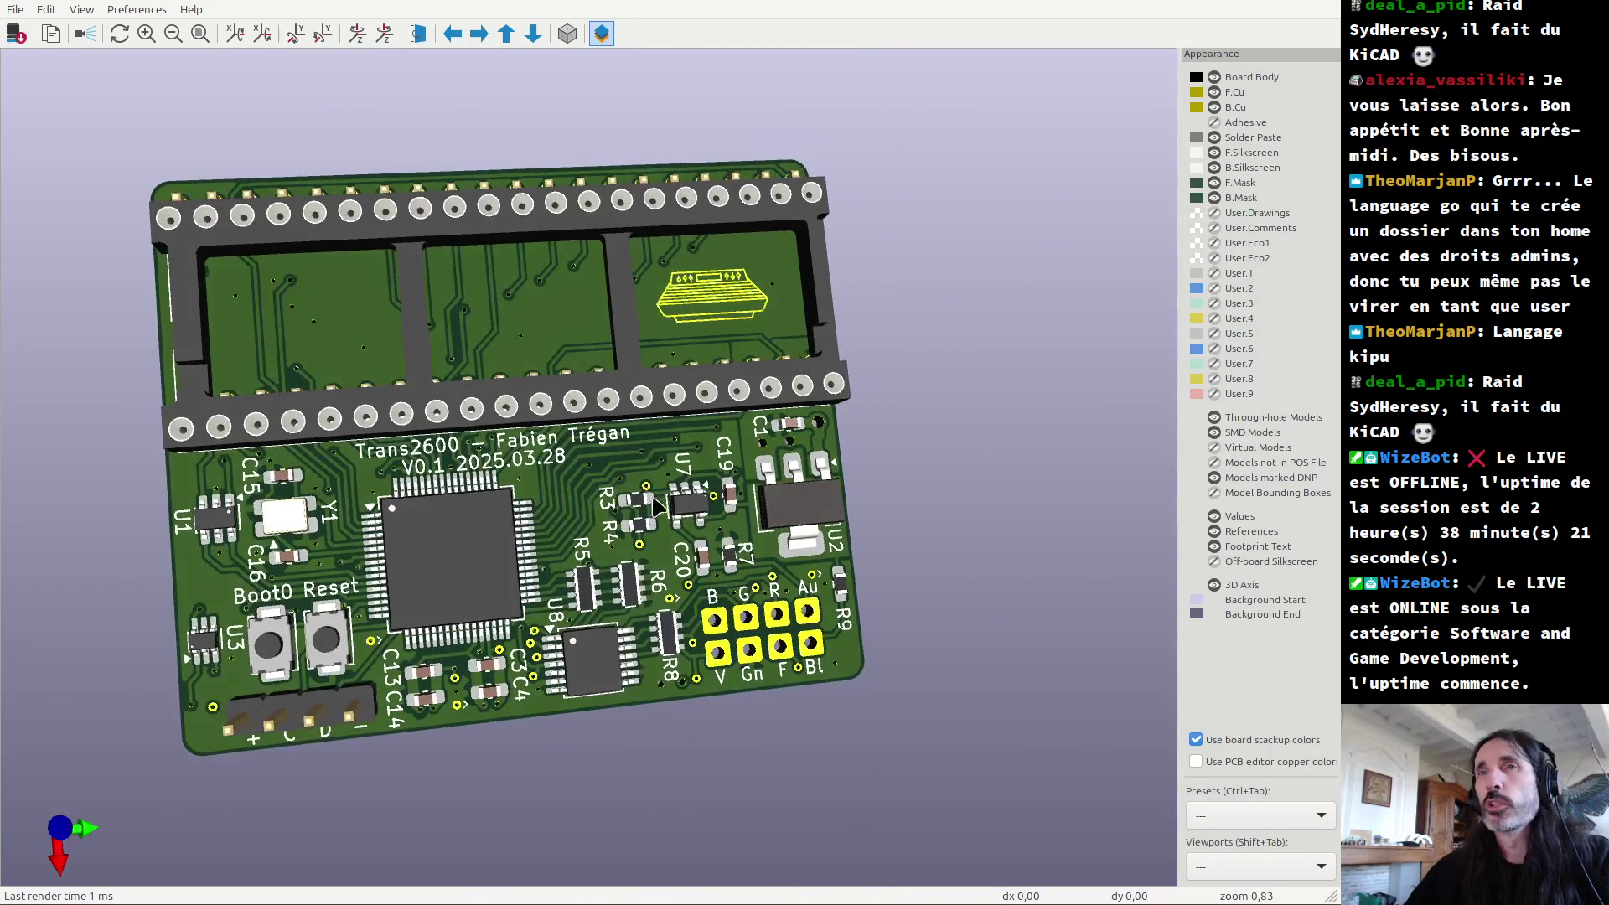
{"action": "middle_click_drag", "start_coordinate": [517, 477], "coordinate": [592, 476]}
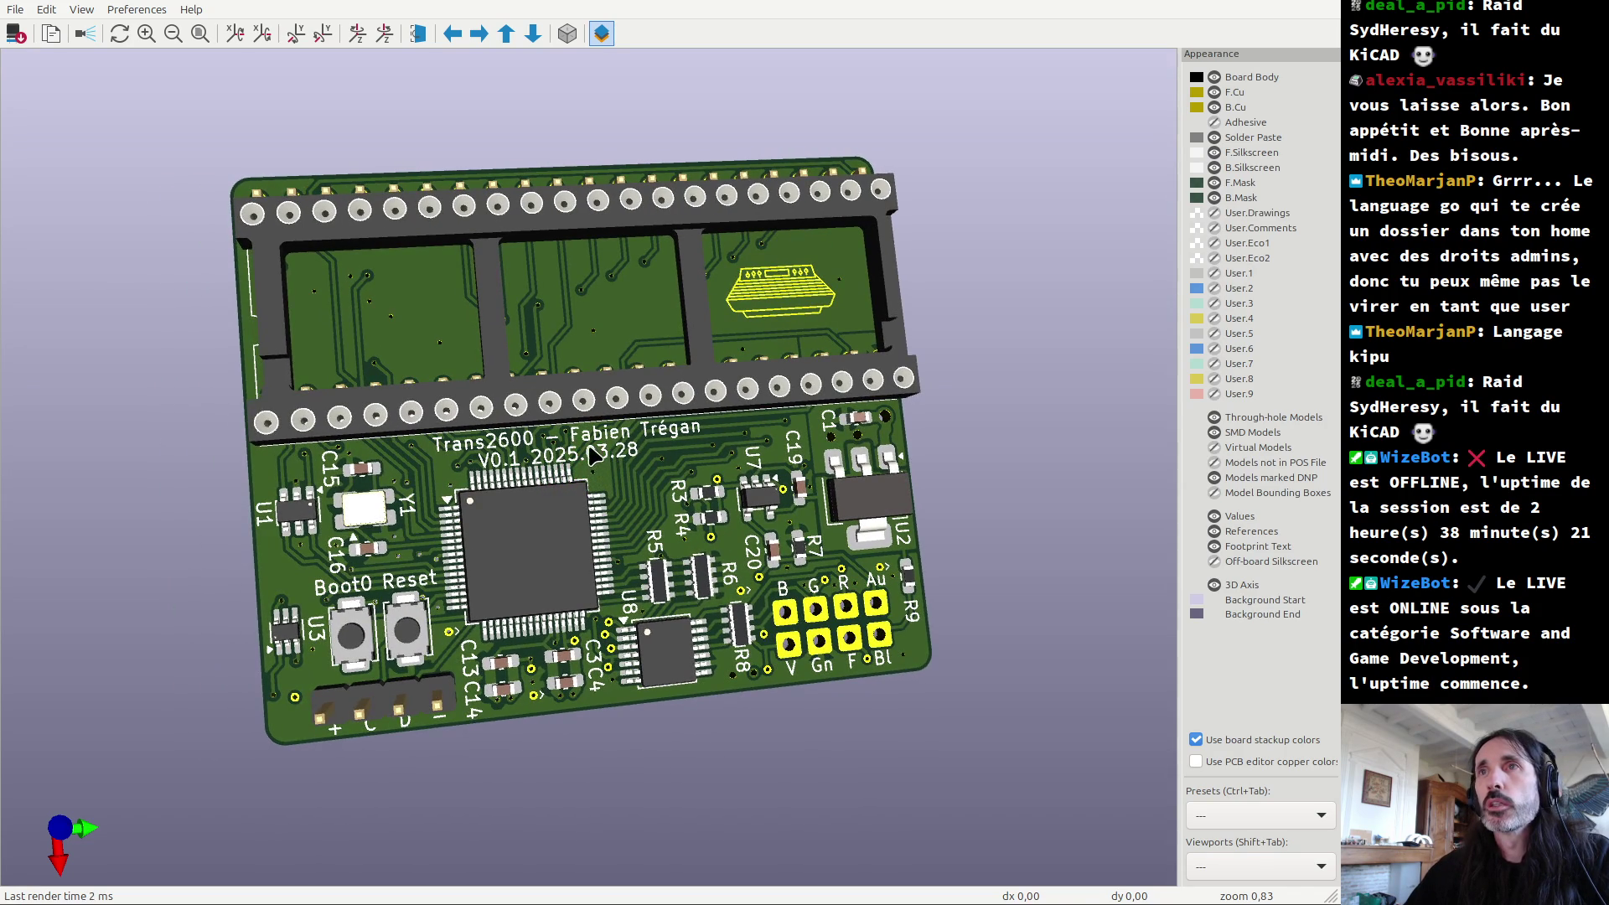
{"action": "mouse_move", "coordinate": [587, 463]}
{"action": "left_mouse_down"}
{"action": "mouse_move", "coordinate": [600, 555]}
{"action": "mouse_move", "coordinate": [453, 555]}
{"action": "mouse_move", "coordinate": [630, 573]}
{"action": "mouse_move", "coordinate": [602, 387]}
{"action": "mouse_move", "coordinate": [578, 399]}
{"action": "mouse_move", "coordinate": [503, 835]}
{"action": "mouse_move", "coordinate": [1002, 833]}
{"action": "mouse_move", "coordinate": [662, 513]}
{"action": "mouse_move", "coordinate": [507, 569]}
{"action": "mouse_move", "coordinate": [742, 711]}
{"action": "mouse_move", "coordinate": [624, 683]}
{"action": "mouse_move", "coordinate": [692, 471]}
{"action": "mouse_move", "coordinate": [478, 550]}
{"action": "mouse_move", "coordinate": [765, 625]}
{"action": "mouse_move", "coordinate": [758, 530]}
{"action": "mouse_move", "coordinate": [475, 456]}
{"action": "mouse_move", "coordinate": [600, 693]}
{"action": "mouse_move", "coordinate": [765, 625]}
{"action": "mouse_move", "coordinate": [715, 543]}
{"action": "mouse_move", "coordinate": [796, 370]}
{"action": "mouse_move", "coordinate": [460, 531]}
{"action": "mouse_move", "coordinate": [630, 445]}
{"action": "mouse_move", "coordinate": [624, 461]}
{"action": "mouse_move", "coordinate": [873, 836]}
{"action": "mouse_move", "coordinate": [887, 187]}
{"action": "mouse_move", "coordinate": [144, 322]}
{"action": "mouse_move", "coordinate": [424, 406]}
{"action": "mouse_move", "coordinate": [564, 744]}
{"action": "mouse_move", "coordinate": [620, 604]}
{"action": "mouse_move", "coordinate": [439, 704]}
{"action": "mouse_move", "coordinate": [844, 380]}
{"action": "mouse_move", "coordinate": [664, 374]}
{"action": "mouse_move", "coordinate": [455, 611]}
{"action": "mouse_move", "coordinate": [645, 732]}
{"action": "mouse_move", "coordinate": [743, 737]}
{"action": "mouse_move", "coordinate": [693, 898]}
{"action": "mouse_move", "coordinate": [821, 503]}
{"action": "mouse_move", "coordinate": [946, 233]}
{"action": "mouse_move", "coordinate": [511, 496]}
{"action": "left_mouse_up"}
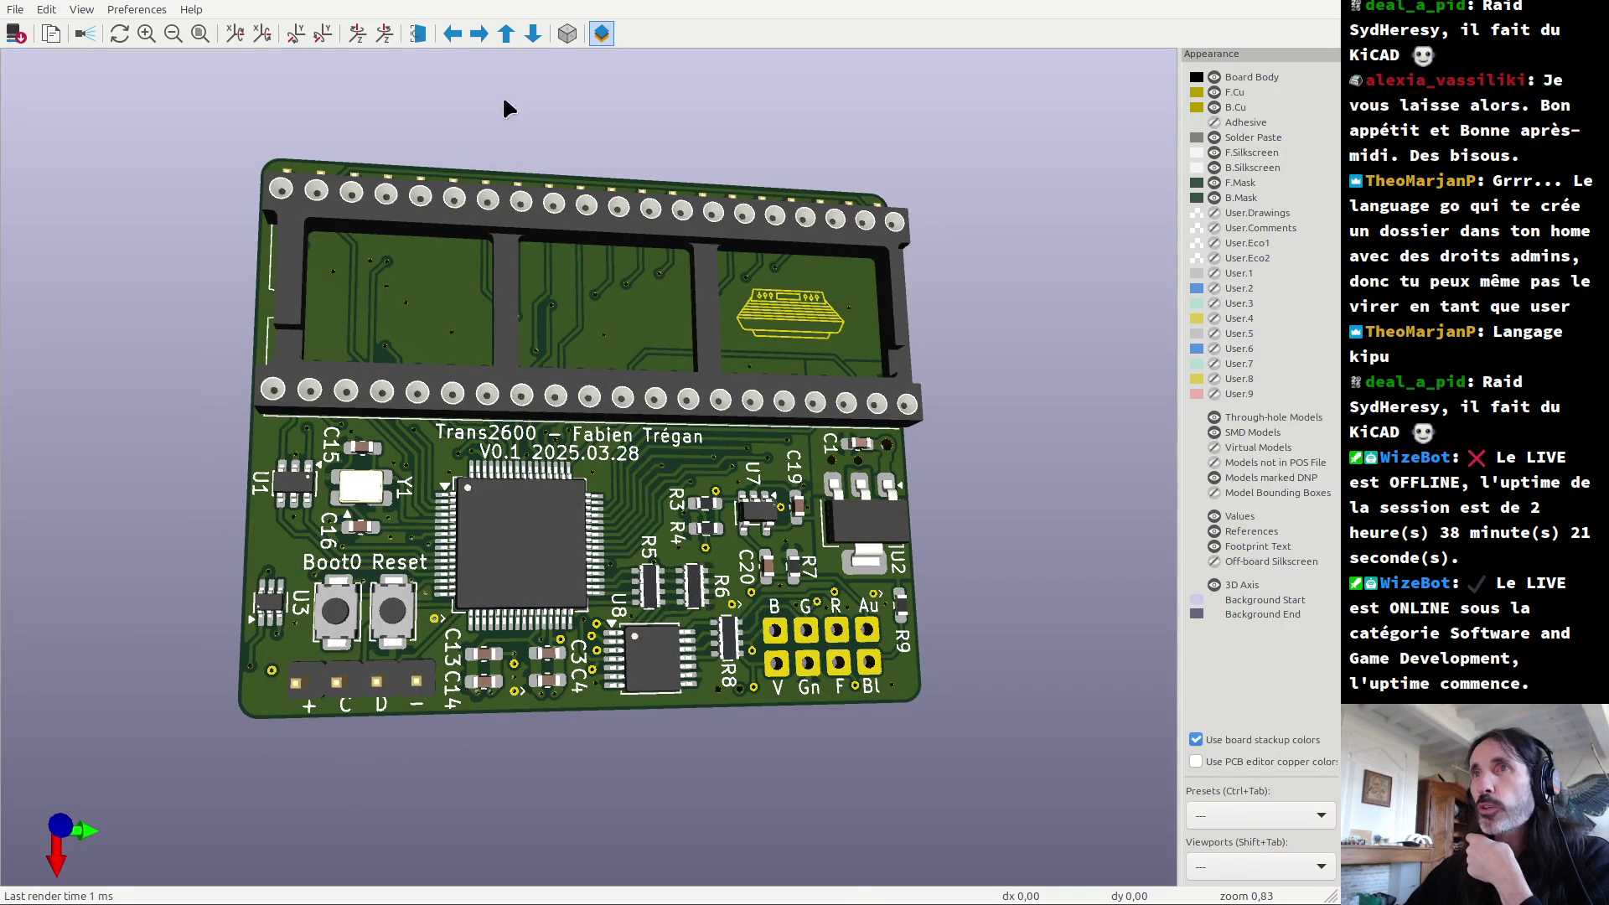
- Briefly flip to the underside, then reset to a flat top-down view of the component side
{"action": "left_click", "coordinate": [412, 30]}
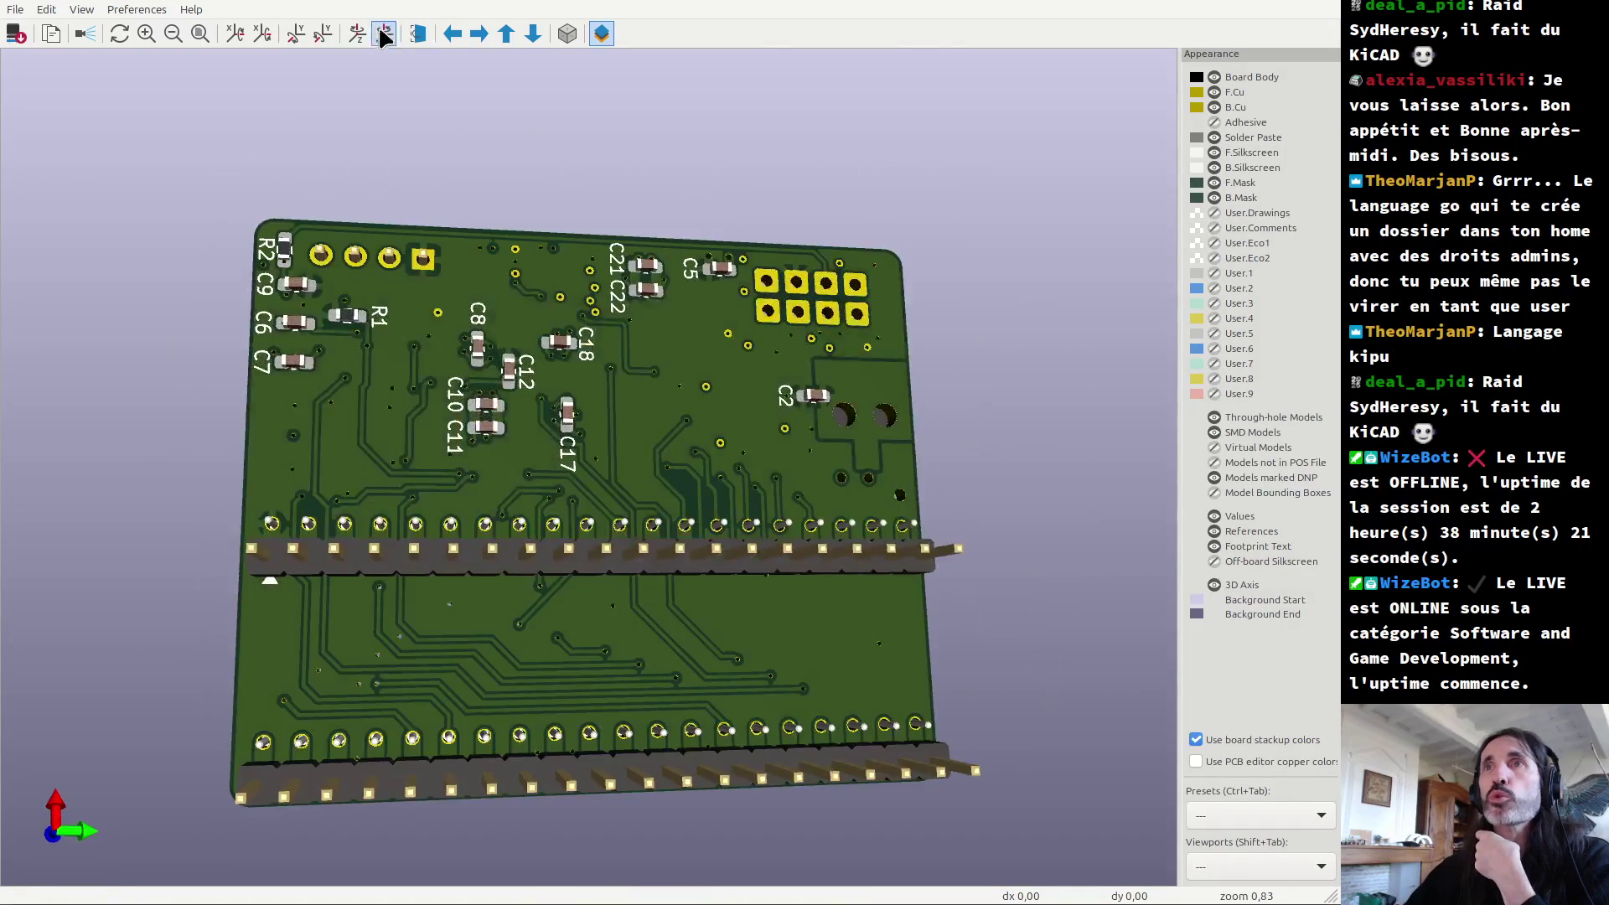
{"action": "left_click", "coordinate": [199, 32]}
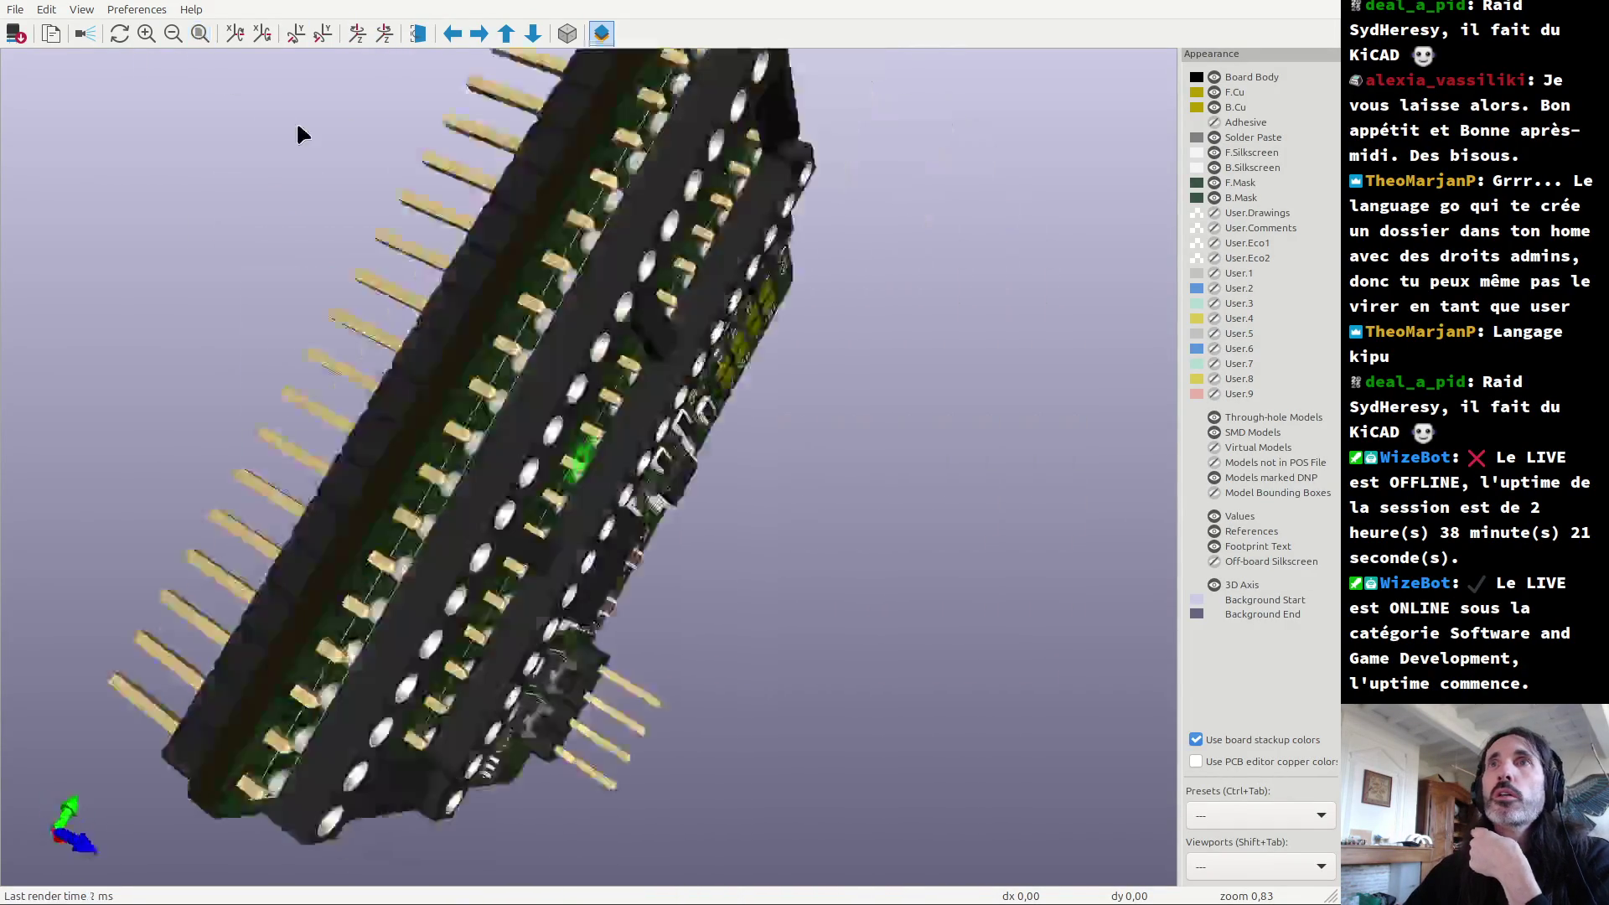
{"action": "scroll", "coordinate": [644, 502], "scroll_direction": "up", "scroll_amount": 1}
{"action": "scroll", "coordinate": [644, 502], "scroll_direction": "down", "scroll_amount": 2}
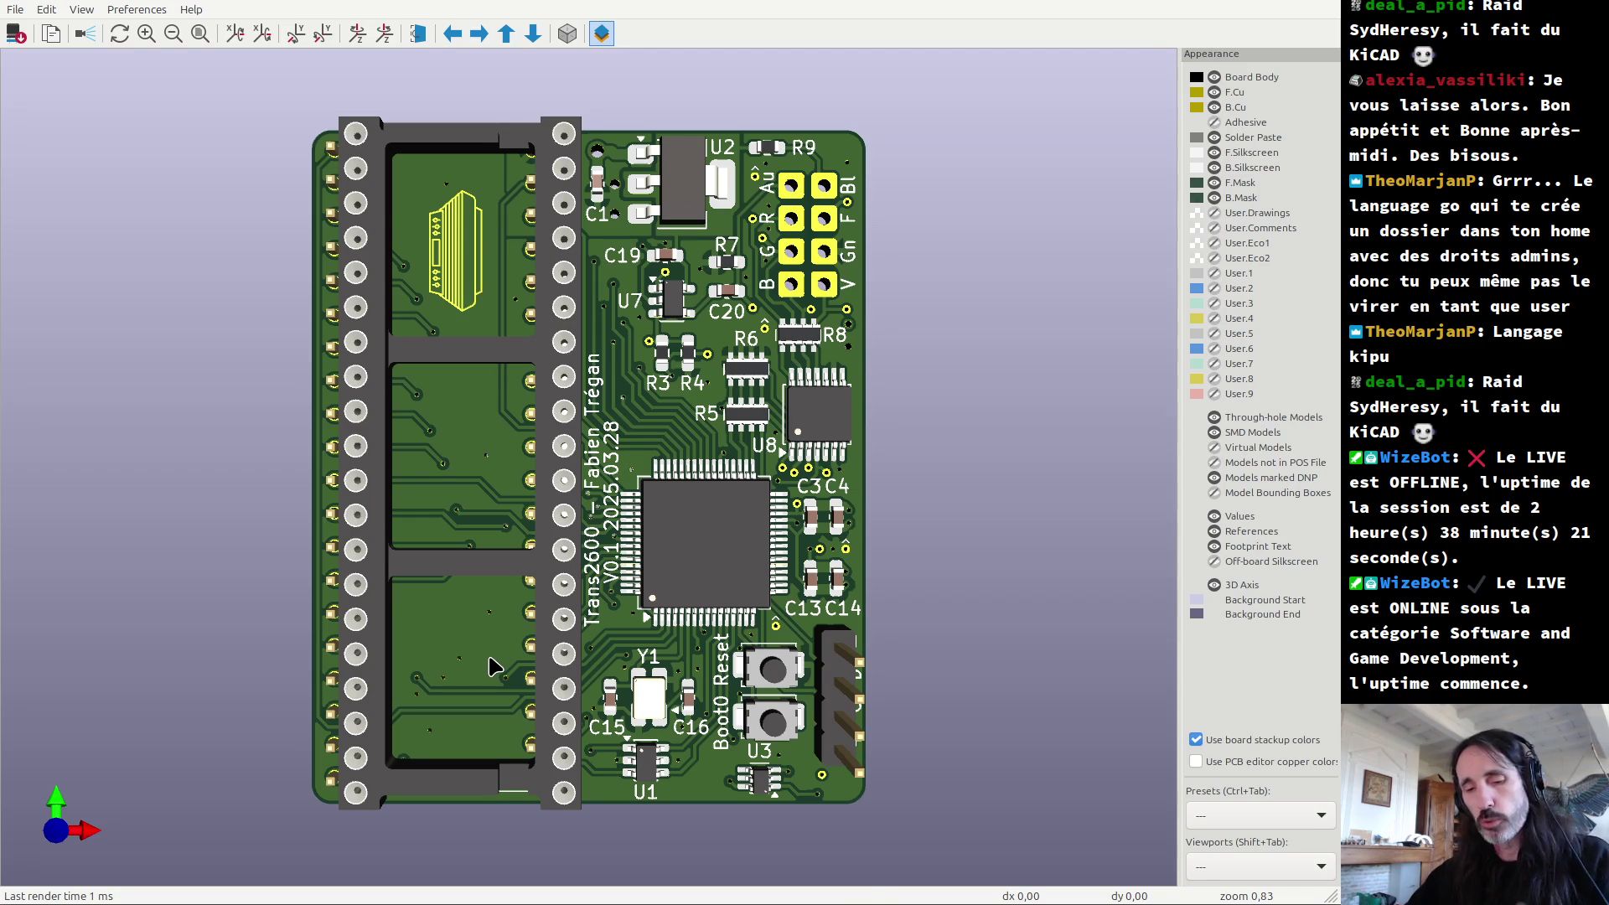
- Tilt the board and zoom in on the main chip, U8, R3–R8 and capacitors C3/C4/C13/C14
{"action": "mouse_move", "coordinate": [830, 473]}
{"action": "left_mouse_down"}
{"action": "mouse_move", "coordinate": [804, 468]}
{"action": "mouse_move", "coordinate": [828, 472]}
{"action": "left_mouse_up"}
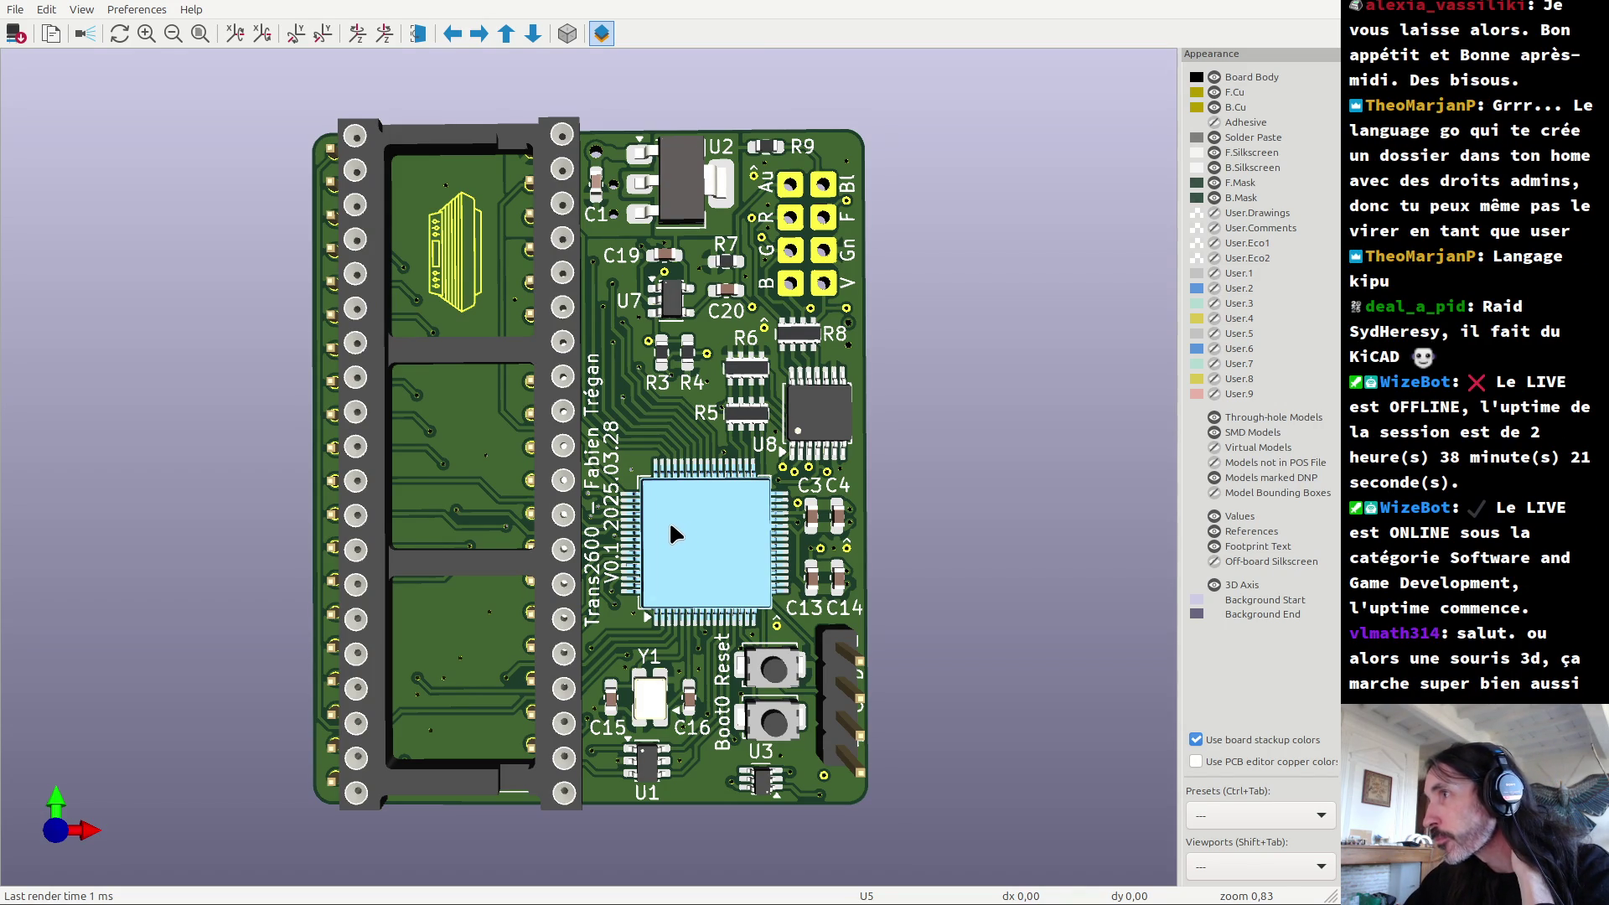
{"action": "mouse_move", "coordinate": [610, 526]}
{"action": "left_mouse_down"}
{"action": "mouse_move", "coordinate": [616, 277]}
{"action": "mouse_move", "coordinate": [629, 499]}
{"action": "mouse_move", "coordinate": [706, 479]}
{"action": "mouse_move", "coordinate": [630, 450]}
{"action": "left_mouse_up"}
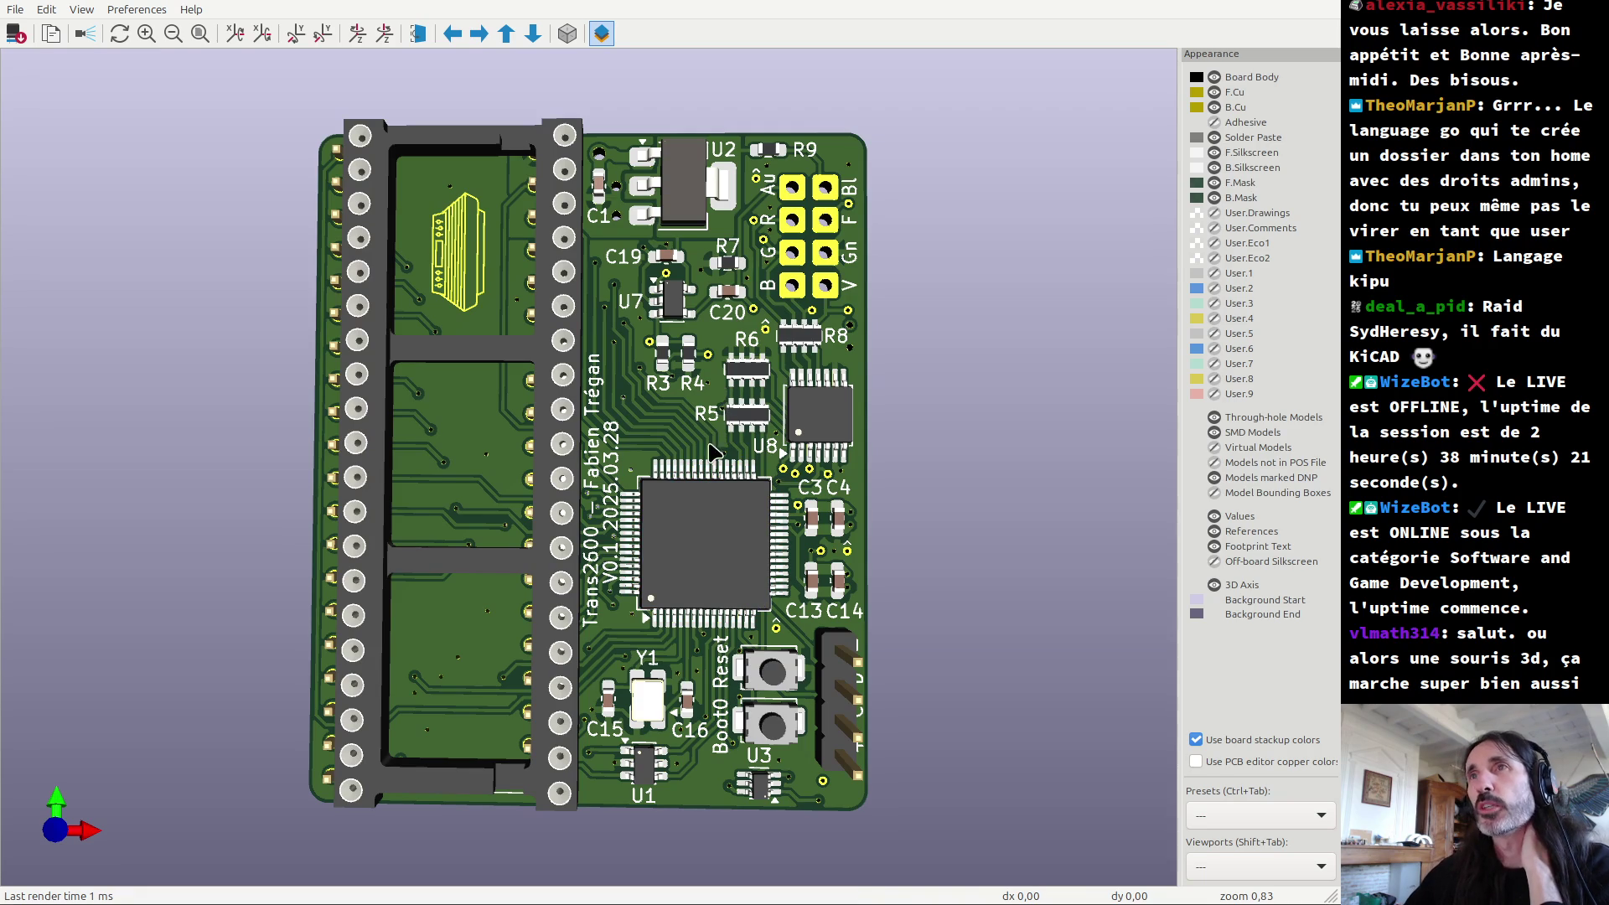
{"action": "scroll", "coordinate": [637, 475], "scroll_direction": "up", "scroll_amount": 5}
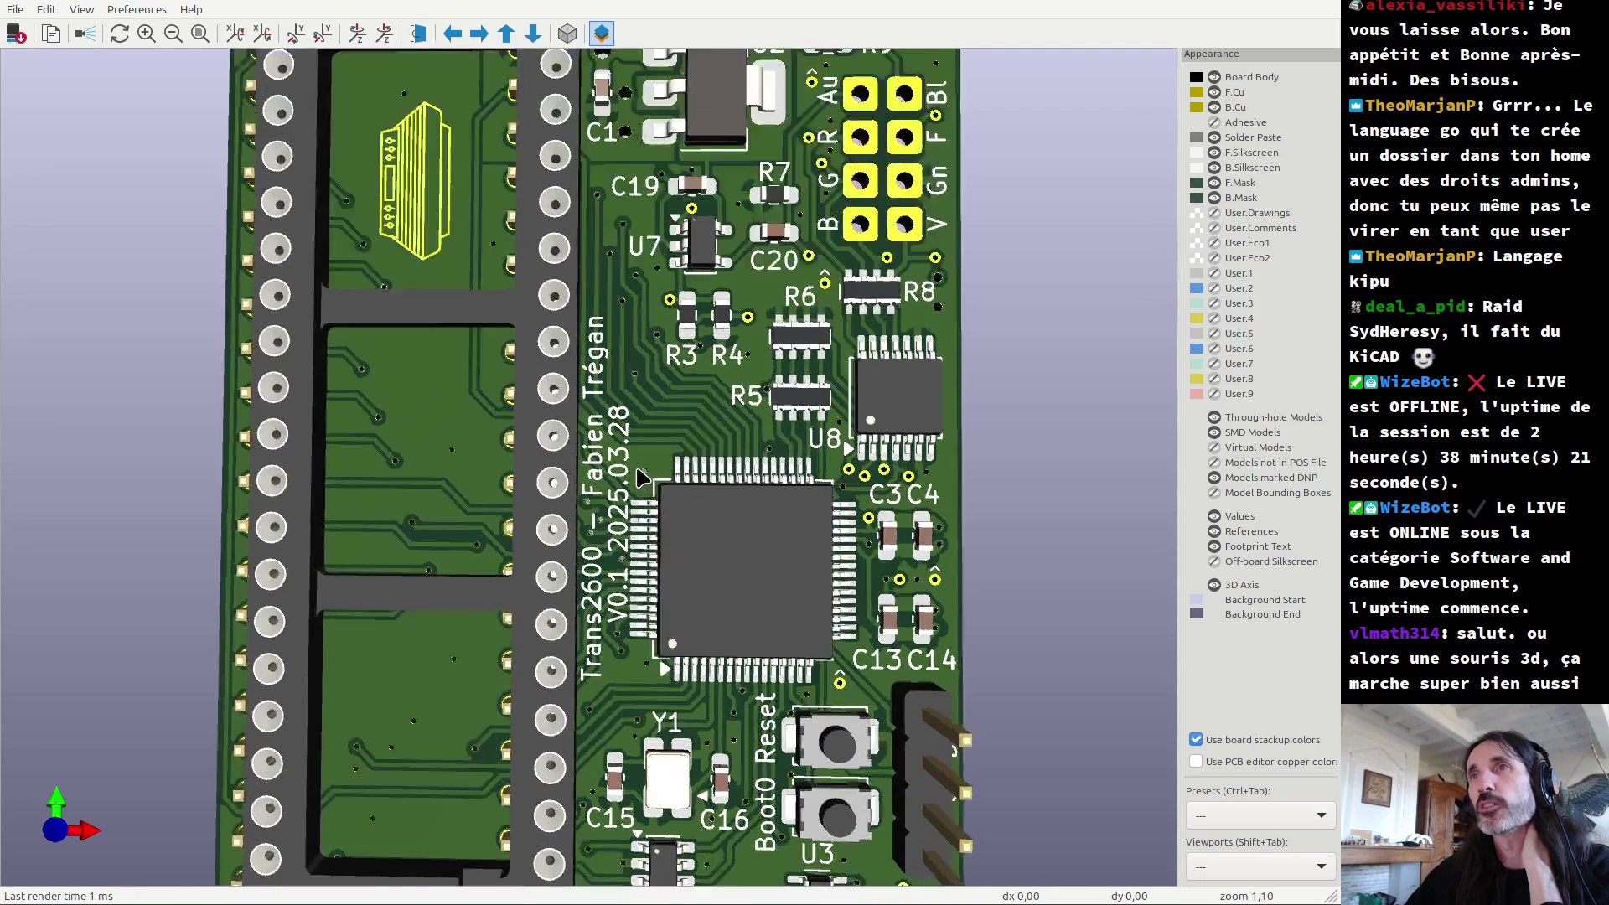
{"action": "left_click_drag", "start_coordinate": [670, 492], "coordinate": [673, 450]}
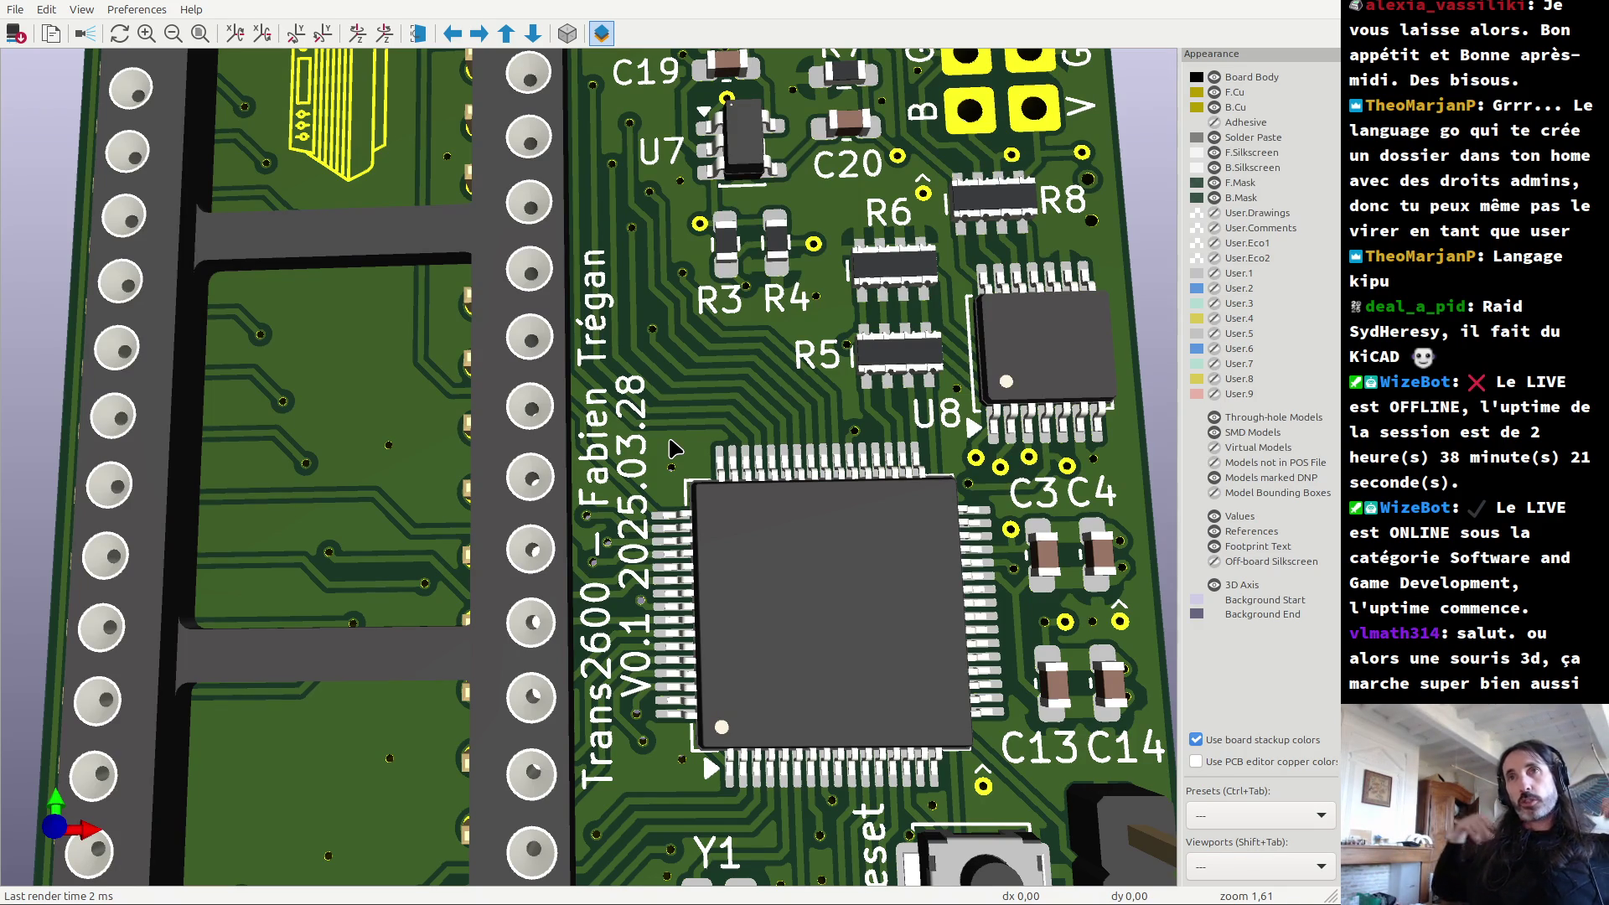
{"action": "left_click_drag", "start_coordinate": [670, 435], "coordinate": [666, 486]}
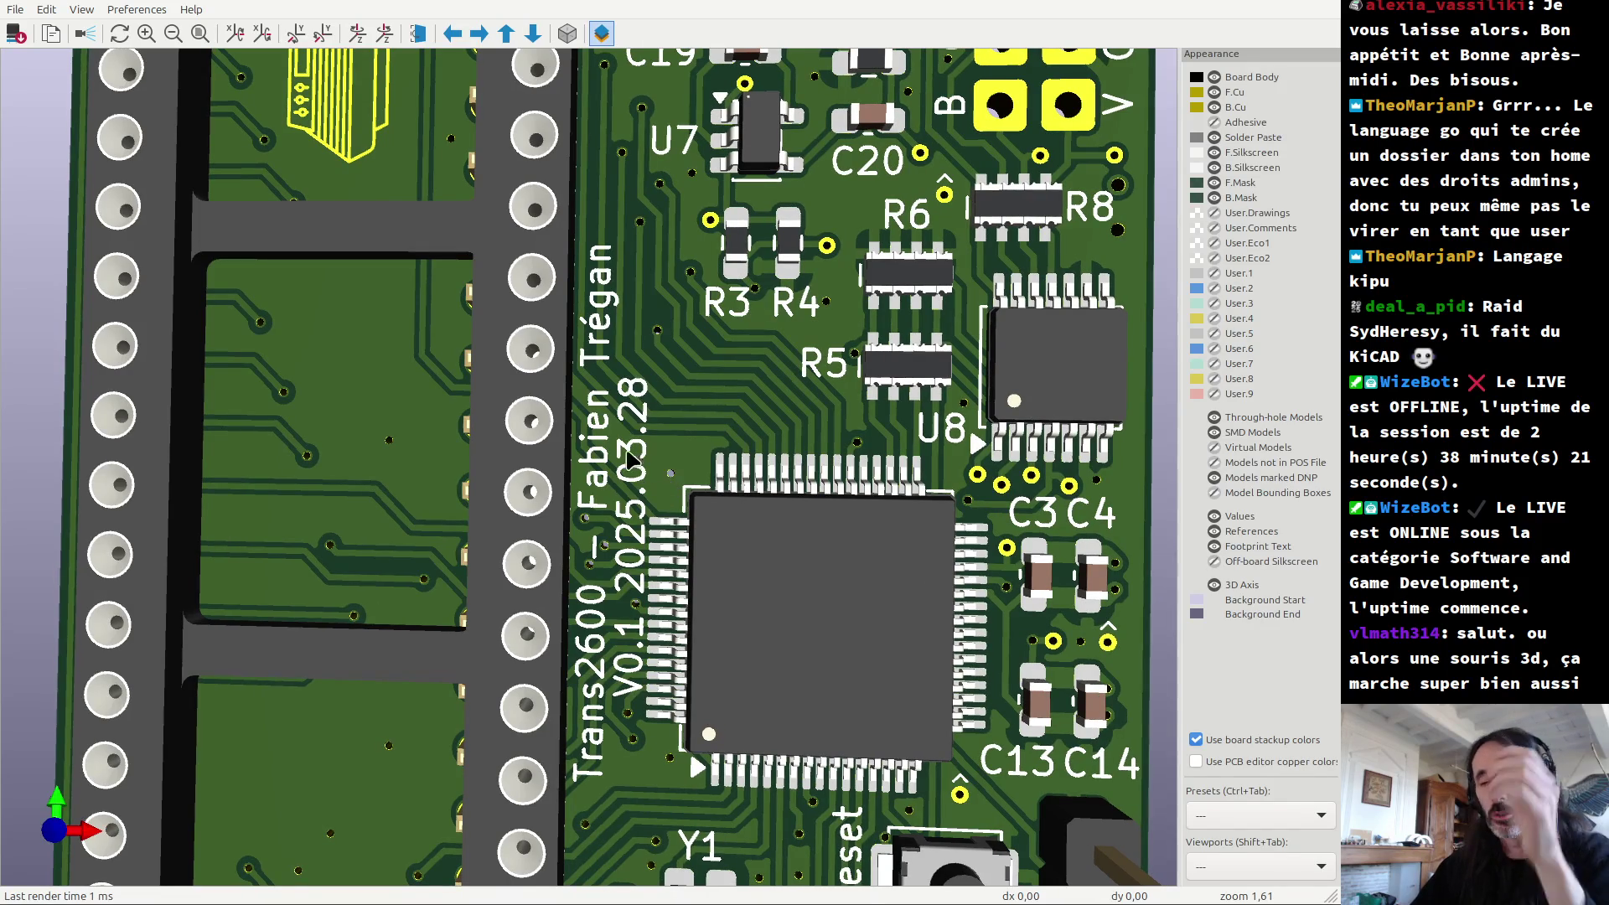
{"action": "key", "text": "alt+Tab"}
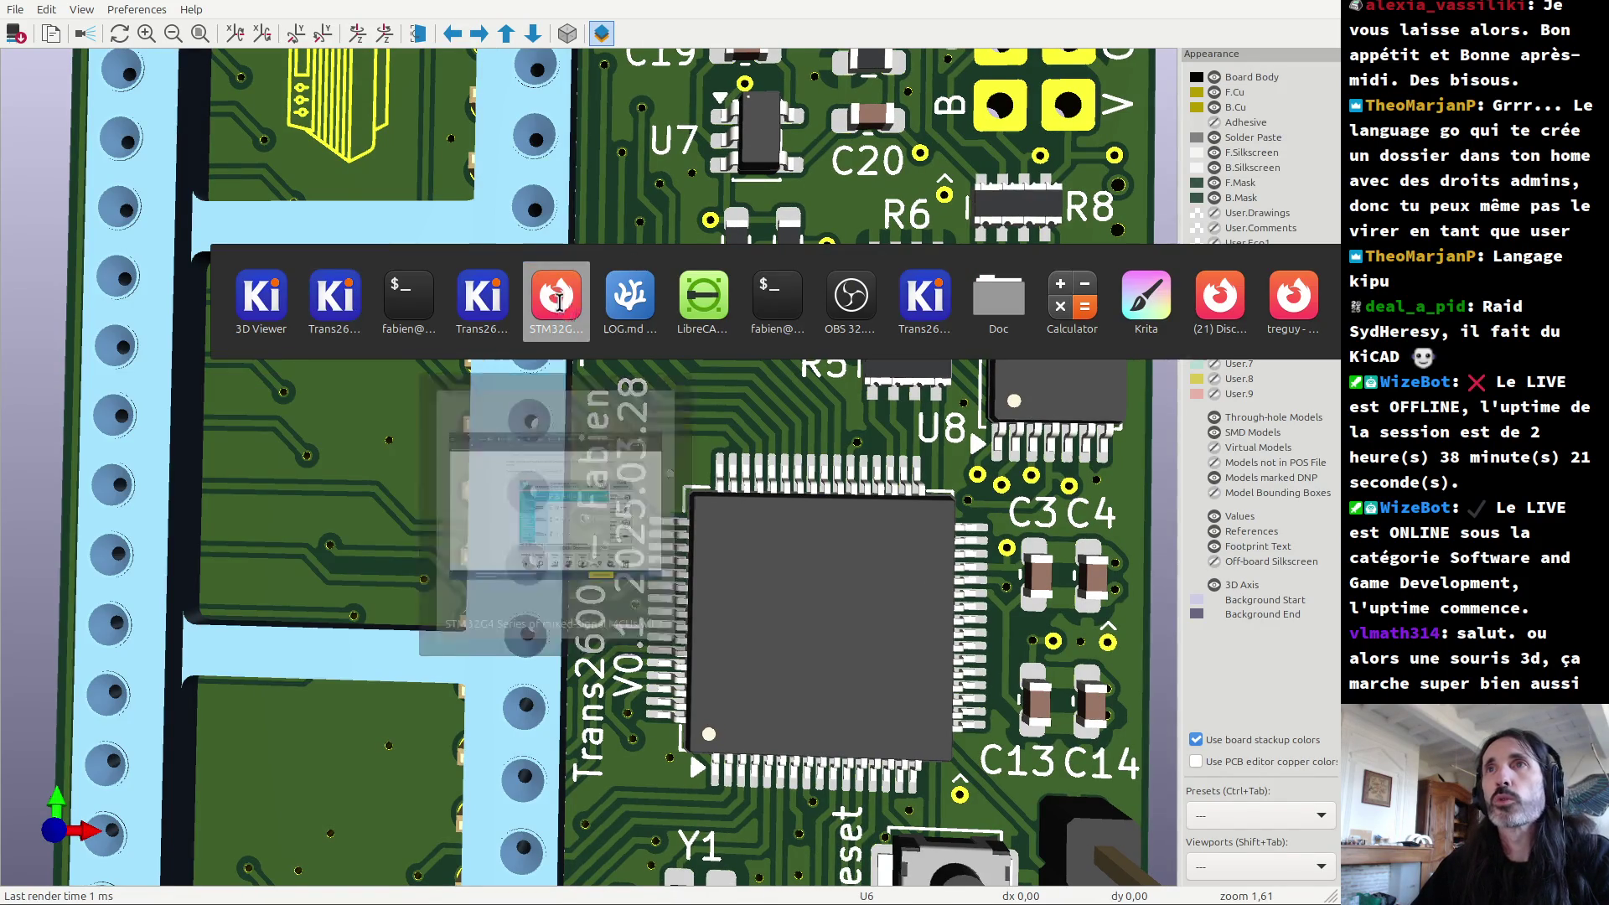
- Search the web for 'souris 3d logitech' in a new Firefox tab
{"action": "left_click", "coordinate": [560, 310]}
{"action": "key", "text": "ctrl+t"}
{"action": "type", "text": "souris 3"}
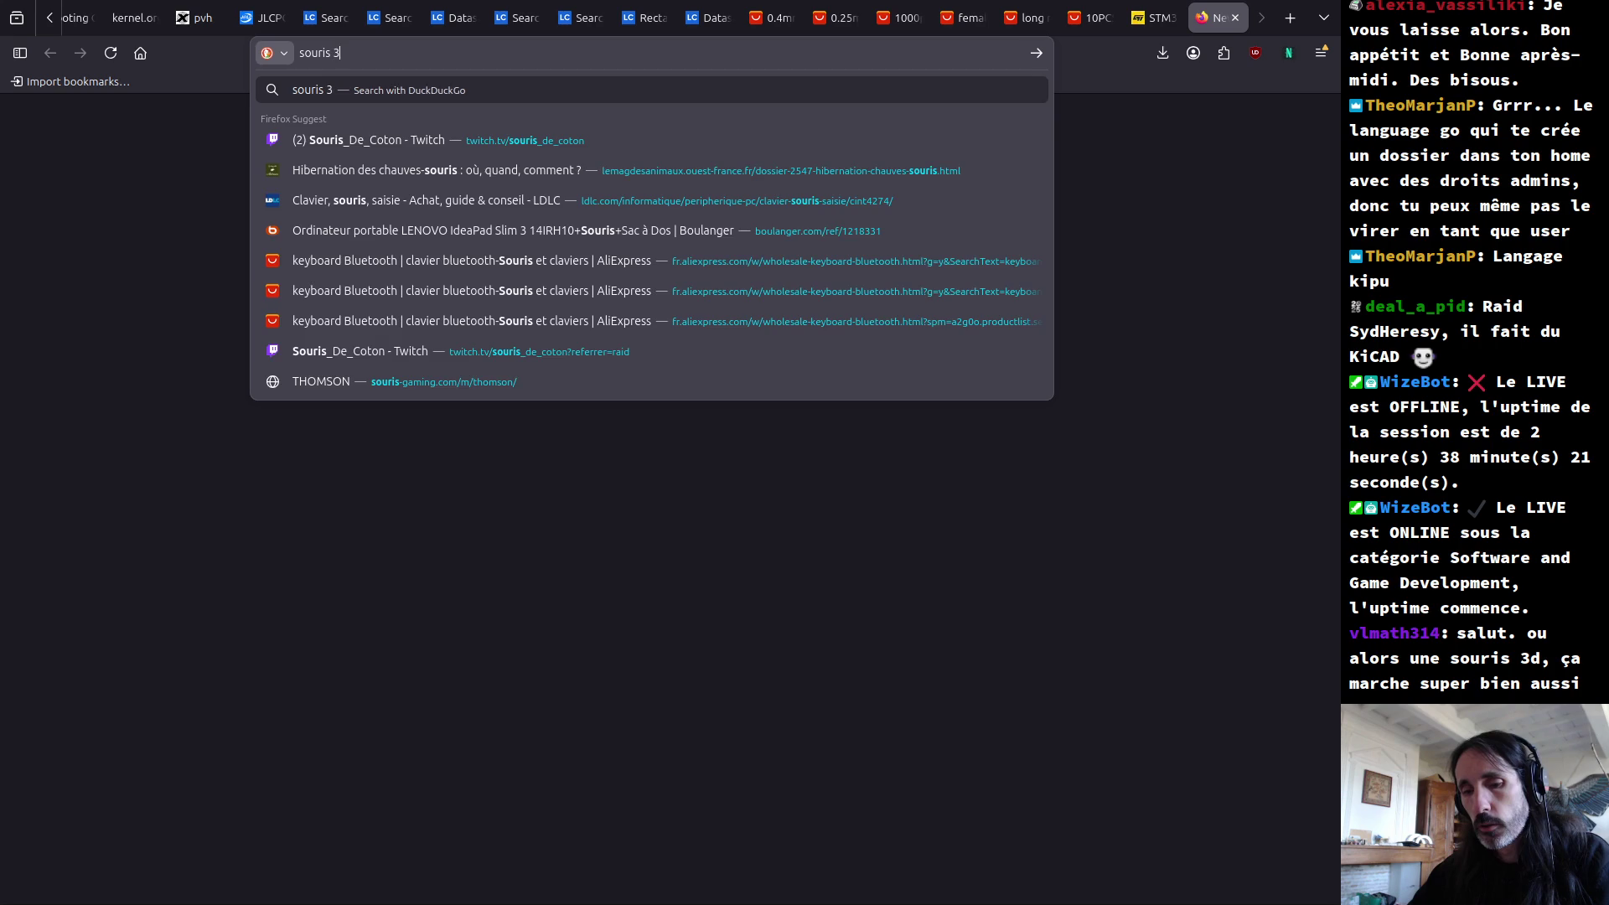
{"action": "type", "text": "d logitech"}
{"action": "key", "text": "Return"}
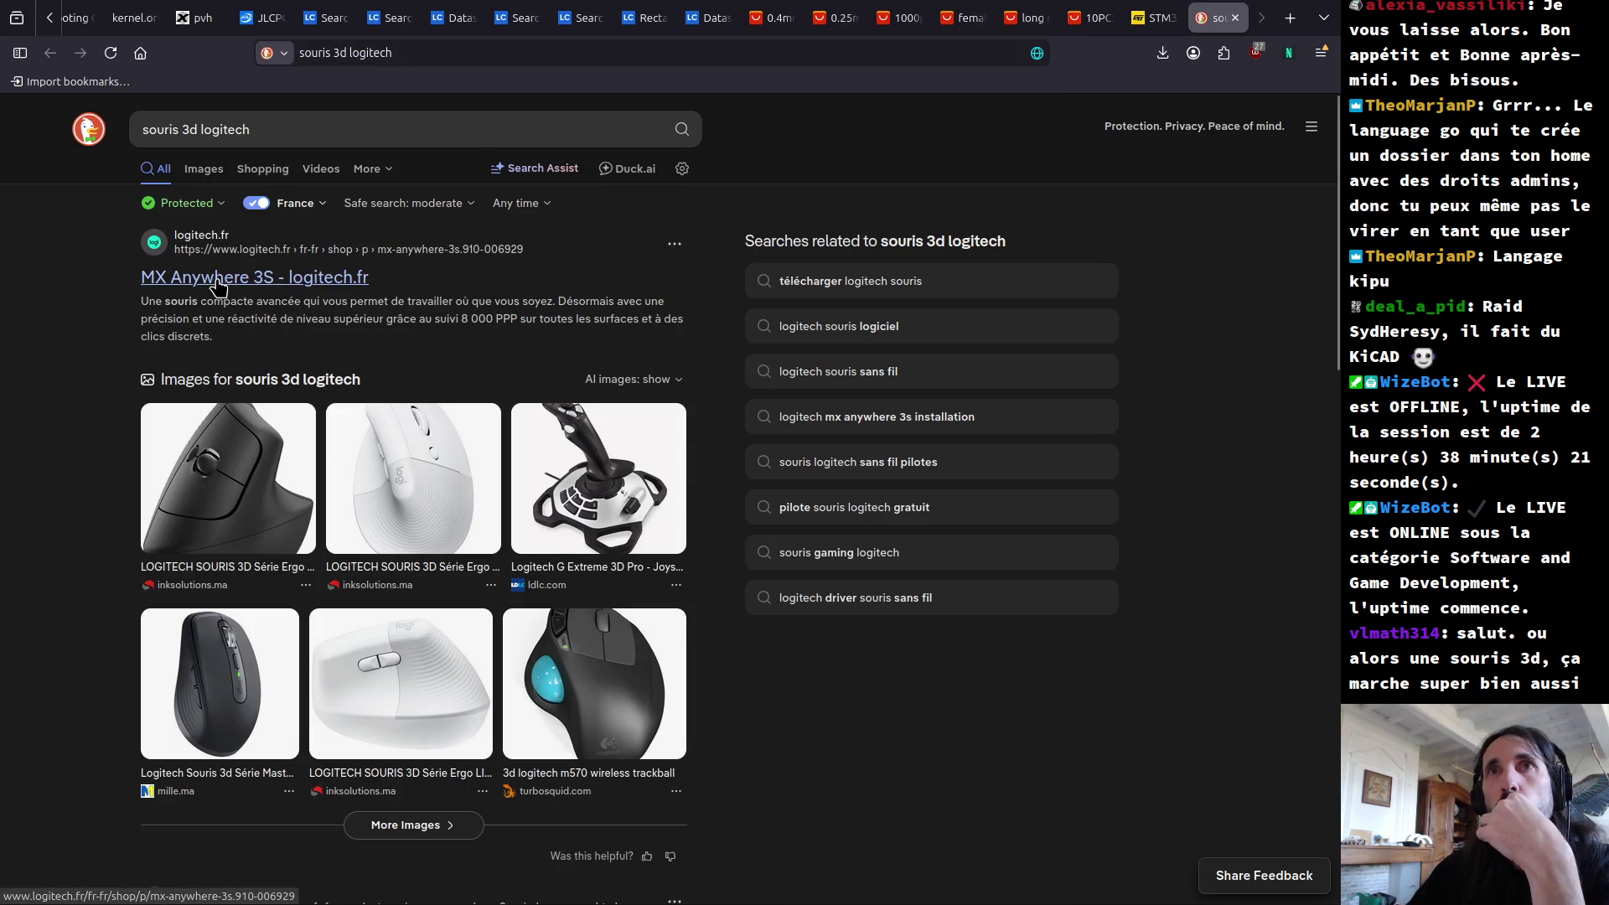
{"action": "scroll", "coordinate": [219, 288], "scroll_direction": "down", "scroll_amount": 5}
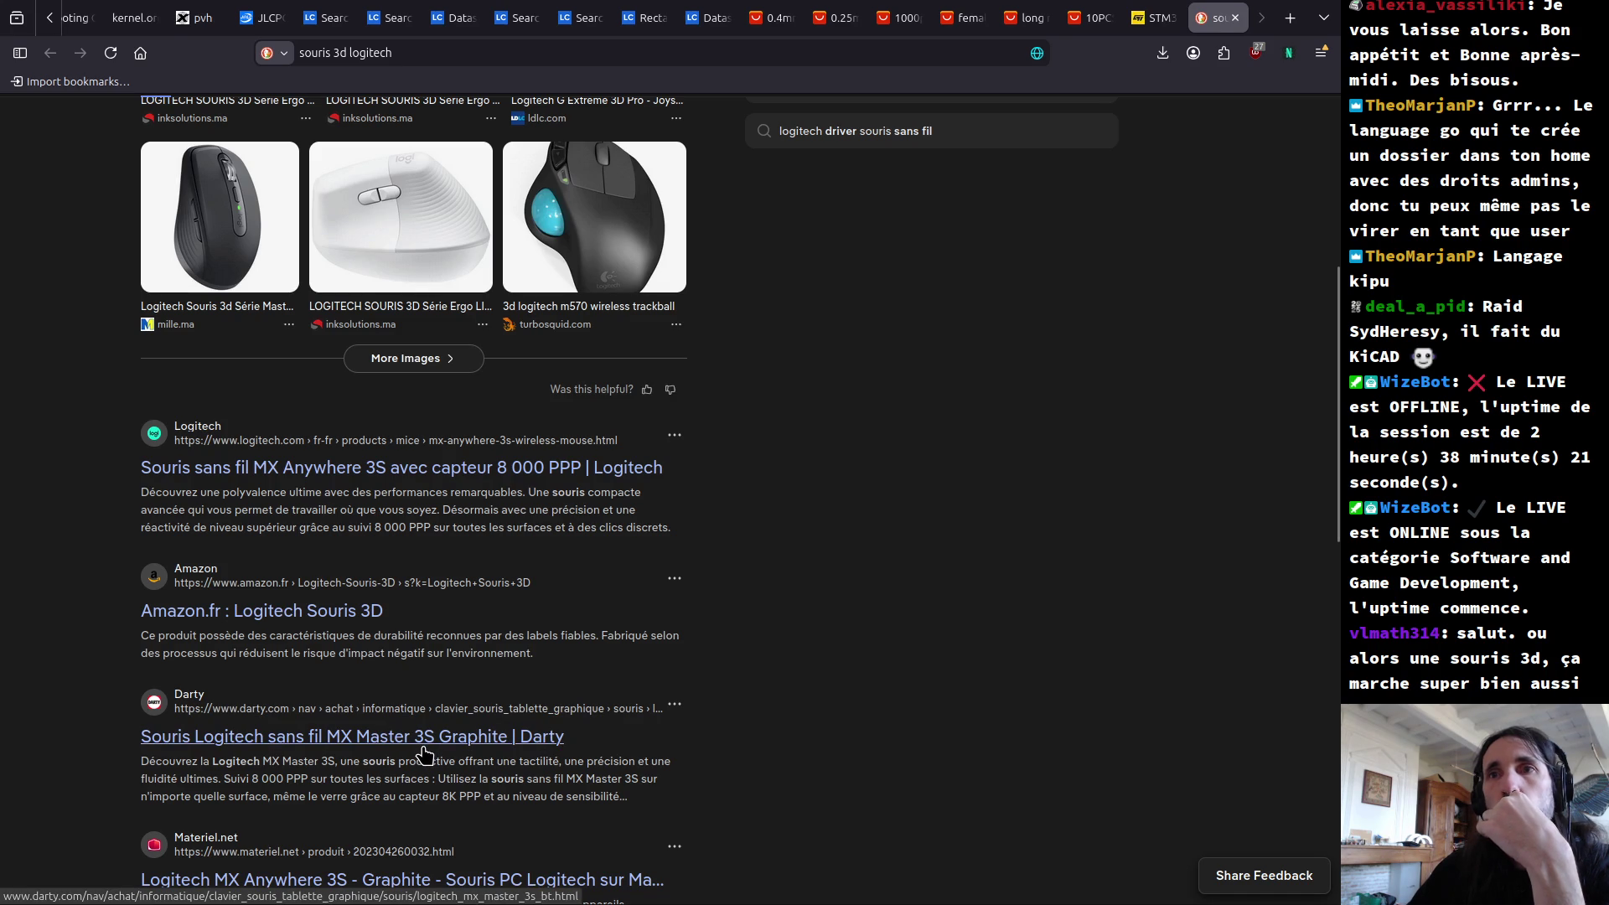
{"action": "scroll", "coordinate": [394, 729], "scroll_direction": "up", "scroll_amount": 5}
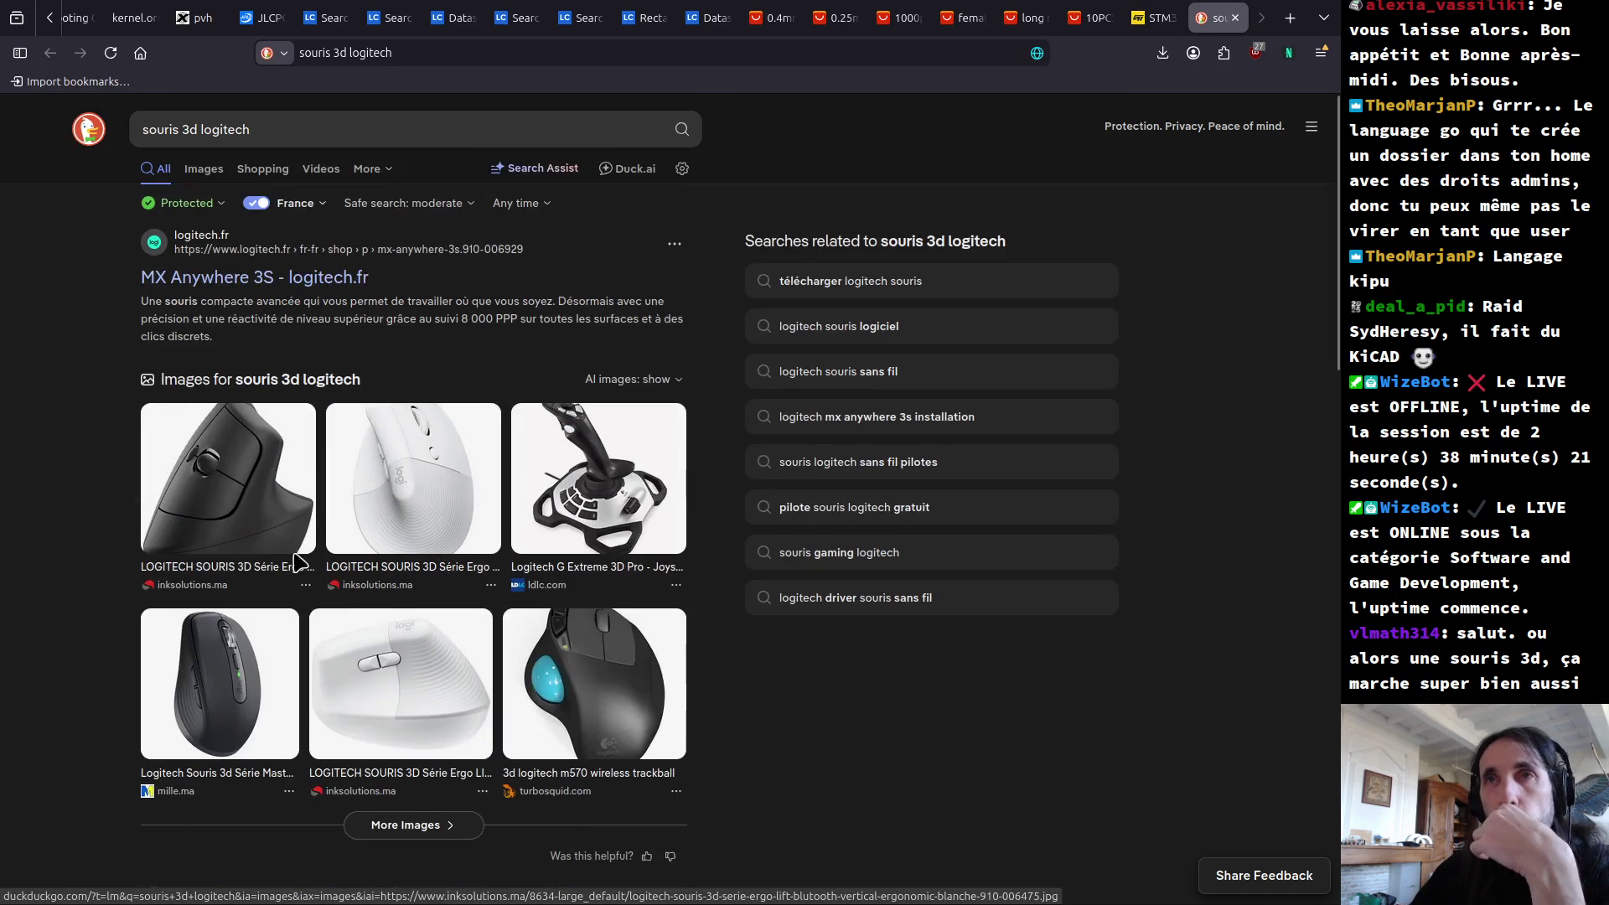
- Check the Logitech MX Anywhere 3S result, then search image results for 'souris 3d'
{"action": "left_click_drag", "start_coordinate": [132, 282], "coordinate": [285, 279]}
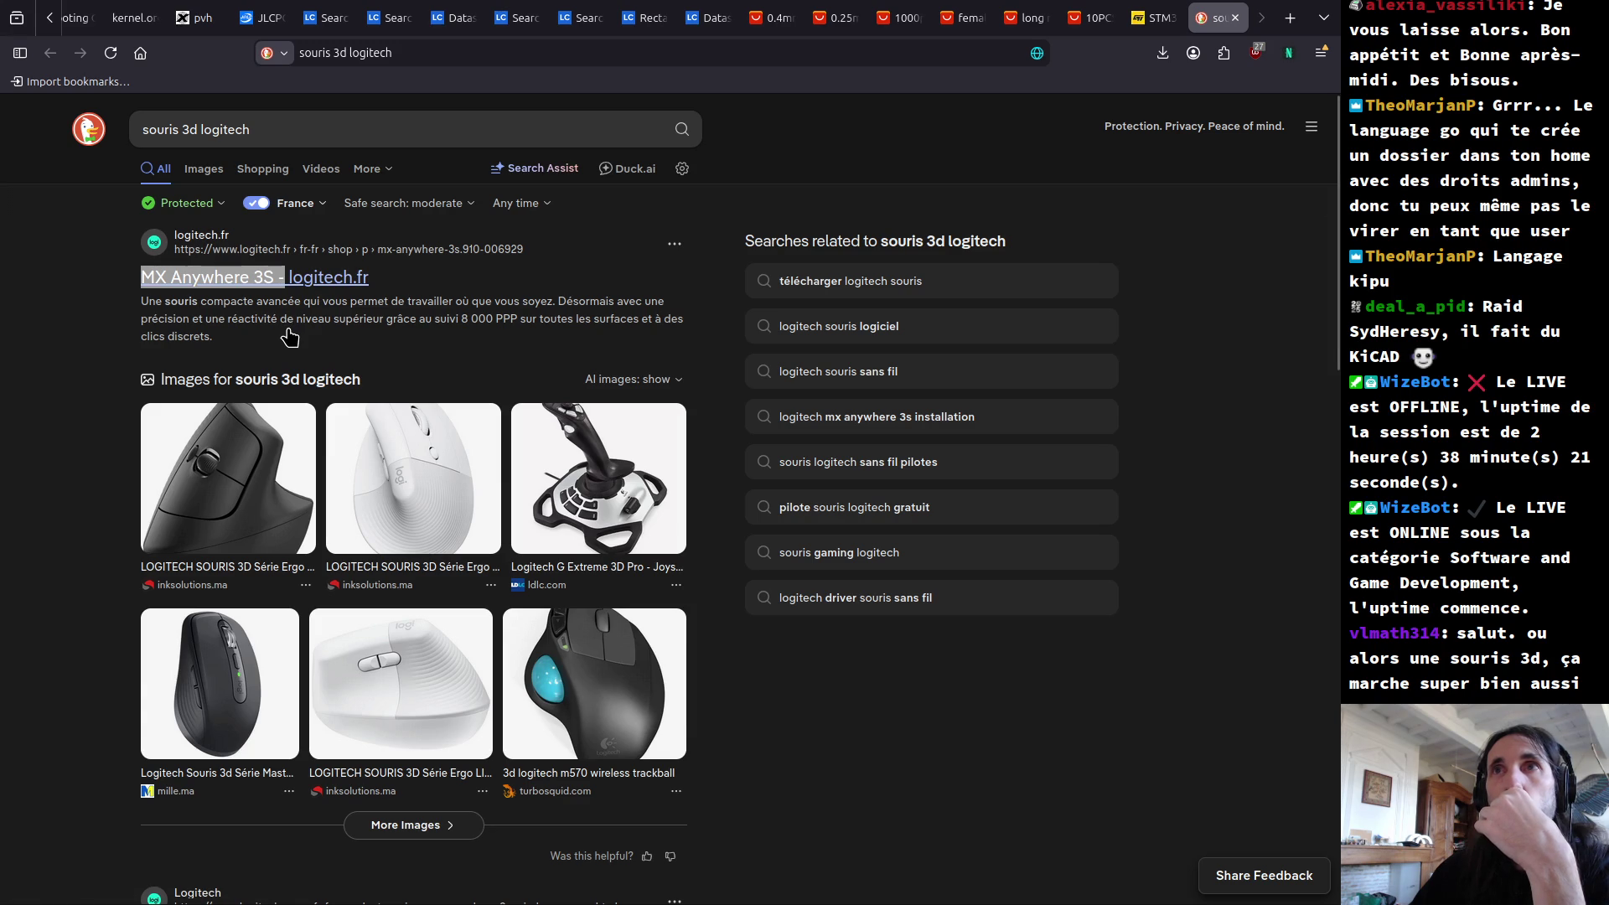
{"action": "left_click", "coordinate": [318, 284]}
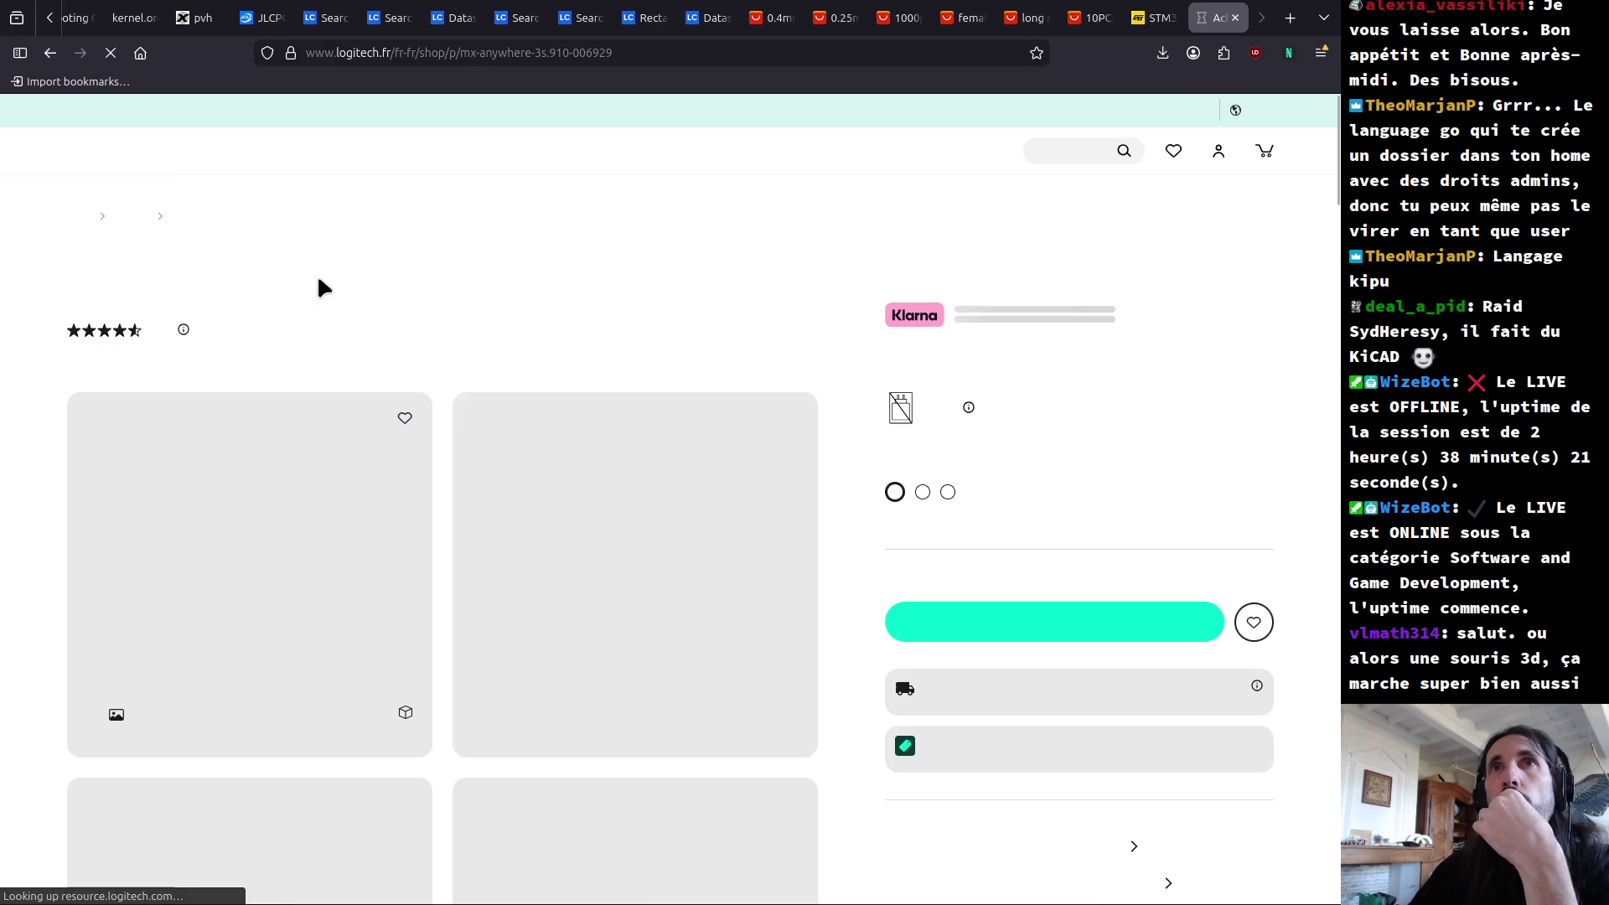
{"action": "key", "text": "alt+Left"}
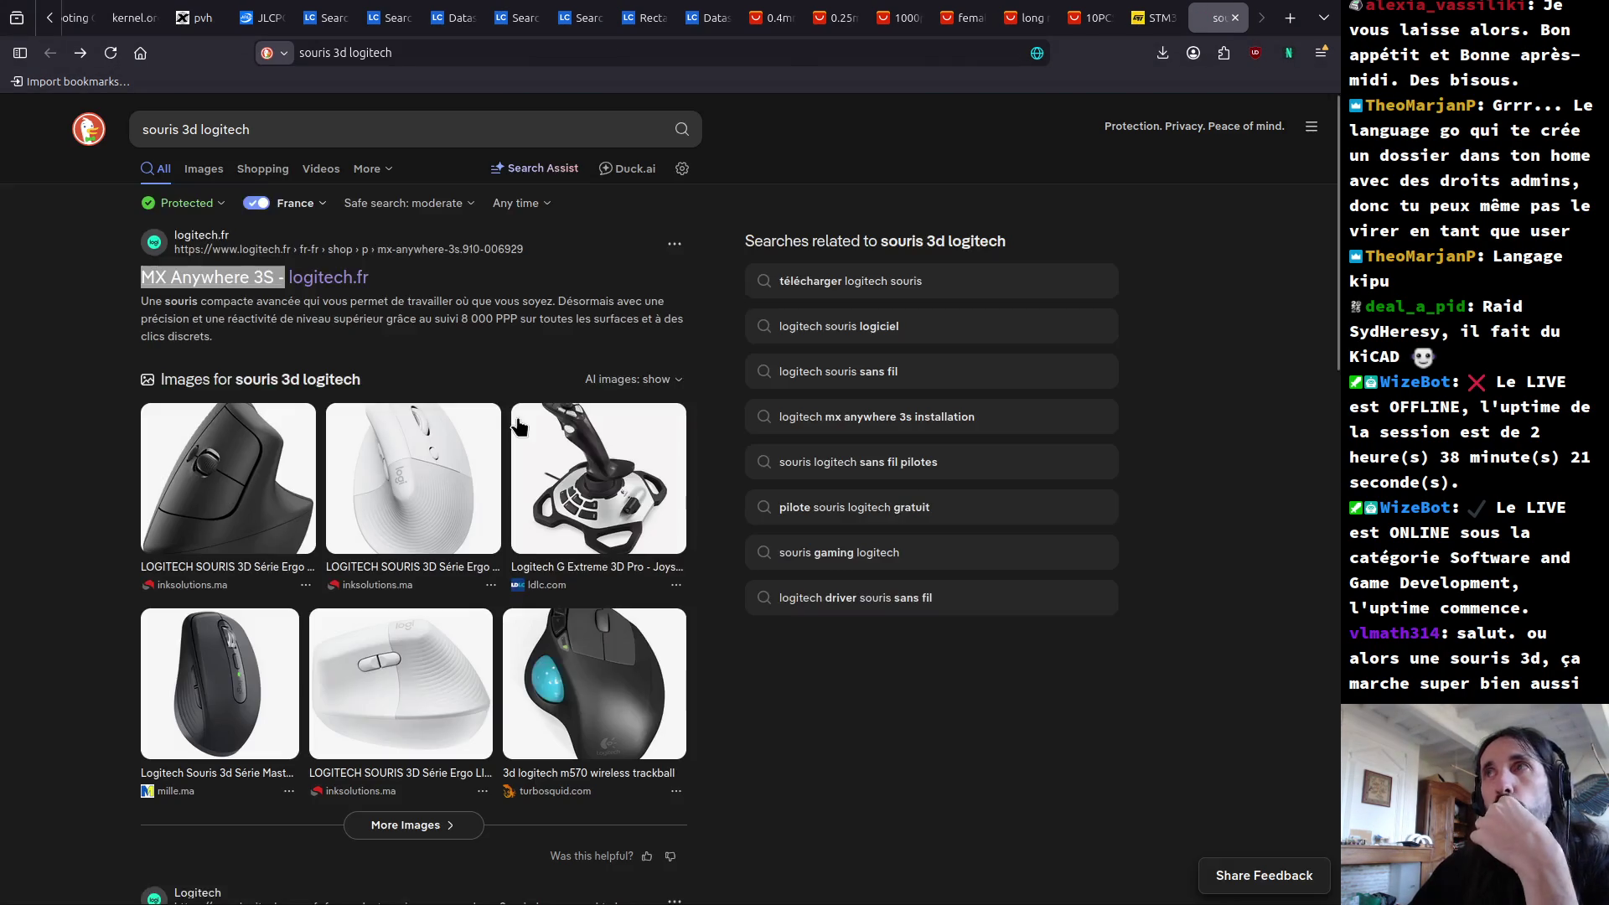
{"action": "double_click", "coordinate": [243, 129]}
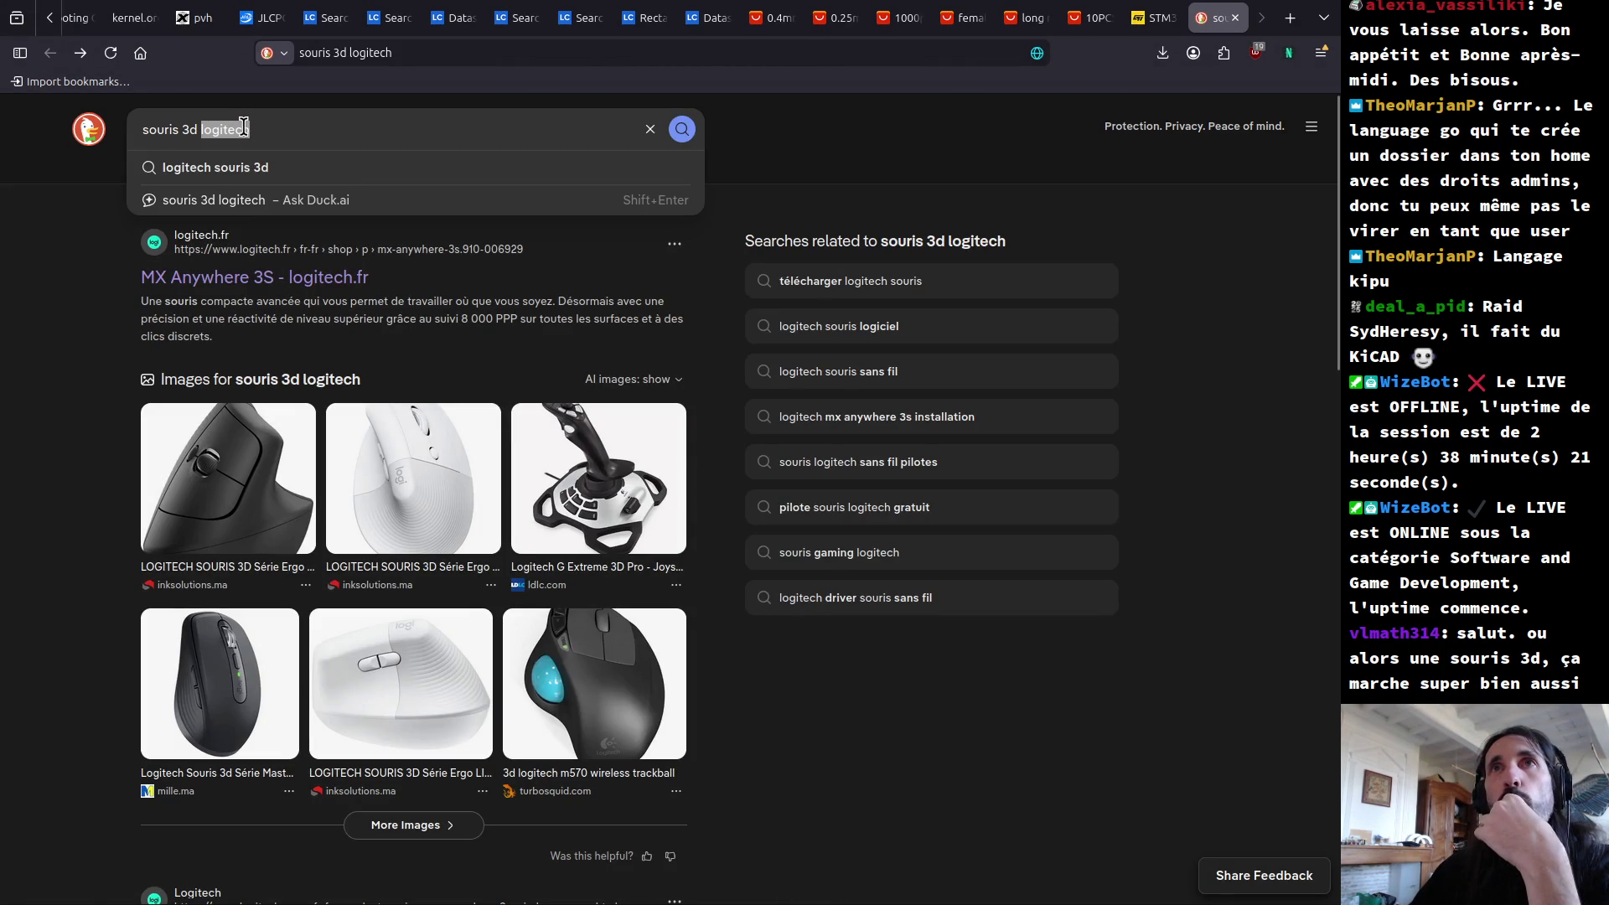
{"action": "key", "text": "BackSpace"}
{"action": "key", "text": "Return"}
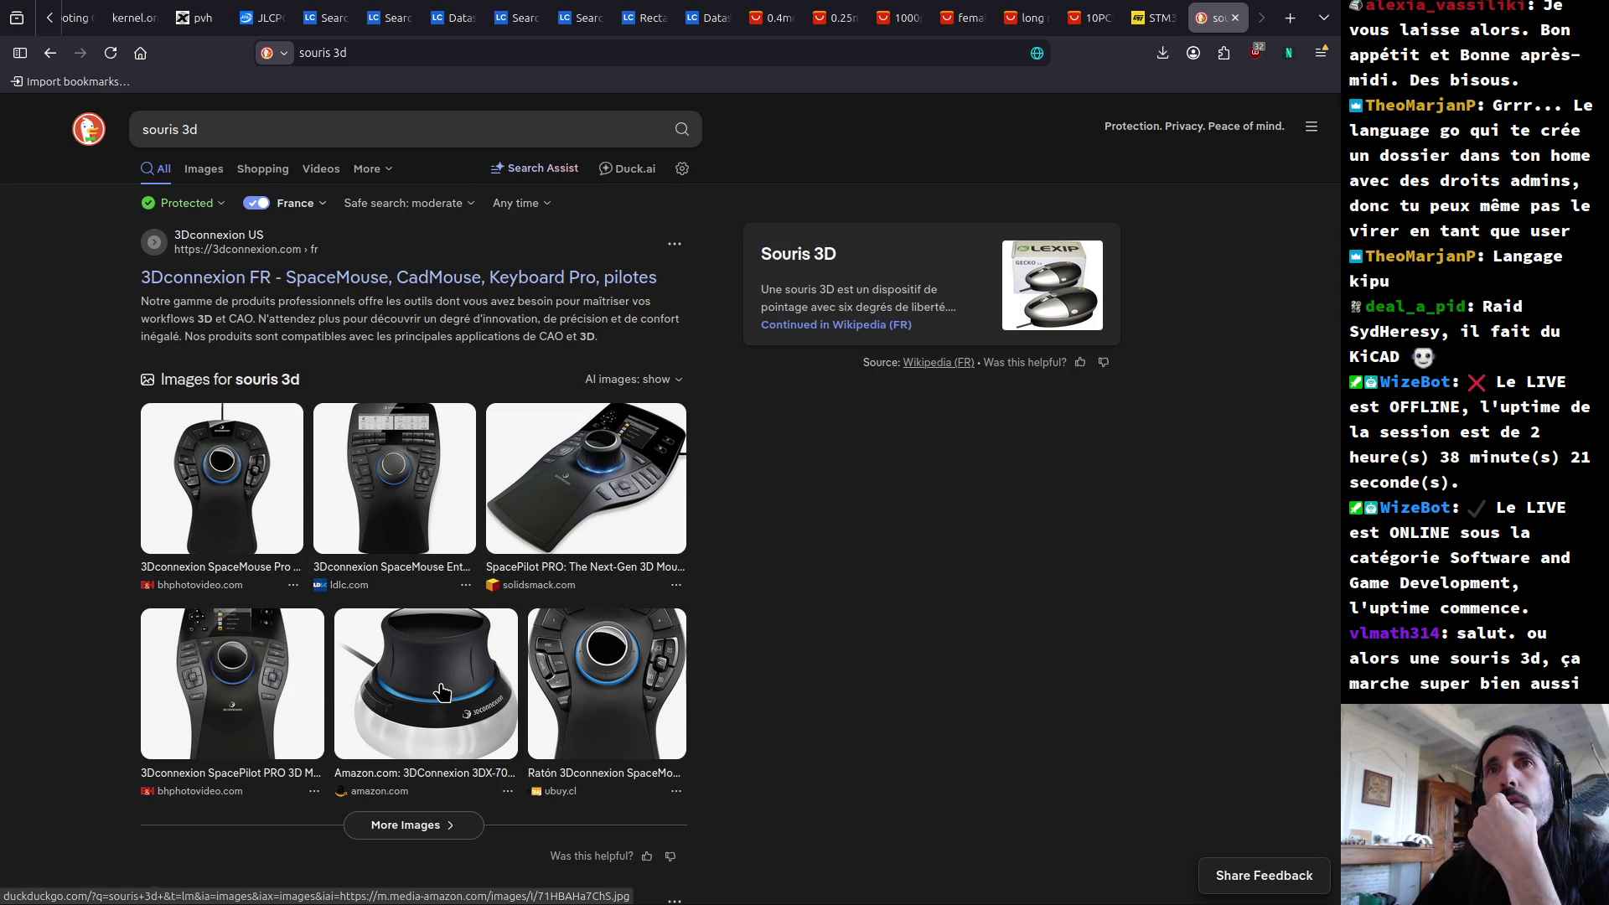
{"action": "left_click", "coordinate": [204, 170]}
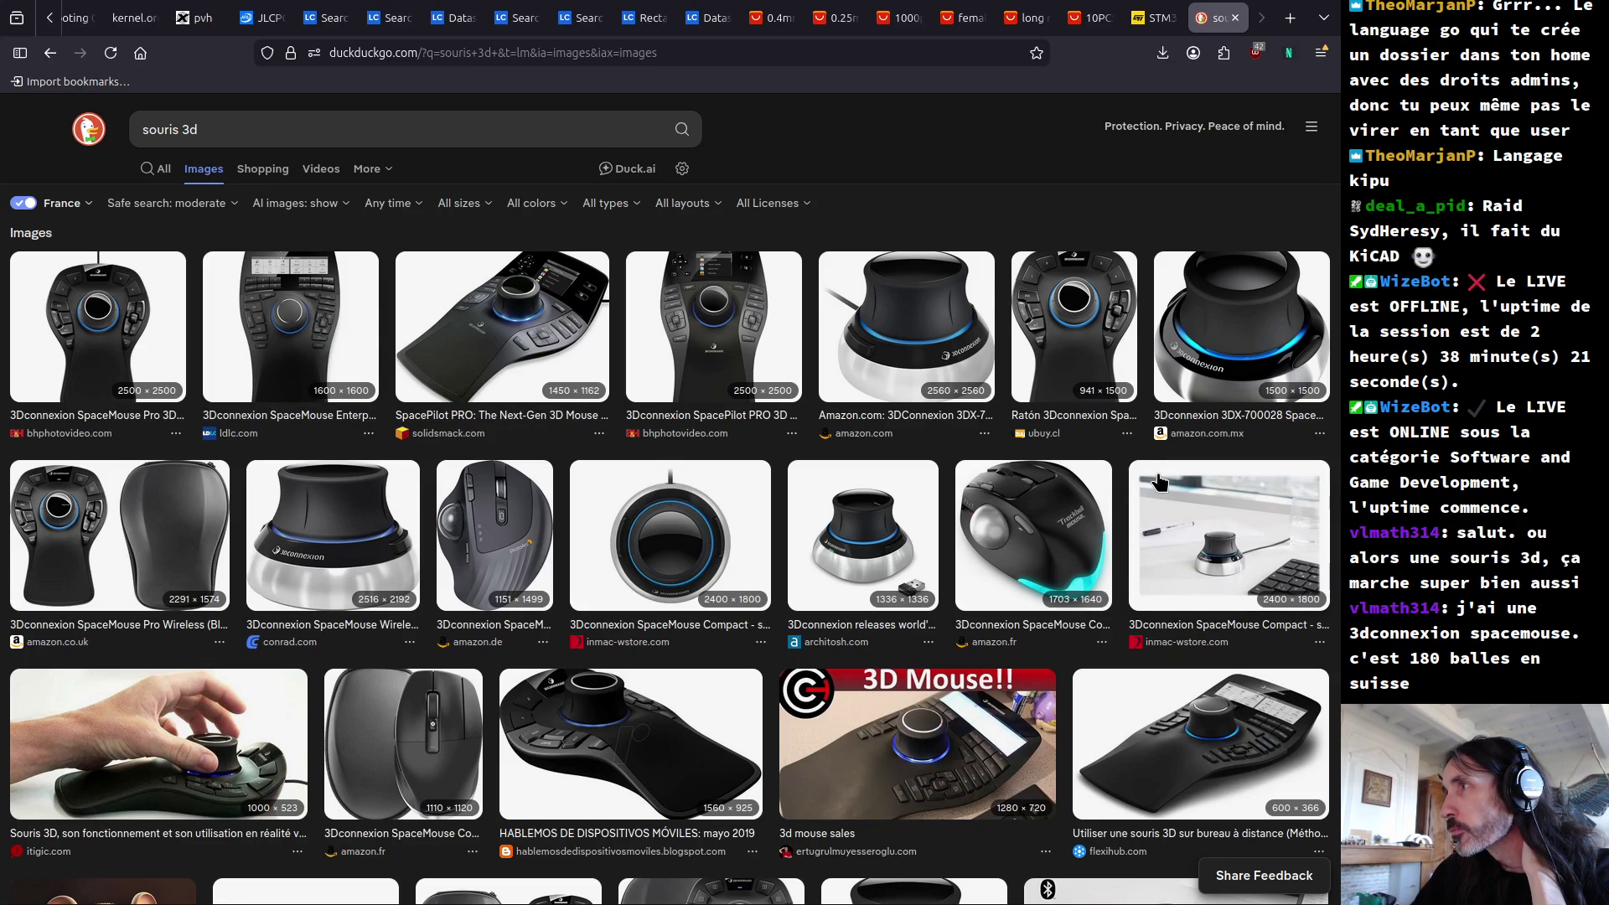
- Open the Amazon.fr 3Dconnexion SpaceMouse Compact listing priced at €188.88
{"action": "left_click", "coordinate": [1053, 640]}
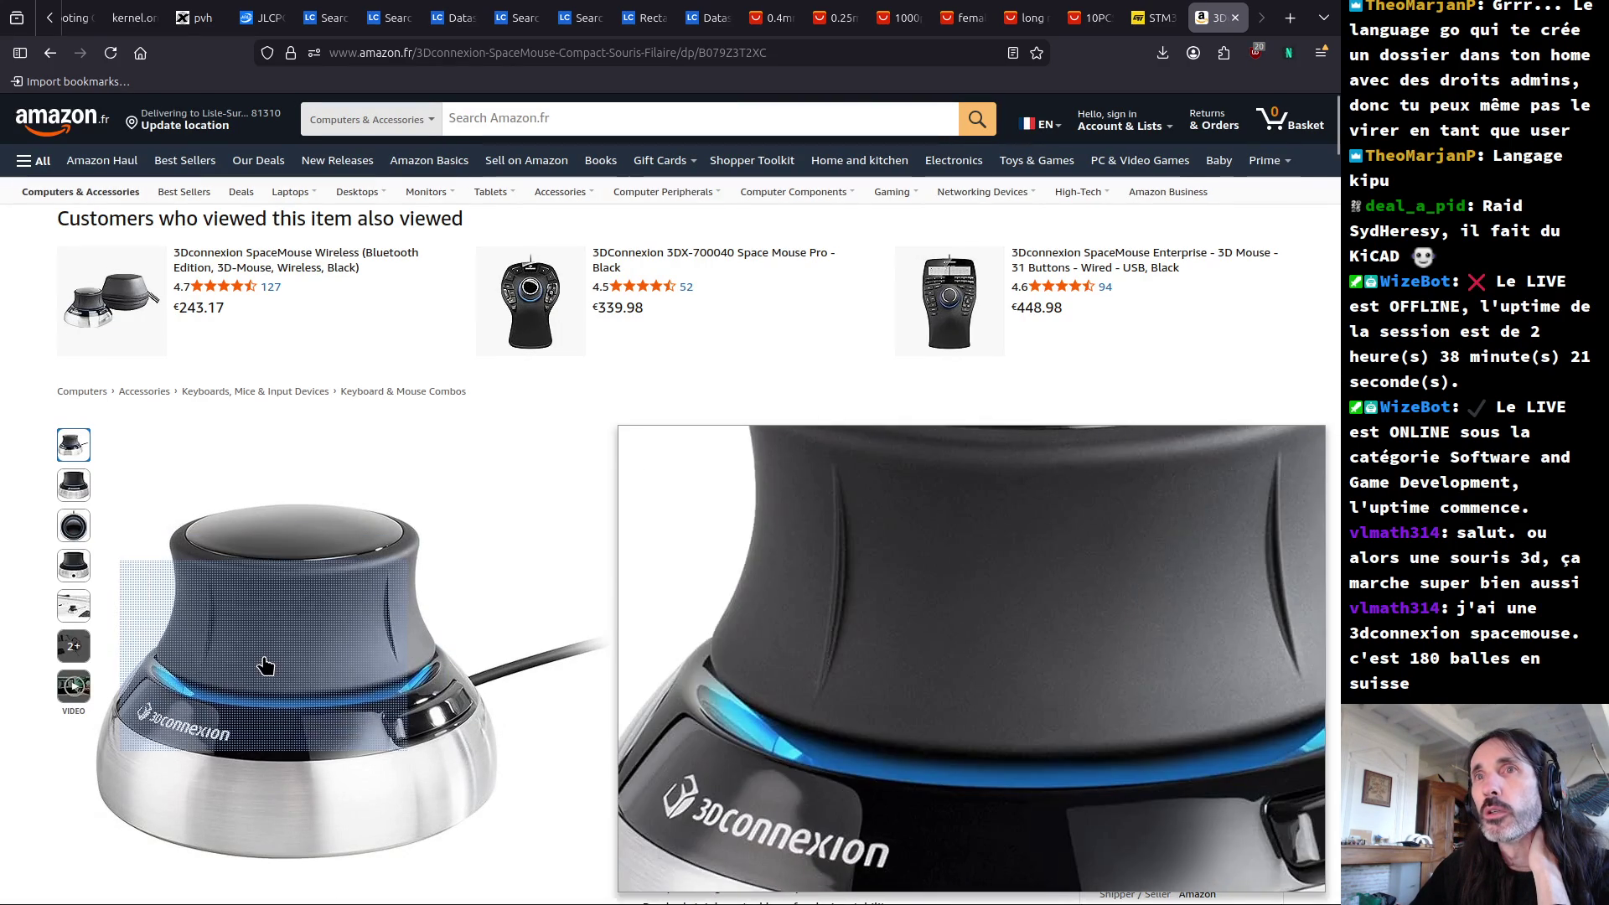
{"action": "left_click", "coordinate": [600, 52]}
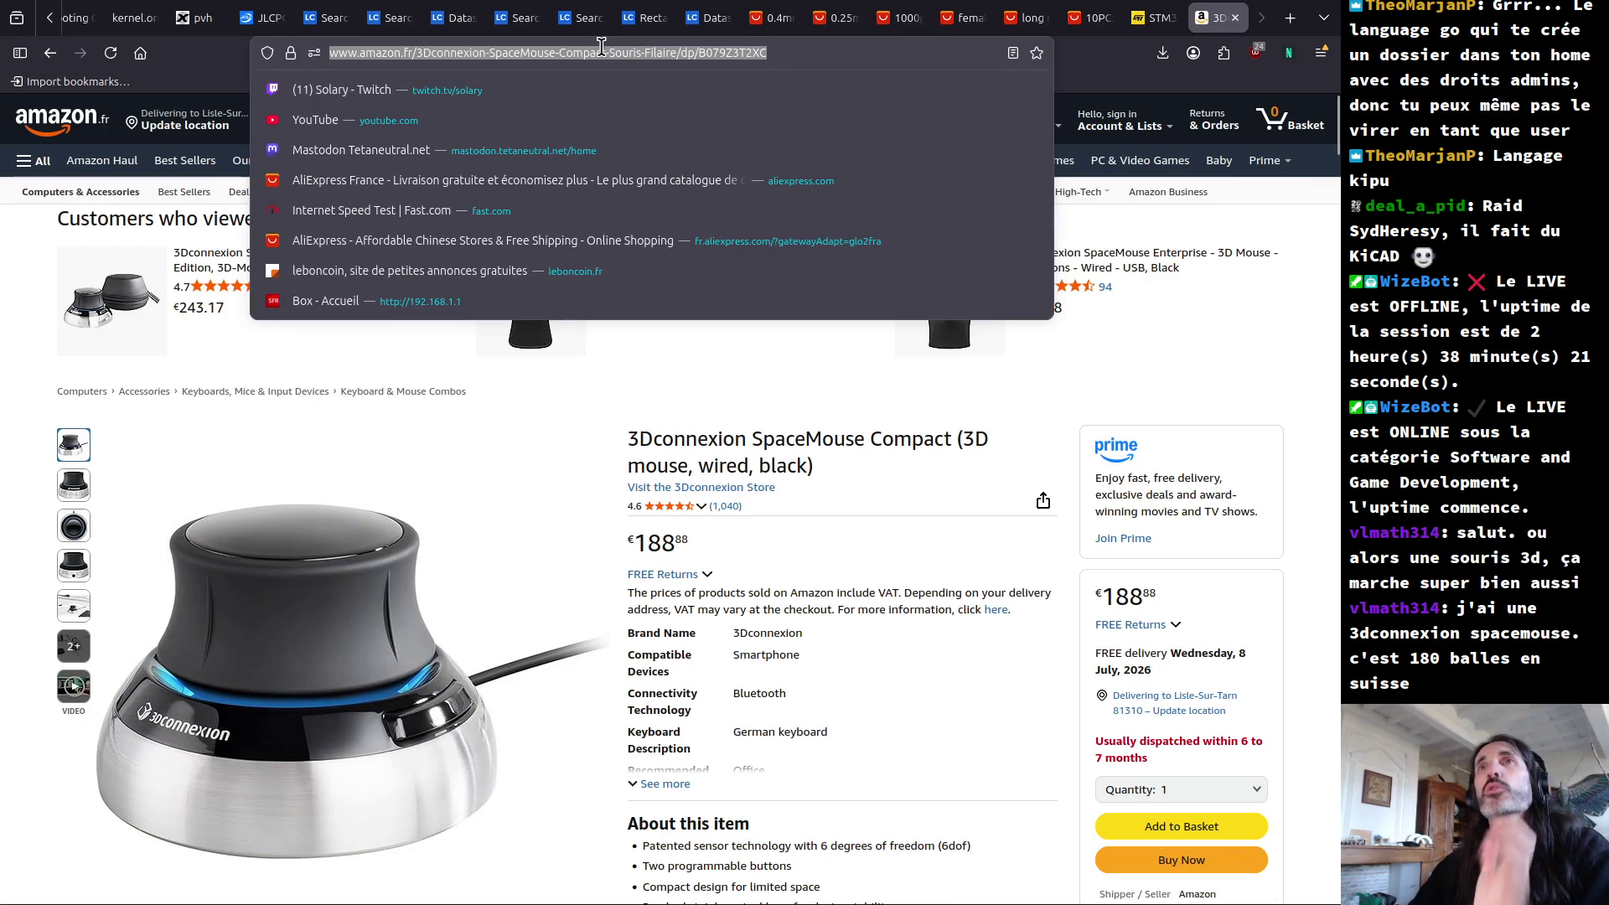
- Search YouTube for '3dconnexion space mouse' and play CadGab's SpaceMouse and CadMouse FreeCAD test video
{"action": "type", "text": "youtube.com/"}
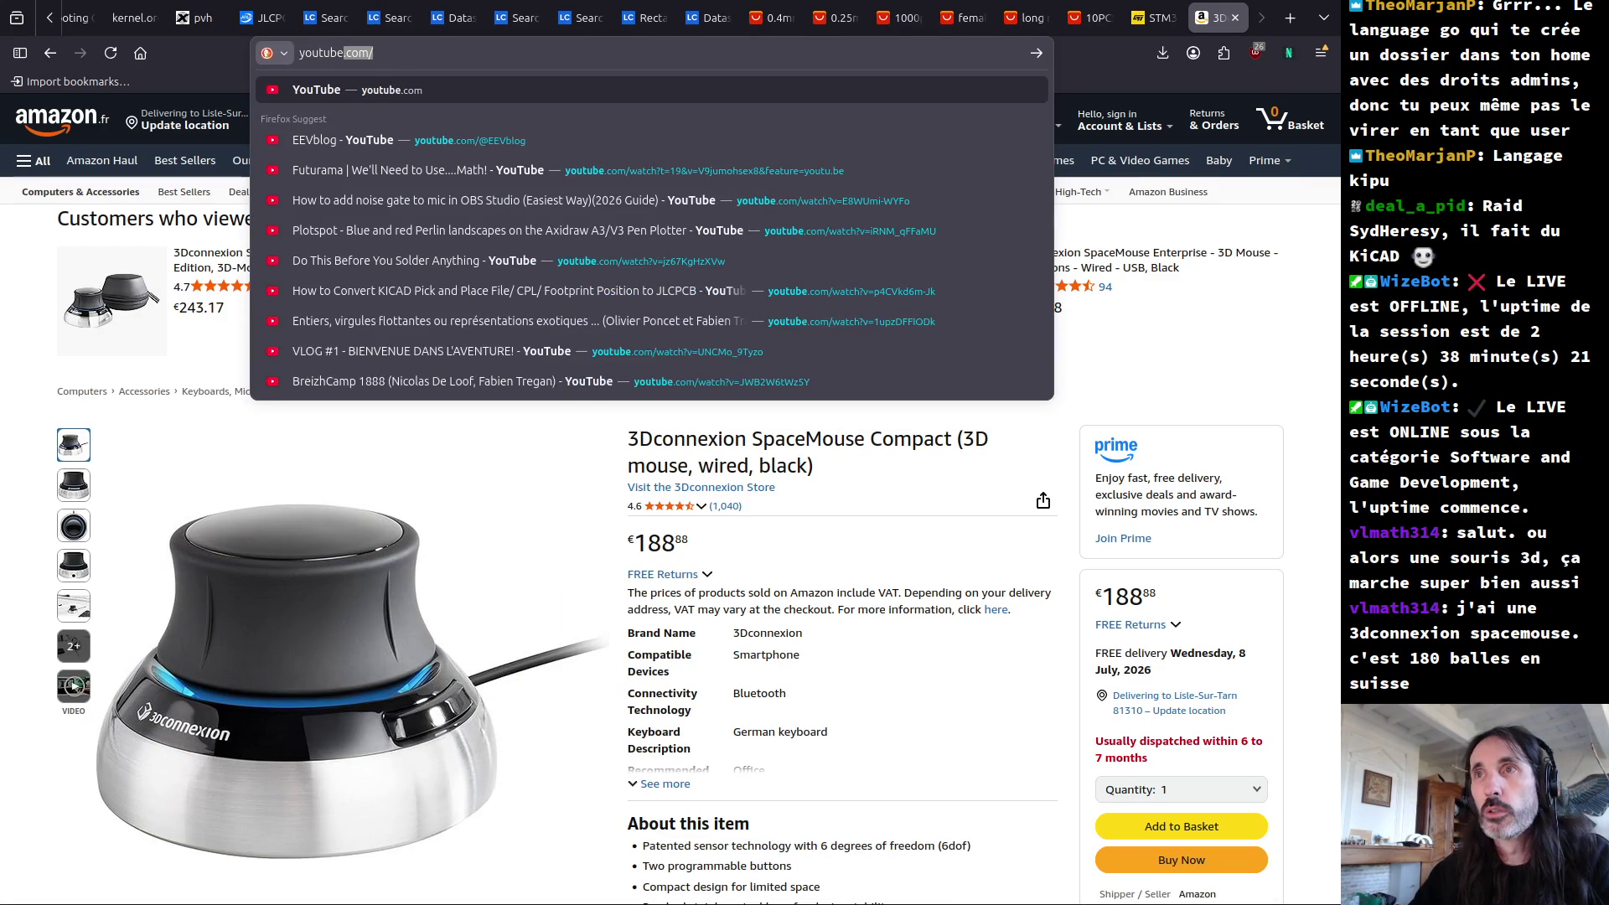
{"action": "key", "text": "Return"}
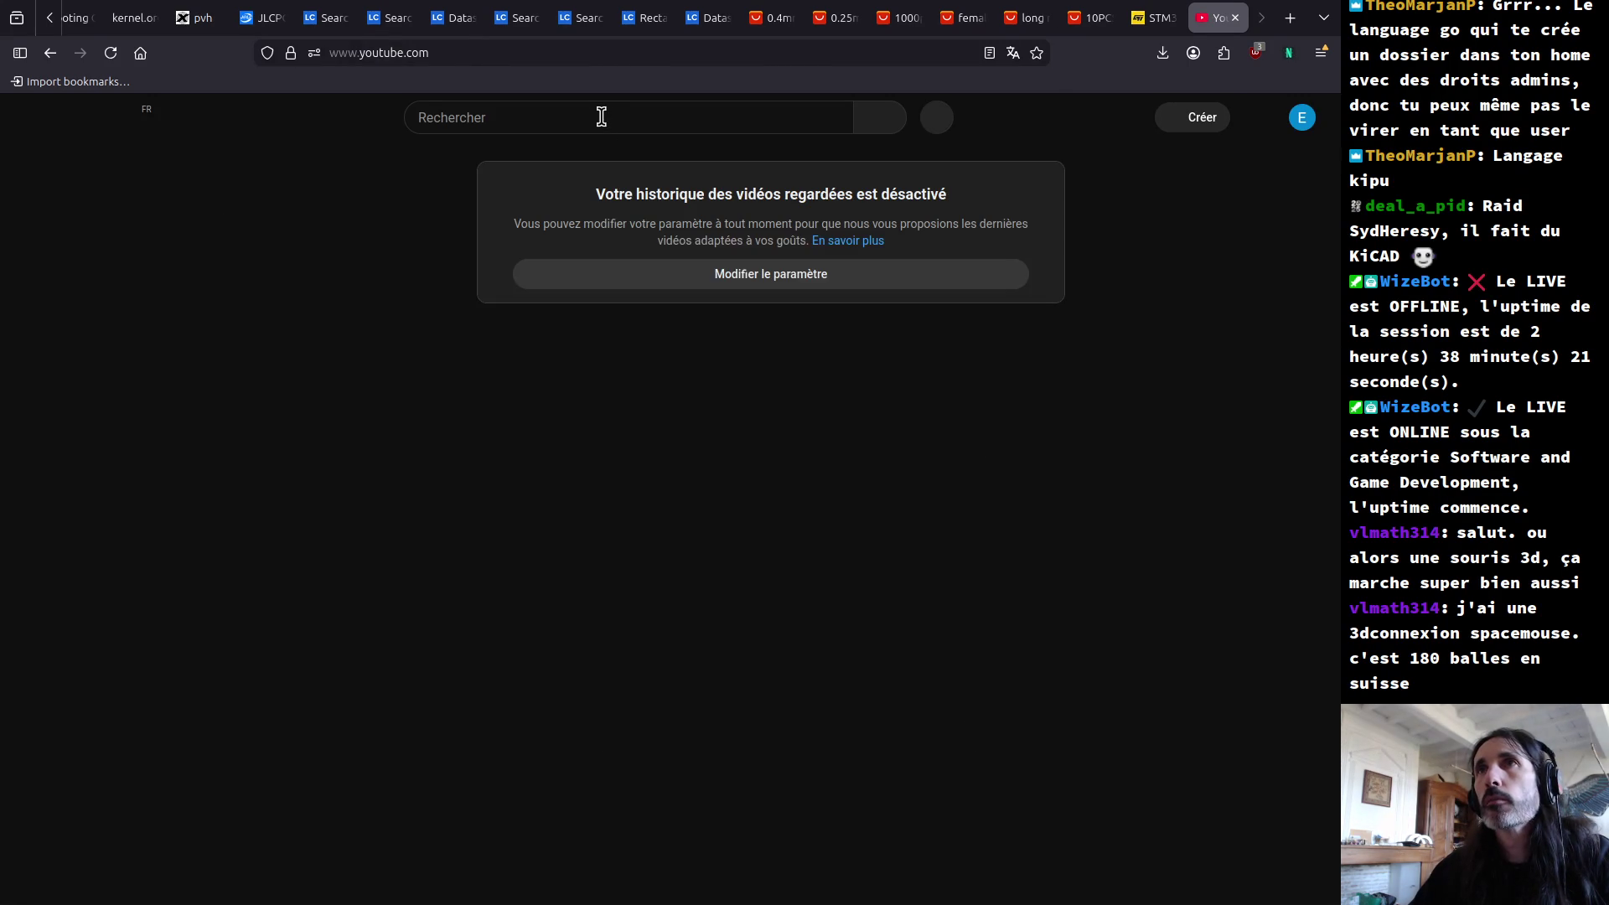
{"action": "left_click", "coordinate": [601, 118]}
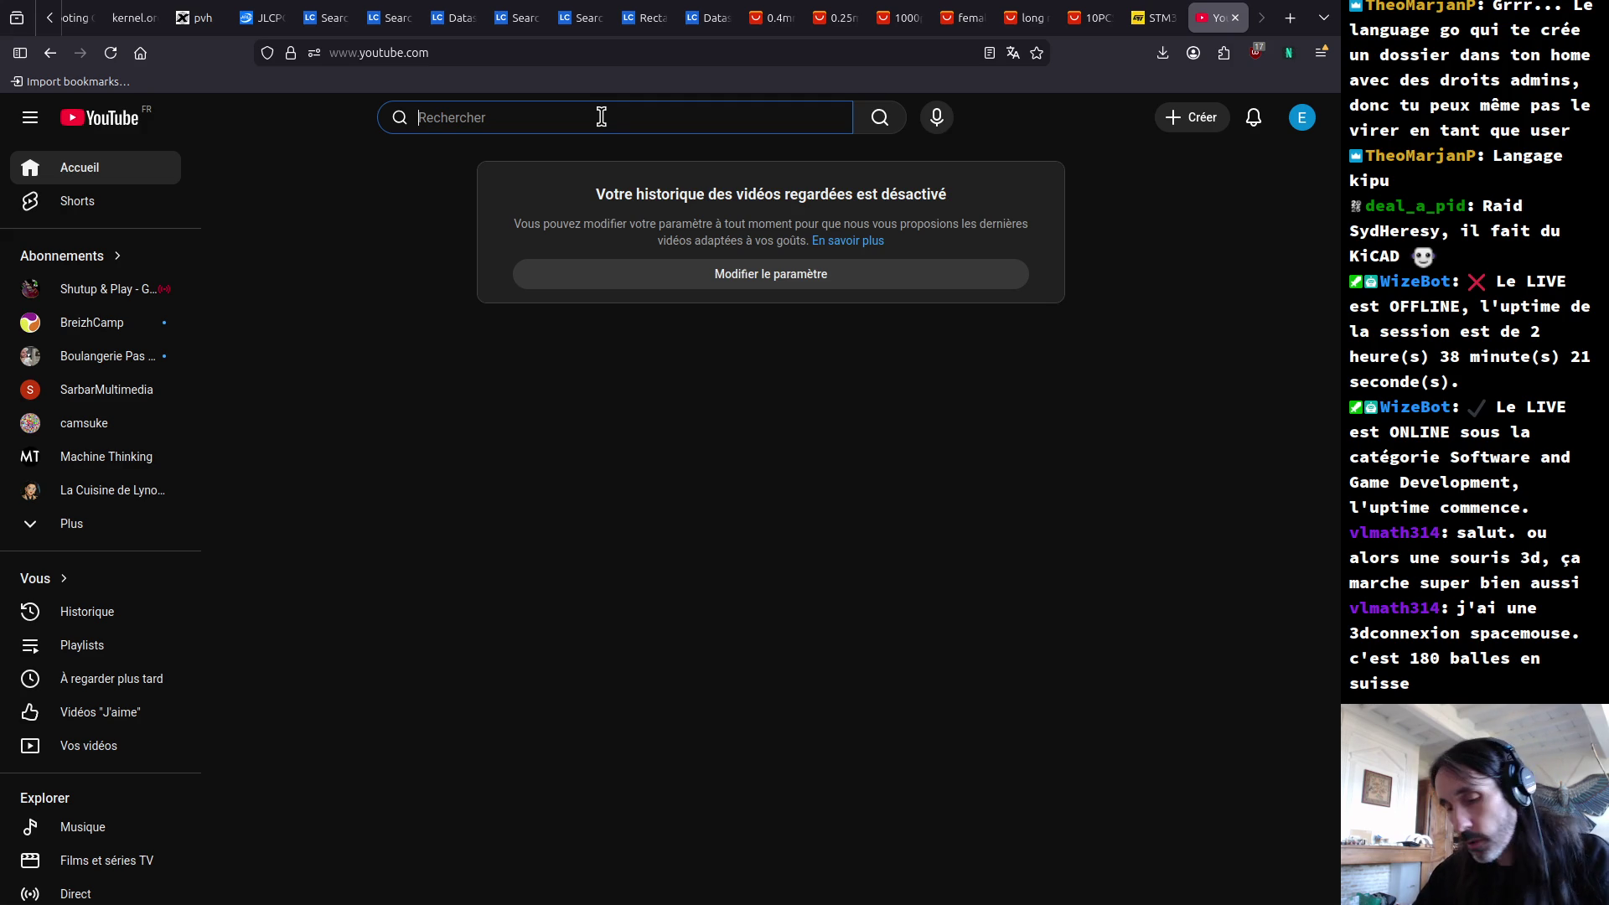
{"action": "type", "text": "3dconnexion space "}
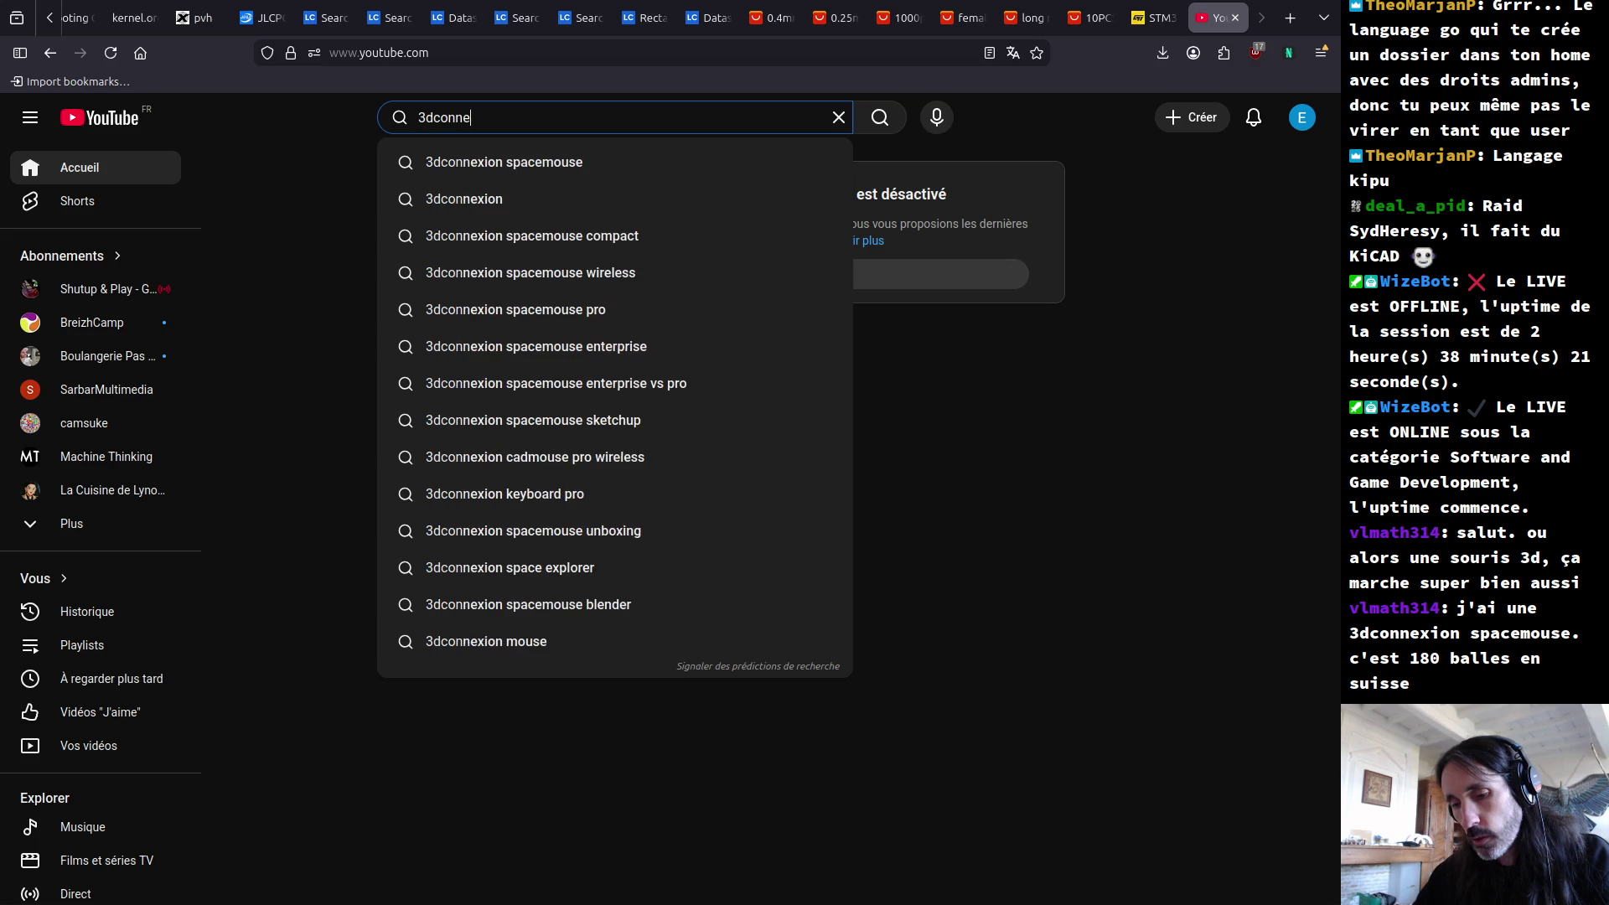
{"action": "type", "text": "mouse"}
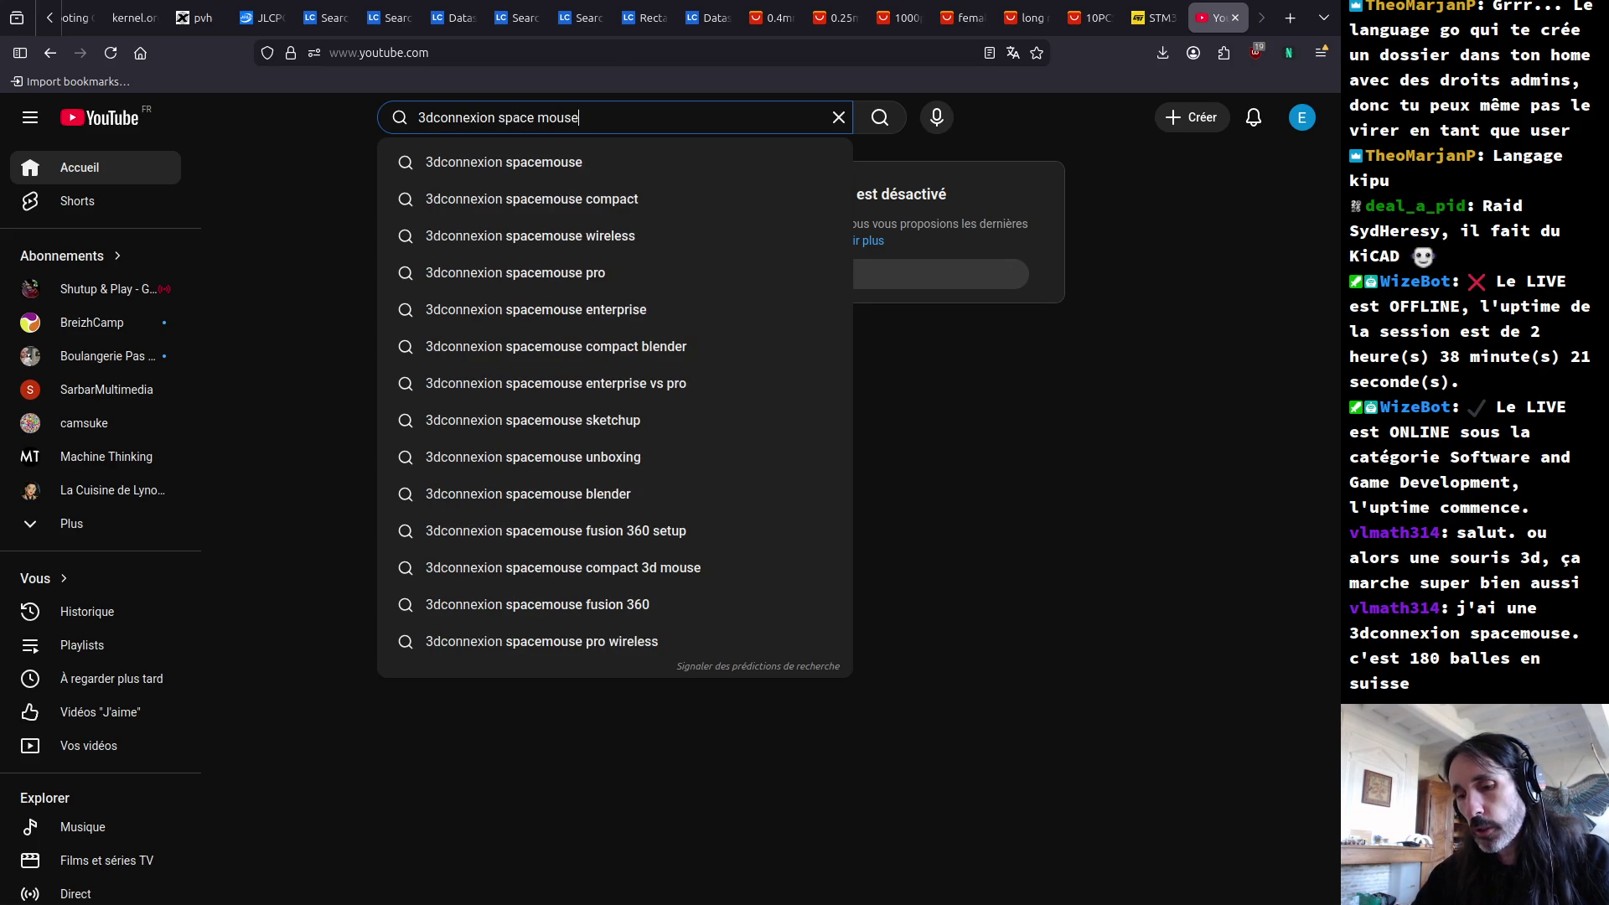
{"action": "key", "text": "Return"}
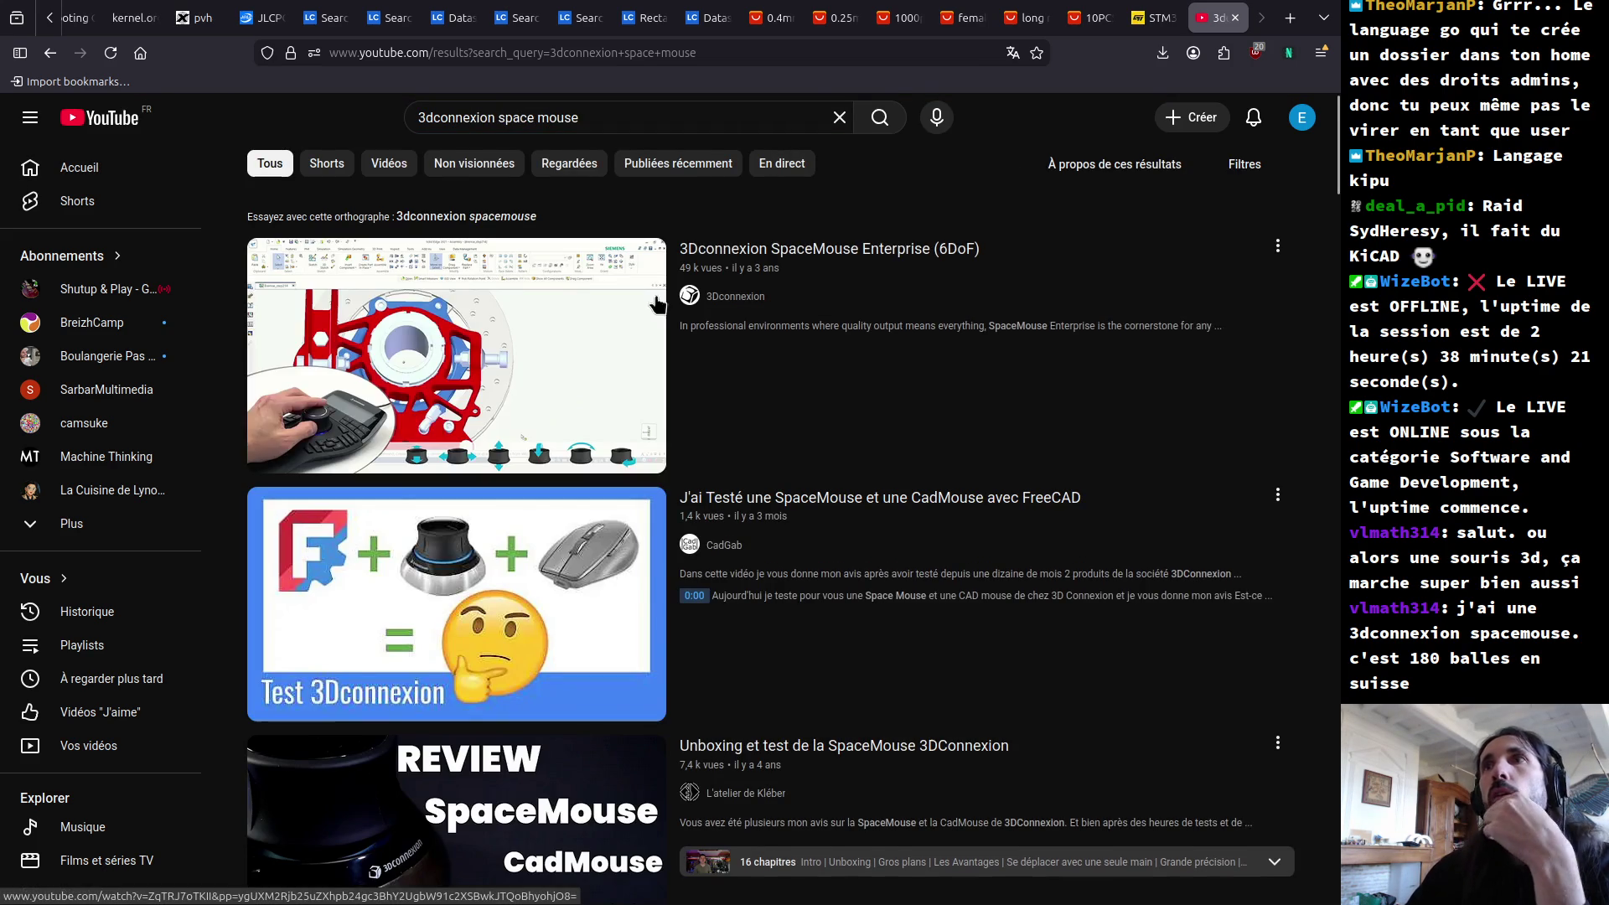
{"action": "mouse_move", "coordinate": [847, 261]}
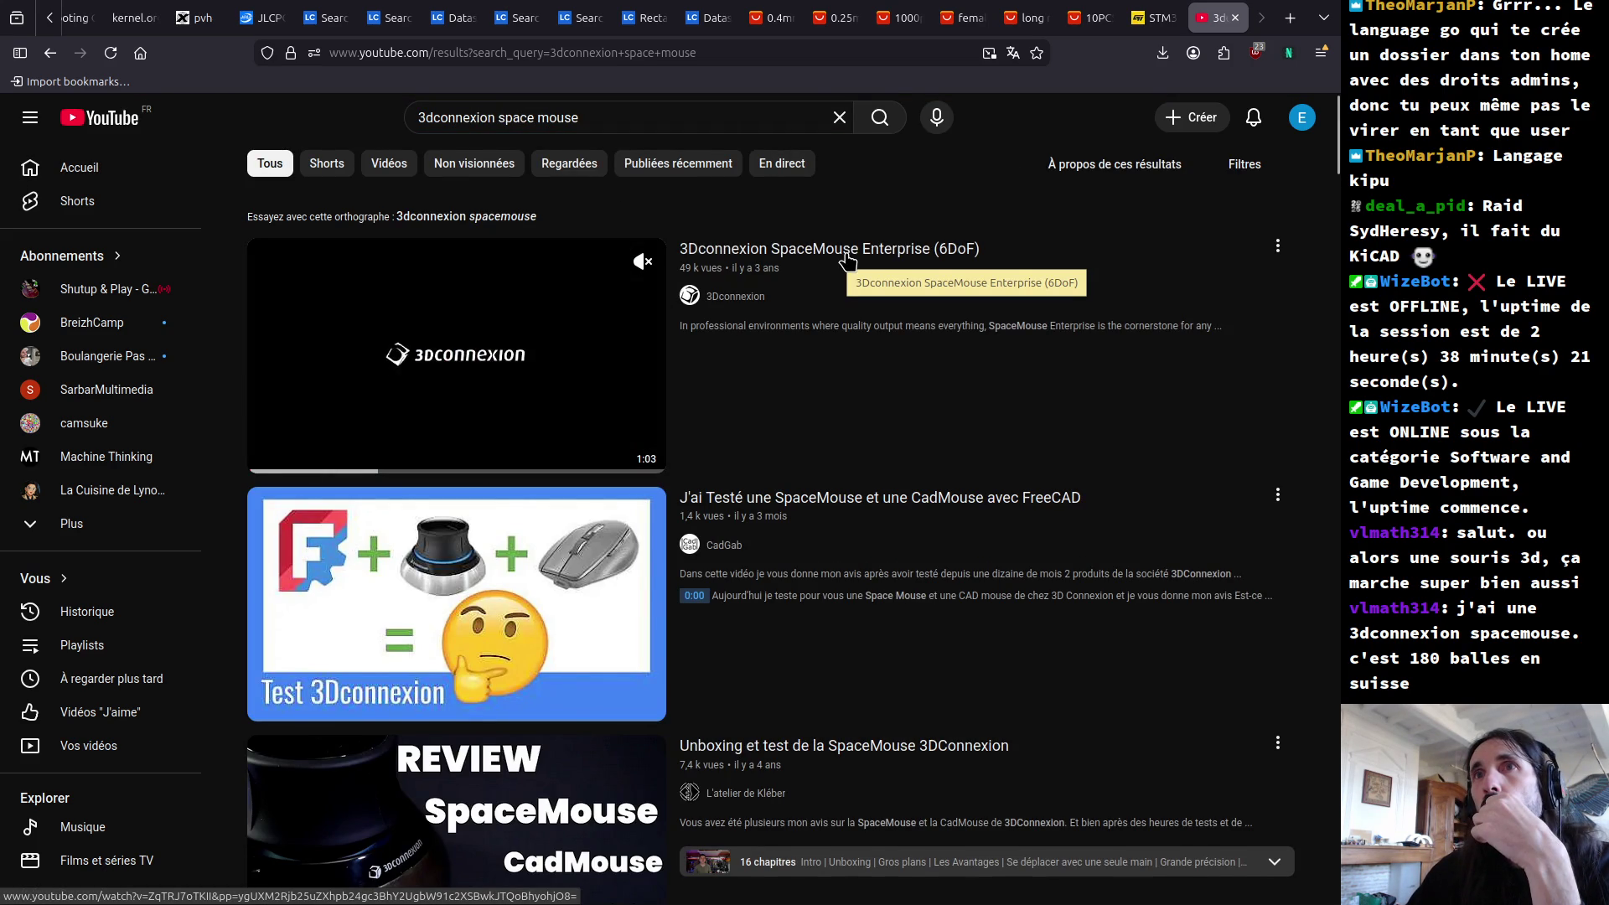
{"action": "left_click", "coordinate": [846, 503]}
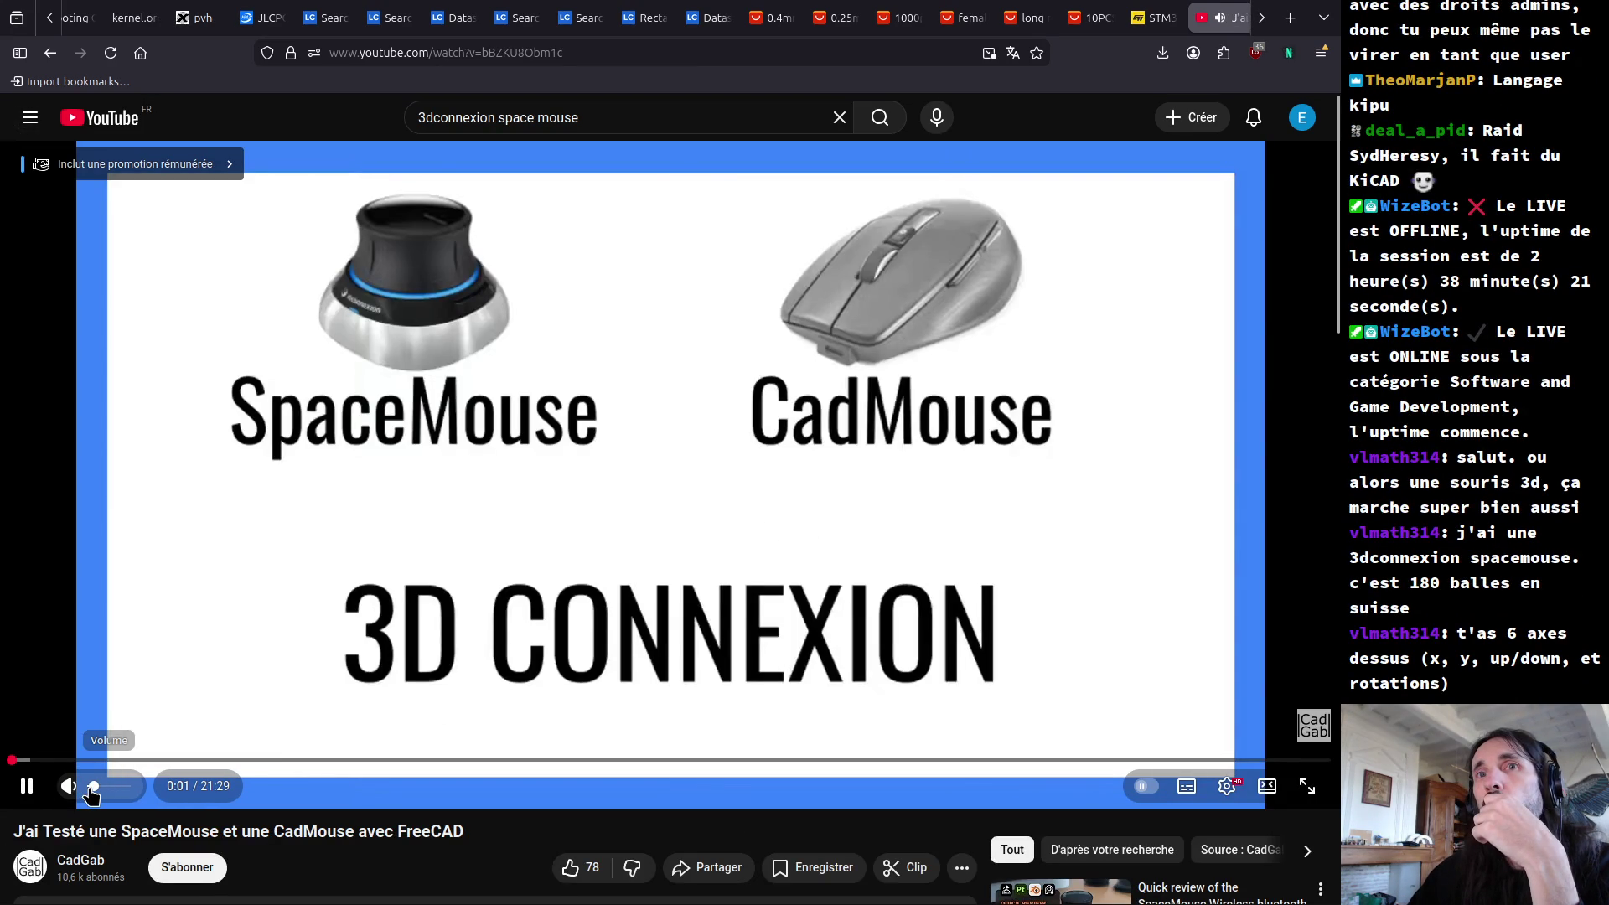
- Skip the SpaceMouse video ahead to its FreeCAD demo at about 16:54, then switch to the LCSC datasheet
{"action": "left_click", "coordinate": [285, 764]}
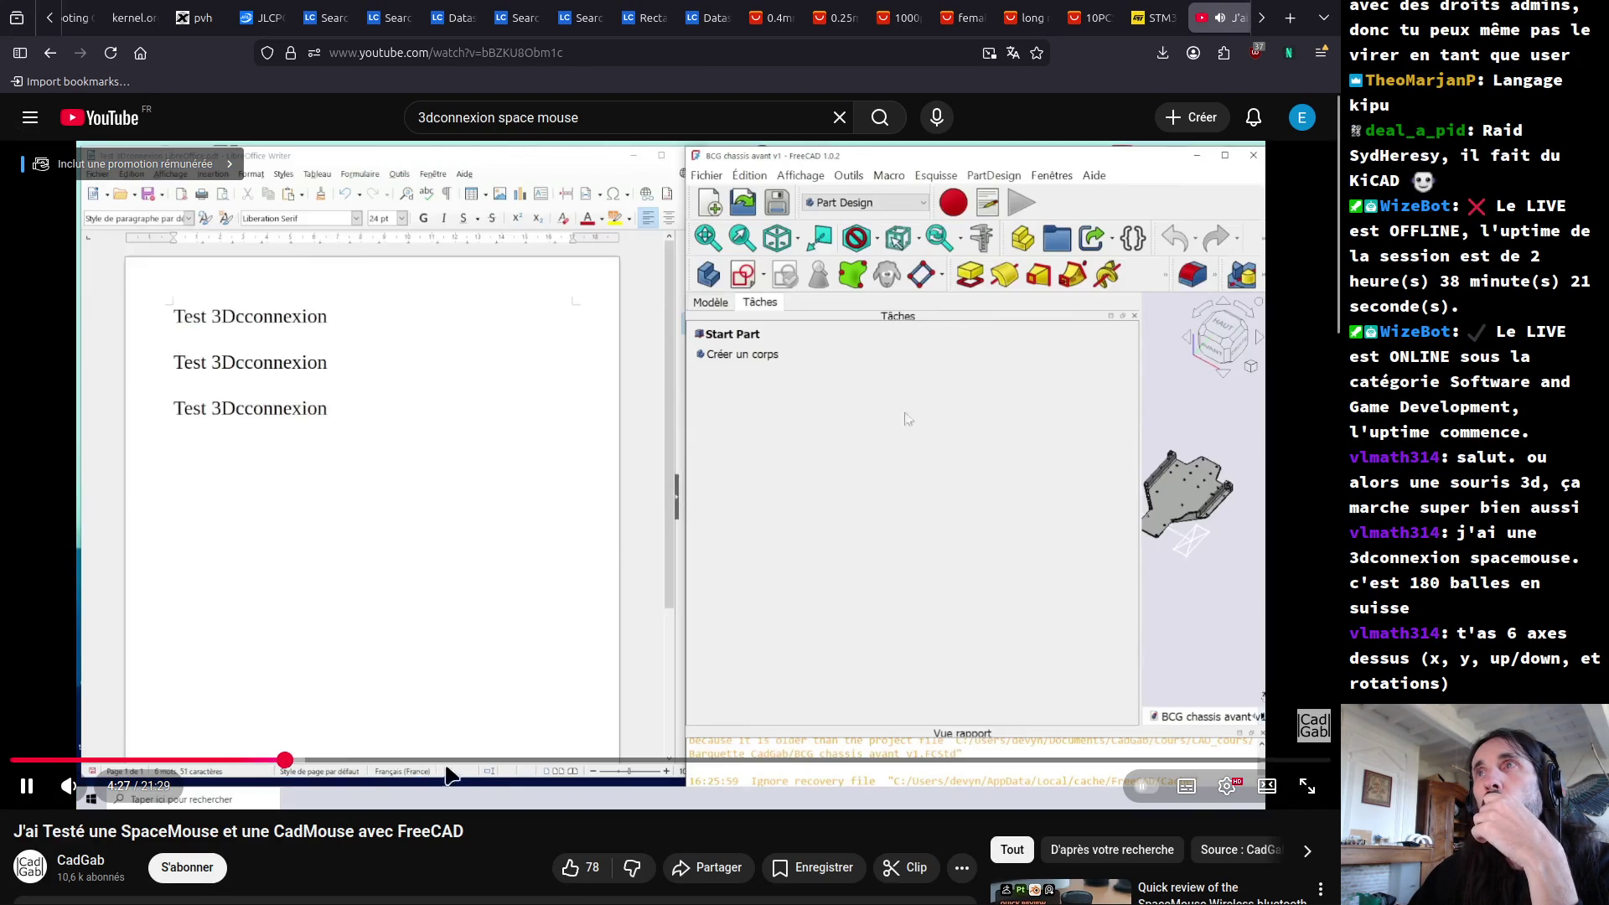
{"action": "left_click", "coordinate": [445, 764]}
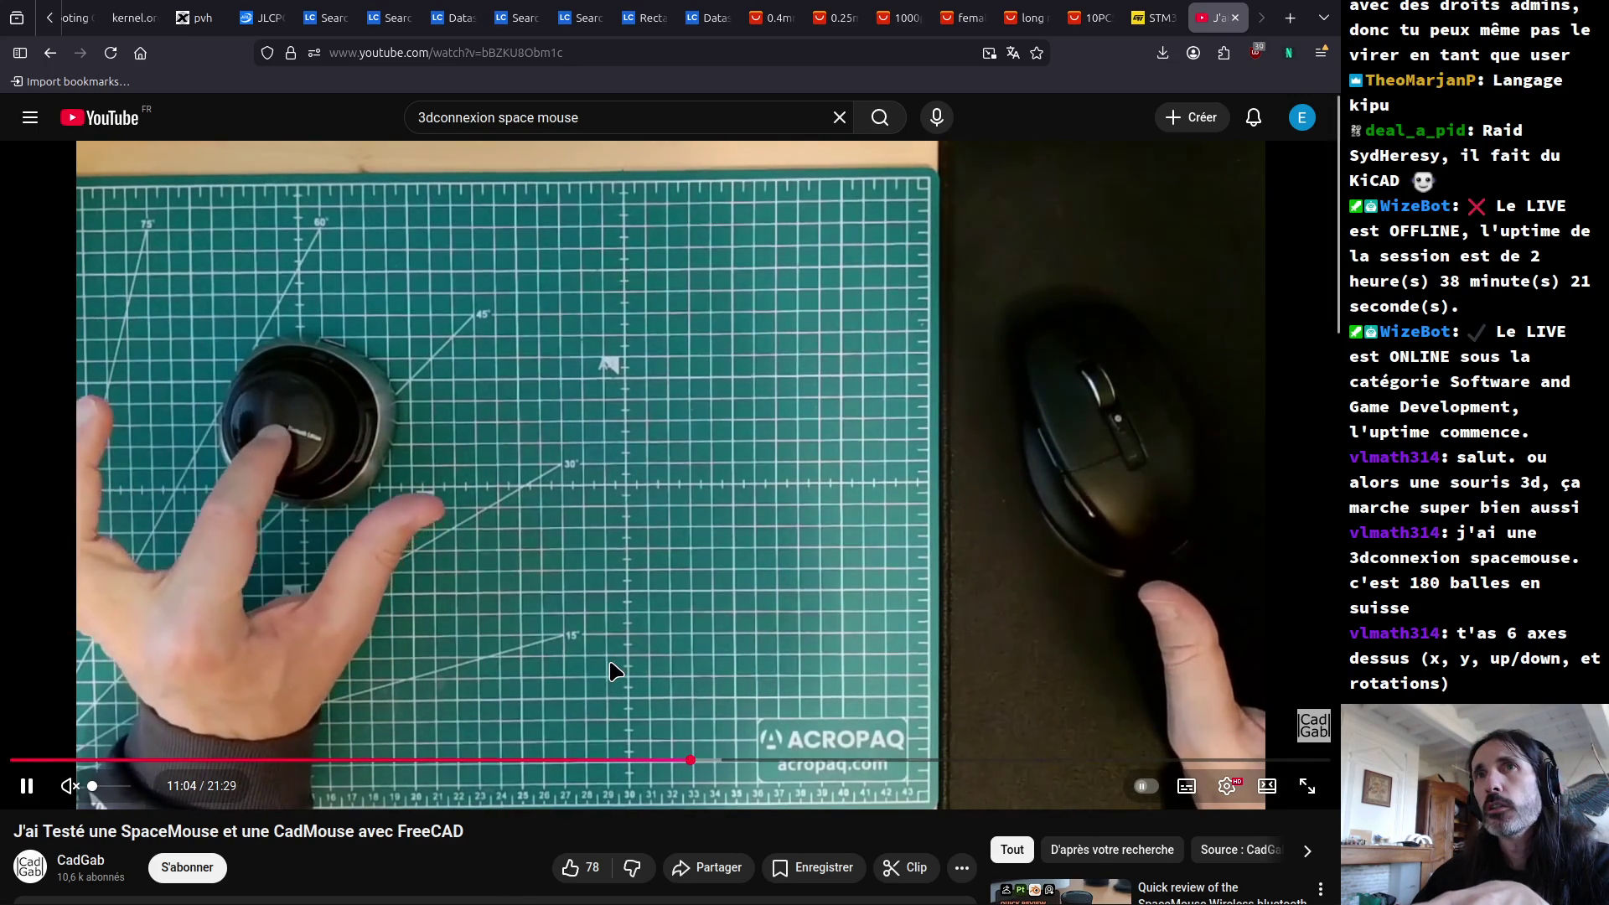
{"action": "left_click", "coordinate": [734, 762]}
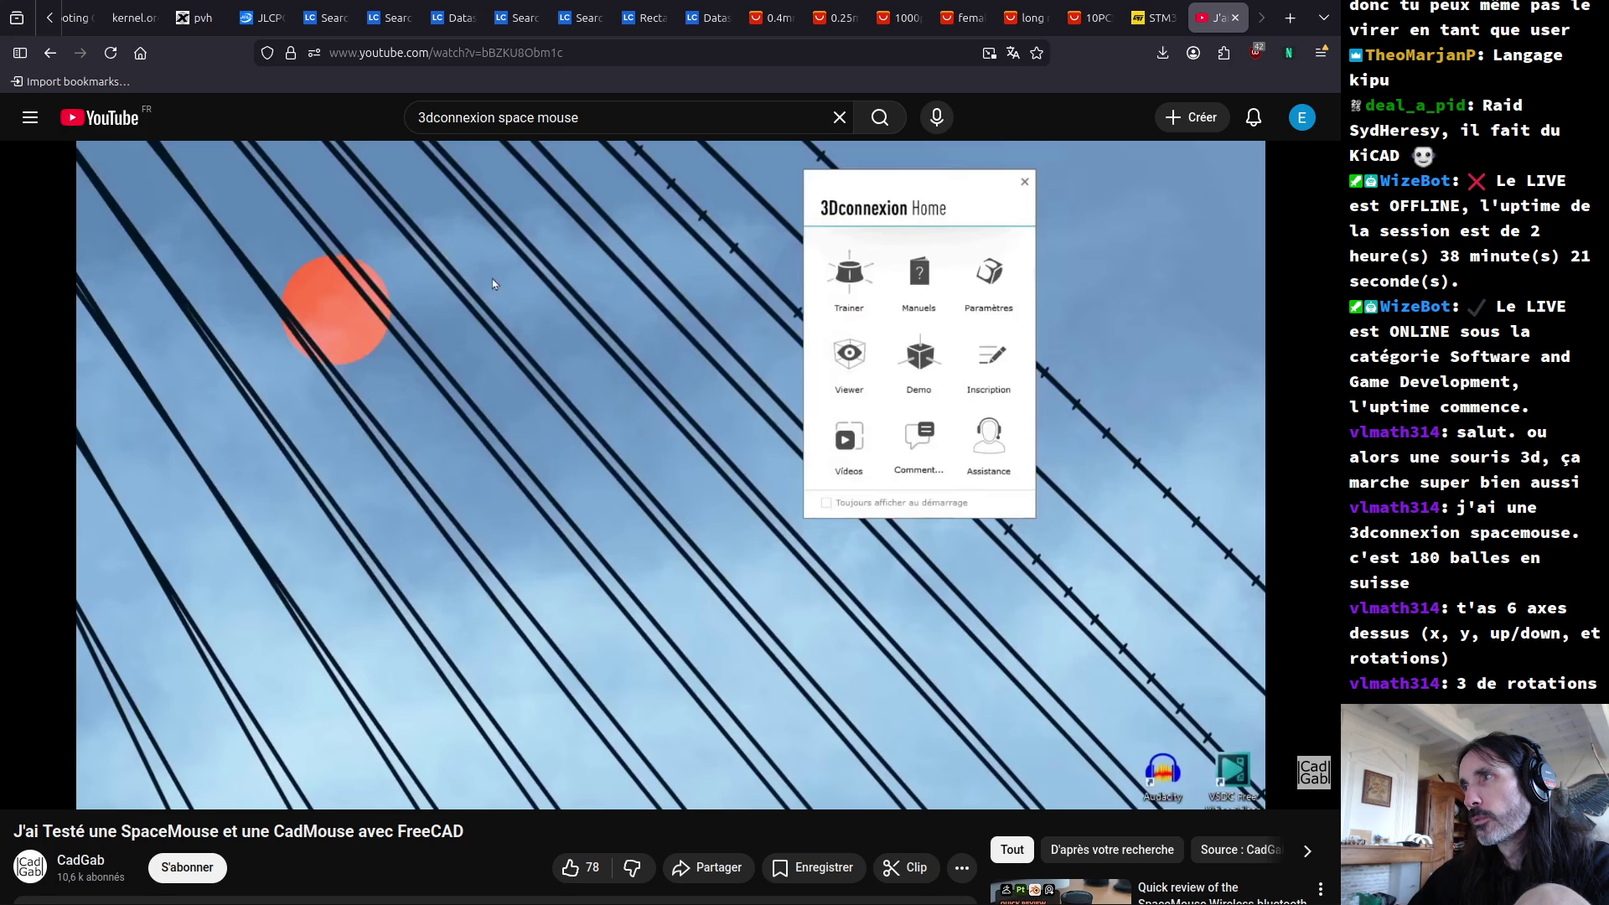
{"action": "left_click_drag", "start_coordinate": [880, 764], "coordinate": [945, 766]}
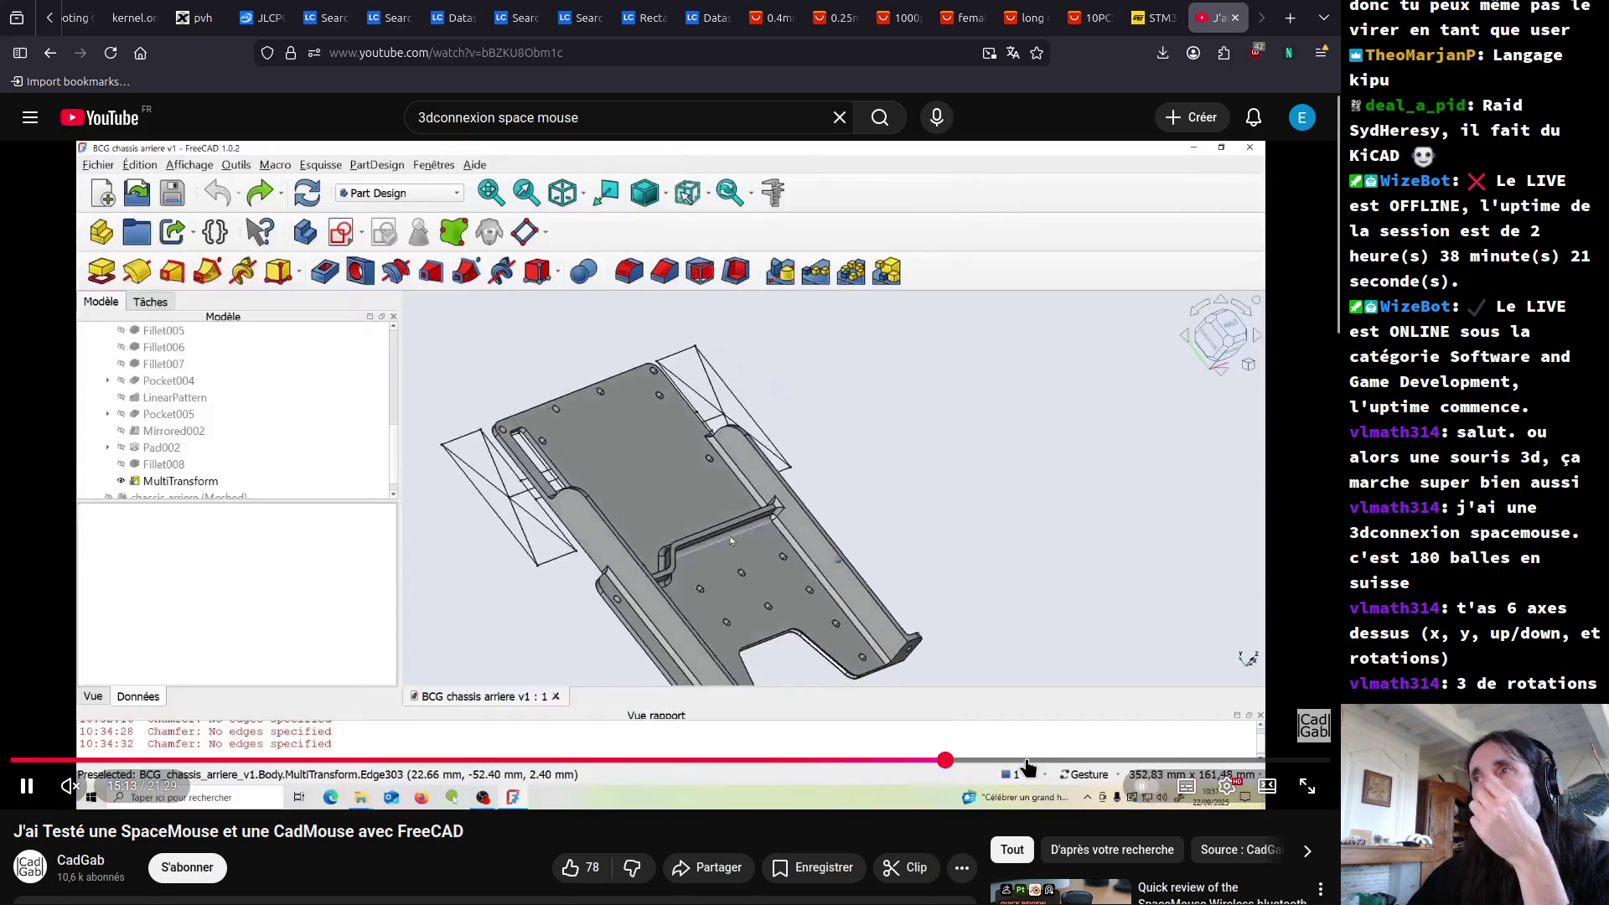
{"action": "left_click", "coordinate": [1050, 764]}
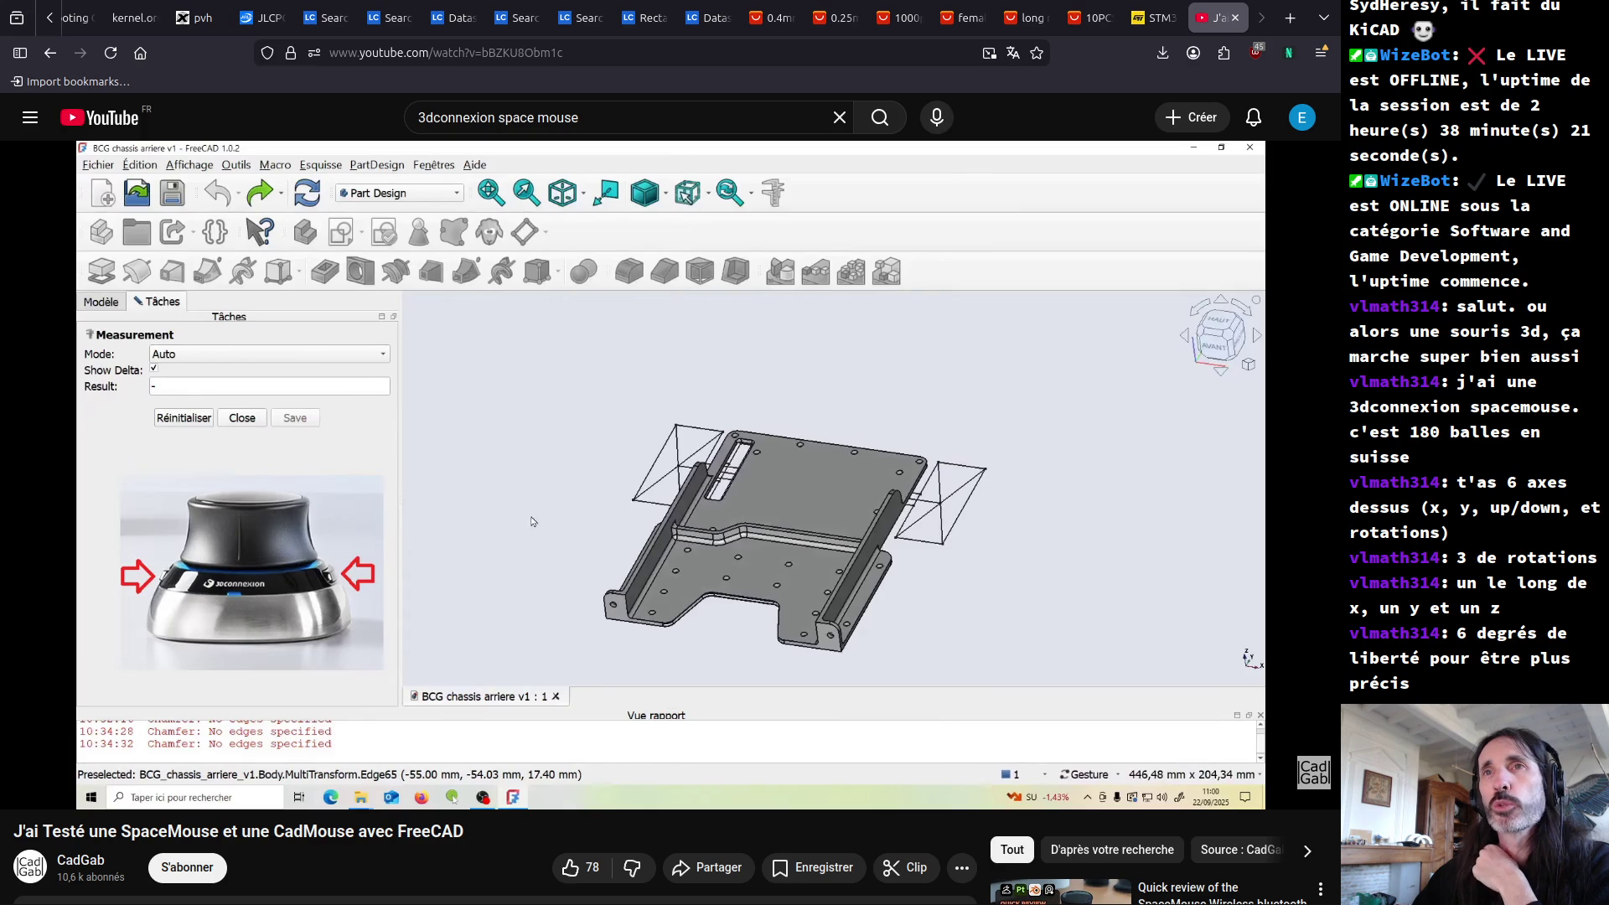
{"action": "mouse_move", "coordinate": [255, 595]}
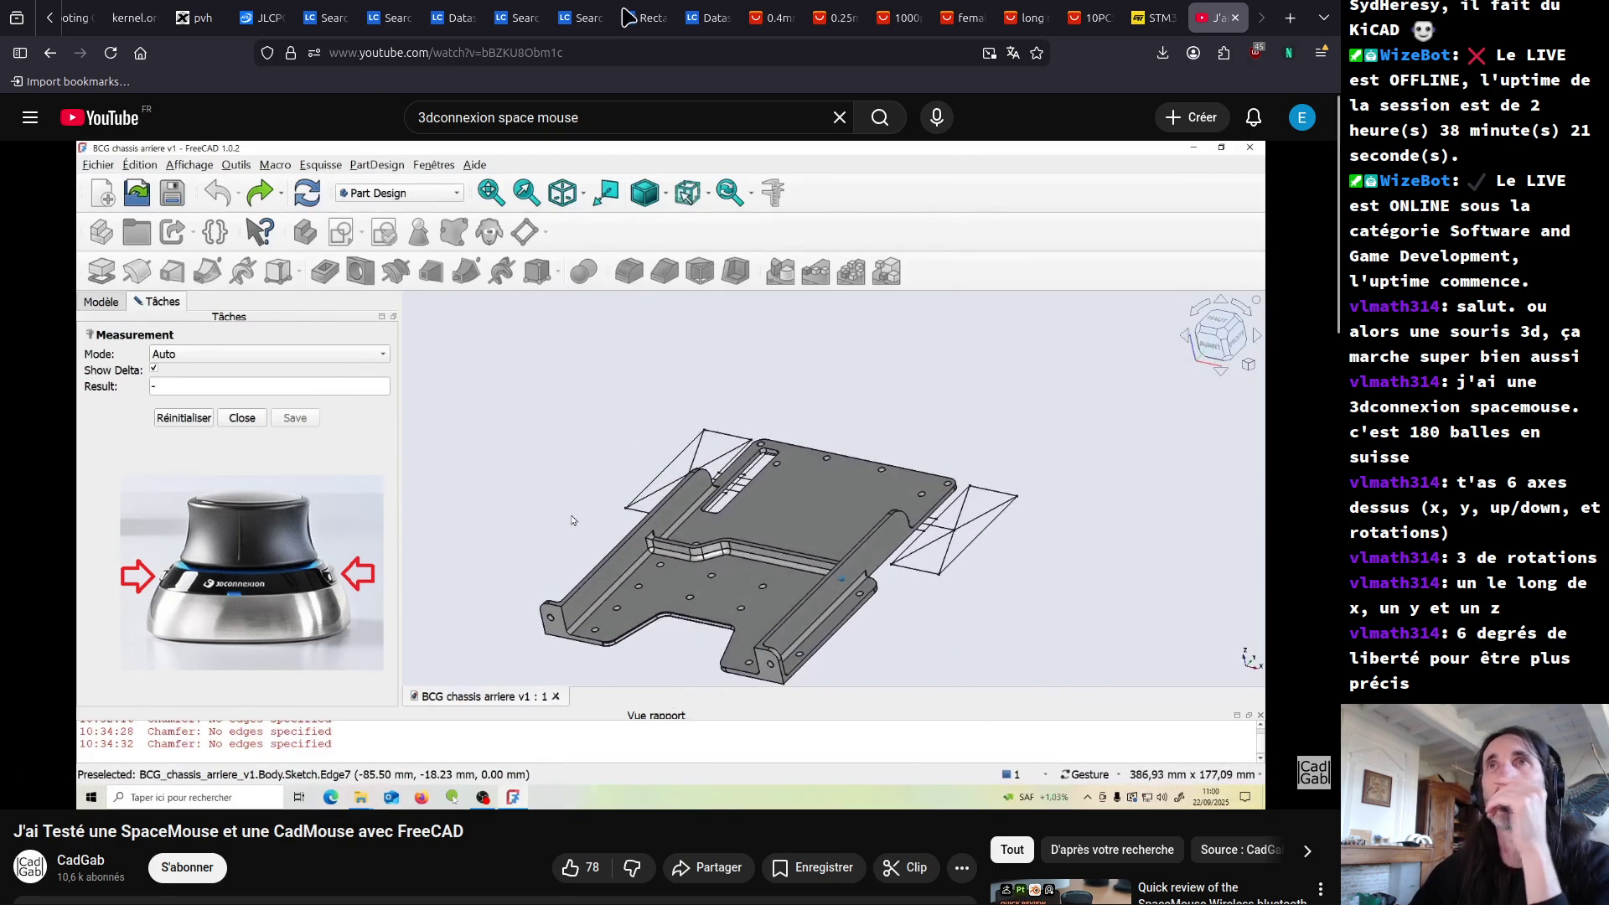
{"action": "left_click", "coordinate": [712, 18]}
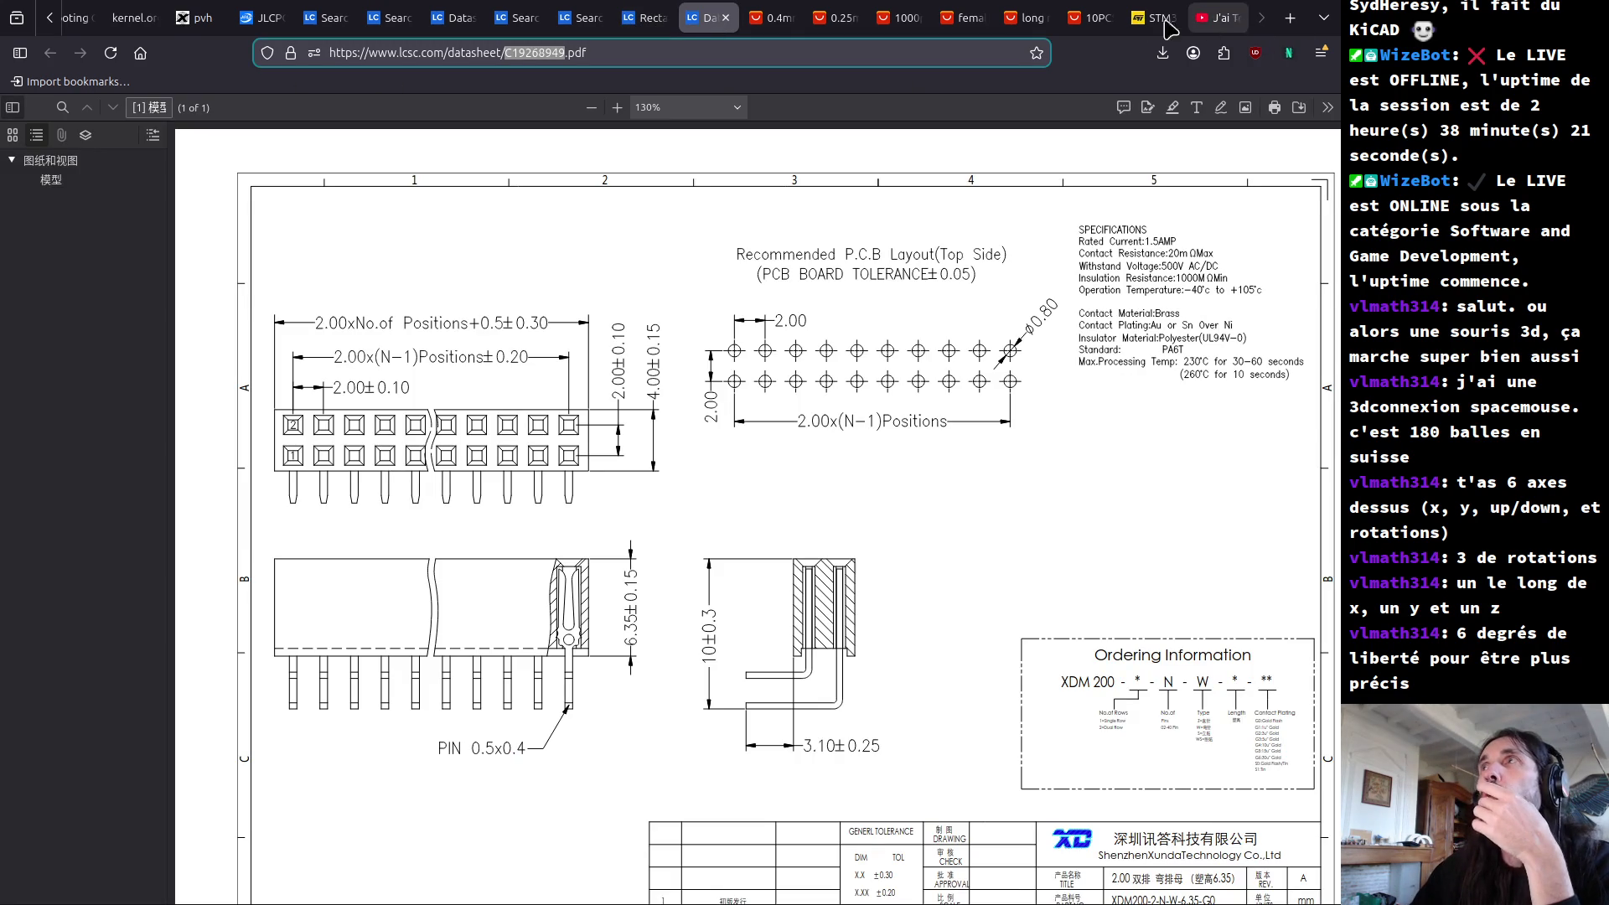
- Go back to the SpaceMouse Compact page, open the SpaceMouse Enterprise listing and browse its enlarged photos
{"action": "left_click", "coordinate": [1216, 17]}
{"action": "key", "text": "alt+Left"}
{"action": "key", "text": "alt+Left"}
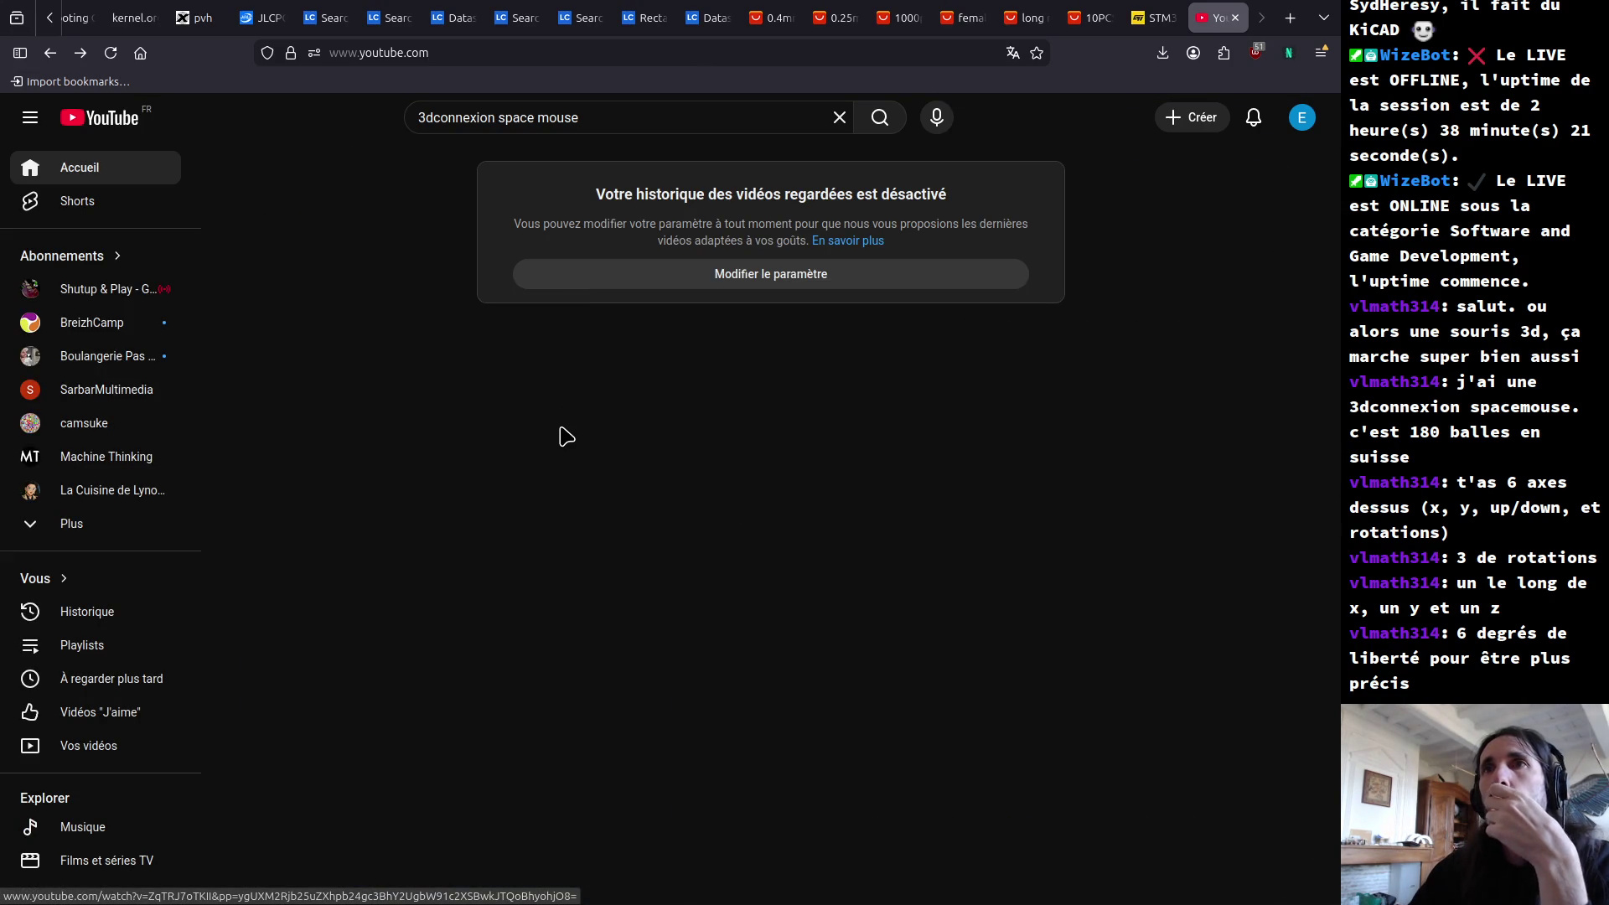
{"action": "key", "text": "alt+Left"}
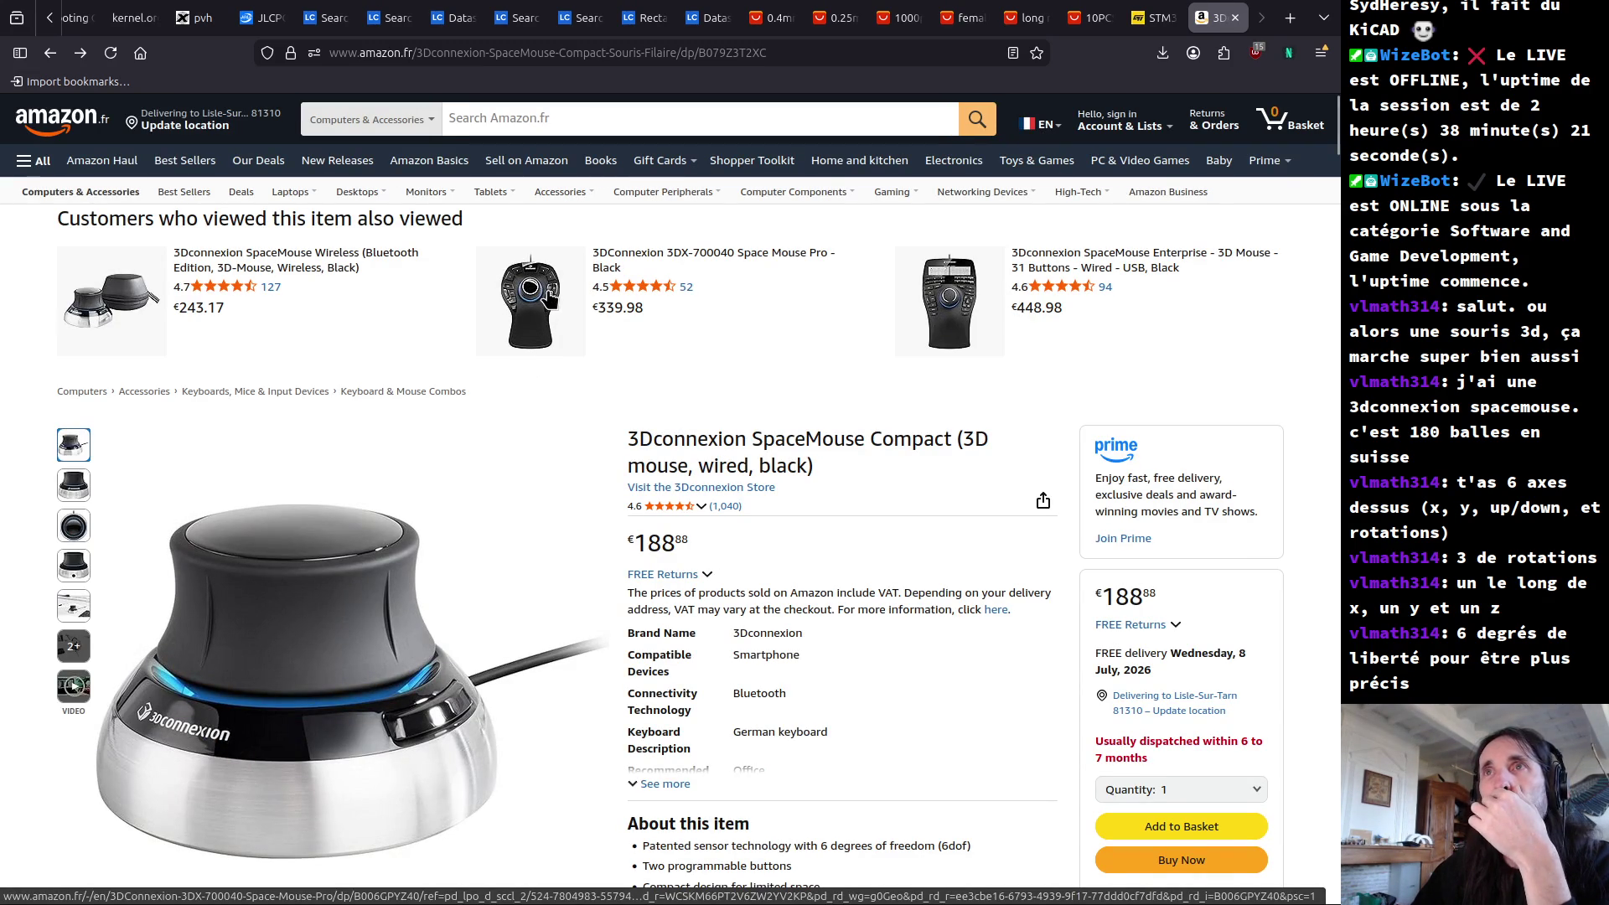
{"action": "left_click", "coordinate": [947, 307]}
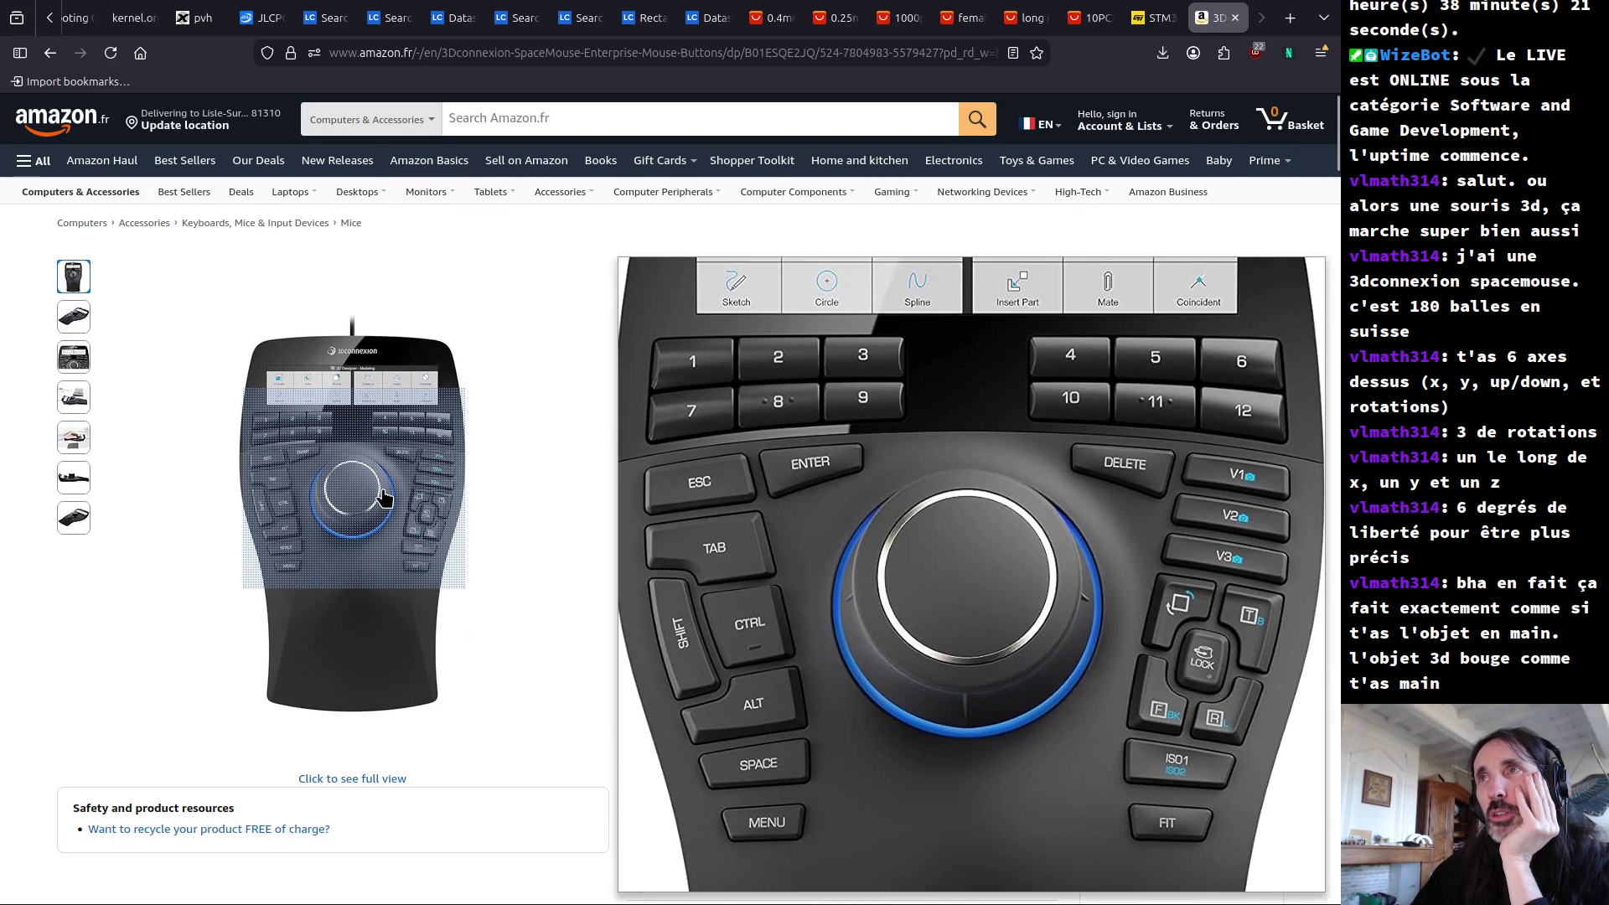
{"action": "left_click", "coordinate": [381, 496]}
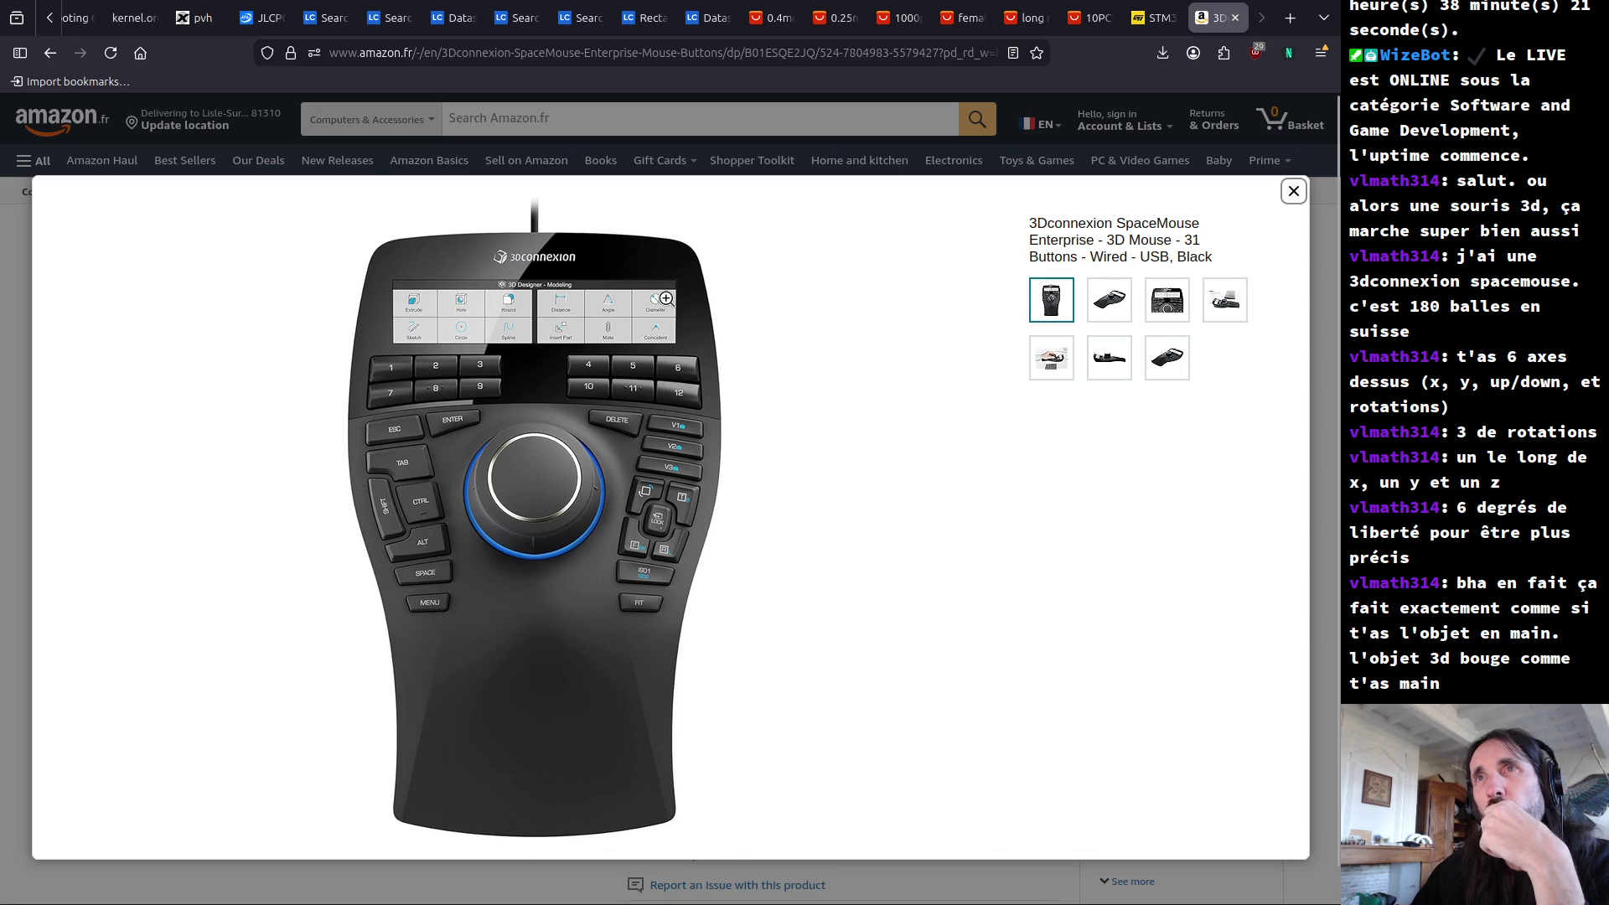
{"action": "left_click", "coordinate": [10, 263]}
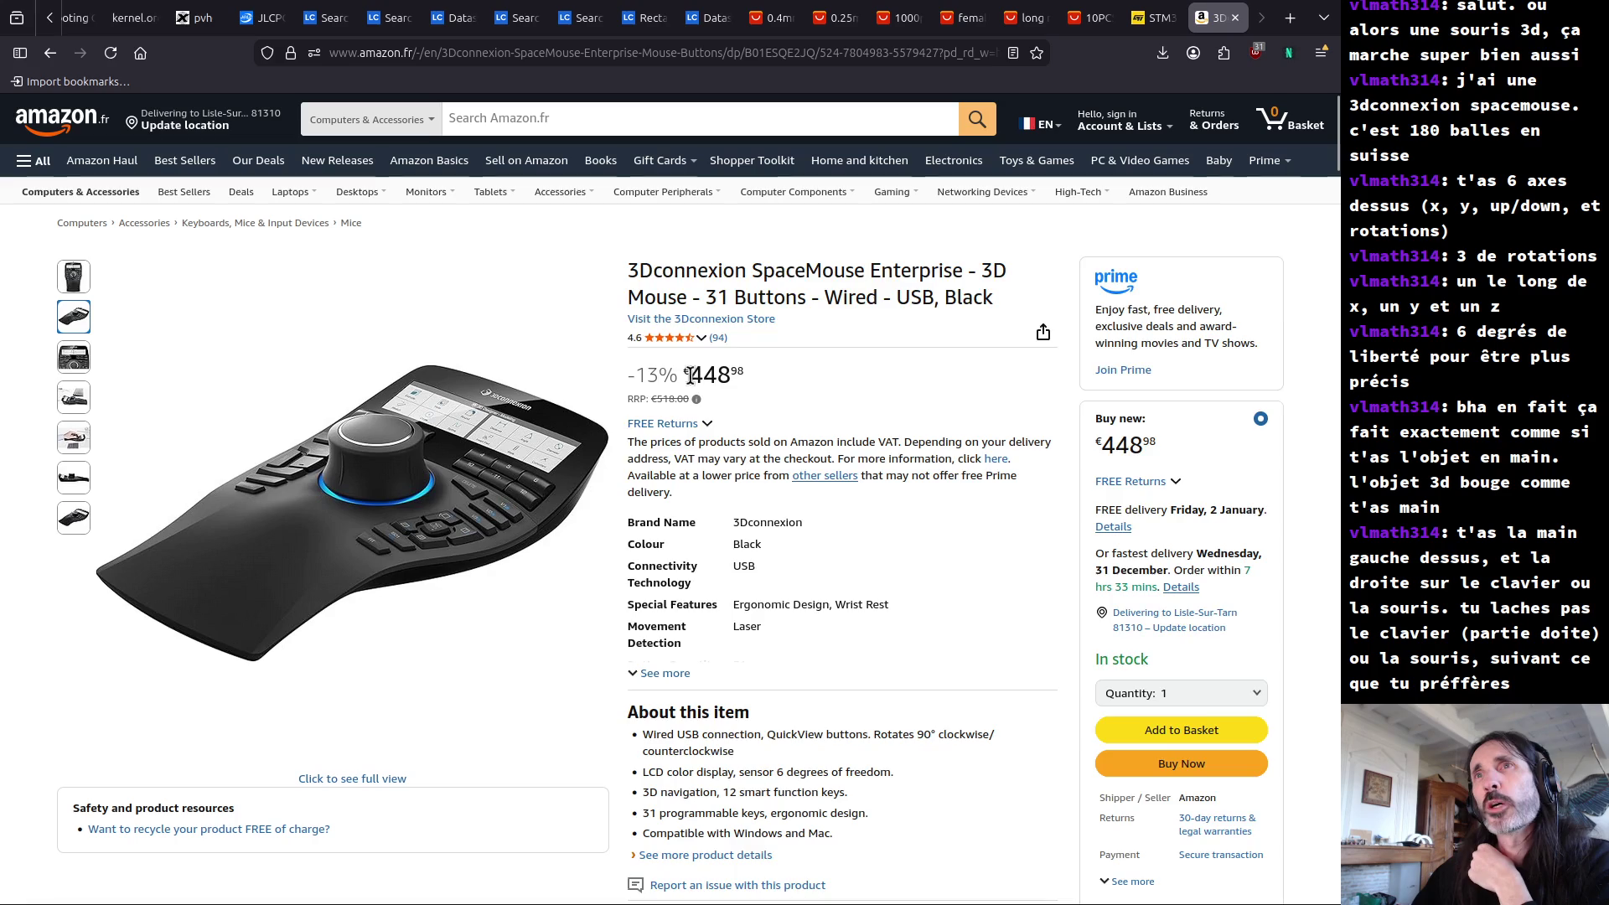
- View the €339.98 3DX-700040 Space Mouse Pro page, then return to the SpaceMouse Compact listing
{"action": "left_click", "coordinate": [52, 53]}
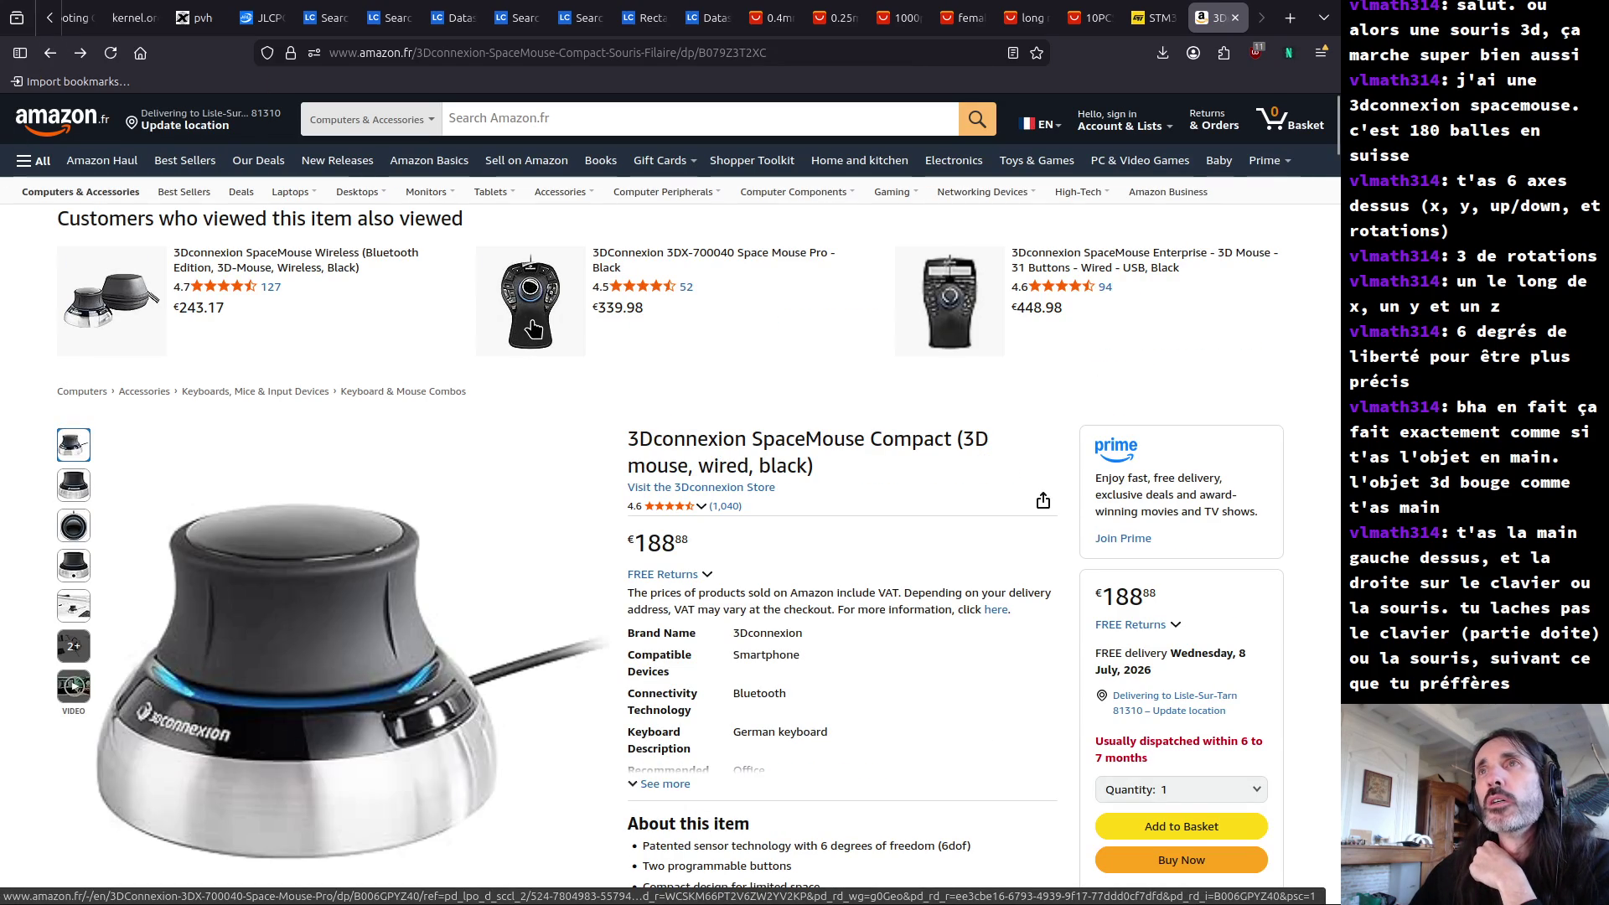
{"action": "left_click", "coordinate": [528, 327]}
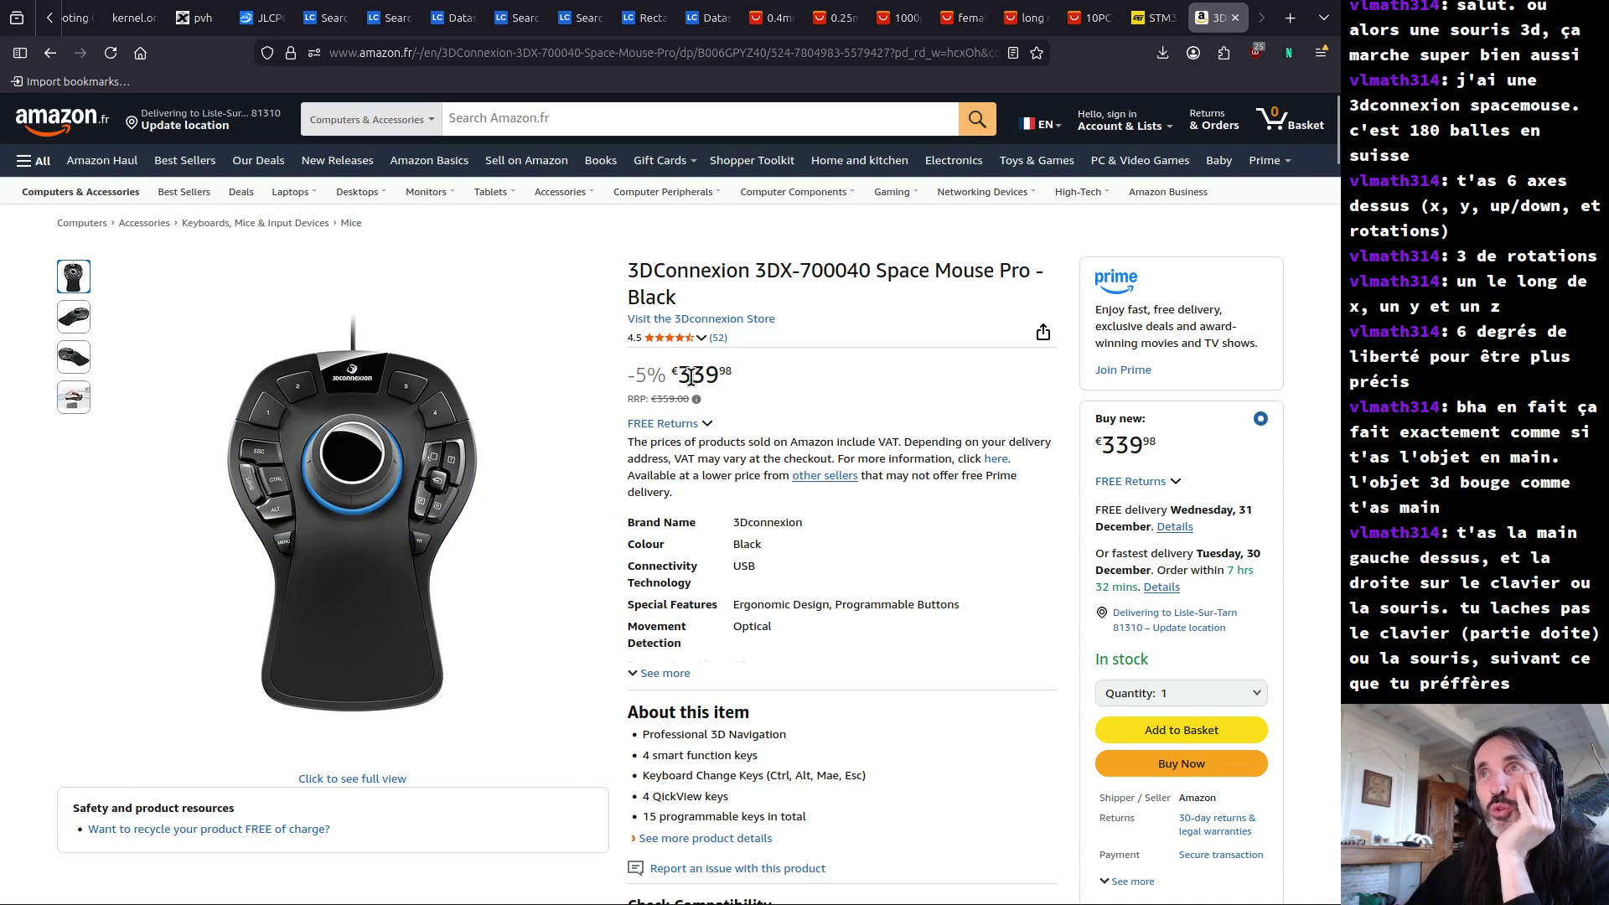
{"action": "left_click", "coordinate": [49, 54]}
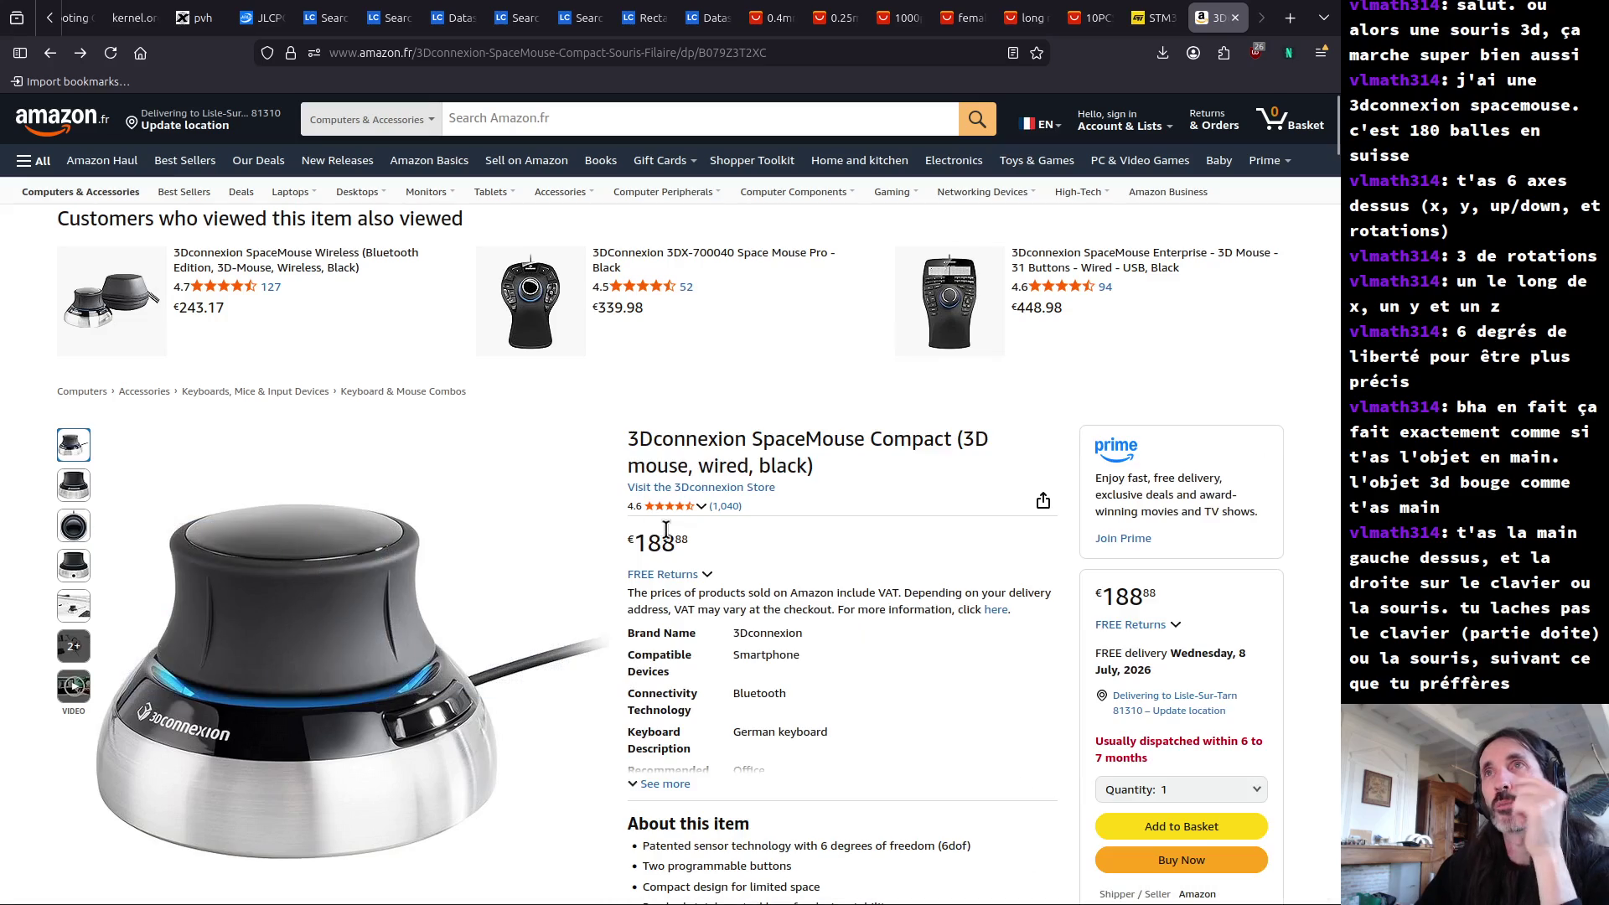
{"action": "scroll", "coordinate": [668, 531], "scroll_direction": "down", "scroll_amount": 5}
{"action": "scroll", "coordinate": [667, 534], "scroll_direction": "up", "scroll_amount": 5}
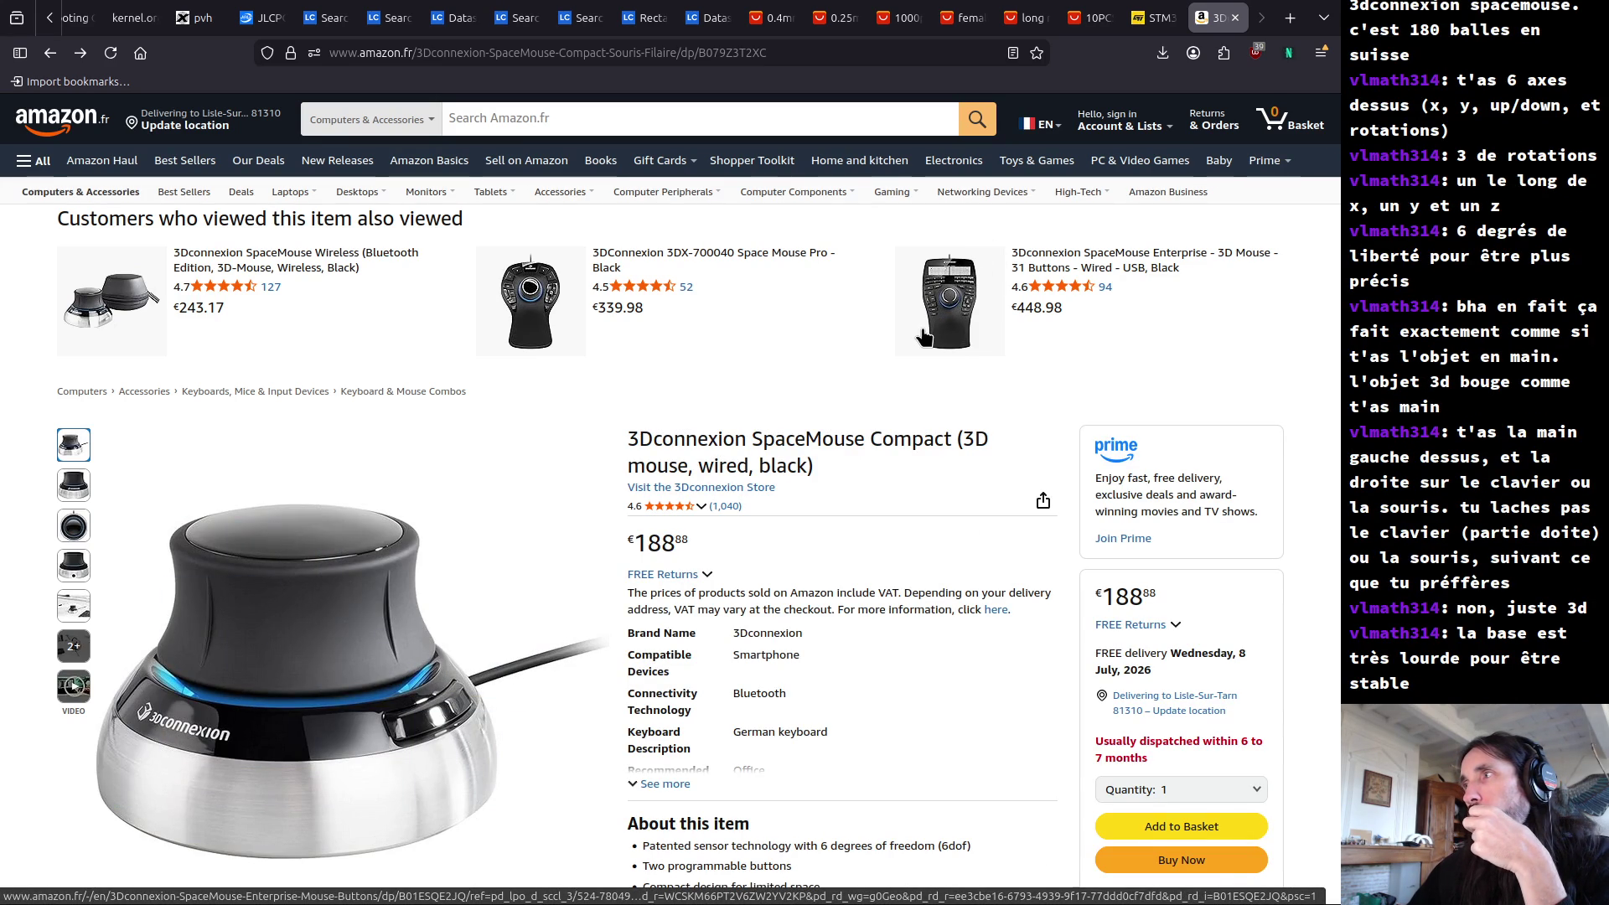
- Scroll through the Amazon SpaceMouse Compact listing to review its details
{"action": "mouse_move", "coordinate": [469, 718]}
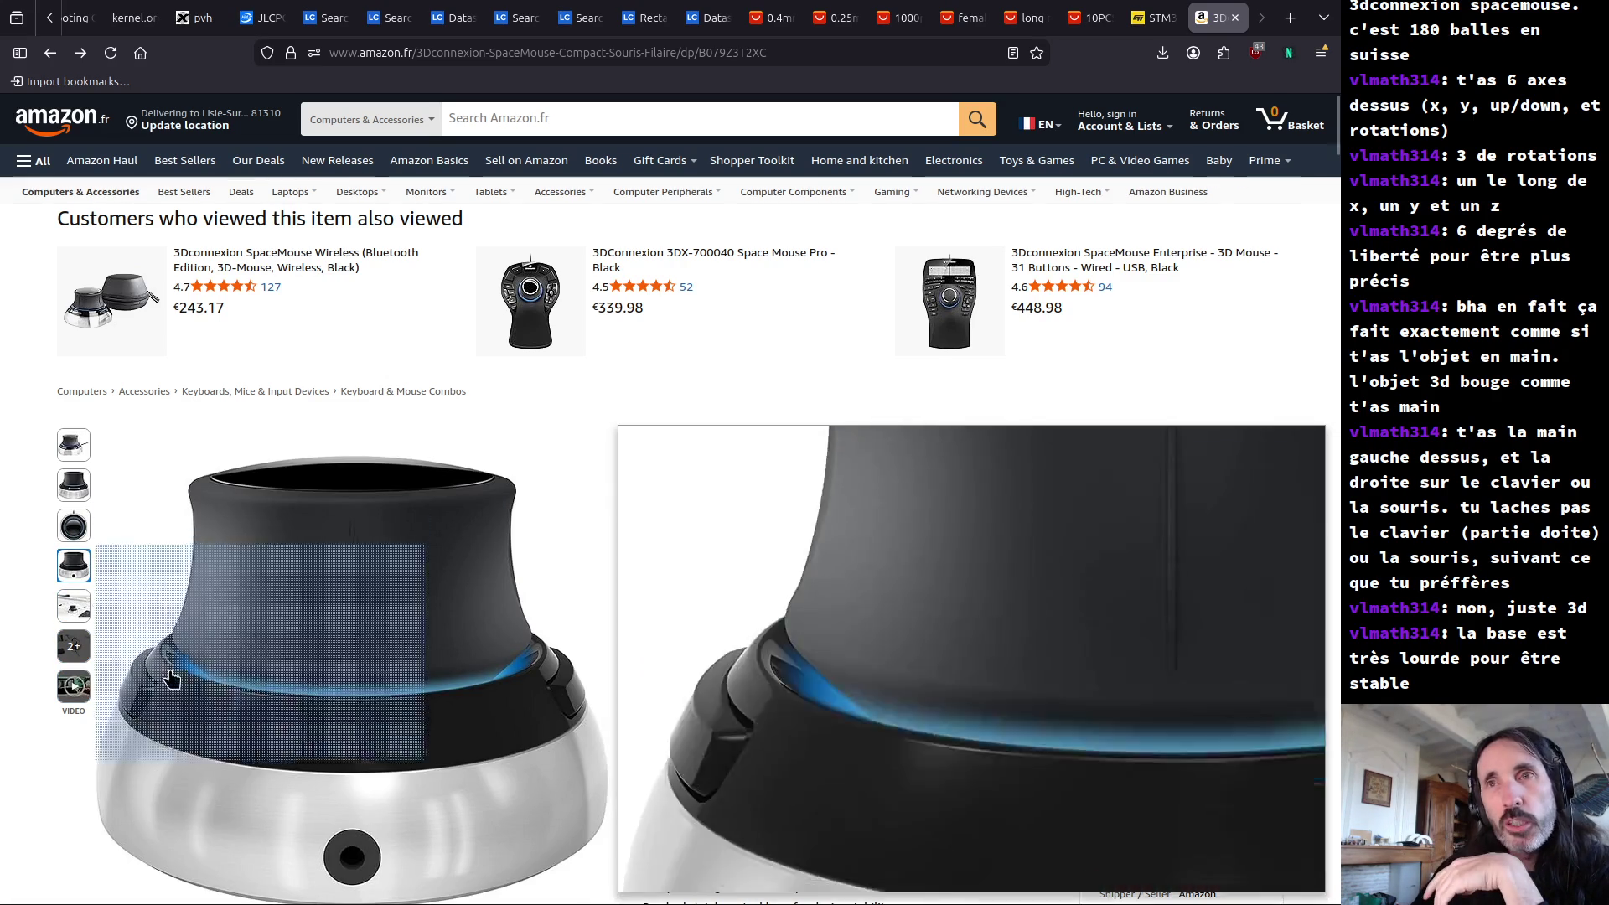
{"action": "scroll", "coordinate": [340, 824], "scroll_direction": "down", "scroll_amount": 3}
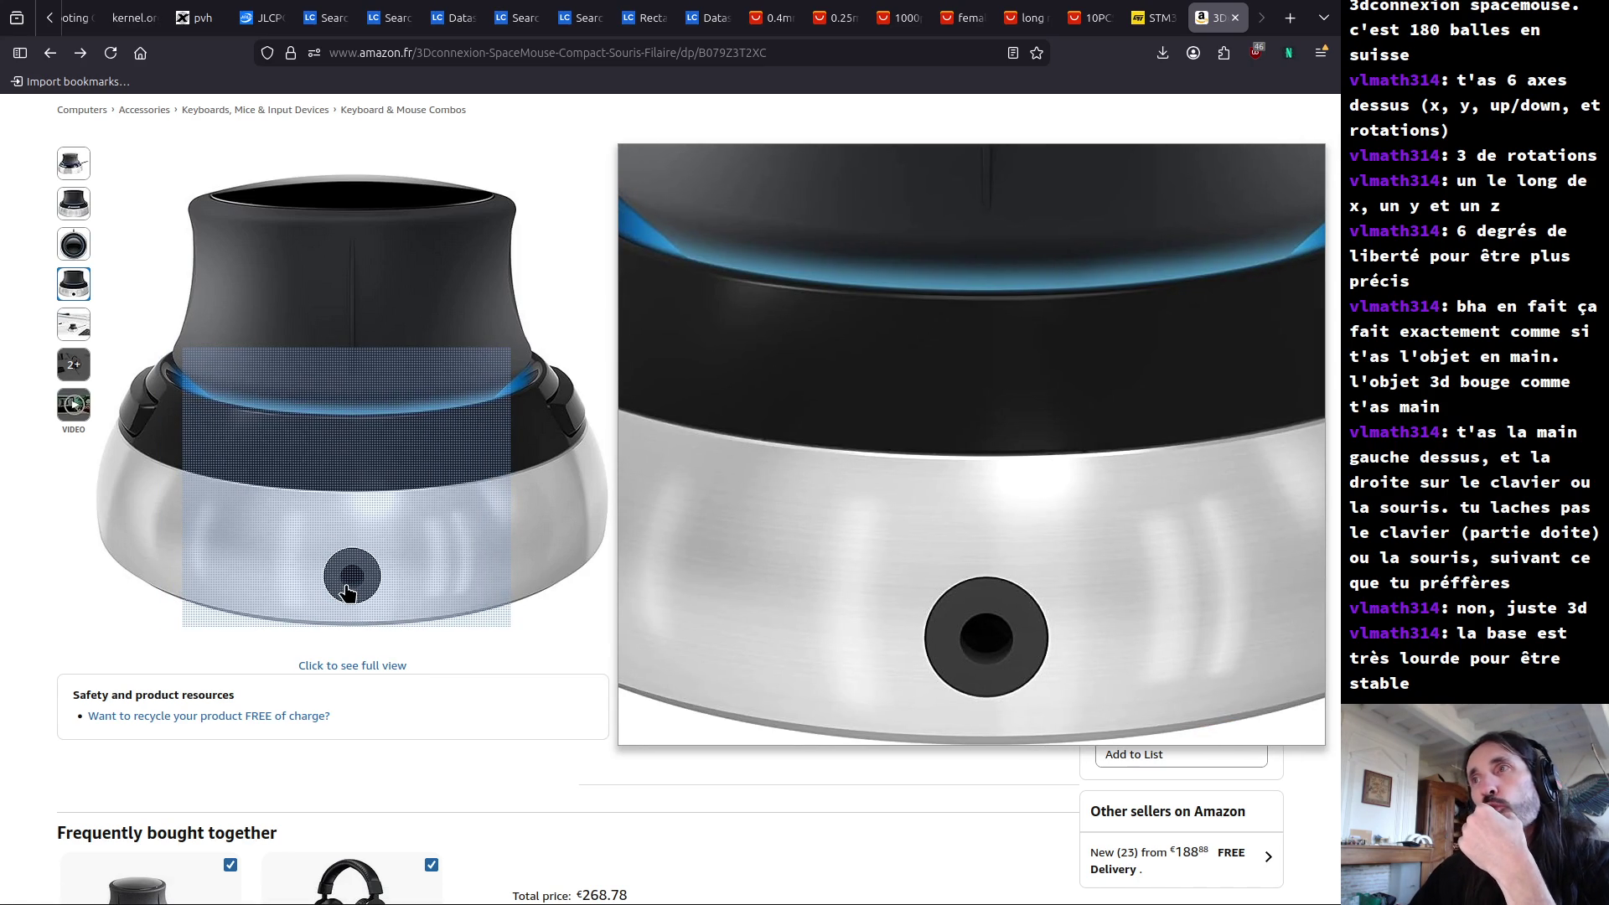
{"action": "mouse_move", "coordinate": [73, 404]}
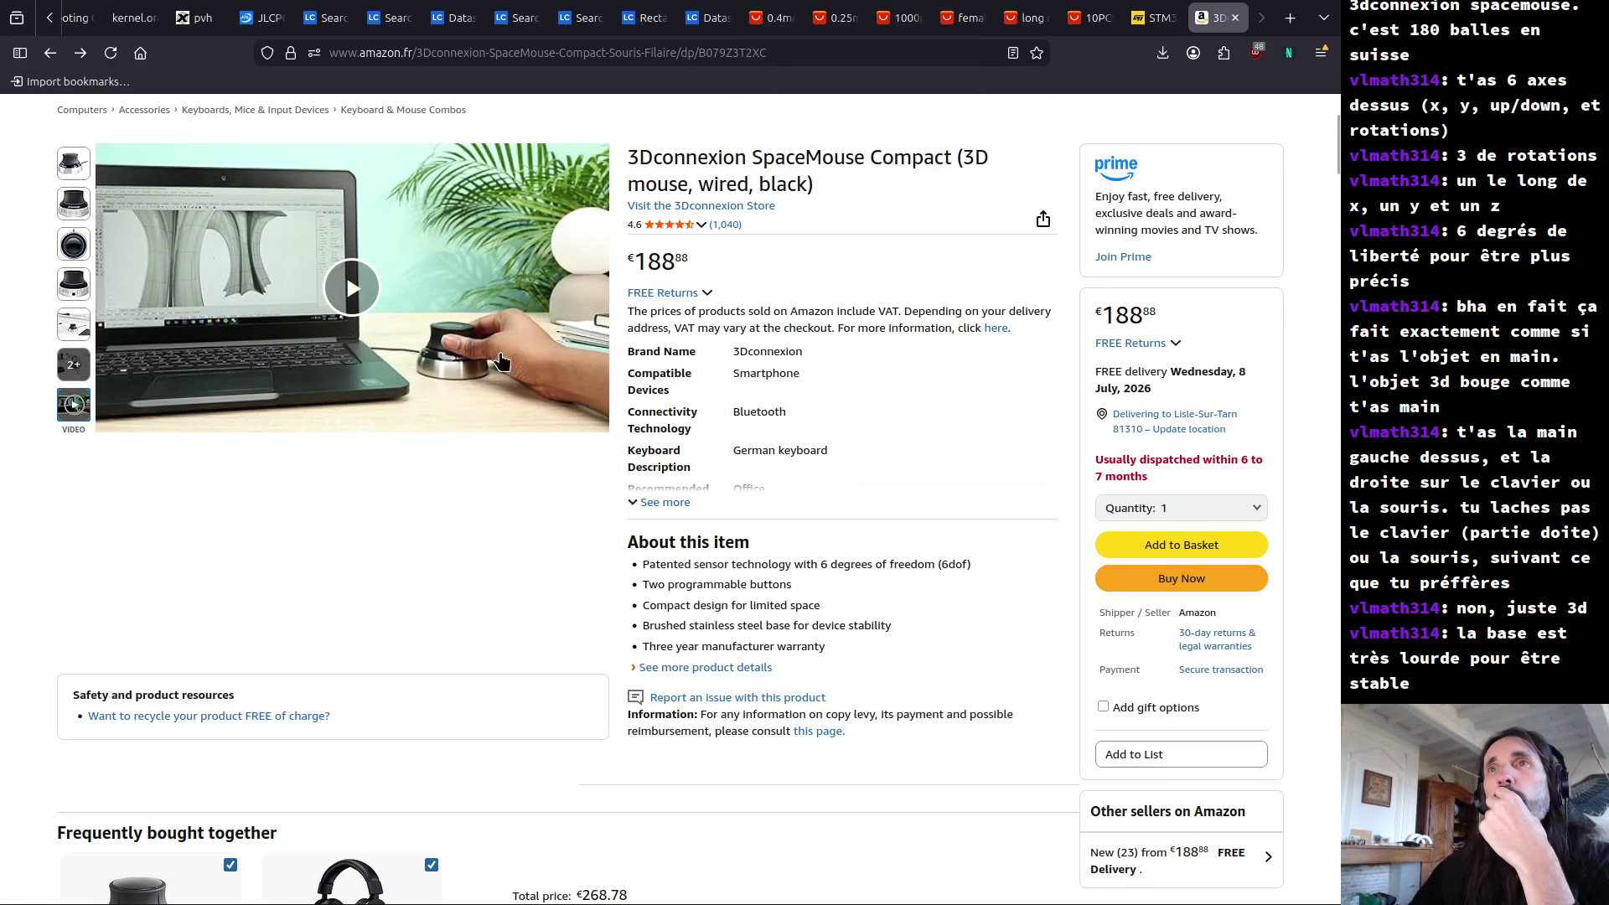
{"action": "scroll", "coordinate": [283, 510], "scroll_direction": "down", "scroll_amount": 5}
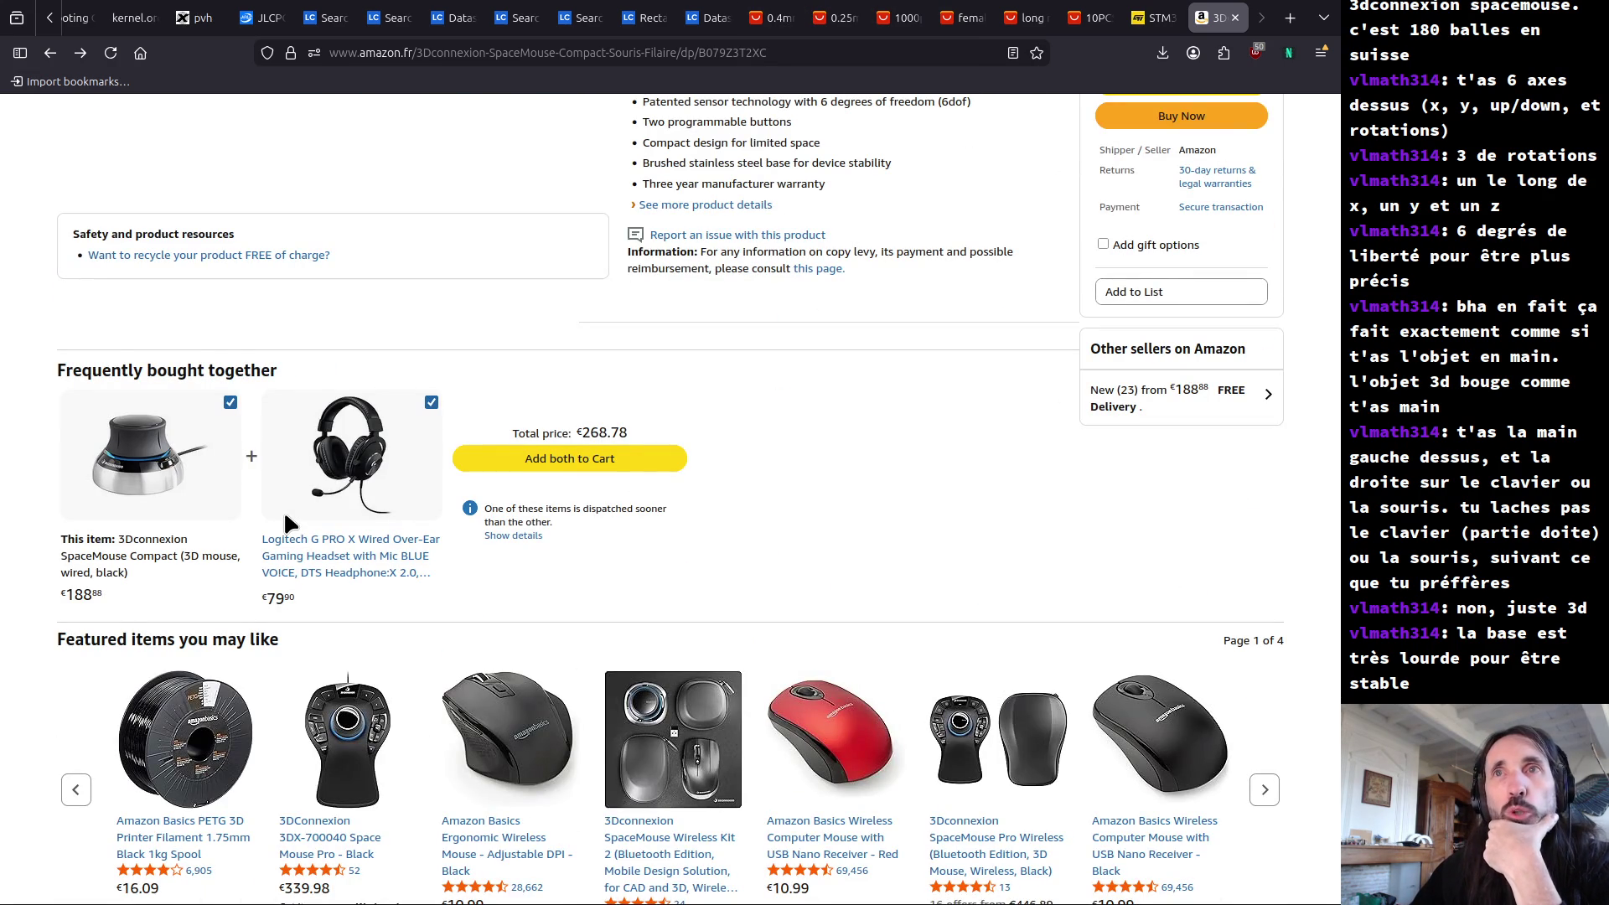
{"action": "scroll", "coordinate": [284, 516], "scroll_direction": "down", "scroll_amount": 1}
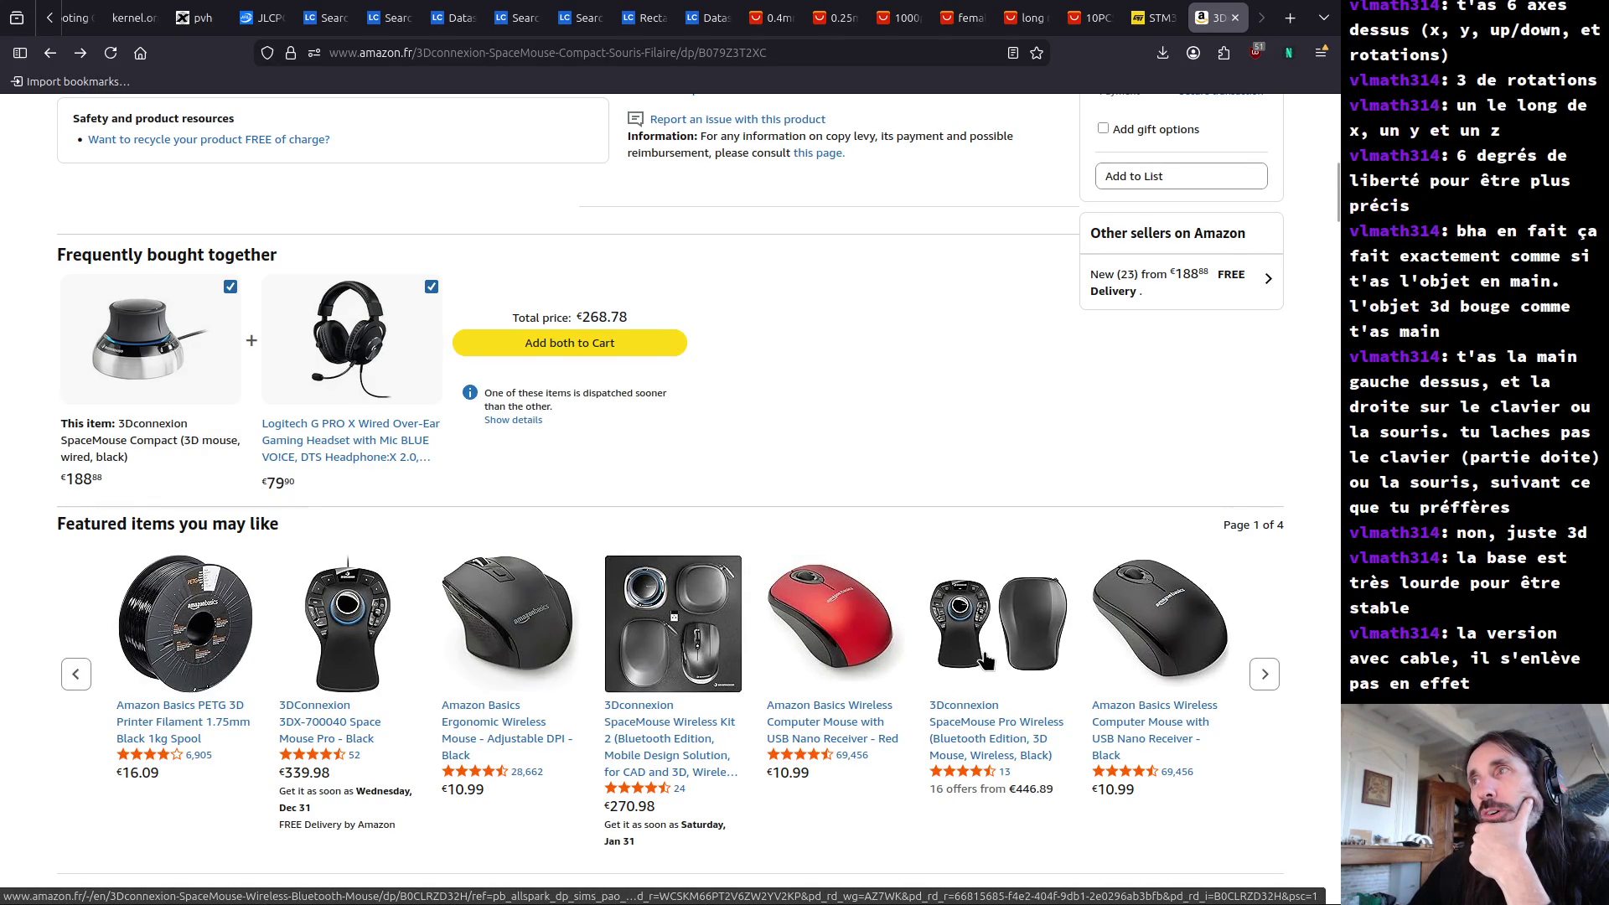
{"action": "scroll", "coordinate": [987, 662], "scroll_direction": "down", "scroll_amount": 1}
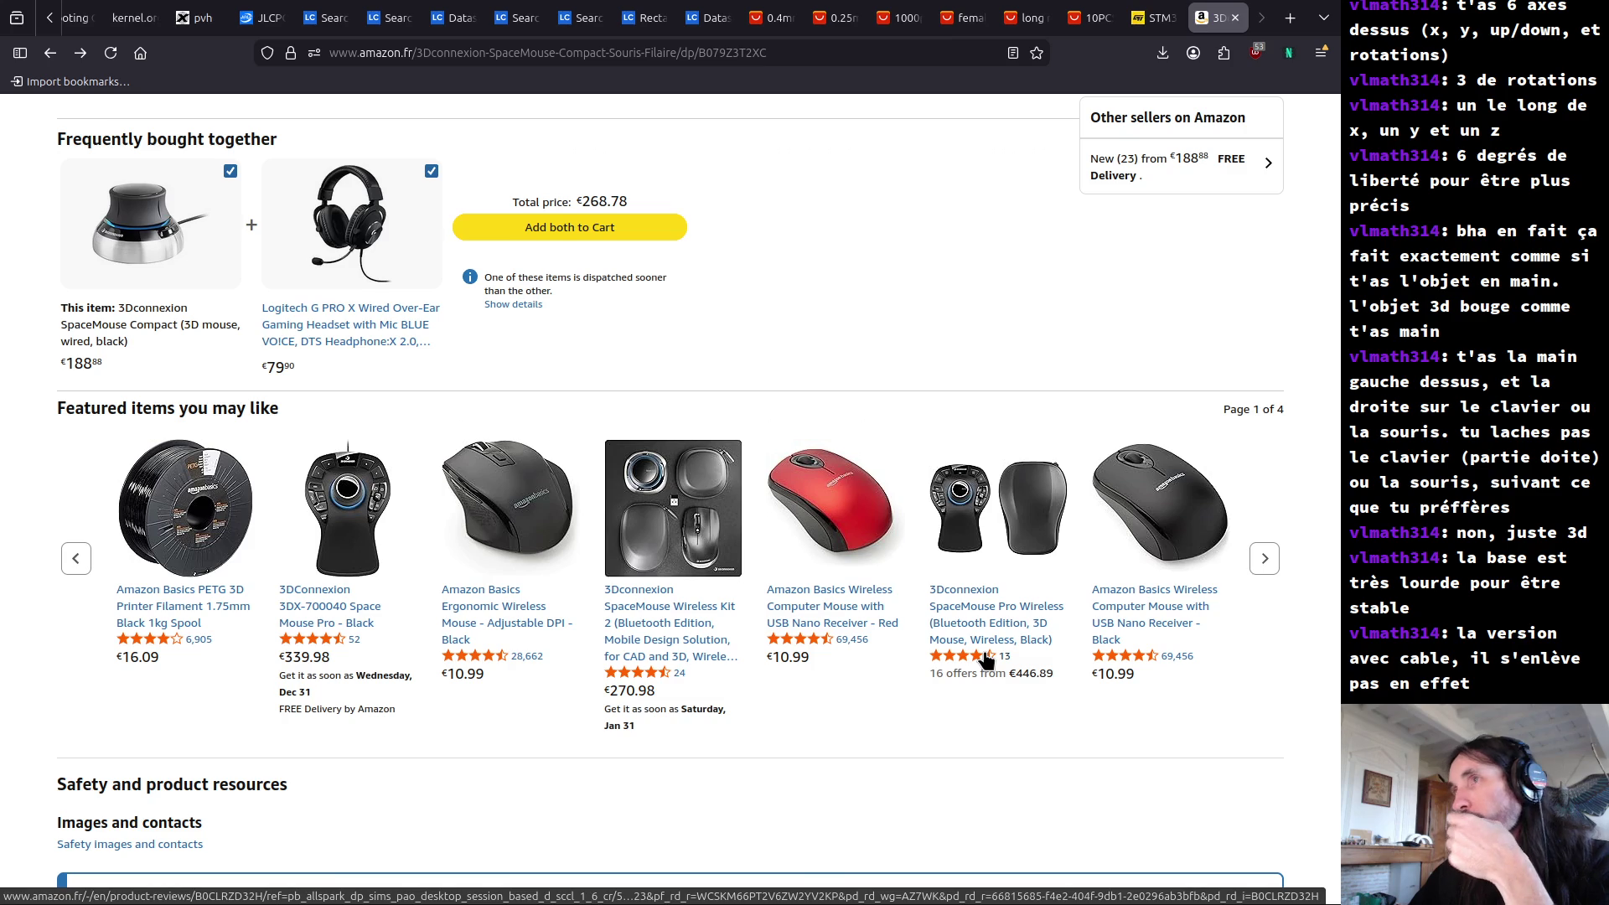
{"action": "scroll", "coordinate": [986, 661], "scroll_direction": "down", "scroll_amount": 2}
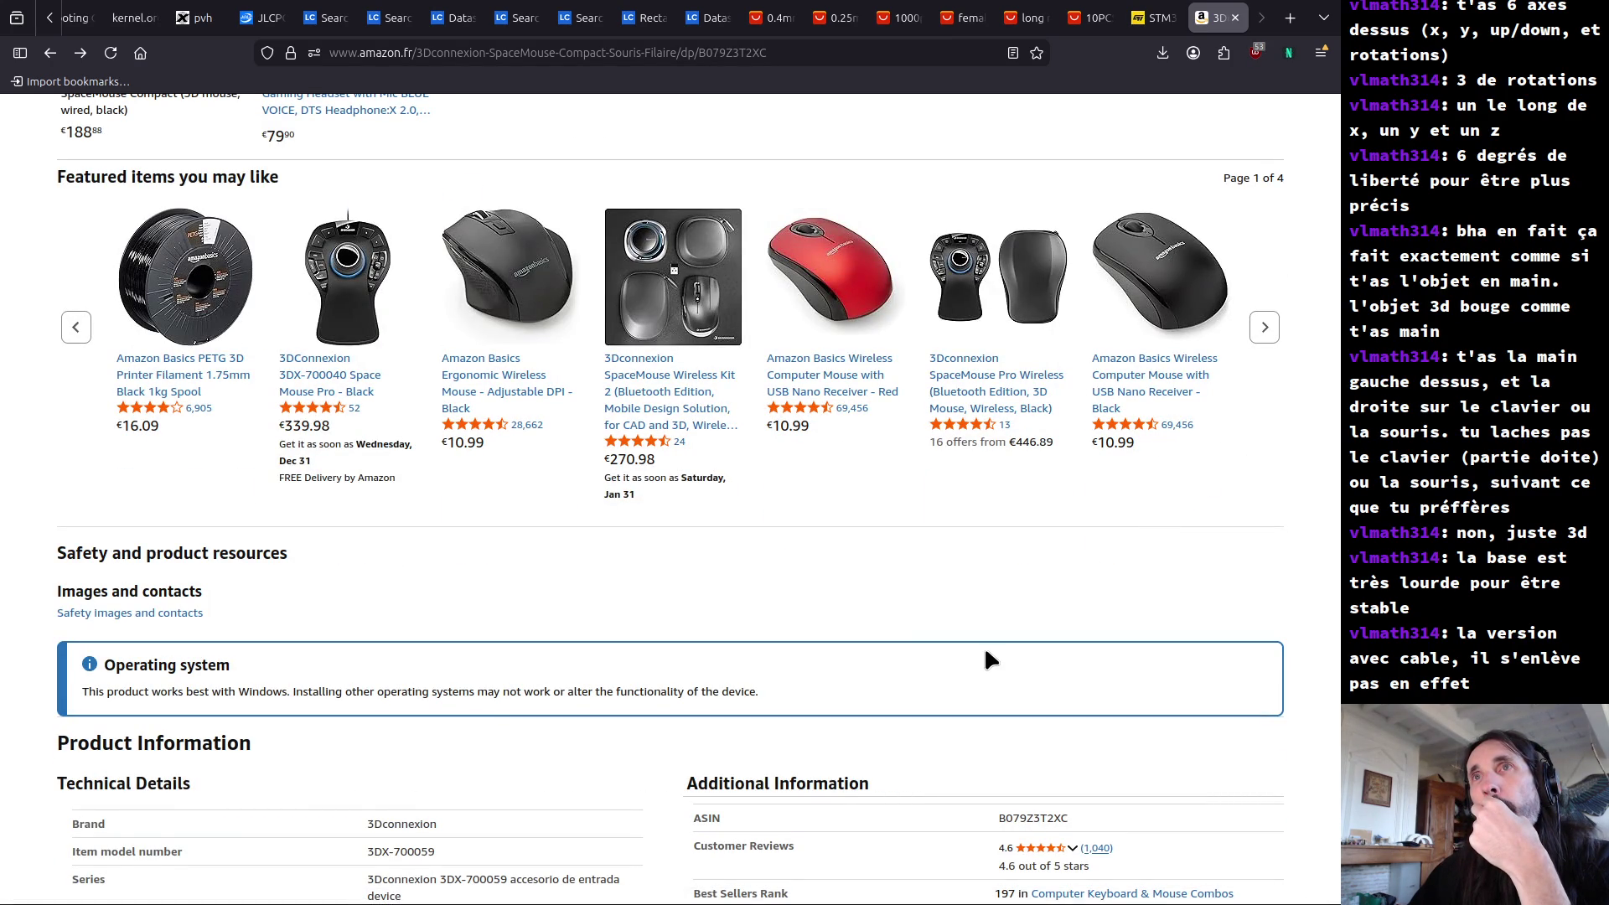
{"action": "scroll", "coordinate": [539, 310], "scroll_direction": "up", "scroll_amount": 10}
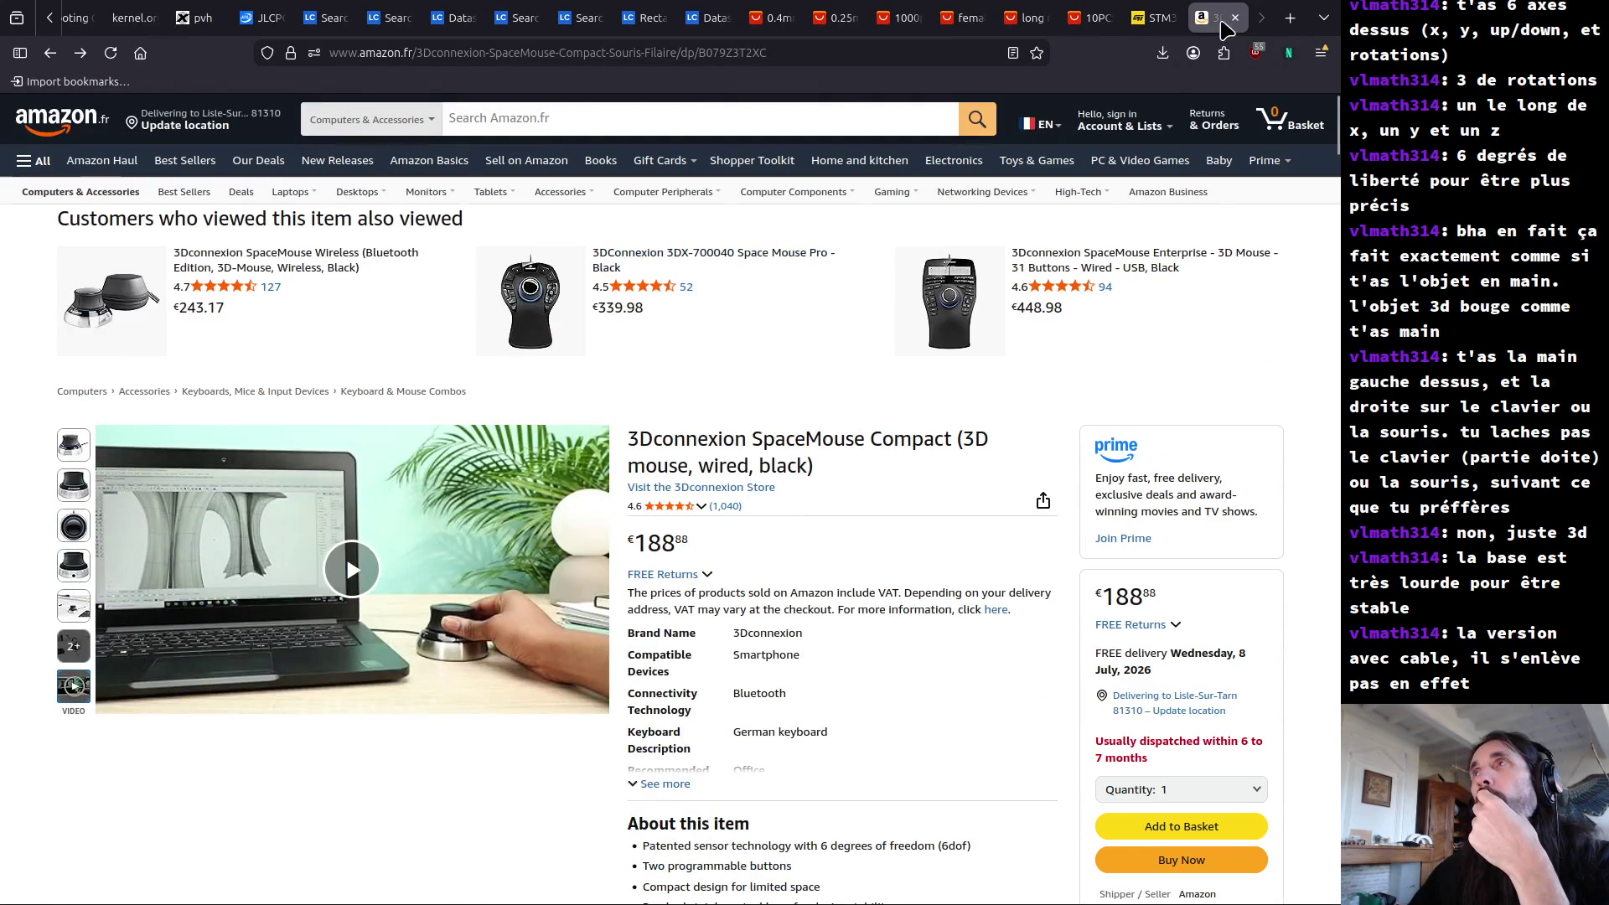
- Close the SpaceMouse Compact, STM32G4 series and AliExpress product tabs
{"action": "left_click", "coordinate": [1235, 18]}
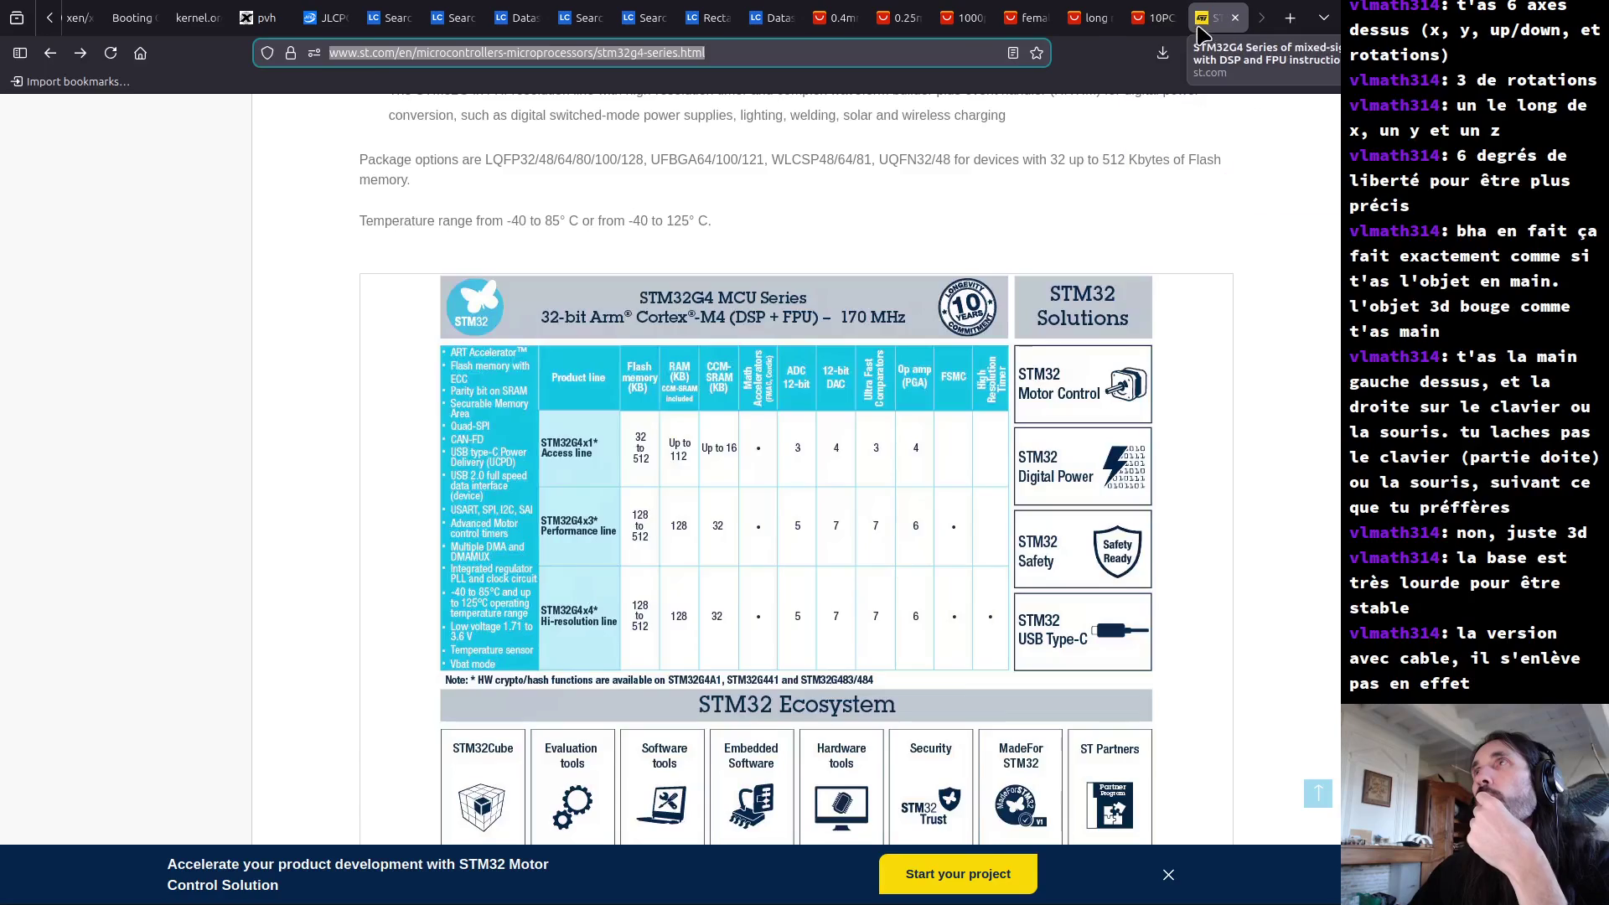
{"action": "middle_click", "coordinate": [1213, 29]}
{"action": "middle_click", "coordinate": [1216, 25]}
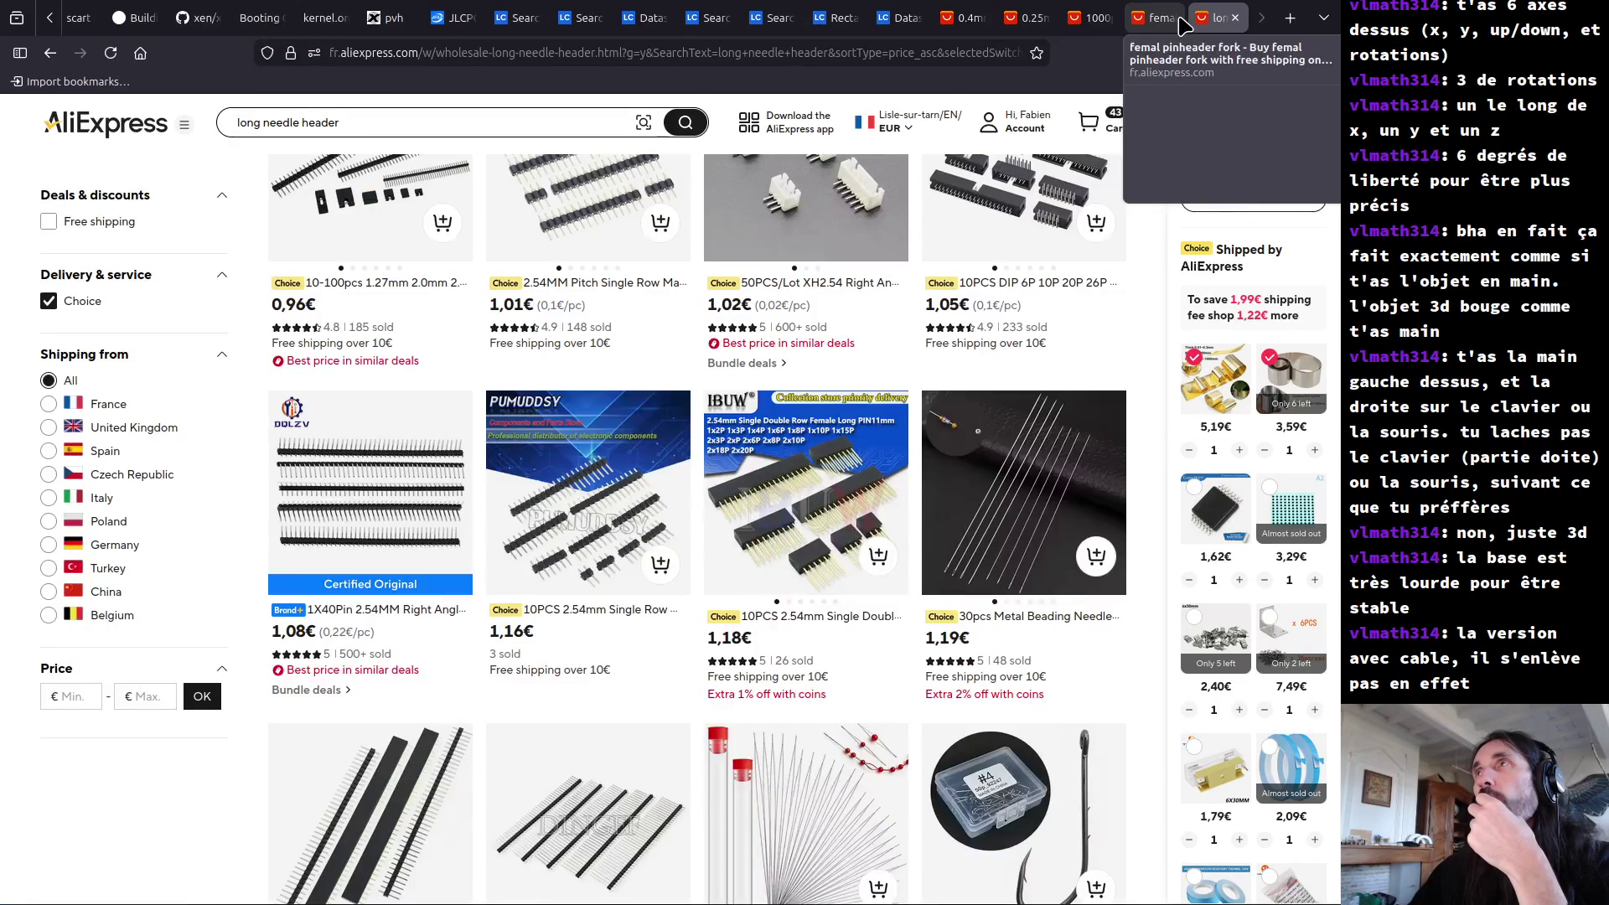
- Switch back to the KiCad 3D Viewer and rotate the whole Trans2600 board to an oblique angle
{"action": "key", "text": "alt+Tab"}
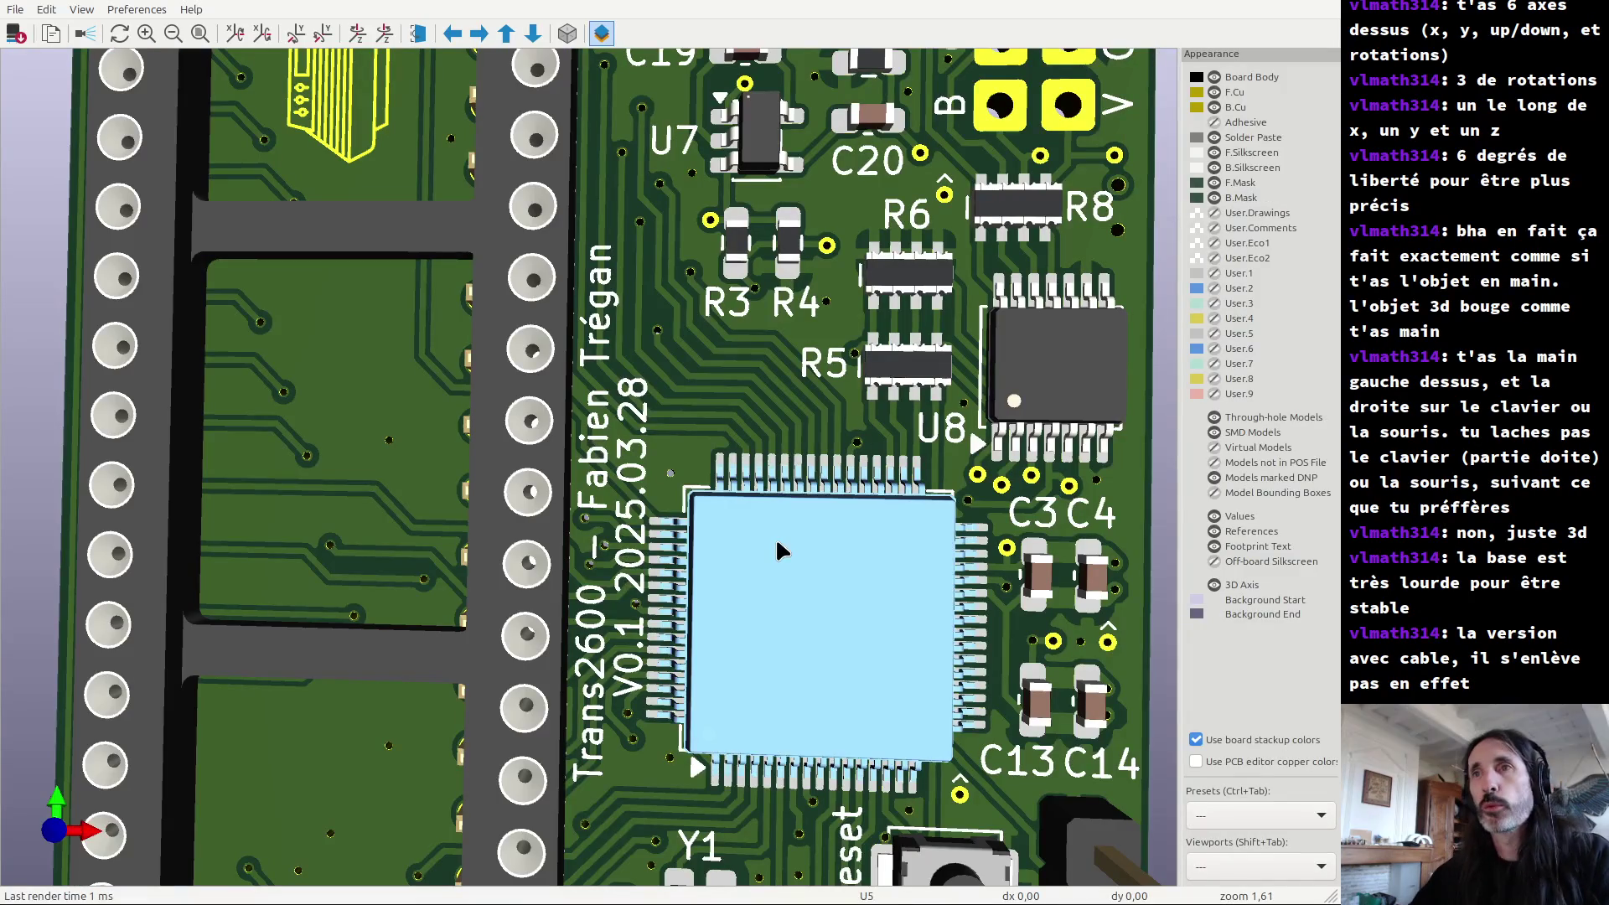
{"action": "left_click_drag", "start_coordinate": [588, 656], "coordinate": [635, 570]}
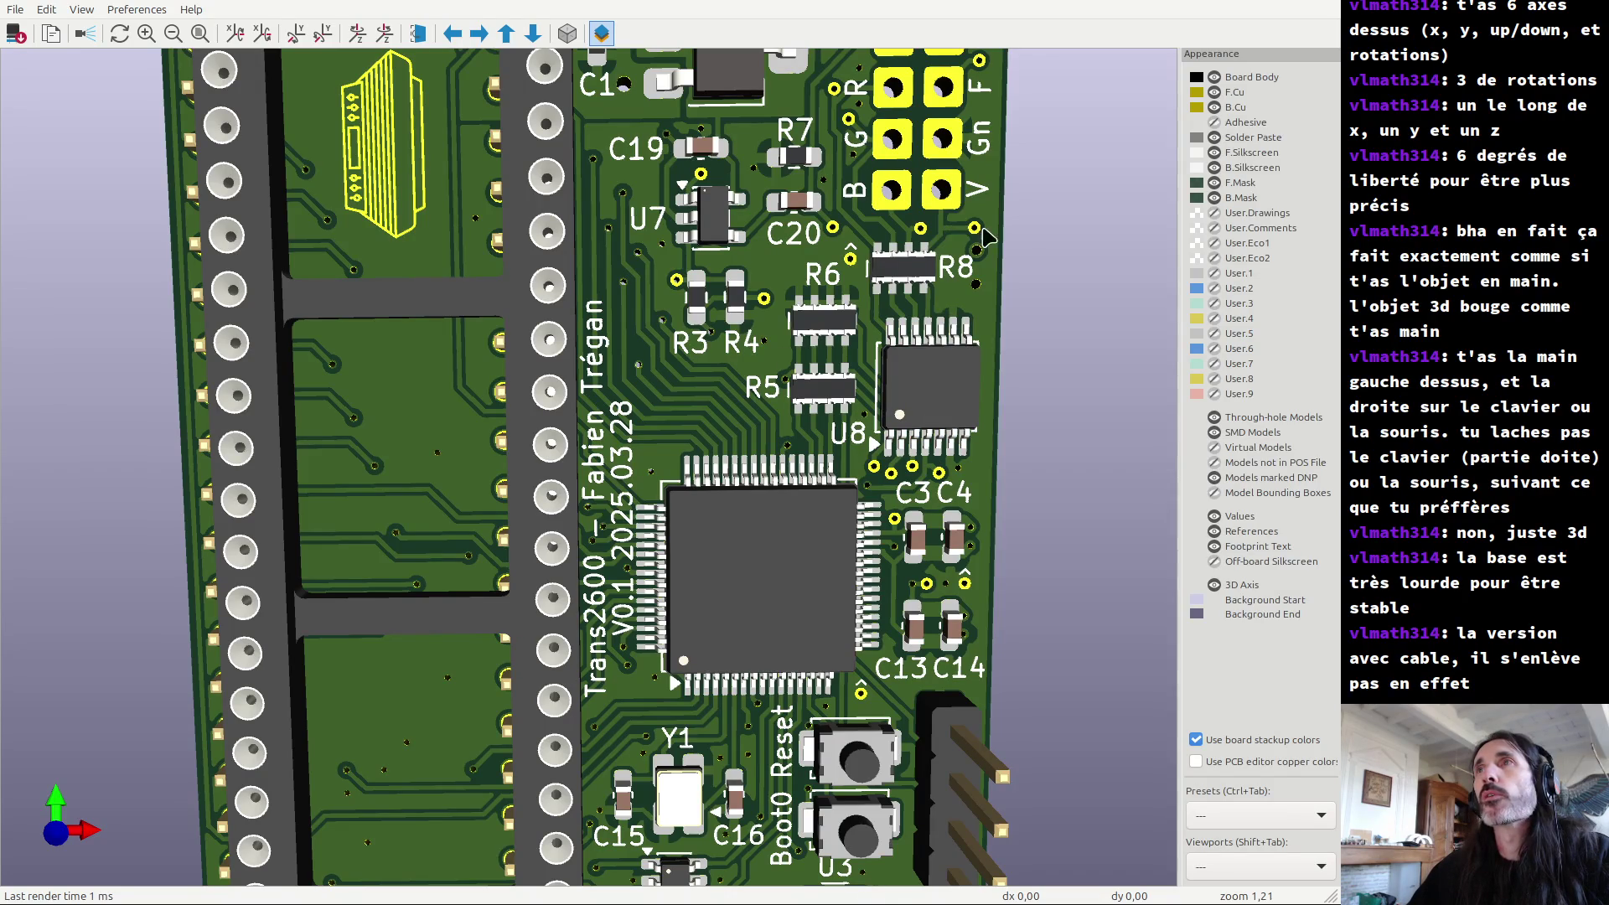
{"action": "mouse_move", "coordinate": [871, 473]}
{"action": "left_mouse_down"}
{"action": "mouse_move", "coordinate": [845, 480]}
{"action": "mouse_move", "coordinate": [864, 295]}
{"action": "left_mouse_up"}
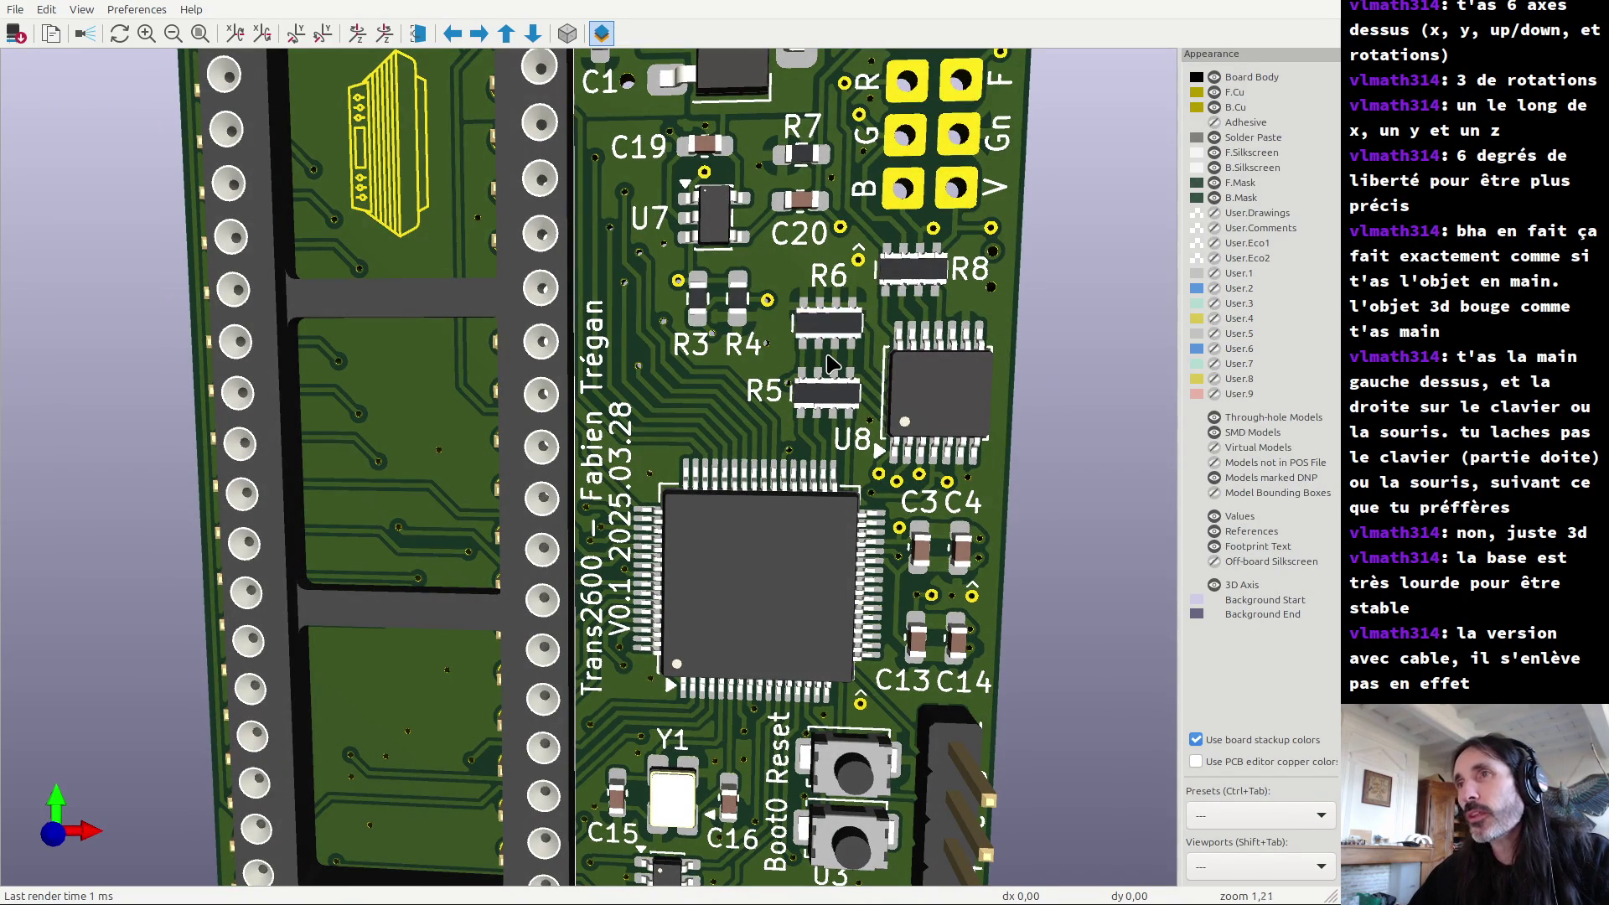
{"action": "scroll", "coordinate": [827, 356], "scroll_direction": "down", "scroll_amount": 3}
{"action": "mouse_move", "coordinate": [827, 356]}
{"action": "left_mouse_down"}
{"action": "mouse_move", "coordinate": [797, 219]}
{"action": "mouse_move", "coordinate": [169, 327]}
{"action": "mouse_move", "coordinate": [586, 444]}
{"action": "mouse_move", "coordinate": [825, 367]}
{"action": "mouse_move", "coordinate": [264, 817]}
{"action": "left_mouse_up"}
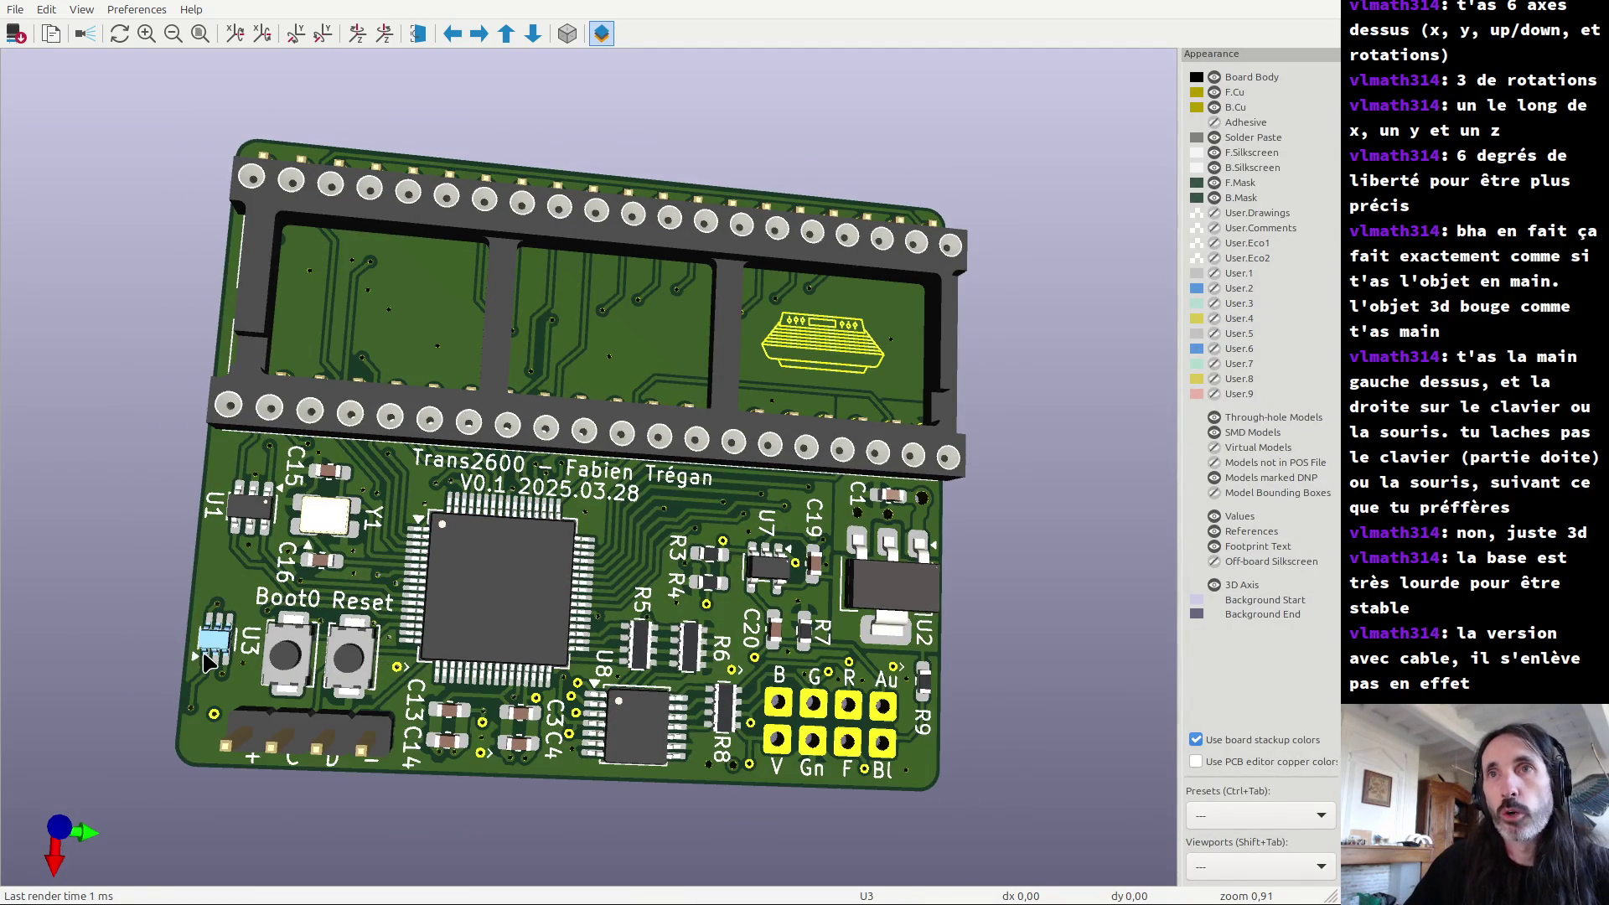
- Zoom in on chip U3 and tilt the view to see it from the side
{"action": "scroll", "coordinate": [521, 547], "scroll_direction": "up", "scroll_amount": 9}
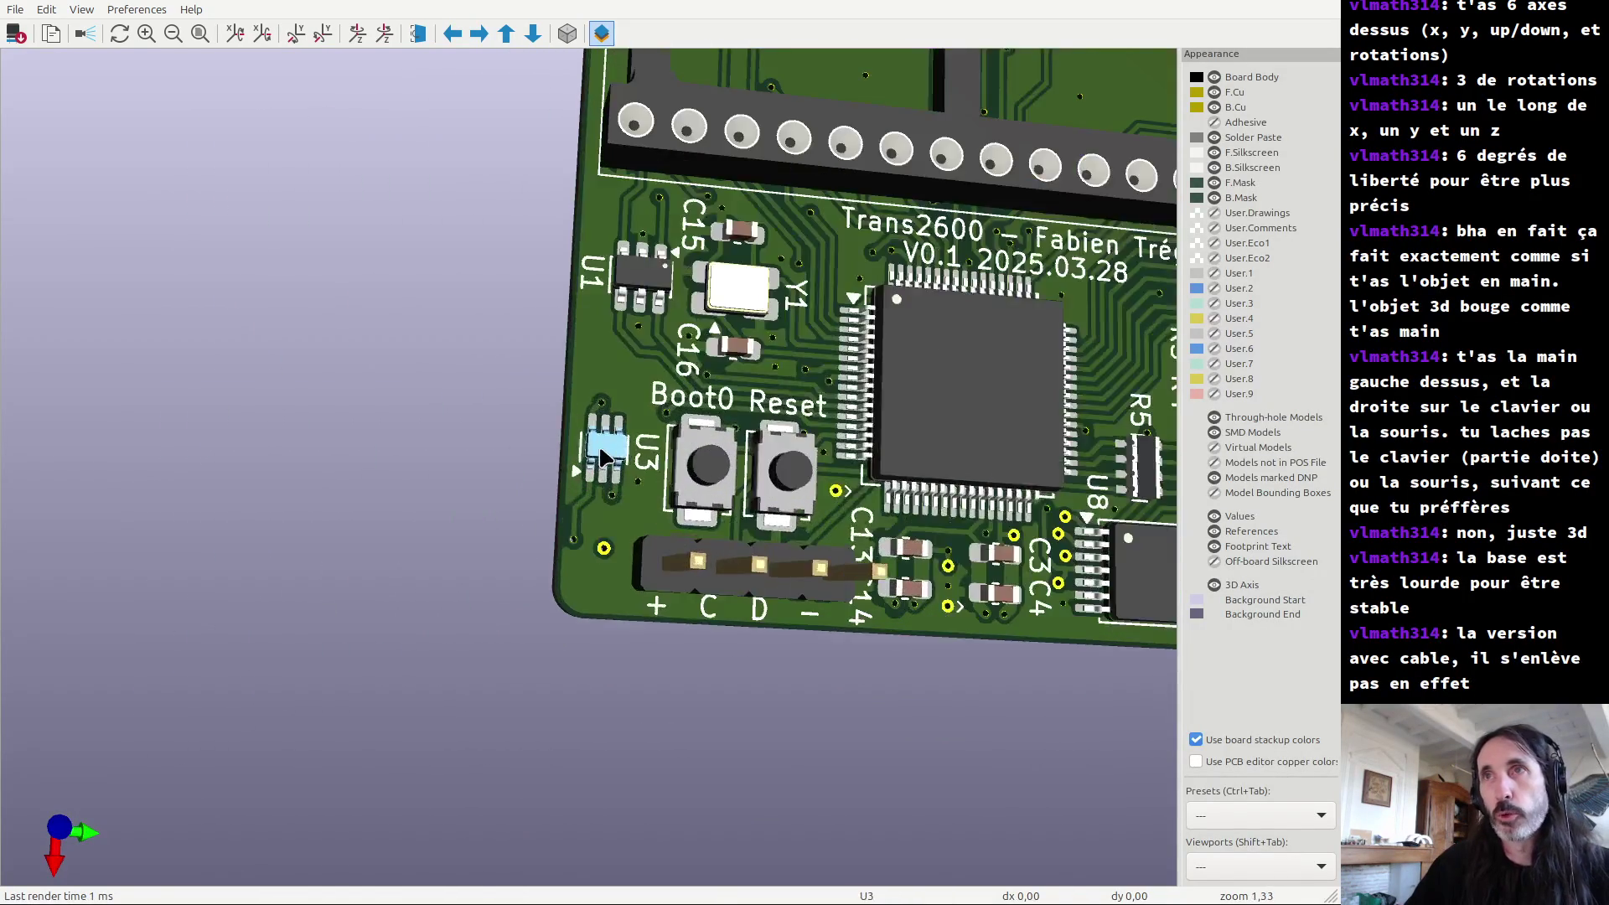
{"action": "scroll", "coordinate": [617, 475], "scroll_direction": "up", "scroll_amount": 10}
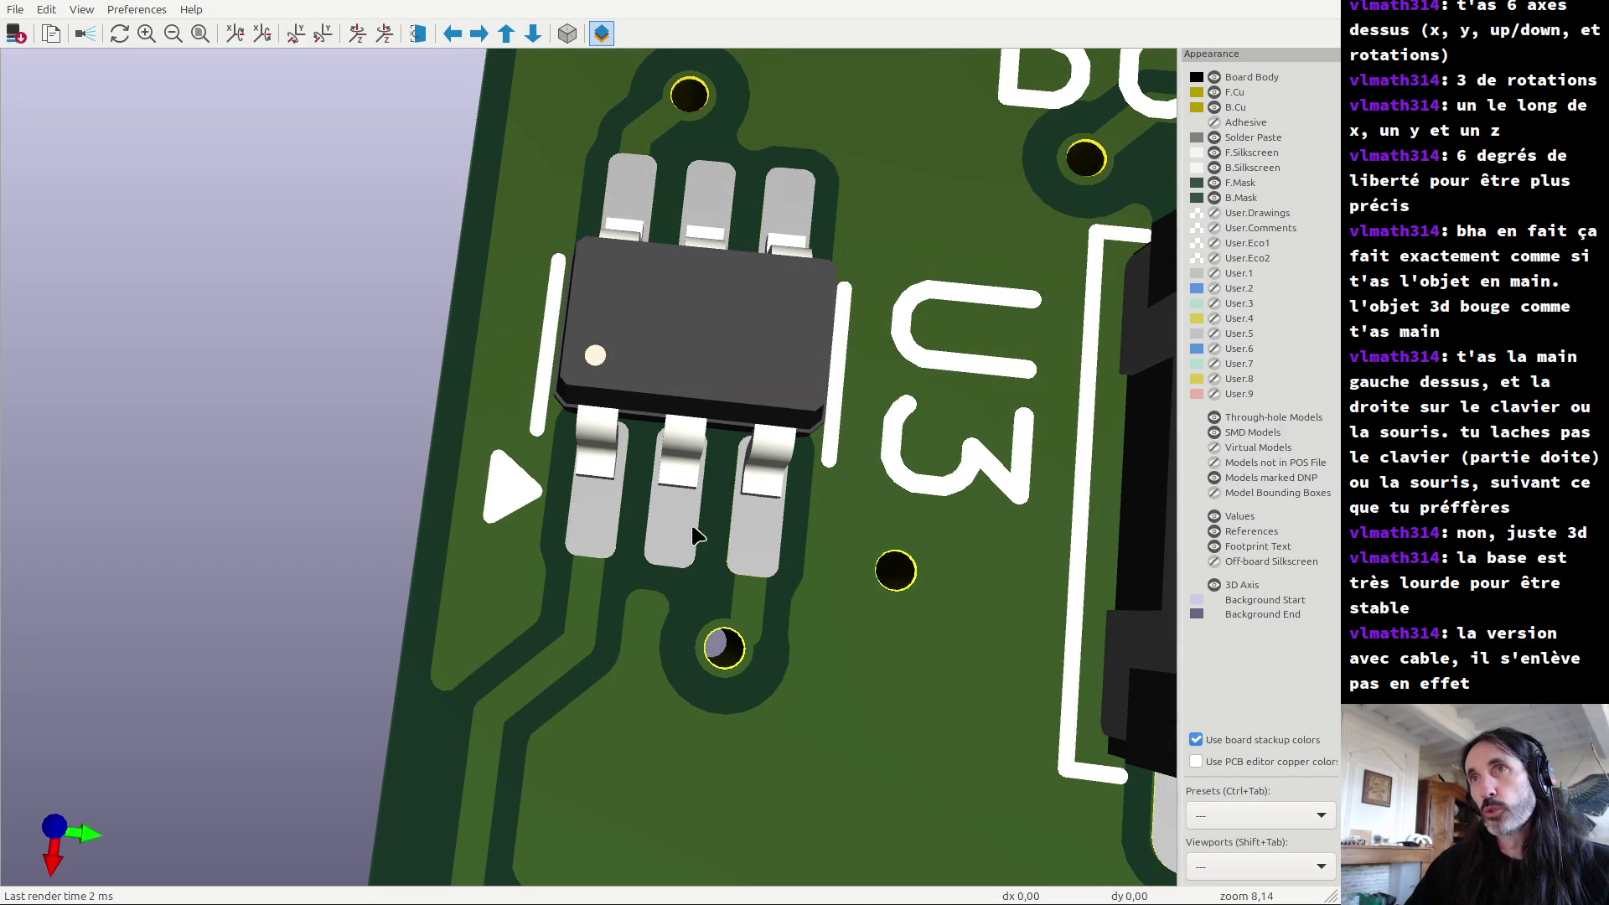
{"action": "mouse_move", "coordinate": [667, 520]}
{"action": "left_mouse_down"}
{"action": "mouse_move", "coordinate": [862, 466]}
{"action": "mouse_move", "coordinate": [589, 219]}
{"action": "left_mouse_up"}
{"action": "scroll", "coordinate": [589, 220], "scroll_direction": "down", "scroll_amount": 3}
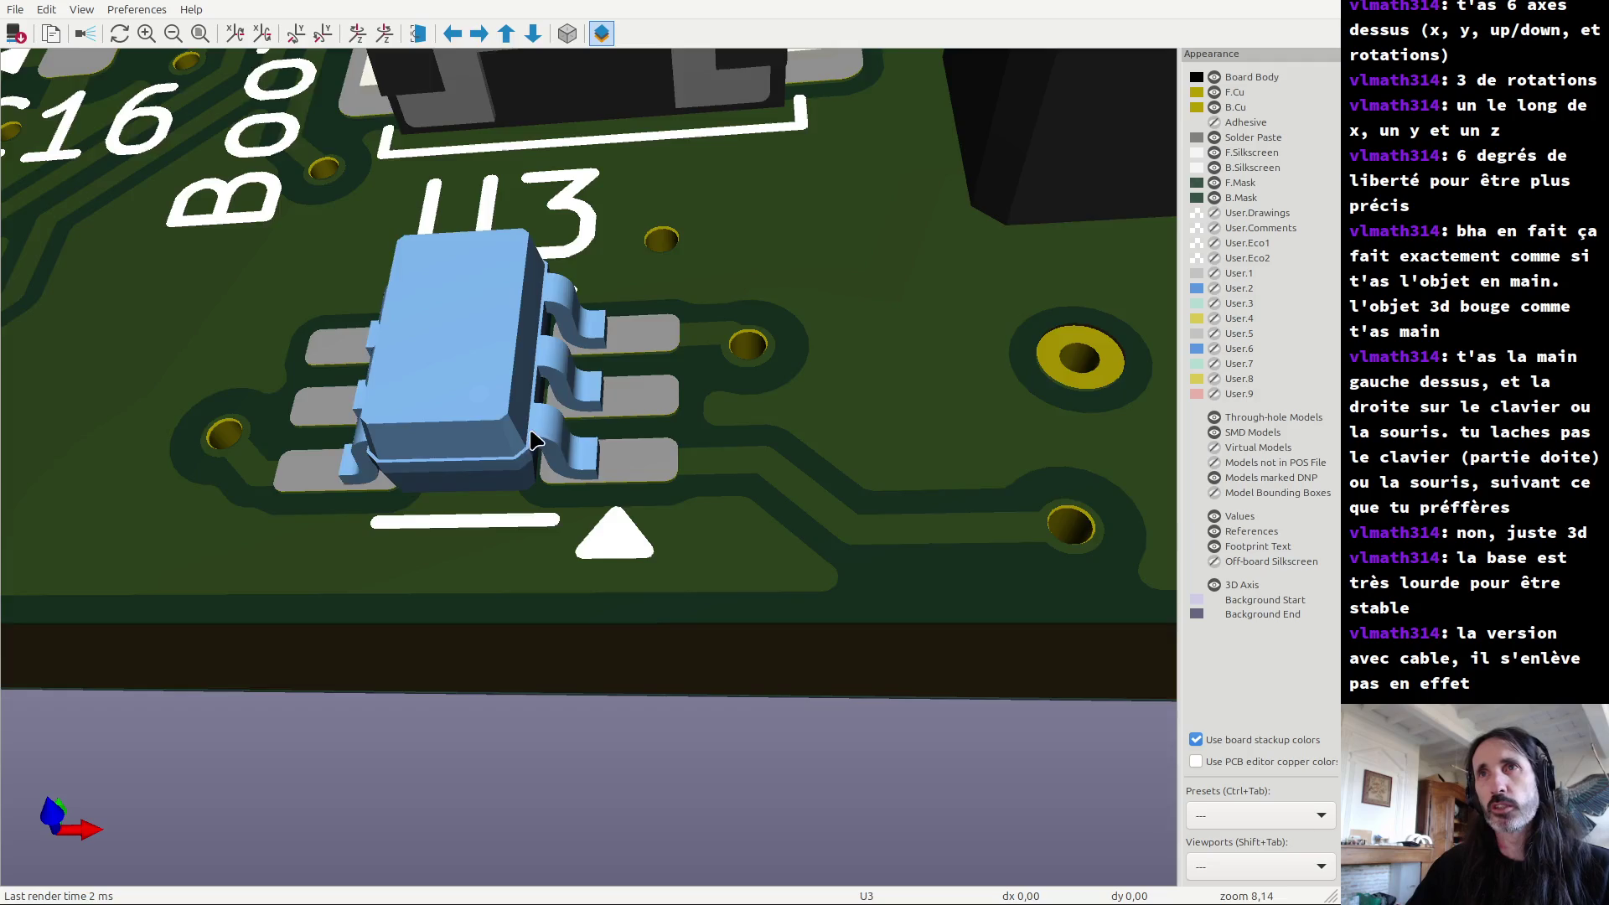
{"action": "scroll", "coordinate": [536, 435], "scroll_direction": "down", "scroll_amount": 5}
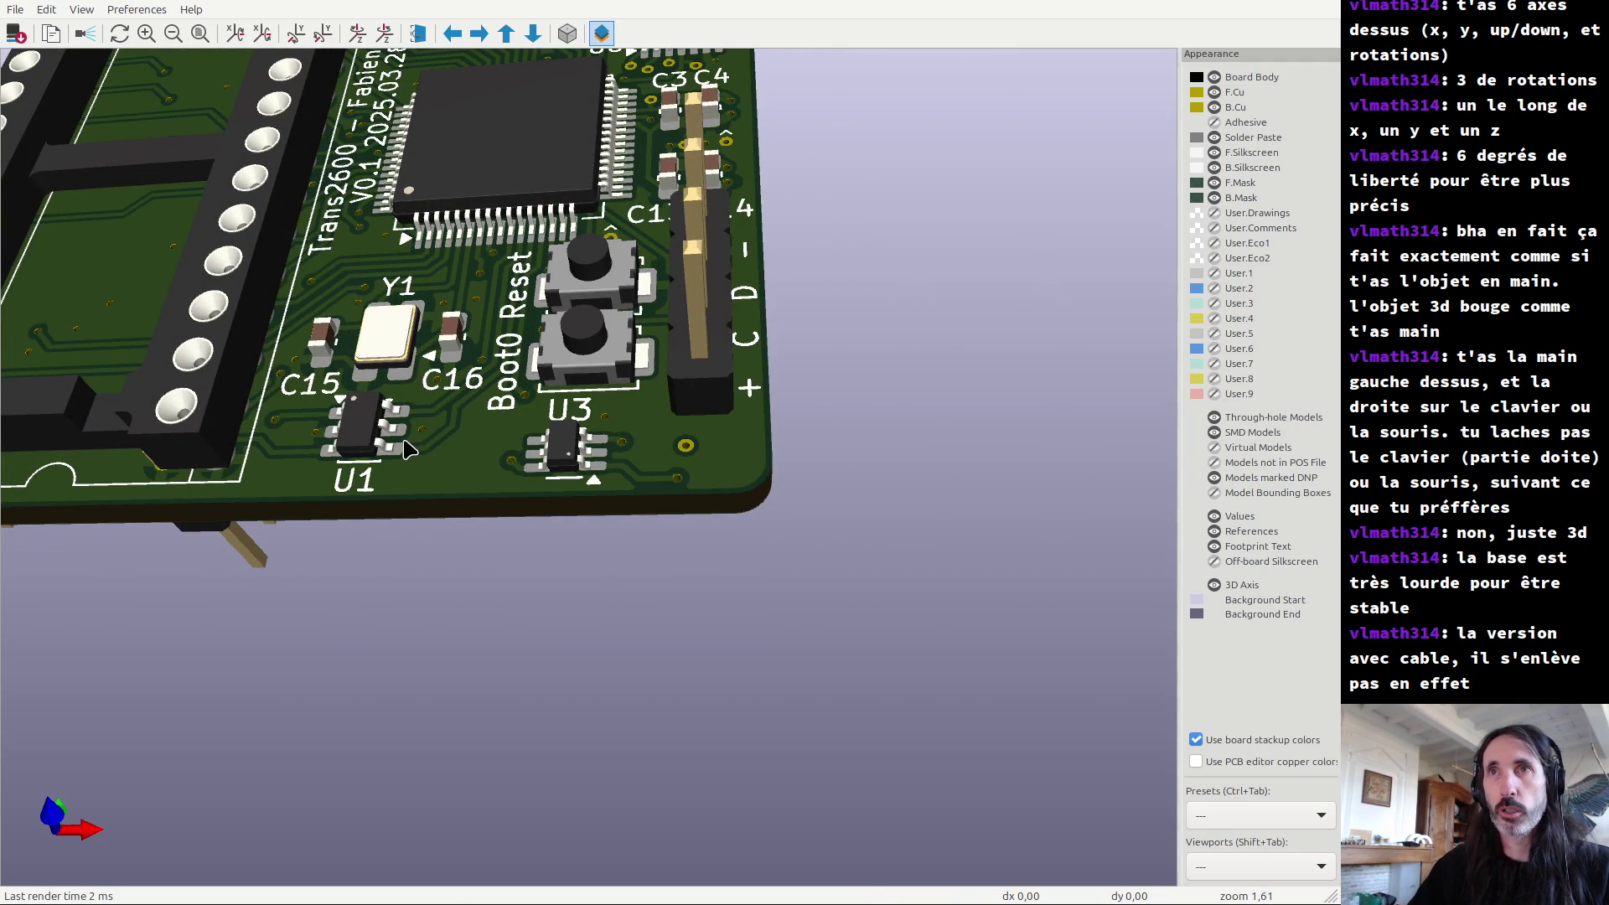
{"action": "scroll", "coordinate": [400, 464], "scroll_direction": "up", "scroll_amount": 5}
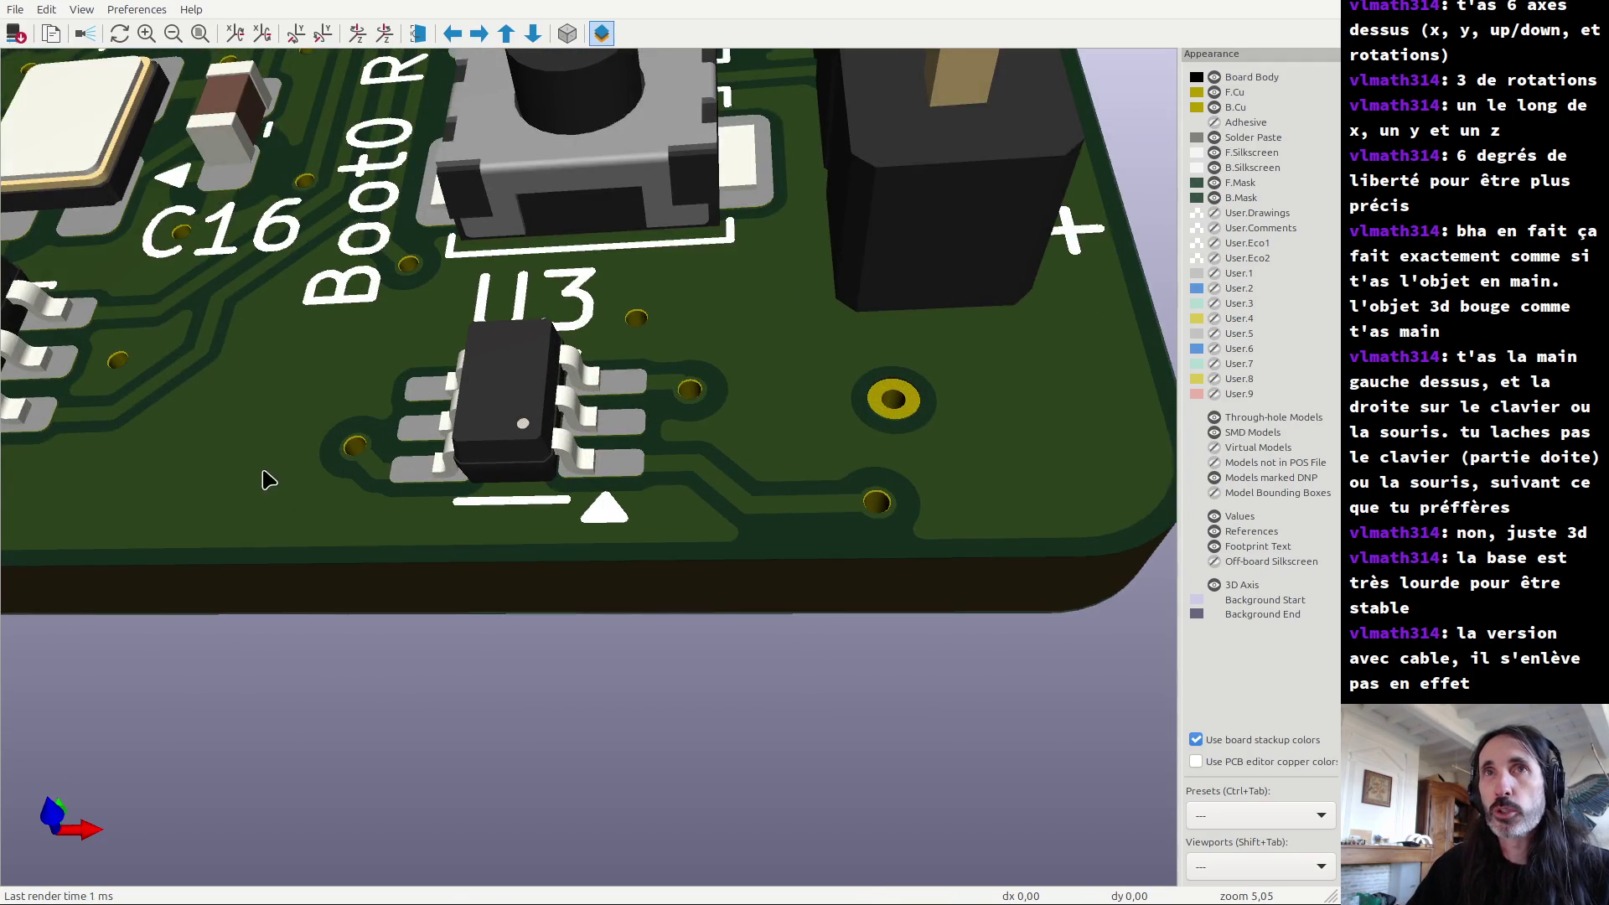
{"action": "scroll", "coordinate": [329, 453], "scroll_direction": "up", "scroll_amount": 1}
- Pivot on the U1 area and orbit to view U1, U3 and the Reset switch edge-on
{"action": "key", "text": "space"}
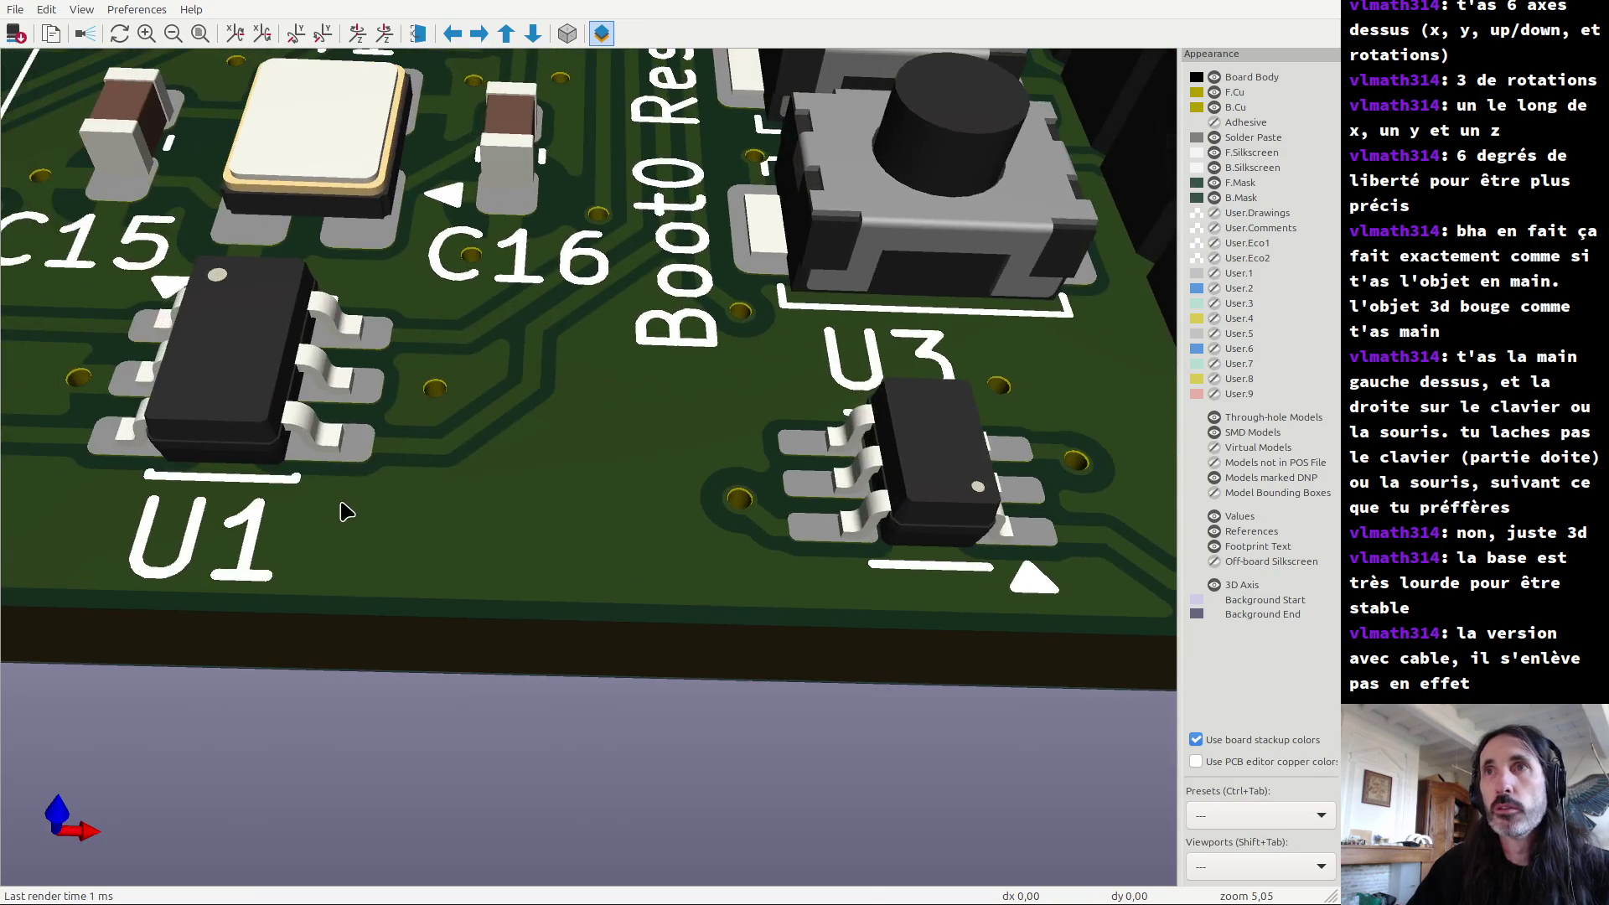
{"action": "mouse_move", "coordinate": [281, 498]}
{"action": "left_mouse_down"}
{"action": "mouse_move", "coordinate": [298, 359]}
{"action": "mouse_move", "coordinate": [373, 625]}
{"action": "left_mouse_up"}
{"action": "left_click_drag", "start_coordinate": [666, 644], "coordinate": [802, 561]}
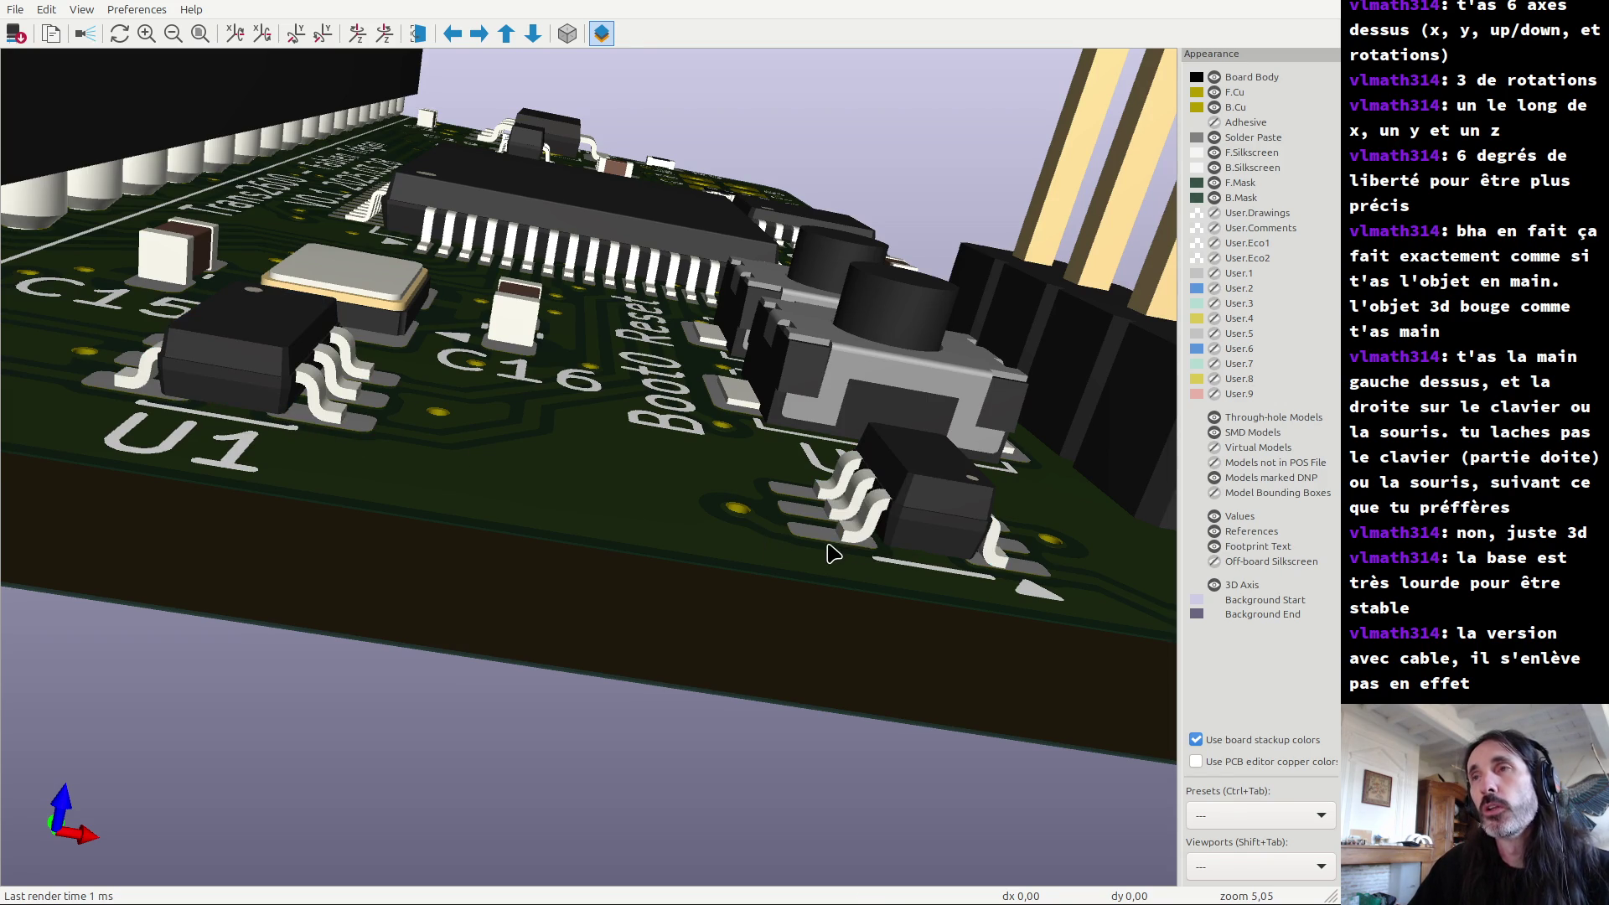
{"action": "scroll", "coordinate": [688, 423], "scroll_direction": "up", "scroll_amount": 3}
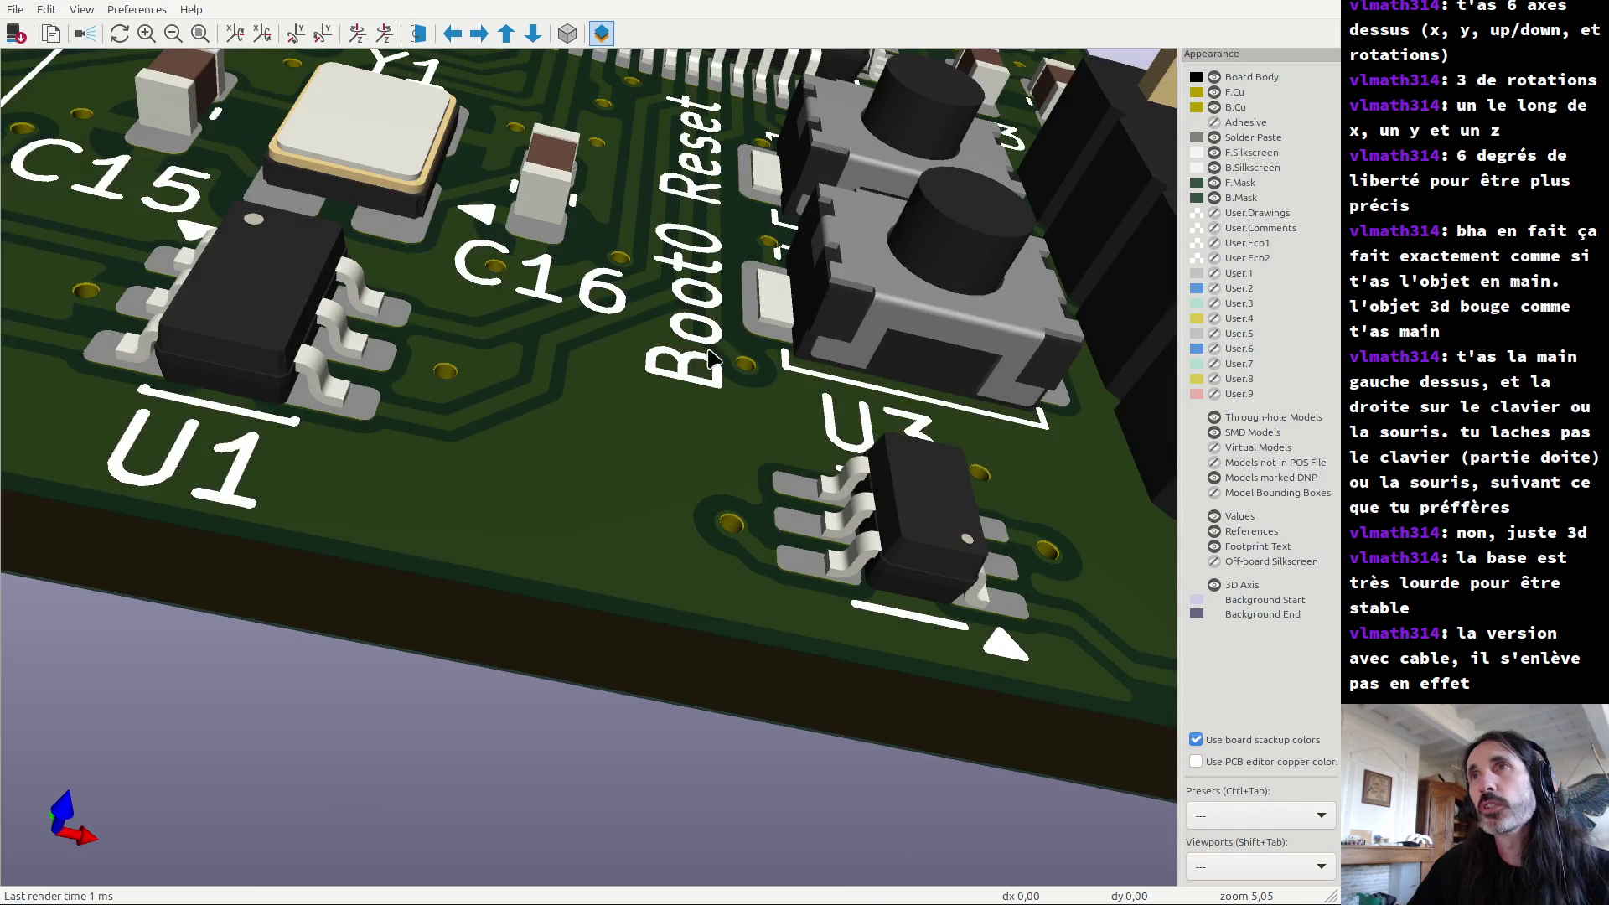
{"action": "right_click", "coordinate": [756, 300]}
{"action": "left_click", "coordinate": [694, 317]}
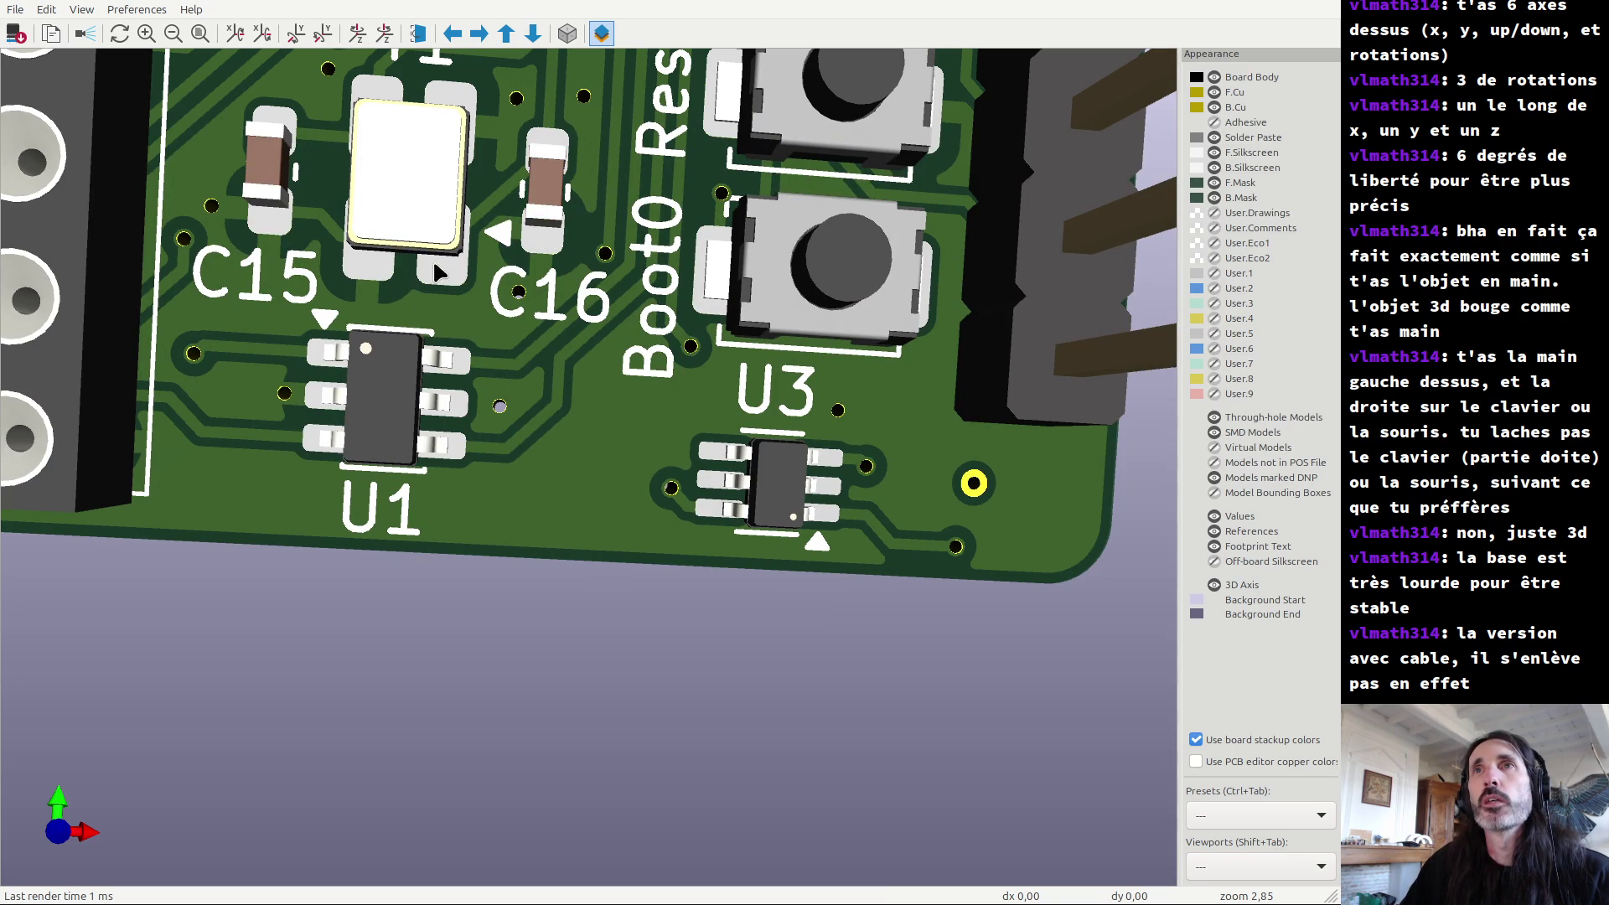
- Pan and zoom in on the R5, R6 and R8 resistor arrays near U8
{"action": "scroll", "coordinate": [424, 98], "scroll_direction": "down", "scroll_amount": 8}
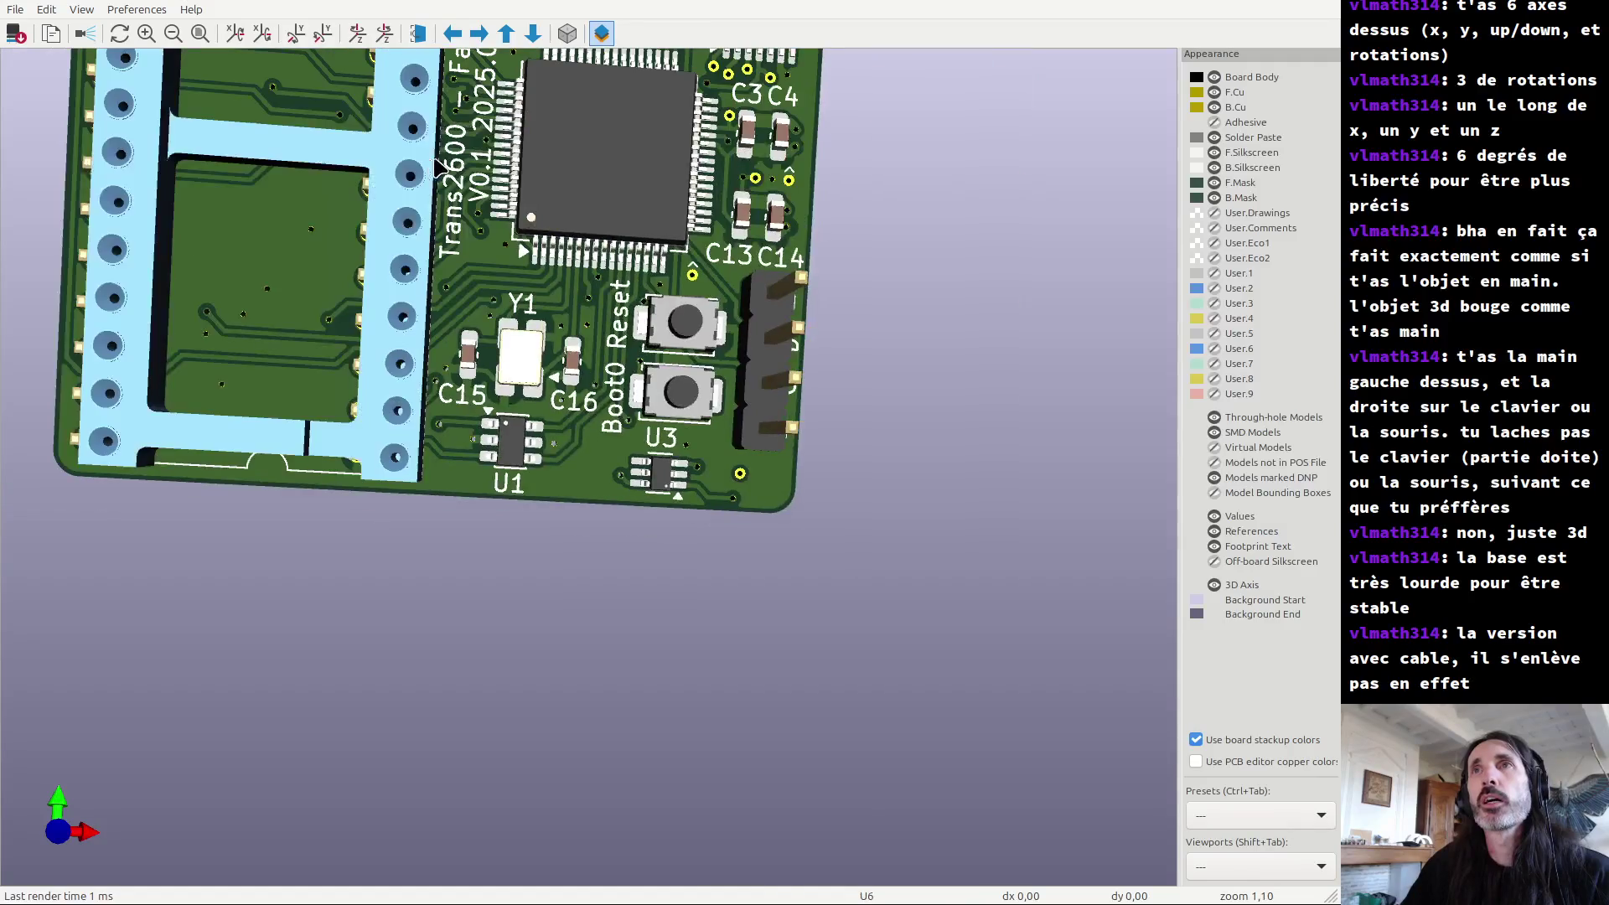
{"action": "middle_click_drag", "start_coordinate": [590, 159], "coordinate": [598, 323]}
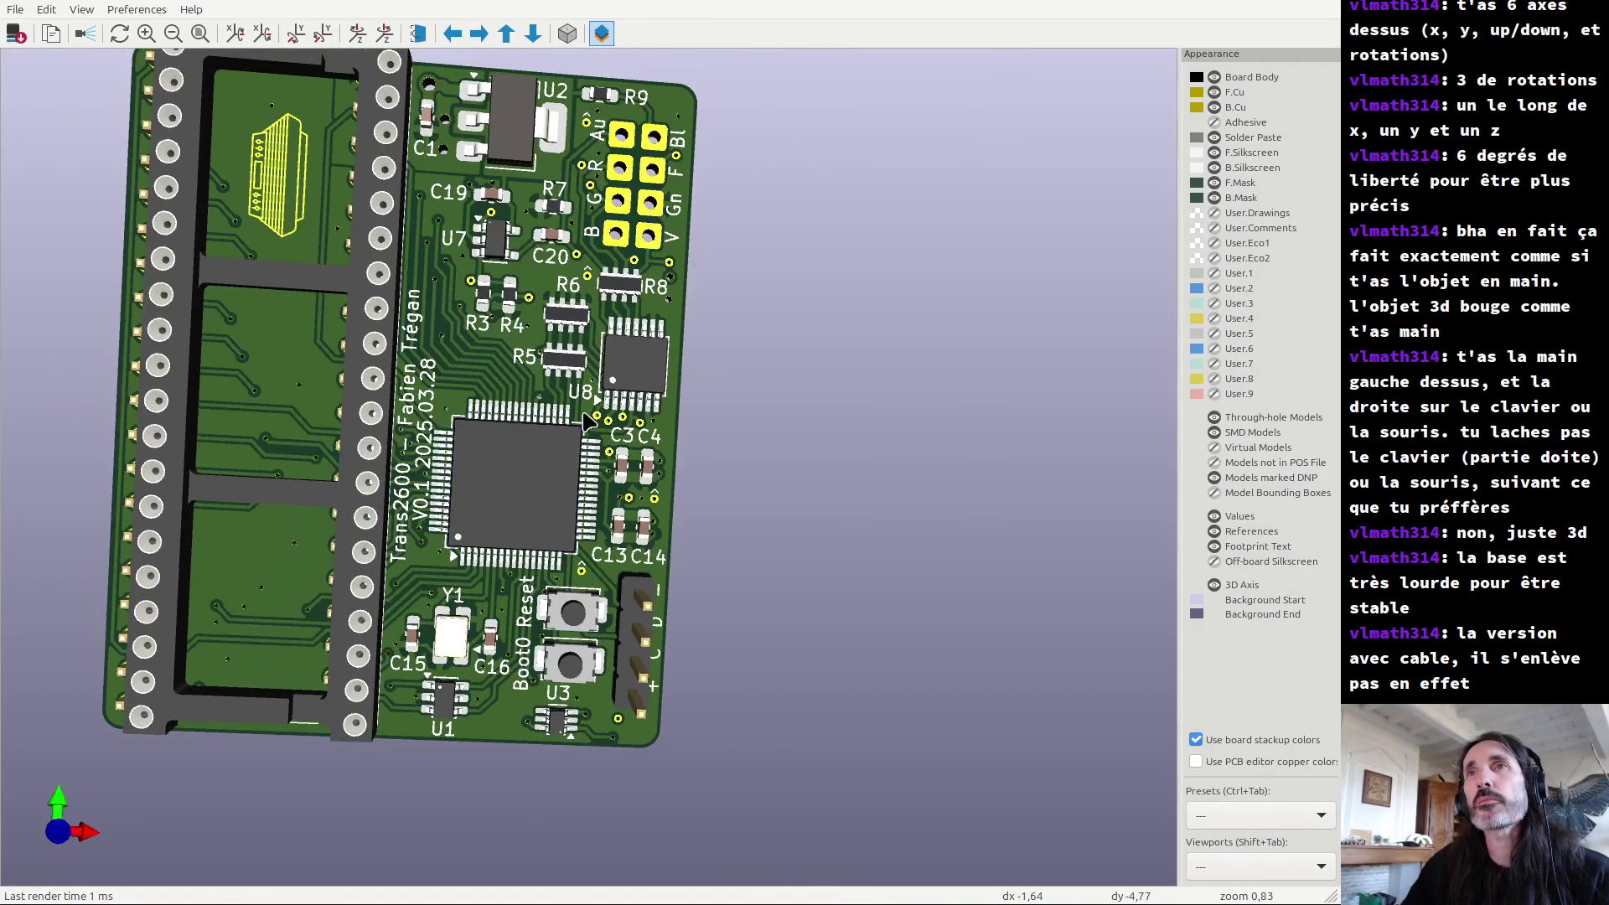
{"action": "scroll", "coordinate": [597, 323], "scroll_direction": "up", "scroll_amount": 3}
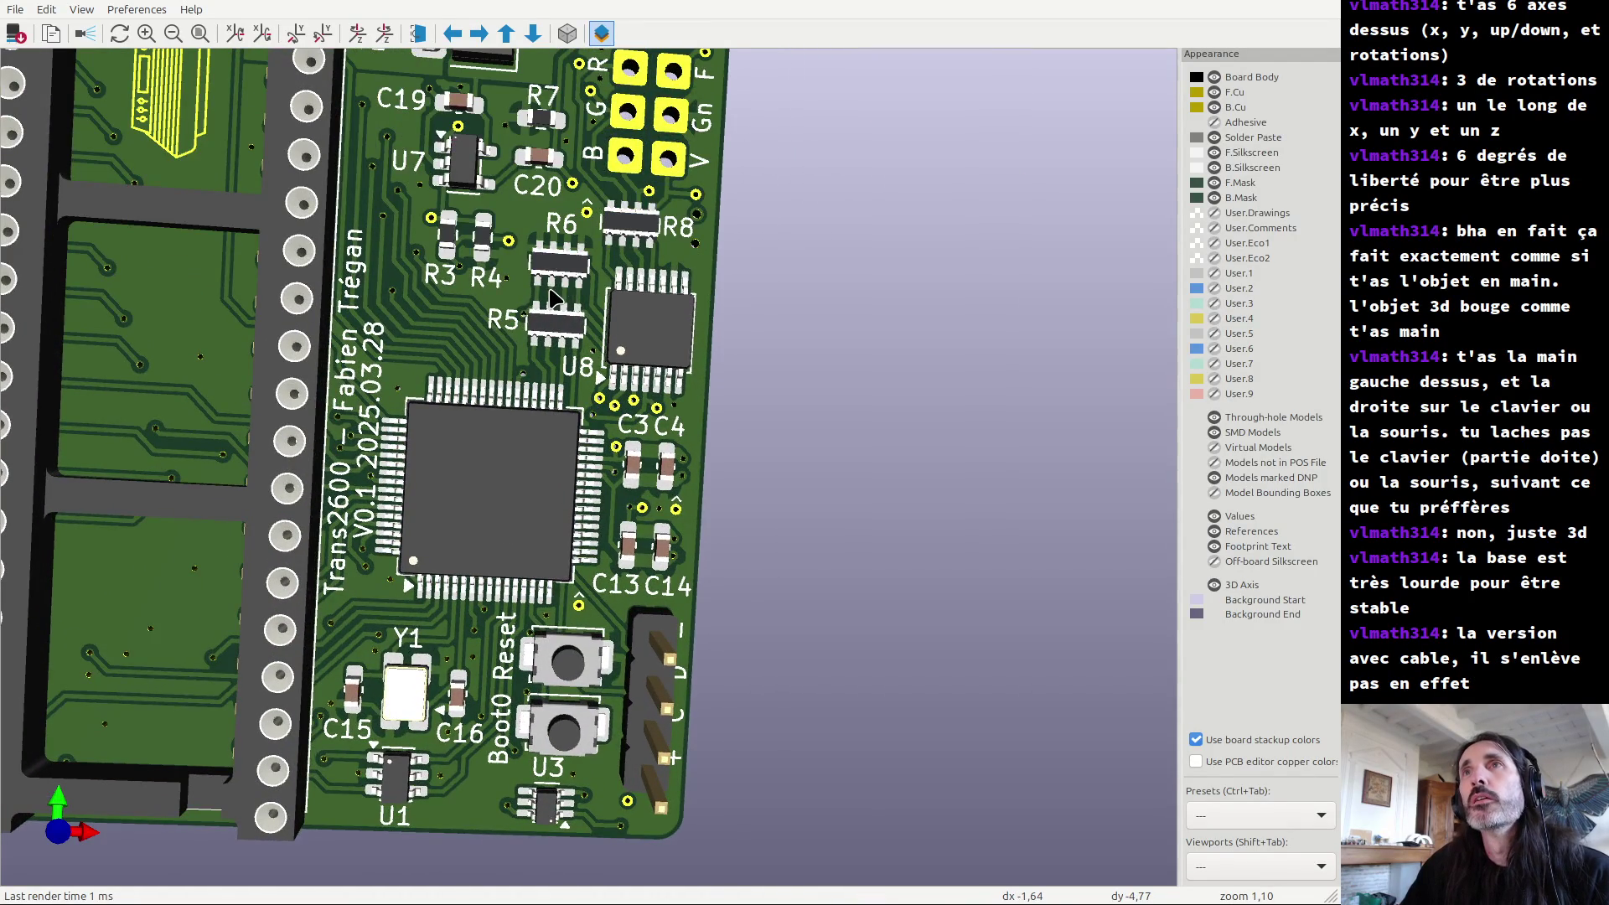
{"action": "scroll", "coordinate": [545, 262], "scroll_direction": "up", "scroll_amount": 5}
{"action": "middle_click_drag", "start_coordinate": [545, 262], "coordinate": [473, 610]}
{"action": "scroll", "coordinate": [461, 570], "scroll_direction": "up", "scroll_amount": 8}
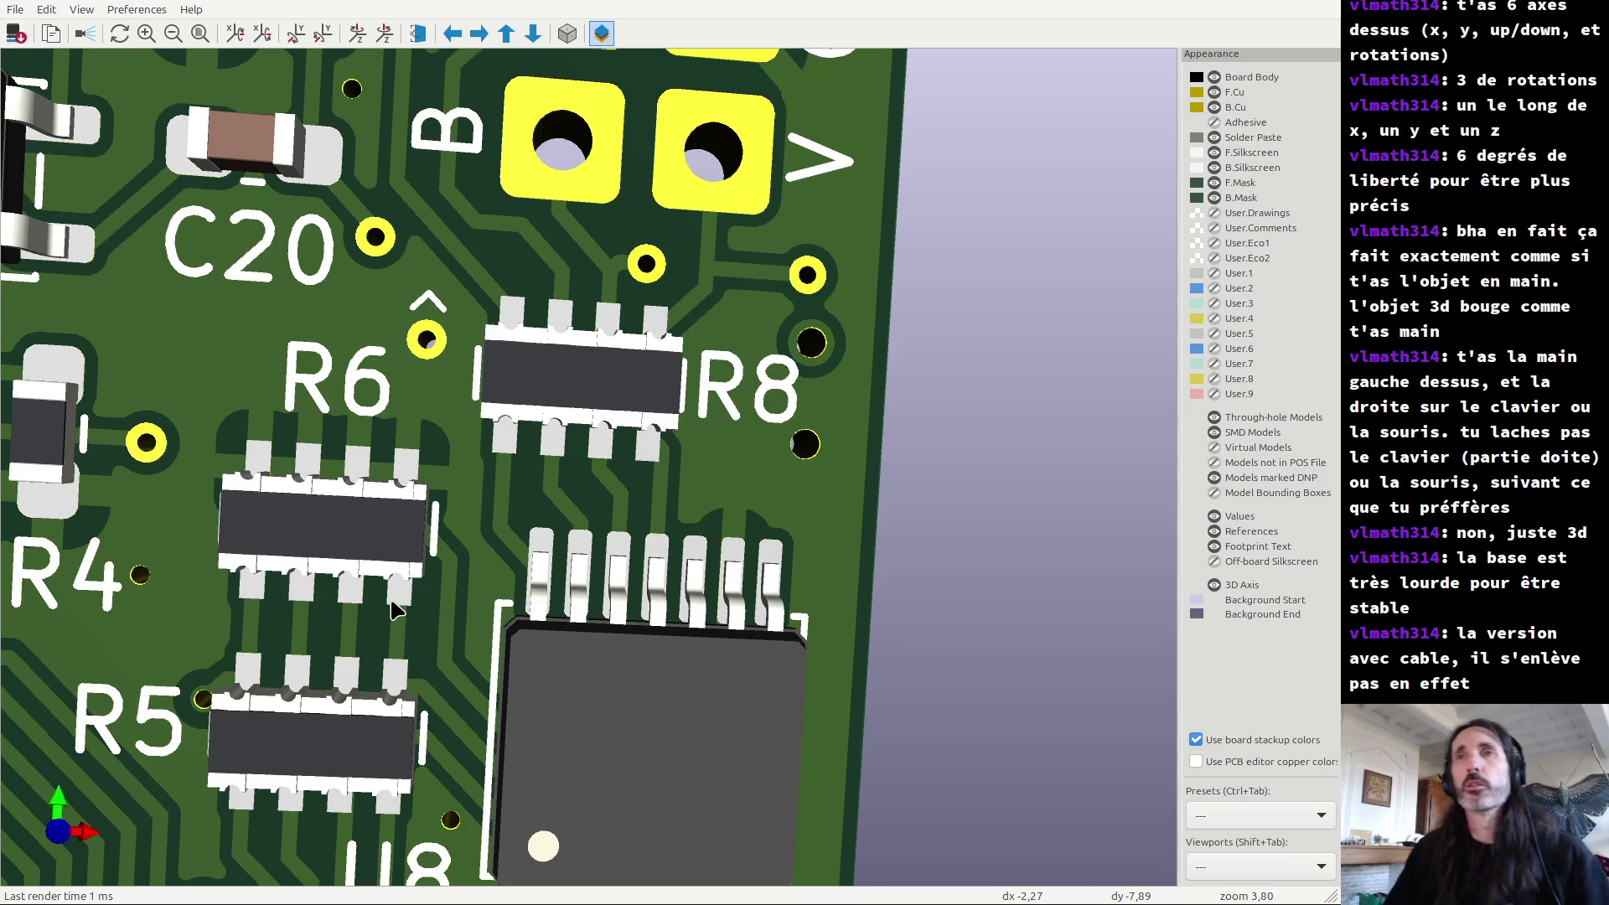
{"action": "scroll", "coordinate": [590, 508], "scroll_direction": "down", "scroll_amount": 7}
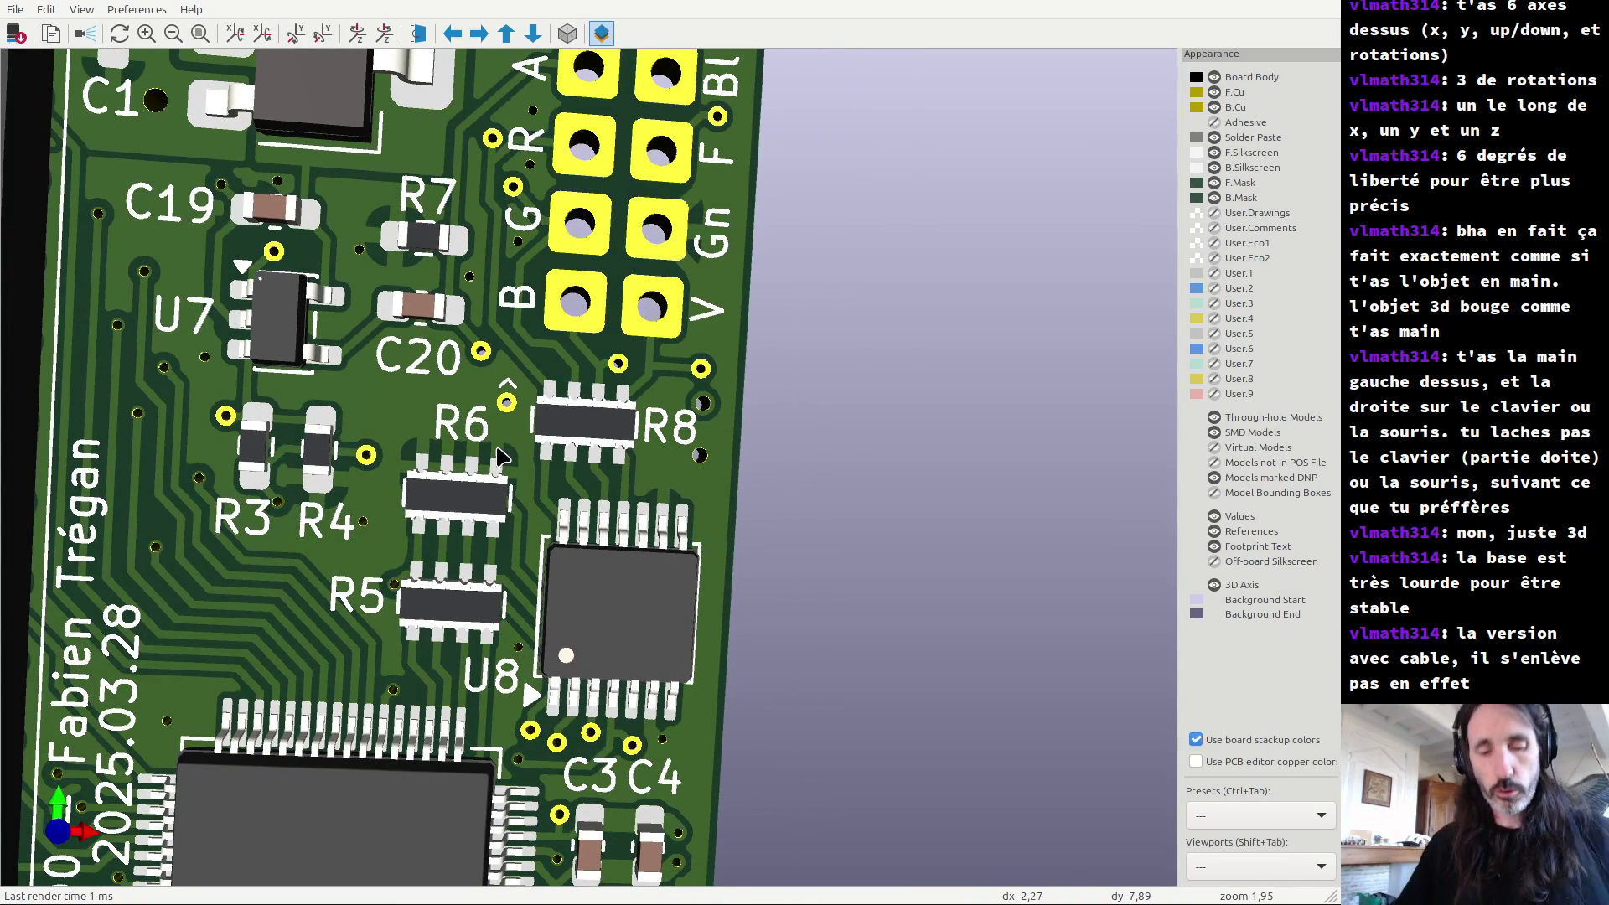
- Pan to the U2/R9 corner, then tilt and zoom out to show the DIP socket
{"action": "mouse_move", "coordinate": [536, 570]}
{"action": "middle_mouse_down"}
{"action": "mouse_move", "coordinate": [601, 645]}
{"action": "mouse_move", "coordinate": [736, 729]}
{"action": "middle_mouse_up"}
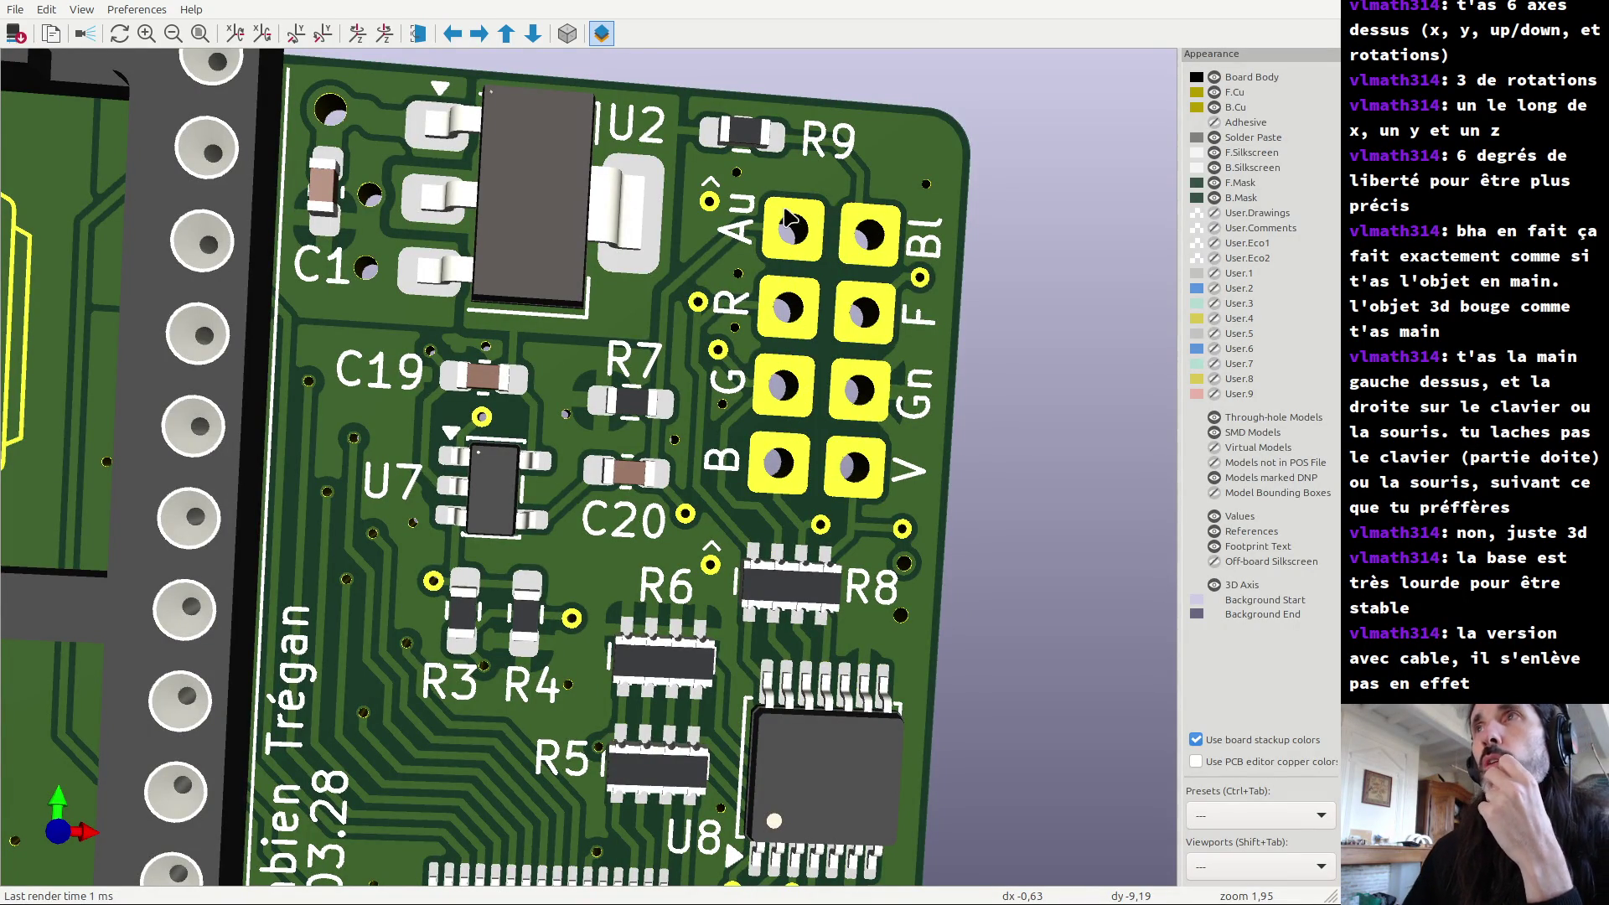
{"action": "mouse_move", "coordinate": [852, 409]}
{"action": "left_mouse_down"}
{"action": "mouse_move", "coordinate": [528, 294]}
{"action": "mouse_move", "coordinate": [630, 666]}
{"action": "mouse_move", "coordinate": [376, 581]}
{"action": "mouse_move", "coordinate": [451, 646]}
{"action": "mouse_move", "coordinate": [850, 845]}
{"action": "mouse_move", "coordinate": [671, 587]}
{"action": "left_mouse_up"}
{"action": "scroll", "coordinate": [528, 294], "scroll_direction": "down", "scroll_amount": 3}
{"action": "scroll", "coordinate": [631, 666], "scroll_direction": "down", "scroll_amount": 5}
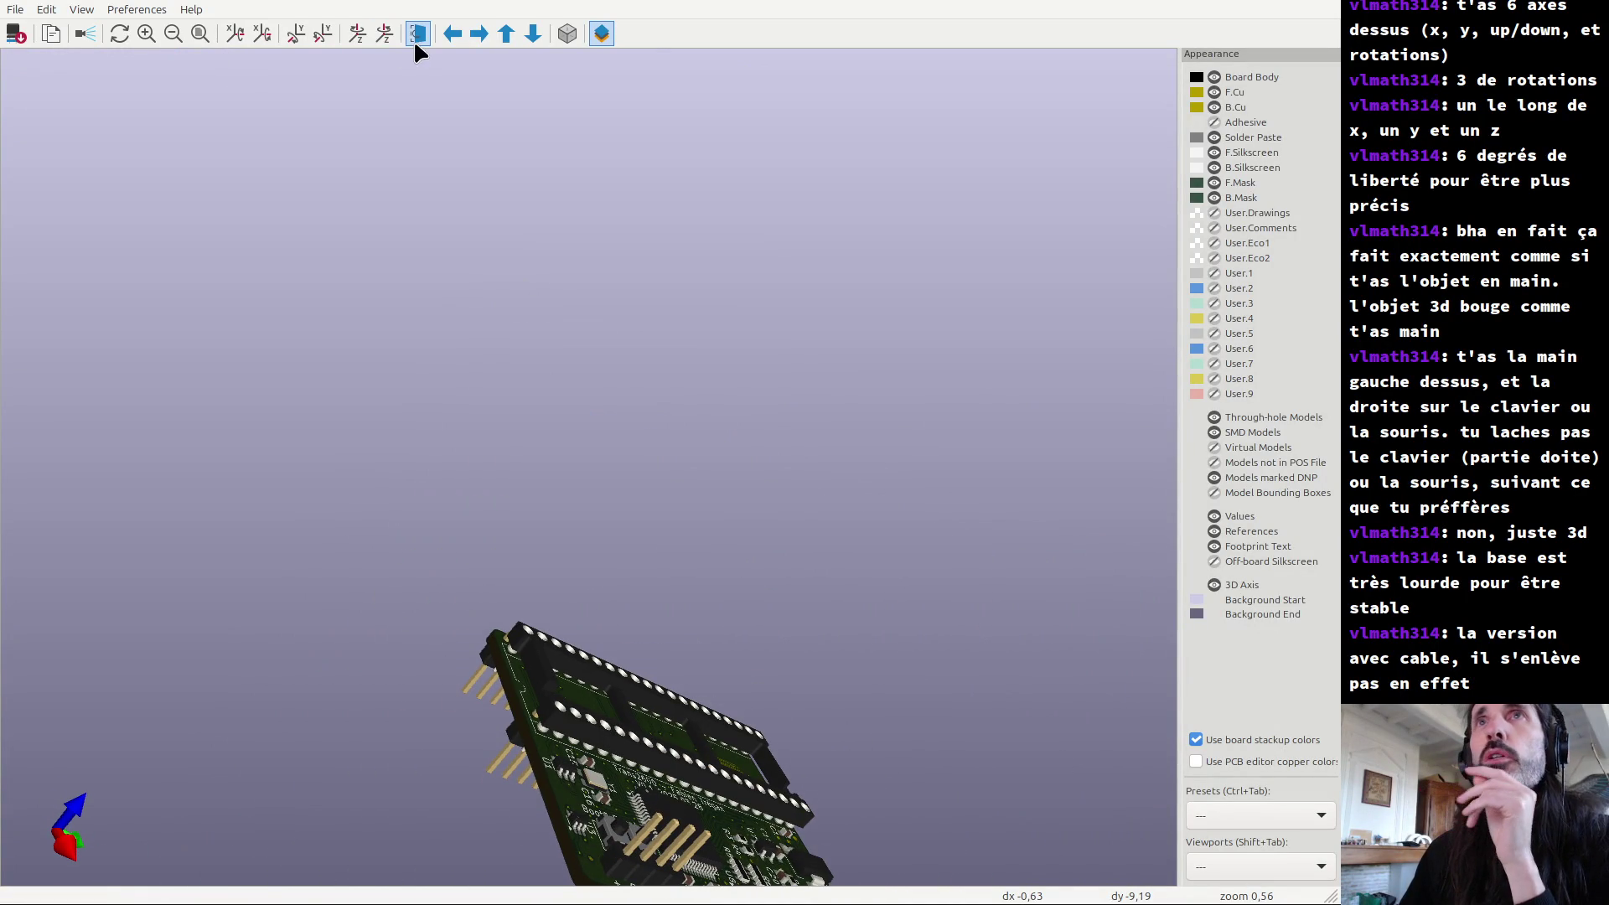
- Fit the board in a straight top-down view, rotated so the socket edge is at the top
{"action": "left_click", "coordinate": [198, 36]}
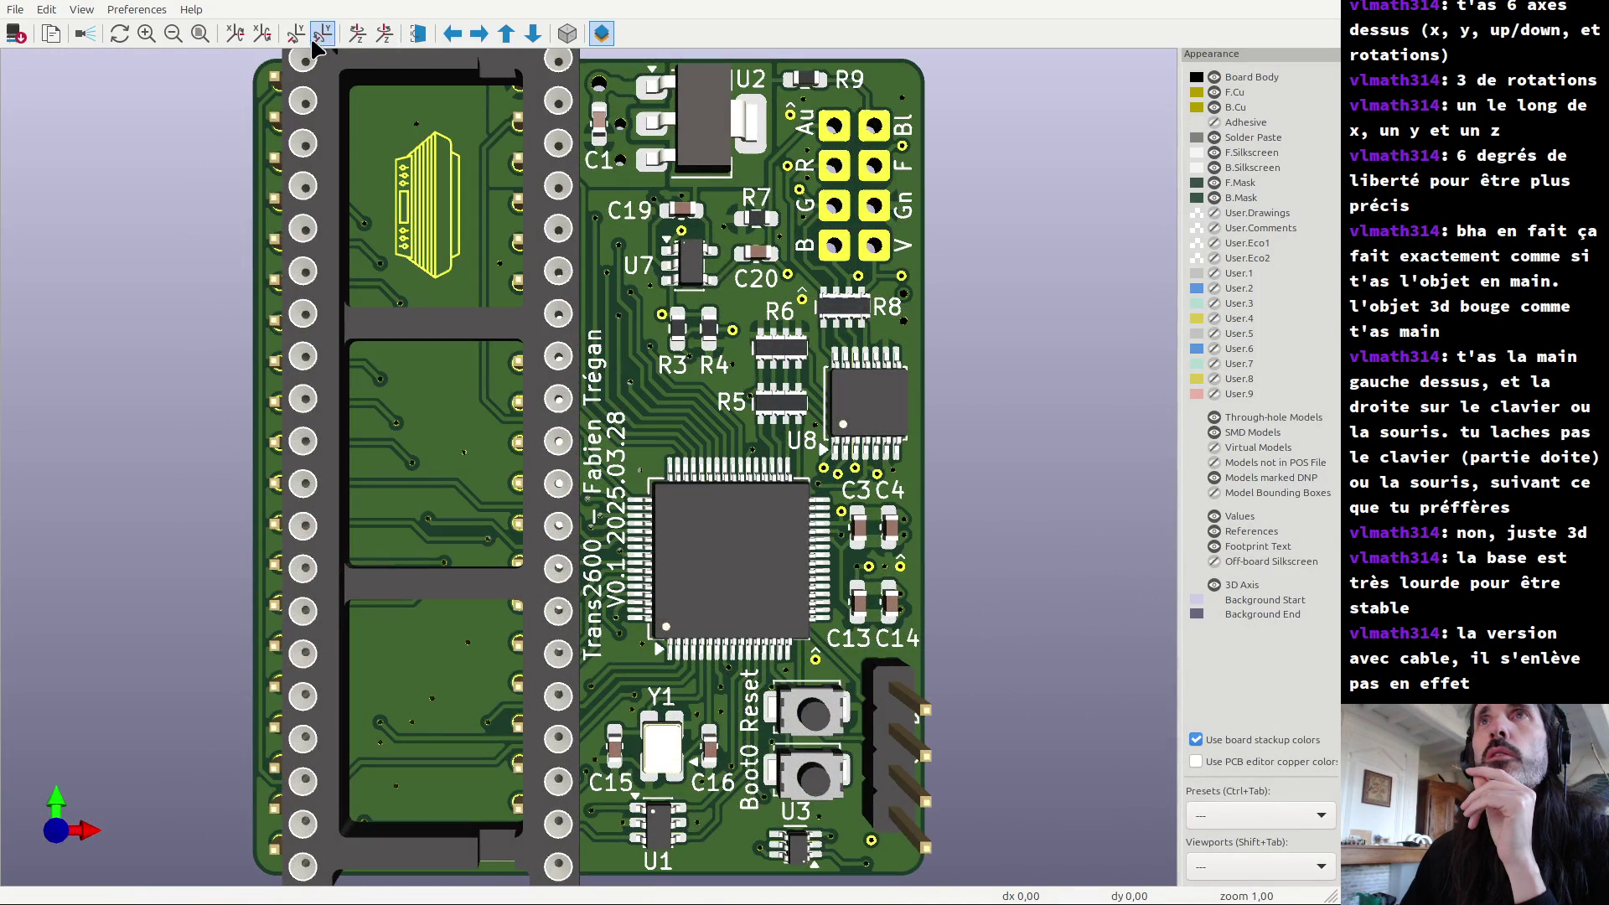
{"action": "left_click", "coordinate": [358, 37]}
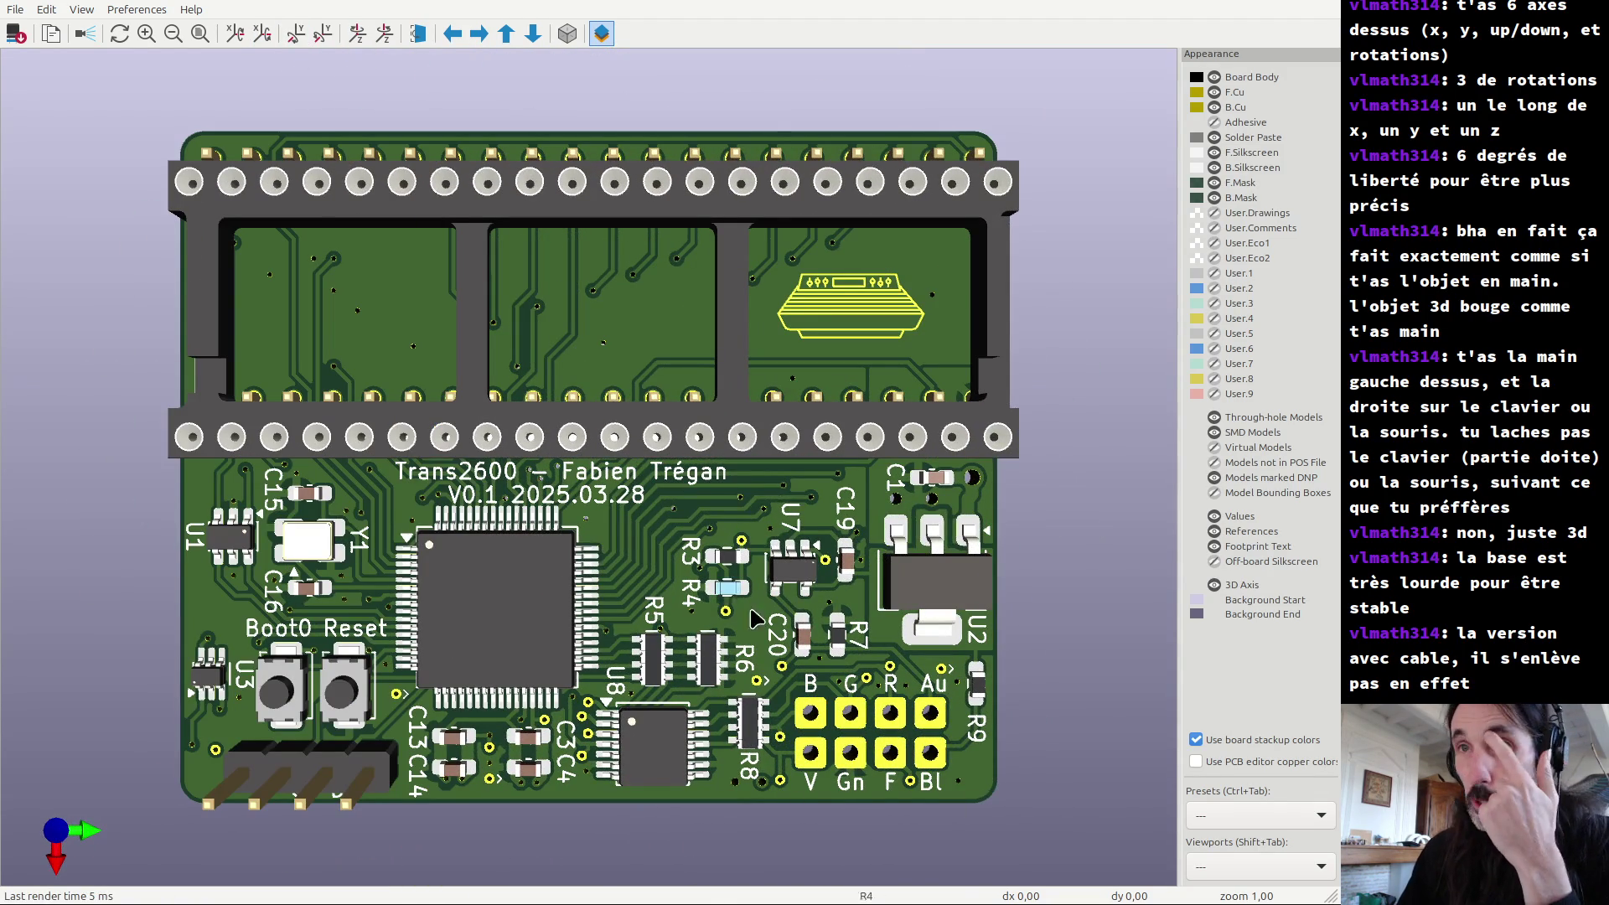
{"action": "left_click", "coordinate": [361, 36]}
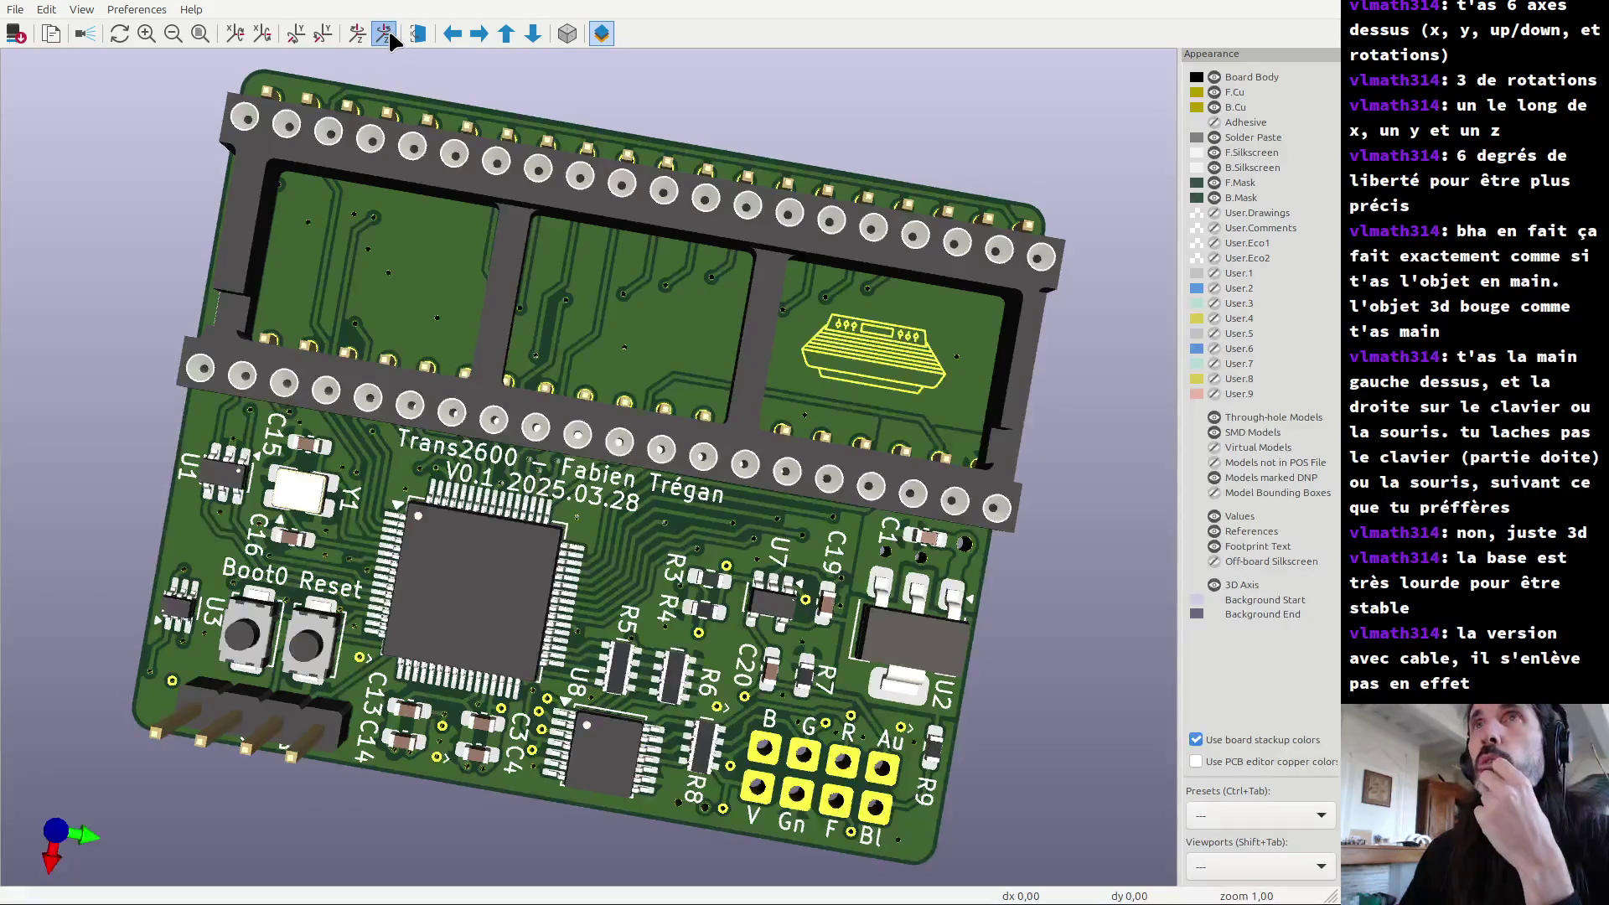
{"action": "left_click", "coordinate": [391, 34]}
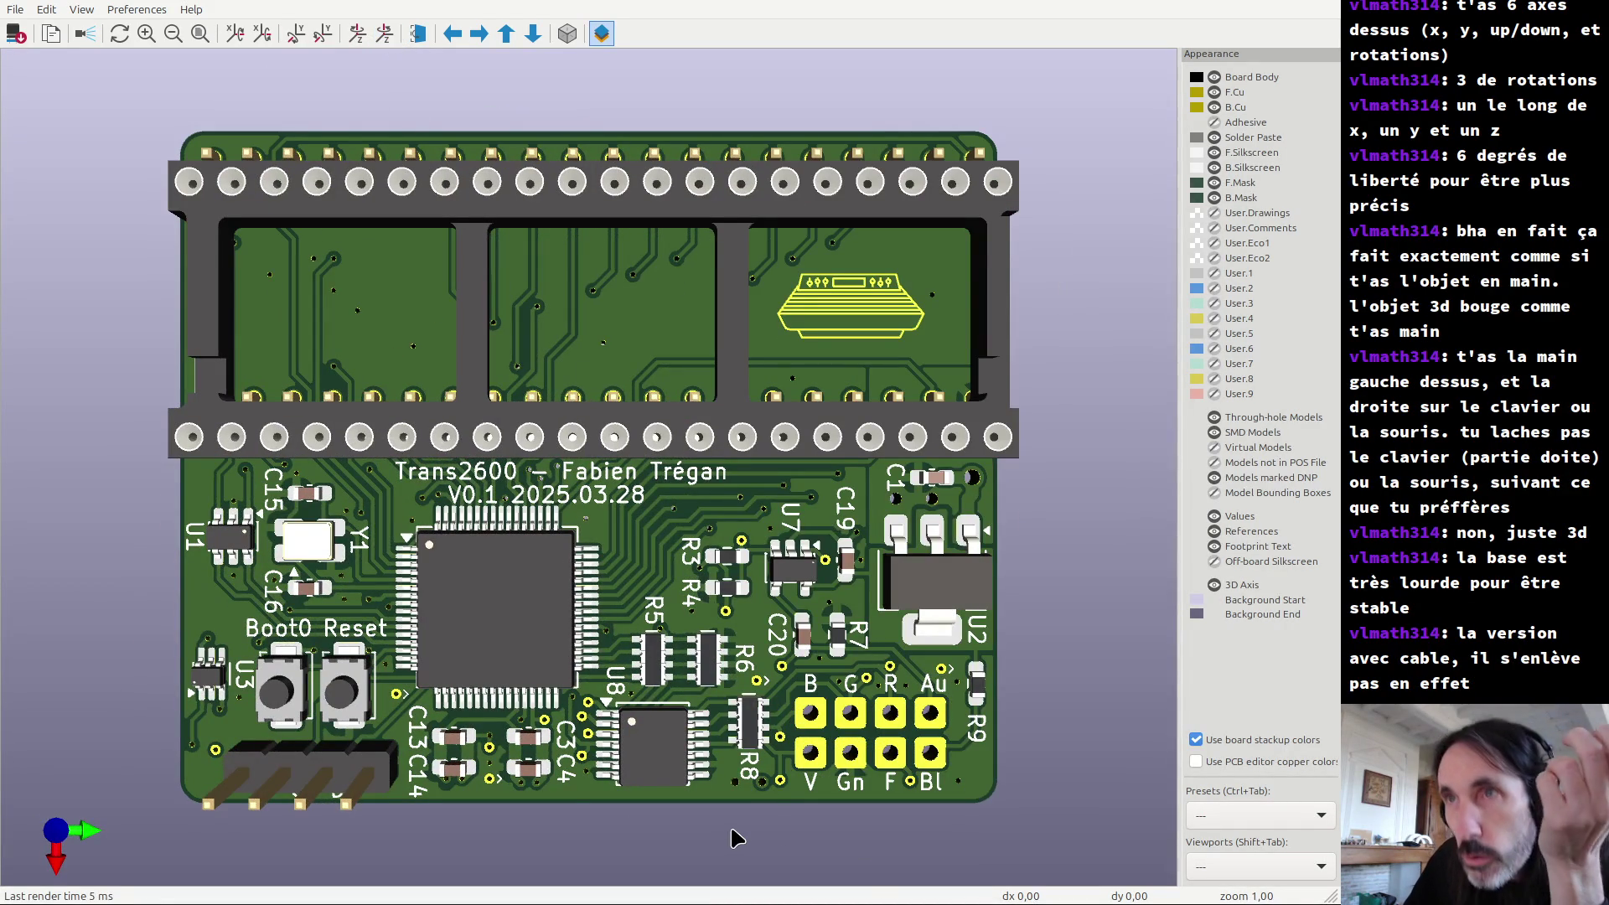